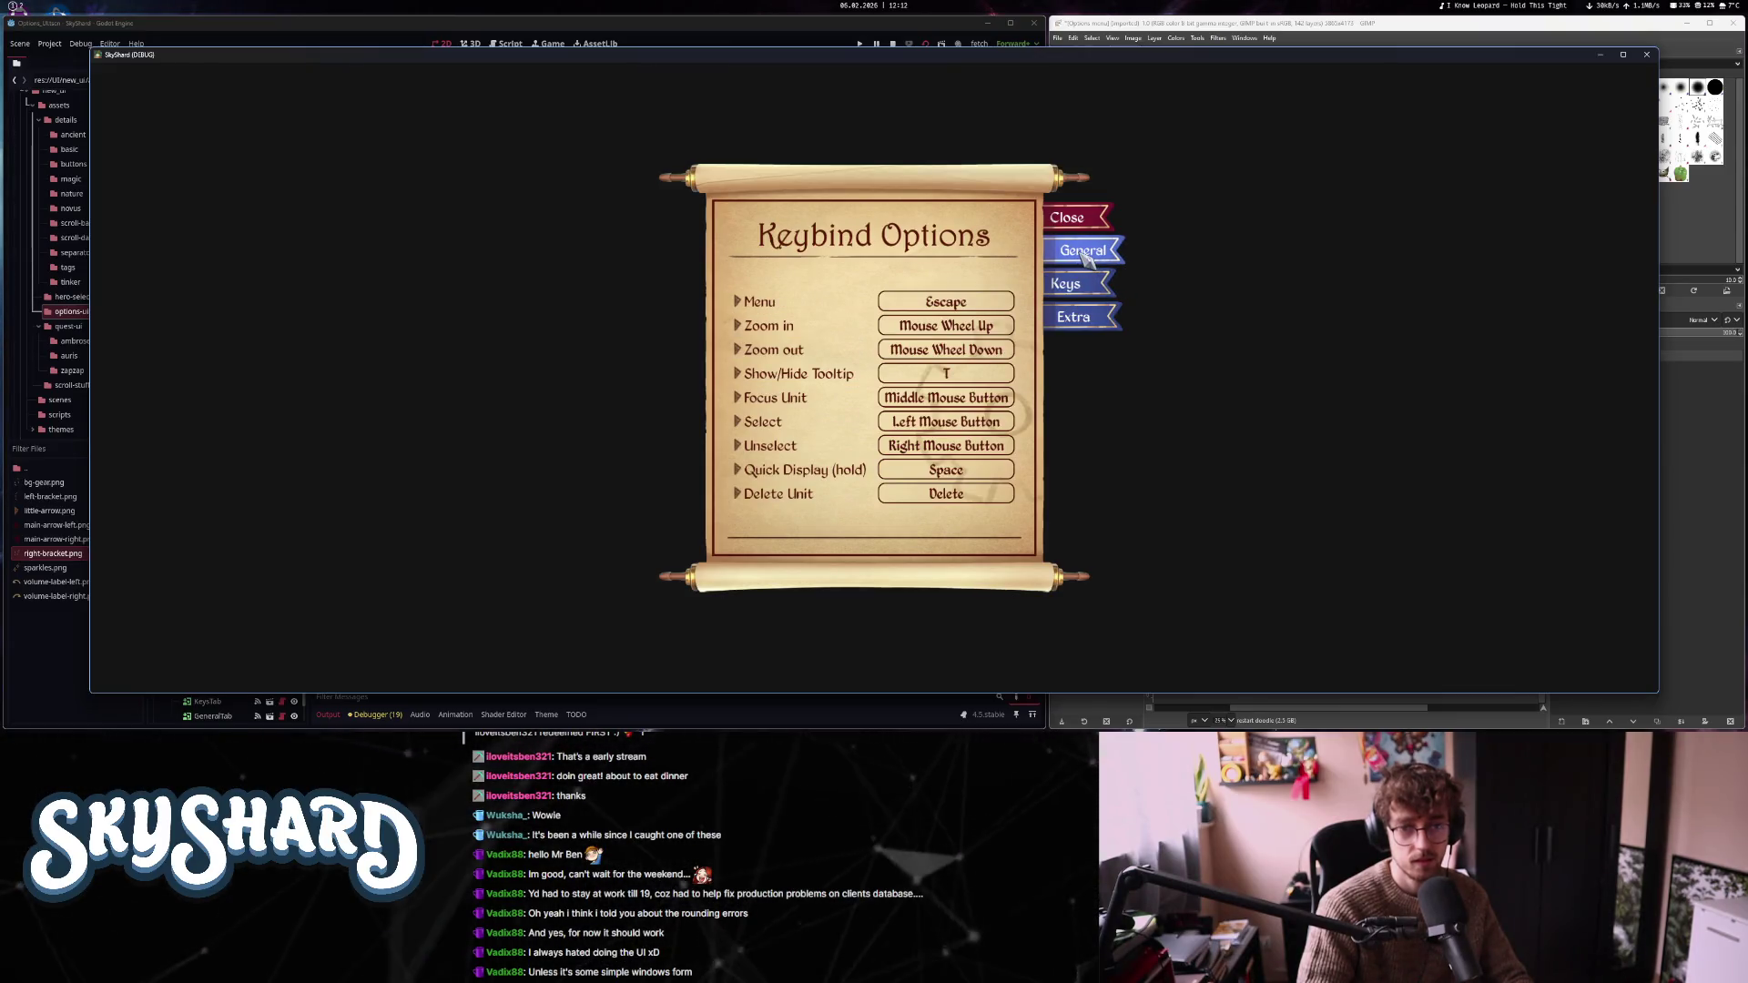
# Show the game's General Options page, then quit SkyShard and stop the debug session.
pyautogui.click(1088, 255)
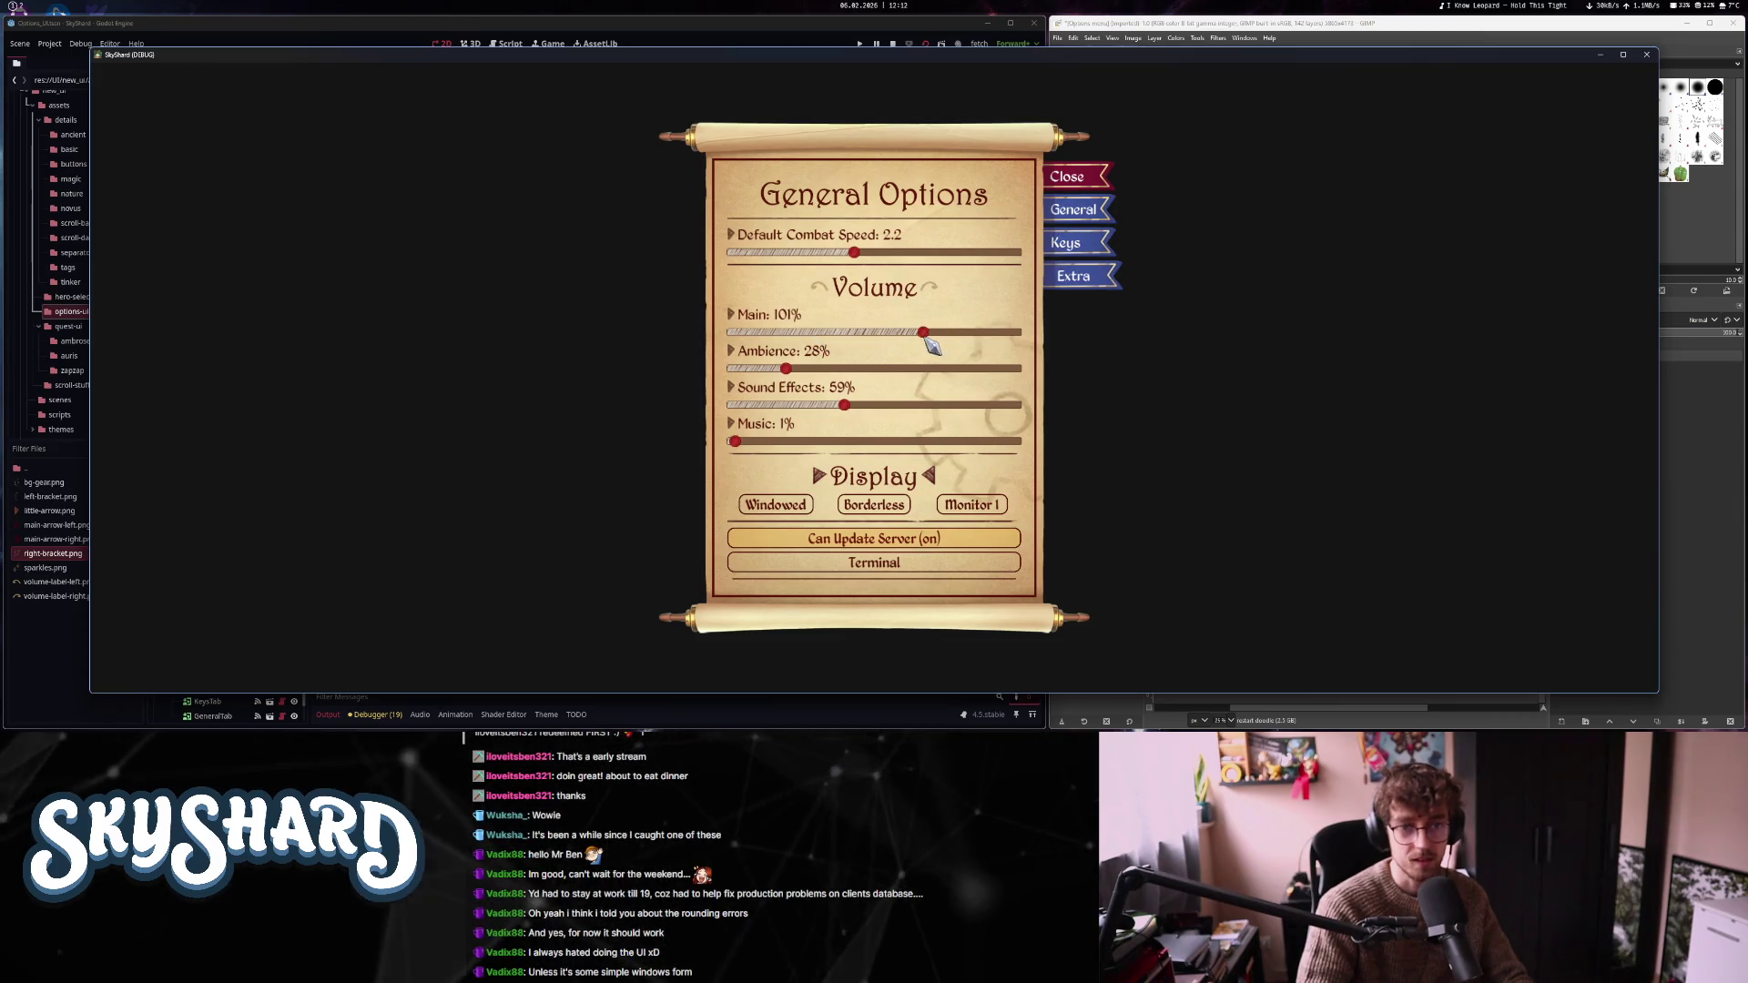
pyautogui.click(1072, 164)
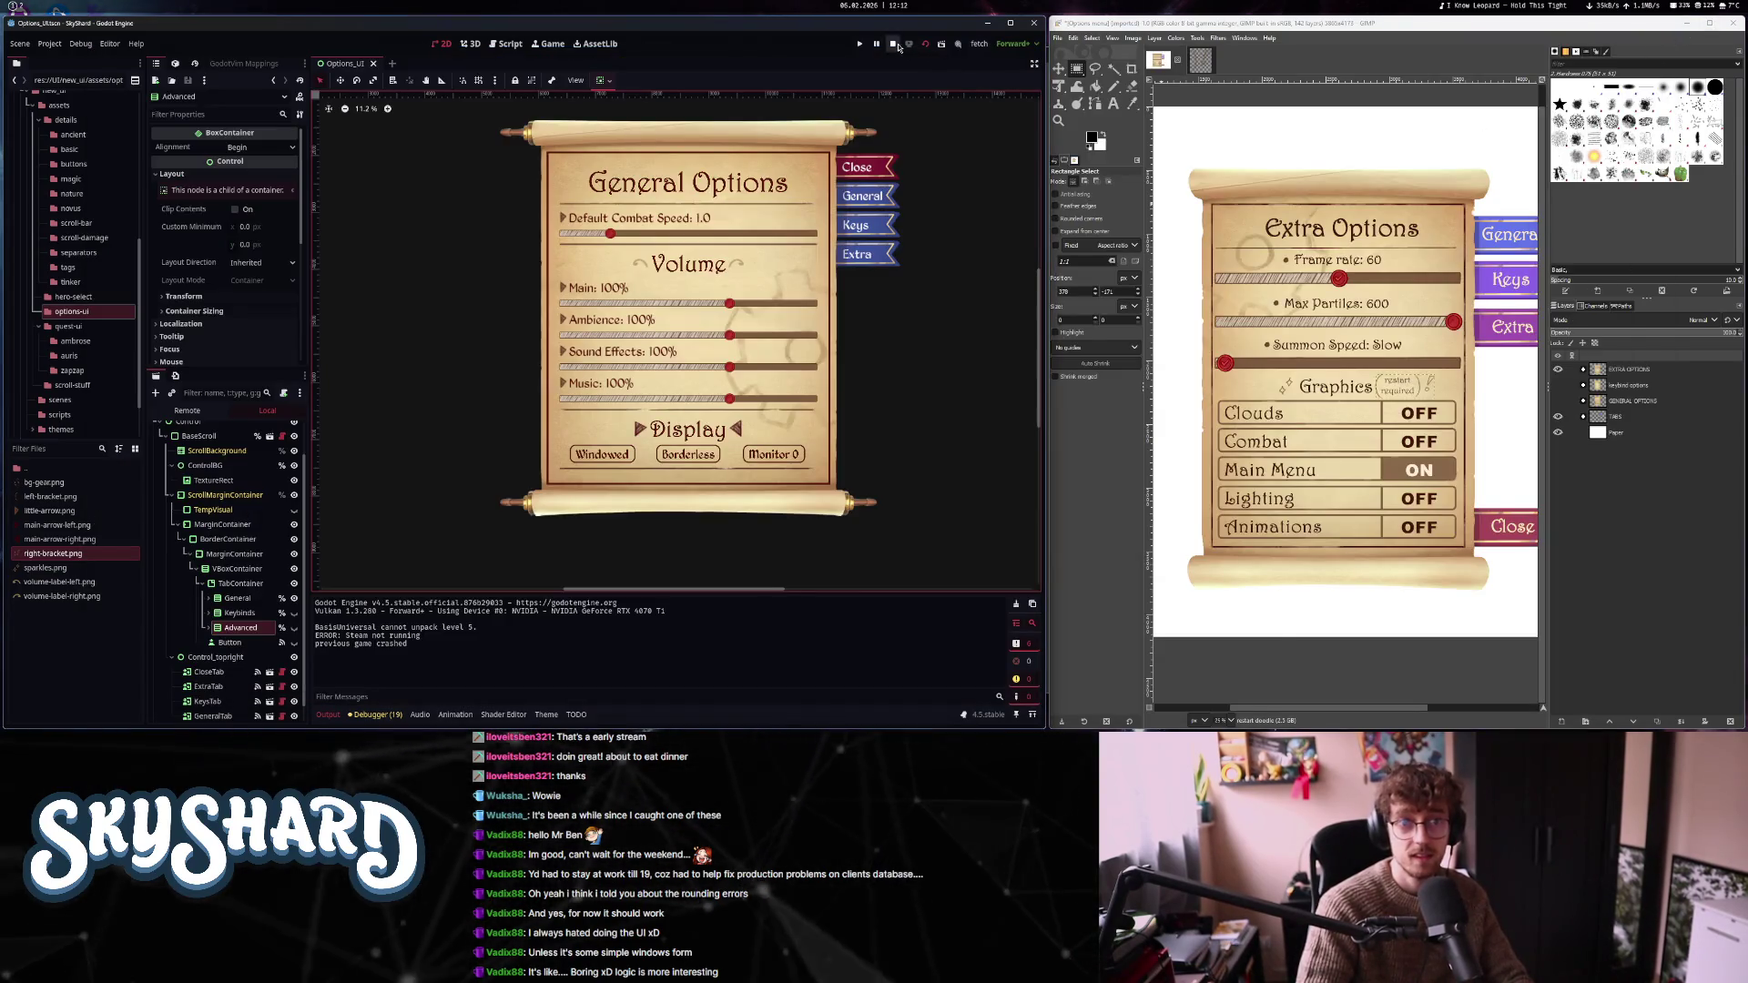
pyautogui.click(893, 44)
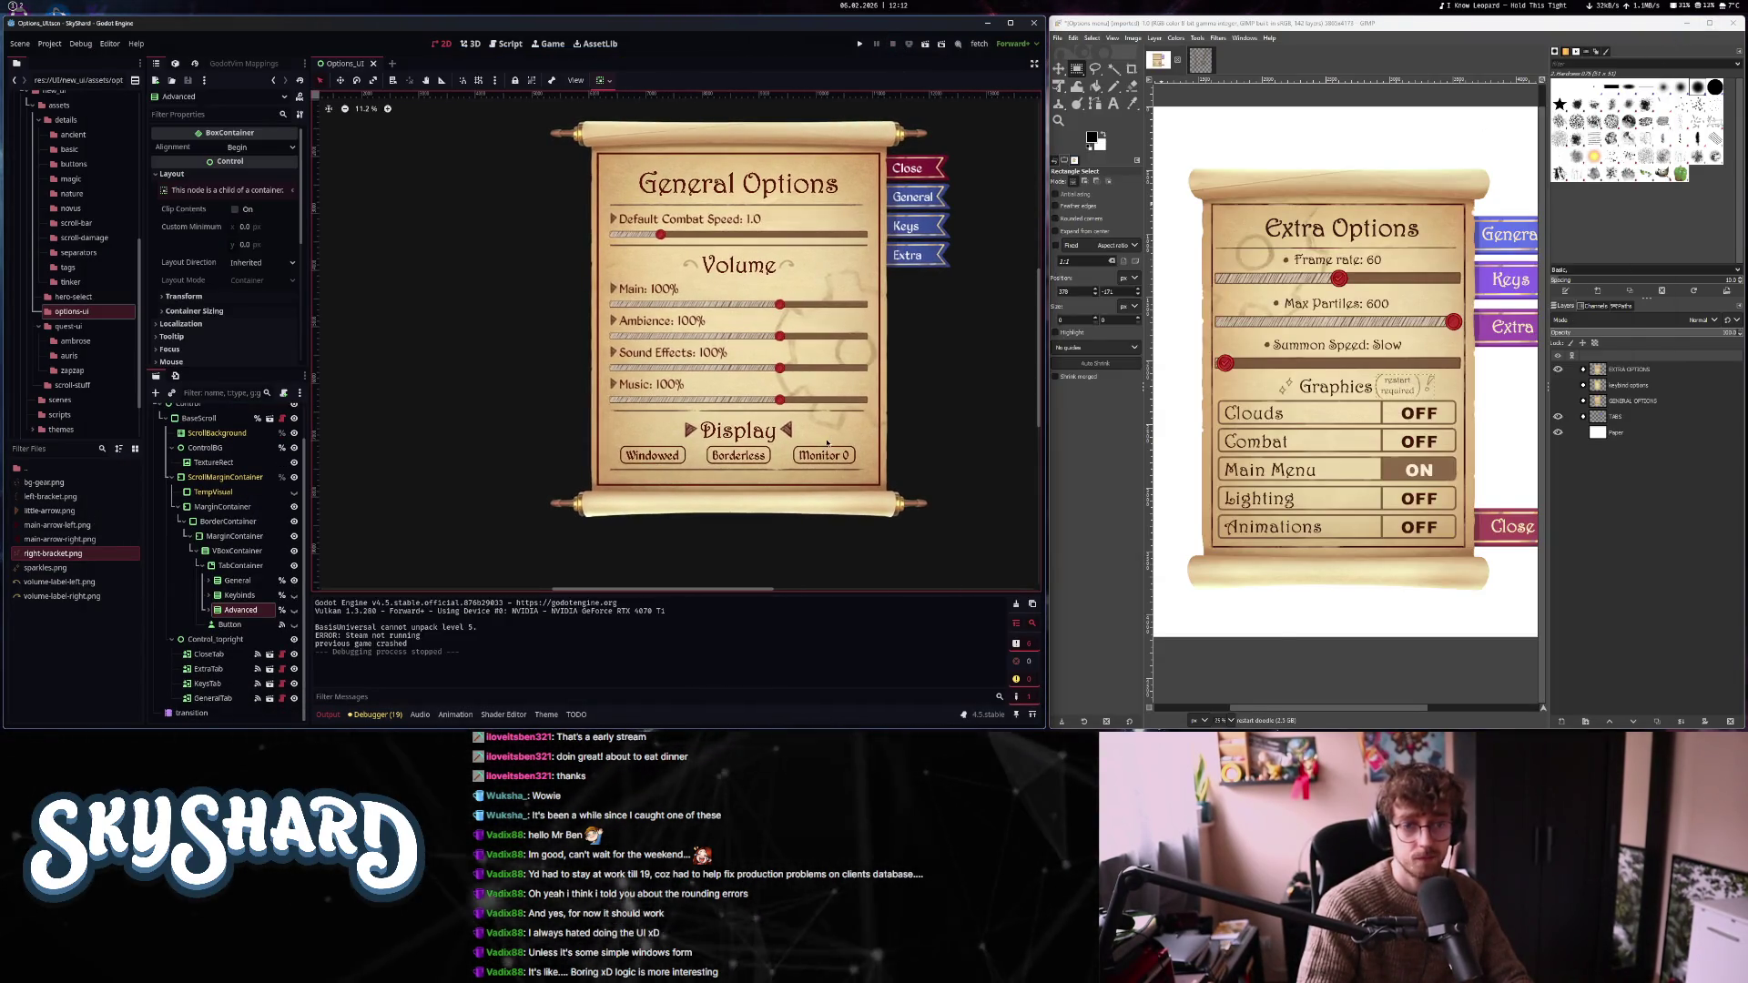
# Inspect HSeparator3, then collapse the General page and make the Advanced page visible in the canvas.
pyautogui.click(795, 476)
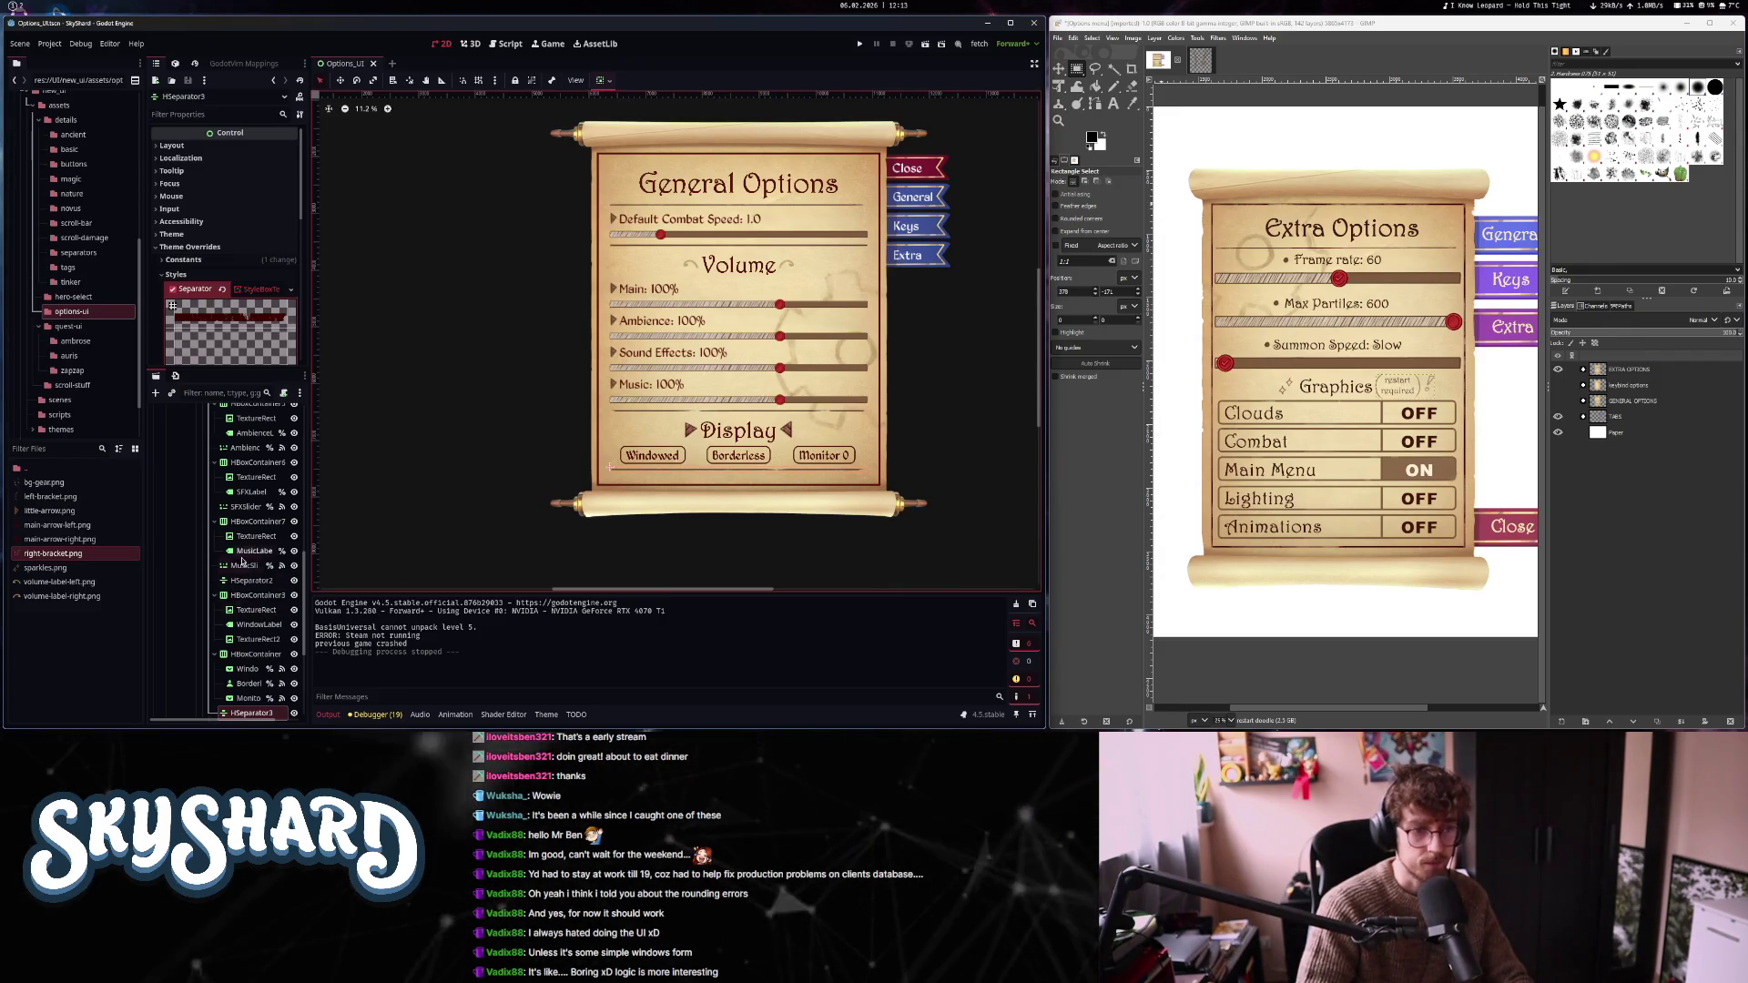
pyautogui.scroll(10, 201, 594)
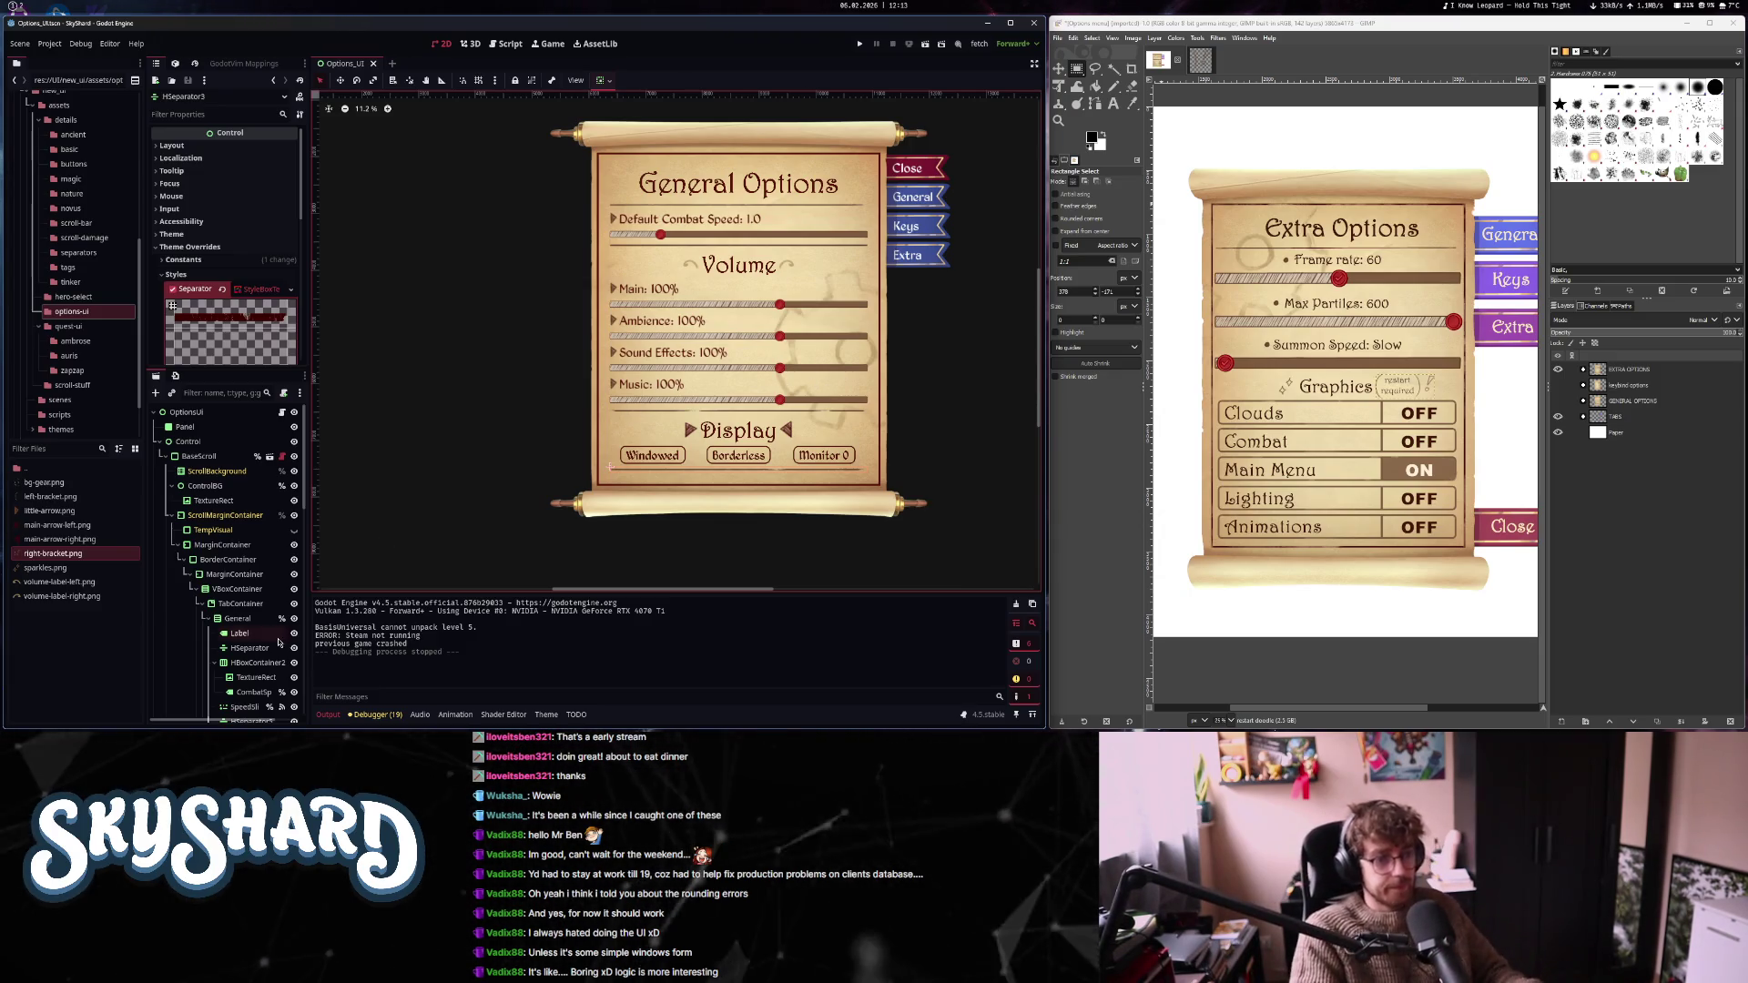
pyautogui.click(207, 619)
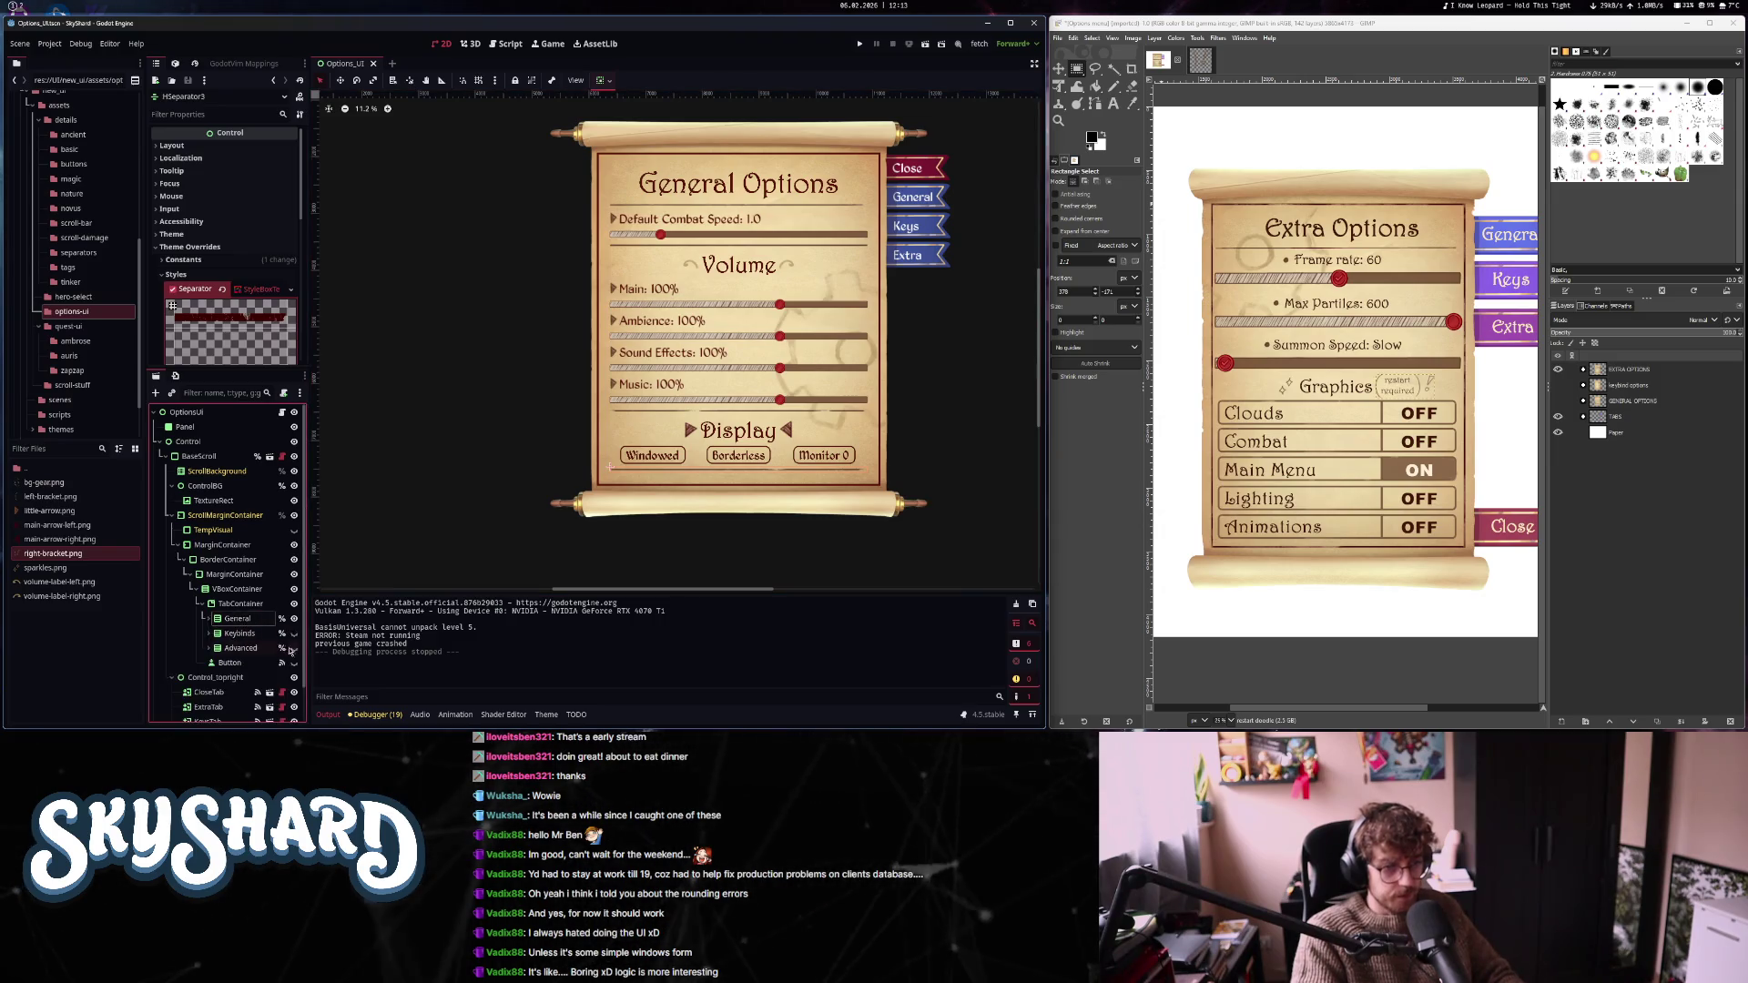
pyautogui.click(294, 648)
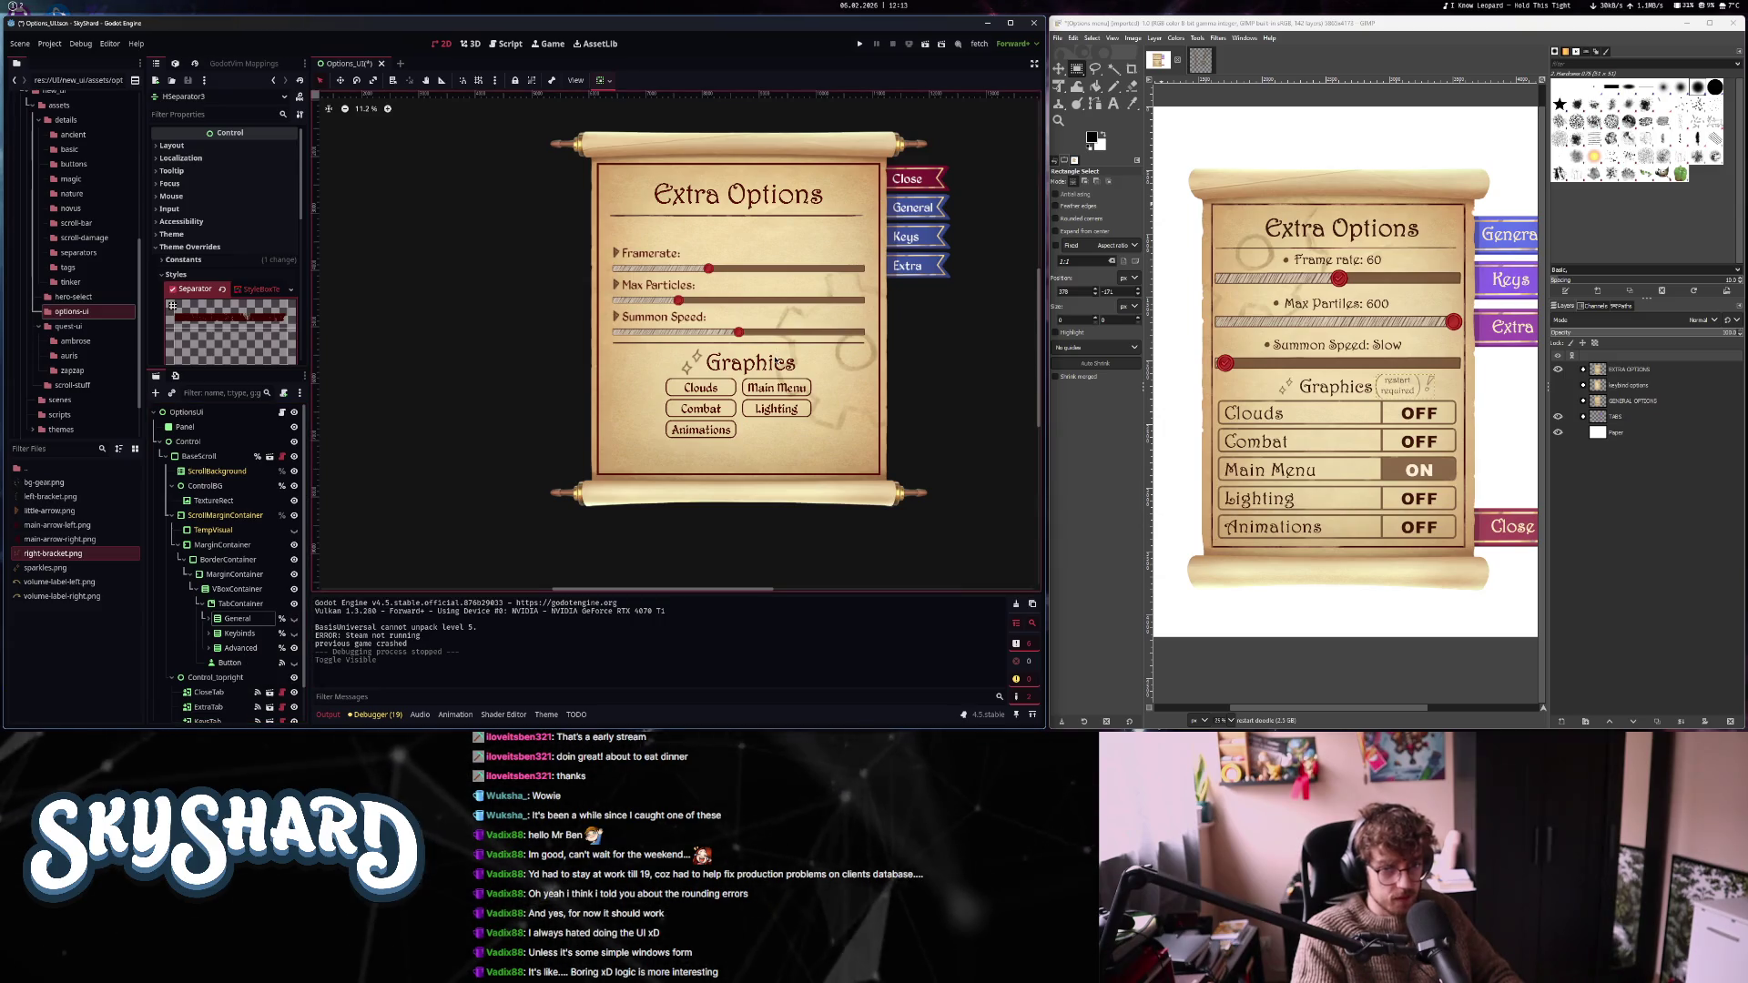
# Inspect the graphics_label and restart_hbox nodes and save the Options_UI scene.
pyautogui.click(749, 362)
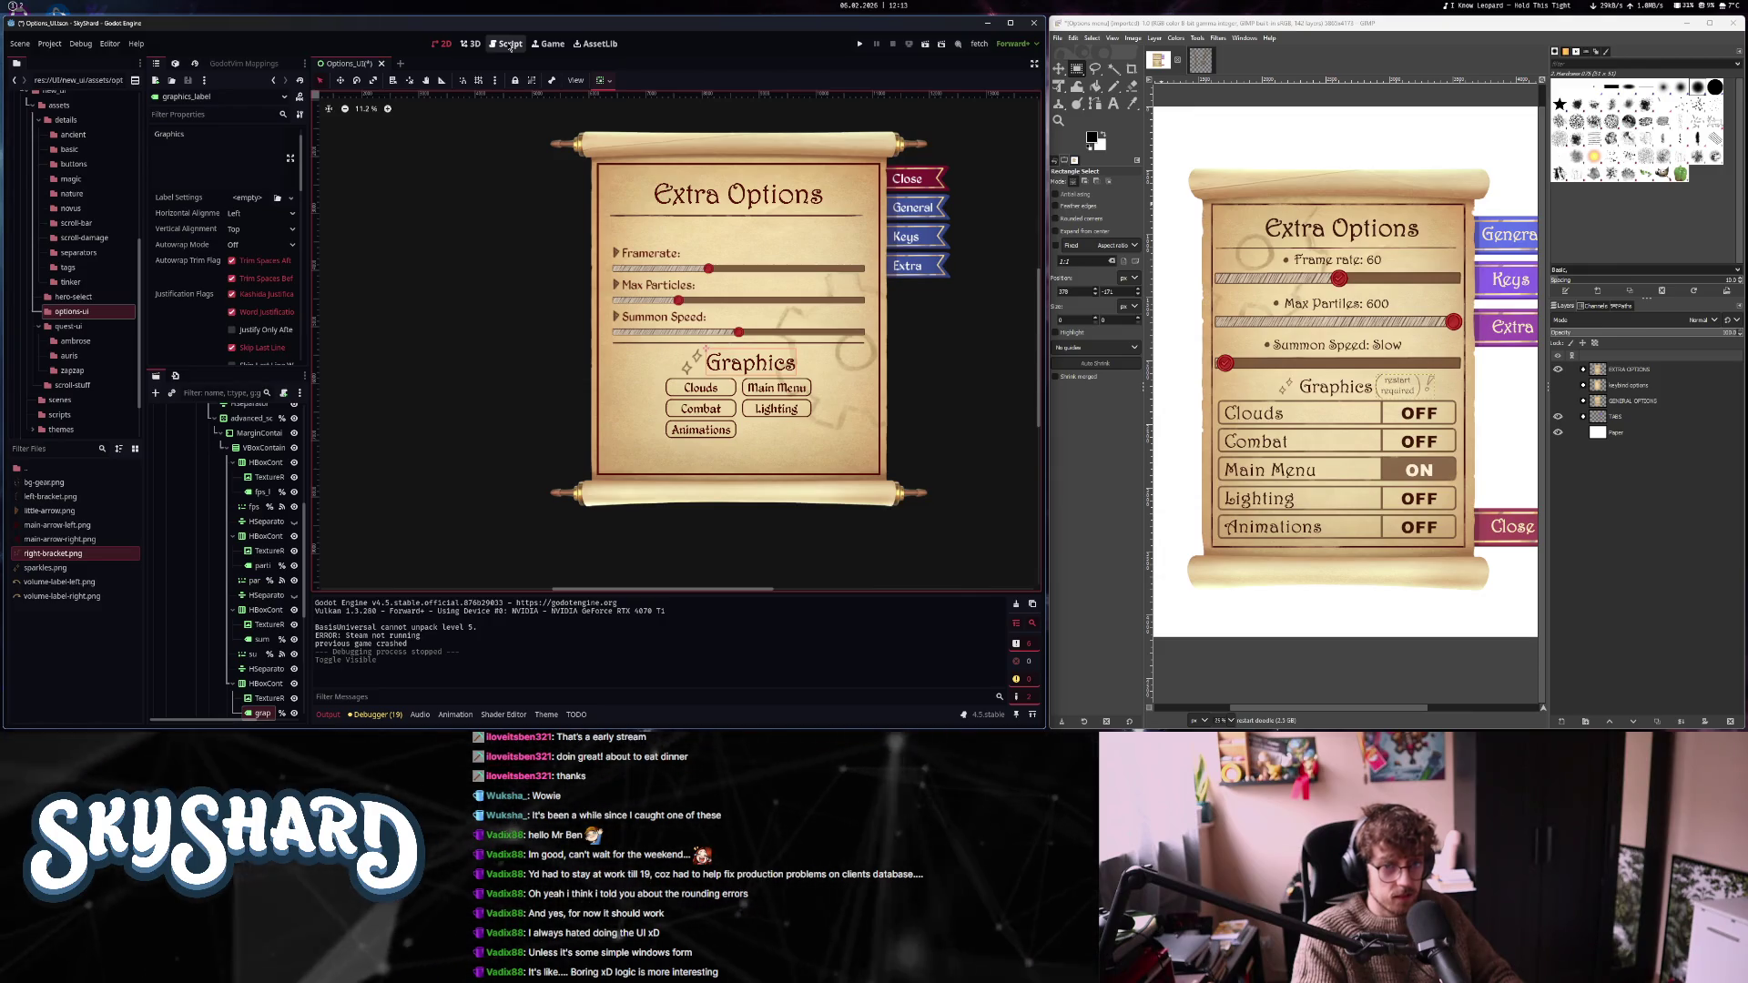
pyautogui.scroll(-3, 260, 627)
pyautogui.click(262, 613)
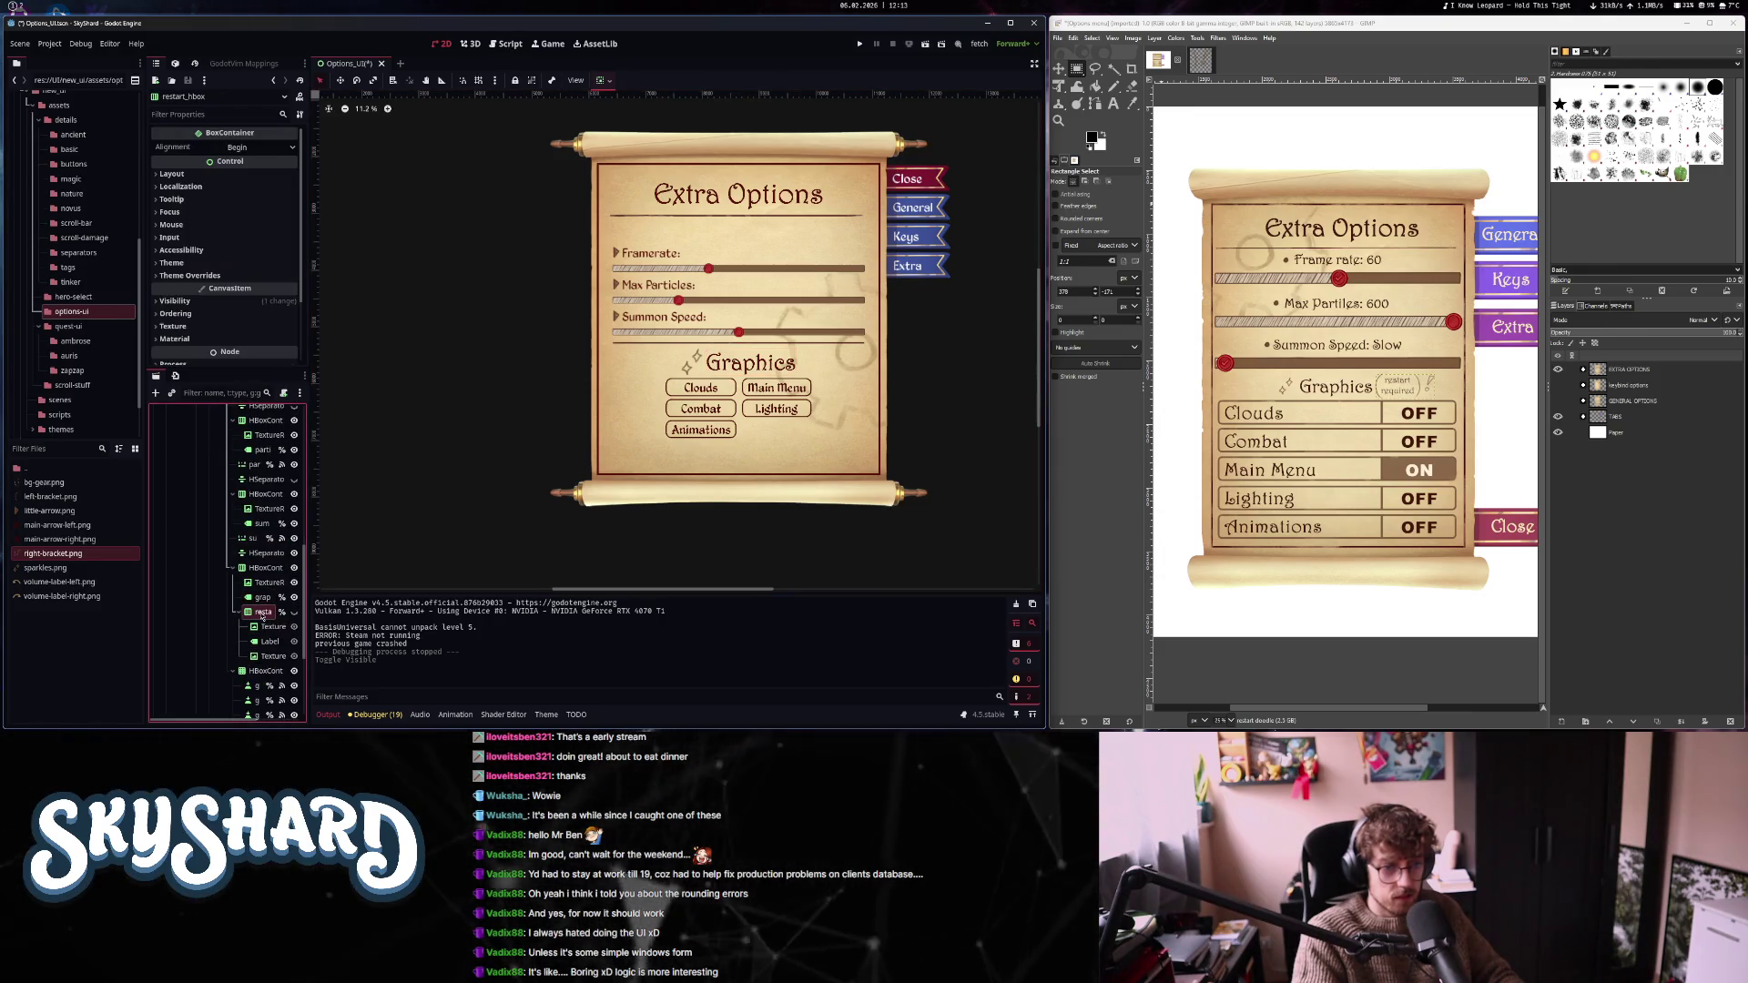
pyautogui.hotkey('ctrl', 's')
pyautogui.click(50, 43)
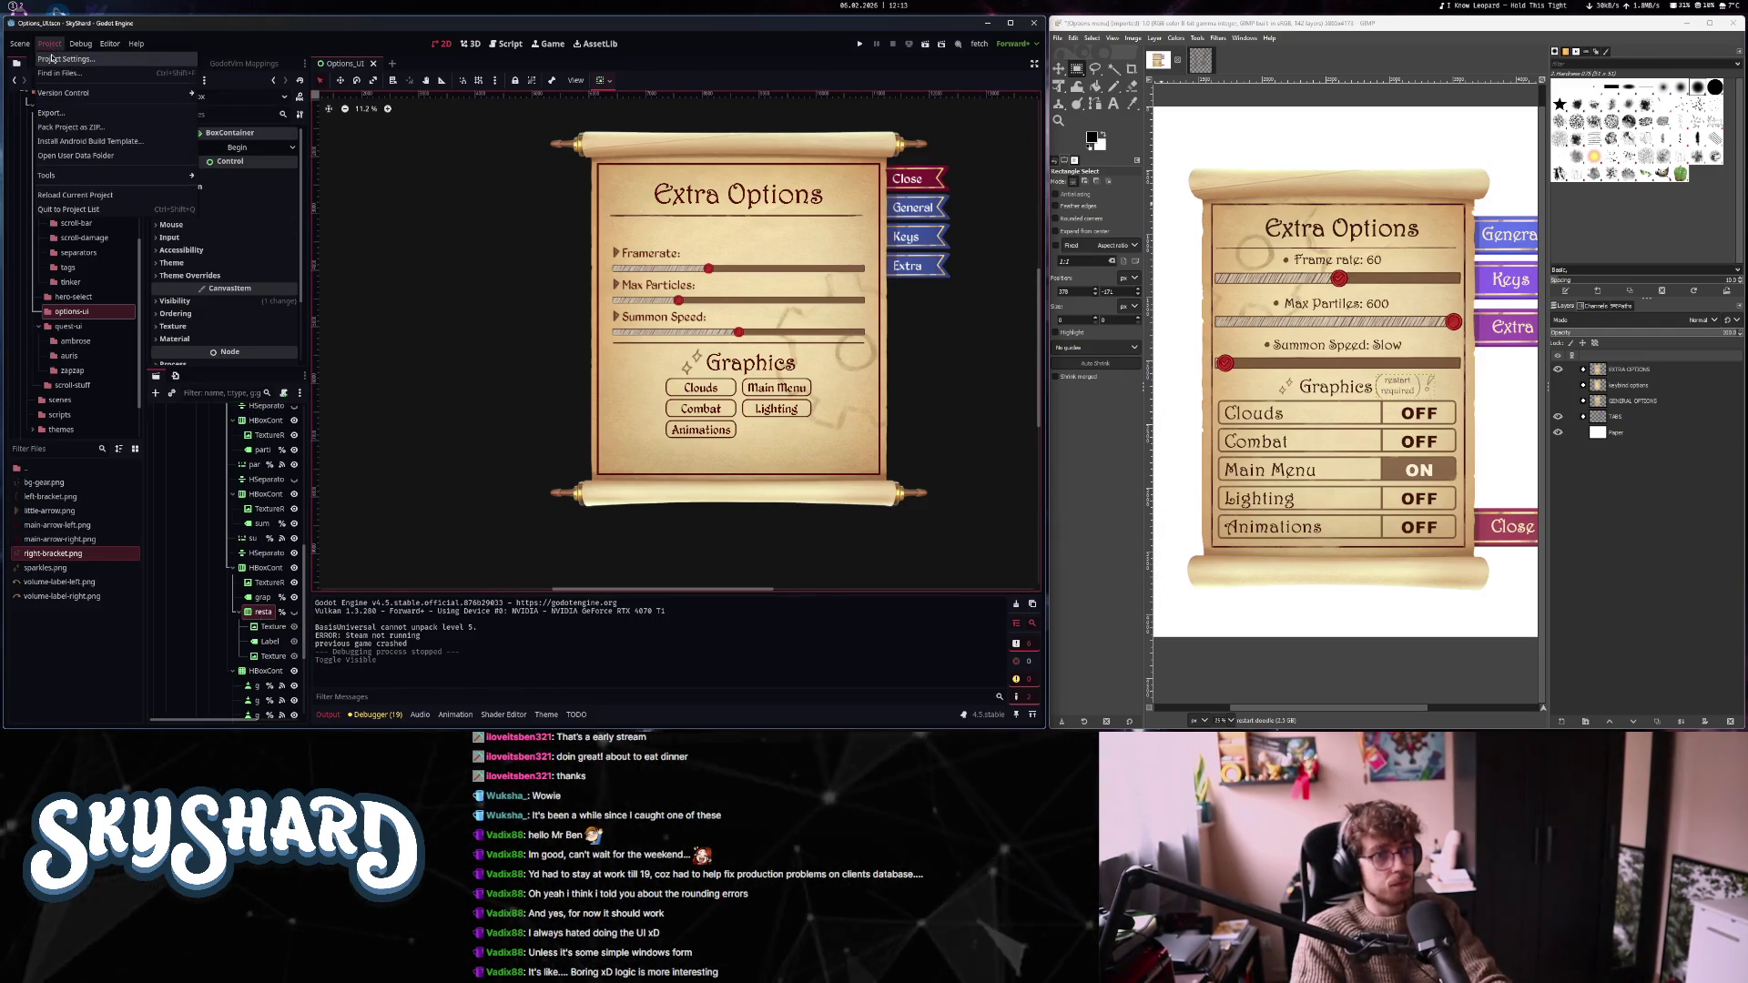
# Change DevMode in Global.gd from true to false, save the script, and run the game with F5.
pyautogui.click(506, 43)
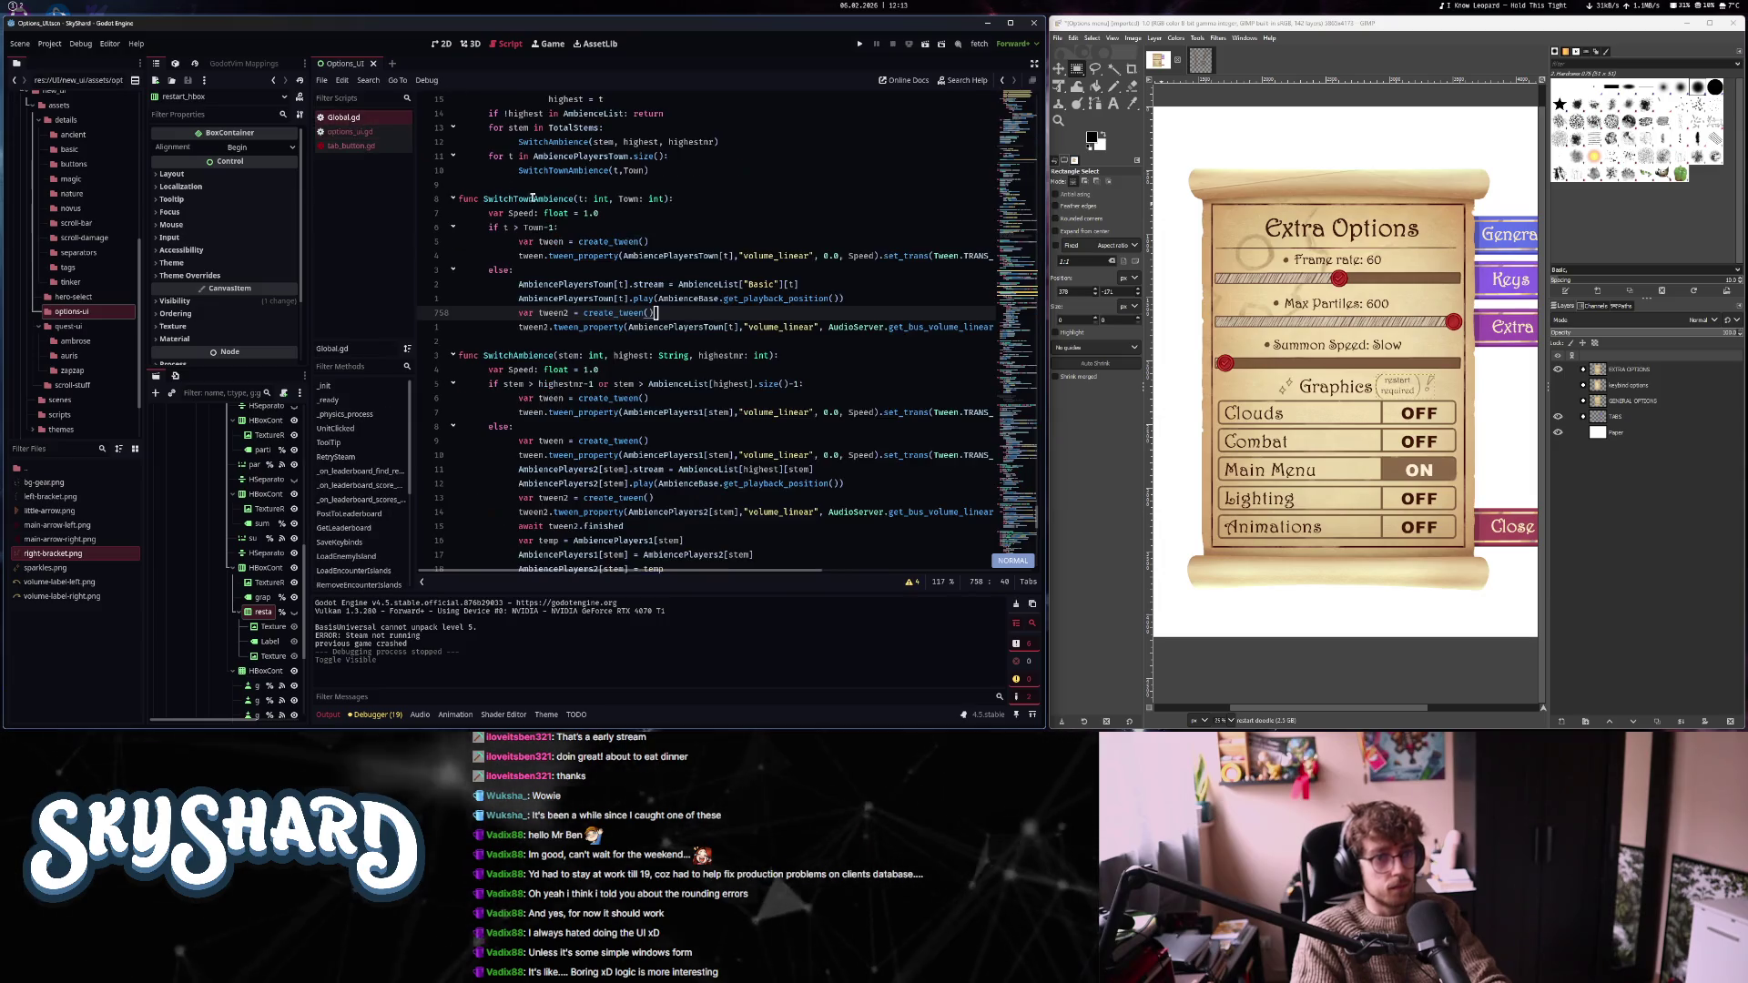
pyautogui.press('g')
pyautogui.press('g')
pyautogui.press('j')
pyautogui.press('j')
pyautogui.press('j')
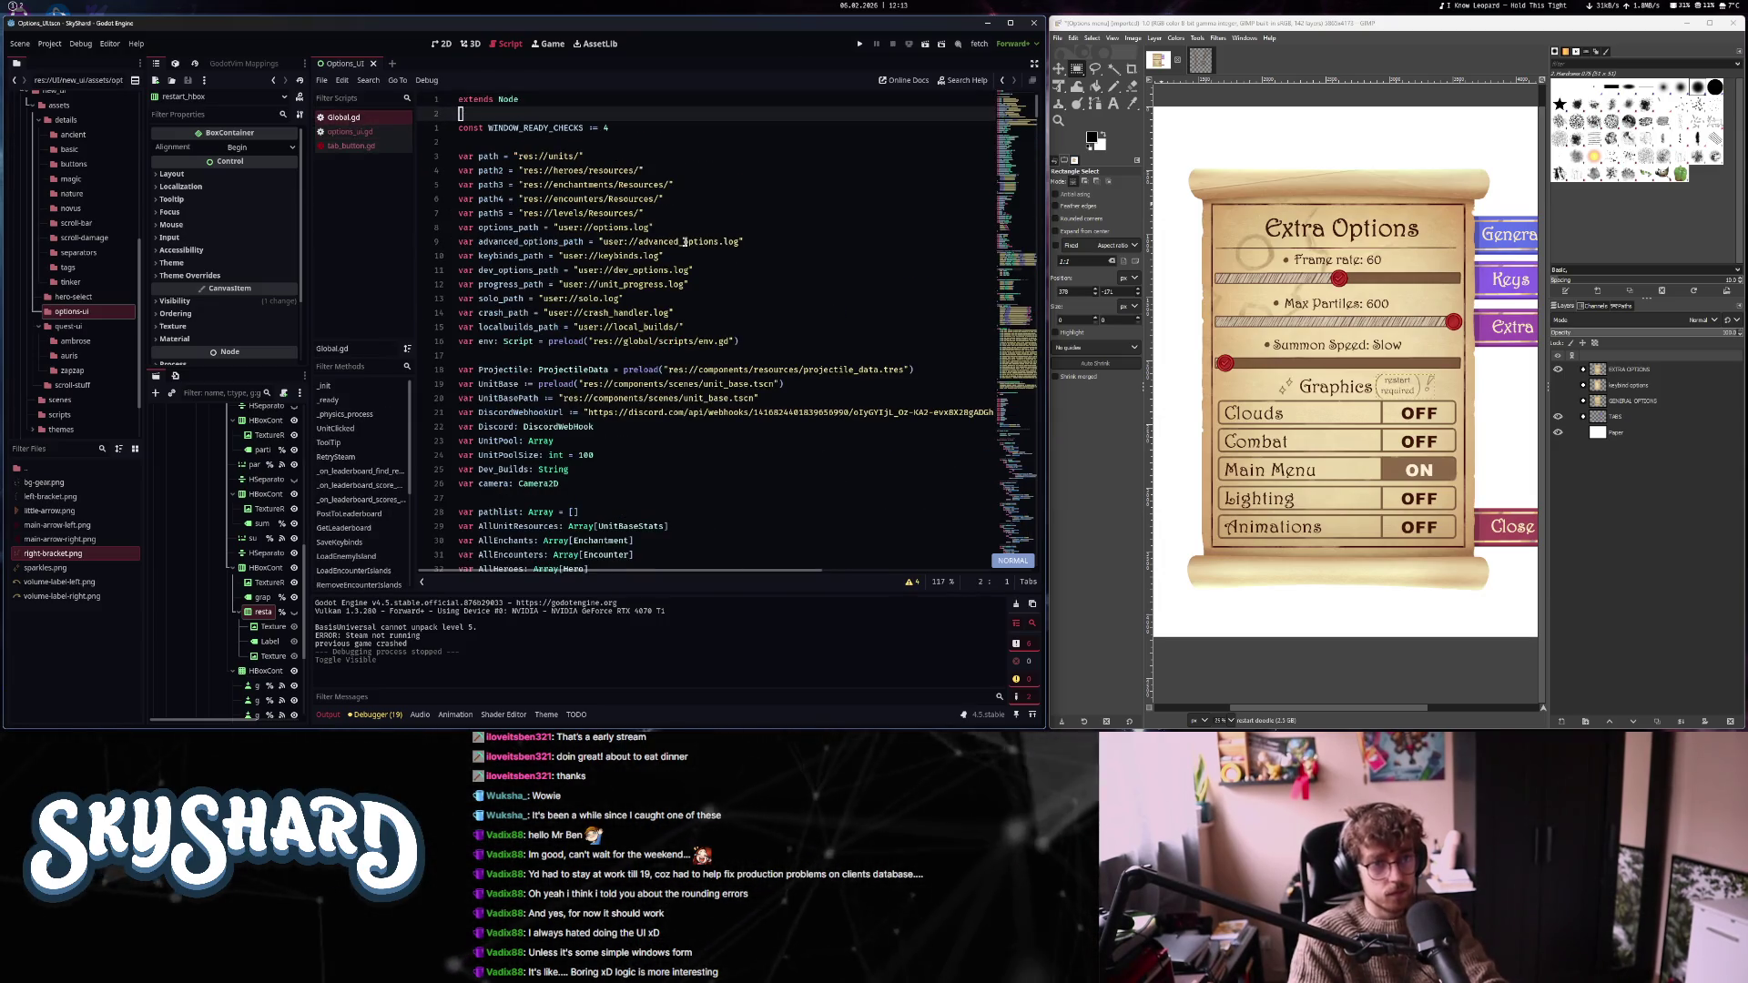
pyautogui.hotkey('ctrl', 'd')
pyautogui.hotkey('ctrl', 'd')
pyautogui.hotkey('ctrl', 'd')
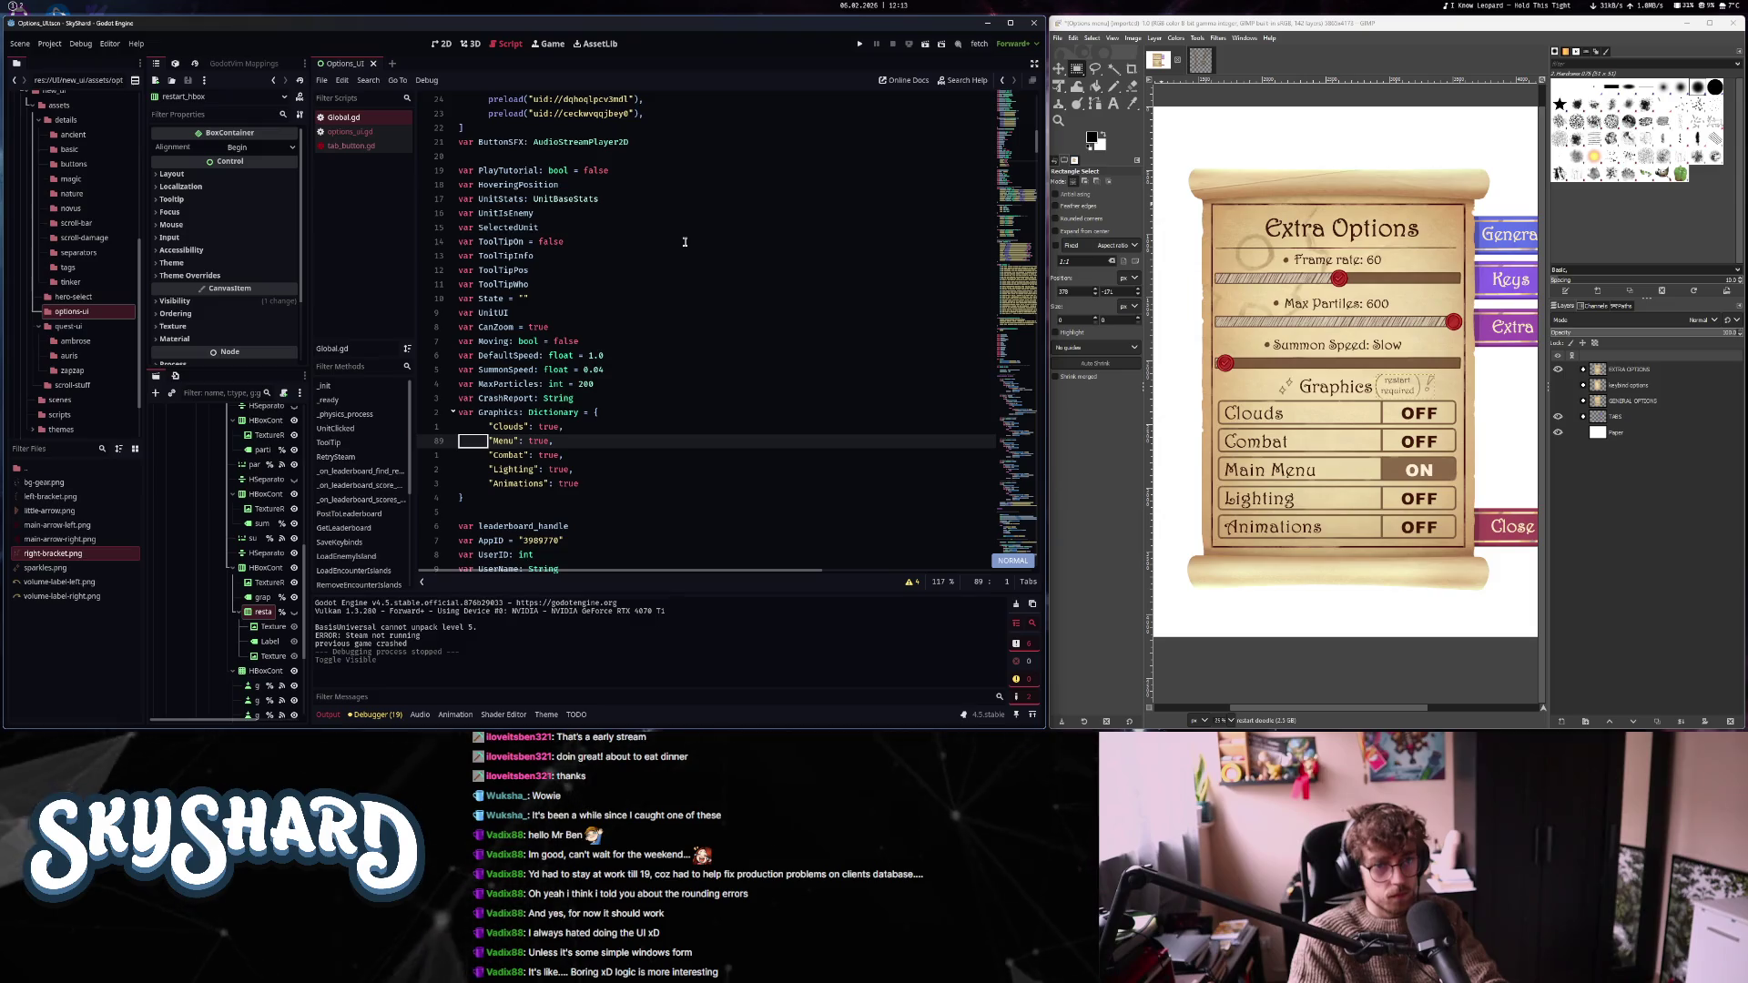
pyautogui.hotkey('ctrl', 'd')
pyautogui.press('k')
pyautogui.press('k')
pyautogui.press('k')
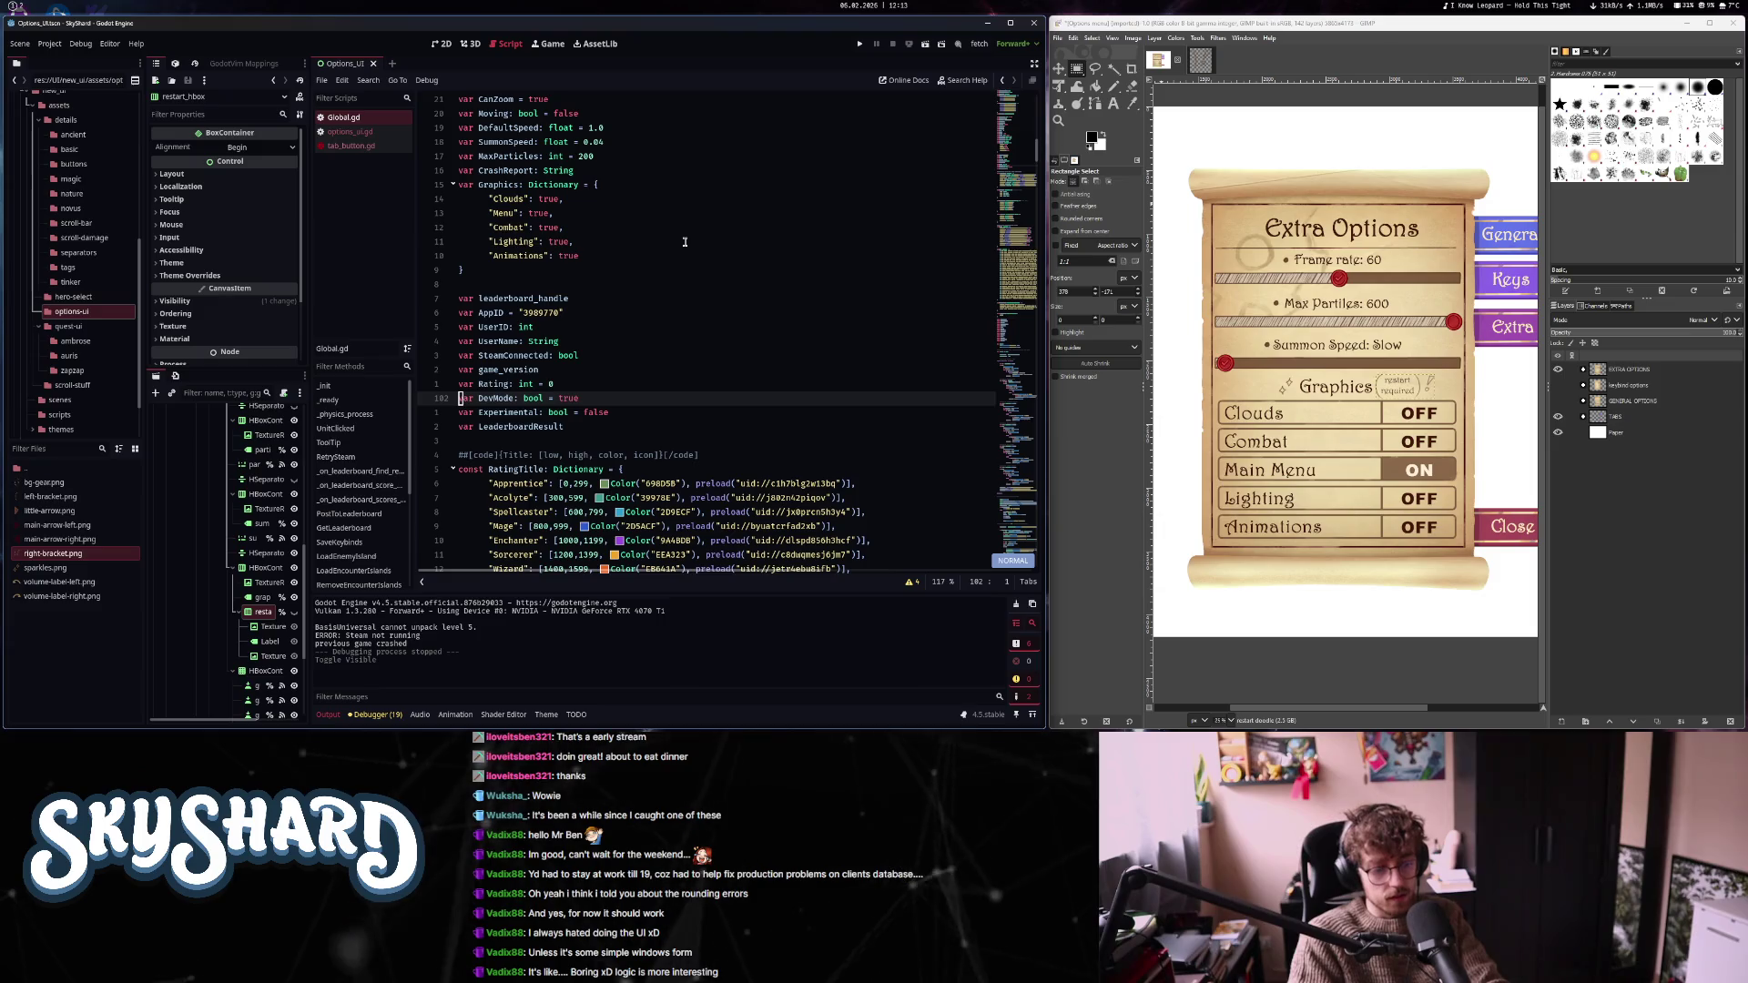
pyautogui.press('$')
pyautogui.write('ciw')
pyautogui.write('fa')
pyautogui.press('Return')
pyautogui.press('Escape')
pyautogui.hotkey('ctrl', 's')
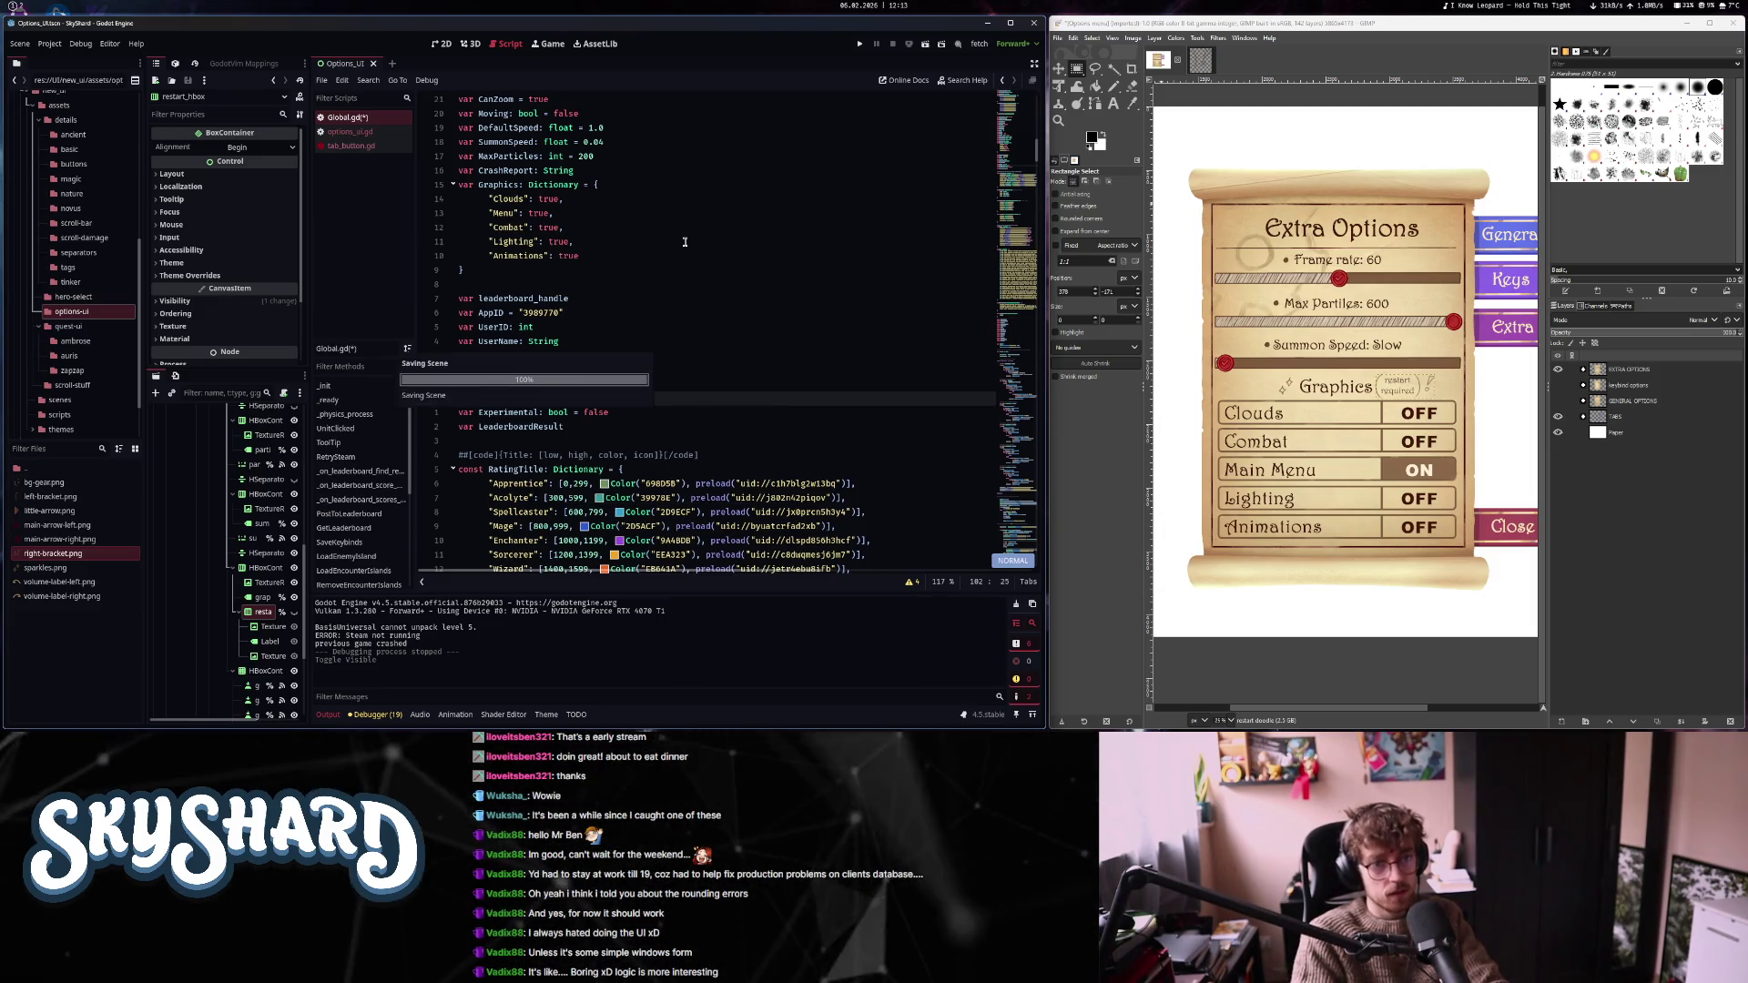
pyautogui.press('F5')
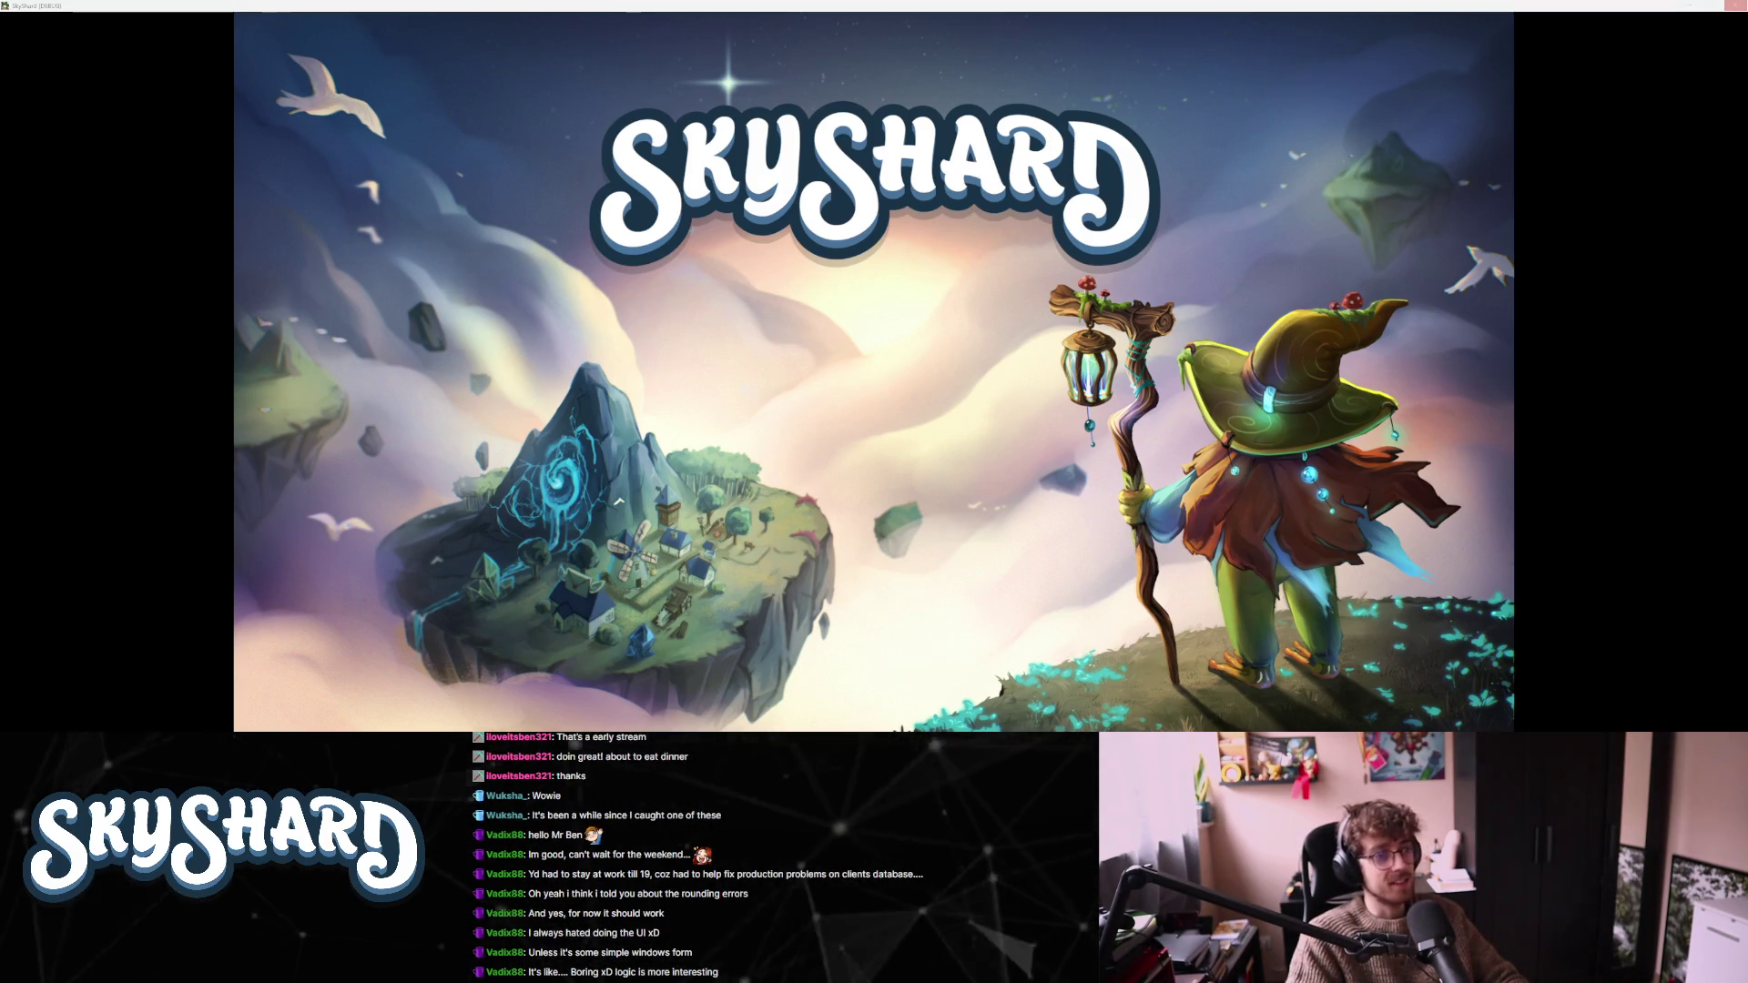
# Restore the game window and flip between the General, Keybind and Extra Options pages.
pyautogui.click(1710, 5)
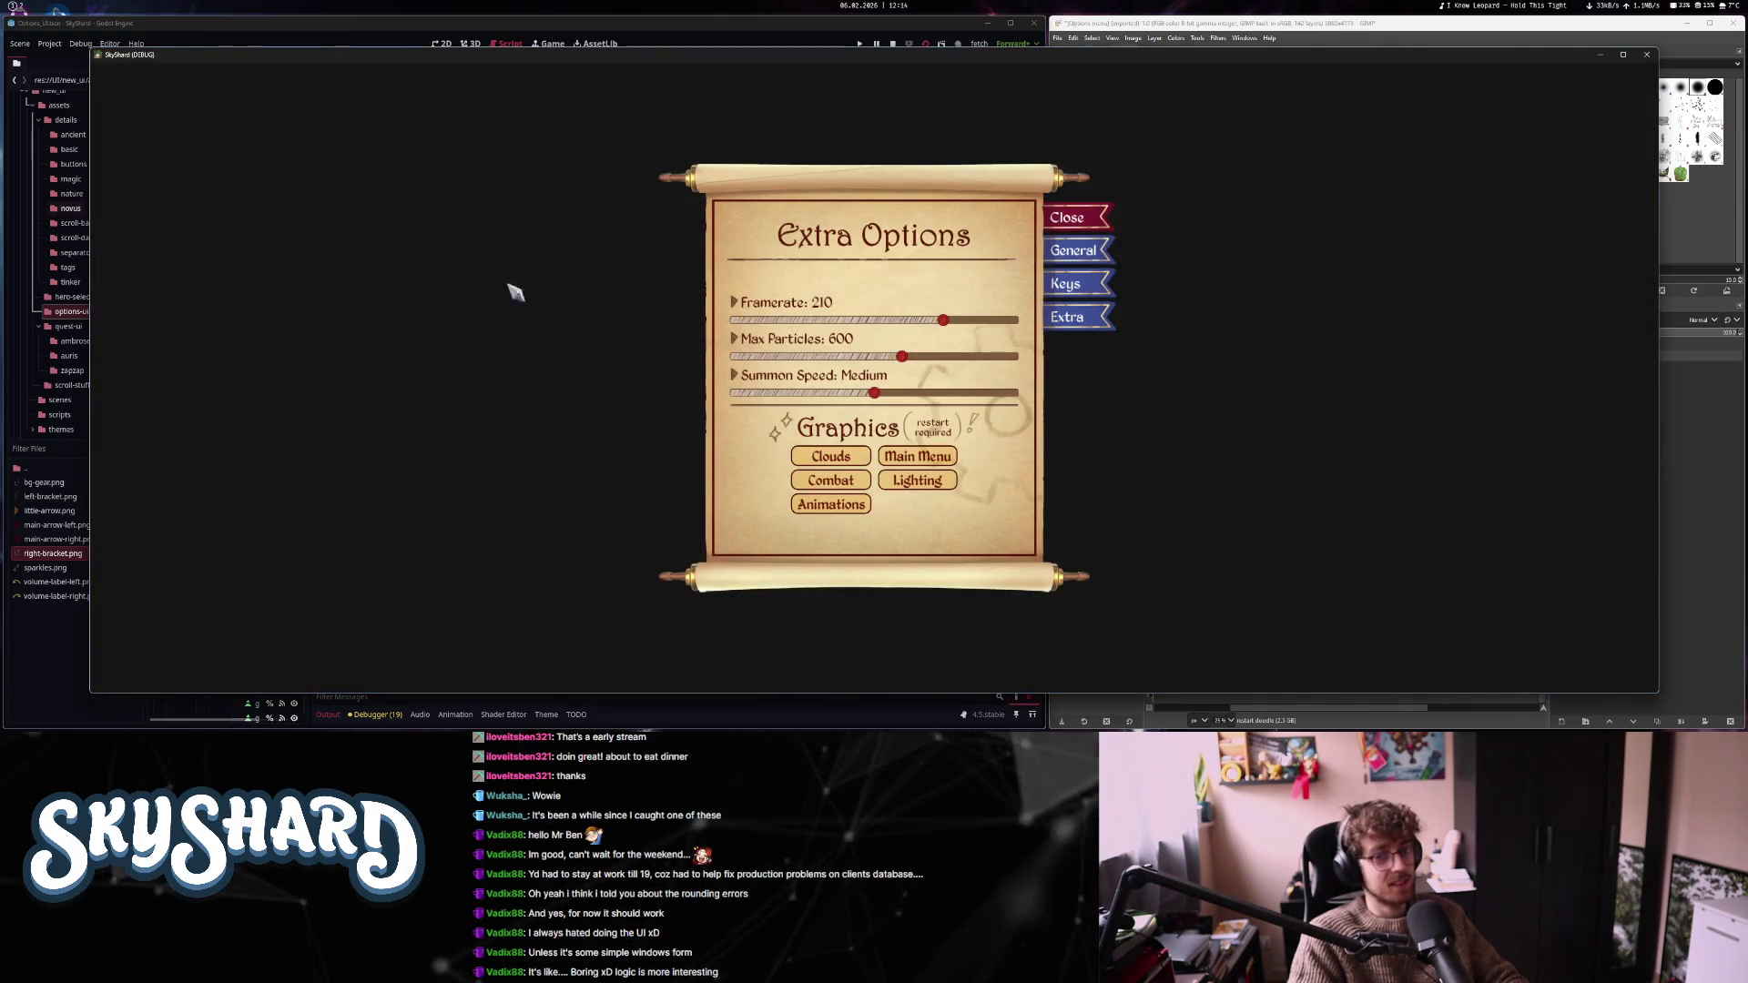
pyautogui.click(1060, 285)
pyautogui.click(1072, 251)
pyautogui.click(1085, 310)
pyautogui.click(1094, 309)
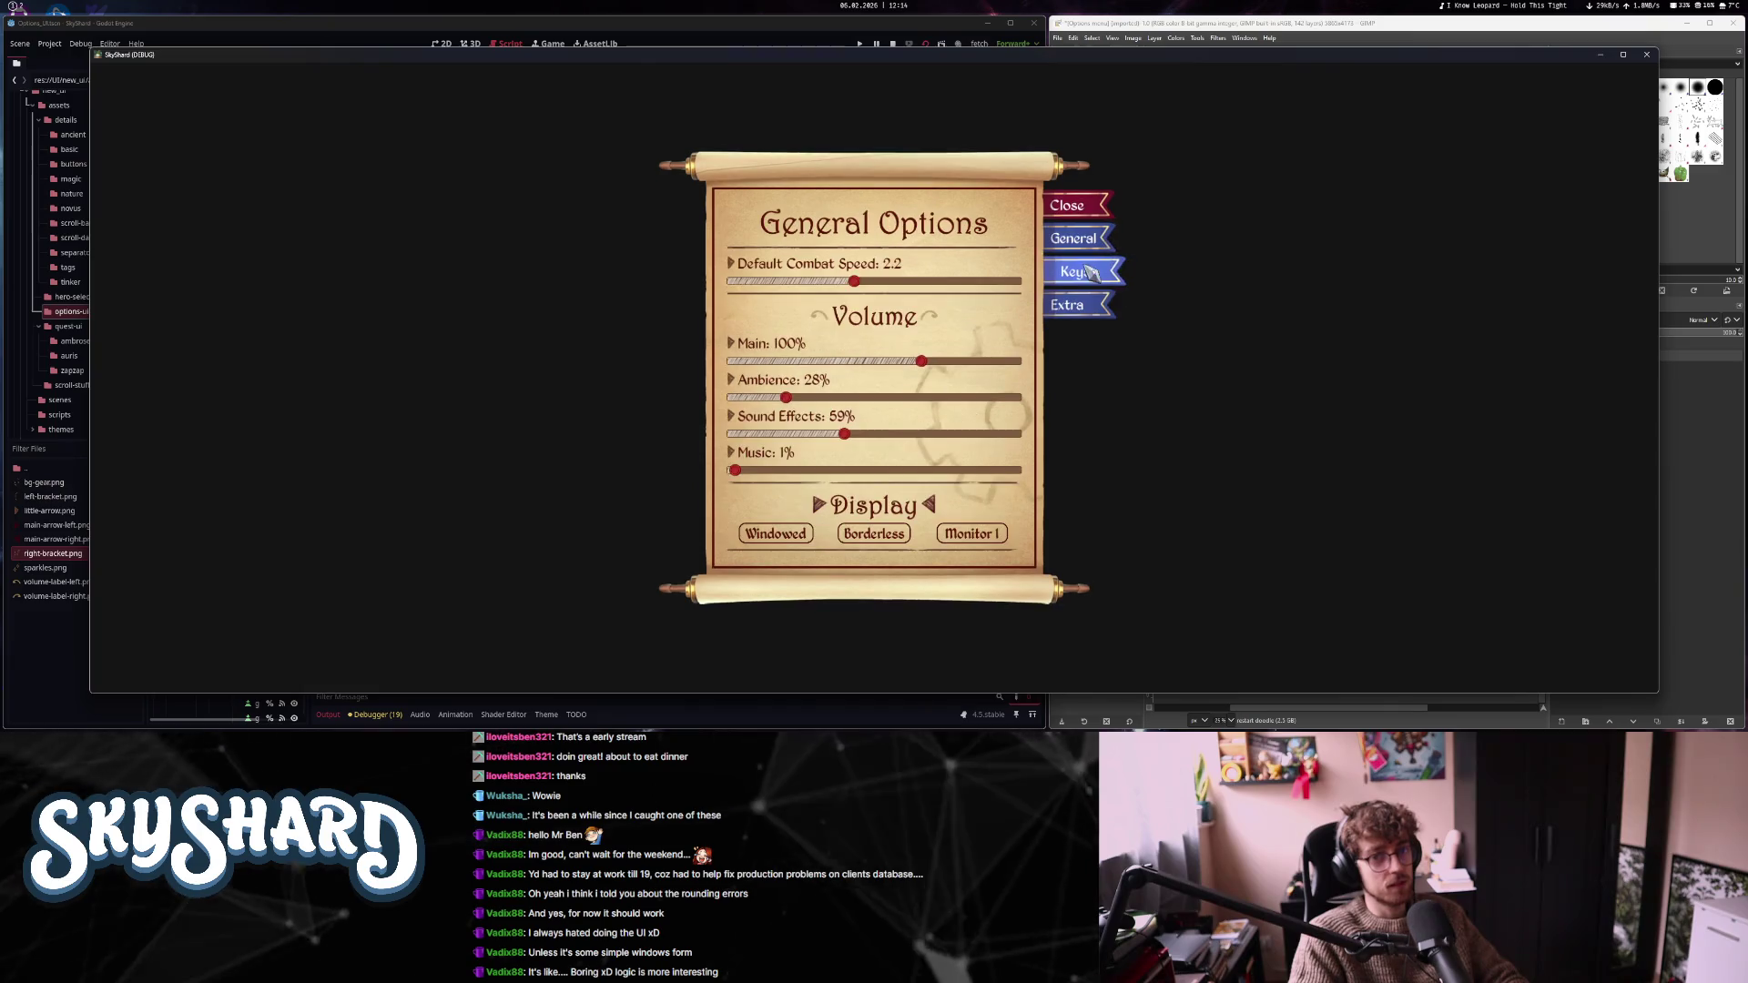
pyautogui.click(1094, 312)
pyautogui.click(1093, 251)
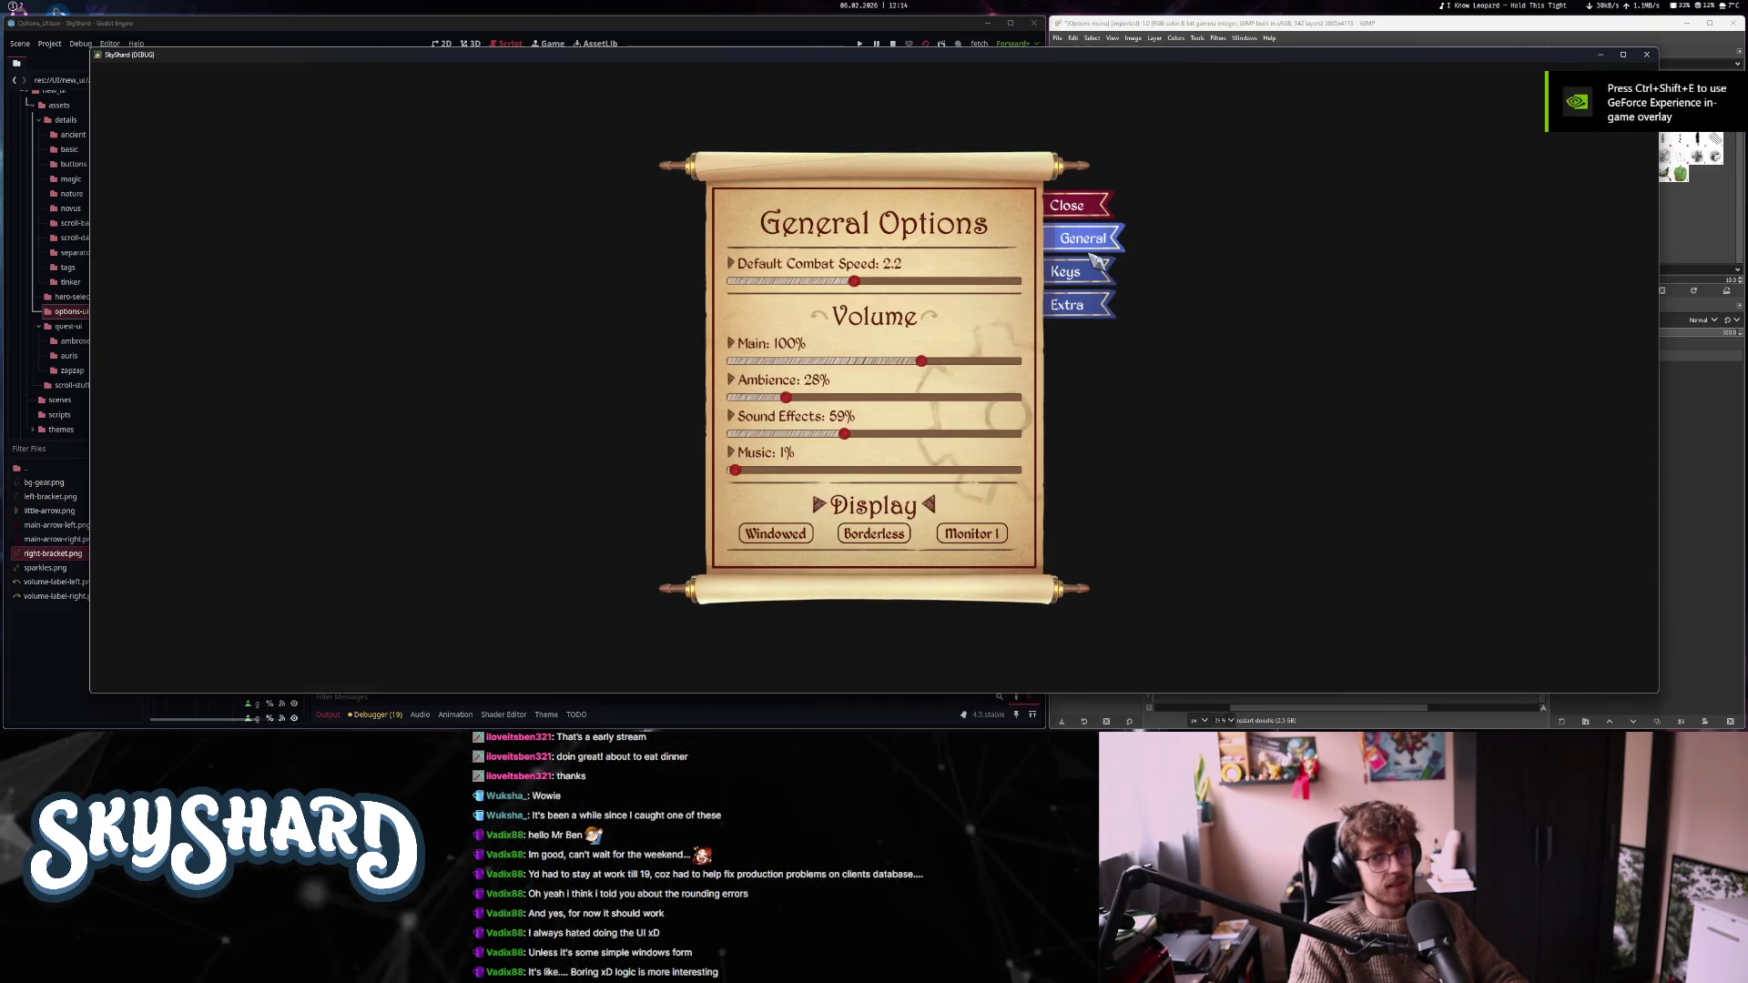
pyautogui.click(1097, 271)
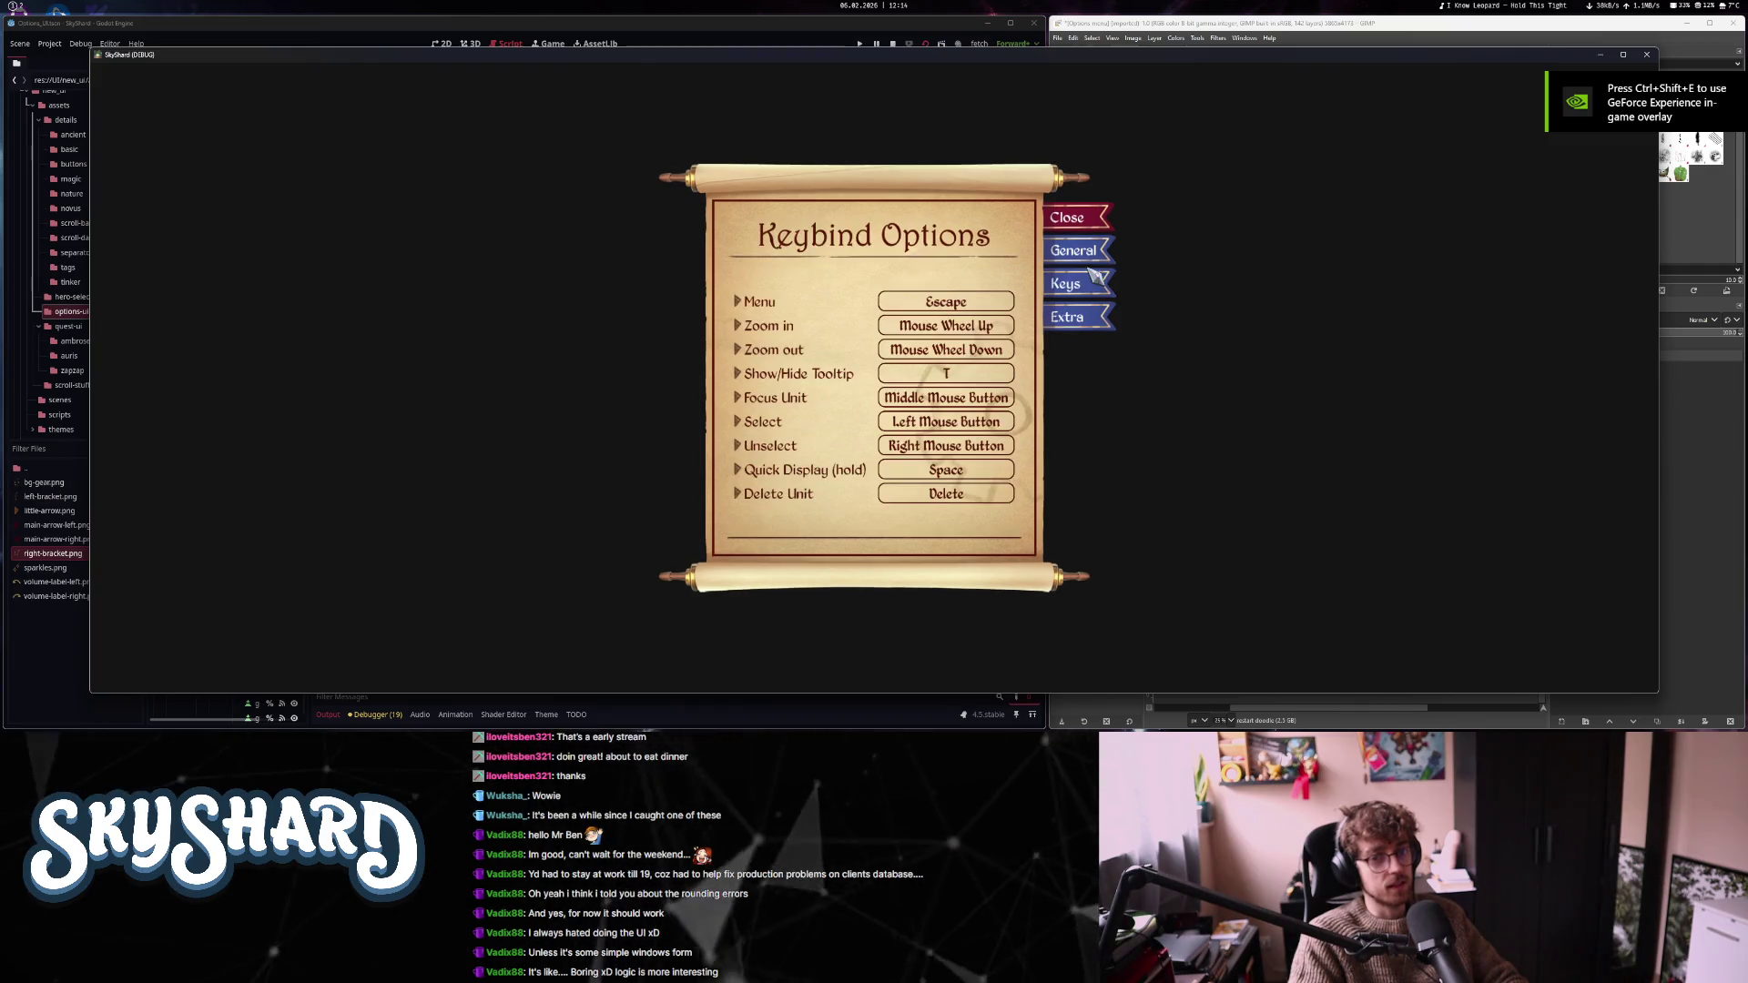
pyautogui.click(1093, 315)
# Check the Keybind, Extra and General pages once more, then close the game and its window.
pyautogui.click(1095, 287)
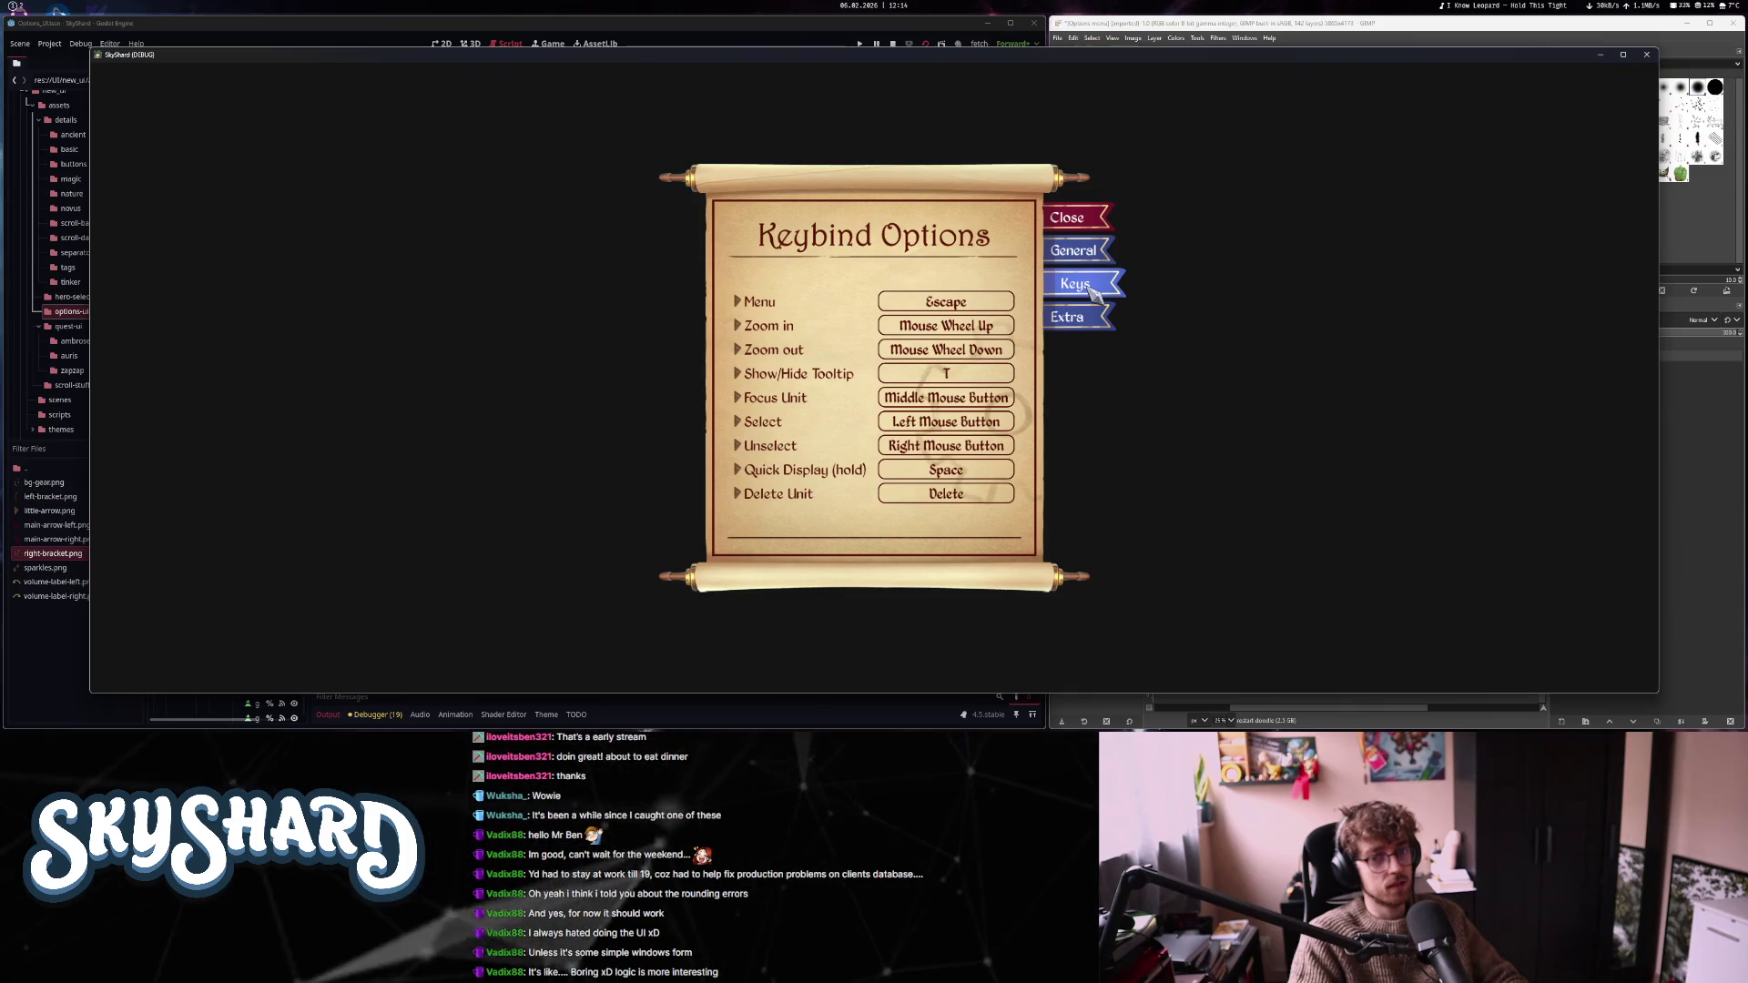
pyautogui.click(1094, 332)
pyautogui.click(1095, 284)
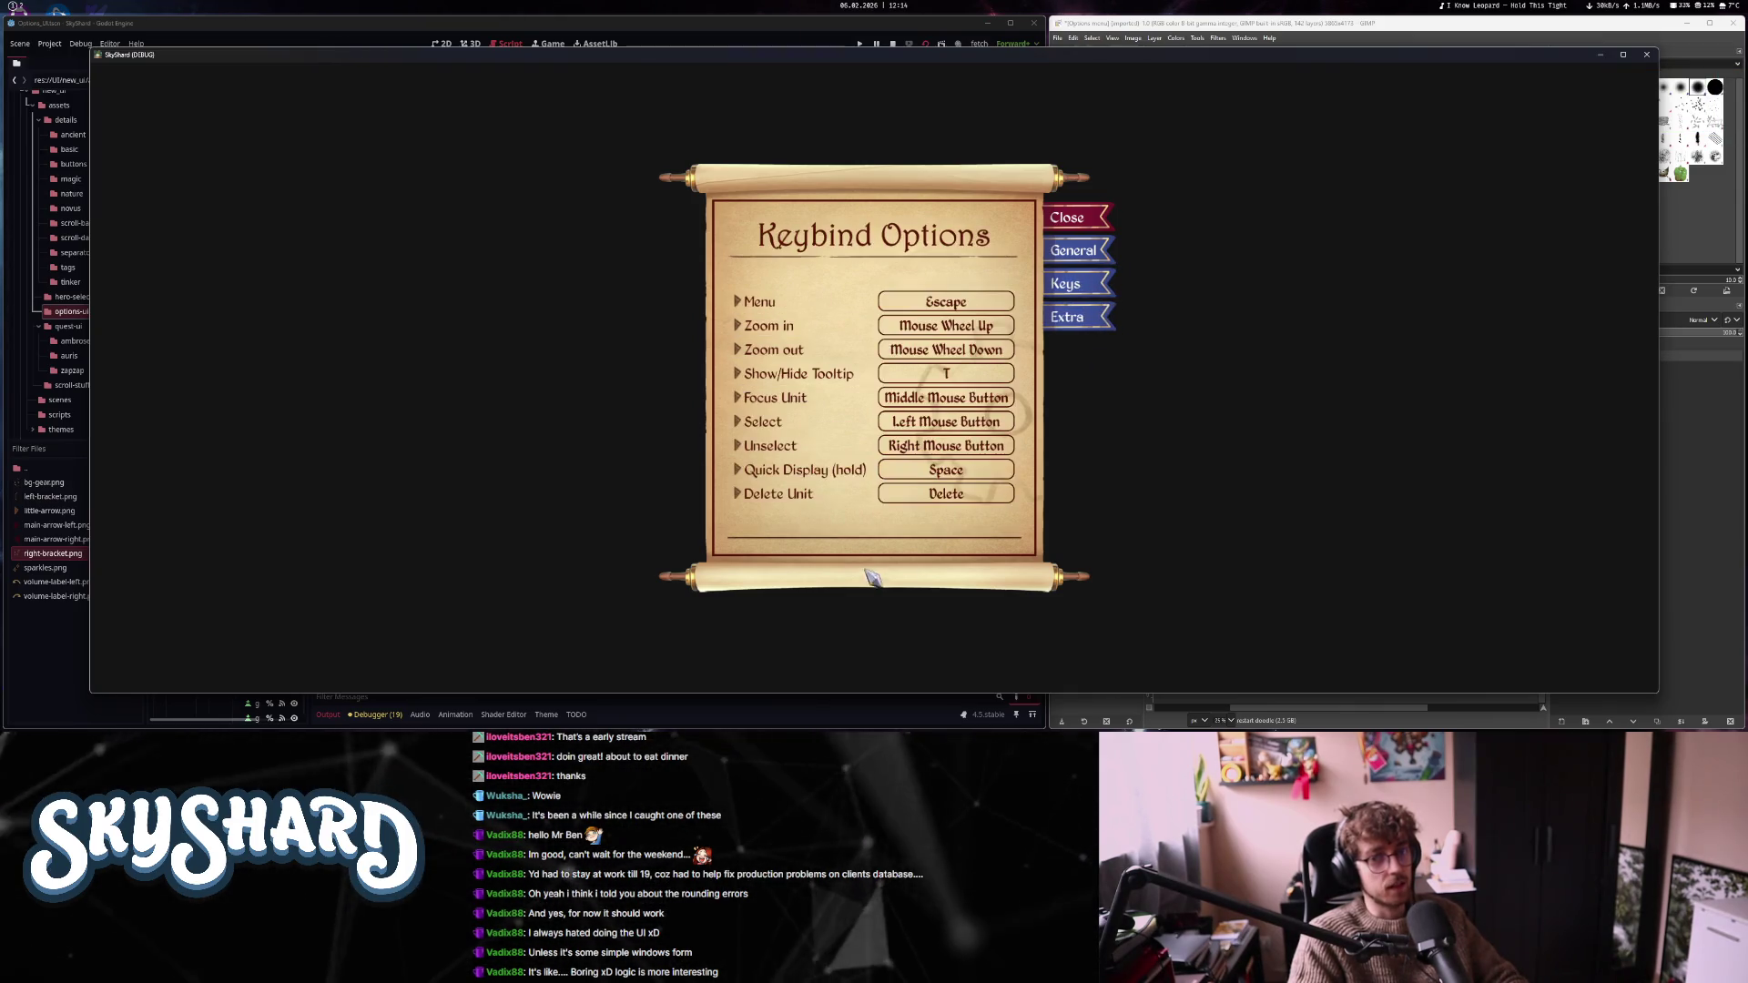
pyautogui.click(1092, 317)
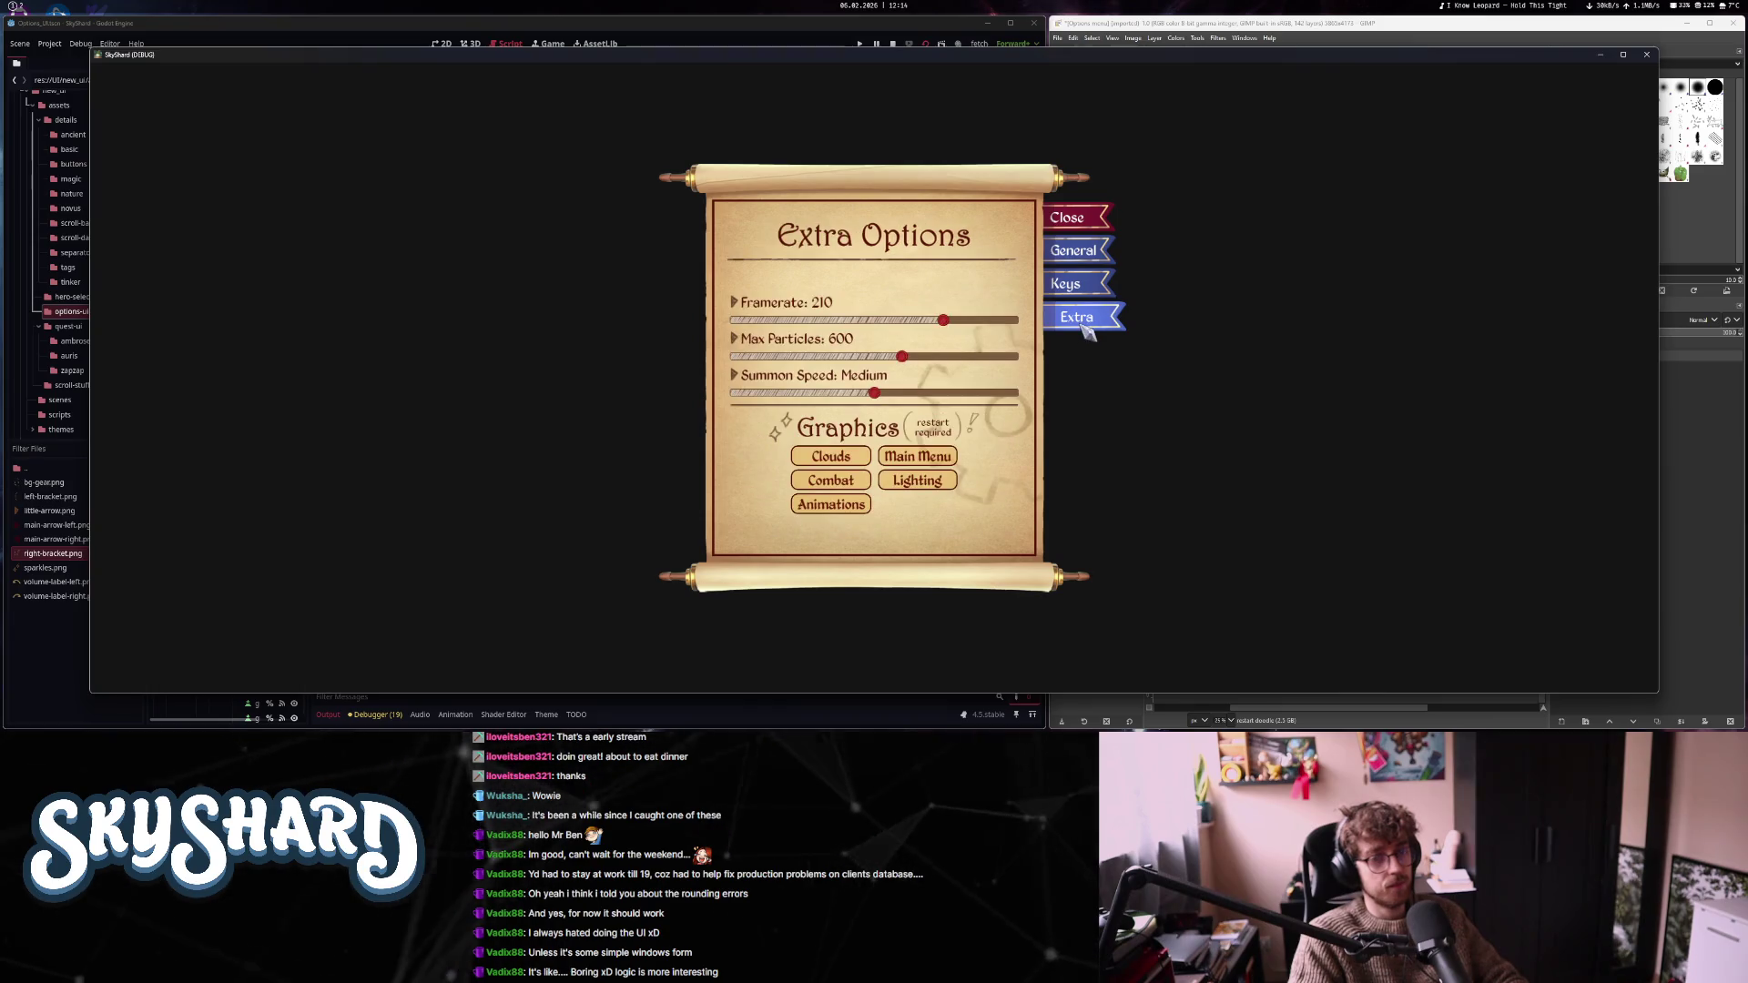
pyautogui.click(1091, 251)
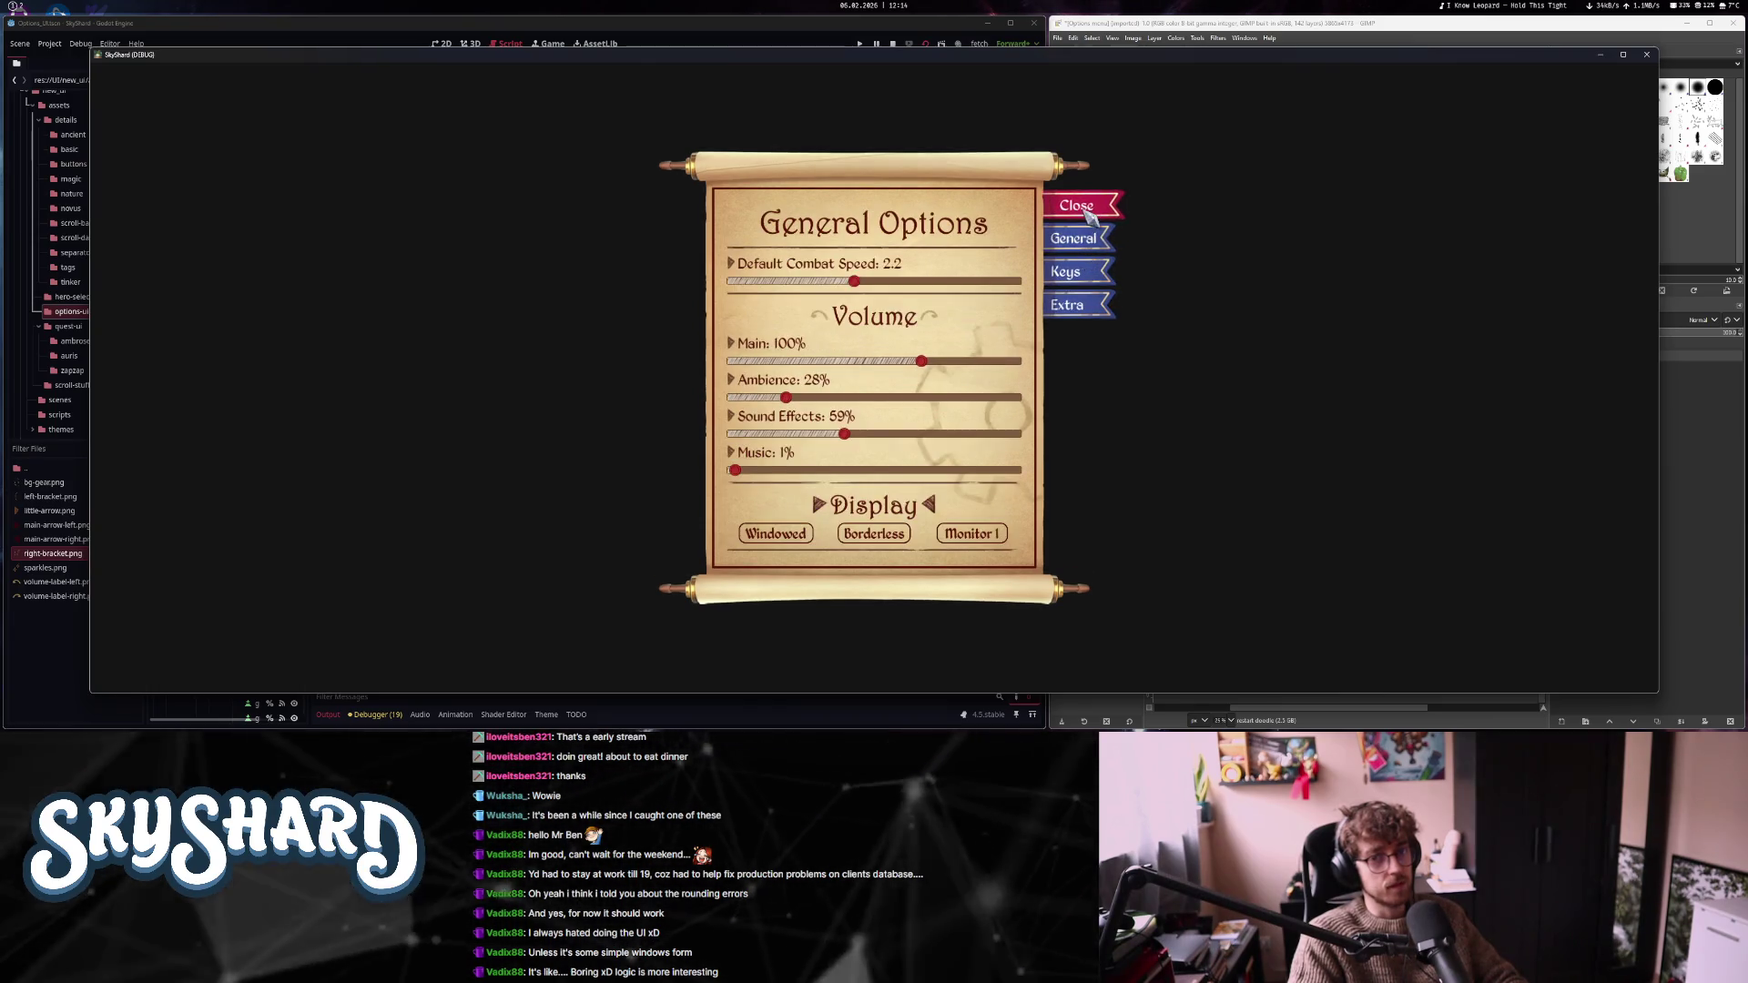
pyautogui.click(1074, 205)
pyautogui.click(1645, 55)
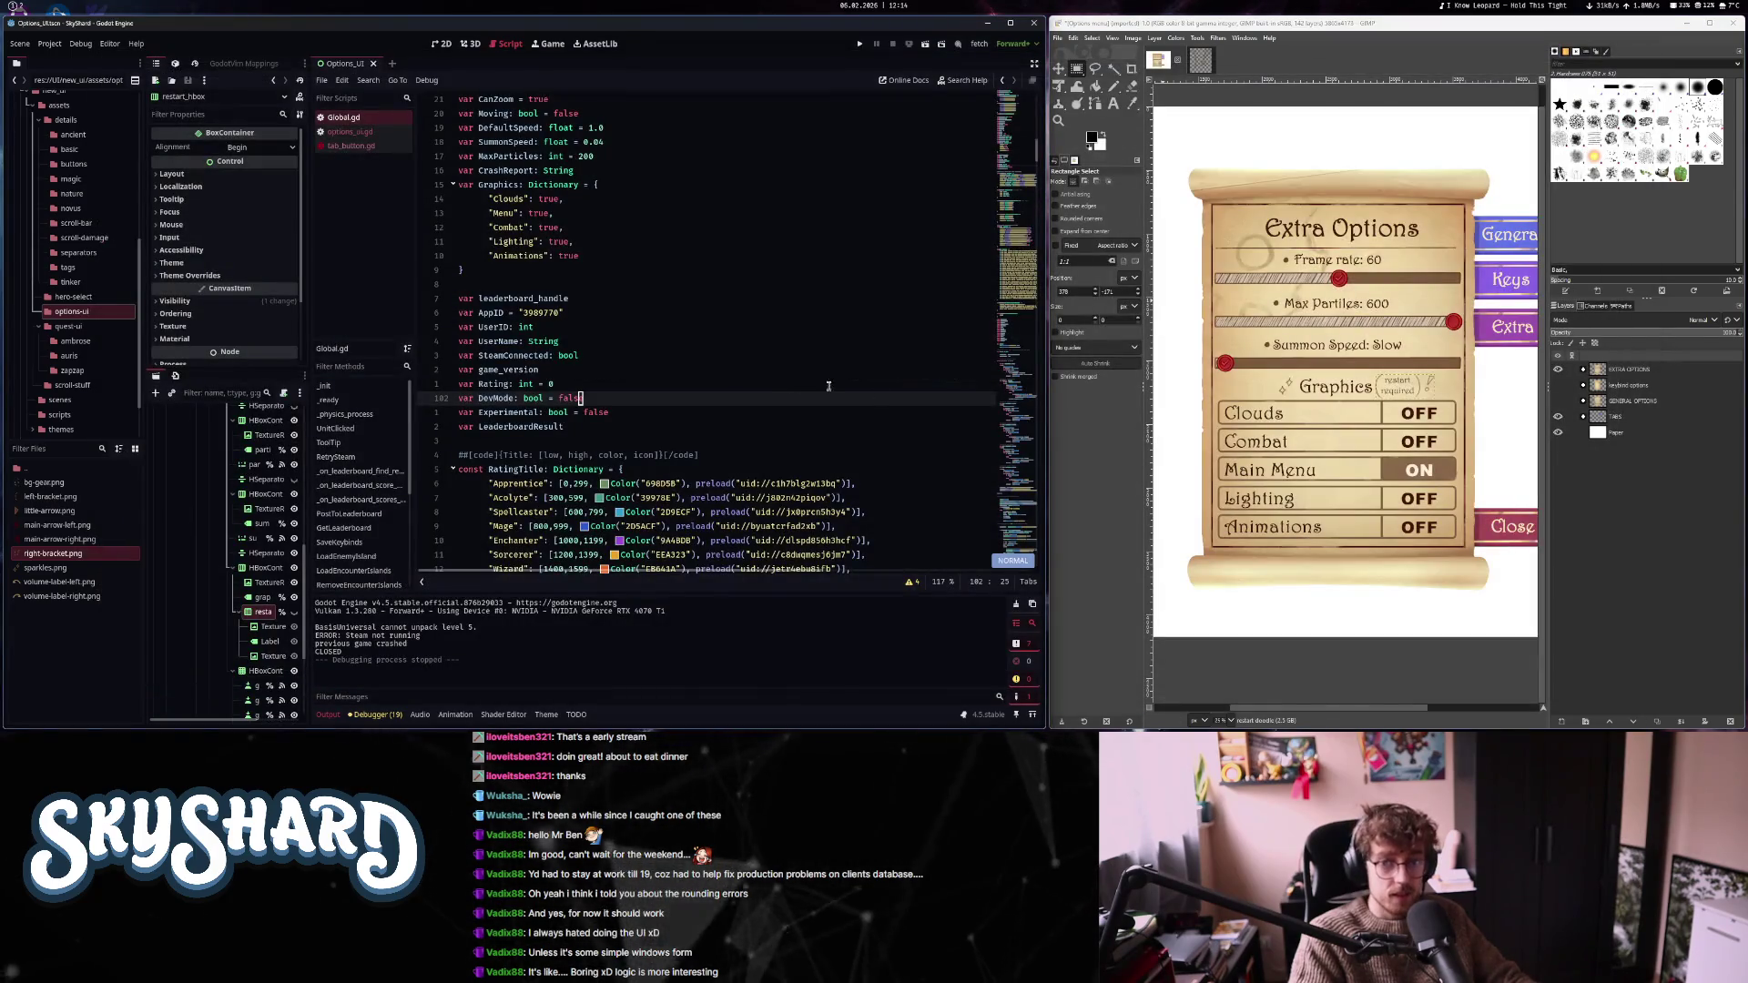
# Return to the 2D view and inspect HSeparator2's separator style.
pyautogui.click(445, 44)
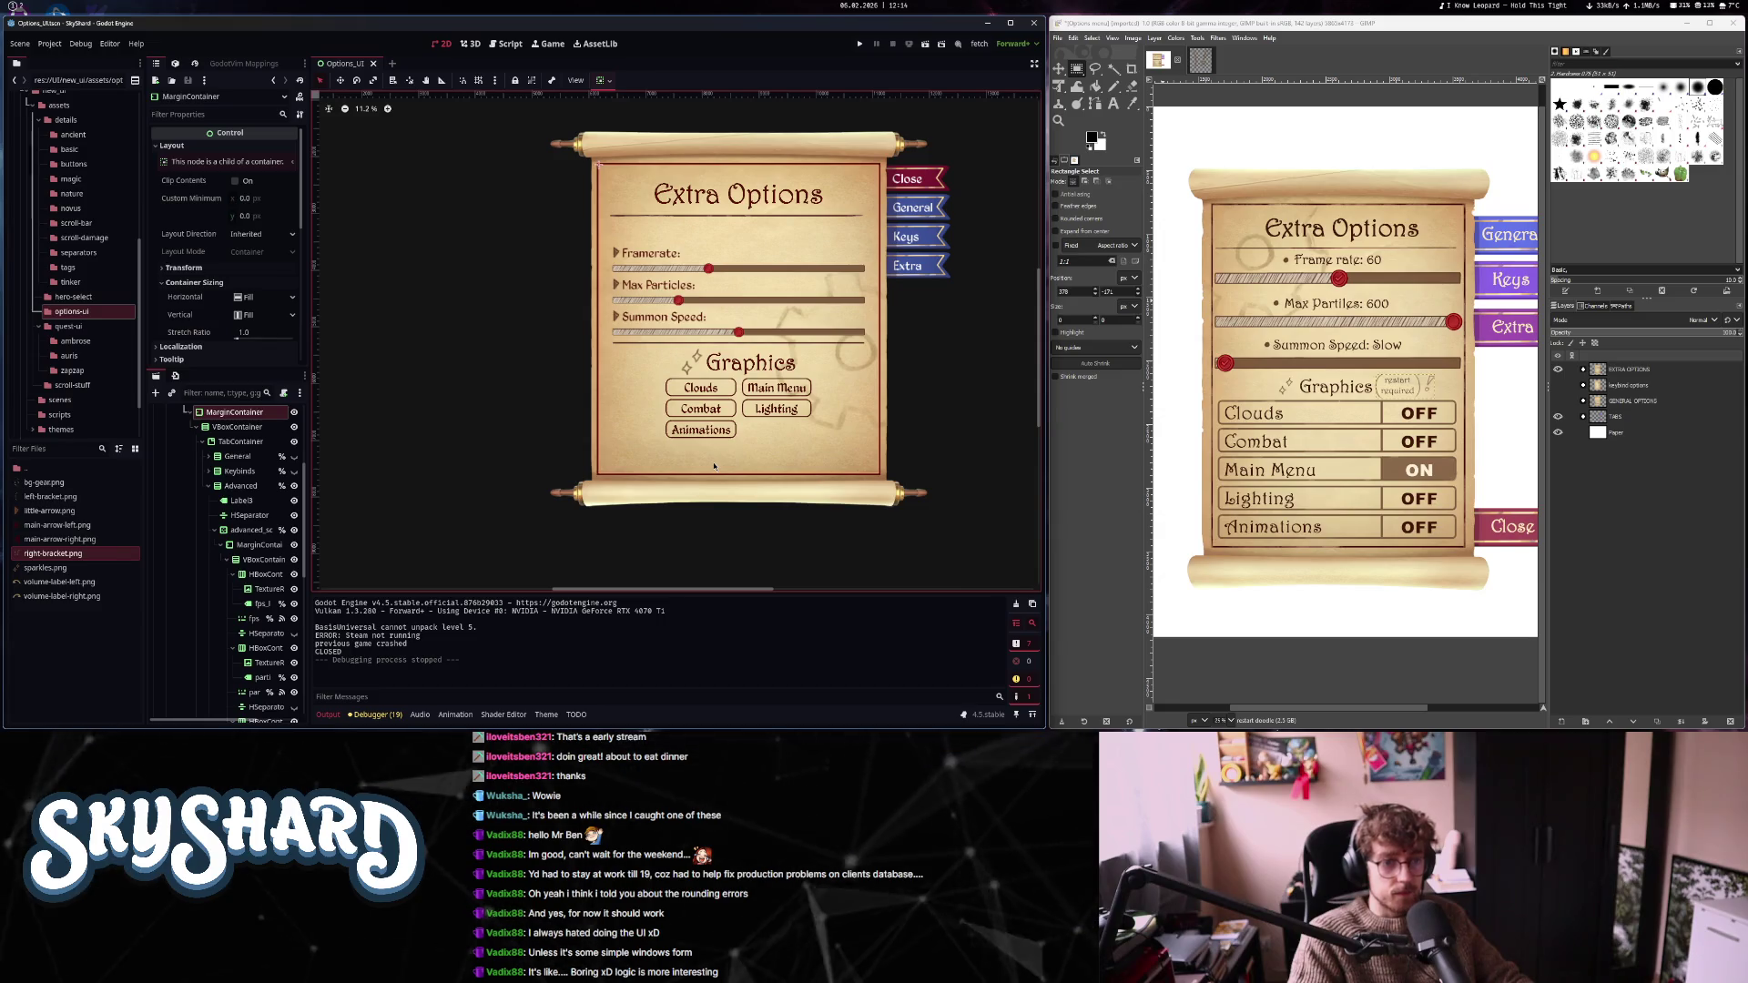
pyautogui.scroll(-5, 196, 689)
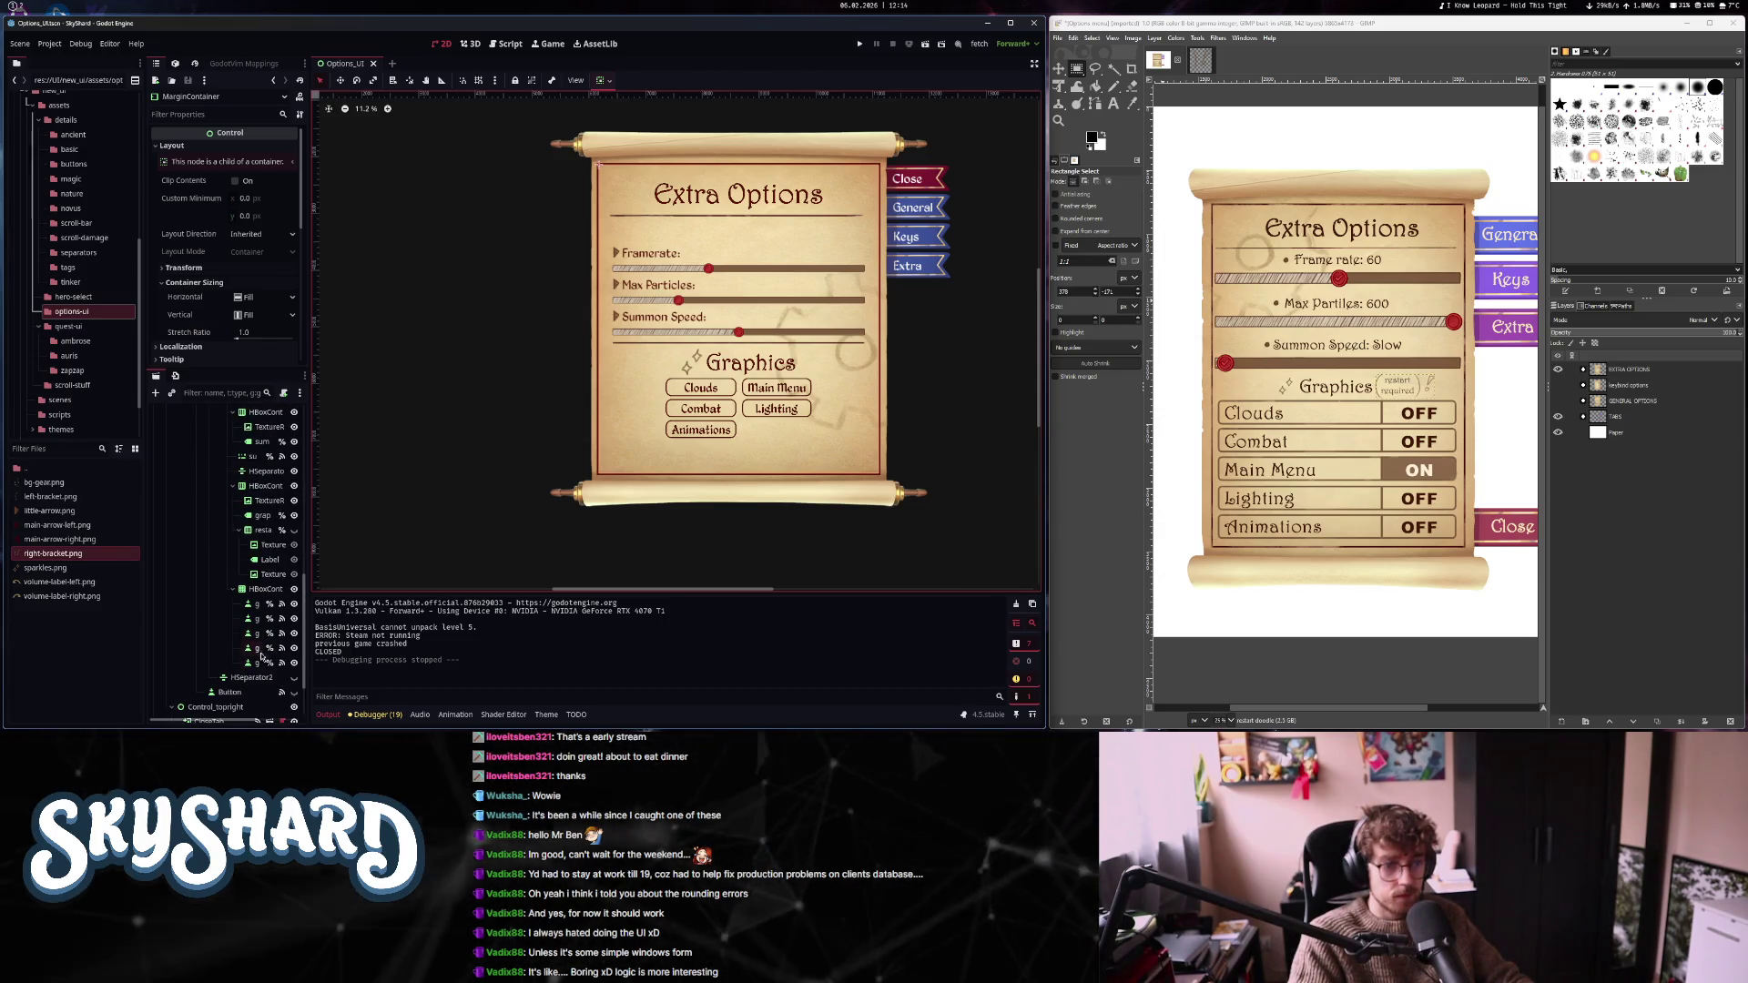
pyautogui.click(250, 678)
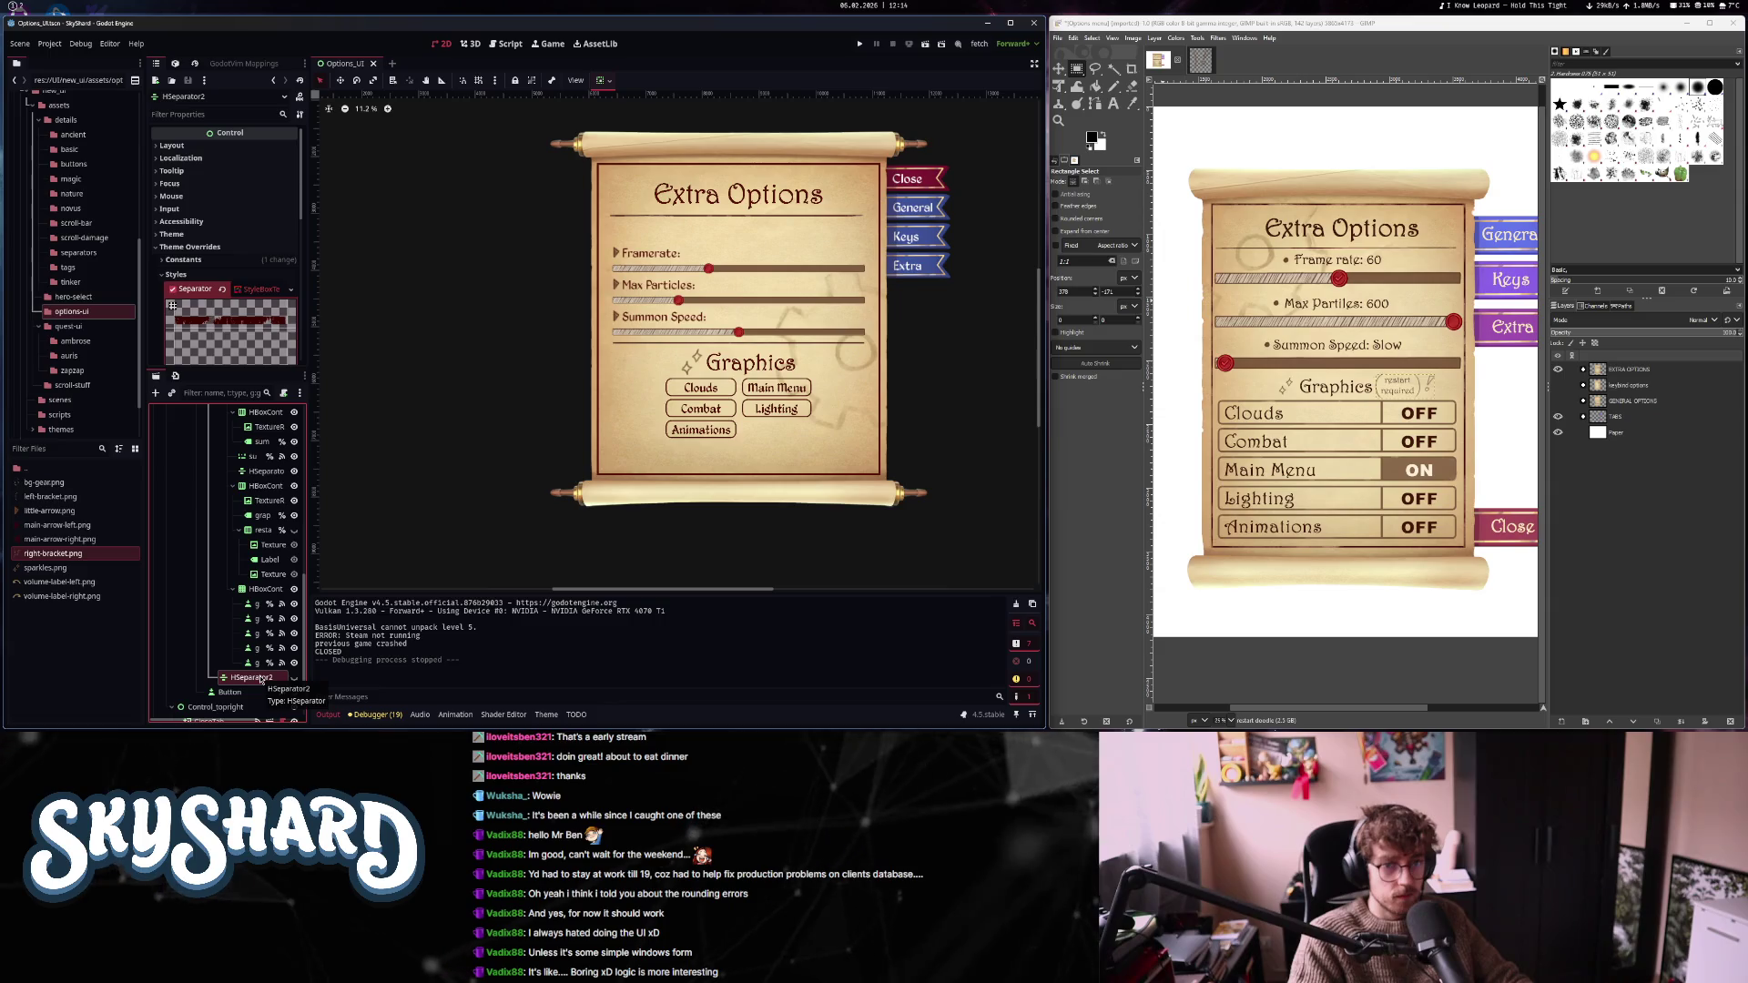
pyautogui.scroll(5, 261, 681)
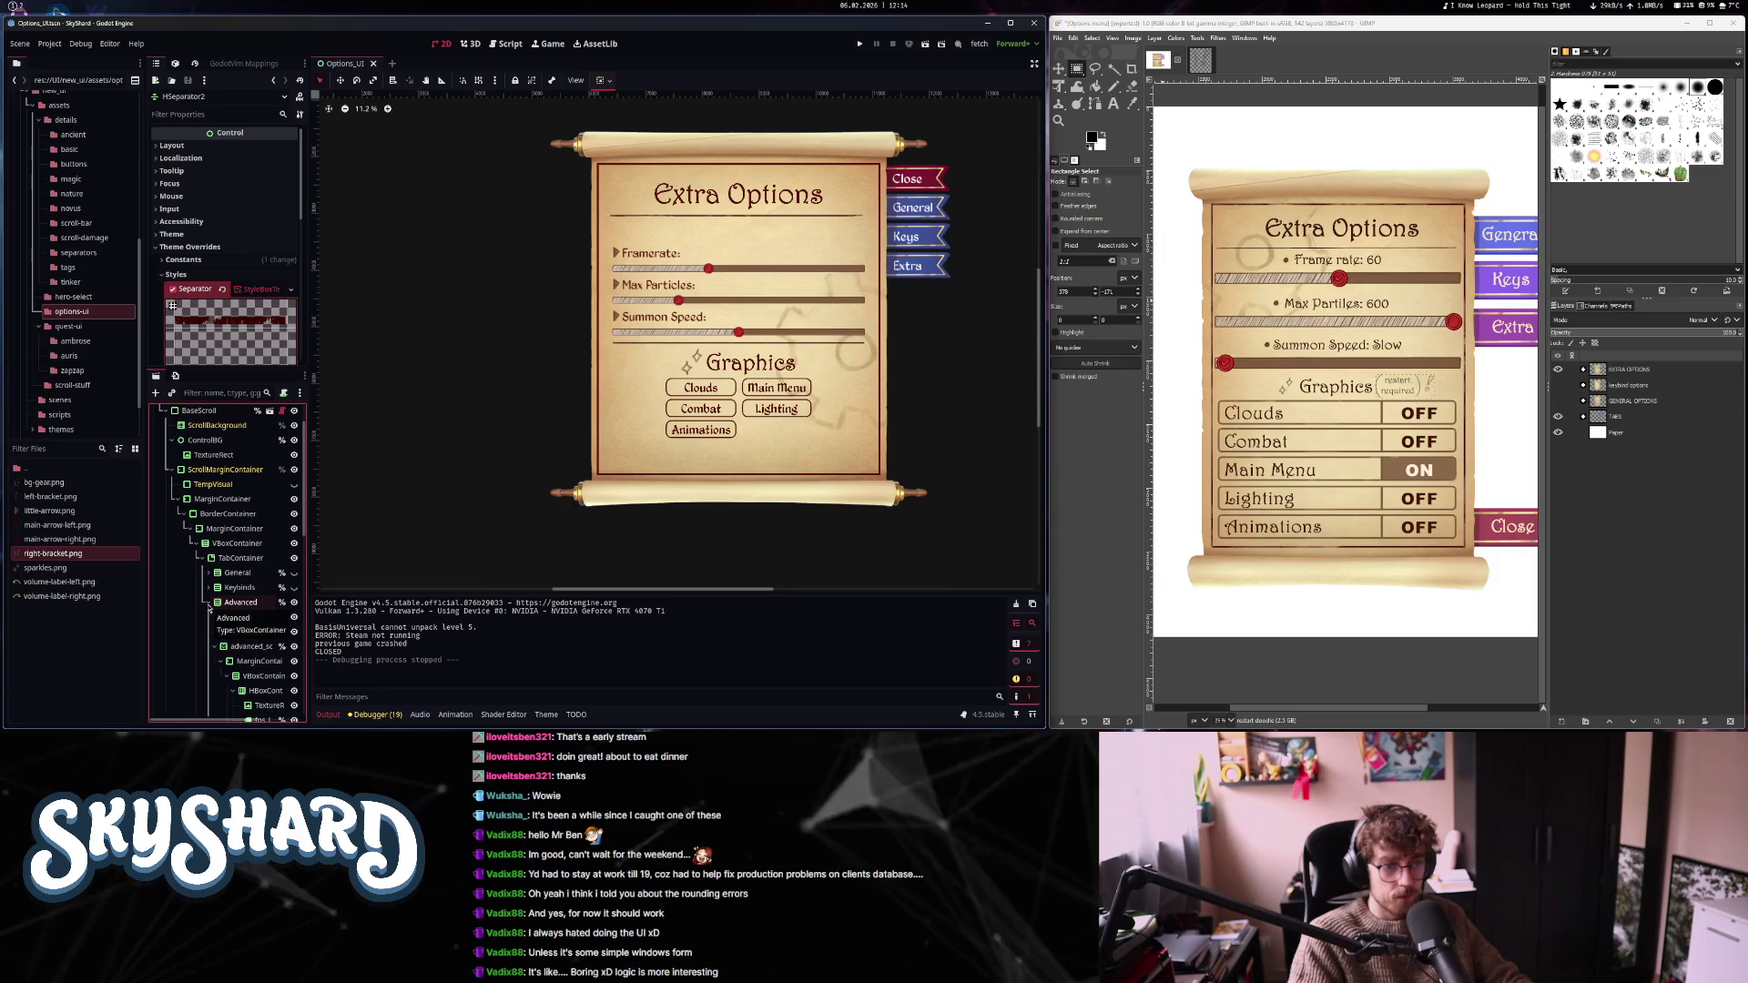
# Show the Keybinds page in the canvas and hide its HSeparator6 line.
pyautogui.click(294, 588)
pyautogui.click(681, 461)
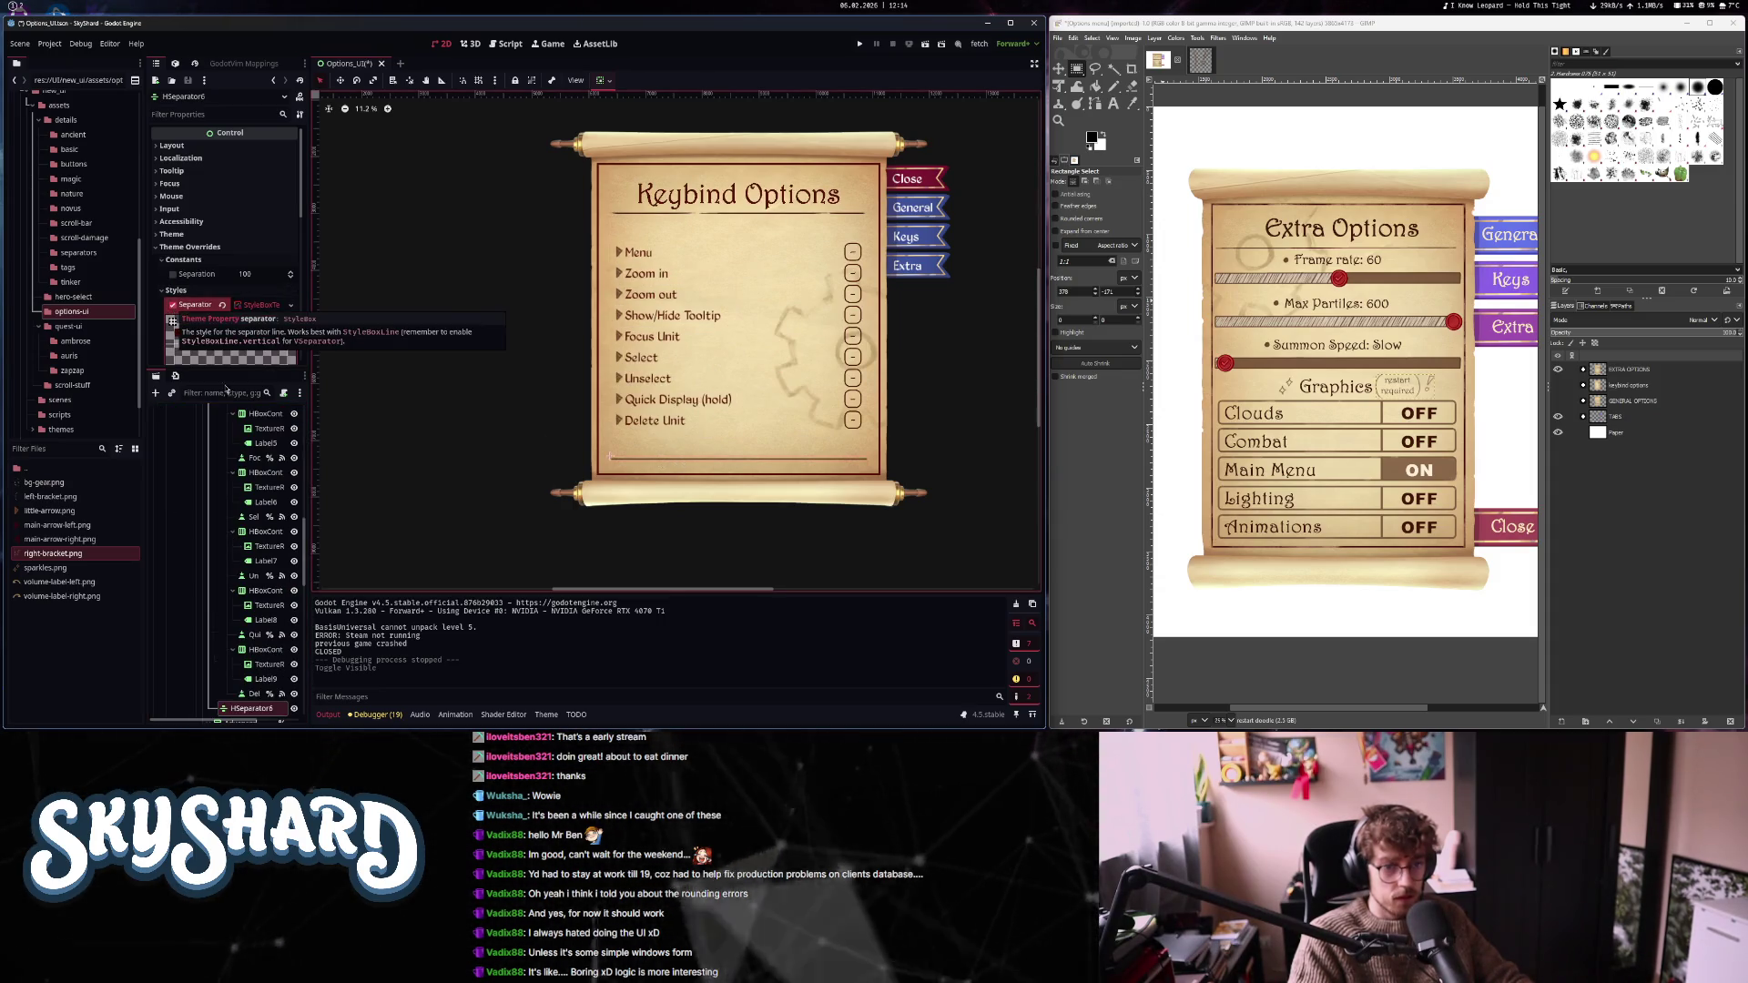
pyautogui.scroll(-3, 296, 648)
pyautogui.click(294, 593)
pyautogui.scroll(5, 264, 600)
pyautogui.scroll(5, 262, 601)
# Collapse Keybinds, make the General page visible, and hide its HSeparator3 line.
pyautogui.click(206, 516)
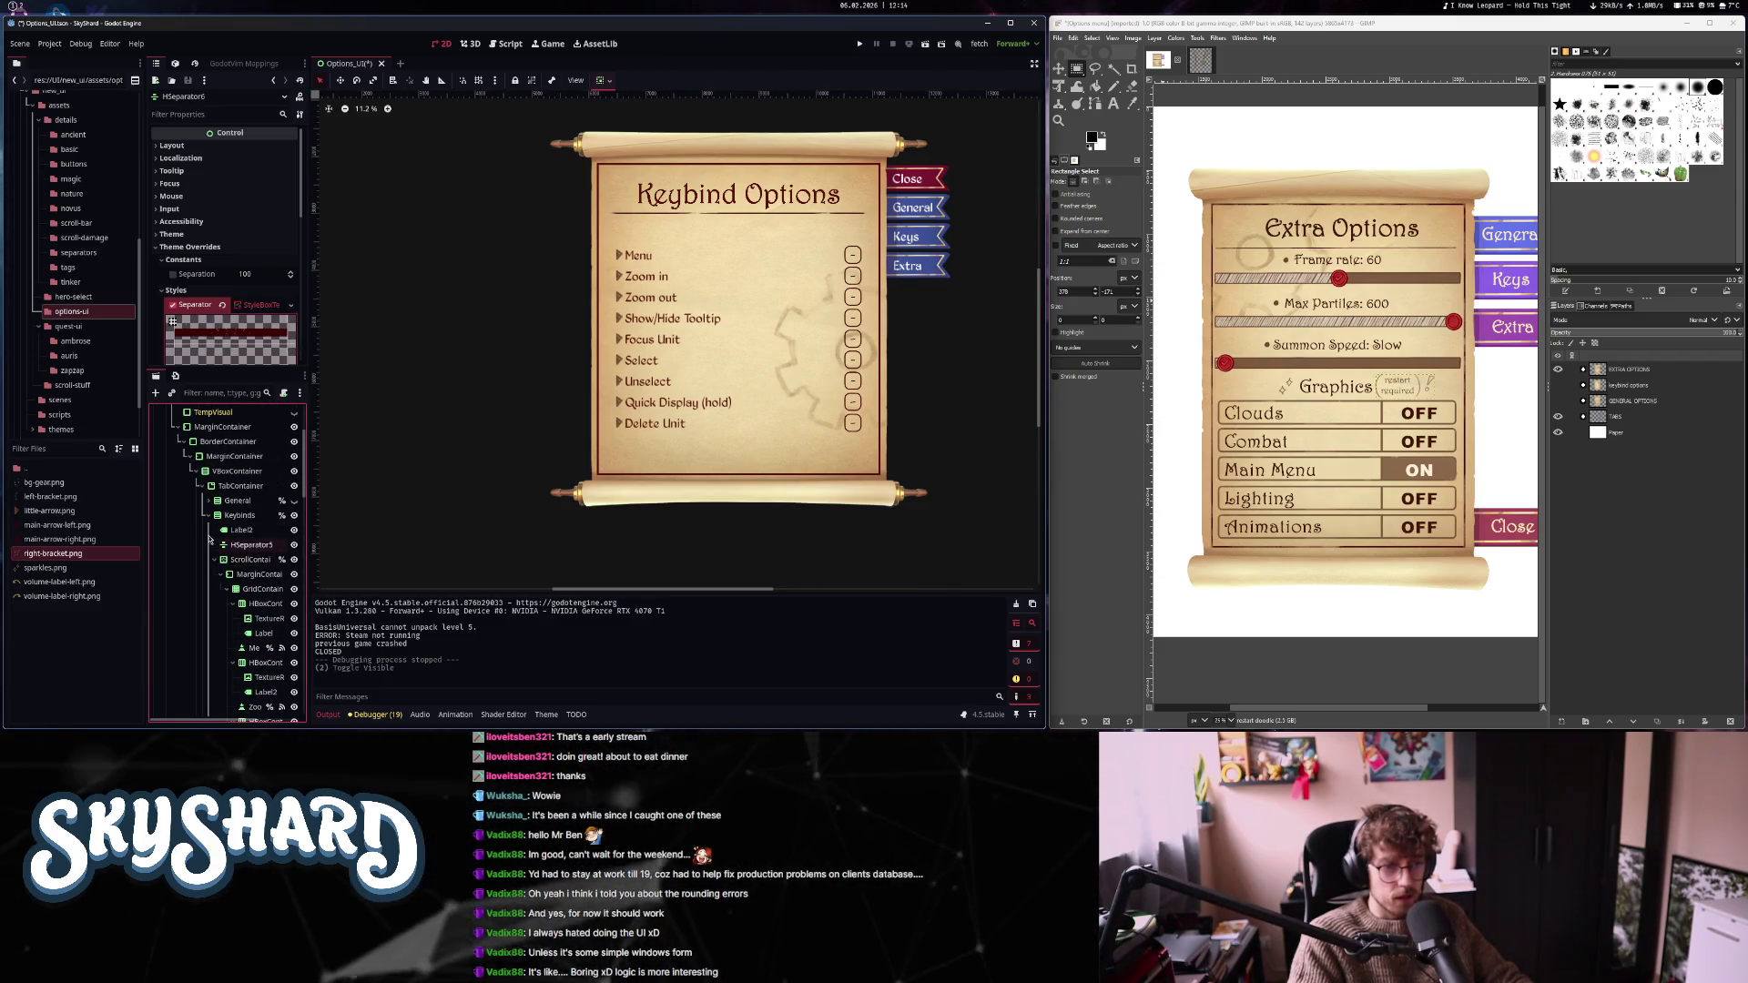
pyautogui.click(295, 500)
pyautogui.click(237, 501)
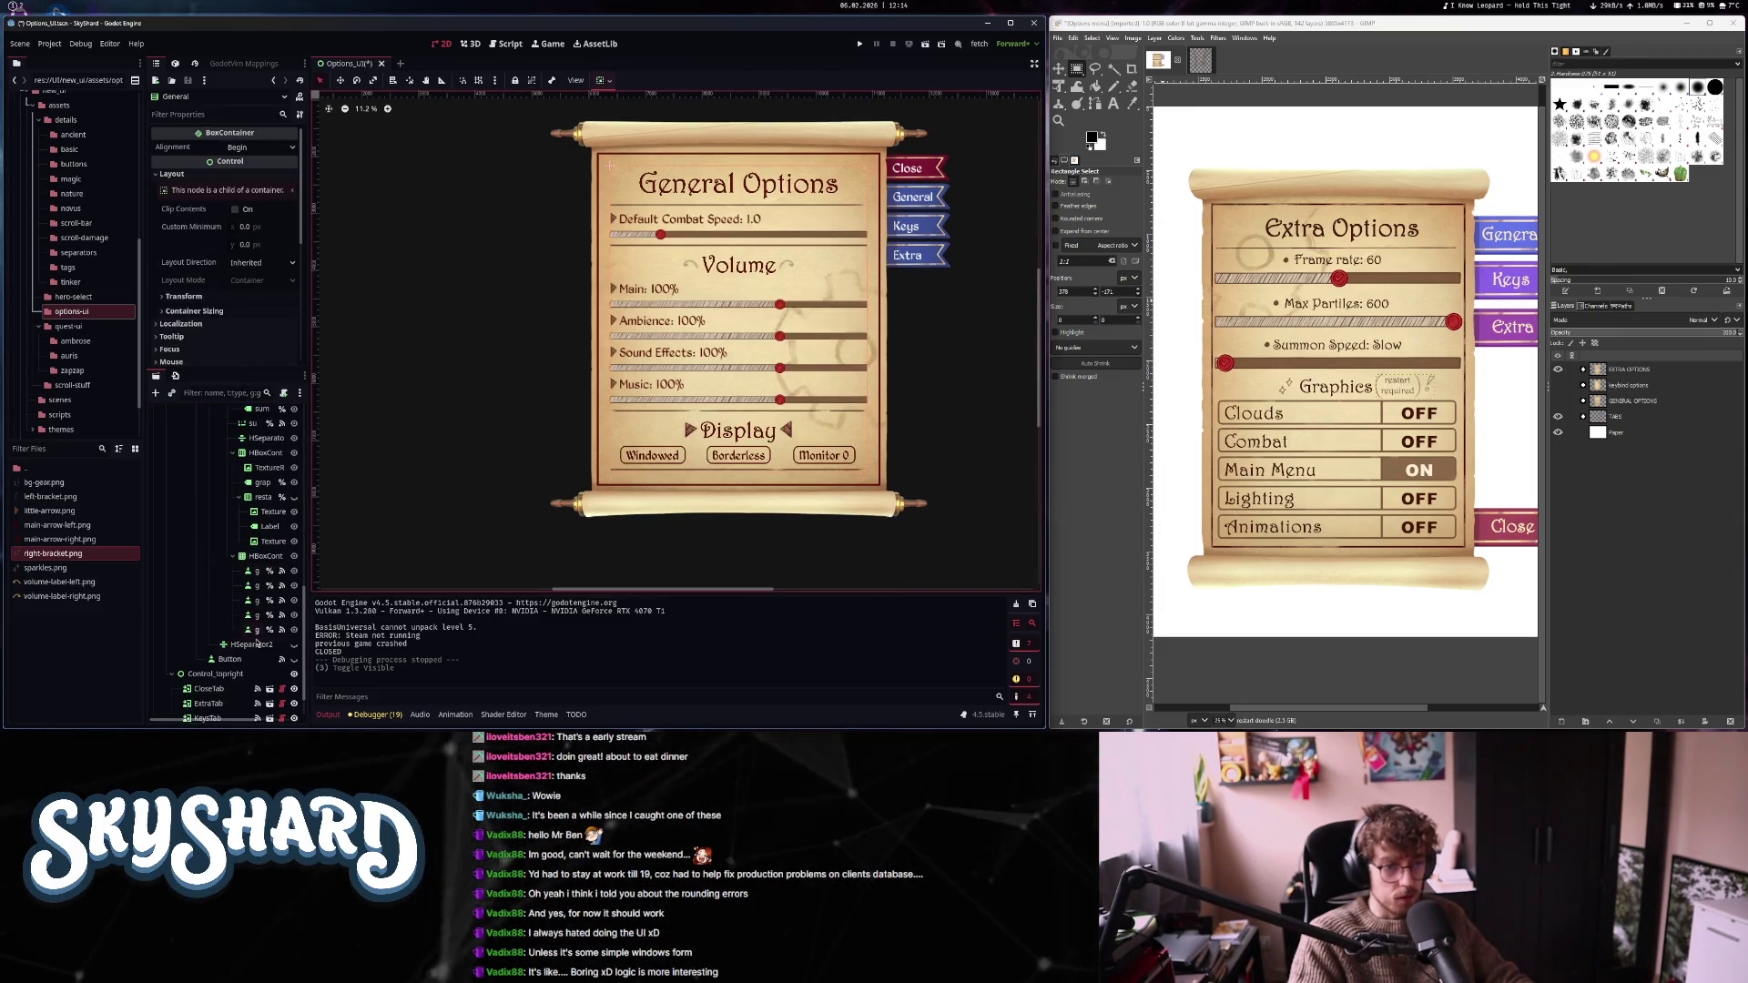
pyautogui.scroll(-5, 264, 565)
pyautogui.click(282, 647)
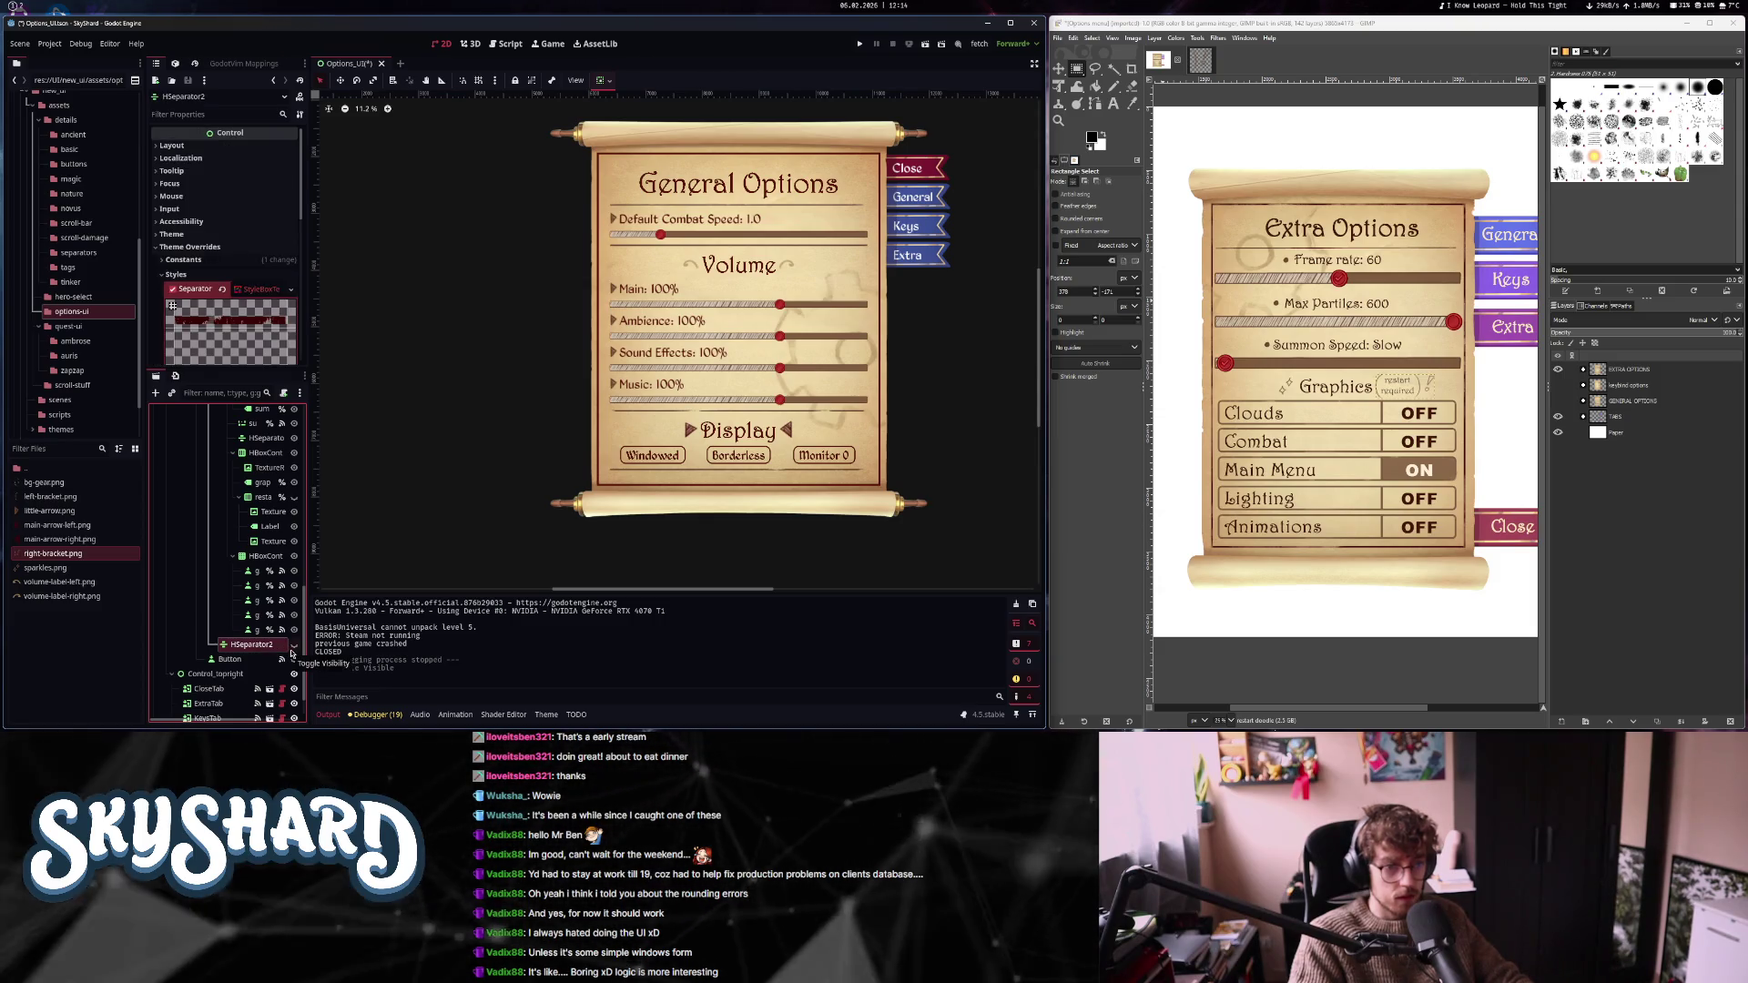
pyautogui.click(716, 475)
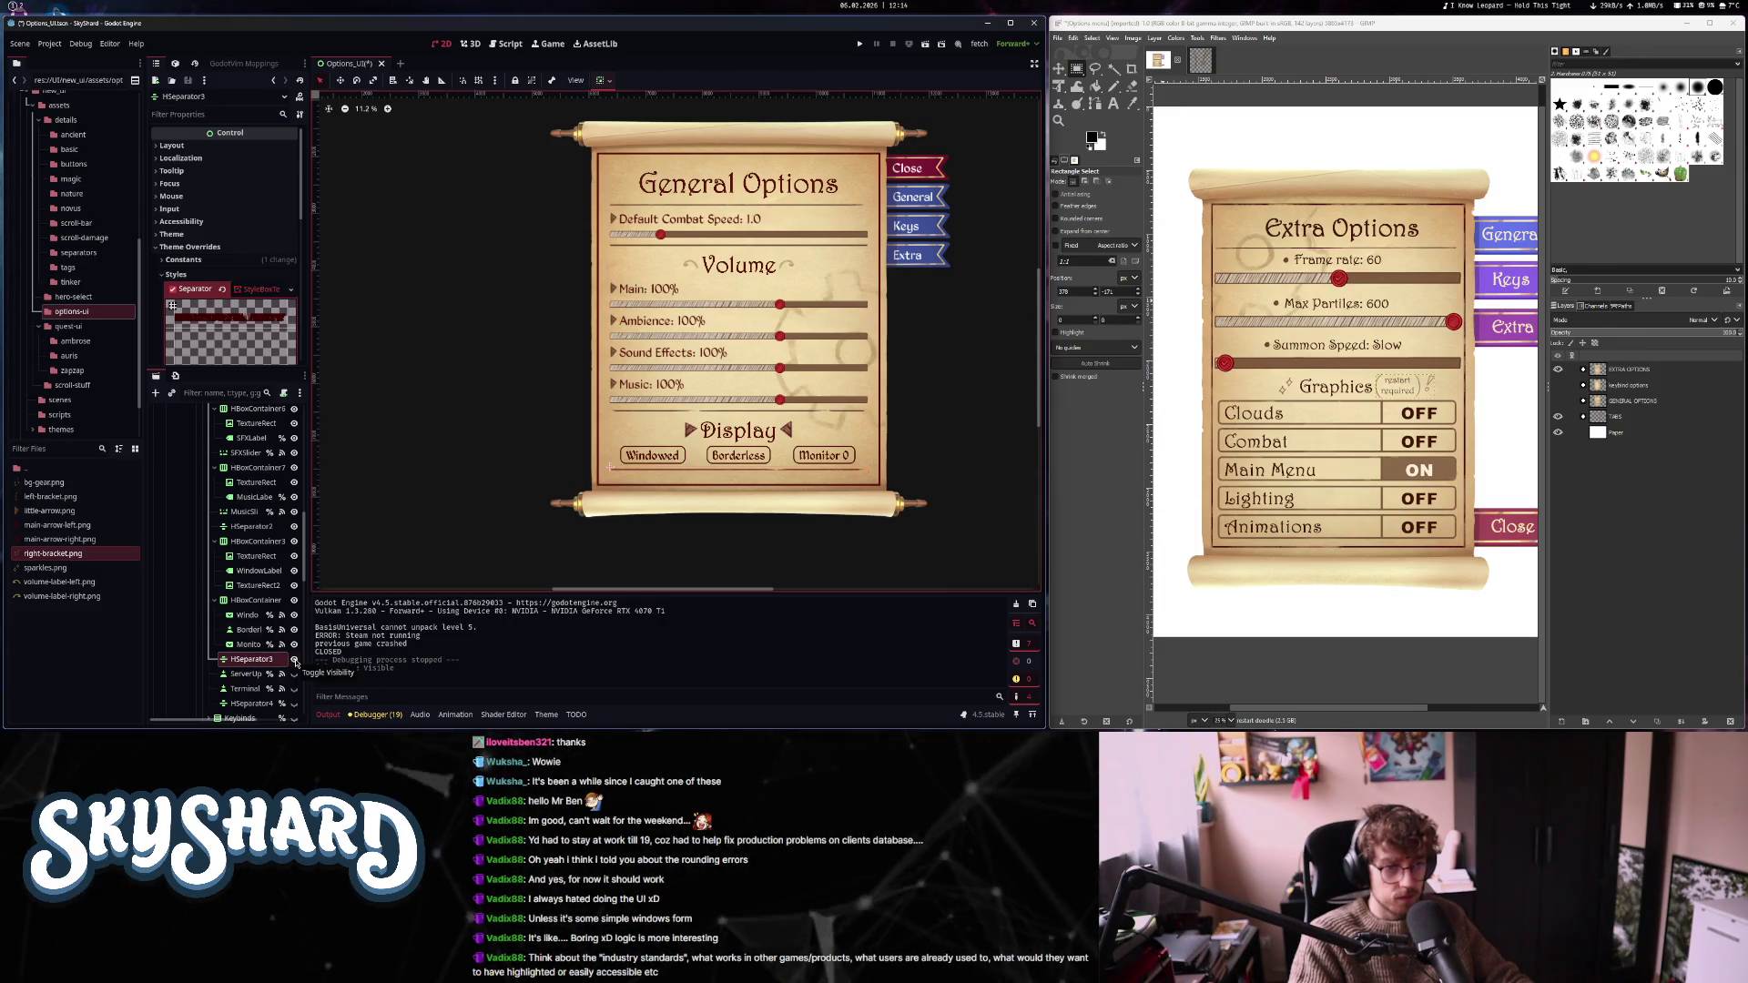
pyautogui.click(295, 661)
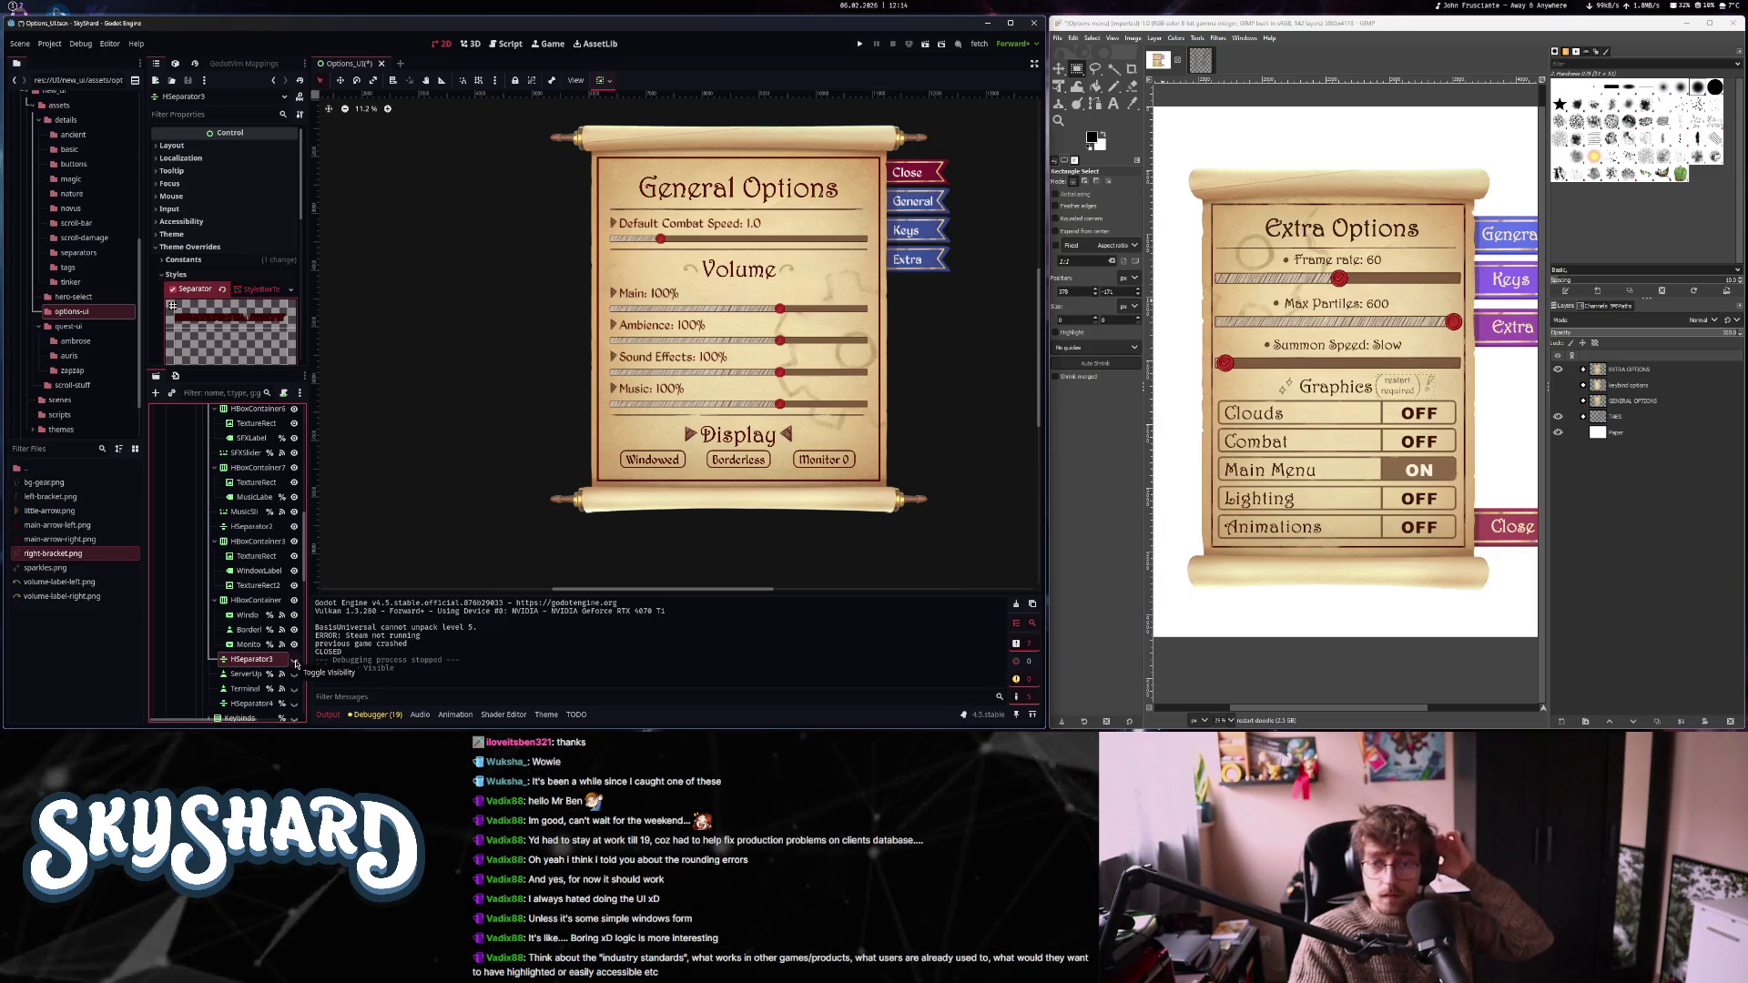
pyautogui.scroll(-2, 295, 666)
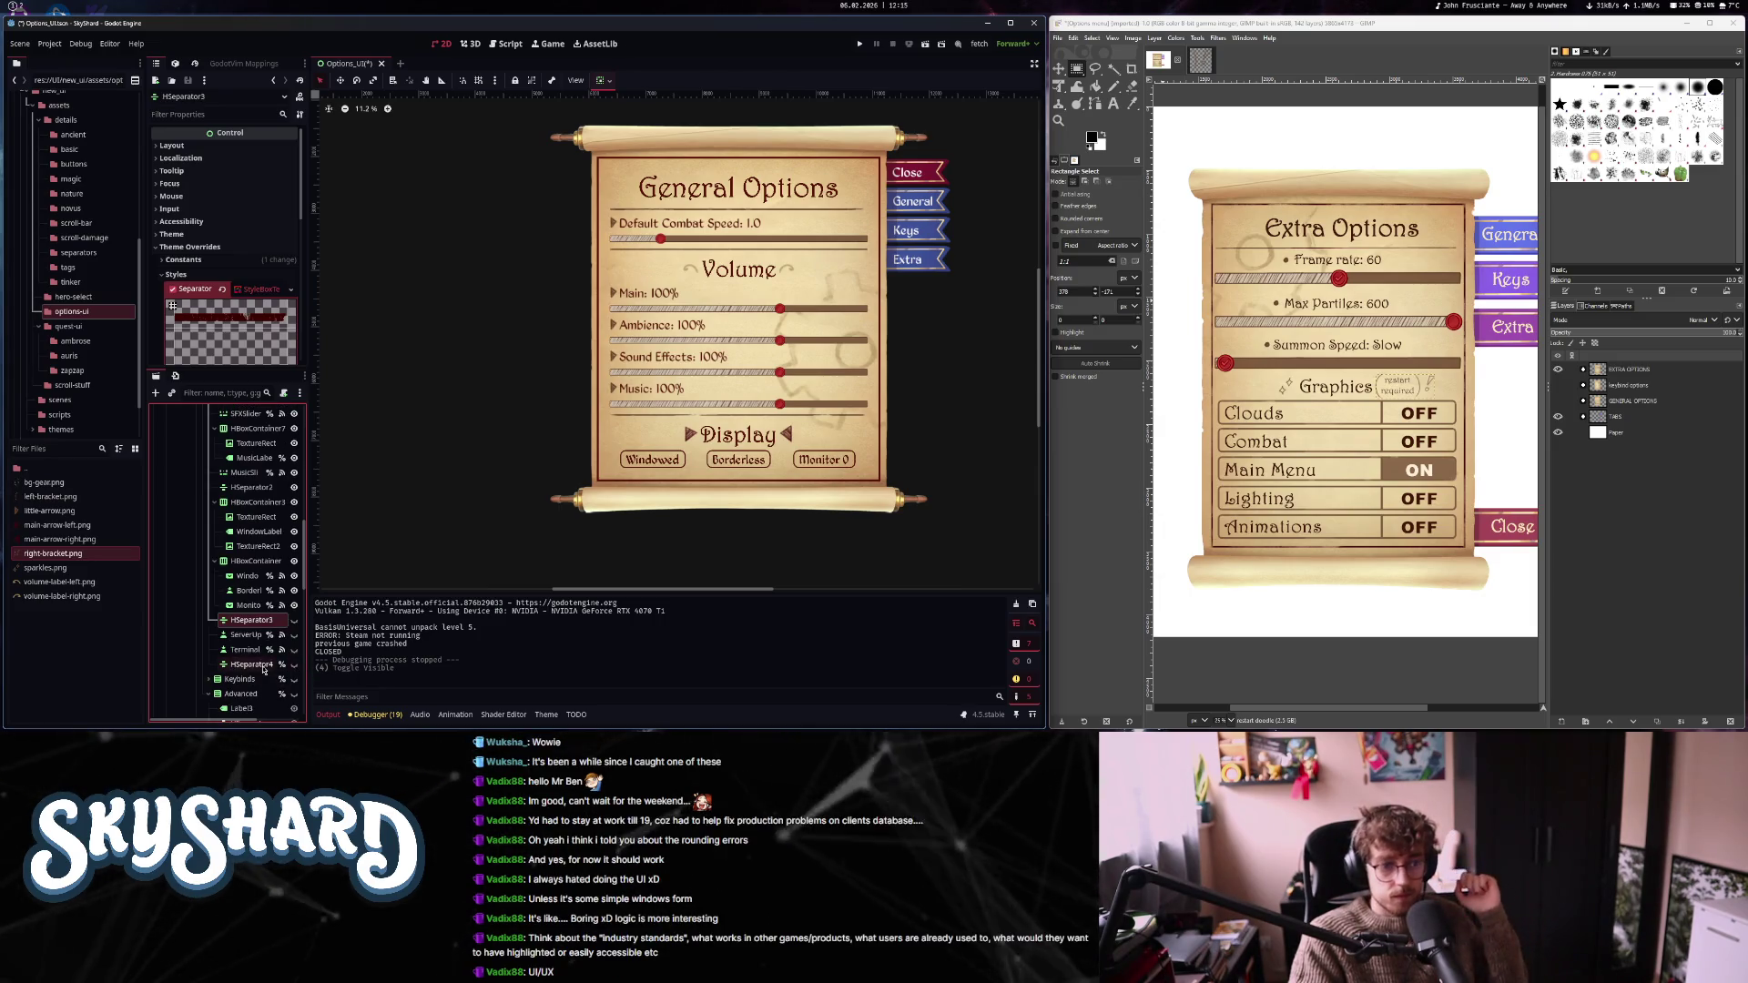
# Save the Options_UI scene and go back to the 2D layout.
pyautogui.click(499, 45)
pyautogui.hotkey('ctrl', 's')
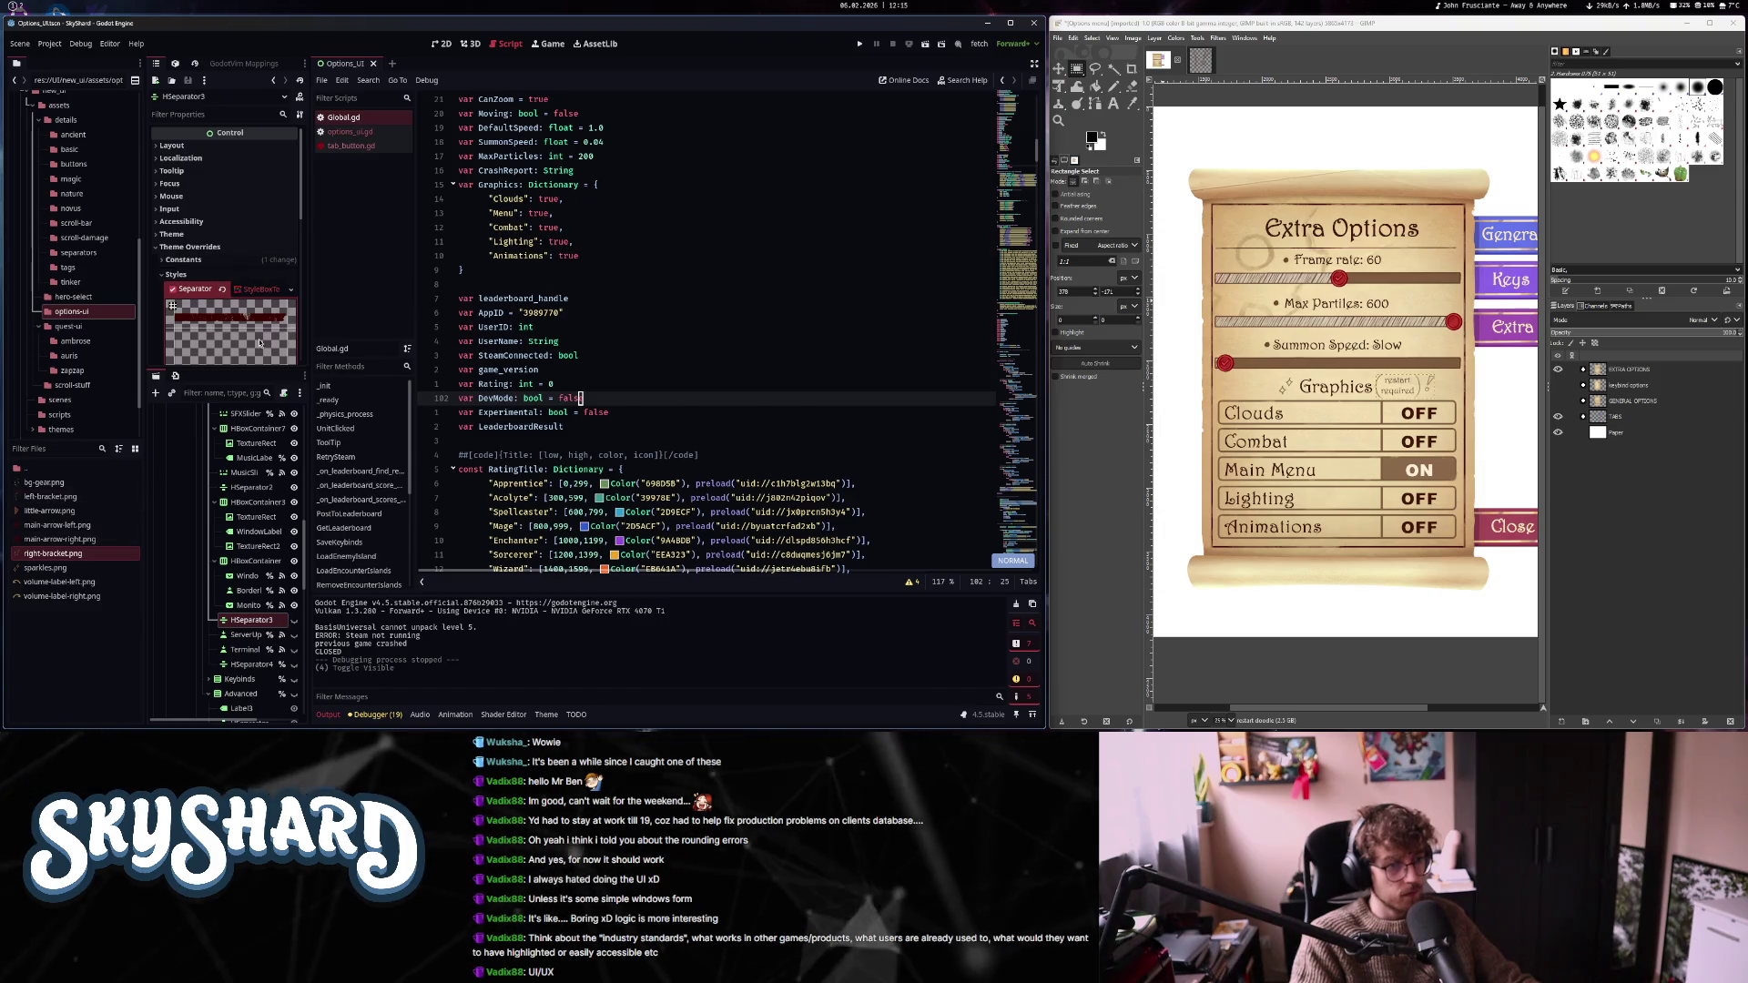
pyautogui.scroll(5, 241, 506)
pyautogui.hotkey('ctrl', 'F1')
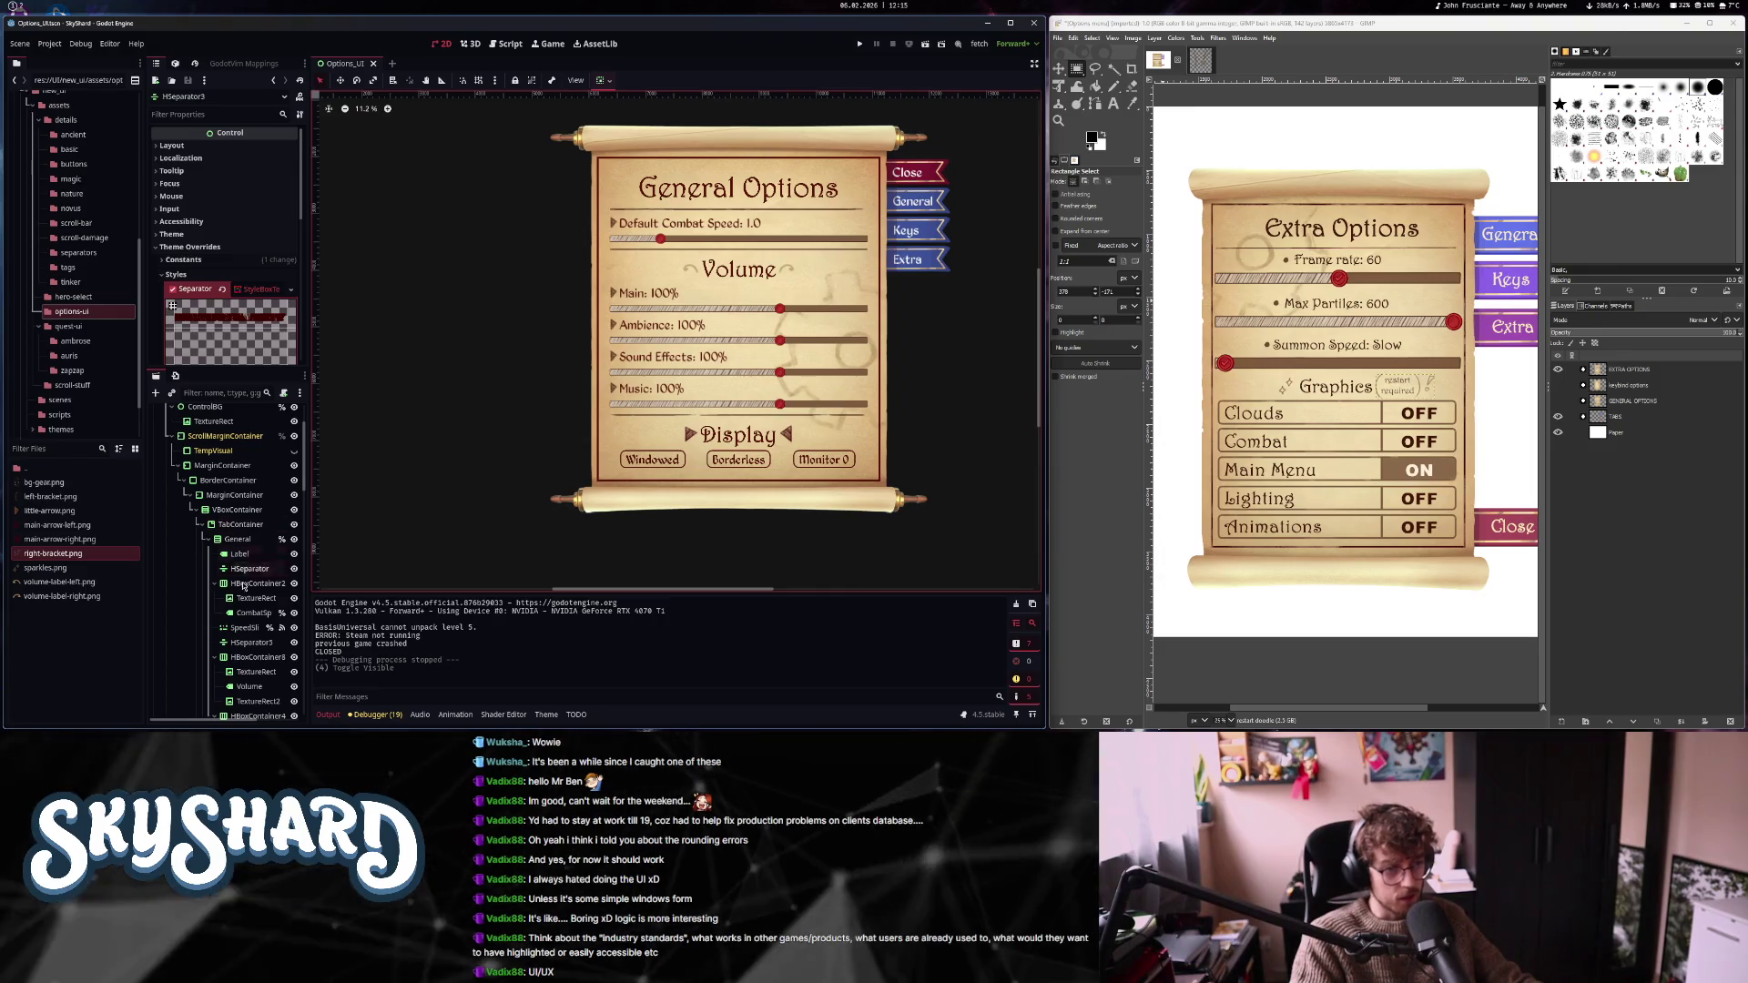
# Set the BorderContainer's custom minimum height to 5700 and save the scene.
pyautogui.click(227, 483)
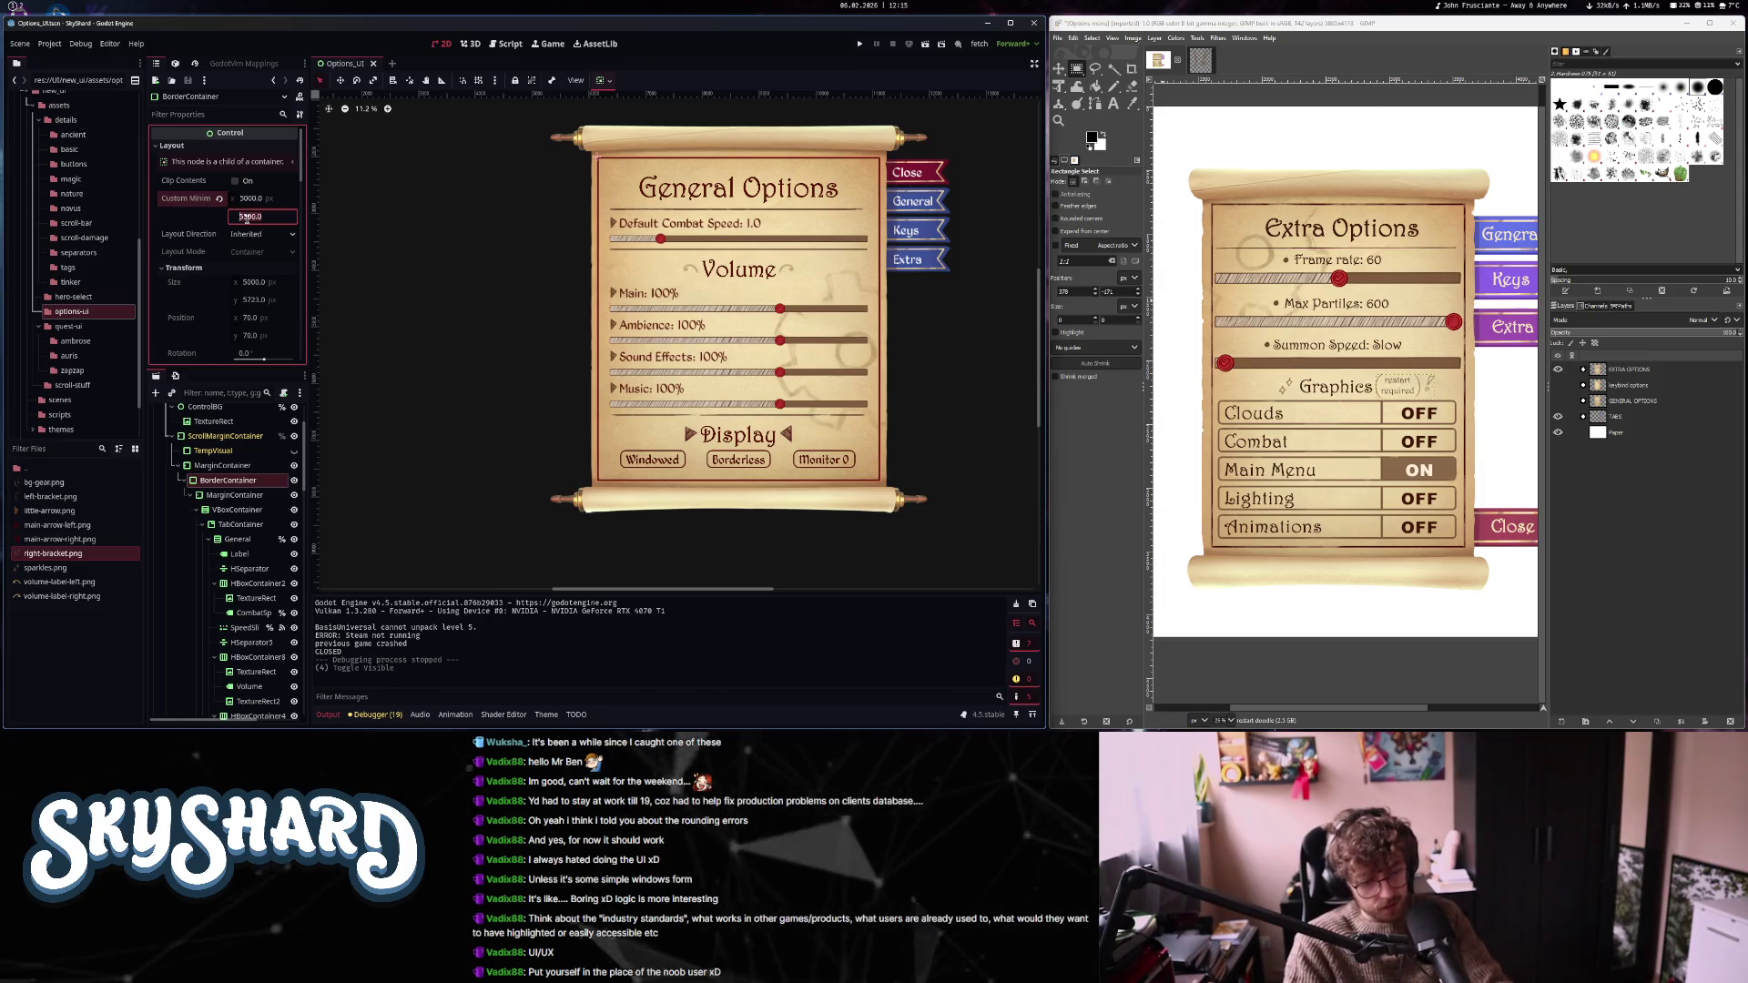
pyautogui.write('57')
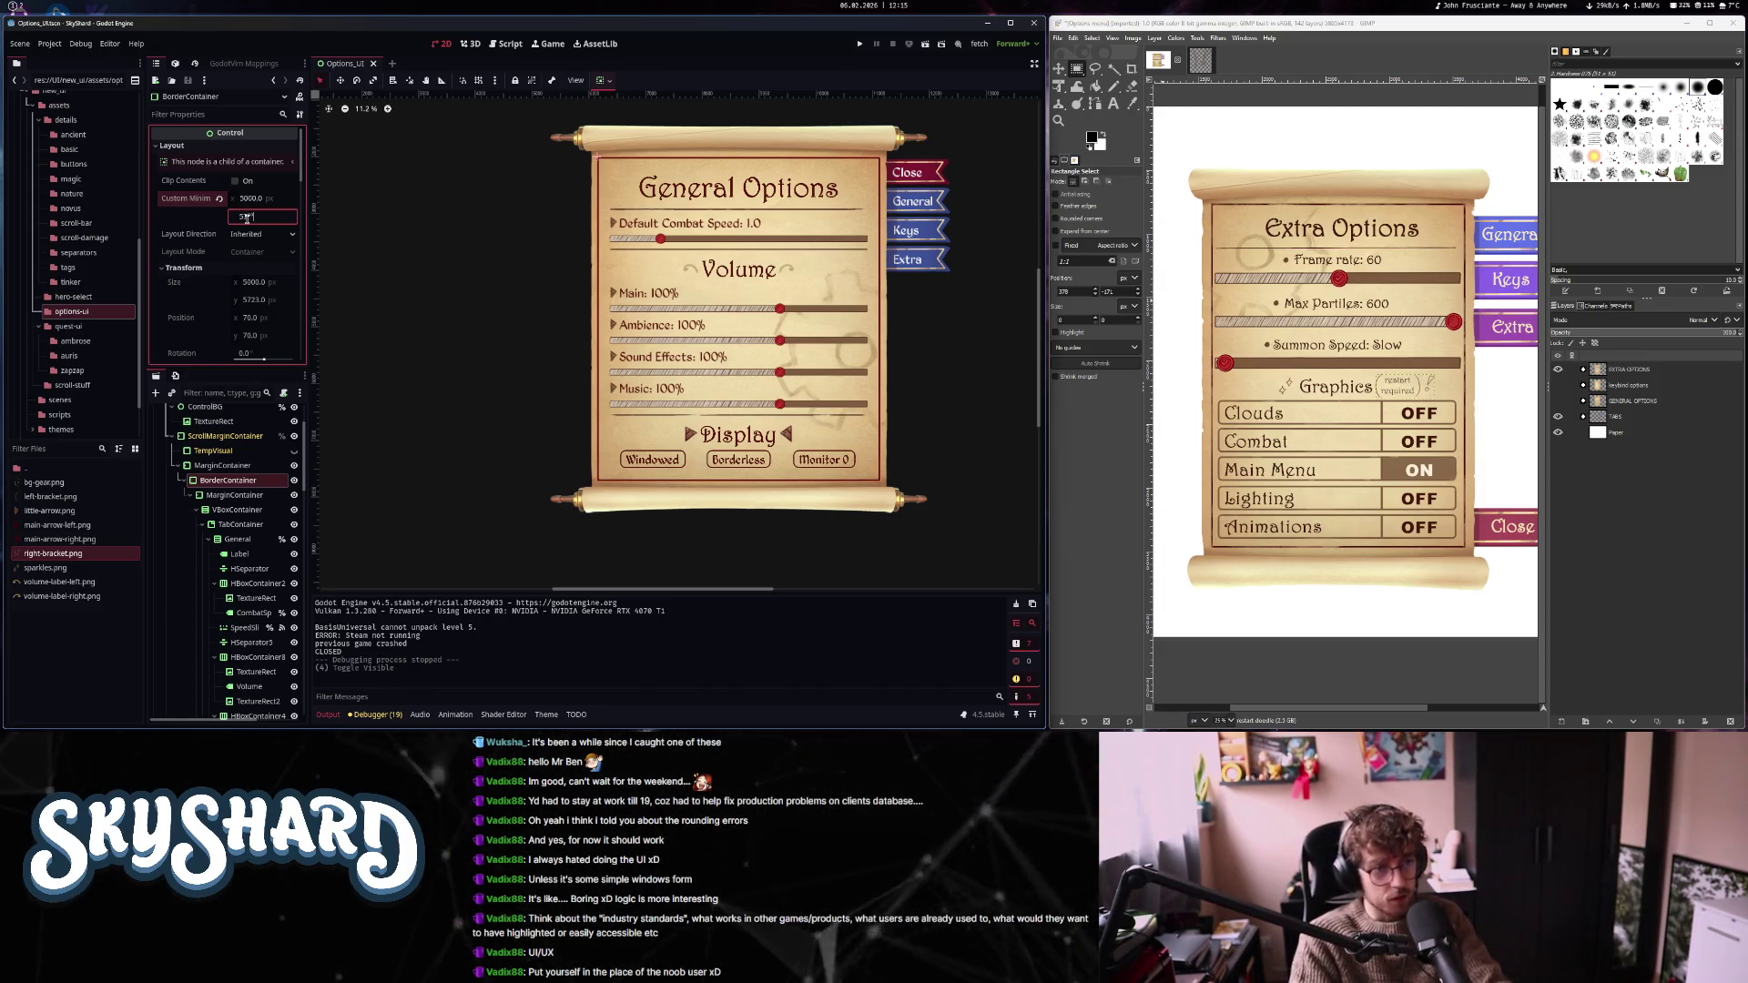
pyautogui.write('00')
pyautogui.press('Return')
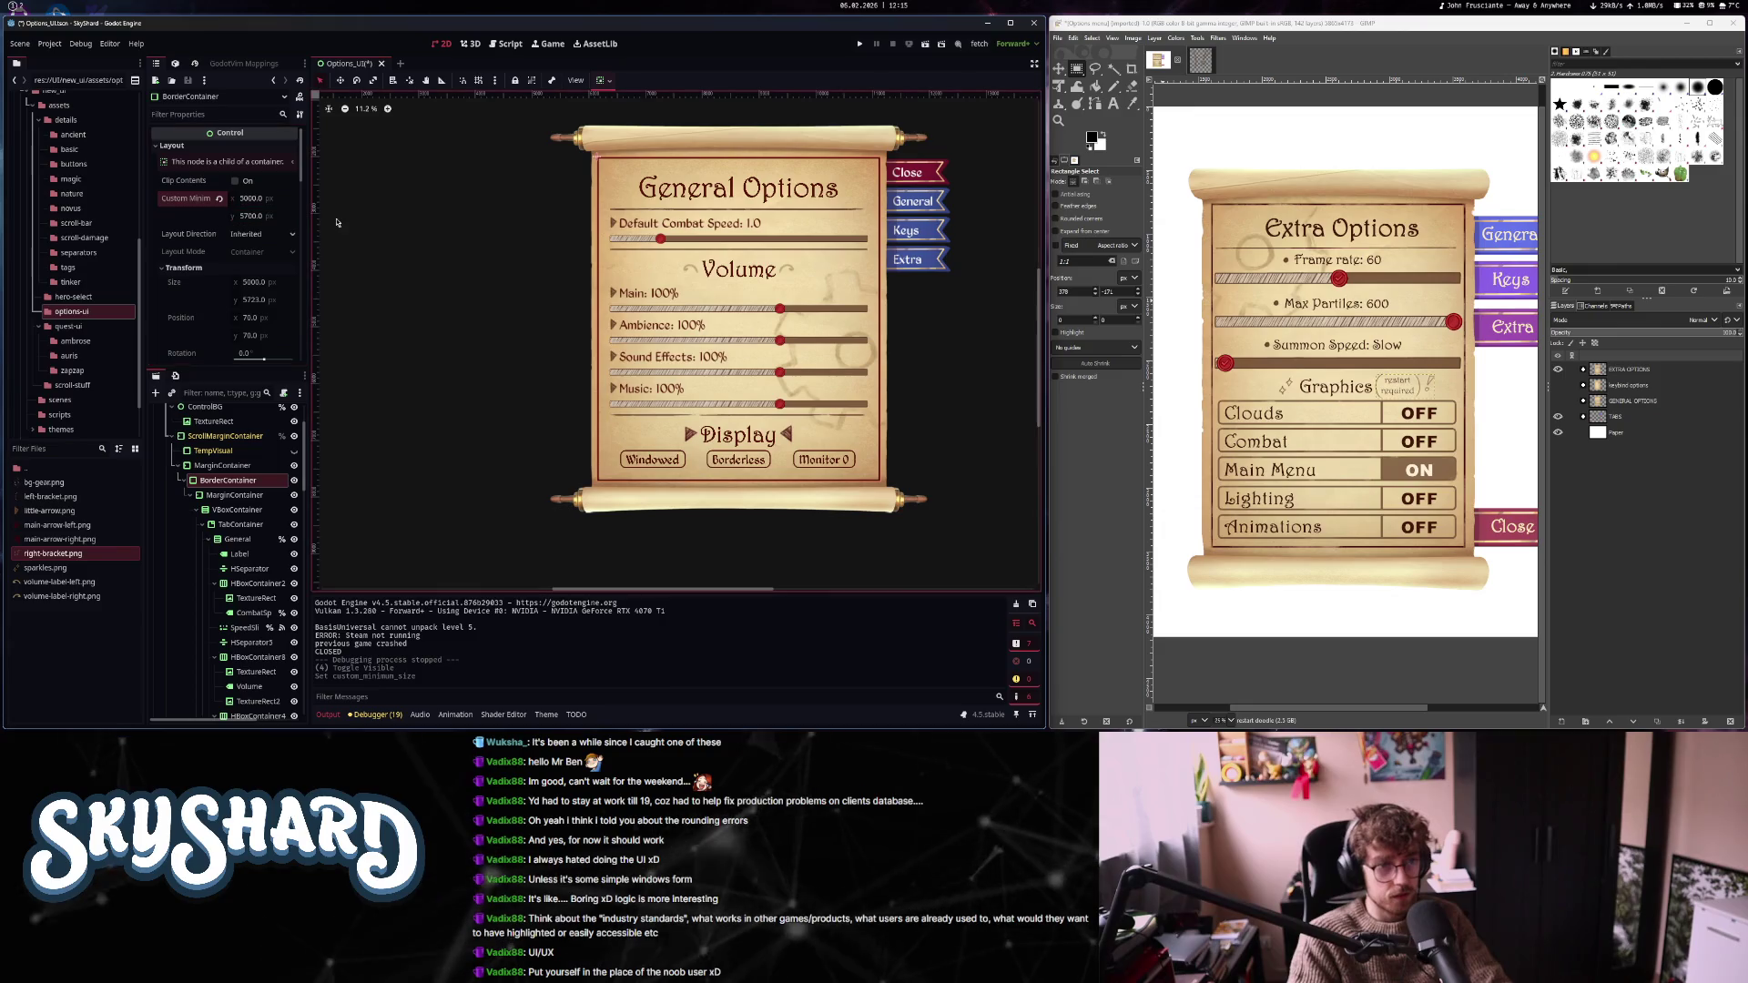
pyautogui.hotkey('ctrl', 's')
# Raise the BorderContainer's minimum height to 5800, save, and run the game.
pyautogui.click(260, 217)
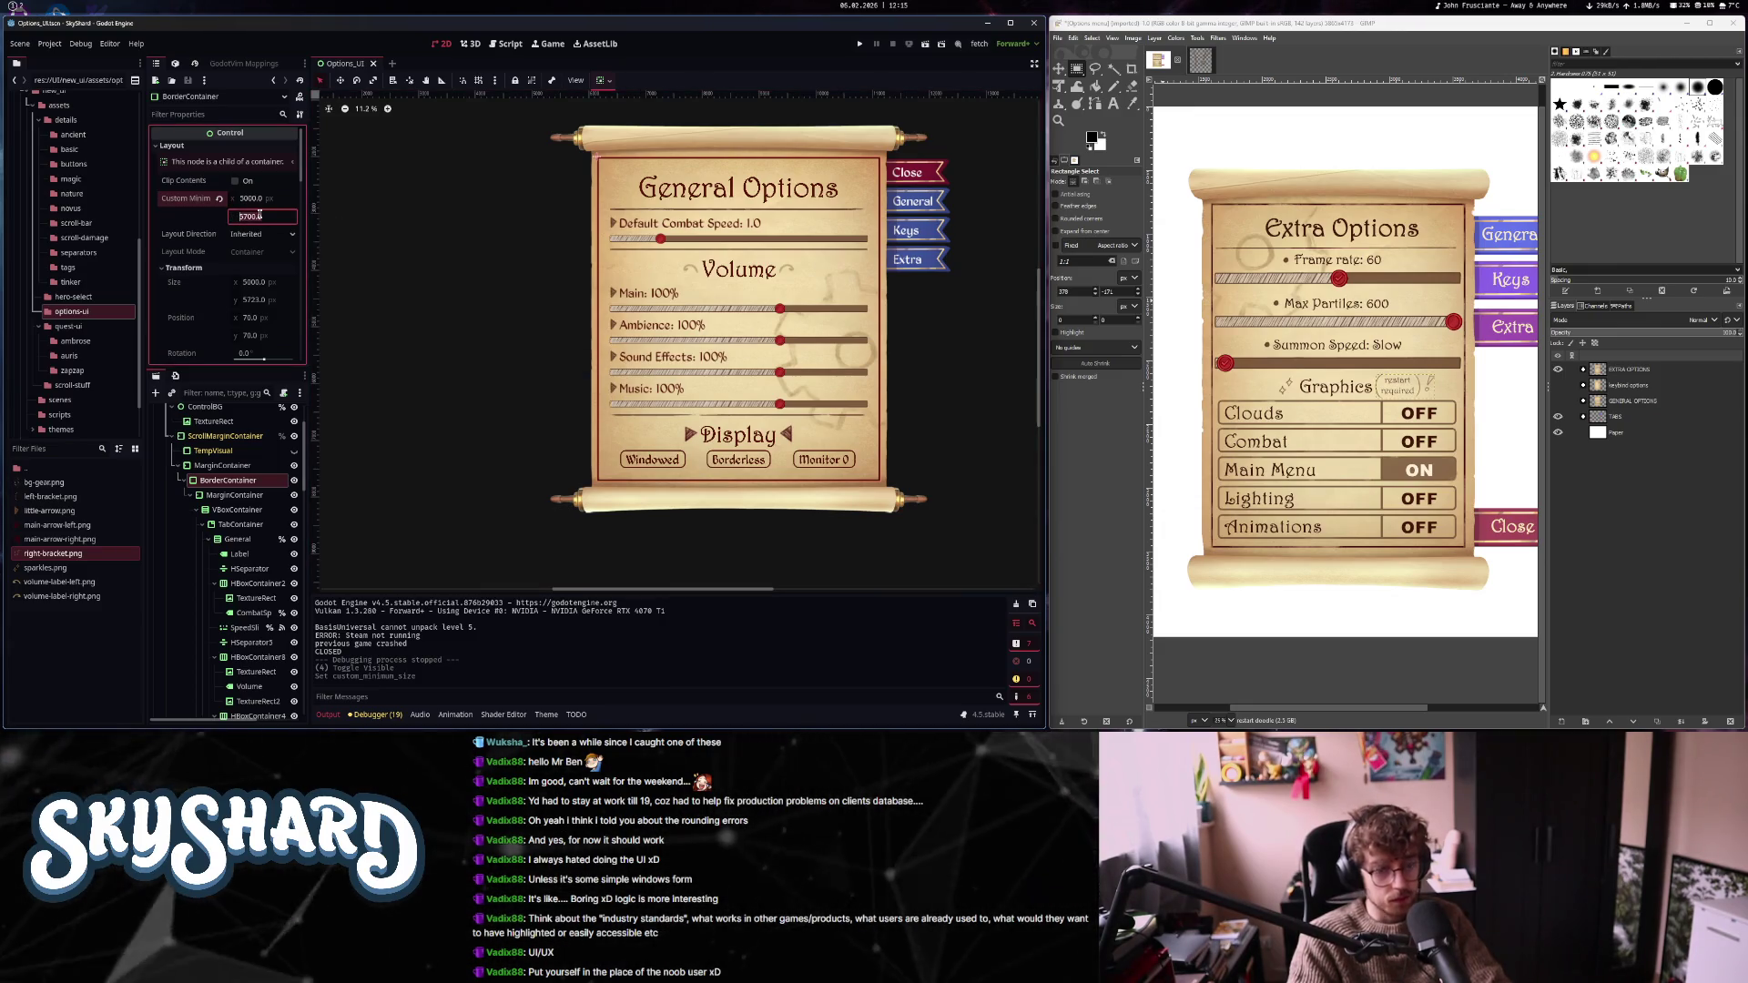
pyautogui.write('5')
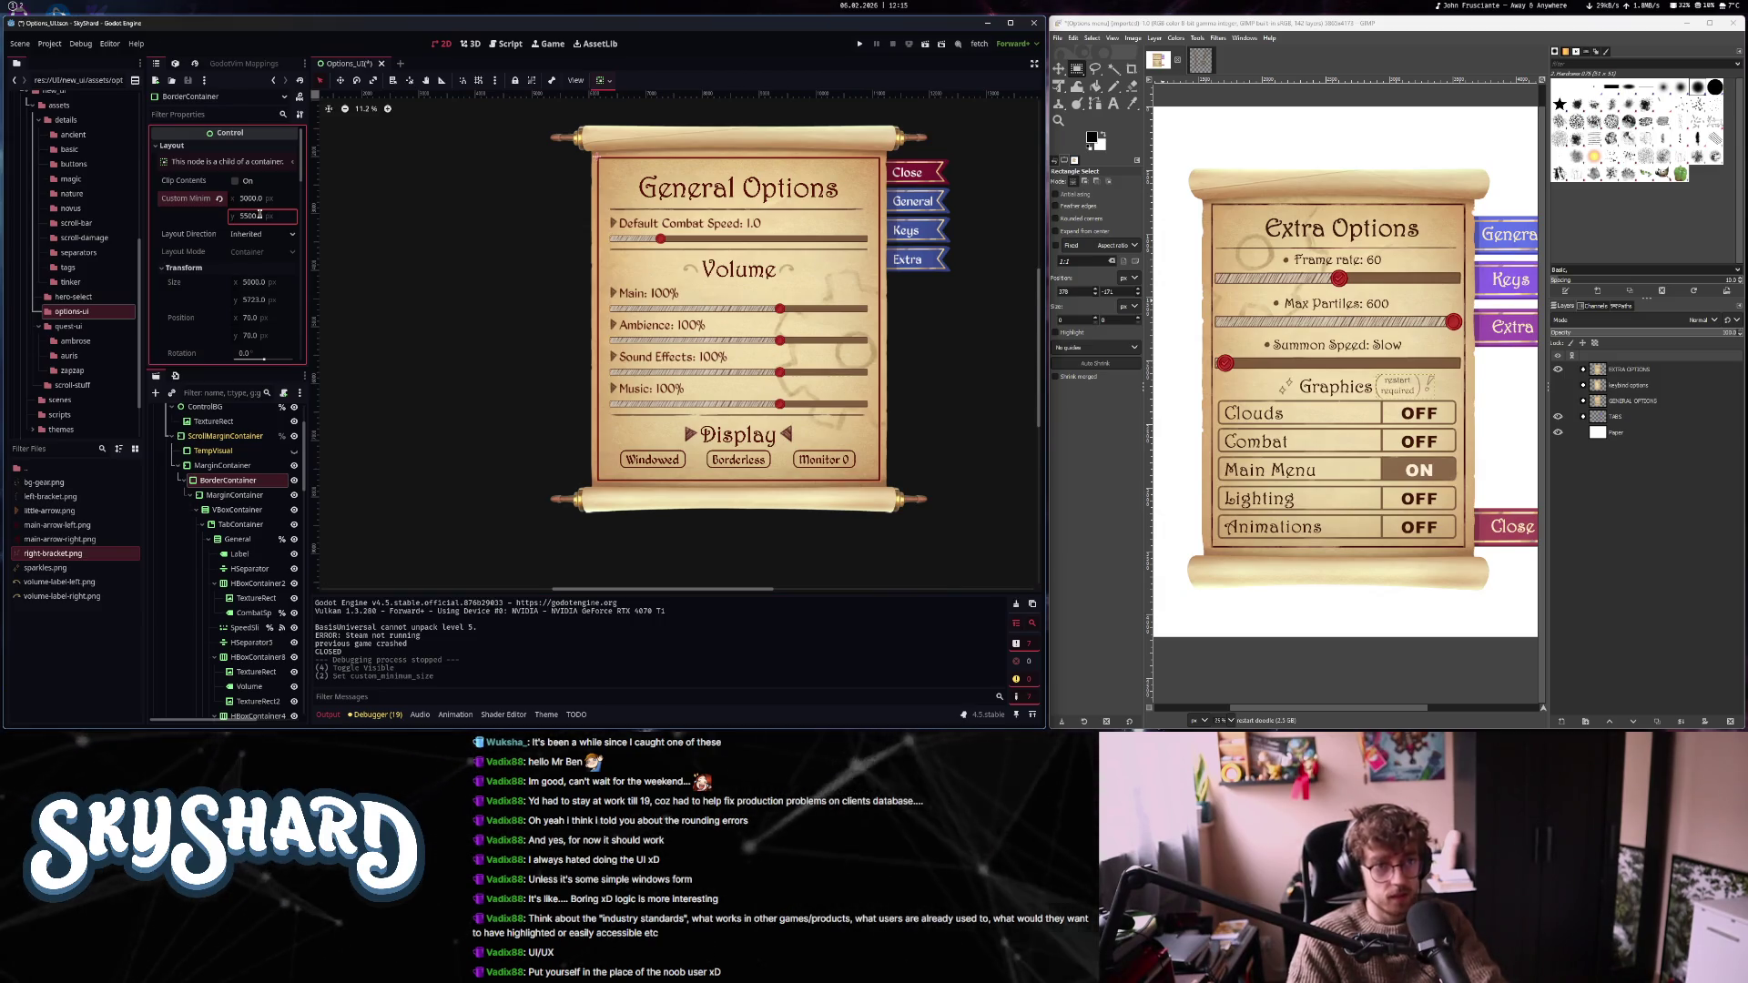
pyautogui.write('00')
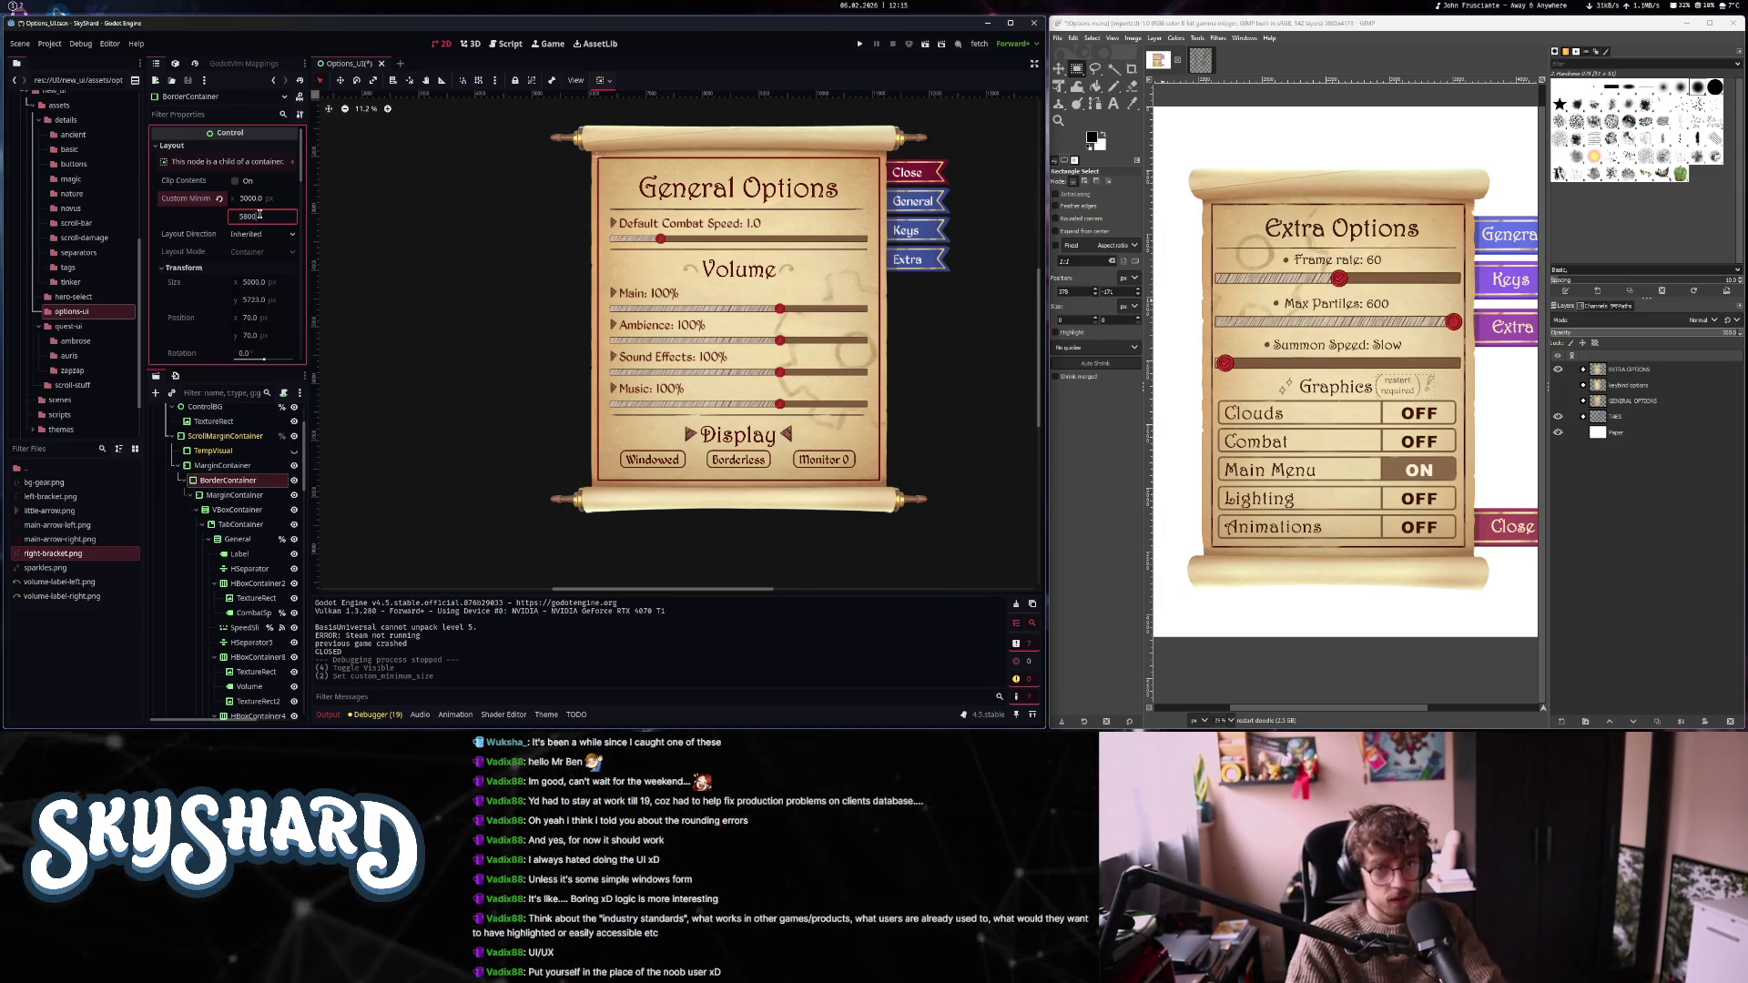
pyautogui.press('Return')
pyautogui.hotkey('ctrl', 's')
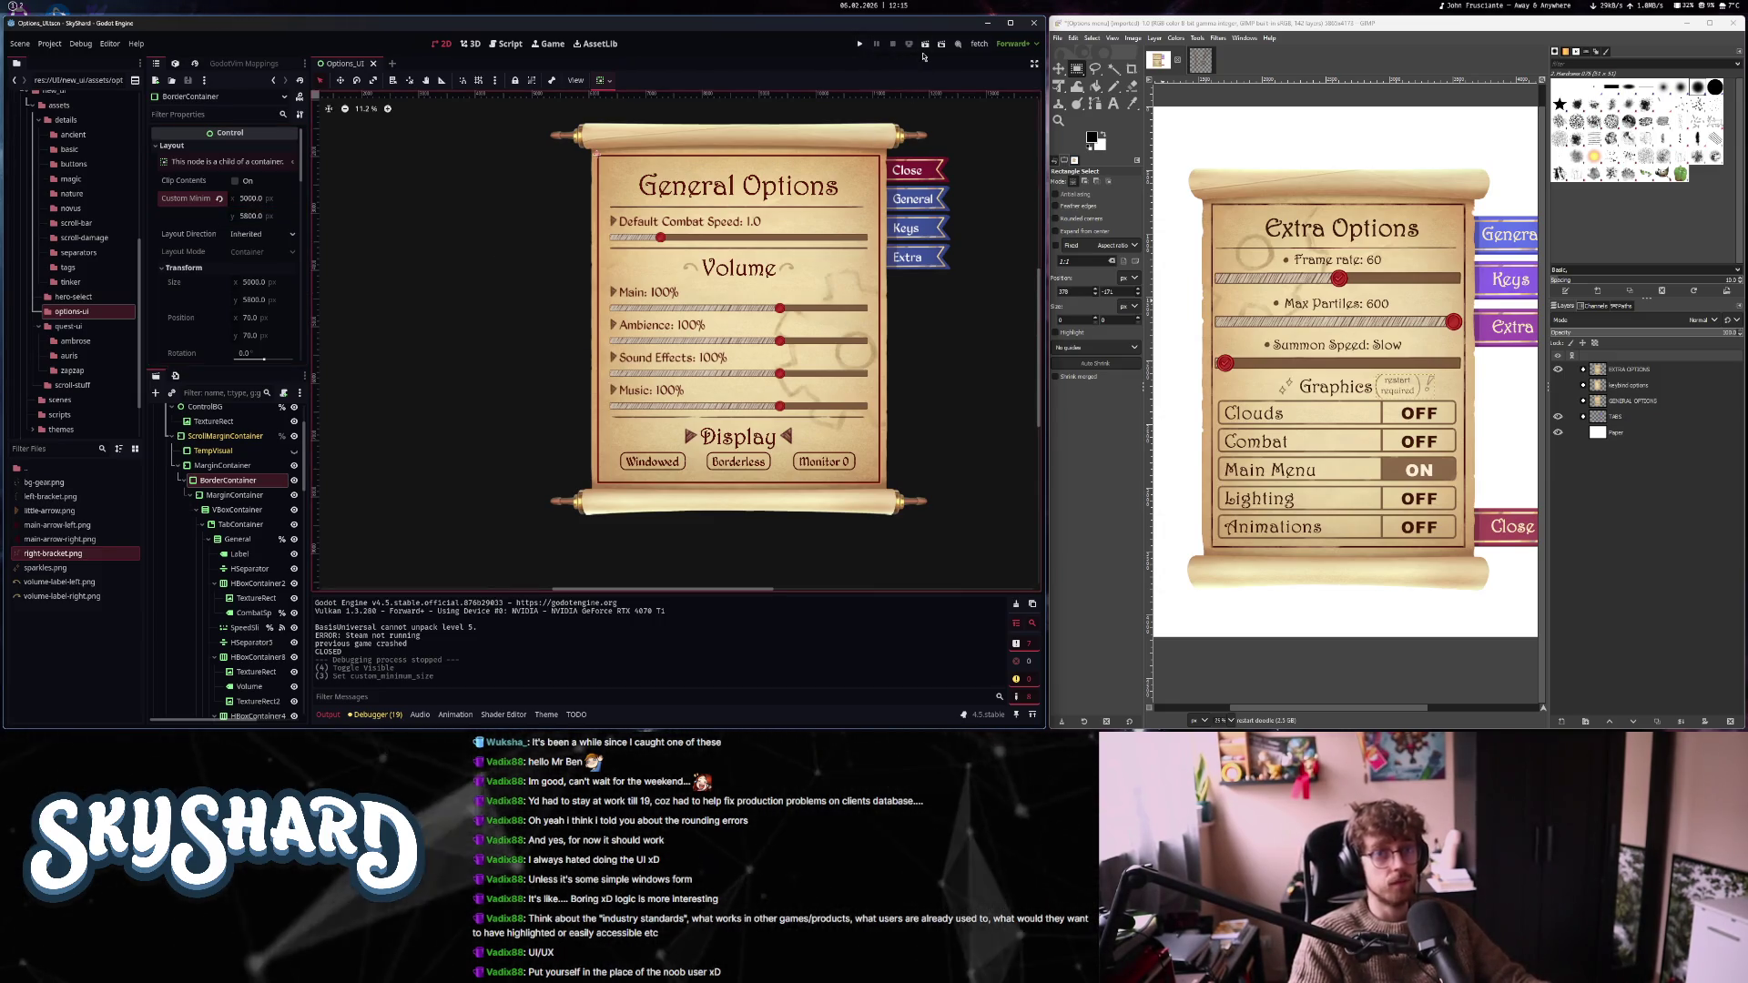
pyautogui.click(860, 45)
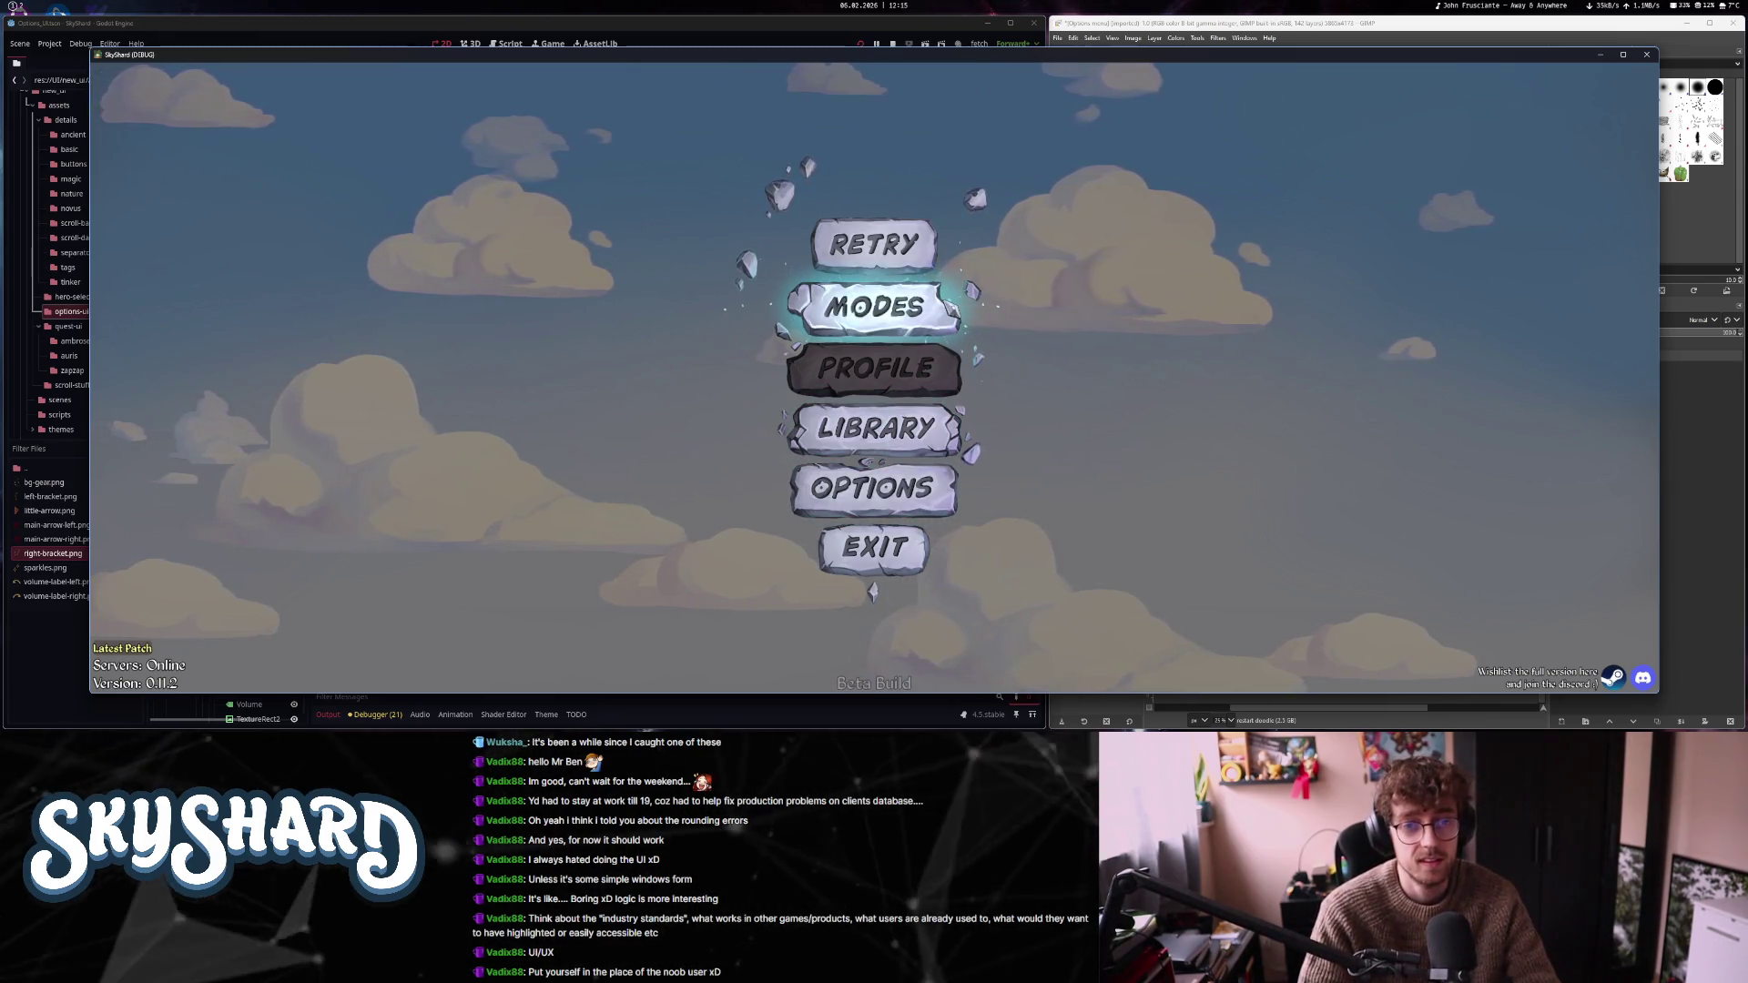
# Open the game's Options scroll and switch among the Extra, General and Keybind pages.
pyautogui.click(897, 495)
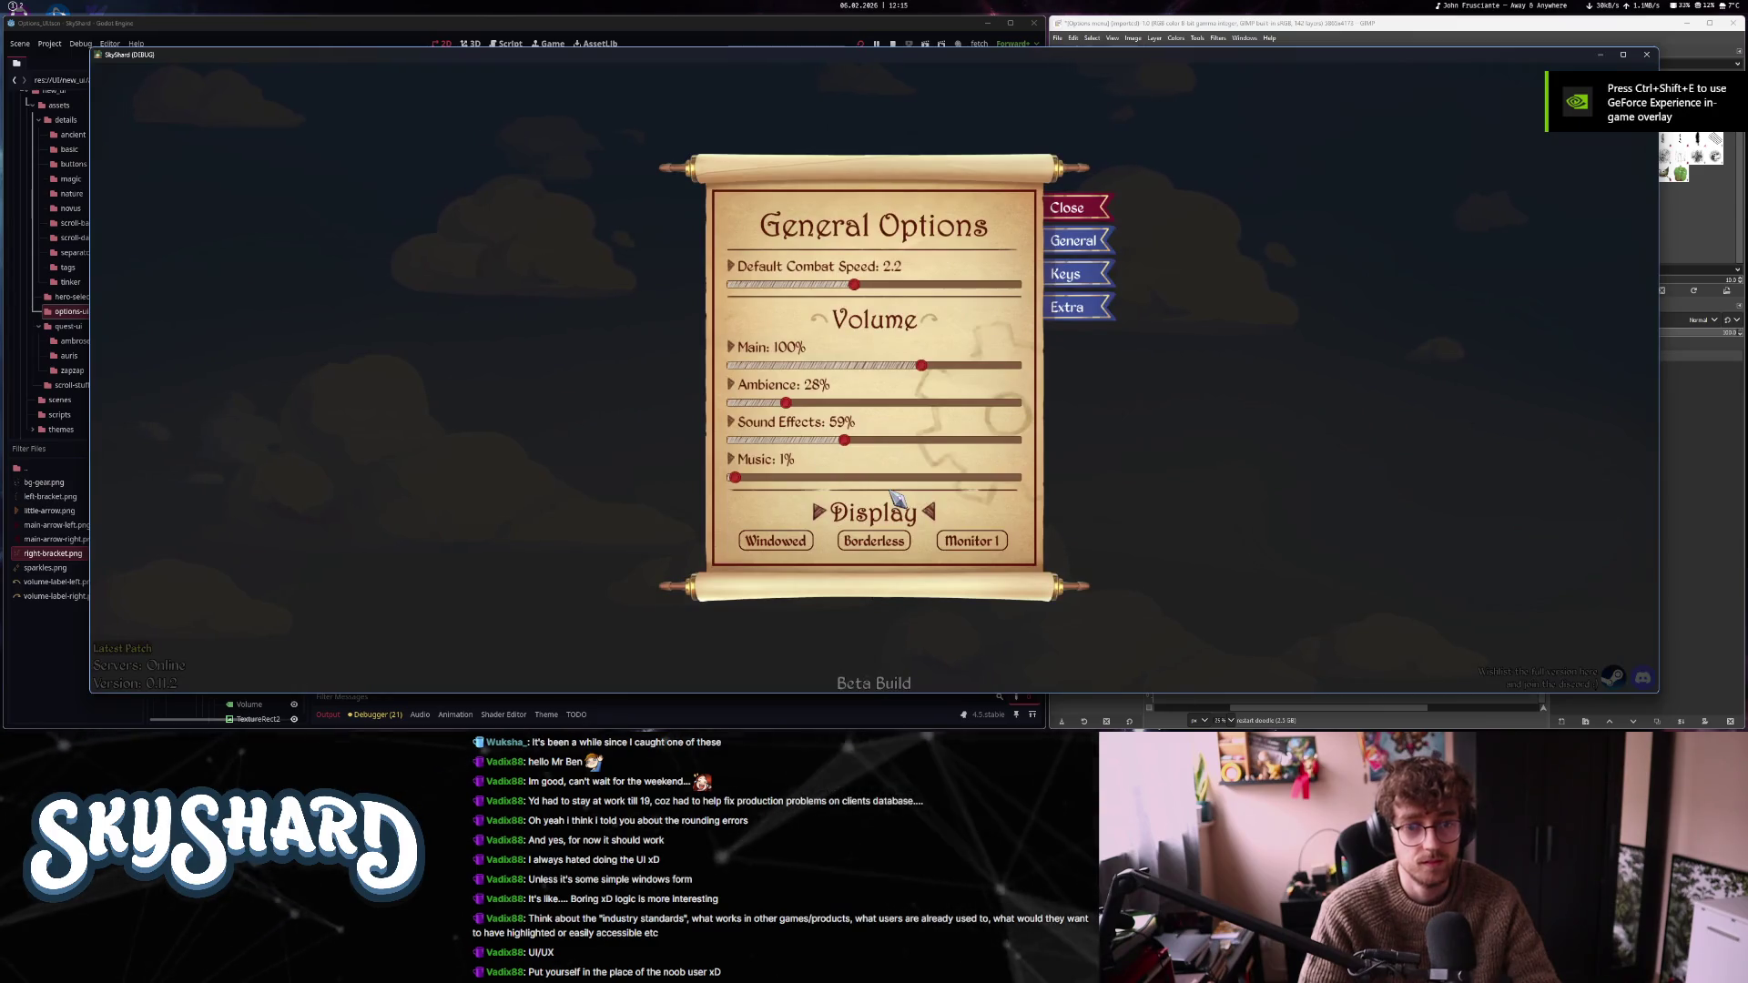
pyautogui.click(1071, 306)
pyautogui.click(1077, 247)
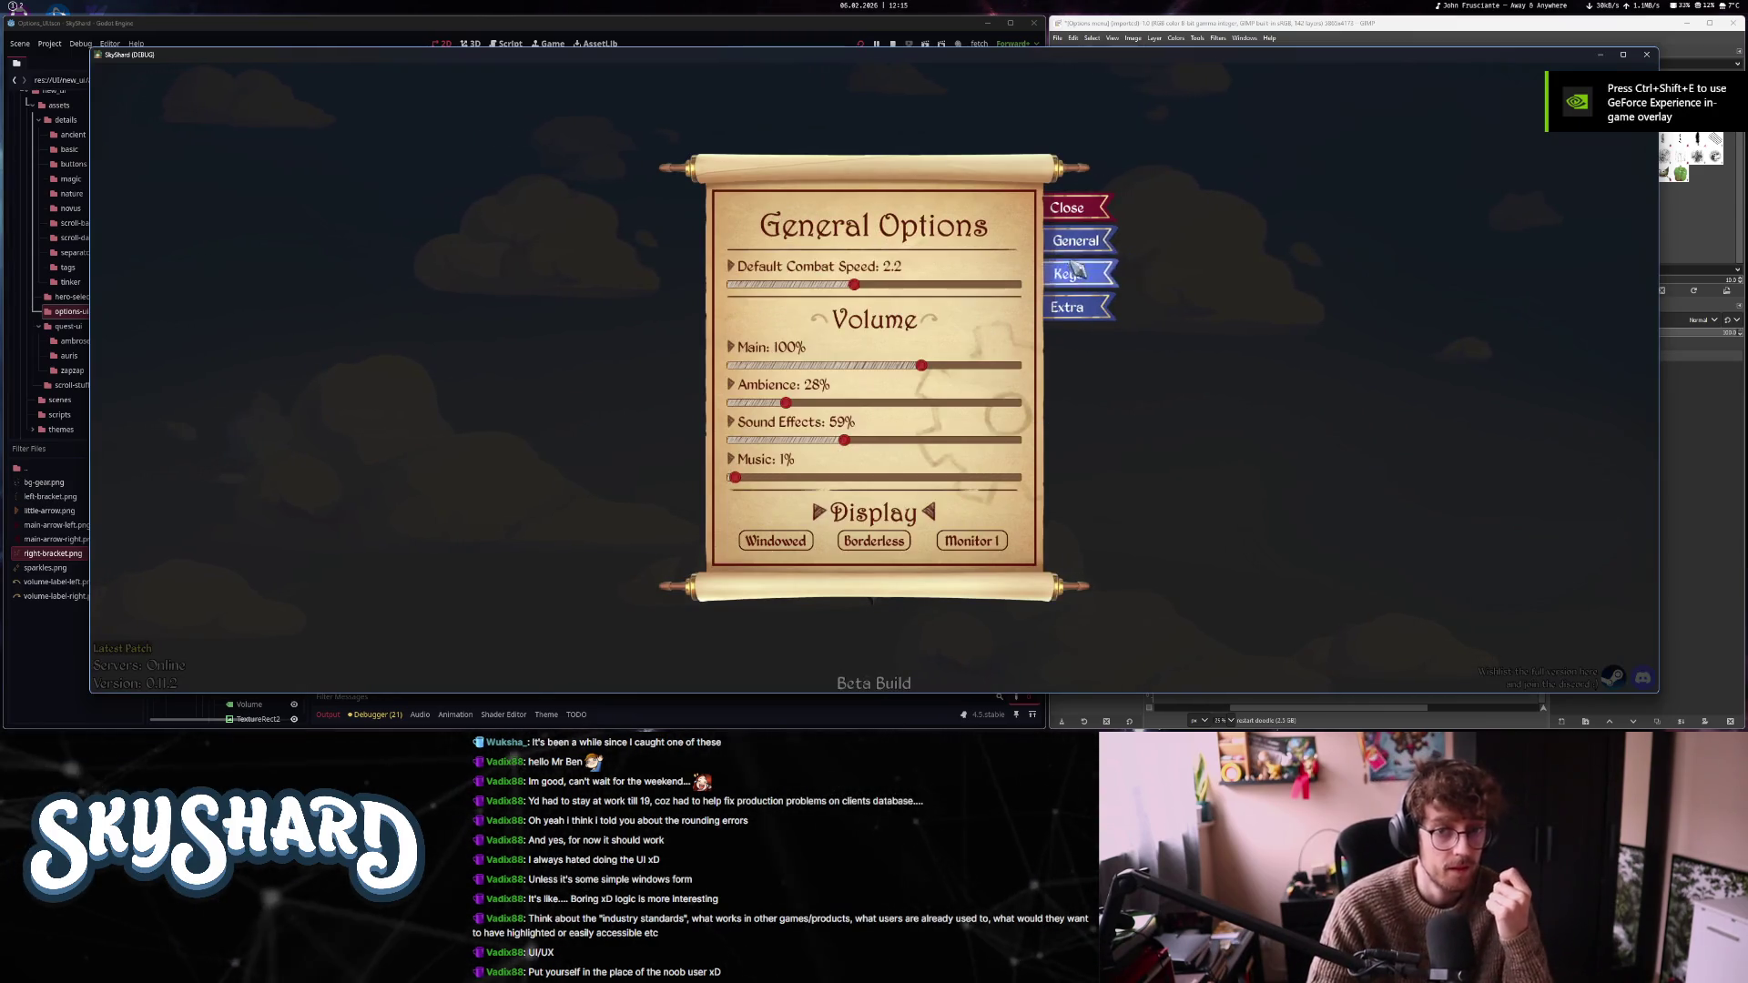
pyautogui.click(1072, 274)
pyautogui.click(1075, 241)
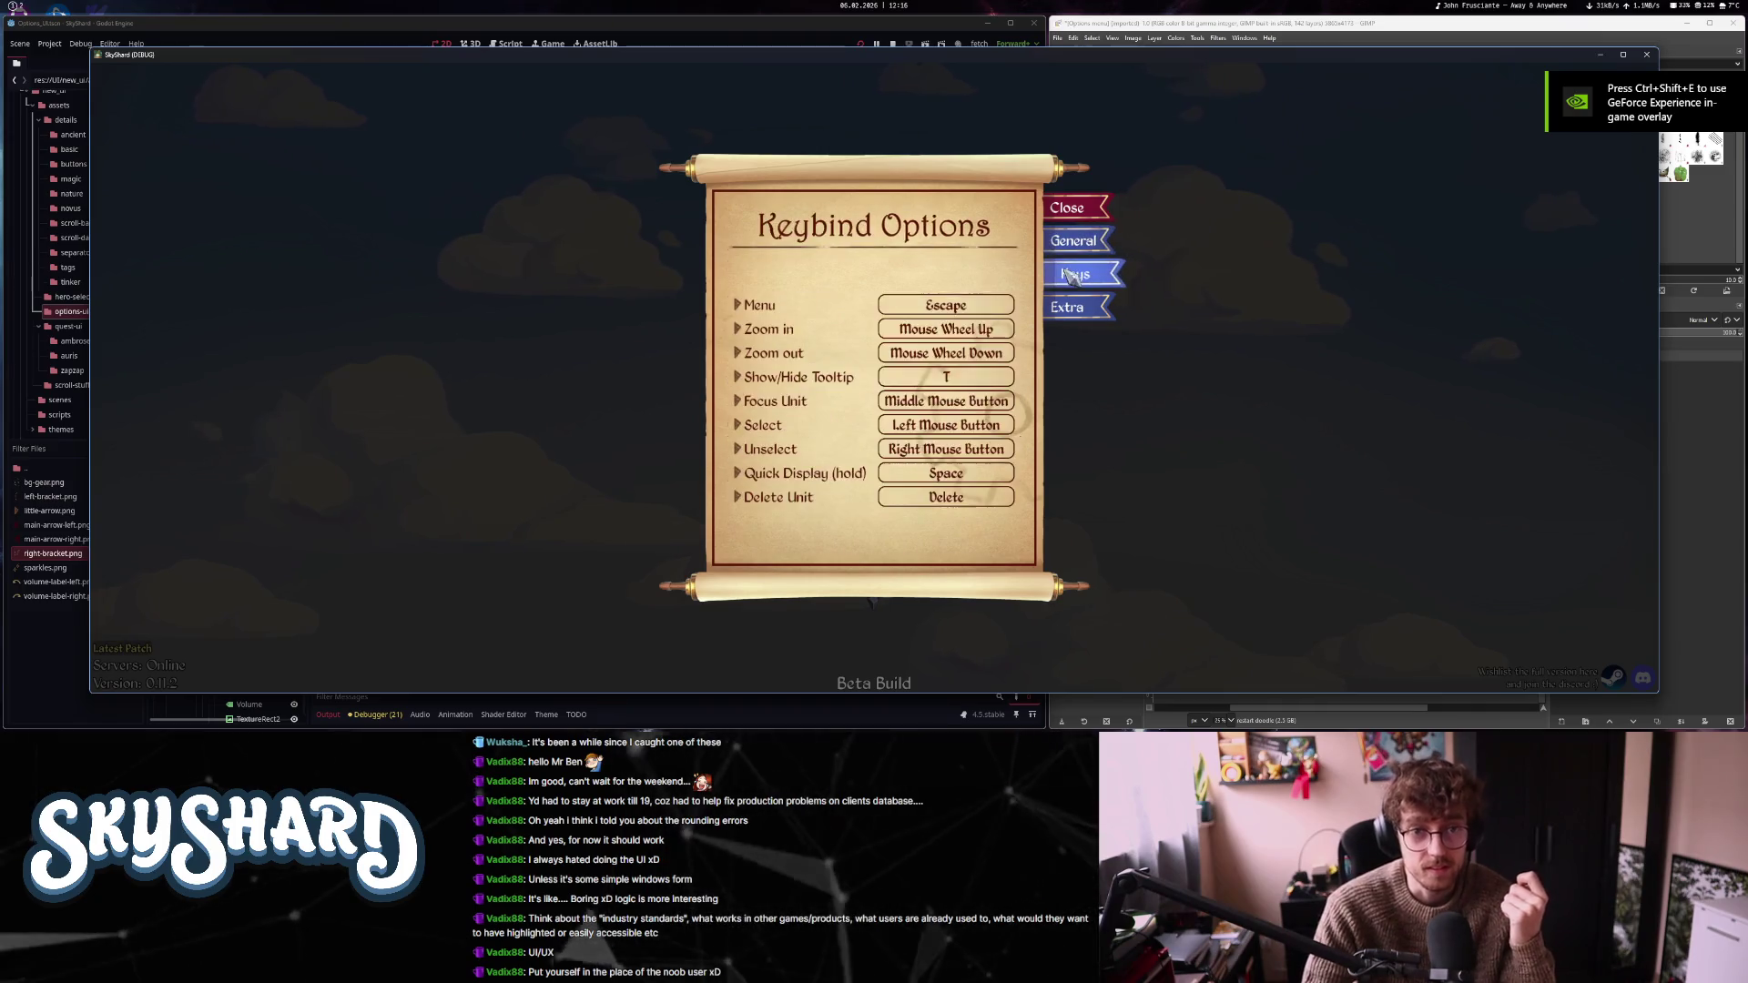
pyautogui.click(1078, 308)
pyautogui.click(1073, 274)
pyautogui.click(1078, 308)
pyautogui.click(1072, 274)
# Check the General, Extra and Keybind pages again, then close the options and exit the game.
pyautogui.click(1074, 241)
pyautogui.click(1083, 309)
pyautogui.click(1079, 244)
pyautogui.click(1077, 275)
pyautogui.click(1071, 308)
pyautogui.click(1081, 250)
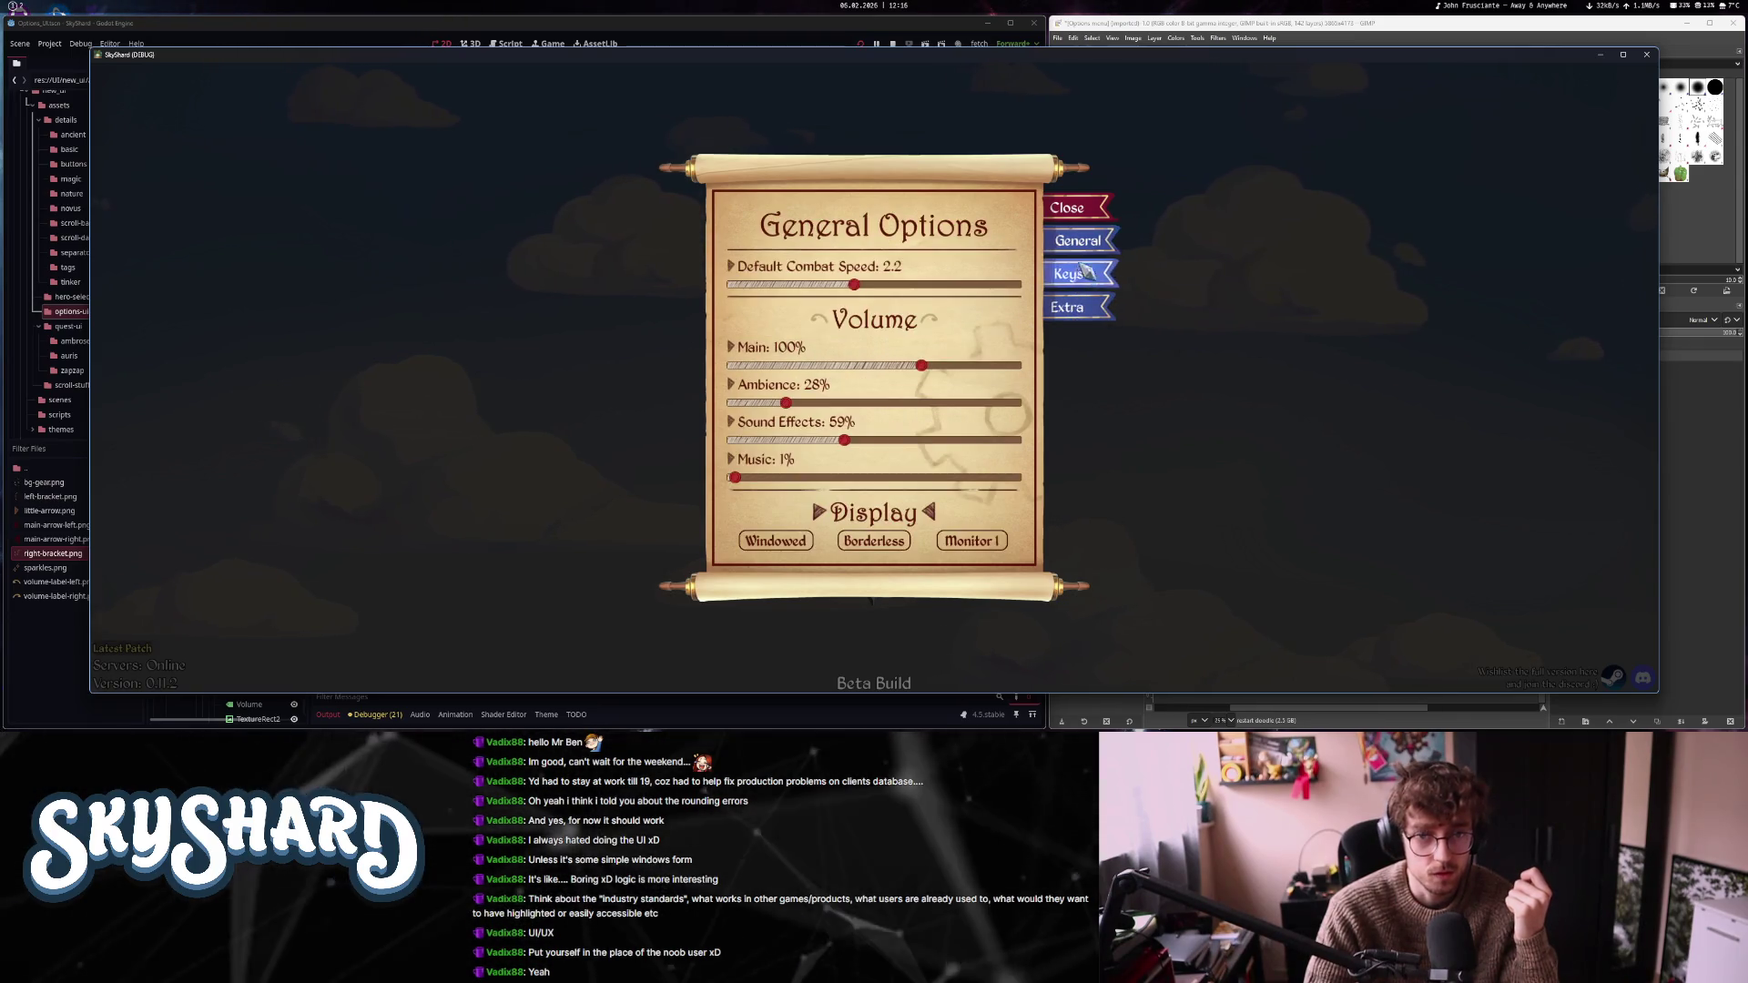
pyautogui.click(1074, 308)
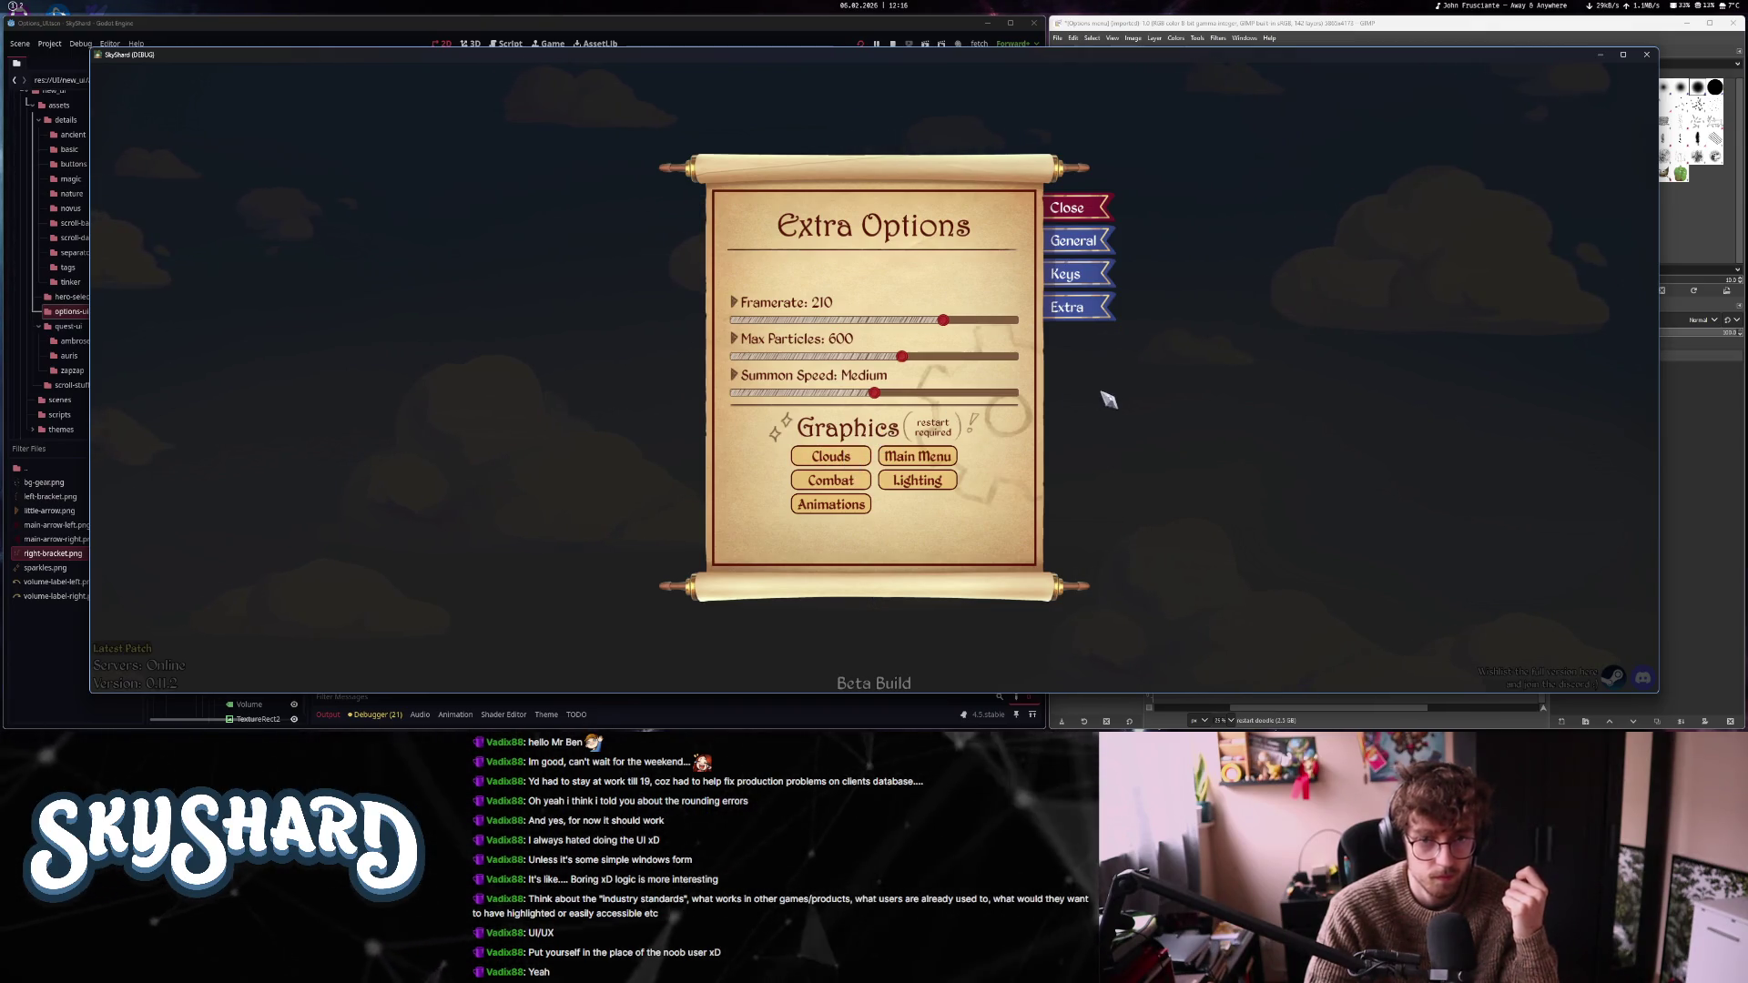
pyautogui.click(1079, 211)
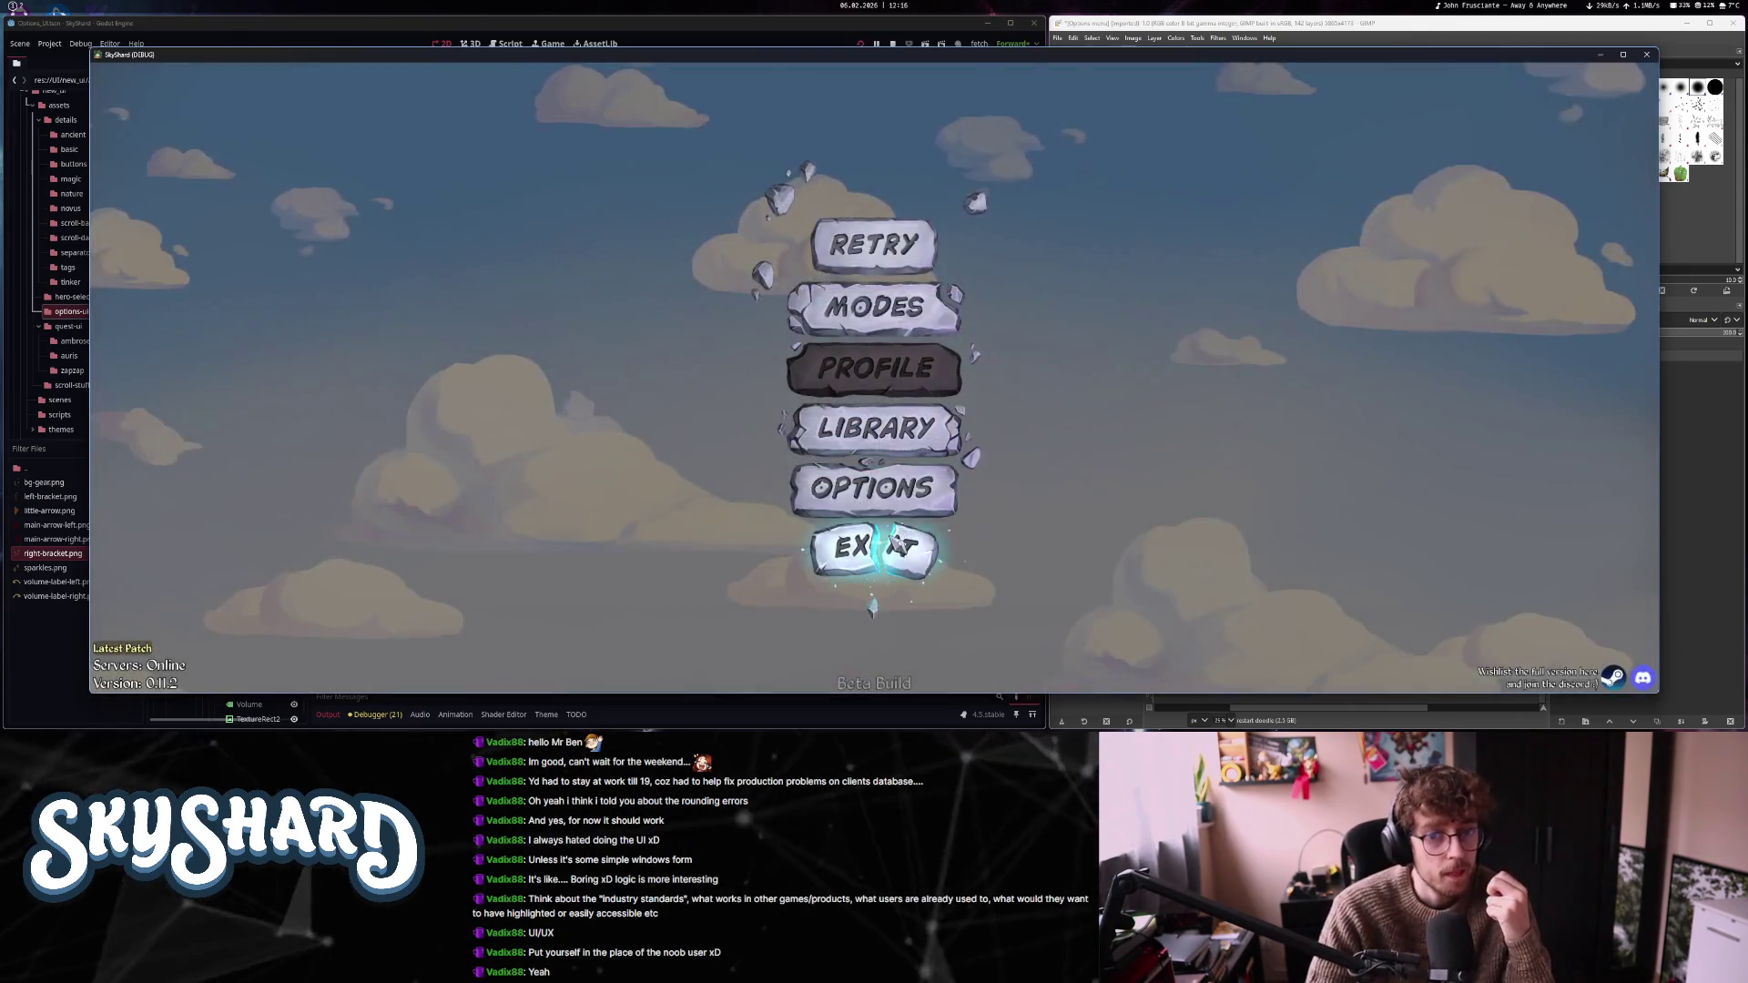
pyautogui.click(888, 544)
pyautogui.click(510, 45)
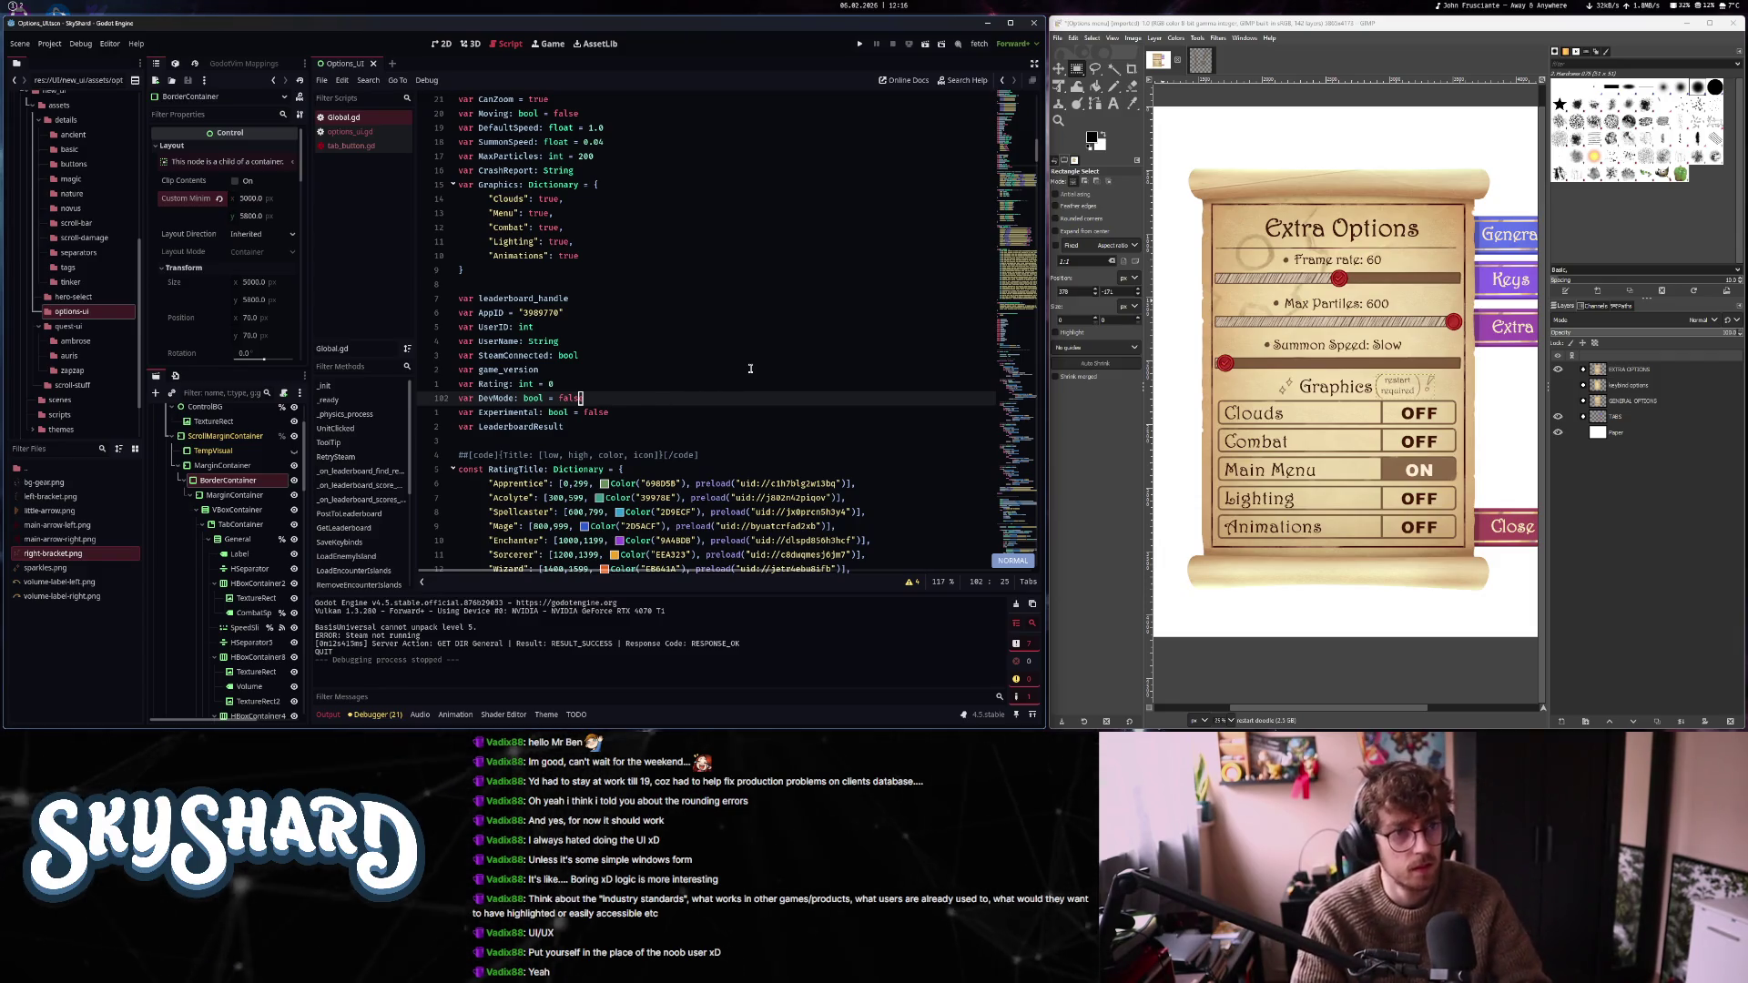
pyautogui.click(359, 132)
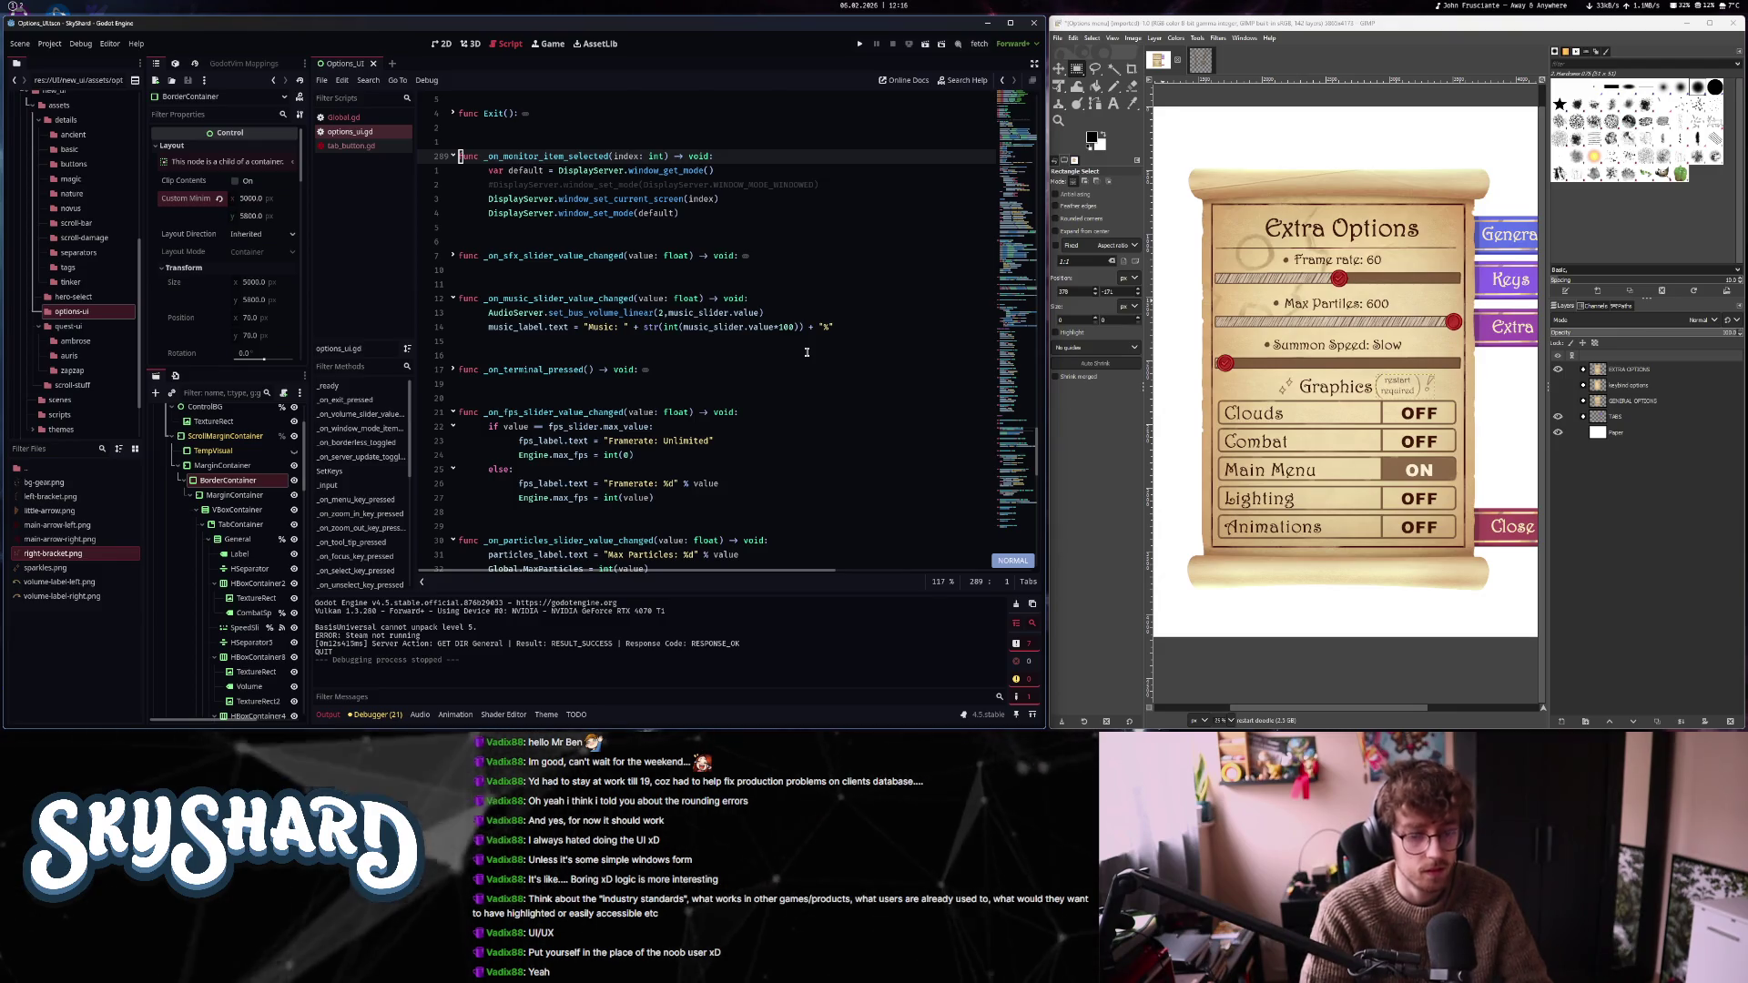
pyautogui.hotkey('shift', 'g')
pyautogui.hotkey('ctrl', 'u')
pyautogui.hotkey('ctrl', 'u')
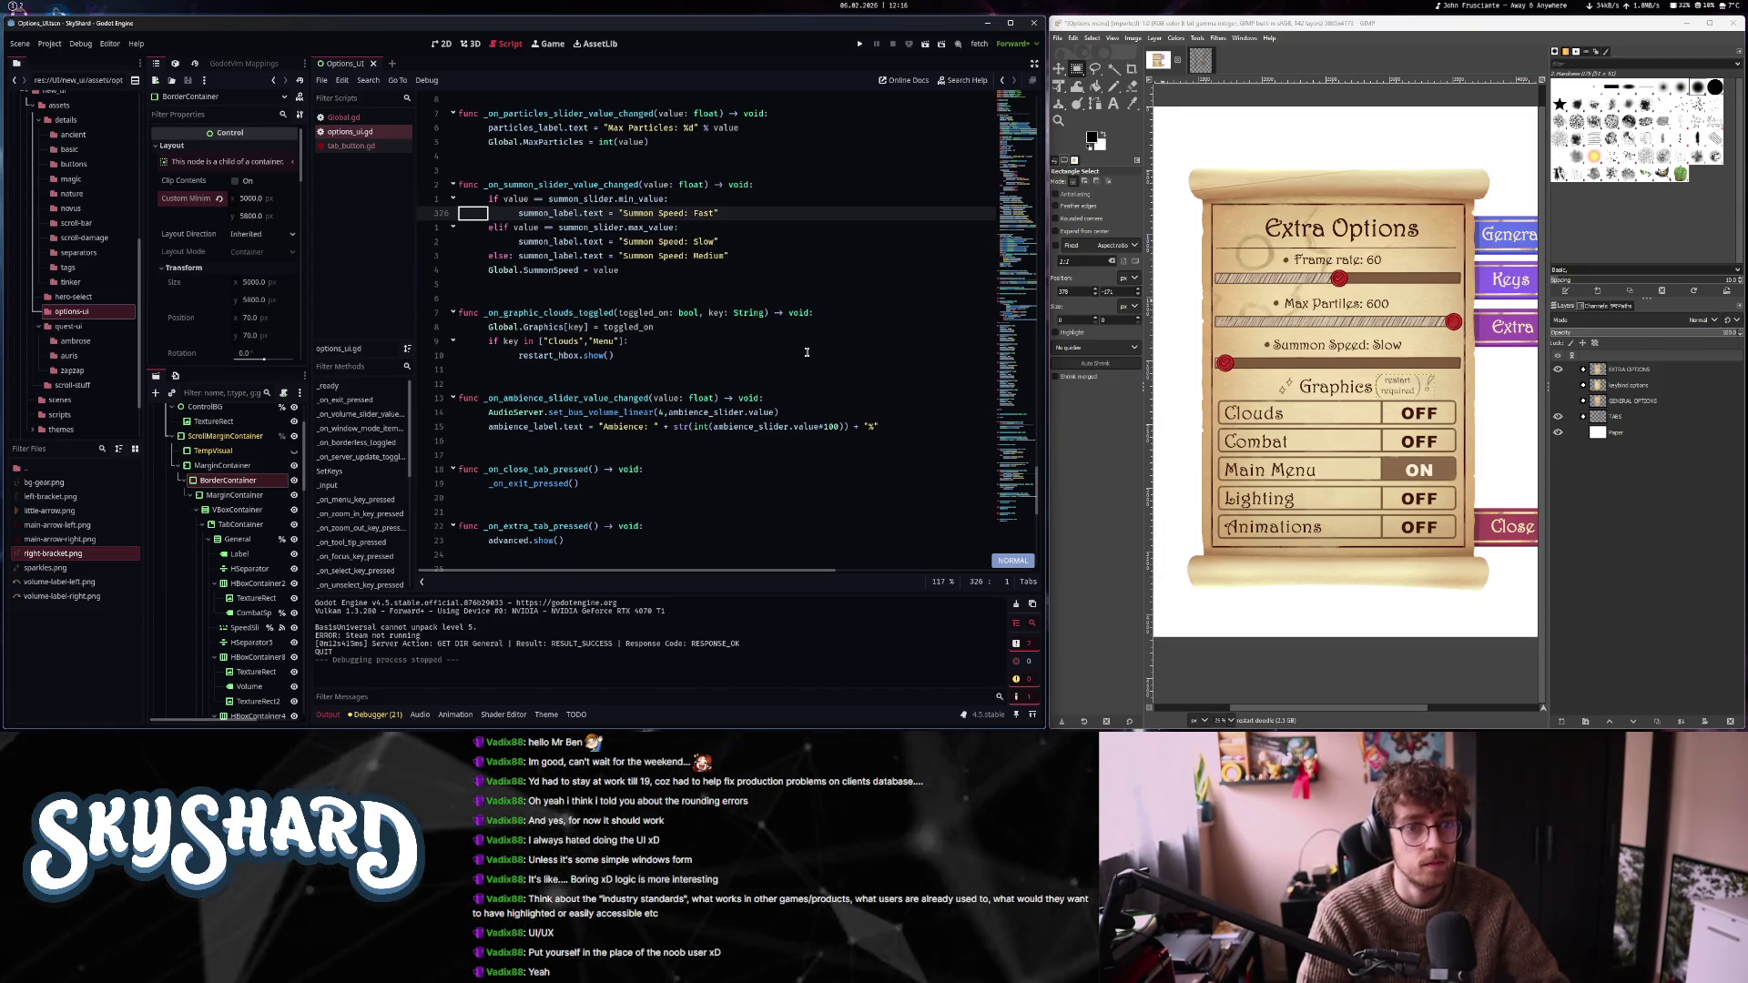
pyautogui.hotkey('ctrl', 'e')
pyautogui.hotkey('ctrl', 'e')
pyautogui.hotkey('ctrl', 'e')
pyautogui.press('k')
pyautogui.press('k')
pyautogui.press('k')
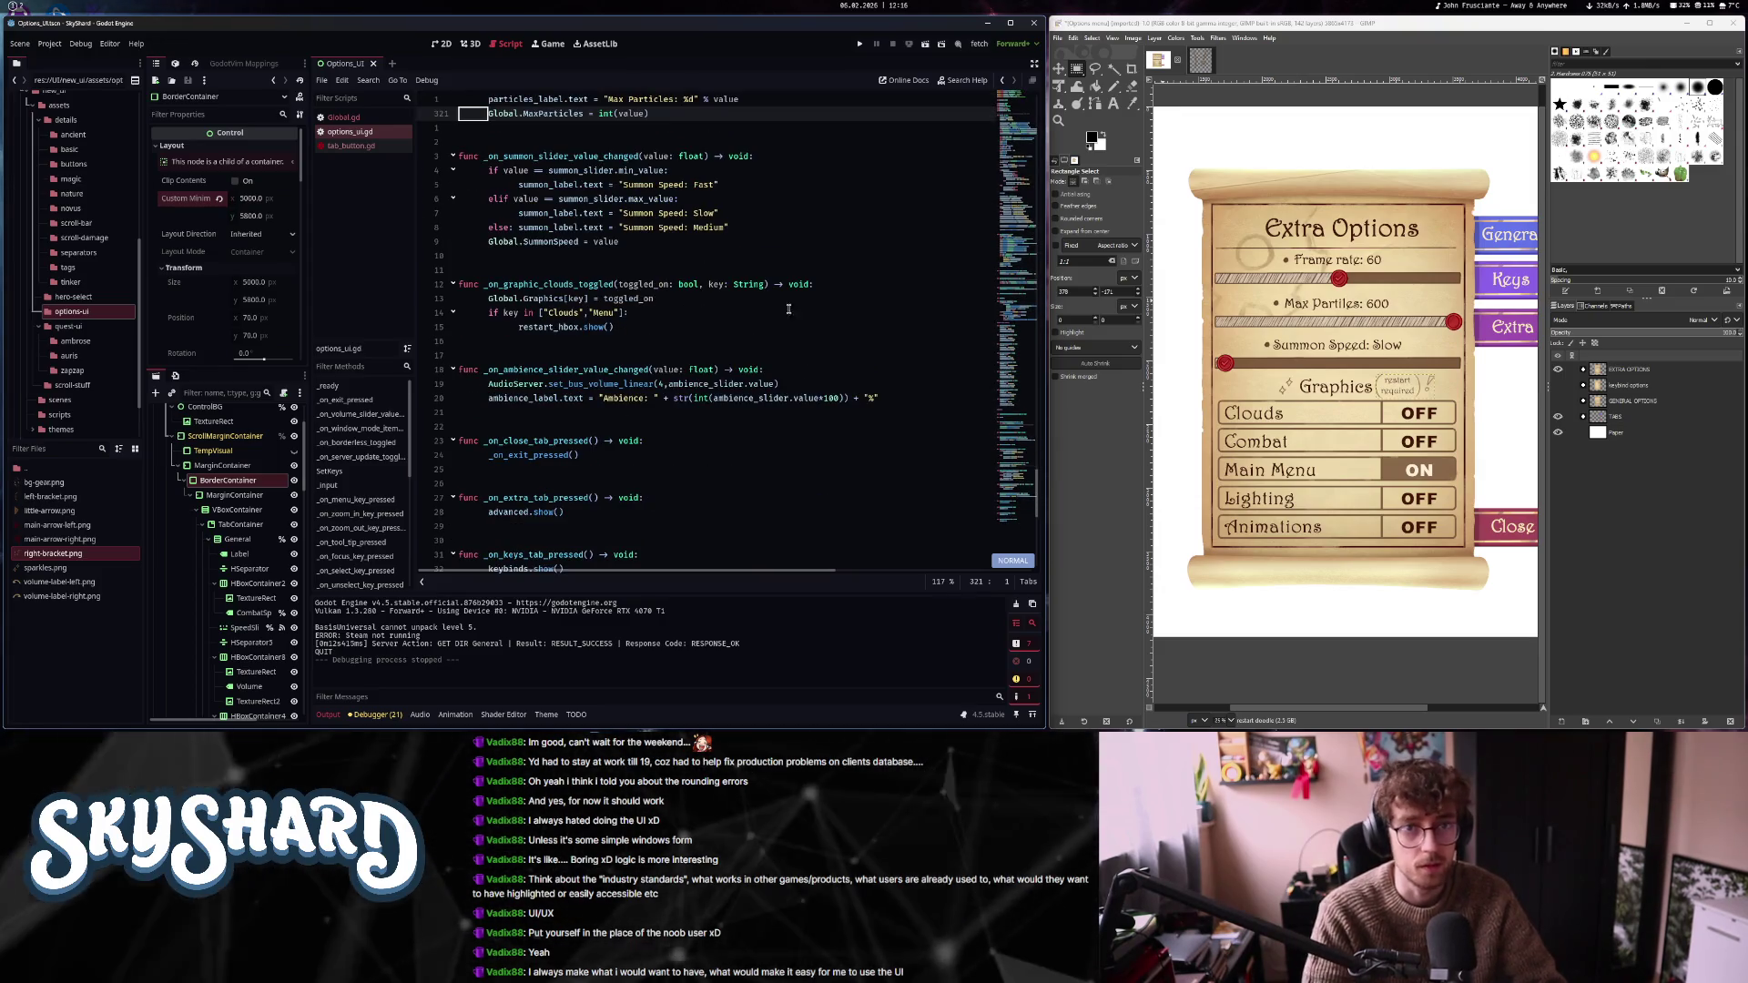
pyautogui.hotkey('ctrl', 'shift', 'F11')
pyautogui.hotkey('ctrl', 'e')
pyautogui.hotkey('ctrl', 'e')
pyautogui.hotkey('ctrl', 'e')
pyautogui.press('k')
pyautogui.press('k')
pyautogui.press('k')
pyautogui.hotkey('ctrl', 'y')
pyautogui.hotkey('ctrl', 'y')
pyautogui.hotkey('ctrl', 'y')
pyautogui.press('k')
pyautogui.press('k')
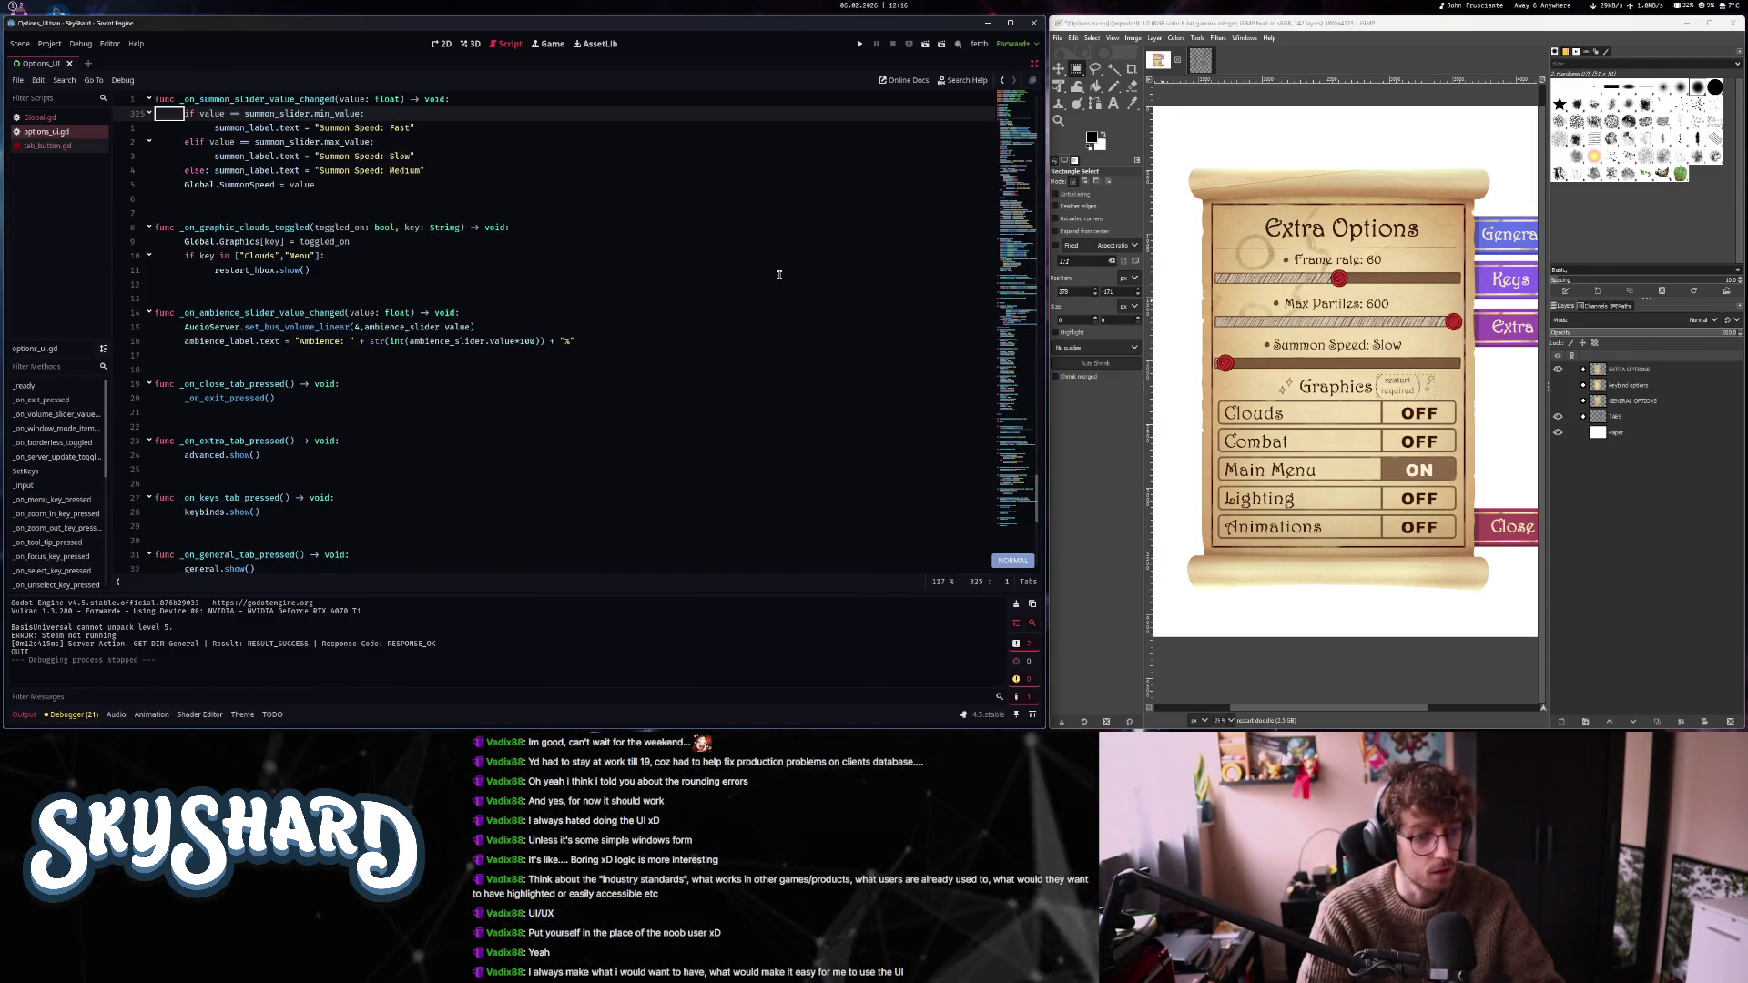
pyautogui.press('z')
pyautogui.press('t')
pyautogui.press('k')
pyautogui.press('k')
pyautogui.press('k')
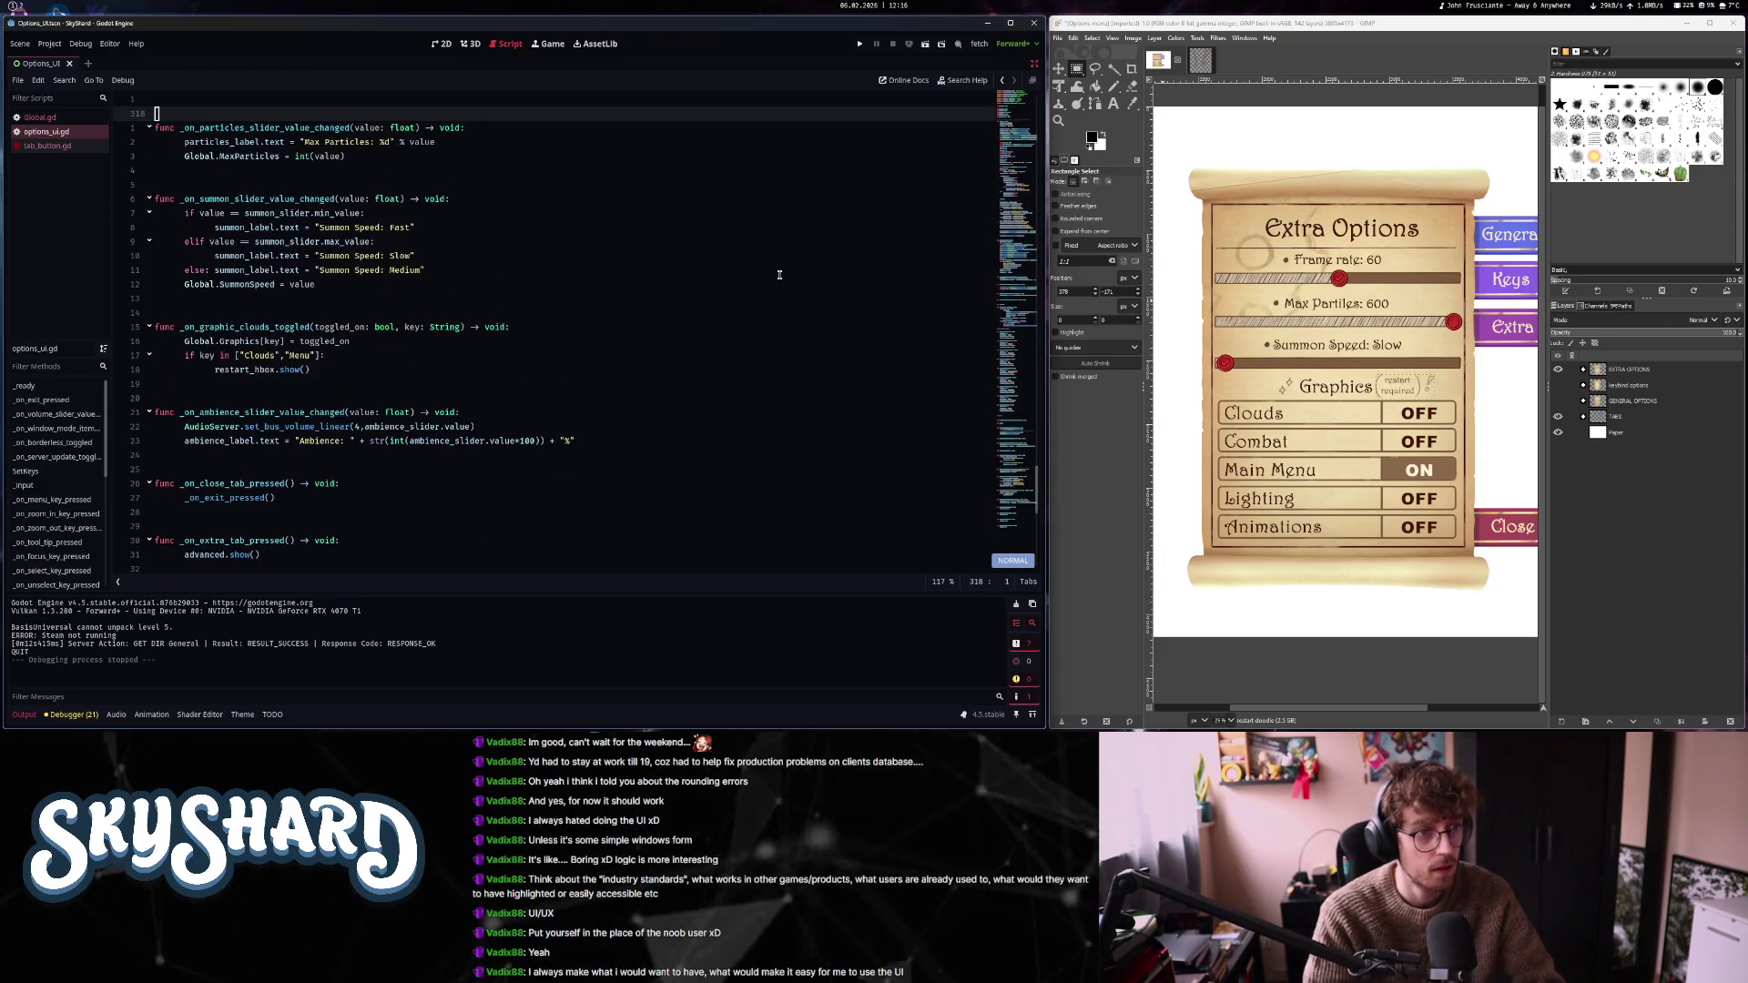
pyautogui.hotkey('ctrl', '-')
pyautogui.press('j')
pyautogui.press('j')
pyautogui.press('j')
pyautogui.scroll(-5, 772, 277)
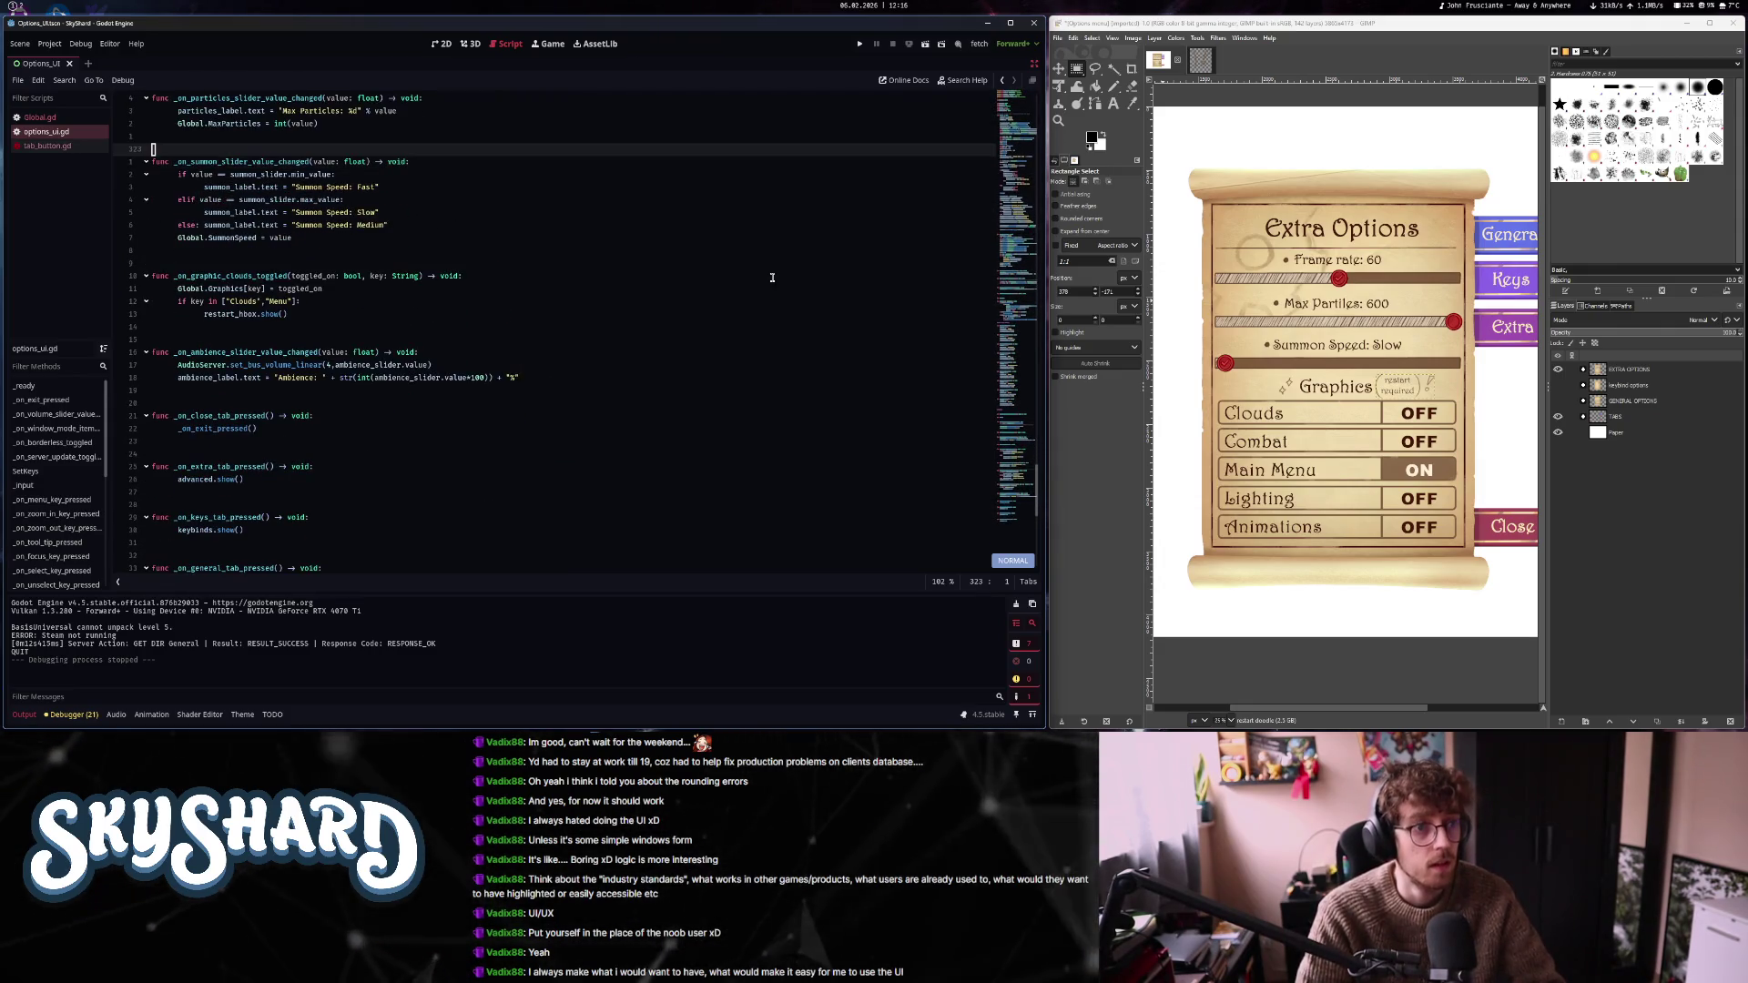
pyautogui.scroll(6, 772, 278)
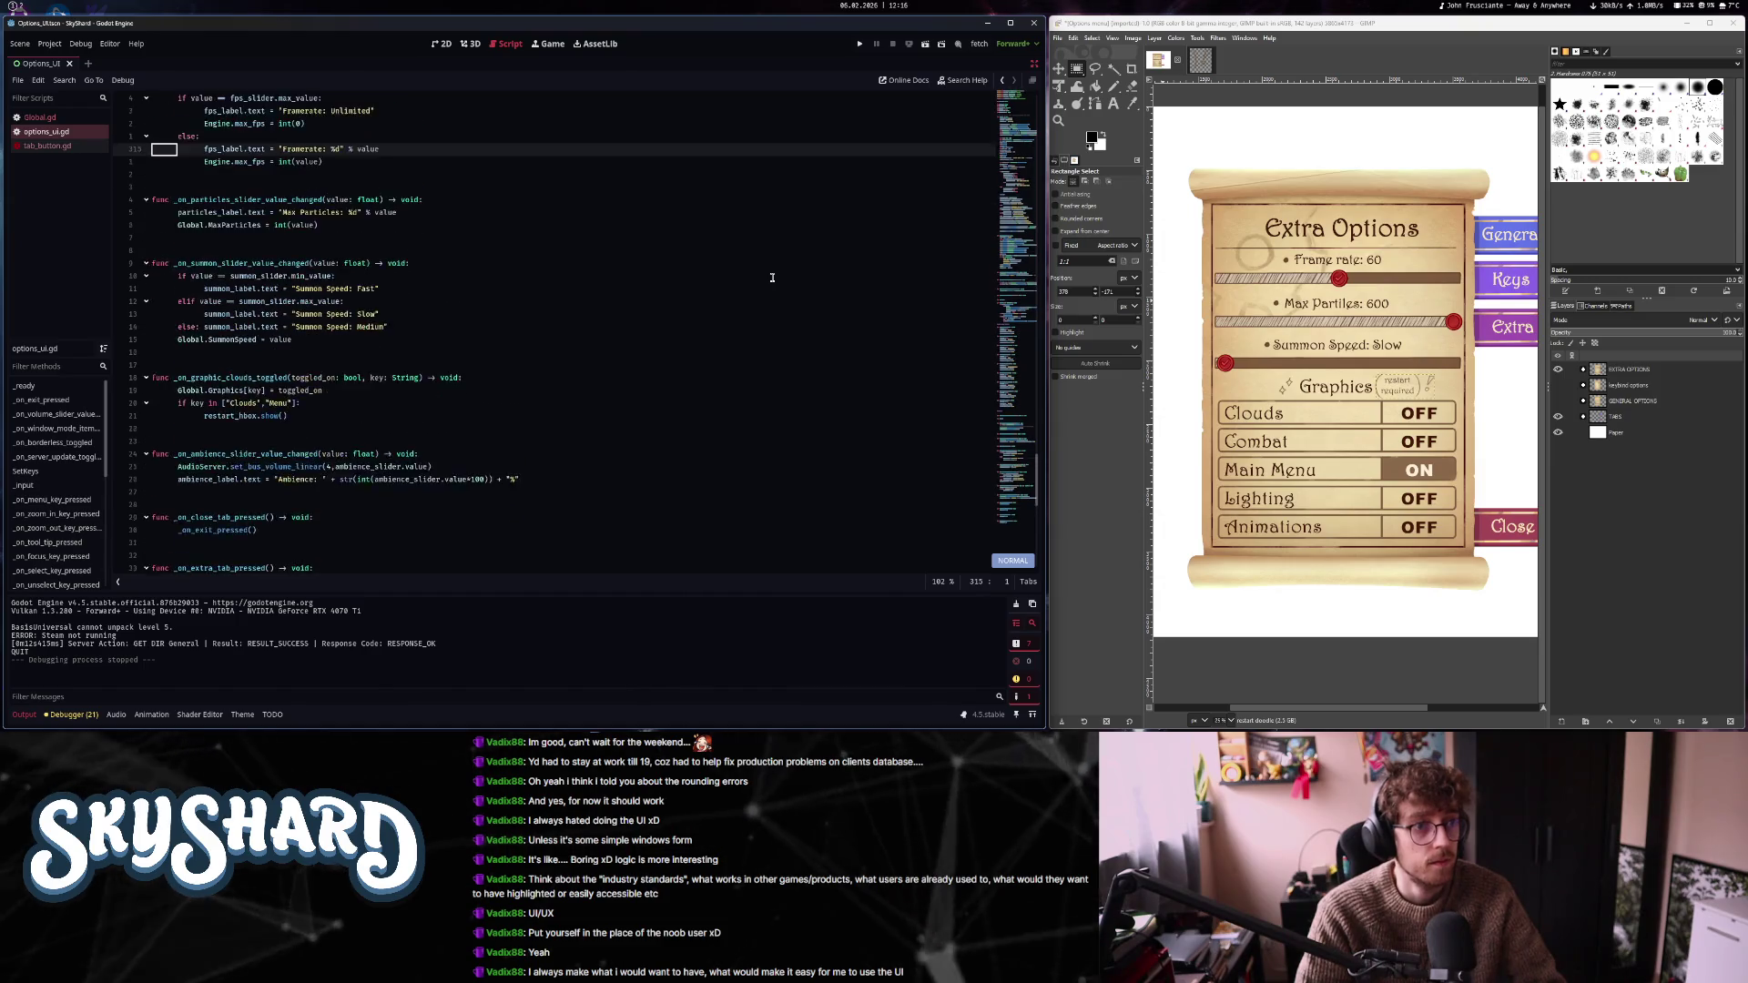
pyautogui.press('j')
pyautogui.press('k')
pyautogui.press('k')
pyautogui.press('k')
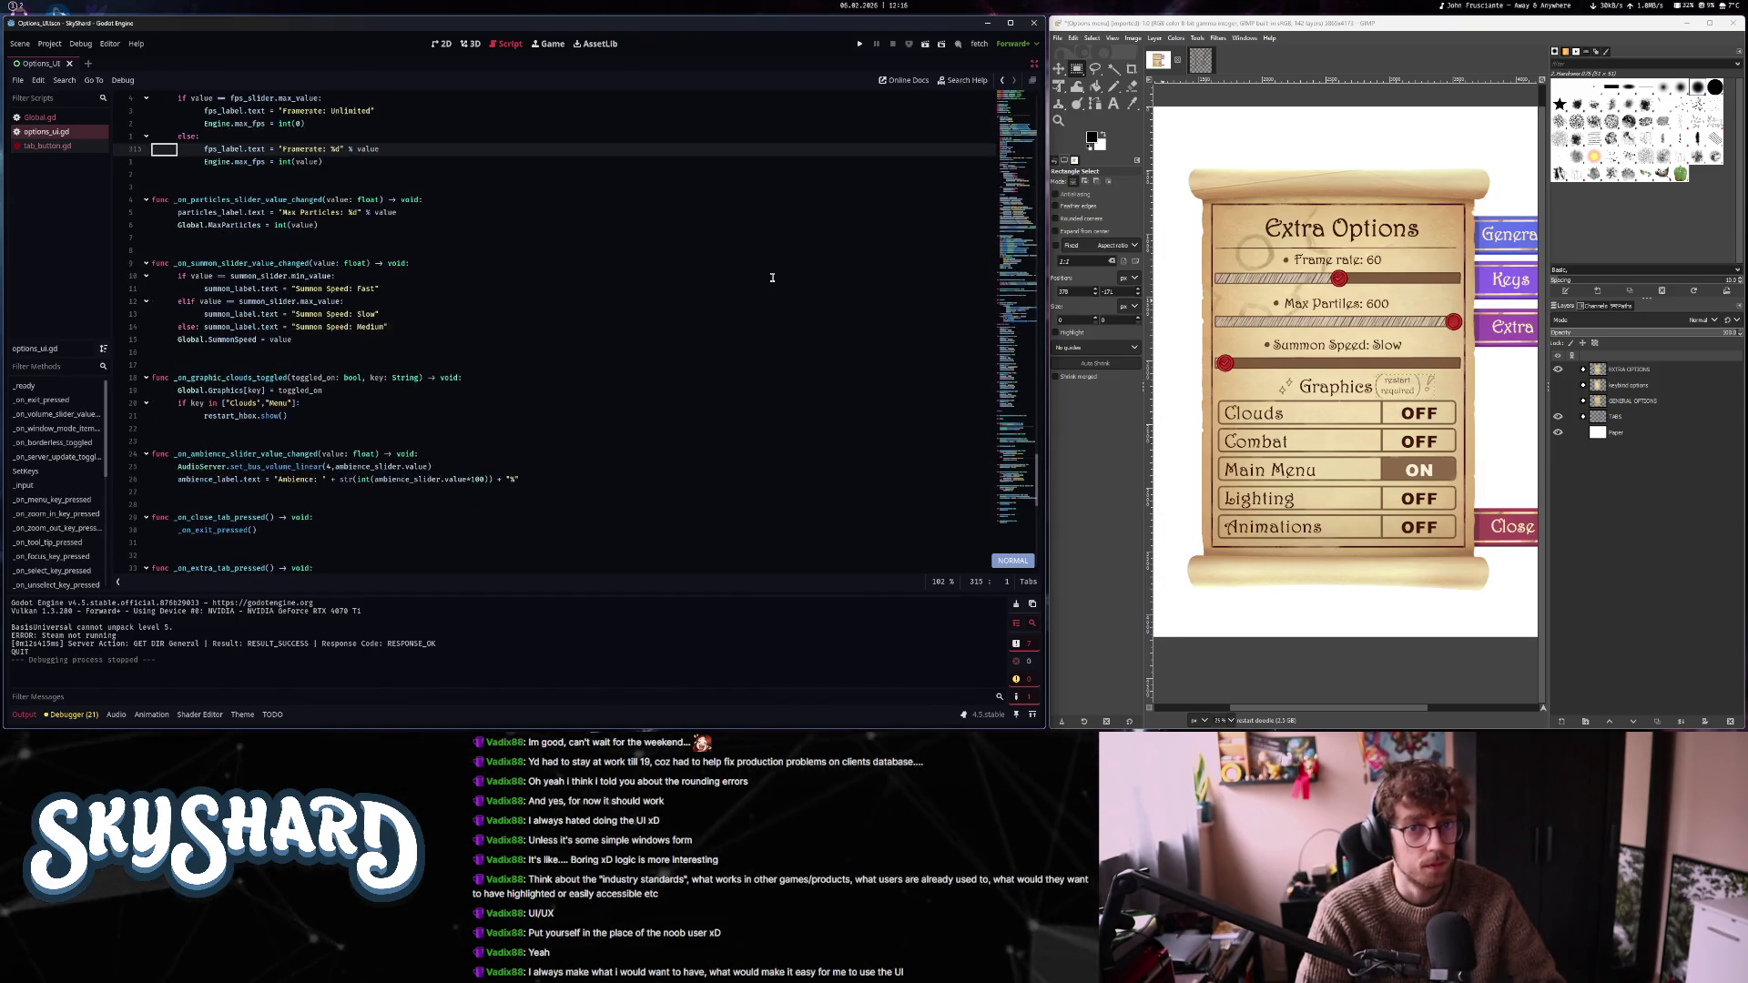
pyautogui.click(407, 275)
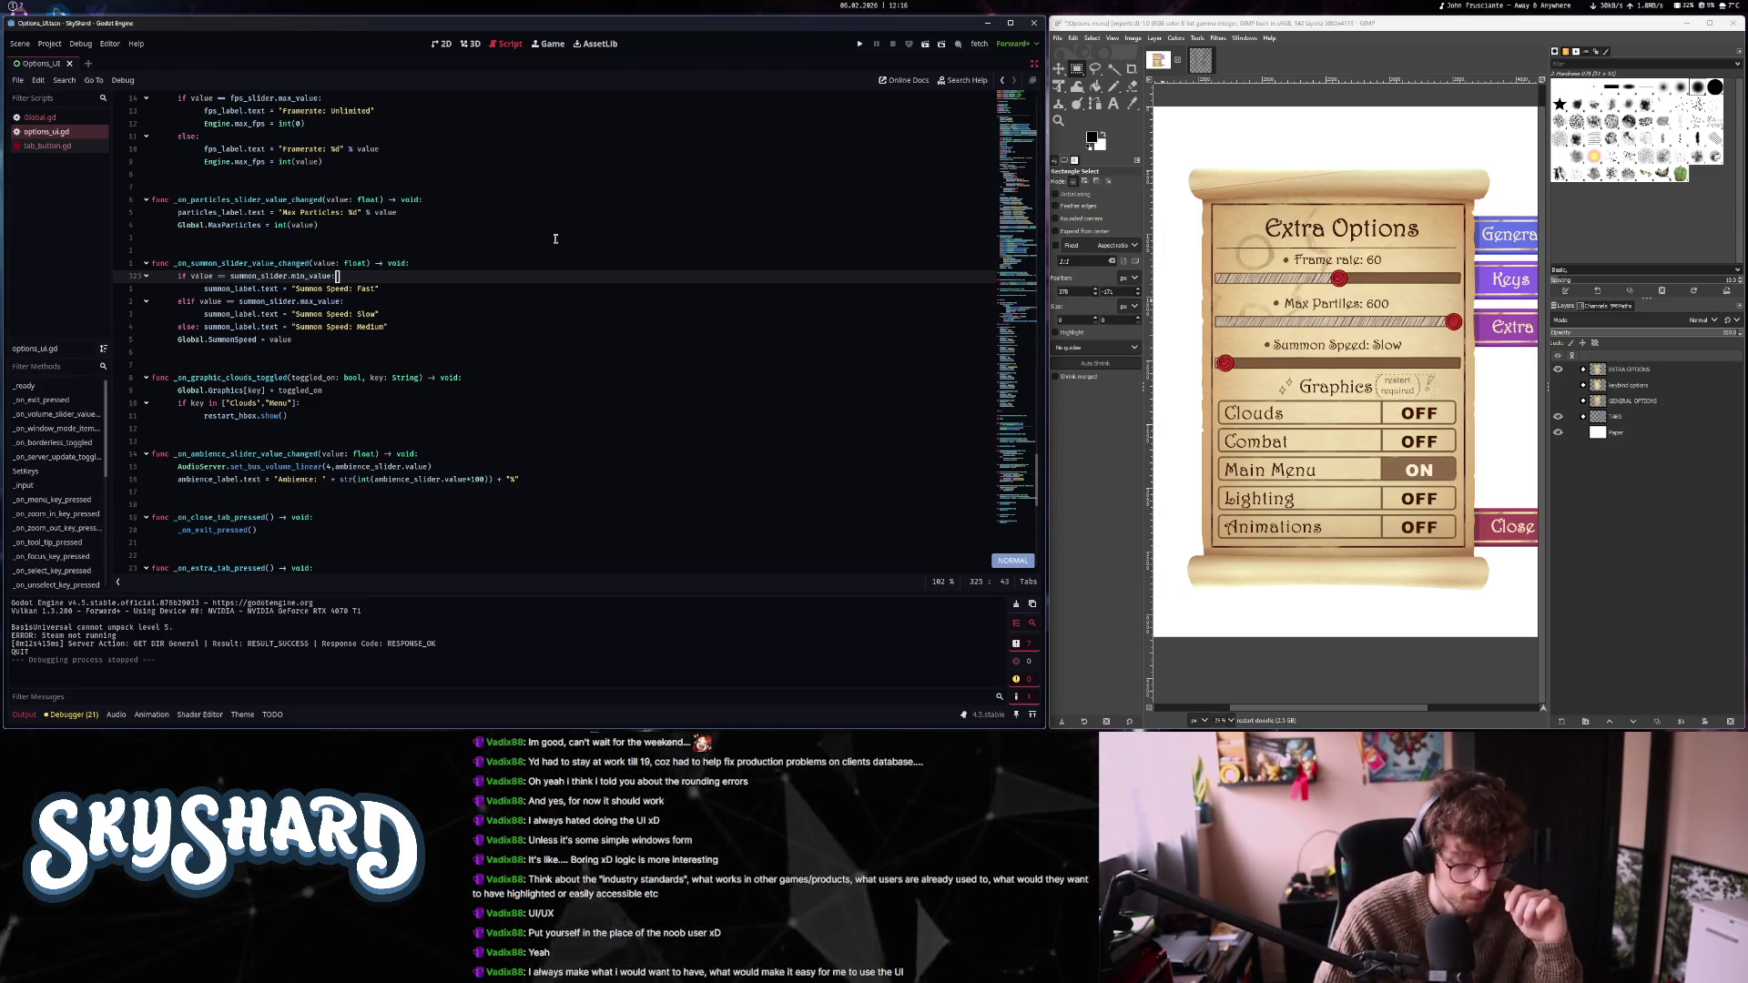
pyautogui.scroll(-2, 555, 239)
pyautogui.press('k')
pyautogui.press('k')
pyautogui.press('k')
pyautogui.press('0')
pyautogui.press('k')
pyautogui.press('k')
pyautogui.press('k')
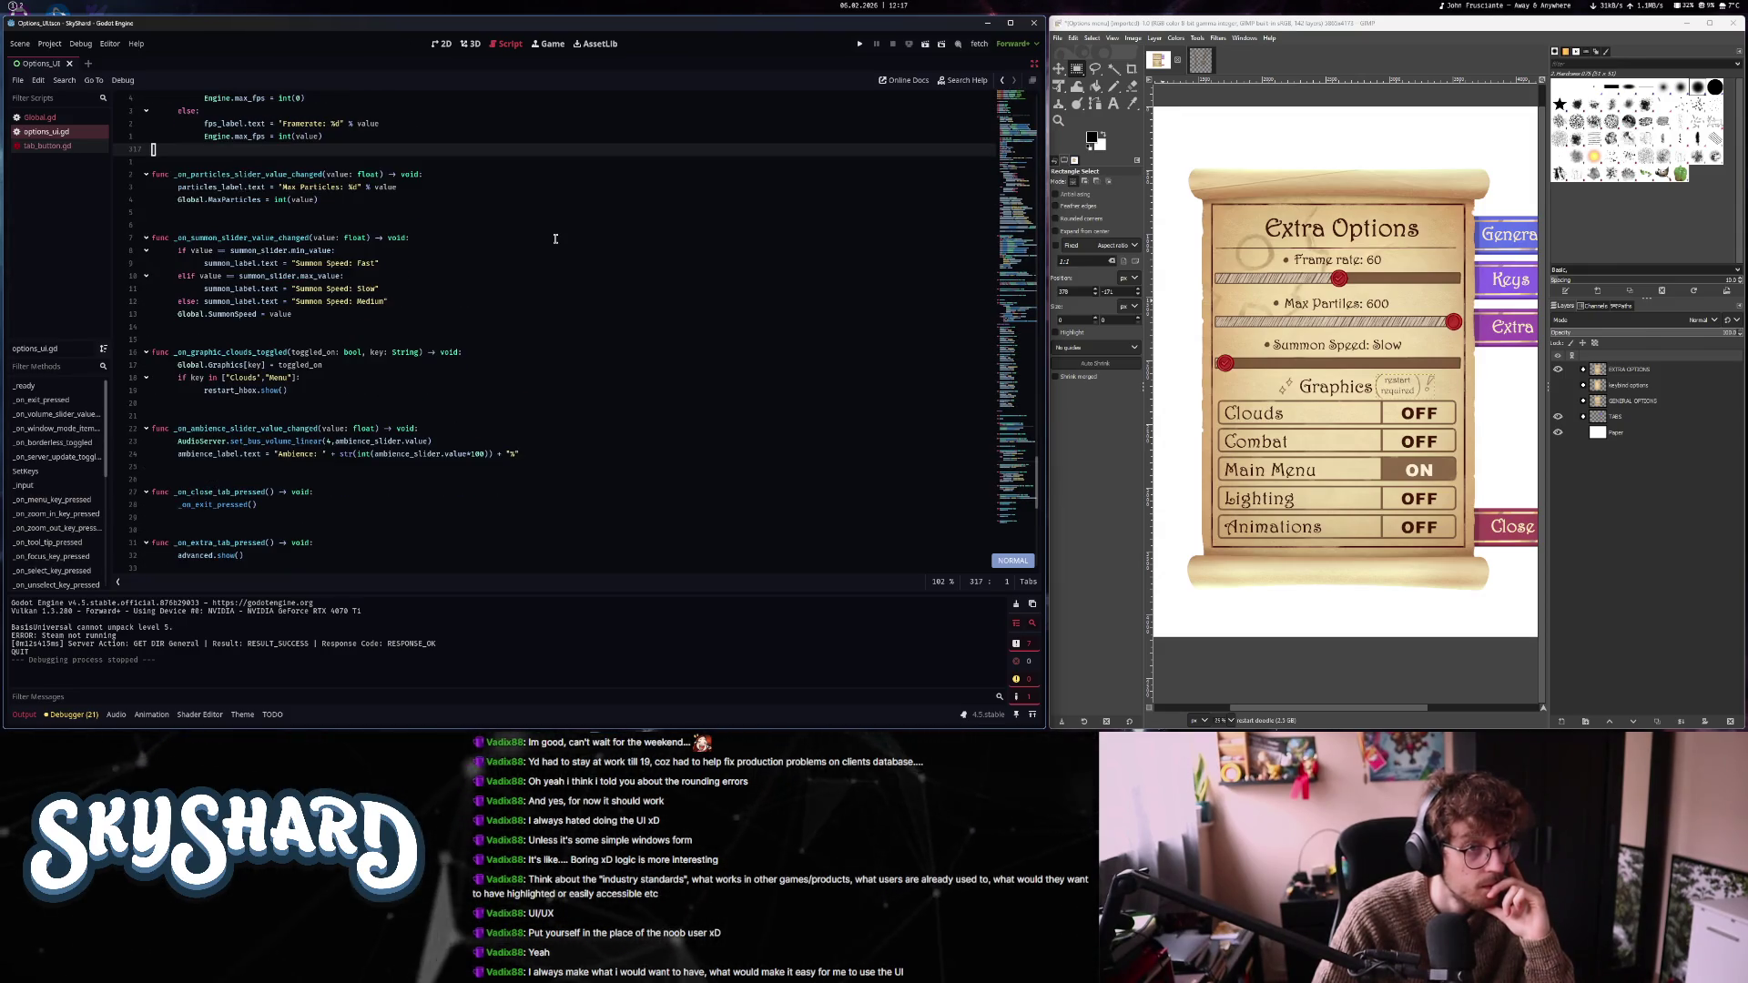
pyautogui.press('j')
pyautogui.press('j')
pyautogui.press('j')
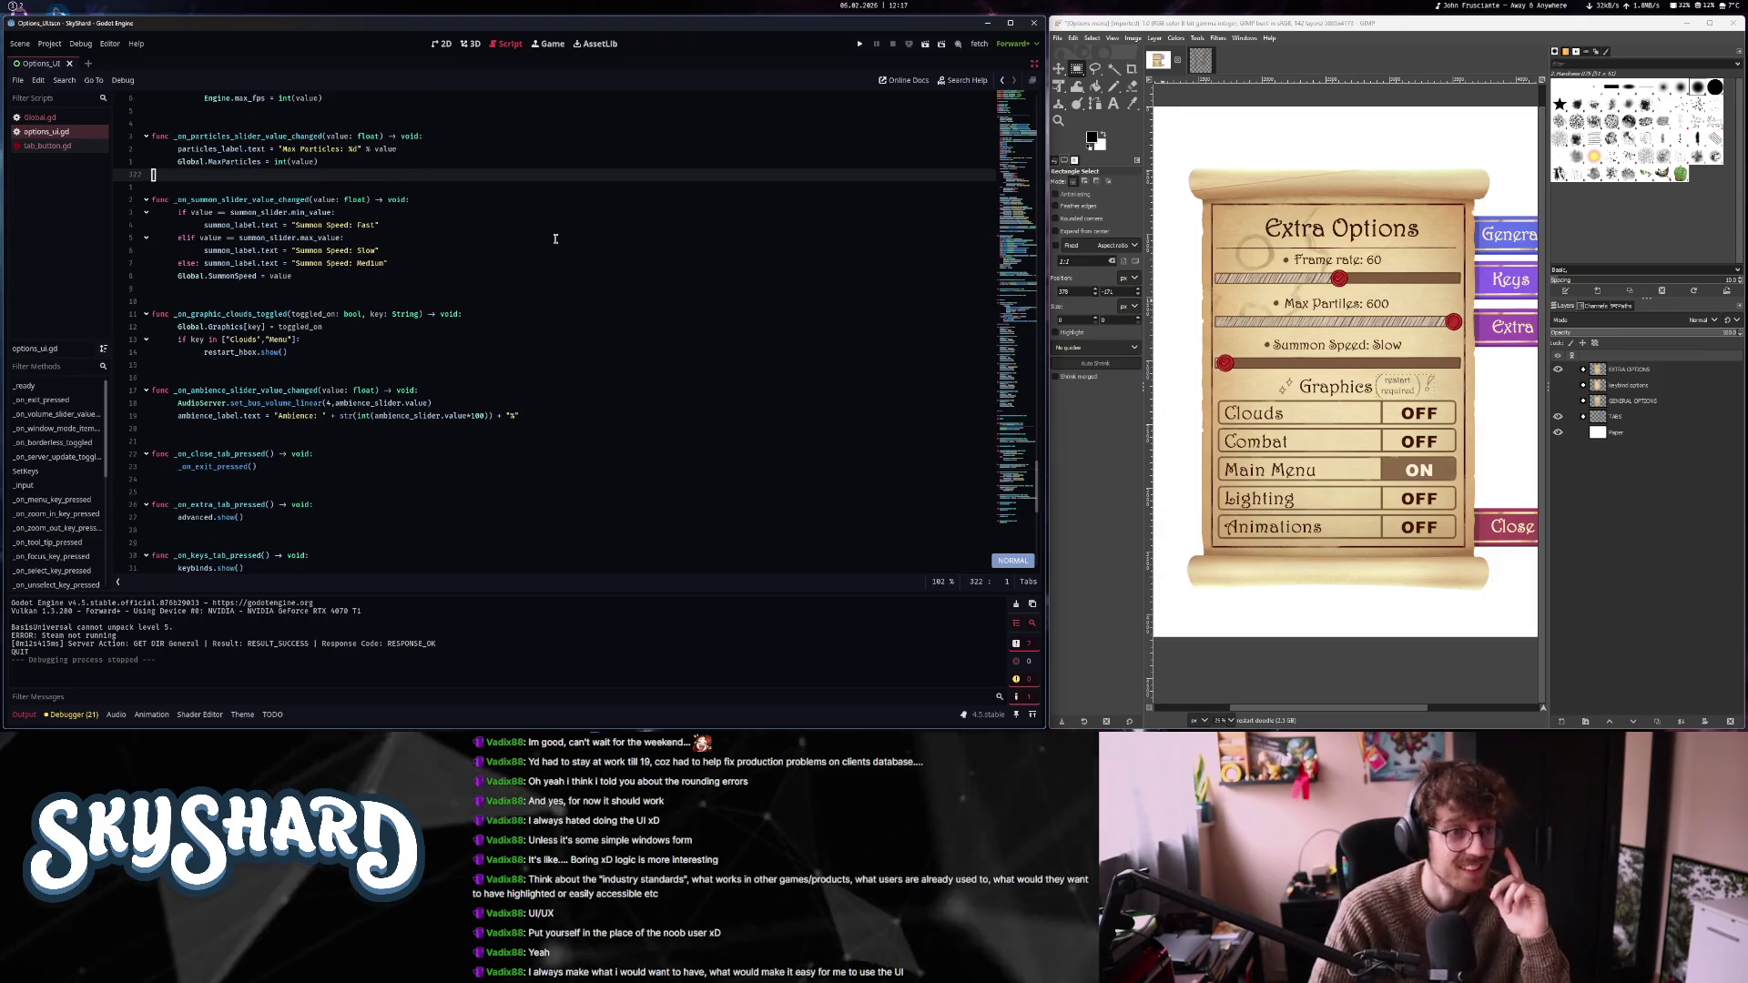
pyautogui.press('k')
pyautogui.press('k')
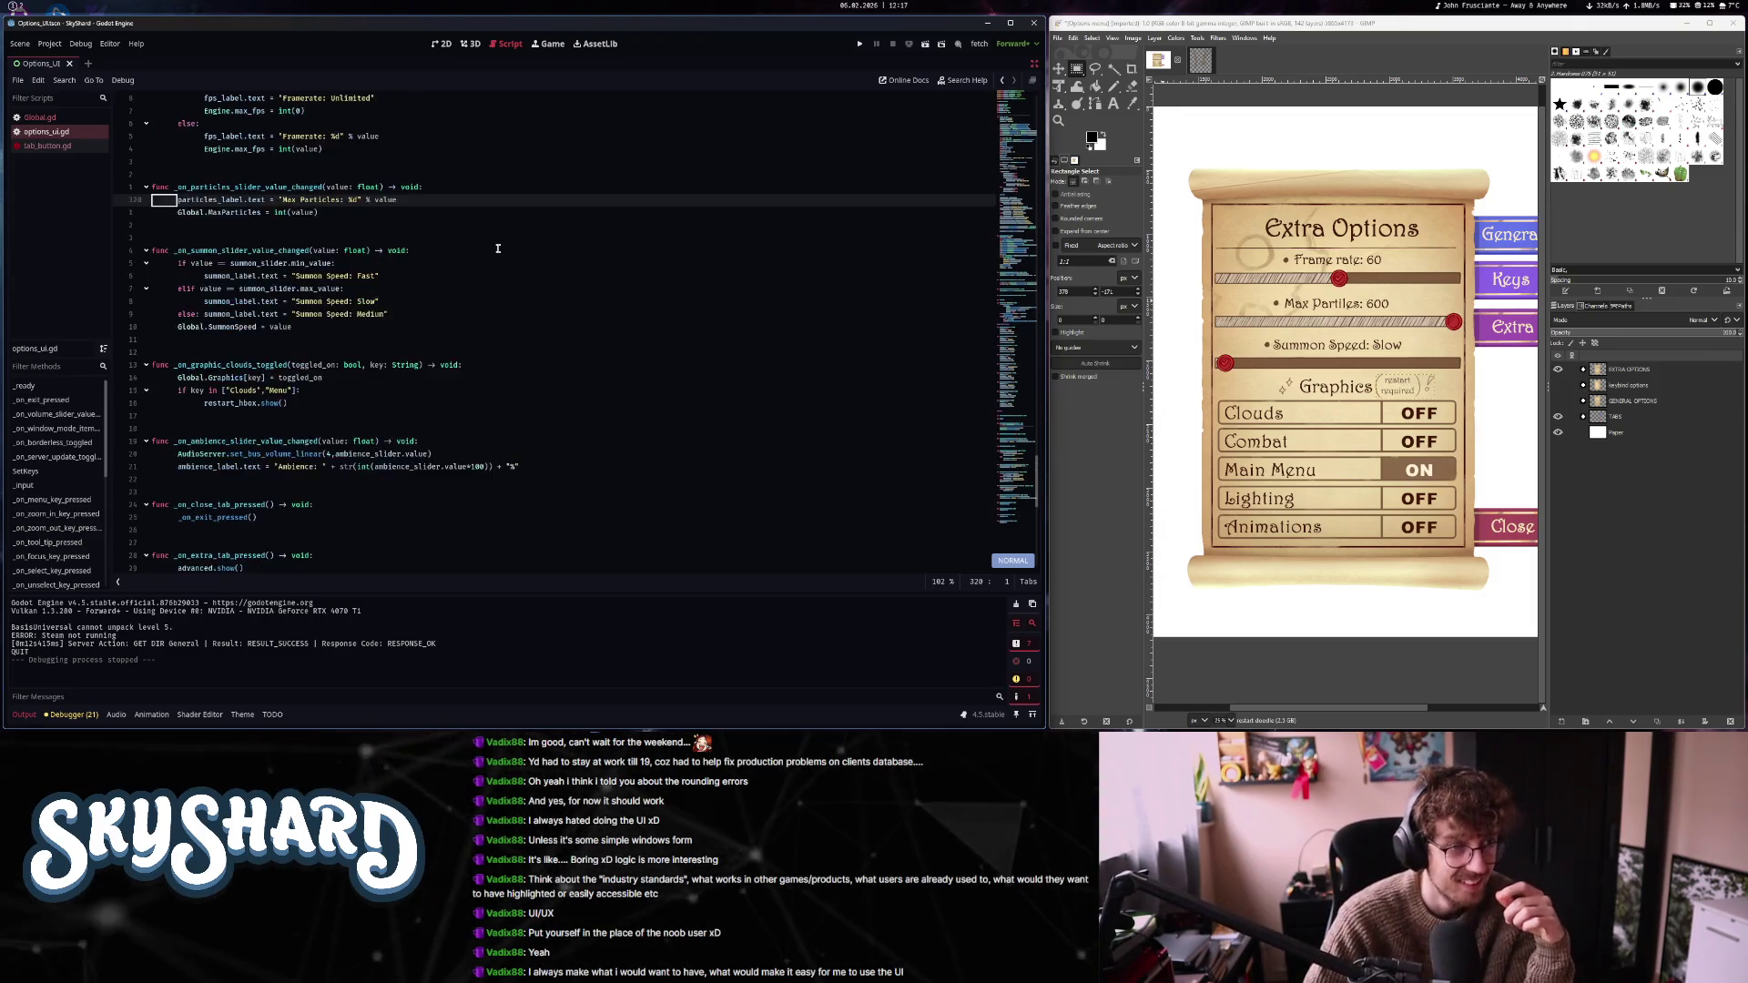
pyautogui.press('k')
pyautogui.press('k')
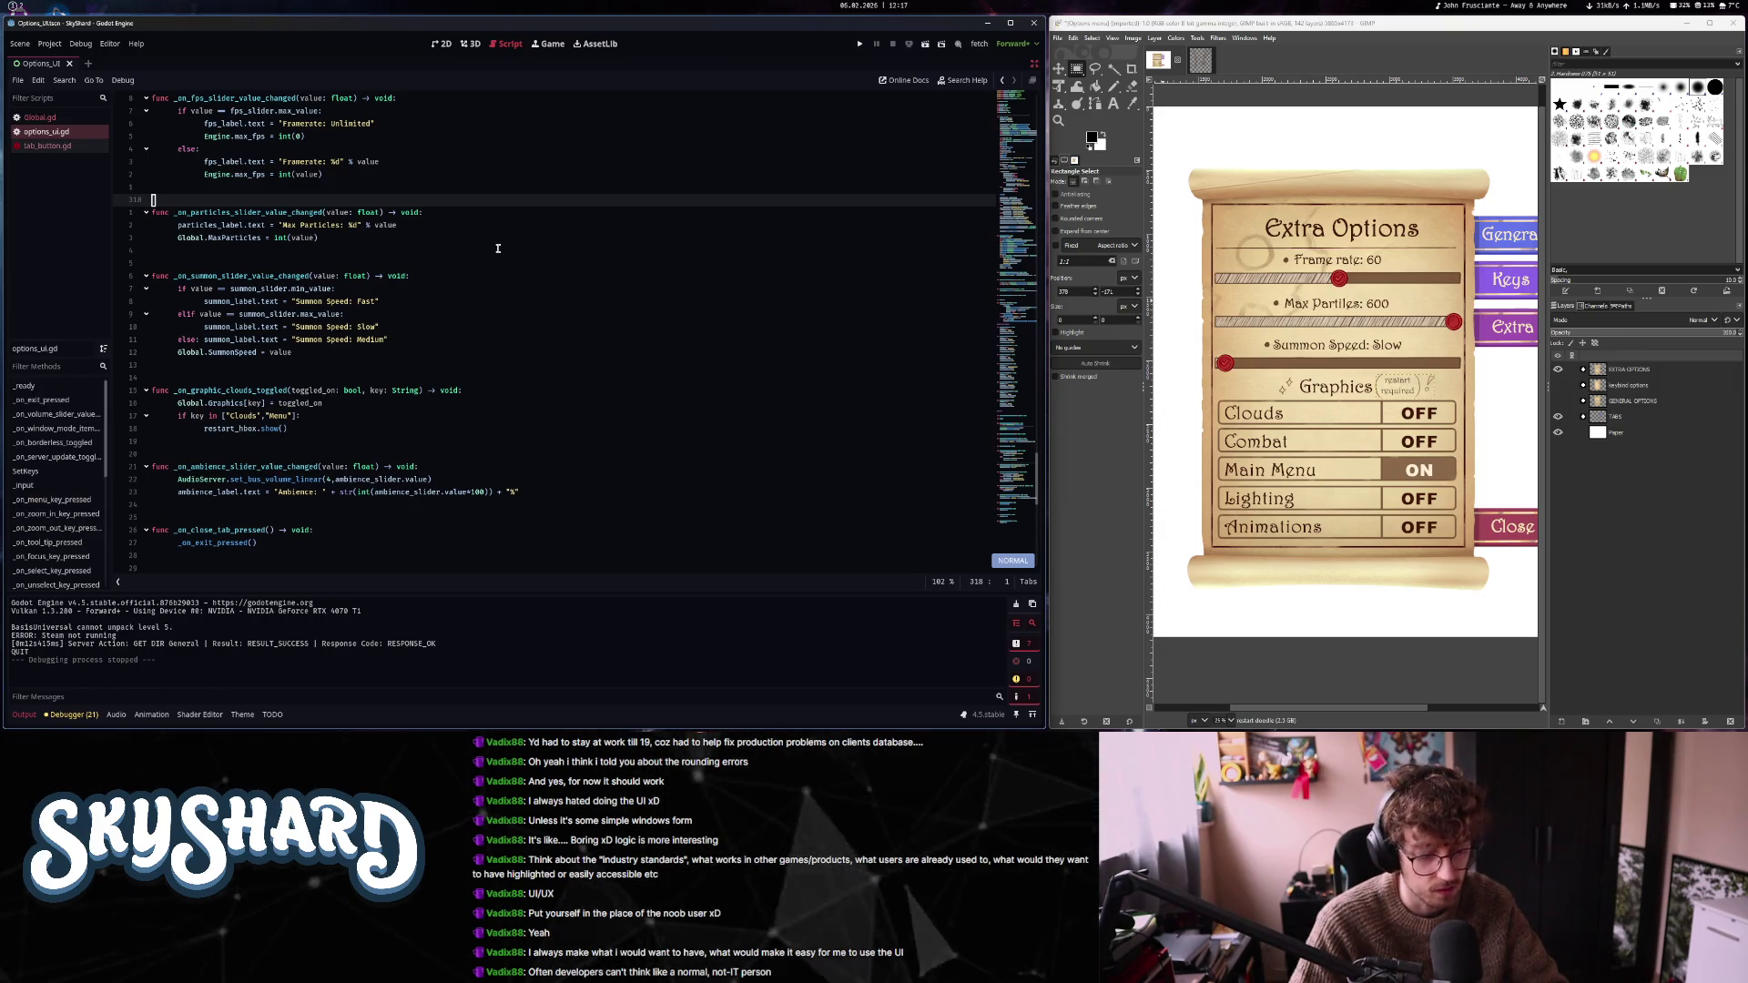
pyautogui.scroll(-1, 498, 248)
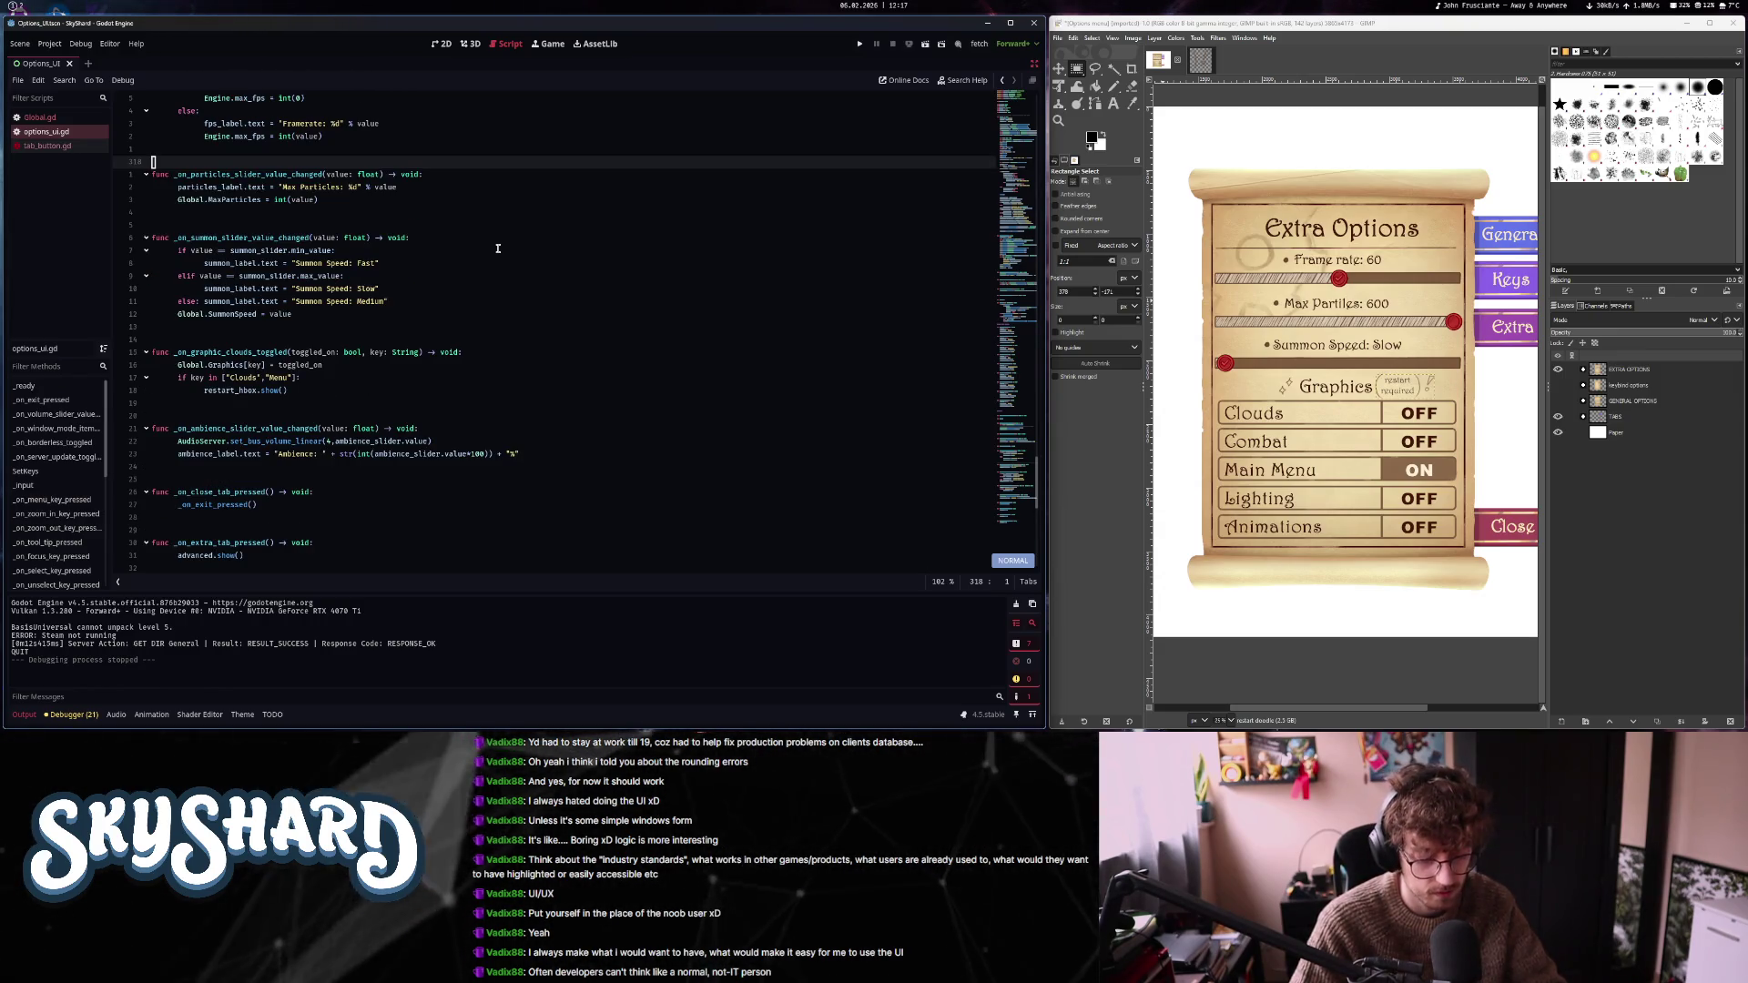
# Search /_rea to jump to func _ready() and step down past the state and file setup lines.
pyautogui.write('/_rea')
pyautogui.press('Return')
pyautogui.press('j')
pyautogui.press('j')
pyautogui.press('j')
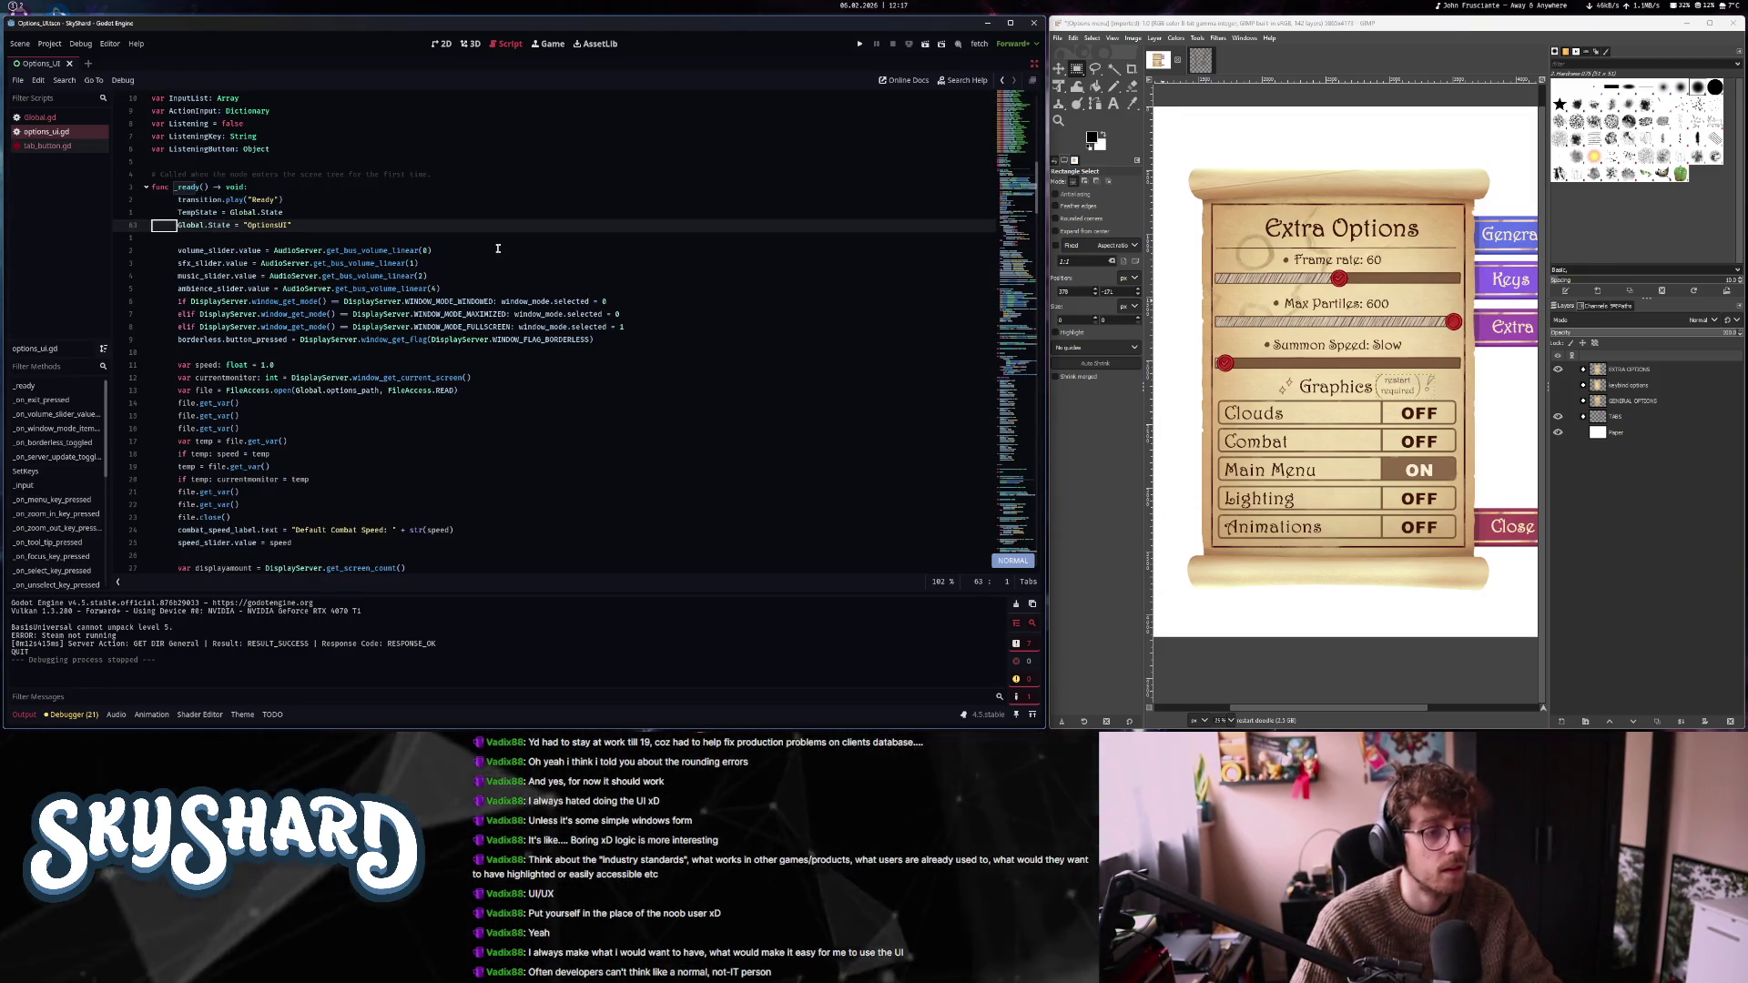
pyautogui.press('j')
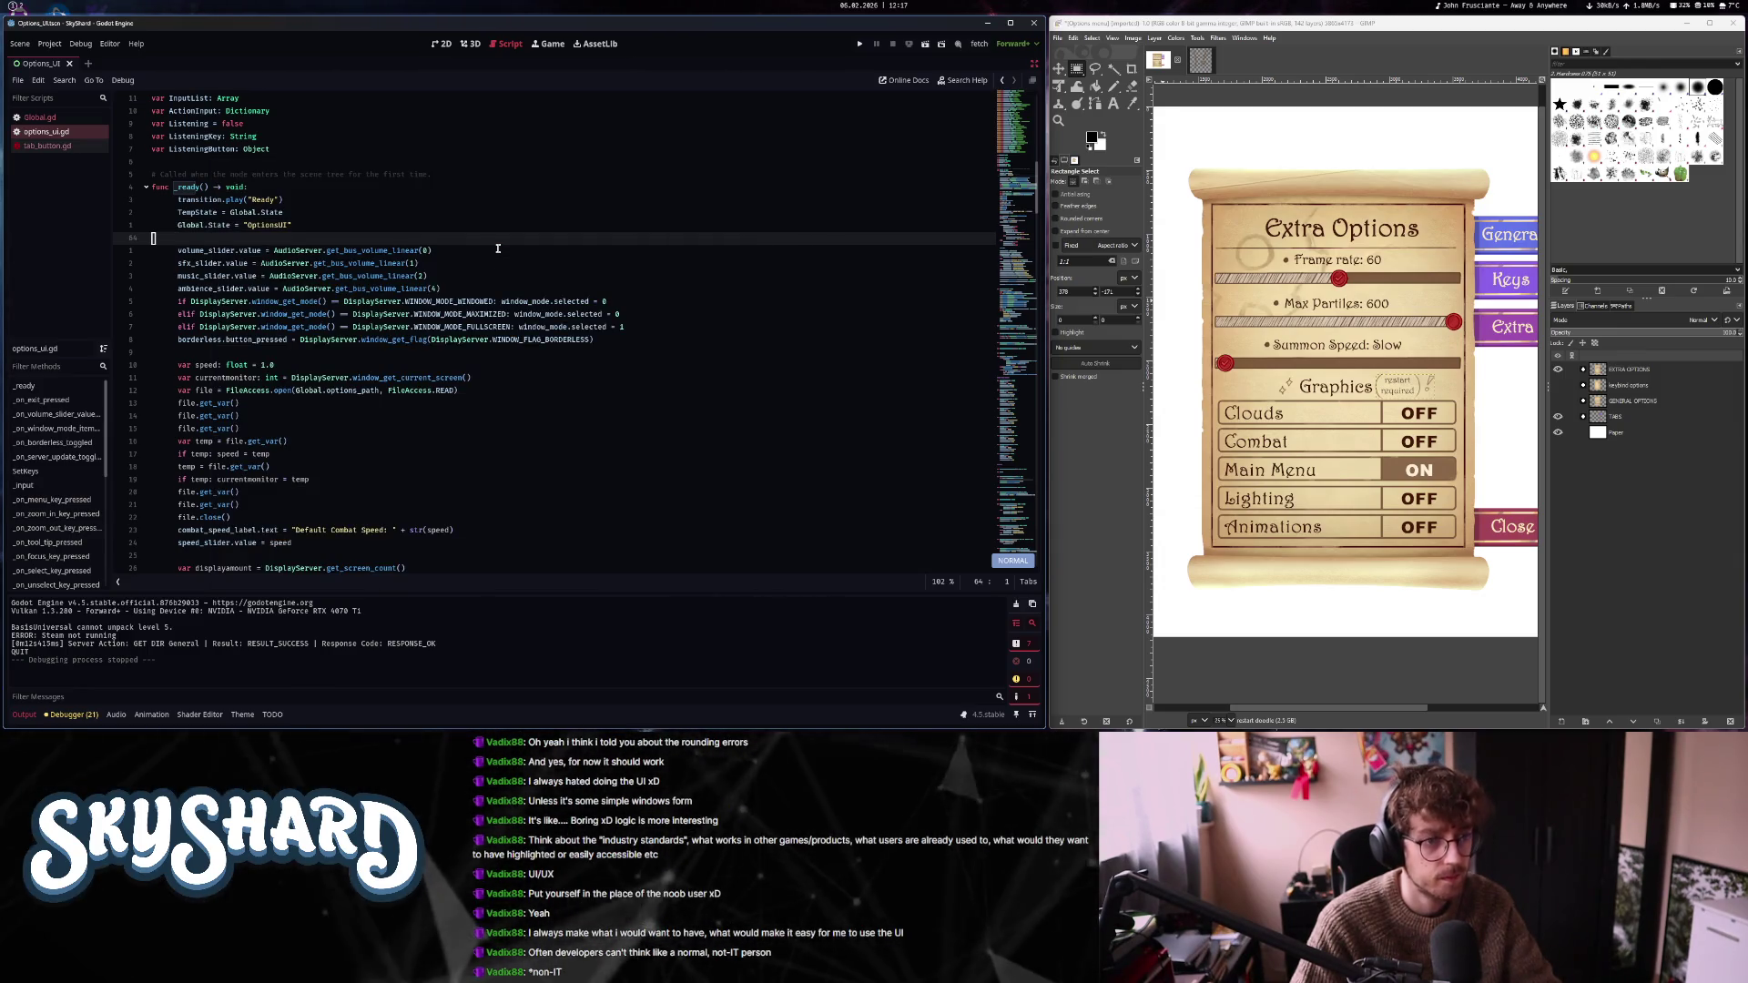
pyautogui.press('j')
pyautogui.press('j')
pyautogui.press('}')
pyautogui.press('}')
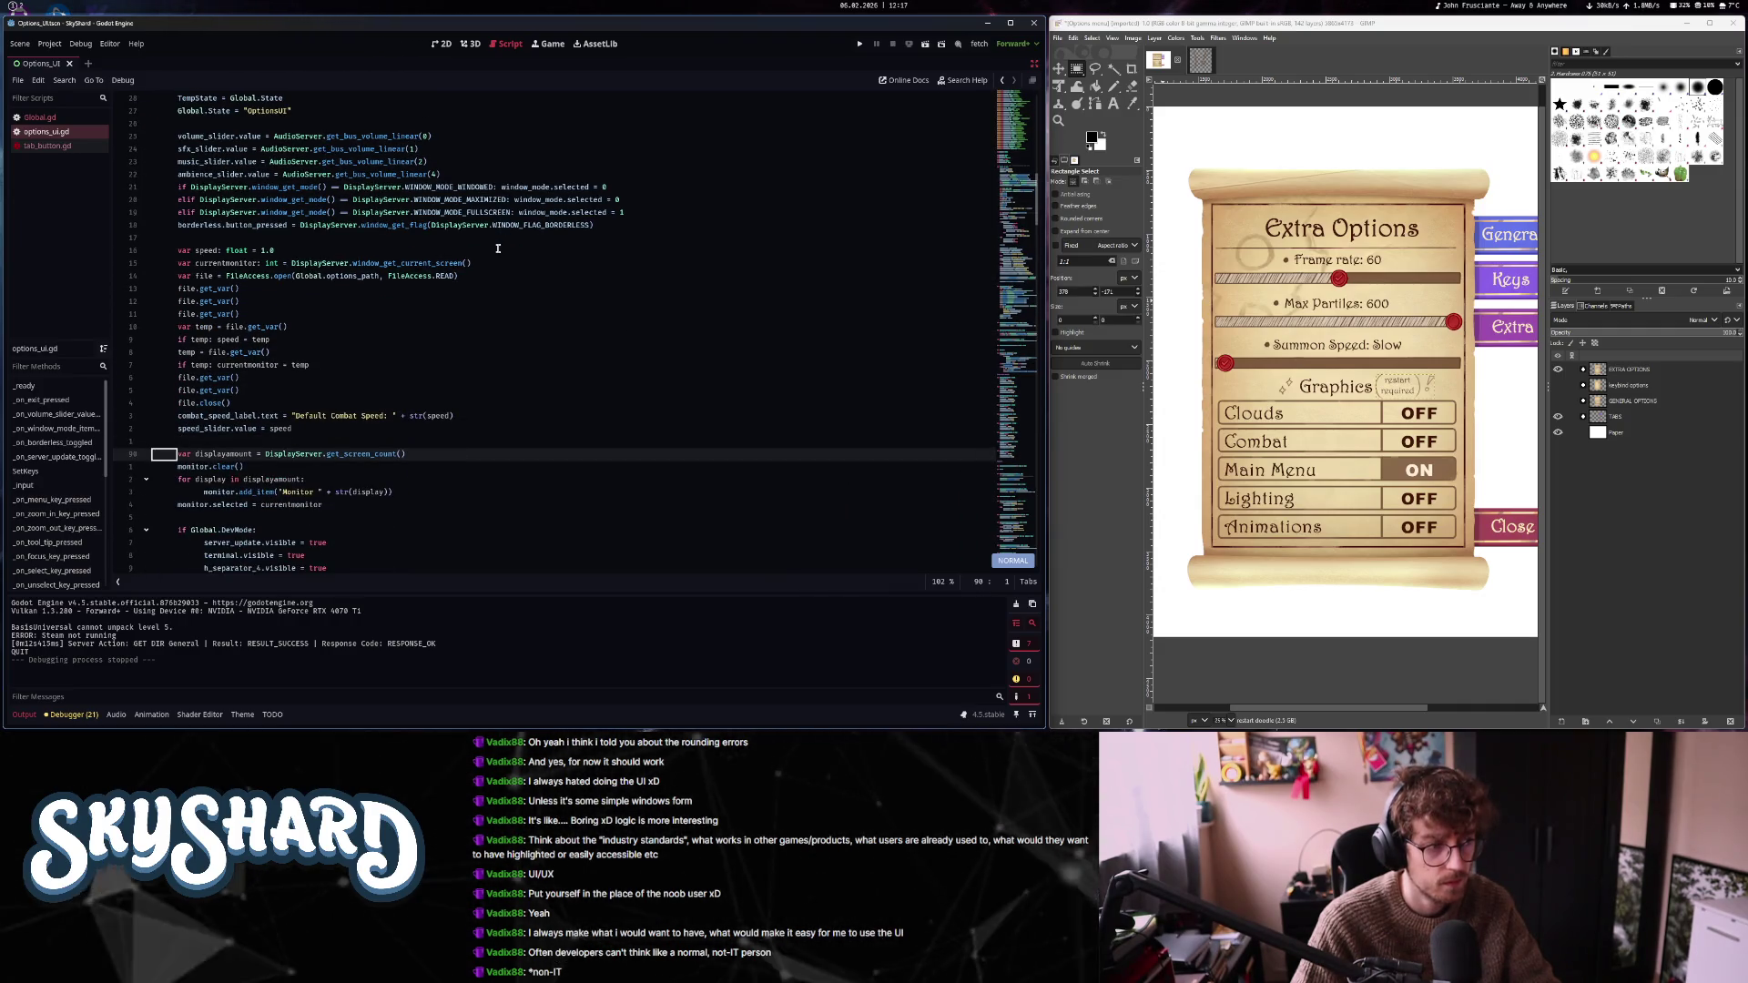
pyautogui.hotkey('ctrl', 'e')
pyautogui.press('k')
pyautogui.press('k')
pyautogui.press('k')
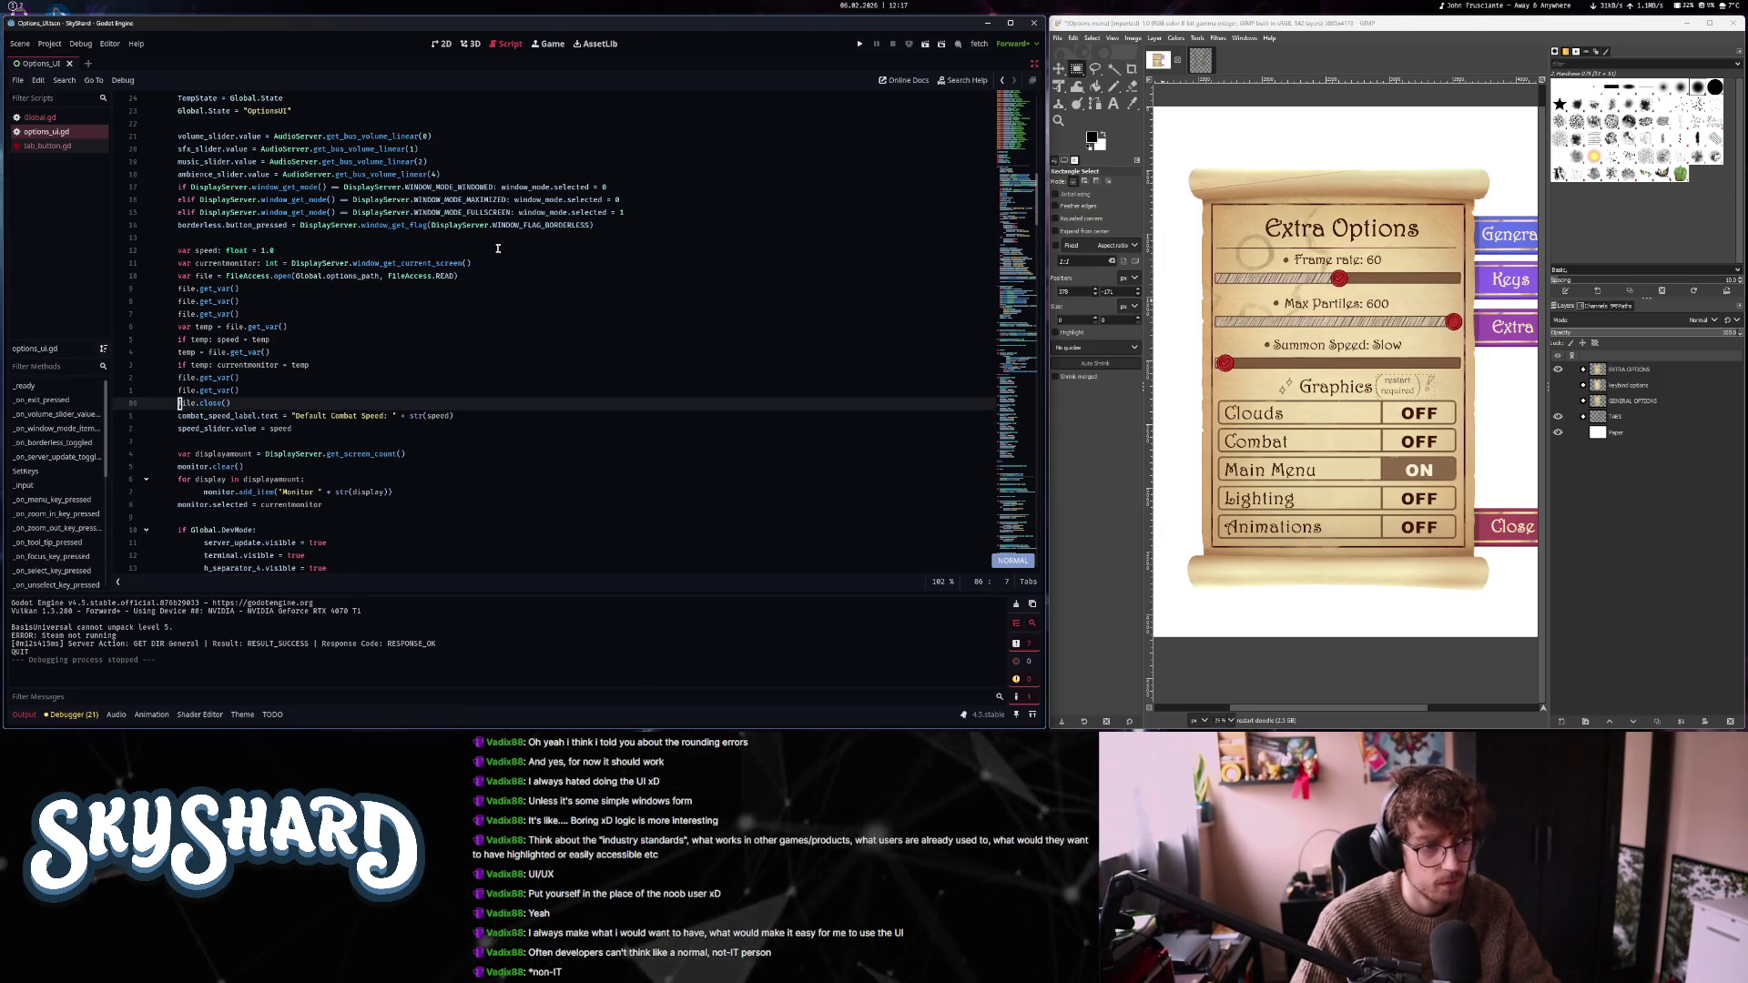
pyautogui.press('j')
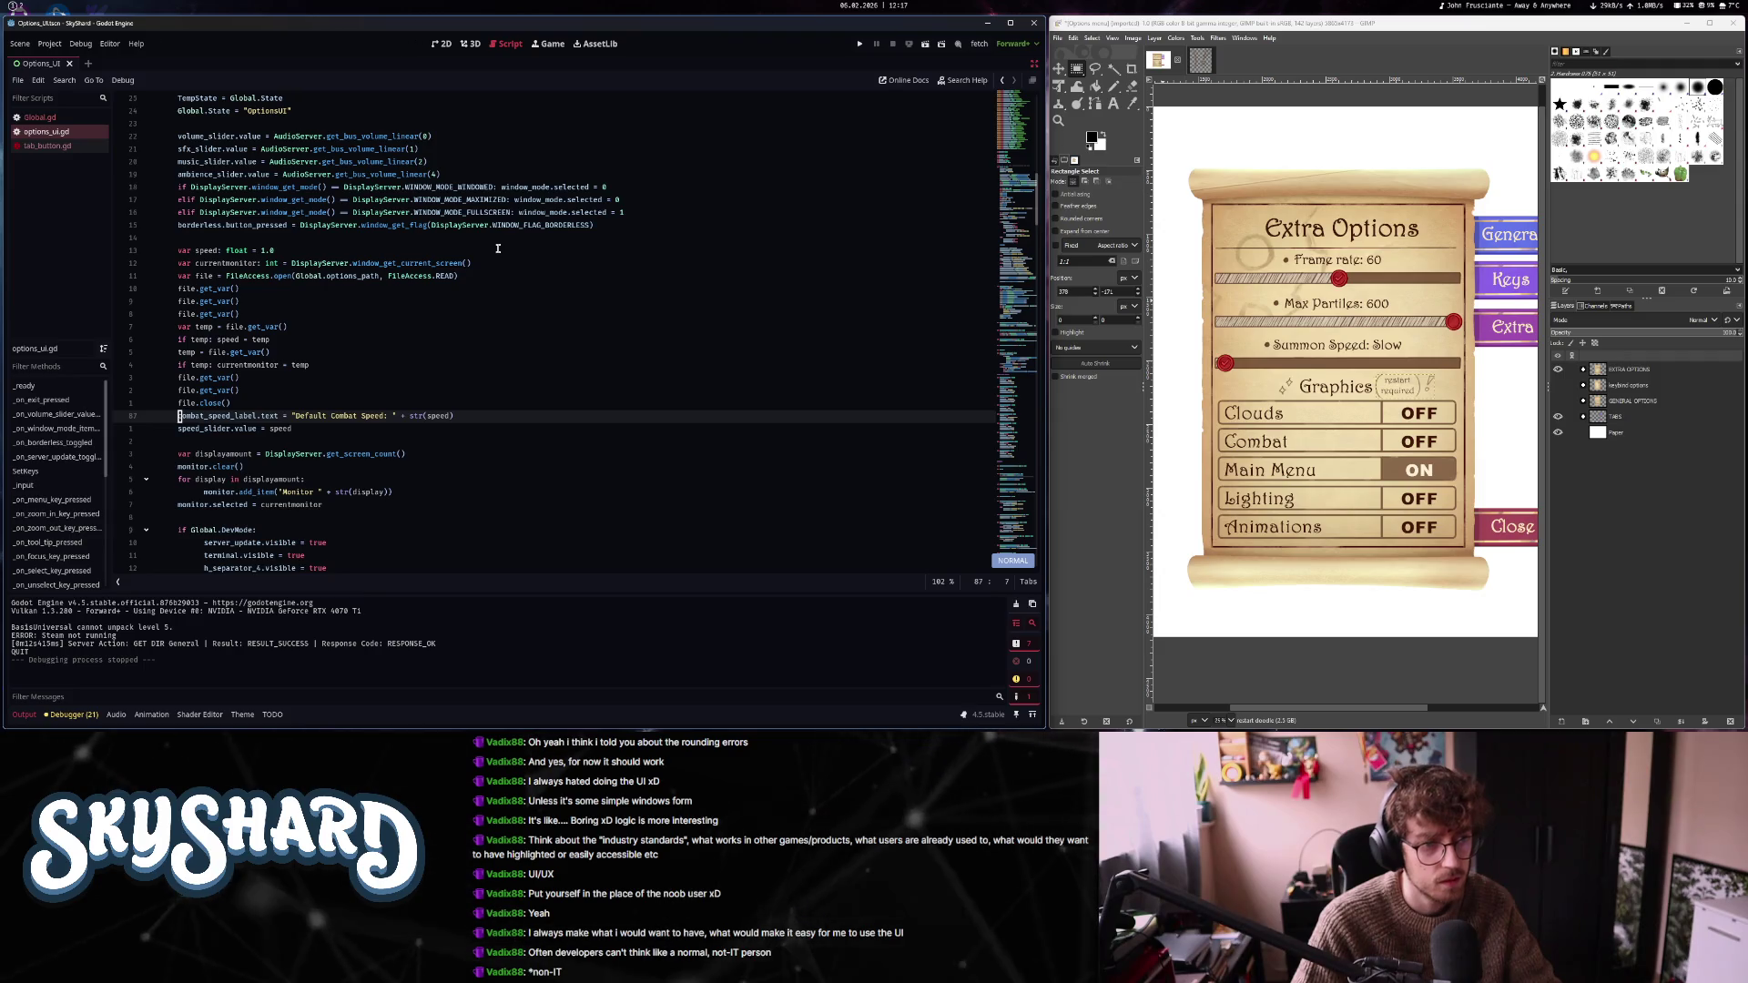
pyautogui.press('j')
pyautogui.press('j')
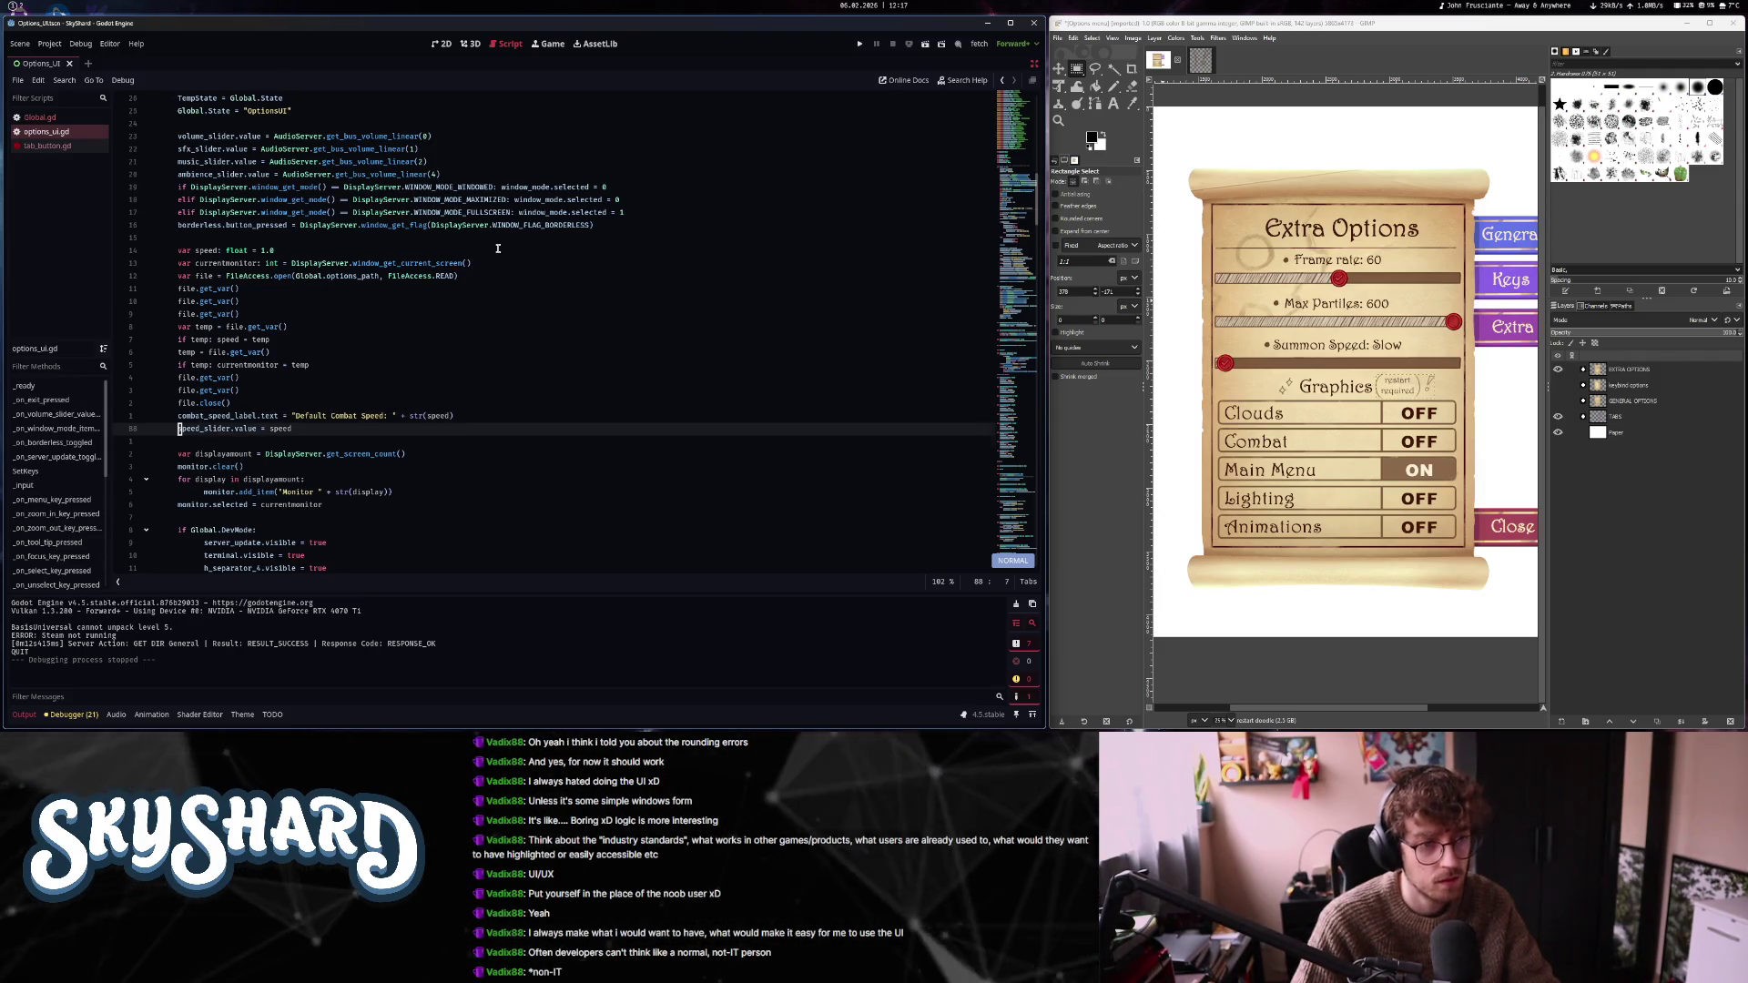
# Move down to the graphic_clouds.button_pressed line and bring up button_pressed's documentation.
pyautogui.press('8')
pyautogui.press('j')
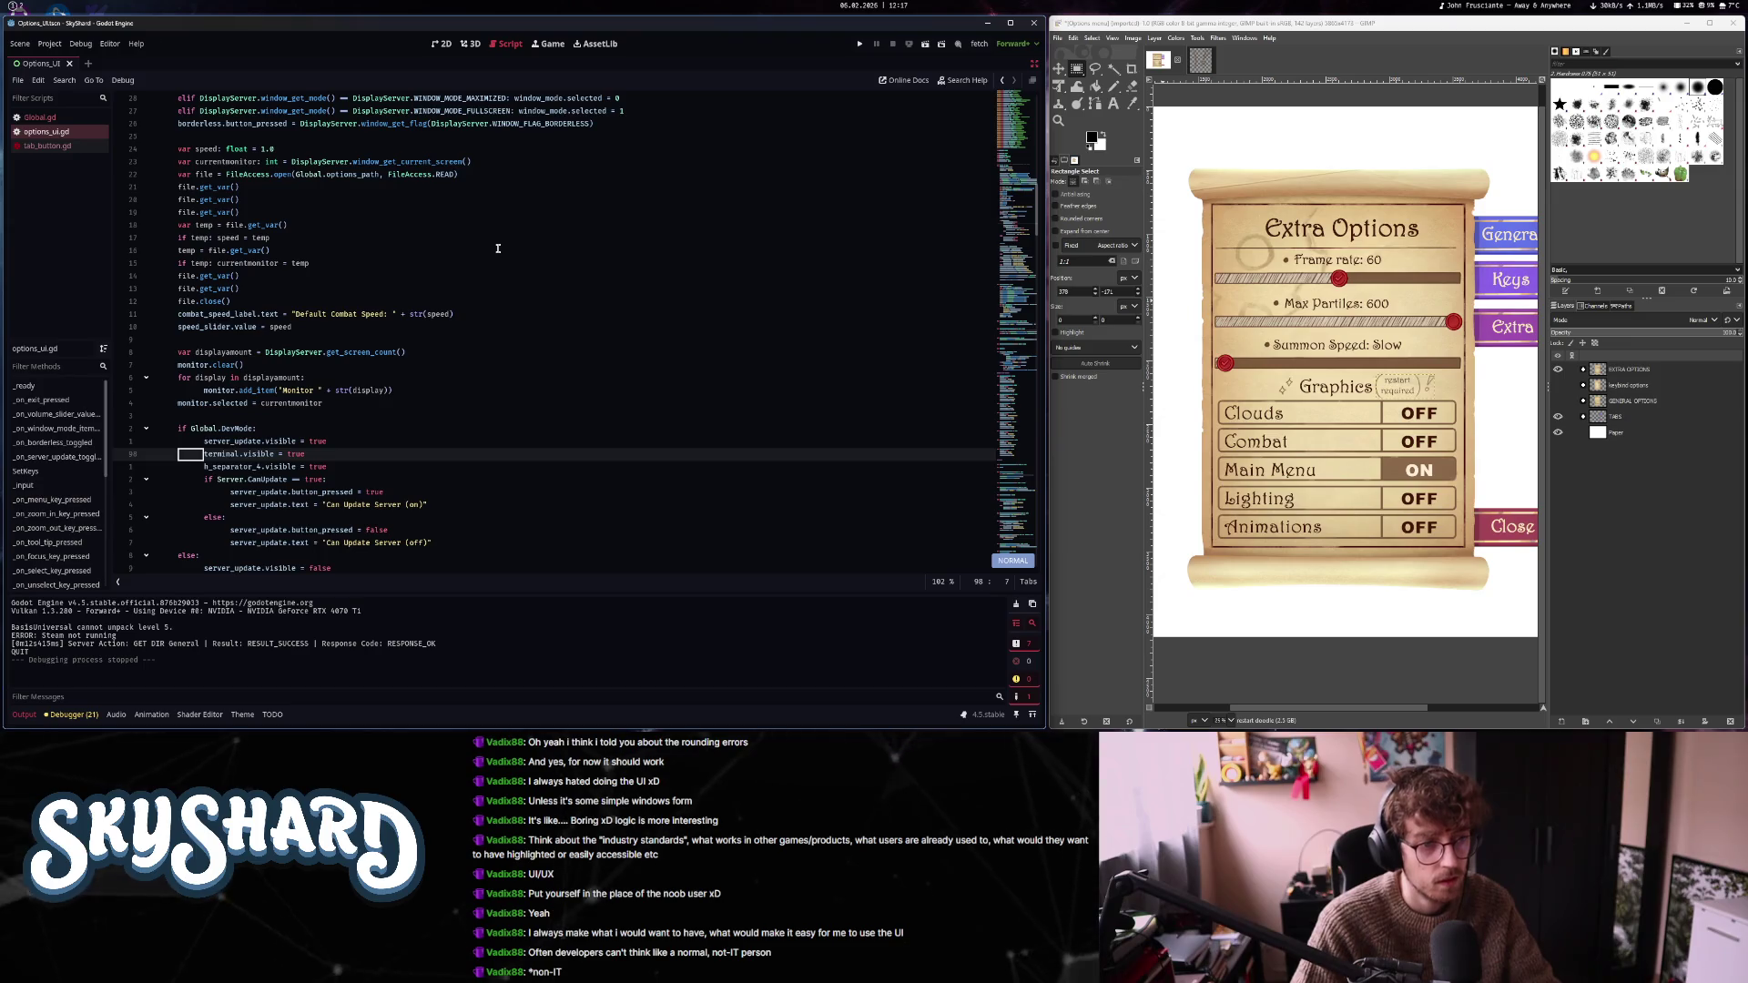
pyautogui.hotkey('ctrl', 'd')
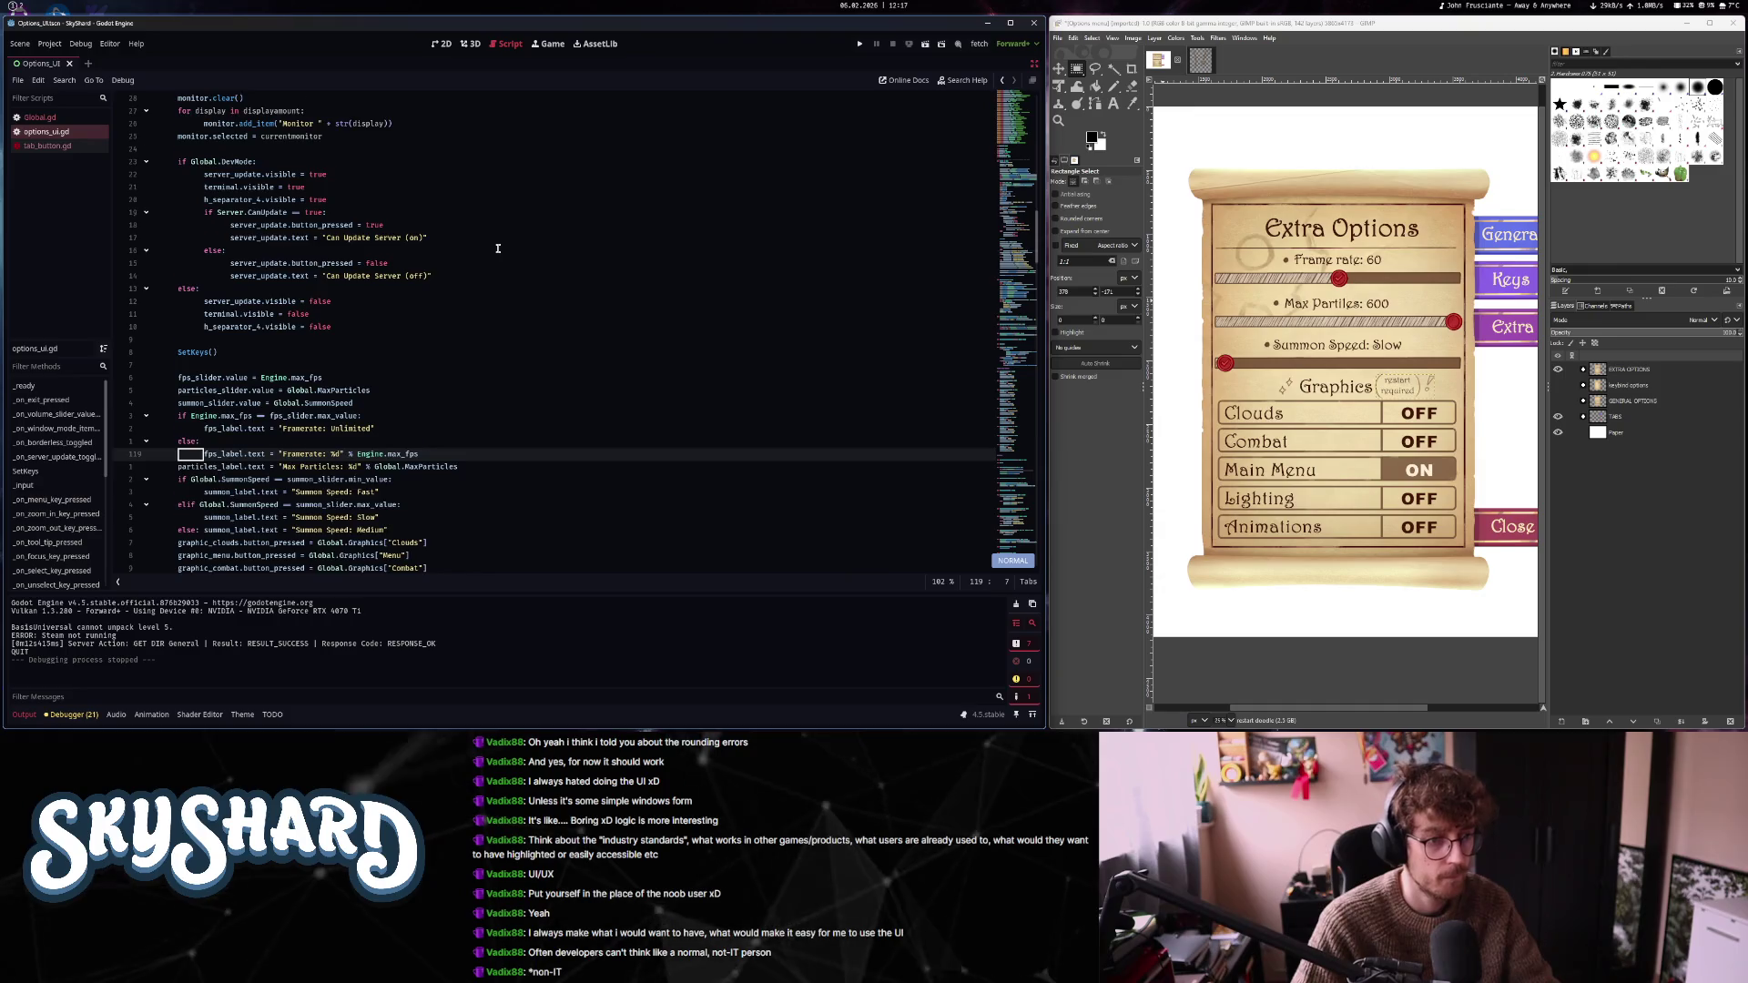
pyautogui.press('1')
pyautogui.press('0')
pyautogui.press('j')
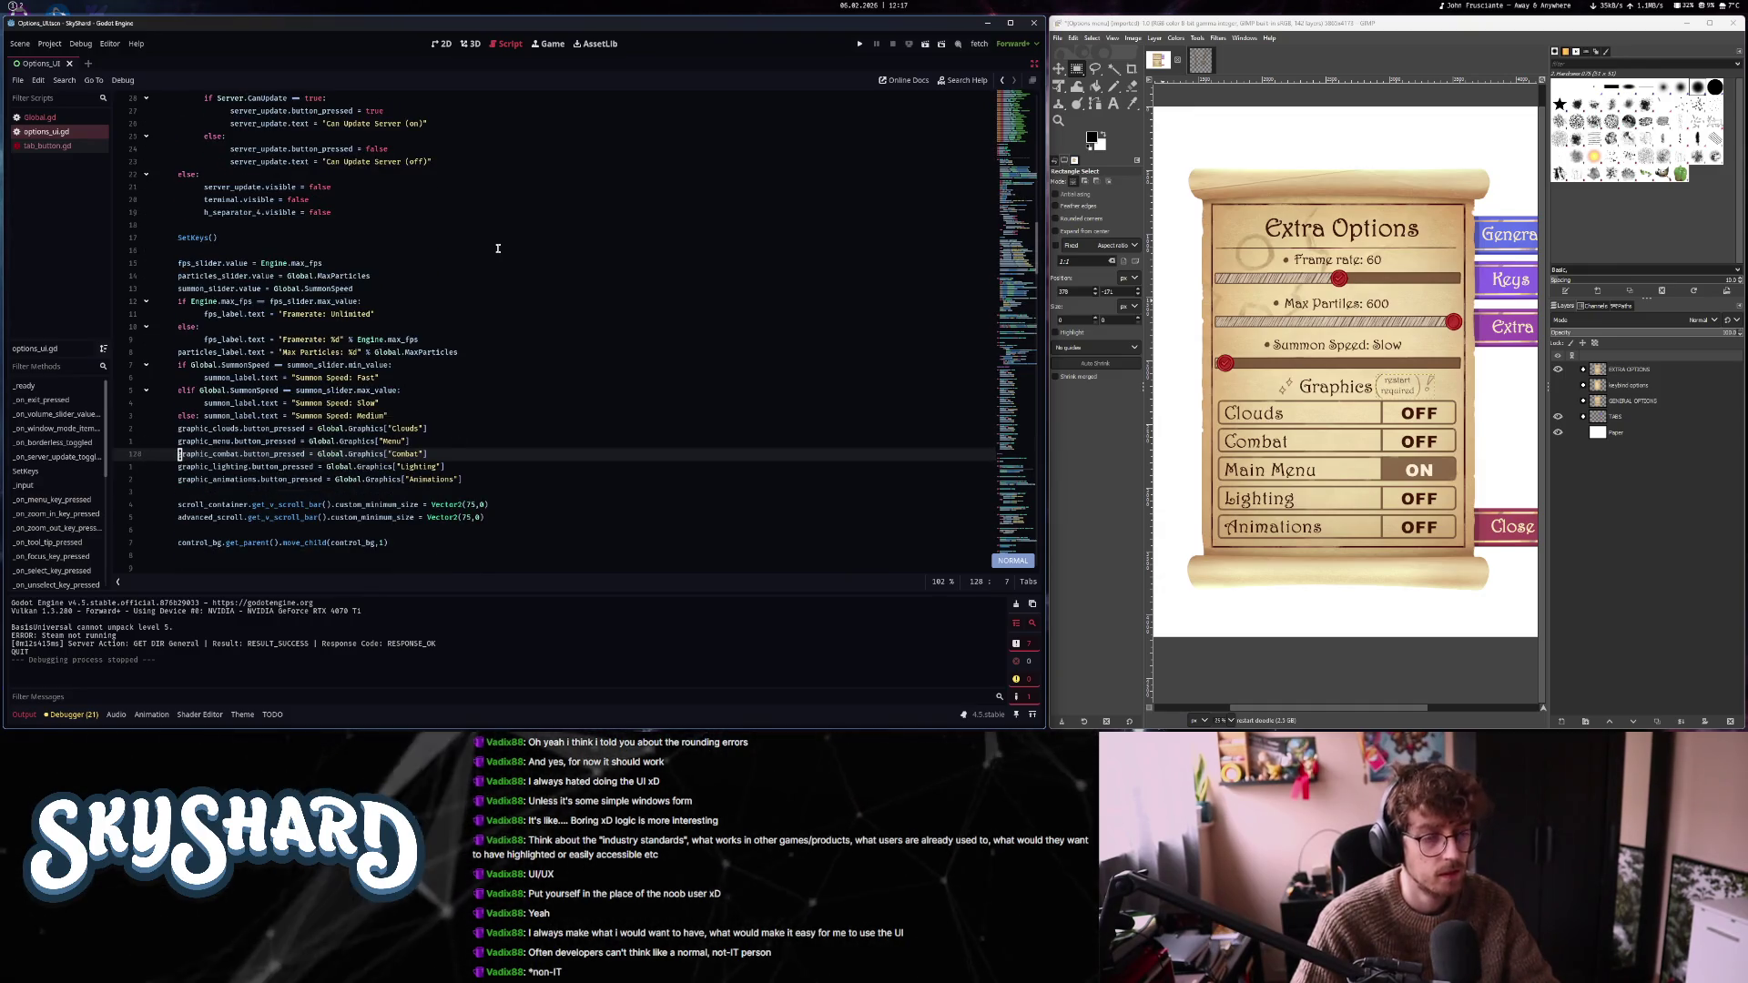
pyautogui.scroll(-1, 498, 248)
pyautogui.press('k')
pyautogui.press('k')
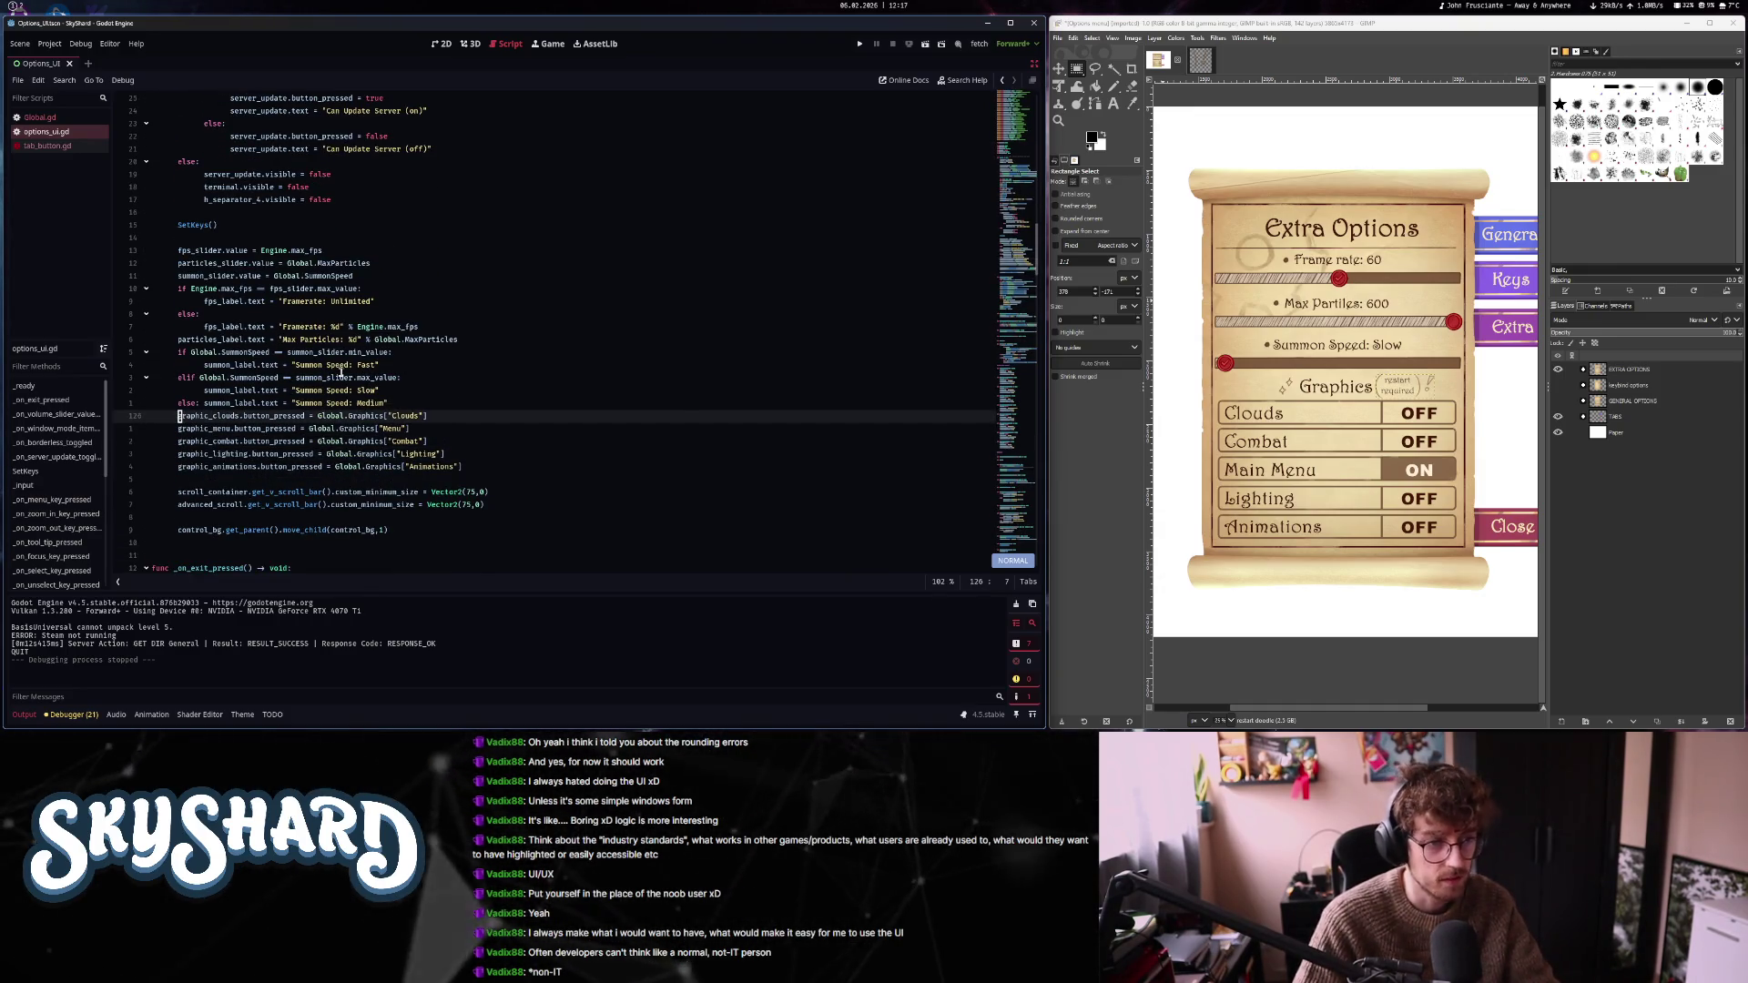
pyautogui.moveTo(287, 417)
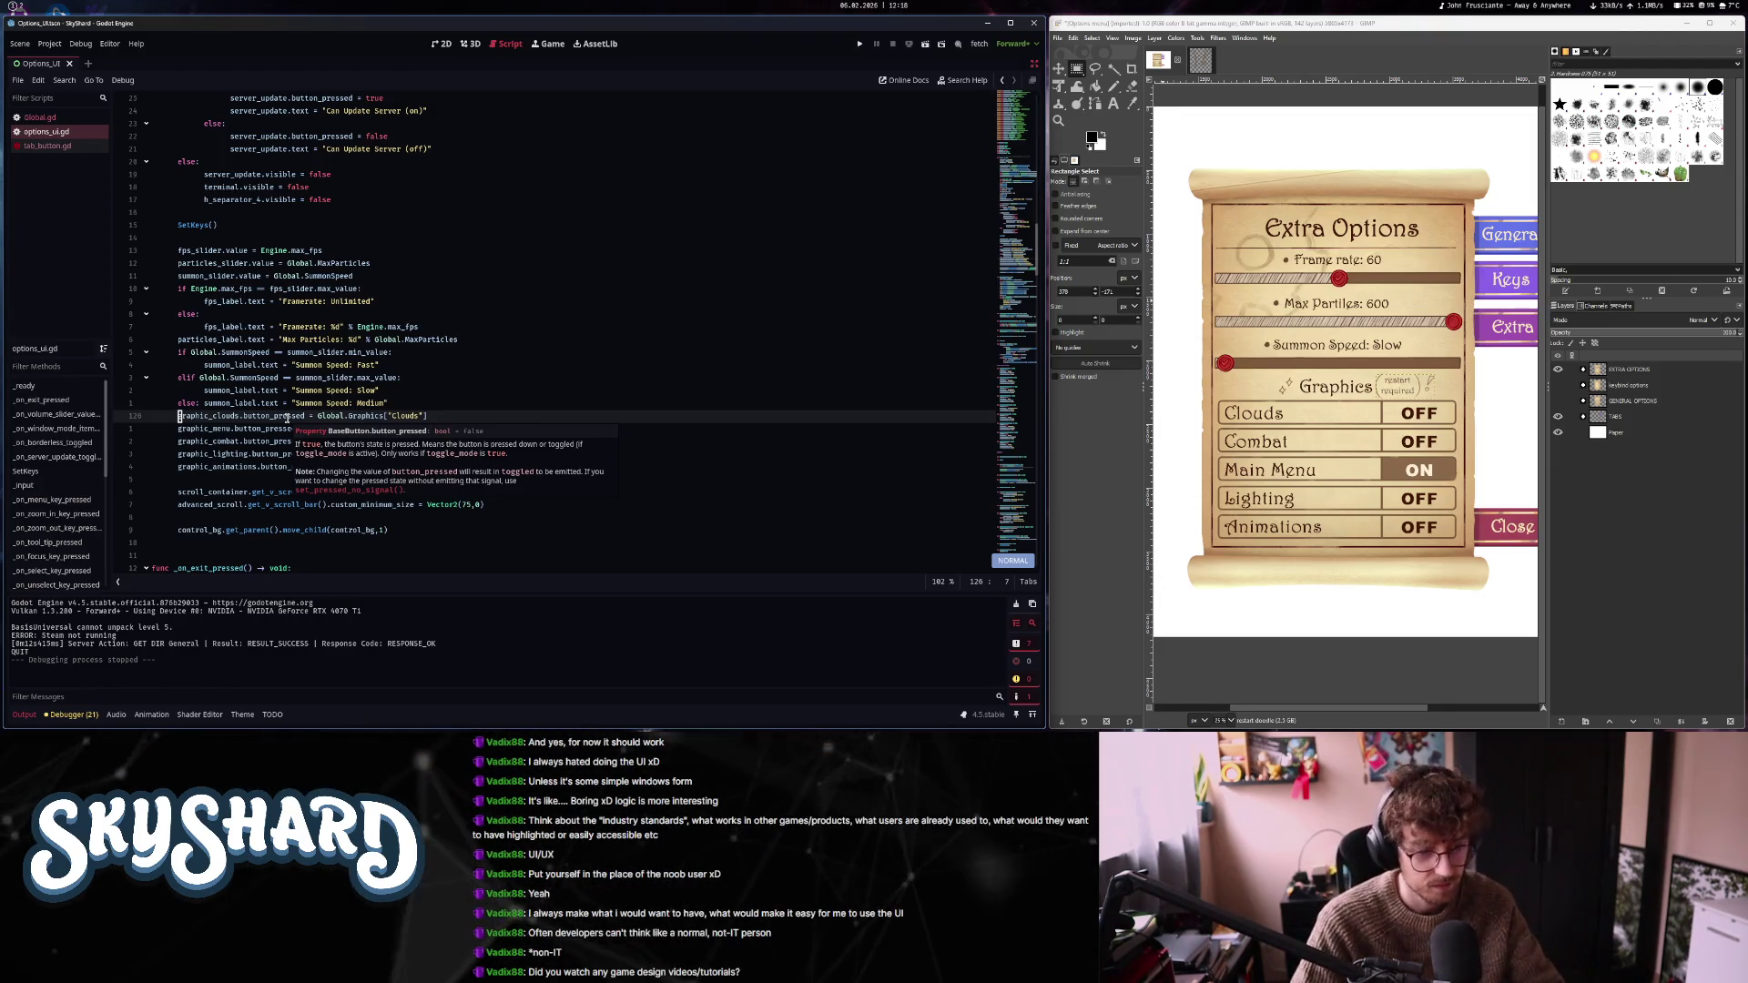
# Start a Global.Graphics[" lookup on a new line above the graphic_clouds assignment.
pyautogui.press('l')
pyautogui.press('v')
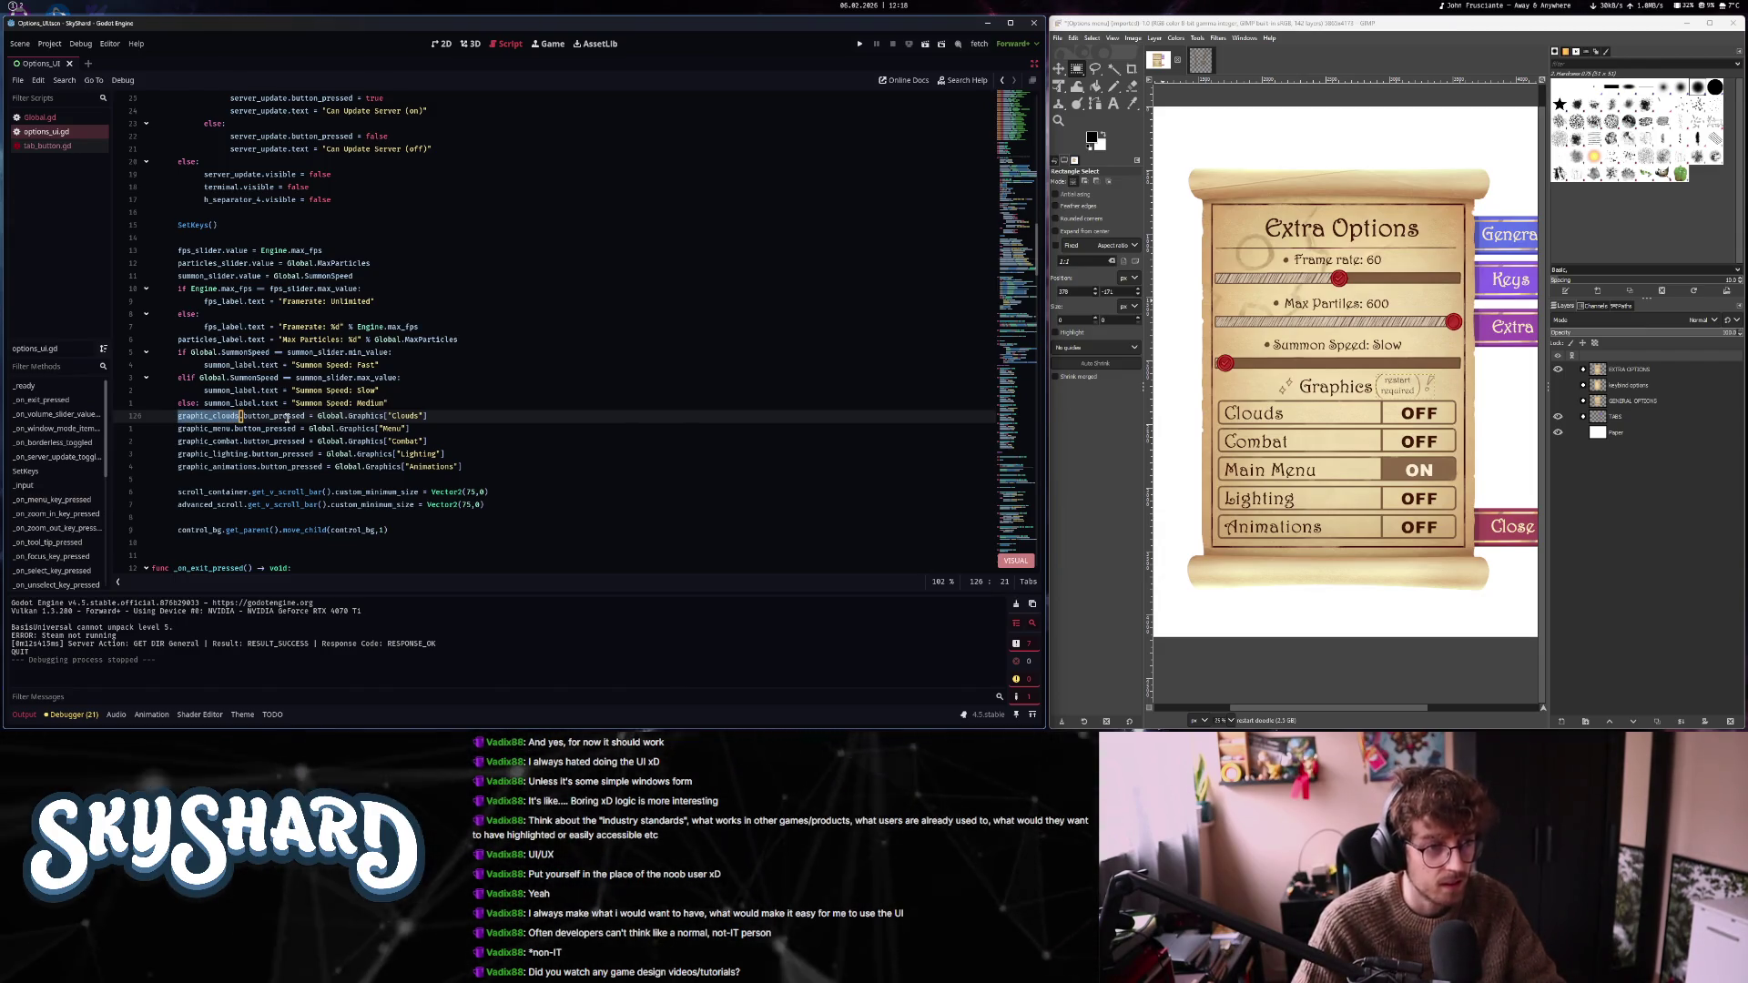
pyautogui.press('l')
pyautogui.press('d')
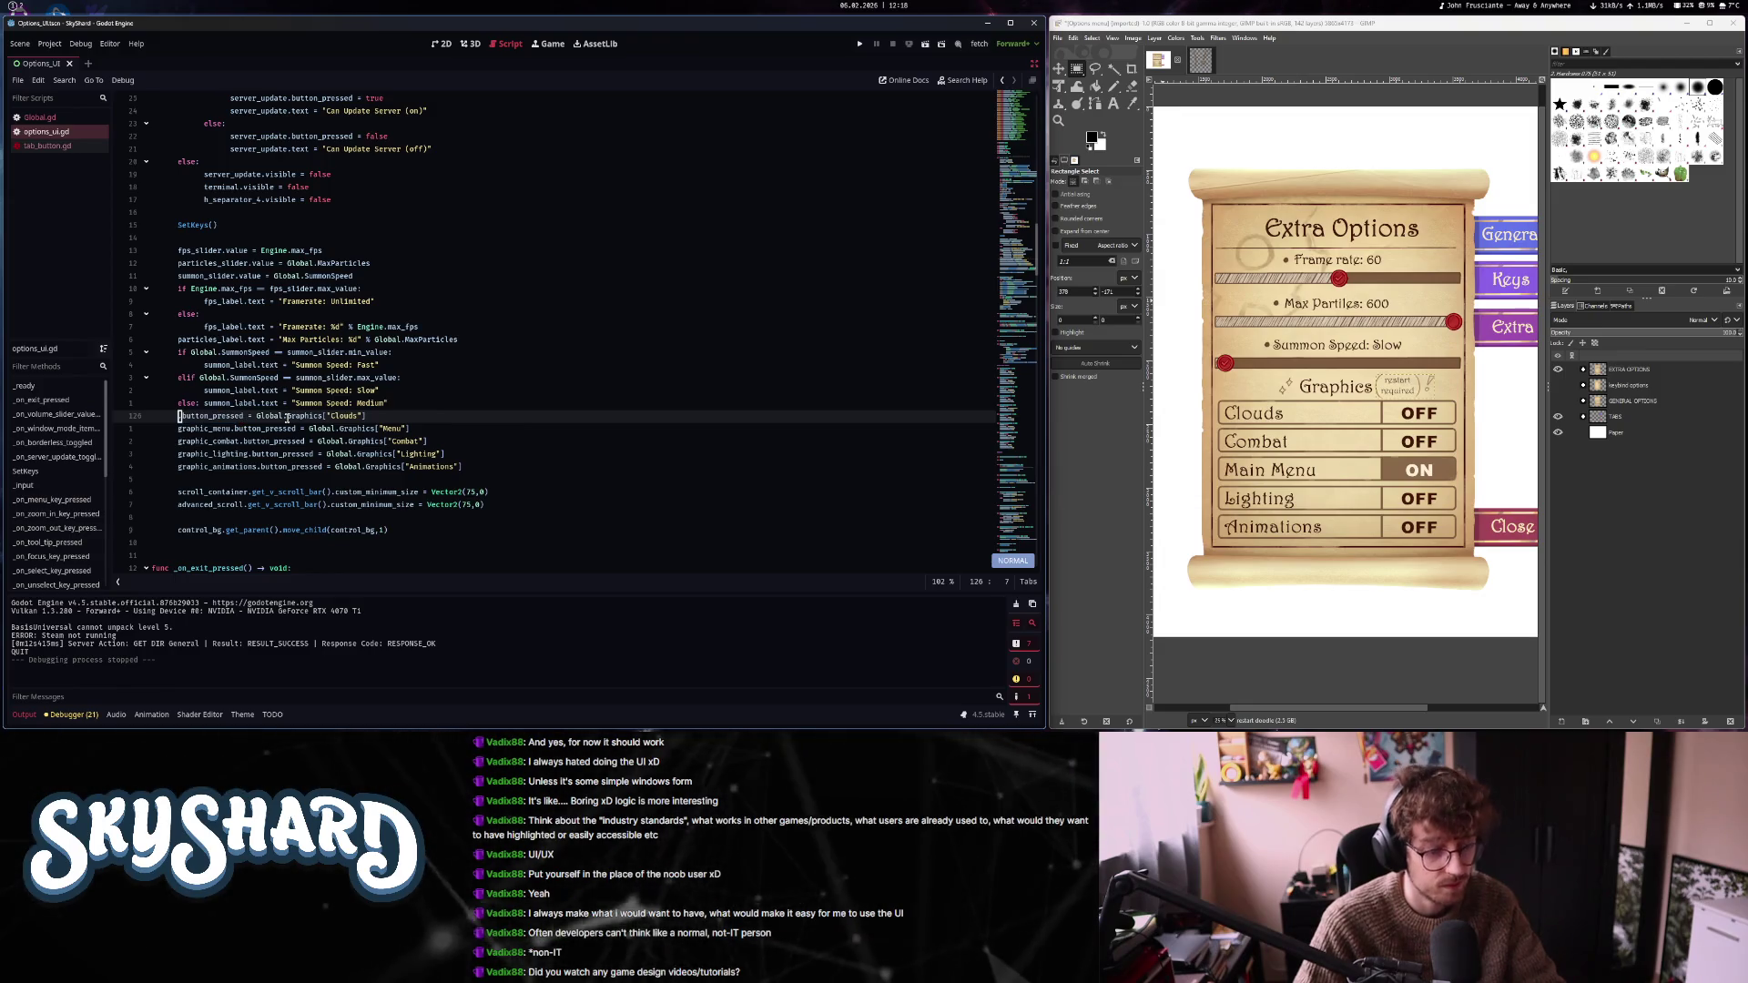
pyautogui.press('u')
pyautogui.press('i')
pyautogui.press('Return')
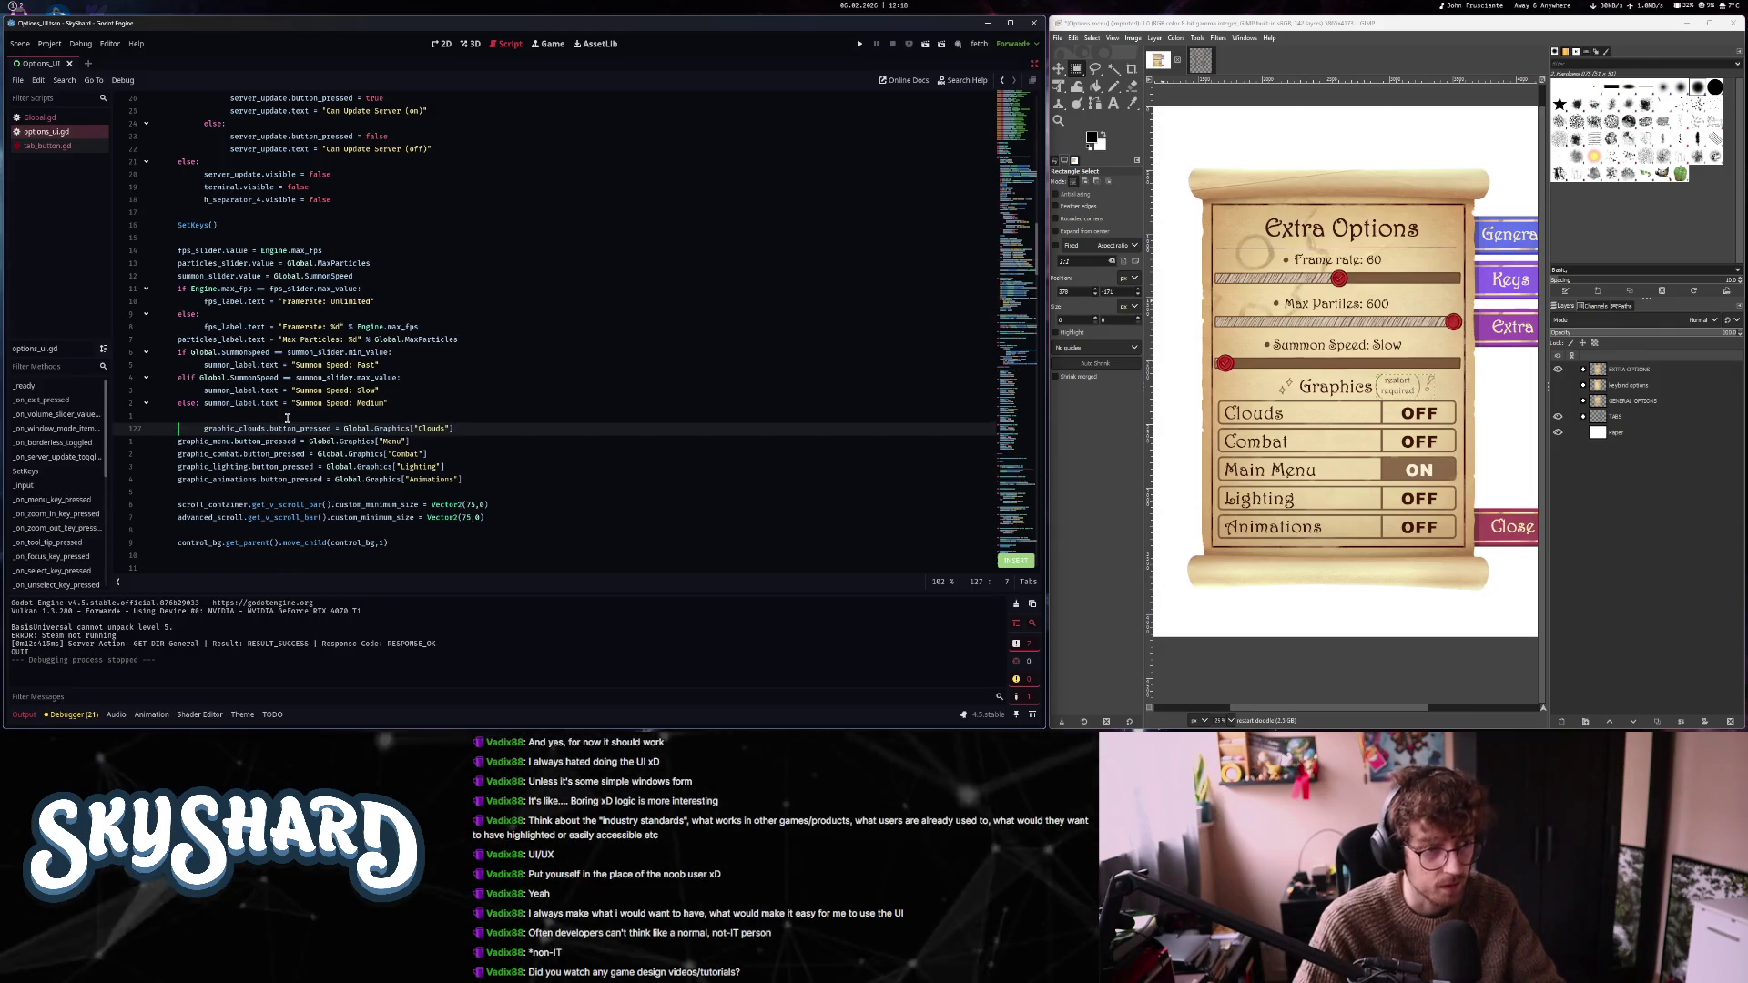
pyautogui.press('k')
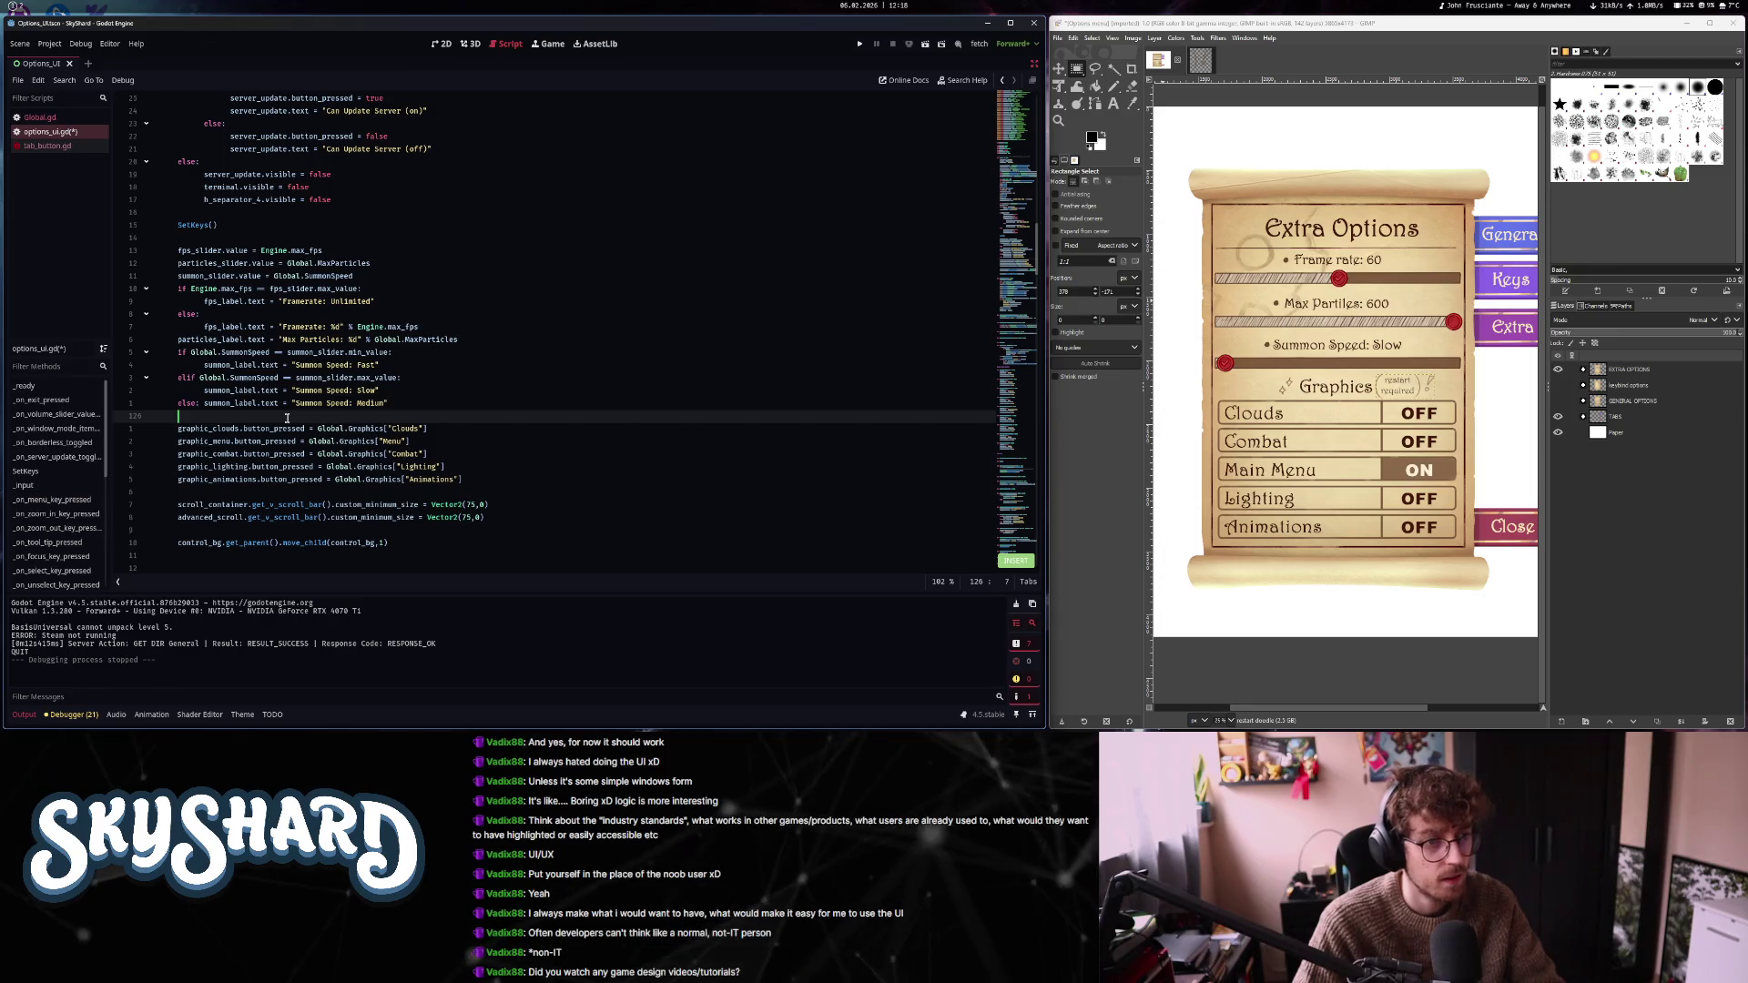
pyautogui.write('Global.Graphics')
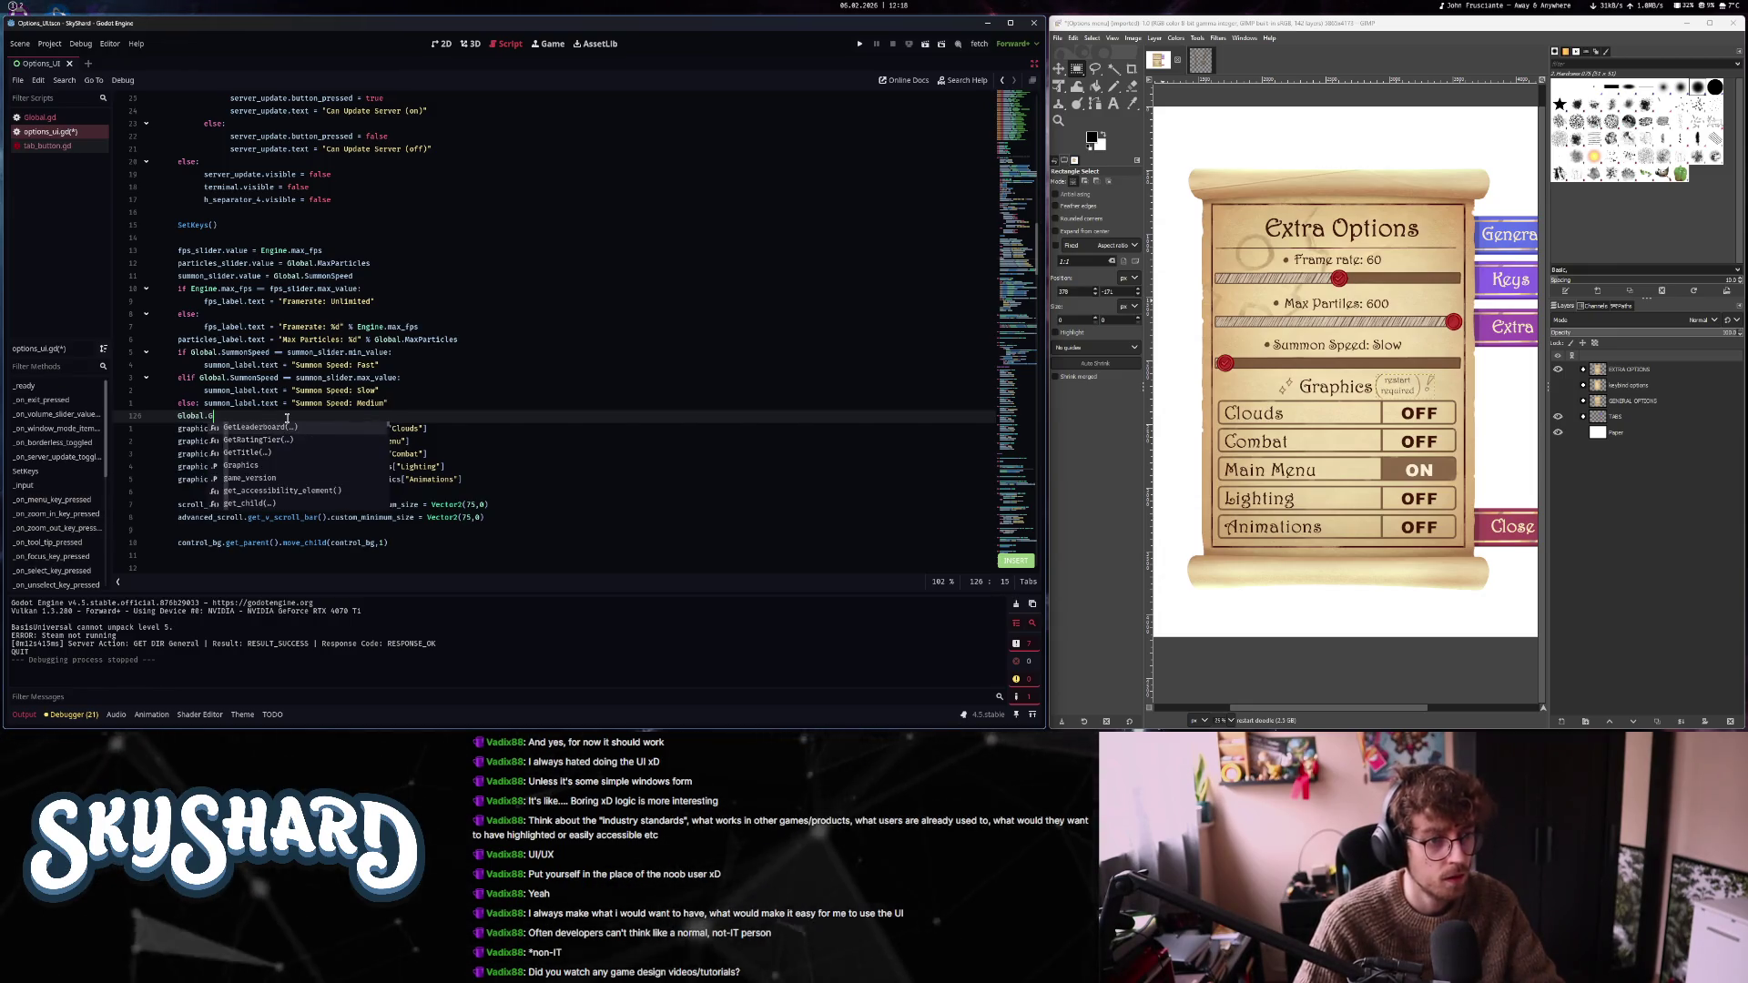
pyautogui.write('["Clouds')
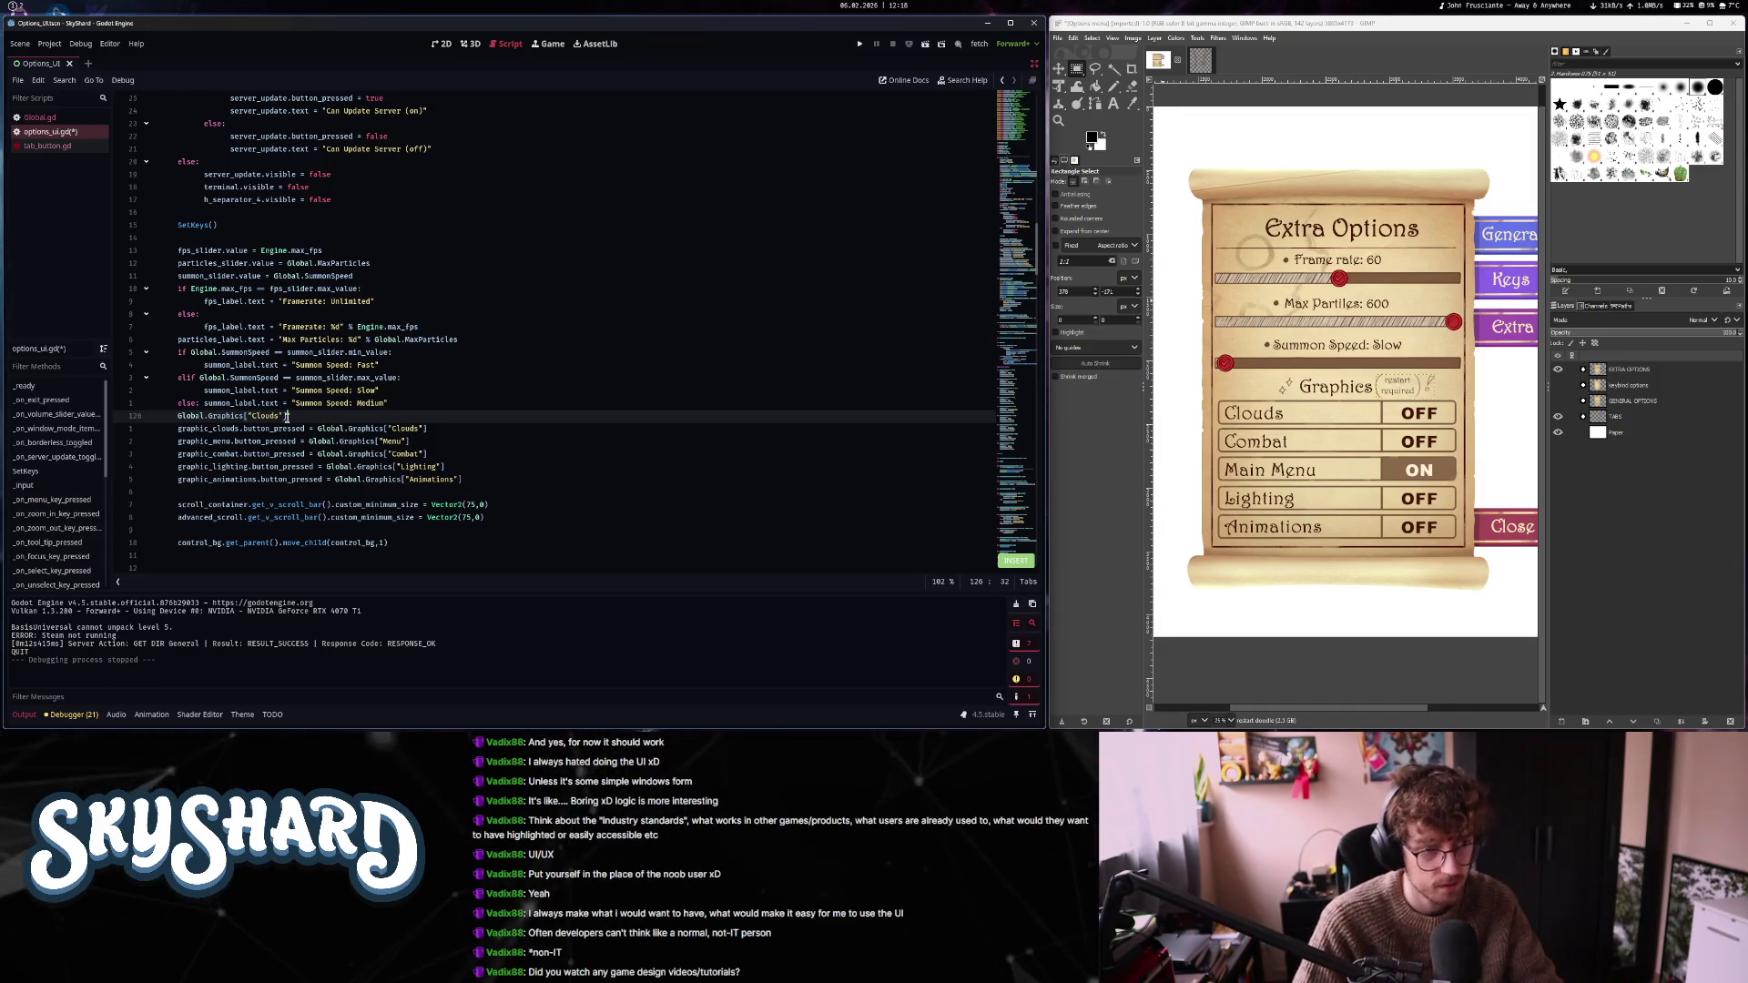
pyautogui.press('Escape')
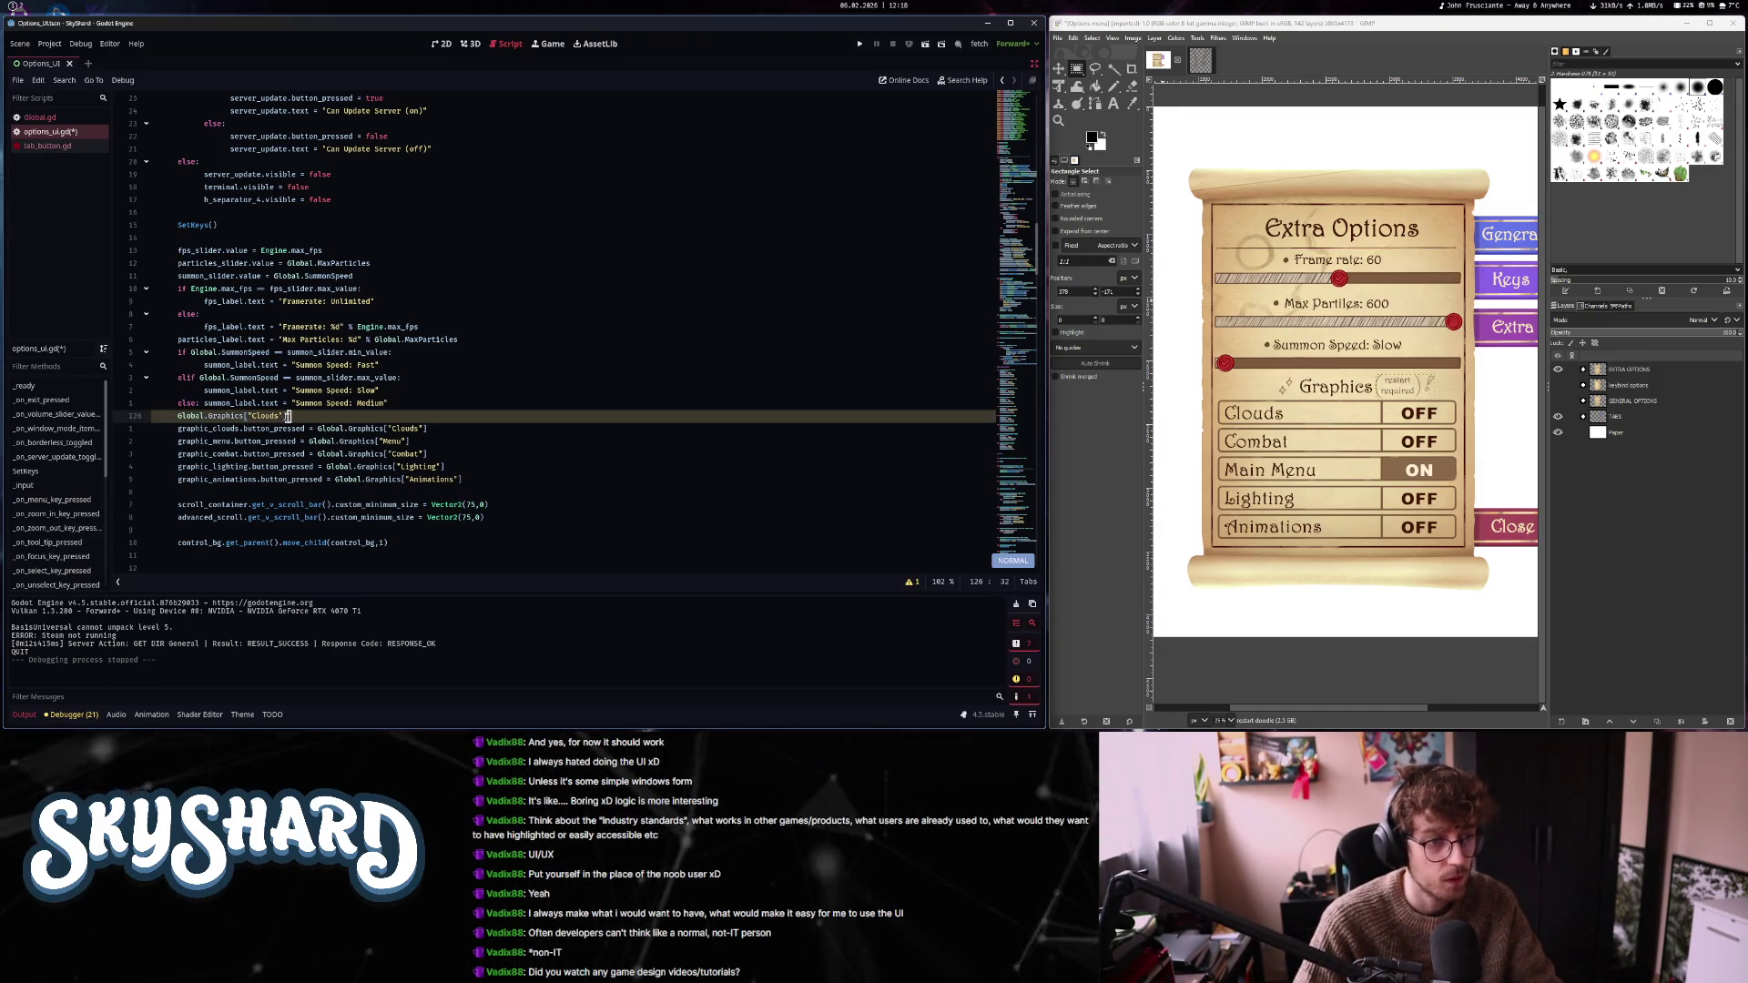
# Try an if condition calling graphic_clouds.set_pressed_no_signal, then undo it and save the script.
pyautogui.hotkey('shift', 'i')
pyautogui.write('if')
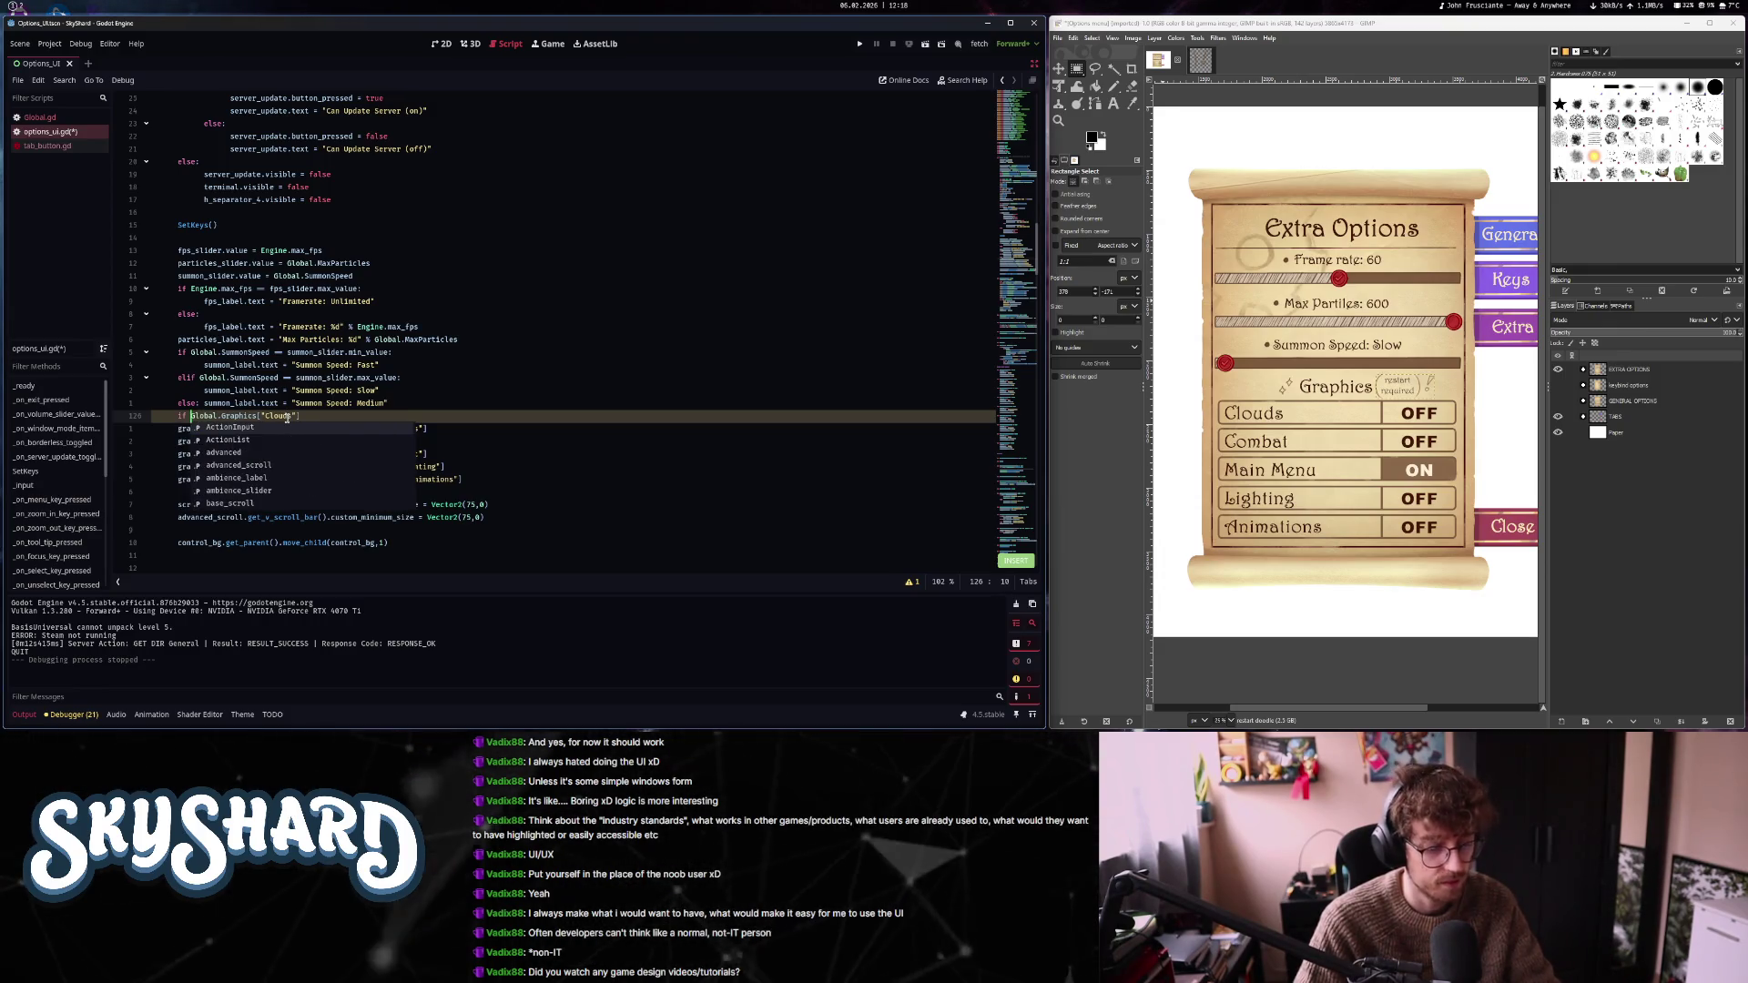
pyautogui.press('End')
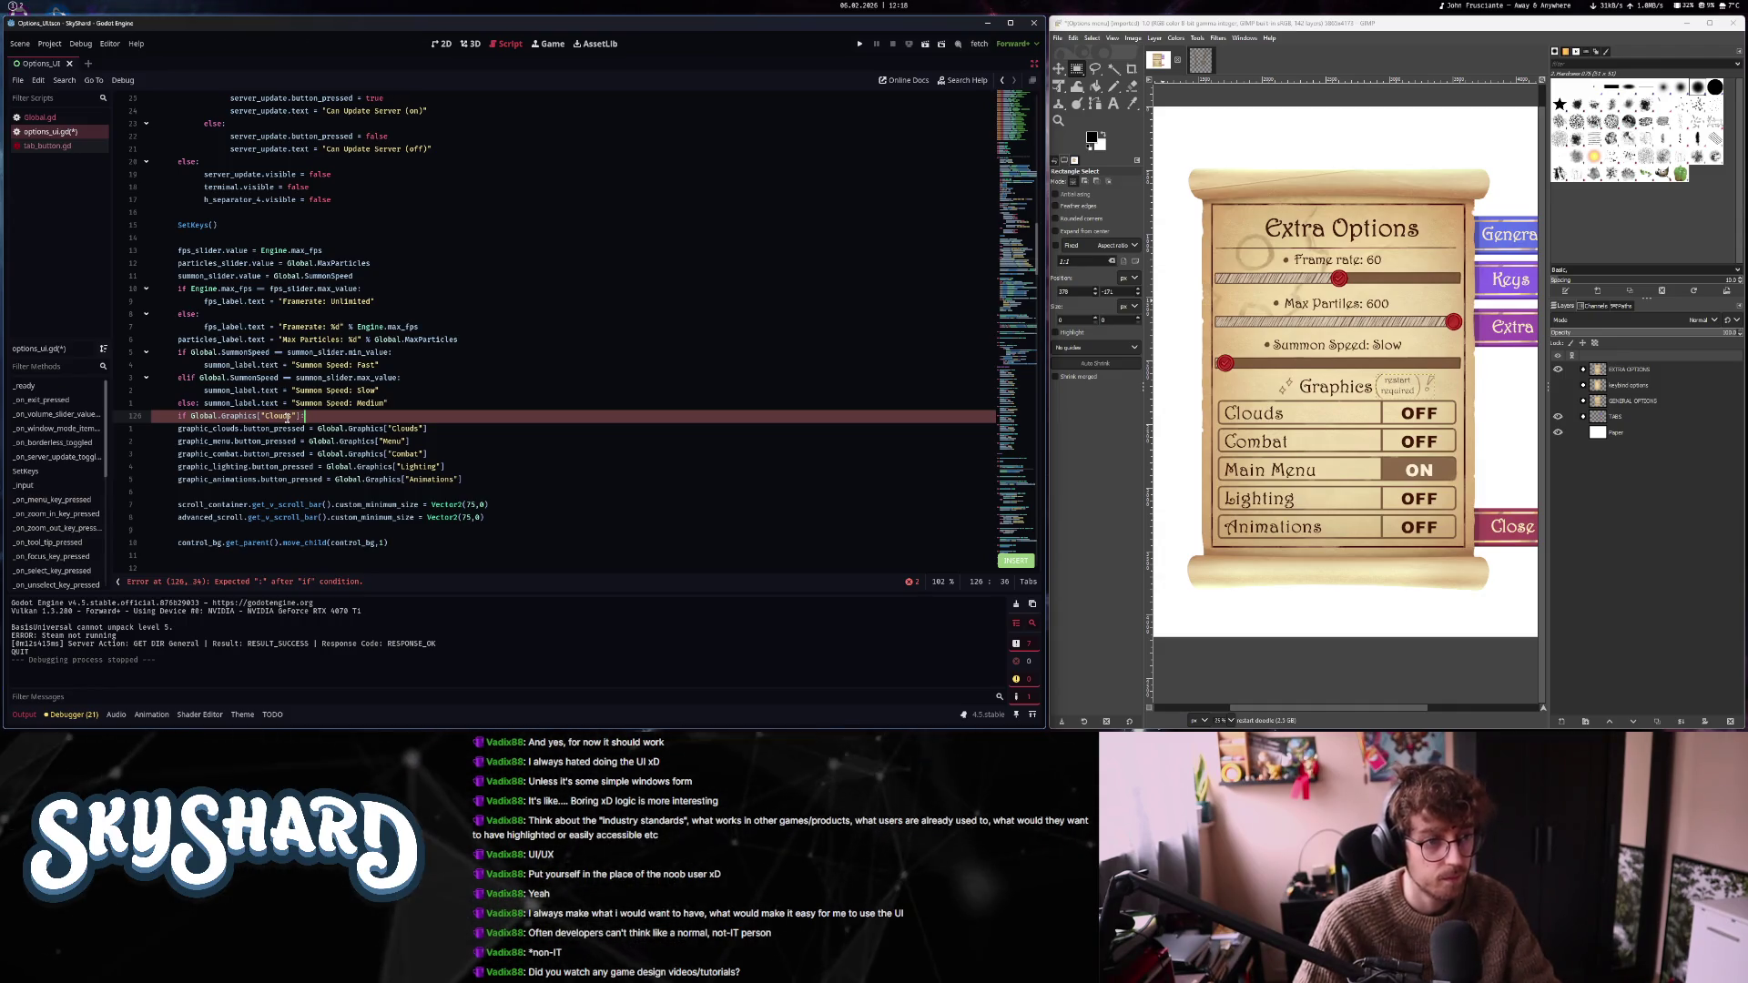
pyautogui.write(': gra')
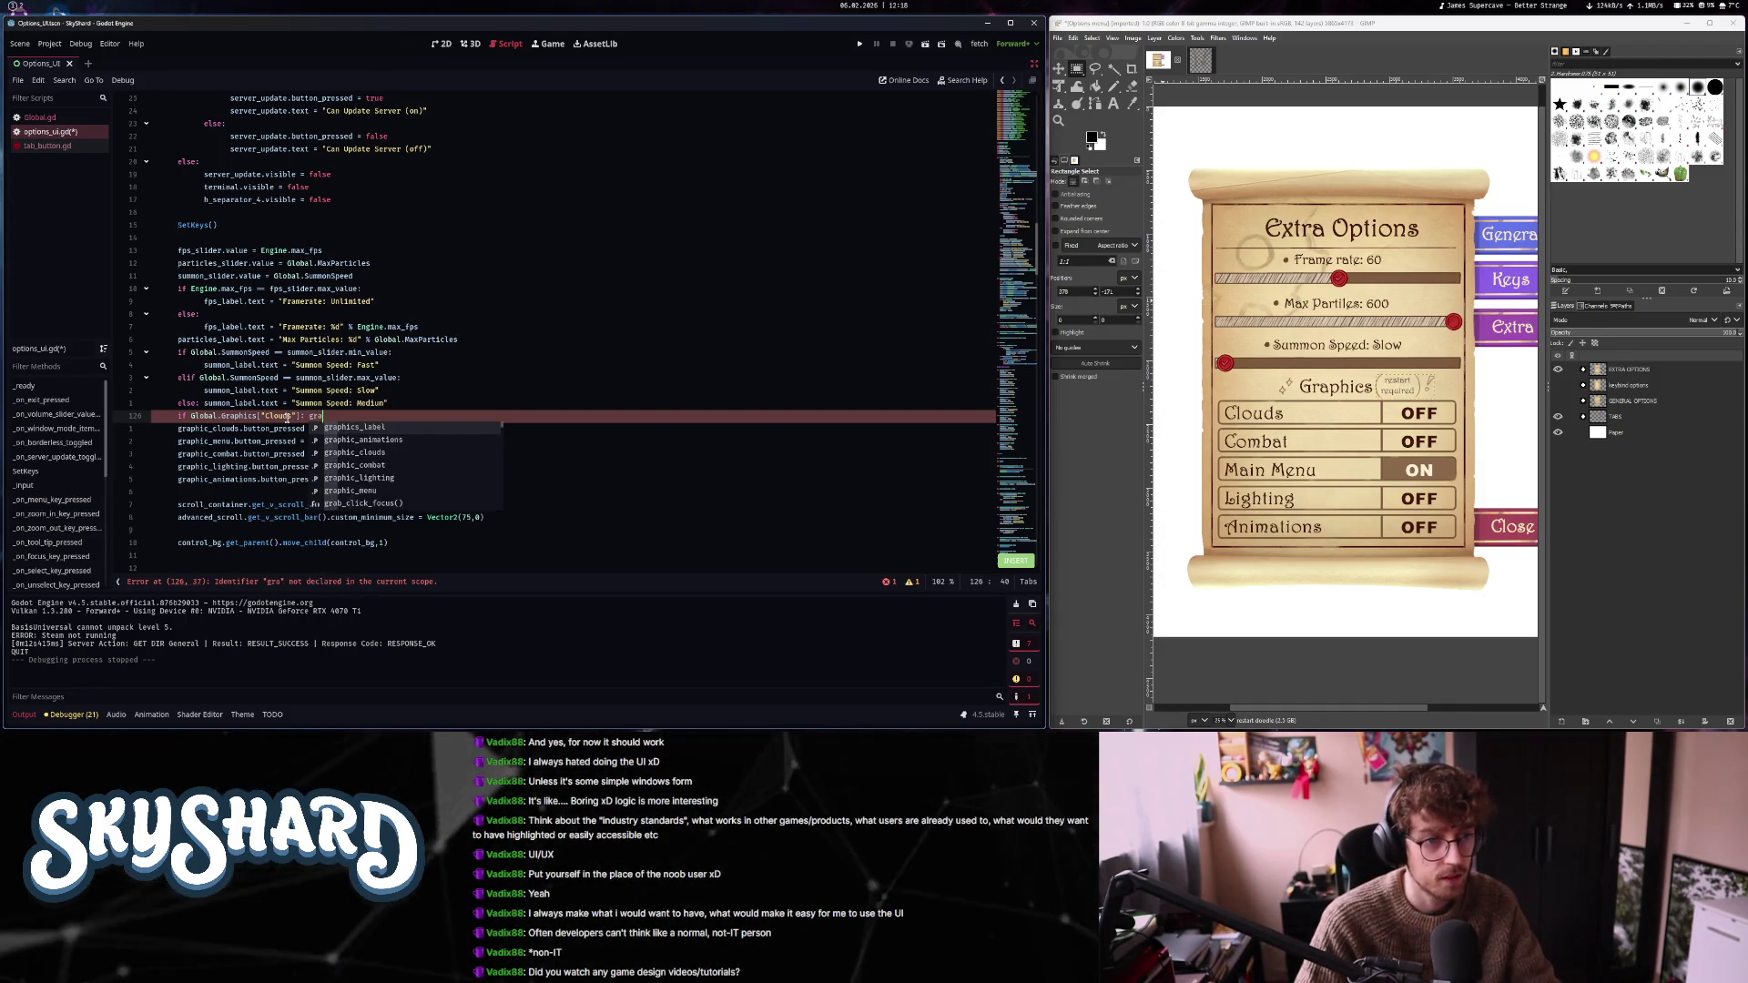
pyautogui.write('co')
pyautogui.press('Return')
pyautogui.write('.set_pre')
pyautogui.press('Return')
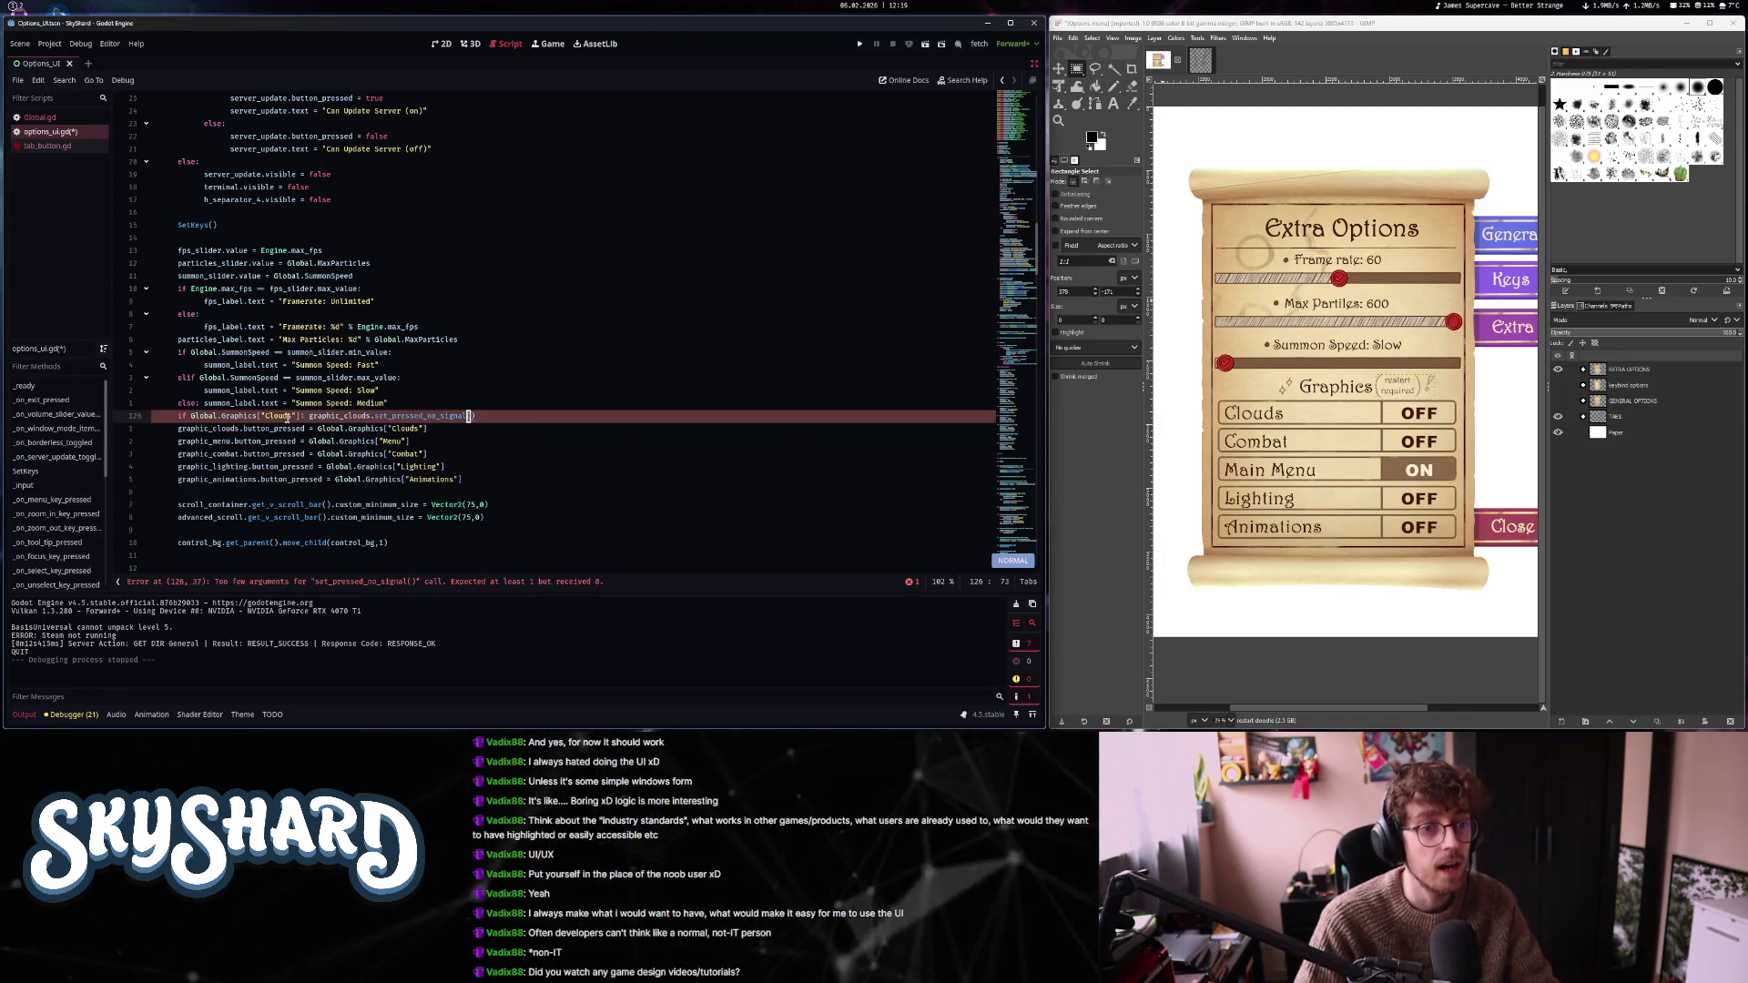
pyautogui.hotkey('ctrl', 'z')
pyautogui.hotkey('ctrl', 'z')
pyautogui.hotkey('ctrl', 'z')
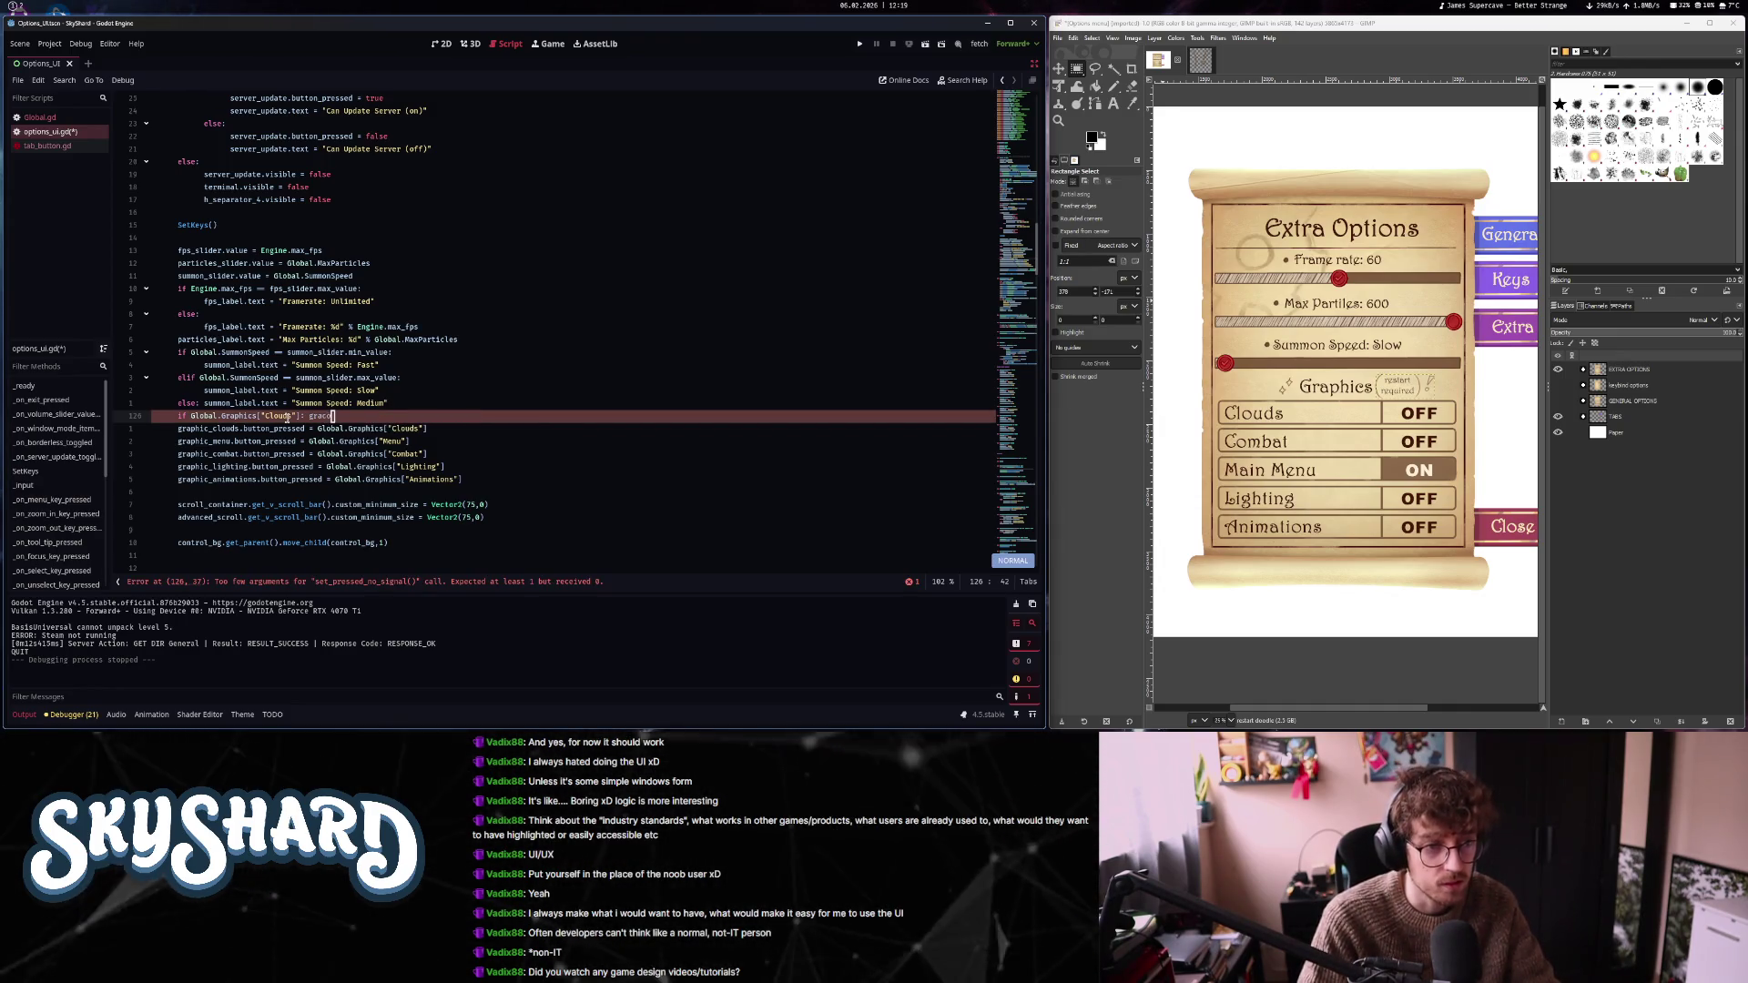
pyautogui.hotkey('ctrl', 'z')
pyautogui.hotkey('ctrl', 'z')
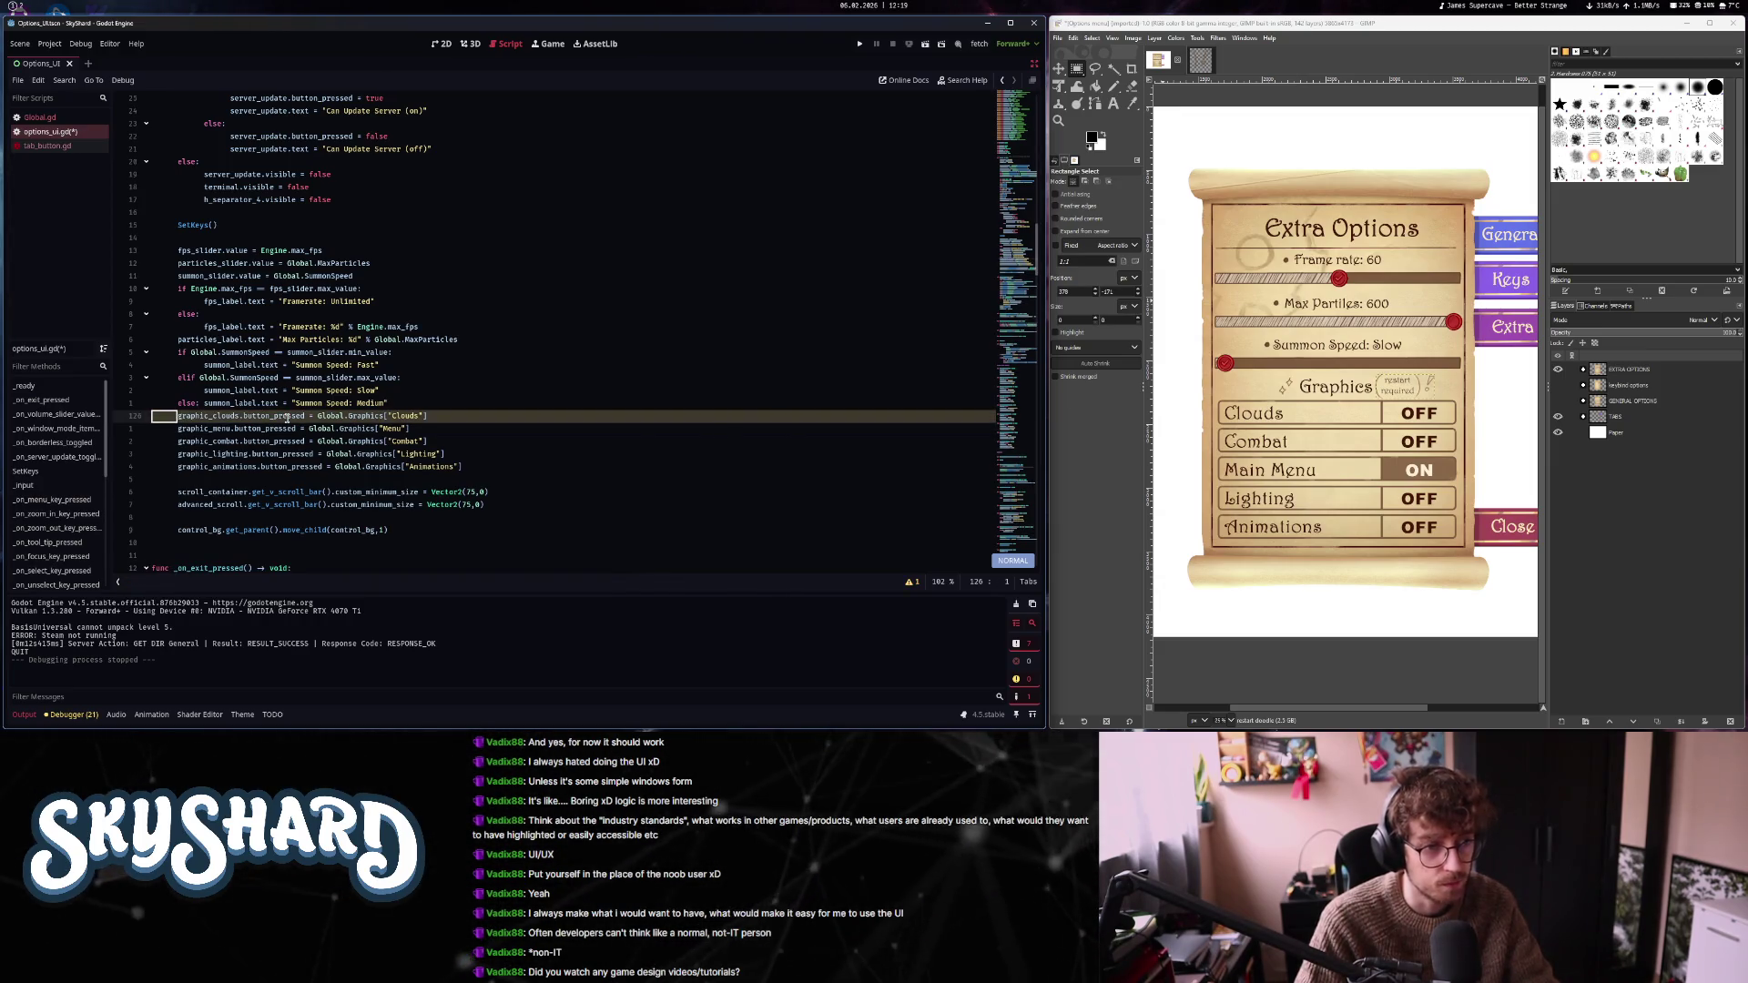
pyautogui.hotkey('ctrl', 's')
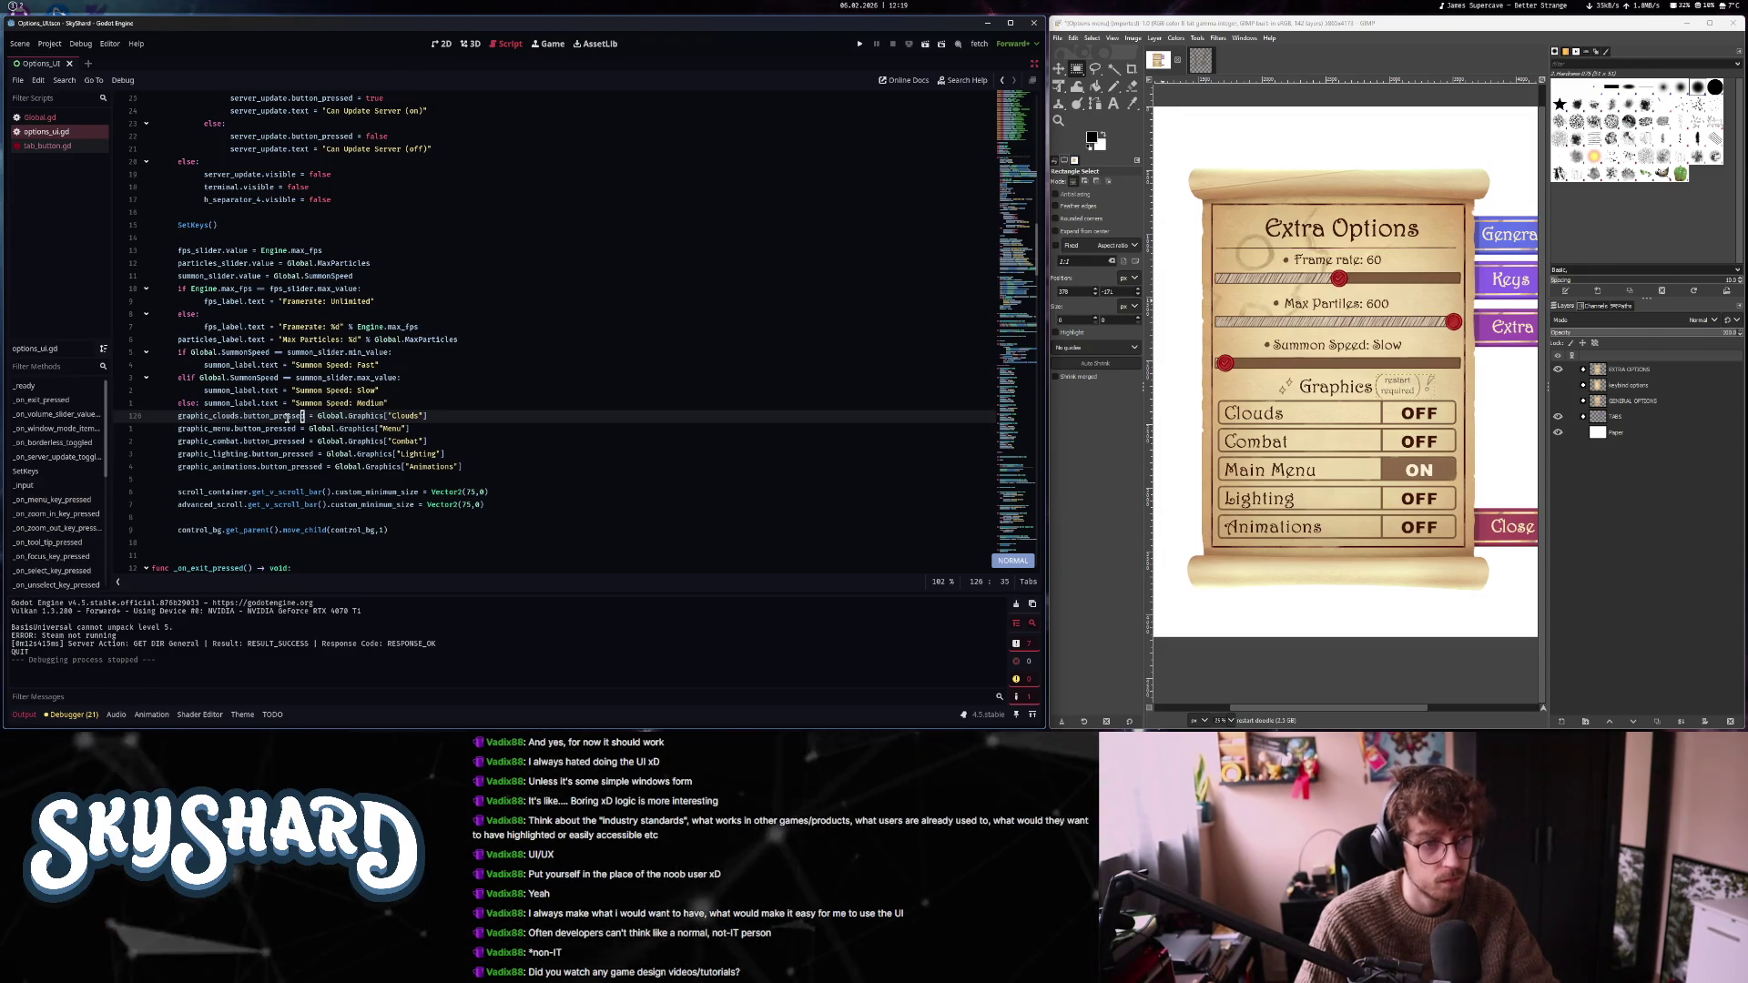
# Replace the Clouds button_pressed assignment with a set_pressed_no_signal(…) call.
pyautogui.press('a')
pyautogui.press('BackSpace')
pyautogui.press('BackSpace')
pyautogui.press('BackSpace')
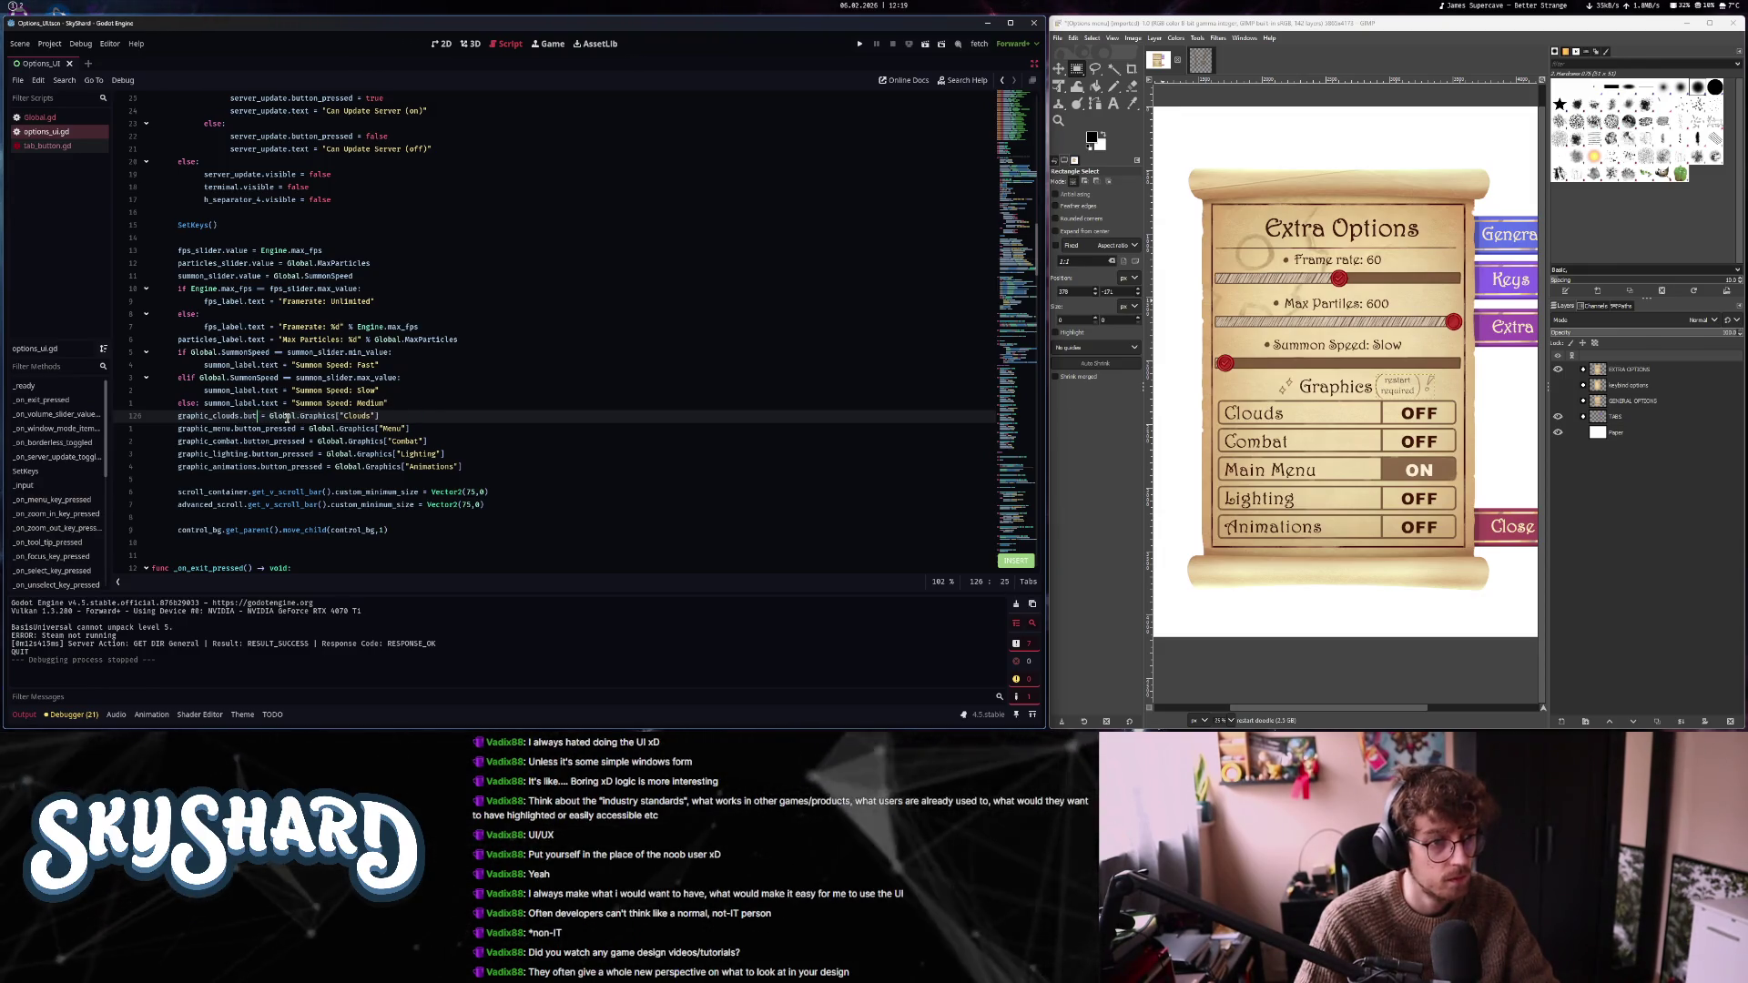
pyautogui.write('set')
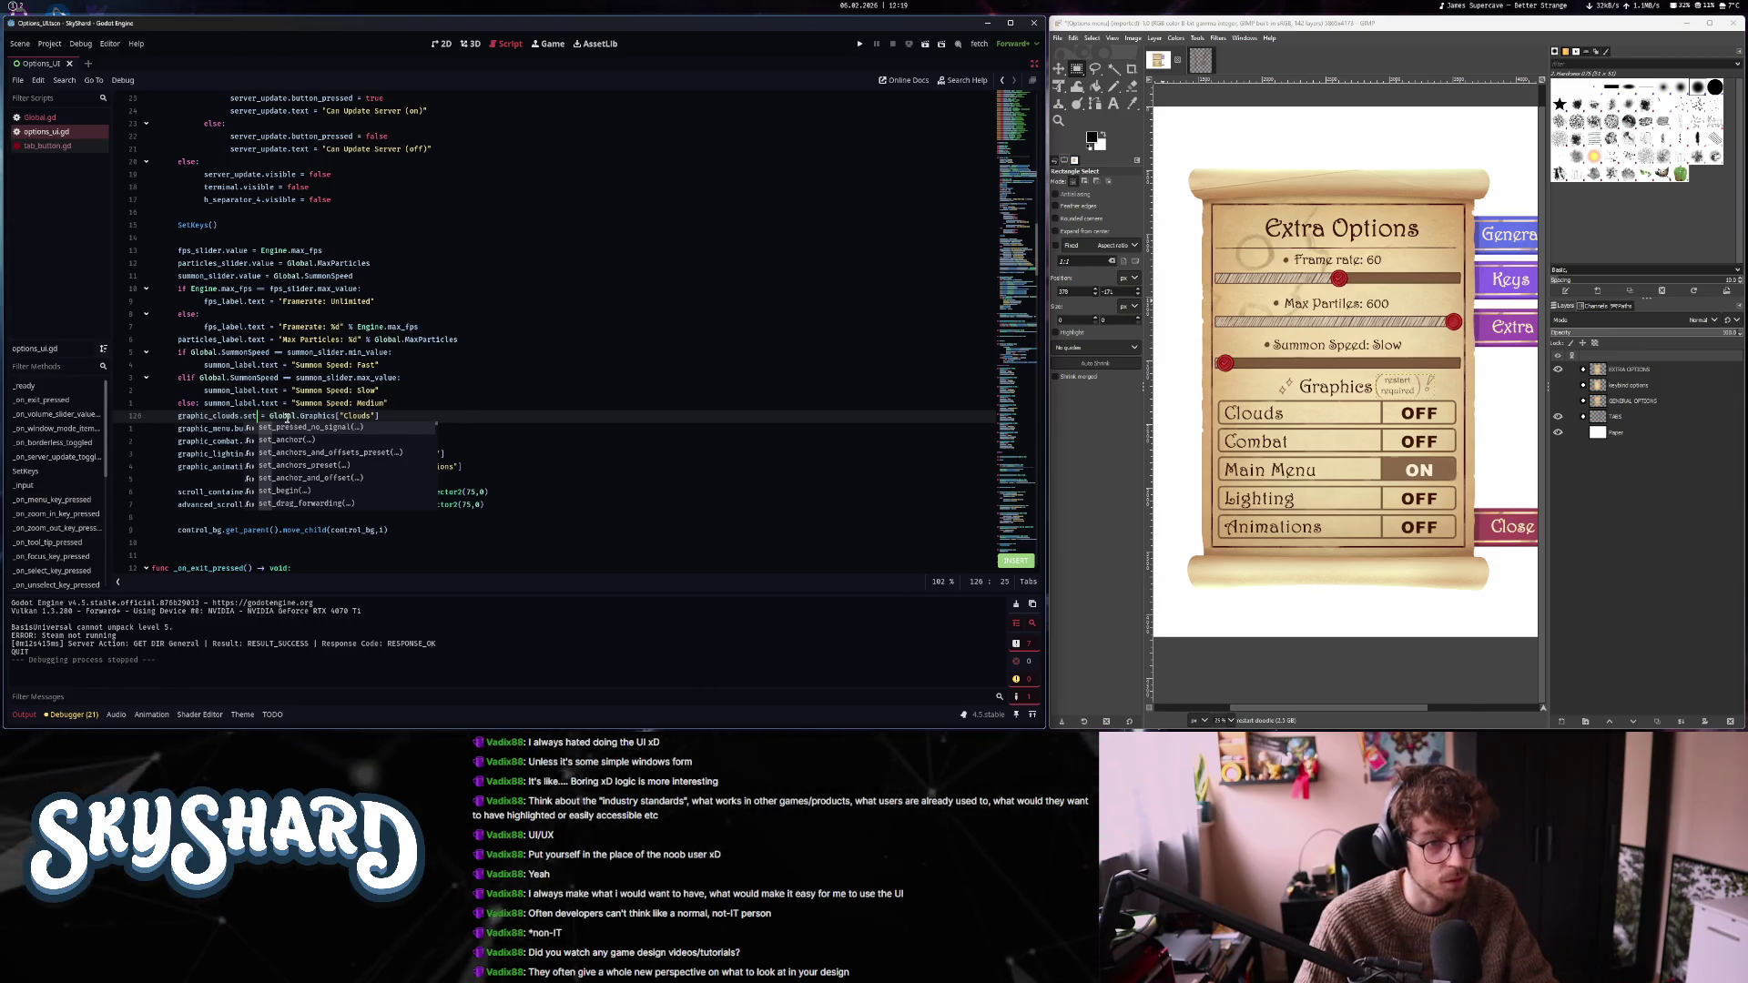
pyautogui.press('Return')
pyautogui.press('Delete')
pyautogui.press('Delete')
pyautogui.press('Delete')
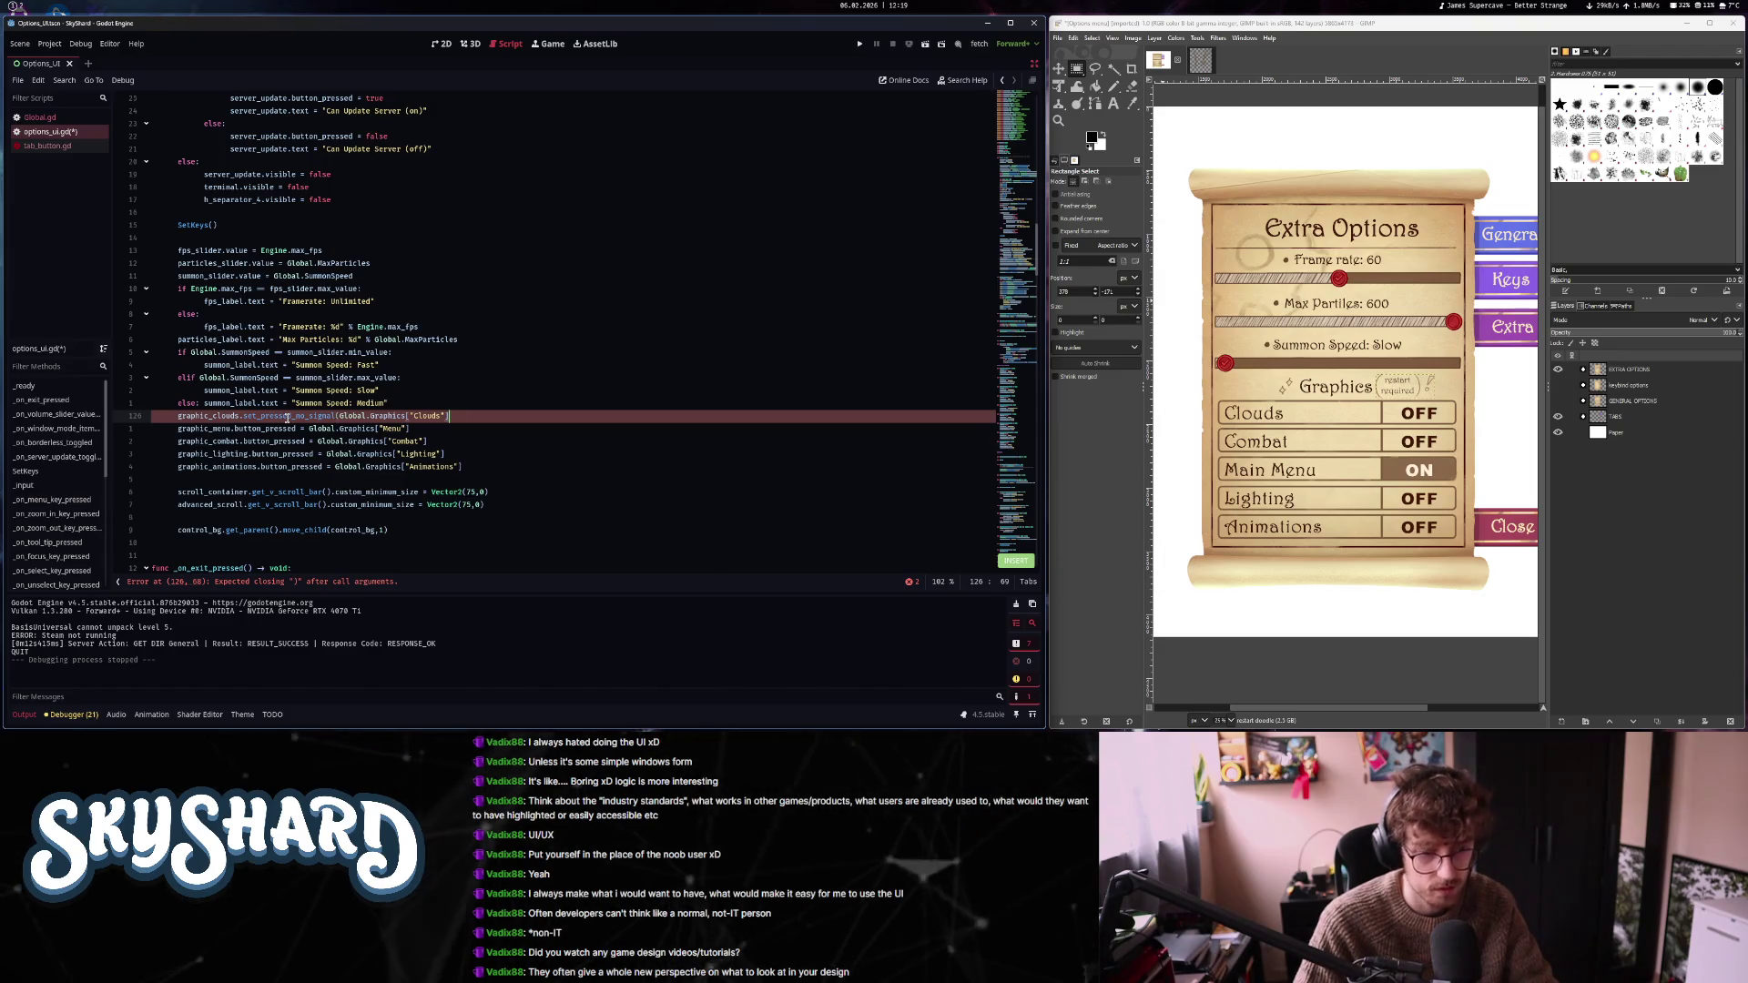
pyautogui.write(')')
pyautogui.press('Escape')
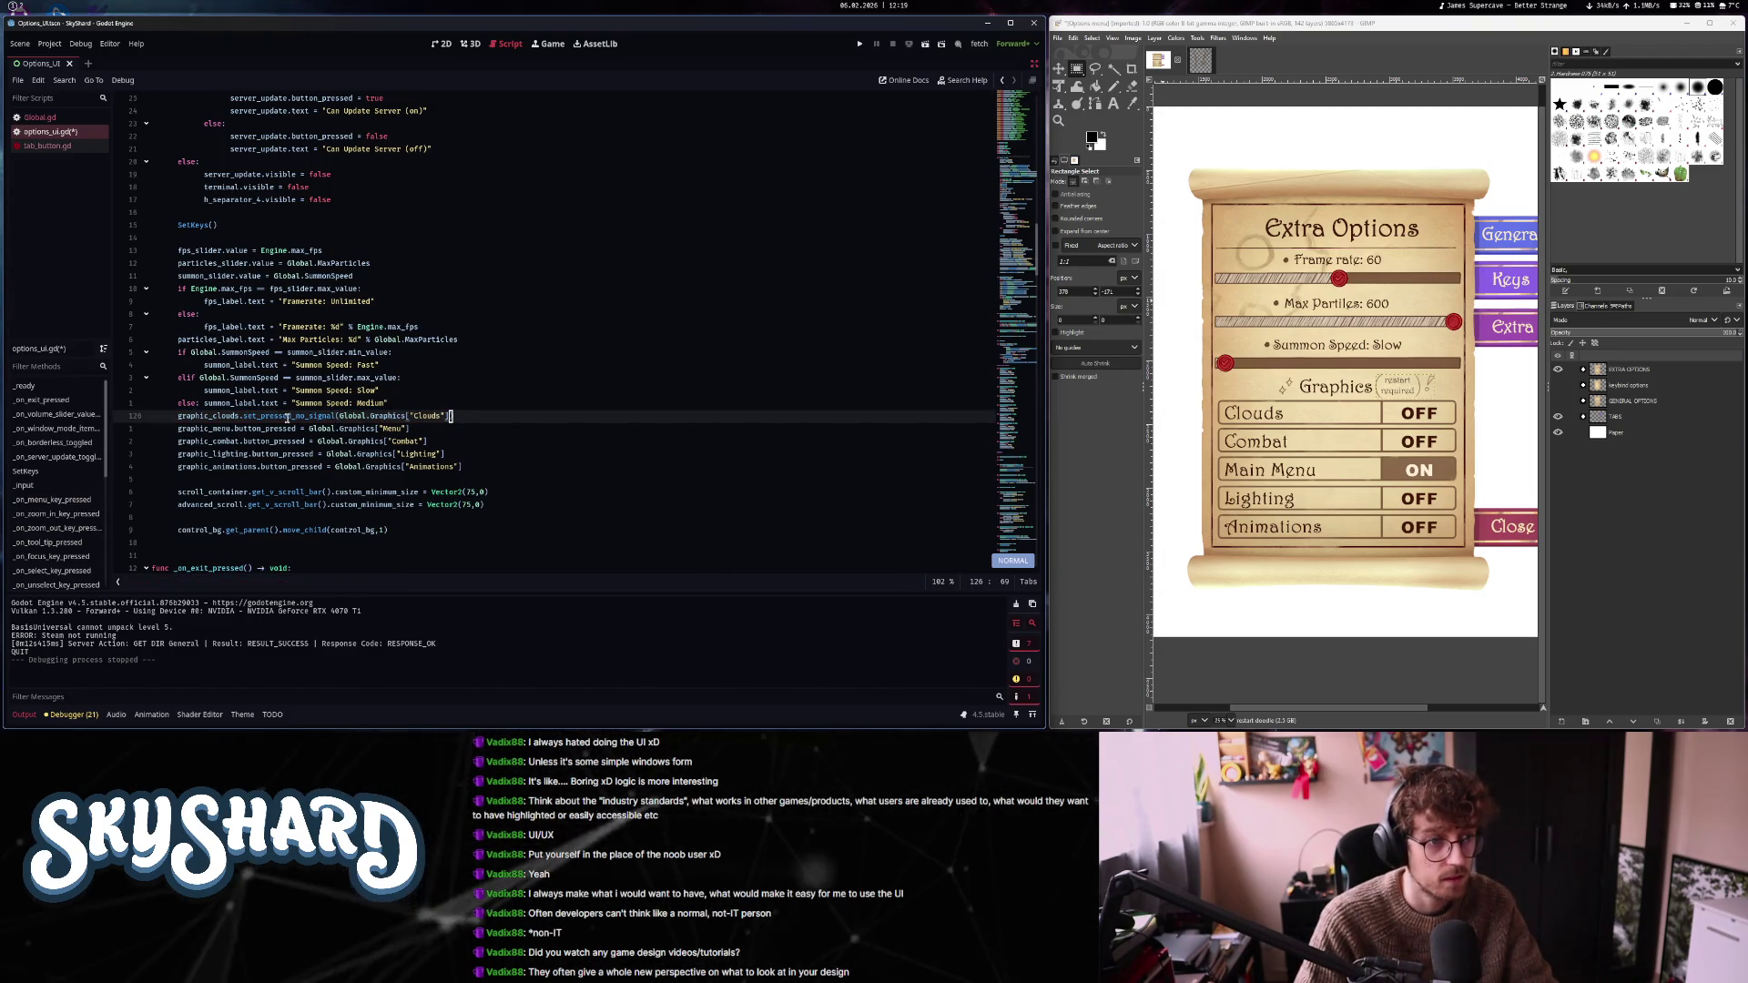
# Rewrite the Menu toggle's button_pressed line as set_pressed_no_signal(…).
pyautogui.press('j')
pyautogui.press('F')
pyautogui.press('=')
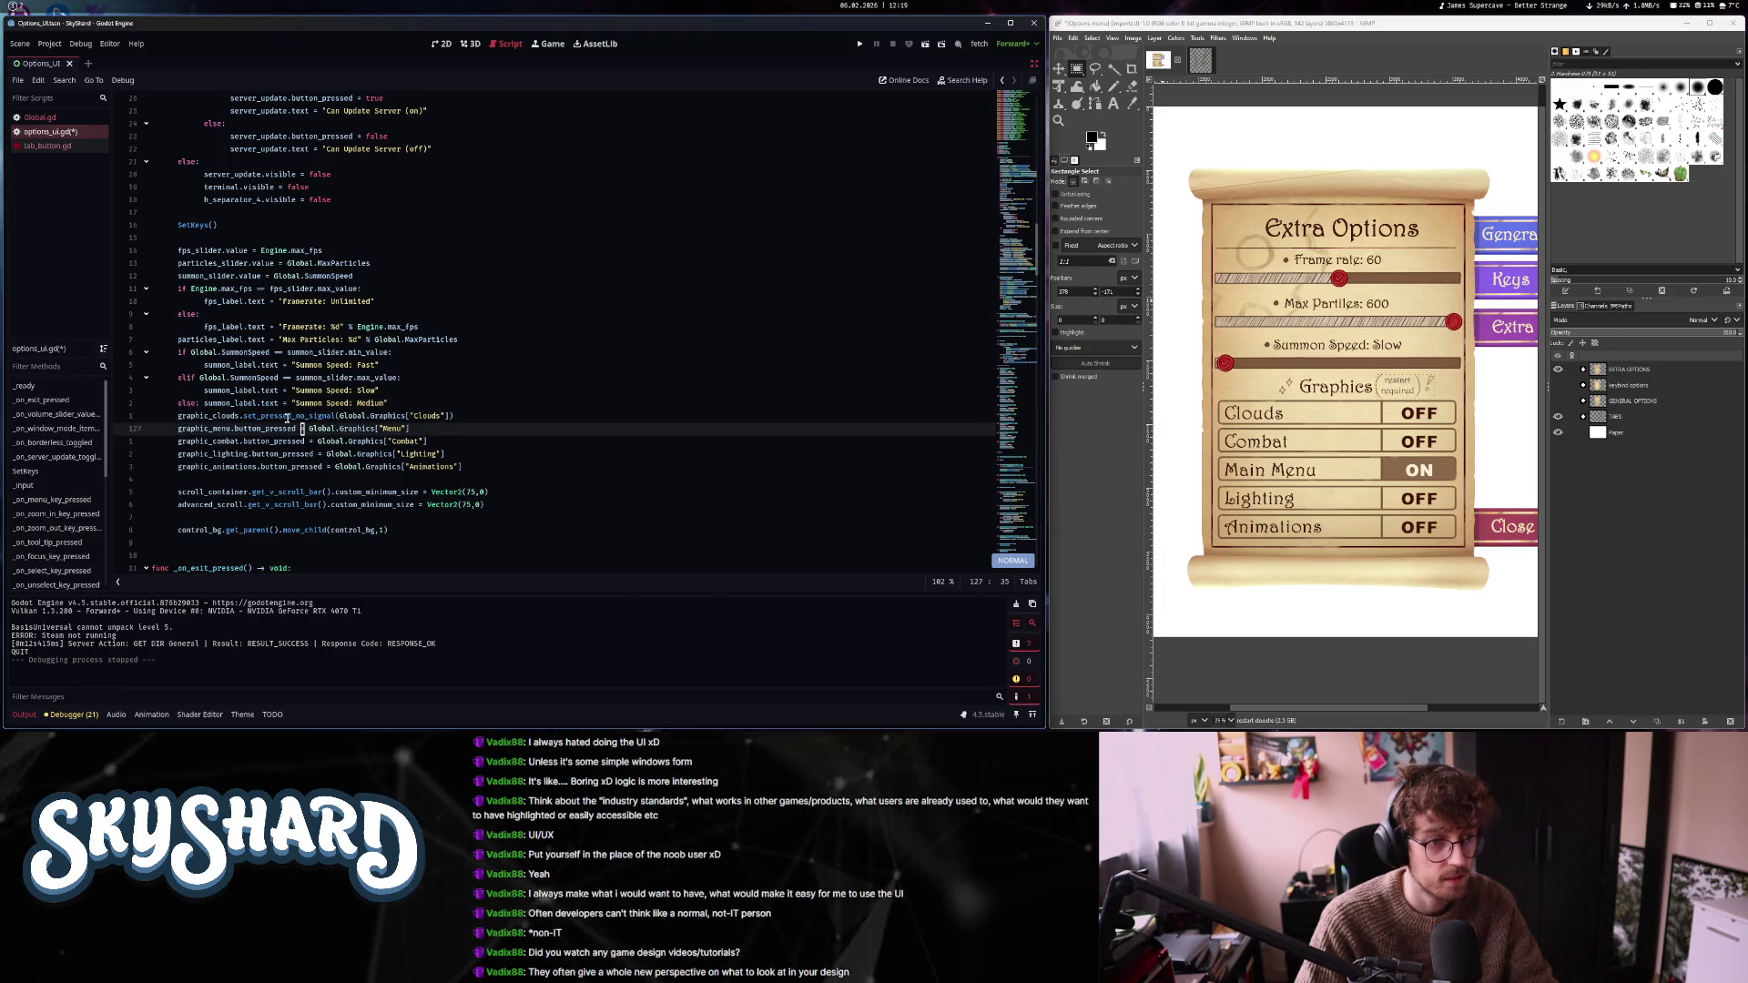
pyautogui.press('v')
pyautogui.press('b')
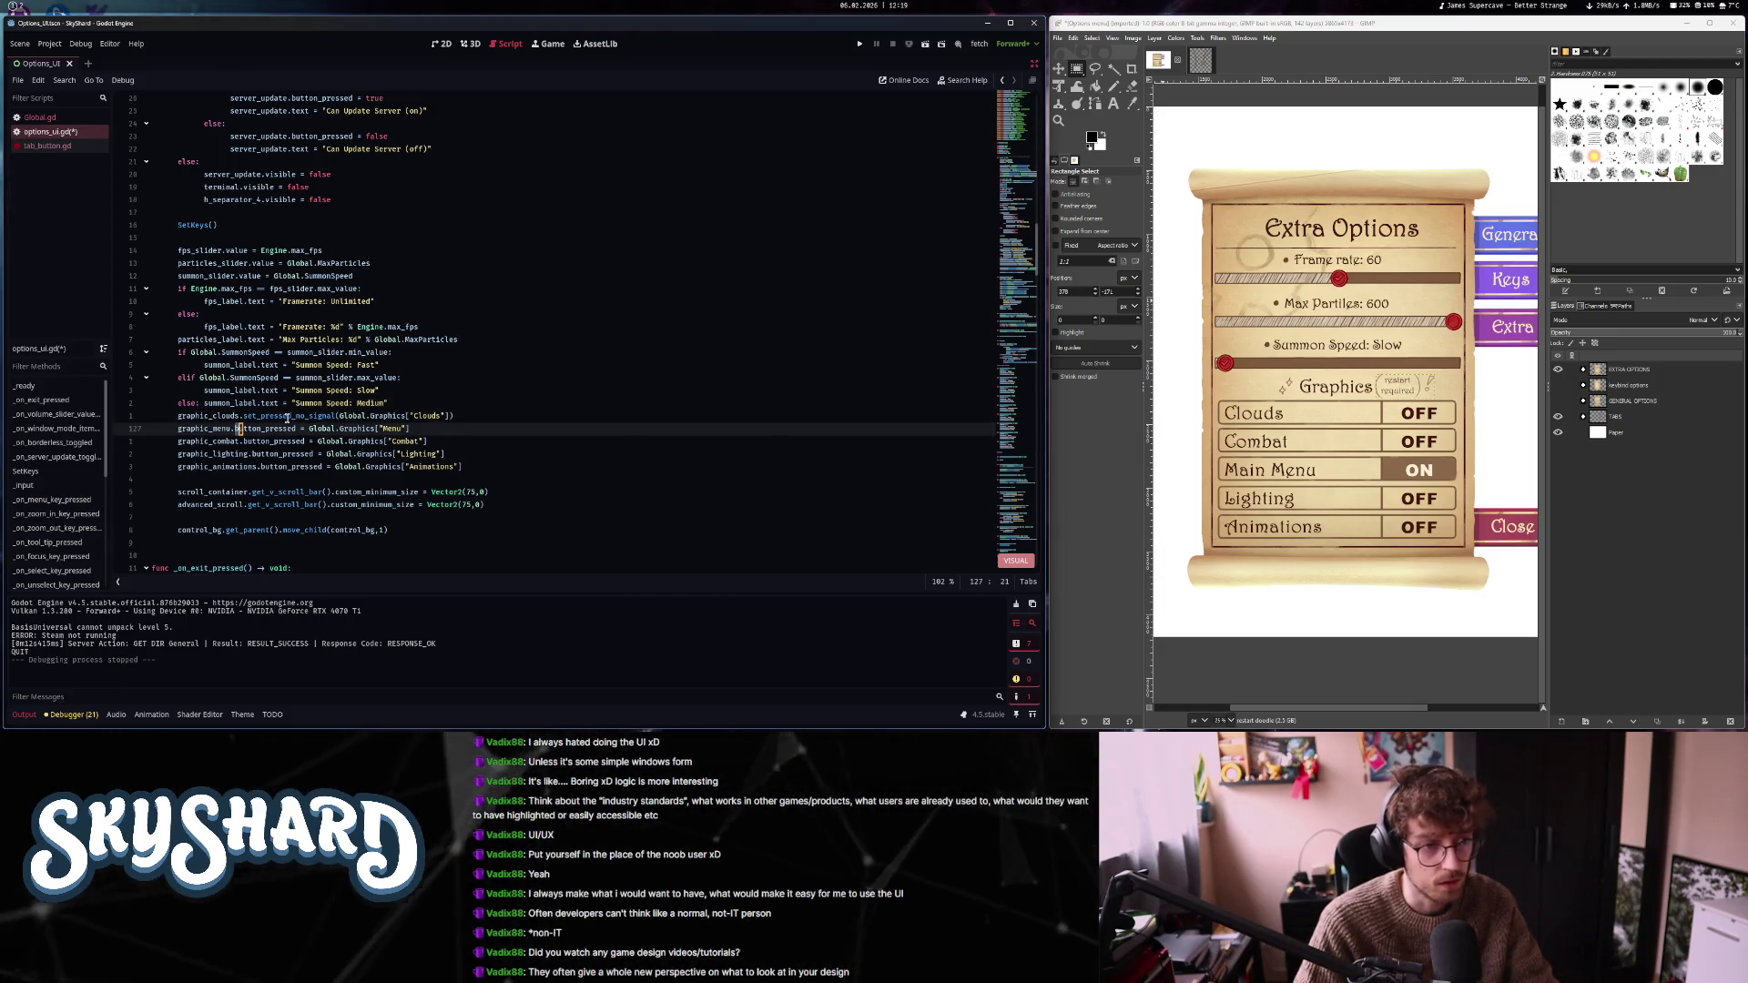
pyautogui.press('e')
pyautogui.press('c')
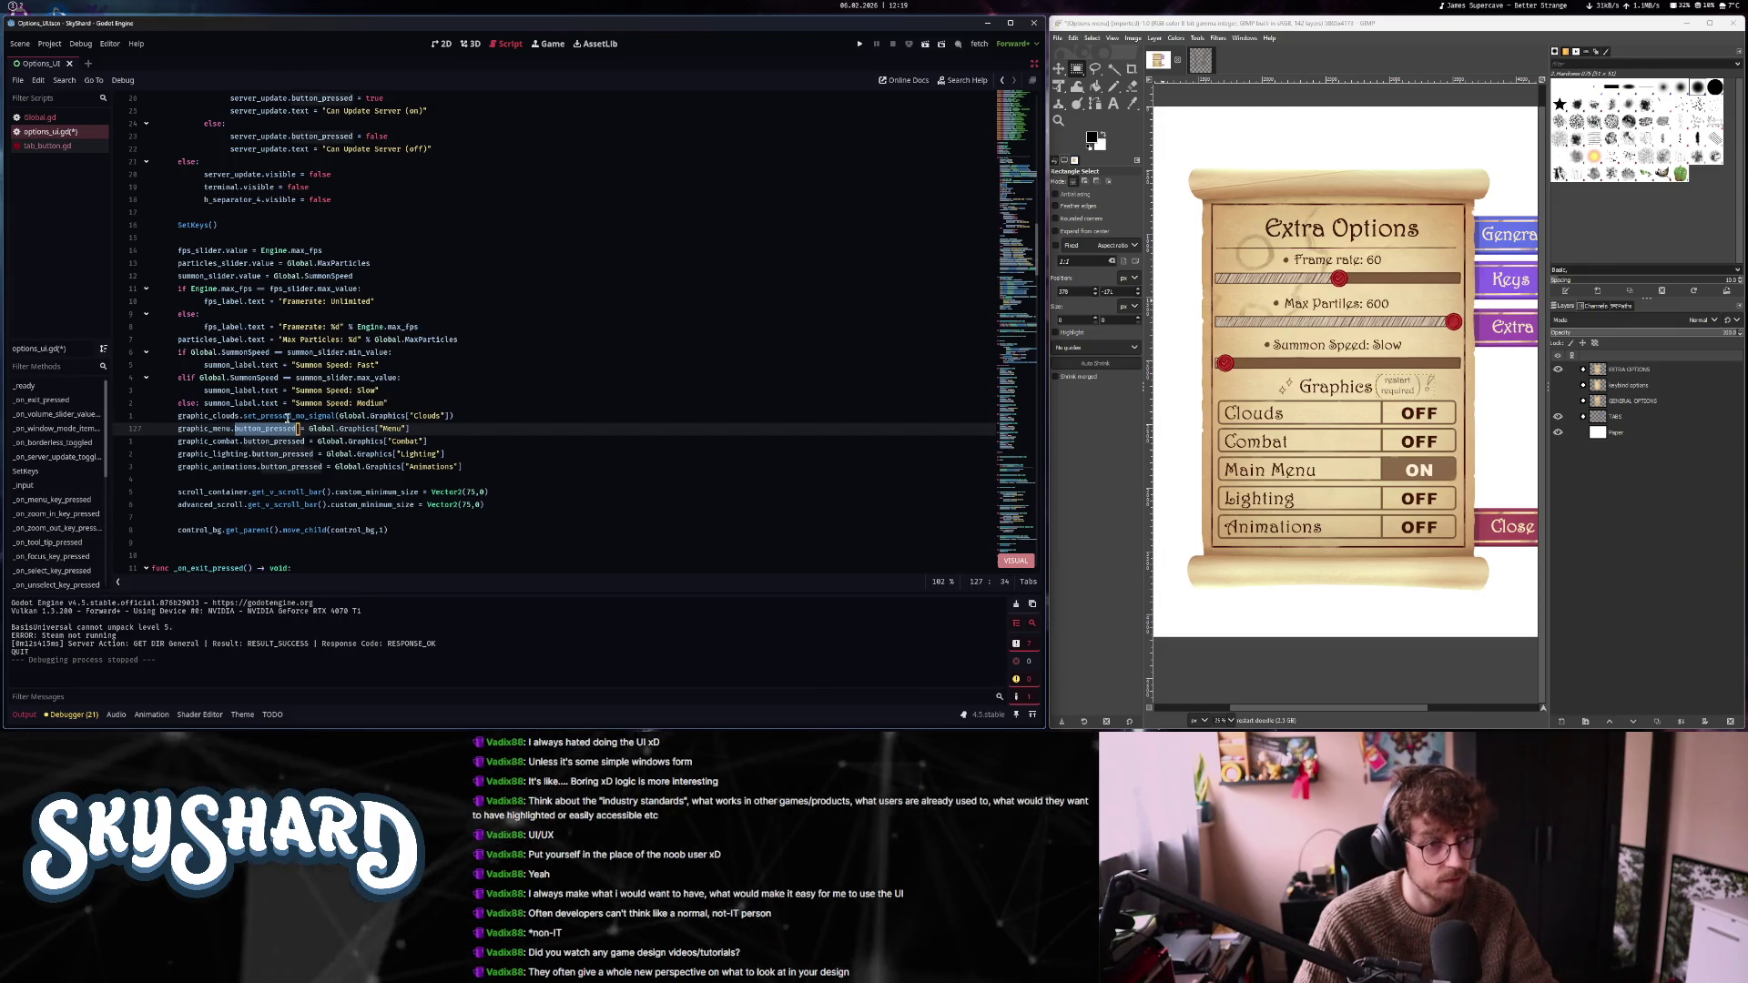
pyautogui.write('set_pressed_no_signal(')
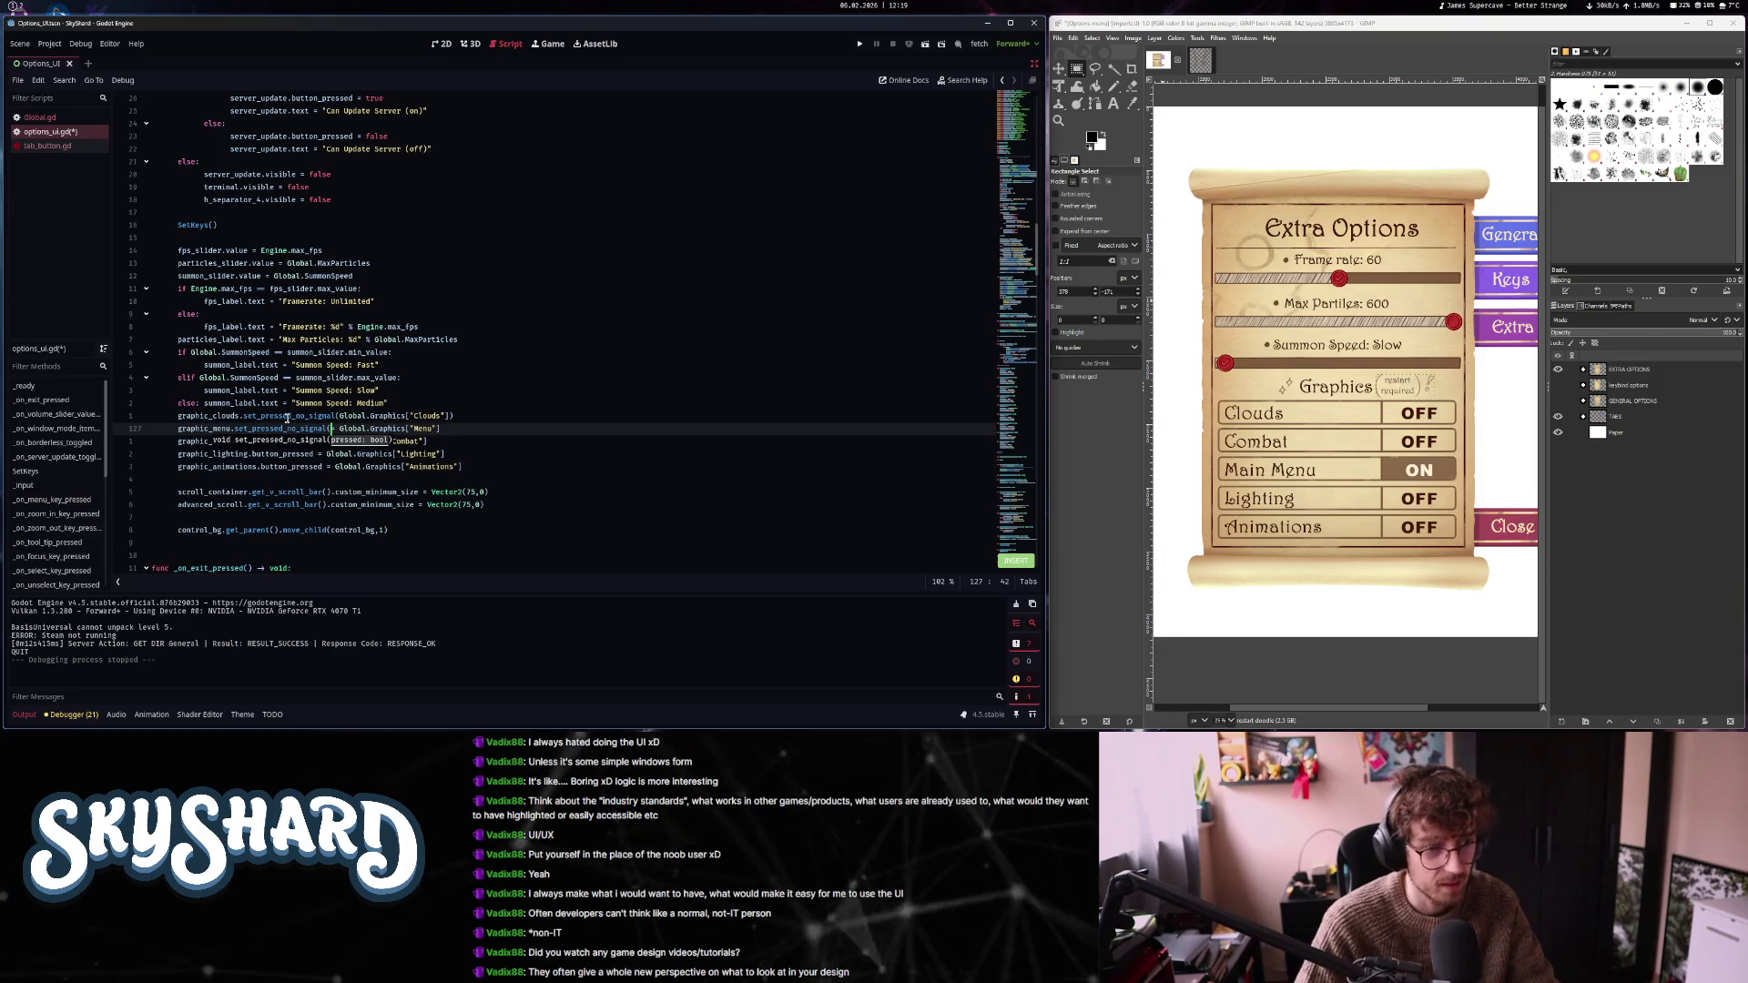
pyautogui.hotkey('shift', 'a')
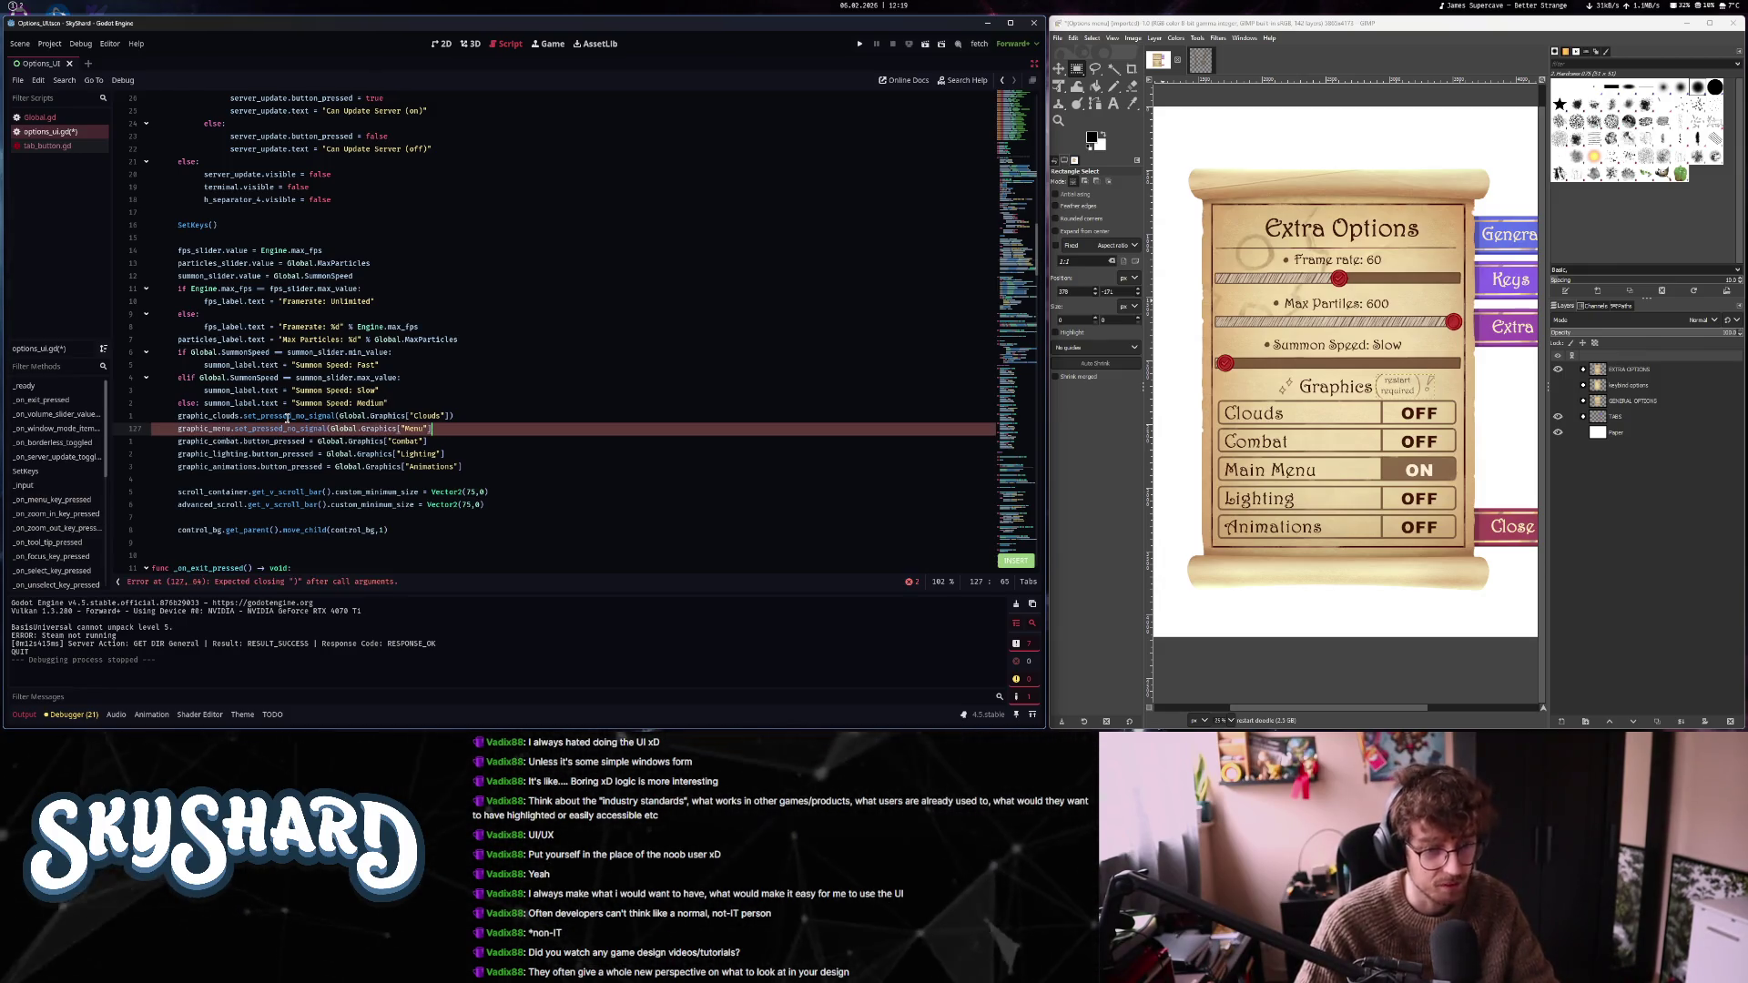
pyautogui.write(')')
pyautogui.press('Escape')
# Rewrite the Combat line as graphic_combat.set_pressed_no_signal(…).
pyautogui.press('j')
pyautogui.press('b')
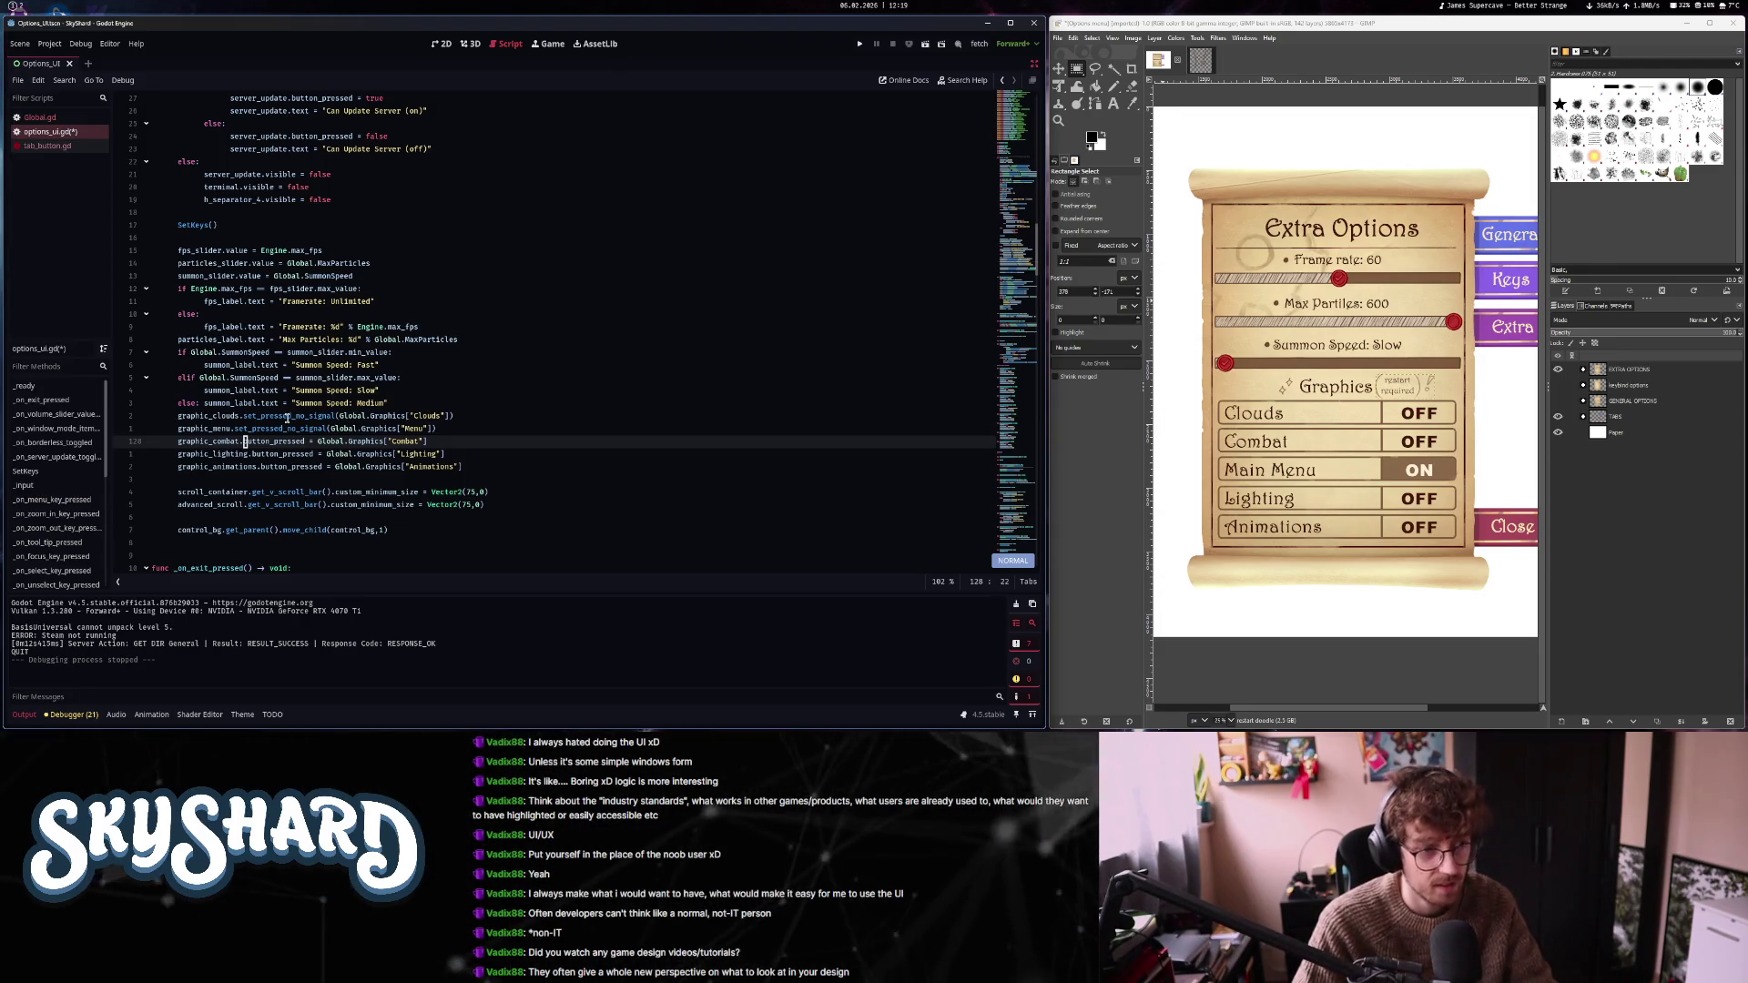
pyautogui.write('combat.set_pressed_no_signal(')
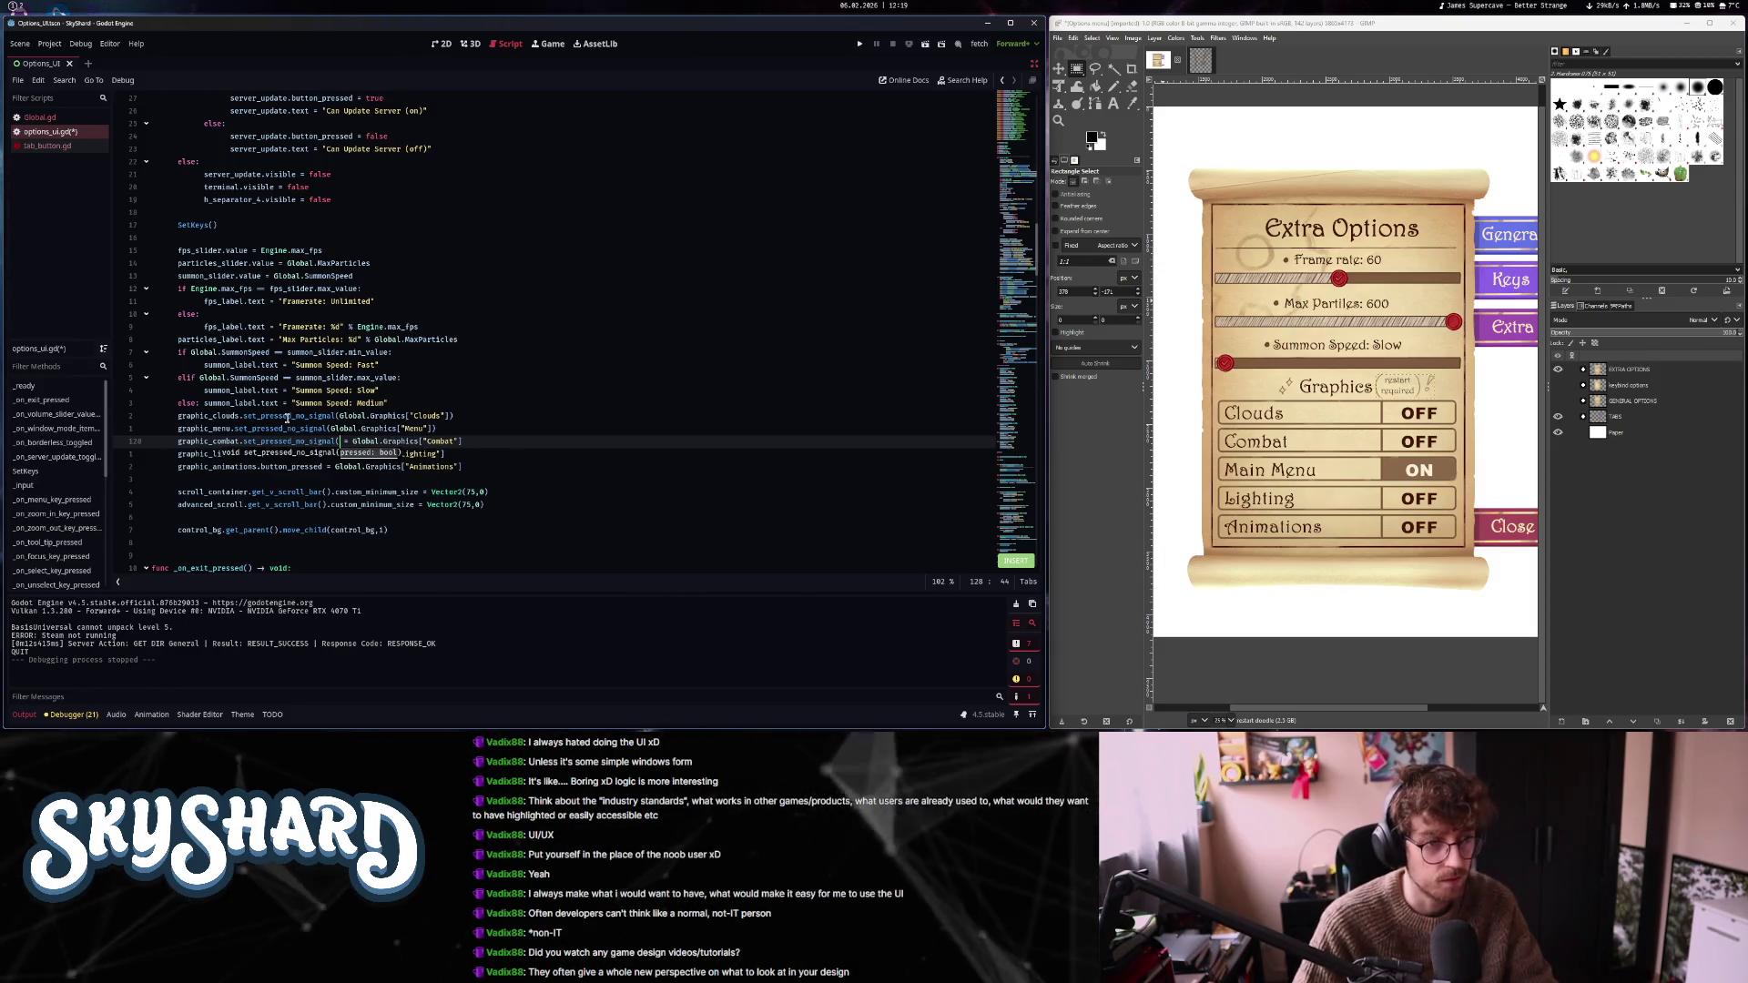
pyautogui.press('Delete')
pyautogui.press('Delete')
pyautogui.press('Delete')
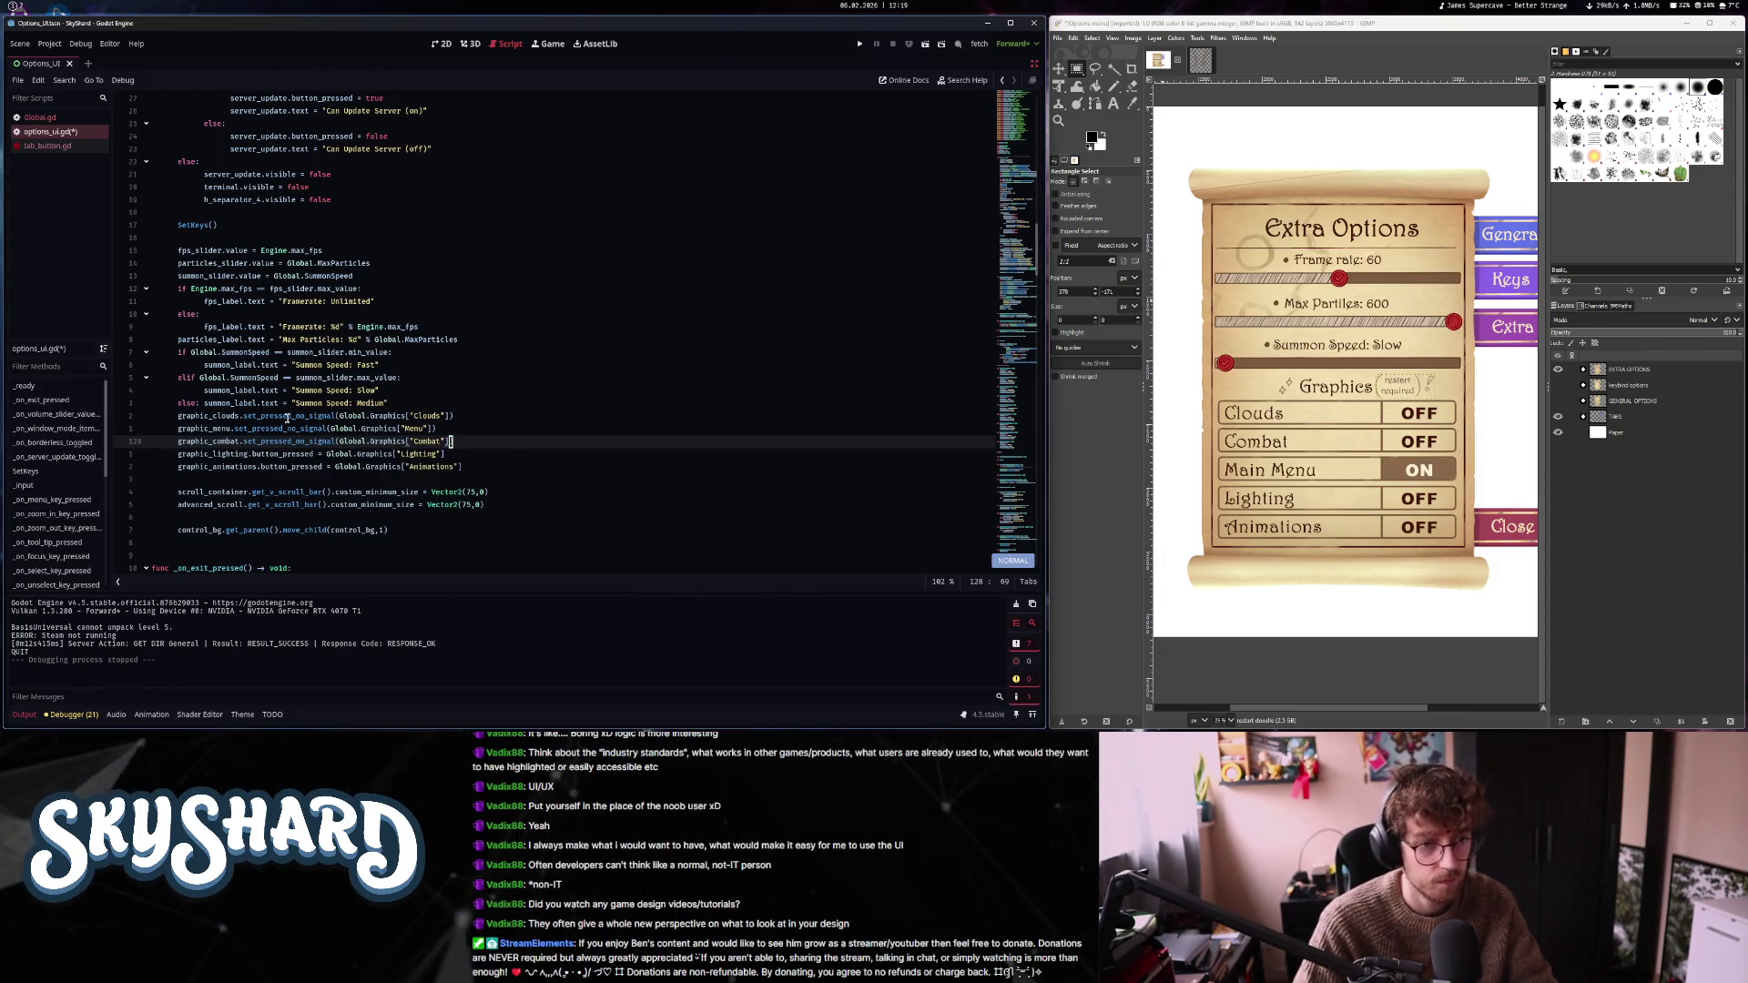
pyautogui.write(')')
pyautogui.press('Escape')
pyautogui.press('j')
pyautogui.press('b')
pyautogui.press('b')
pyautogui.press('b')
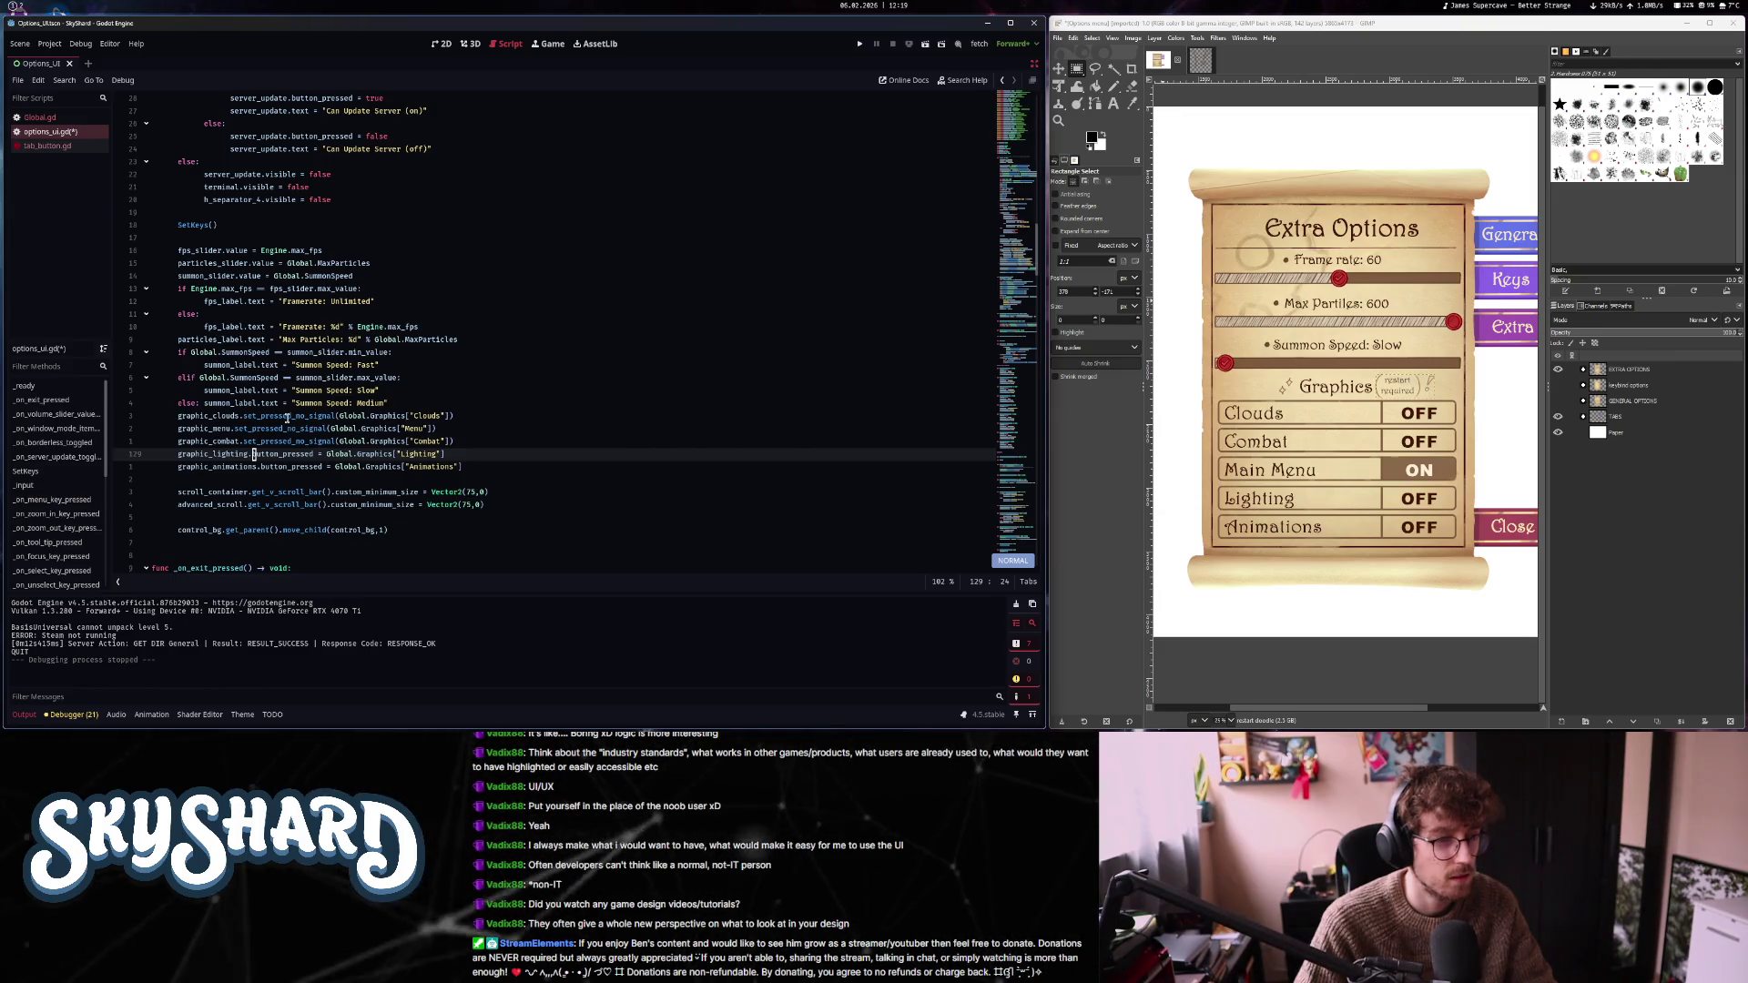
# Convert the Lighting toggle's assignment to a set_pressed_no_signal(…) call.
pyautogui.press('v')
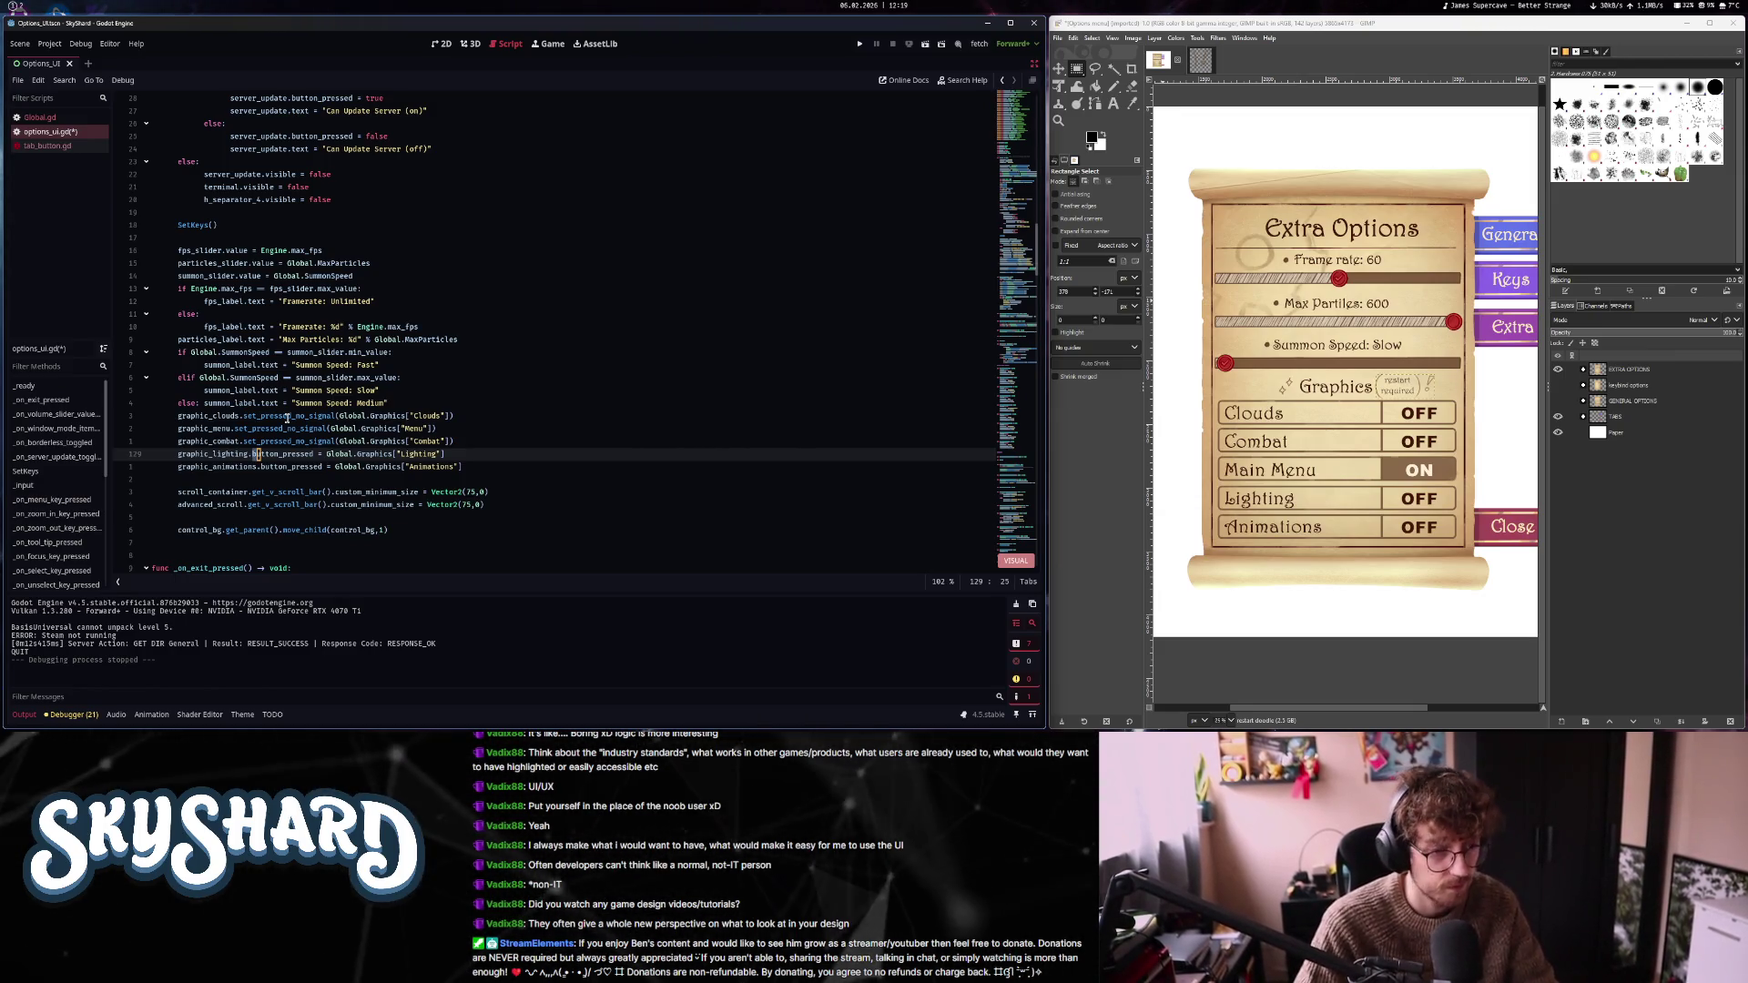
pyautogui.press('e')
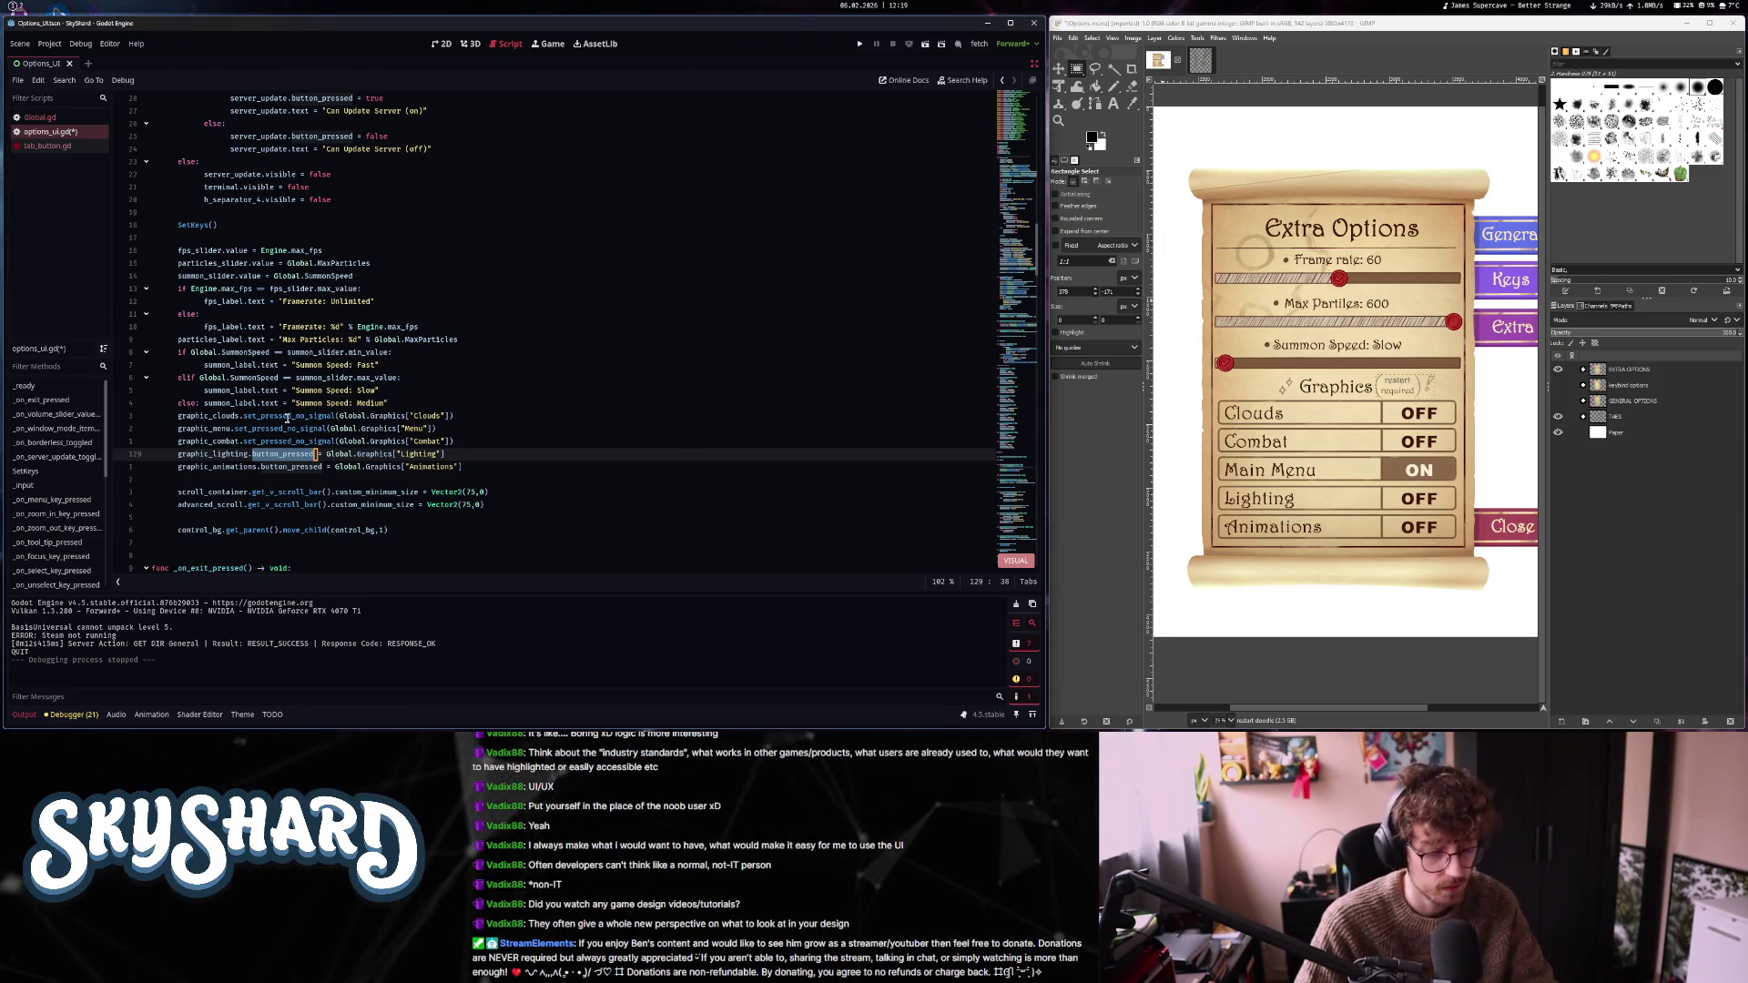
pyautogui.write('cset')
pyautogui.press('Return')
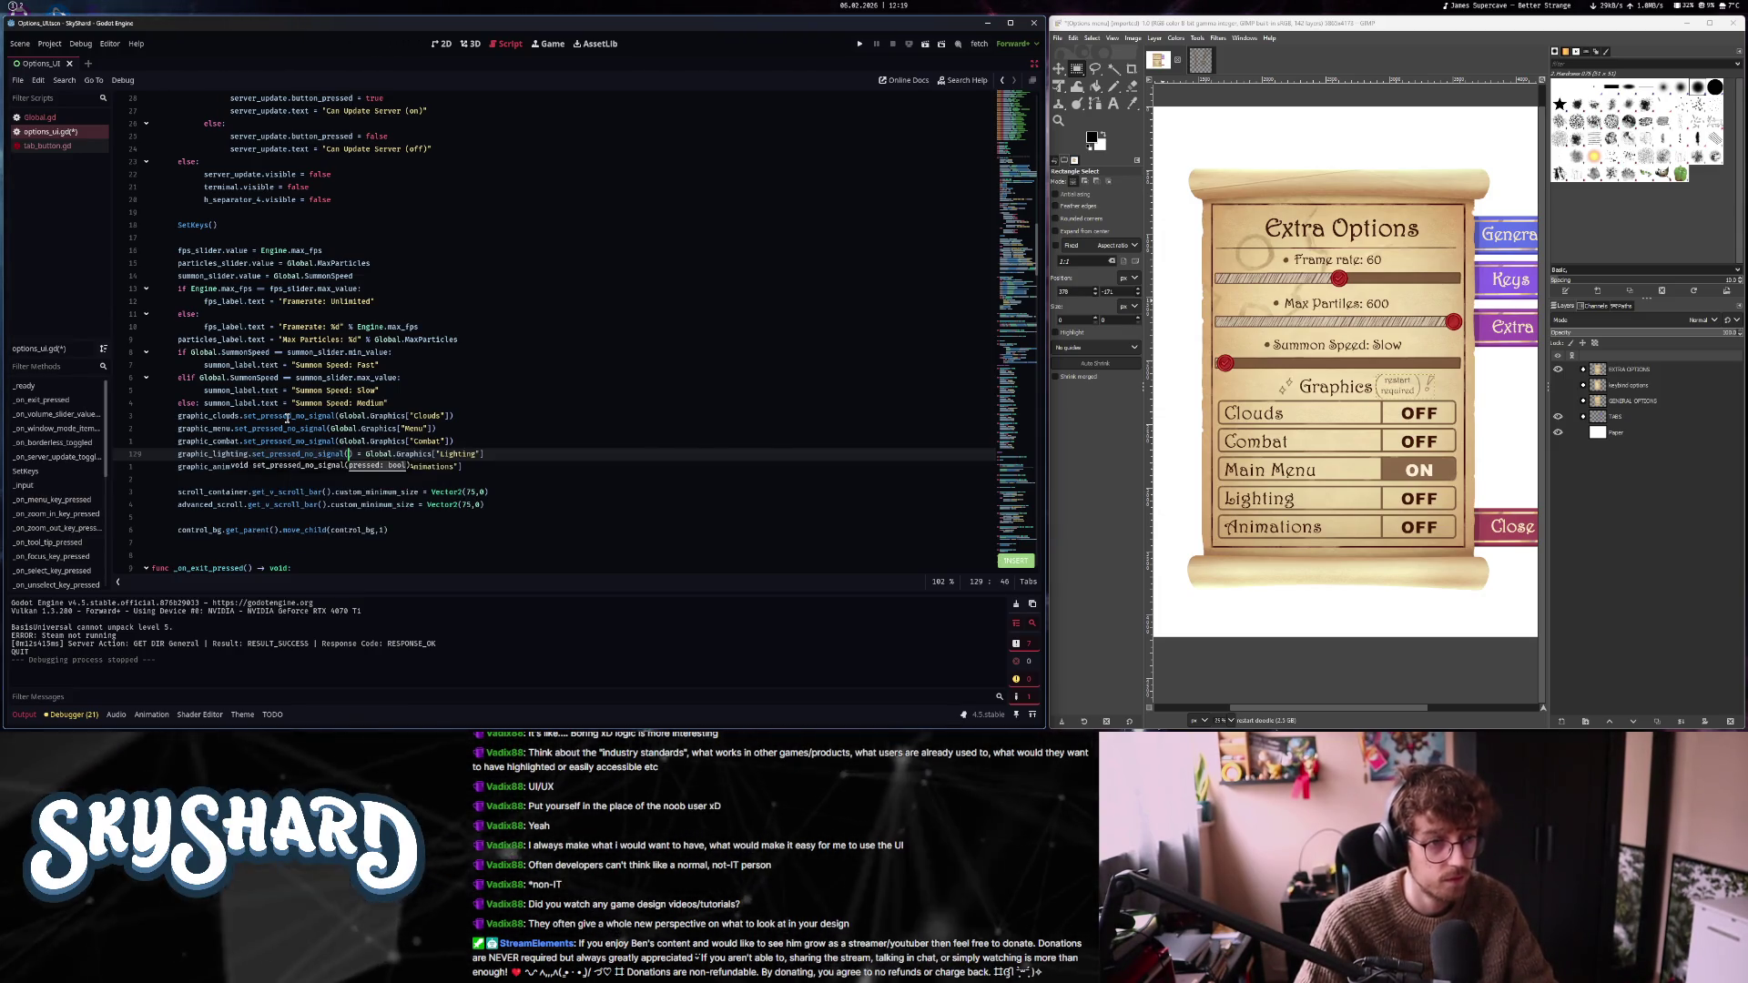
pyautogui.press('Delete')
pyautogui.press('Delete')
pyautogui.press('Delete')
pyautogui.press('Escape')
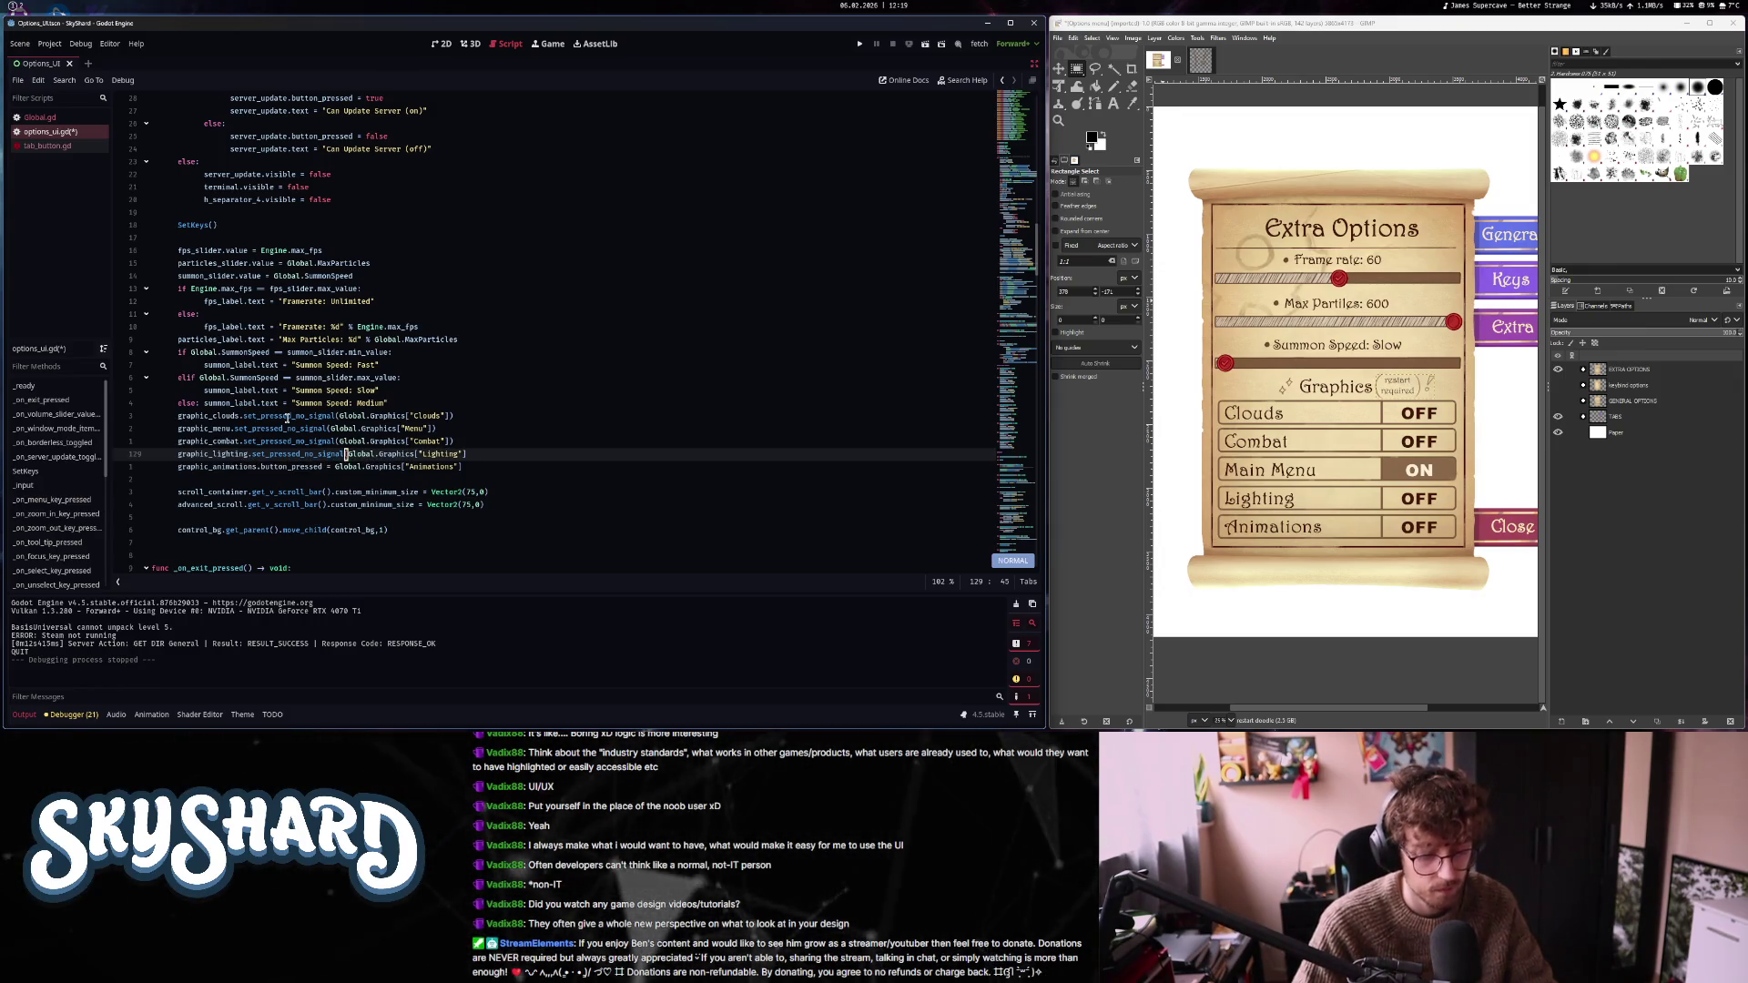
pyautogui.press('$')
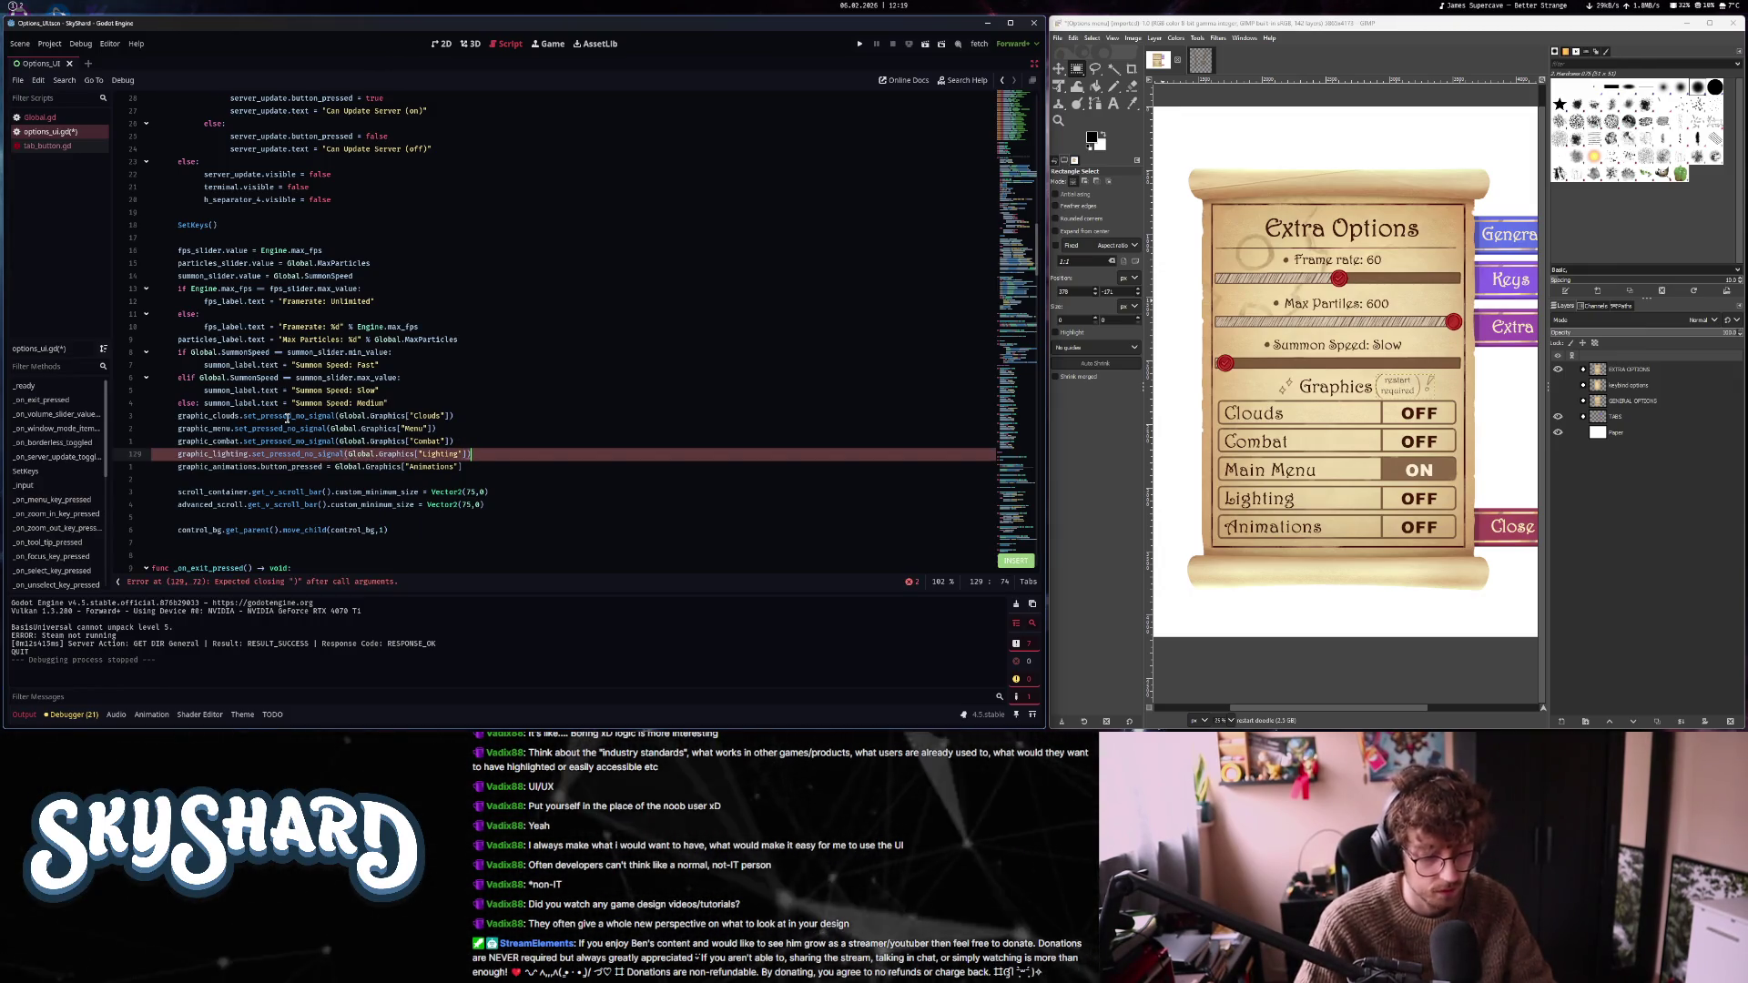
pyautogui.write(')')
pyautogui.press('Escape')
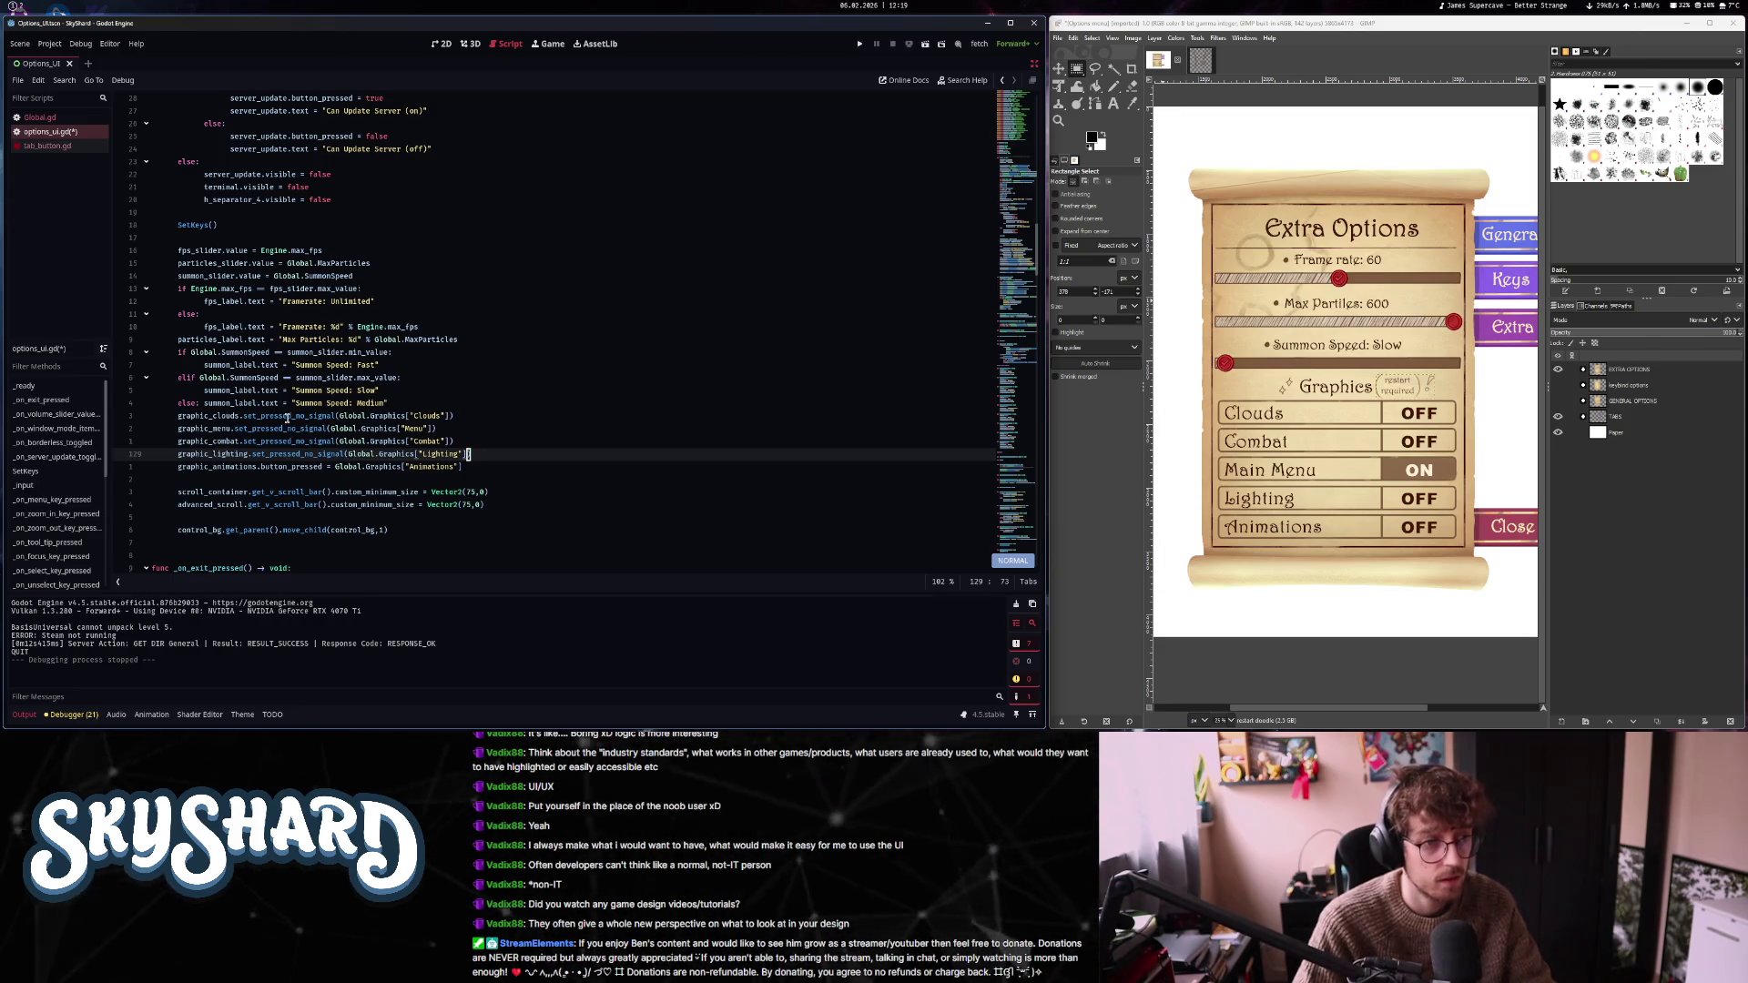
# Convert the Animations line to set_pressed_no_signal, save, and show the options scene in 2D.
pyautogui.press('+')
pyautogui.press('w')
pyautogui.press('w')
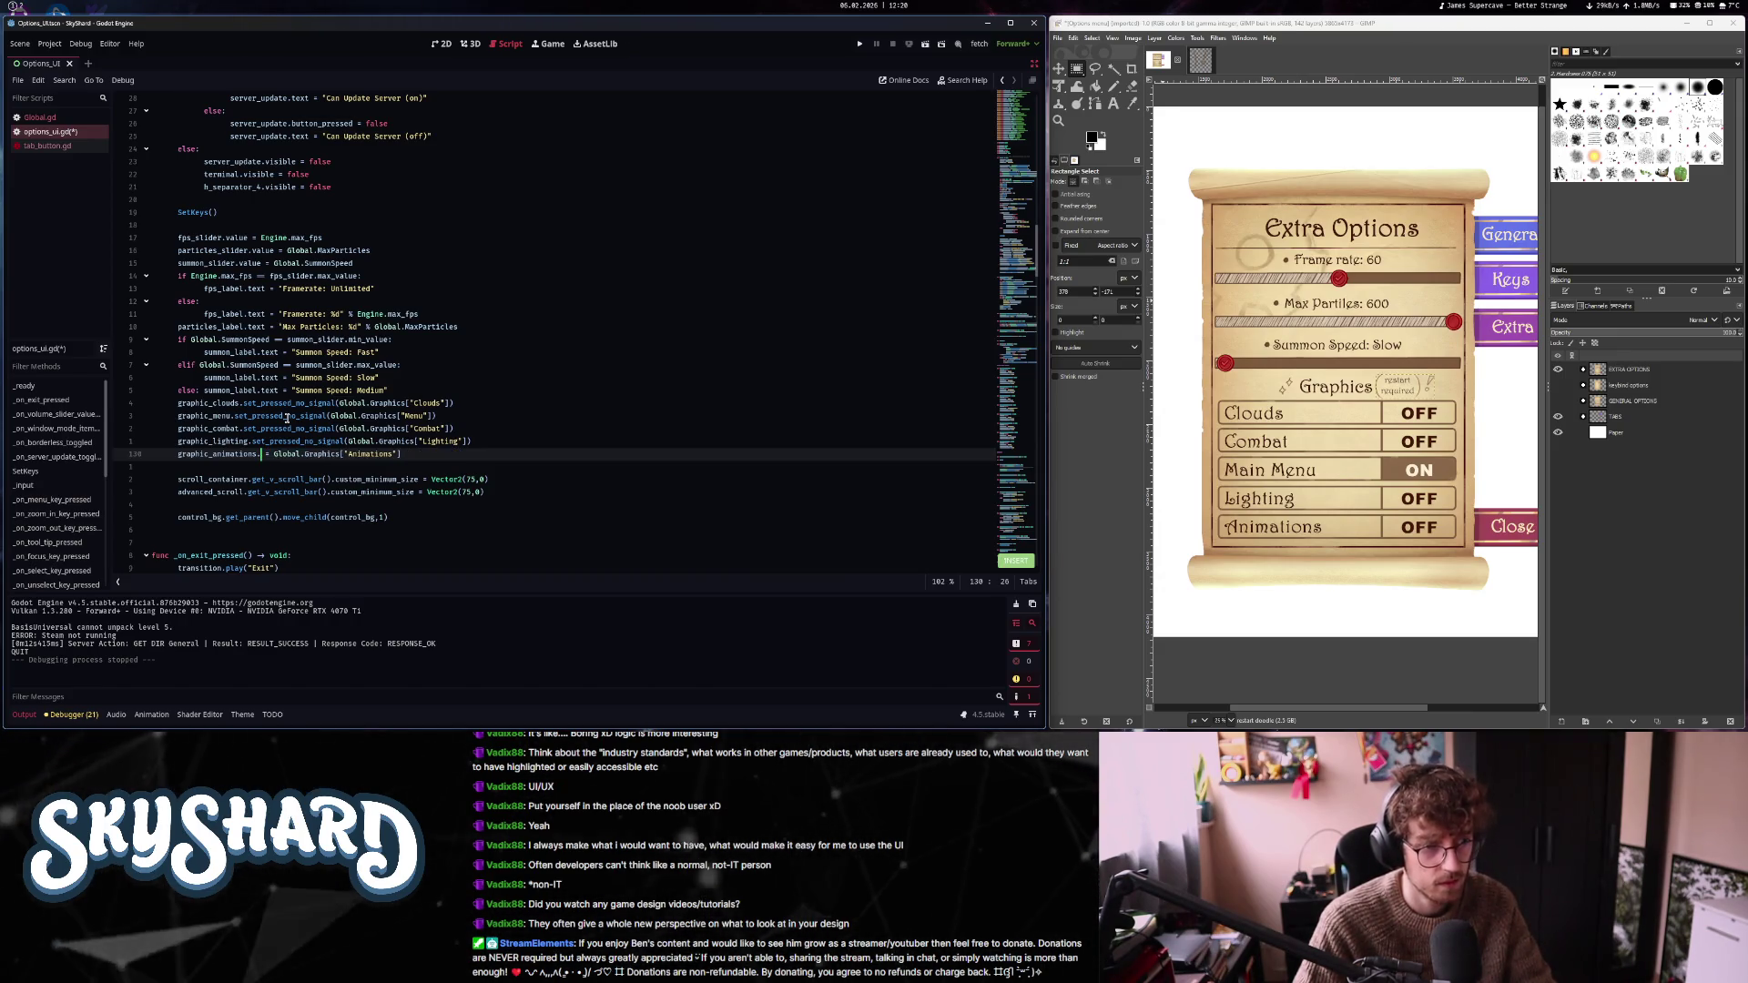
pyautogui.write('cset')
pyautogui.press('Return')
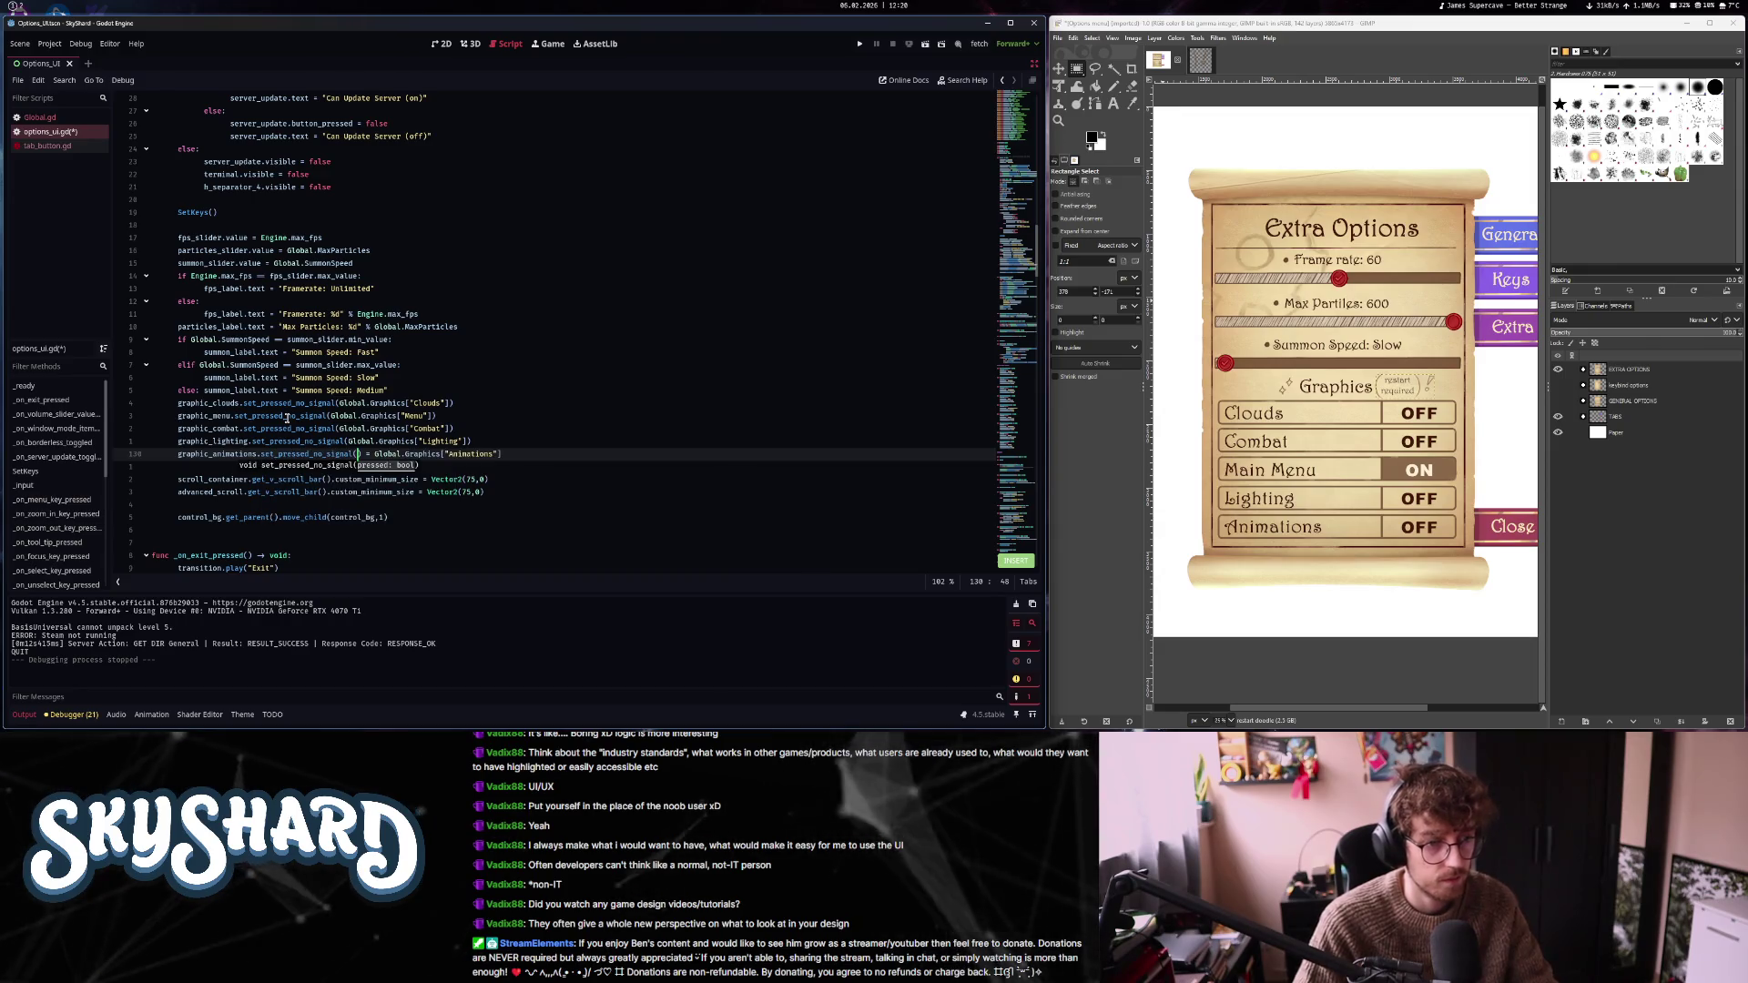
pyautogui.write(')')
pyautogui.press('$')
pyautogui.hotkey('ctrl', 's')
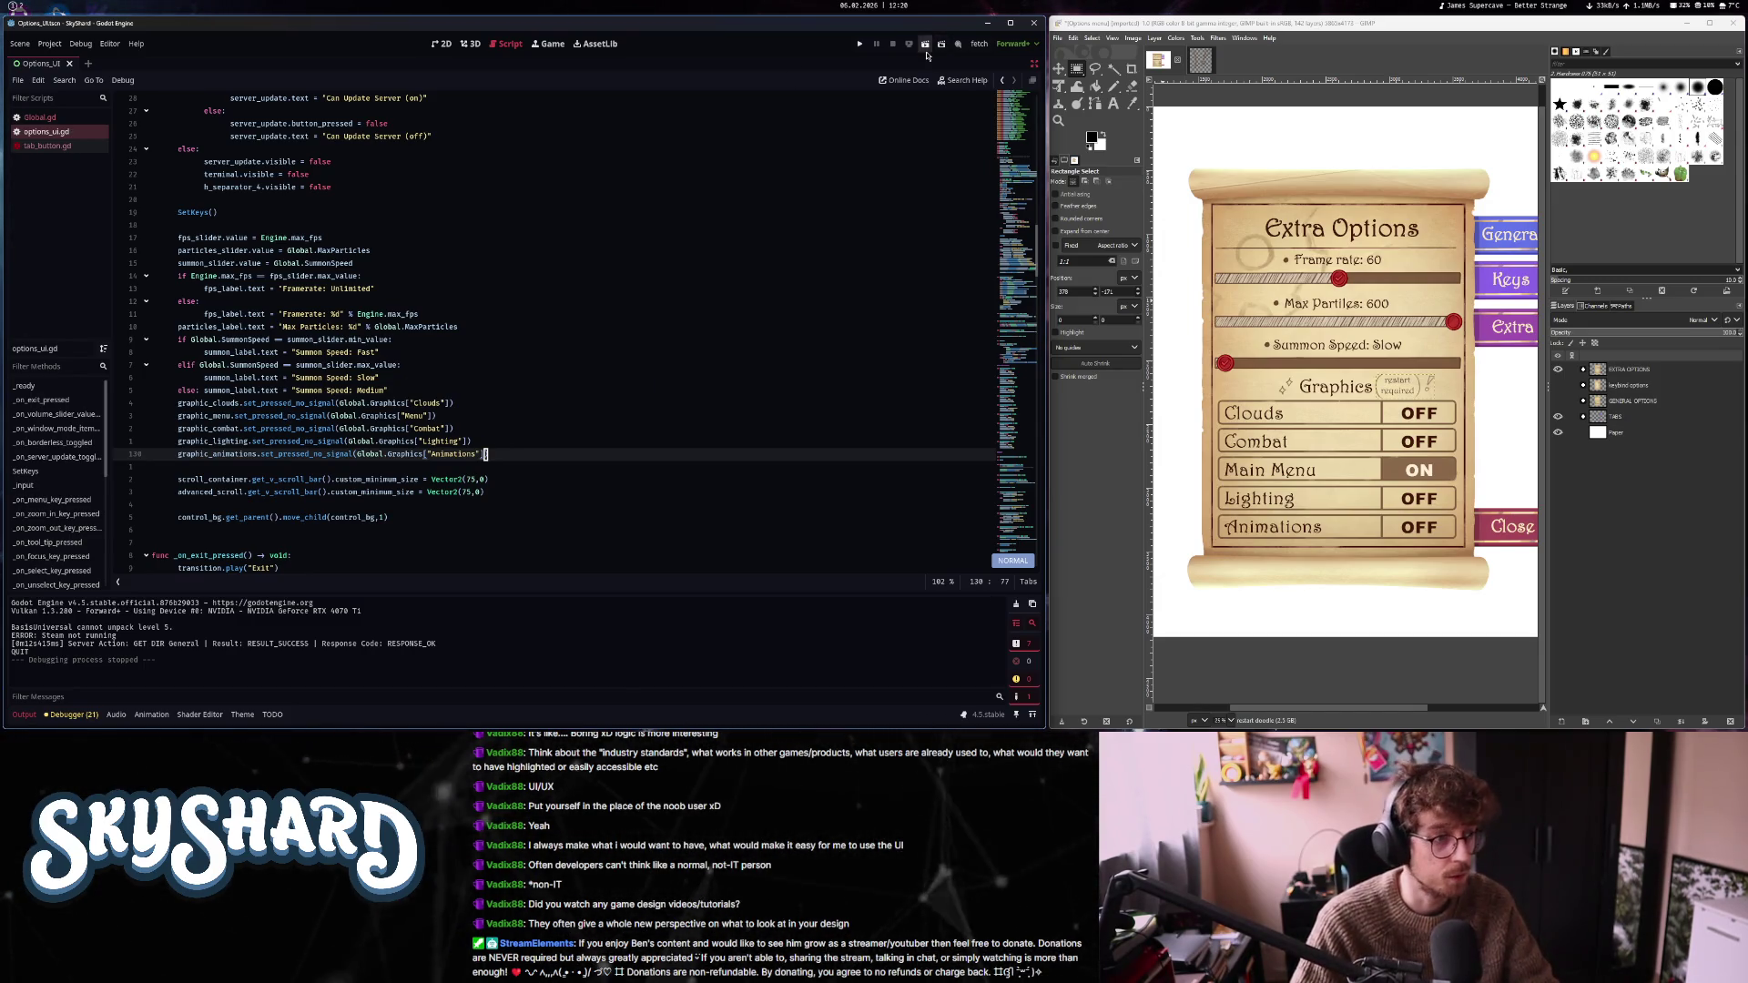
pyautogui.hotkey('ctrl', 'F1')
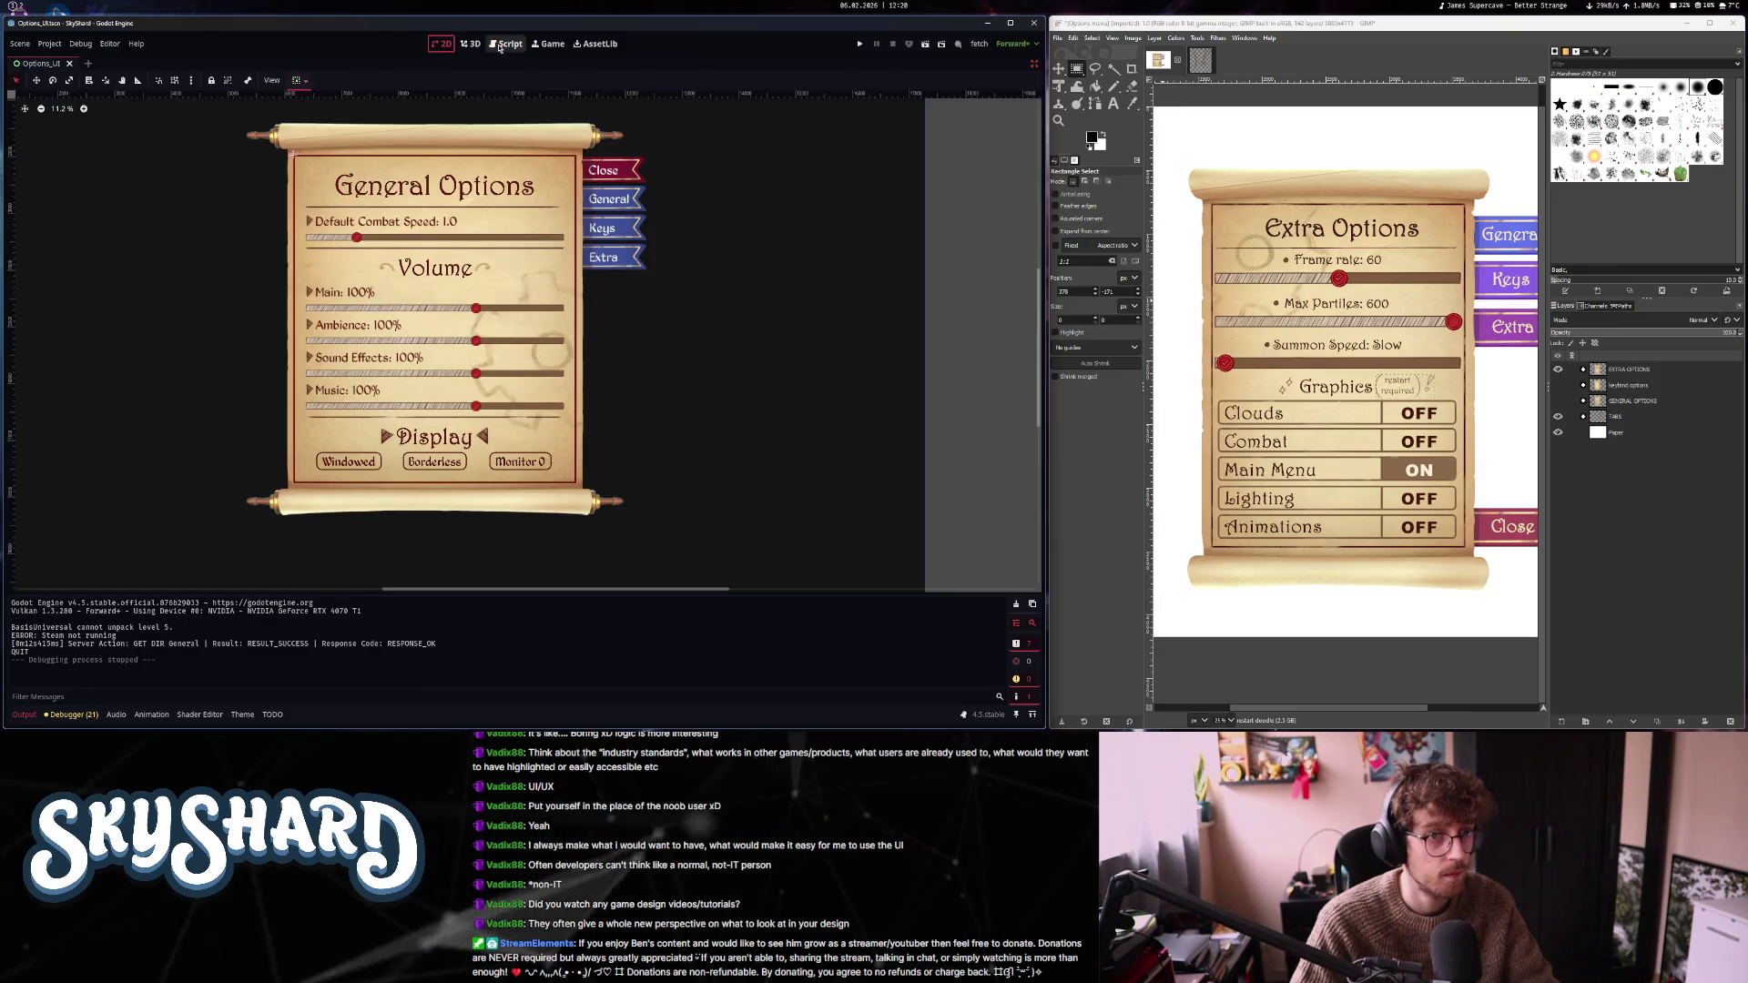
# Run the current scene, open Options, flip between Extra and General pages, then close and exit.
pyautogui.click(502, 43)
pyautogui.click(924, 45)
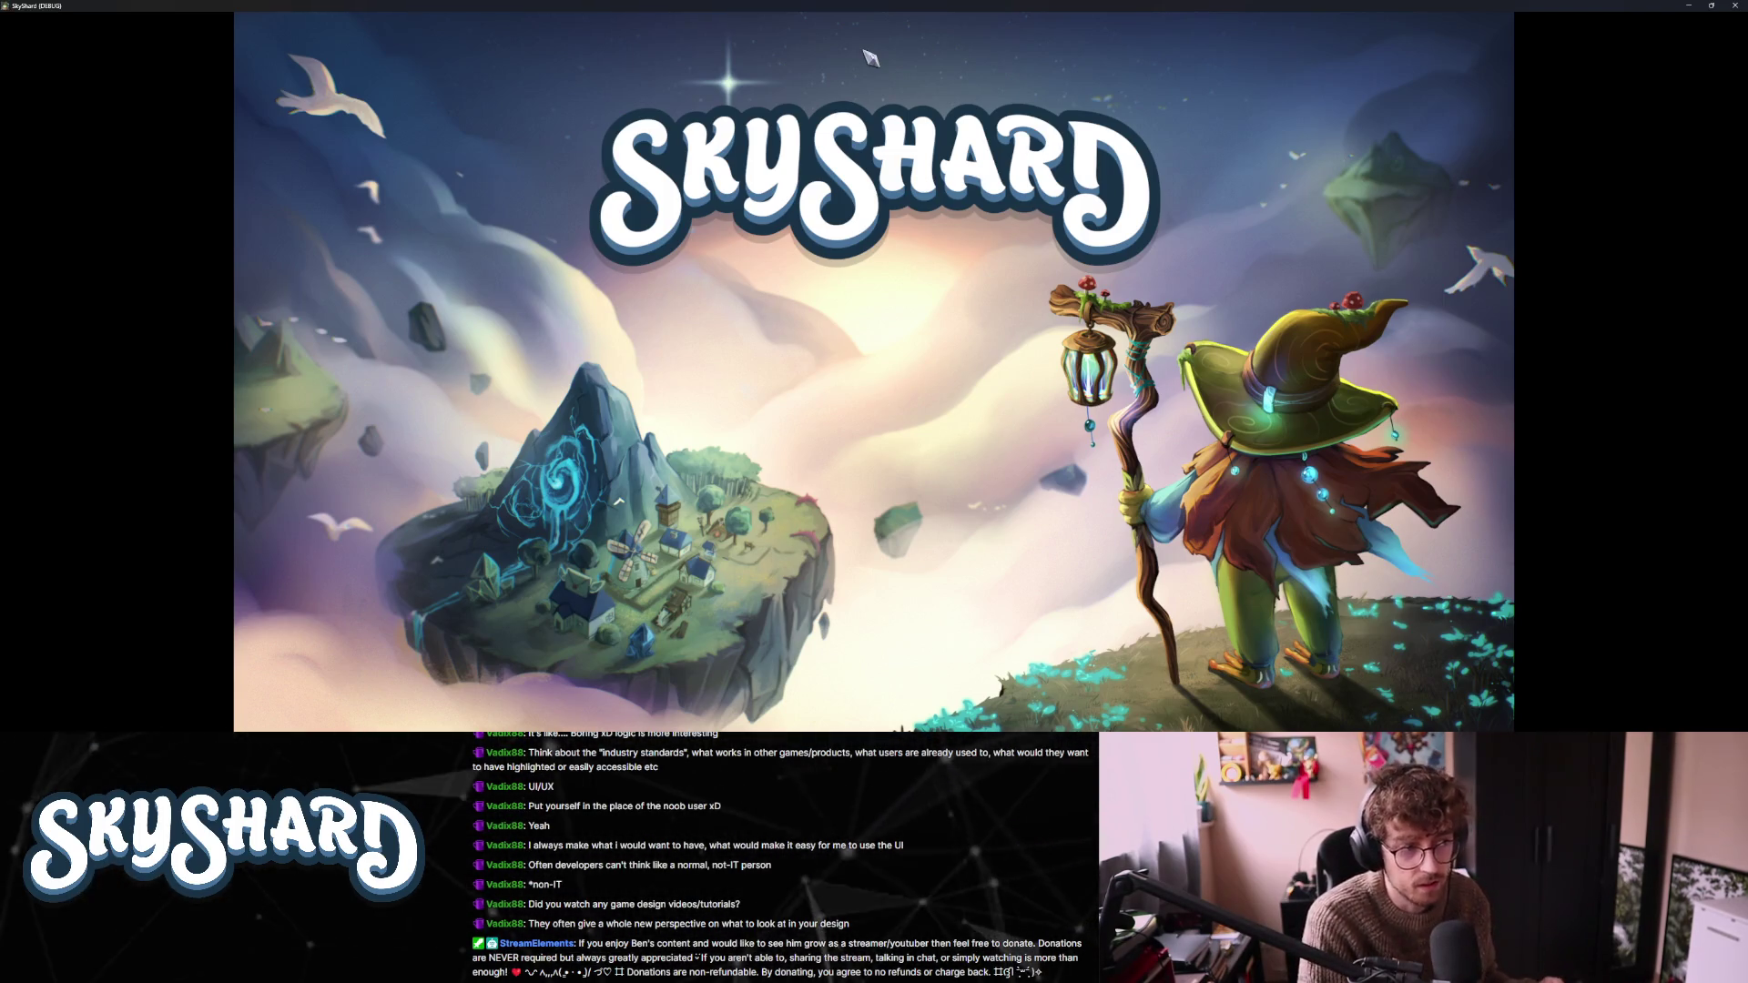
pyautogui.press('super+Down')
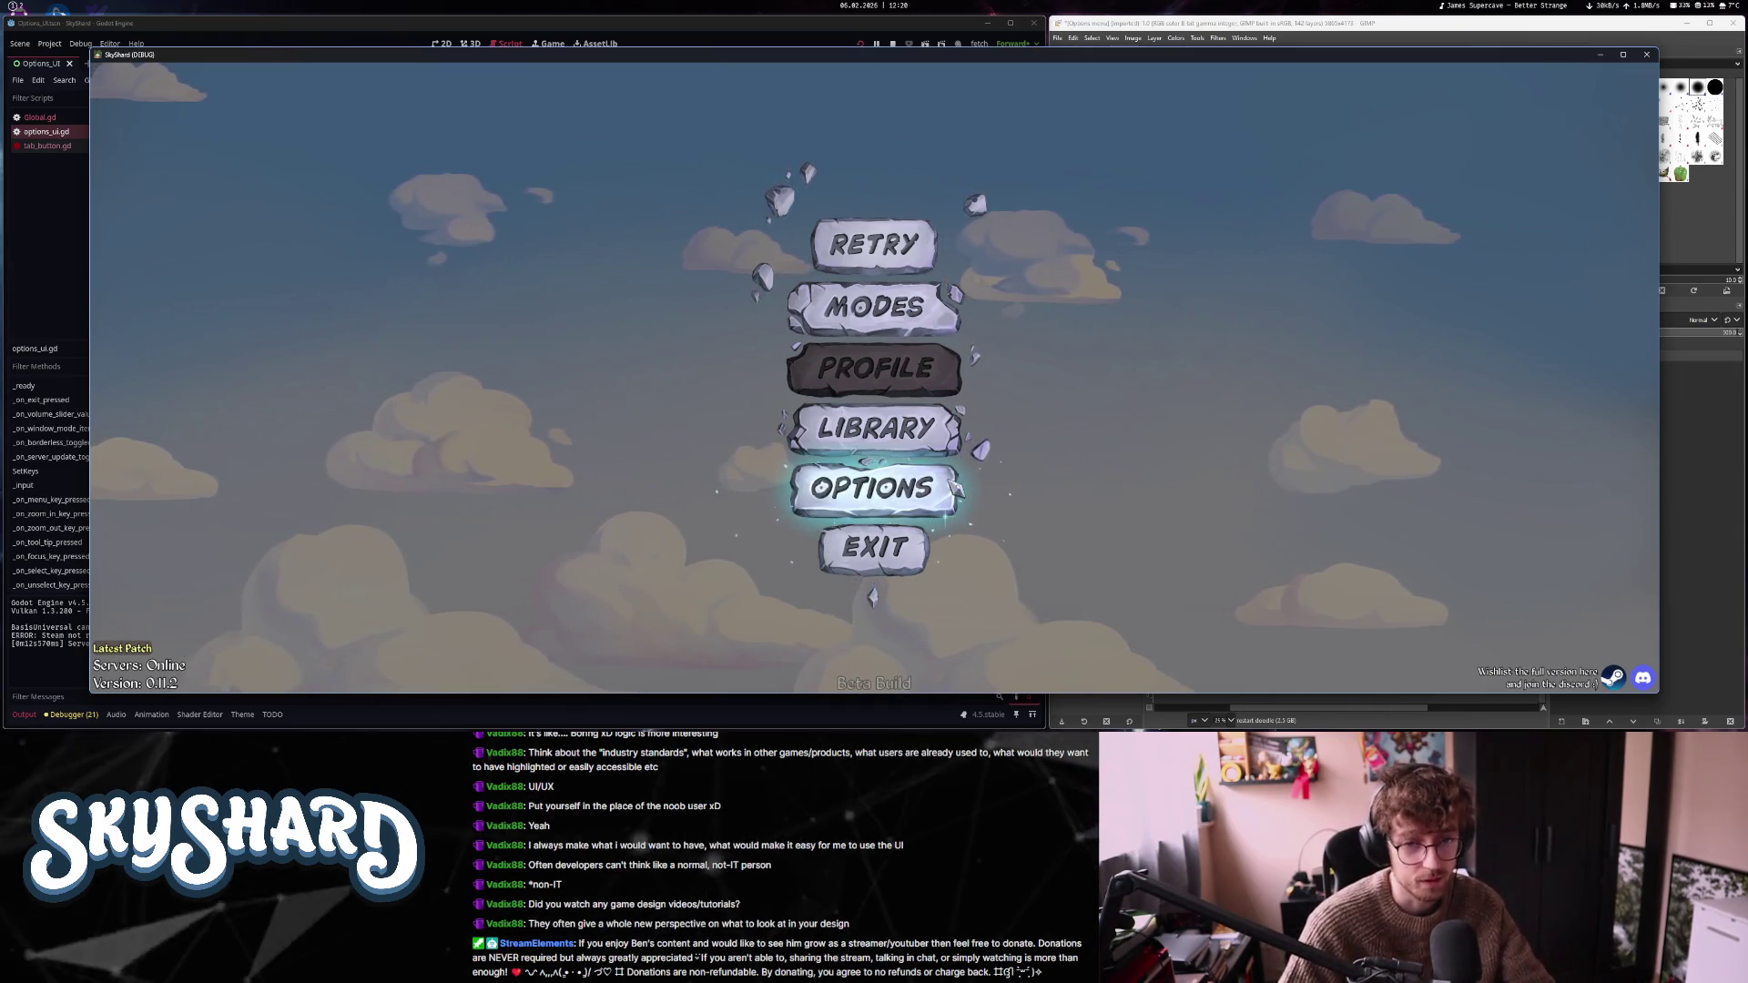
pyautogui.click(956, 488)
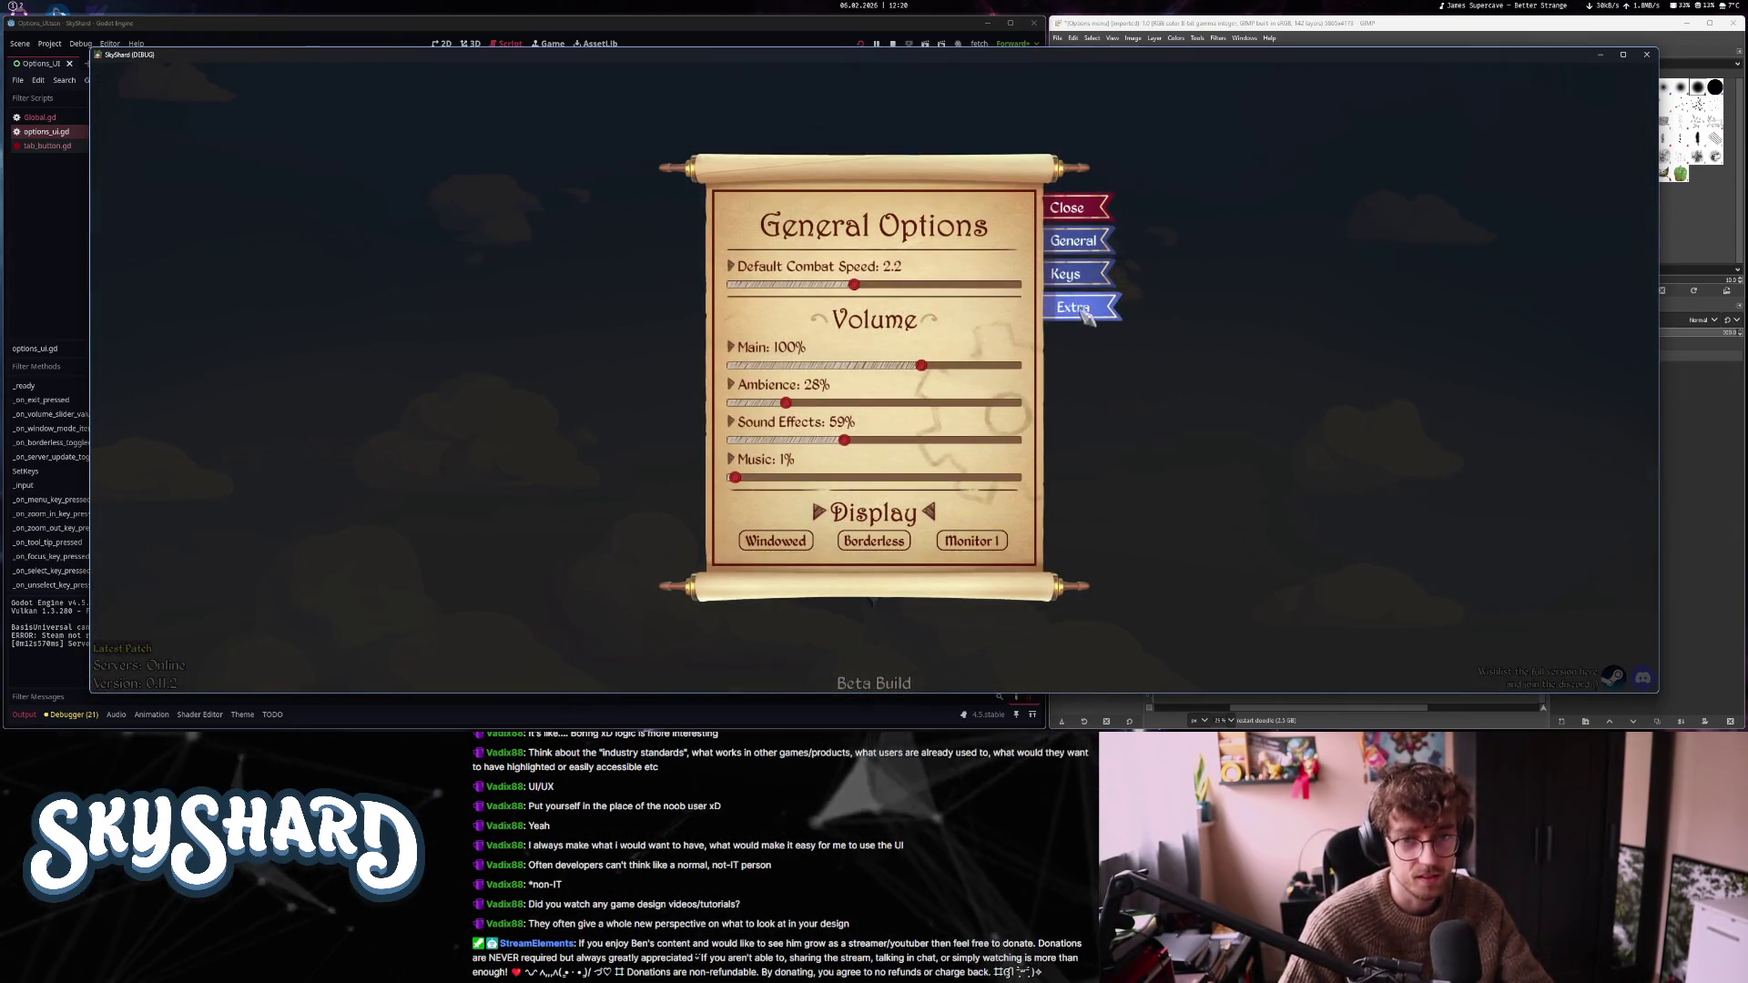
pyautogui.click(1081, 314)
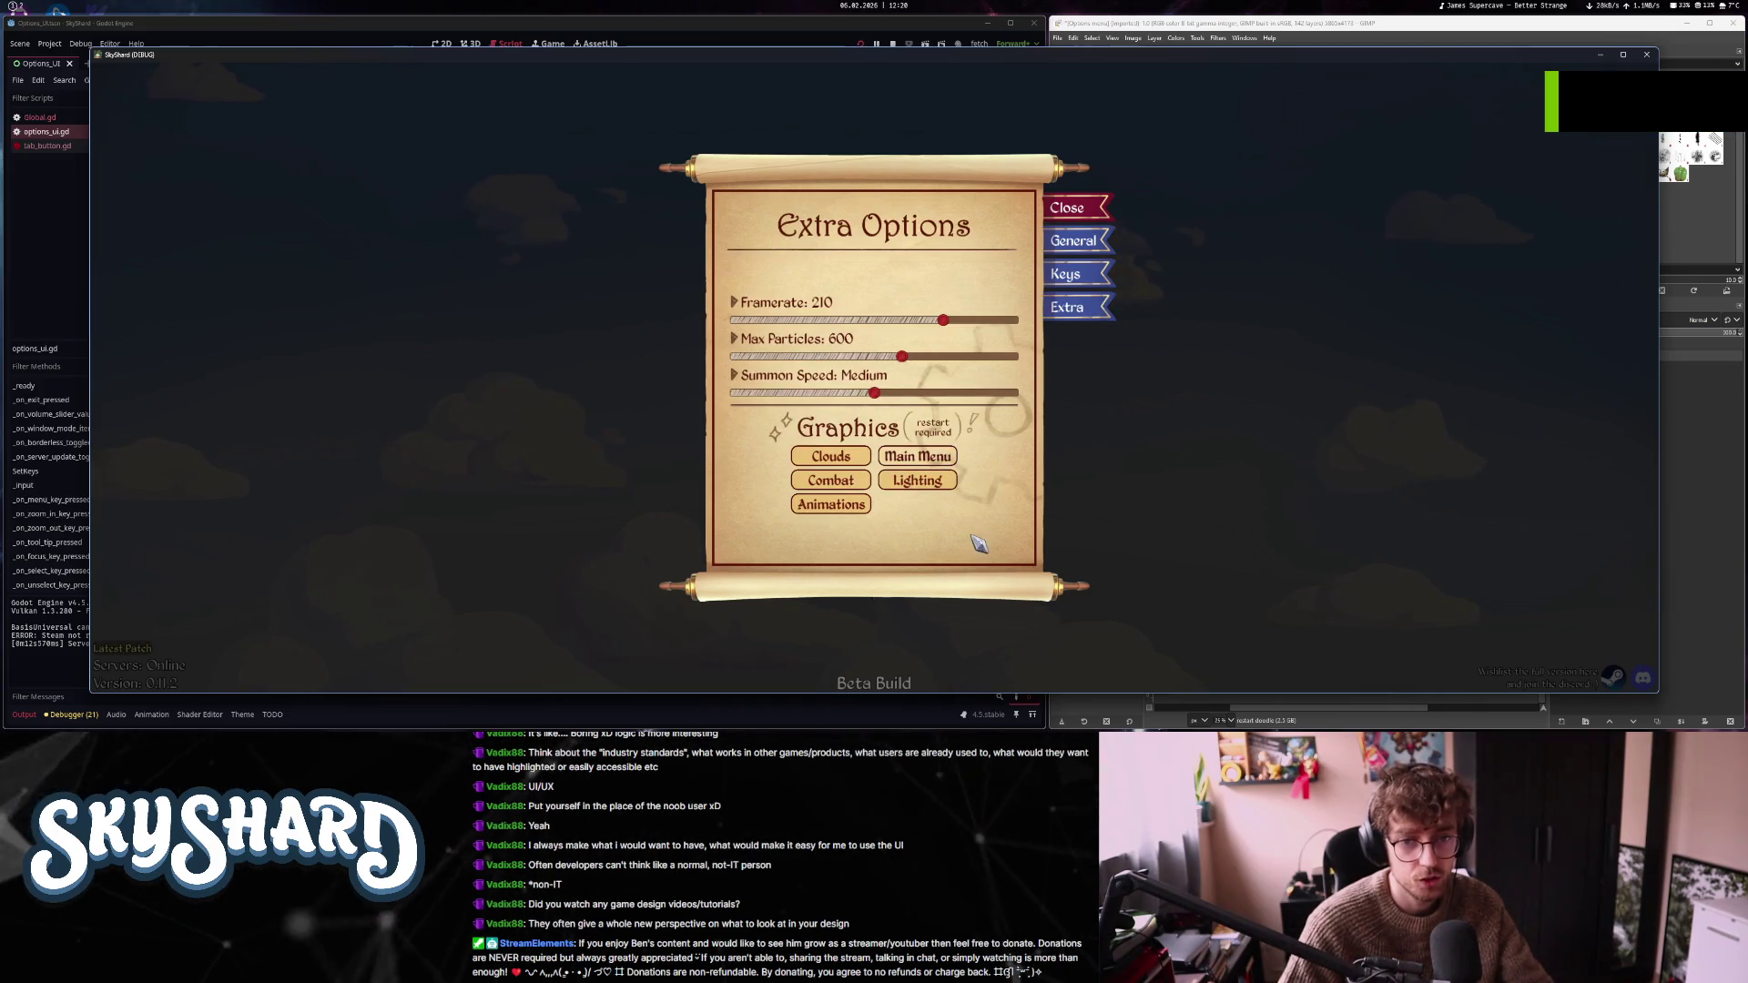
pyautogui.click(1090, 254)
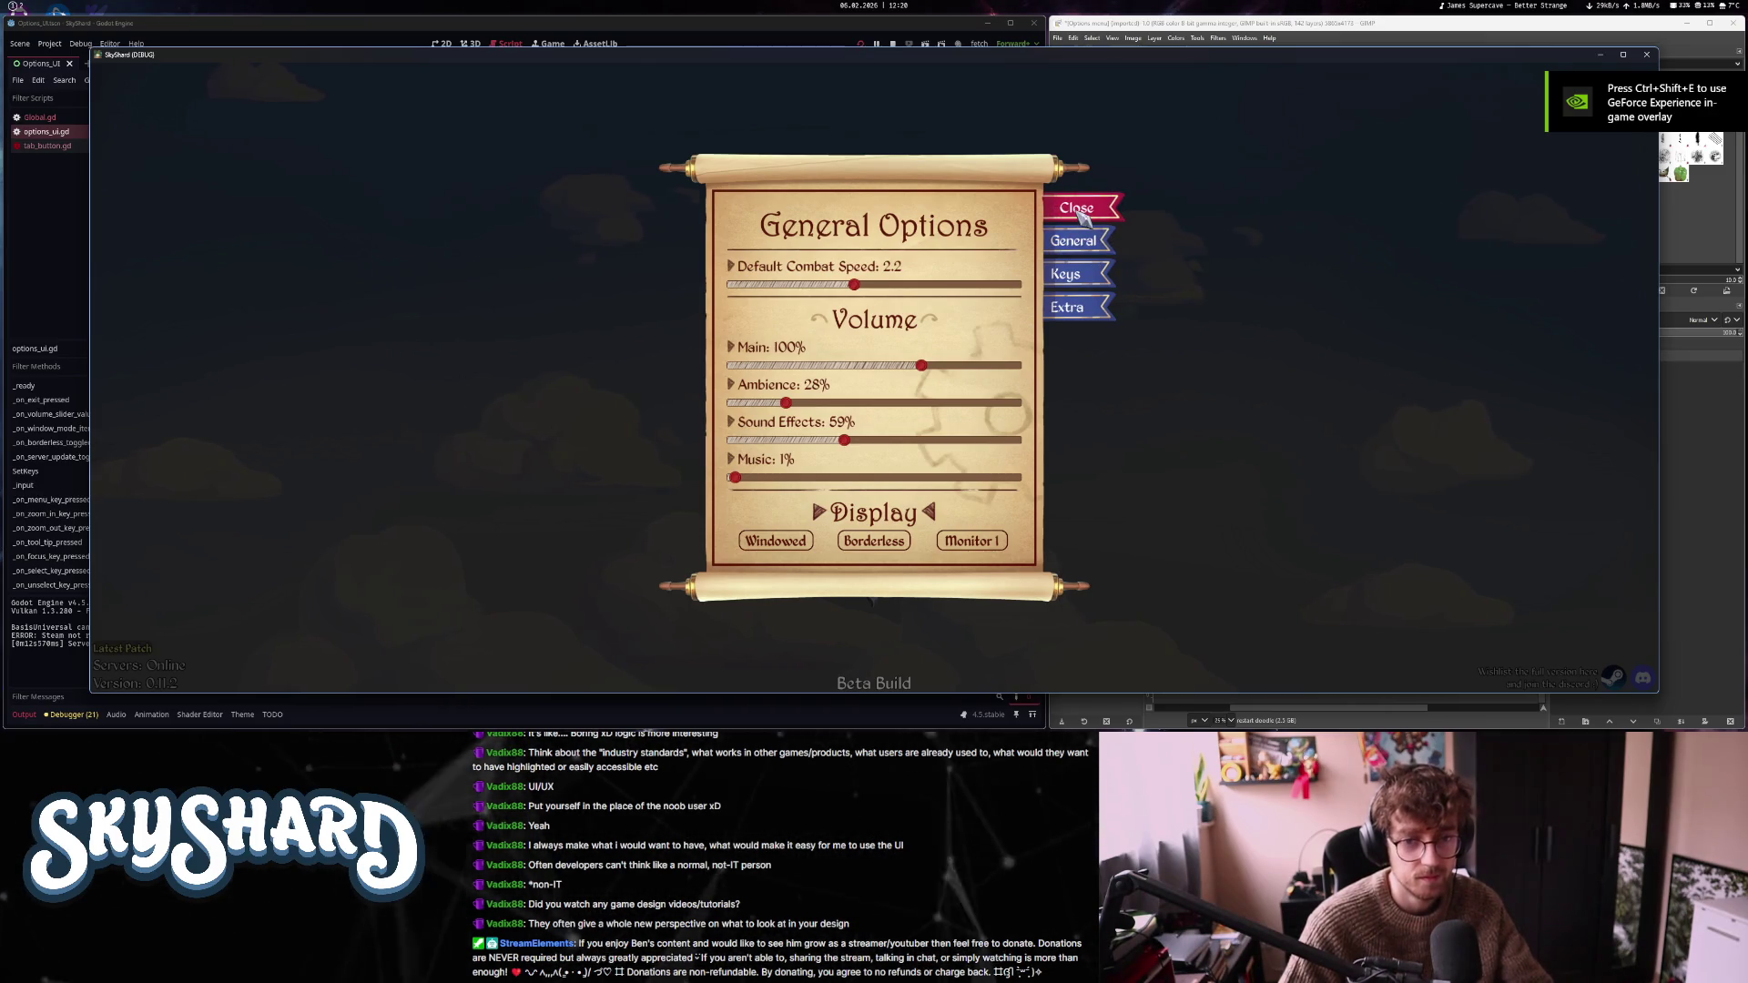
pyautogui.click(1082, 211)
pyautogui.click(884, 543)
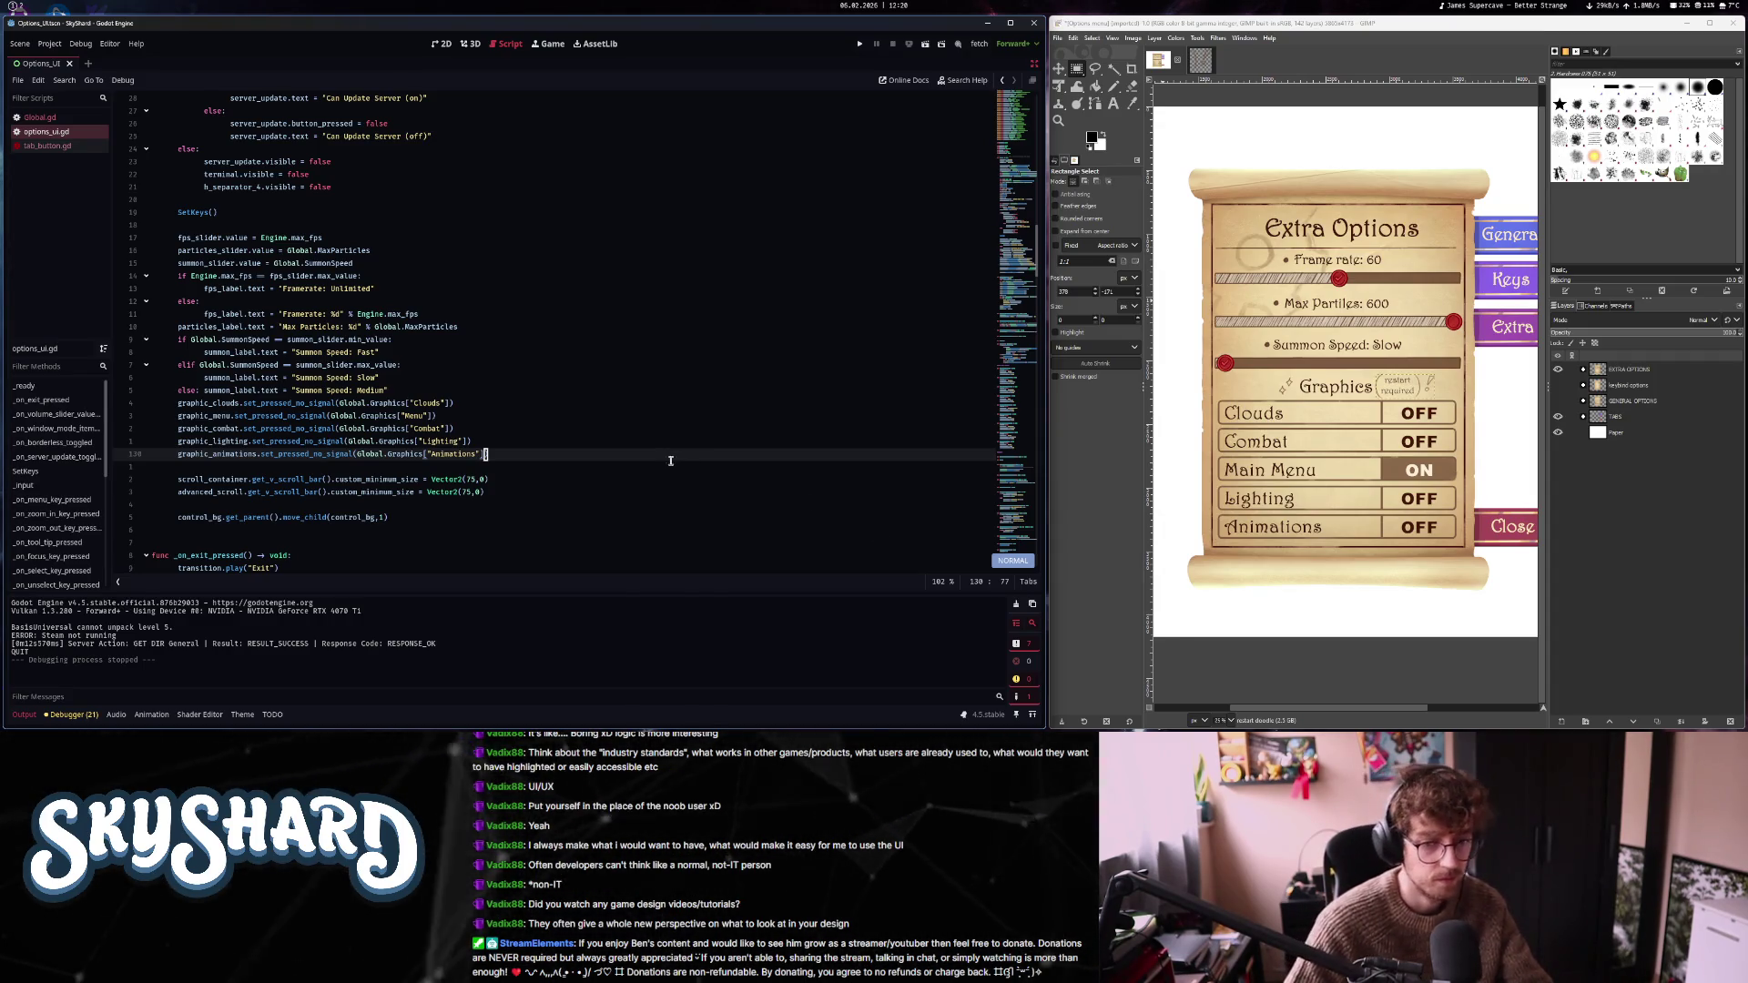
# Choose the Button type in the Theme editor, edit its hover StyleBox, and restore the docks.
pyautogui.click(243, 714)
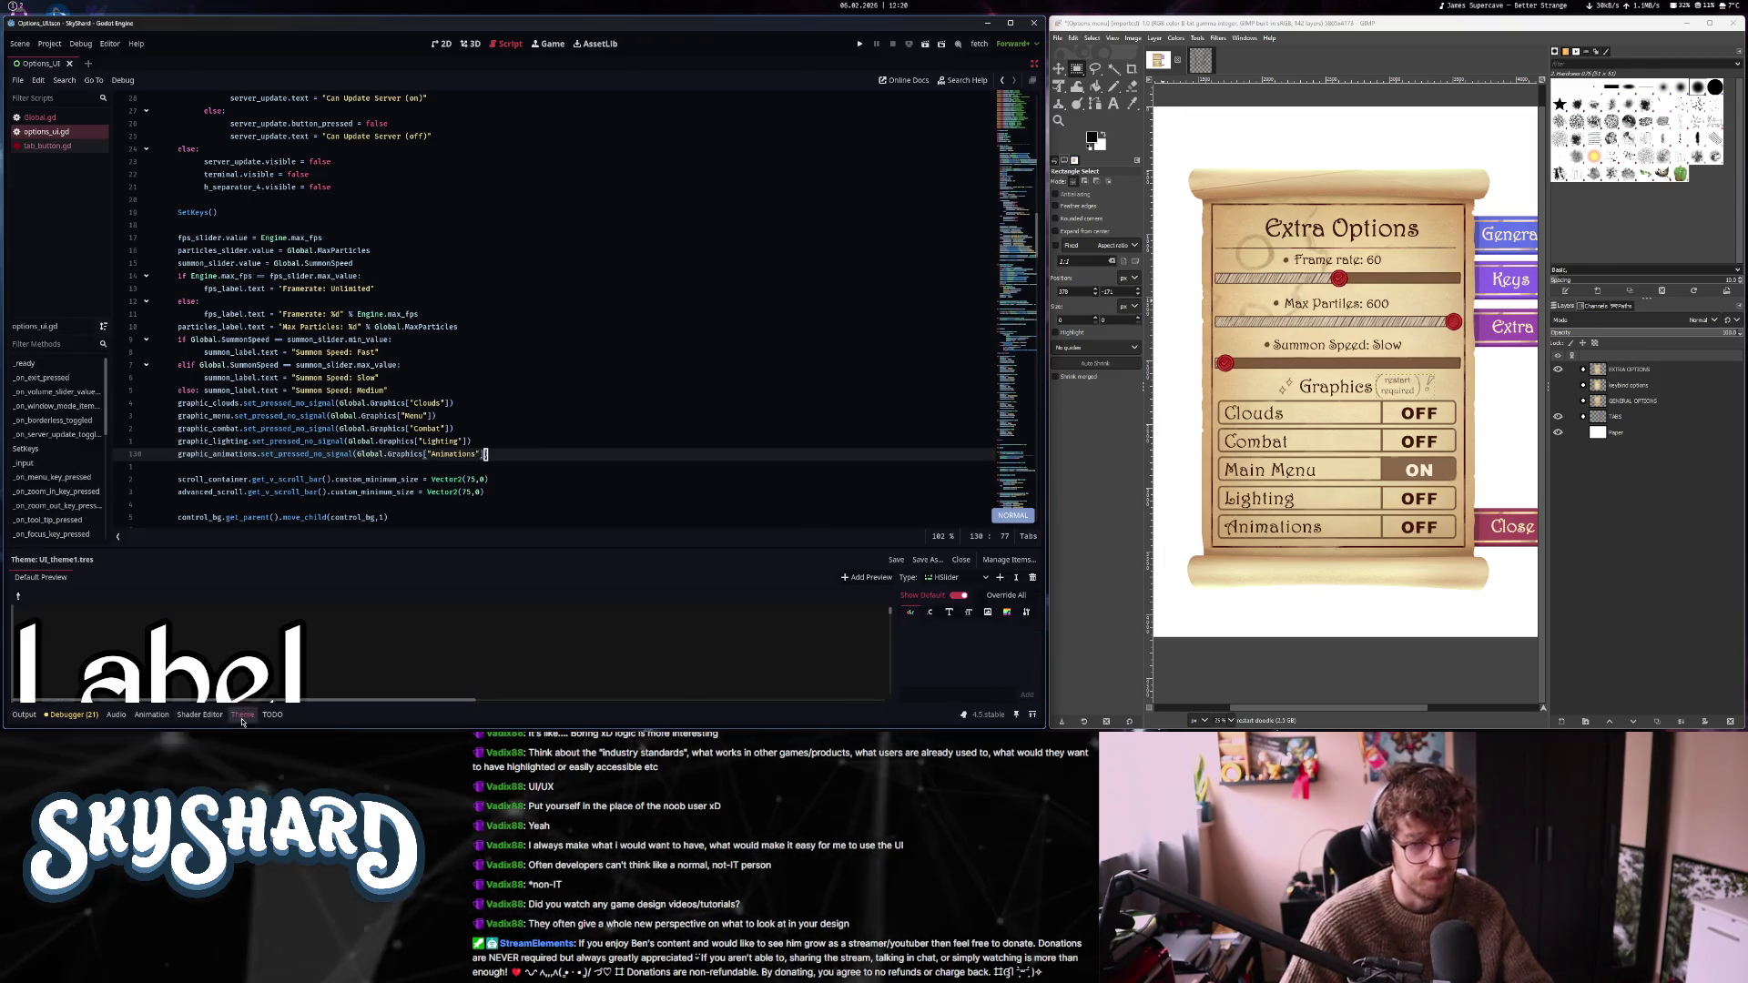
pyautogui.click(980, 582)
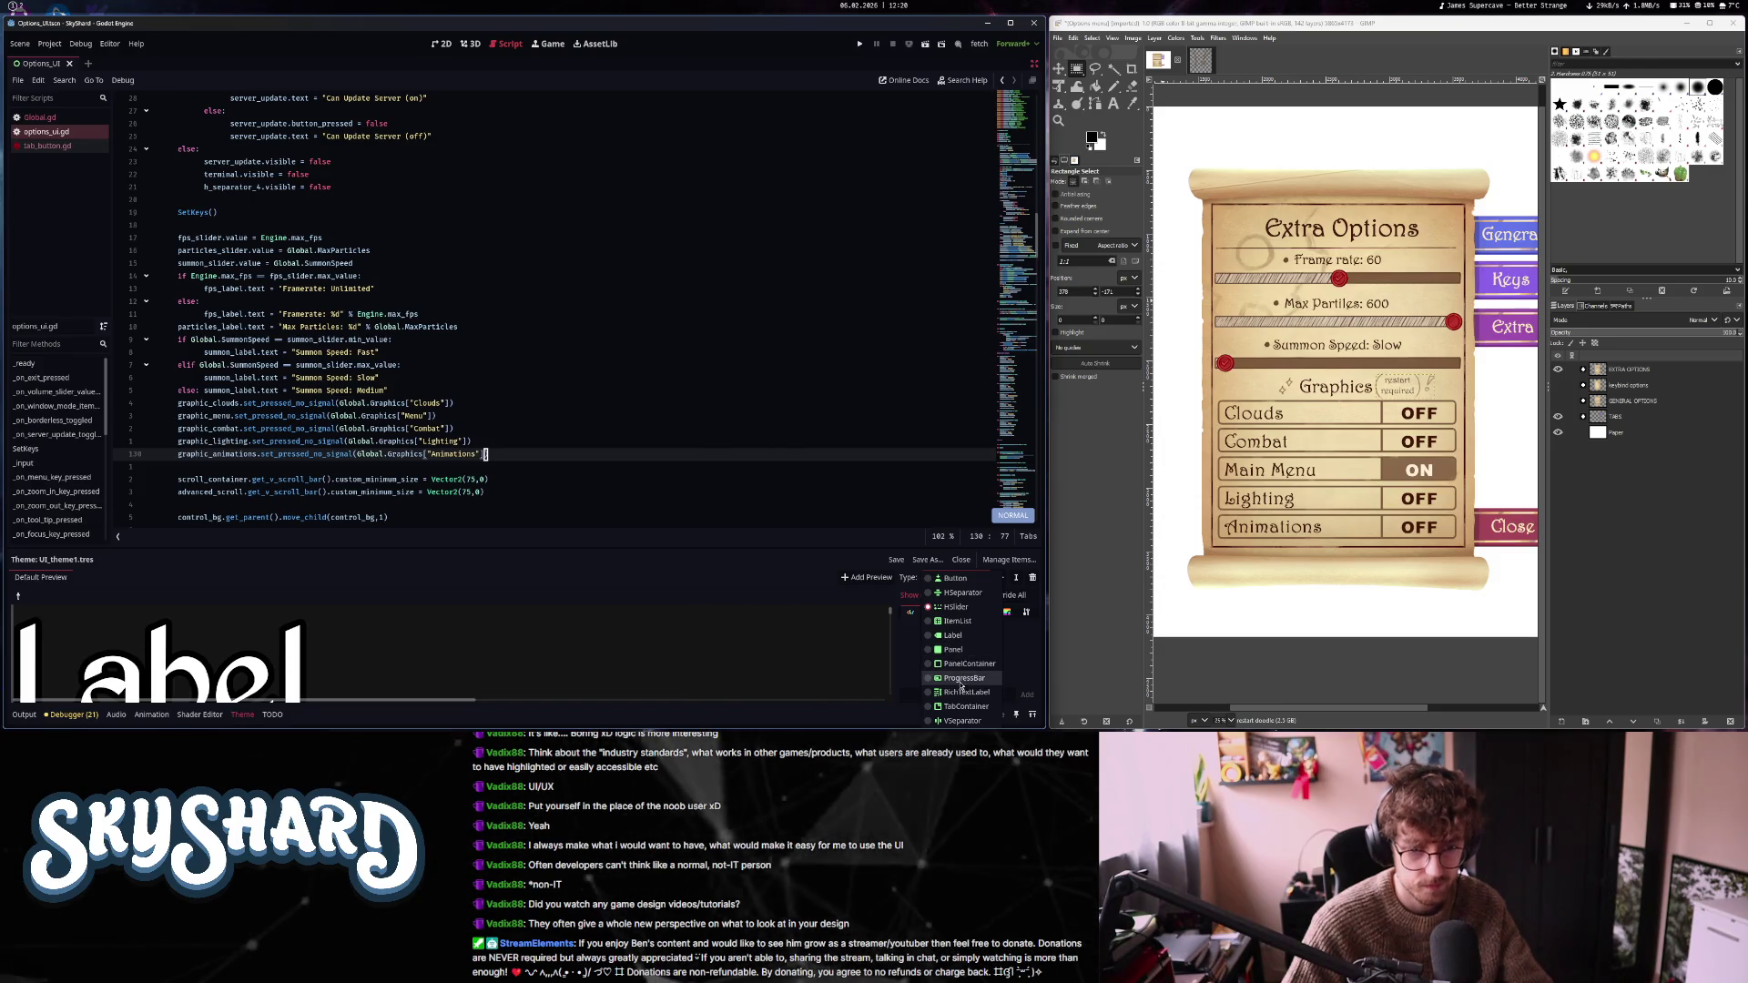
pyautogui.click(963, 579)
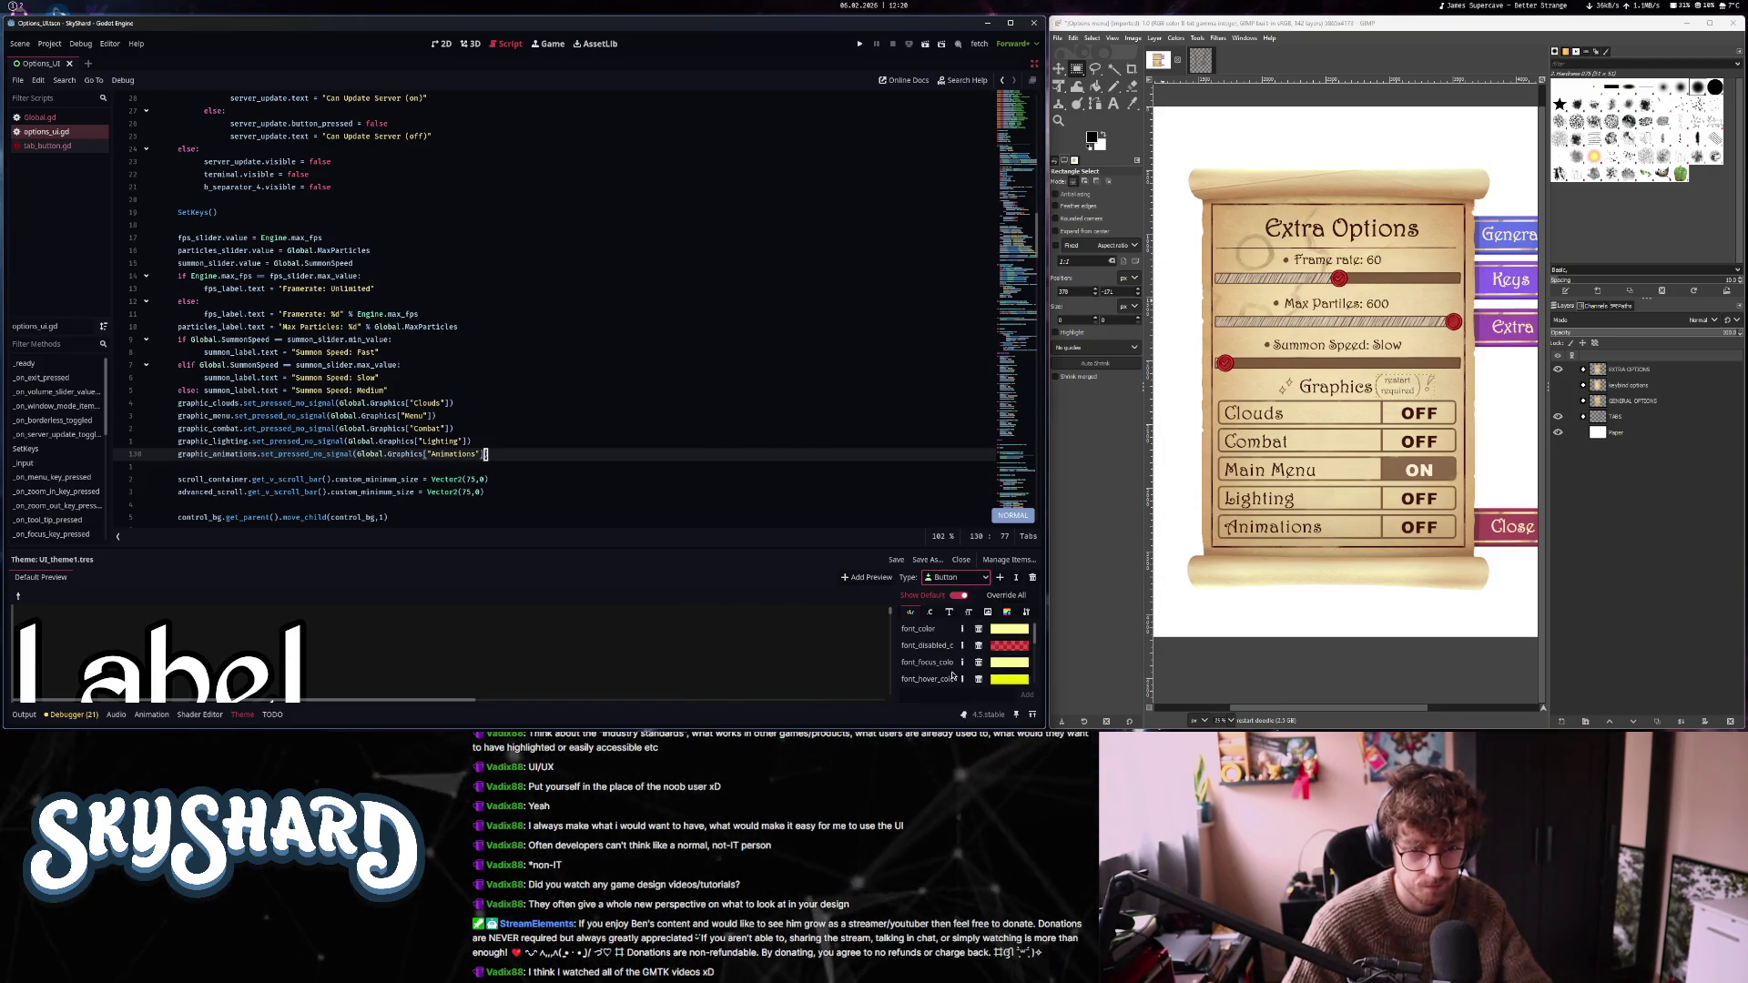
pyautogui.scroll(-1, 936, 675)
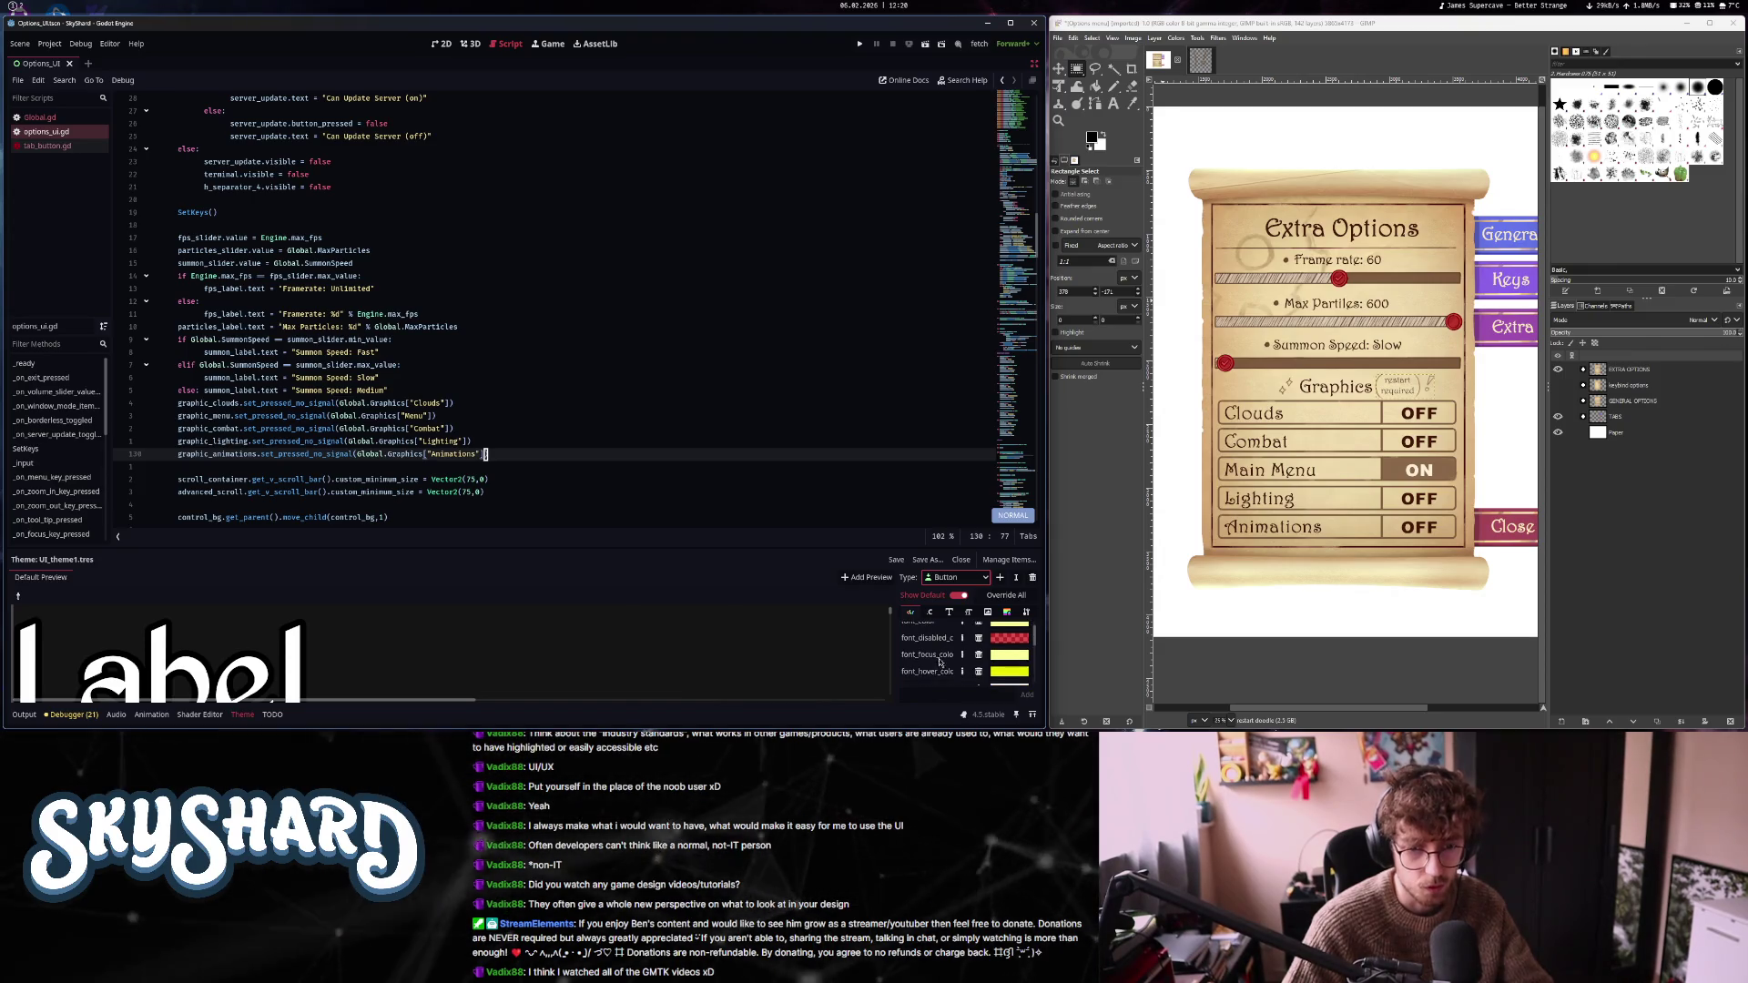
pyautogui.scroll(-2, 935, 675)
pyautogui.click(1007, 613)
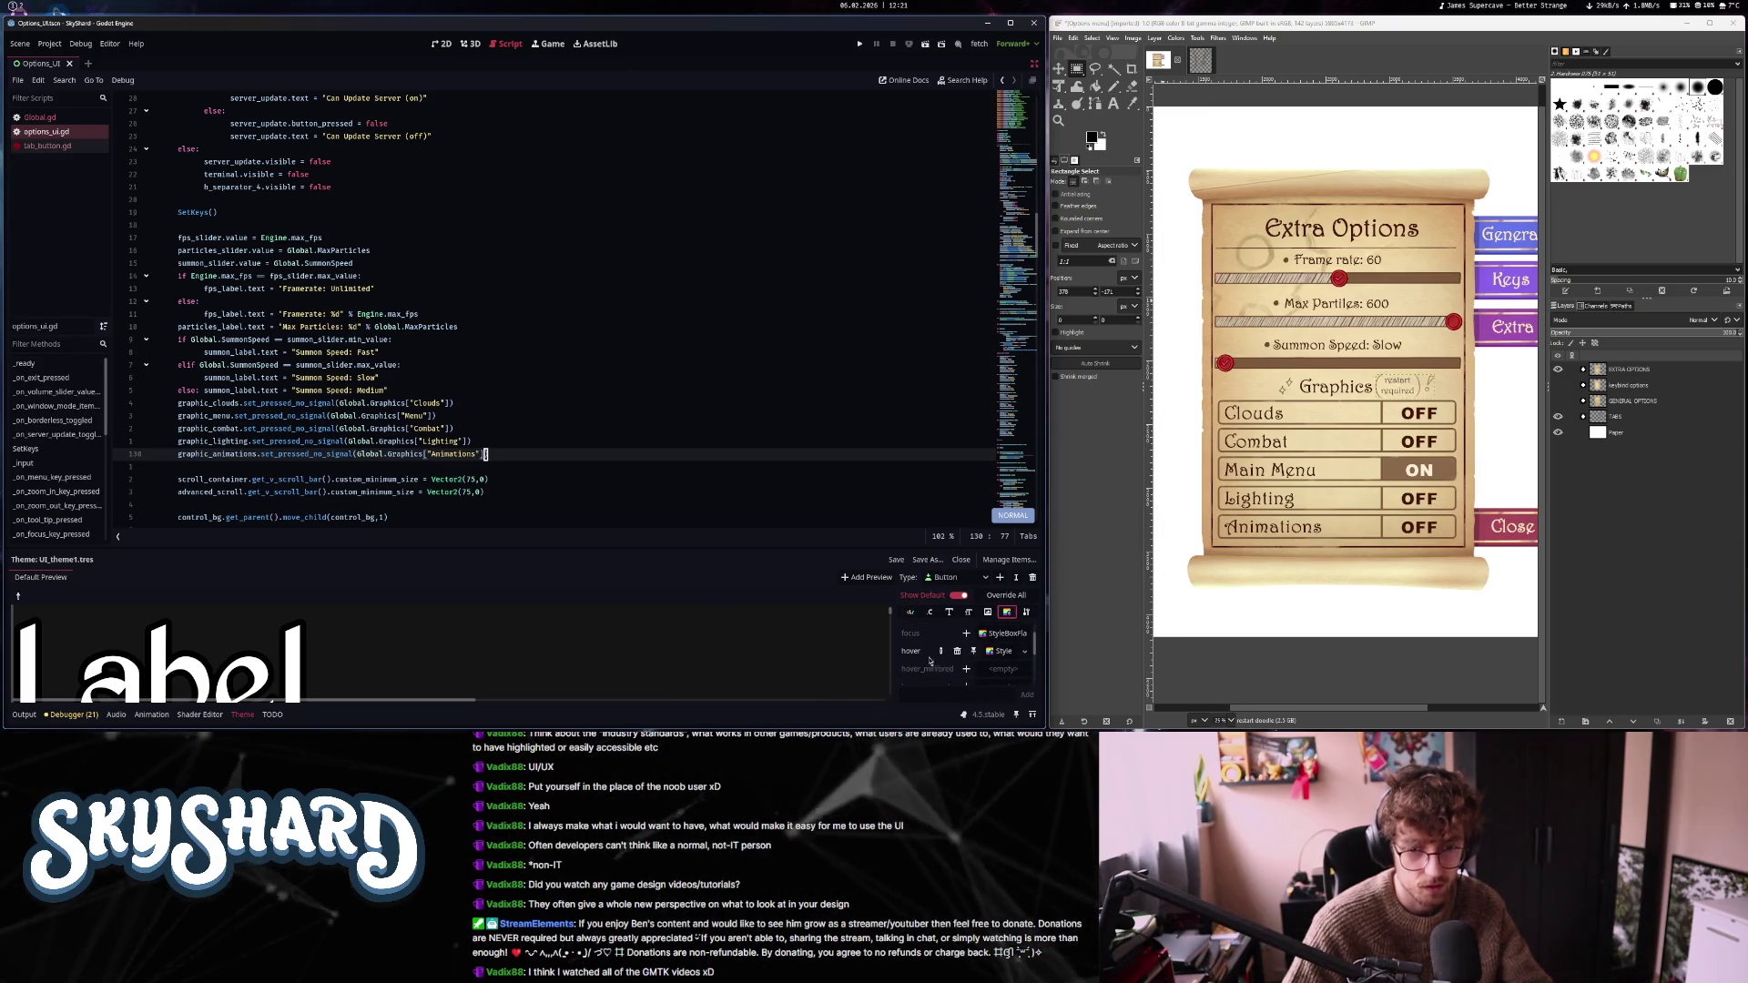
pyautogui.scroll(1, 927, 655)
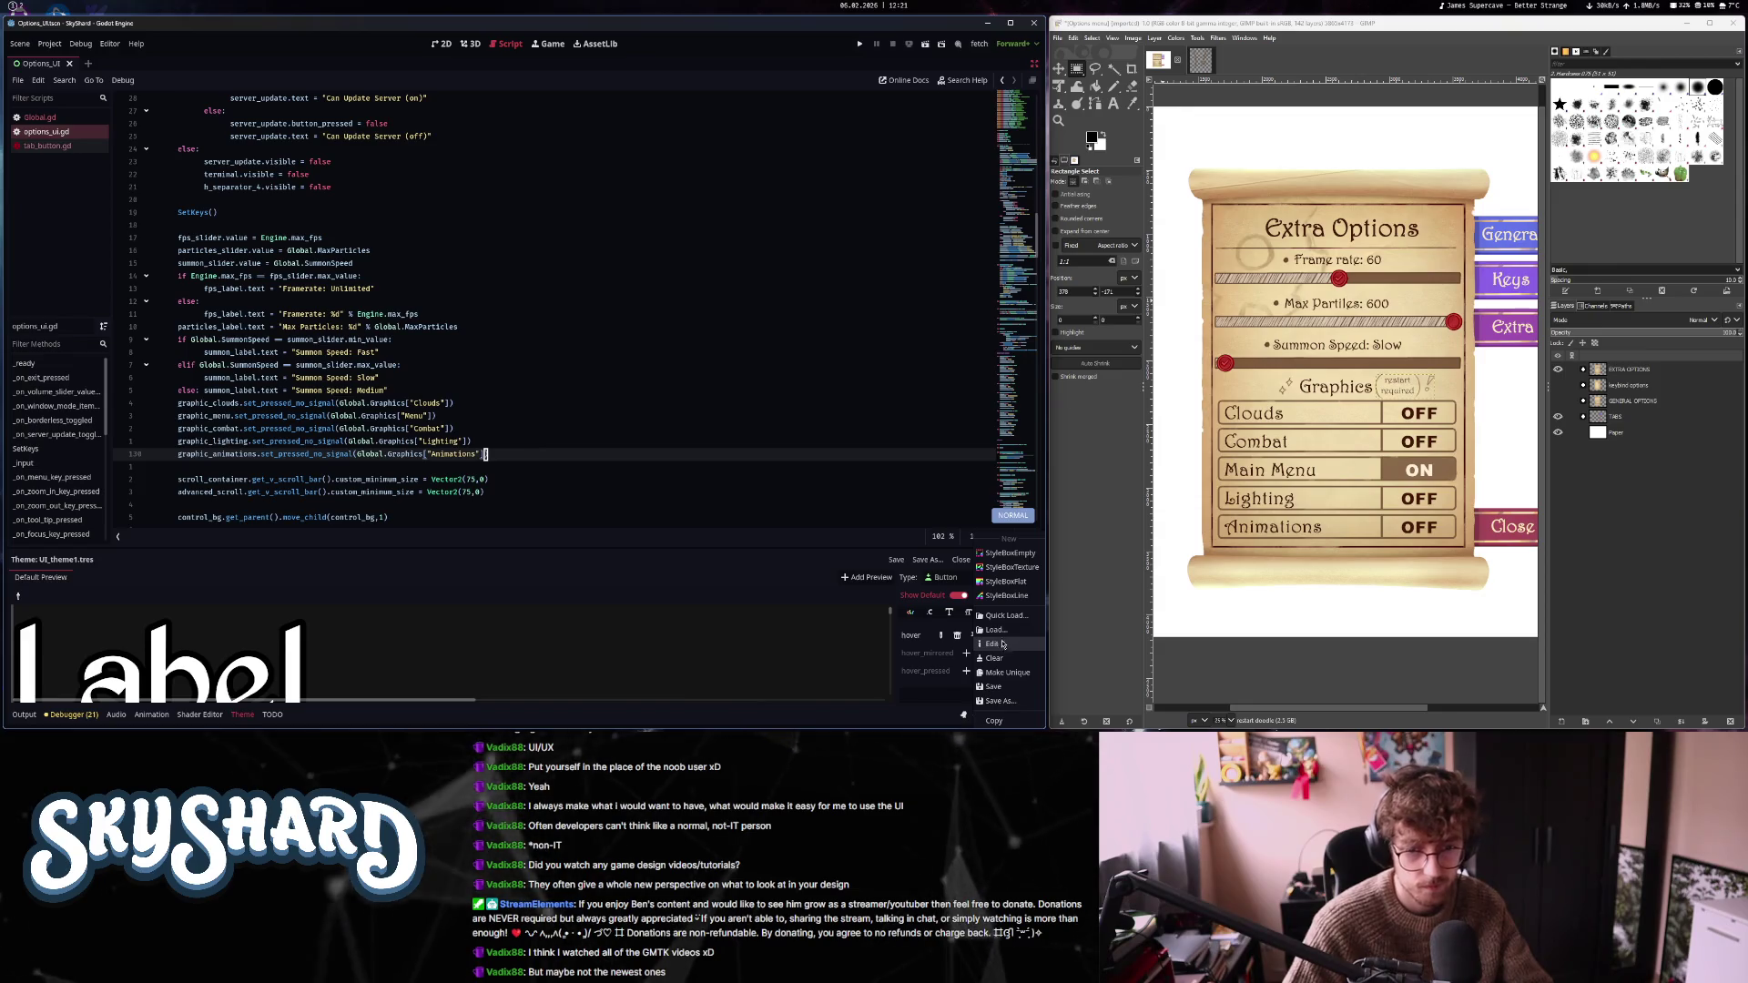
pyautogui.click(1002, 643)
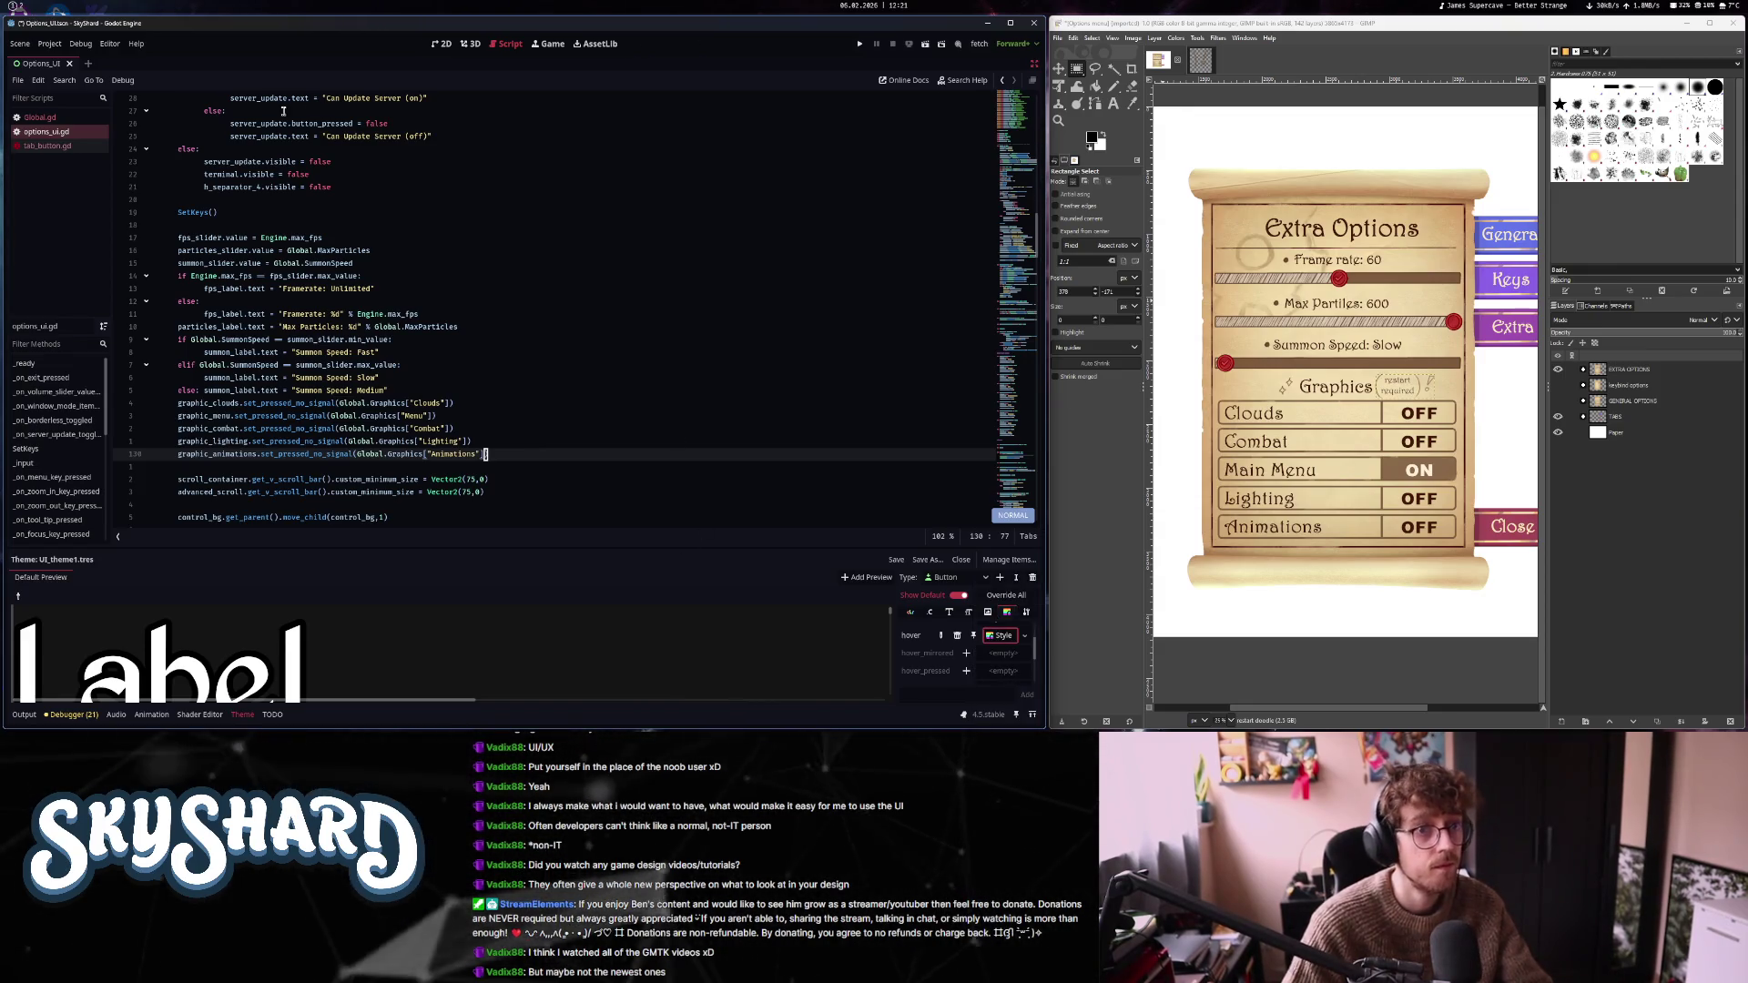
pyautogui.hotkey('ctrl', 'shift', 'F11')
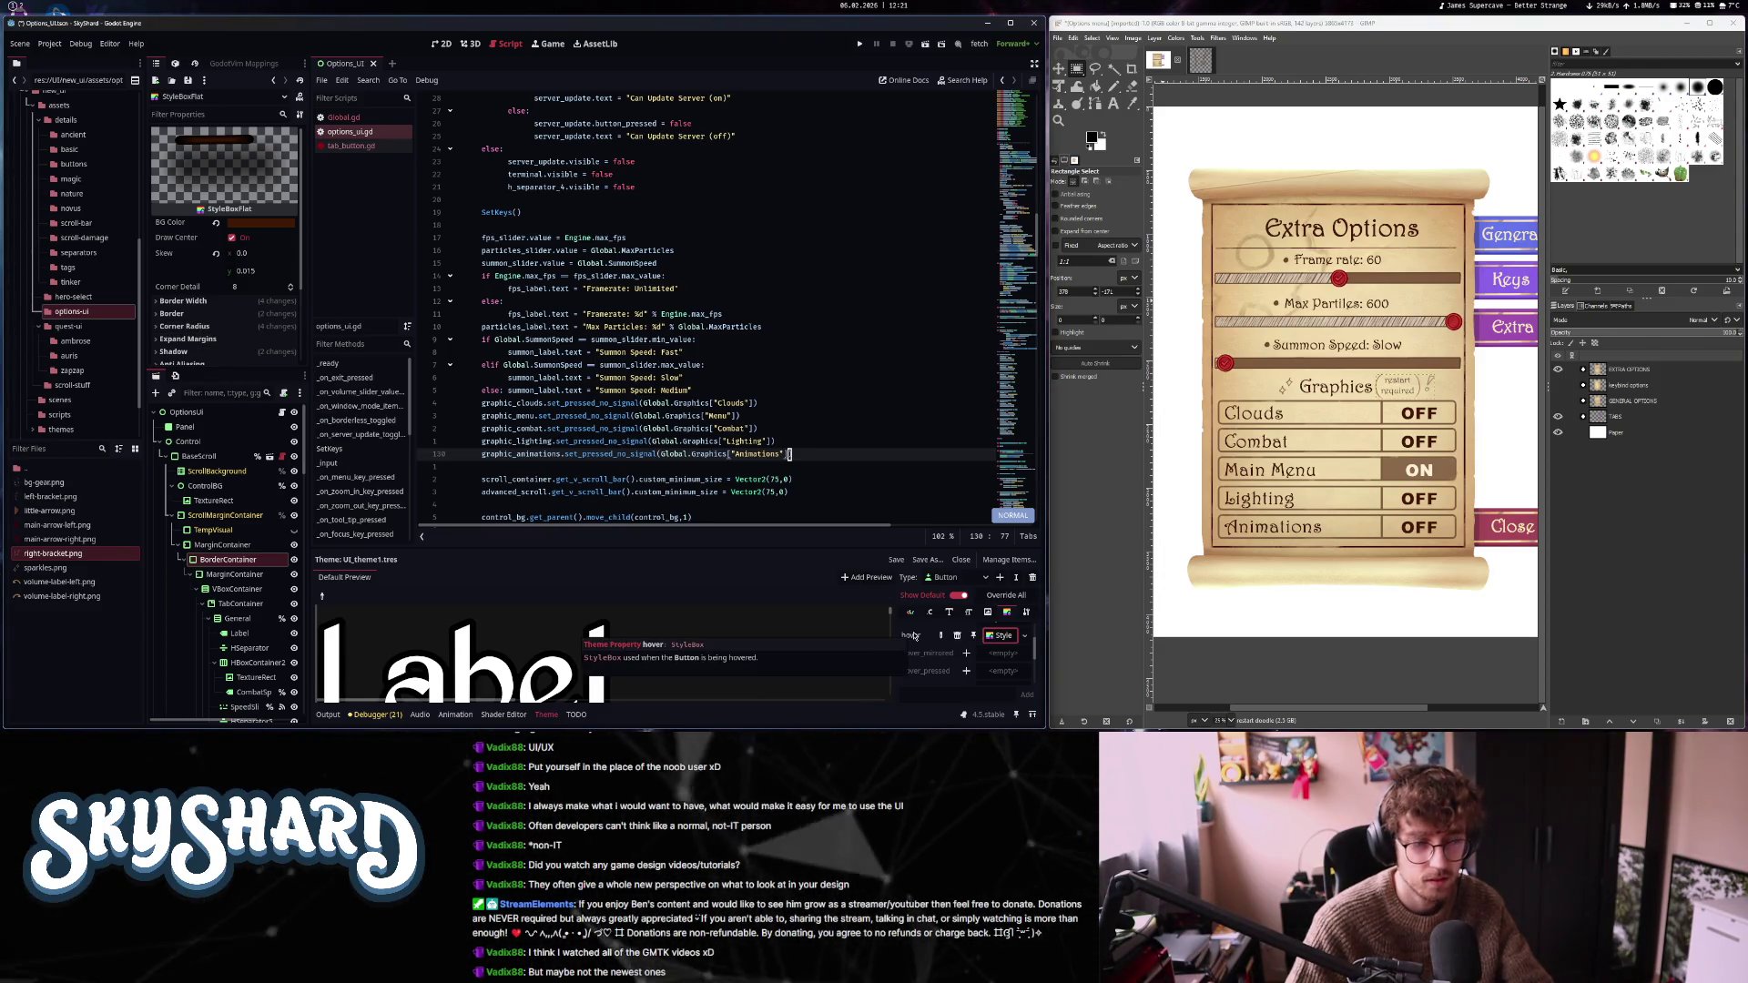
# Add the missing ')' to line 130 of the options script and save it.
pyautogui.scroll(-2, 928, 651)
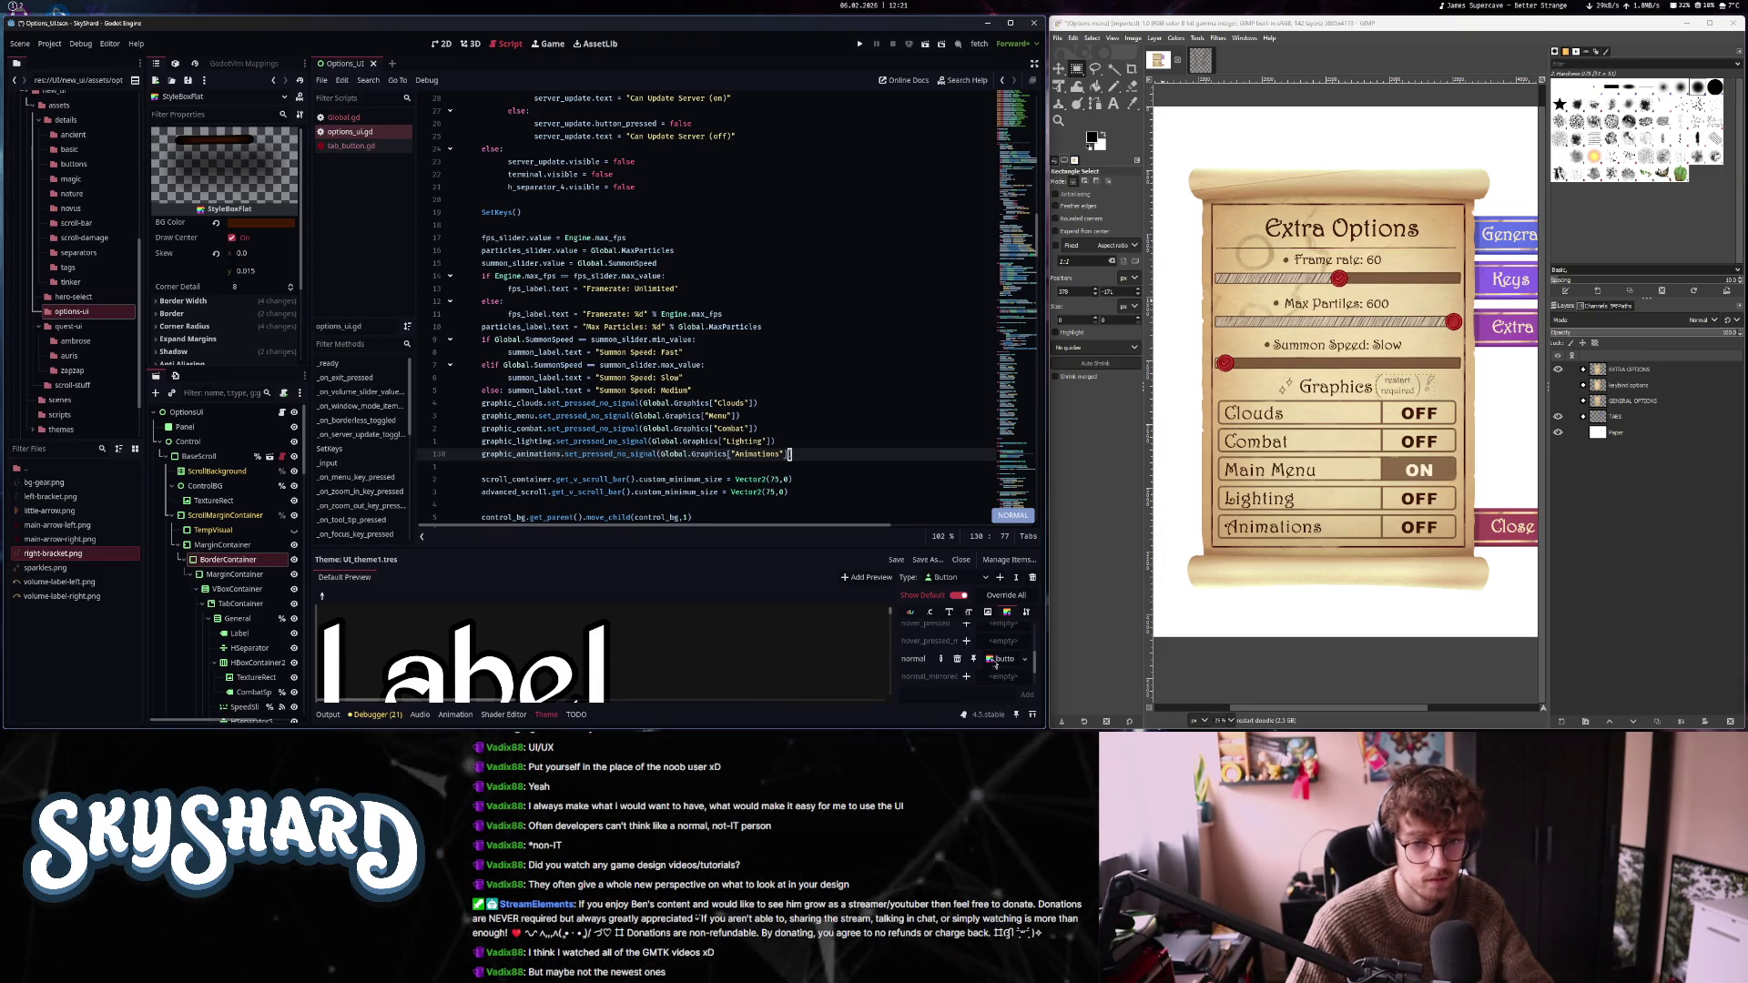
pyautogui.scroll(2, 1006, 660)
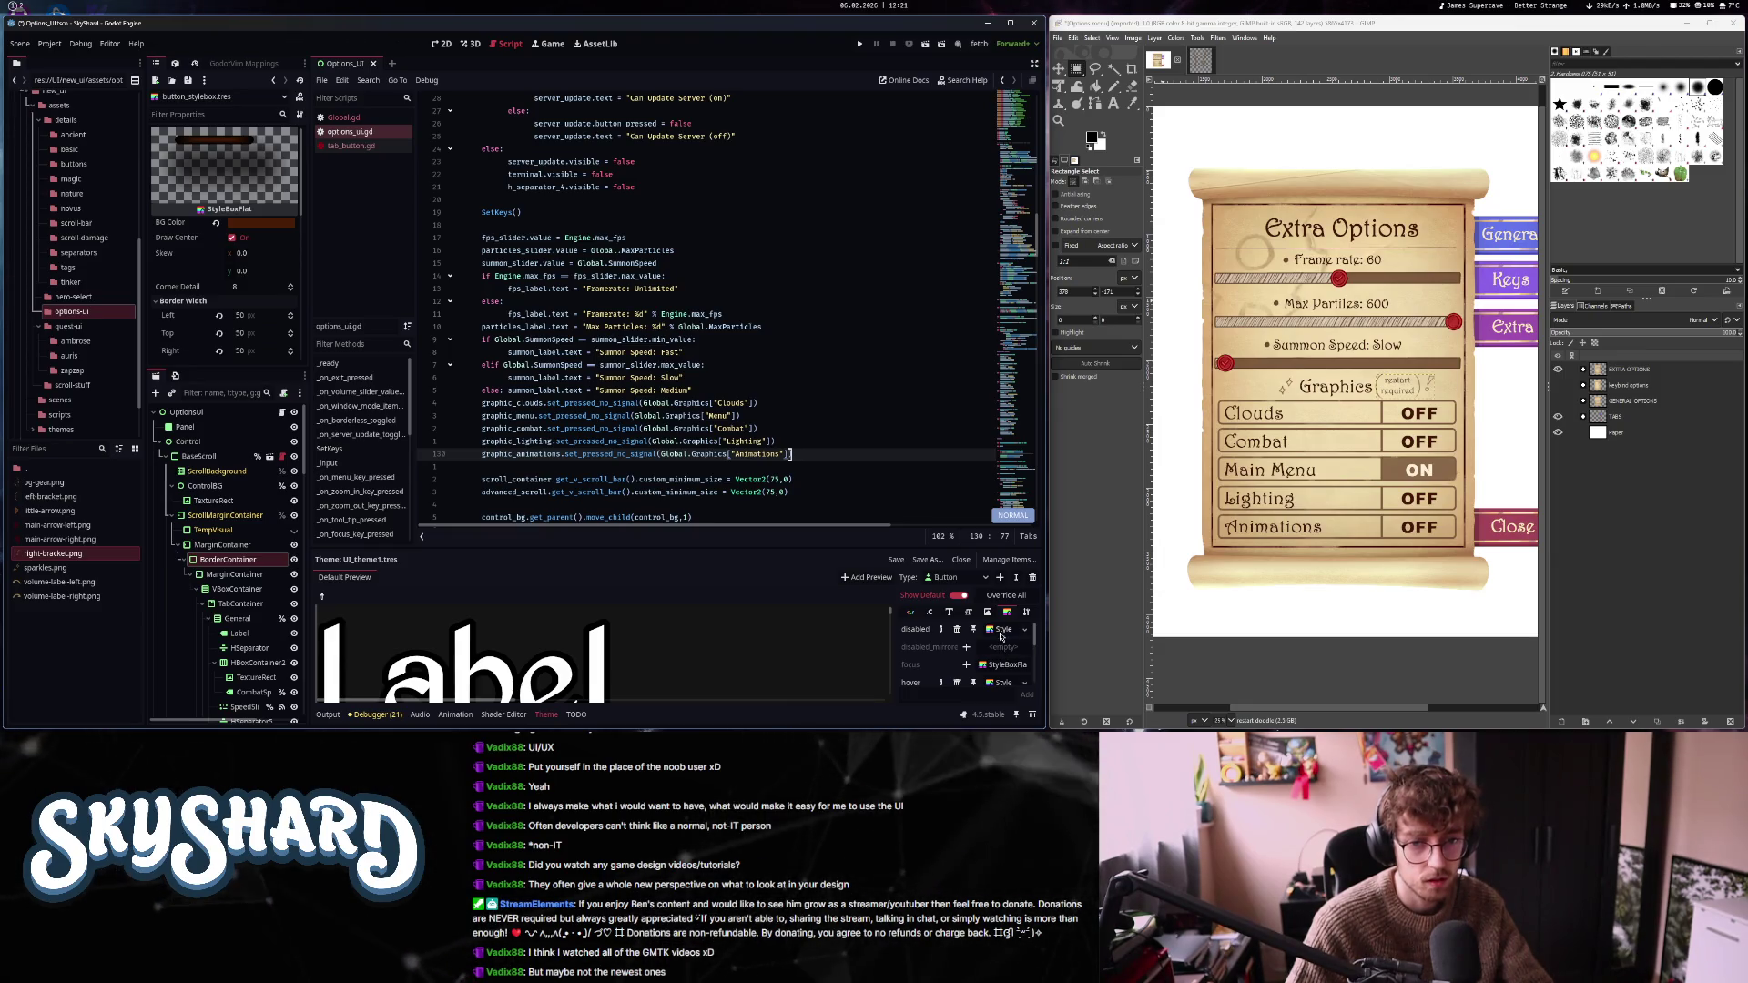
pyautogui.click(1000, 634)
pyautogui.scroll(-3, 1000, 638)
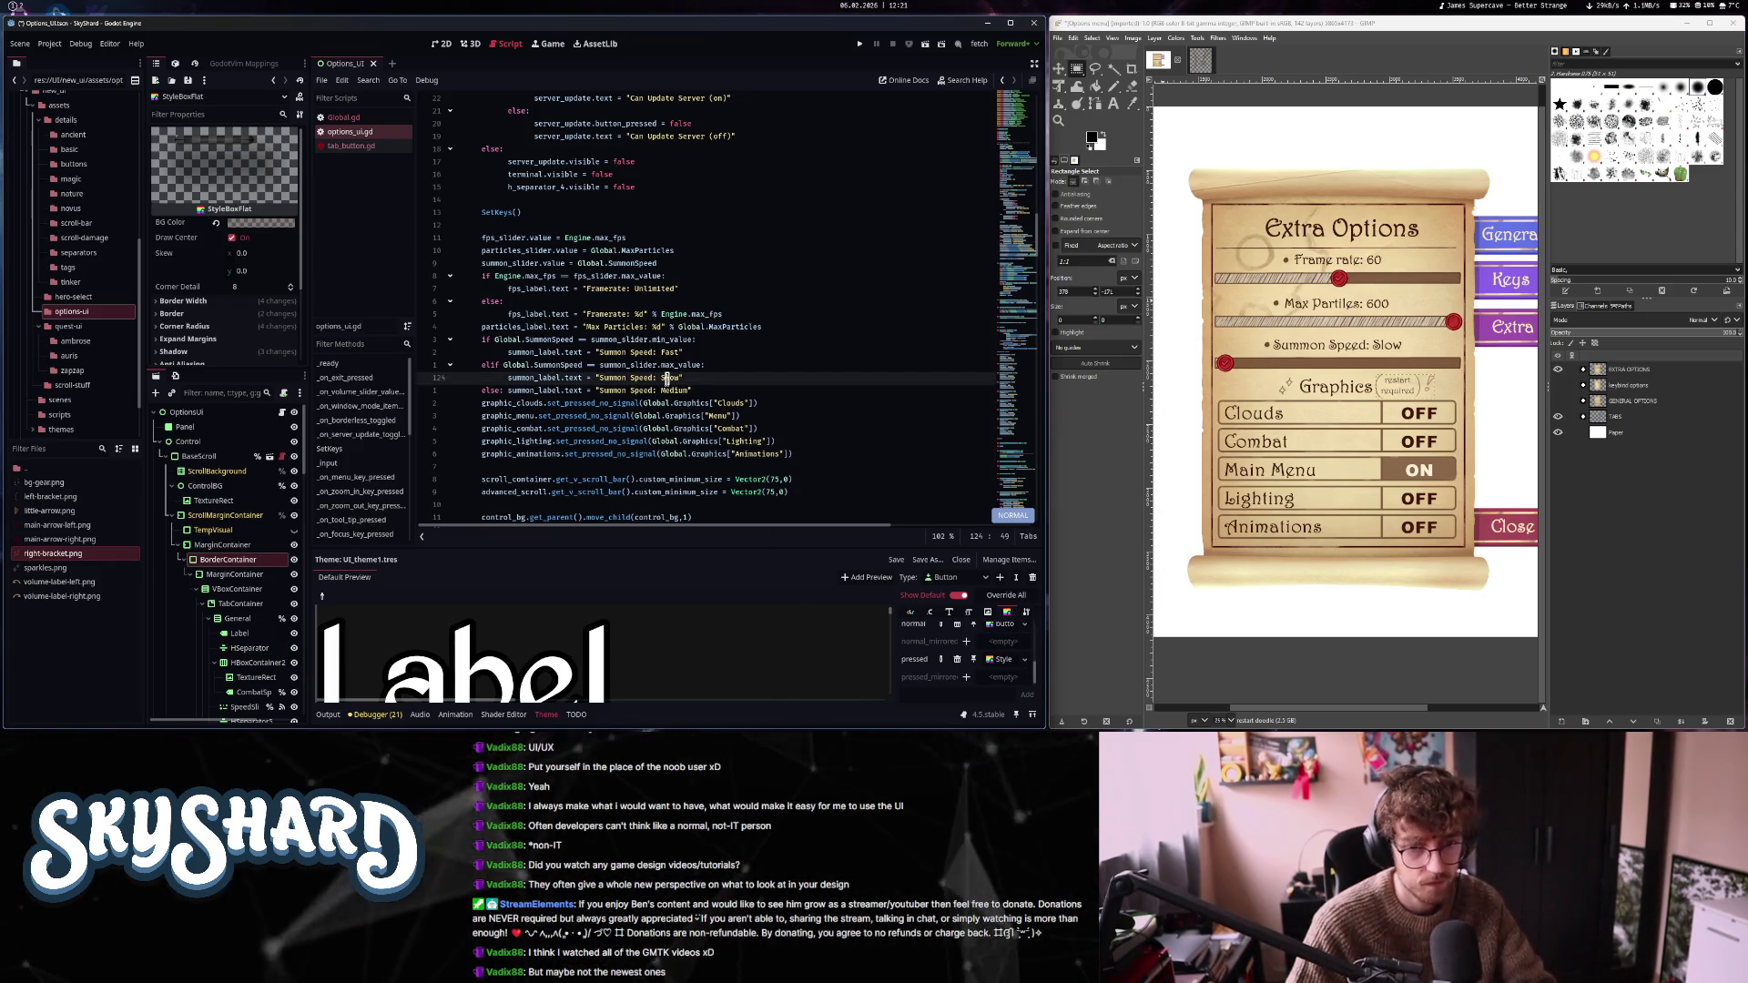
pyautogui.write('A)')
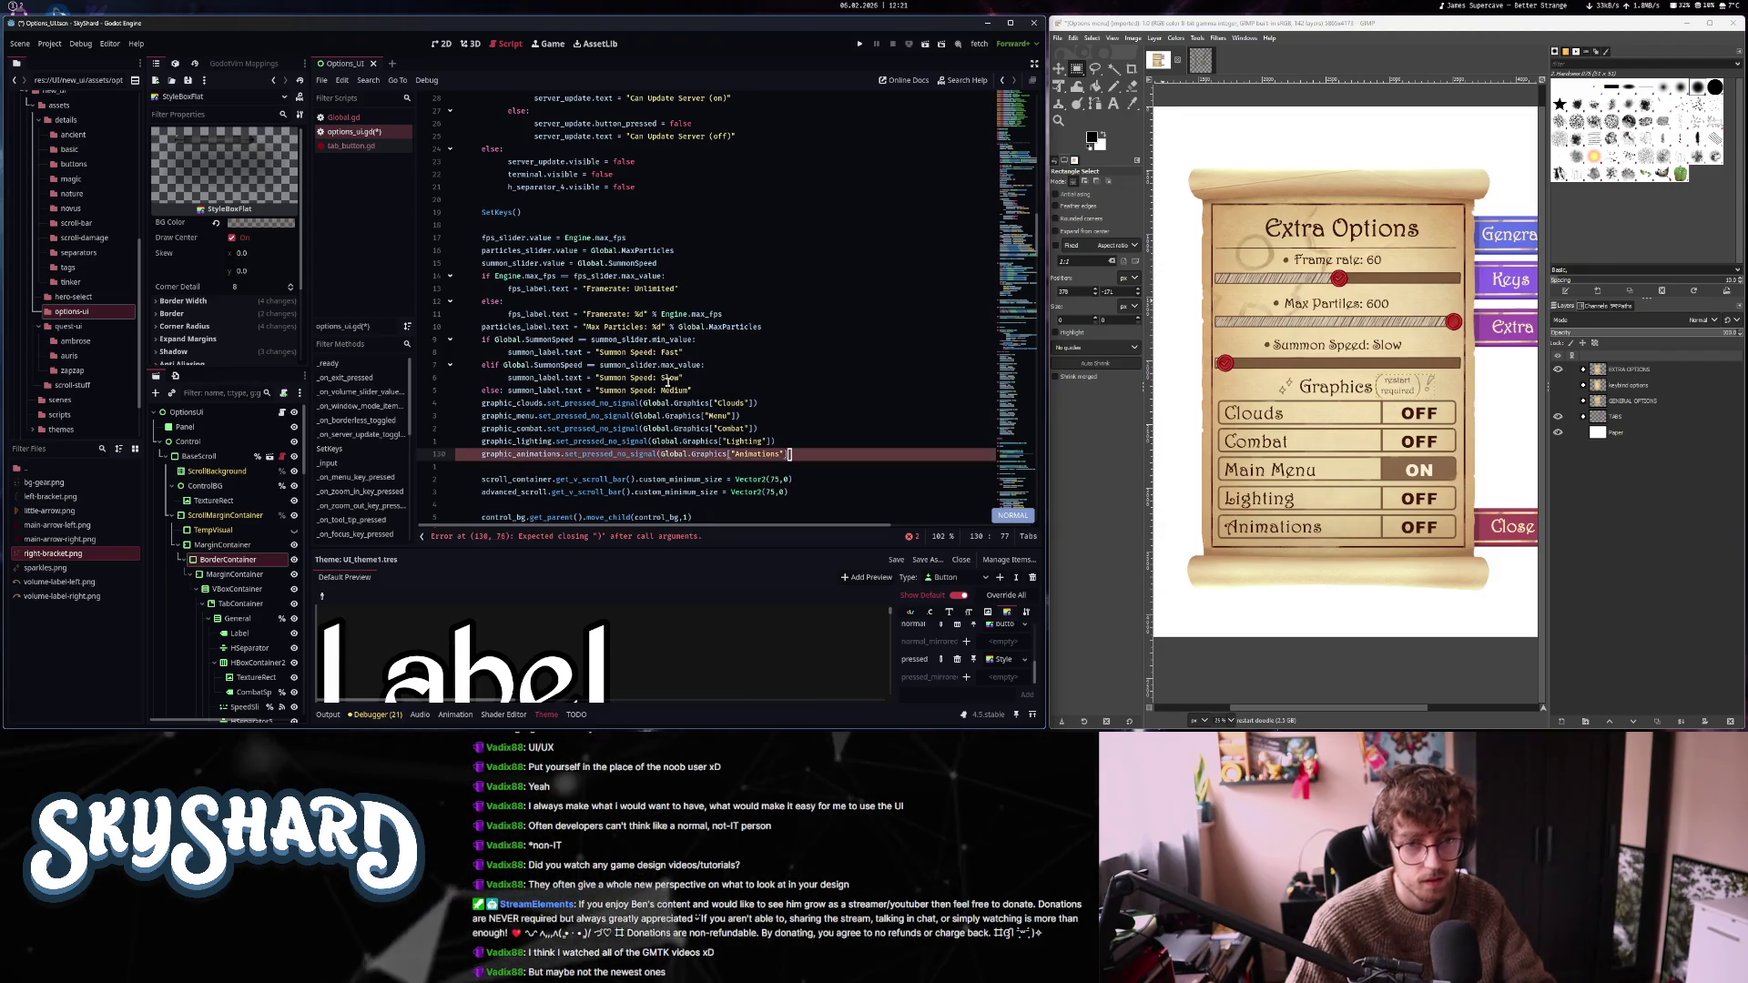
pyautogui.press('Escape')
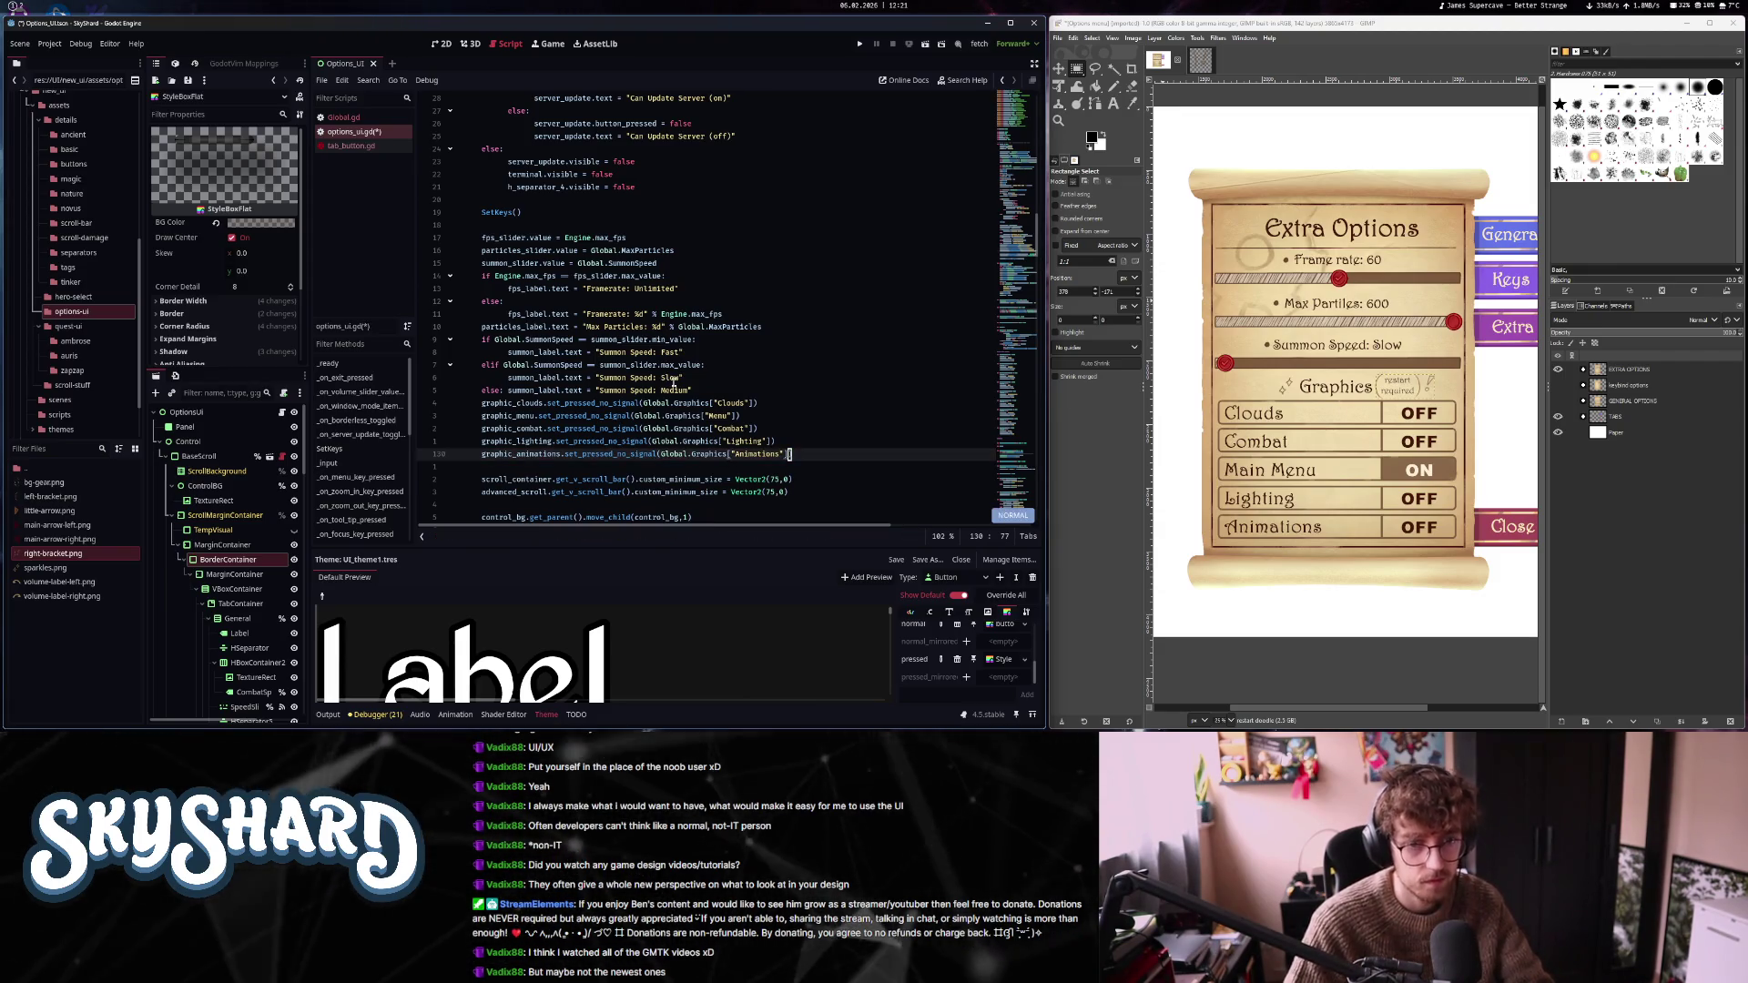
pyautogui.hotkey('ctrl', 's')
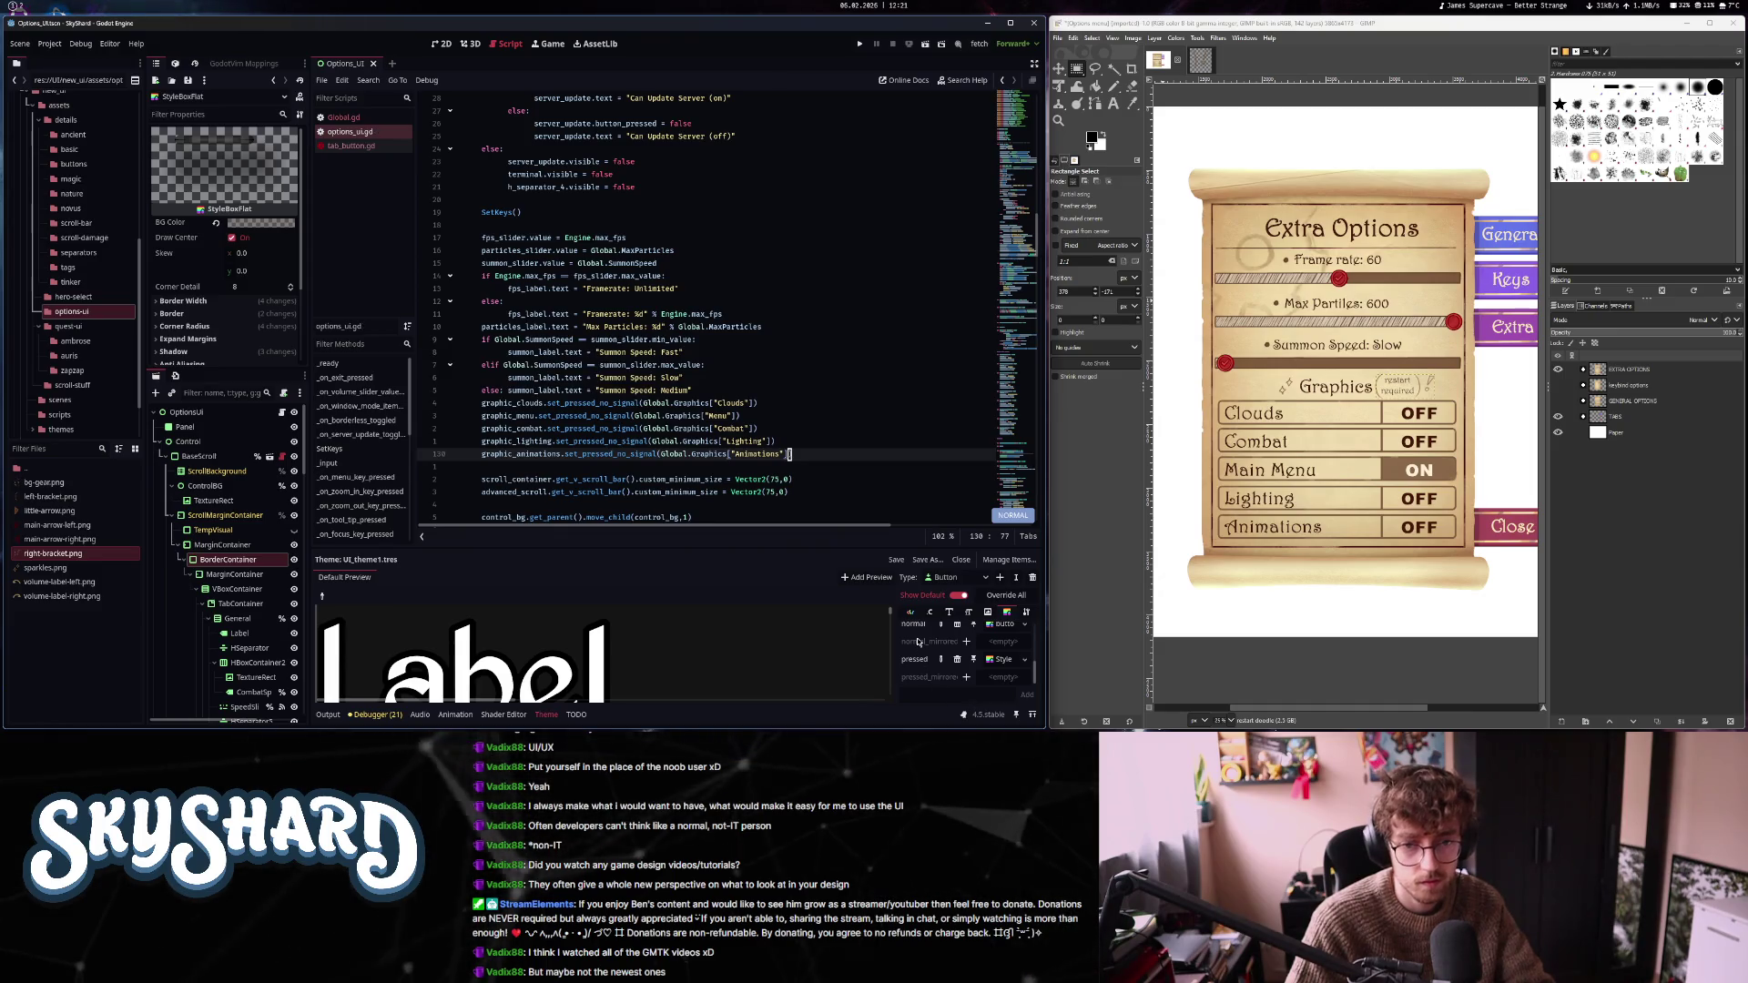
# Bring up and dismiss the hover stylebox's options menu in the theme editor.
pyautogui.scroll(2, 963, 672)
pyautogui.scroll(2, 963, 671)
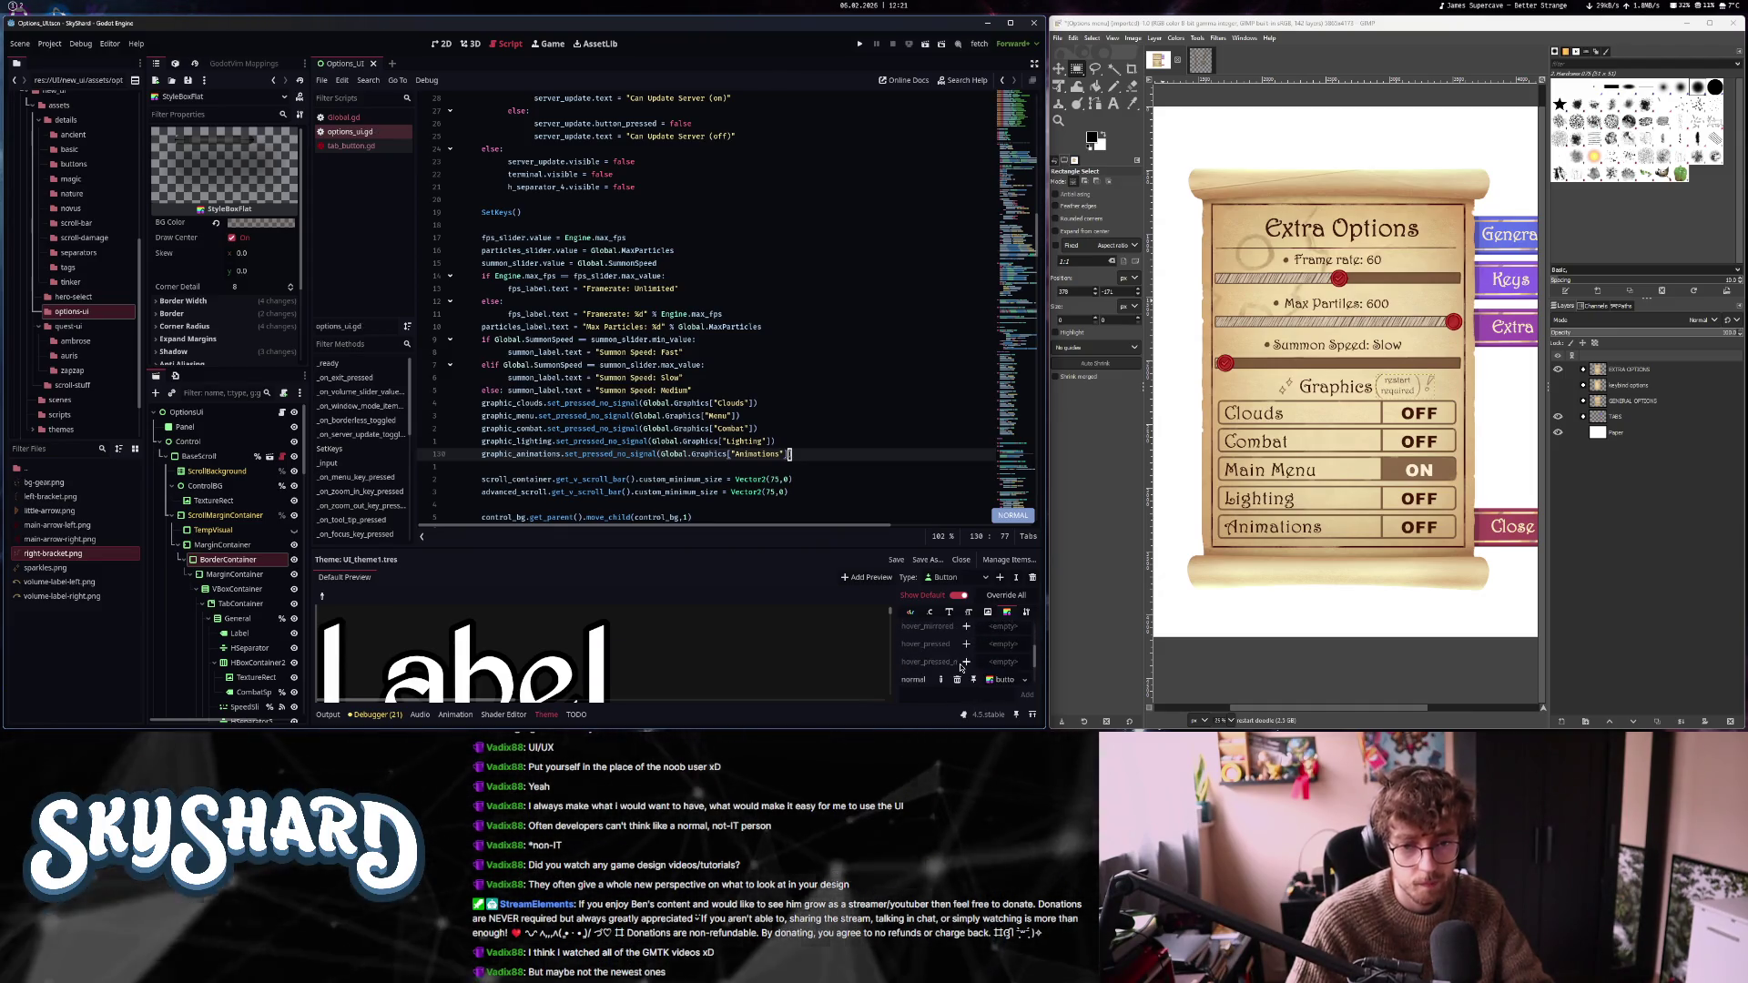
pyautogui.rightClick(996, 664)
pyautogui.click(996, 672)
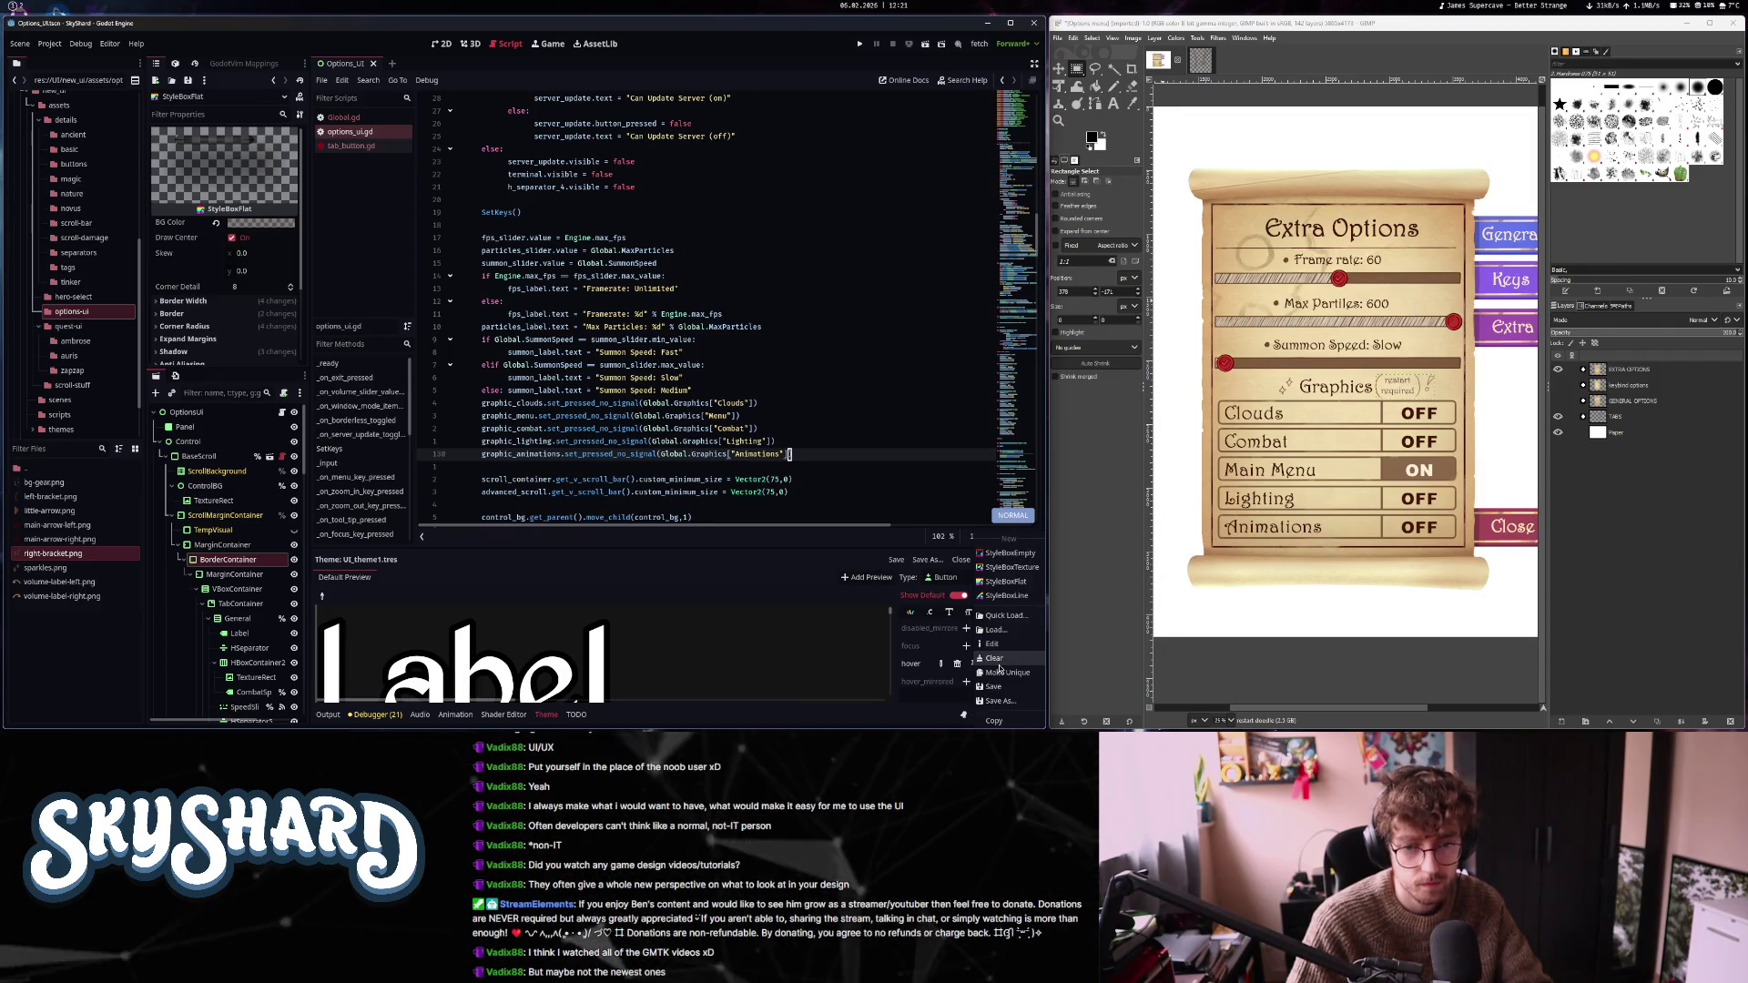
pyautogui.click(941, 652)
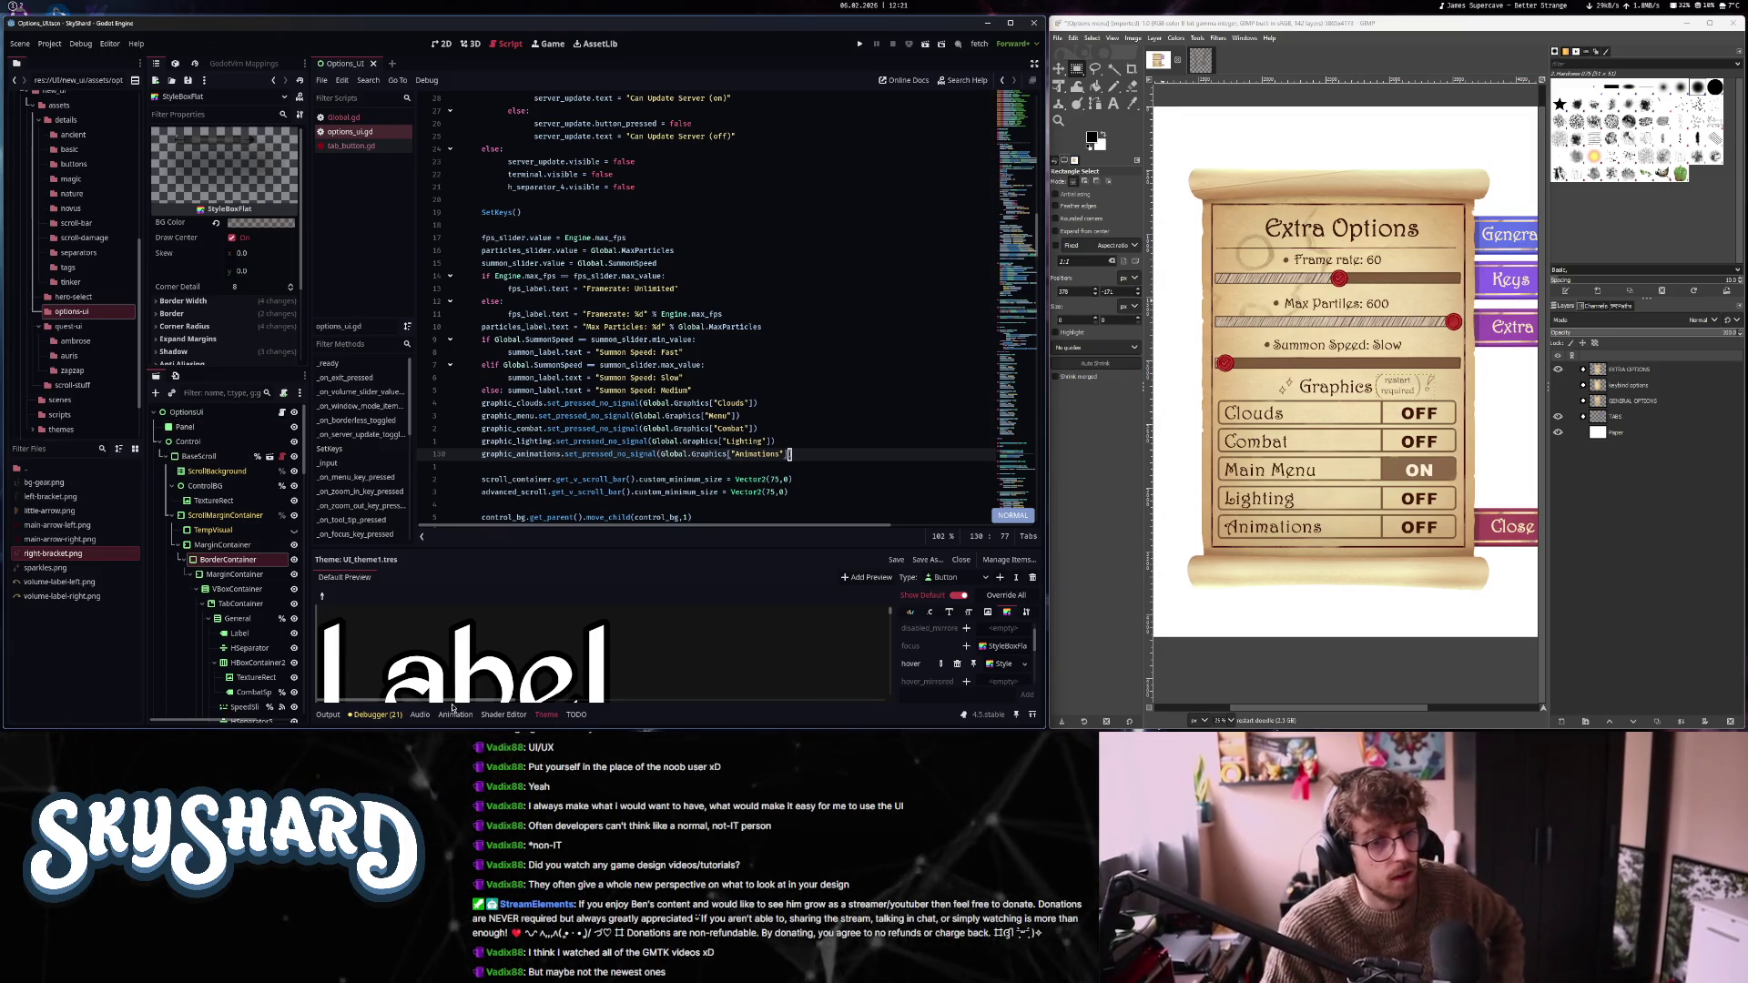
pyautogui.scroll(-5, 242, 643)
pyautogui.scroll(5, 243, 644)
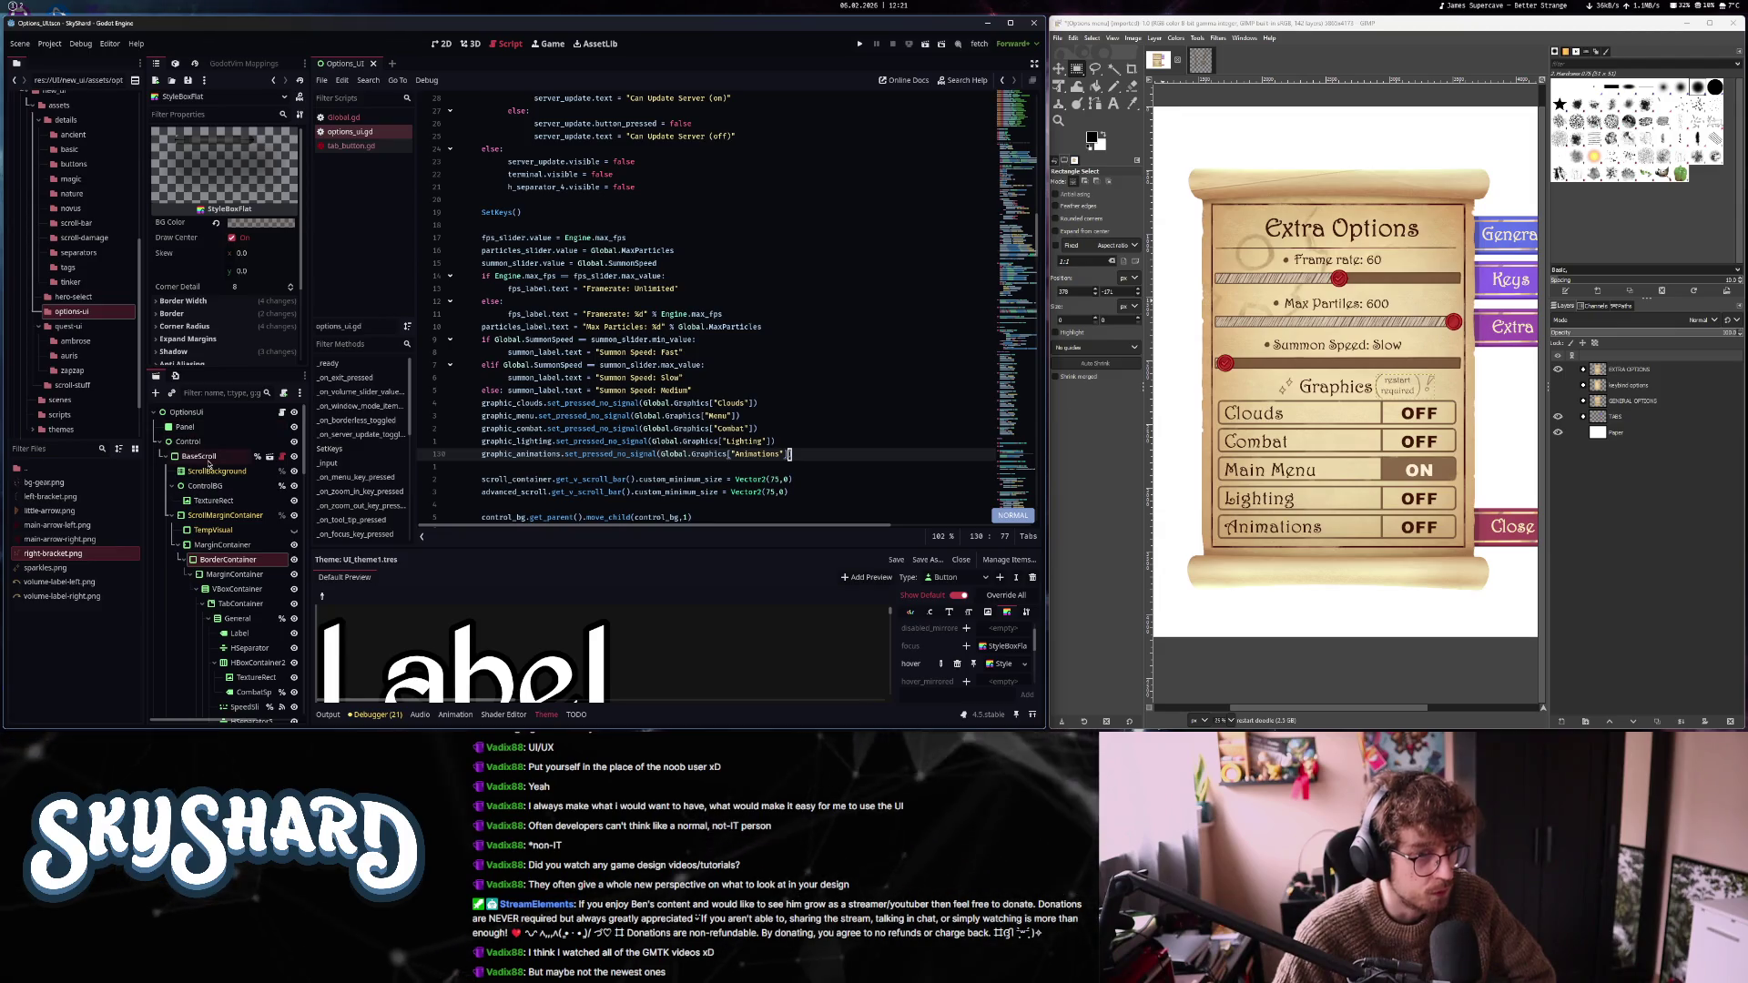
# Select BaseScroll, open scroll_ui.tres, and load its hover stylebox in the Inspector.
pyautogui.click(209, 457)
pyautogui.scroll(-5, 210, 273)
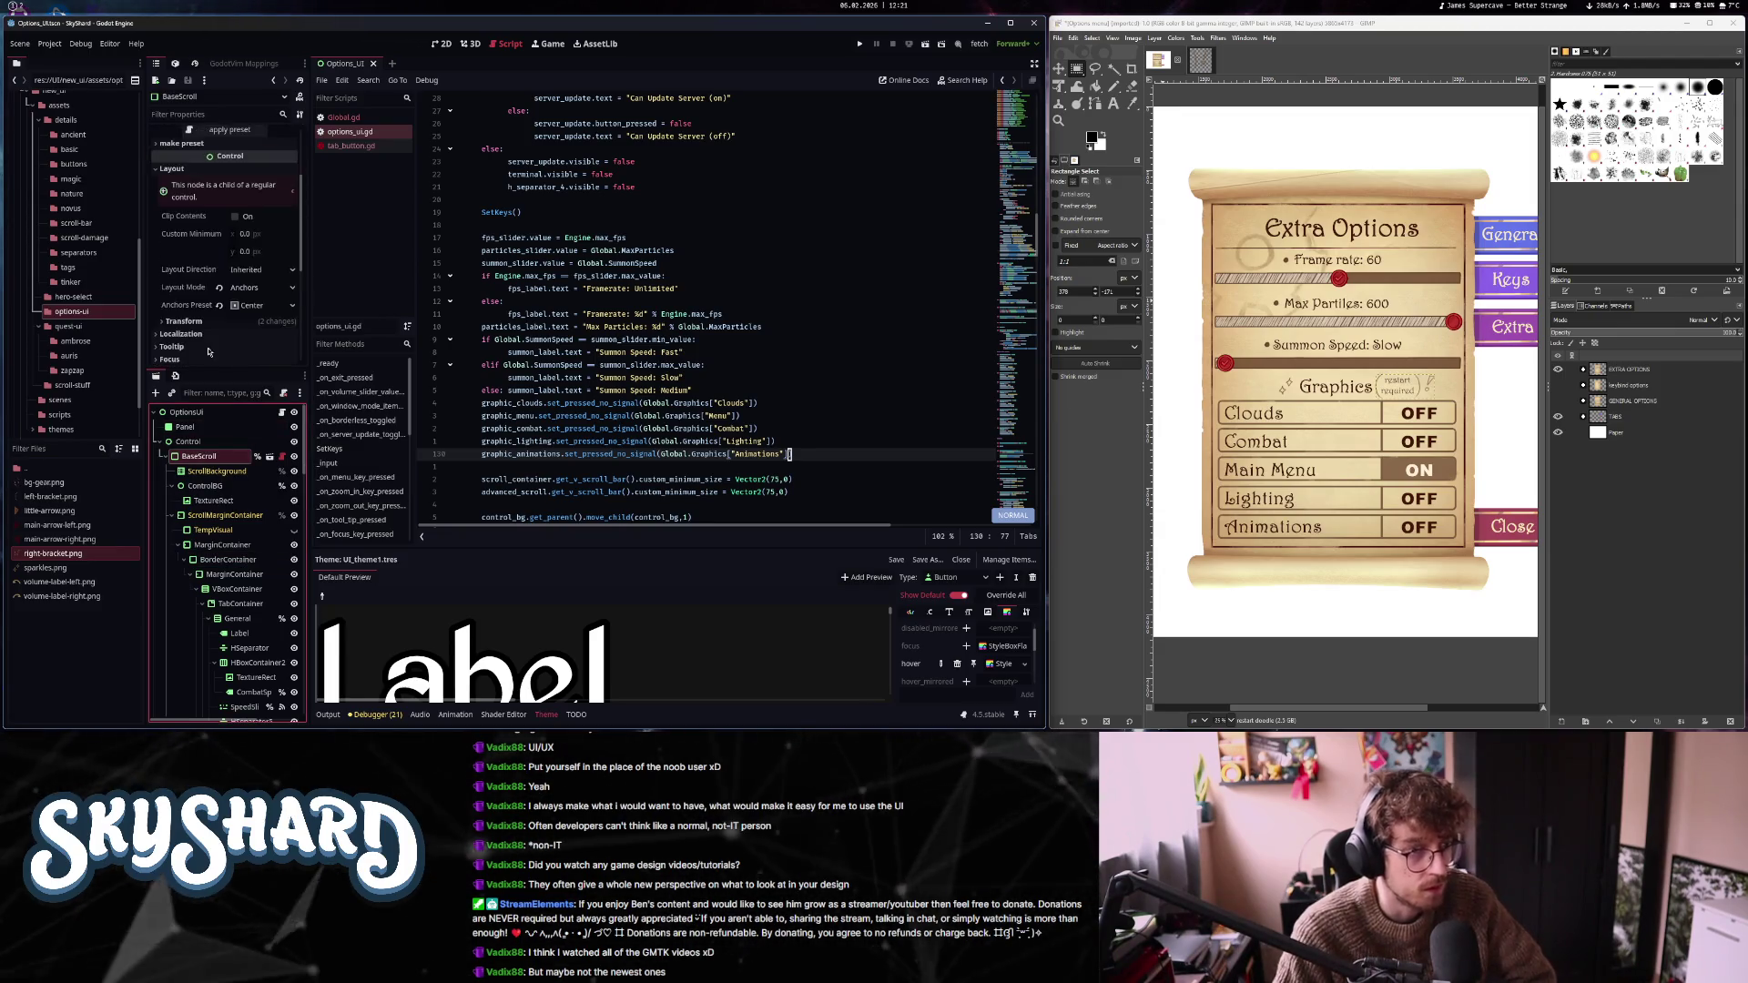
pyautogui.click(207, 323)
pyautogui.click(250, 339)
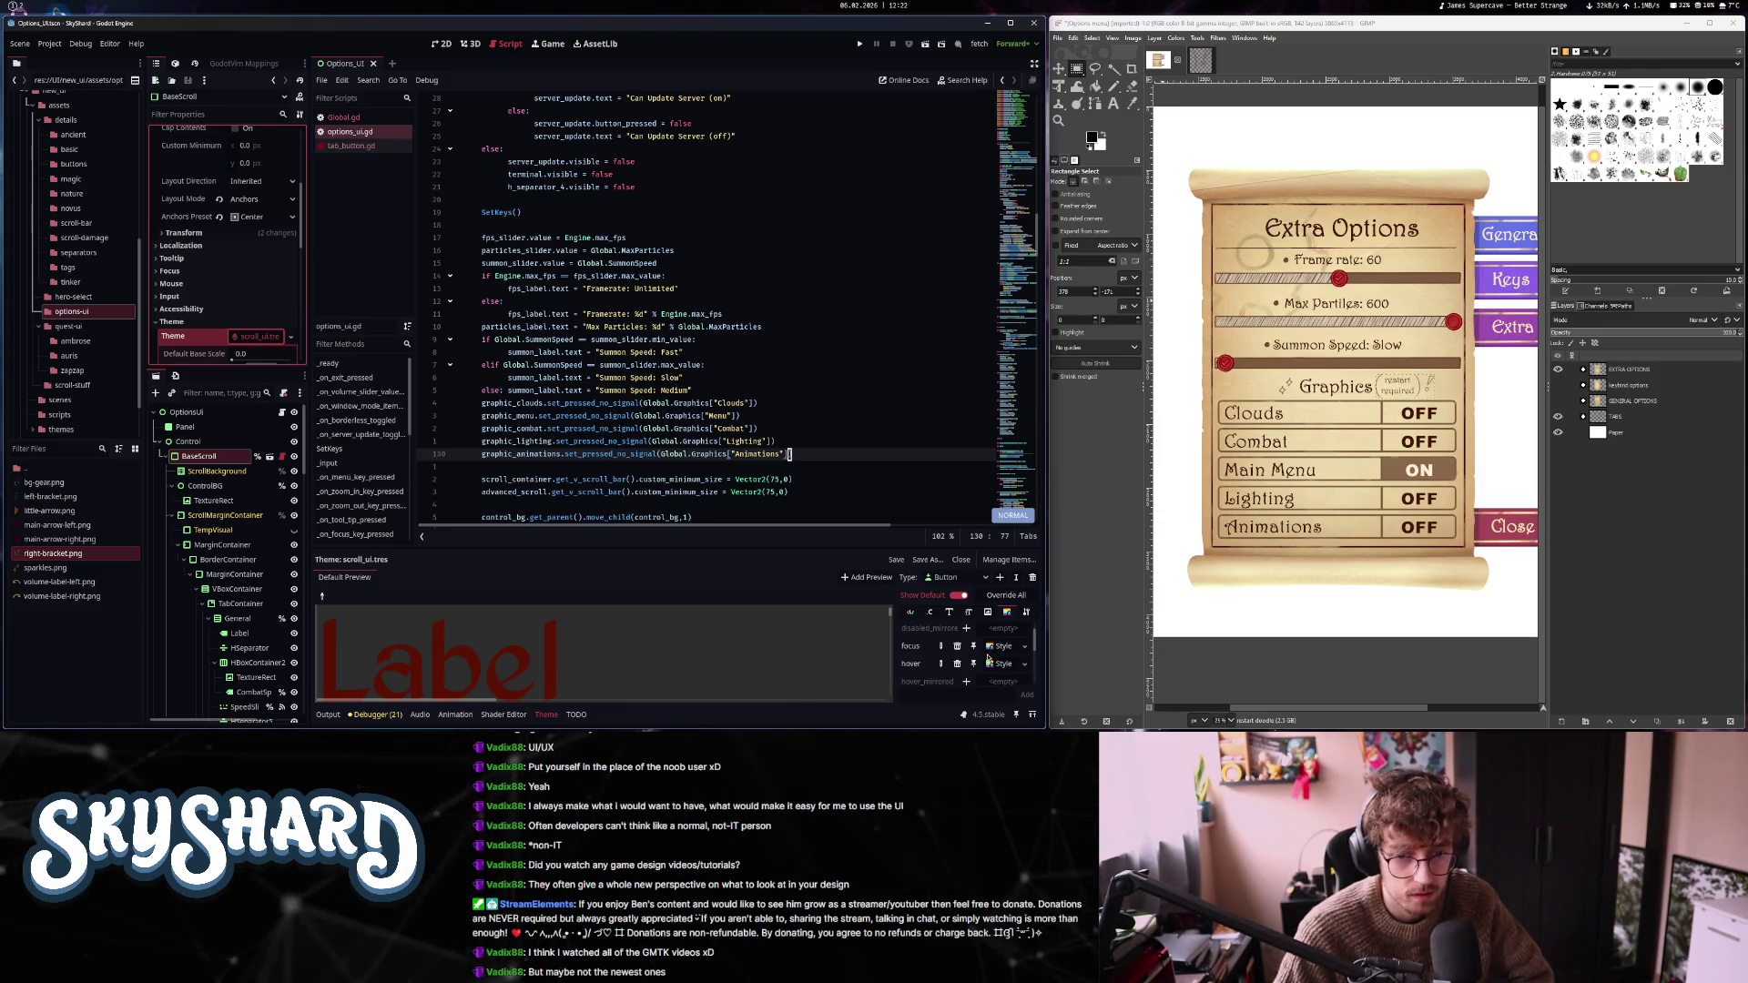
pyautogui.moveTo(916, 651)
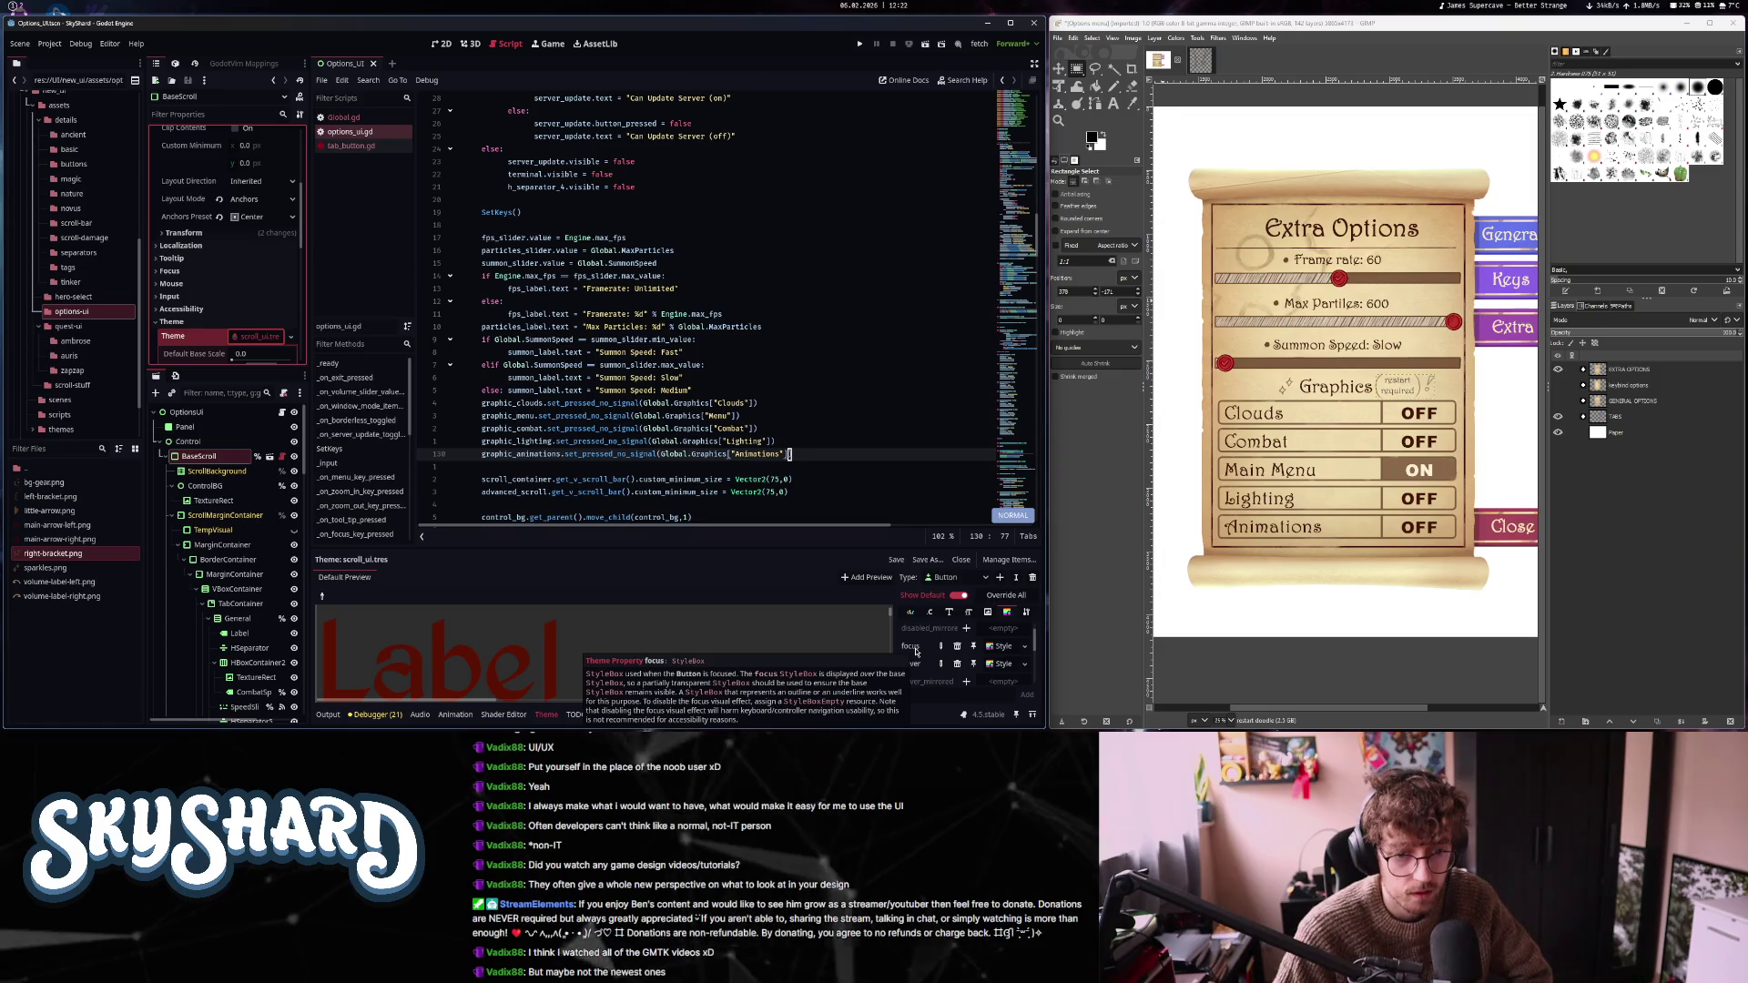
pyautogui.click(1001, 647)
pyautogui.click(1001, 665)
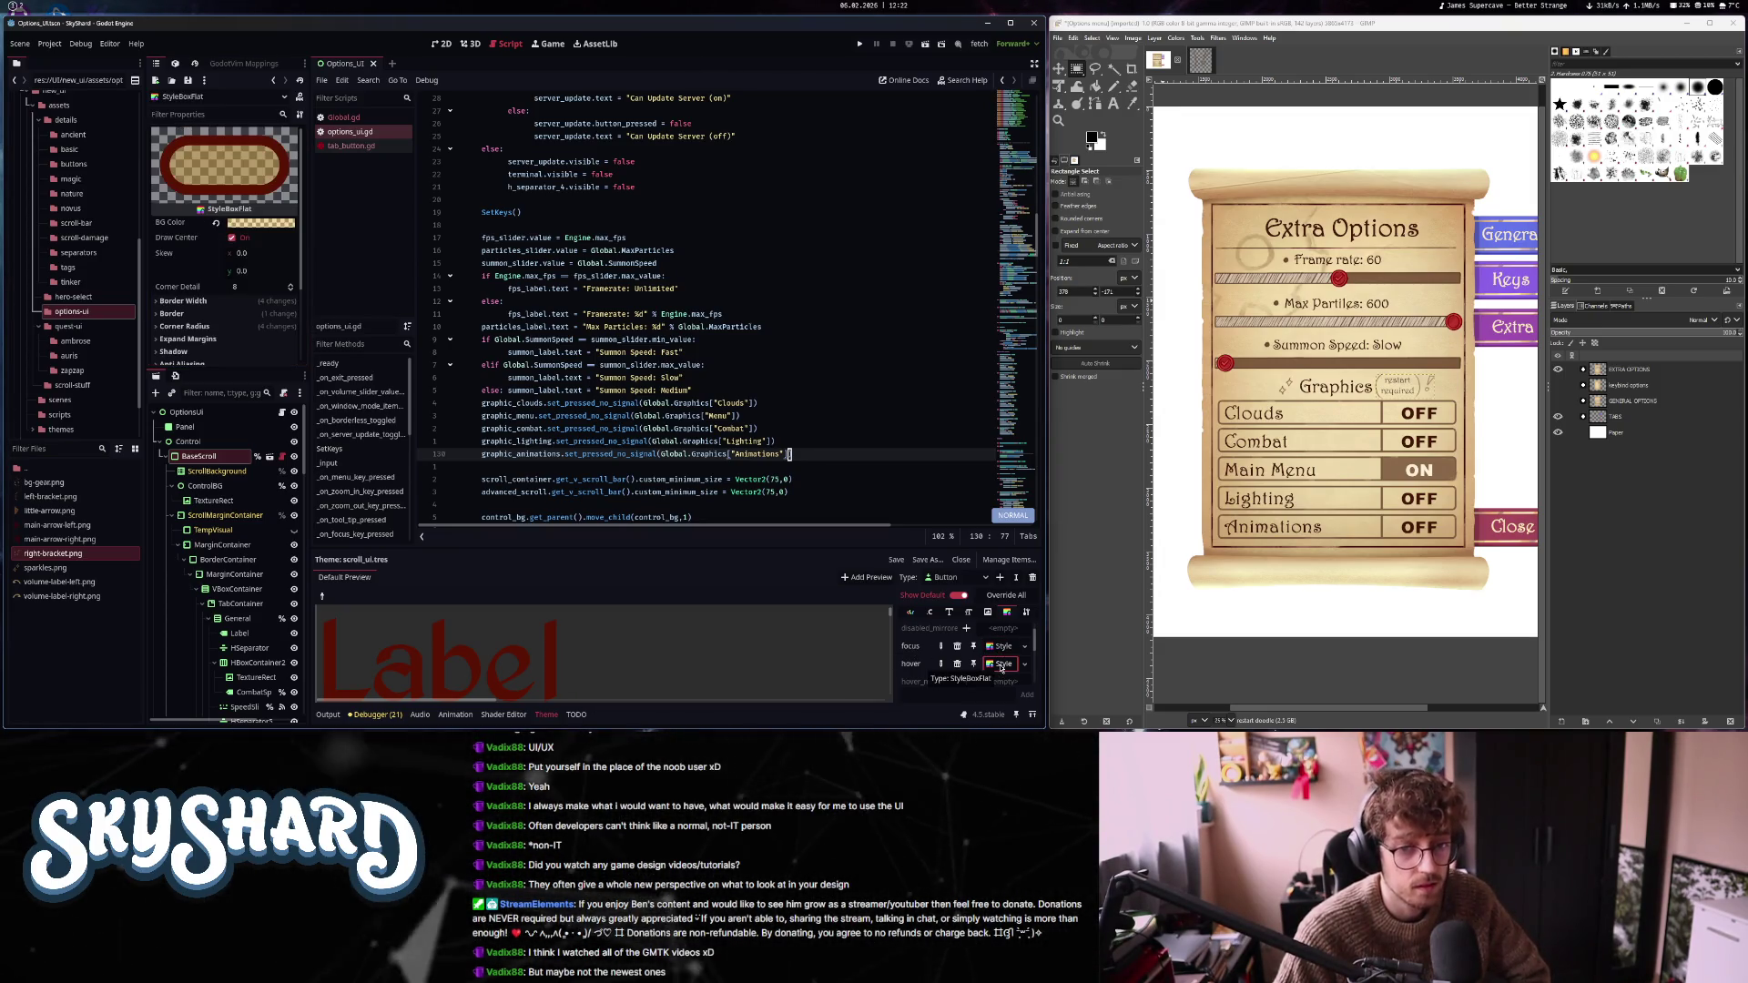
pyautogui.scroll(-1, 1001, 670)
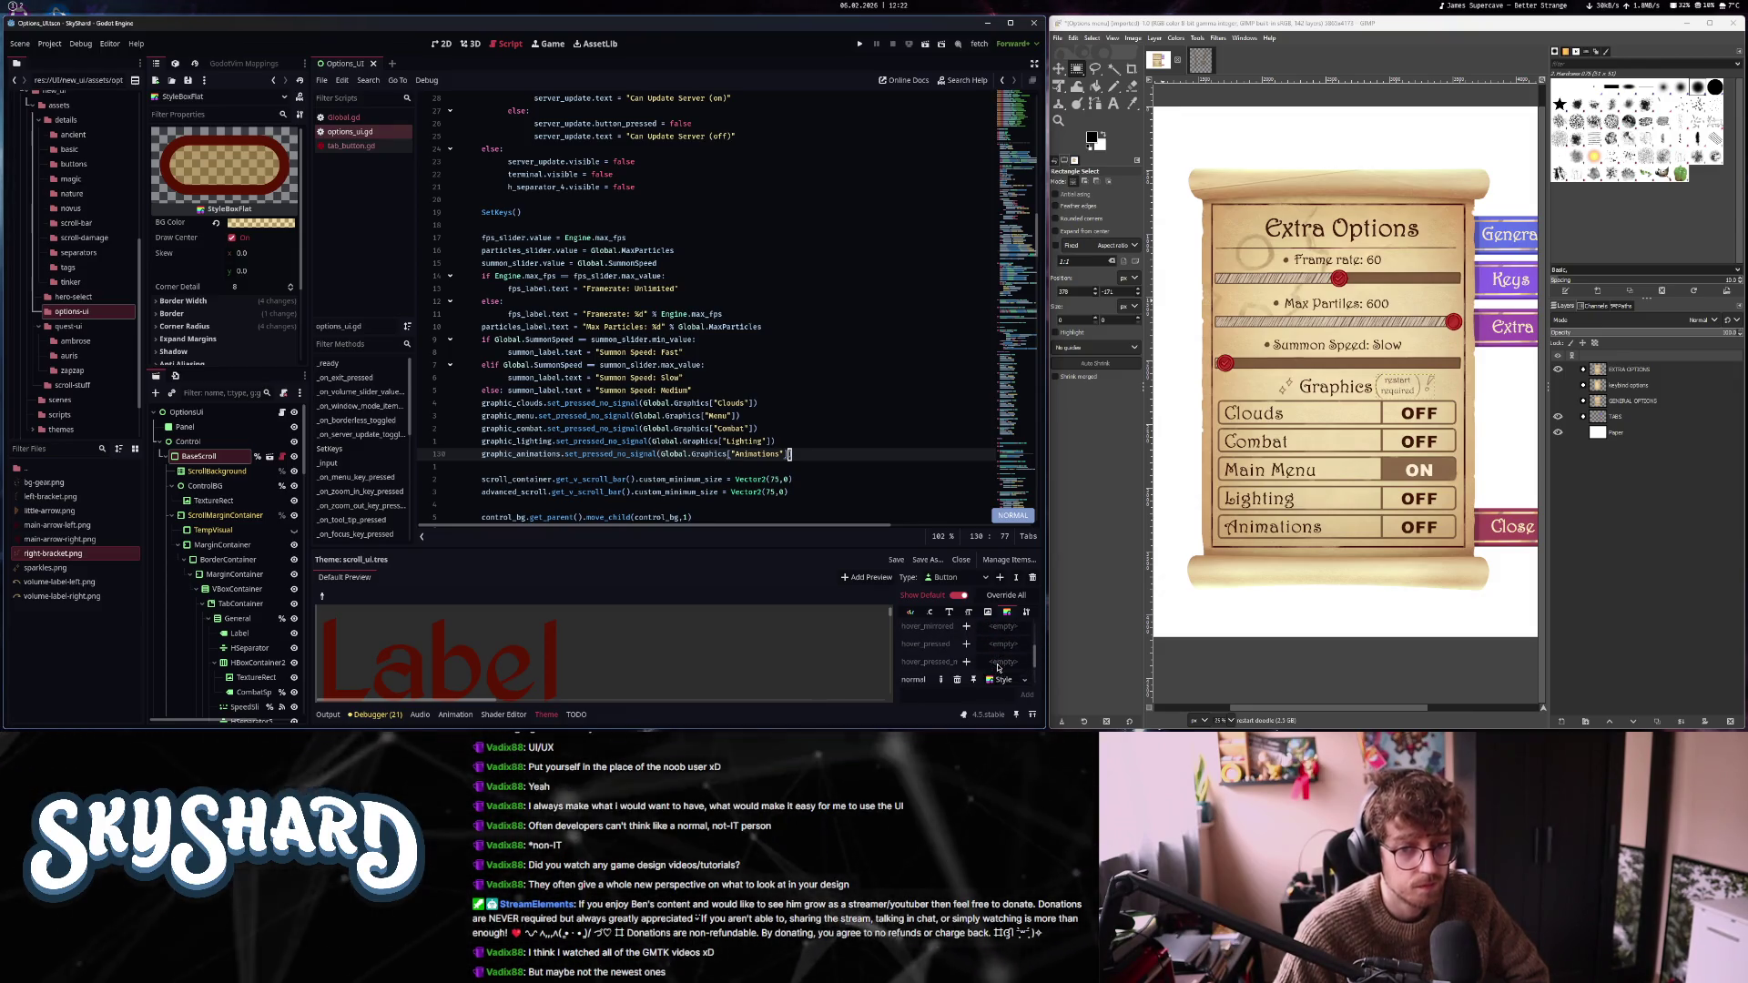
pyautogui.rightClick(1001, 650)
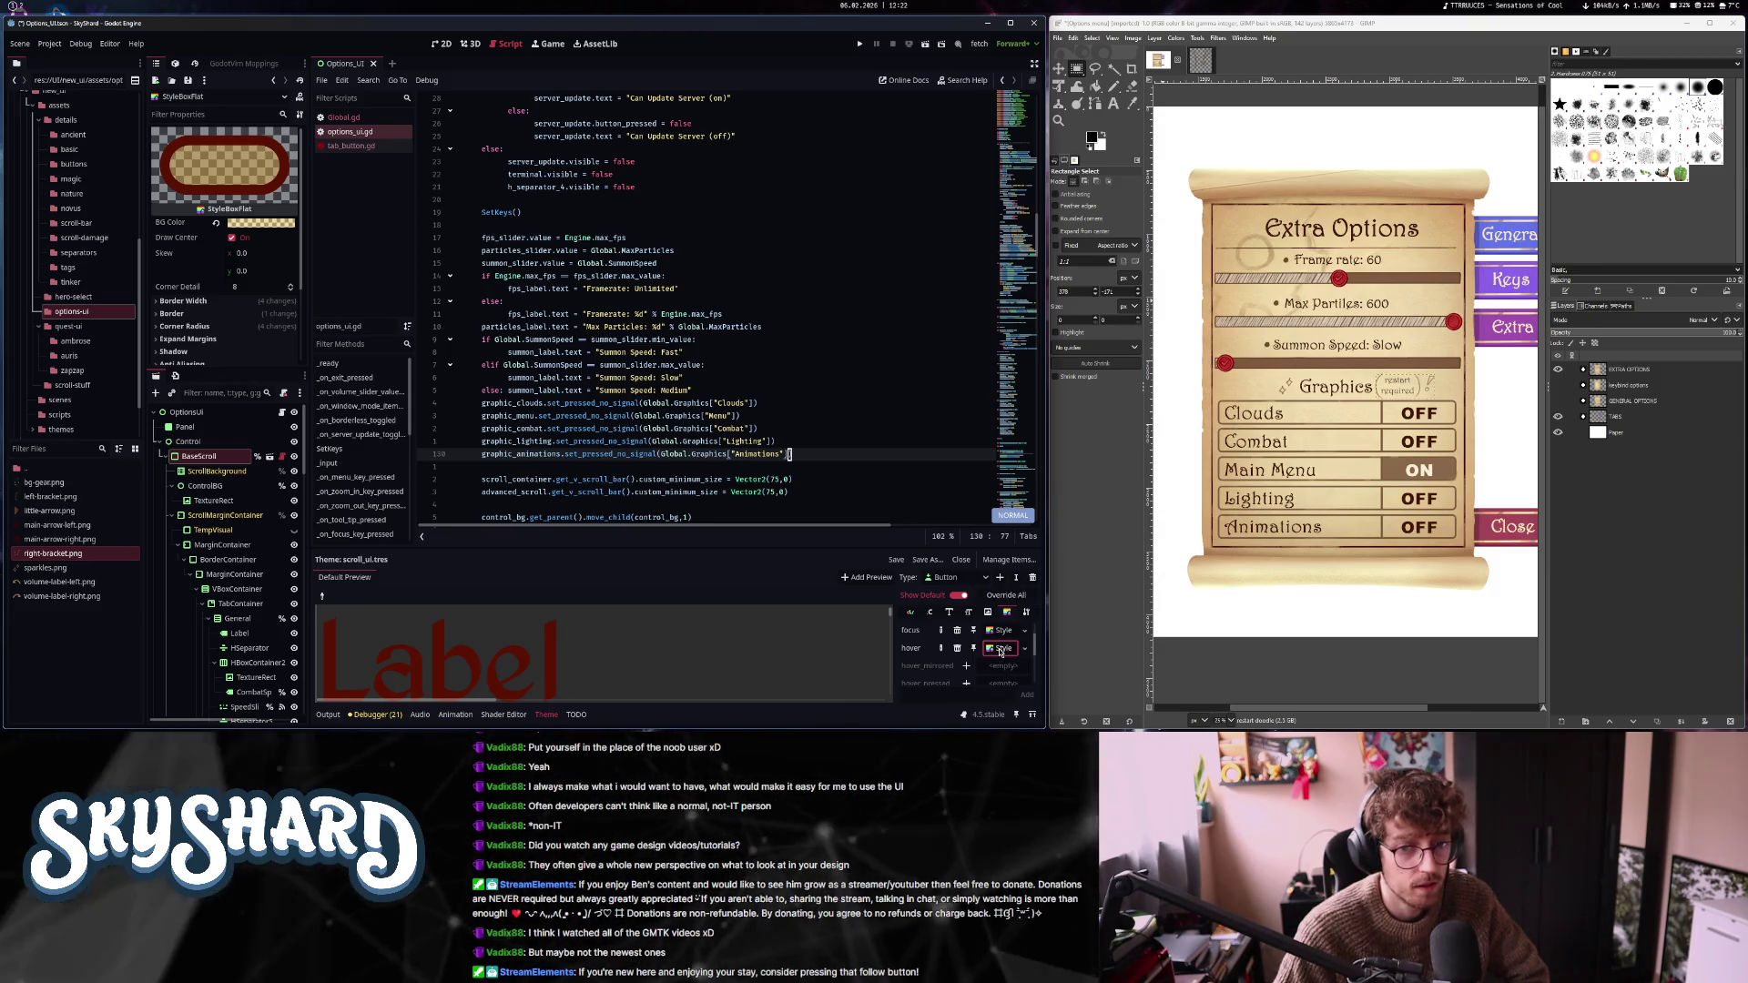
pyautogui.click(1001, 646)
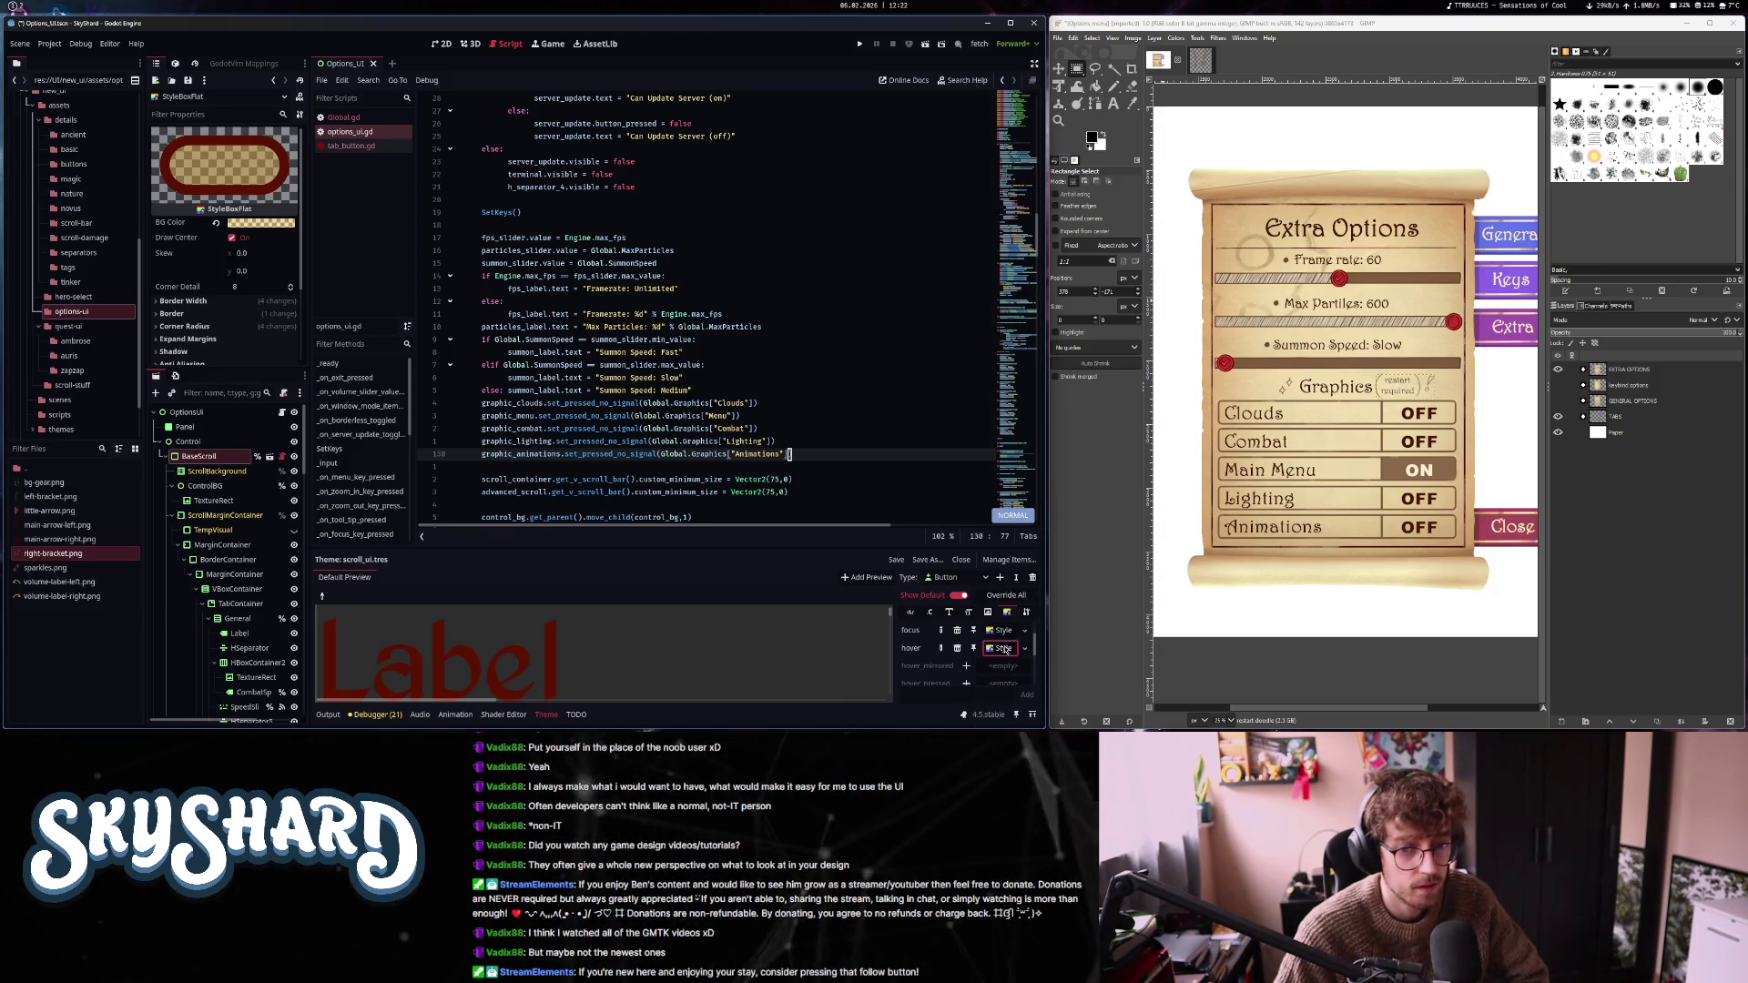
# Make the hover stylebox's BG Color a paler, more opaque cream, then run the game.
pyautogui.click(273, 224)
pyautogui.moveTo(321, 255); pyautogui.dragTo(334, 252)
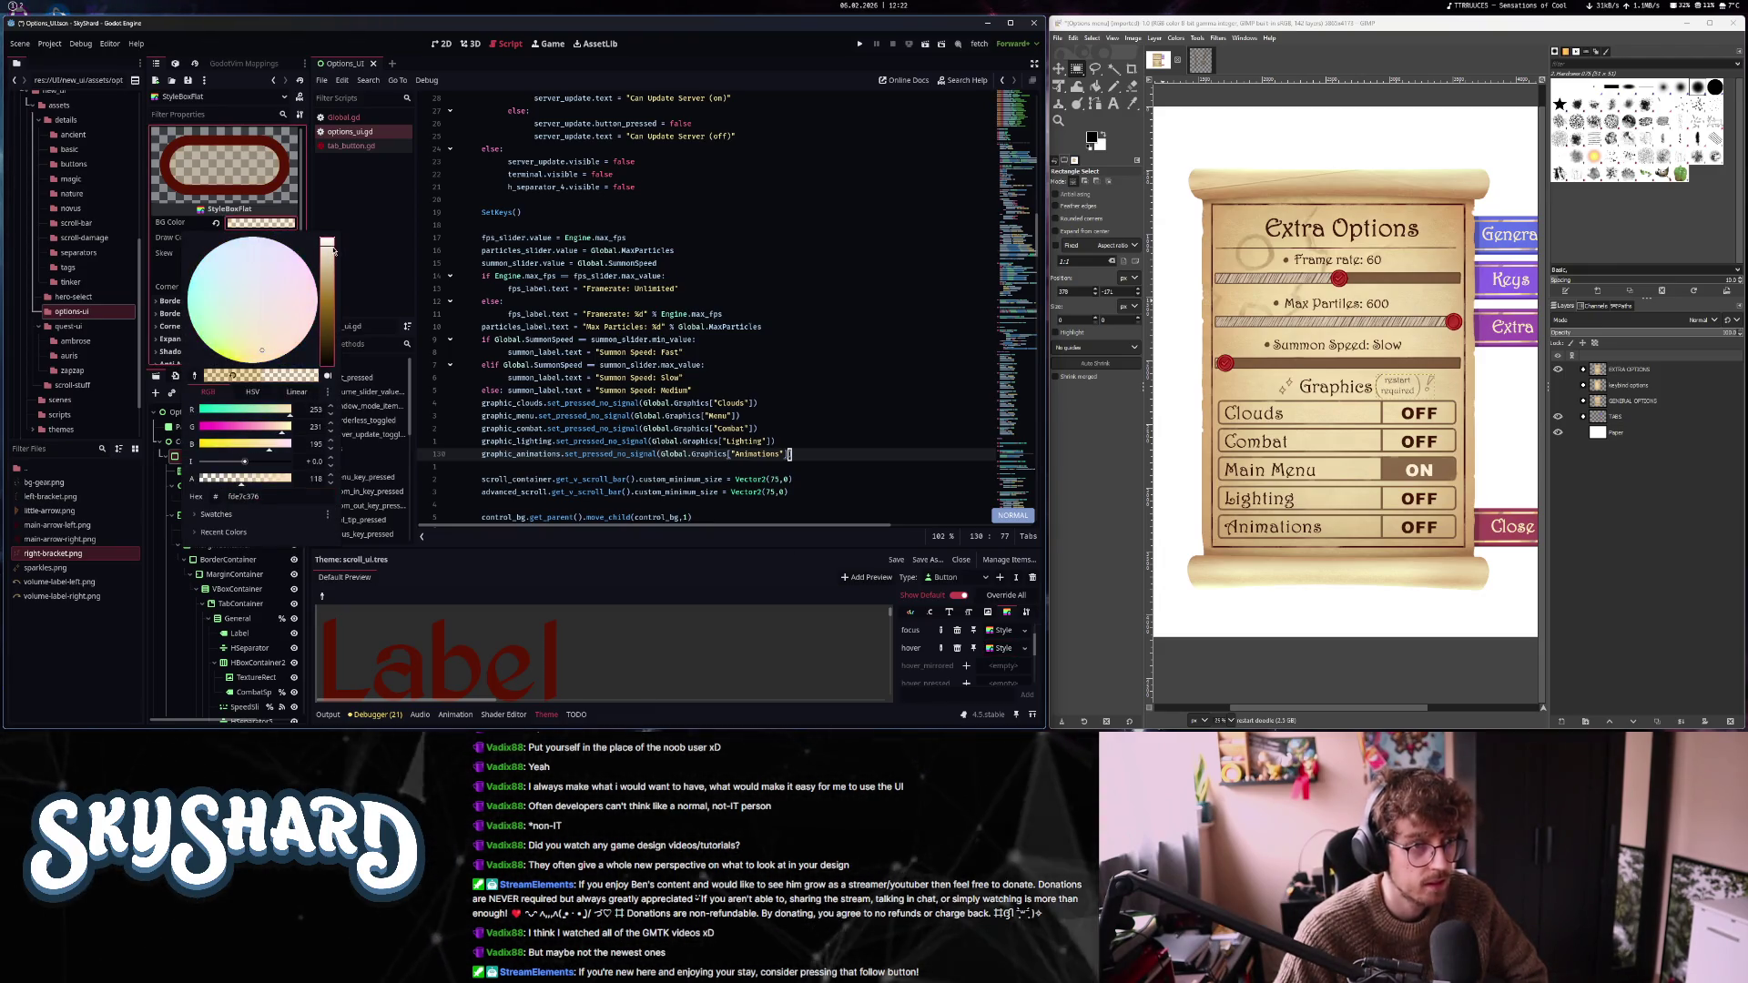
pyautogui.click(254, 479)
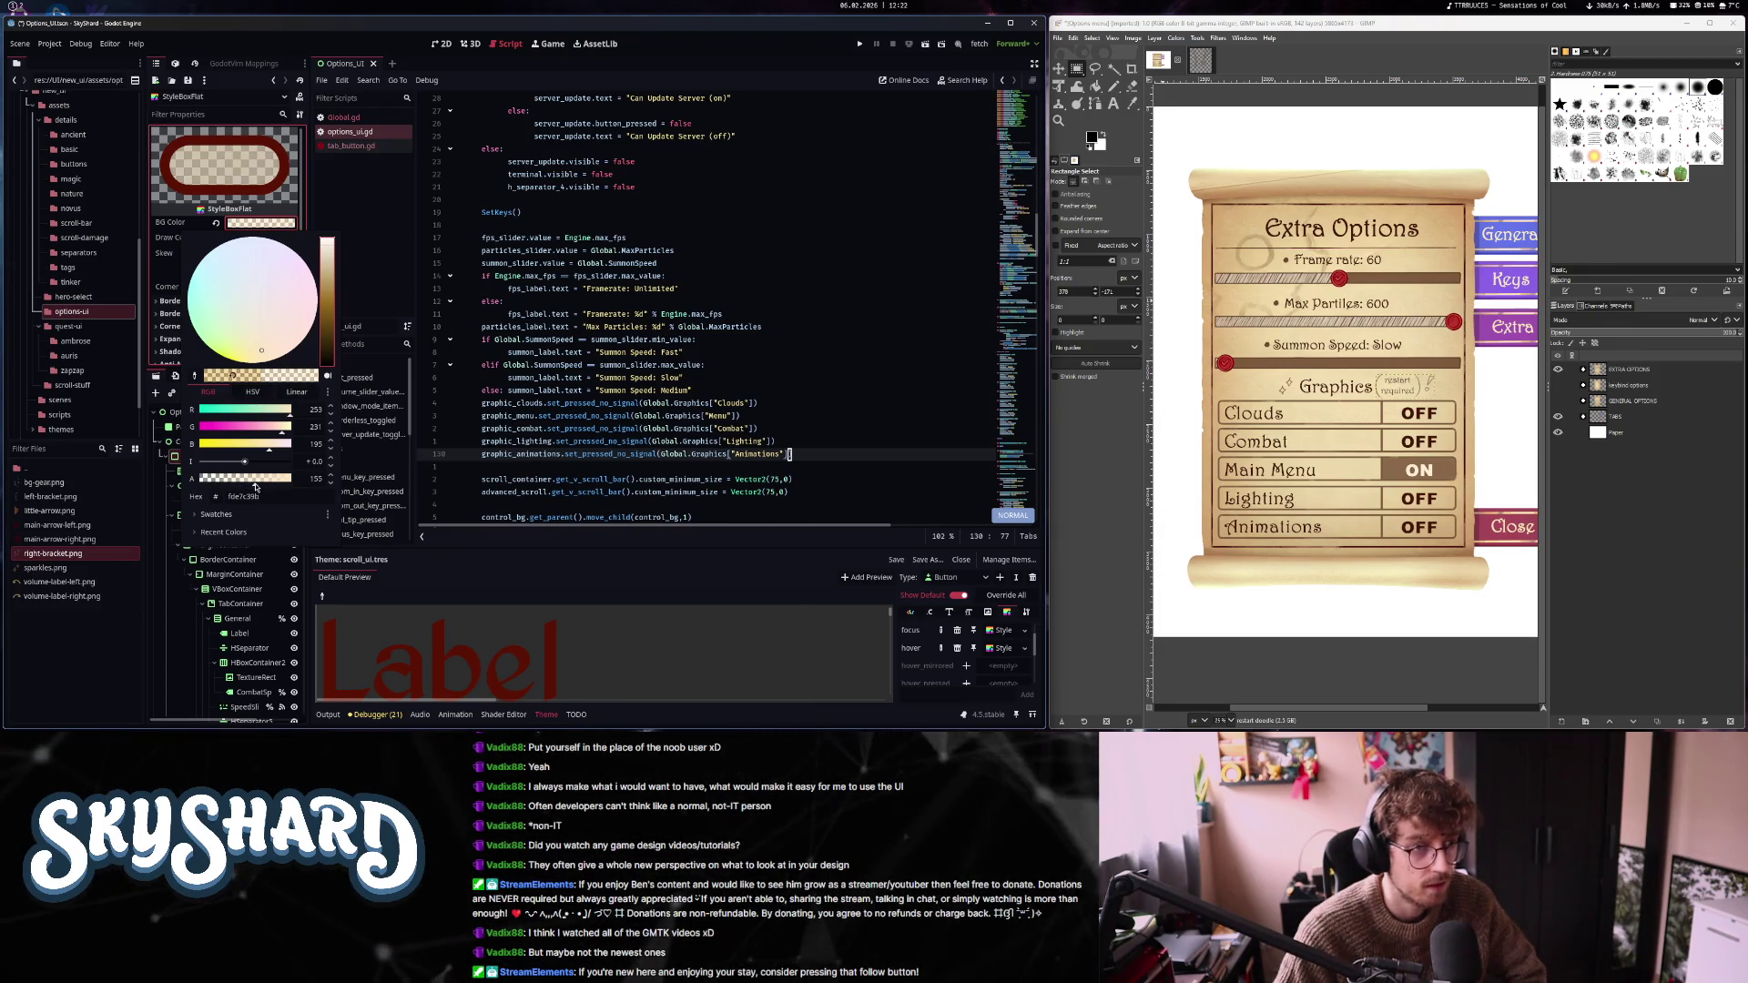
pyautogui.press('Right')
pyautogui.press('Right')
pyautogui.press('Right')
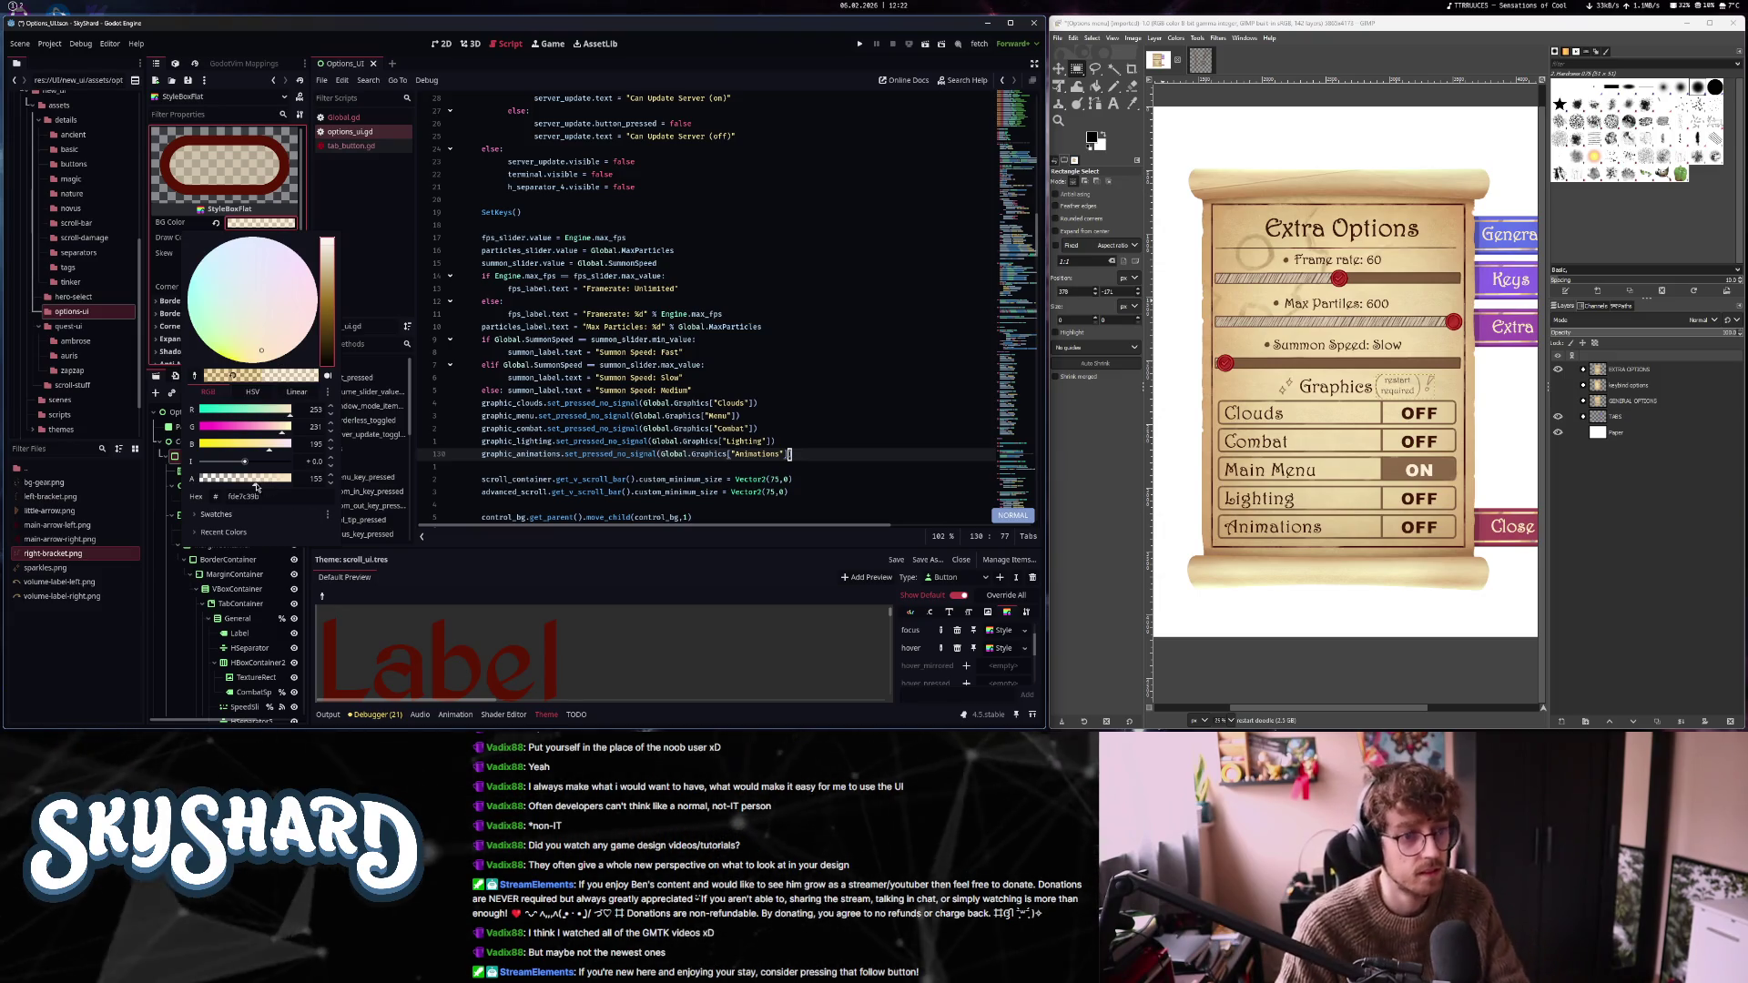
pyautogui.click(606, 353)
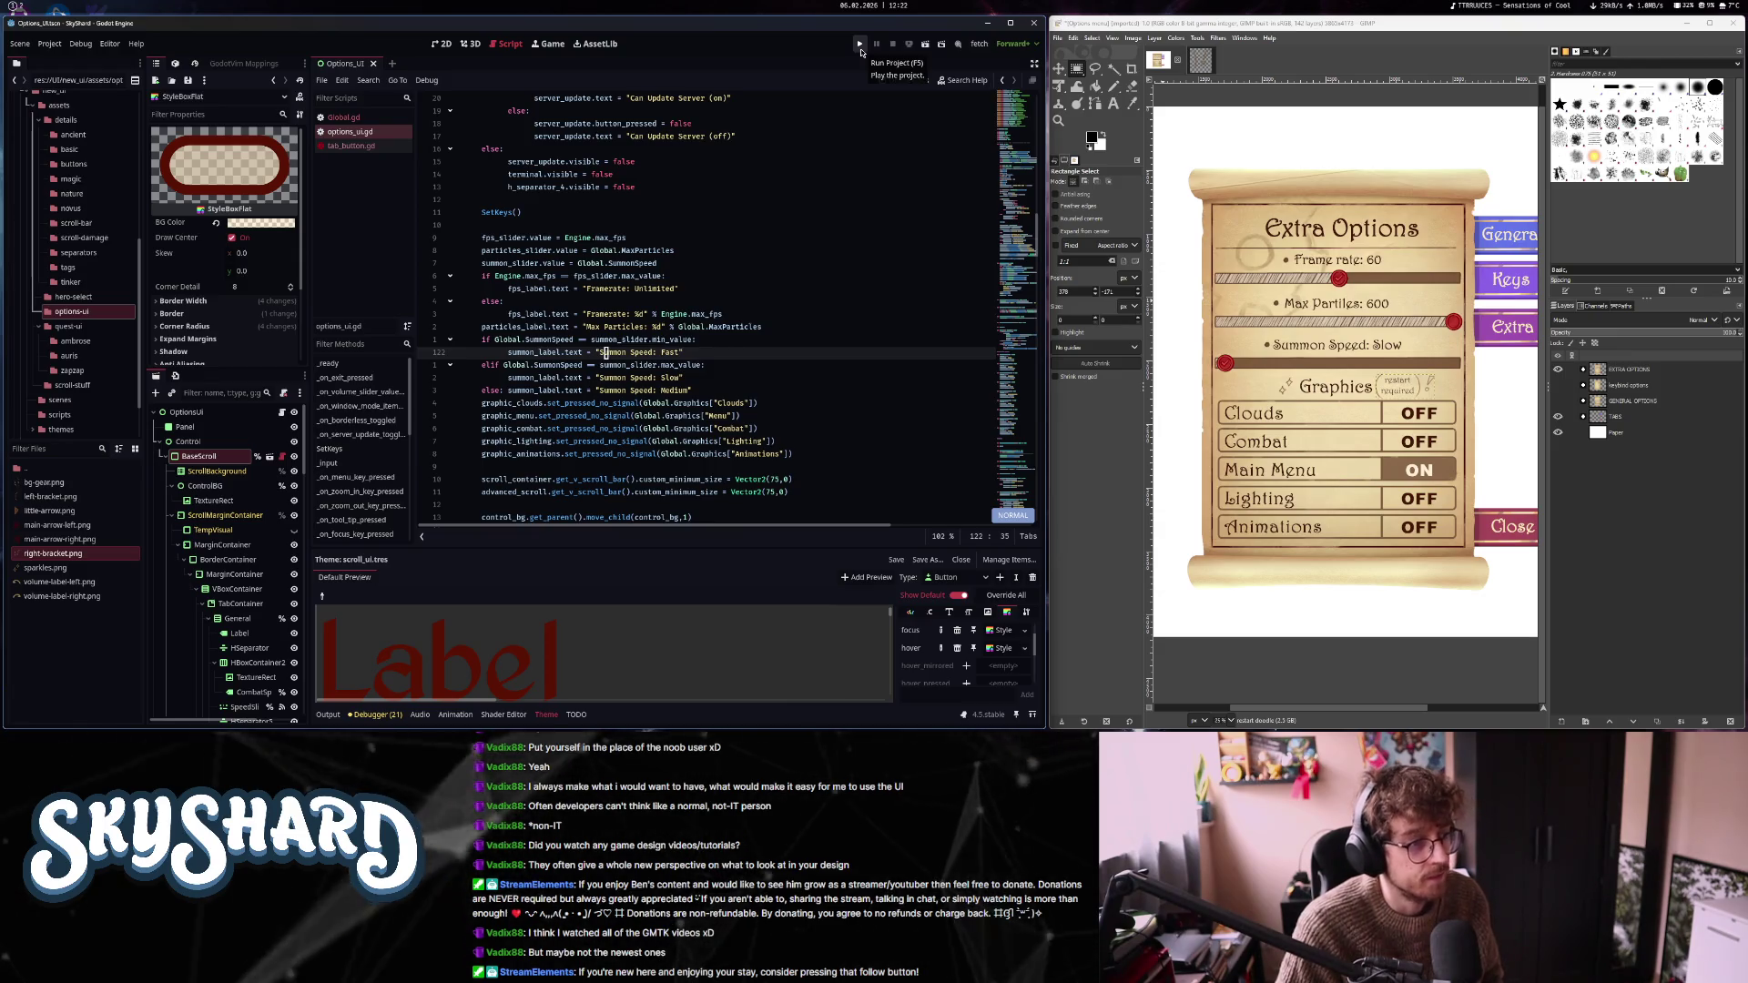
pyautogui.click(861, 52)
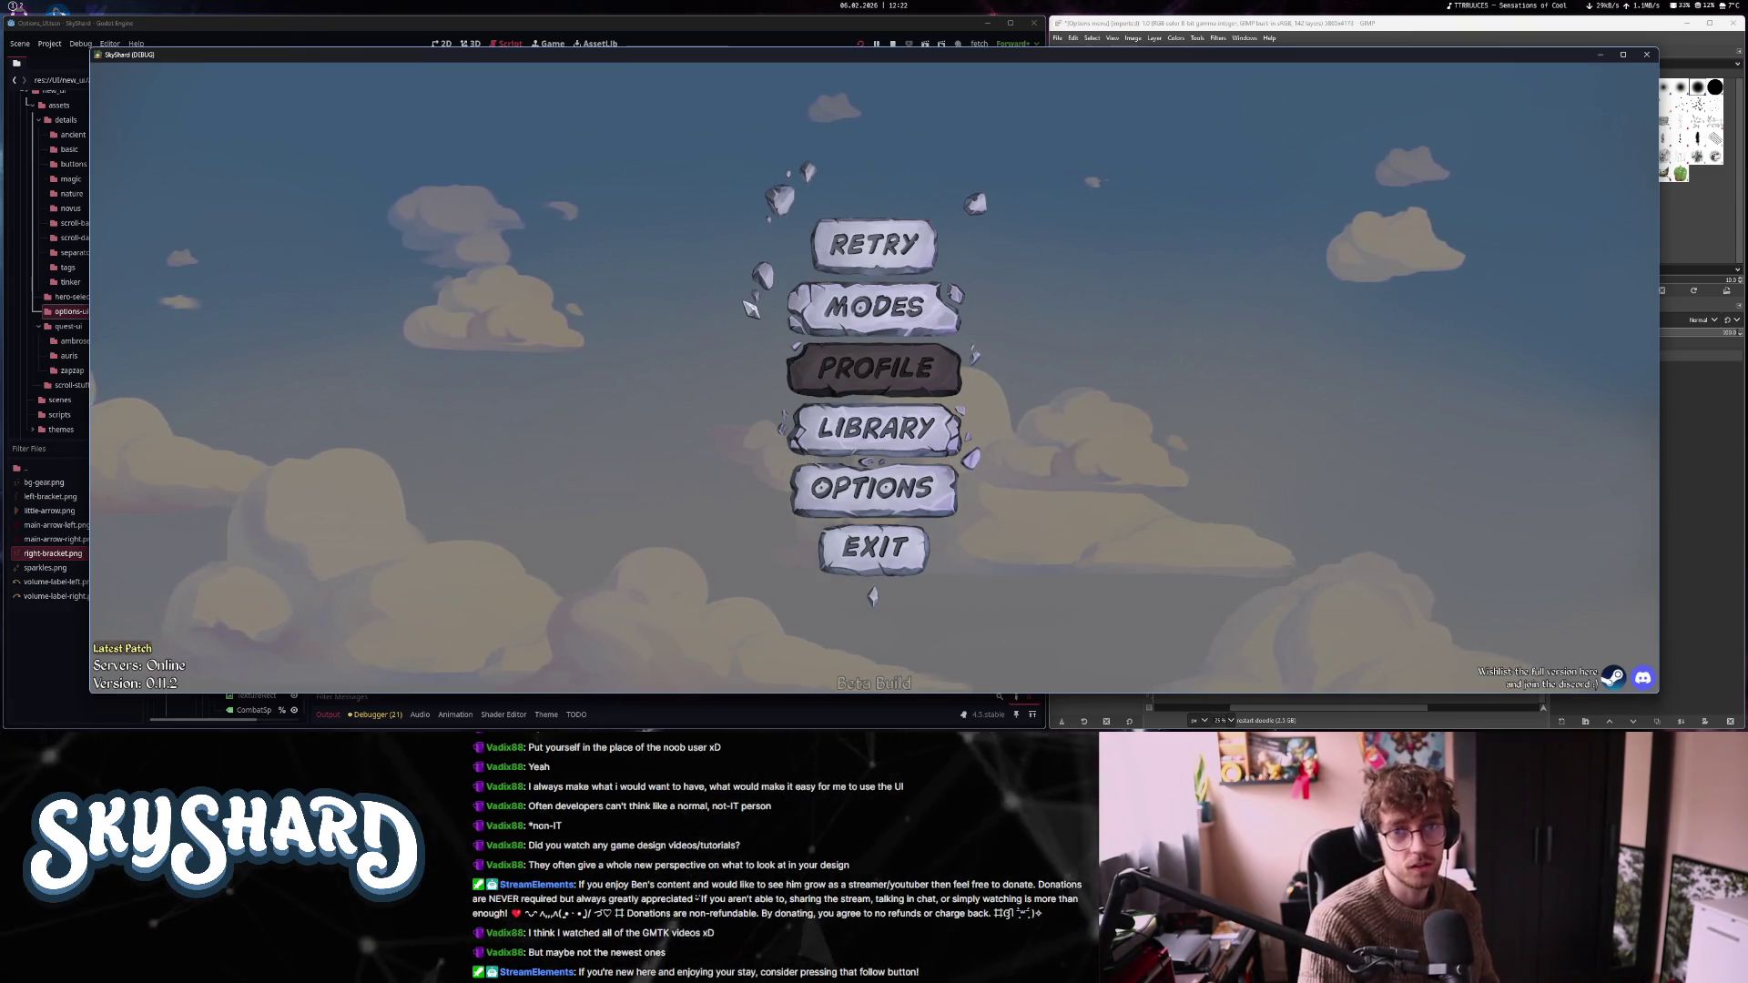
# In the running game open Options, go to Extra Options, toggle Clouds, then quit.
pyautogui.click(869, 469)
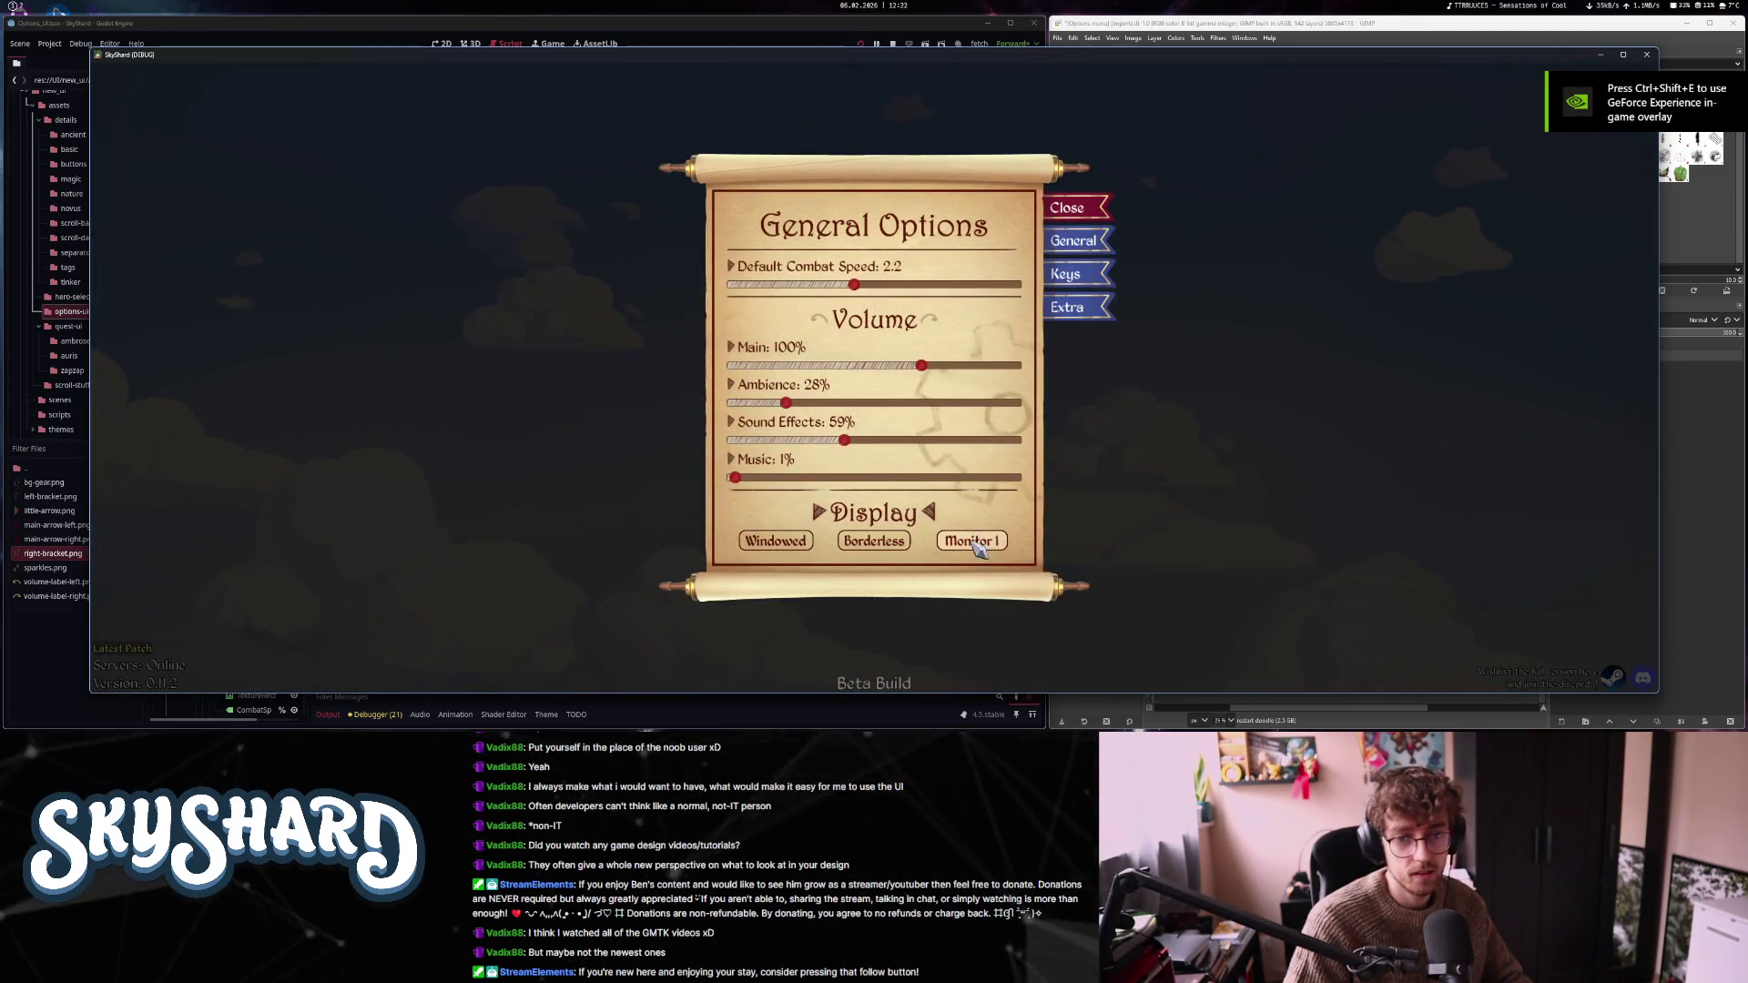
pyautogui.click(1084, 310)
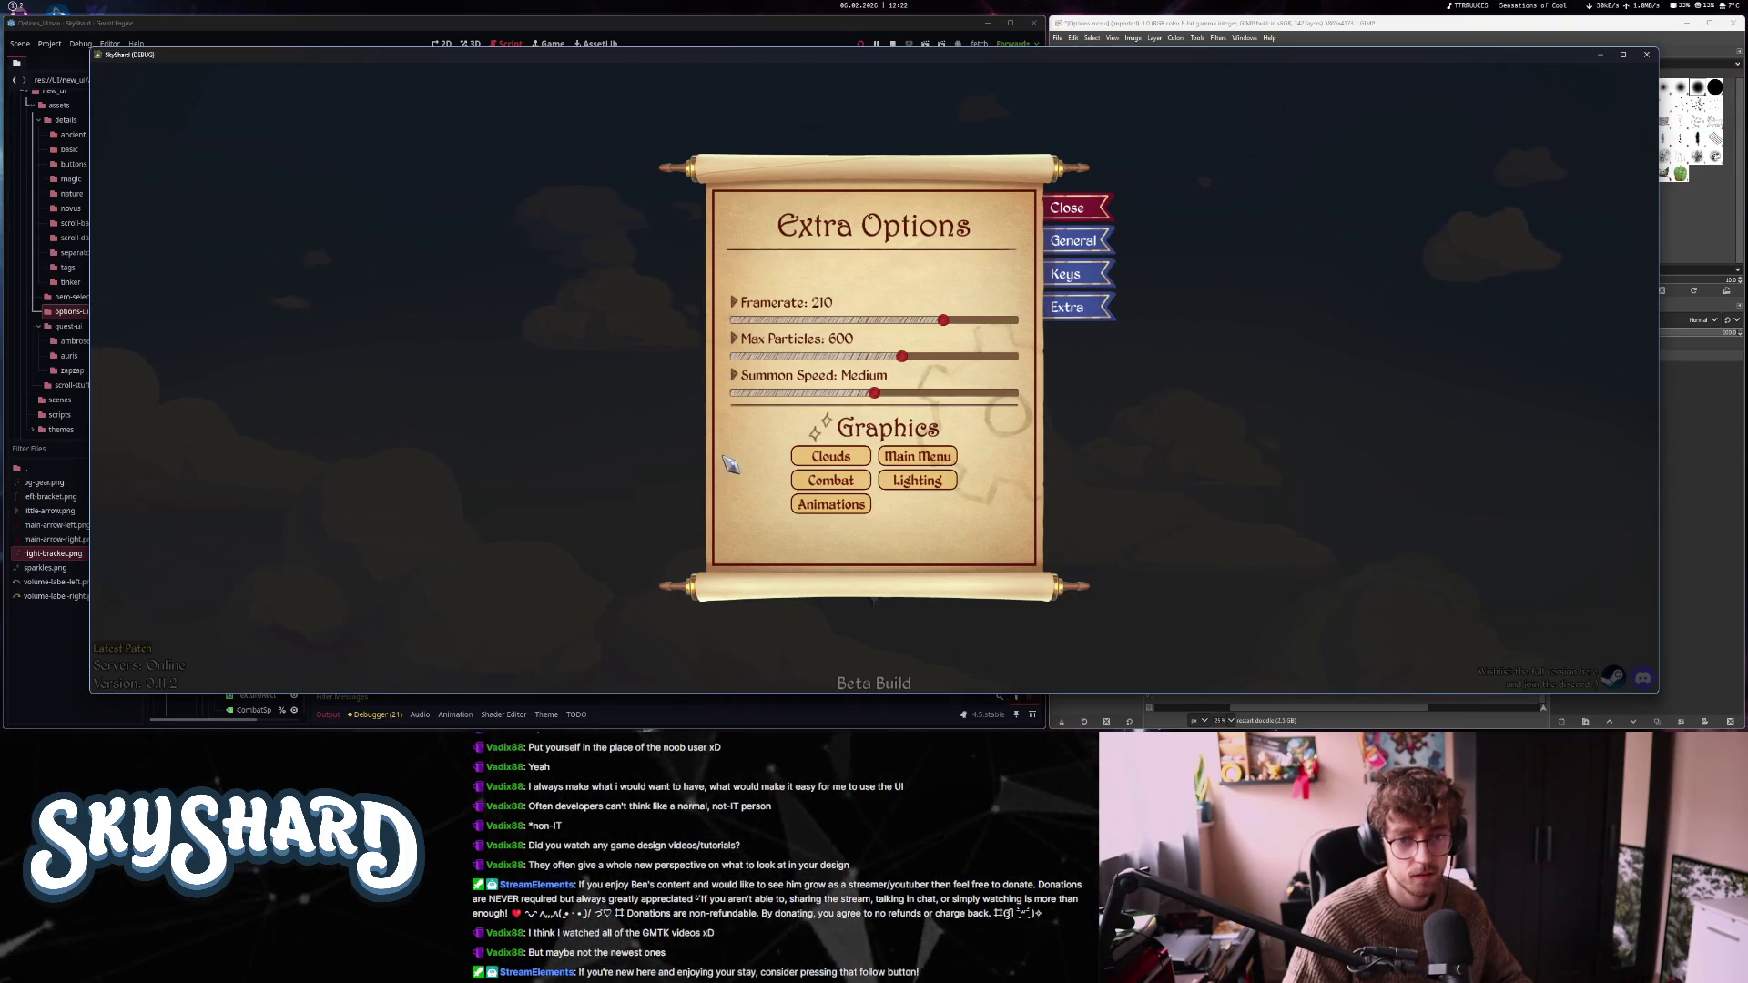
pyautogui.click(837, 460)
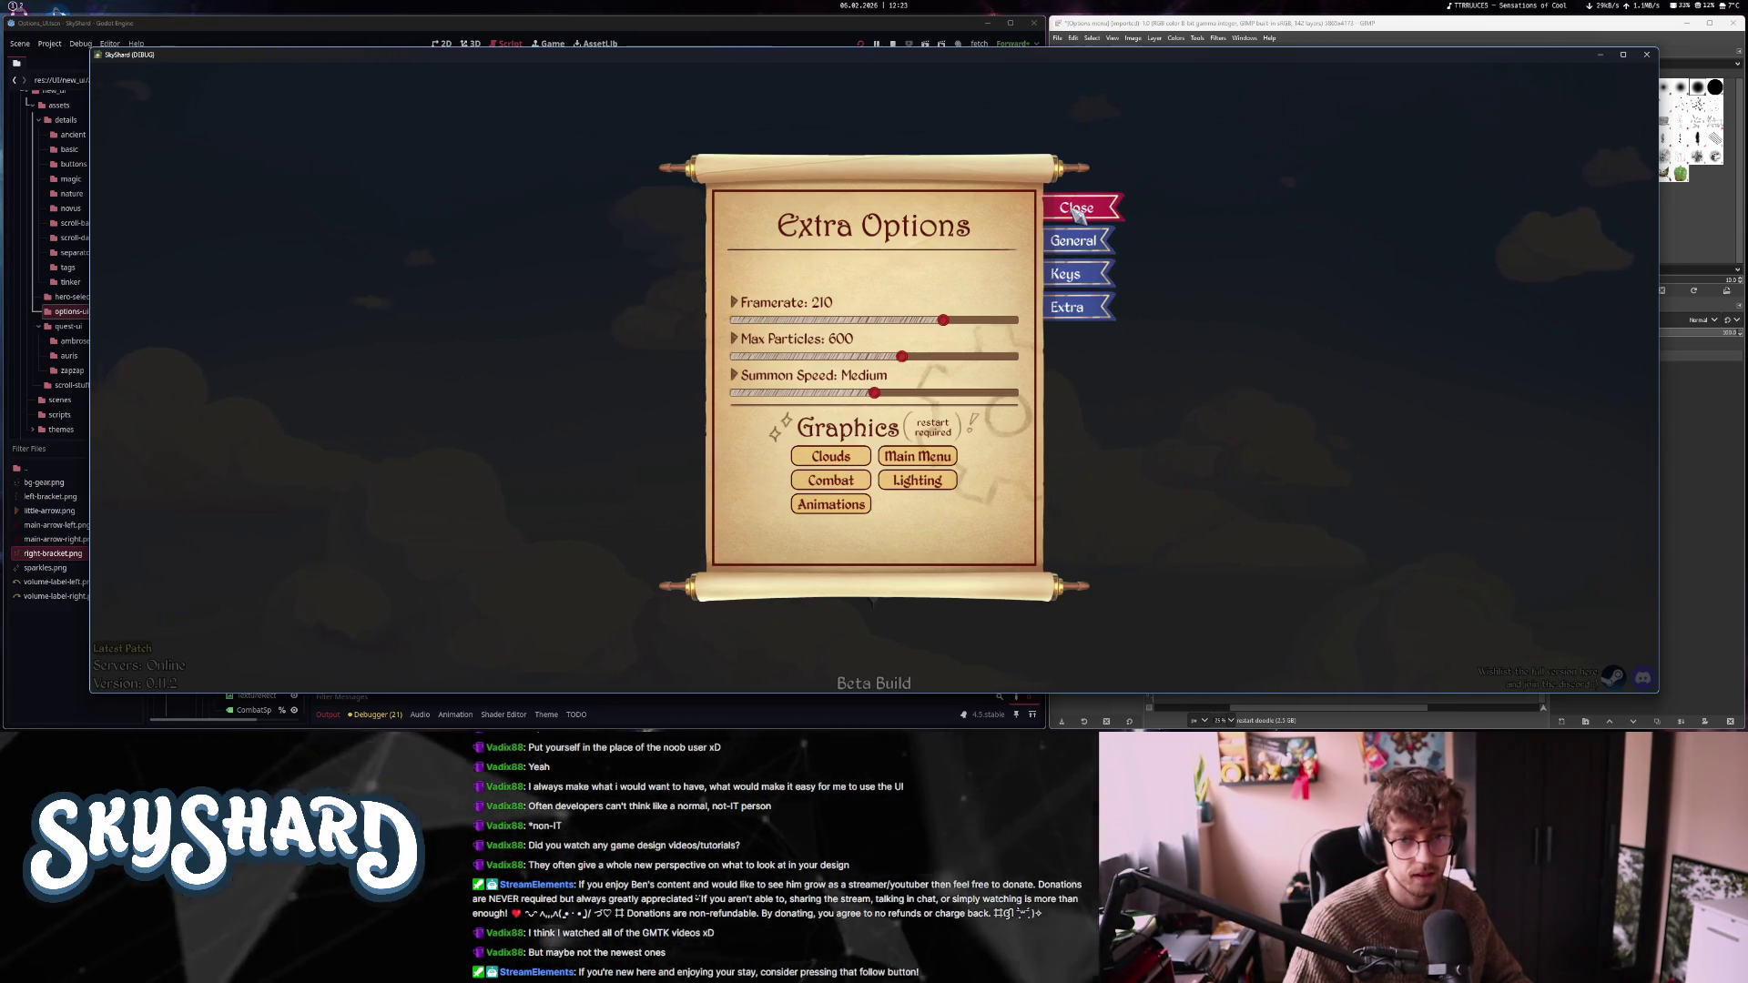
pyautogui.press('Escape')
pyautogui.click(875, 548)
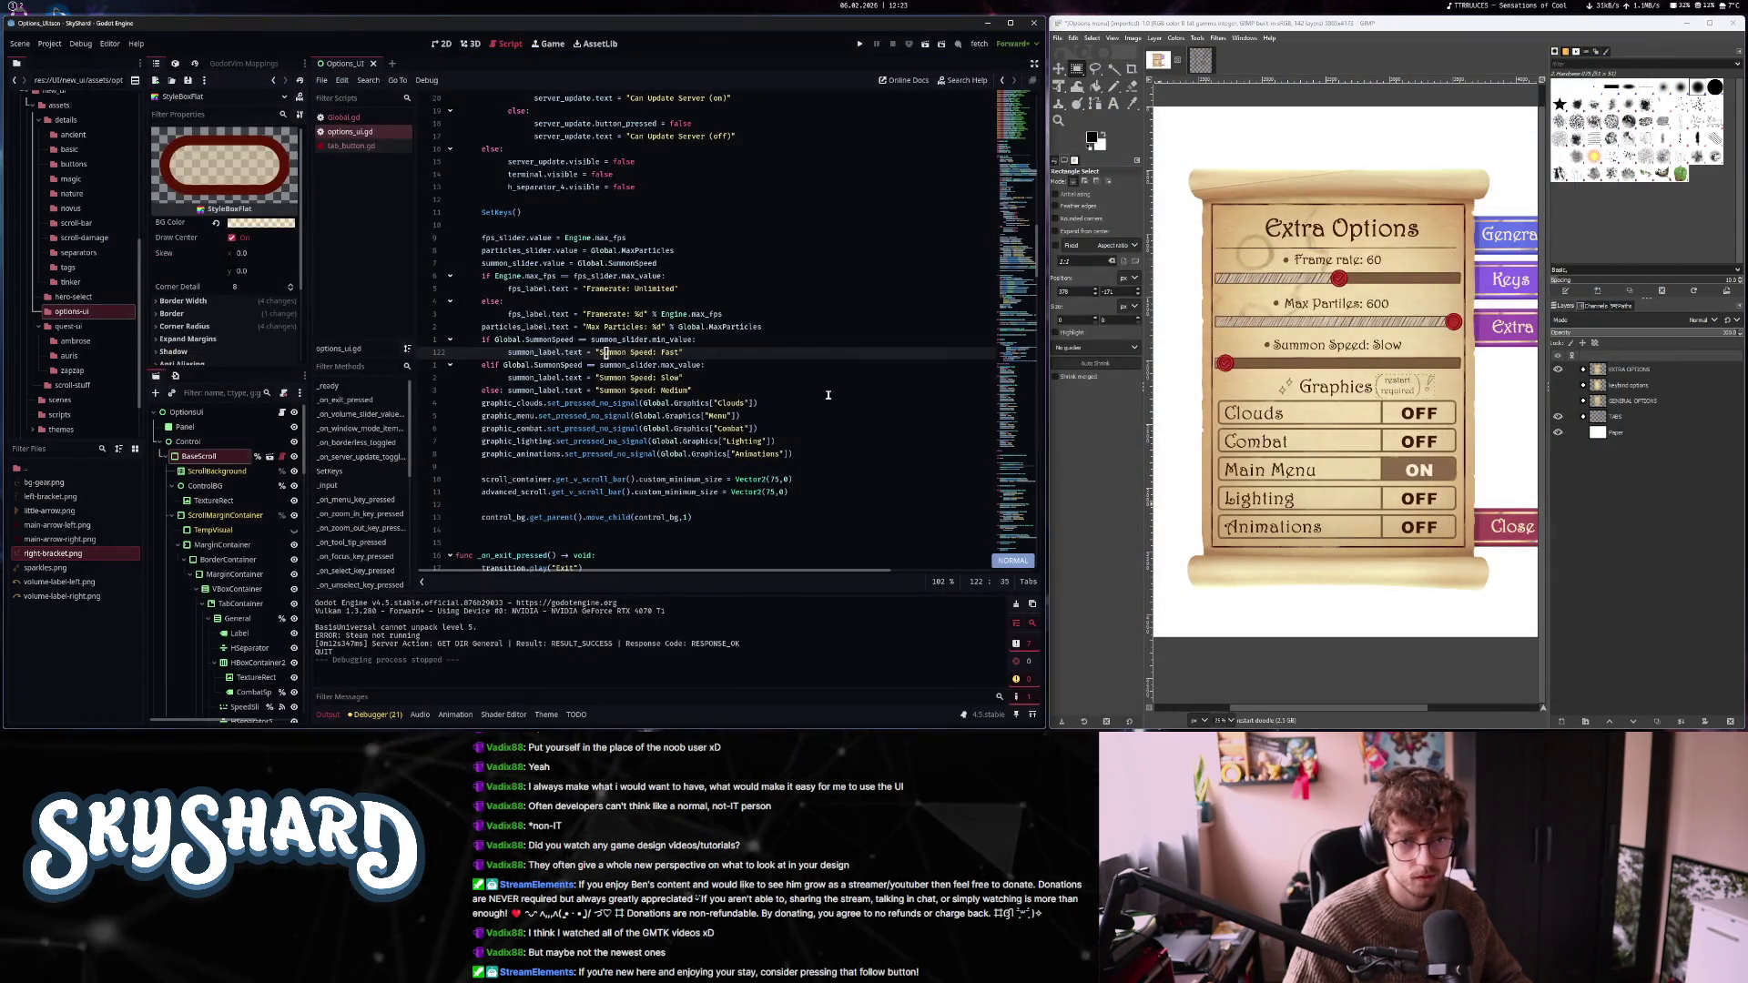
# Open scroll_ui.res in the Theme panel, scroll through its Button styles, then run the project.
pyautogui.click(544, 716)
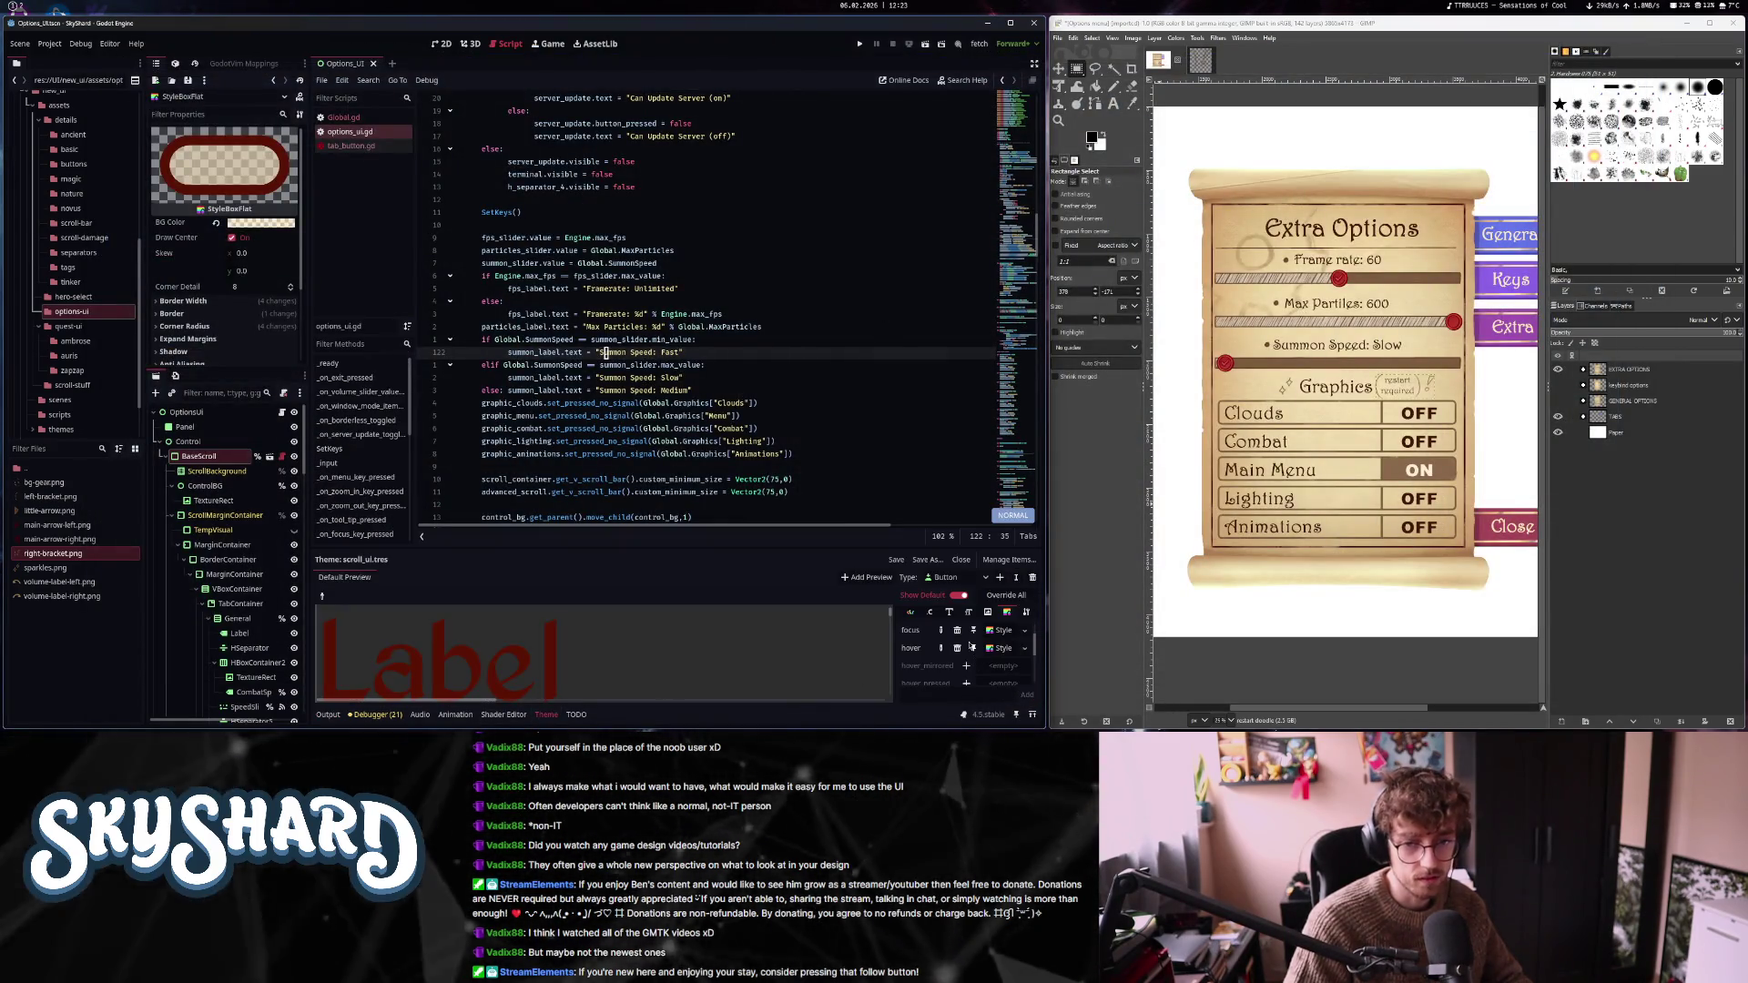
pyautogui.scroll(-1, 931, 649)
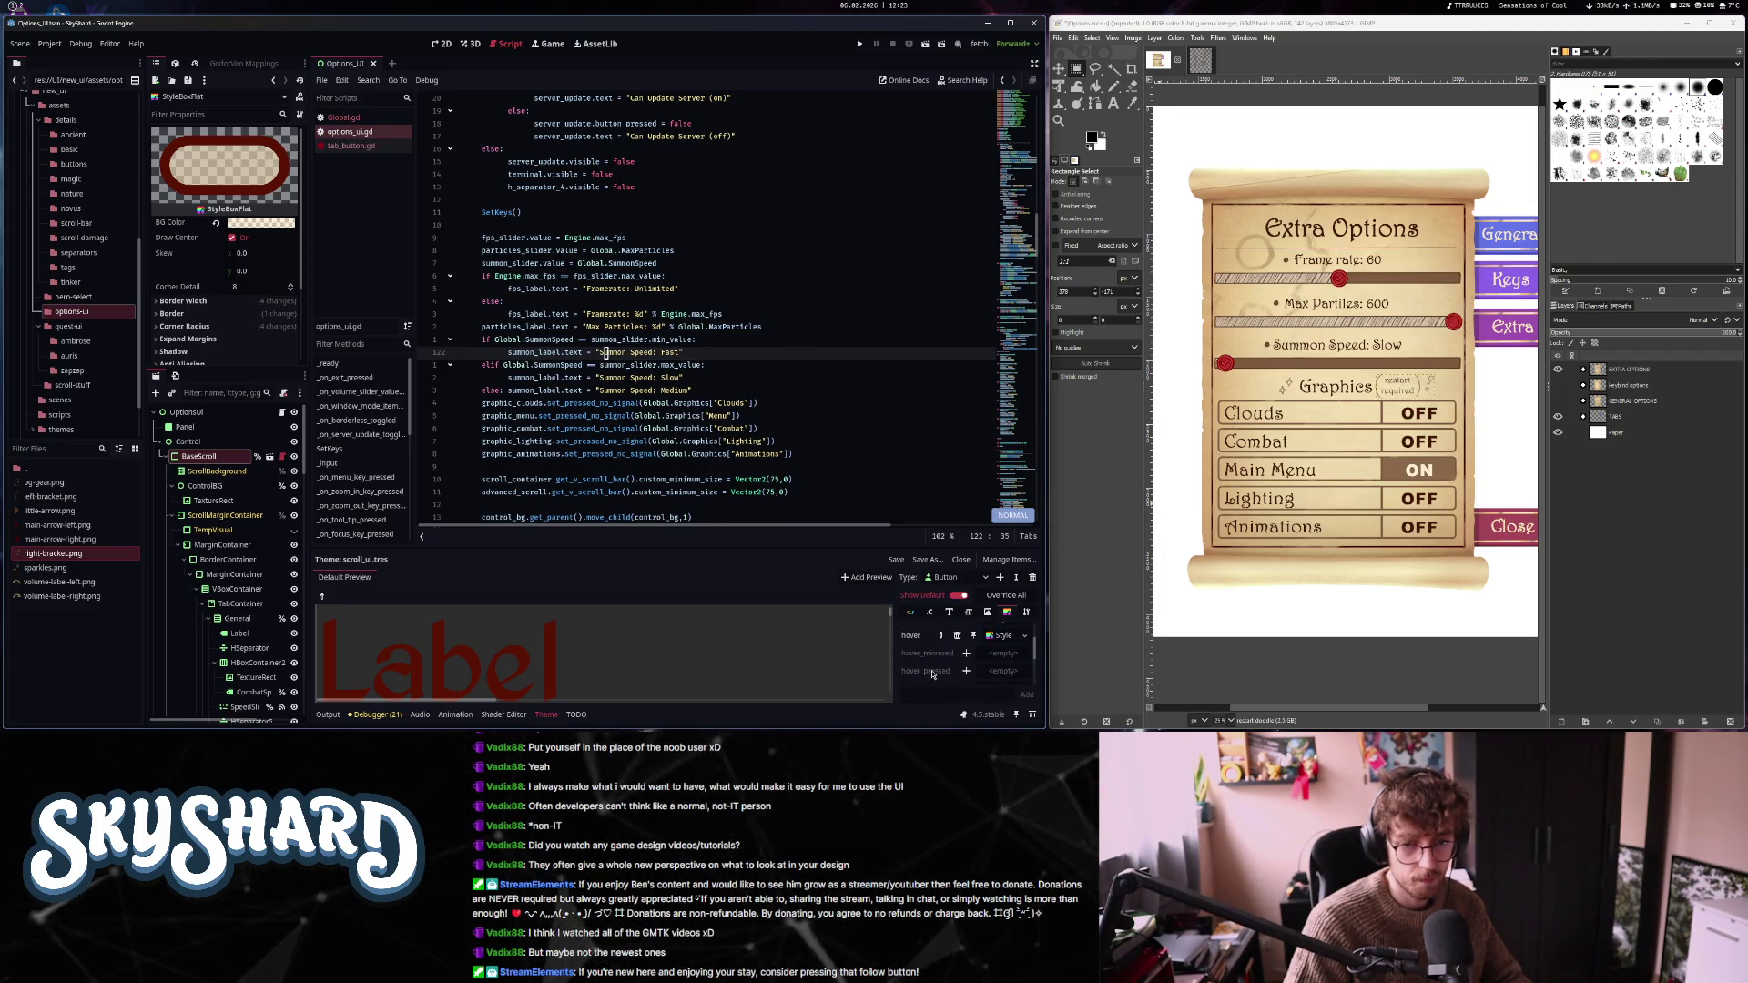
pyautogui.scroll(-1, 935, 670)
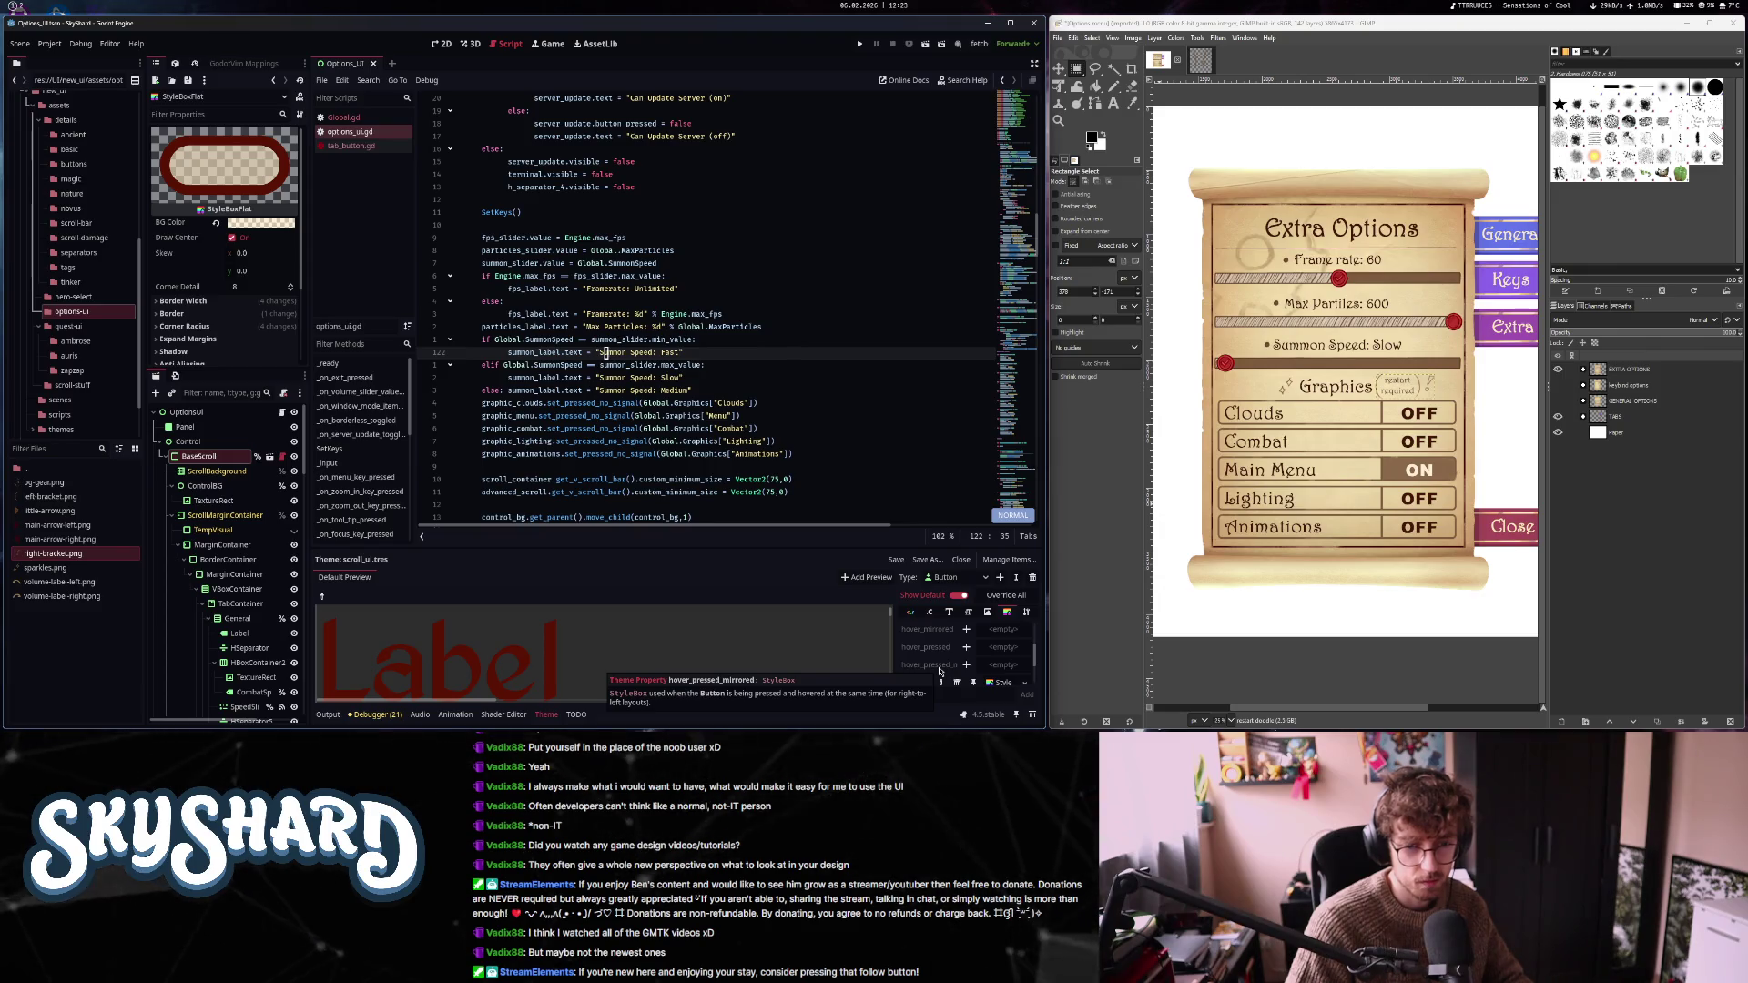
pyautogui.scroll(1, 956, 668)
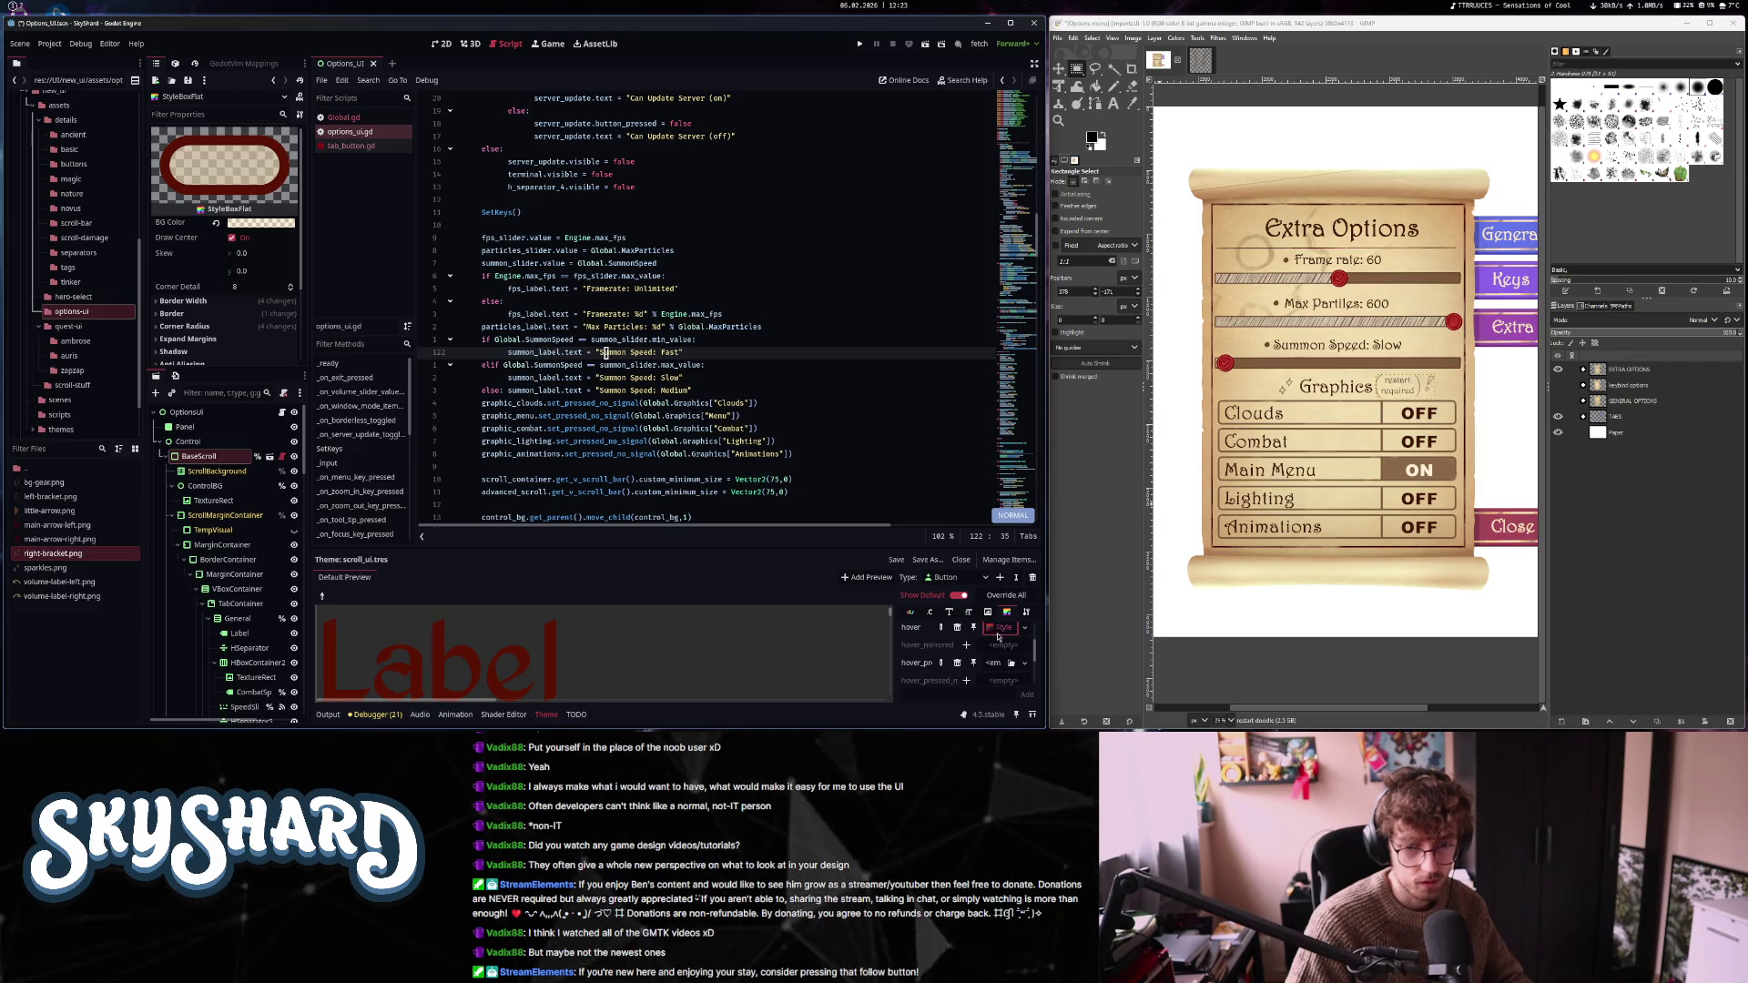
pyautogui.scroll(3, 1000, 671)
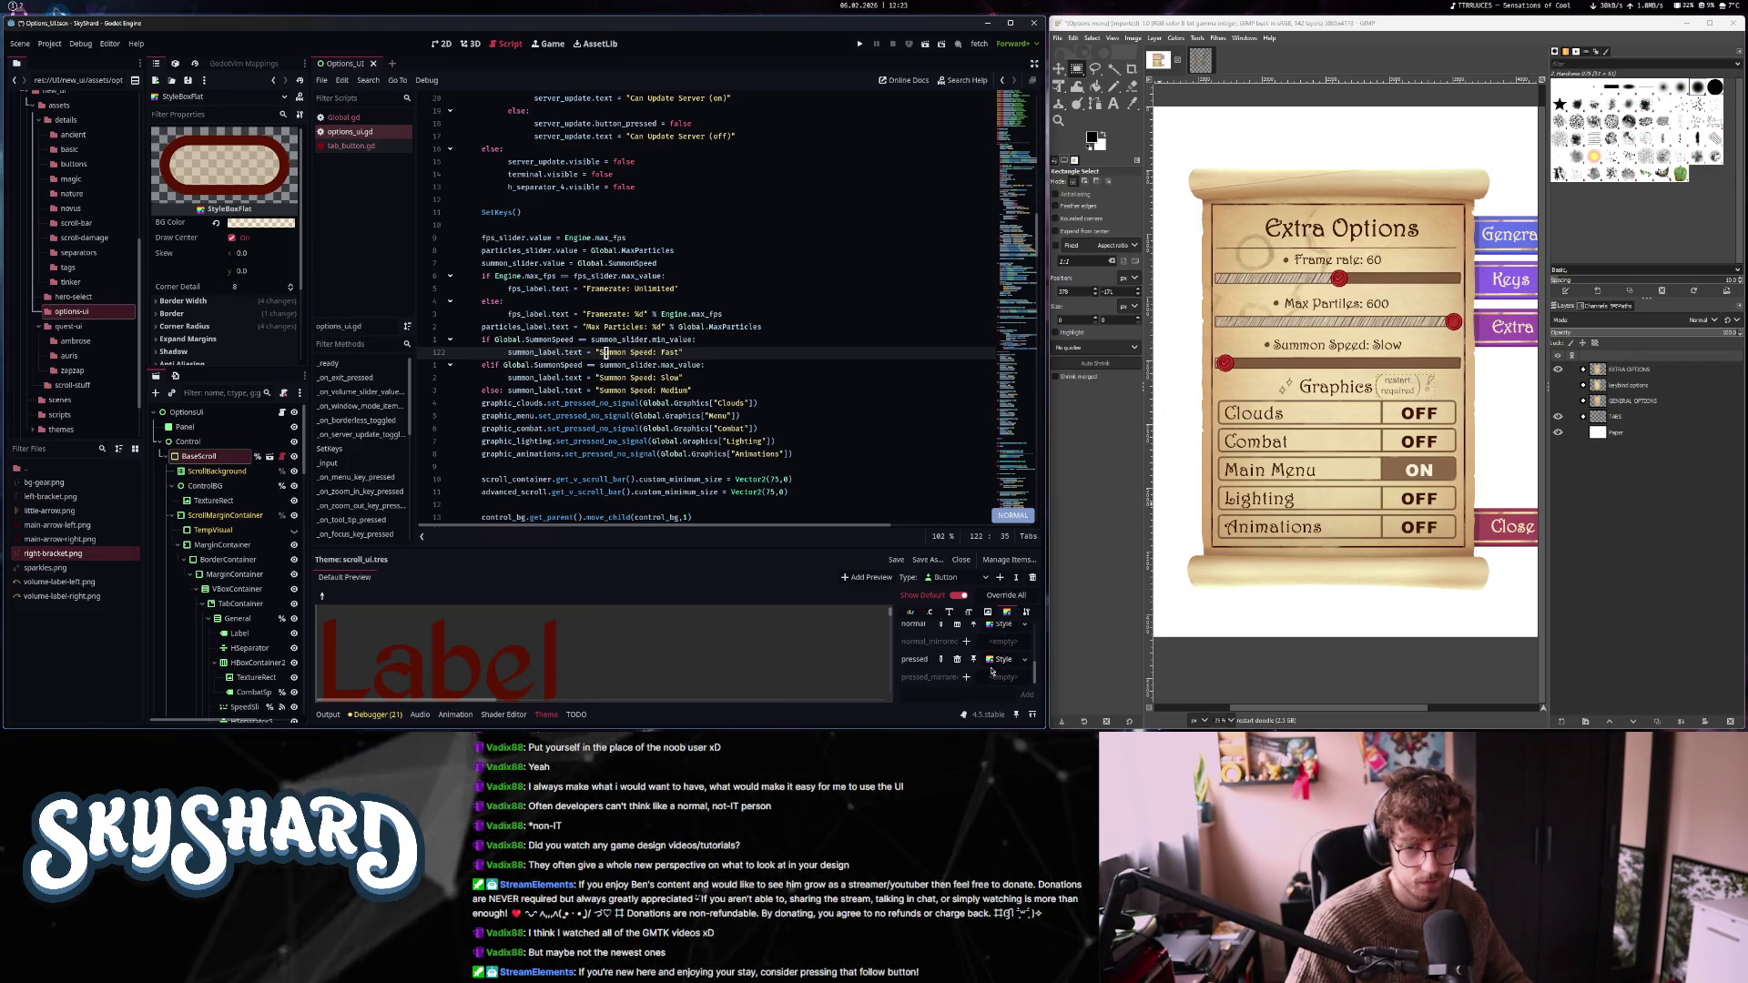
pyautogui.scroll(2, 990, 672)
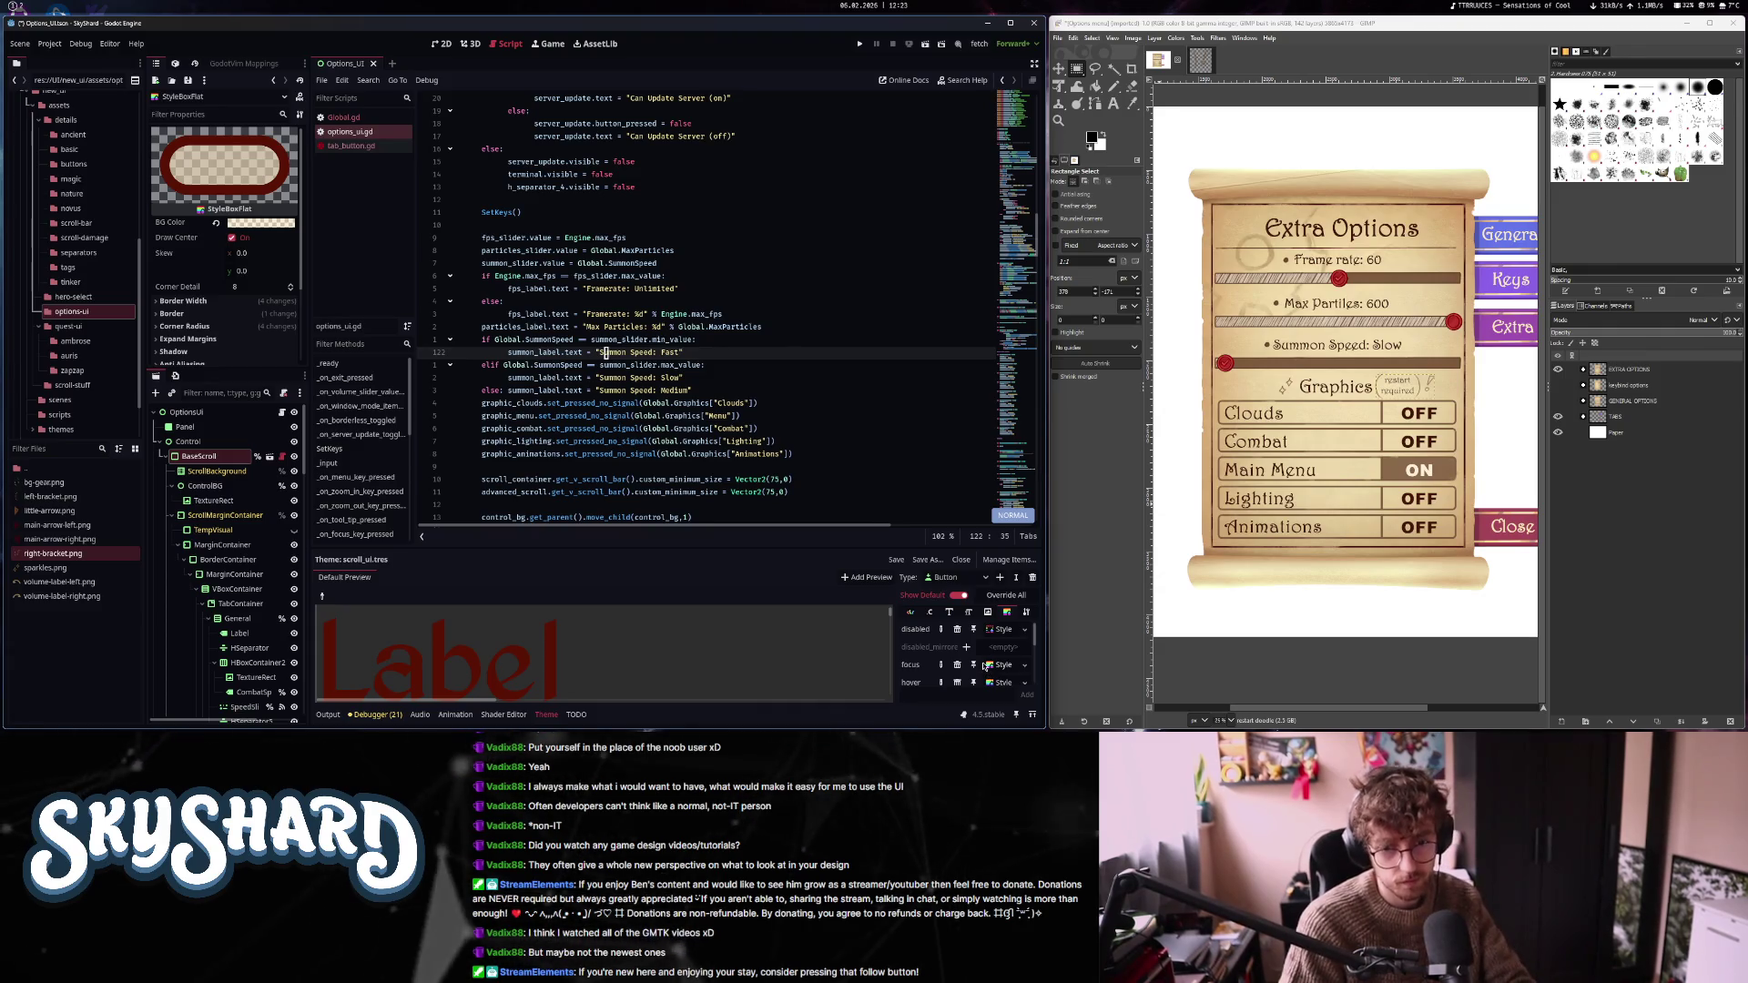
pyautogui.click(859, 45)
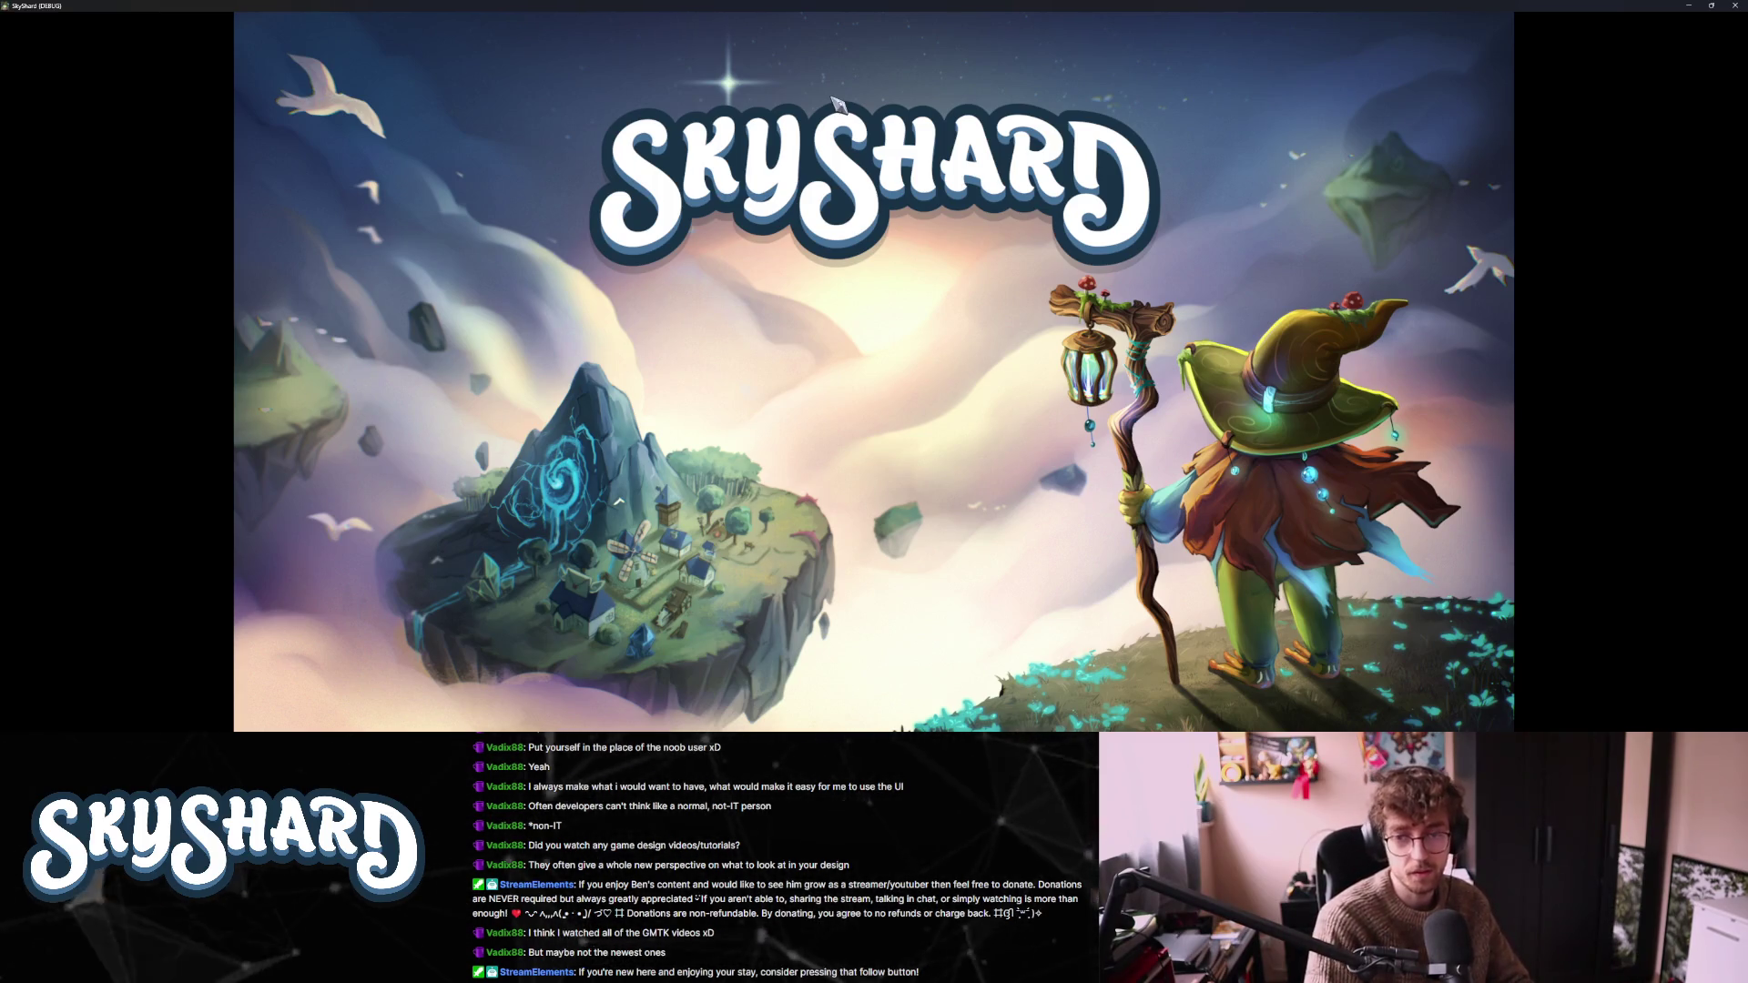
# Shrink the game window, open Options and its Extra page, close it, and exit the game.
pyautogui.press('super+Down')
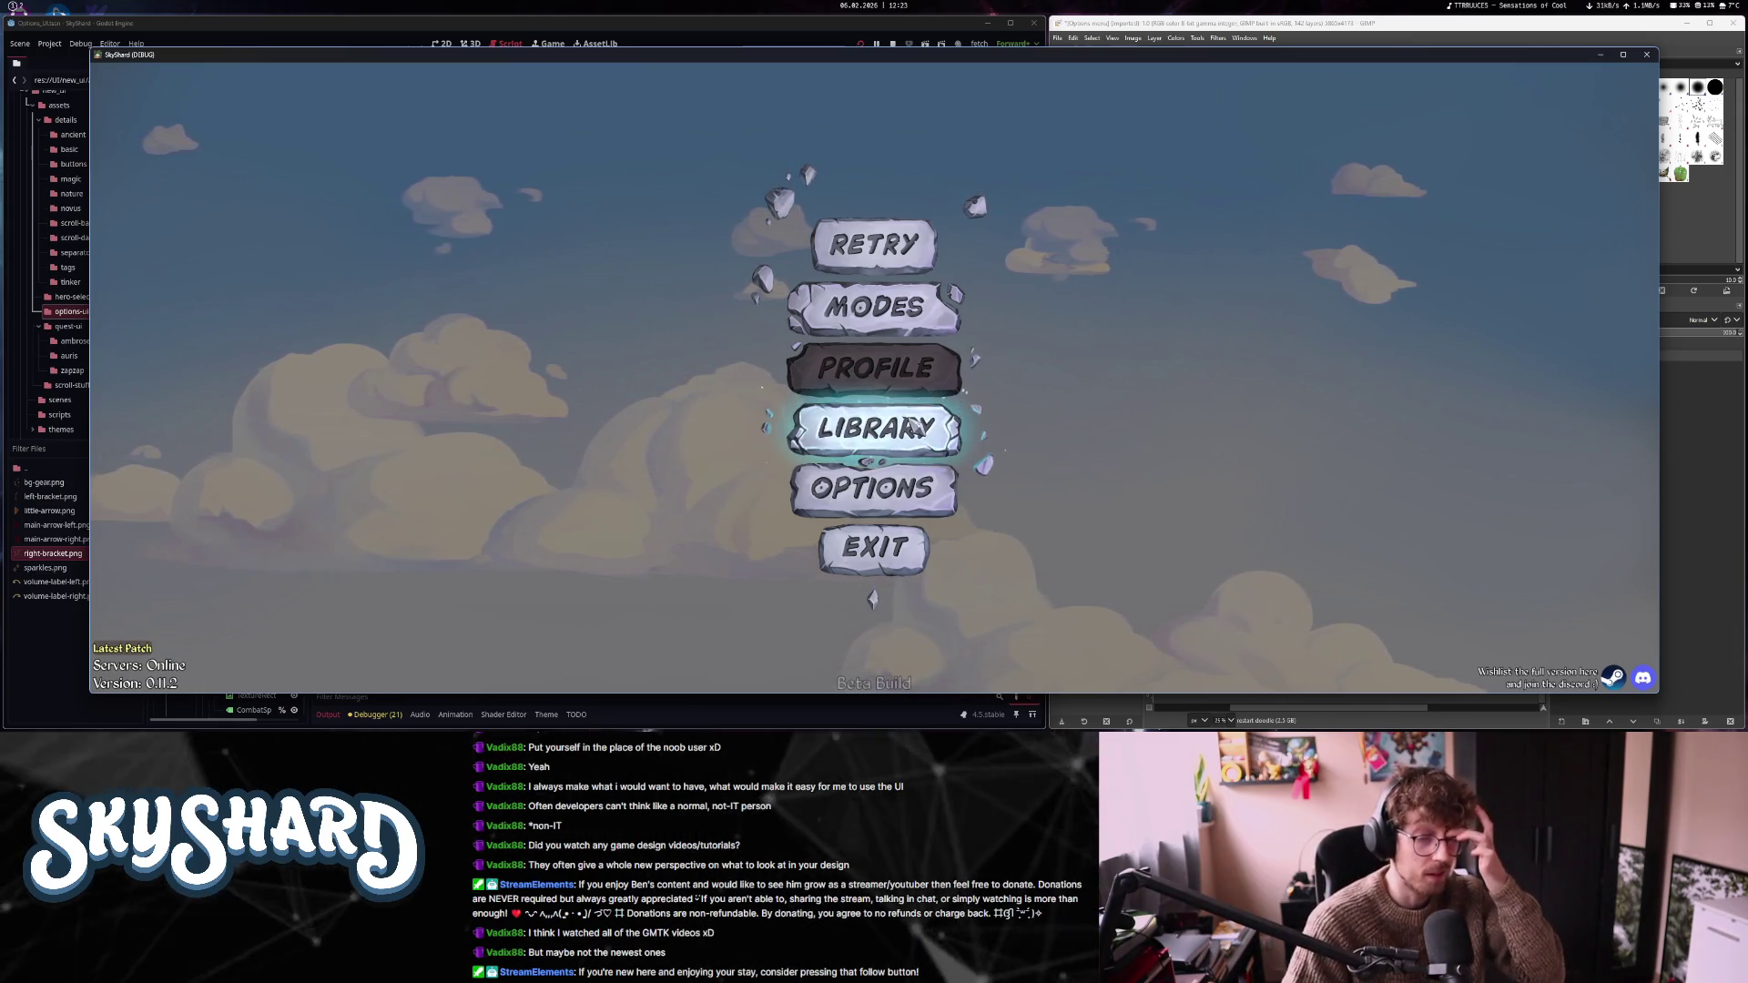
pyautogui.click(923, 496)
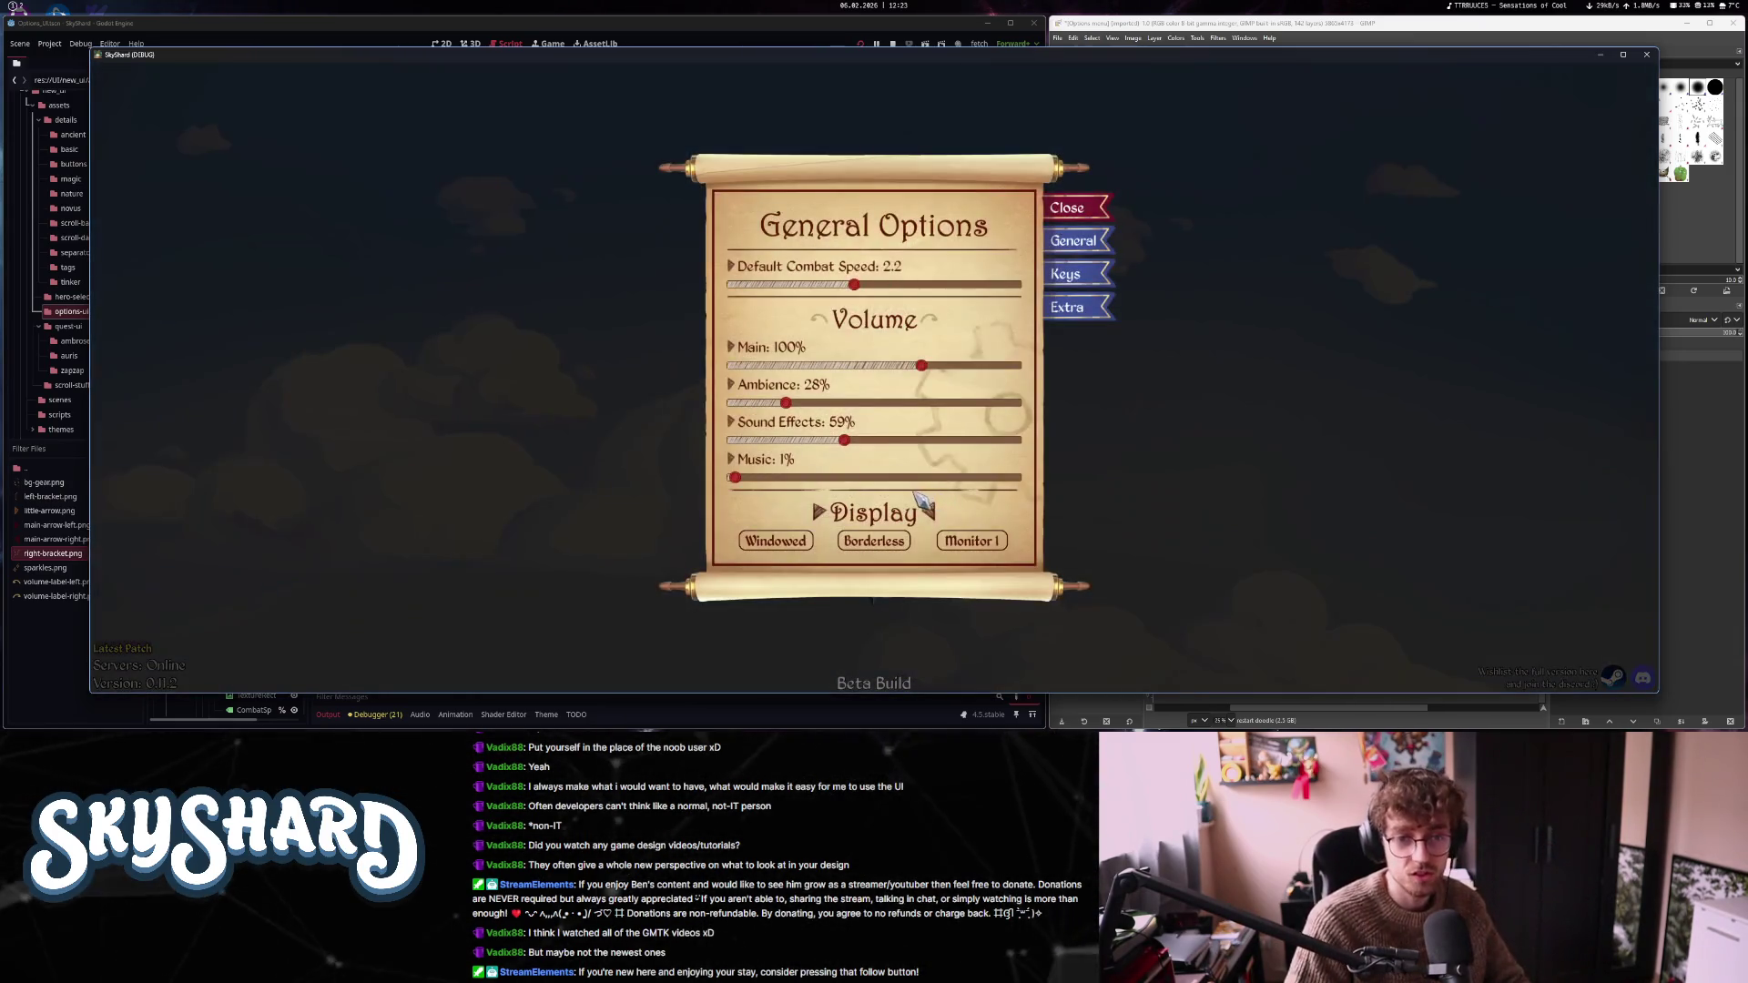
pyautogui.click(1070, 308)
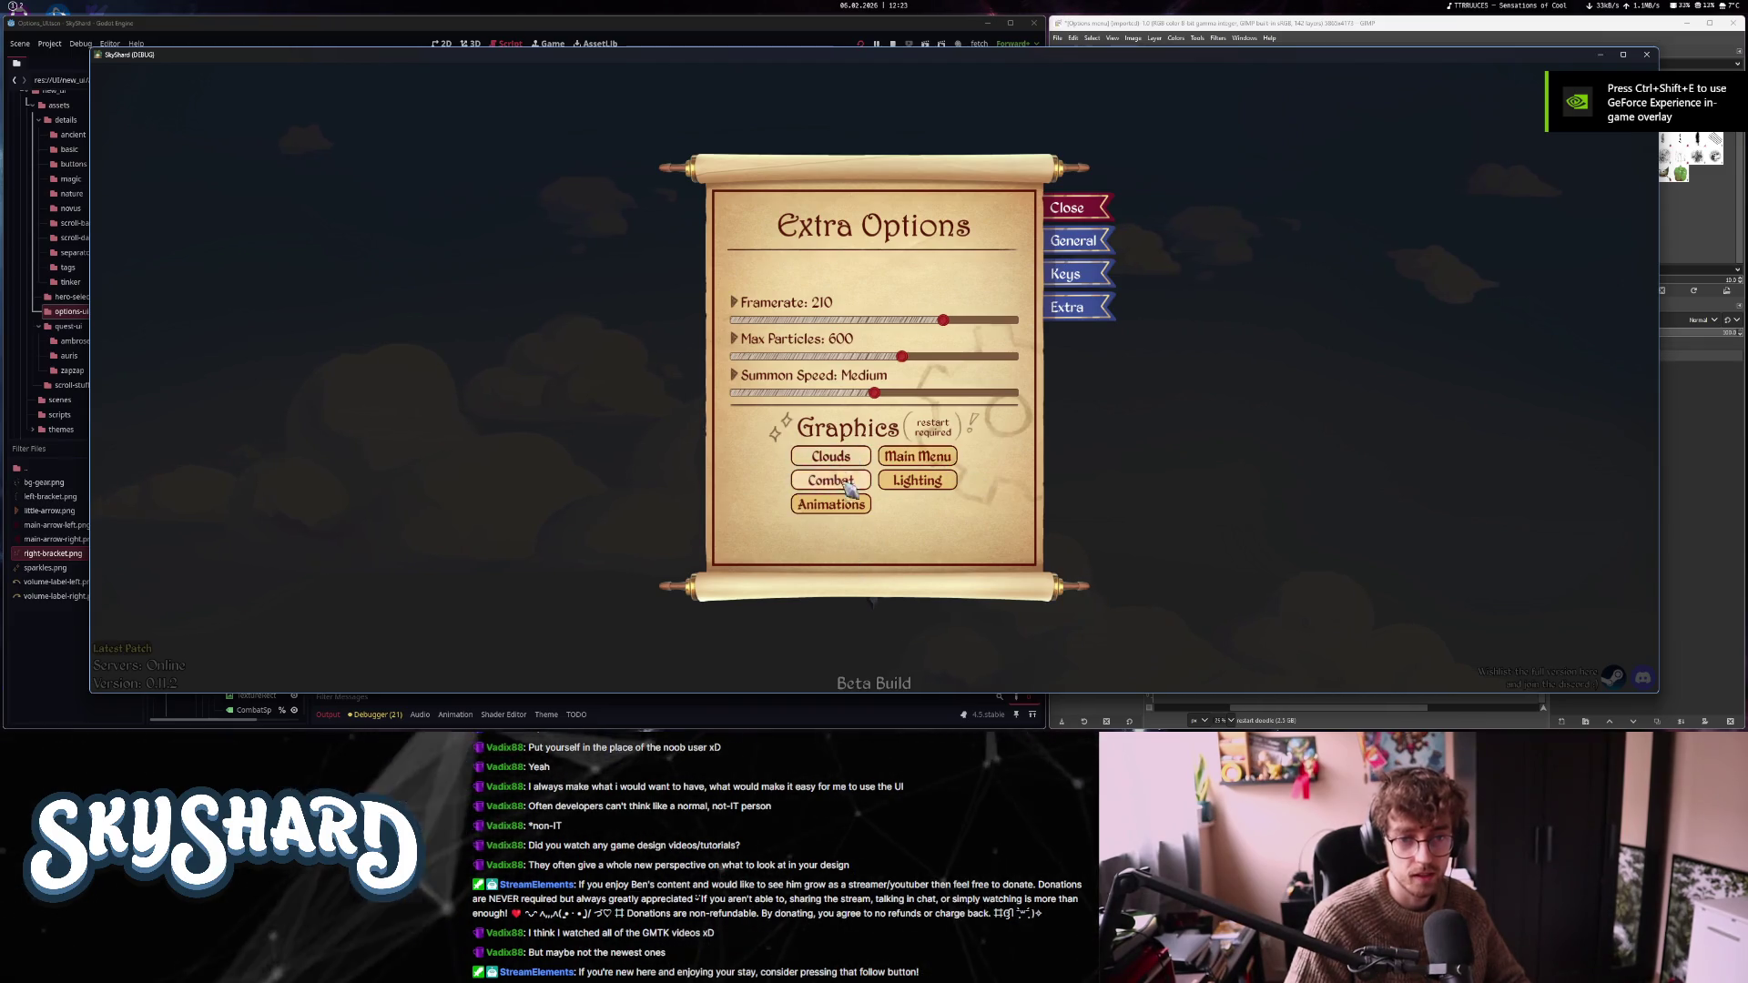
pyautogui.press('Escape')
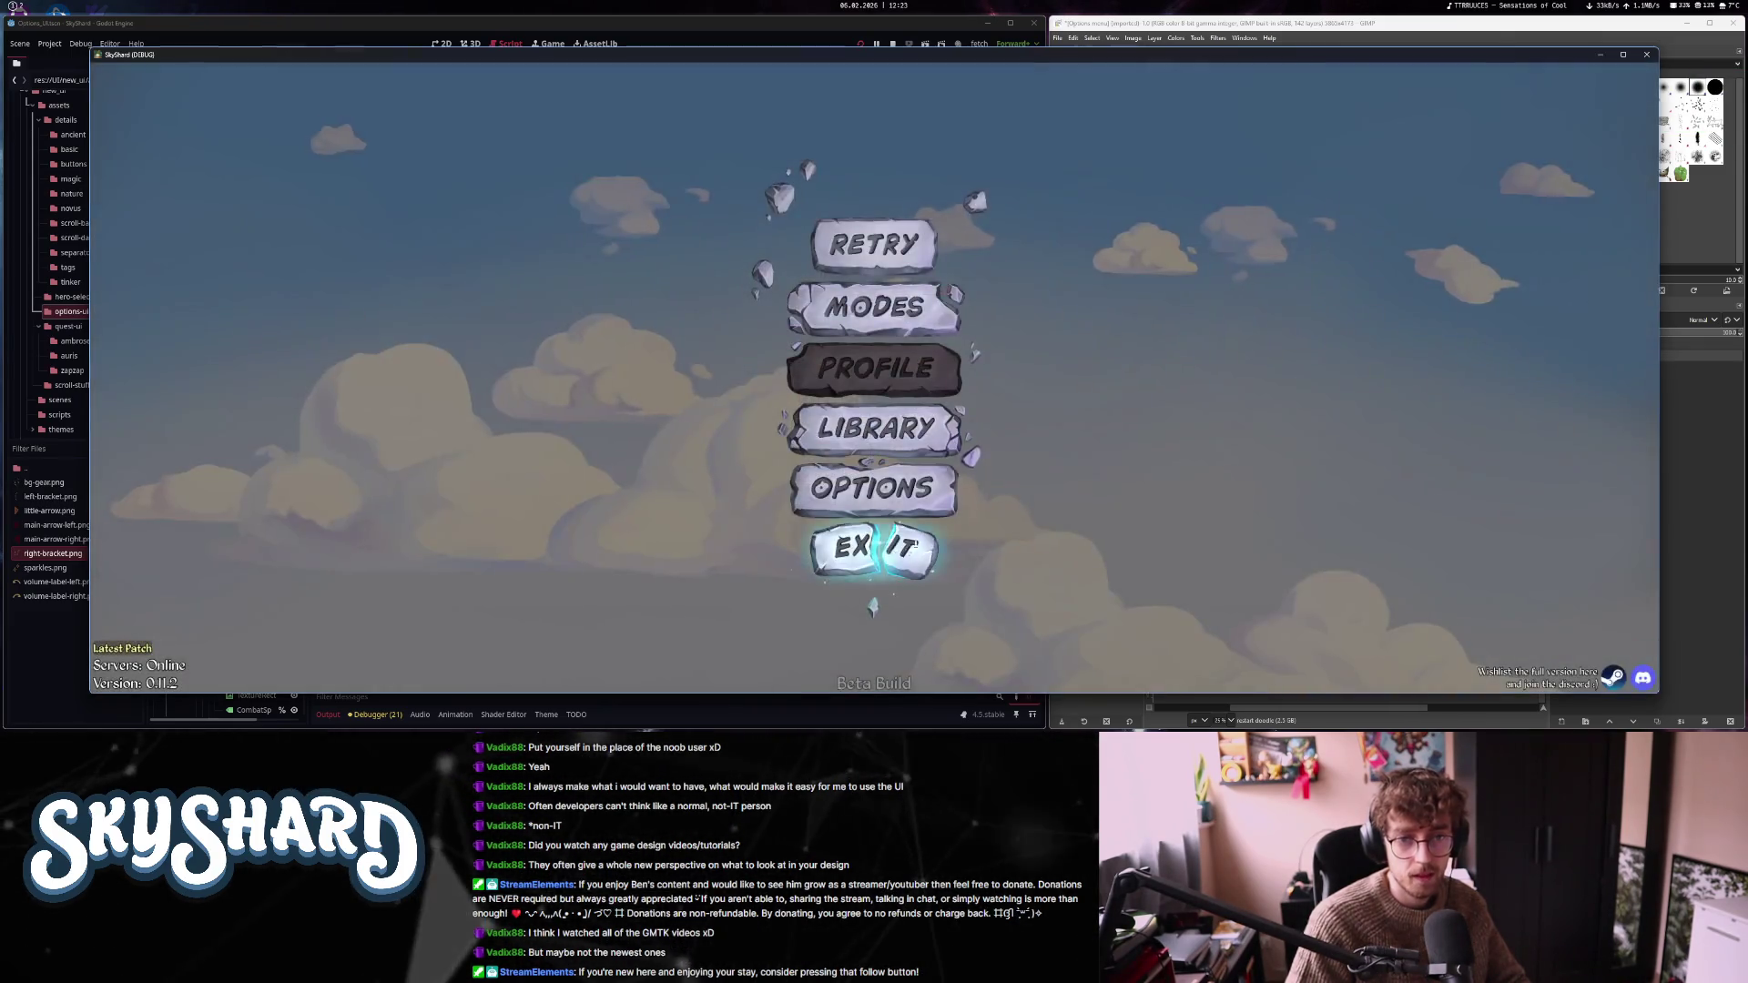
pyautogui.click(881, 548)
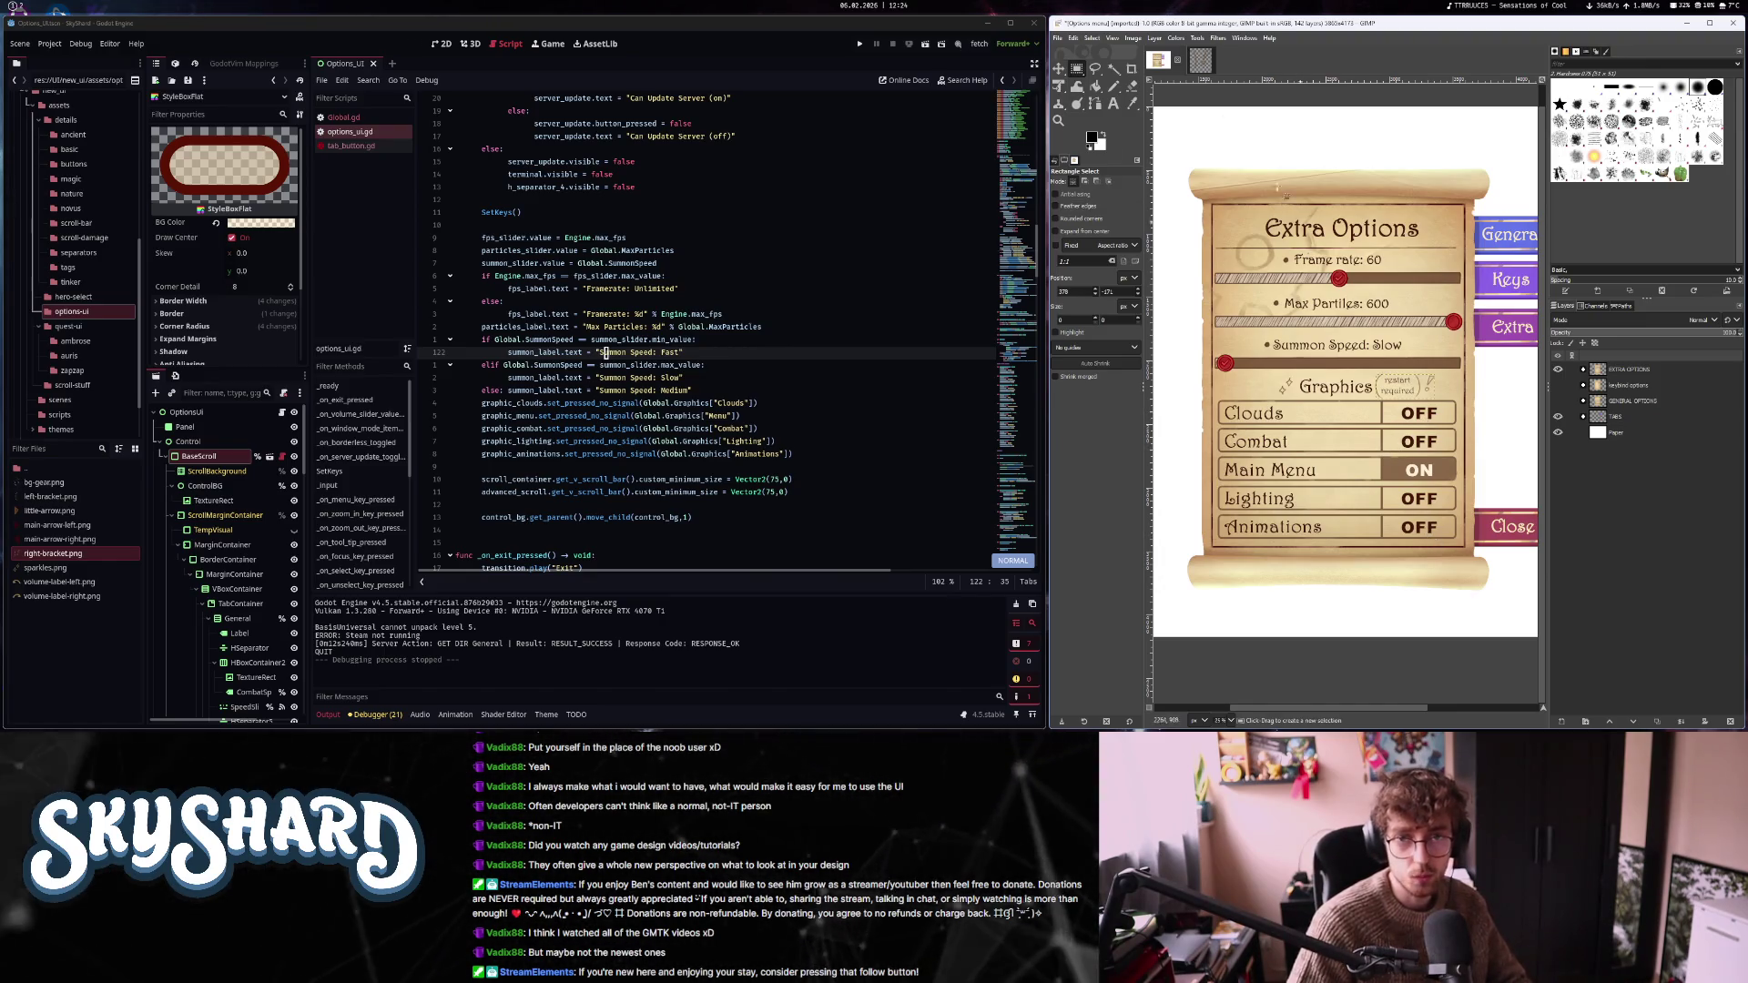
# Close the Extra Options mock-up image in GIMP, discarding its unsaved changes.
pyautogui.click(1201, 60)
pyautogui.click(1158, 63)
pyautogui.click(1193, 63)
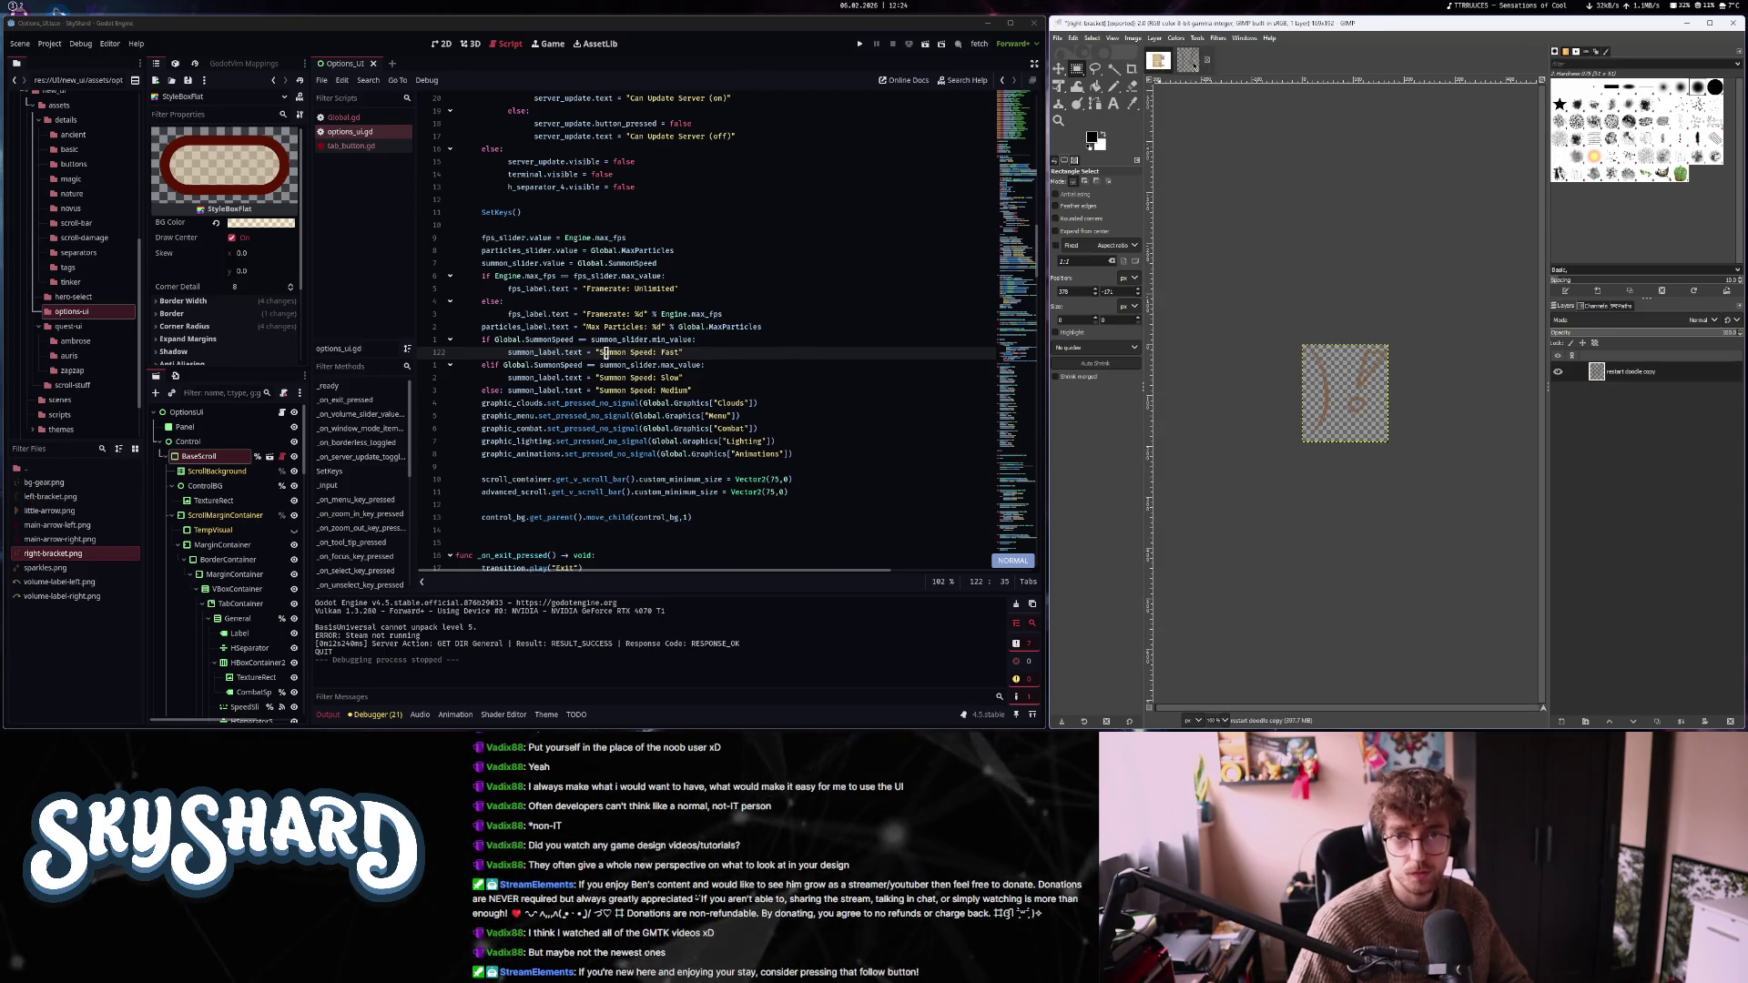
pyautogui.click(1159, 64)
pyautogui.click(1177, 60)
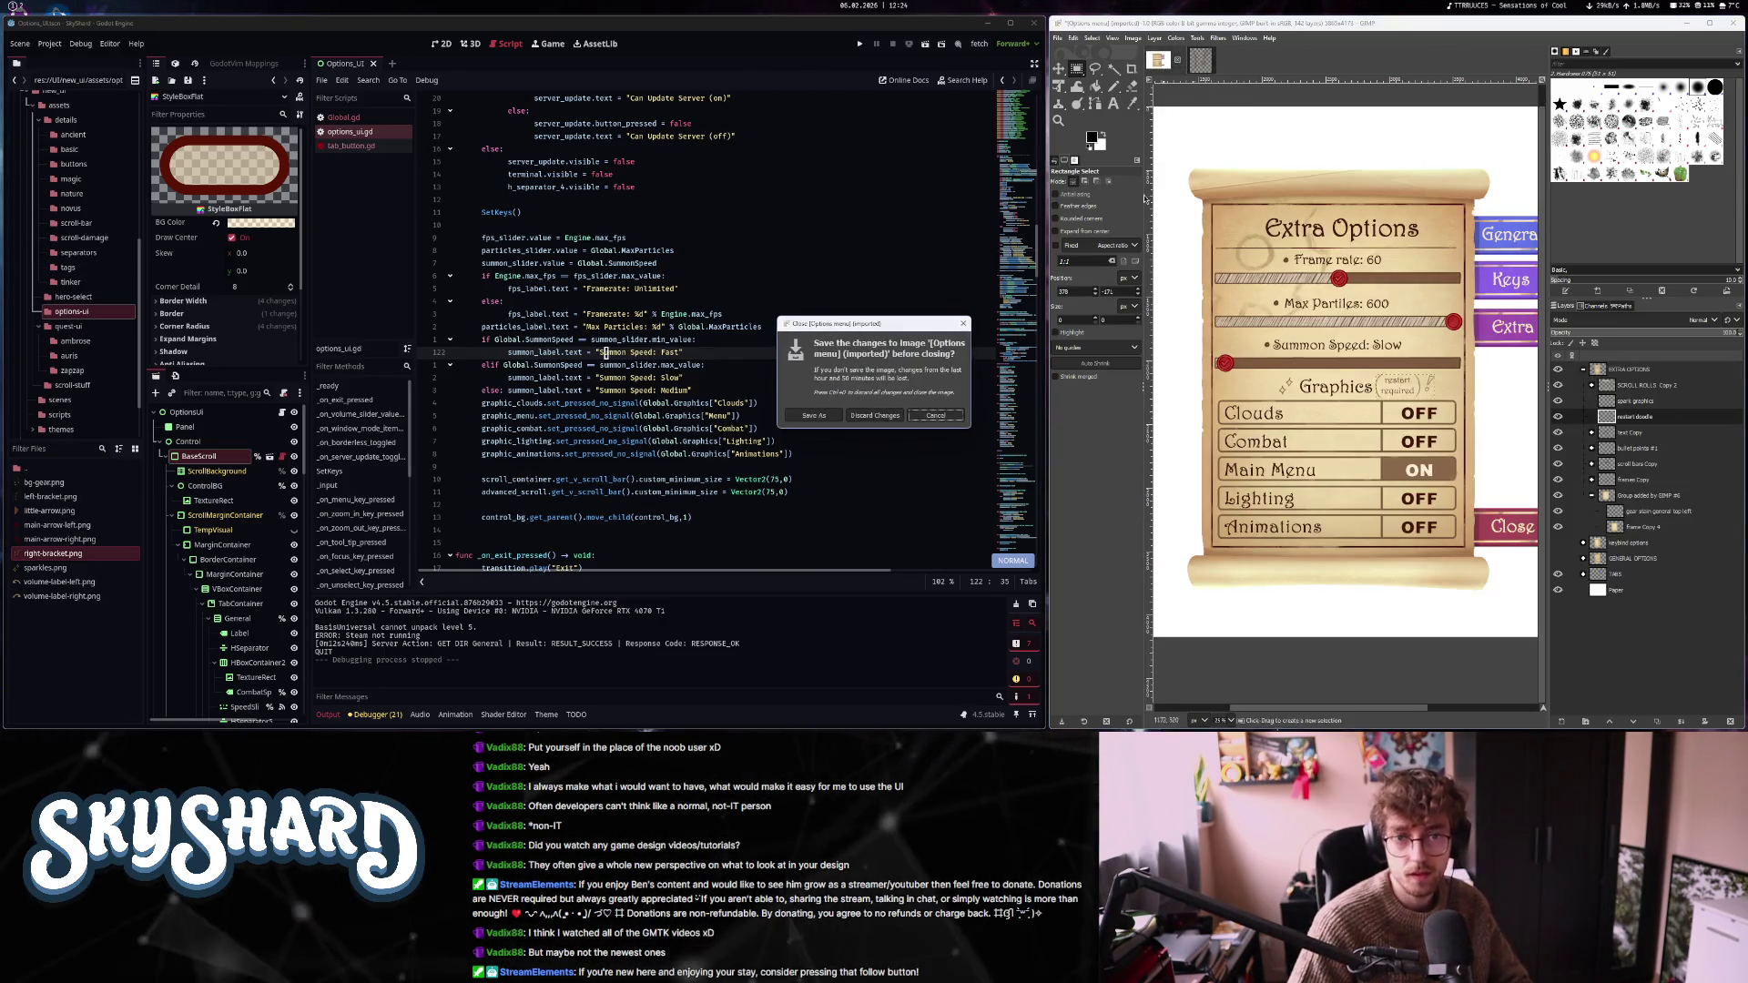
pyautogui.hotkey('ctrl', 'd')
# Cancel closing the right-bracket image and switch Godot to the 2D scene view.
pyautogui.click(1178, 60)
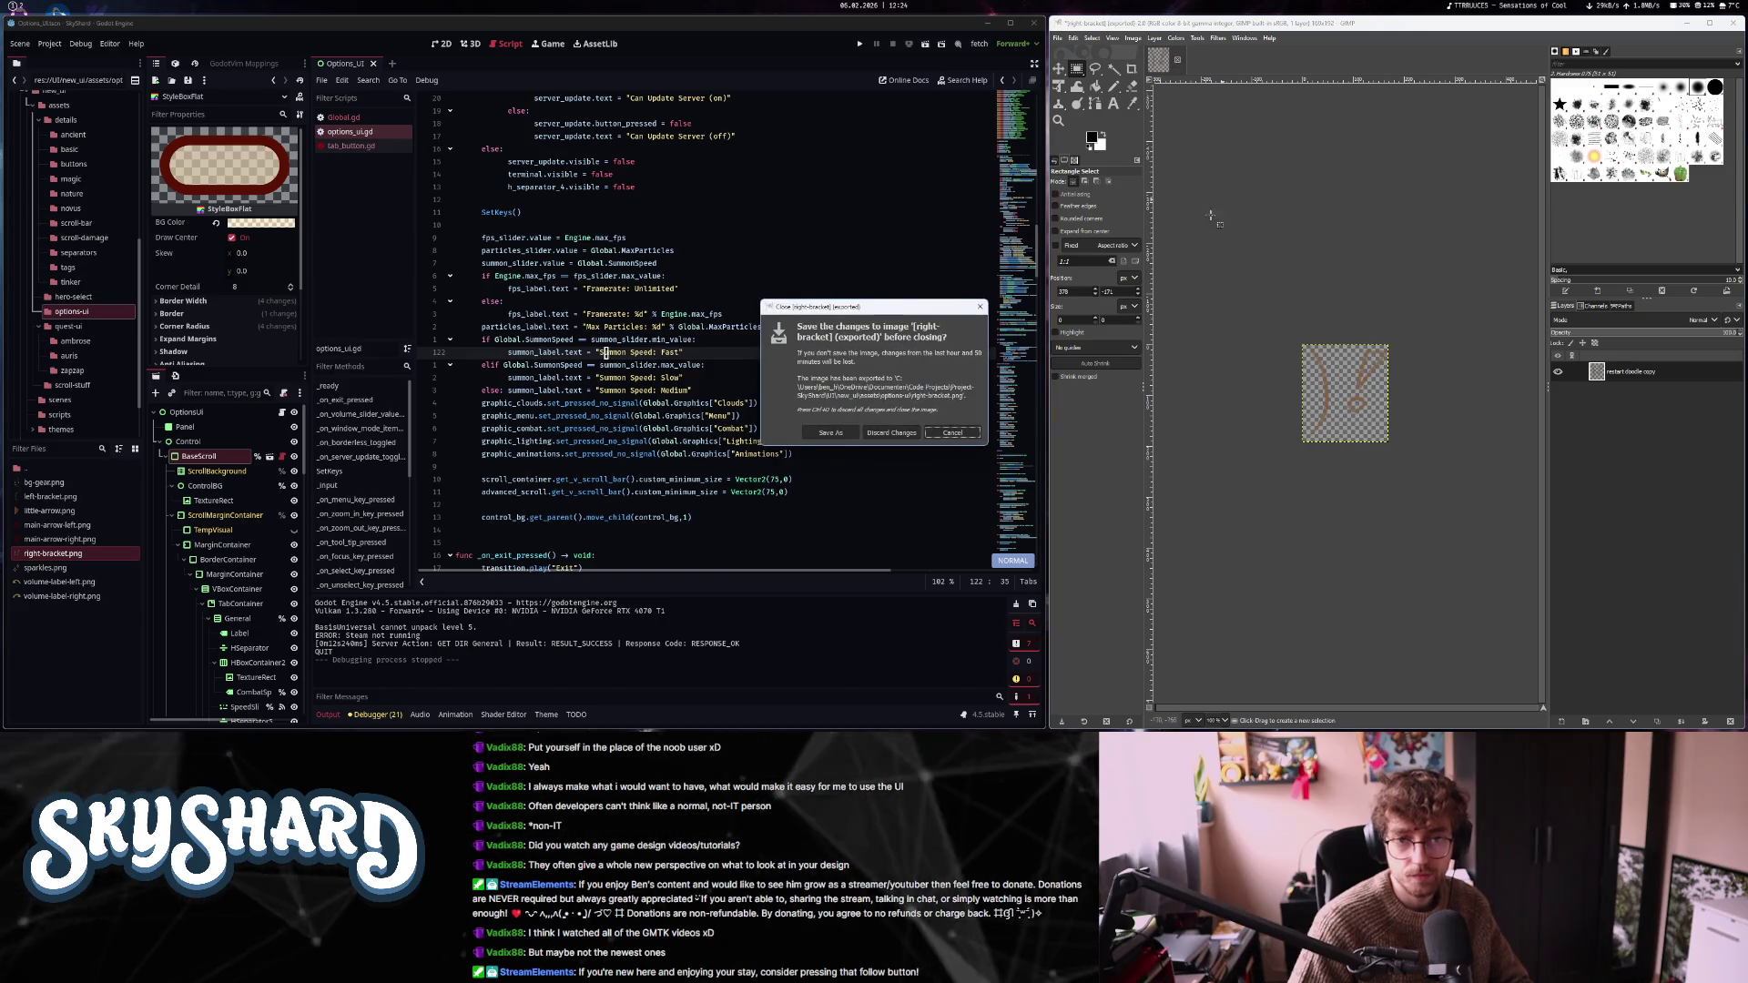
pyautogui.press('Escape')
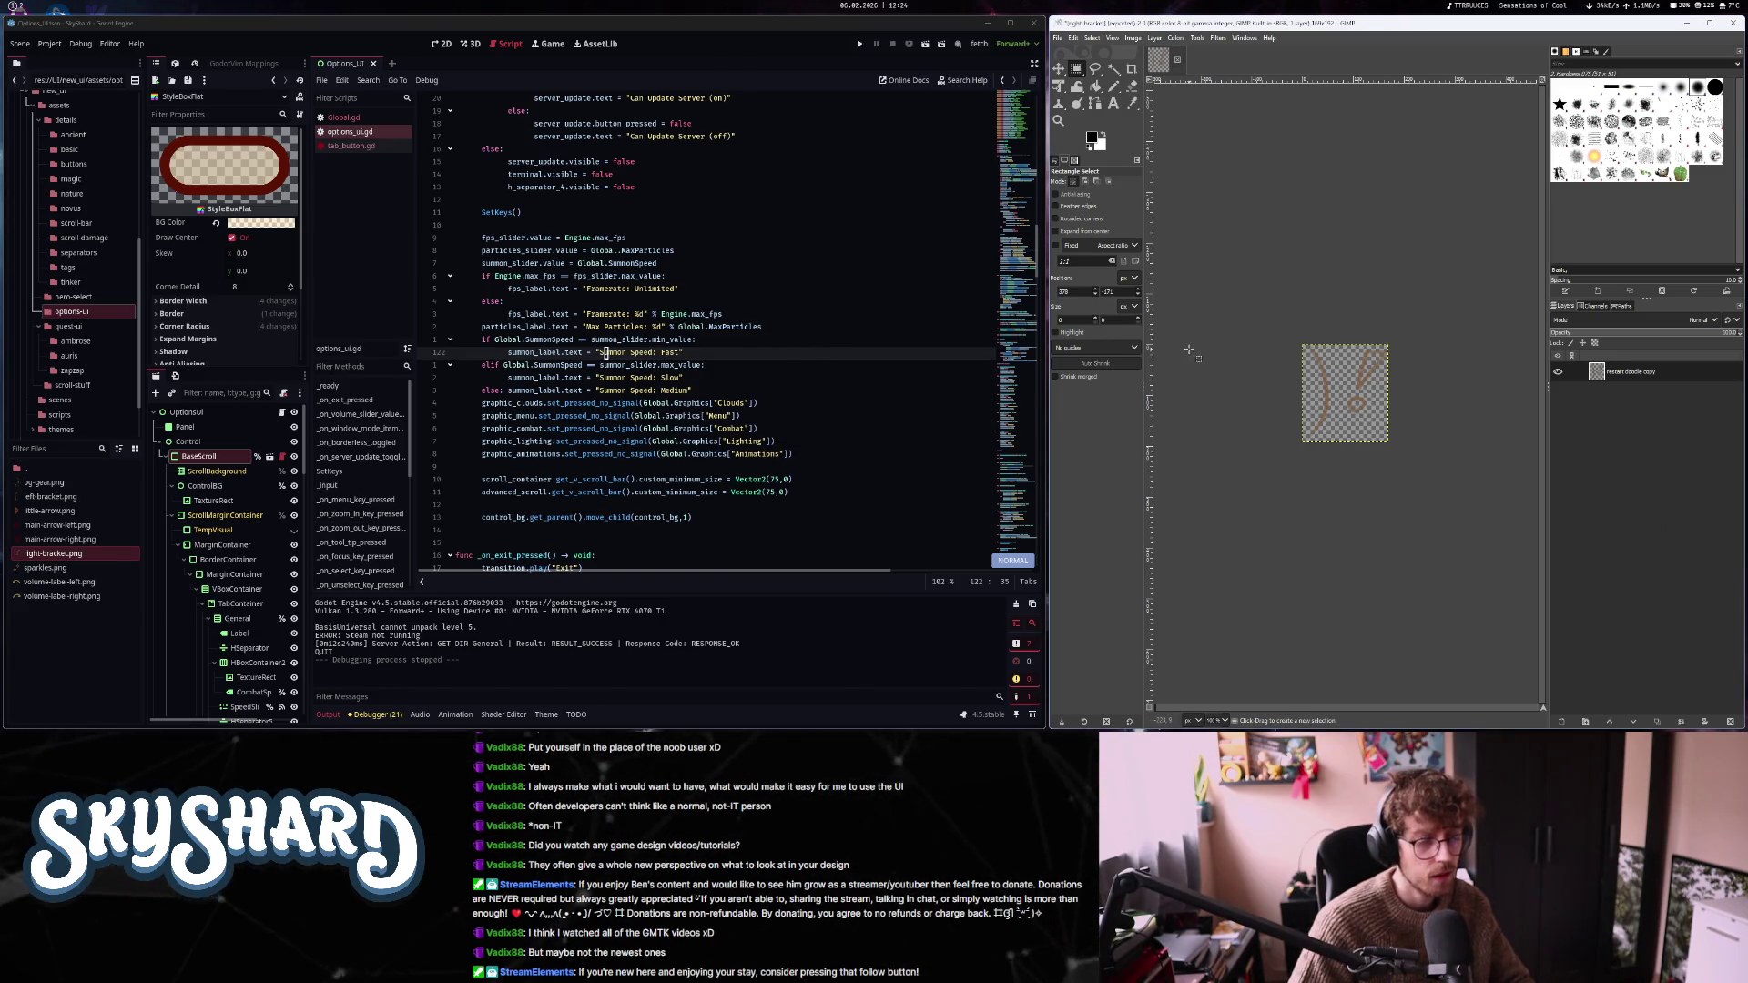
pyautogui.hotkey('ctrl', 'F1')
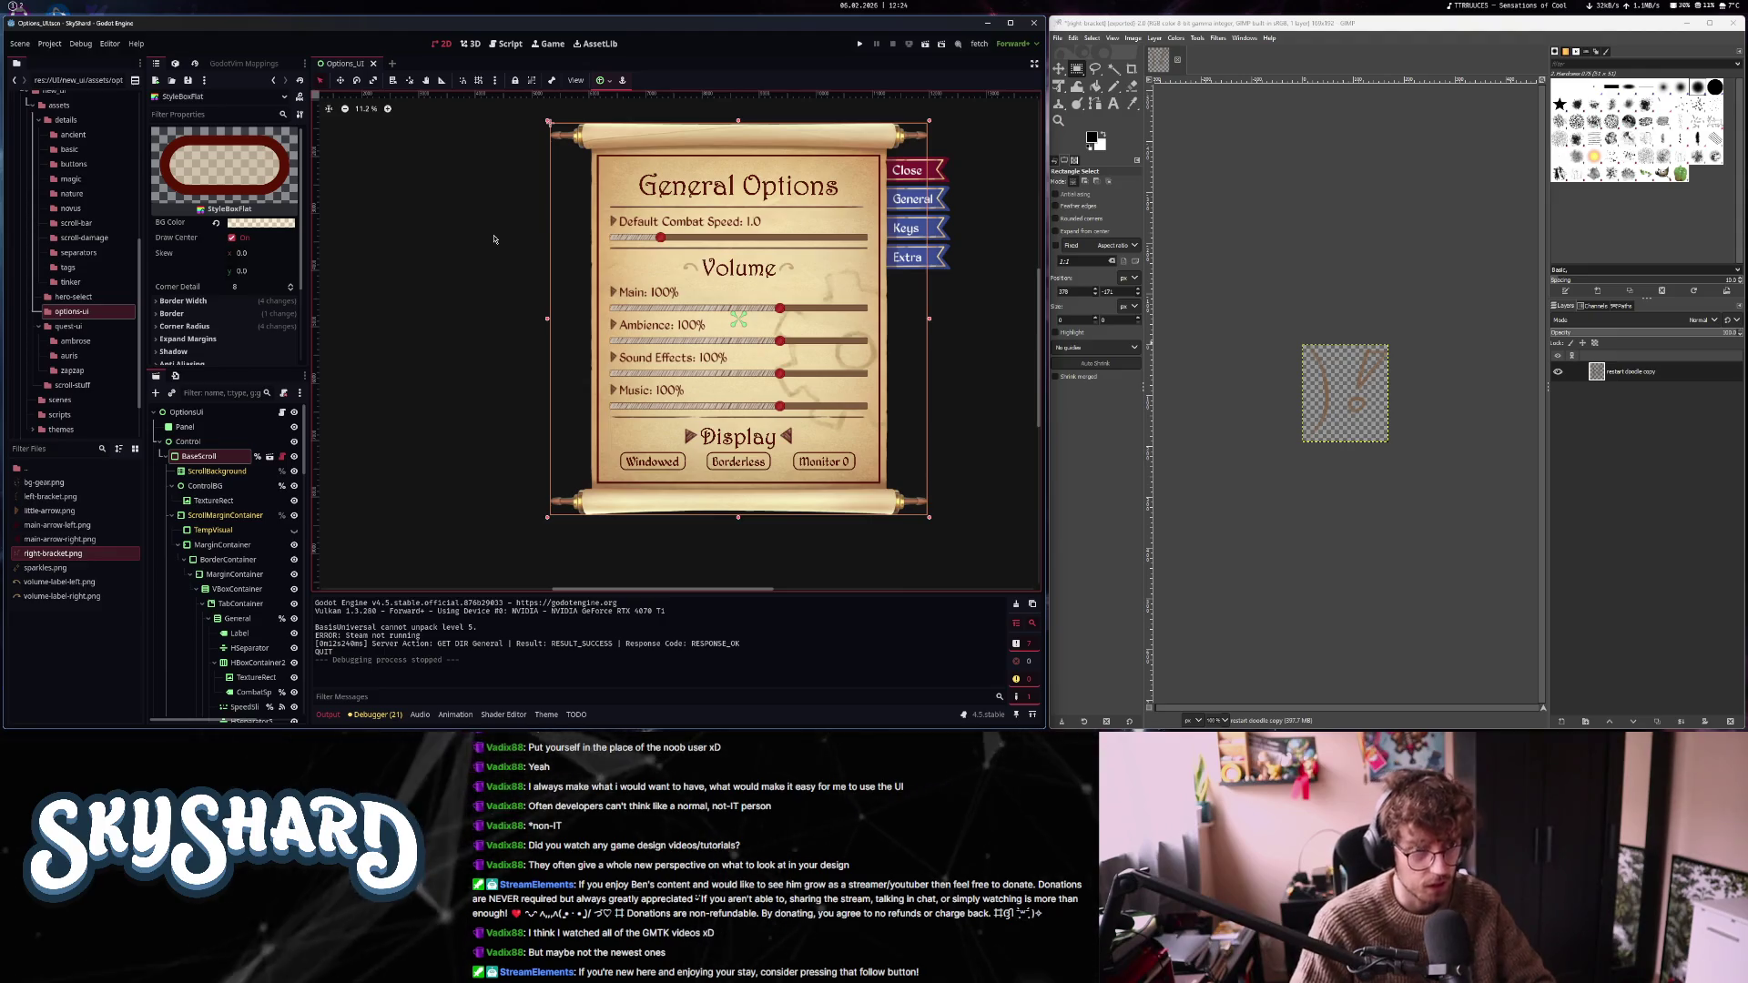
# Close Options_UI and open the main_ui scene from the global/scenes folder.
pyautogui.hotkey('ctrl', 'shift', 'w')
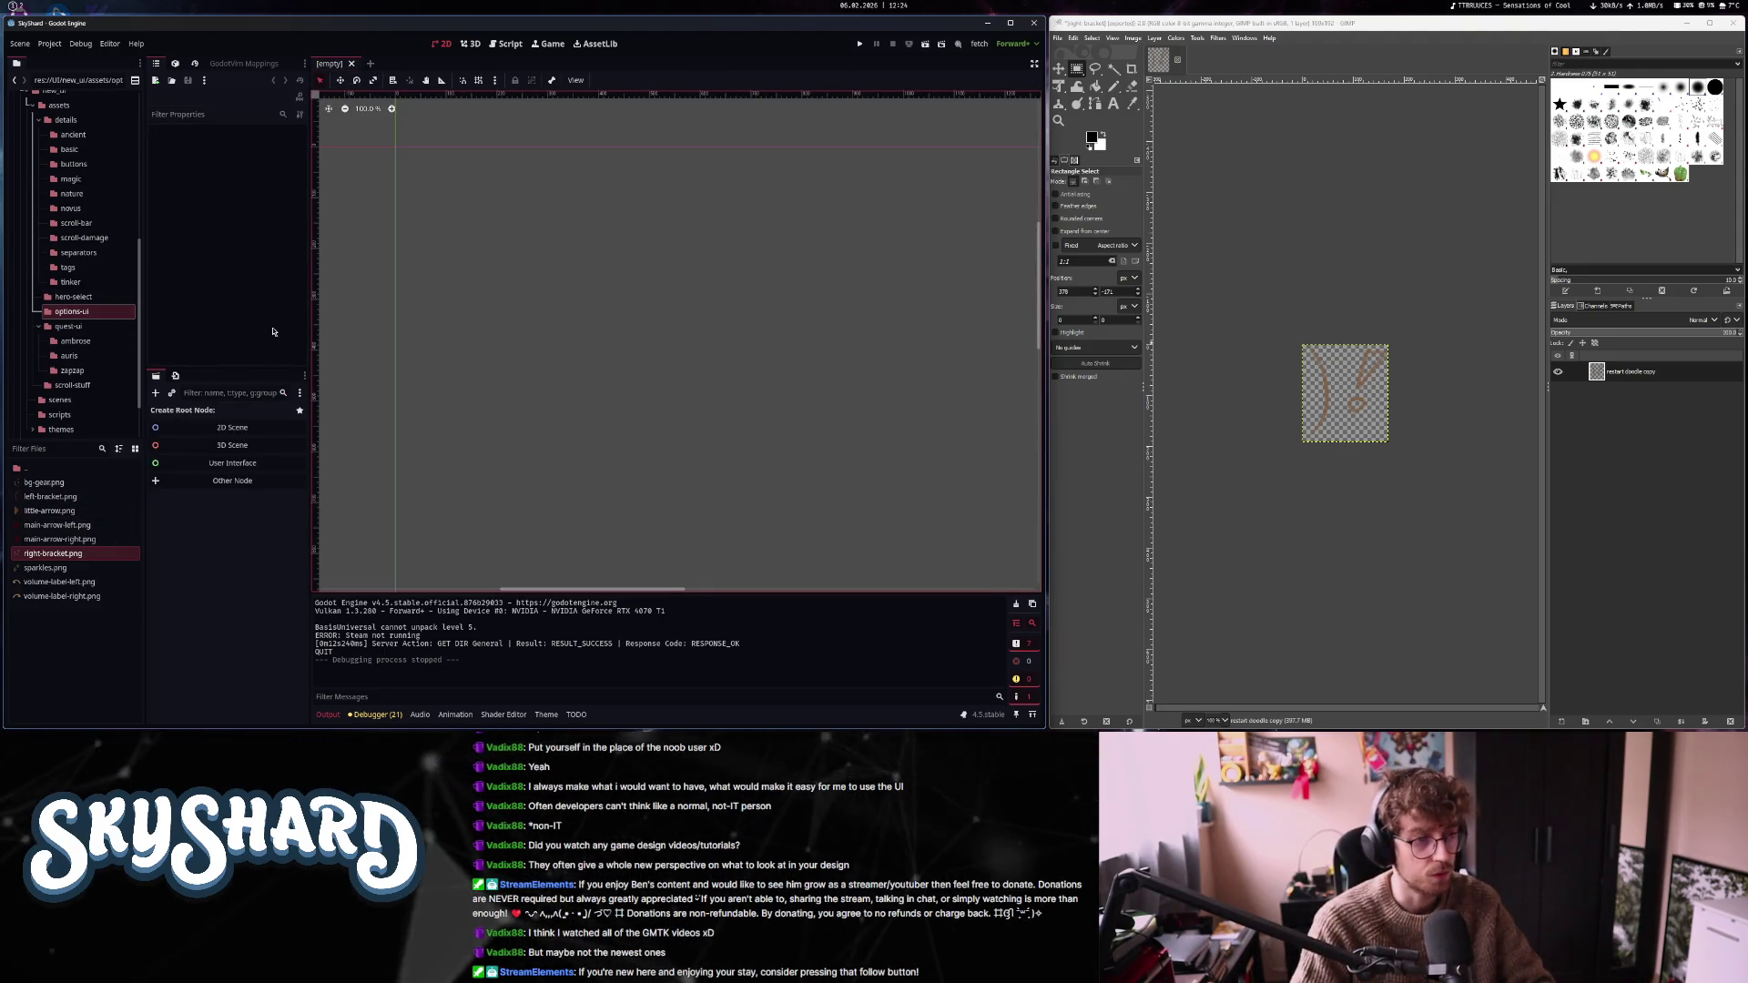
pyautogui.scroll(-3, 75, 414)
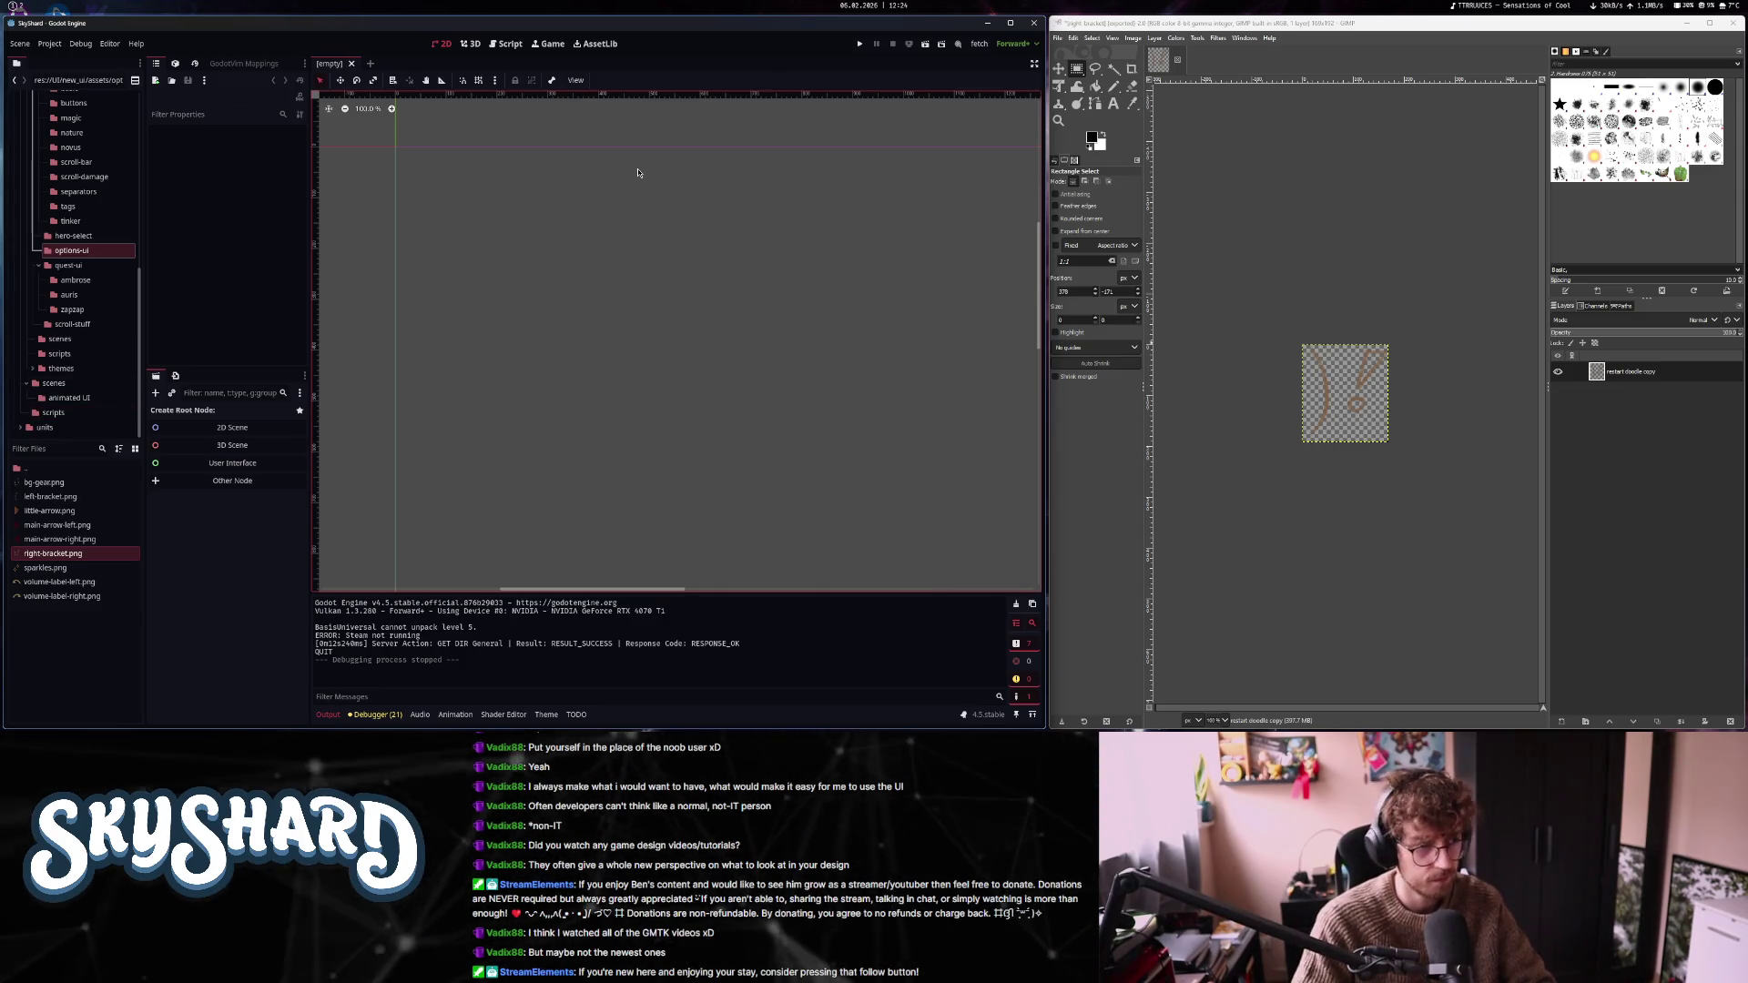
pyautogui.scroll(10, 57, 279)
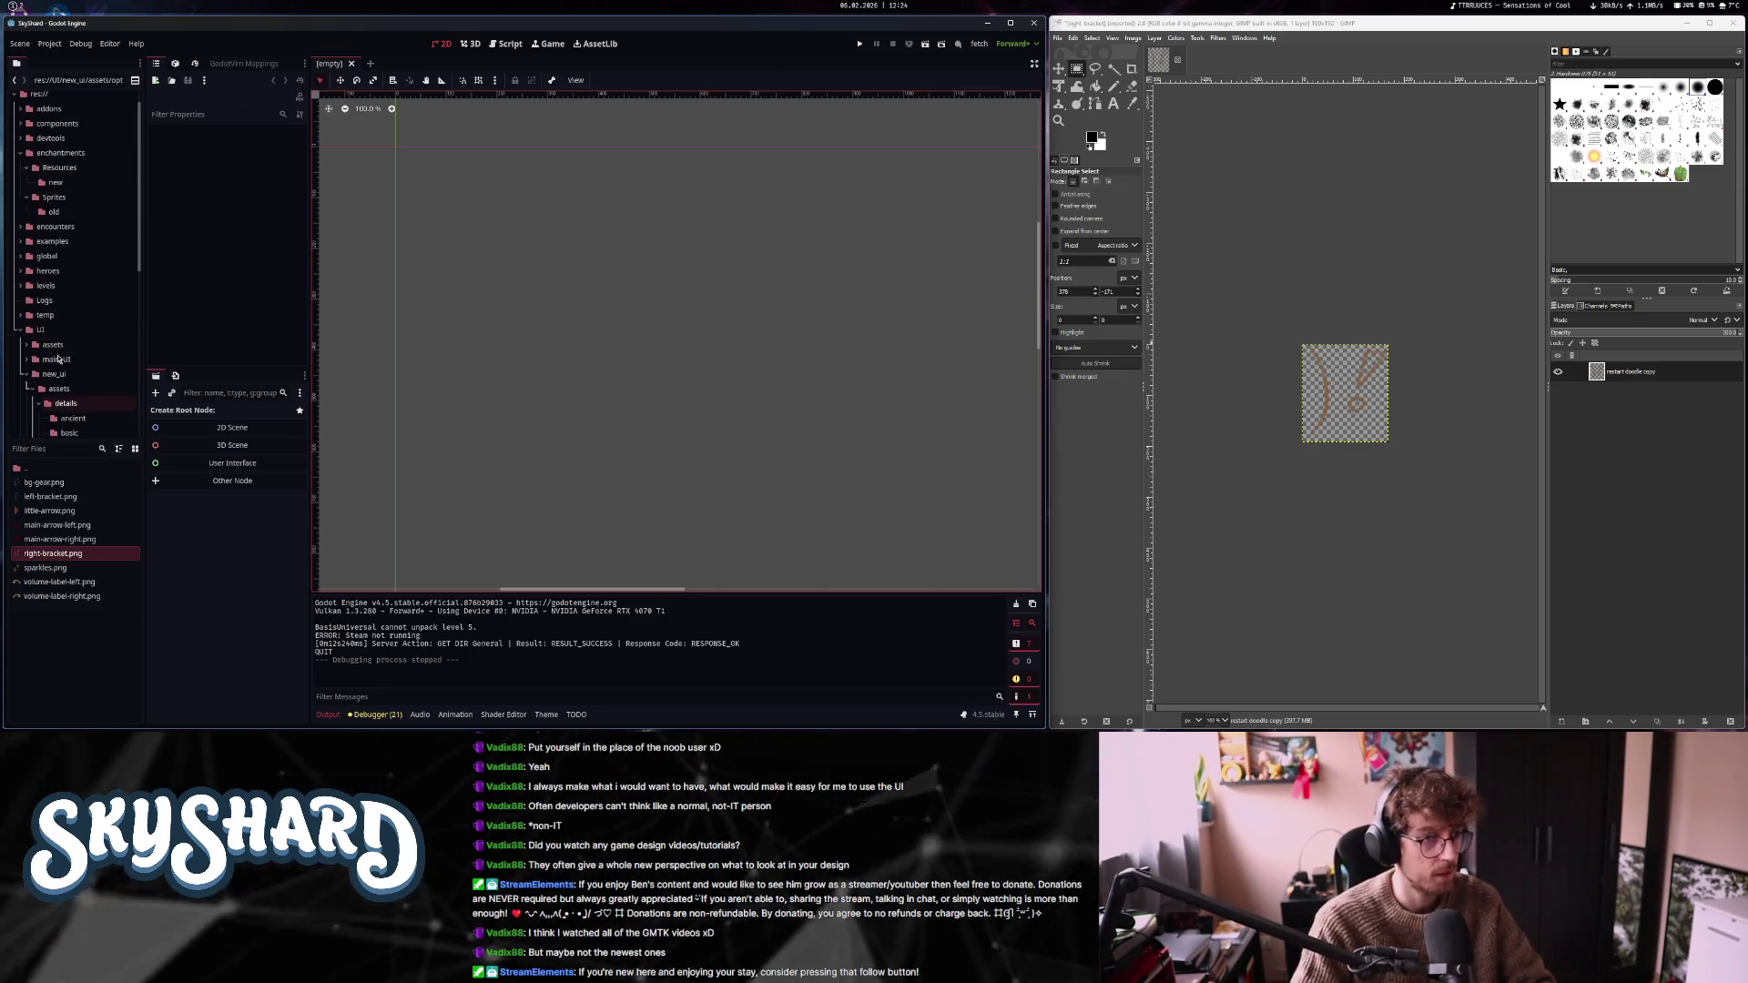
pyautogui.click(46, 256)
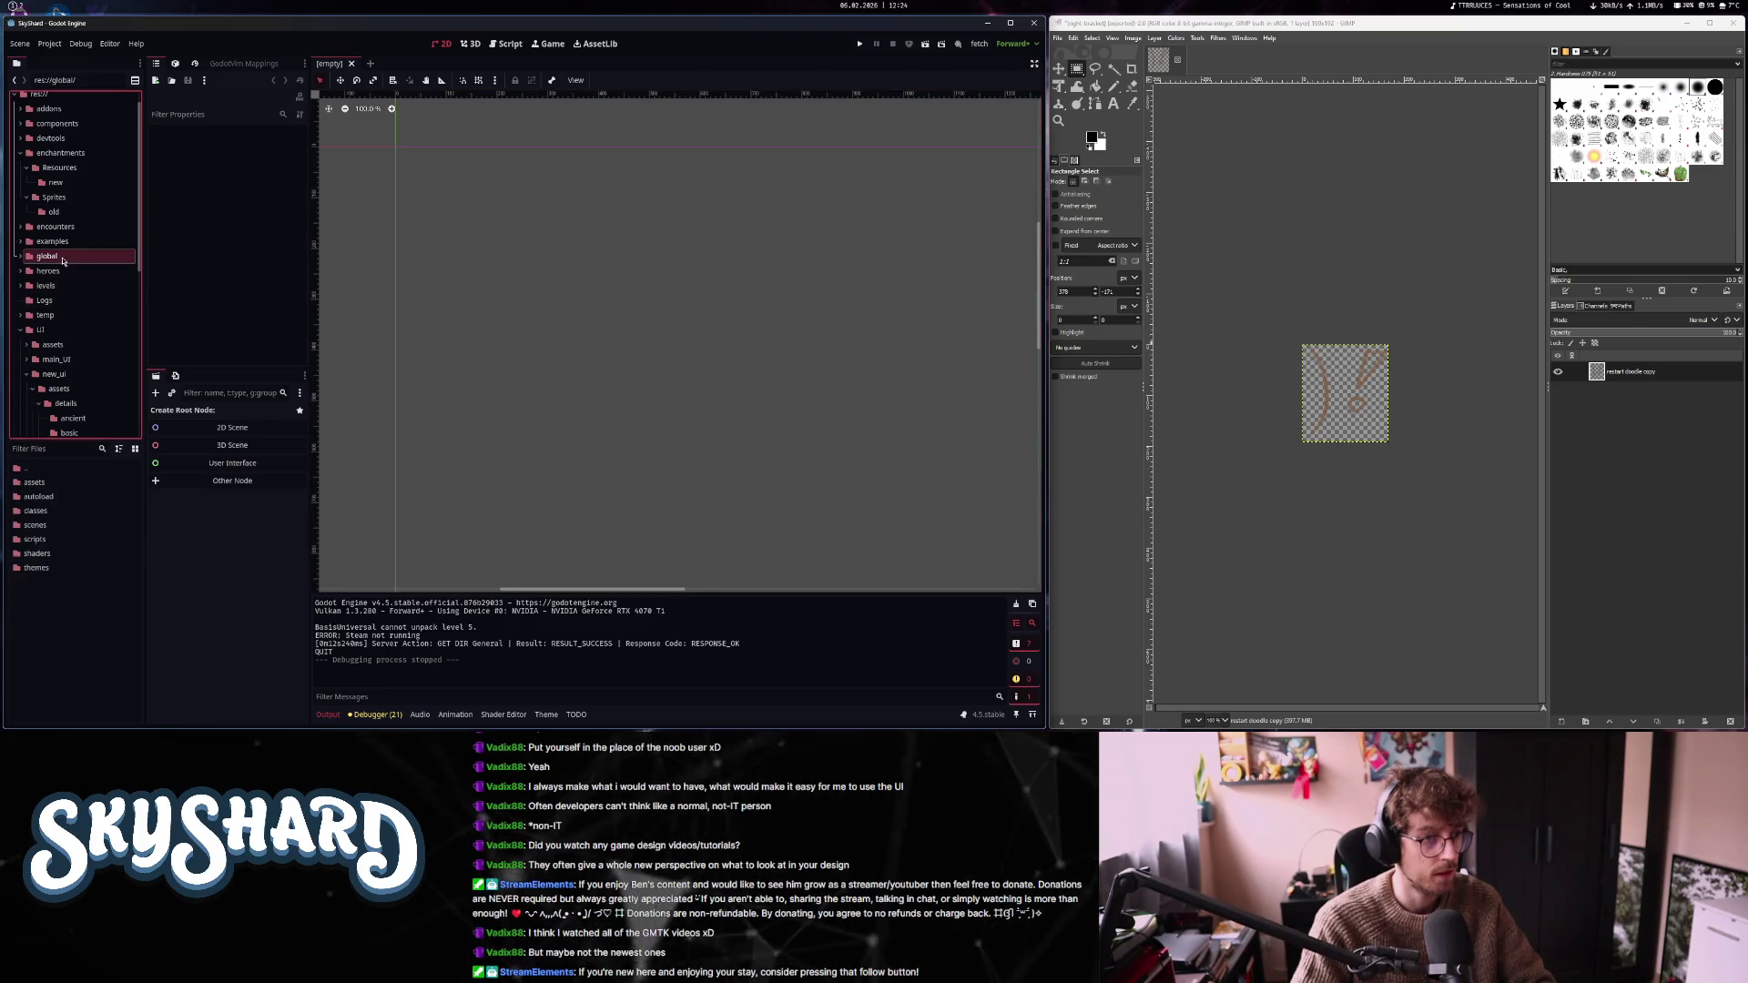
pyautogui.doubleClick(55, 532)
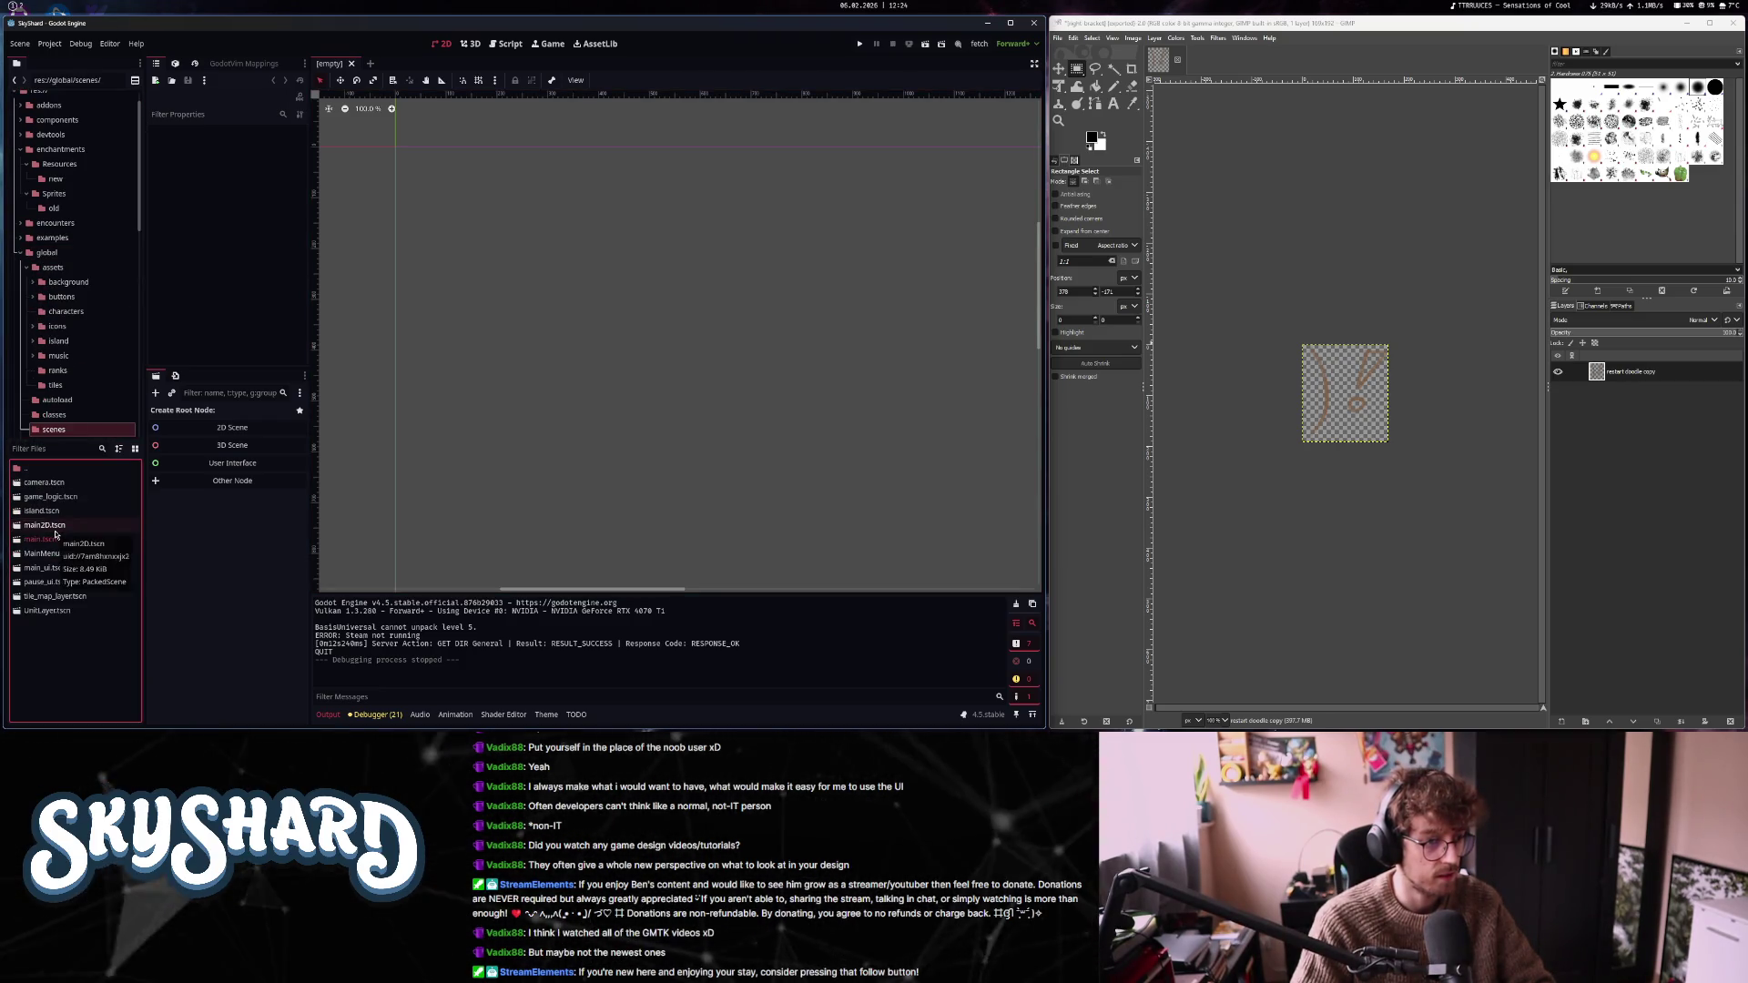
pyautogui.doubleClick(44, 567)
# Make the LogWindow visible and select its Damage tab.
pyautogui.moveTo(785, 379); pyautogui.dragTo(658, 402)
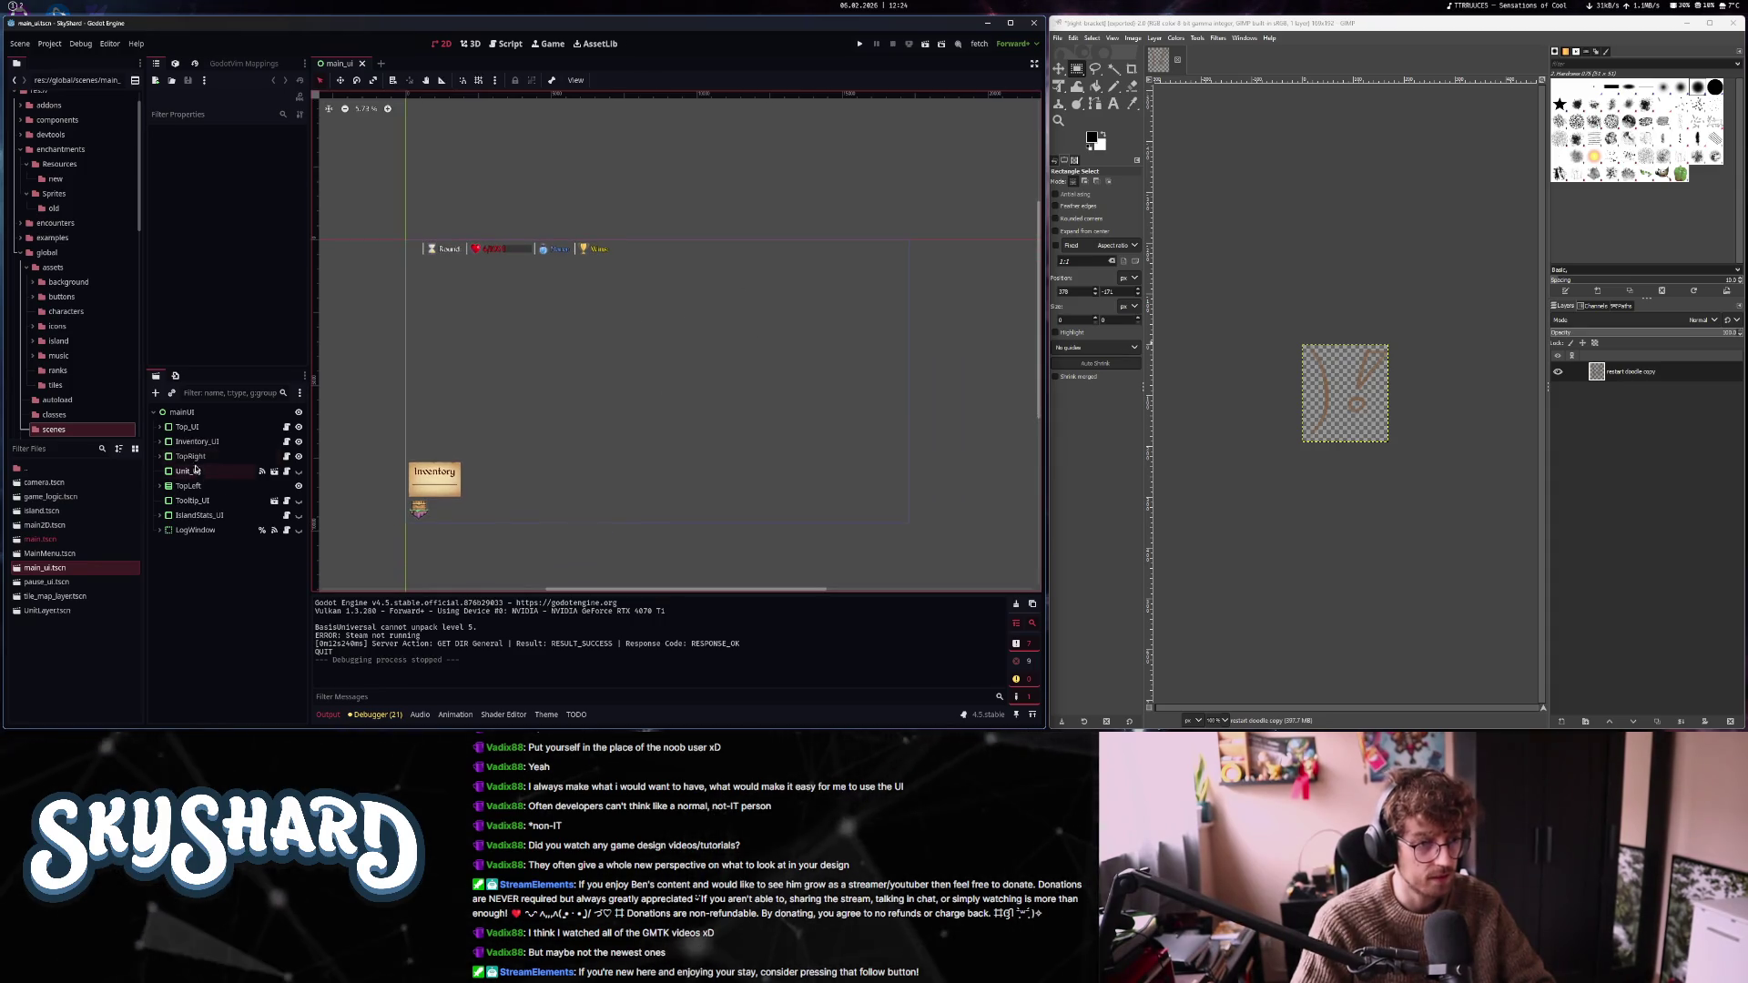
pyautogui.click(299, 532)
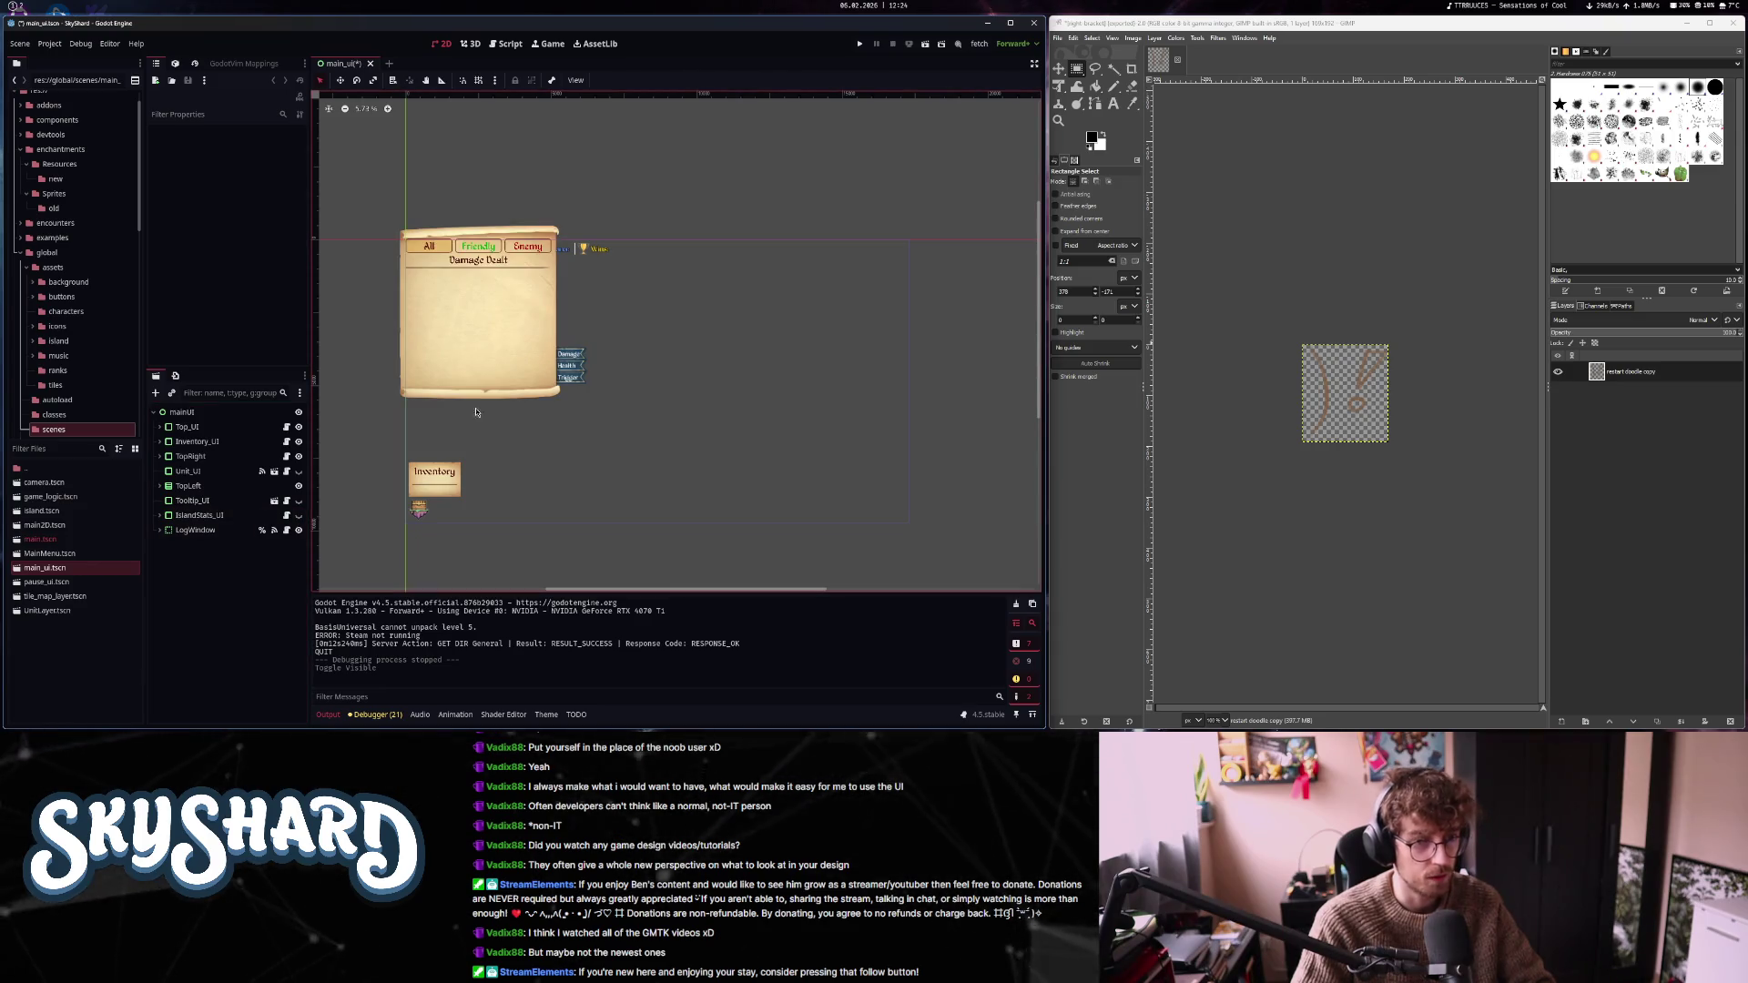
pyautogui.click(569, 356)
pyautogui.scroll(10, 572, 440)
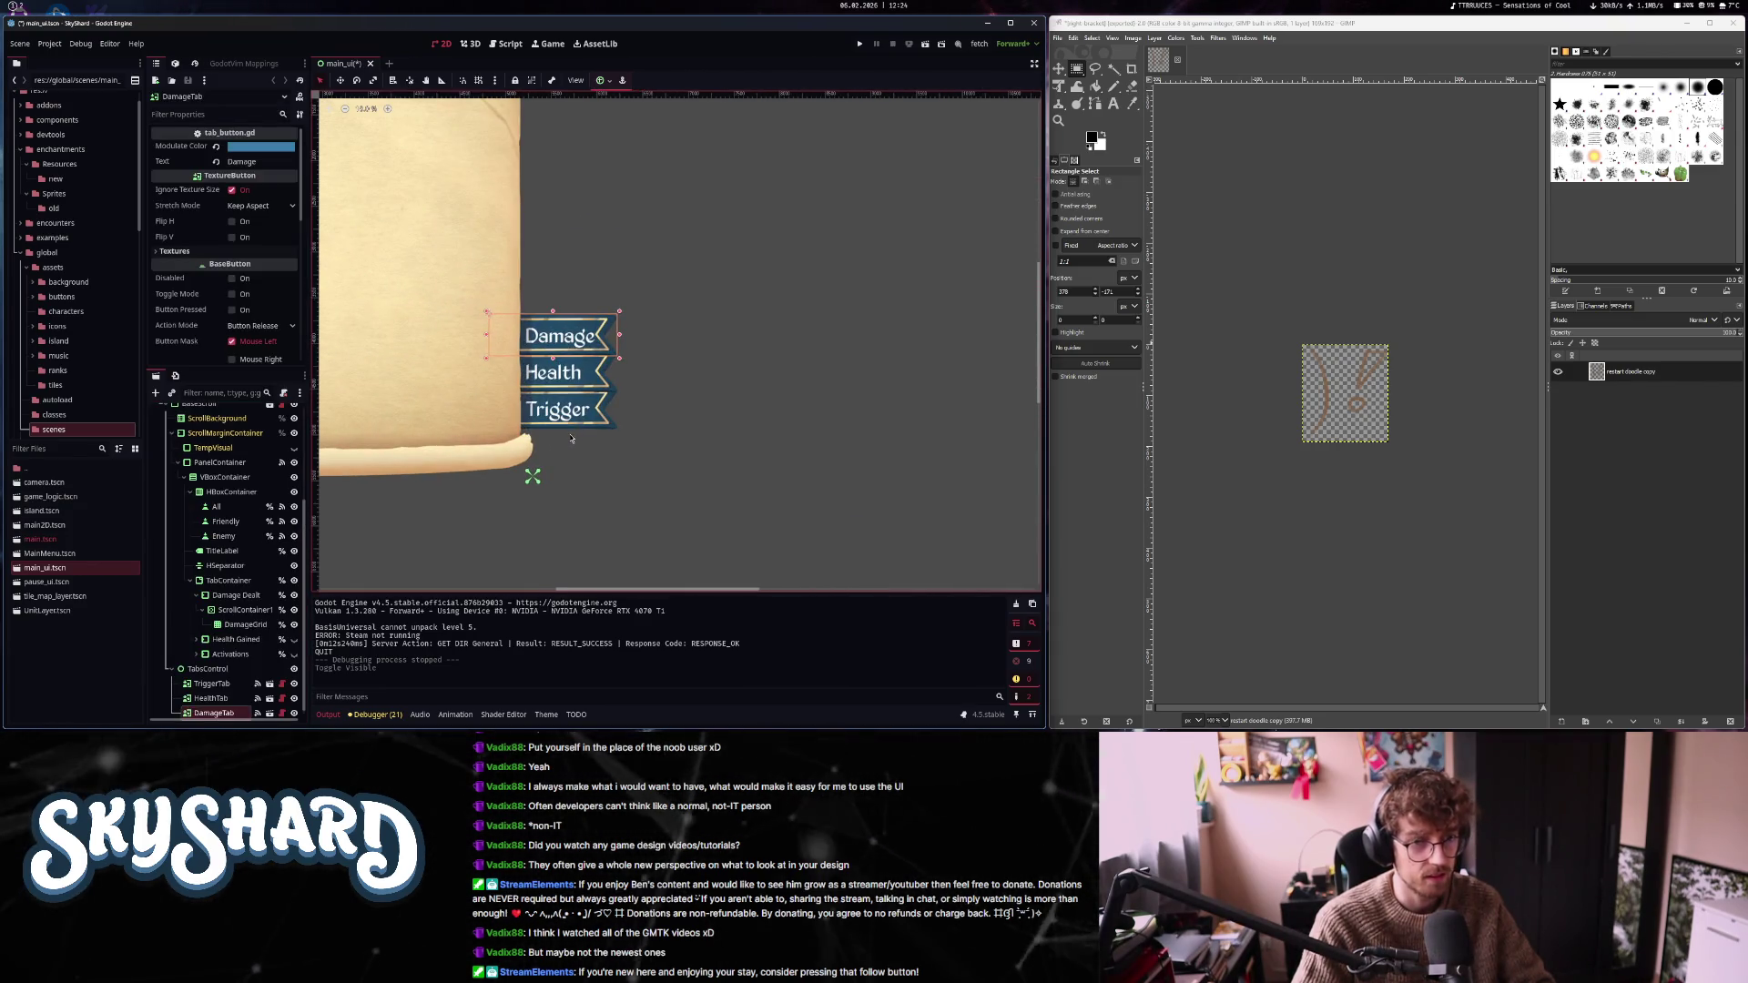
# Reopen Options_UI through quick scene search and check a tab's tint colour.
pyautogui.hotkey('ctrl', 'shift', 'o')
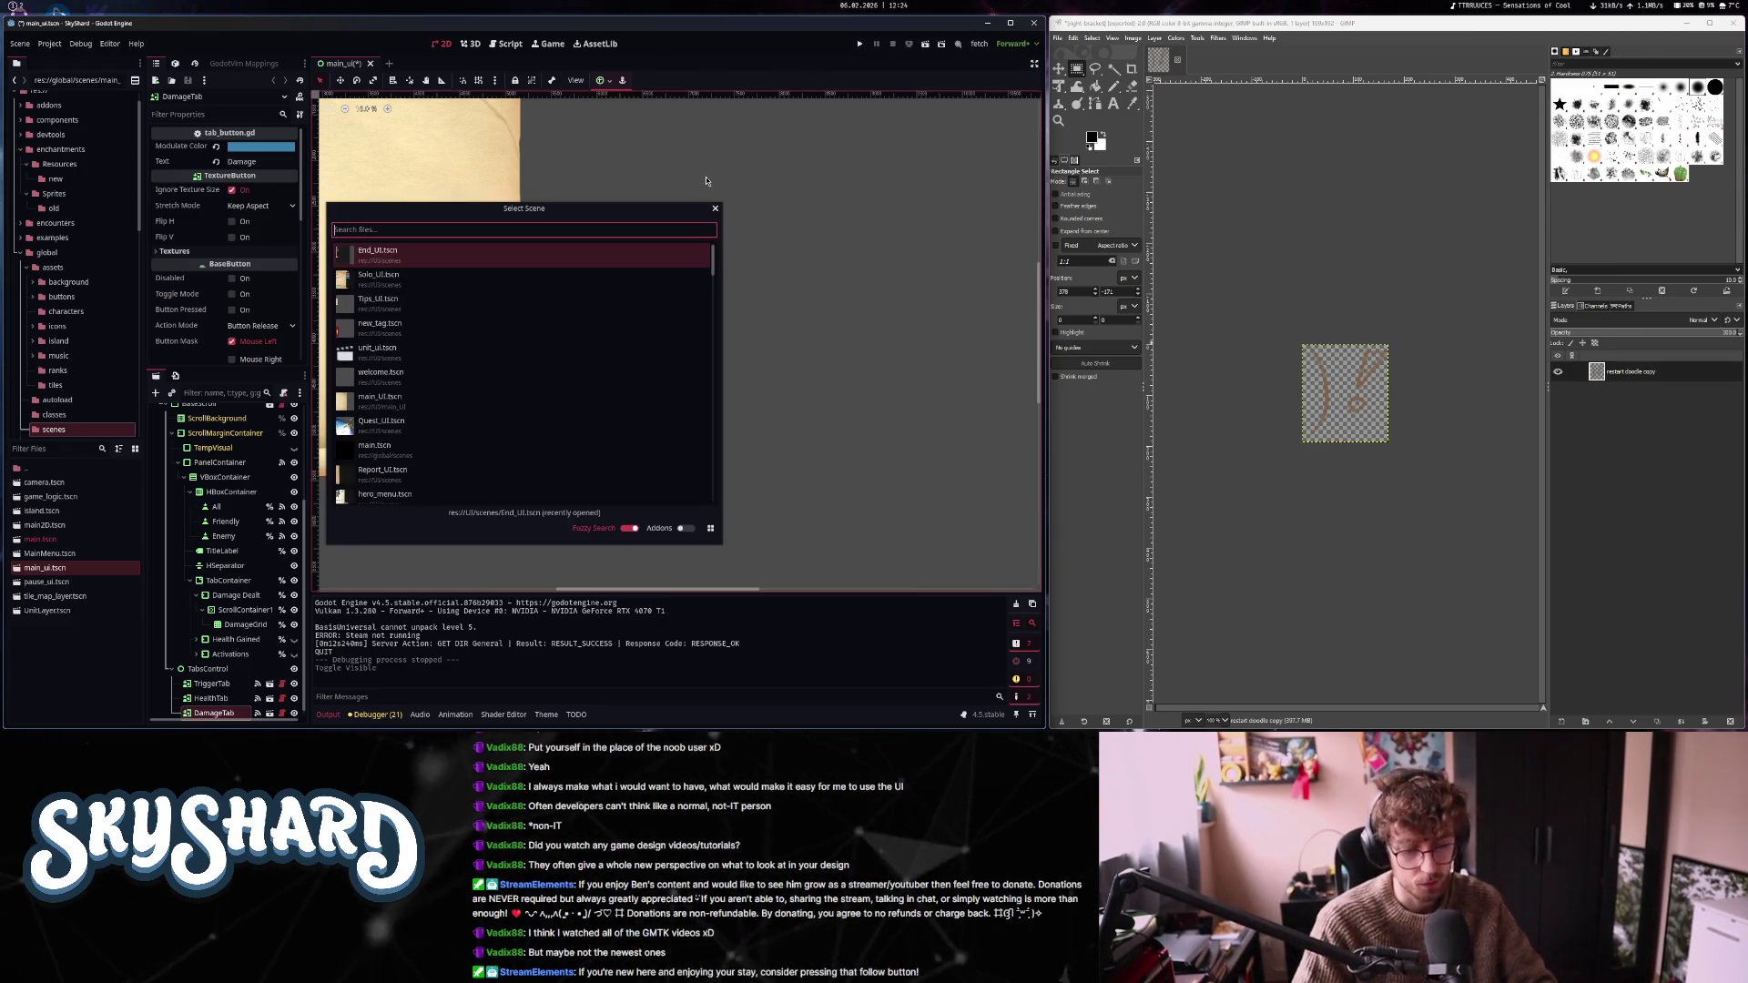
pyautogui.write('opti')
pyautogui.press('Return')
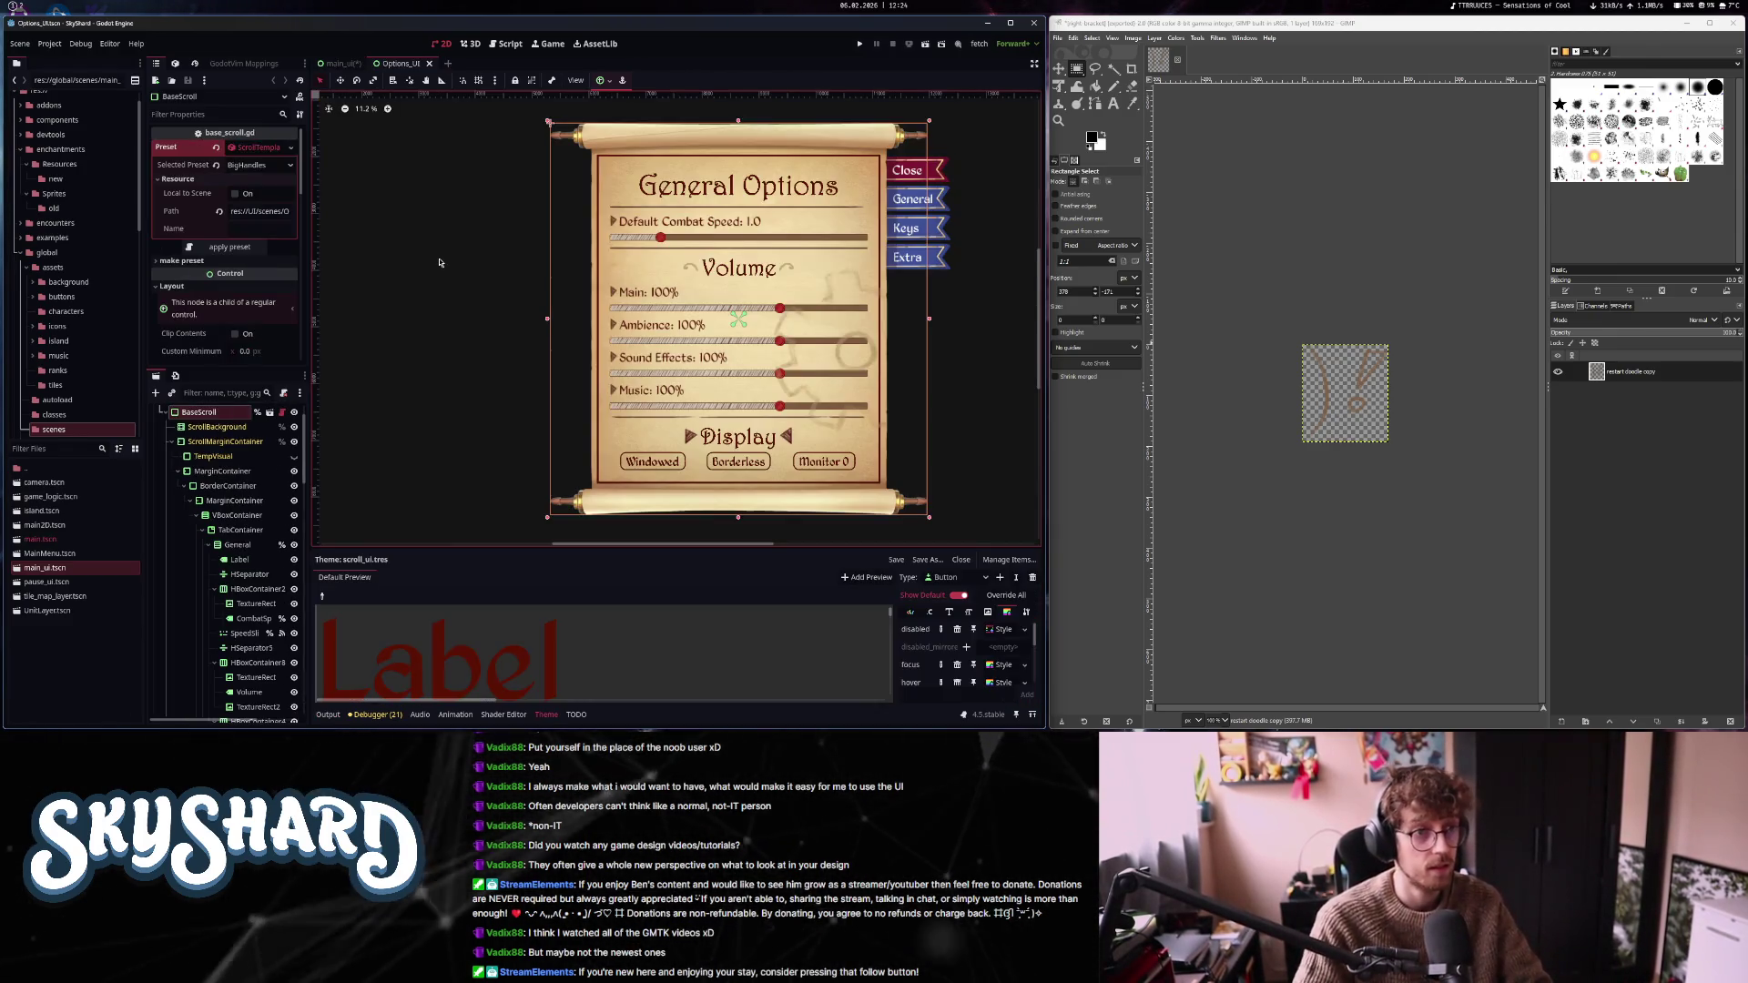
pyautogui.click(229, 146)
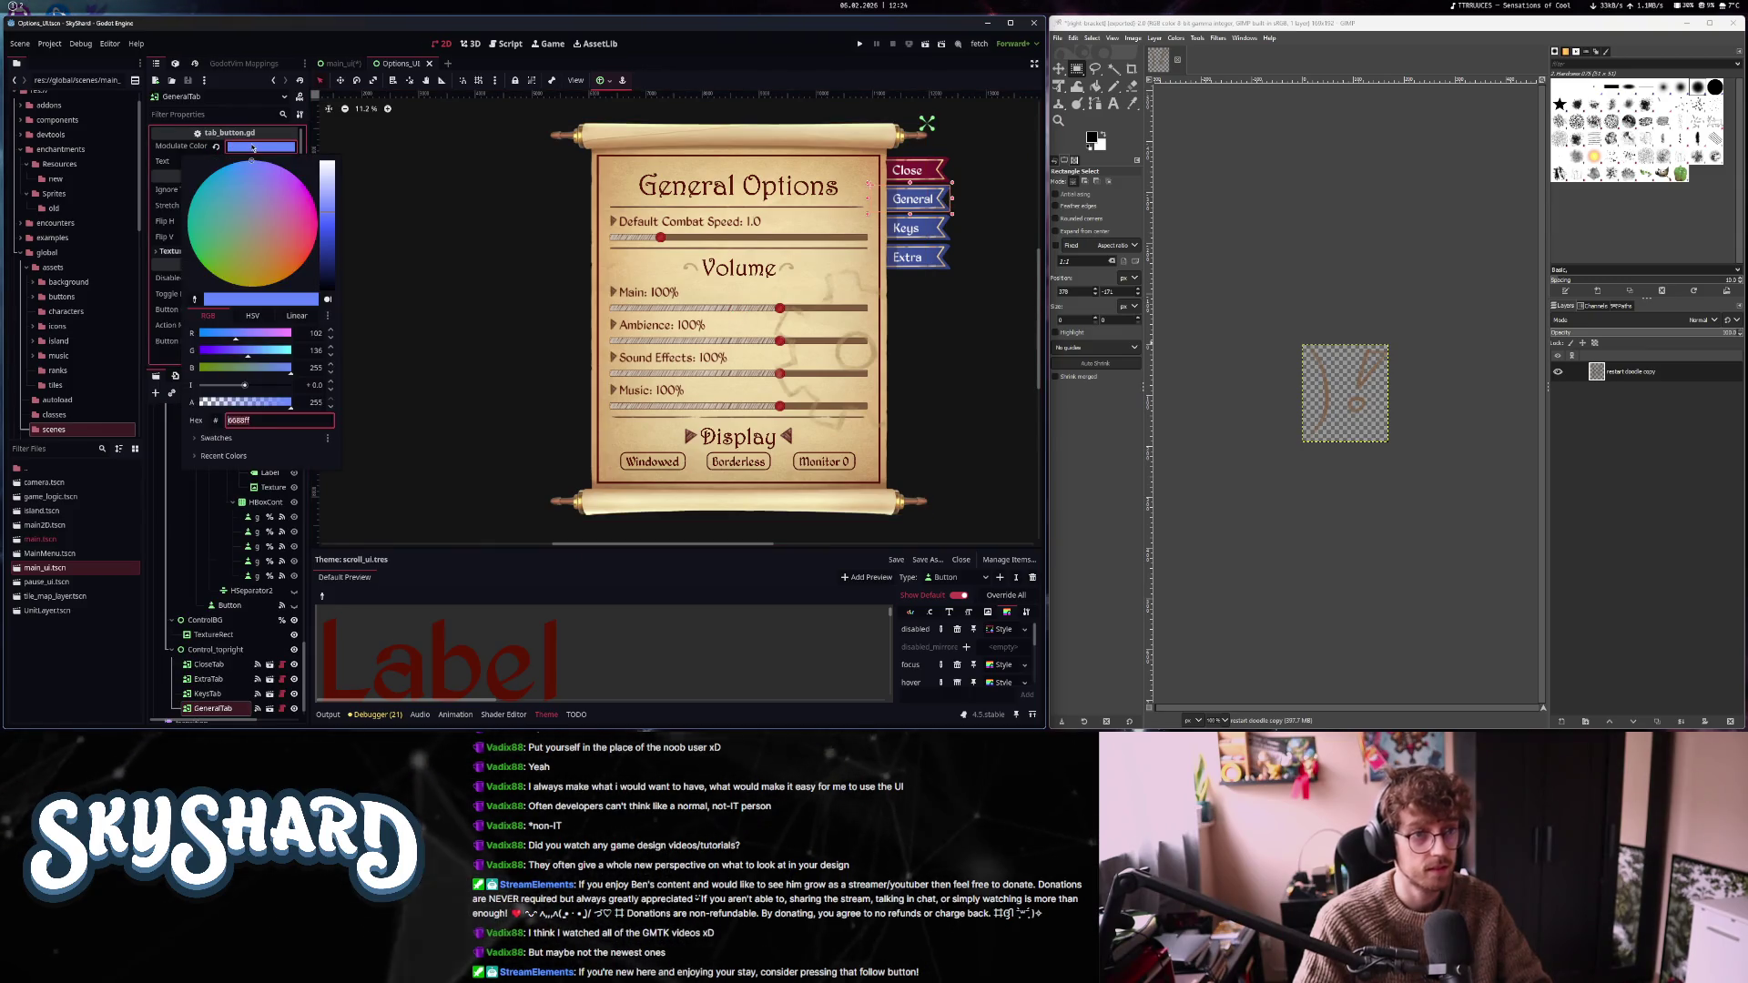
pyautogui.click(827, 64)
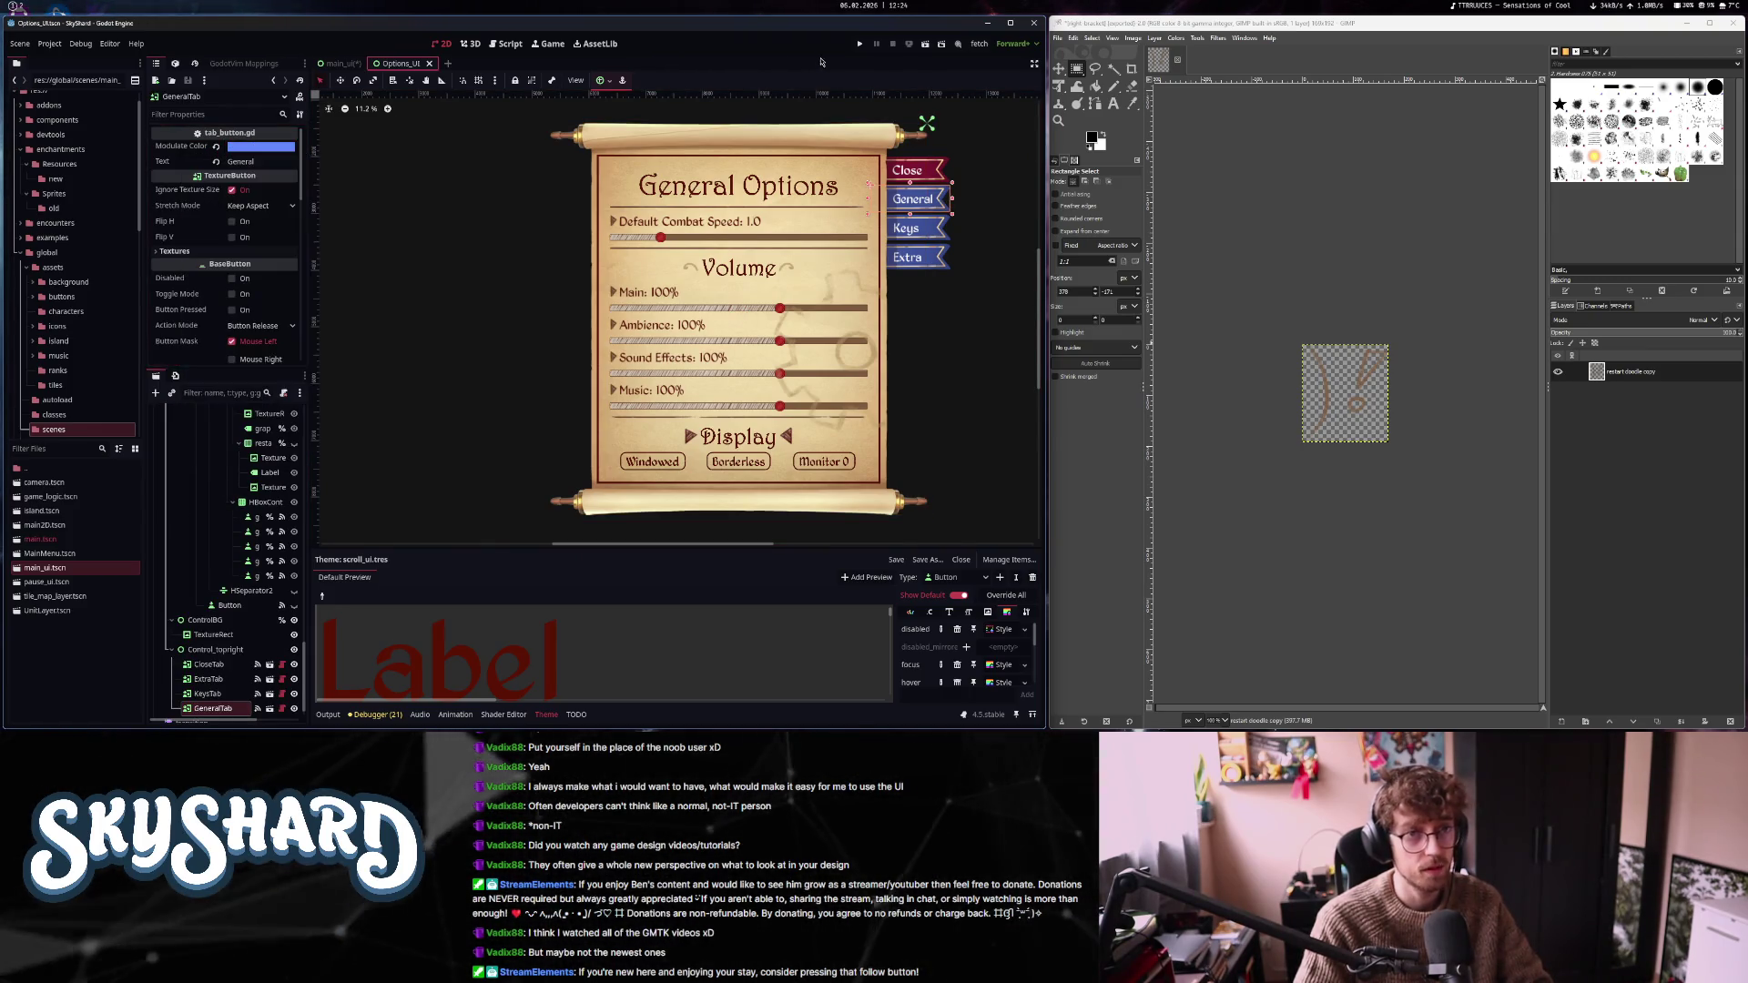
# Return from the script editor to the main_ui scene's 2D view.
pyautogui.click(505, 45)
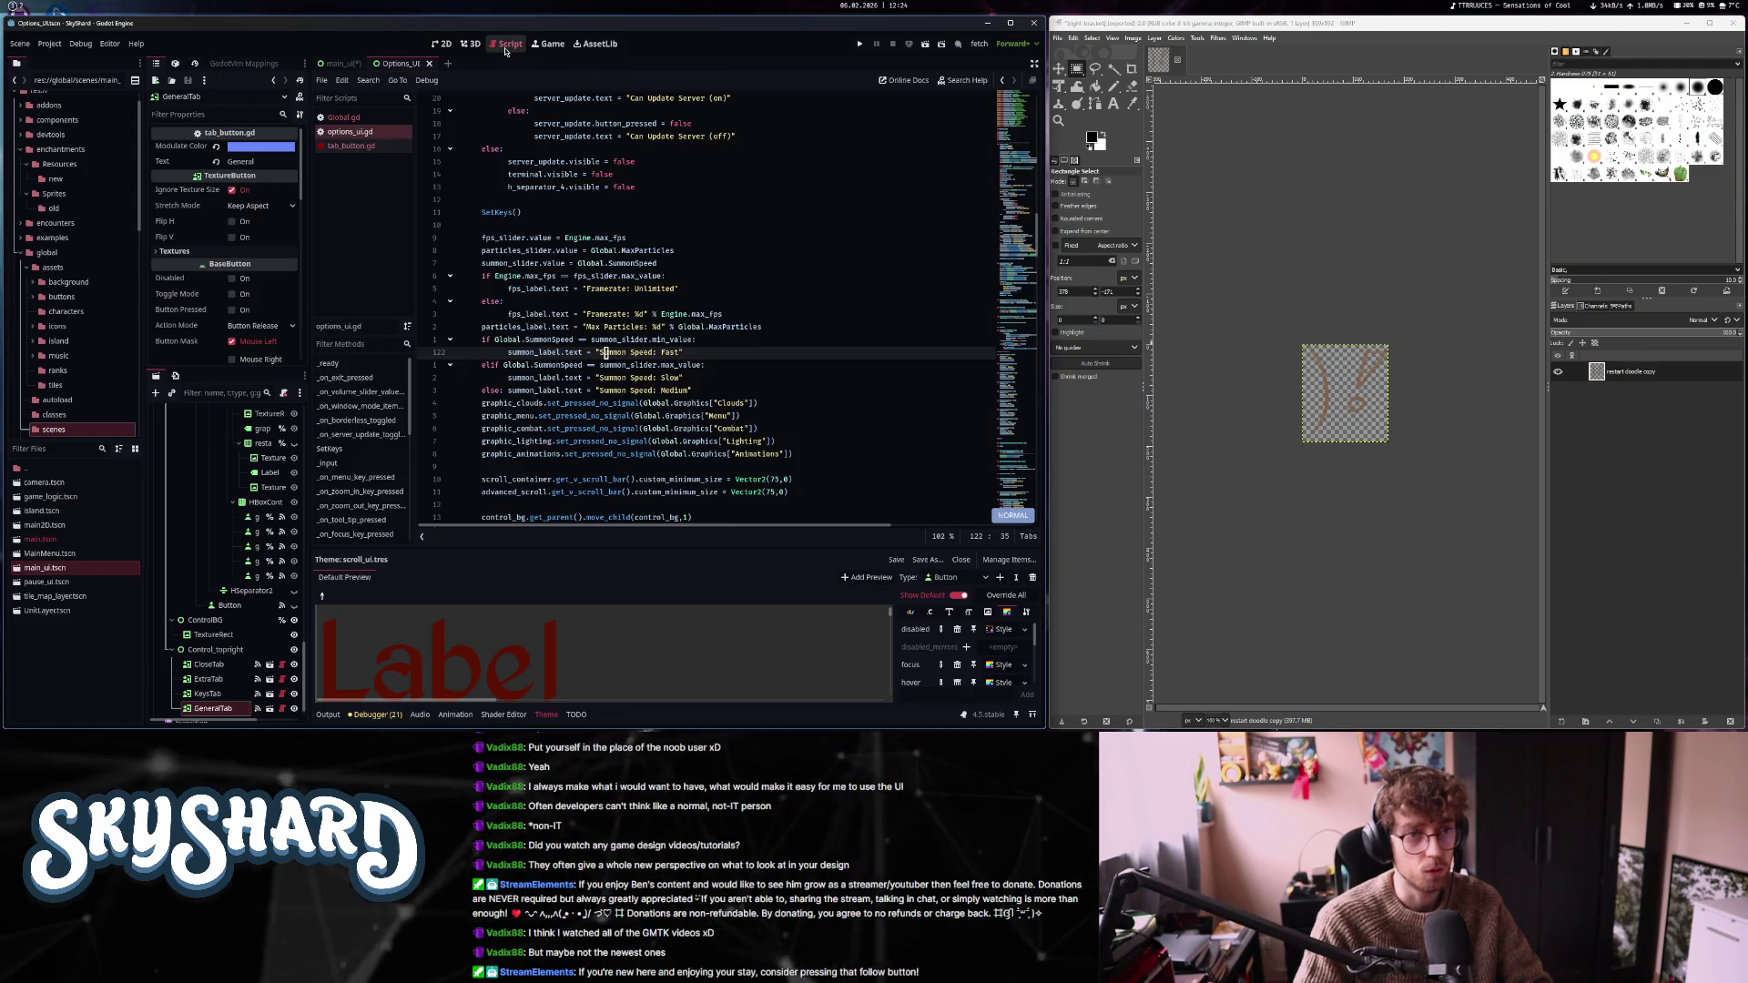
pyautogui.hotkey('ctrl', 'F1')
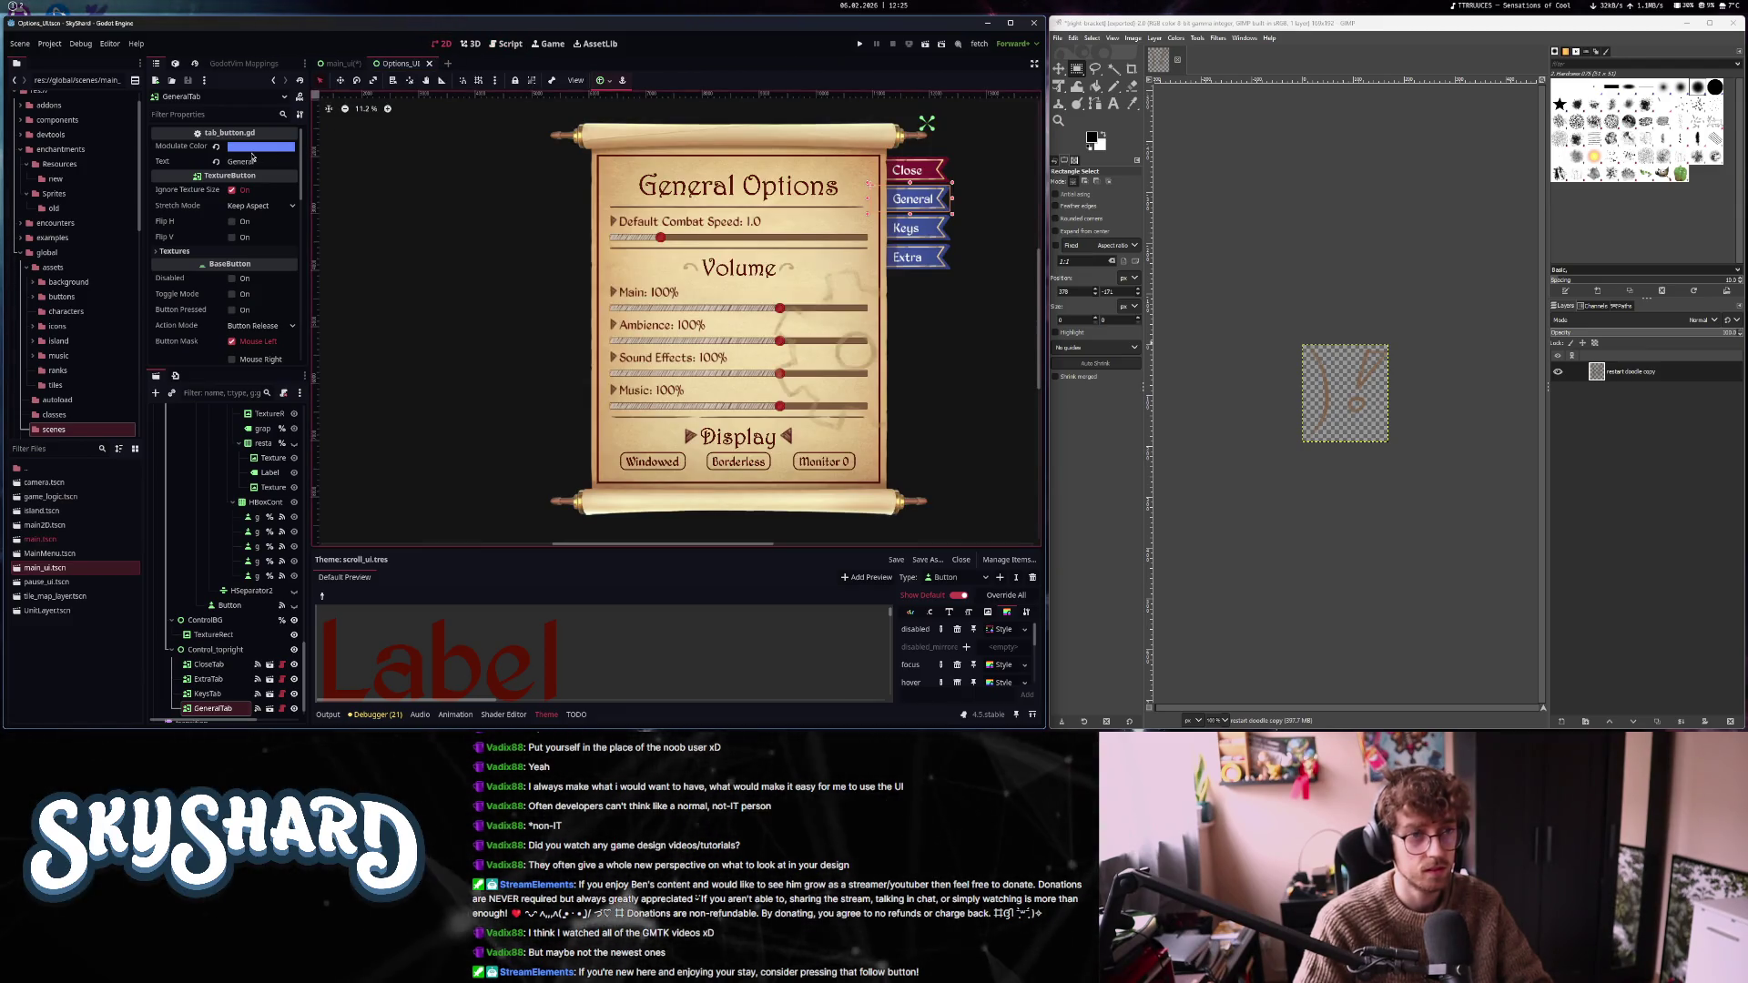
pyautogui.click(338, 62)
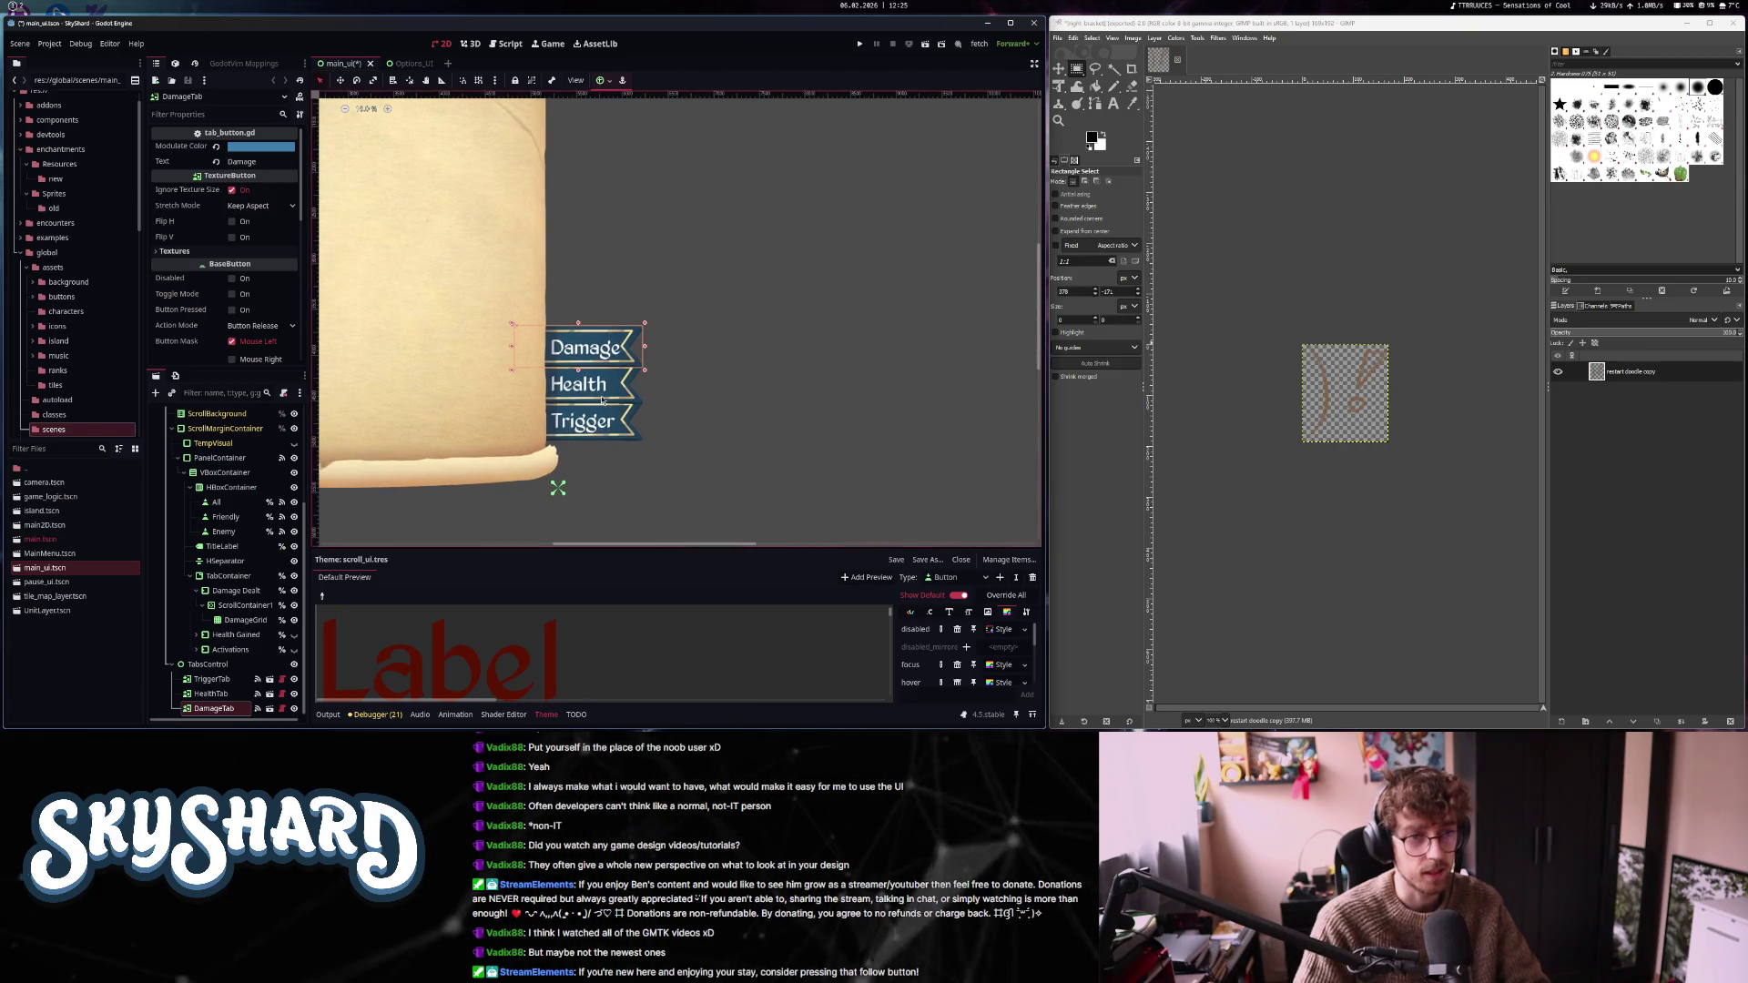
# Adjust the Modulate tint of the Damage, Health and Trigger tabs.
pyautogui.click(267, 154)
pyautogui.click(361, 232)
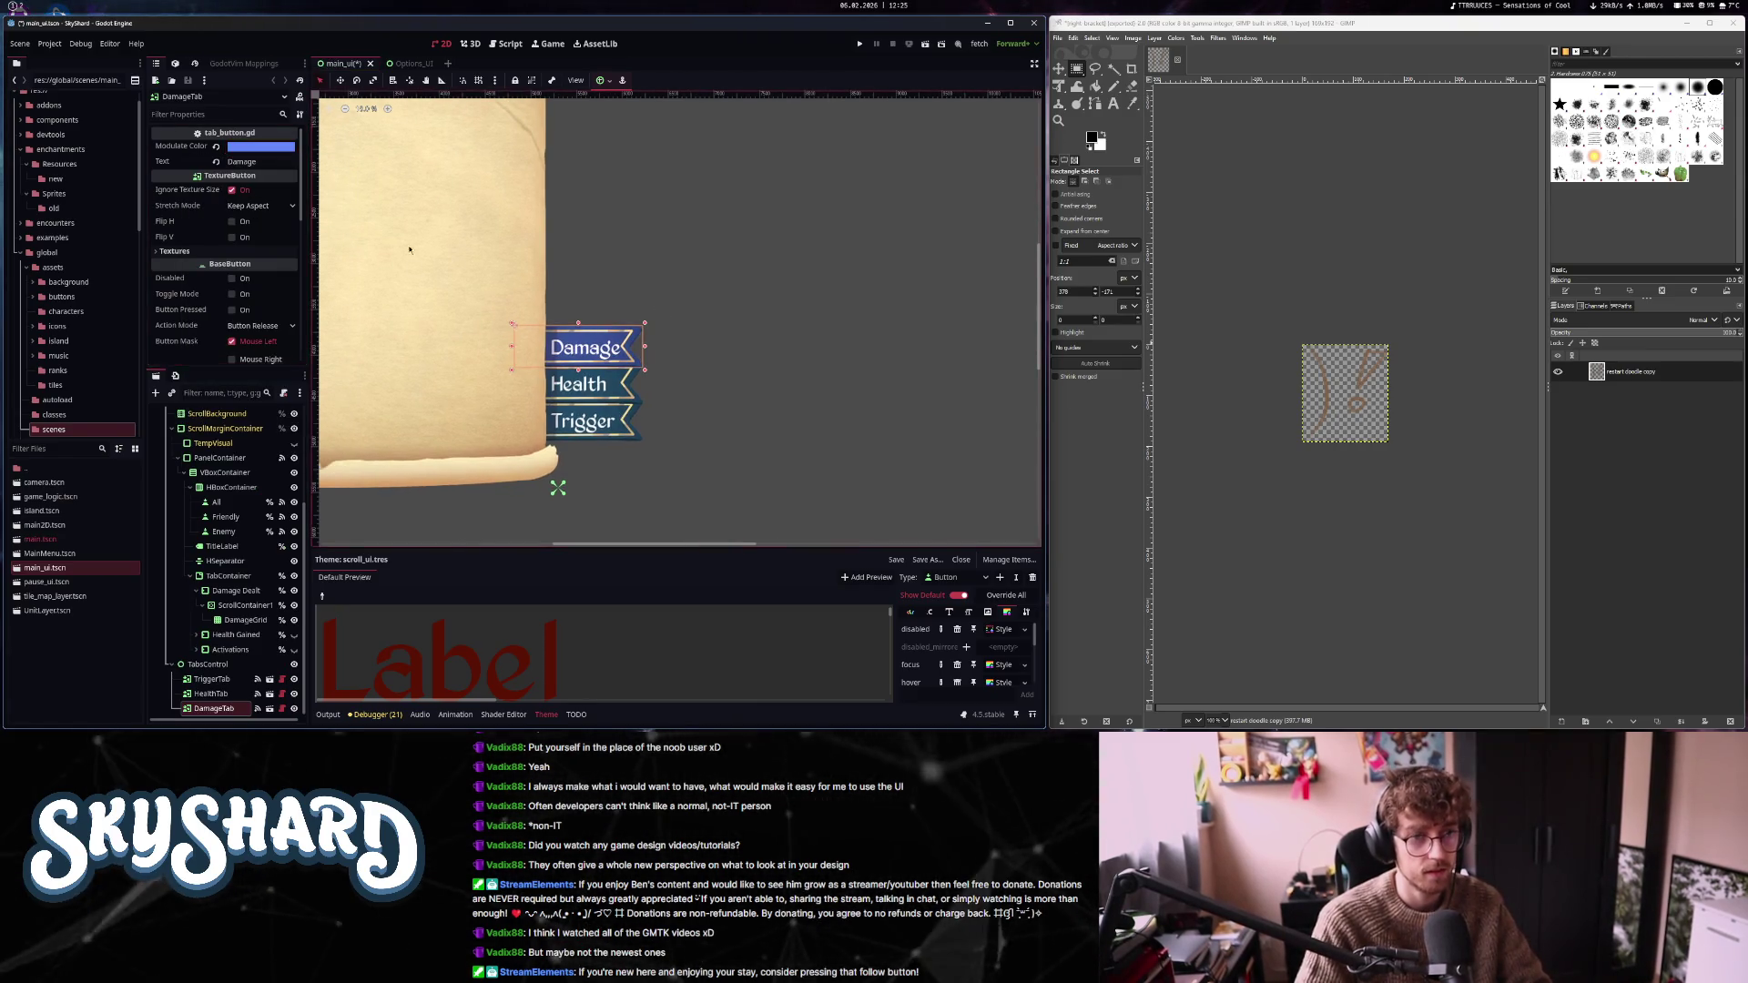
pyautogui.click(267, 147)
pyautogui.click(265, 148)
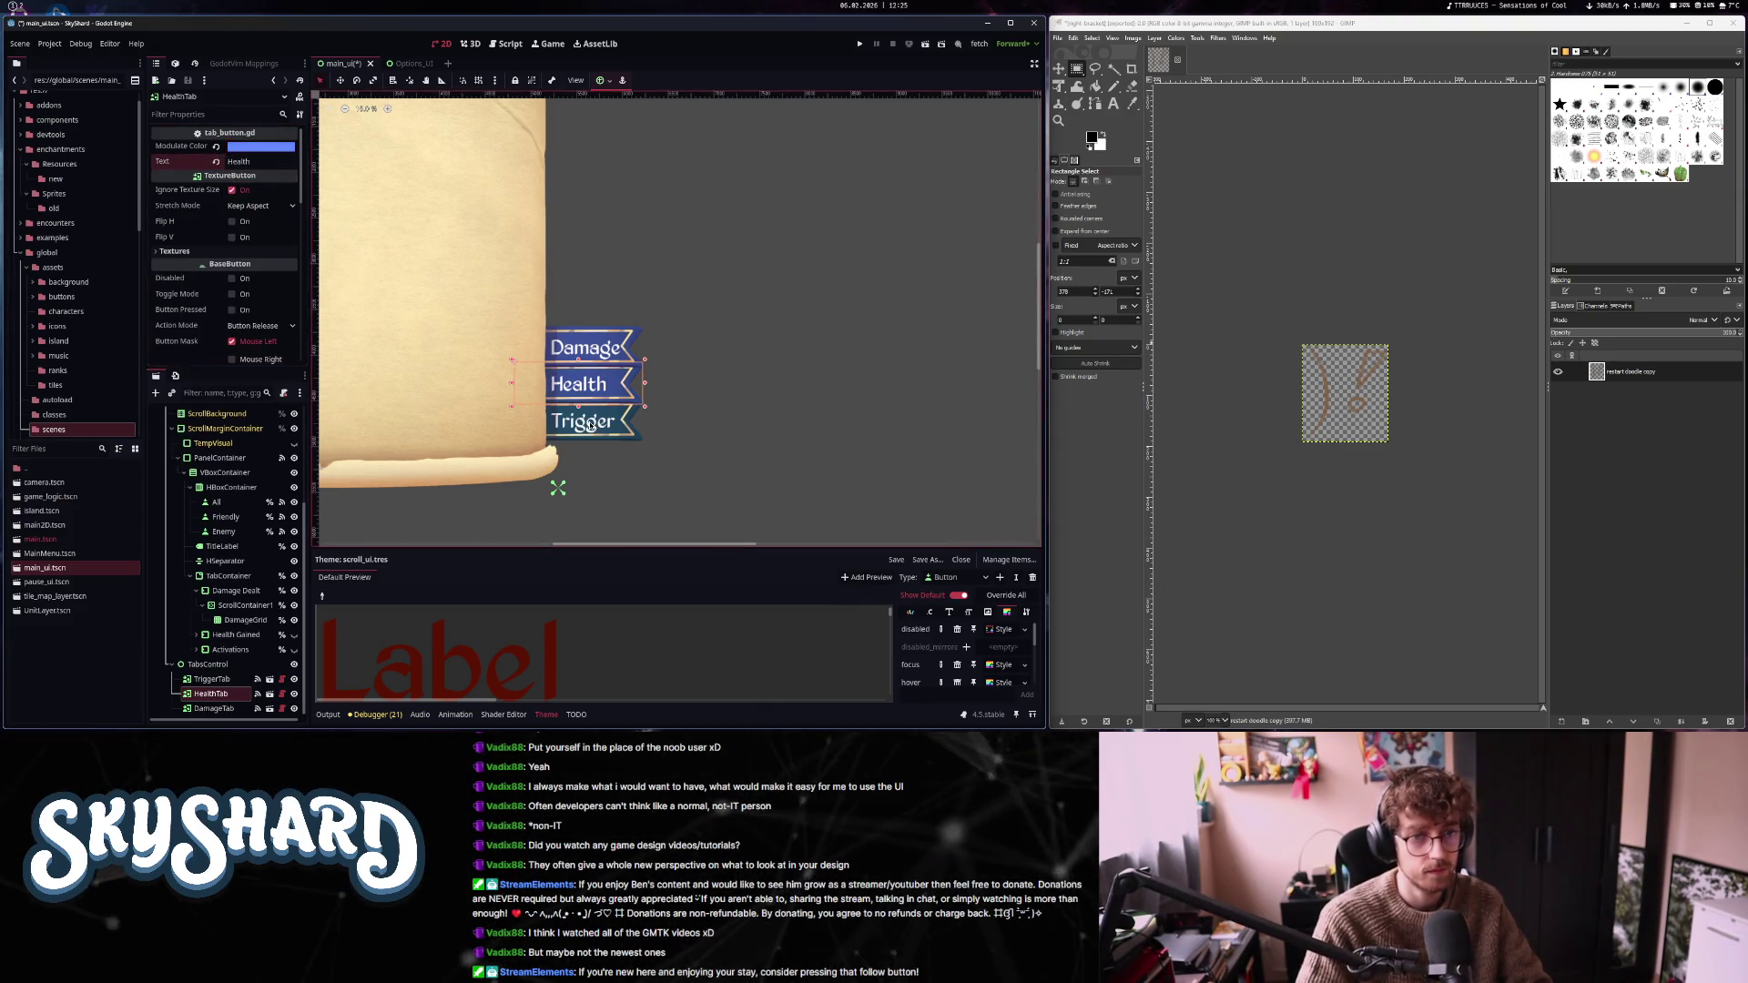
pyautogui.click(254, 148)
# Nudge the Health and Damage tab buttons slightly upward.
pyautogui.click(604, 360)
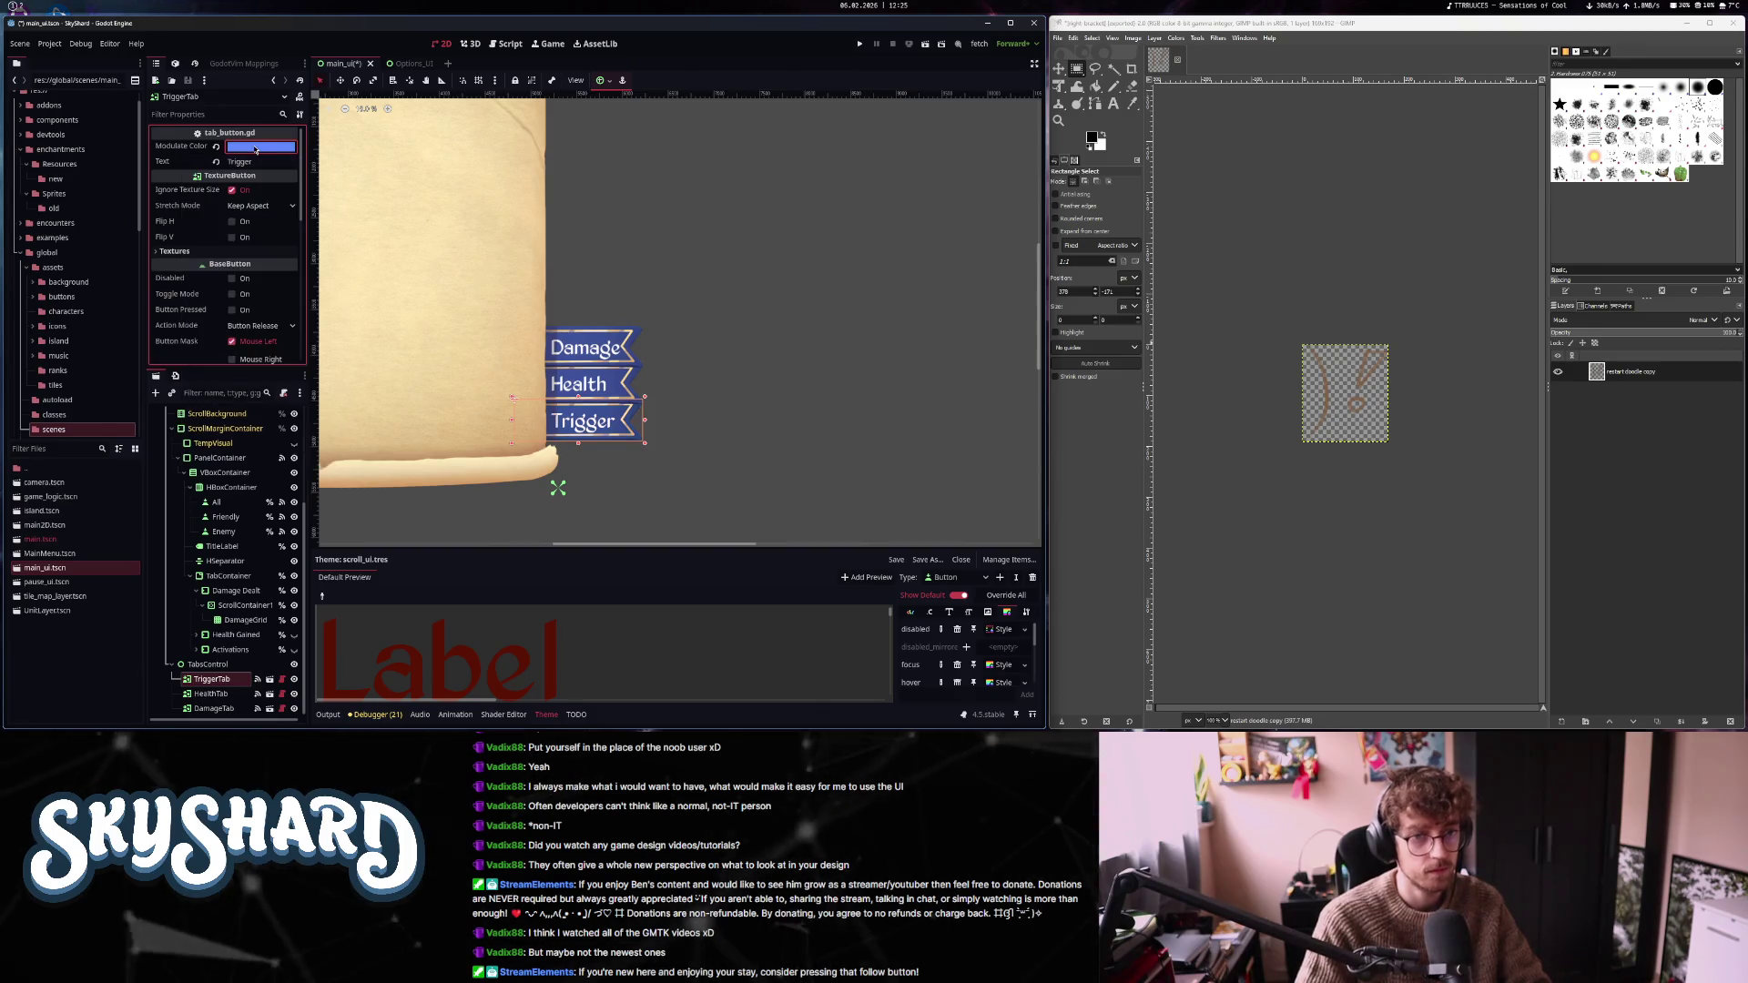
pyautogui.click(604, 360)
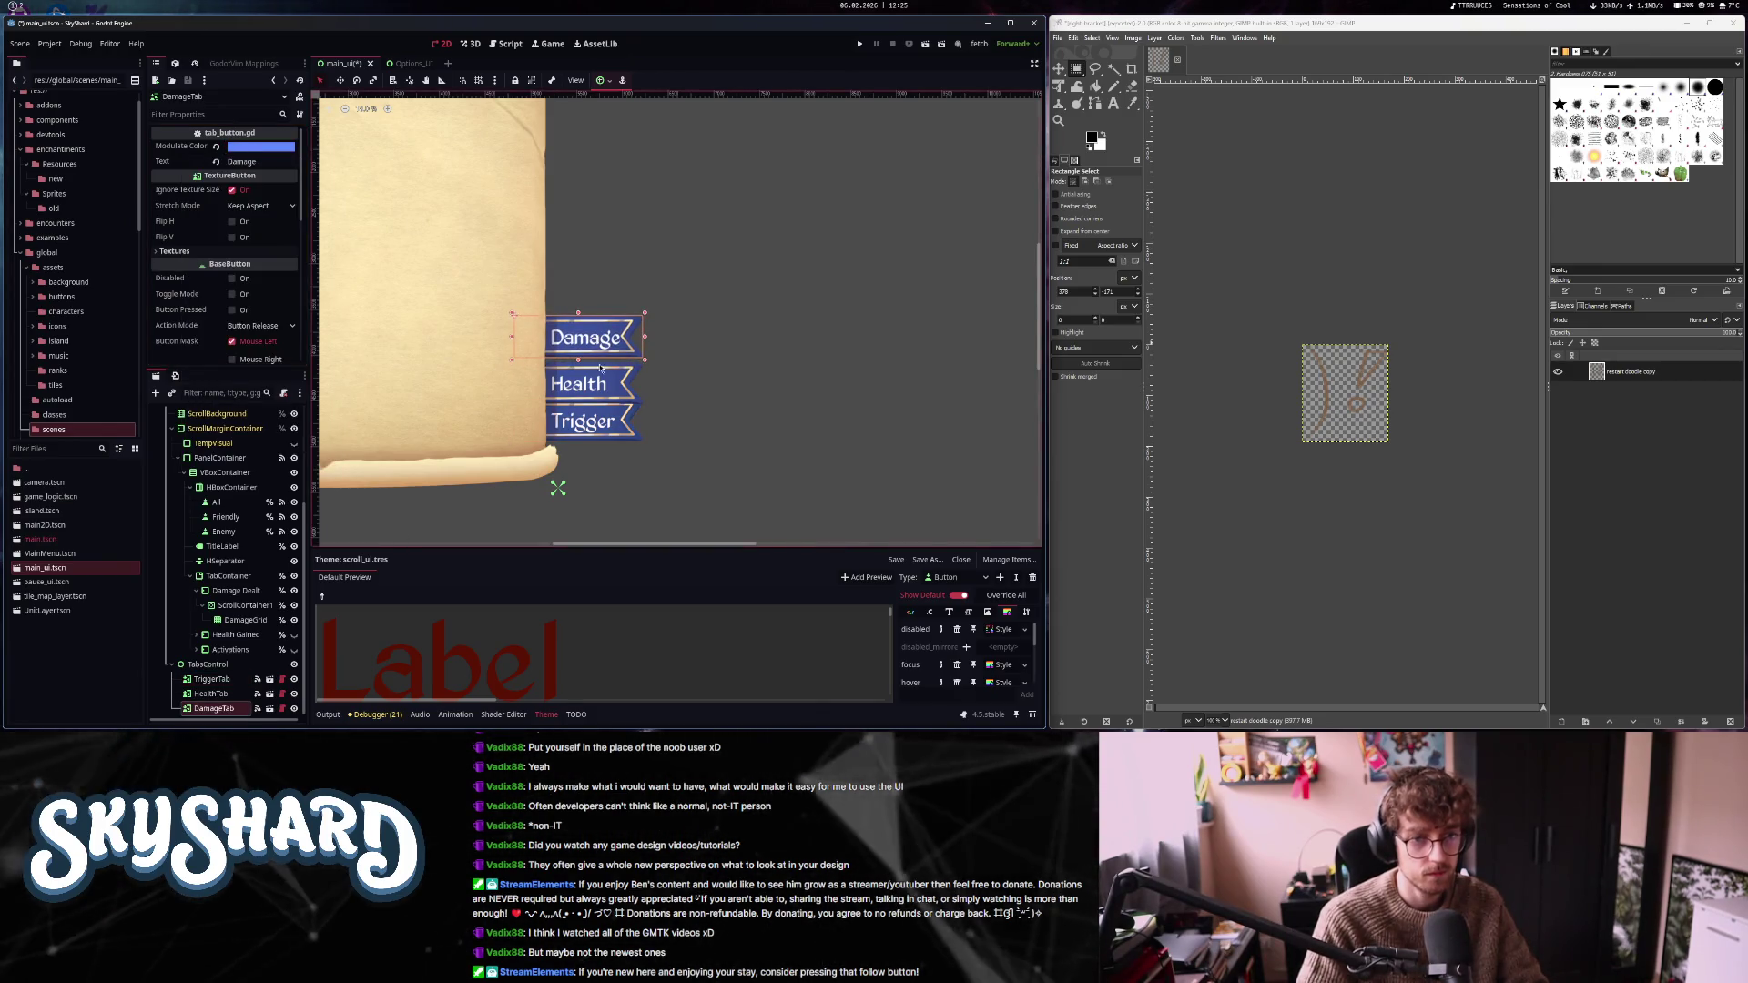
pyautogui.scroll(5, 610, 364)
pyautogui.moveTo(620, 365); pyautogui.dragTo(622, 340)
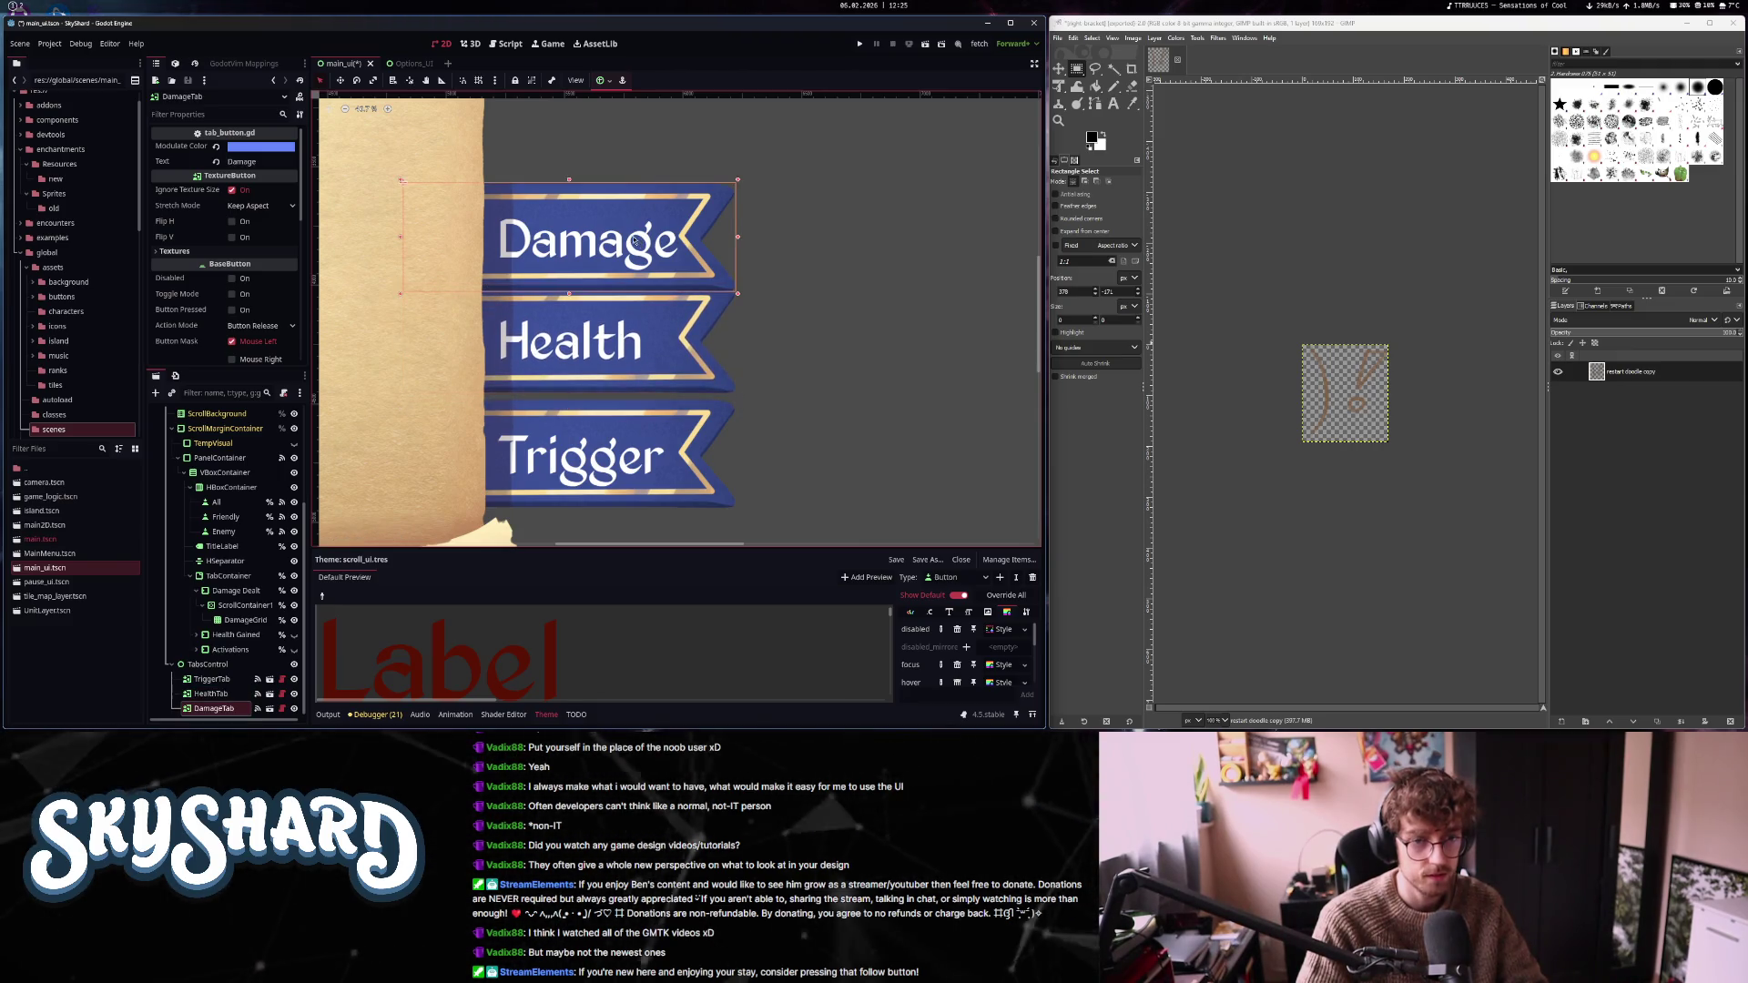
pyautogui.moveTo(633, 236); pyautogui.dragTo(632, 222)
pyautogui.scroll(-5, 616, 305)
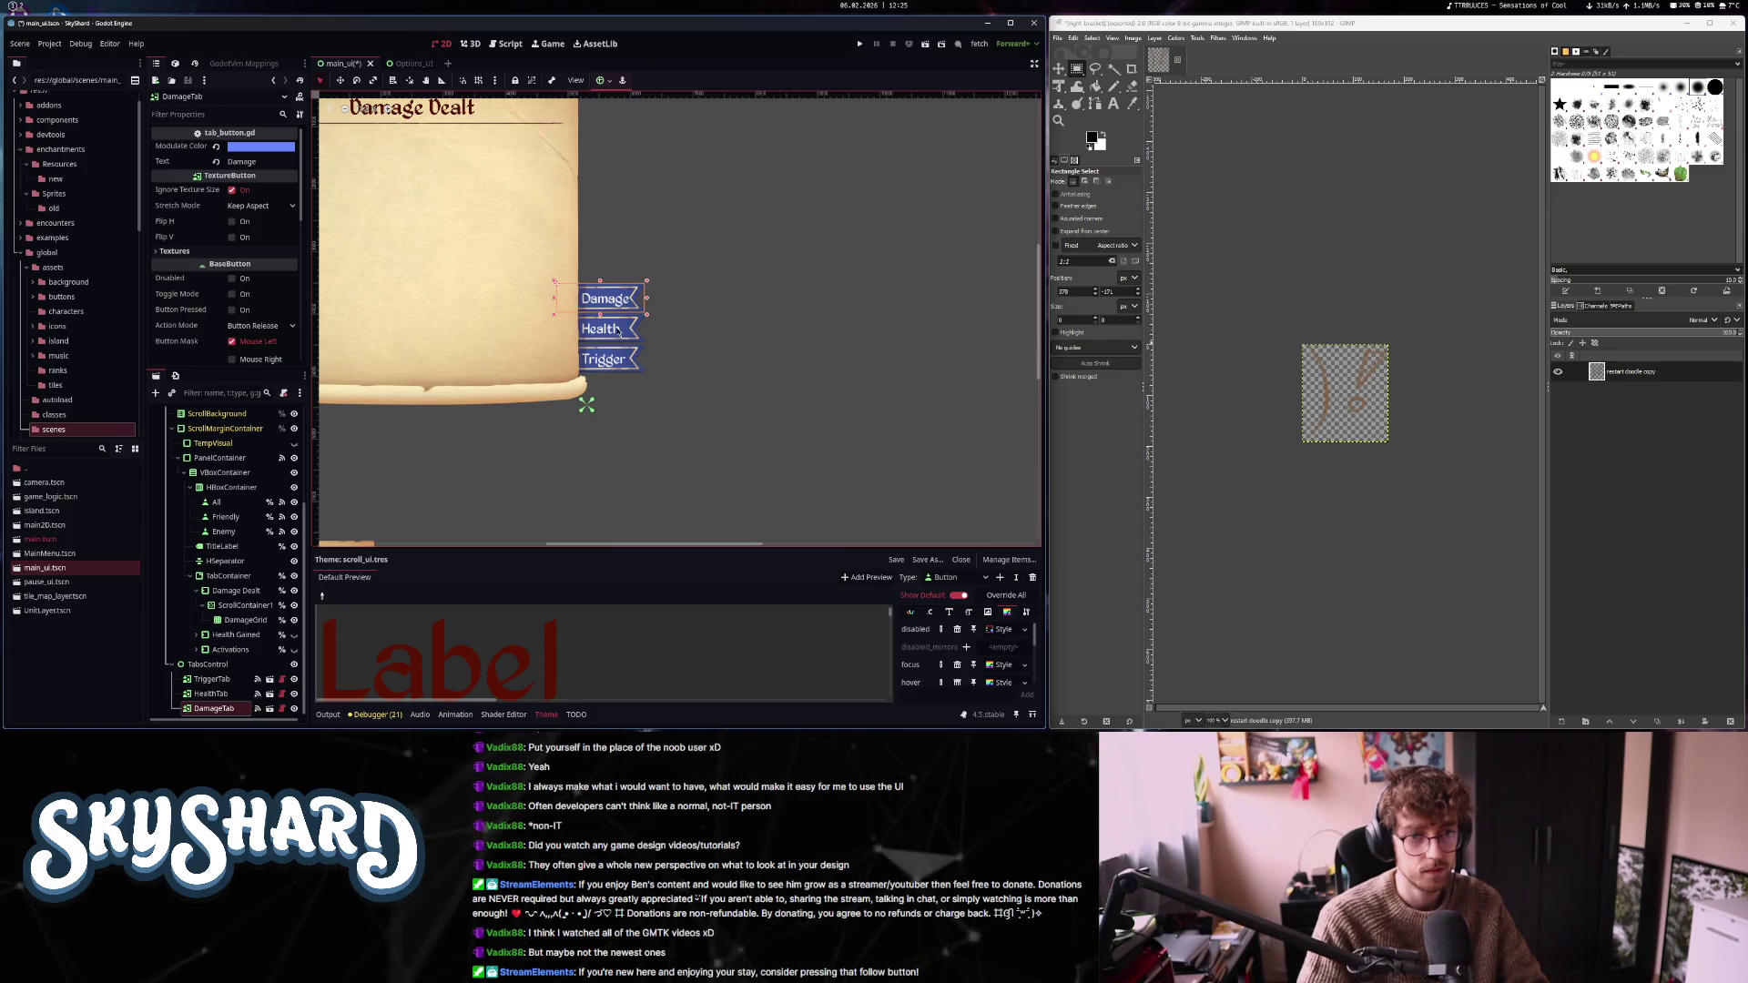
# Move all three ribbon tabs together up beside the All, Friendly, Enemy filter row.
pyautogui.keyDown('shift'); pyautogui.click(619, 332); pyautogui.keyUp('shift')
pyautogui.keyDown('shift'); pyautogui.click(608, 359); pyautogui.keyUp('shift')
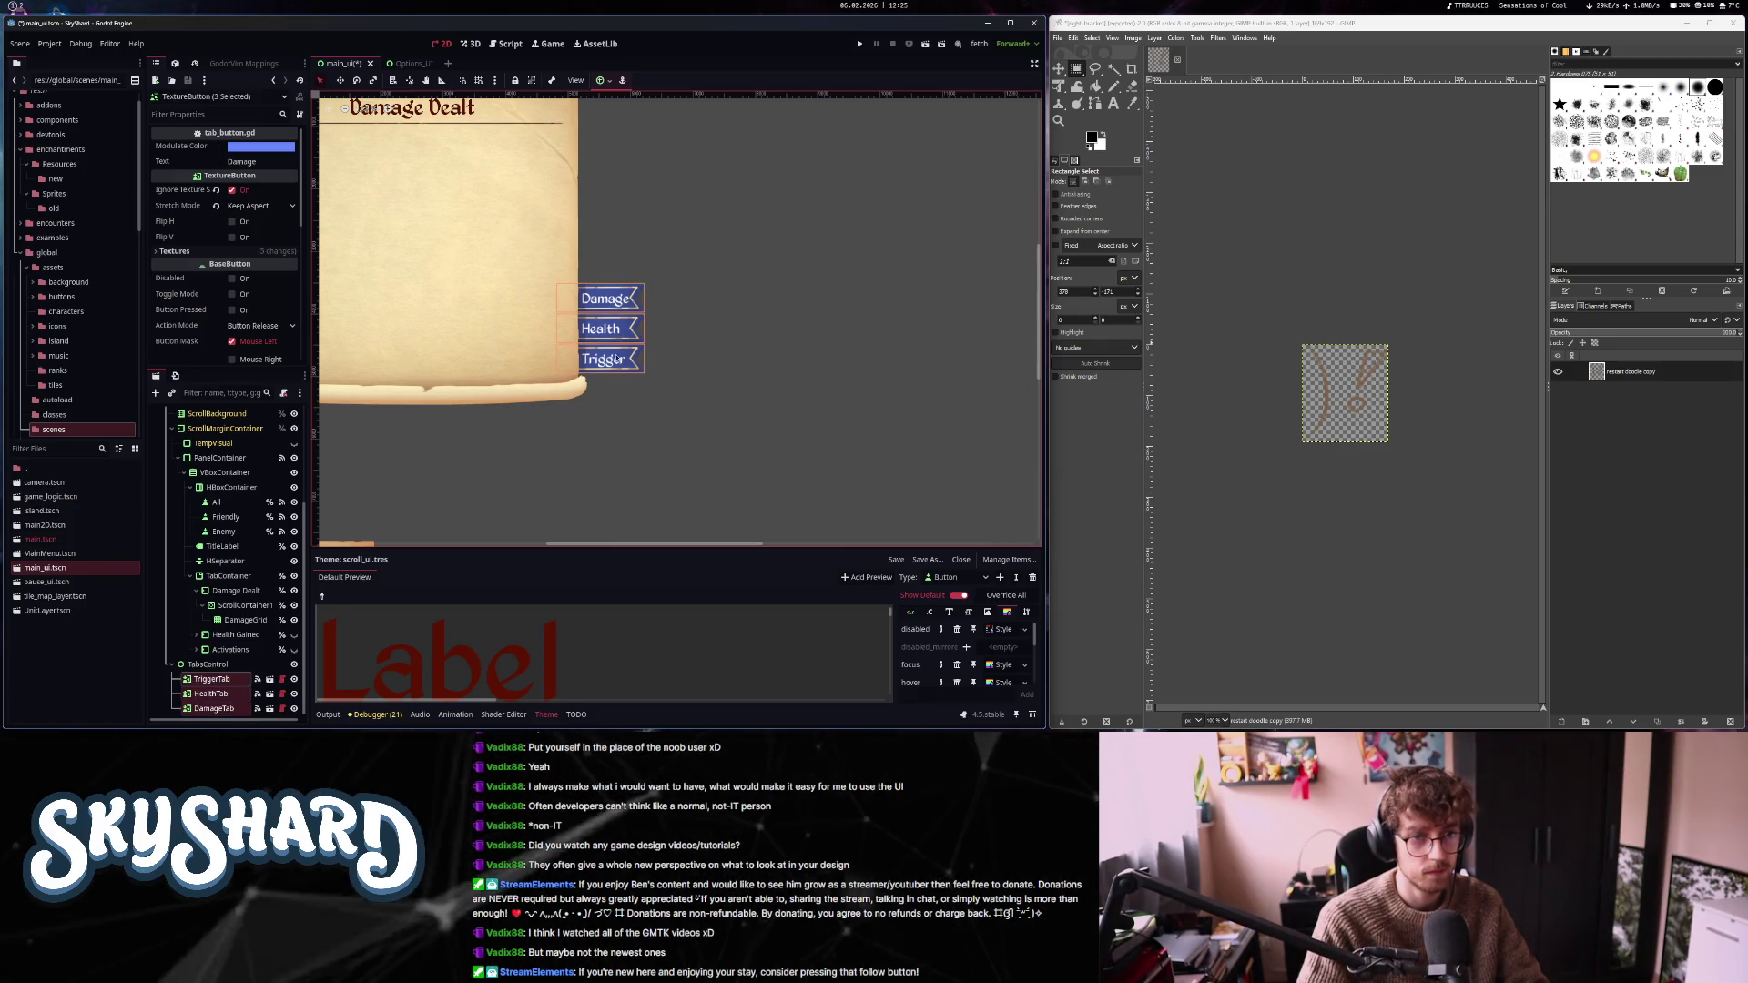
pyautogui.moveTo(649, 391); pyautogui.dragTo(657, 168)
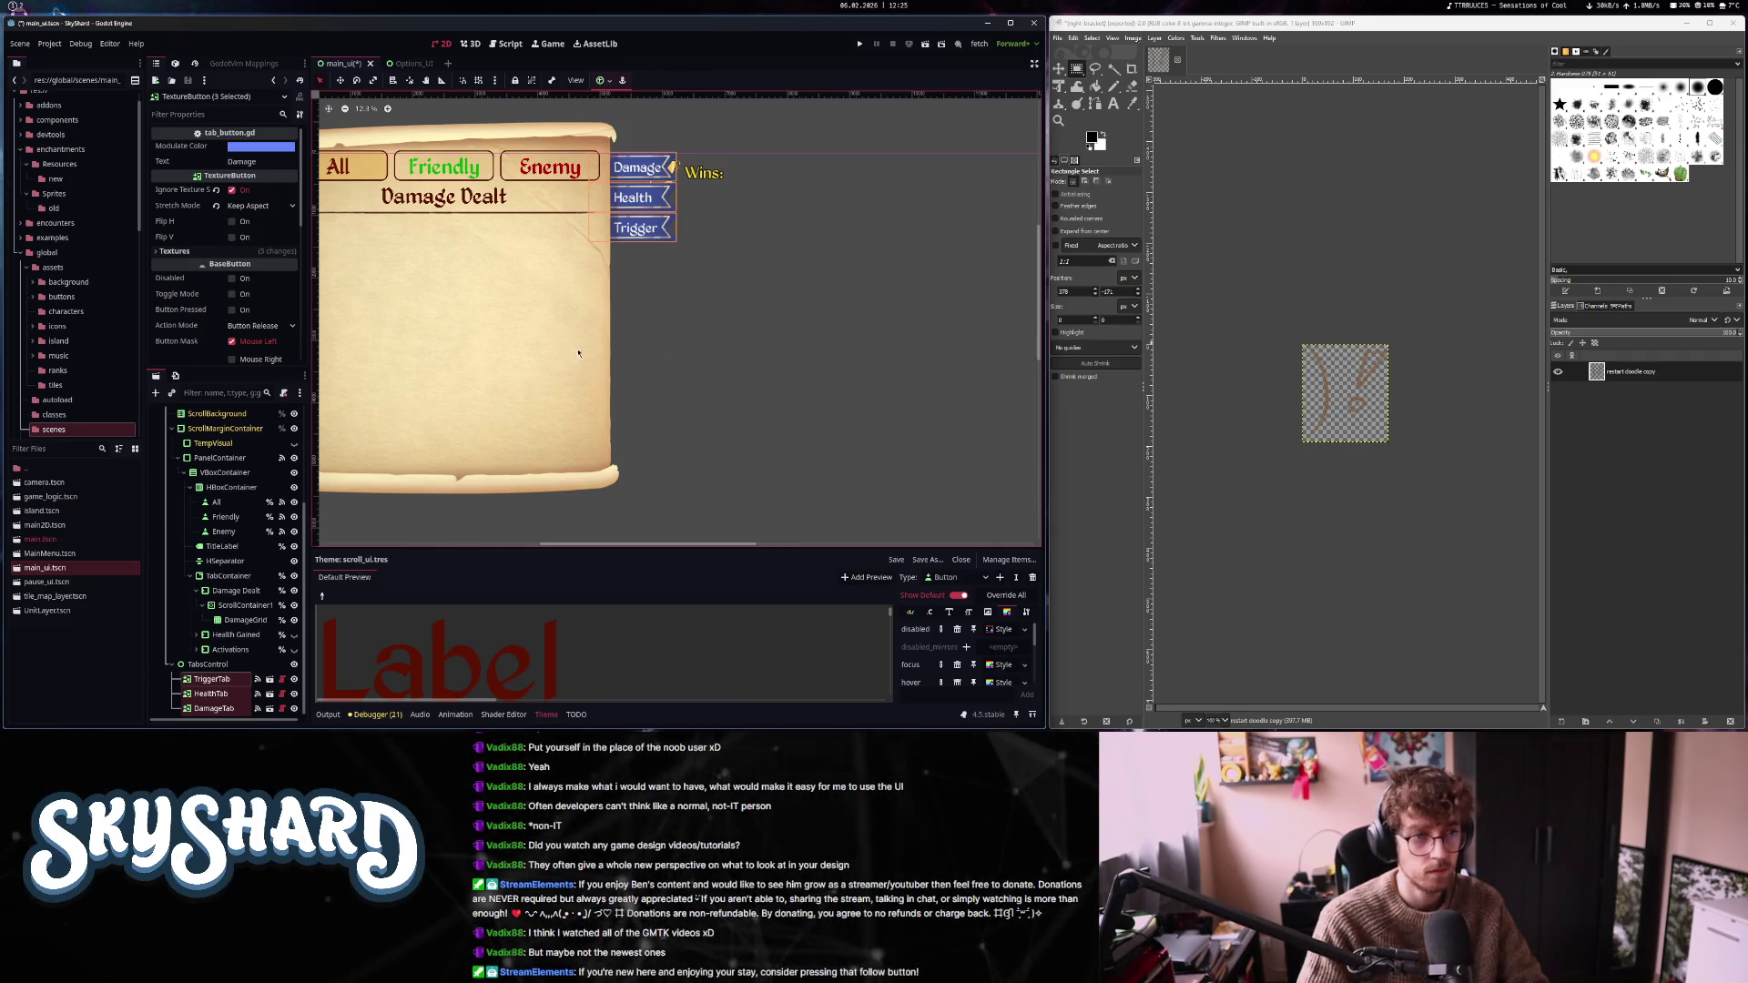
# Select the TabsControl node and save main_ui.
pyautogui.click(207, 664)
pyautogui.scroll(-3, 703, 359)
pyautogui.hotkey('ctrl', 's')
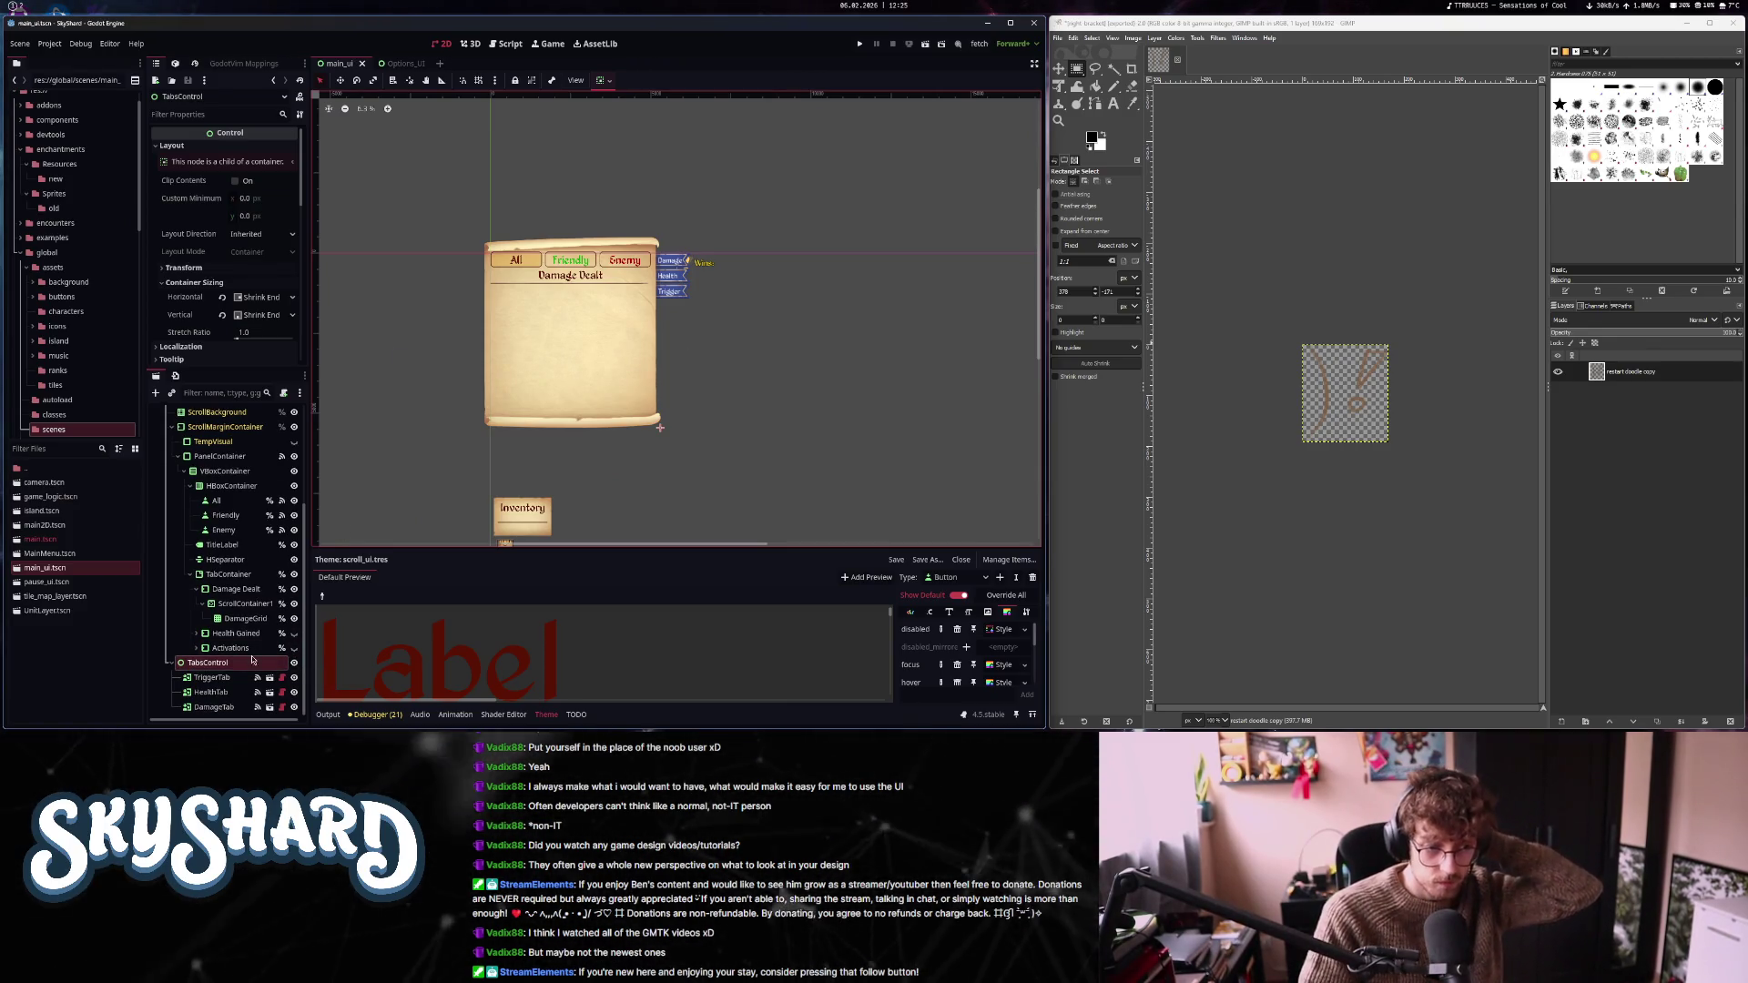
# Collapse the LogWindow node and hide the log window.
pyautogui.scroll(5, 213, 637)
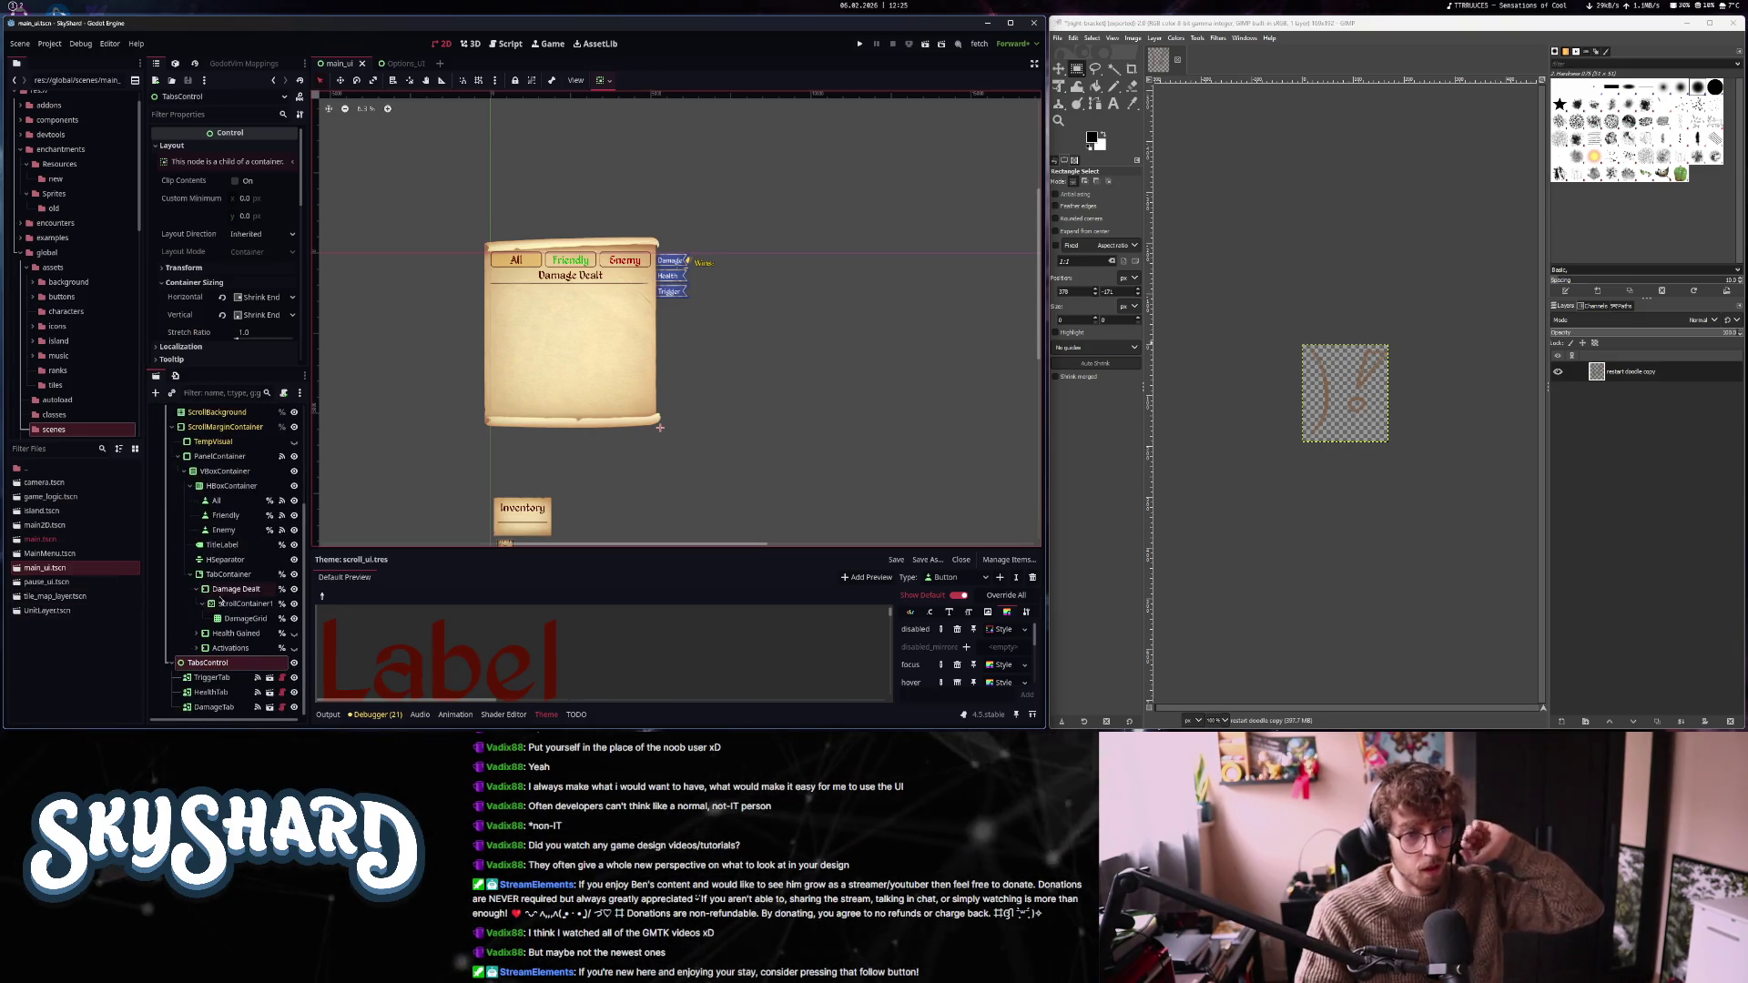
pyautogui.click(161, 499)
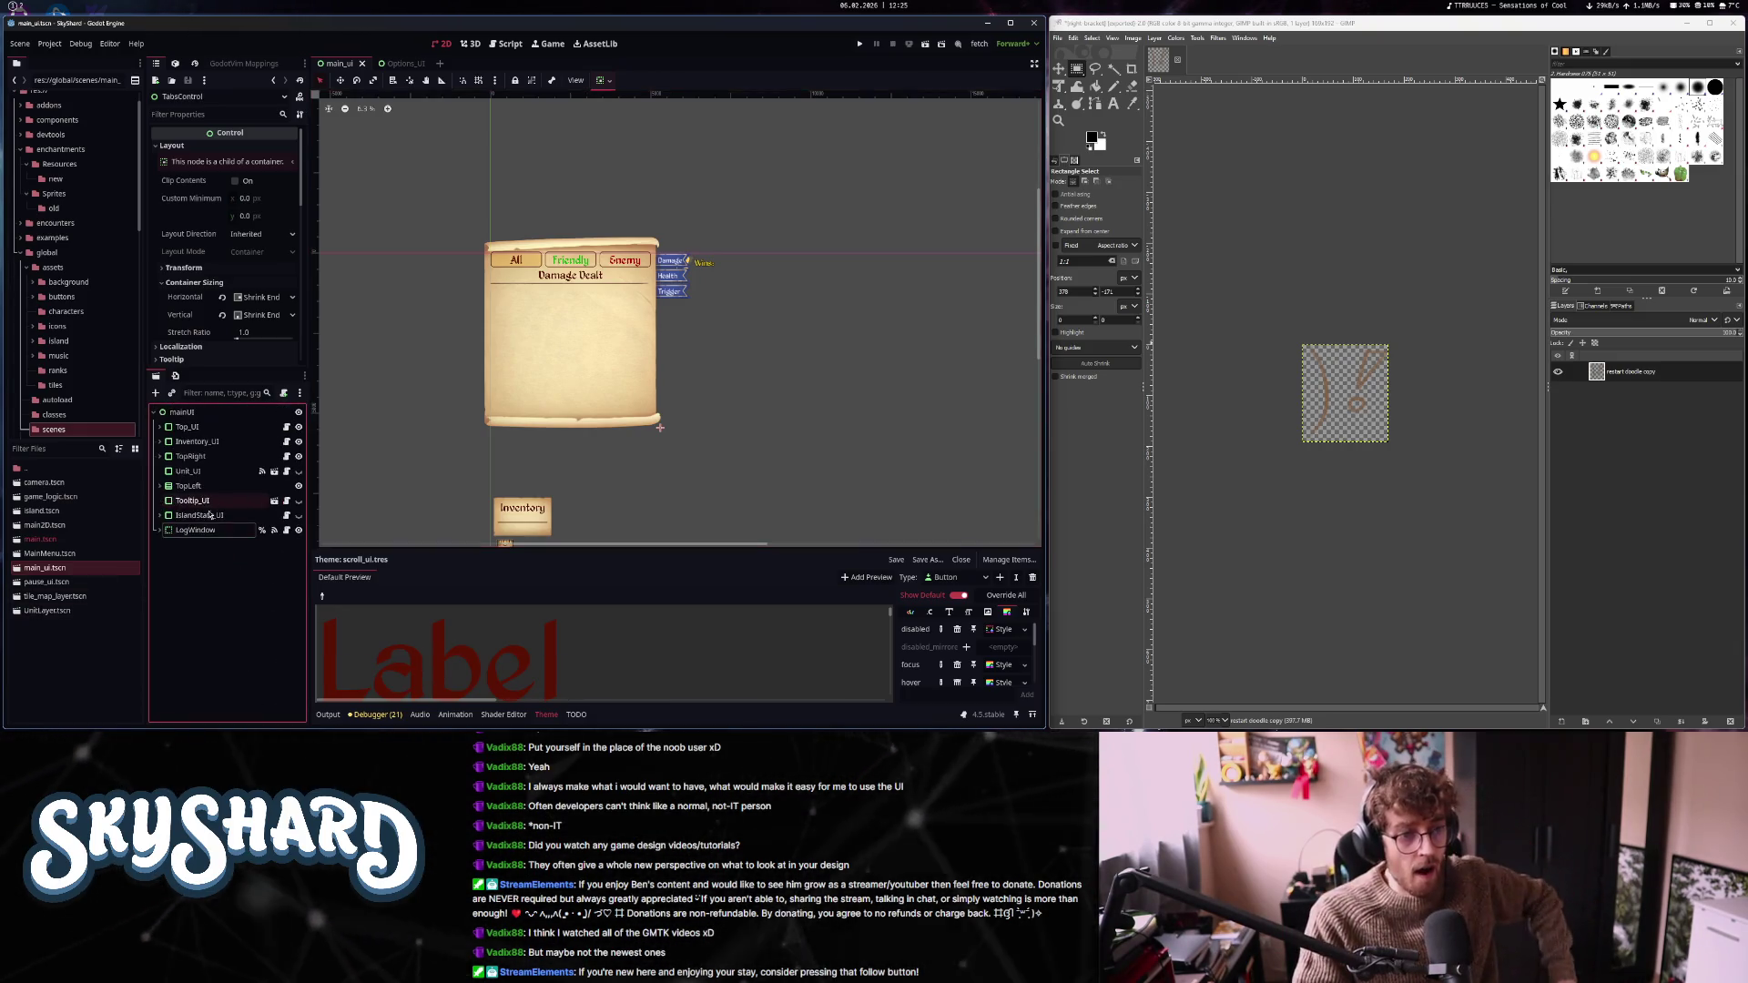
pyautogui.click(299, 529)
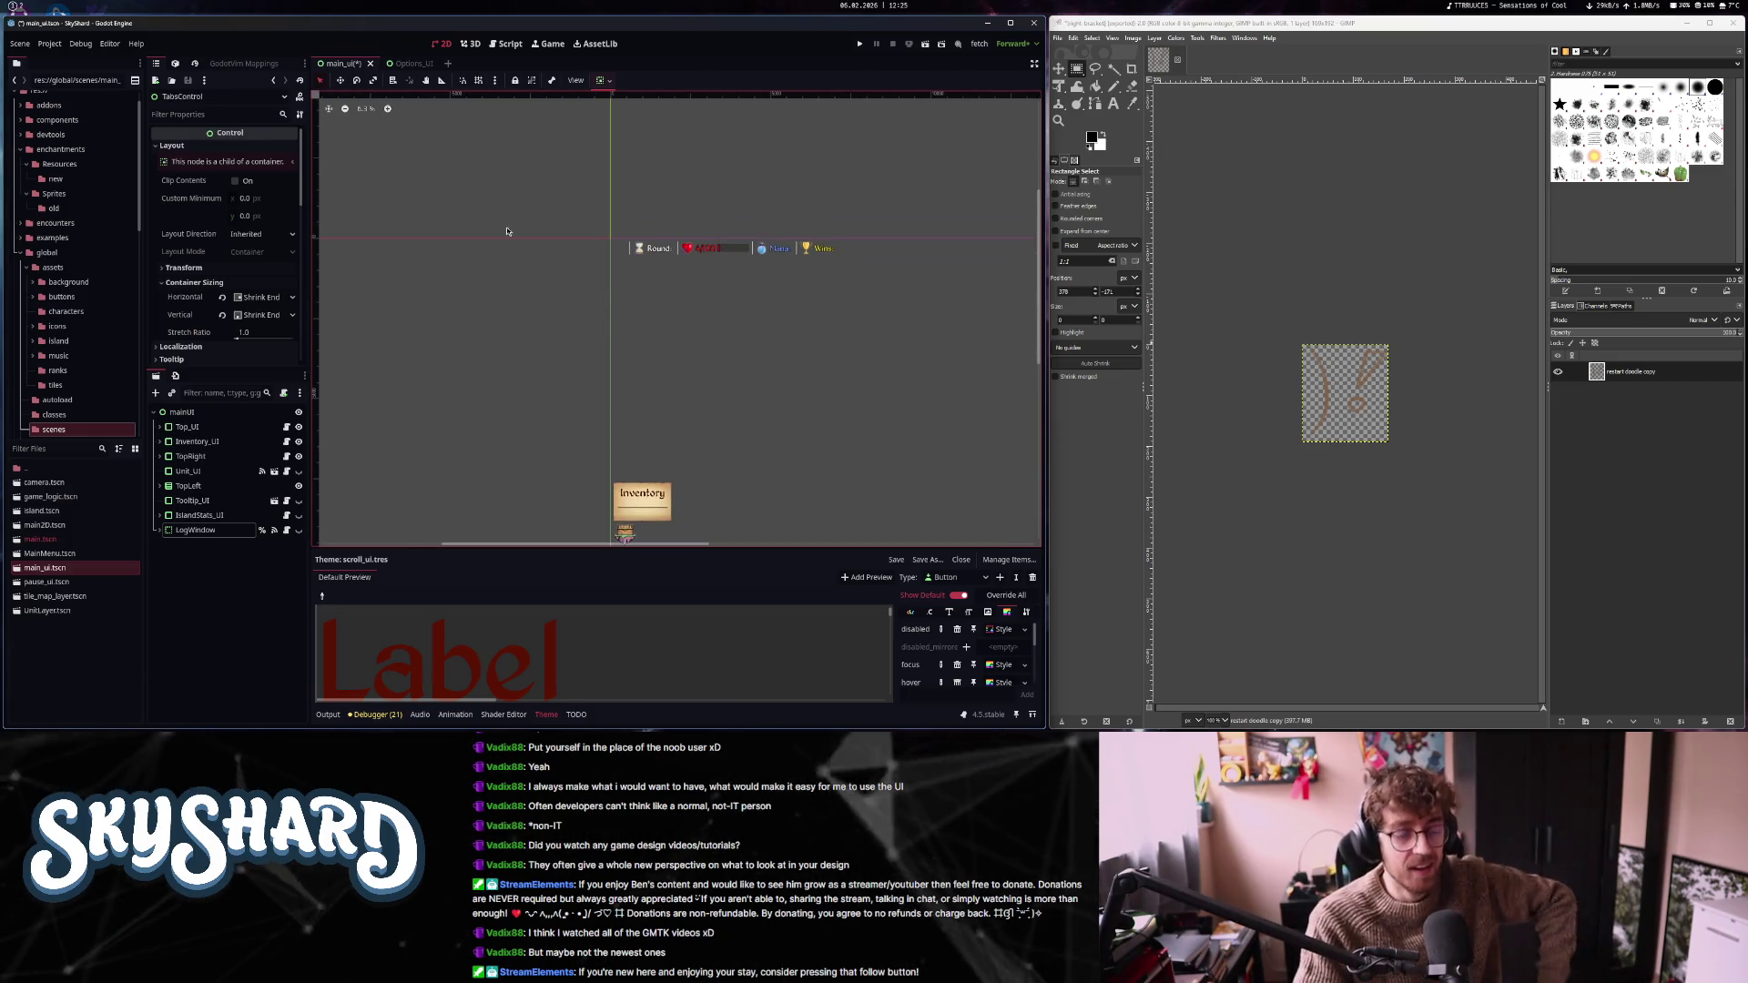
# Save and close main_ui, returning to the General Options scroll.
pyautogui.hotkey('ctrl', 's')
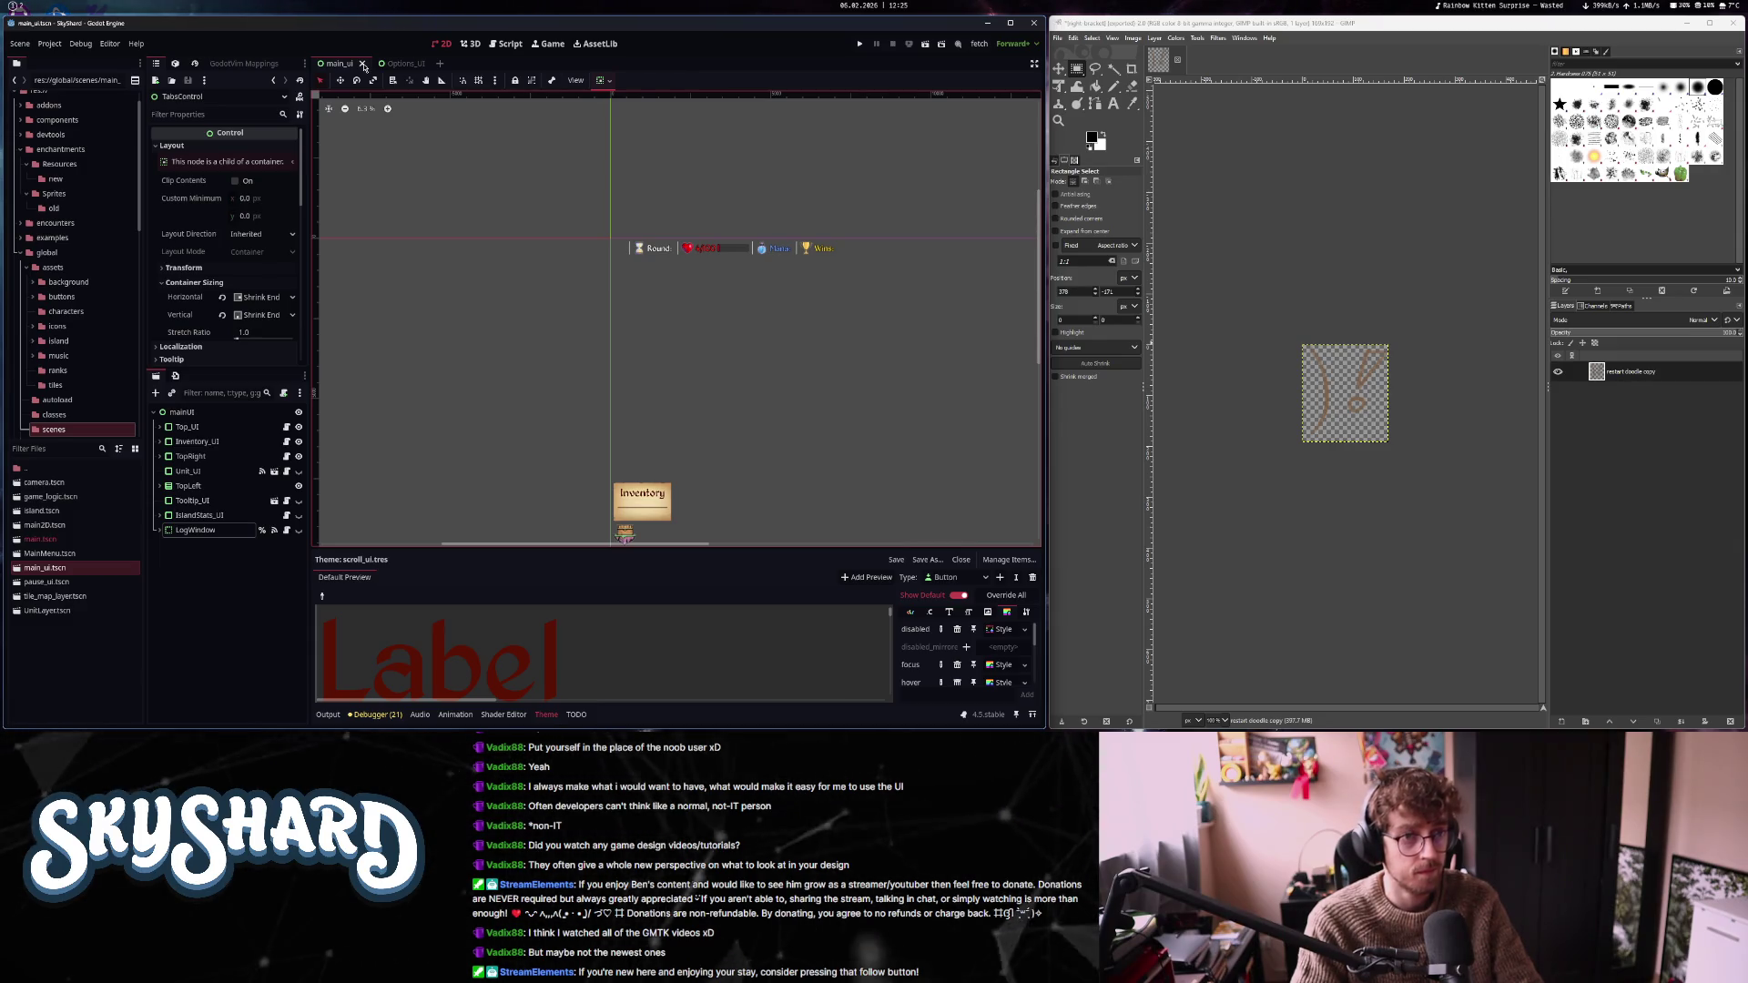
pyautogui.click(362, 63)
pyautogui.moveTo(533, 403); pyautogui.dragTo(472, 389)
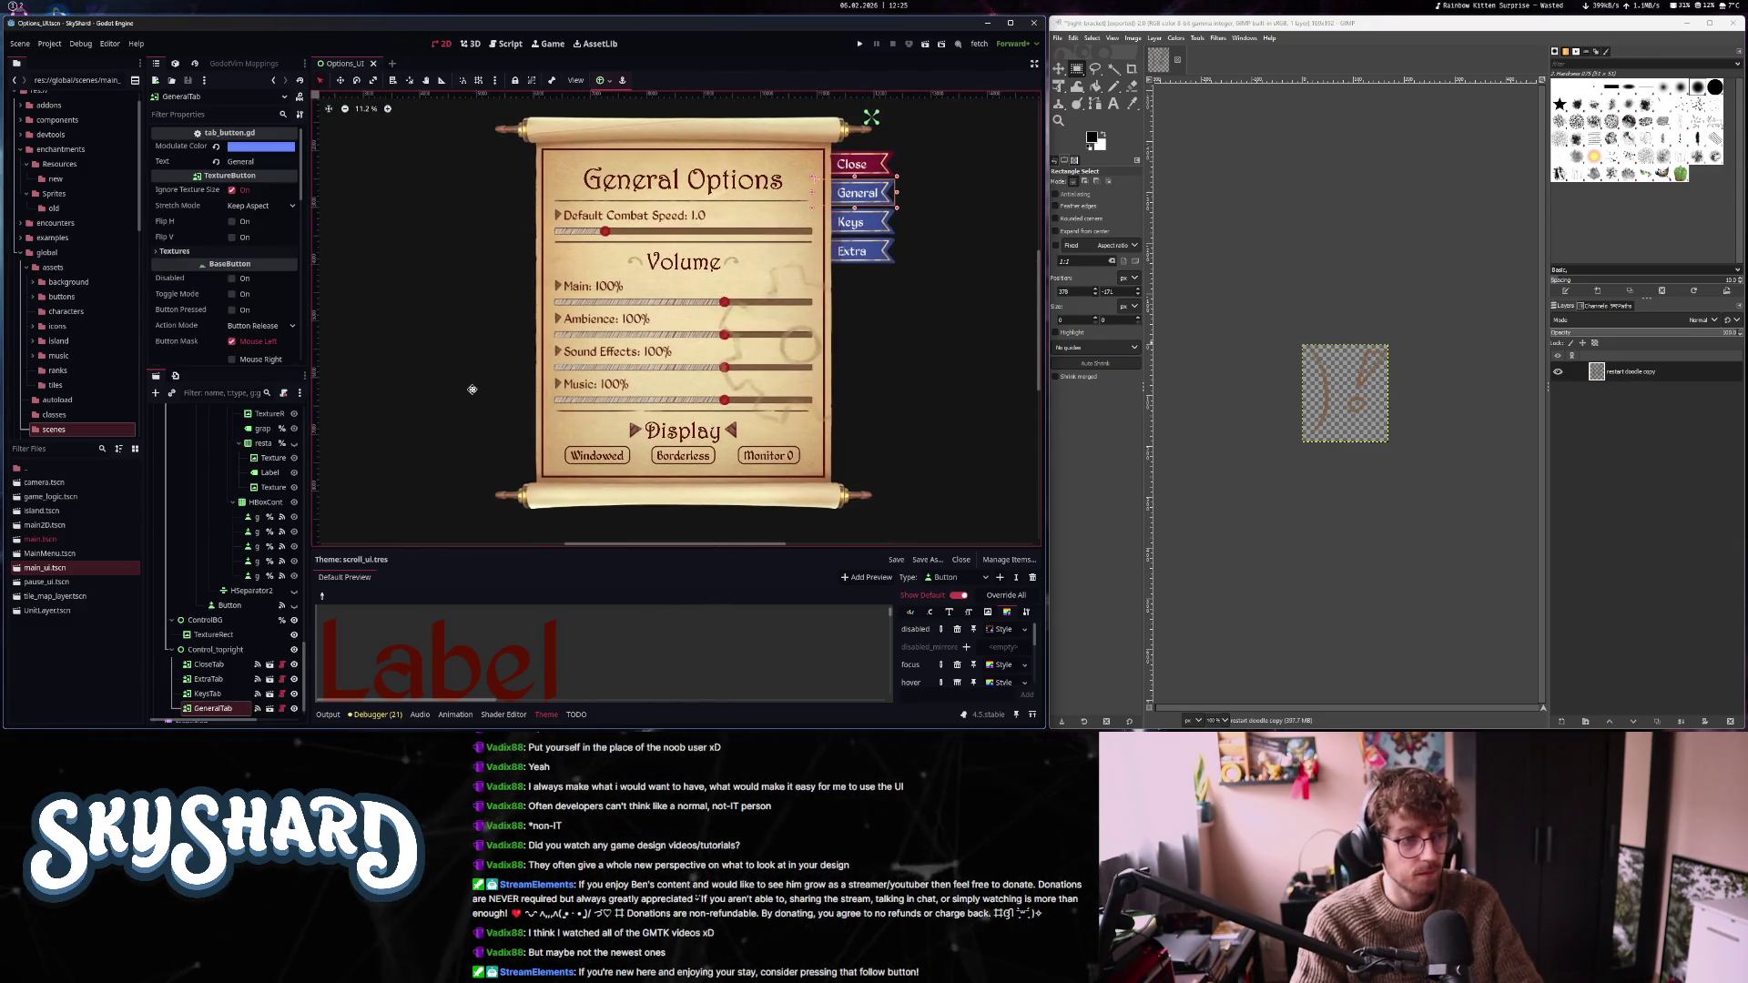
# Collapse the global folder and navigate to the UI scenes folder.
pyautogui.click(47, 581)
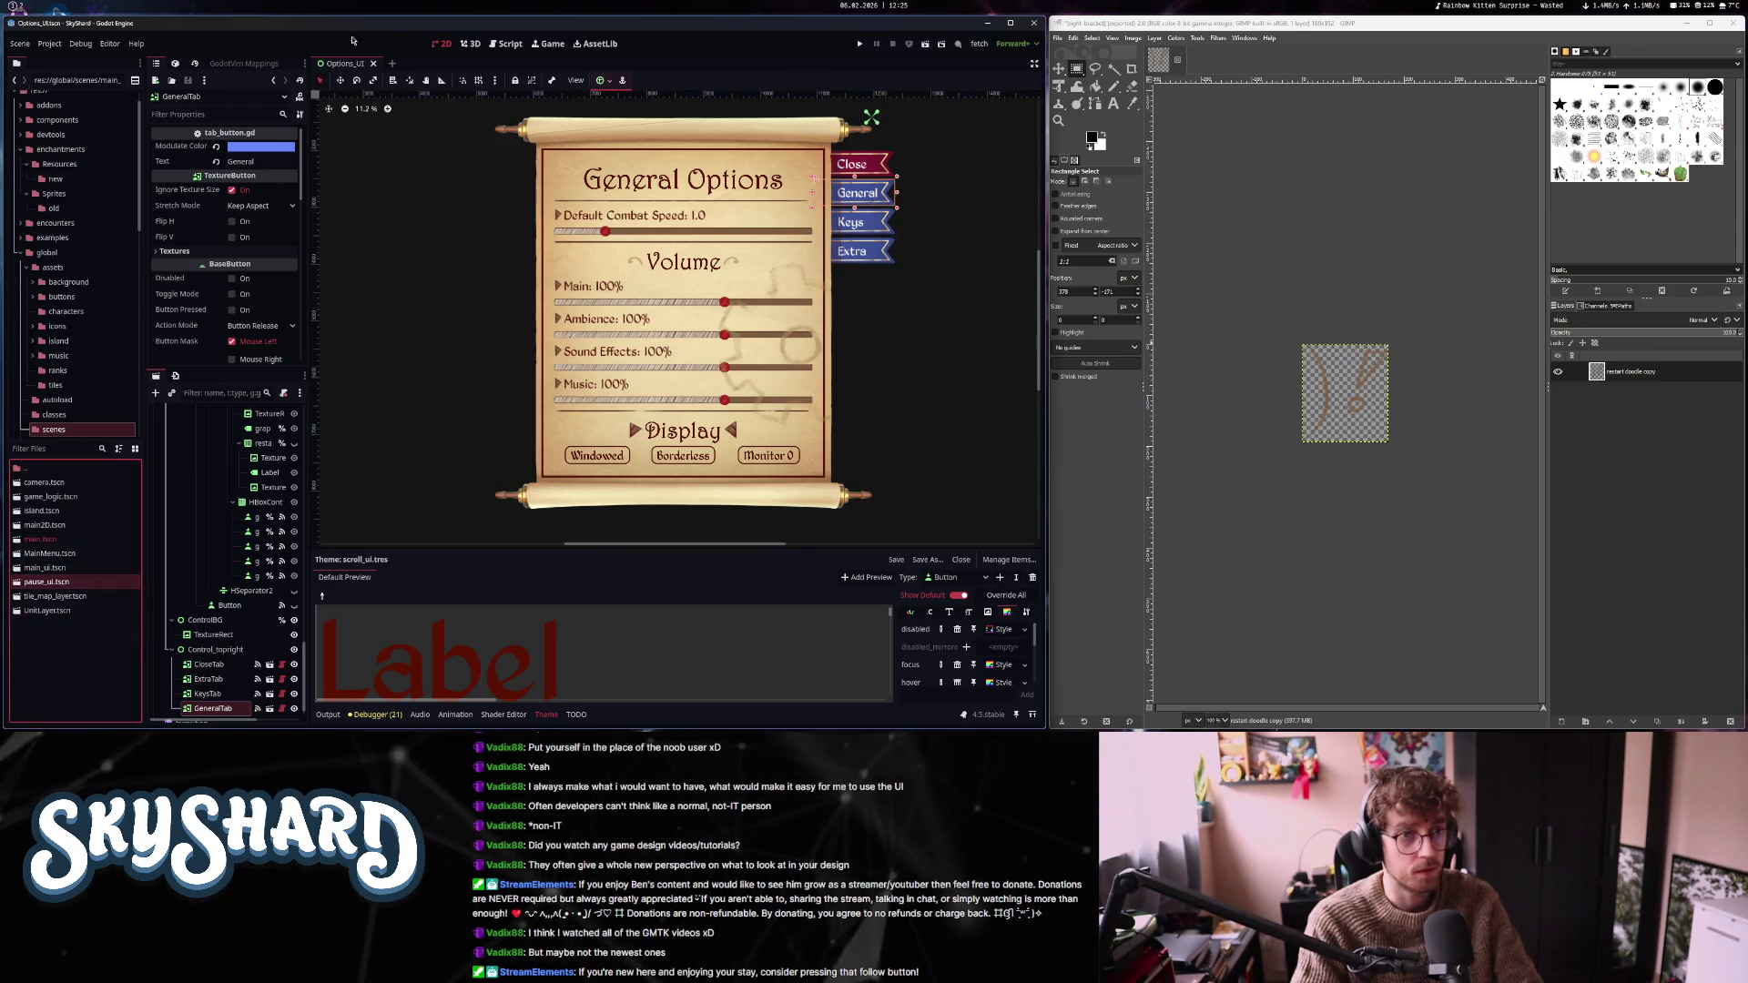
pyautogui.click(21, 253)
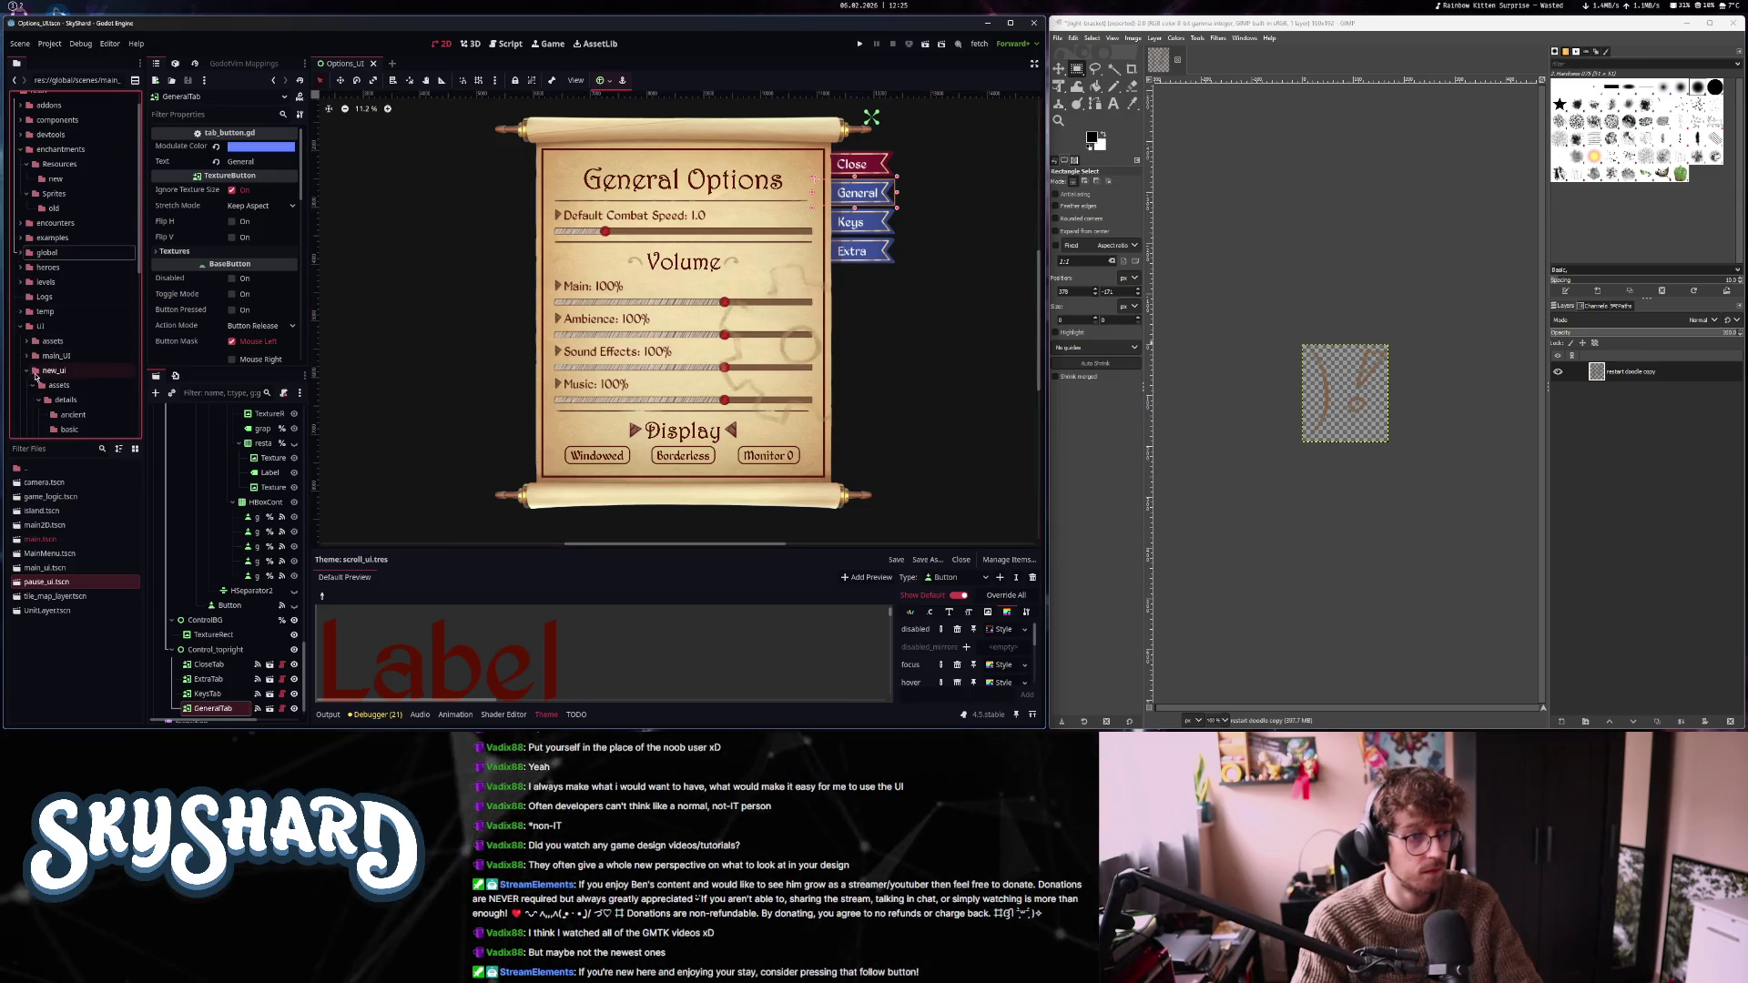
pyautogui.scroll(-3, 75, 377)
pyautogui.click(78, 231)
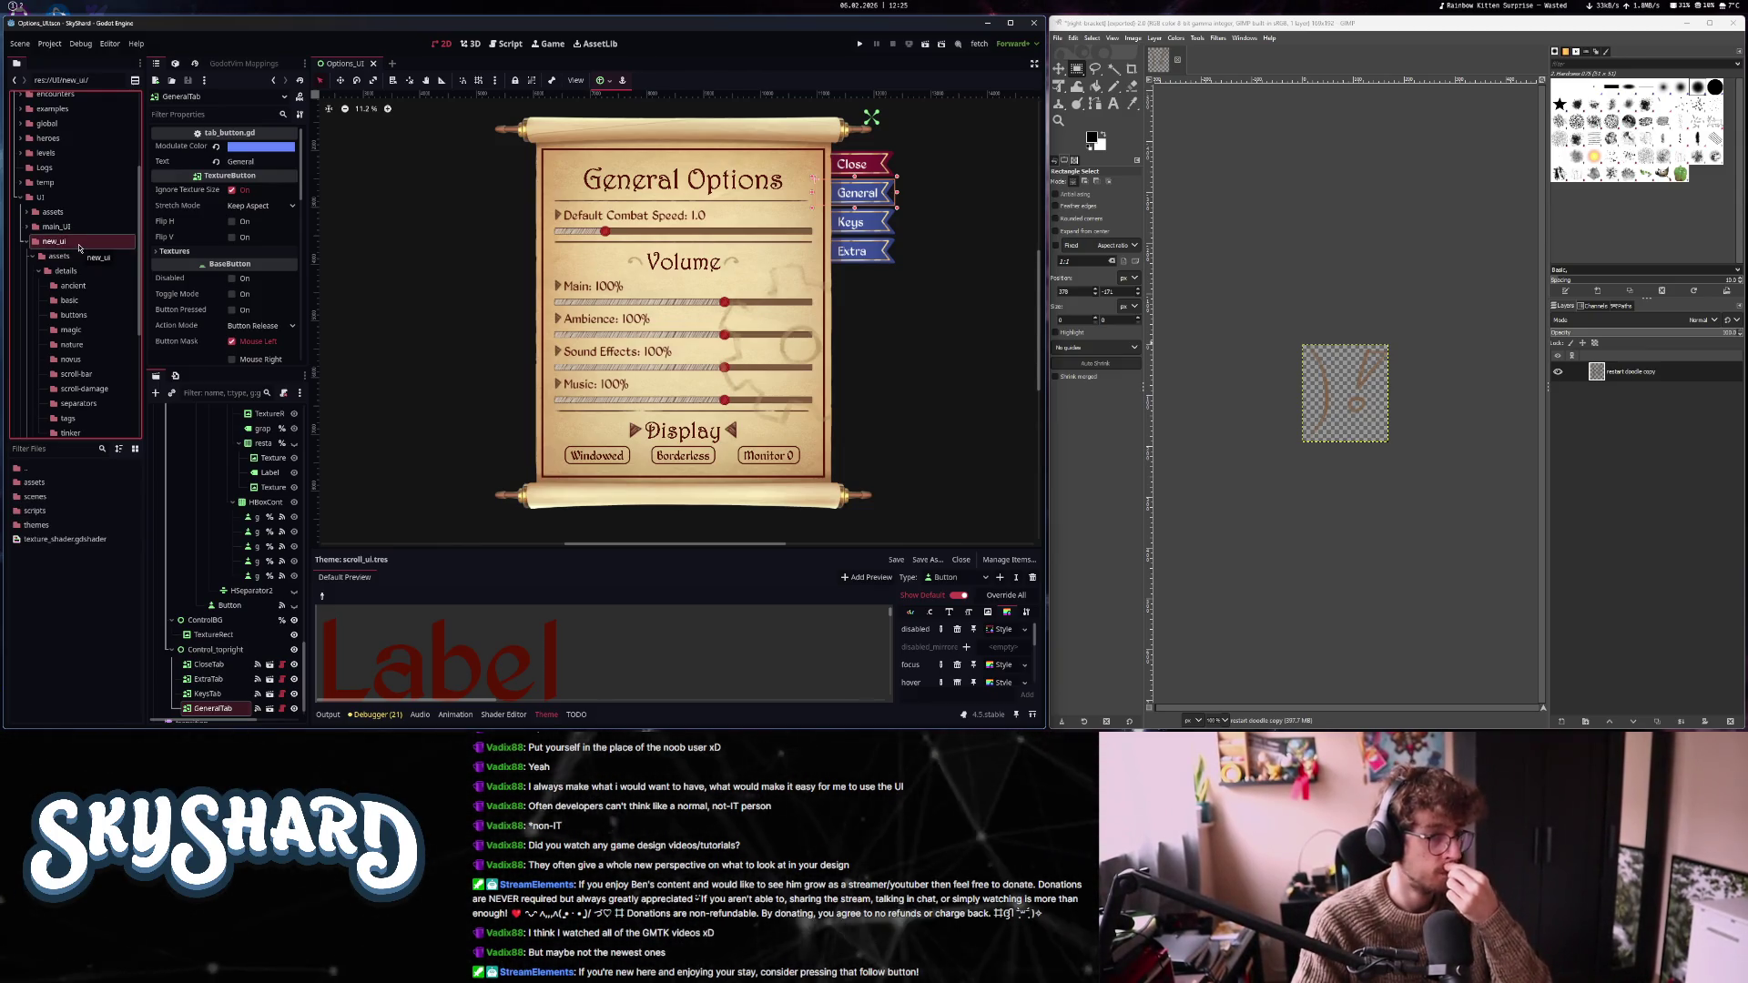
pyautogui.doubleClick(36, 497)
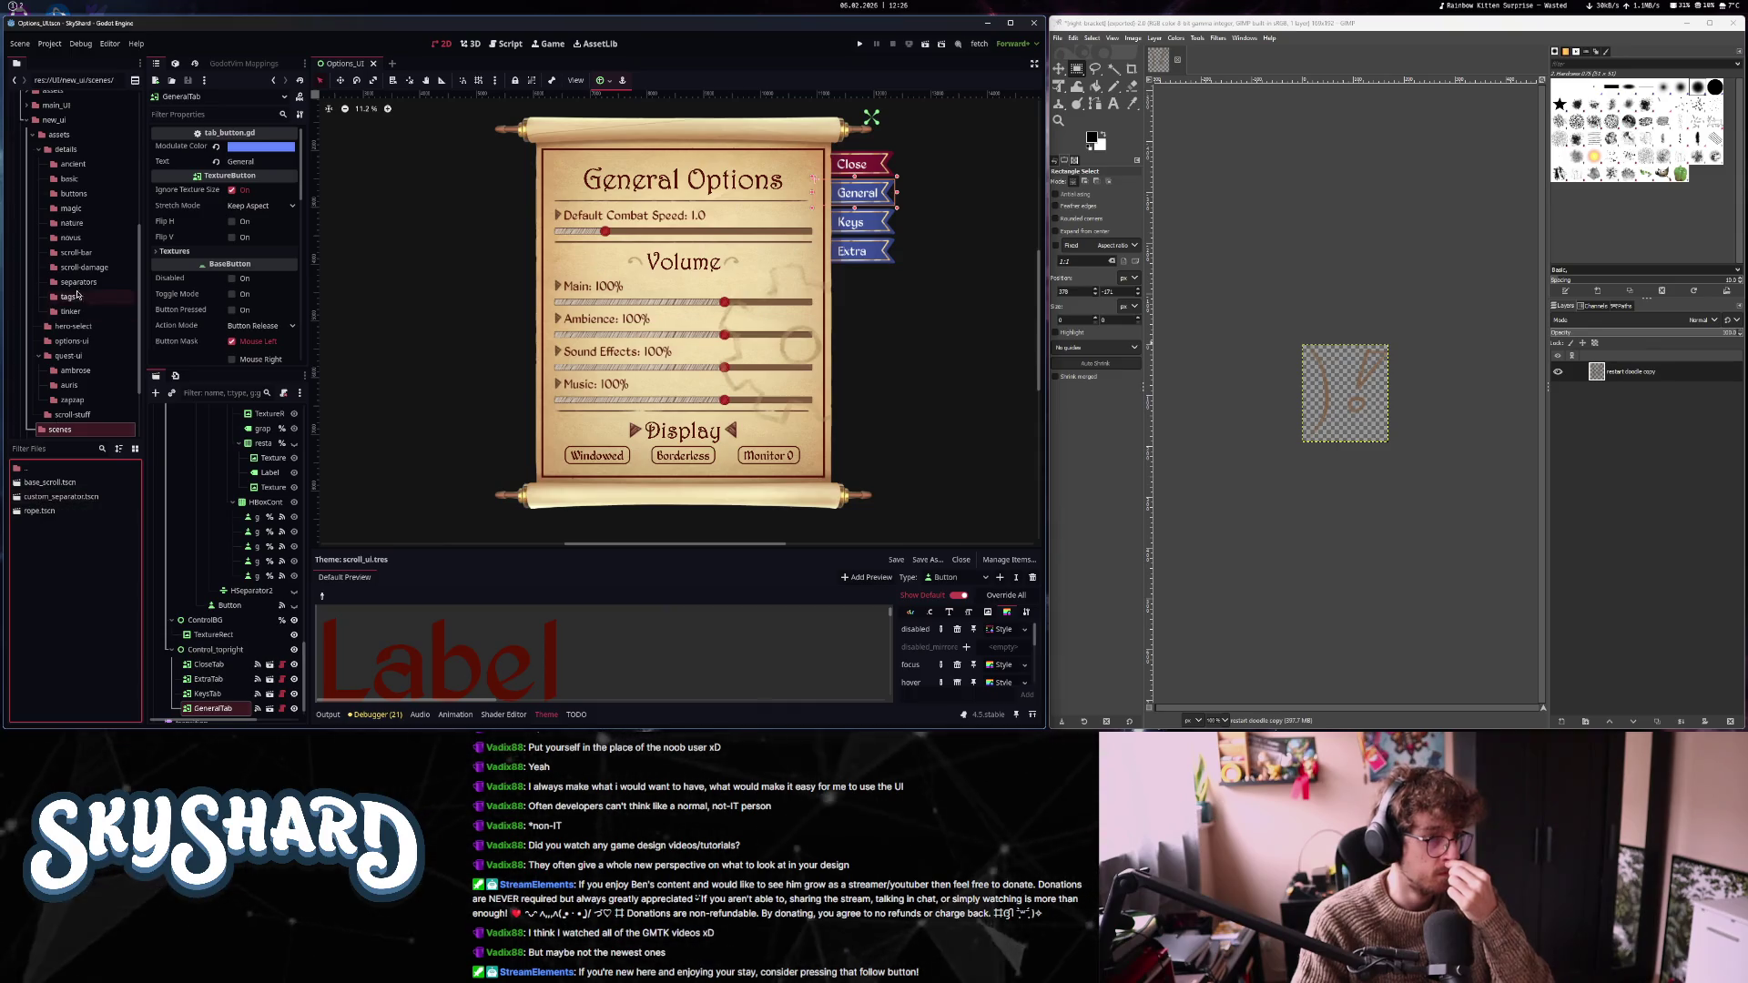
pyautogui.scroll(3, 54, 273)
pyautogui.scroll(3, 66, 322)
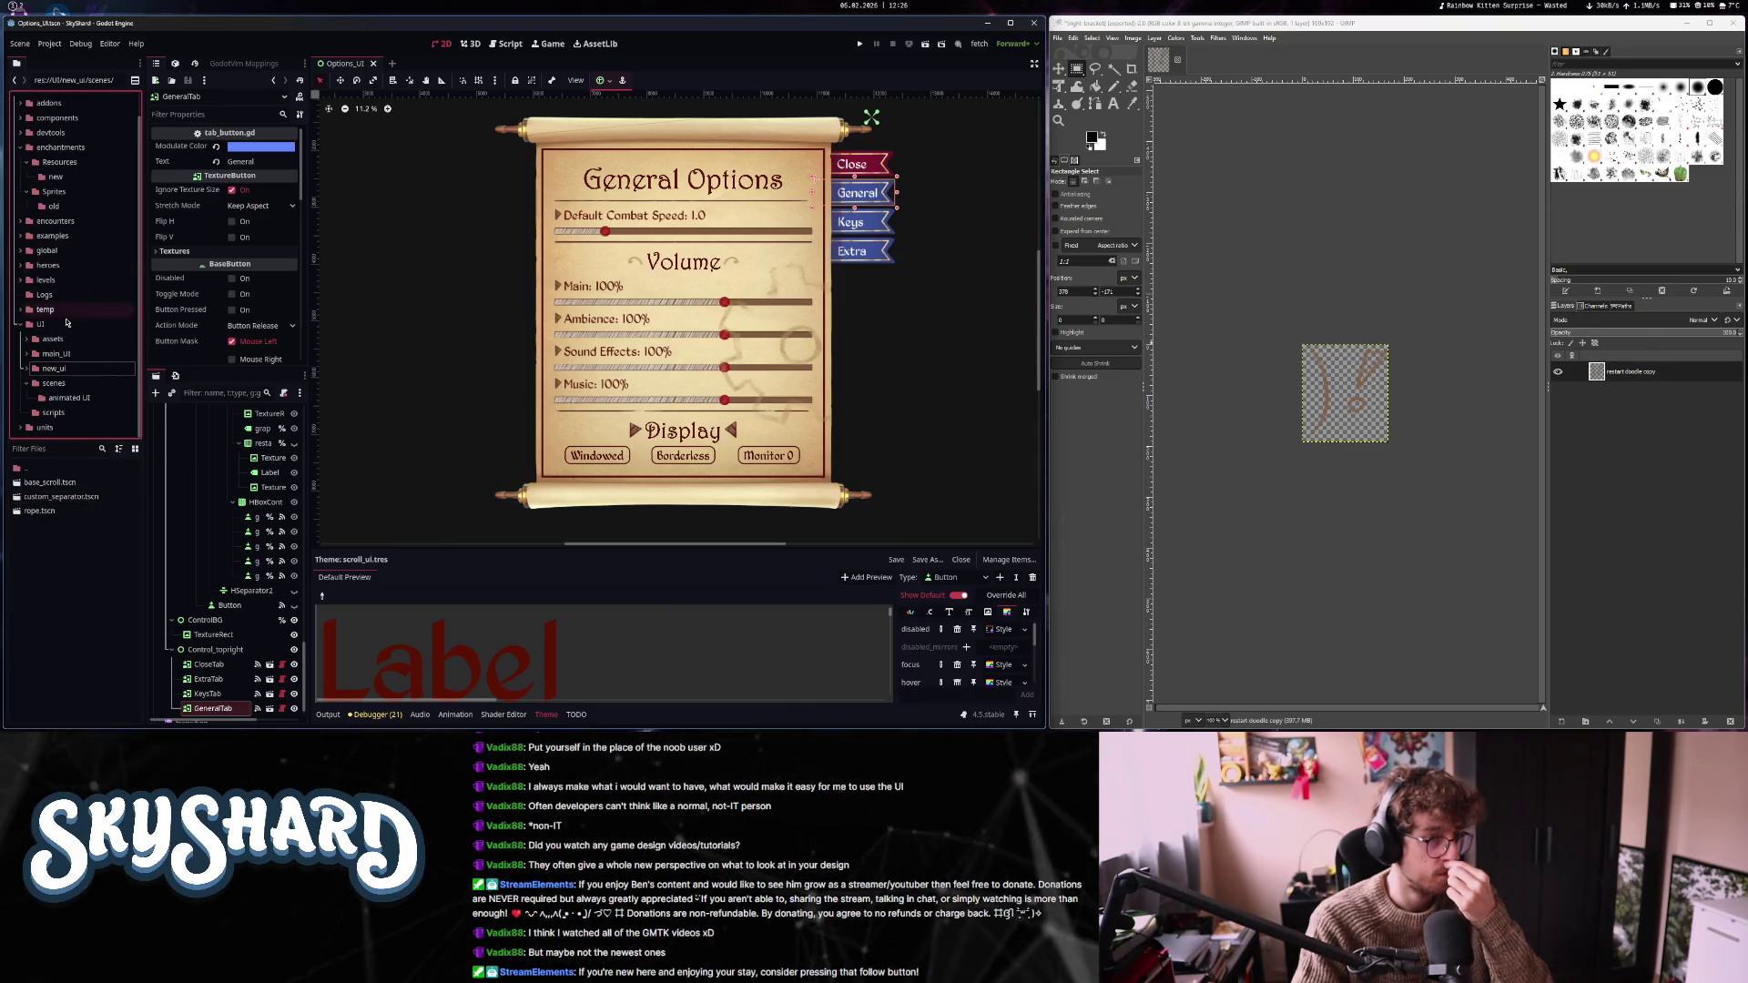
pyautogui.click(65, 387)
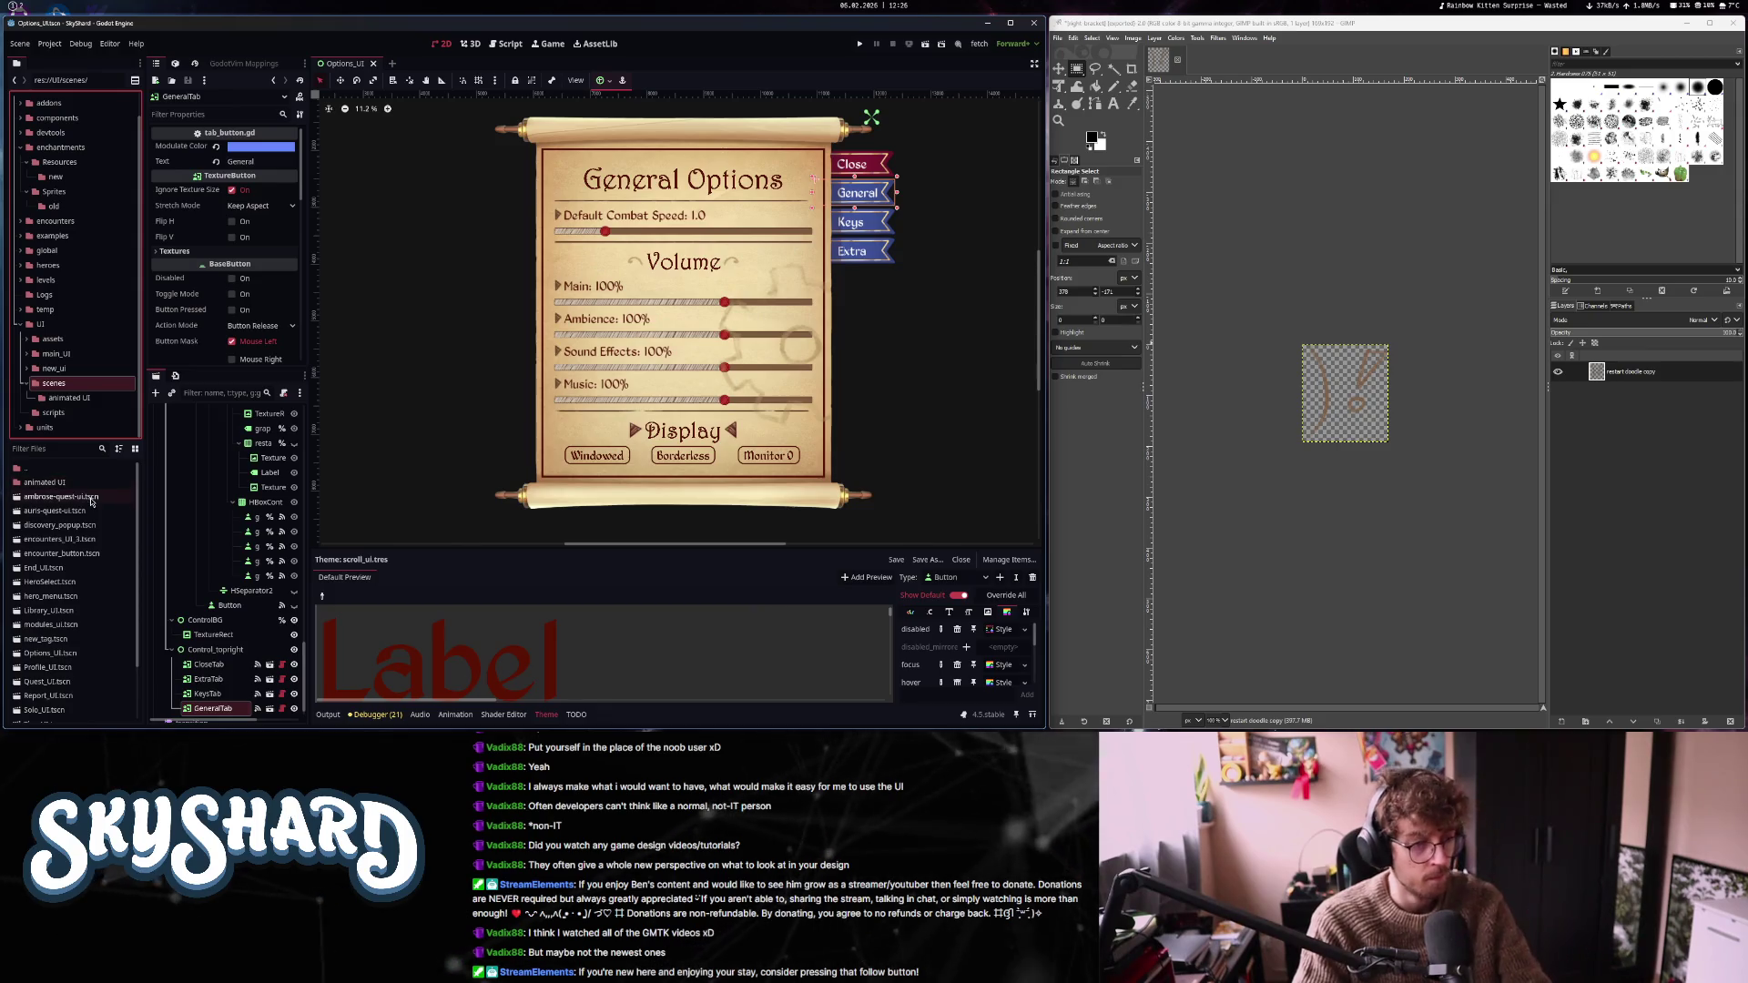
# Browse the auris-quest-ui, encounters_UI_3, End_UI, HeroSelect and modules_UI scene files.
pyautogui.click(95, 511)
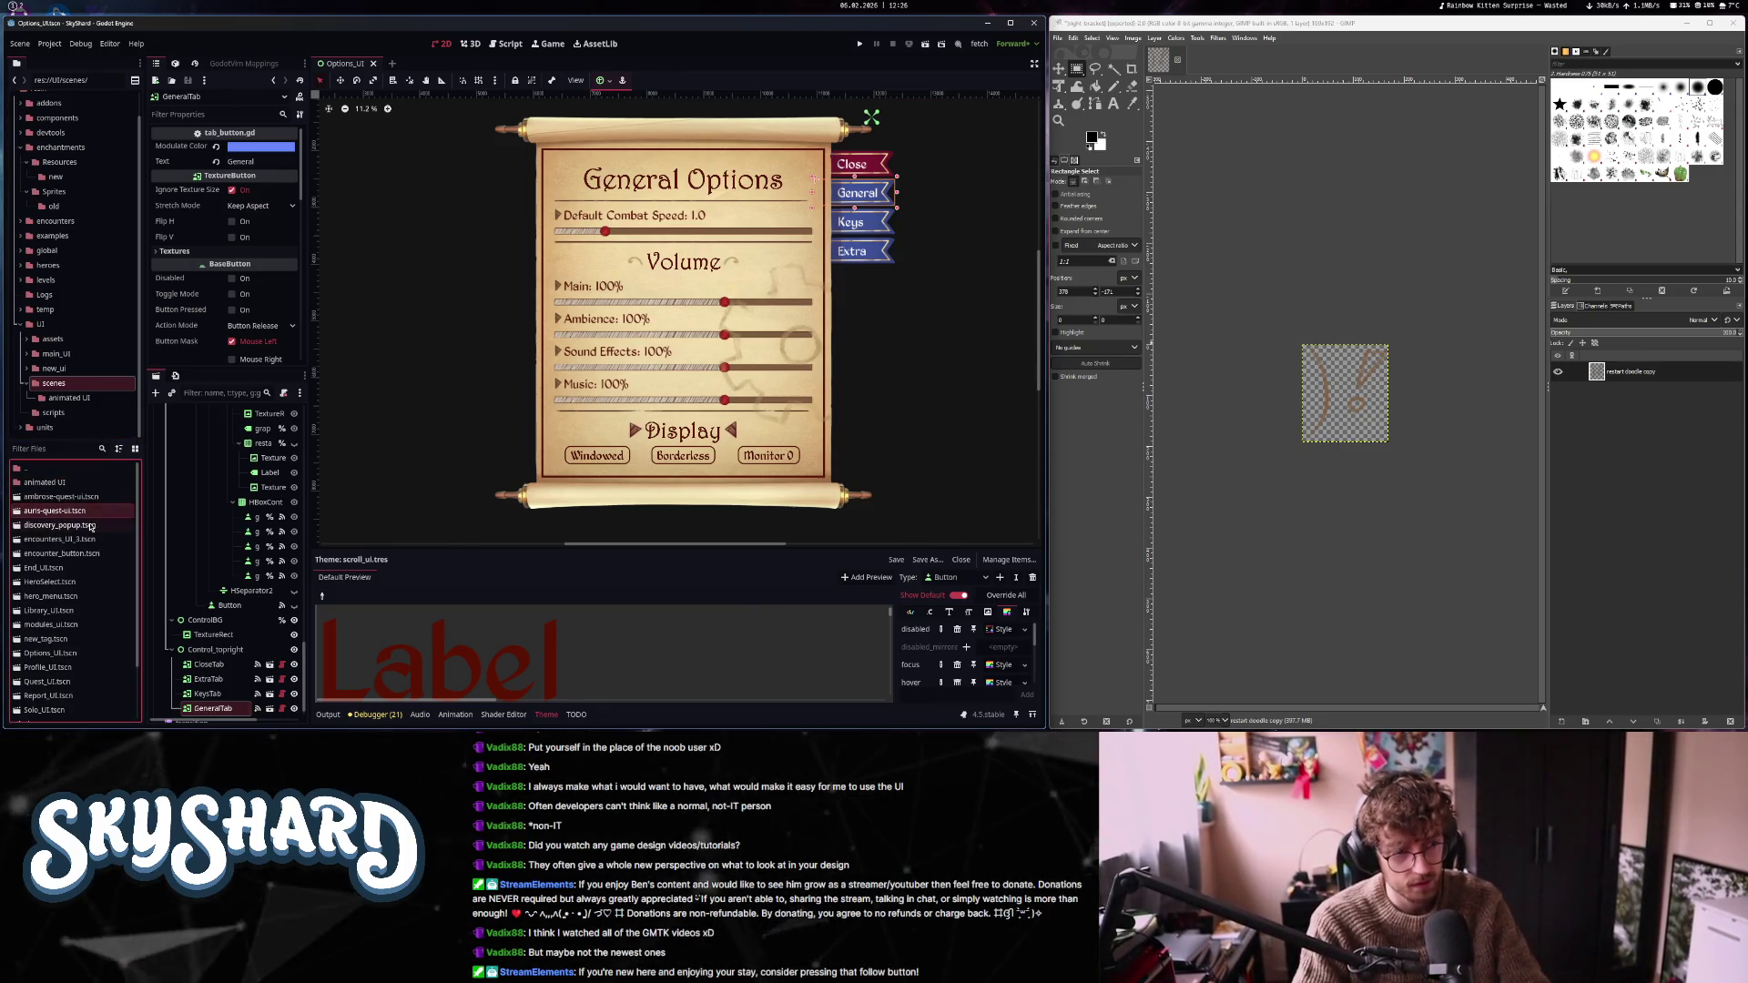
pyautogui.click(92, 540)
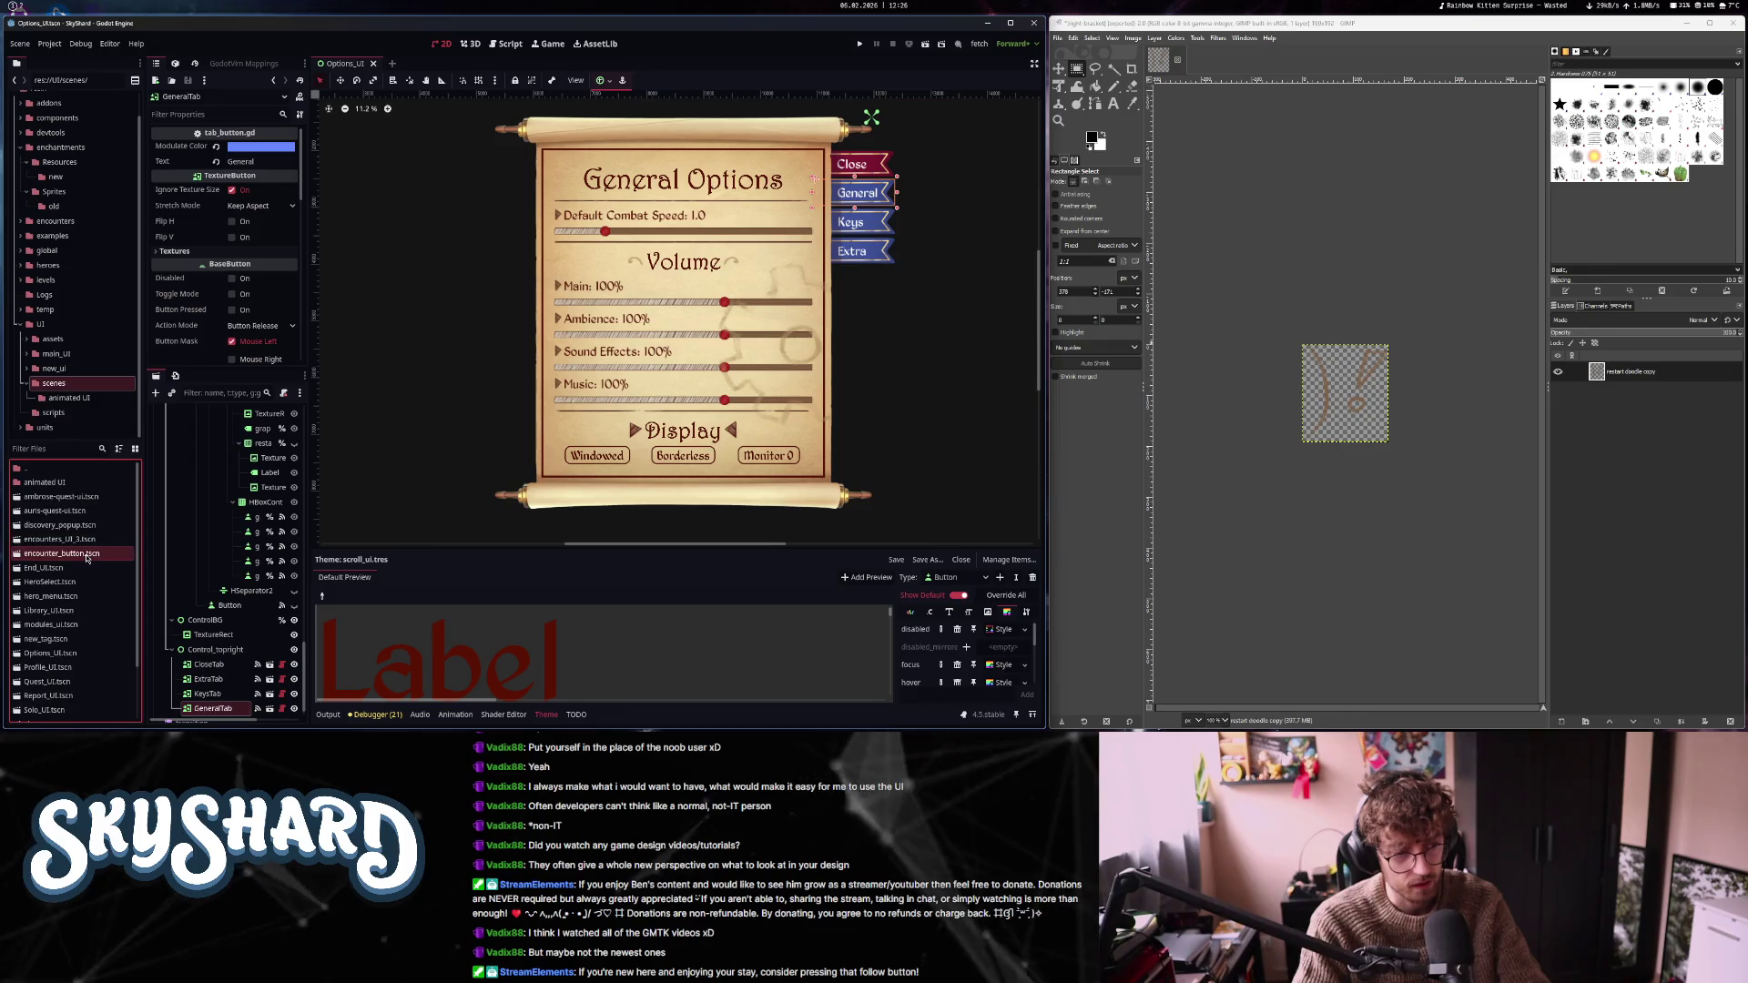
pyautogui.click(41, 572)
pyautogui.click(43, 586)
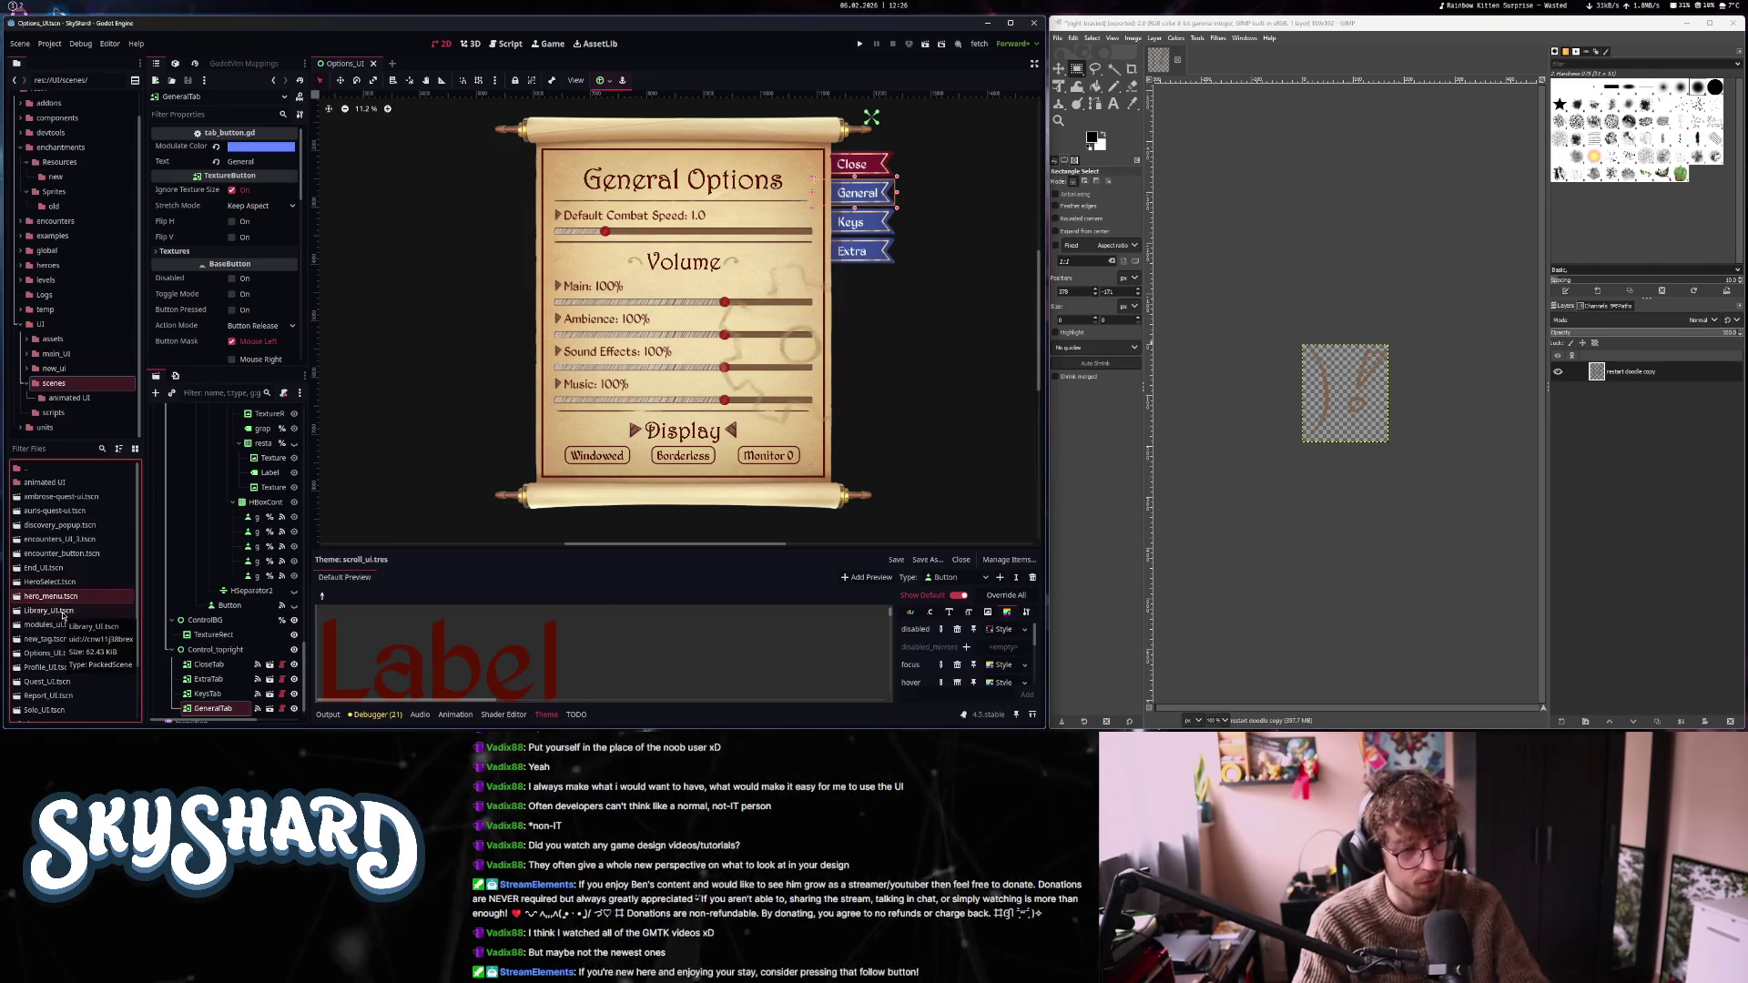
pyautogui.click(65, 625)
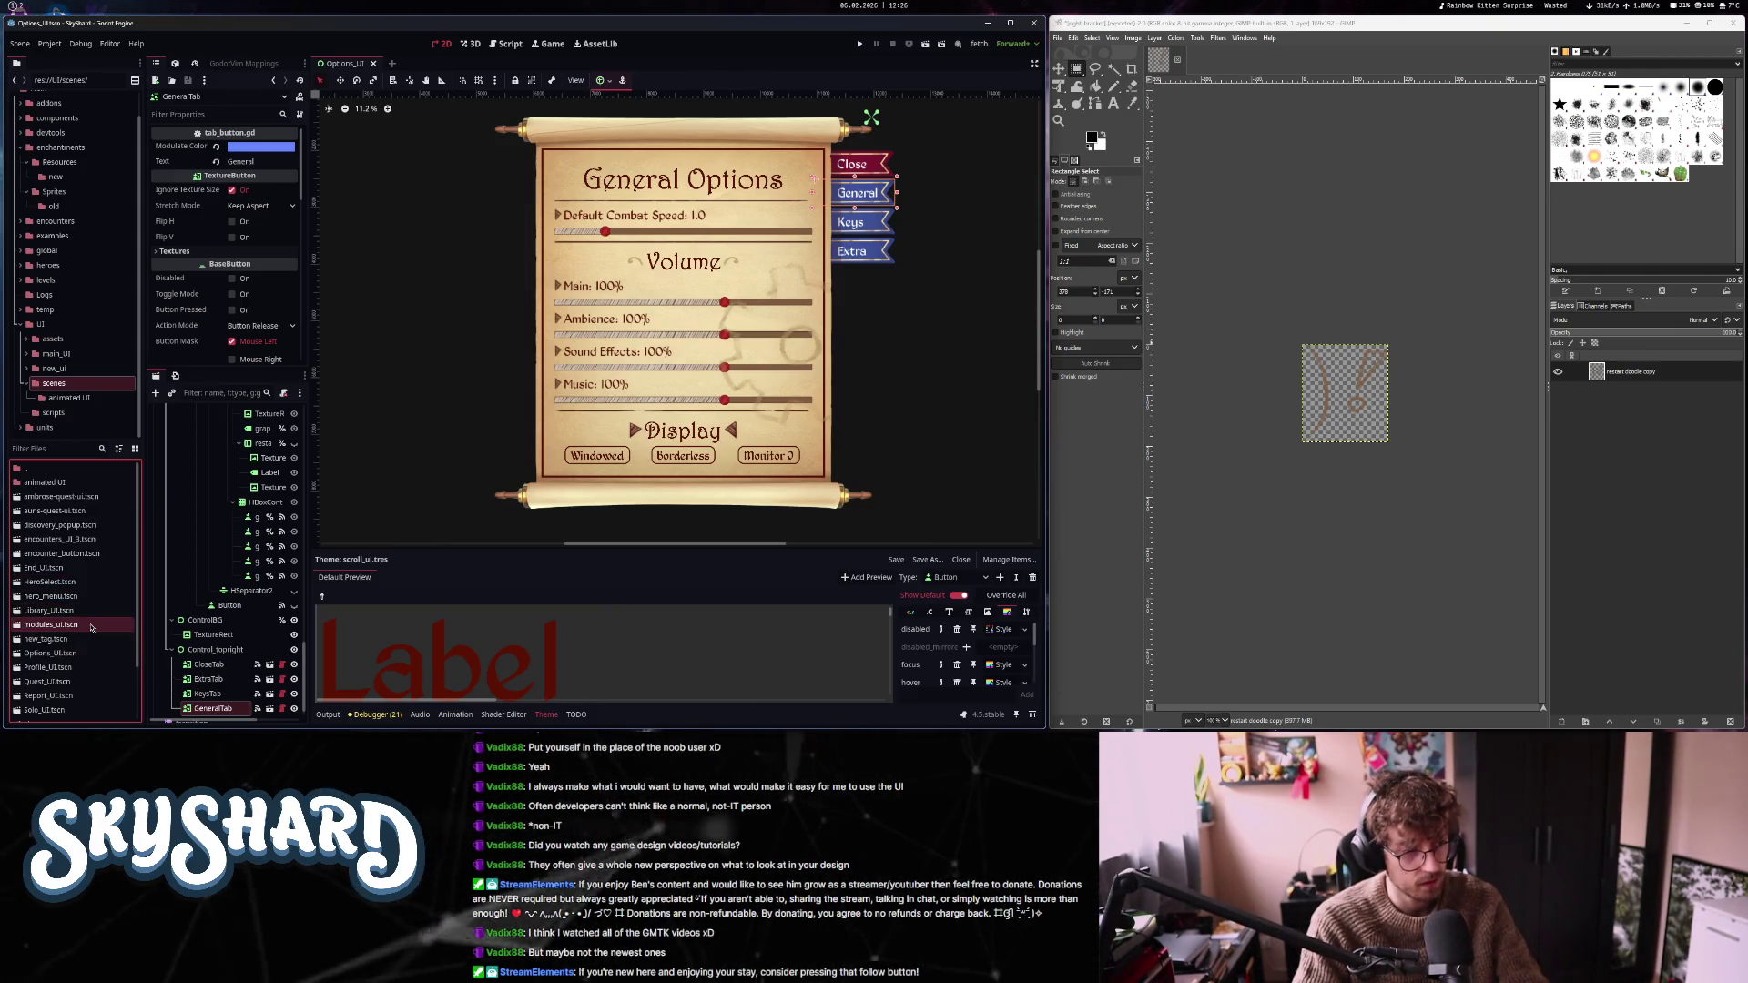
pyautogui.scroll(-3, 81, 619)
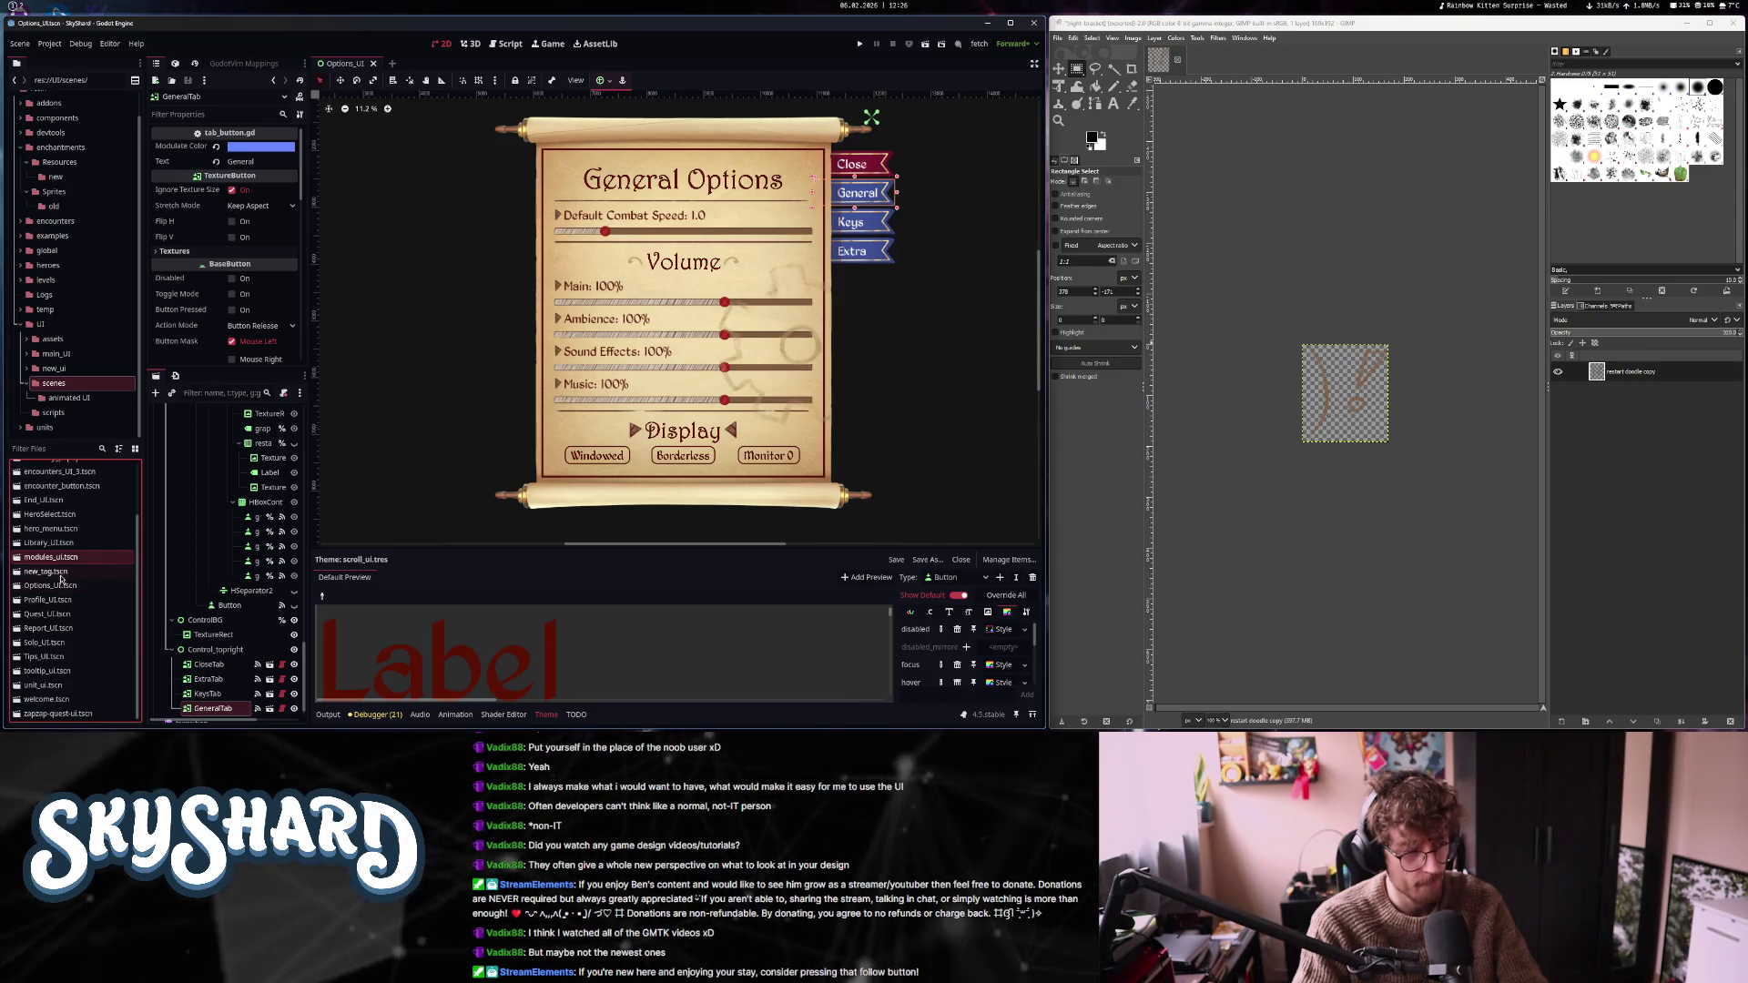
# Open and close new_tag, then look at the Options_UI and Profile_UI files.
pyautogui.doubleClick(62, 574)
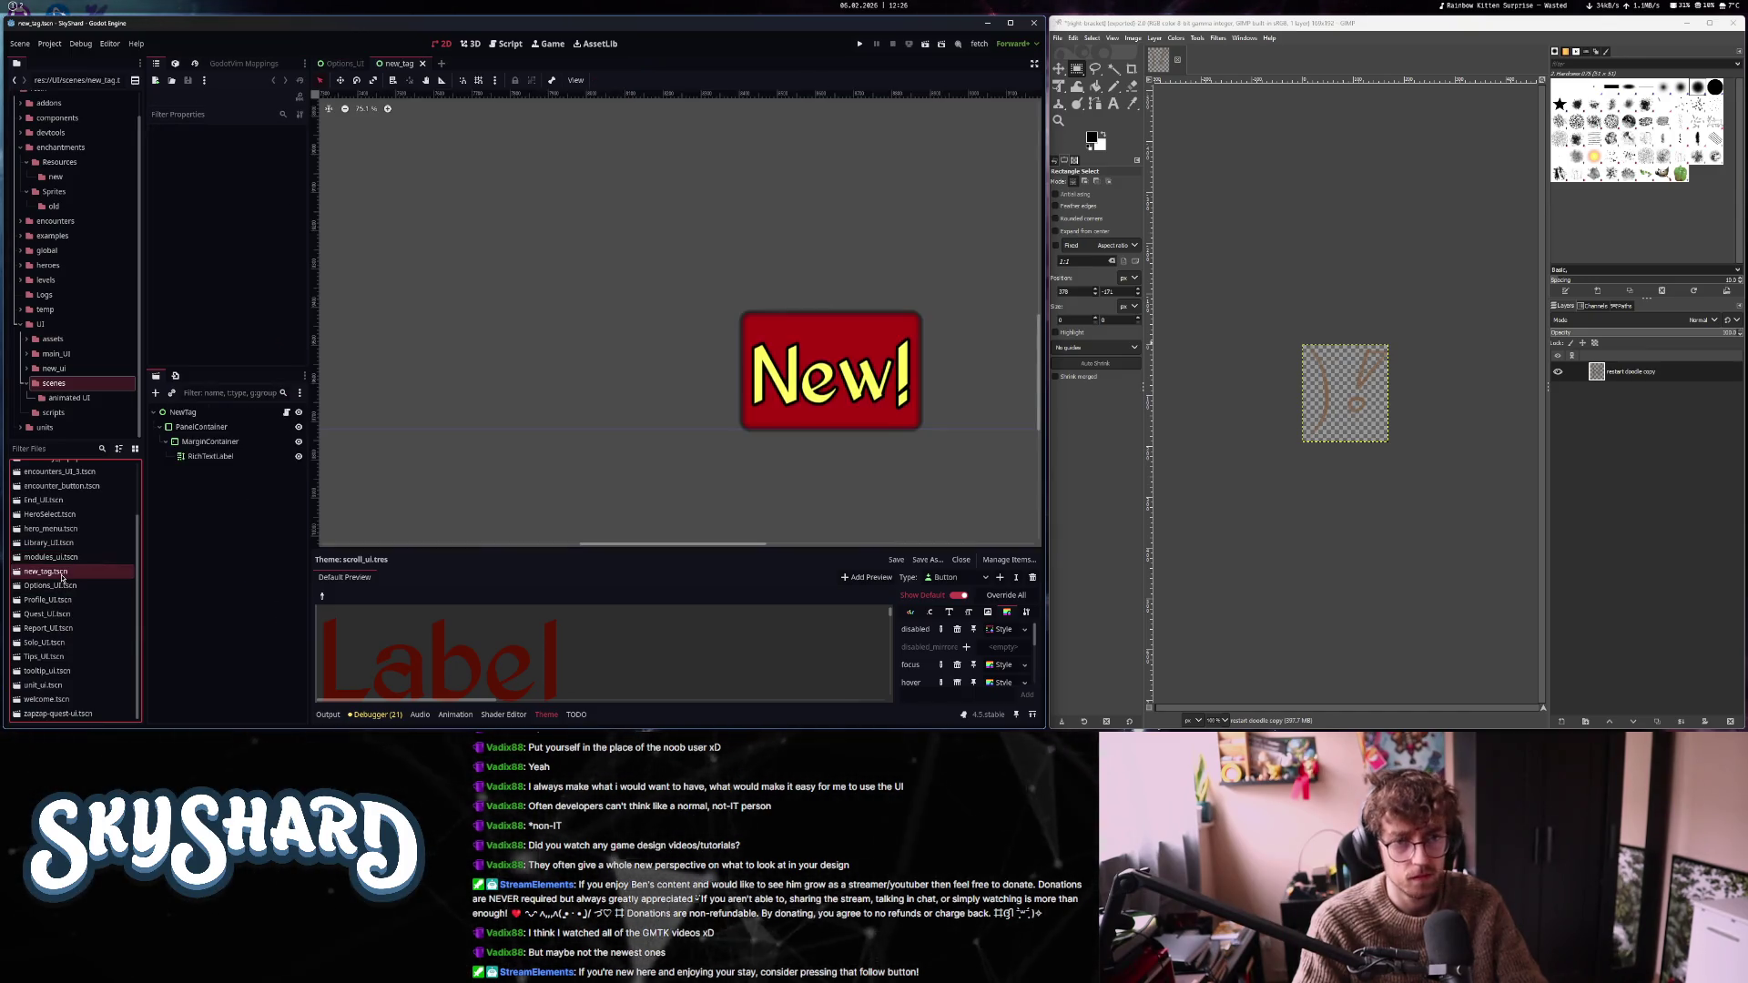
pyautogui.click(423, 64)
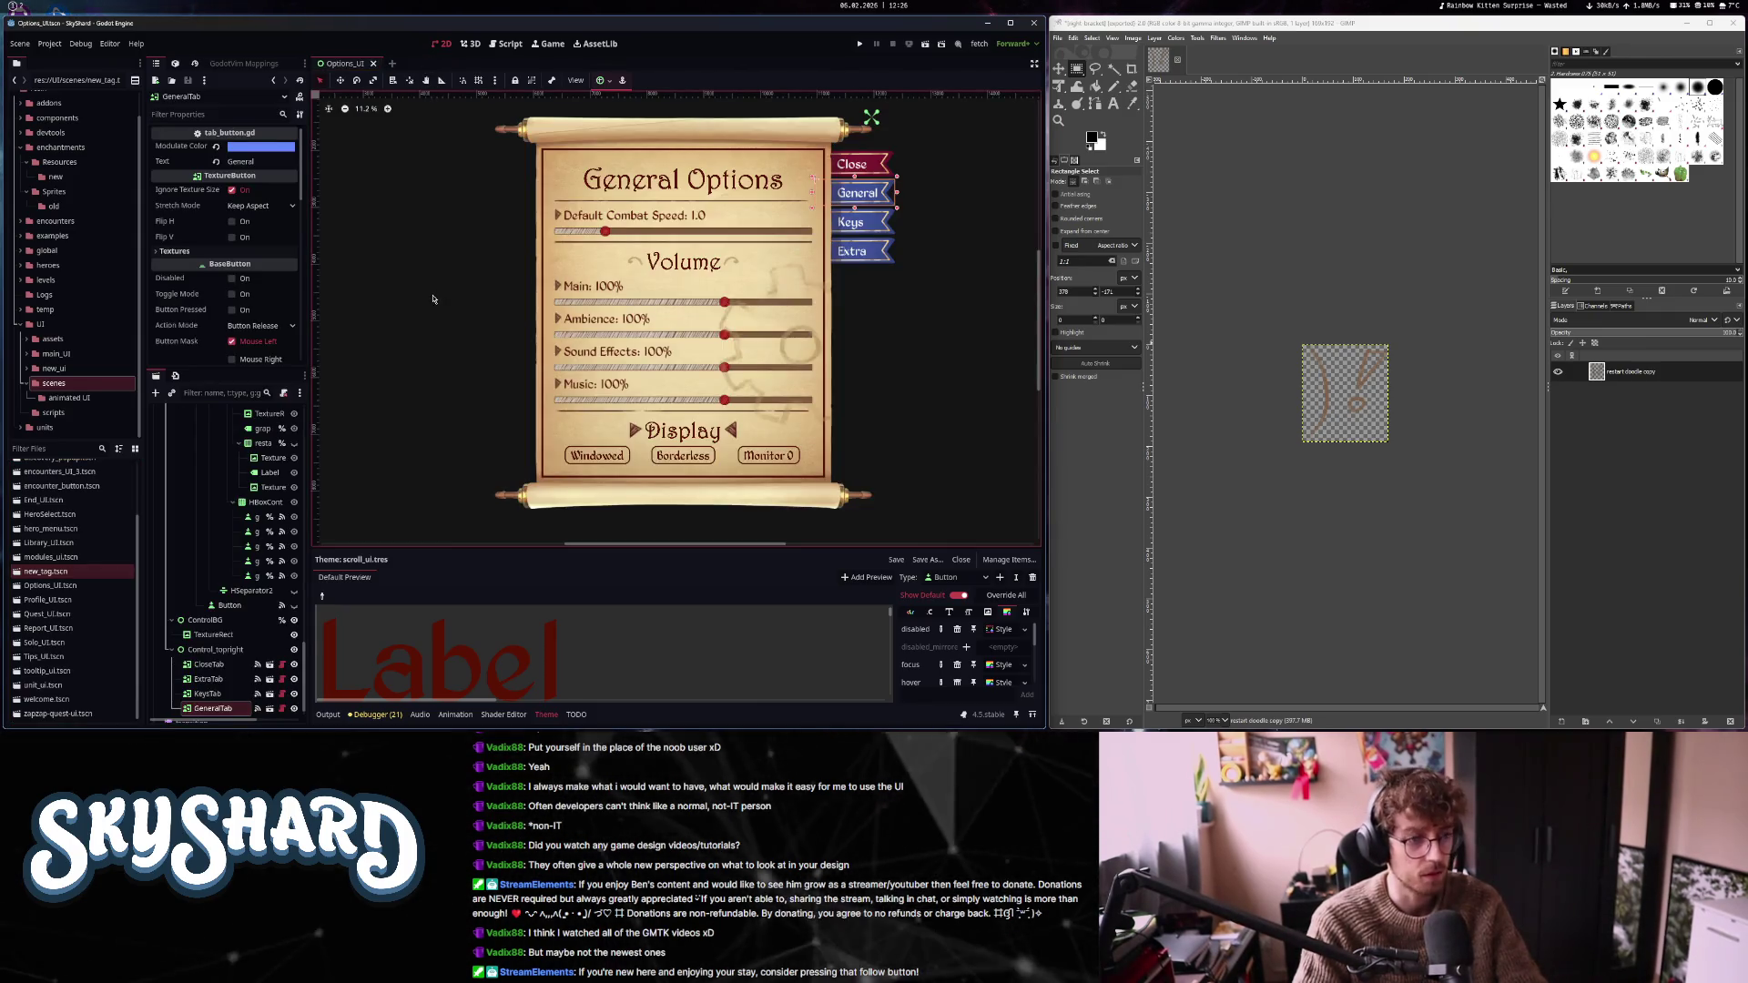
pyautogui.click(48, 586)
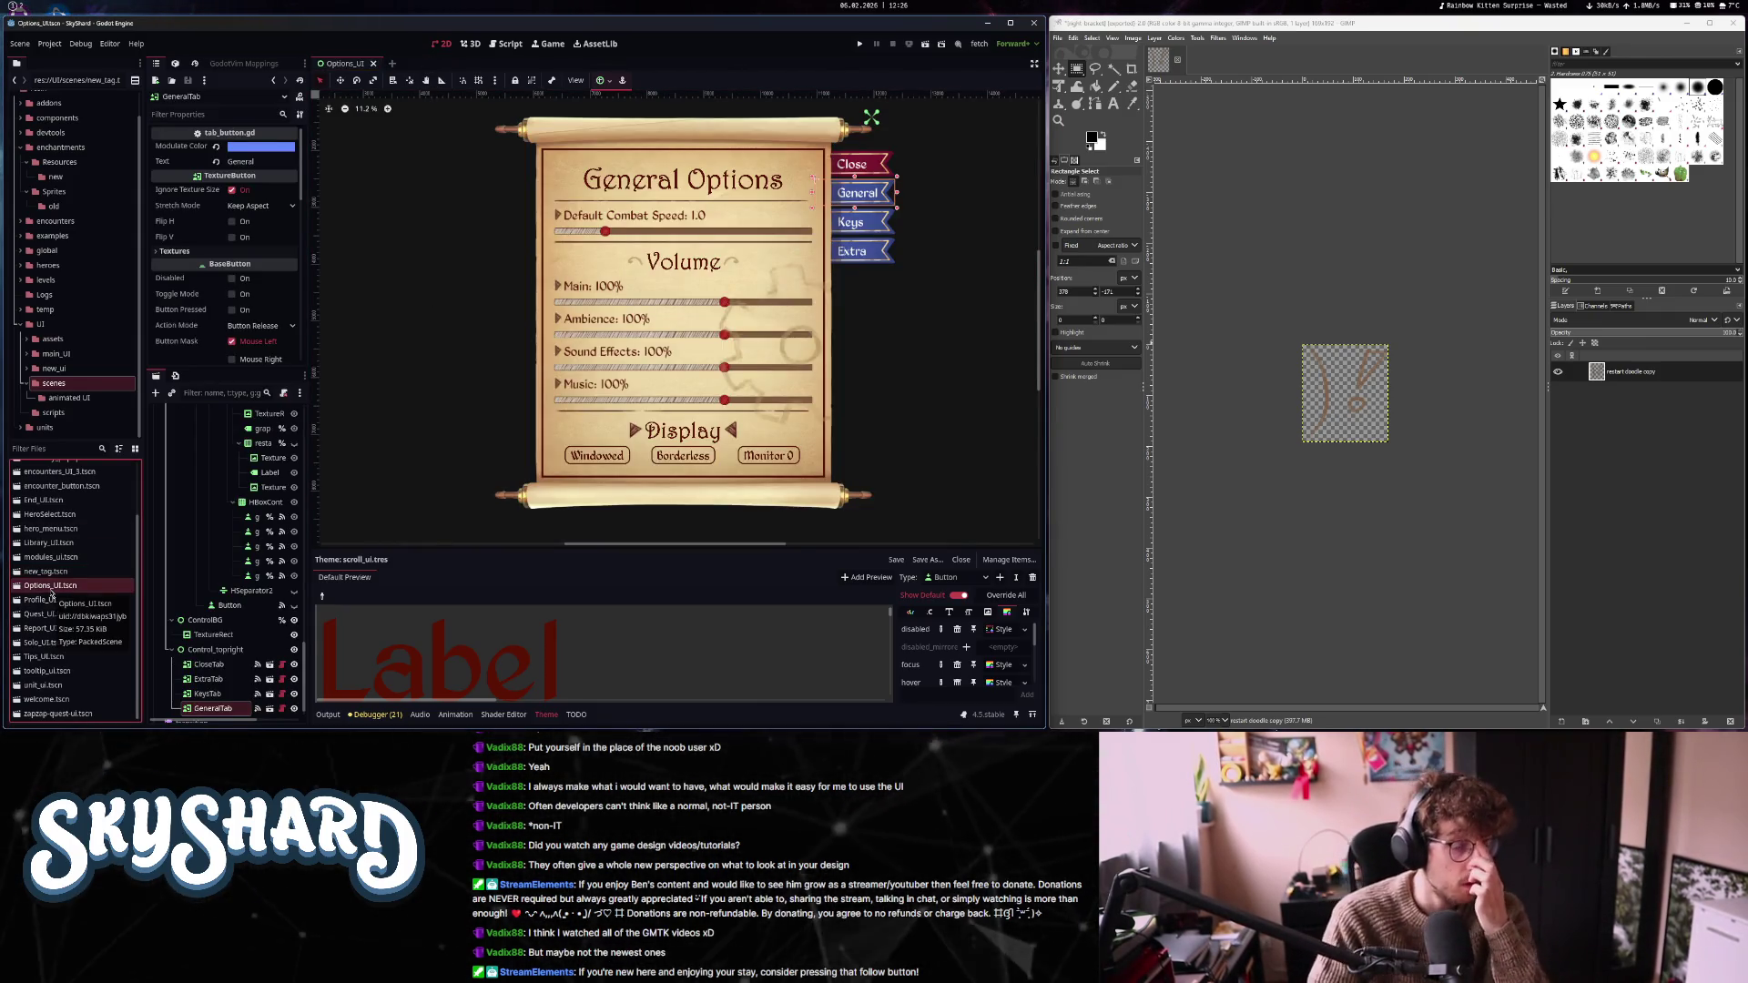
pyautogui.click(56, 600)
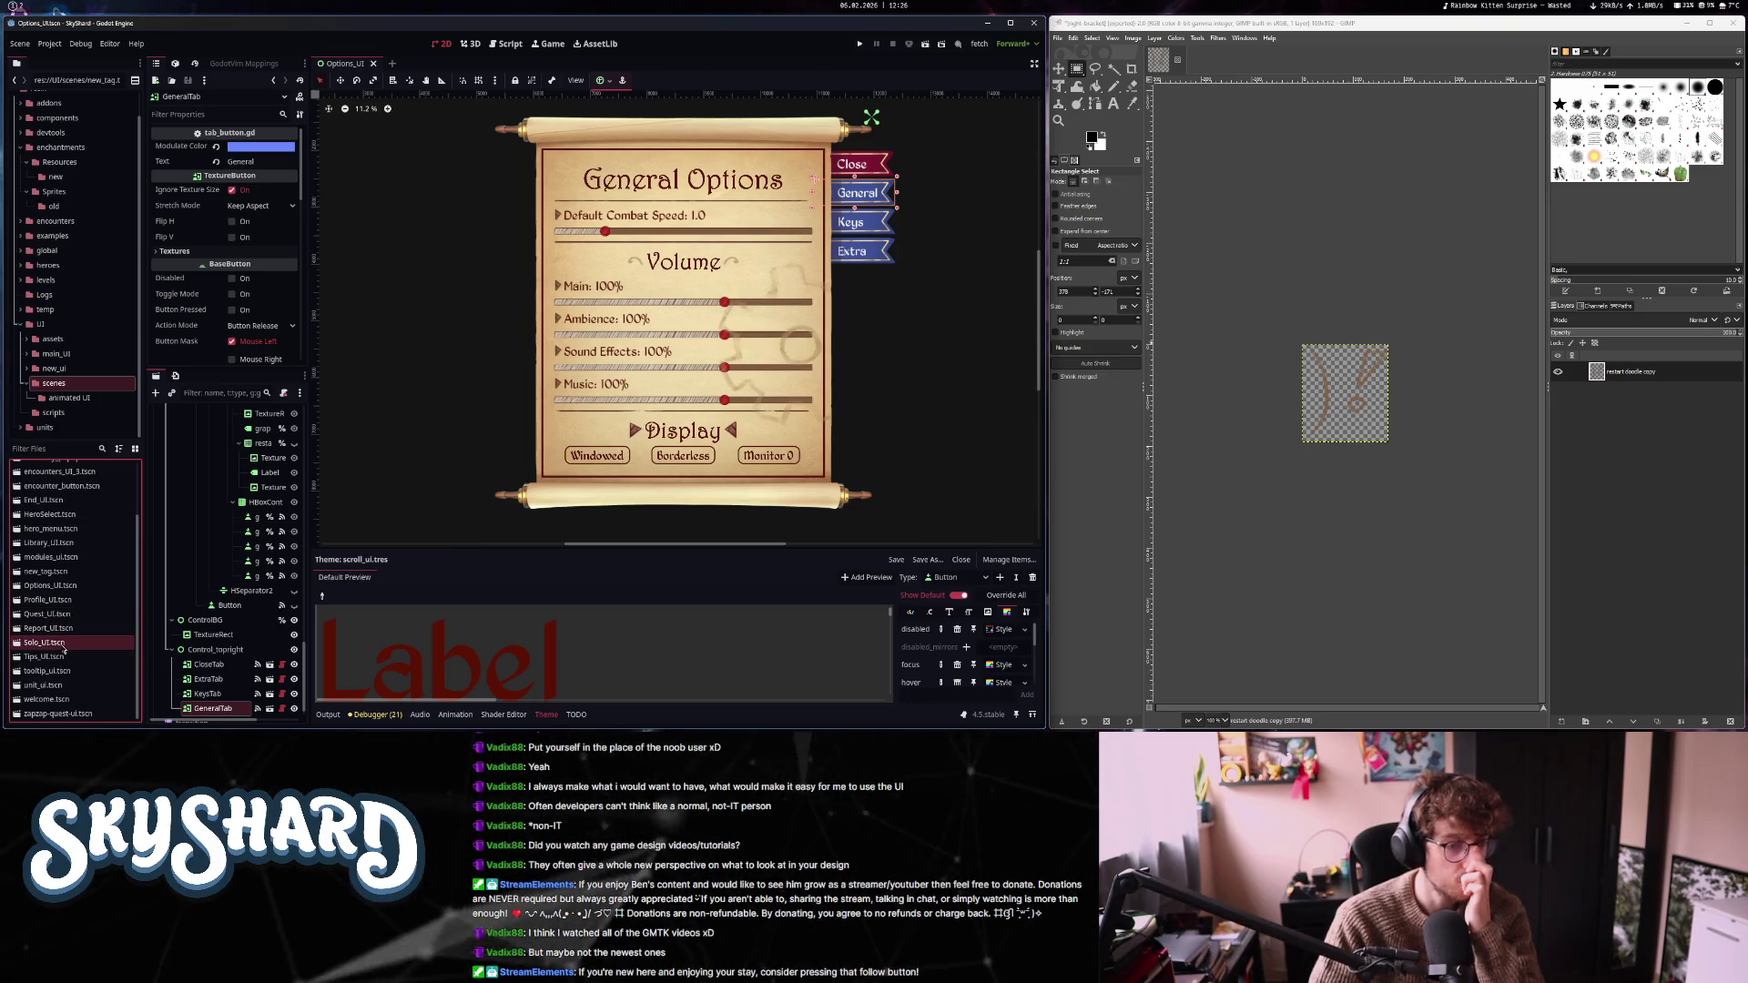
# Open Solo_UI and tint the Online, Tutorial and Solo tabs a brighter blue-purple.
pyautogui.doubleClick(44, 642)
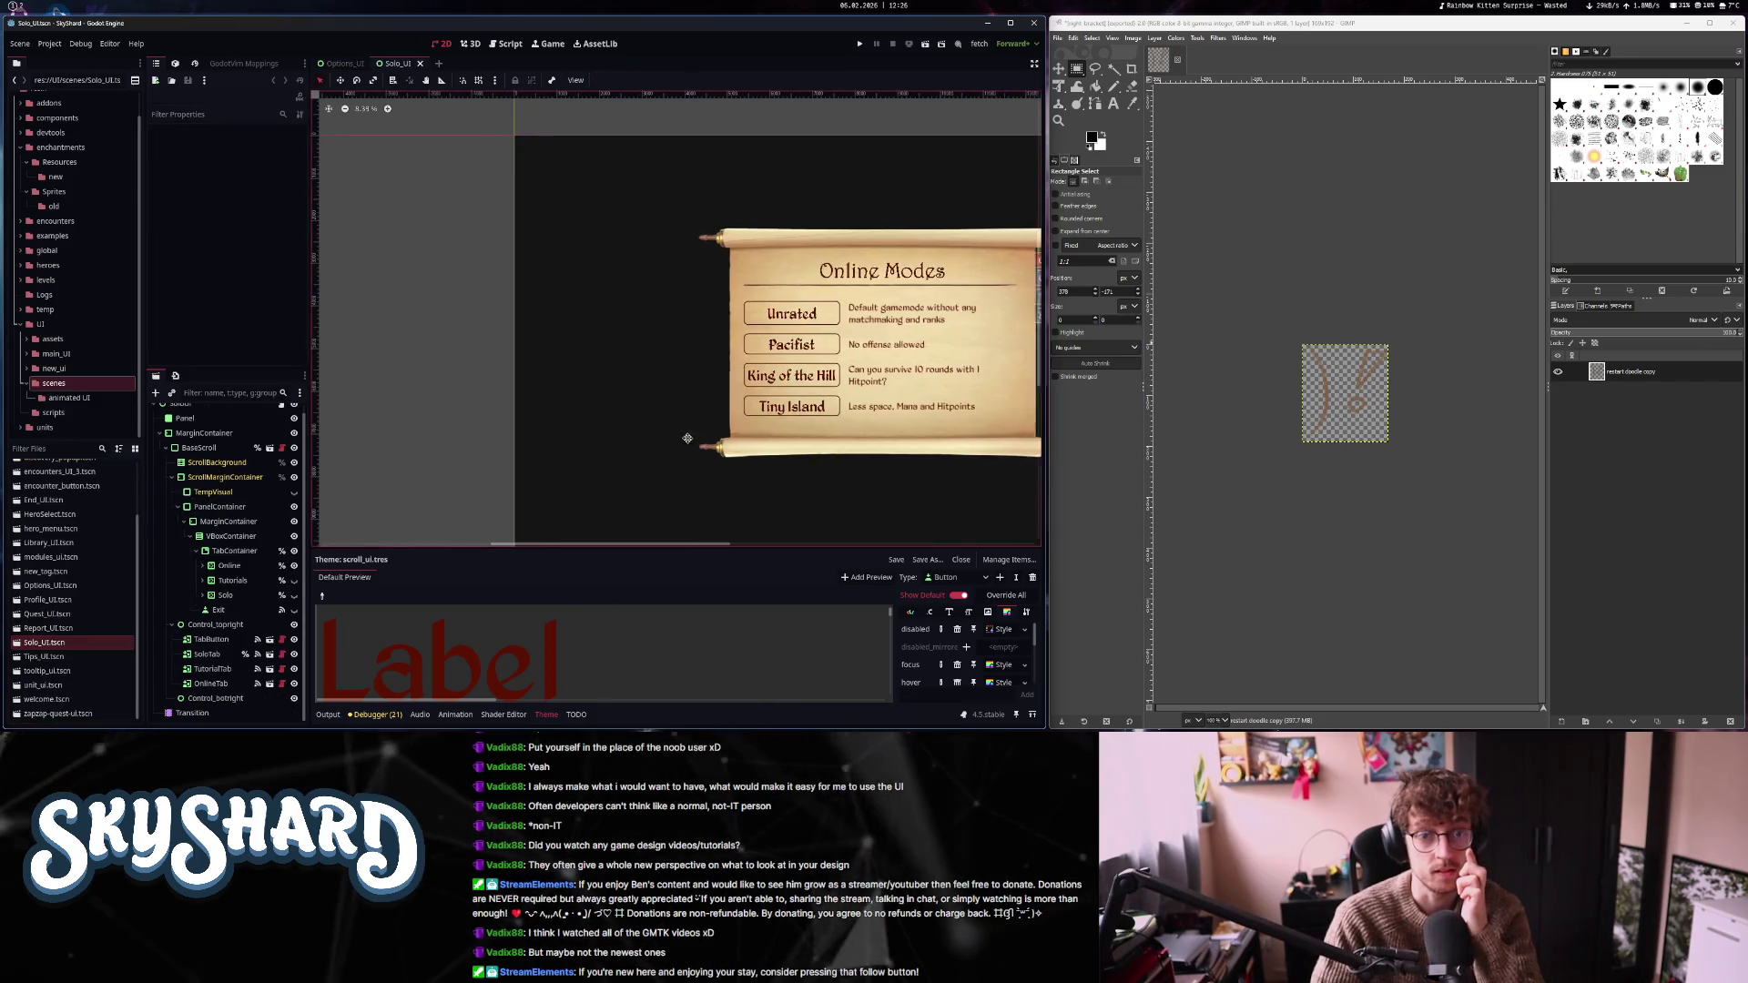
pyautogui.scroll(4, 856, 321)
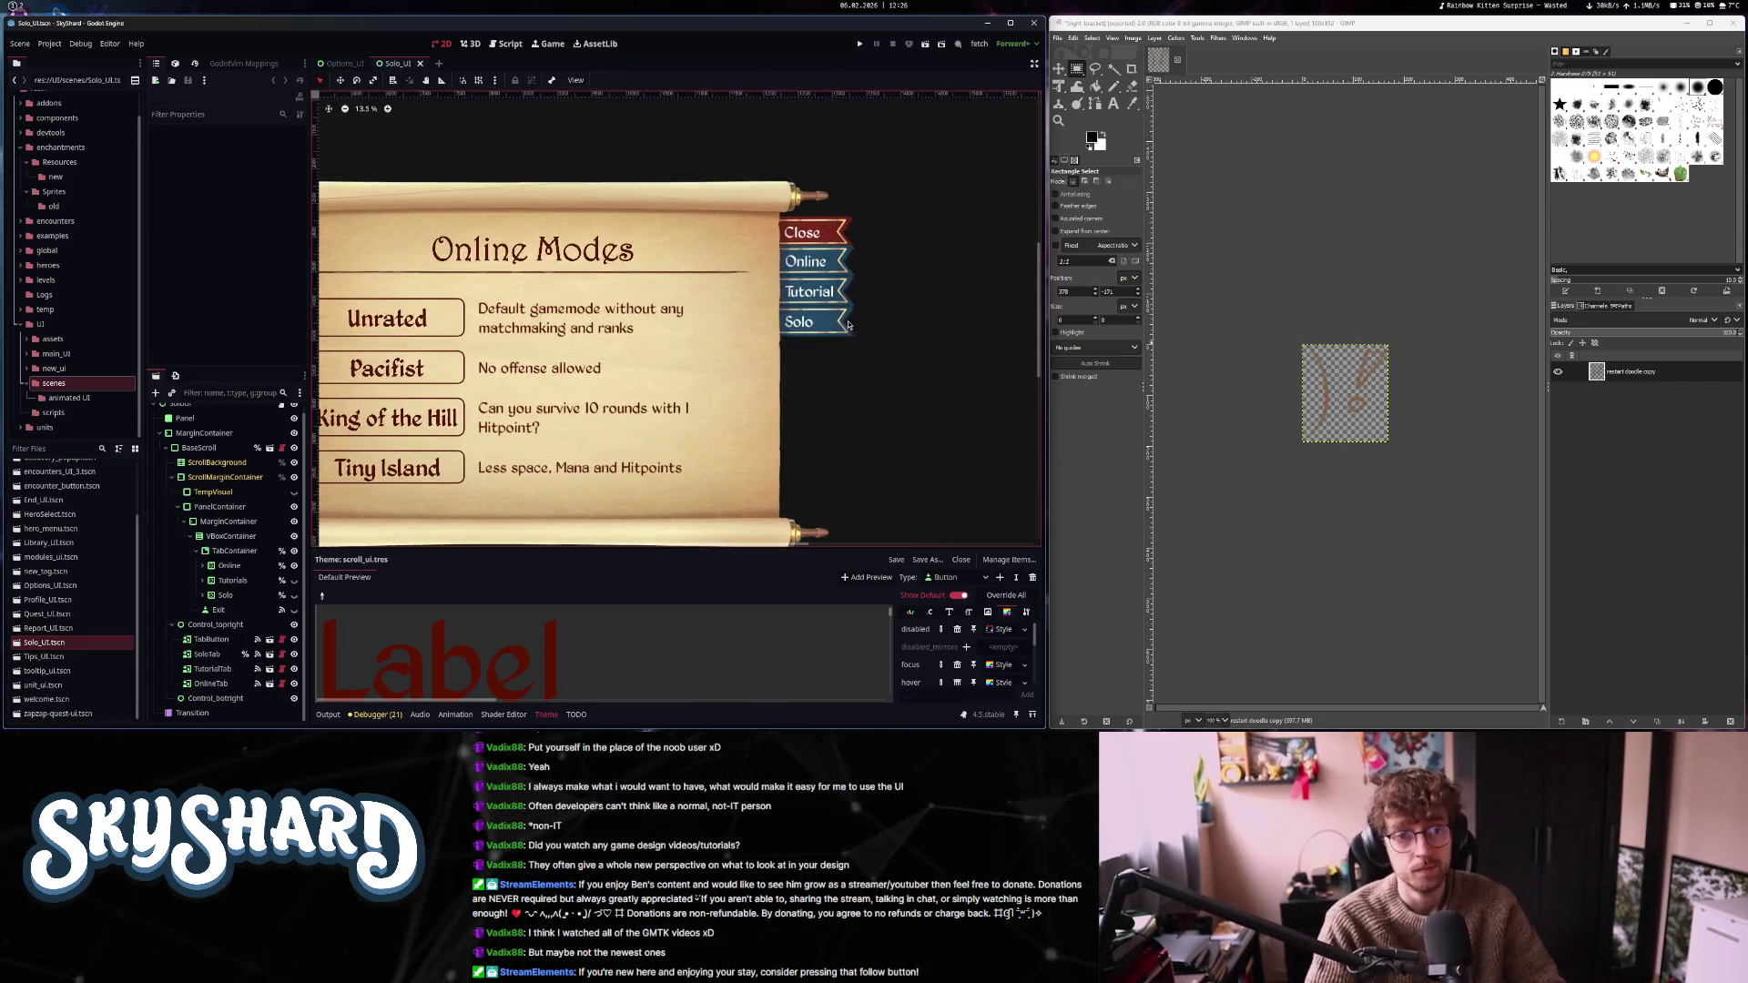
pyautogui.click(798, 227)
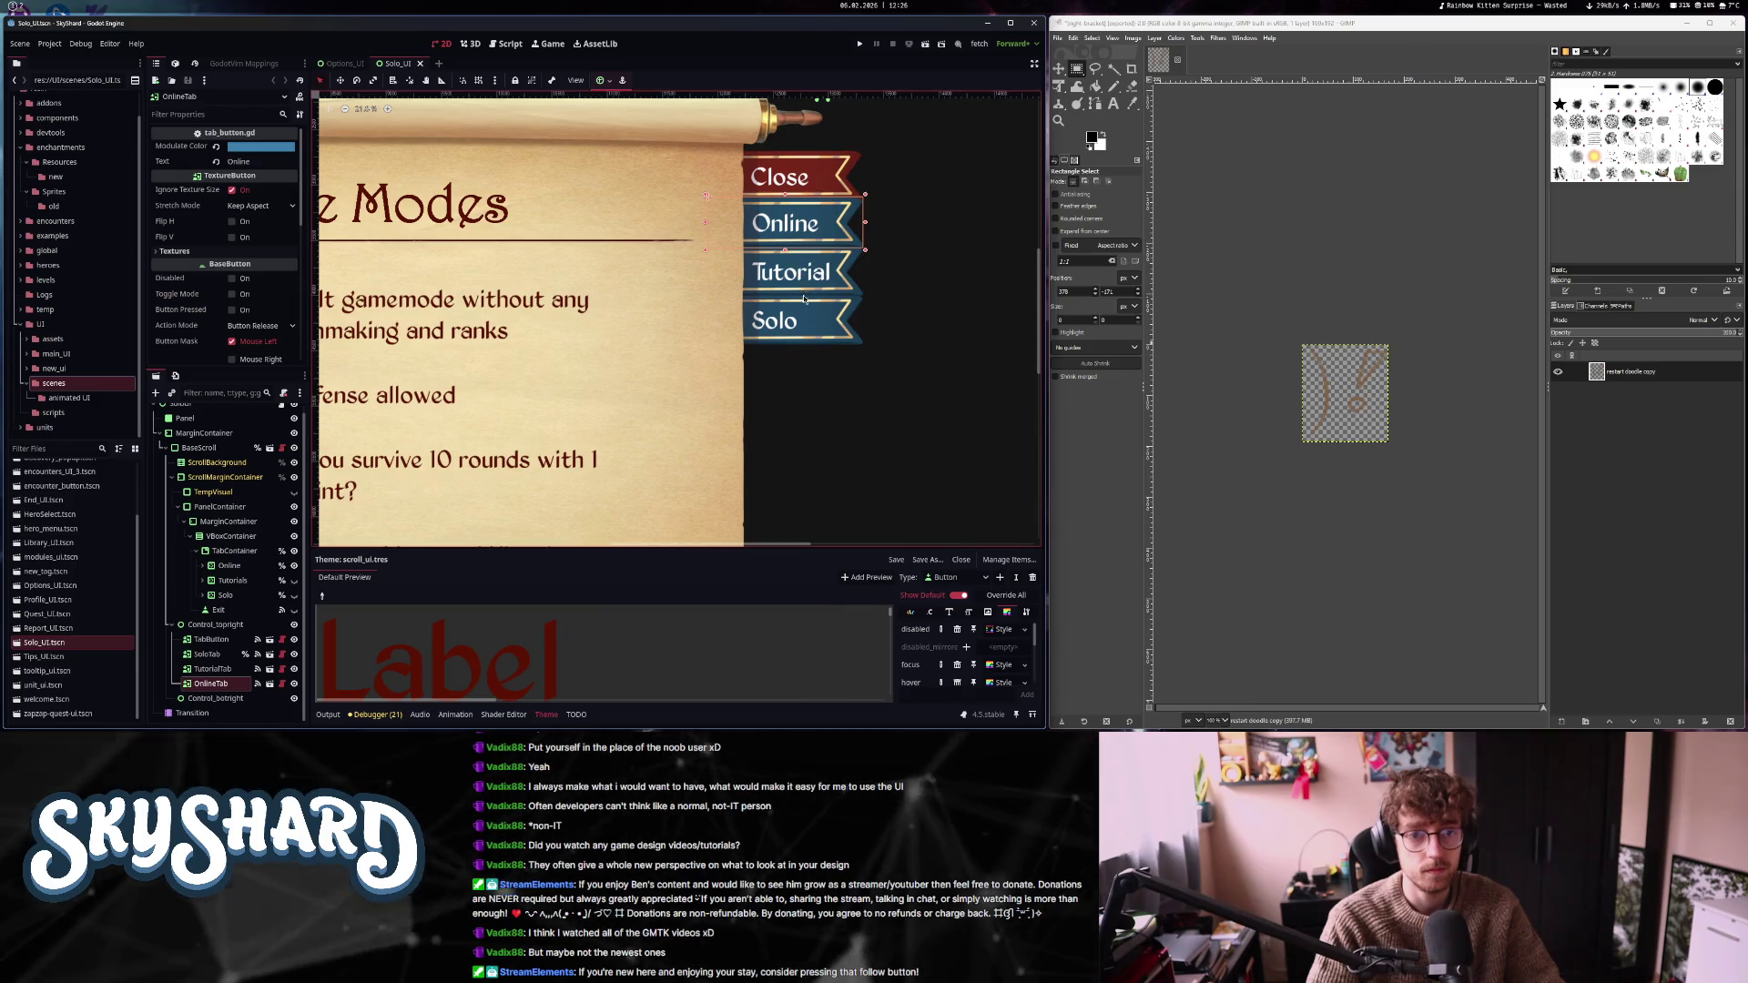
pyautogui.click(265, 147)
pyautogui.click(223, 173)
pyautogui.click(845, 293)
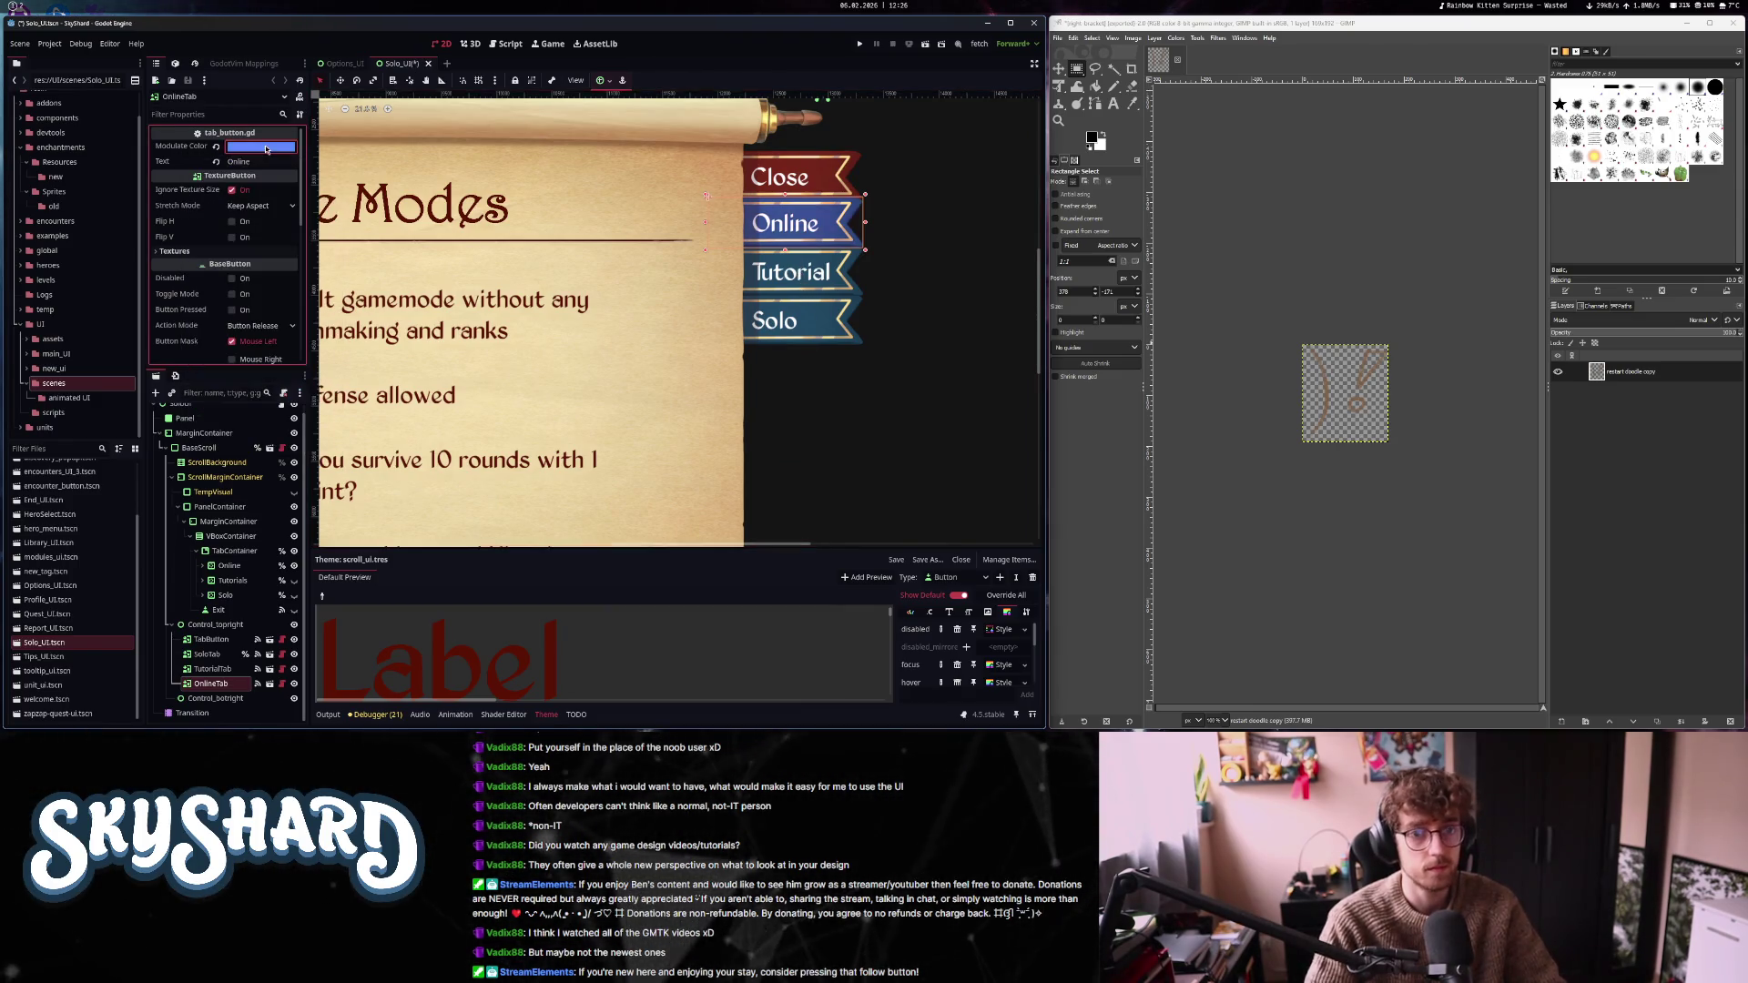
pyautogui.click(249, 148)
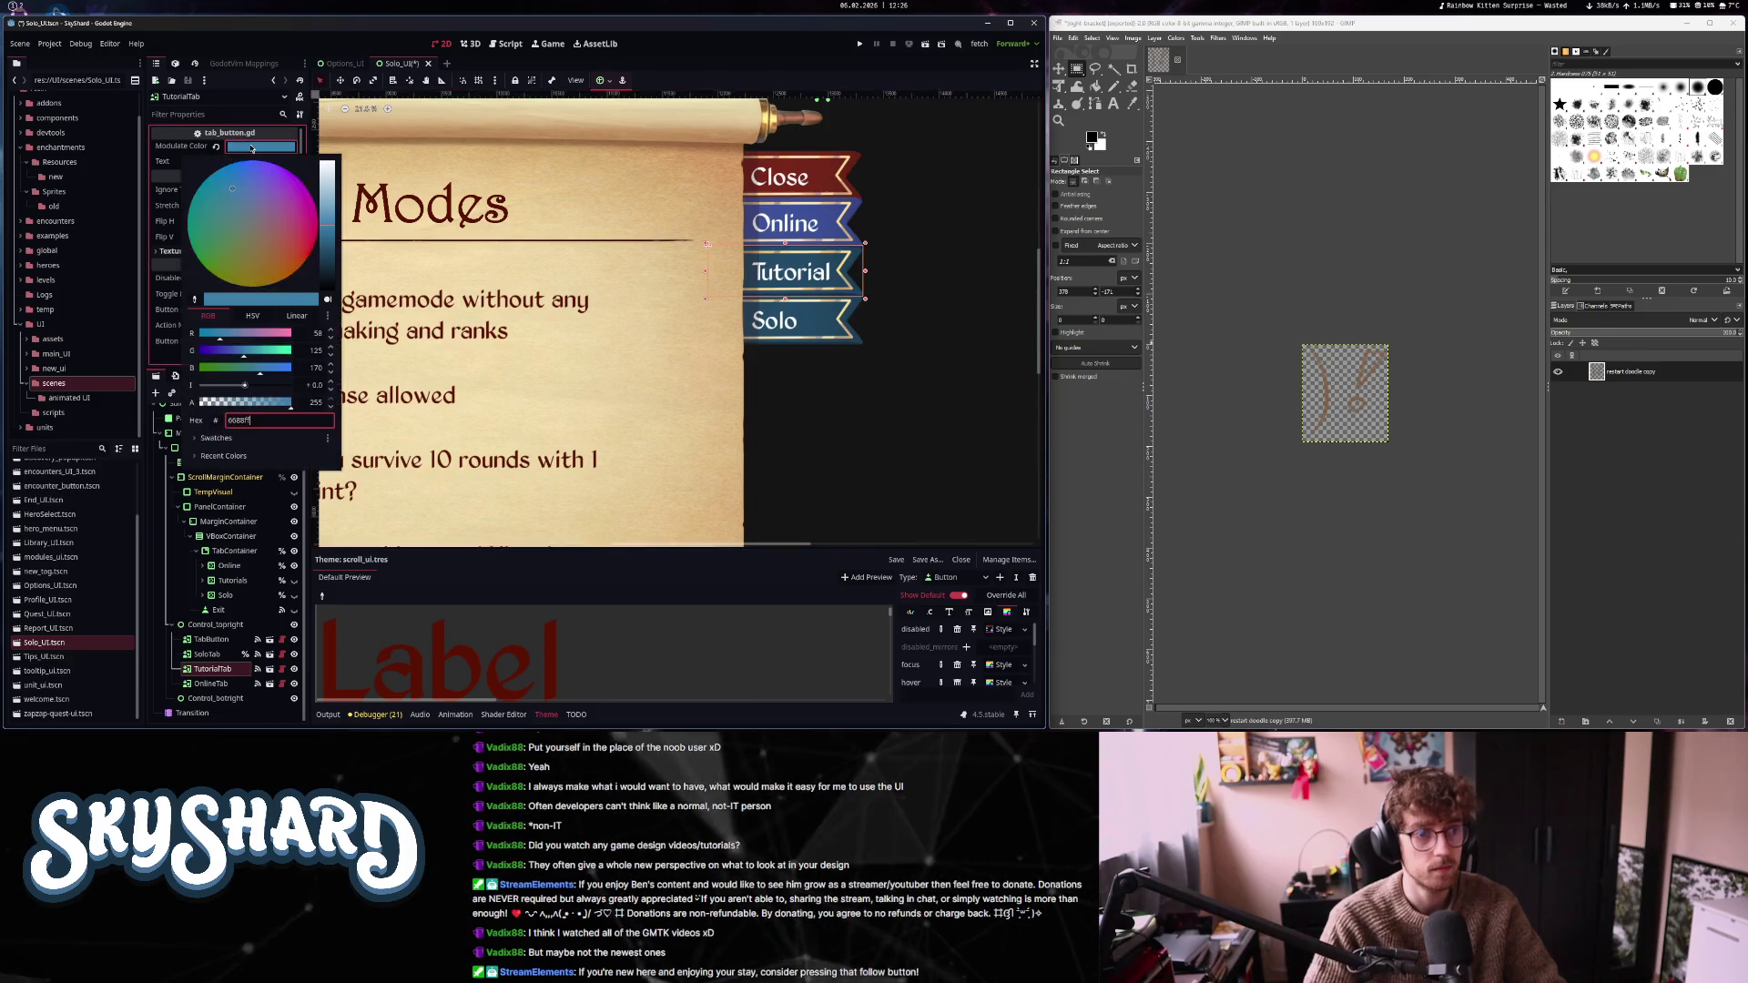
pyautogui.press('Escape')
pyautogui.click(790, 320)
pyautogui.hotkey('ctrl', 'v')
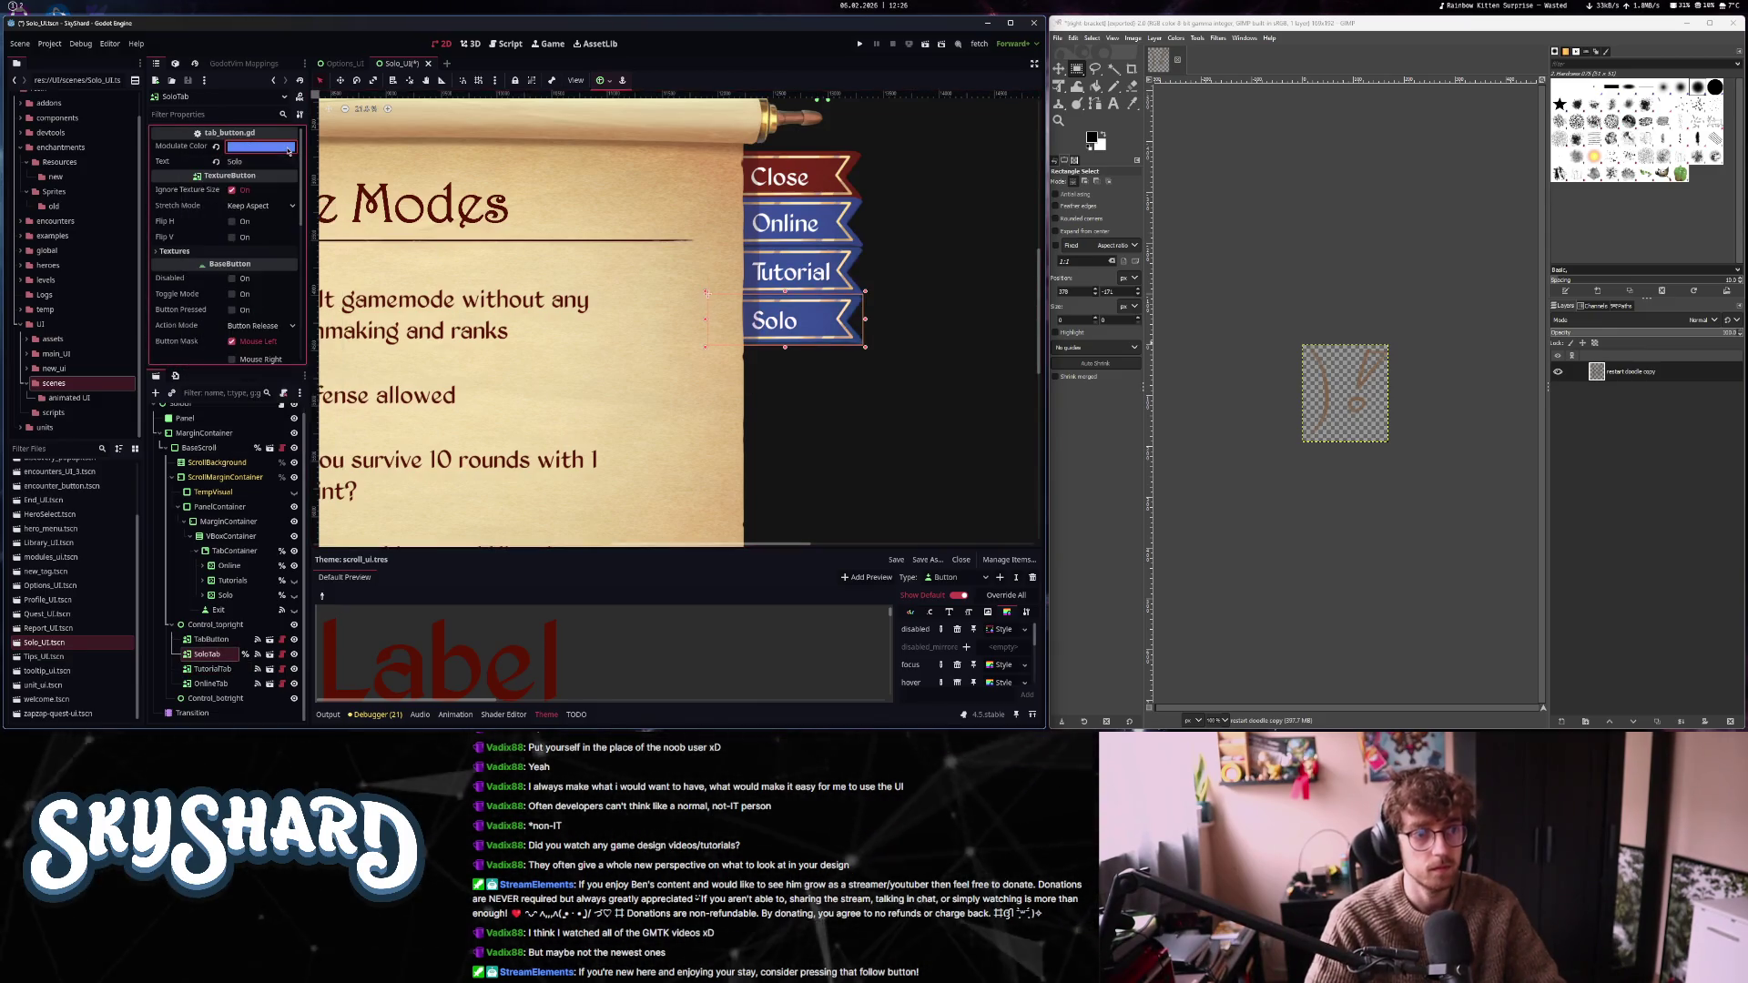
# Move the Solo and Tutorial tabs down to space the stack evenly.
pyautogui.moveTo(802, 327); pyautogui.dragTo(802, 369)
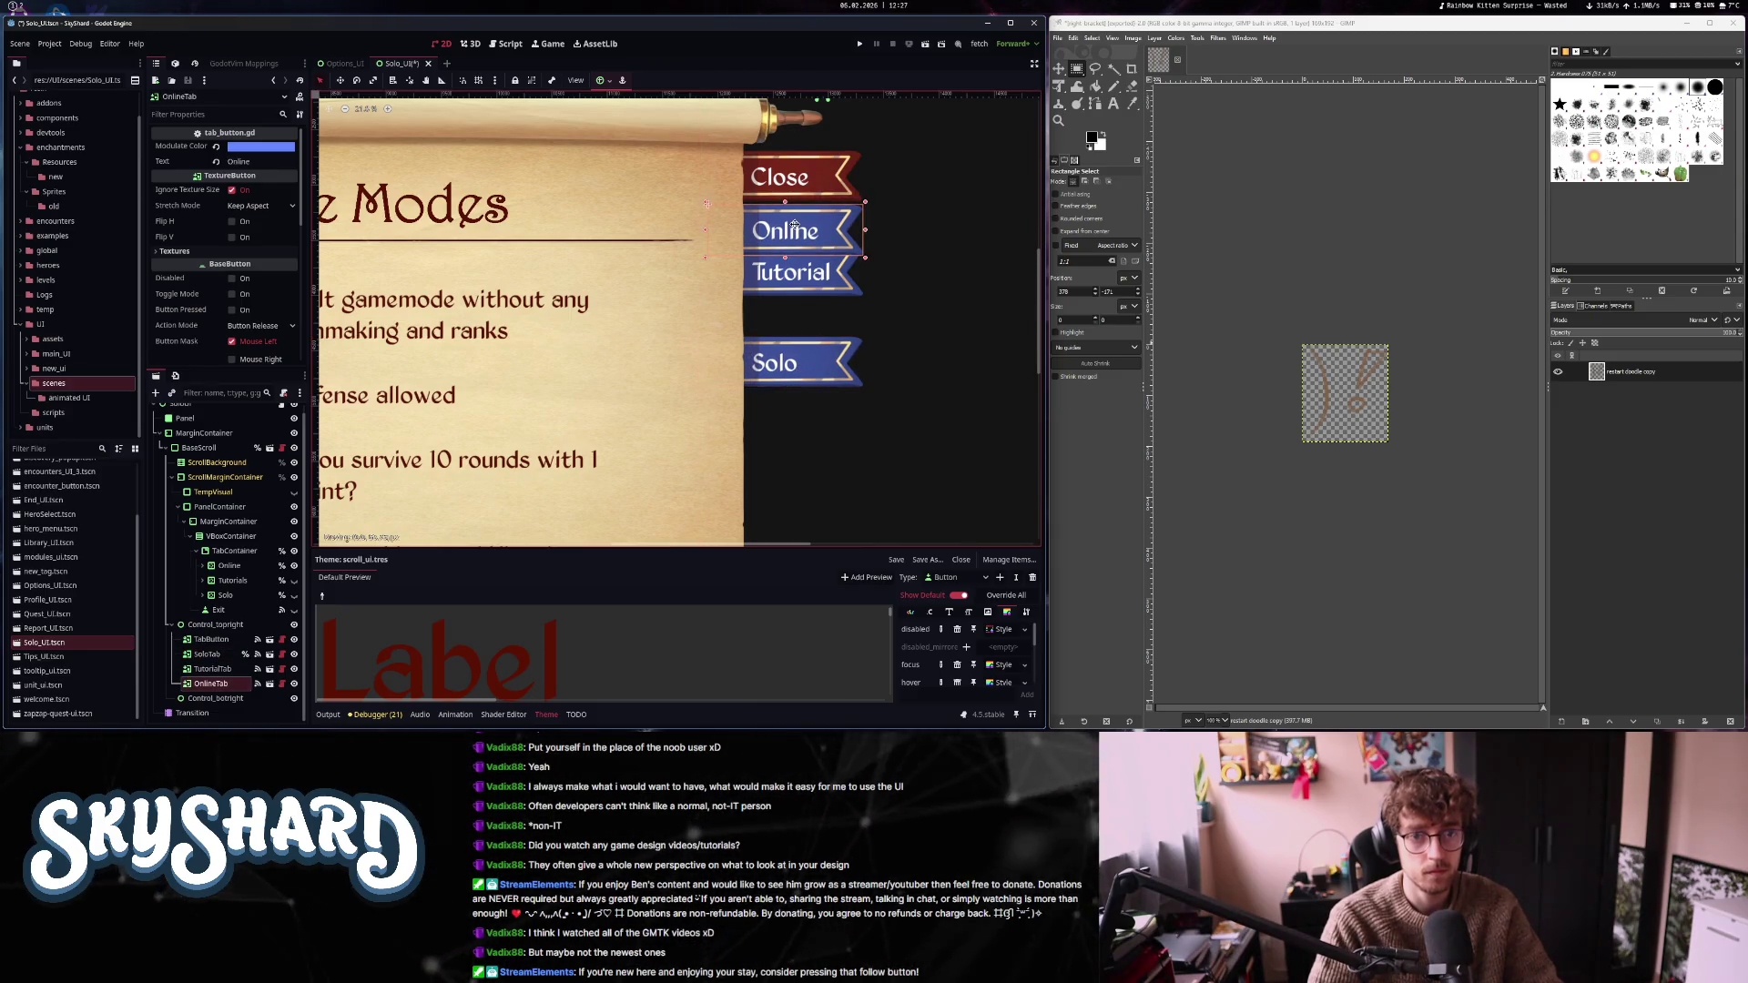
pyautogui.moveTo(810, 272); pyautogui.dragTo(822, 290)
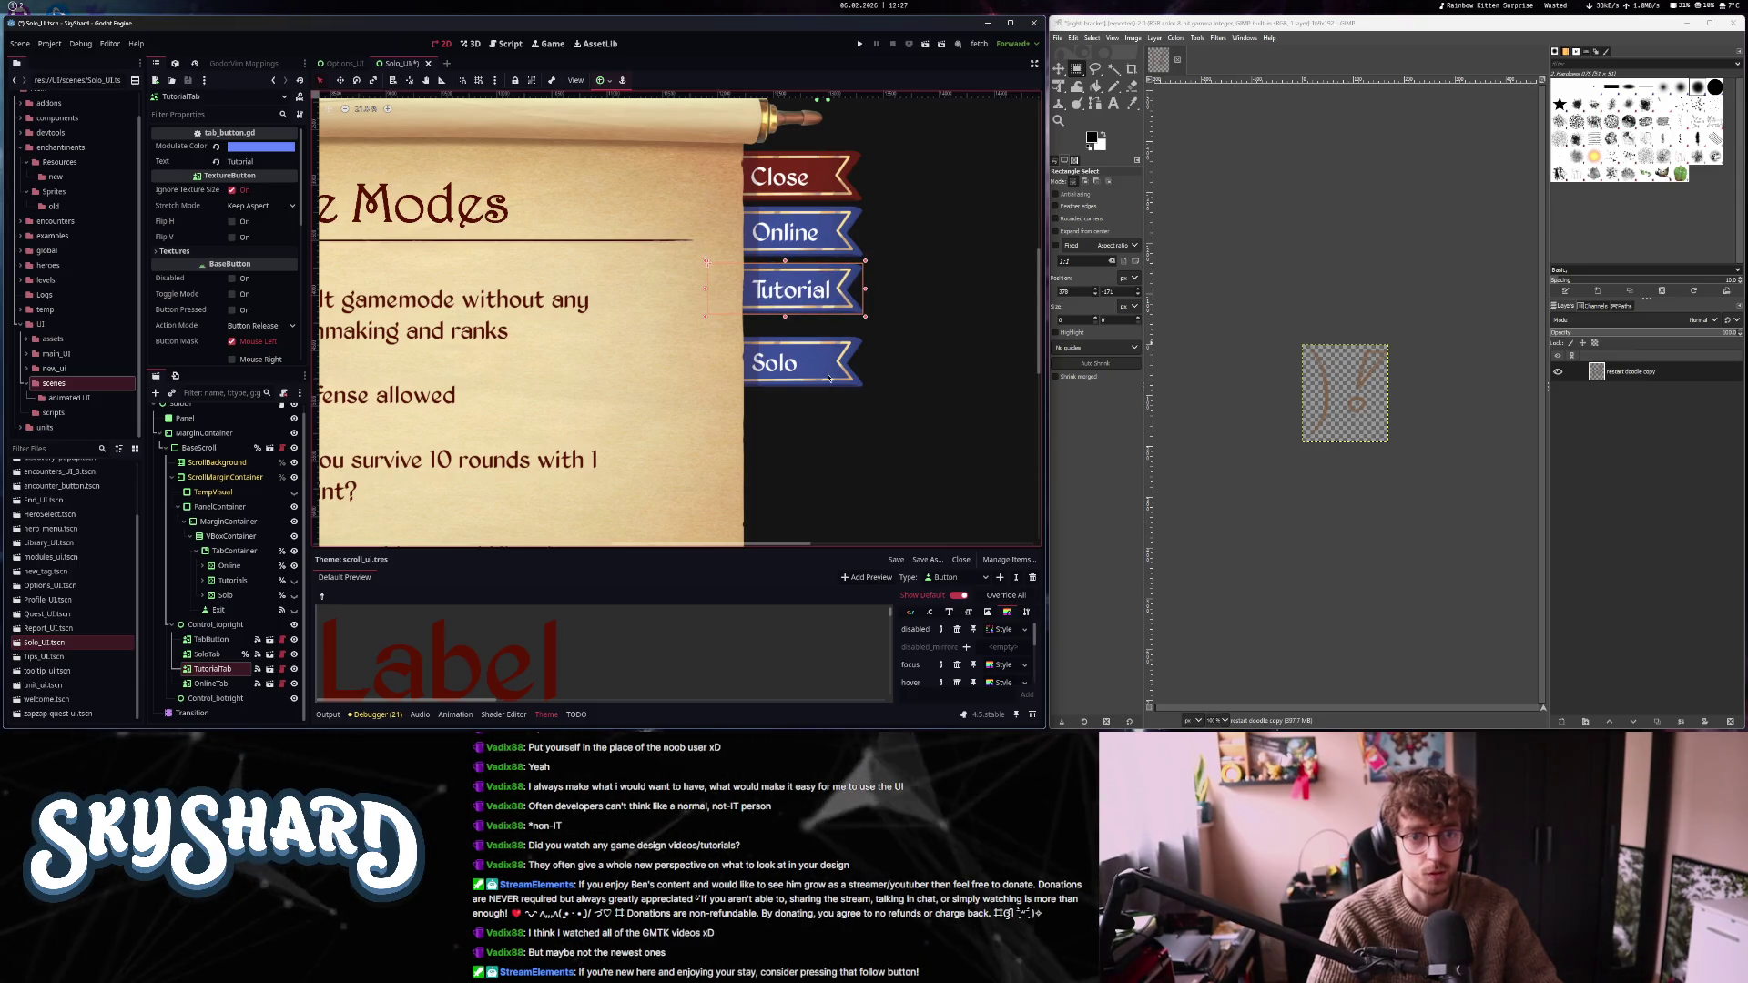
pyautogui.moveTo(829, 377); pyautogui.dragTo(825, 362)
pyautogui.scroll(3, 807, 237)
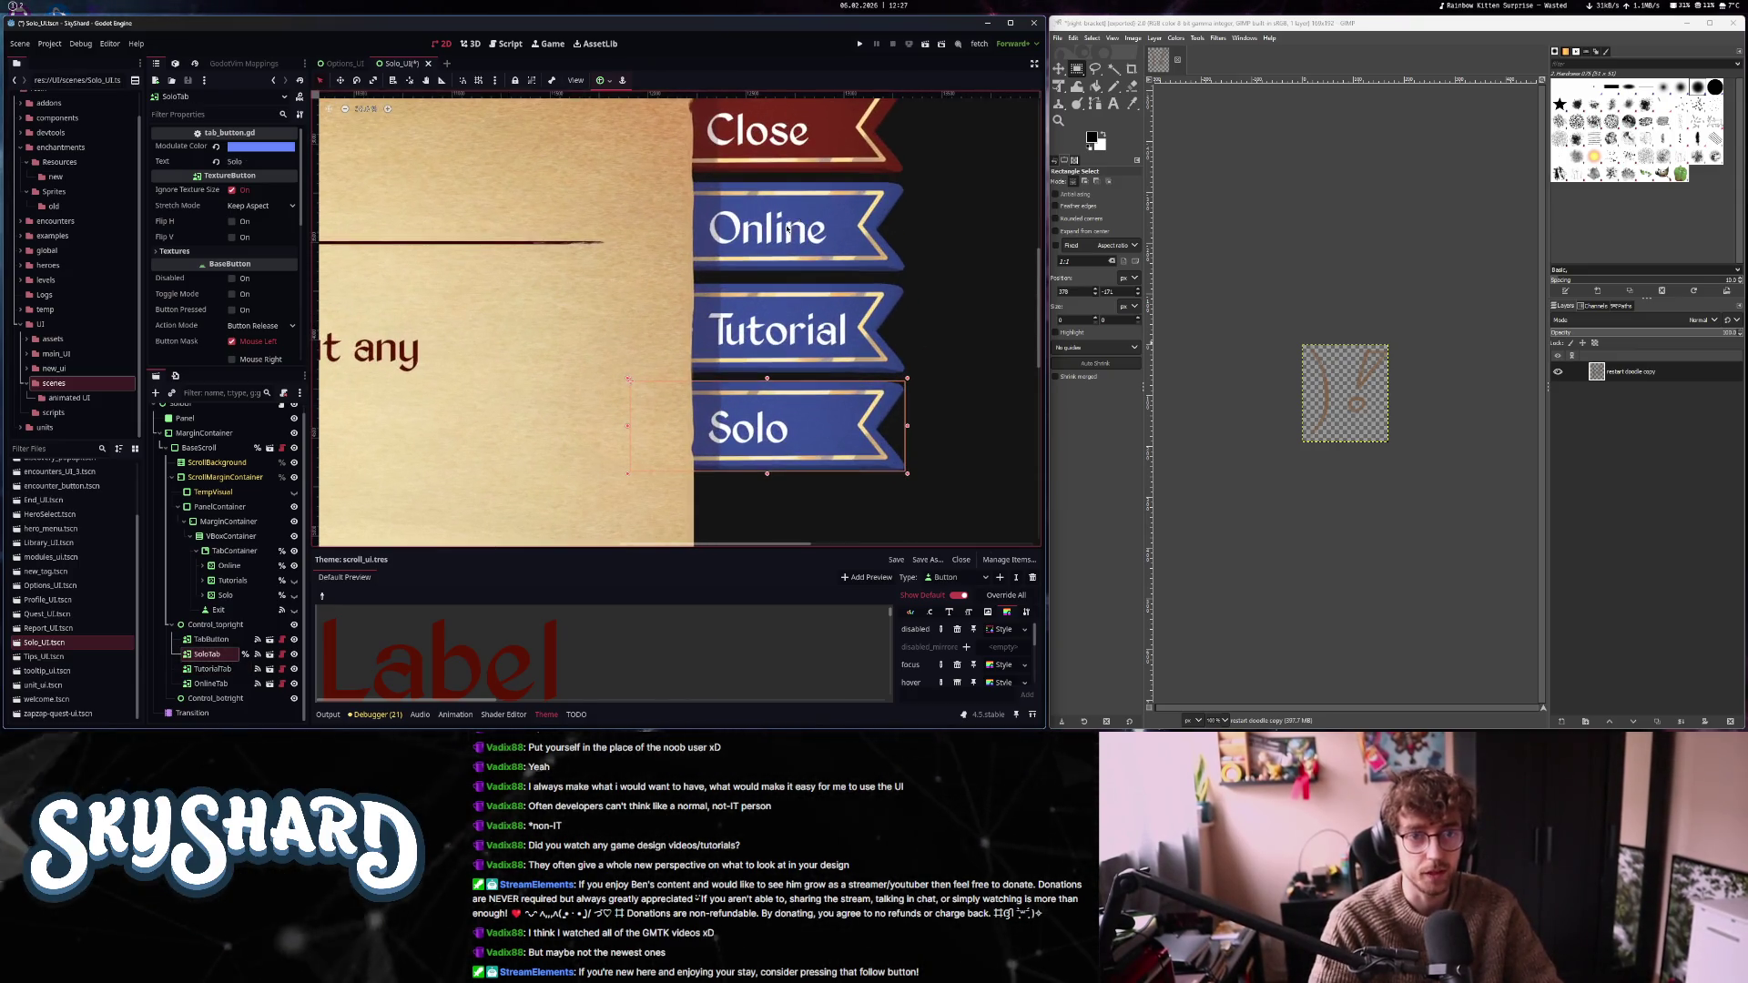
# Fine-tune the Online and Tutorial tab positions by a few pixels.
pyautogui.click(788, 223)
pyautogui.moveTo(788, 223); pyautogui.dragTo(786, 225)
pyautogui.click(793, 321)
pyautogui.moveTo(817, 331); pyautogui.dragTo(817, 325)
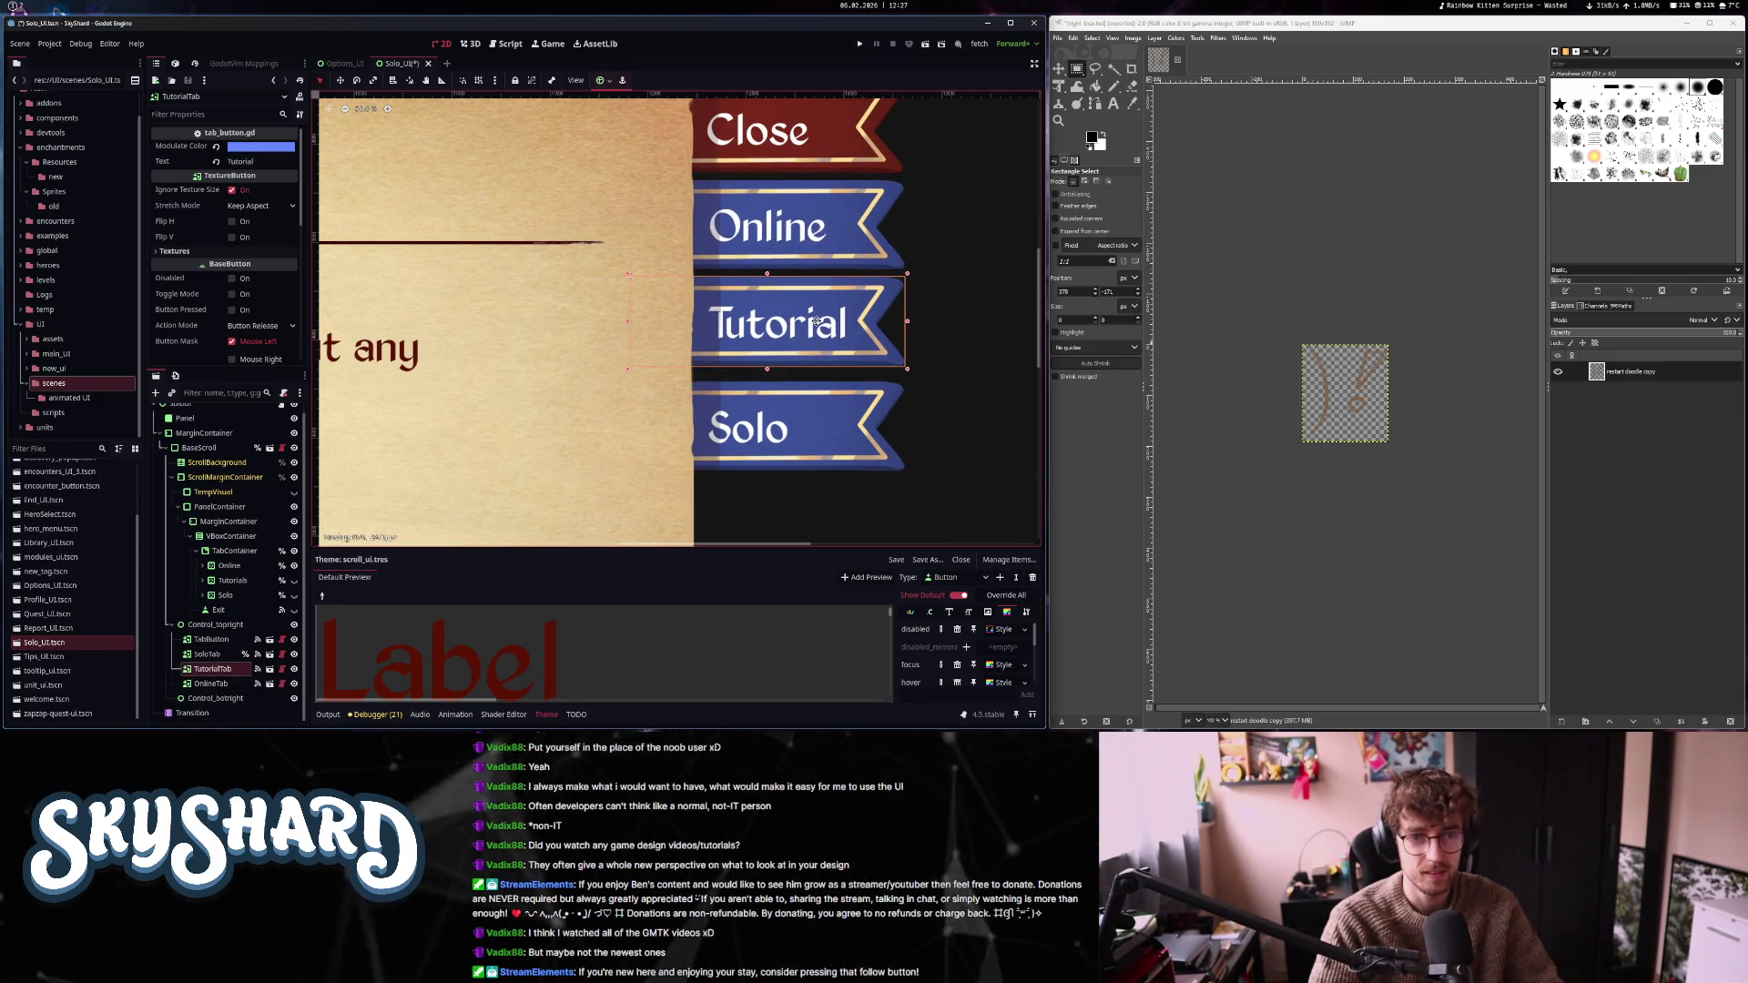
pyautogui.click(794, 428)
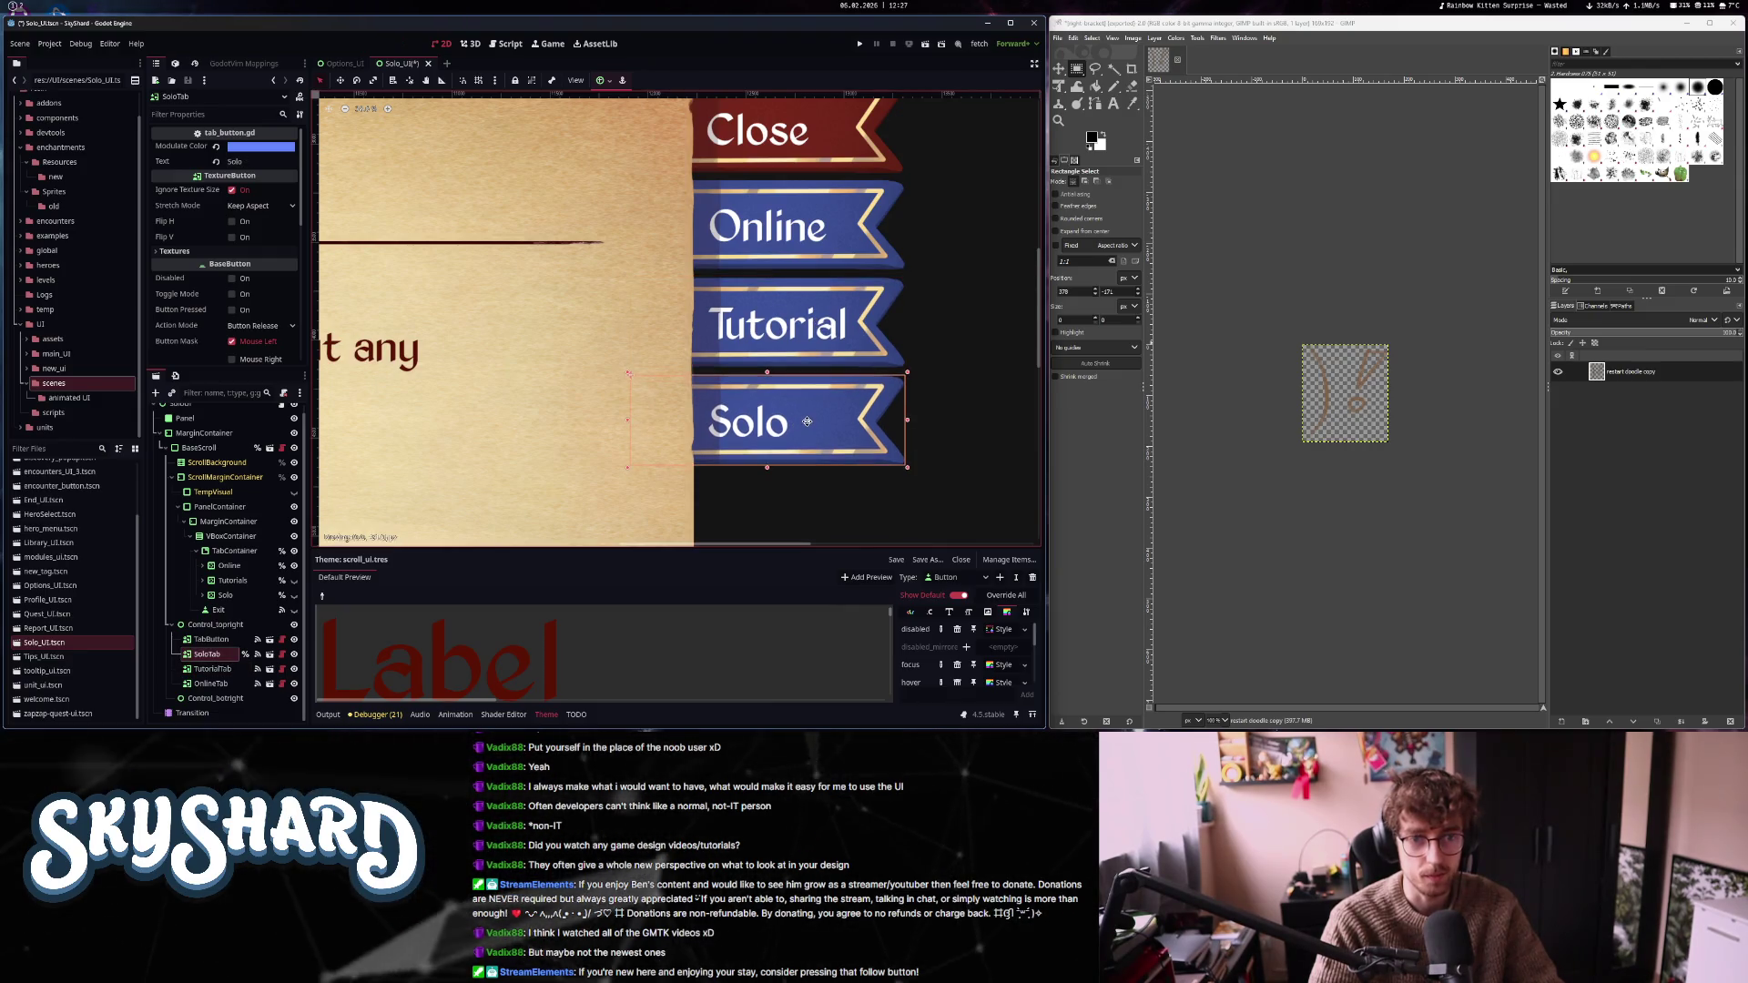
pyautogui.scroll(-1, 807, 425)
pyautogui.scroll(-2, 807, 425)
pyautogui.click(792, 242)
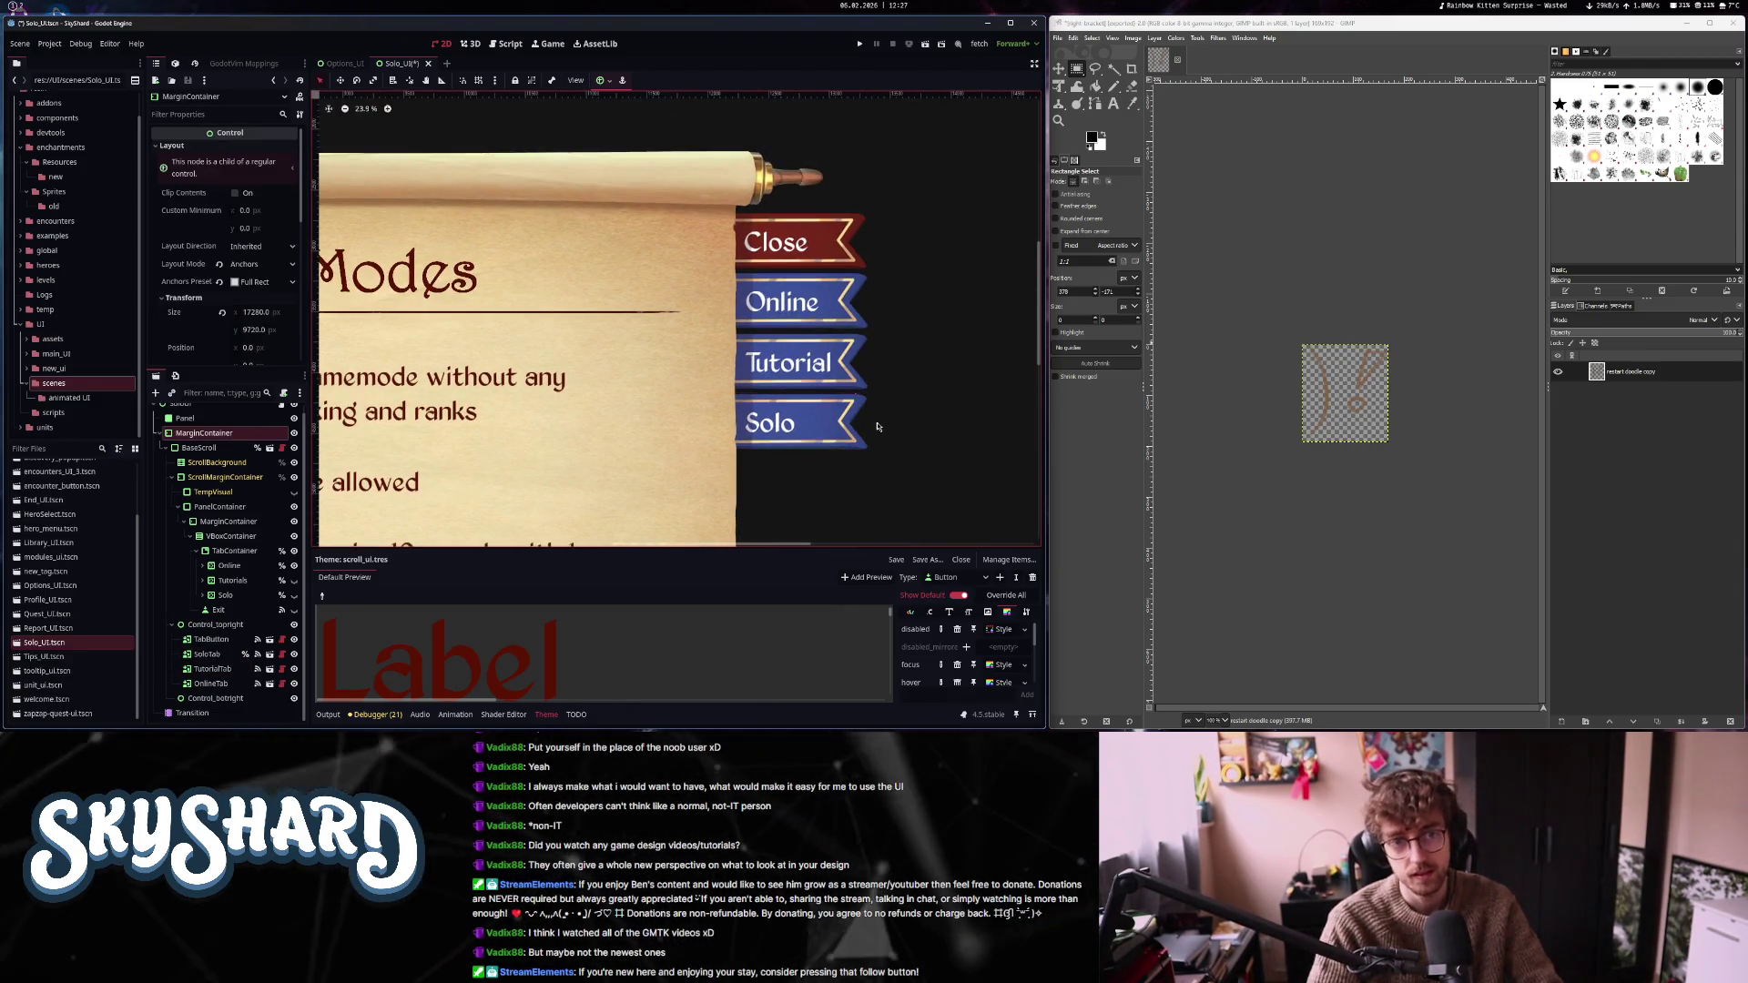
# Copy the Options Close tab's crimson tint onto the Solo_UI Close tab.
pyautogui.click(342, 63)
pyautogui.click(842, 162)
pyautogui.click(262, 146)
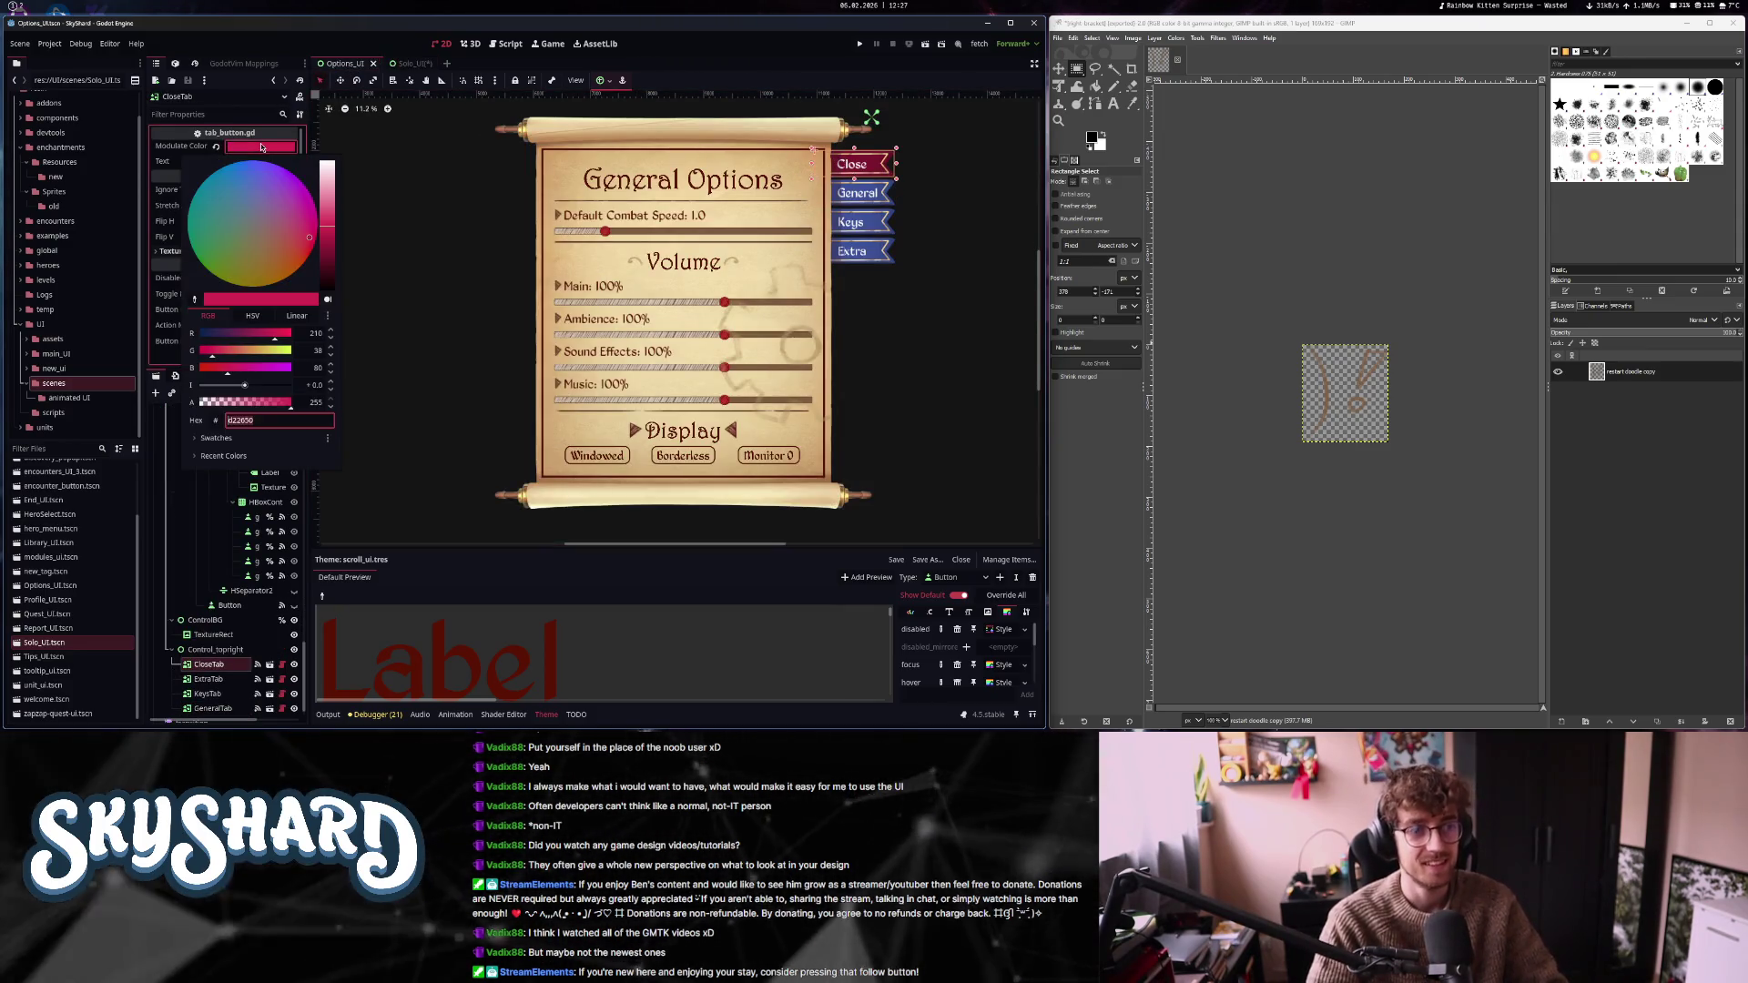
pyautogui.click(410, 66)
pyautogui.click(270, 151)
pyautogui.click(265, 151)
# Leave the Online tab's tint unchanged, recentre the scroll and reveal the Tutorials panel.
pyautogui.click(808, 316)
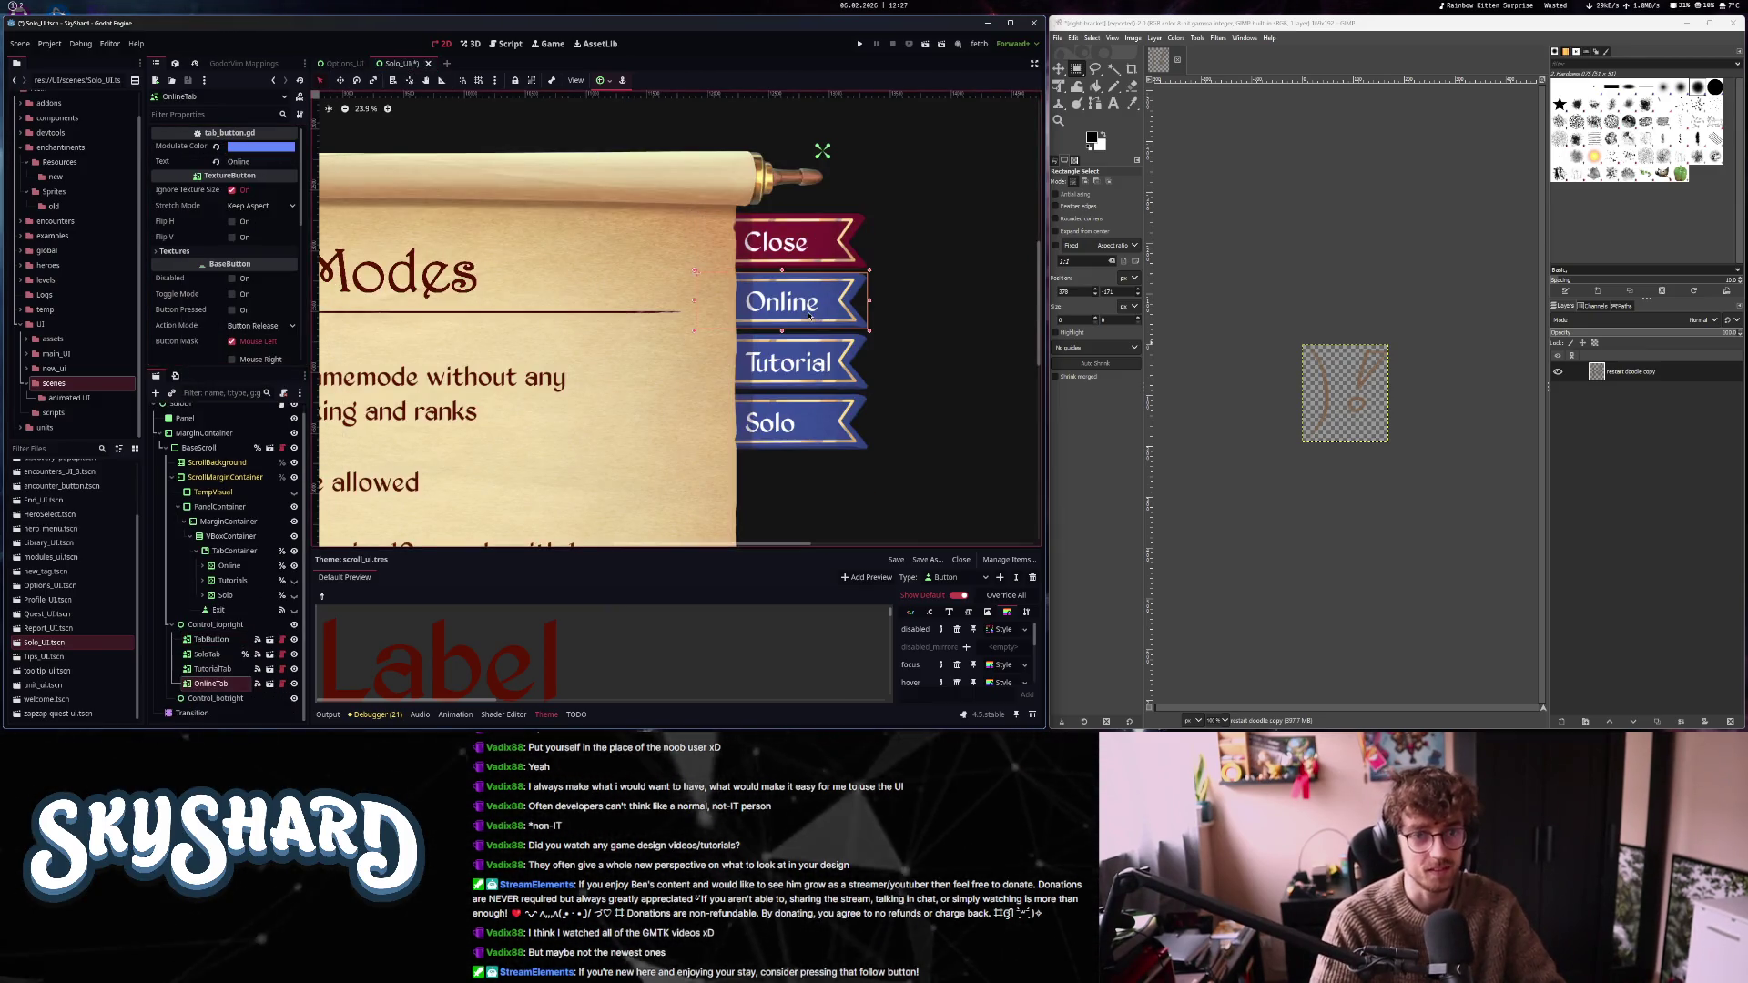
pyautogui.click(246, 148)
pyautogui.click(252, 150)
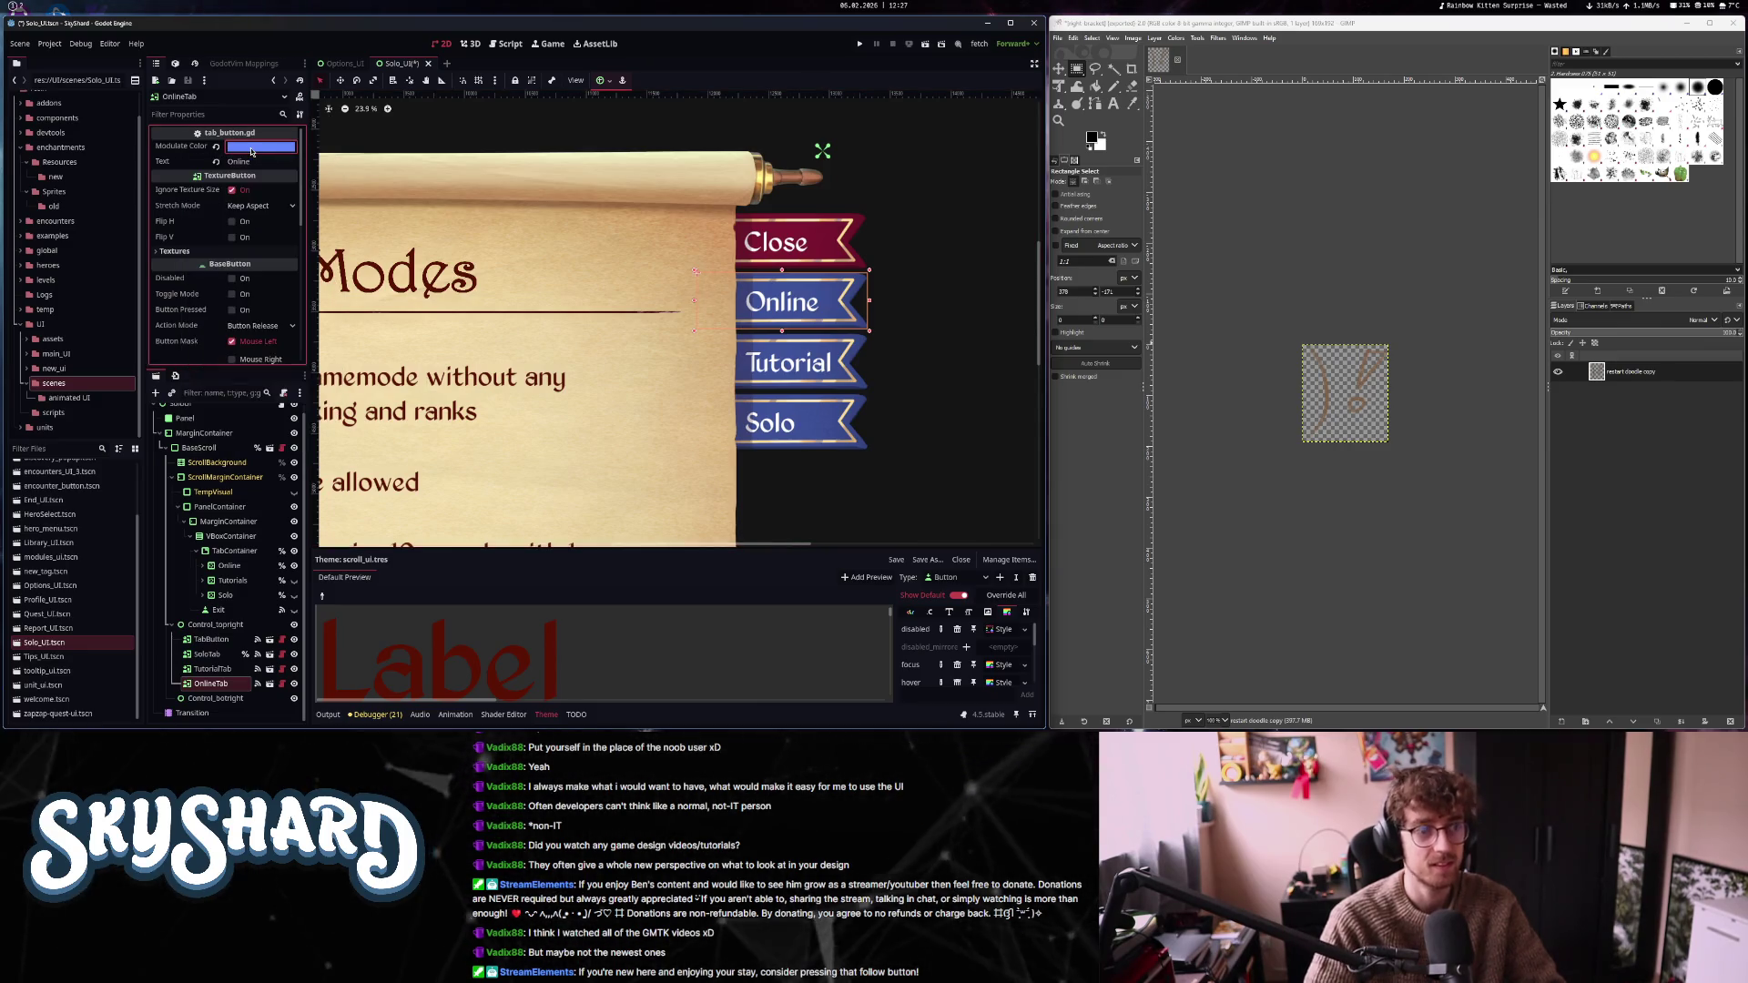
pyautogui.scroll(-4, 637, 318)
pyautogui.scroll(2, 792, 344)
pyautogui.scroll(-2, 793, 343)
pyautogui.moveTo(630, 355); pyautogui.dragTo(673, 327)
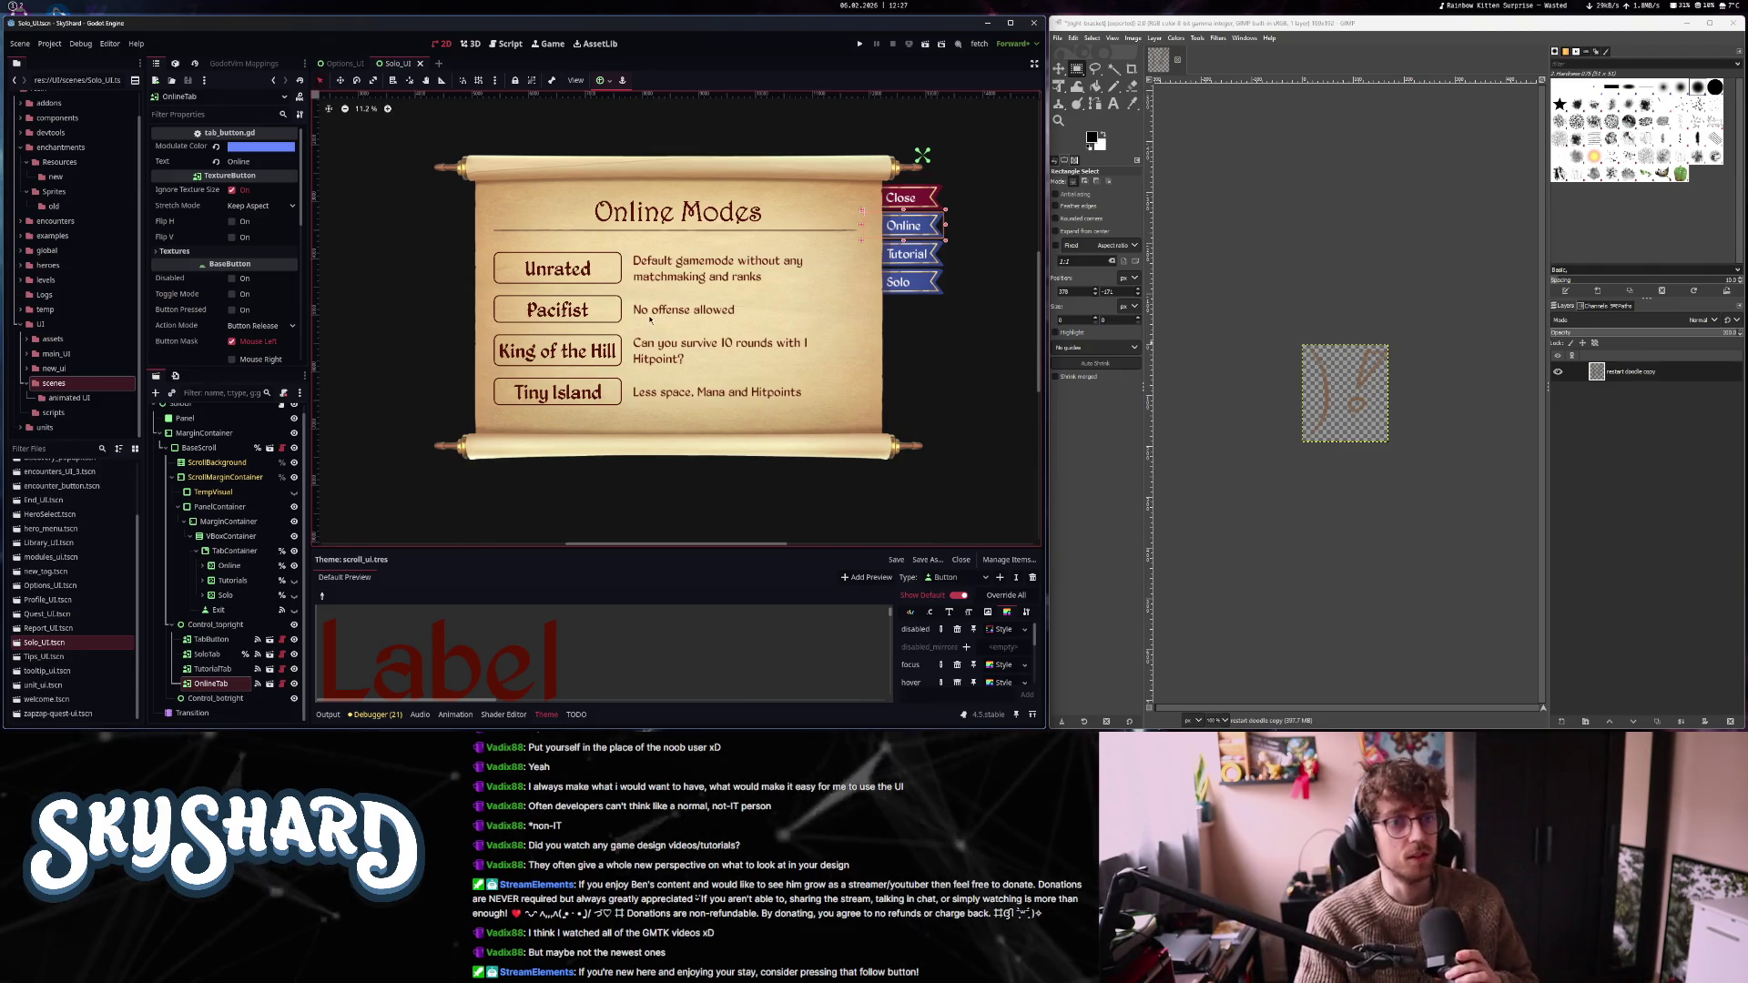
pyautogui.scroll(-2, 635, 305)
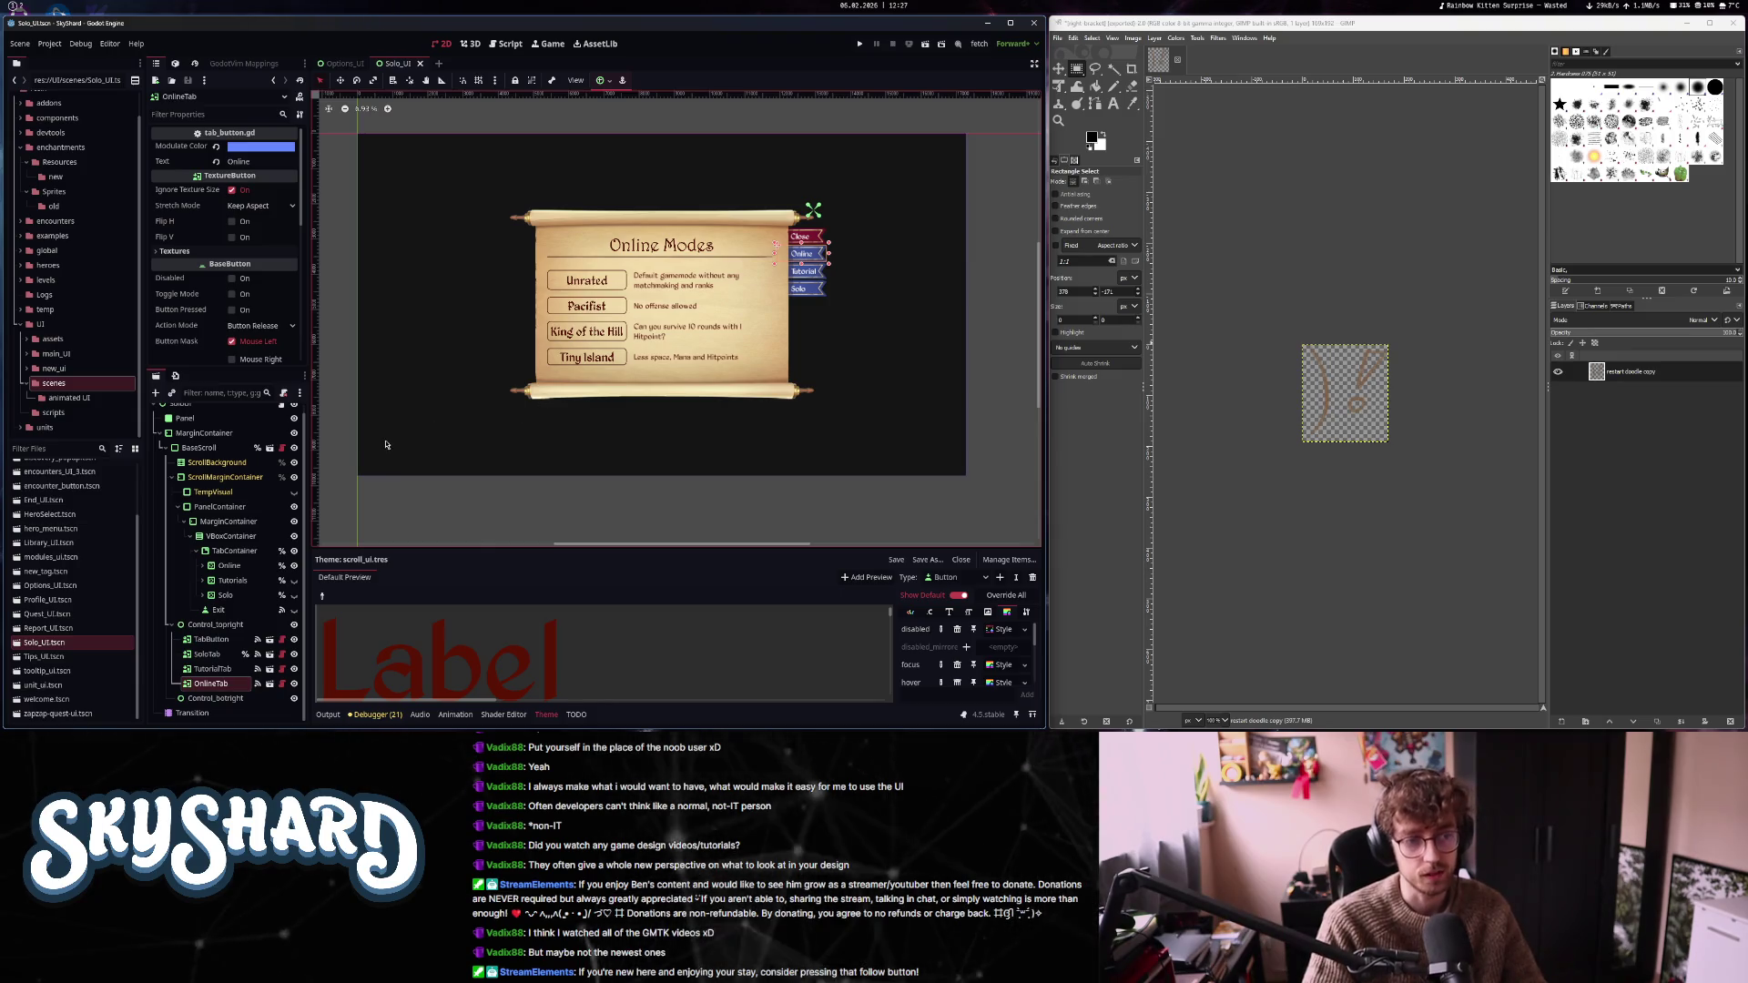
pyautogui.click(293, 582)
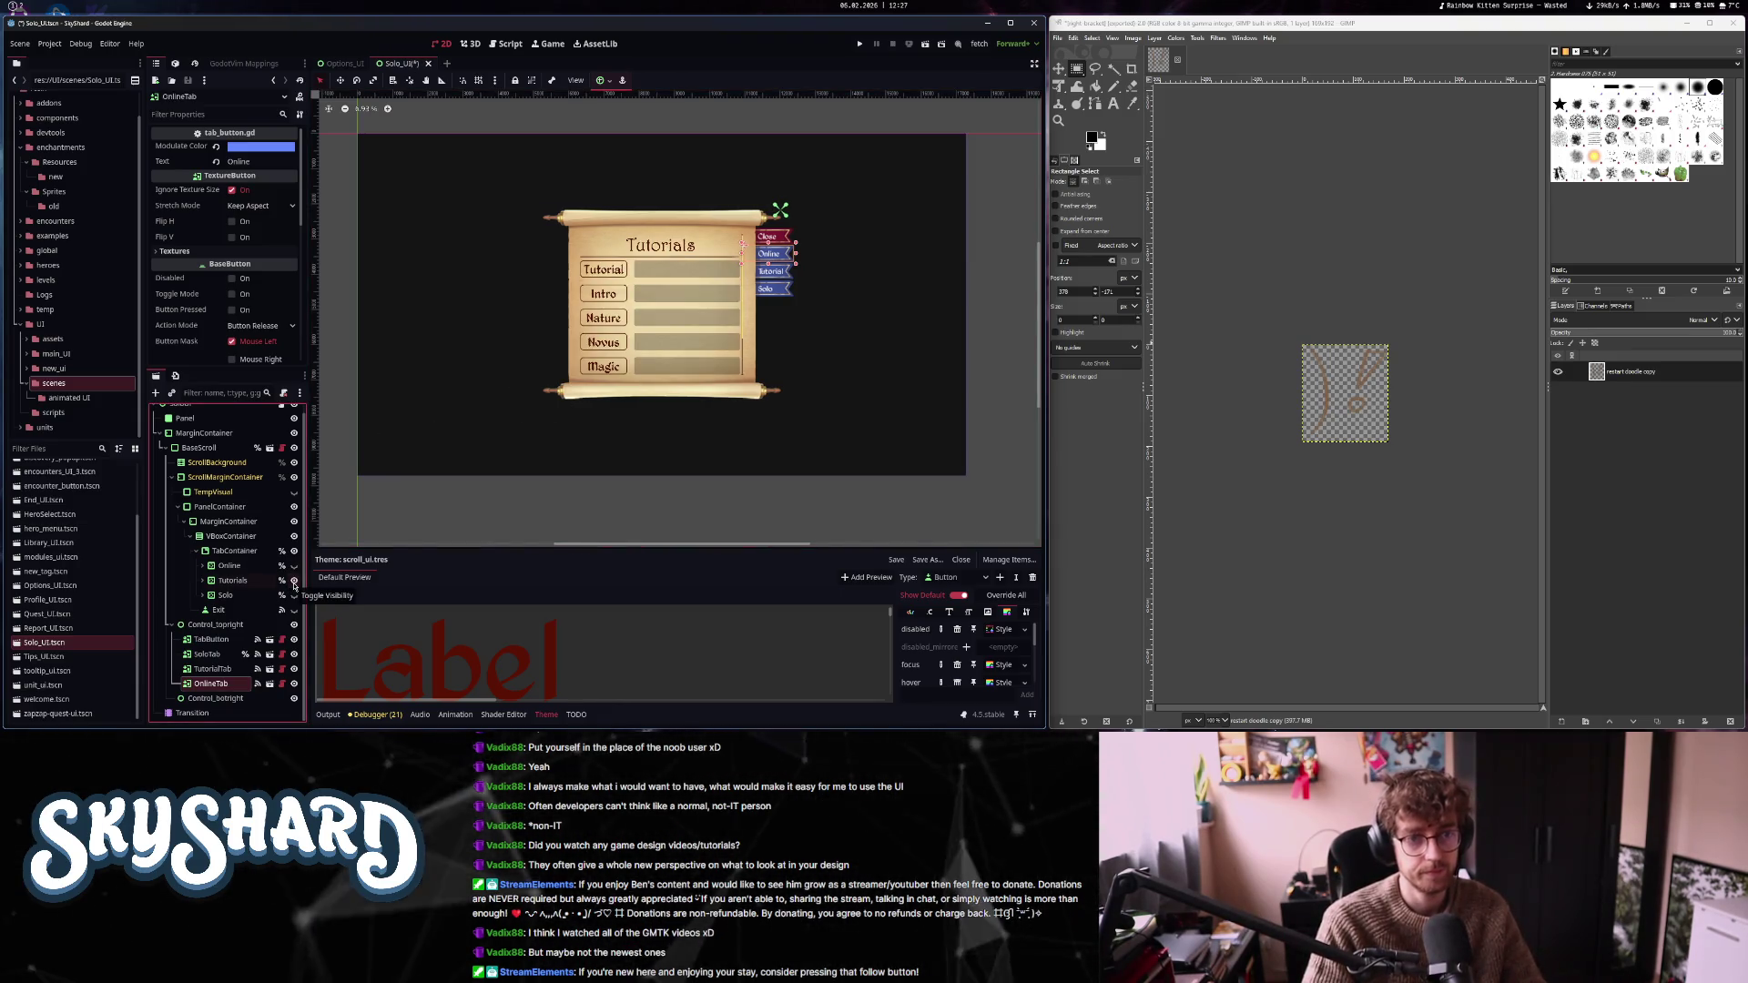
# Show the Tutorials panel instead of Solo, select TutorialProgress and browse theme item types.
pyautogui.click(293, 580)
pyautogui.click(293, 595)
pyautogui.click(295, 594)
pyautogui.click(293, 580)
pyautogui.click(663, 271)
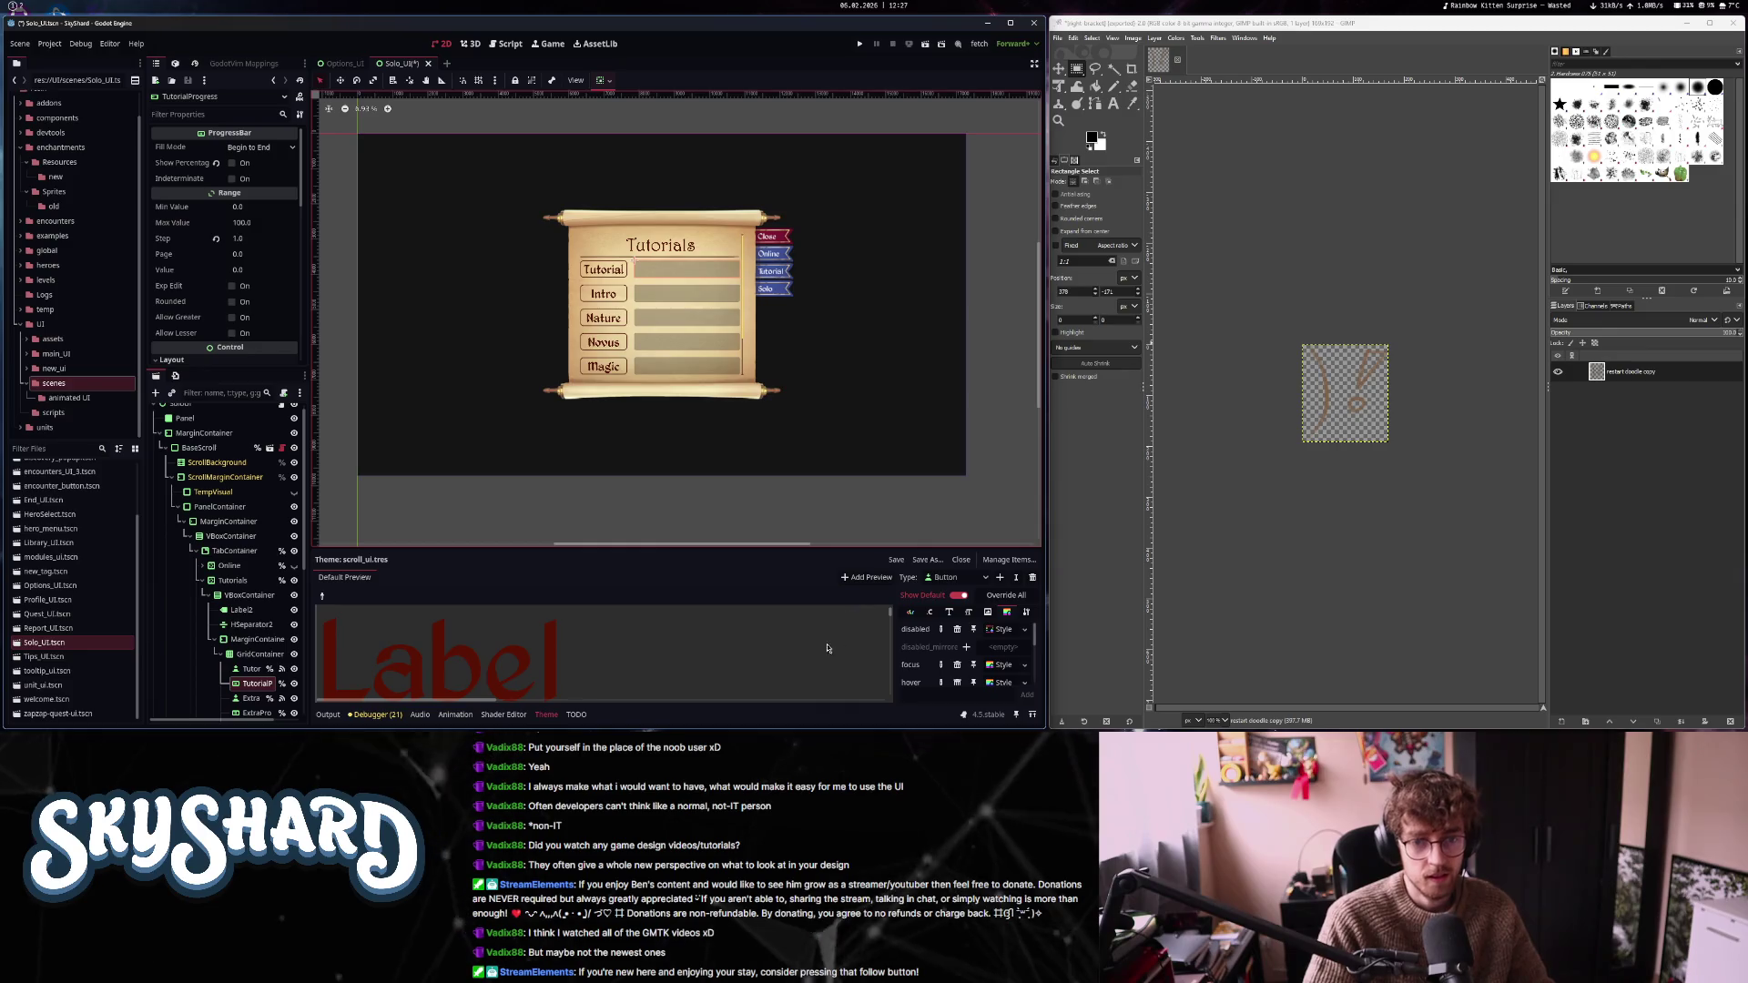
pyautogui.click(947, 577)
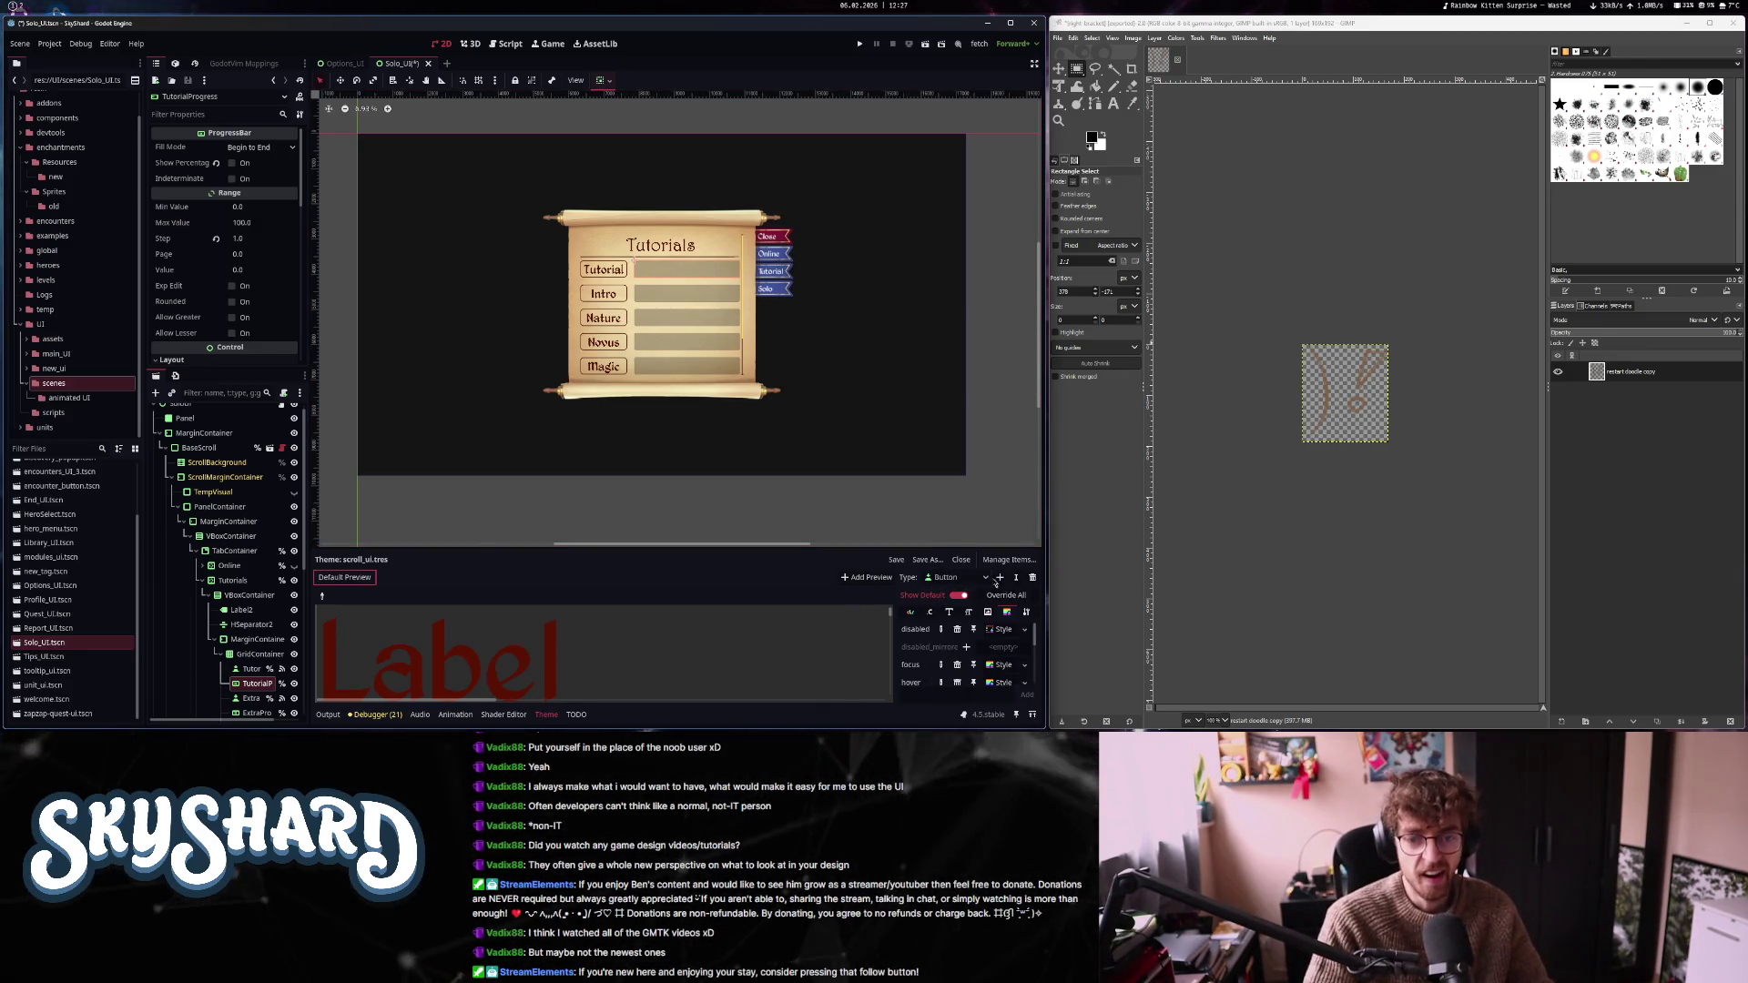
# Try the Add Item Type and Change Type dialogs for TutorialProgress, cancelling both.
pyautogui.click(999, 578)
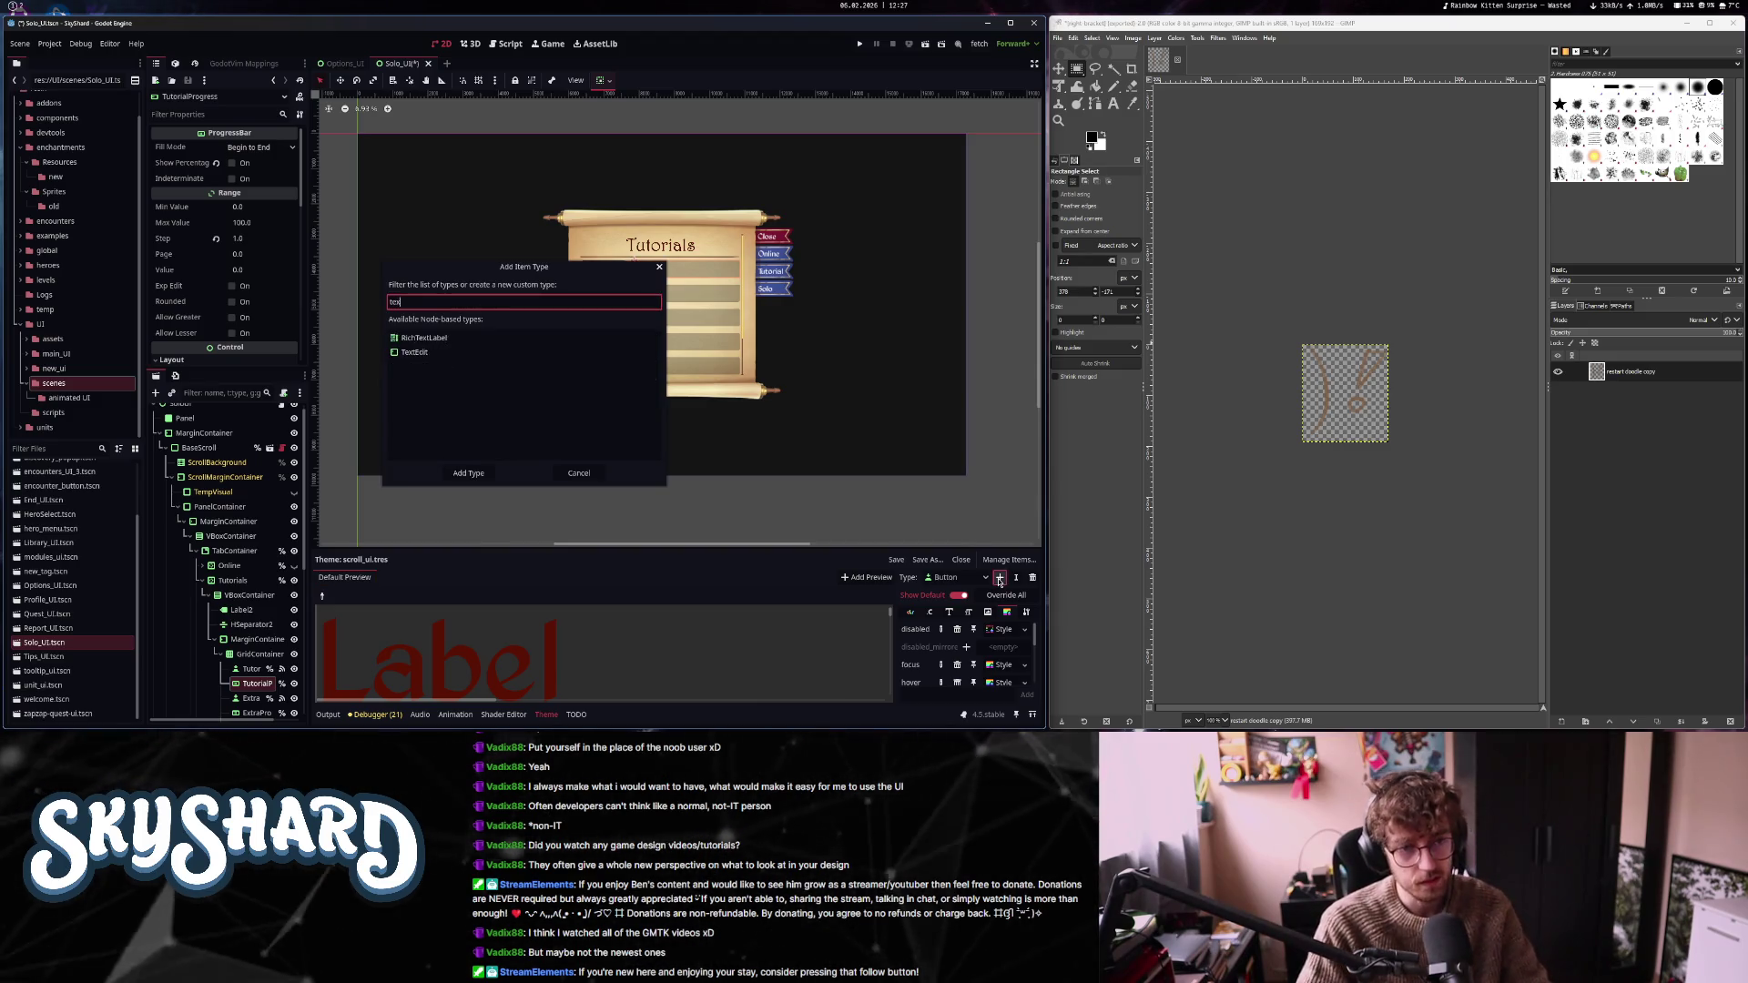
pyautogui.write('tex')
pyautogui.press('BackSpace')
pyautogui.press('BackSpace')
pyautogui.press('BackSpace')
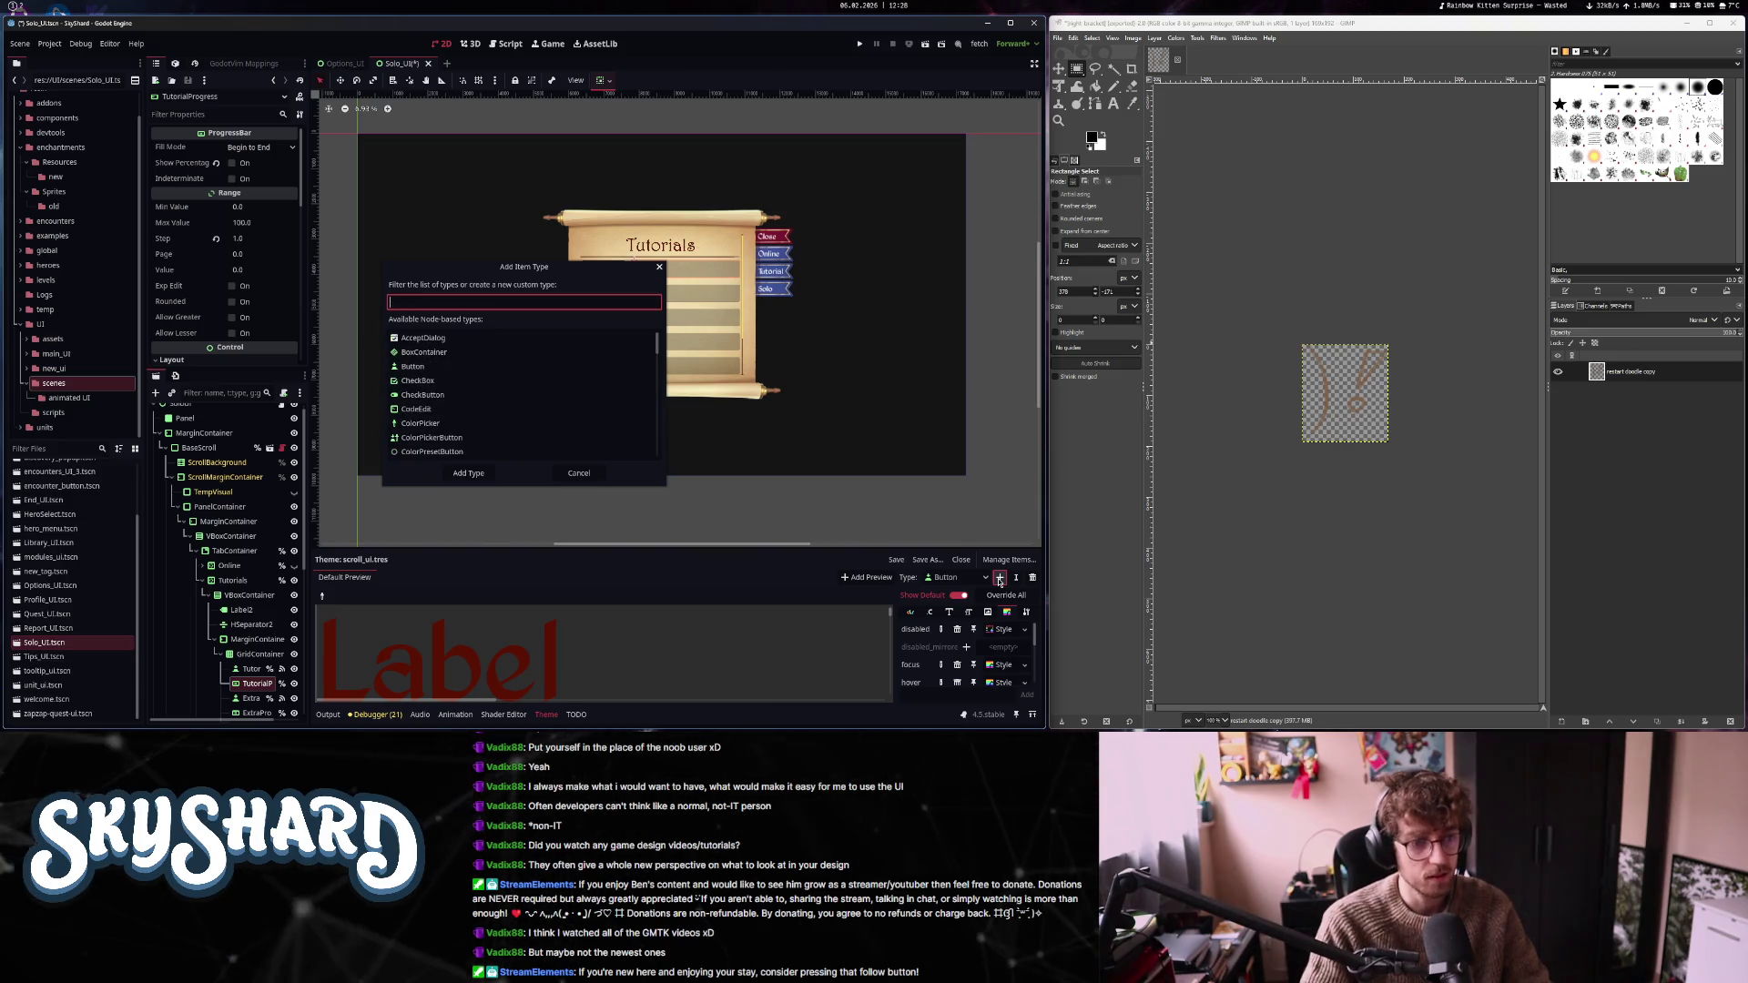
pyautogui.press('Escape')
pyautogui.rightClick(256, 693)
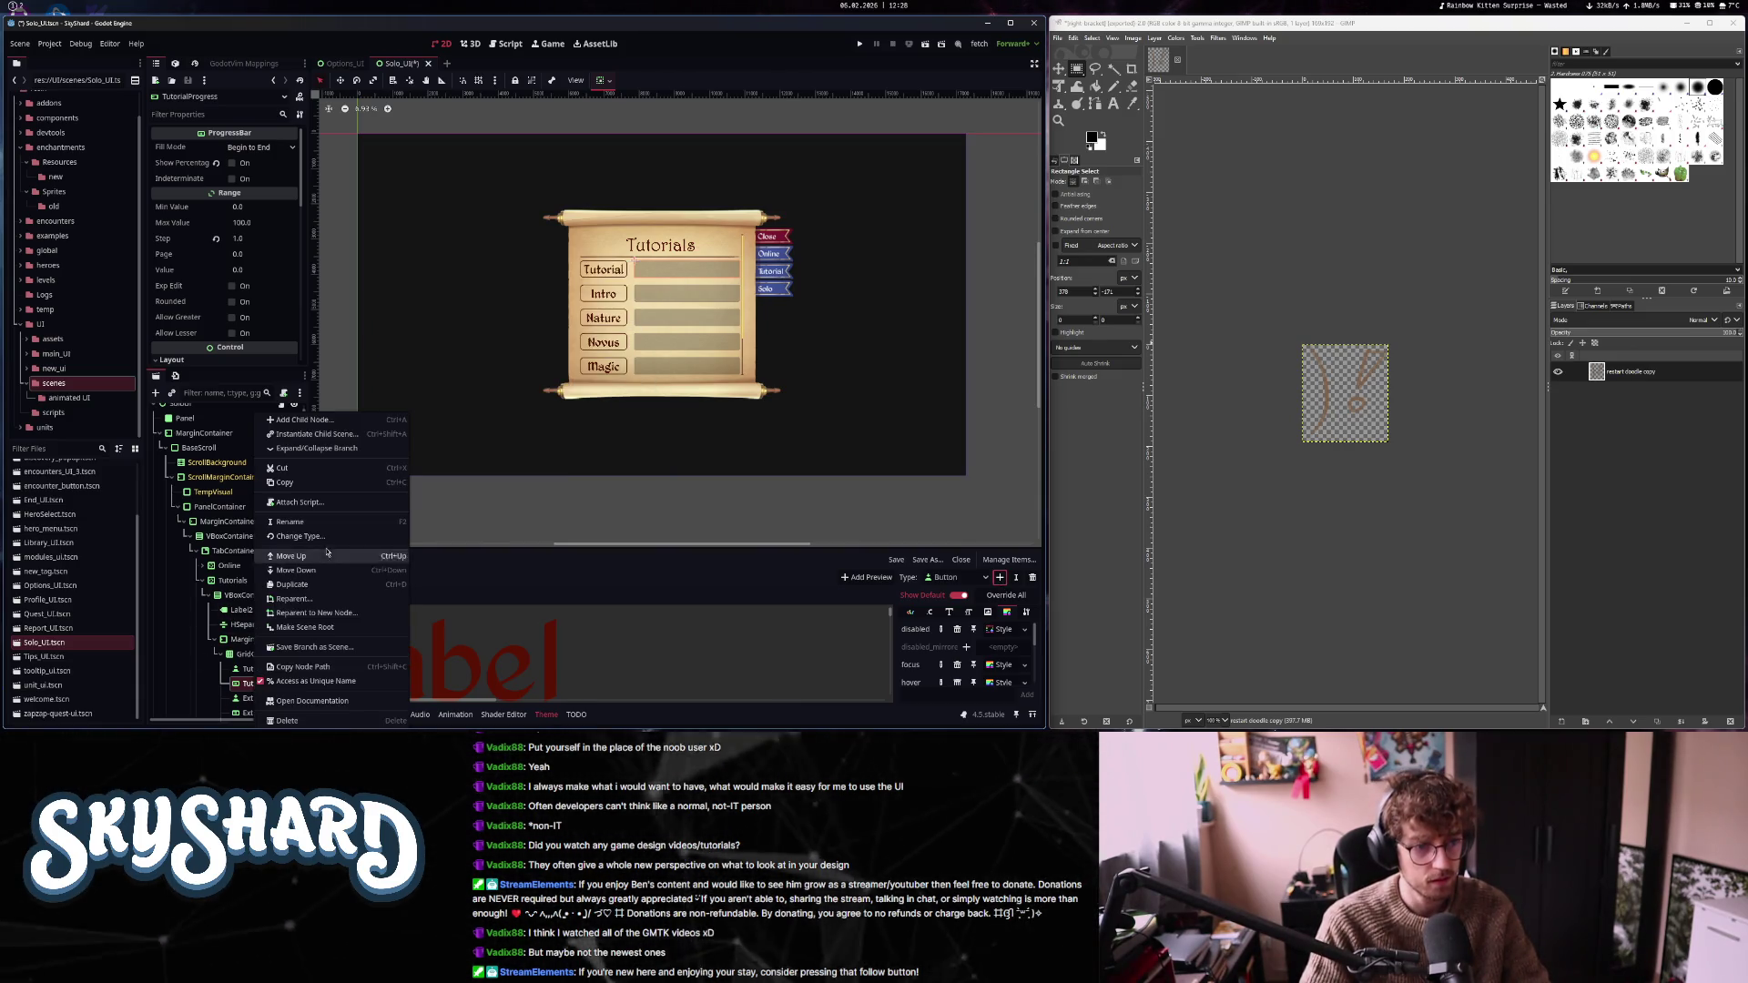
pyautogui.click(327, 538)
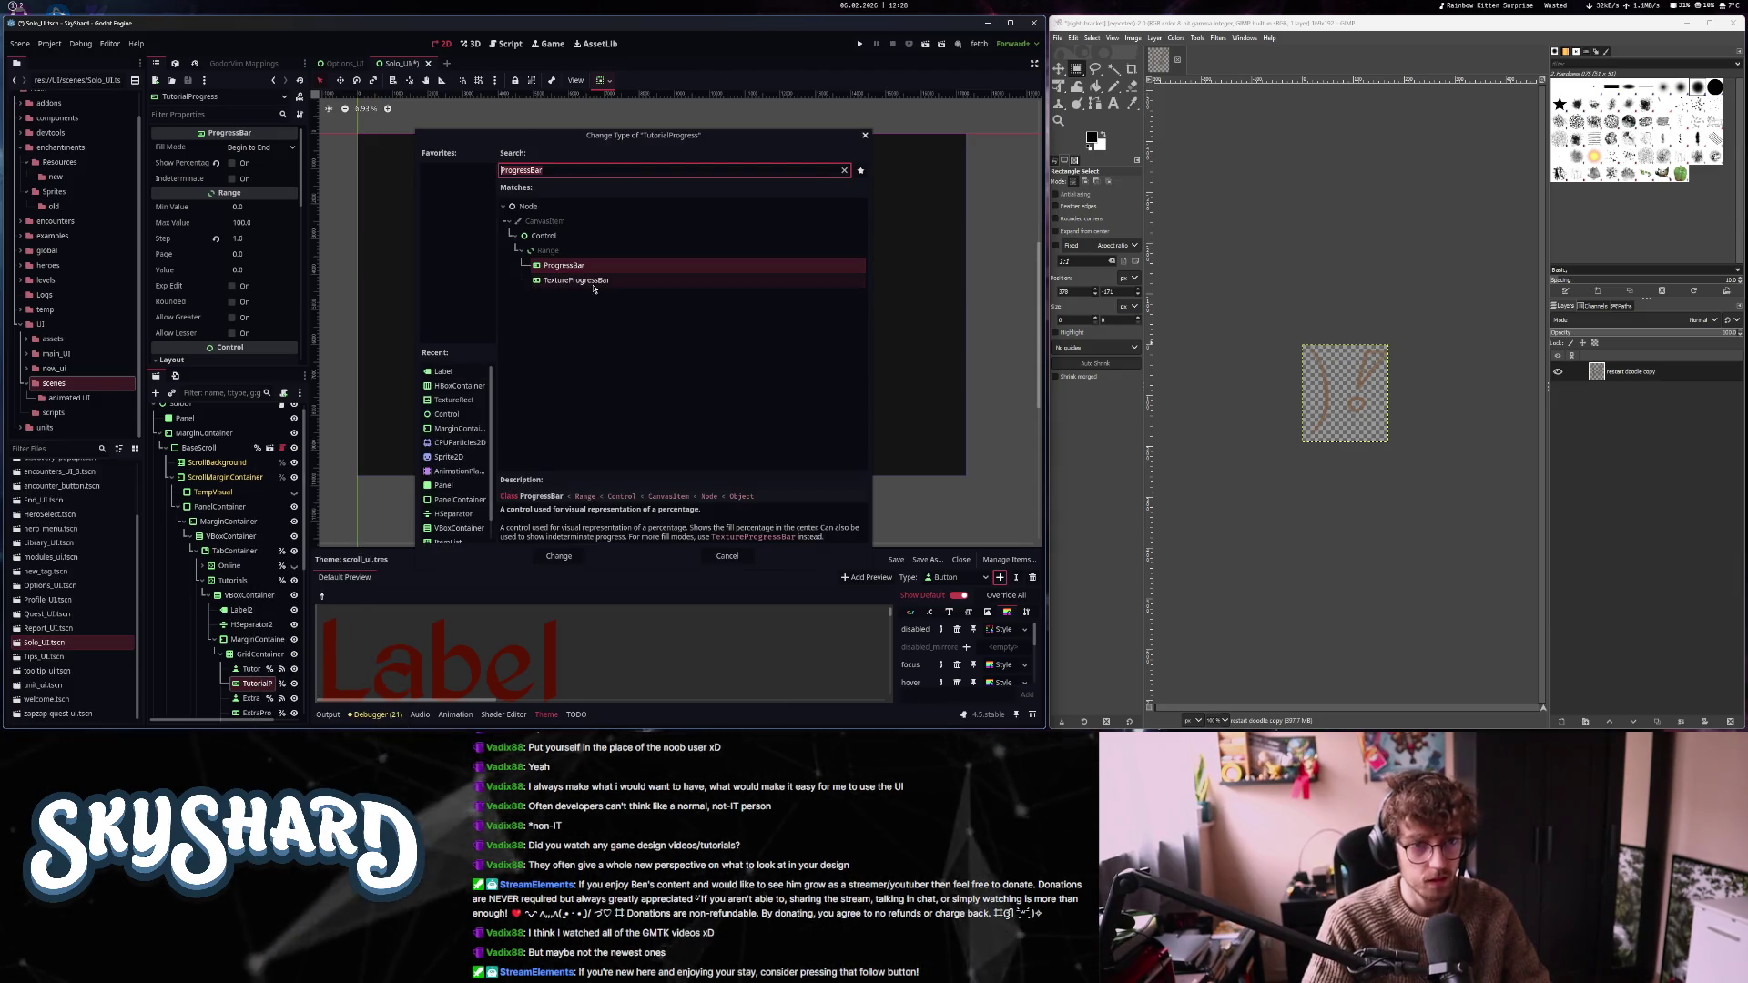
pyautogui.press('Escape')
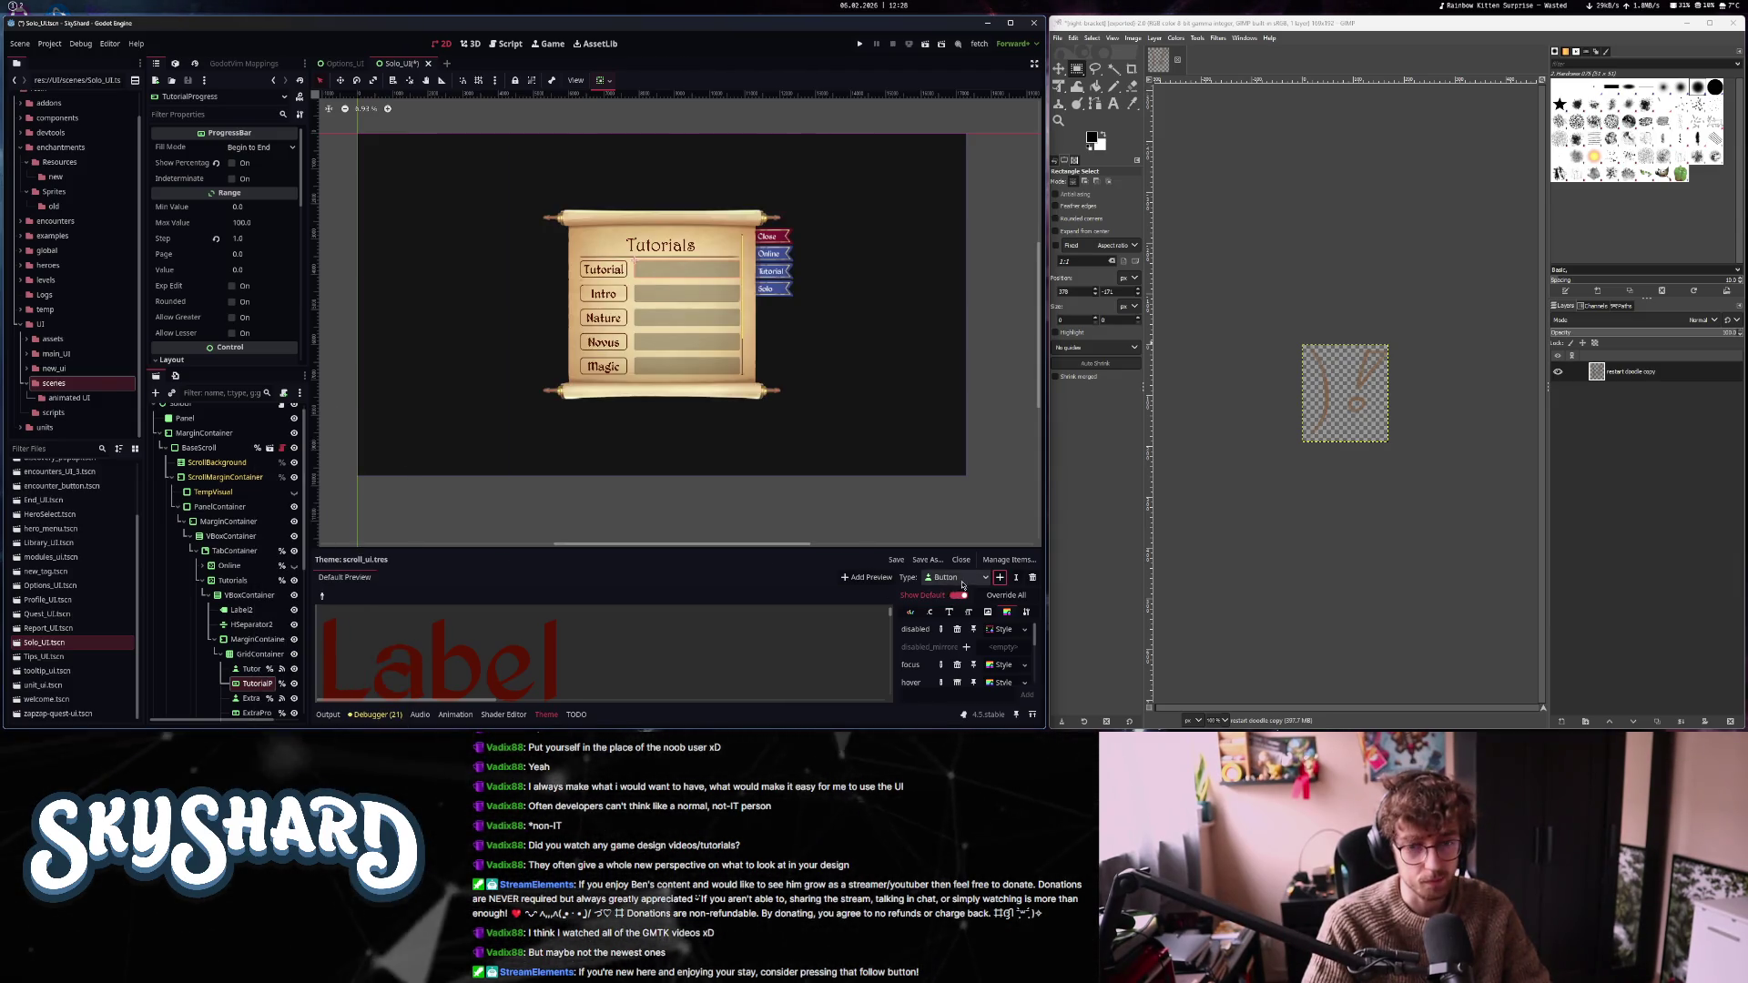
pyautogui.click(956, 577)
pyautogui.click(861, 565)
# Try type names like 'text' and 'progr' in Add Item Type, cancelling each attempt.
pyautogui.click(1000, 577)
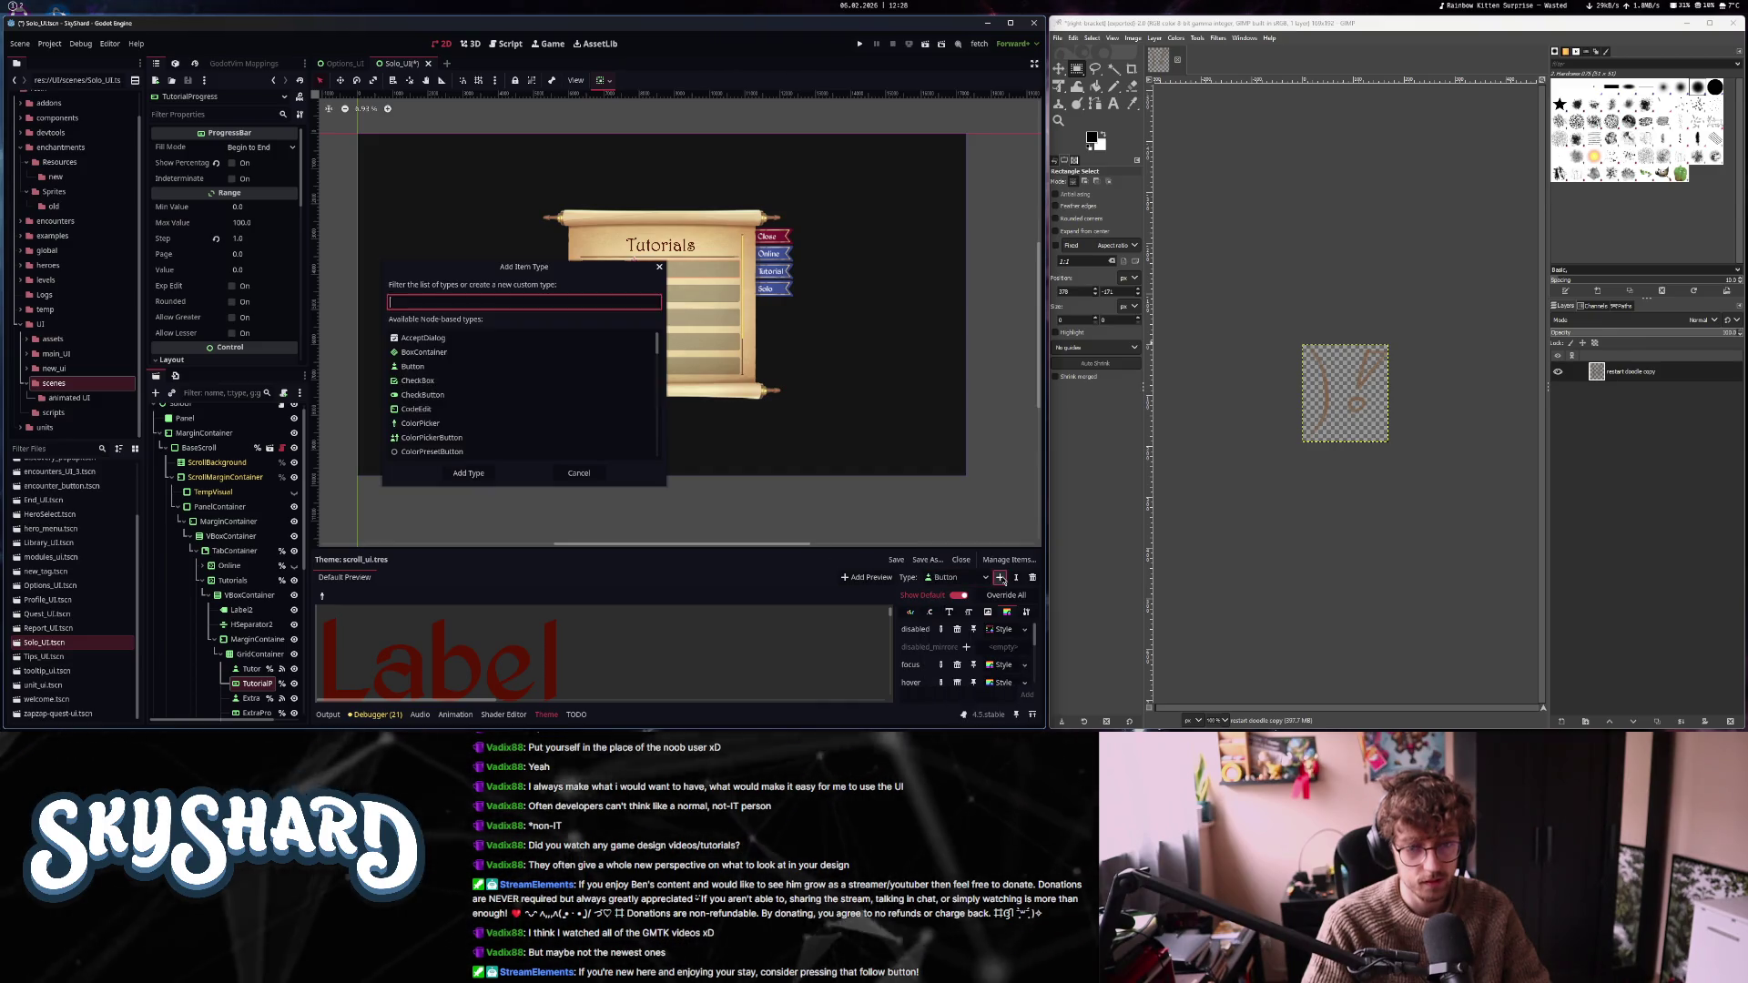
pyautogui.write('text')
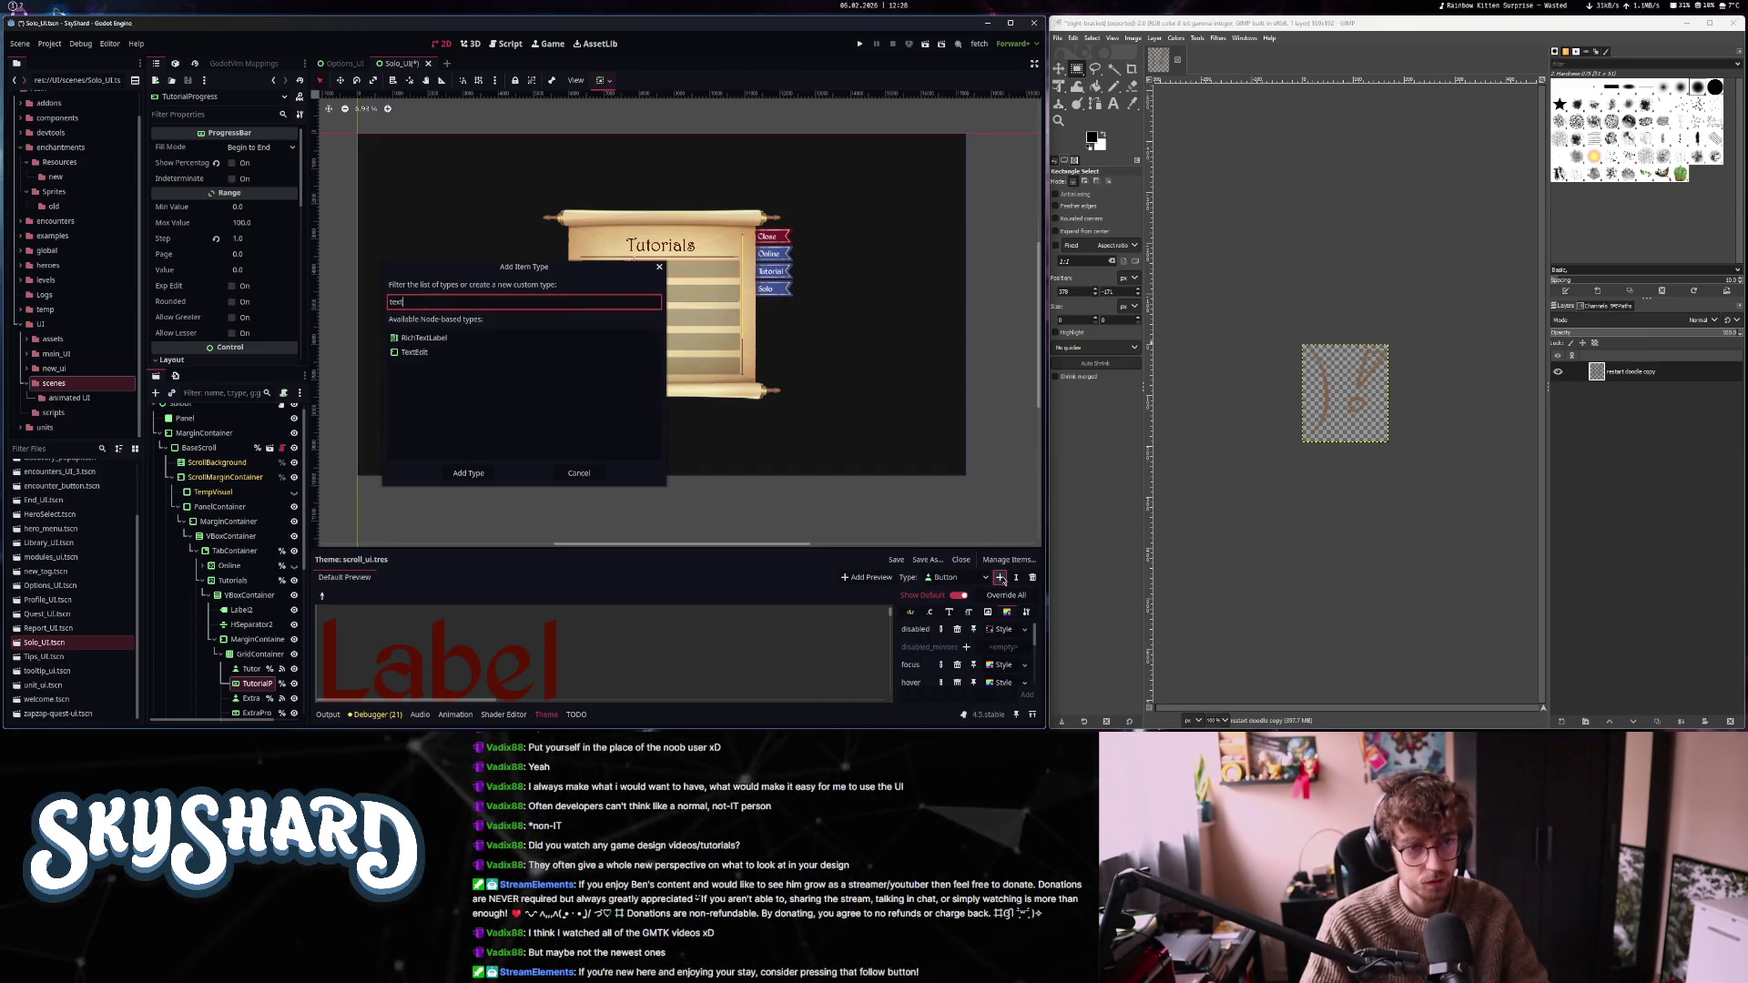
pyautogui.press('Escape')
pyautogui.click(999, 578)
pyautogui.write('progr')
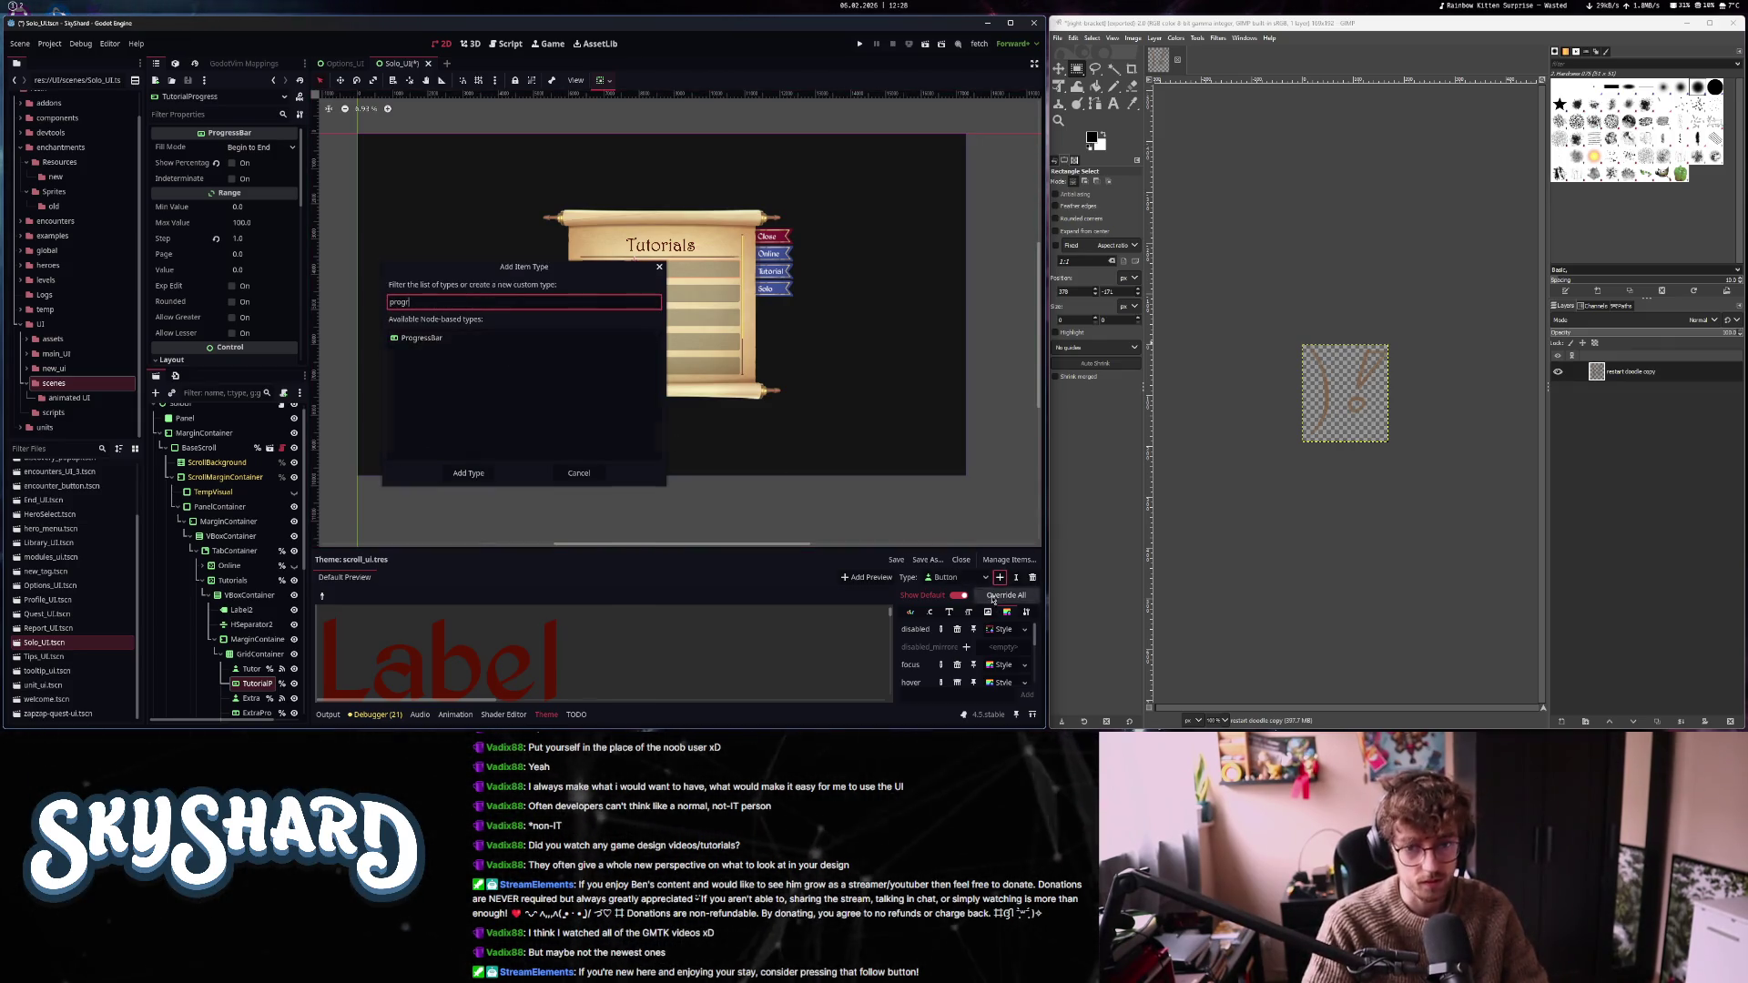
pyautogui.press('Escape')
pyautogui.click(975, 579)
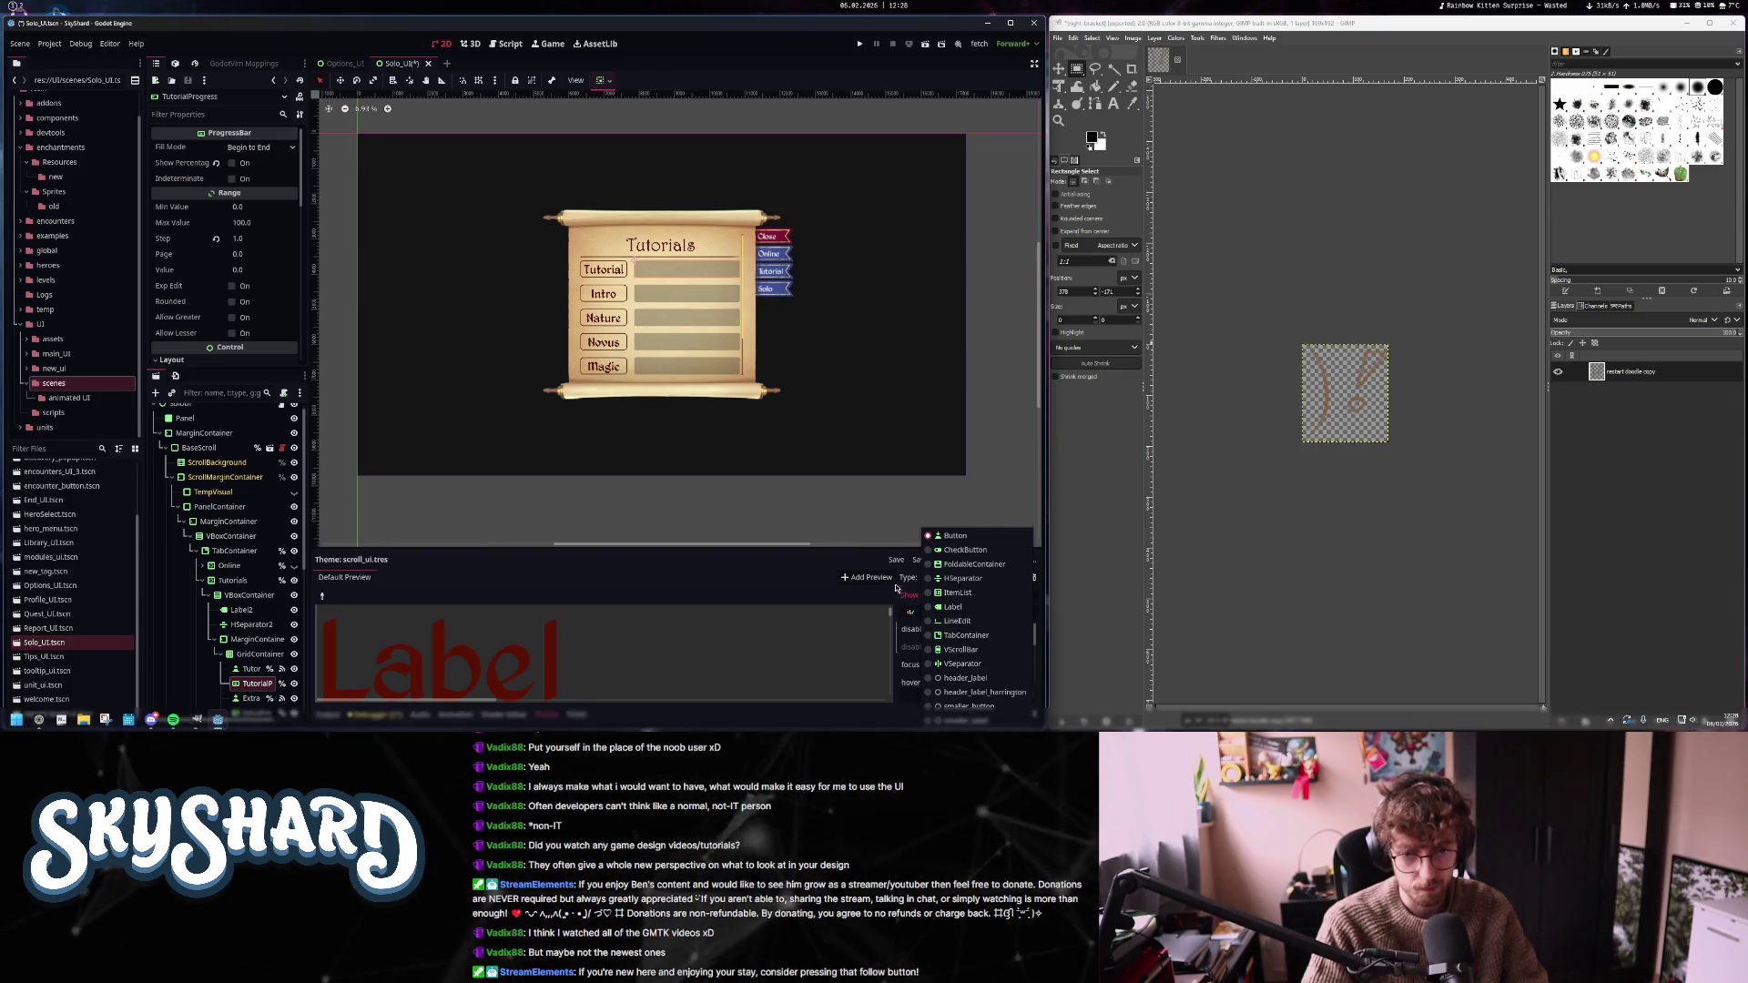
pyautogui.click(865, 558)
pyautogui.click(998, 578)
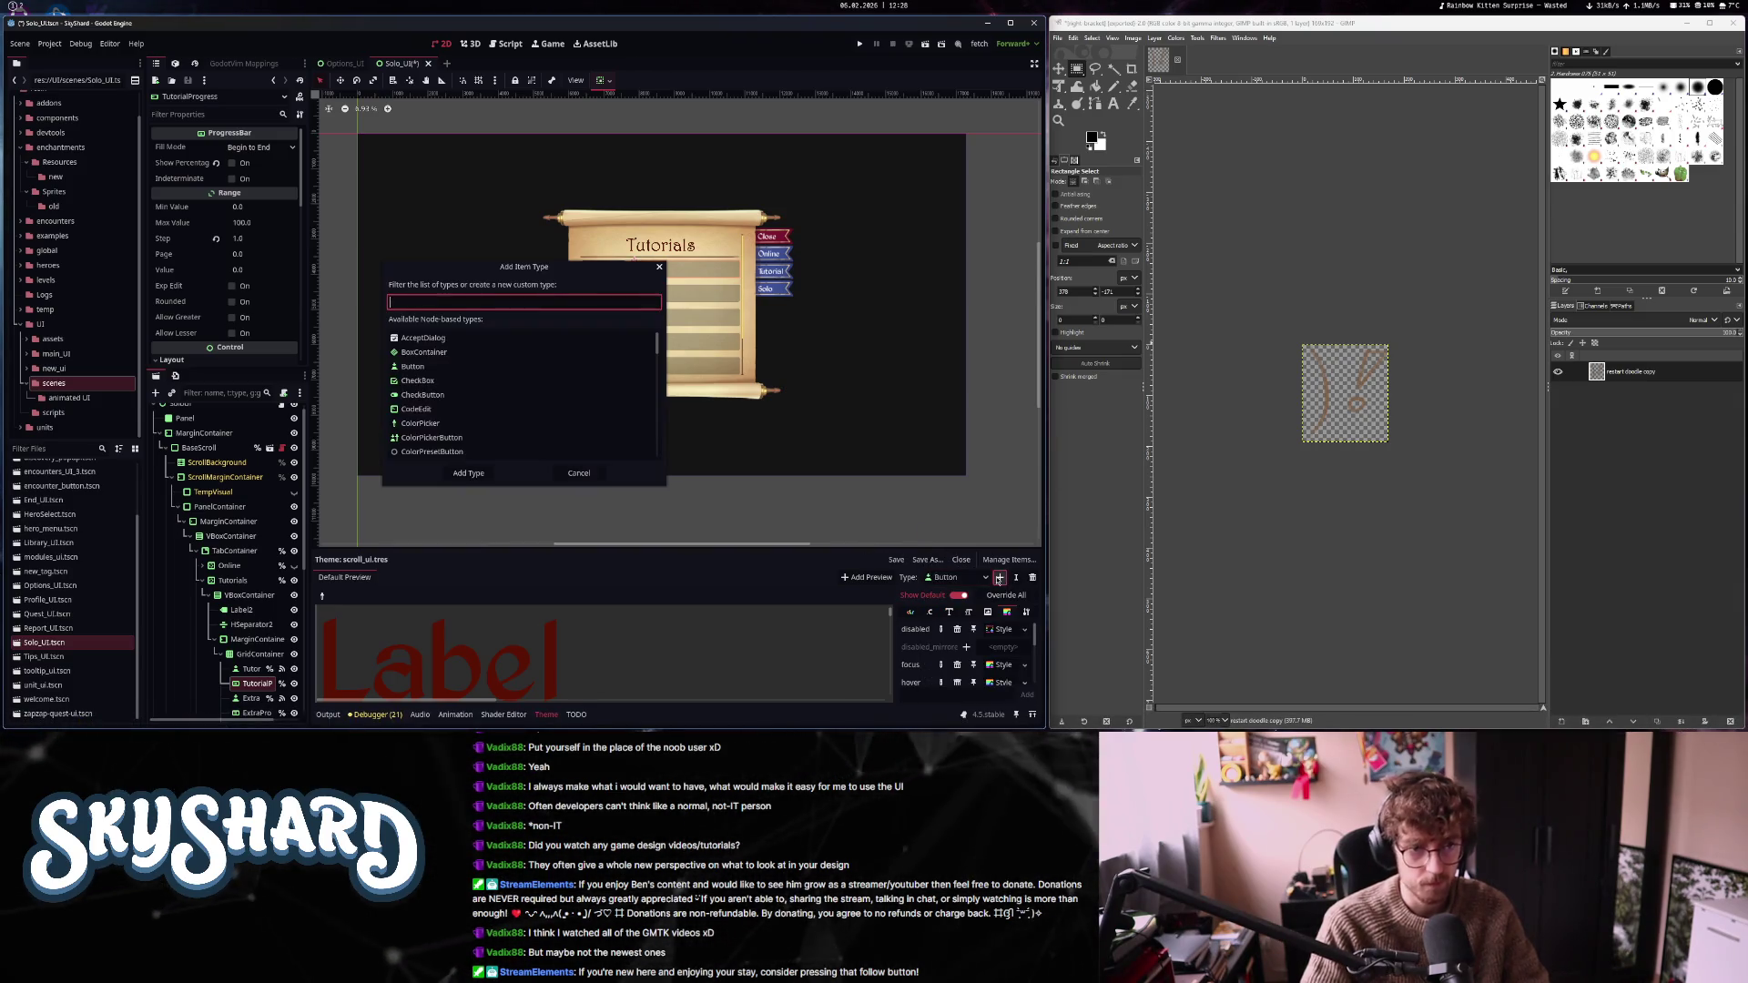
pyautogui.write('progr')
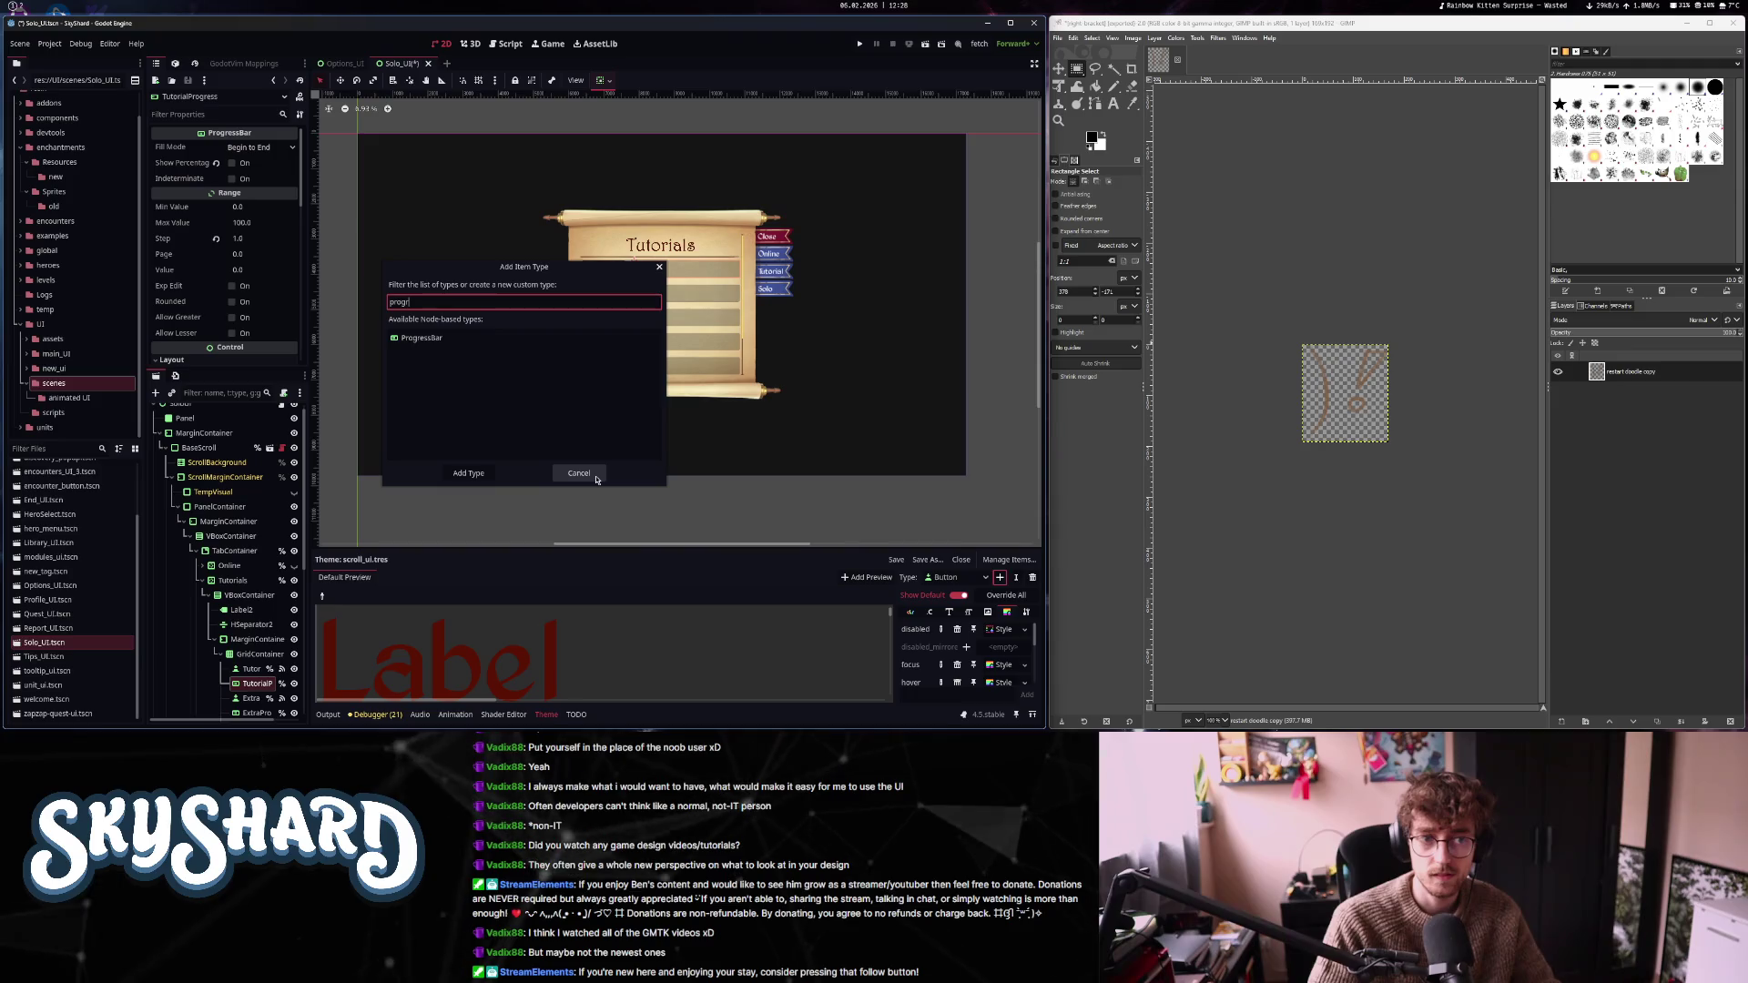
pyautogui.click(579, 473)
# Add the custom theme type SketchProgressBar to the scroll_ui theme.
pyautogui.click(1002, 578)
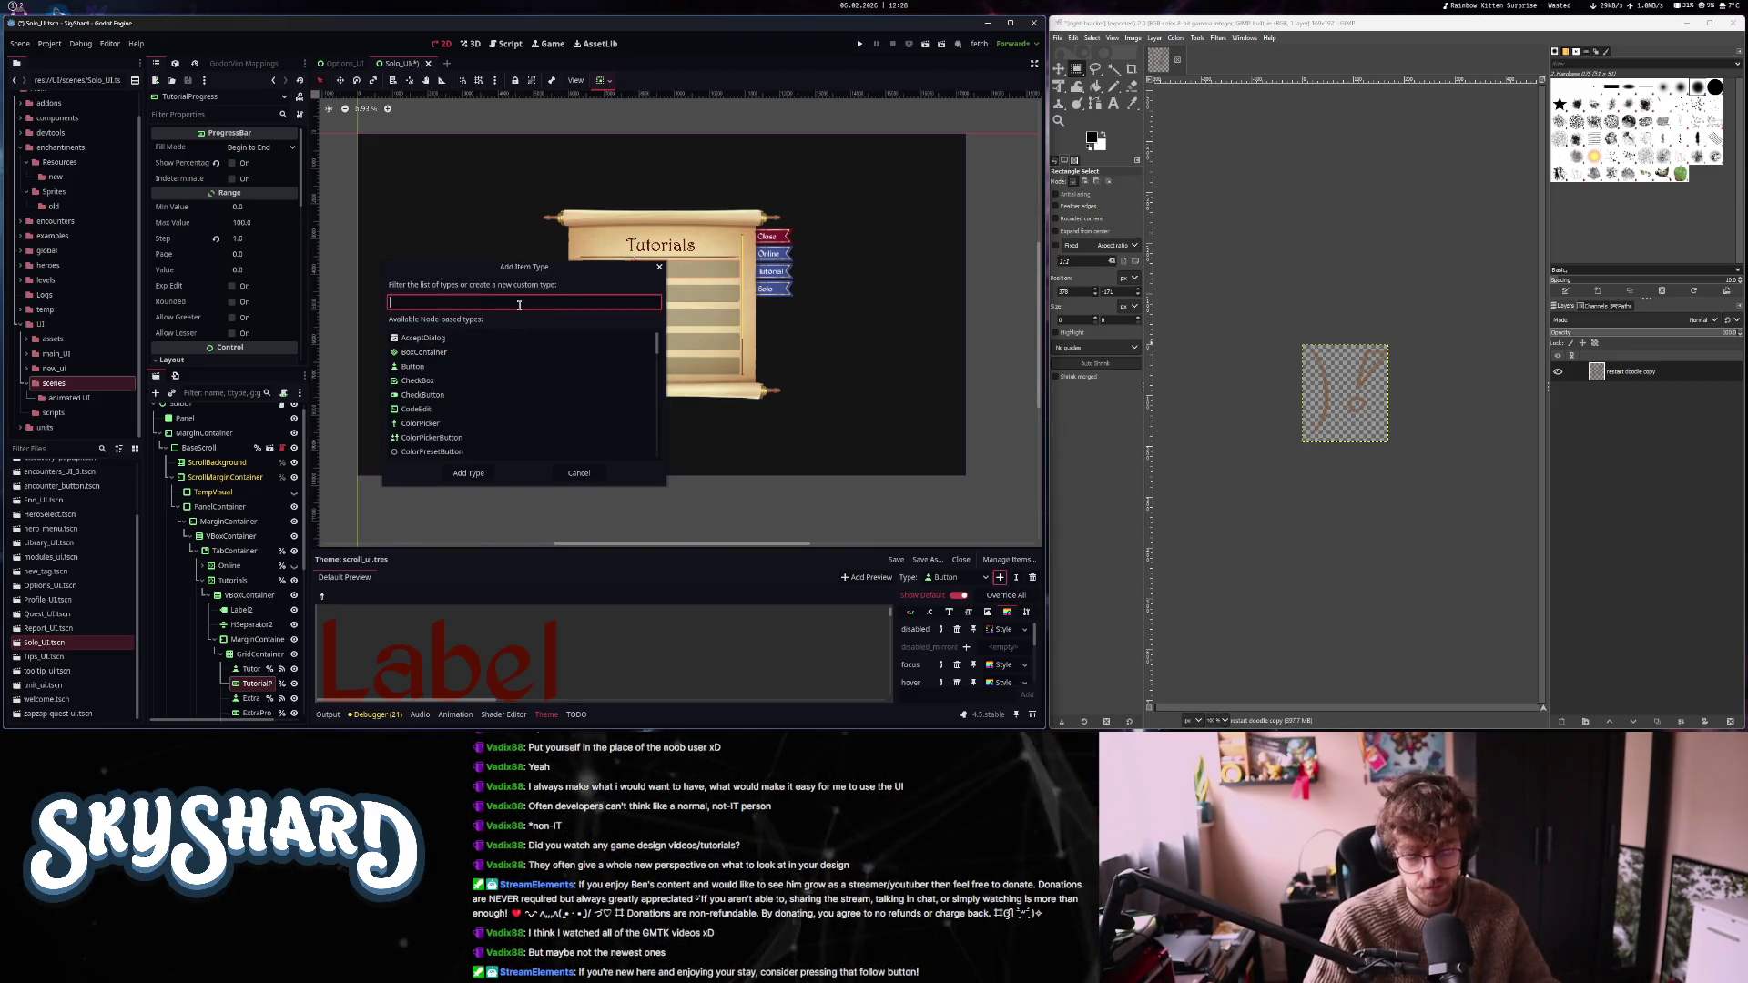
pyautogui.write('ss')
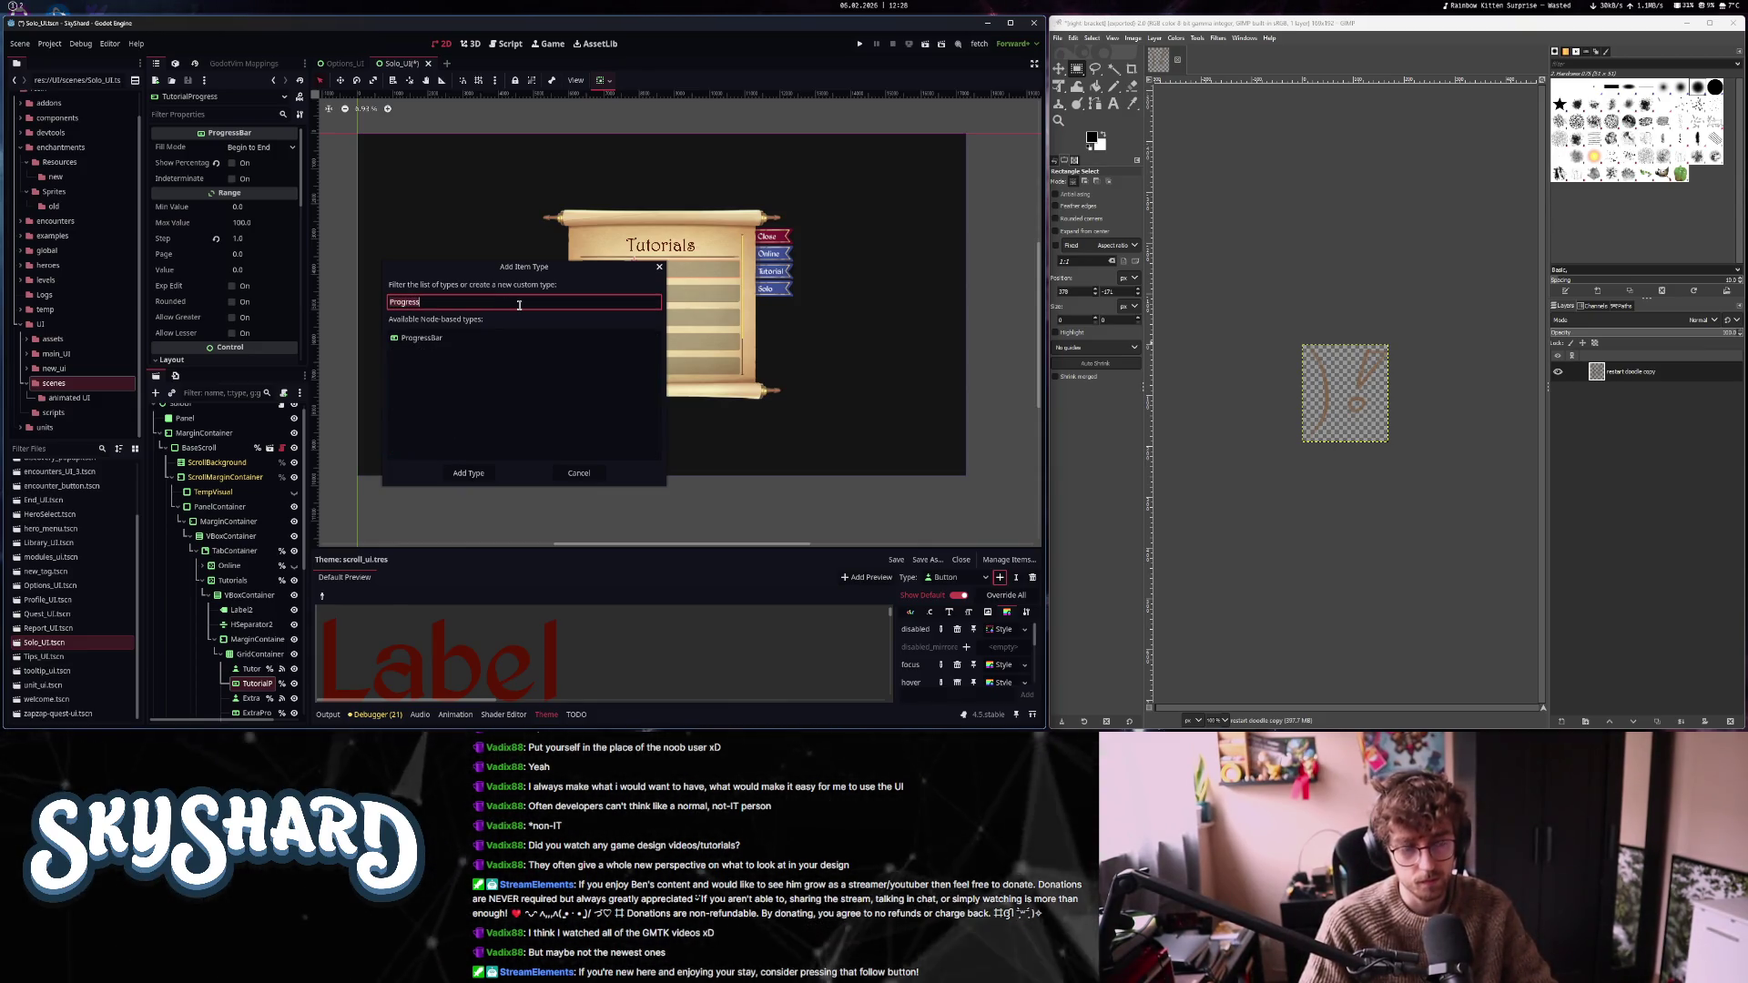
pyautogui.click(392, 302)
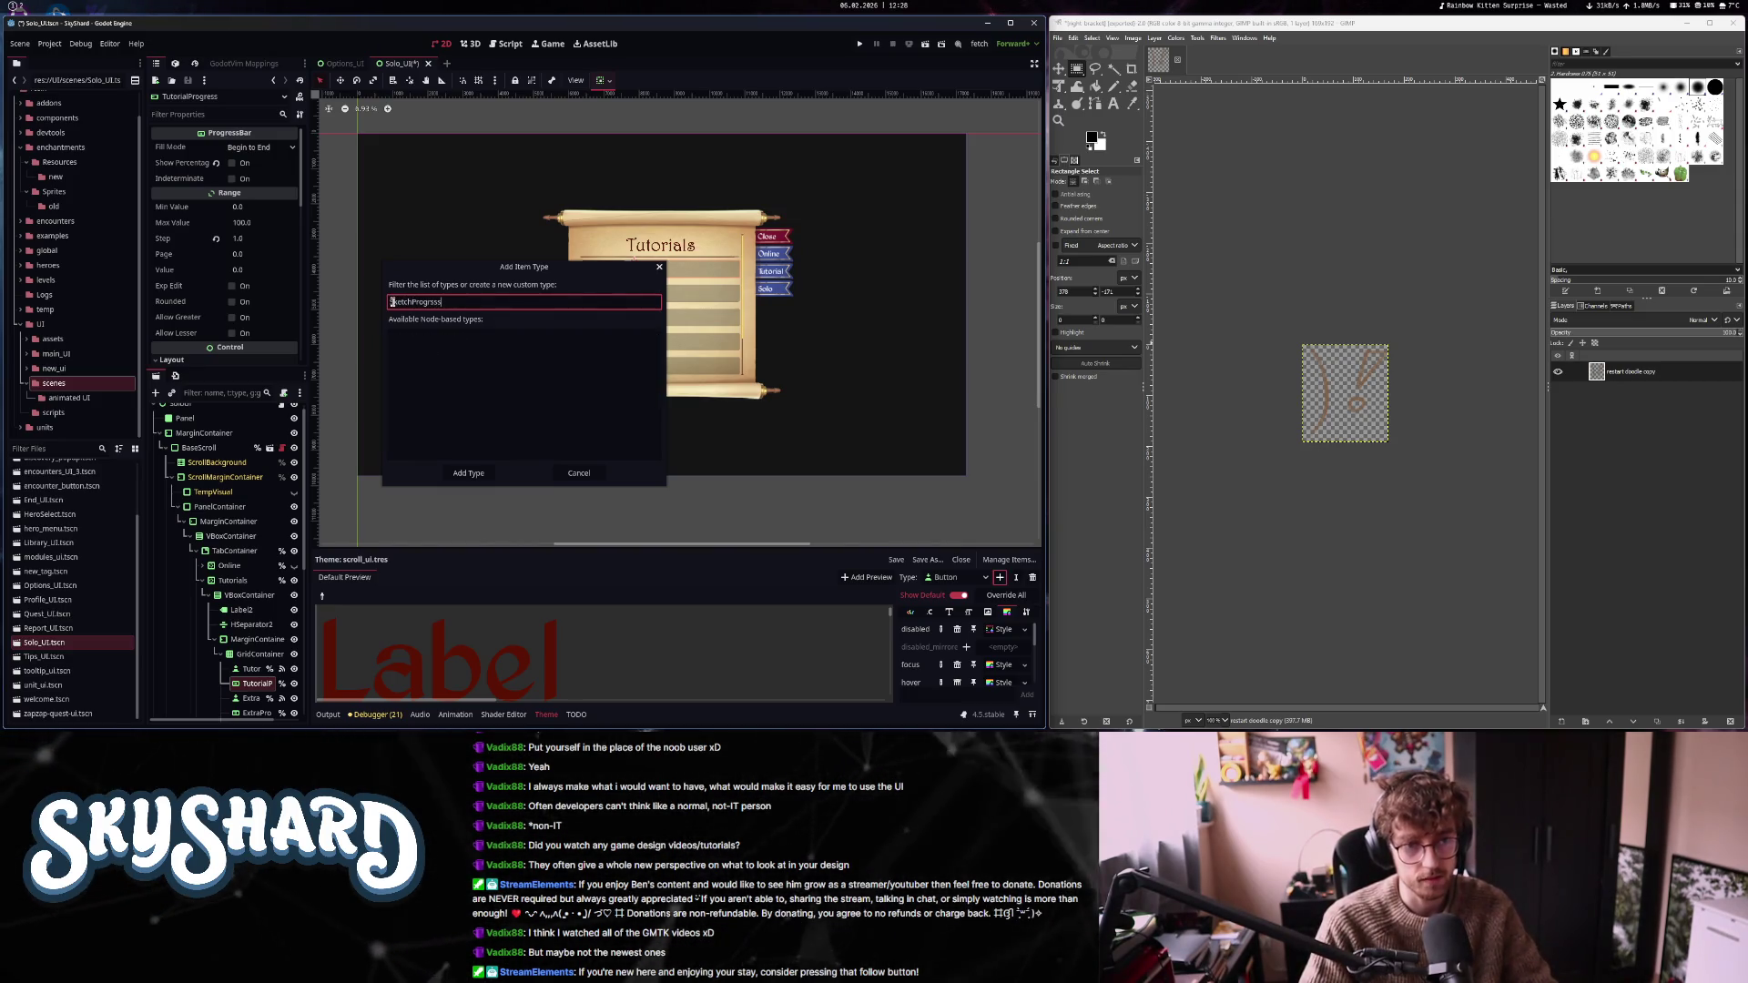
pyautogui.click(469, 473)
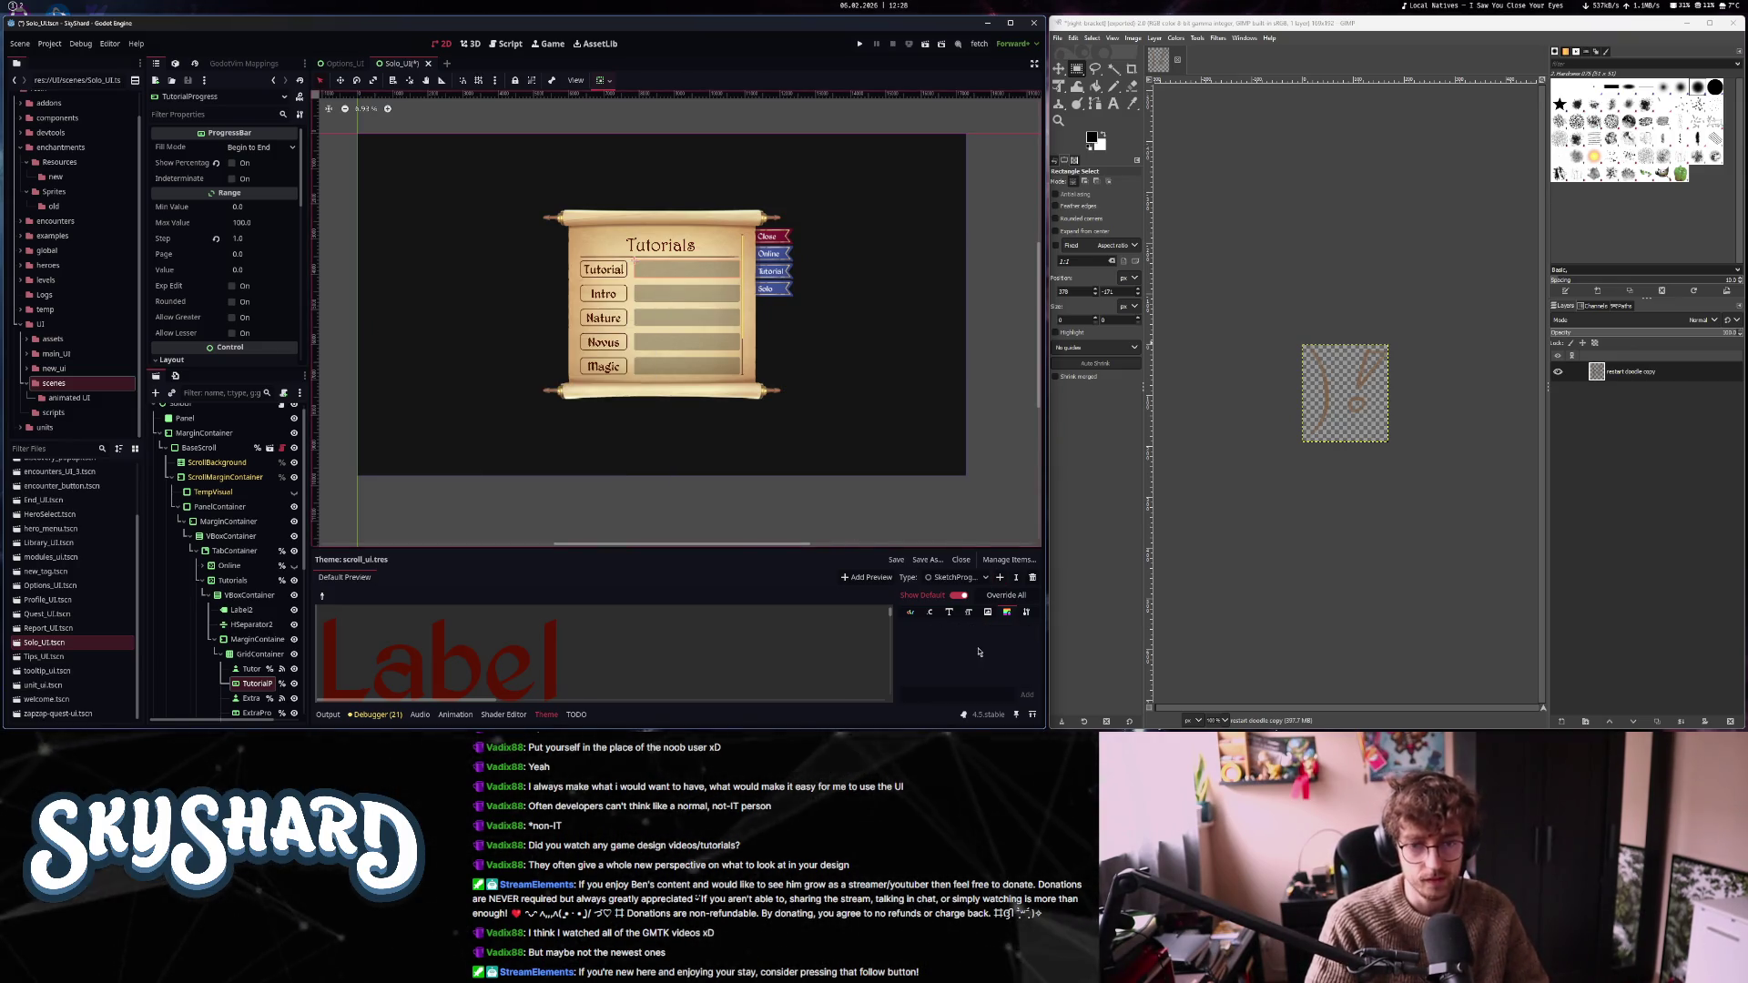
# Make SketchProgressBar a type variation with ProgressBar as its base type.
pyautogui.click(1026, 612)
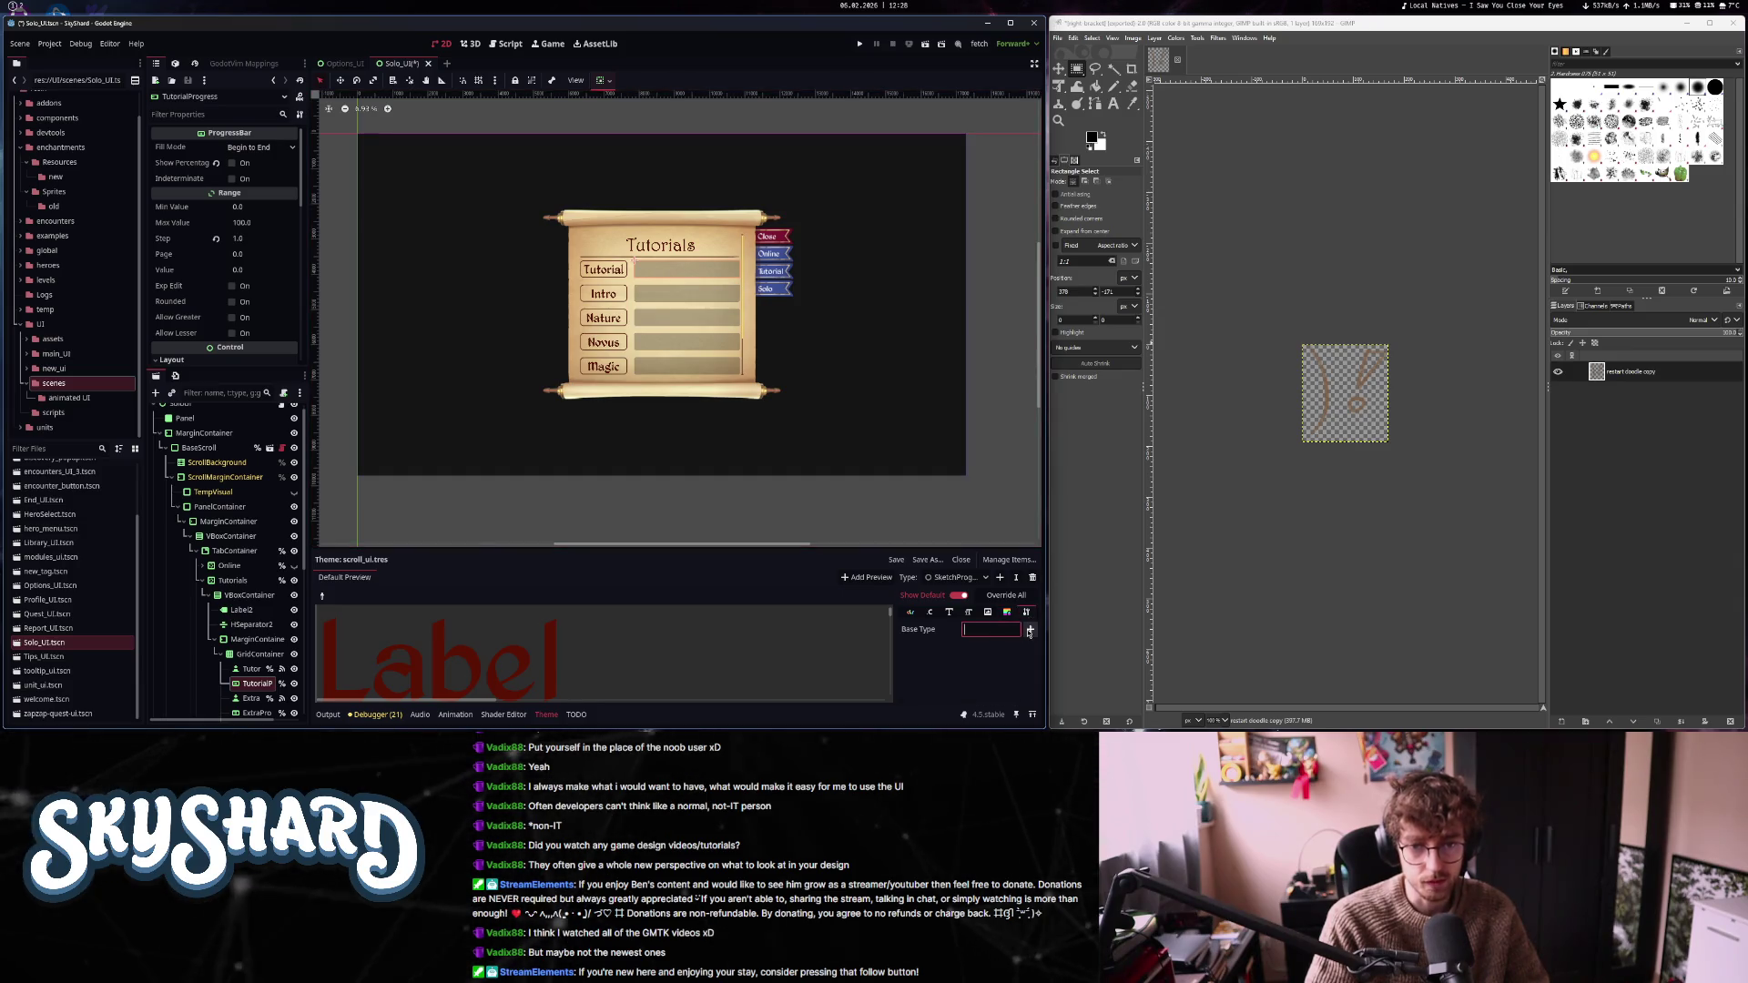
pyautogui.click(1030, 630)
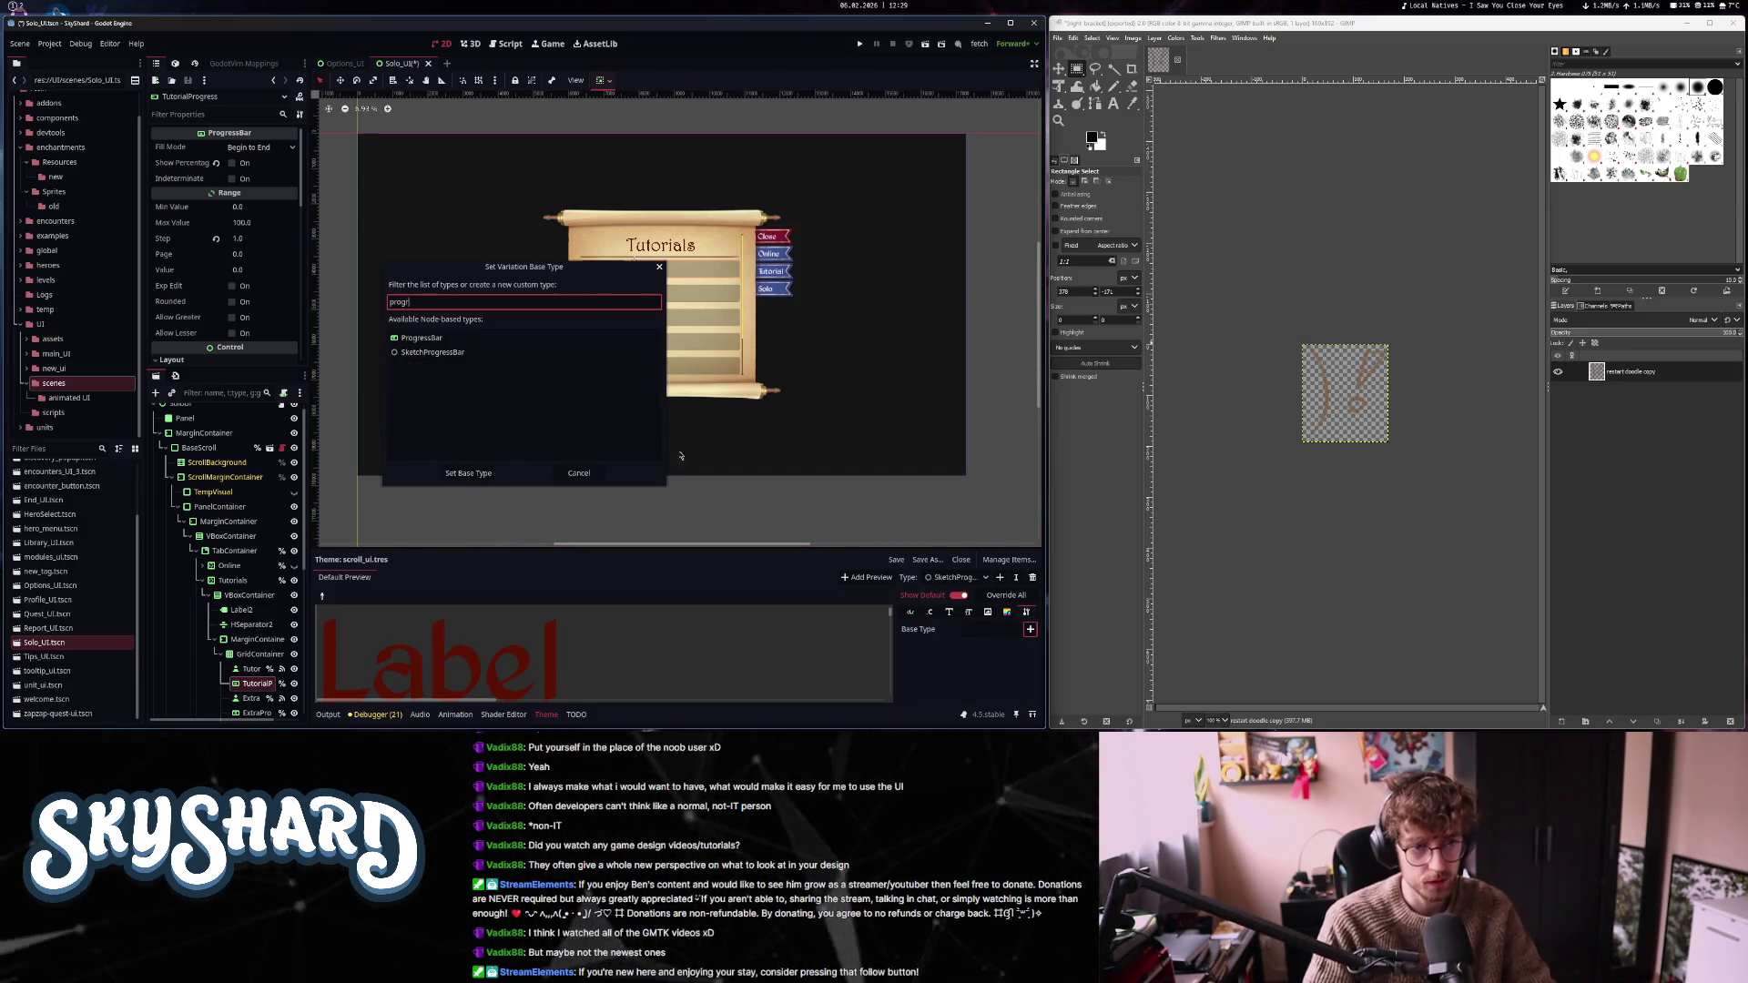
pyautogui.click(428, 338)
pyautogui.click(468, 472)
# Override the background style with a new, empty StyleBoxTexture.
pyautogui.click(1007, 612)
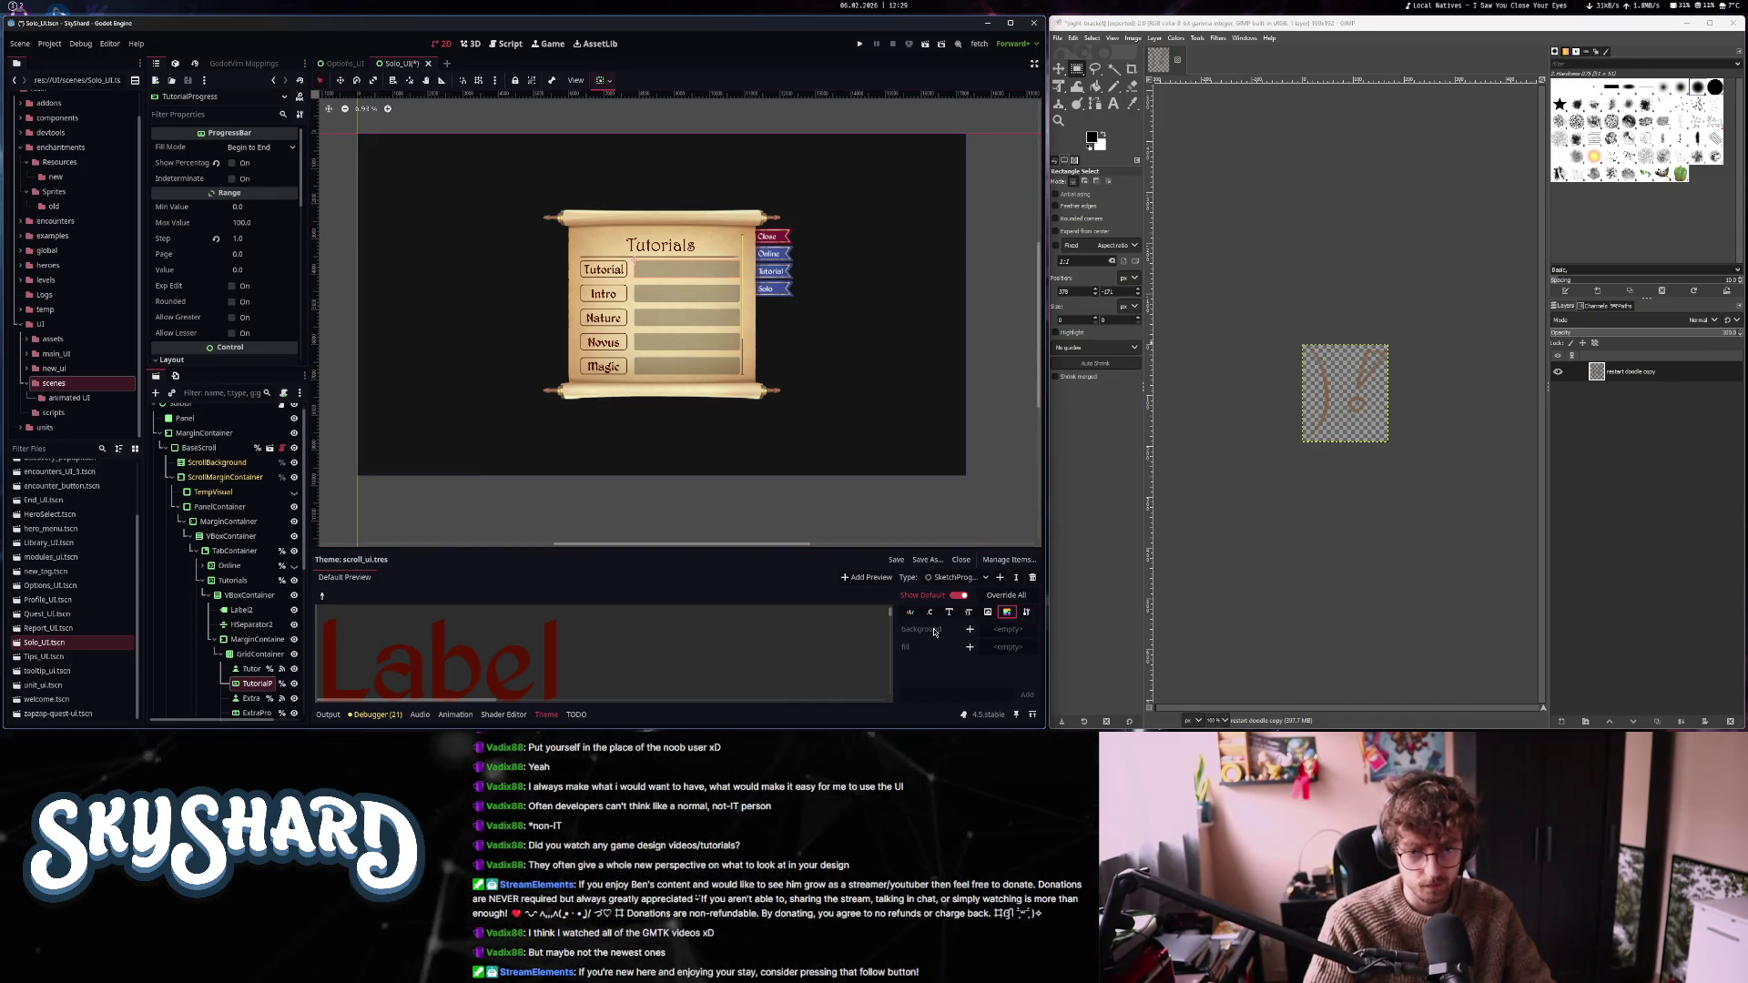
pyautogui.click(970, 630)
pyautogui.click(1001, 629)
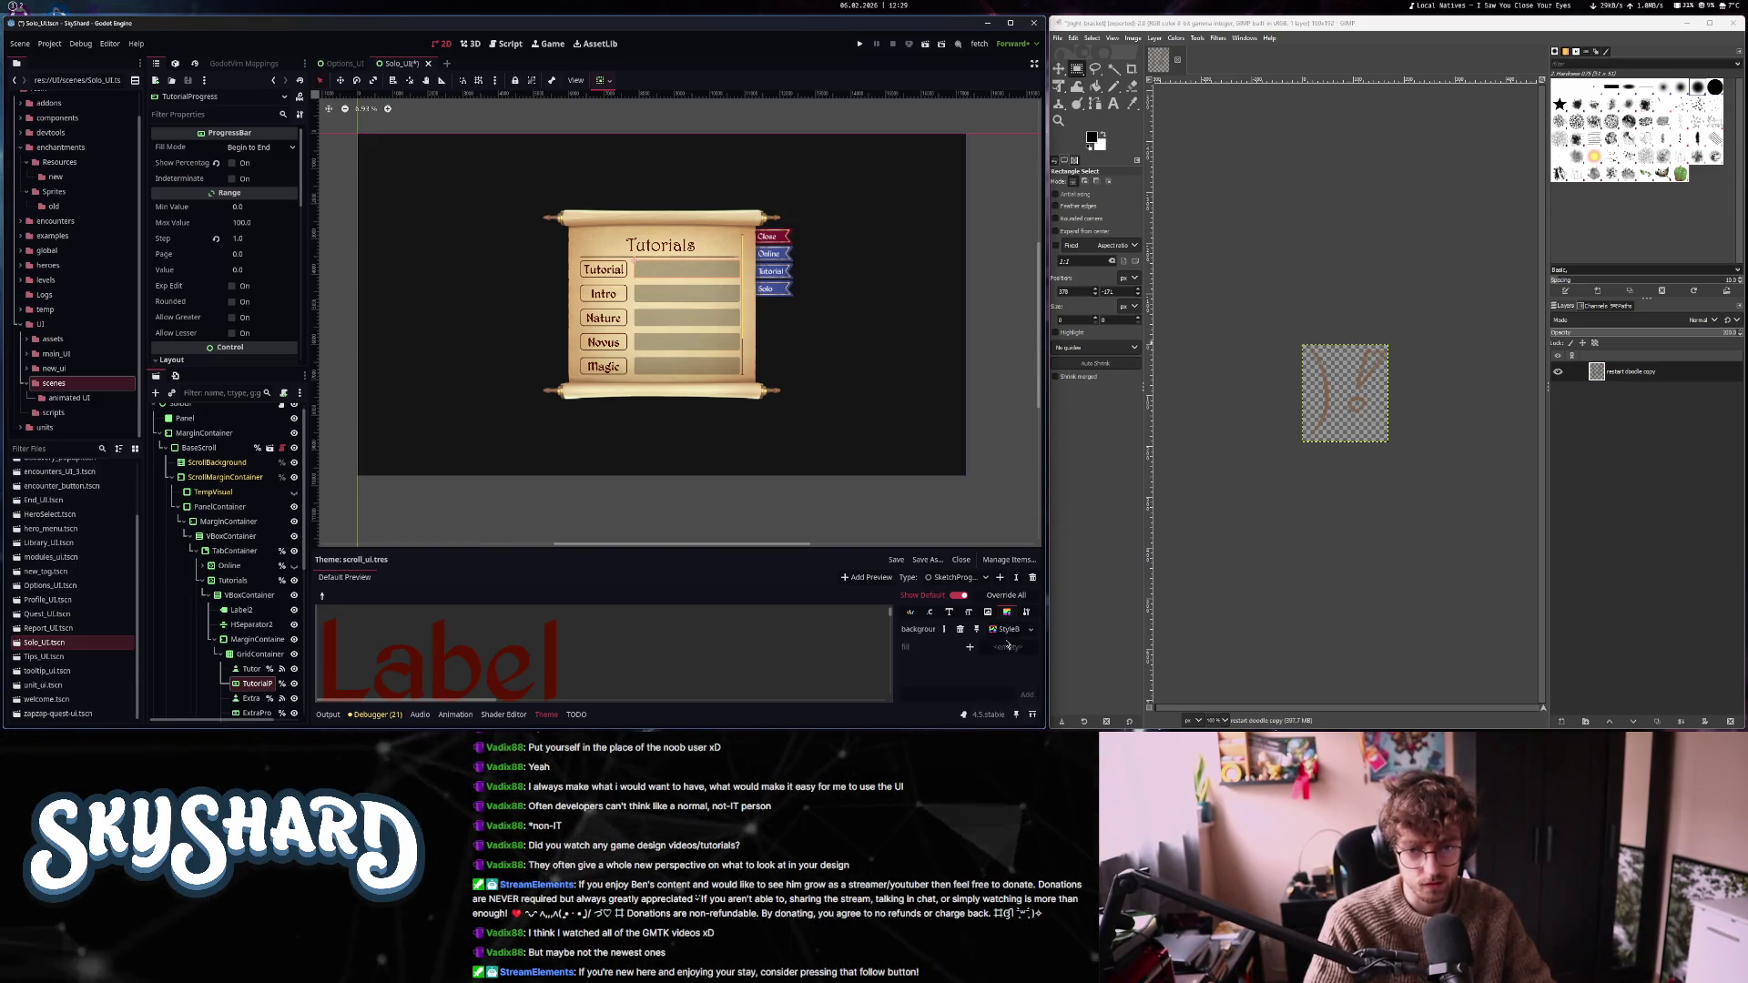
pyautogui.click(1009, 630)
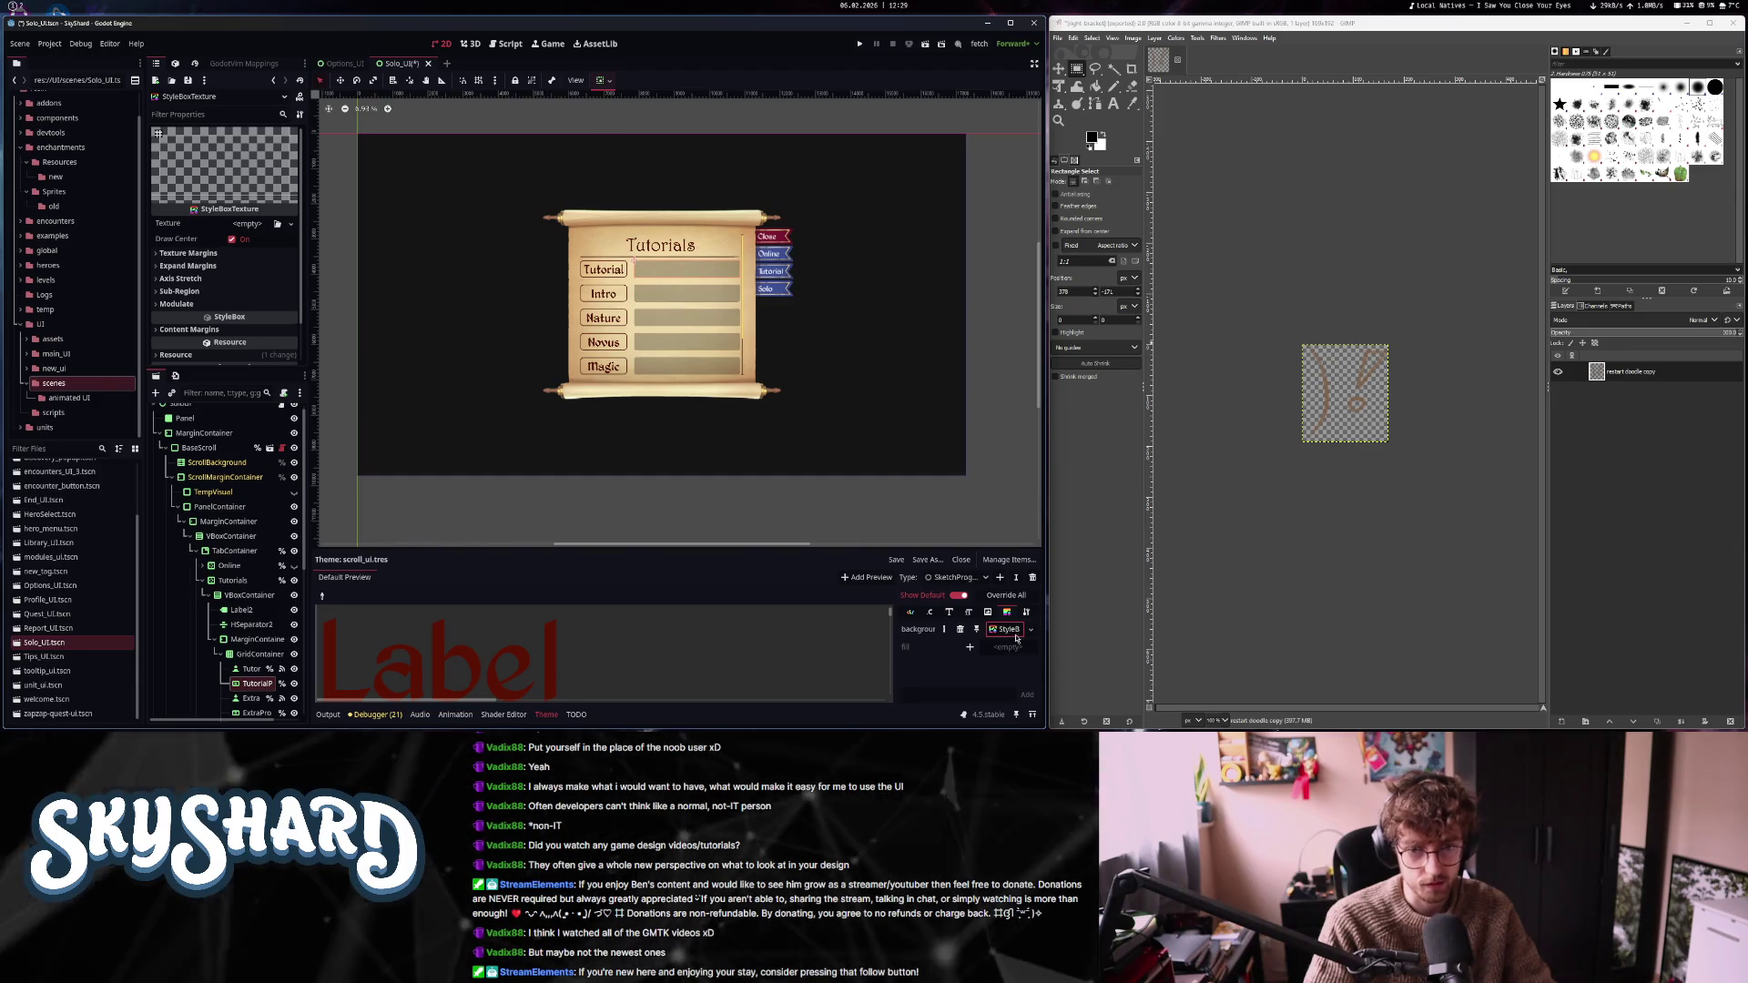
pyautogui.click(1029, 630)
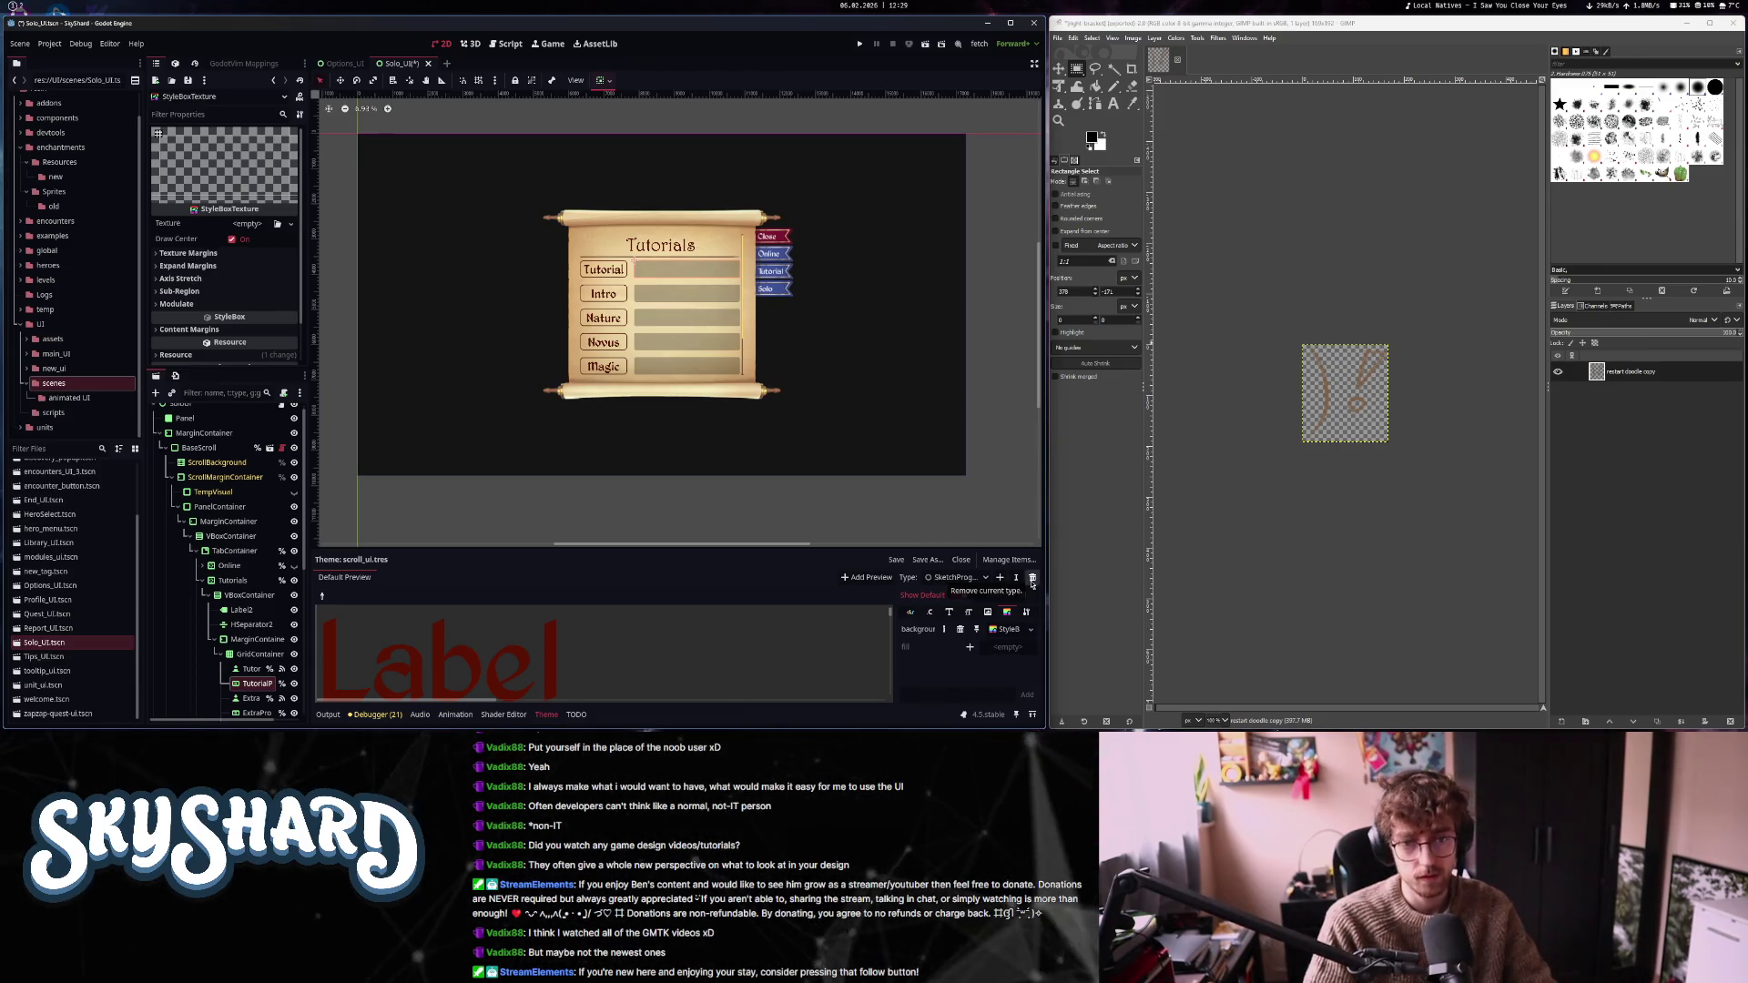
# Browse the theme type list and Add Type dialog, keeping SketchProgressBar as the edited type.
pyautogui.click(963, 579)
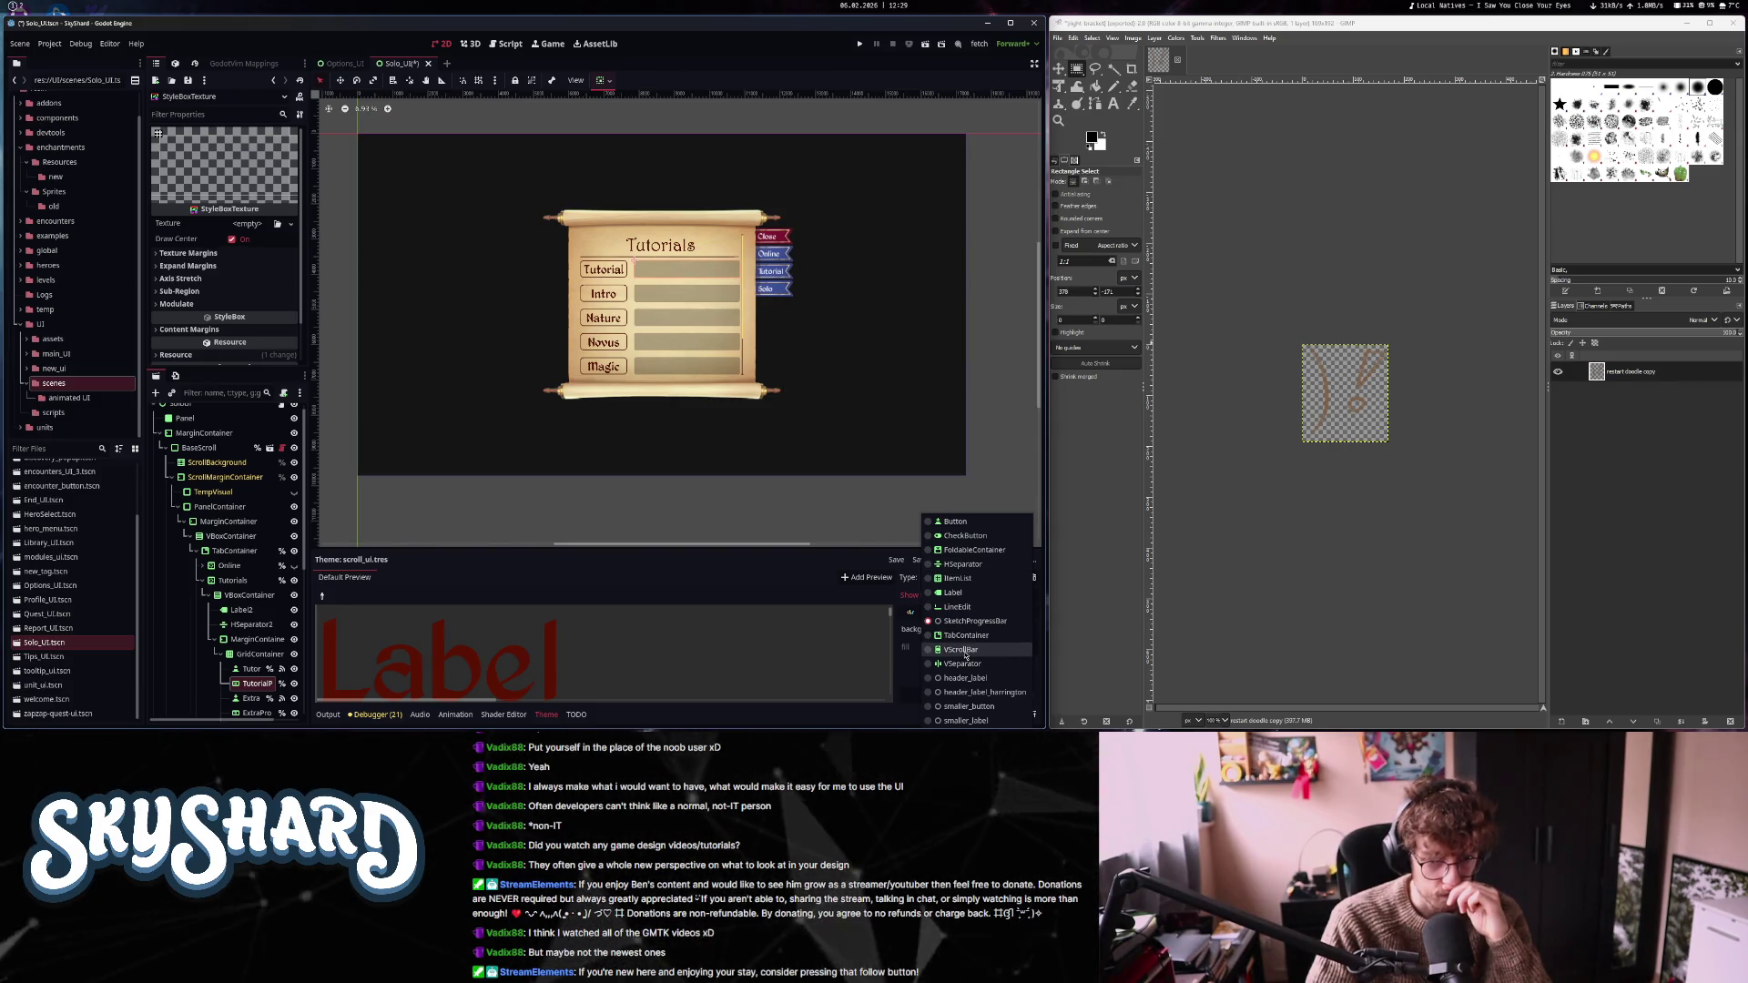
pyautogui.click(835, 551)
pyautogui.click(958, 578)
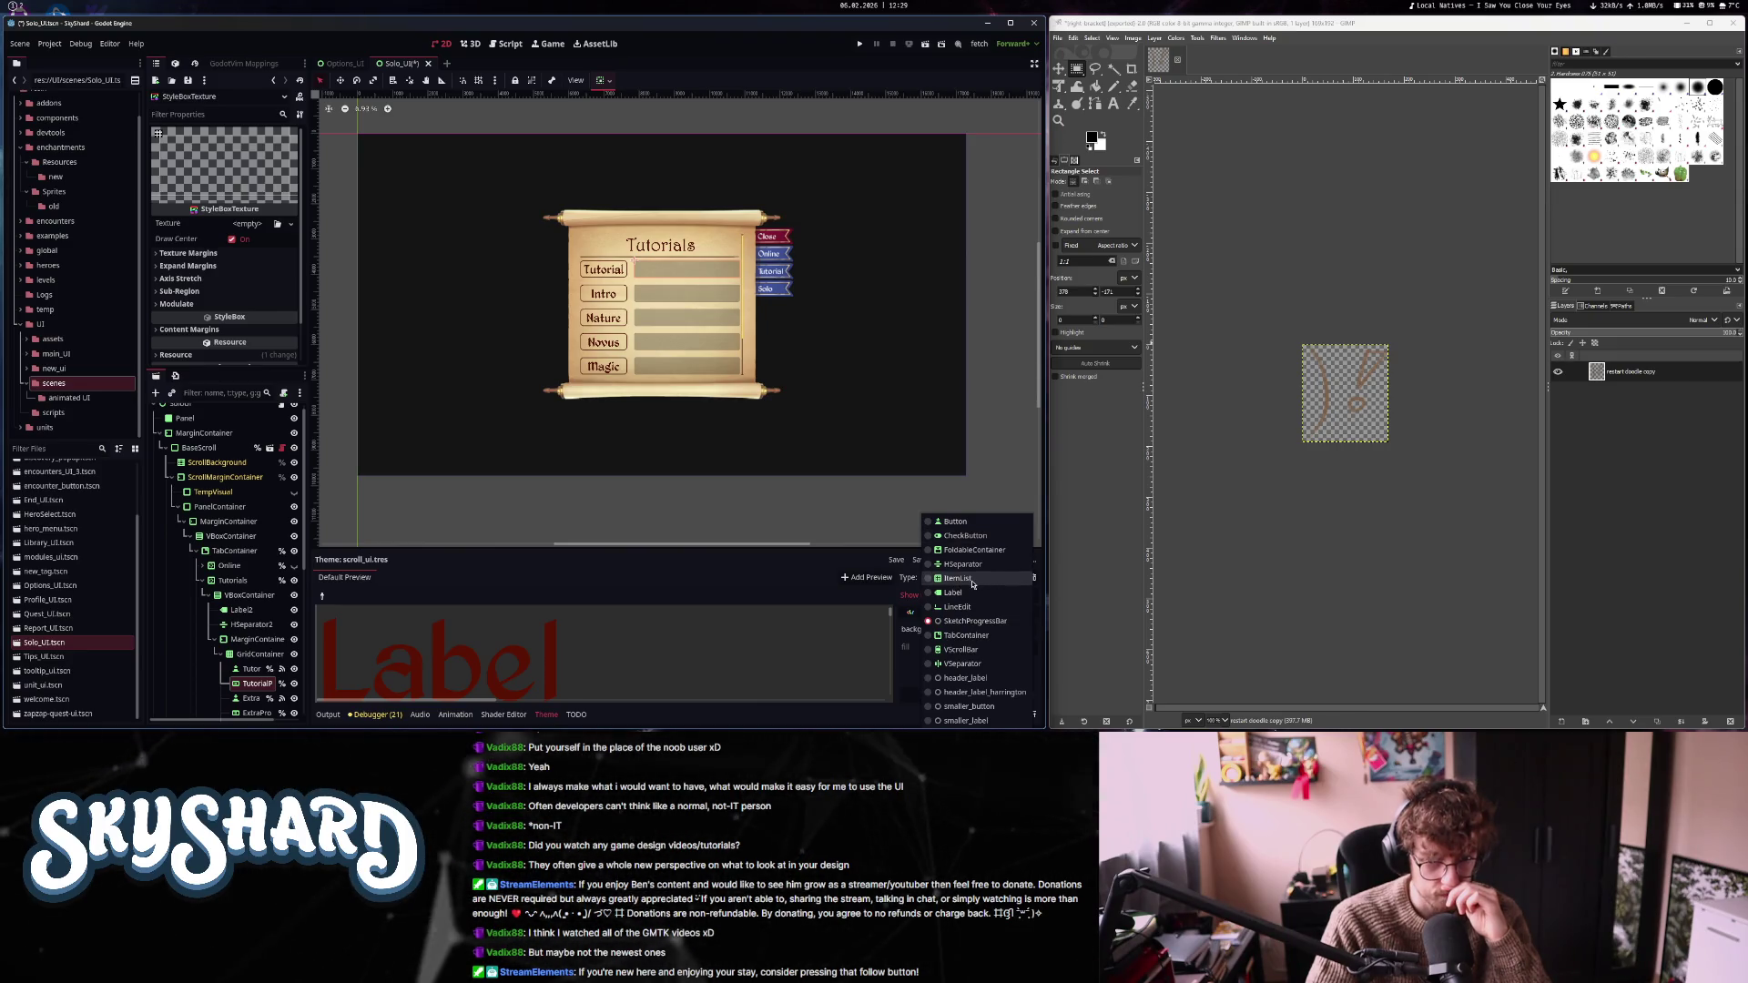
pyautogui.click(970, 621)
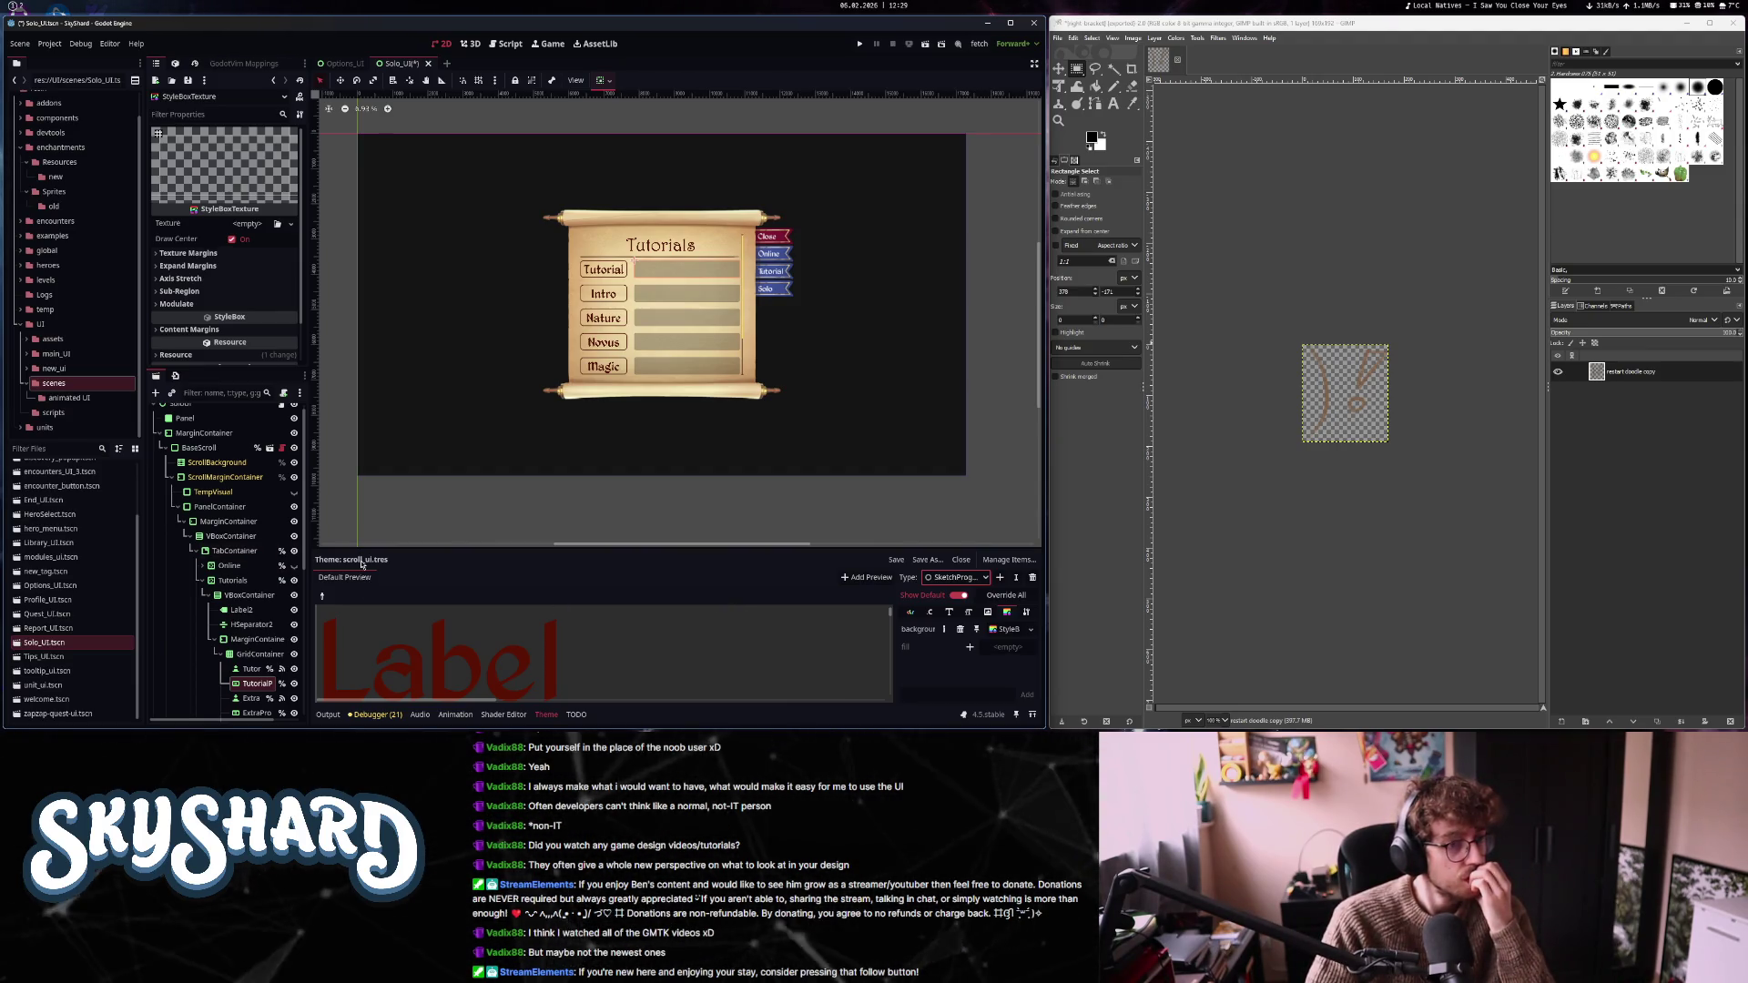
pyautogui.click(999, 577)
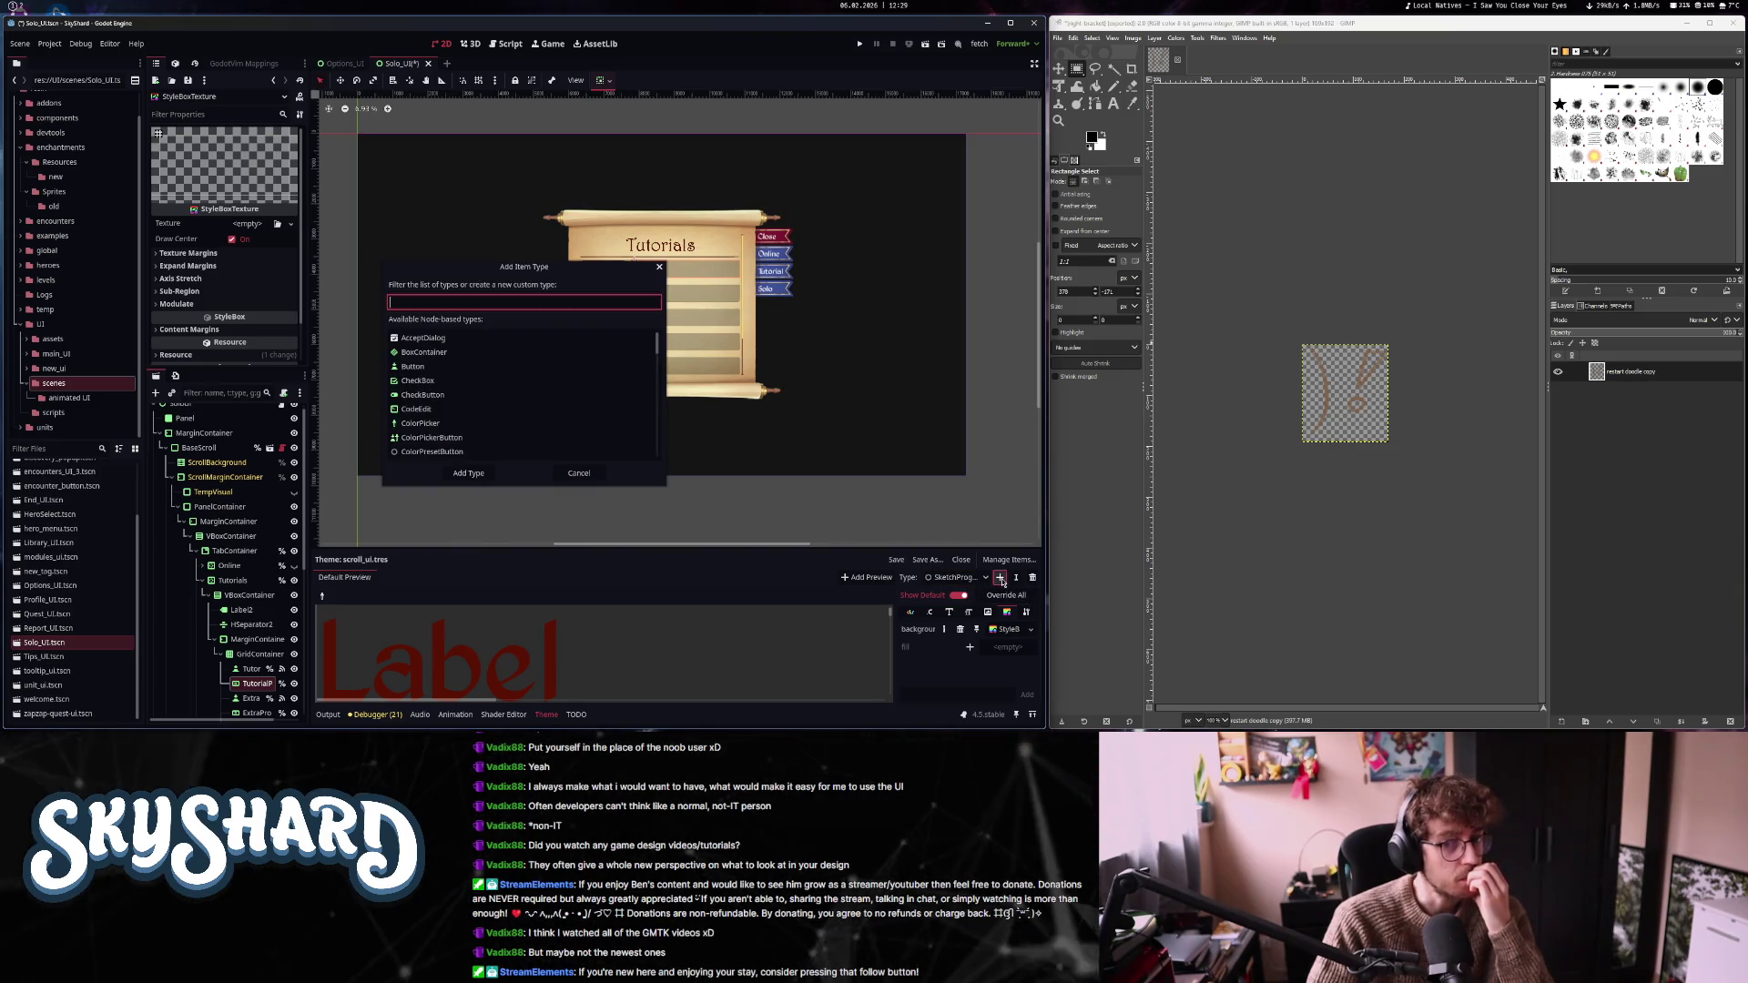
pyautogui.click(683, 497)
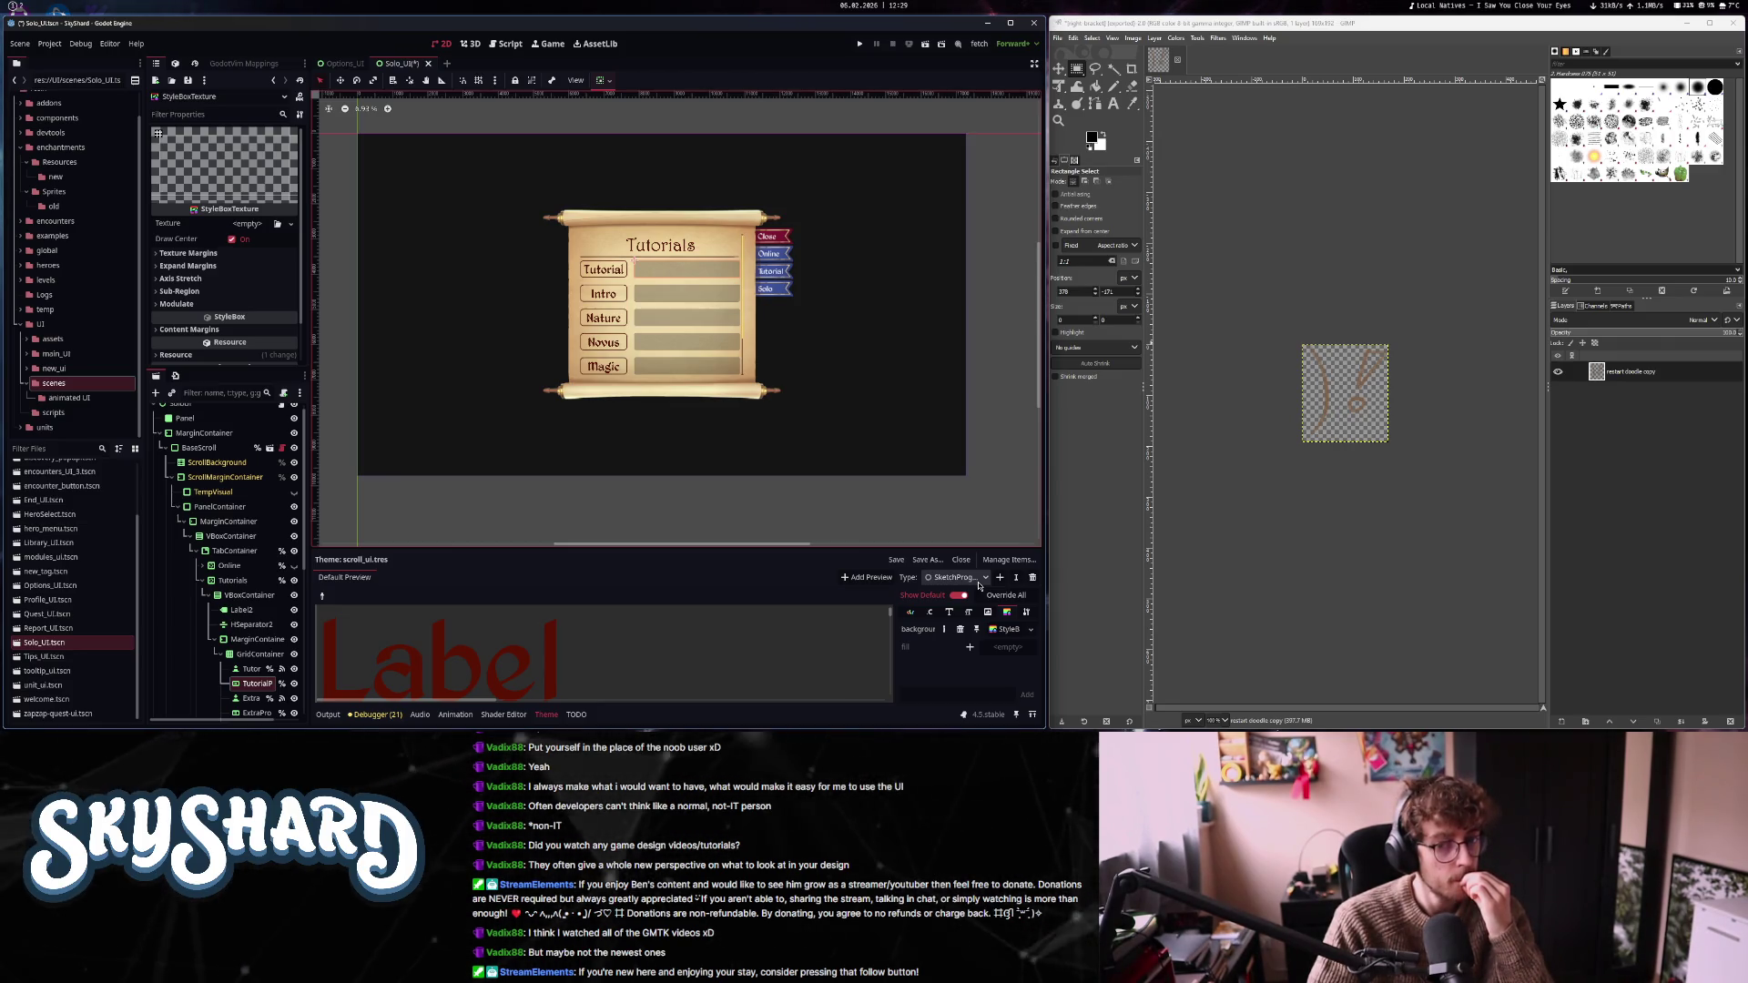
pyautogui.click(970, 577)
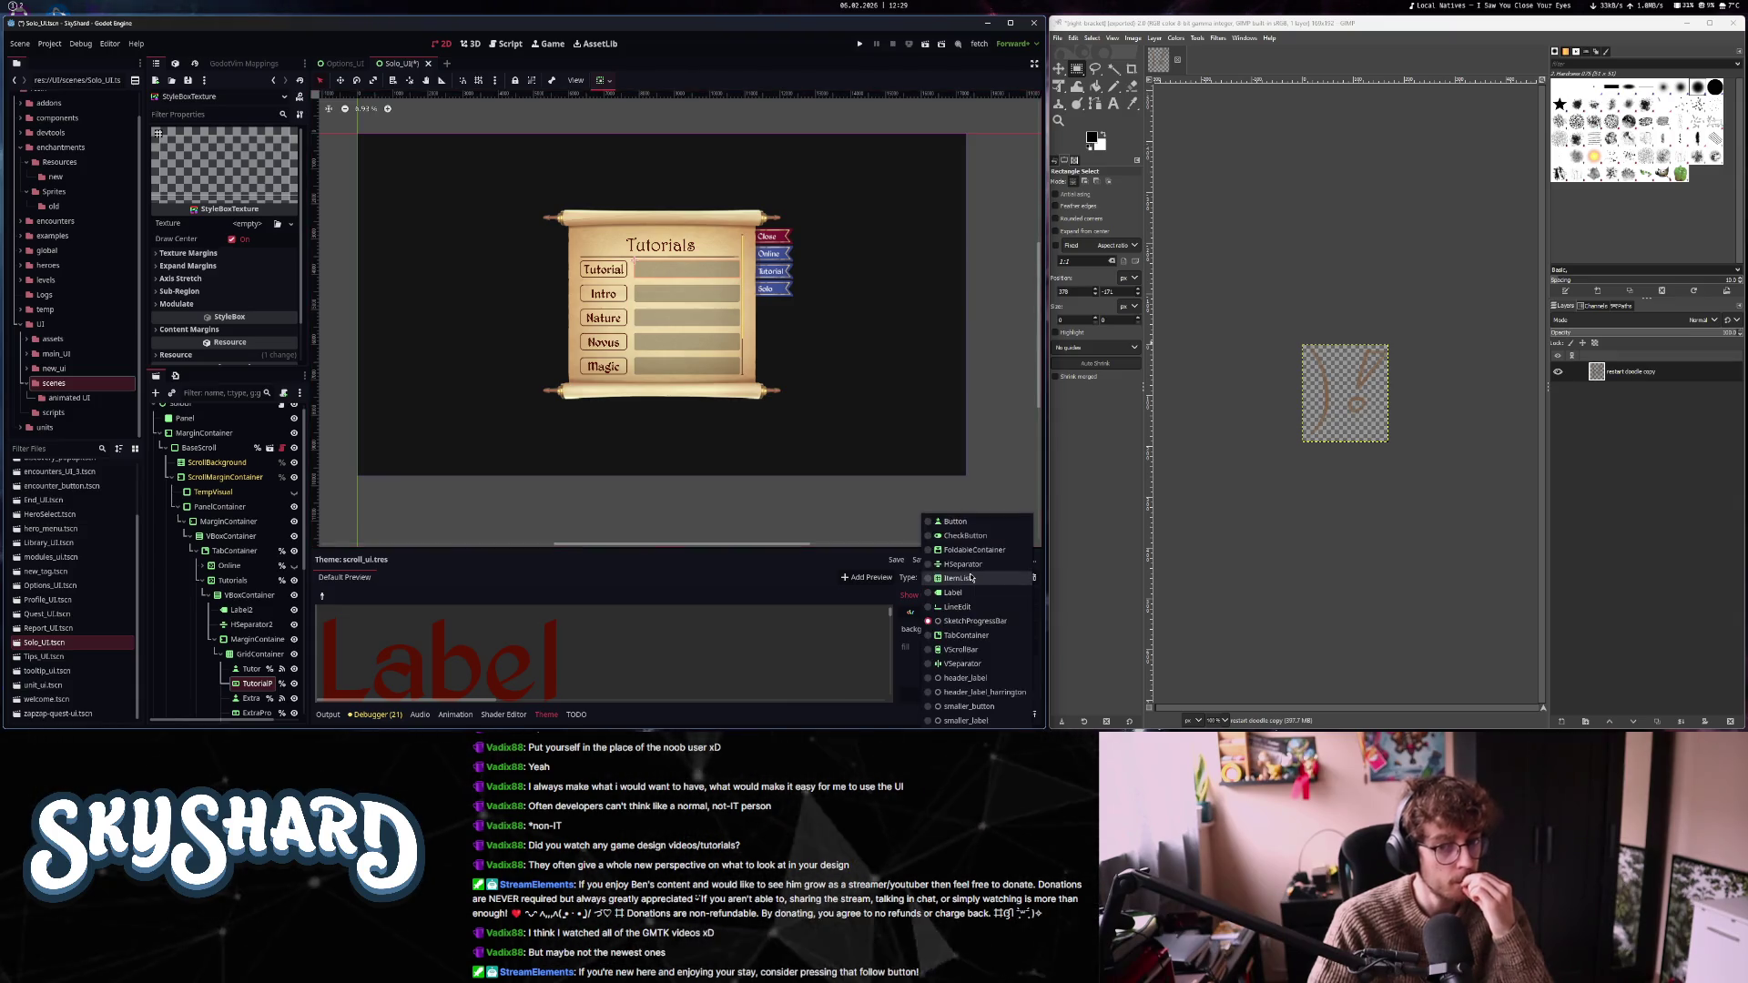
pyautogui.click(783, 572)
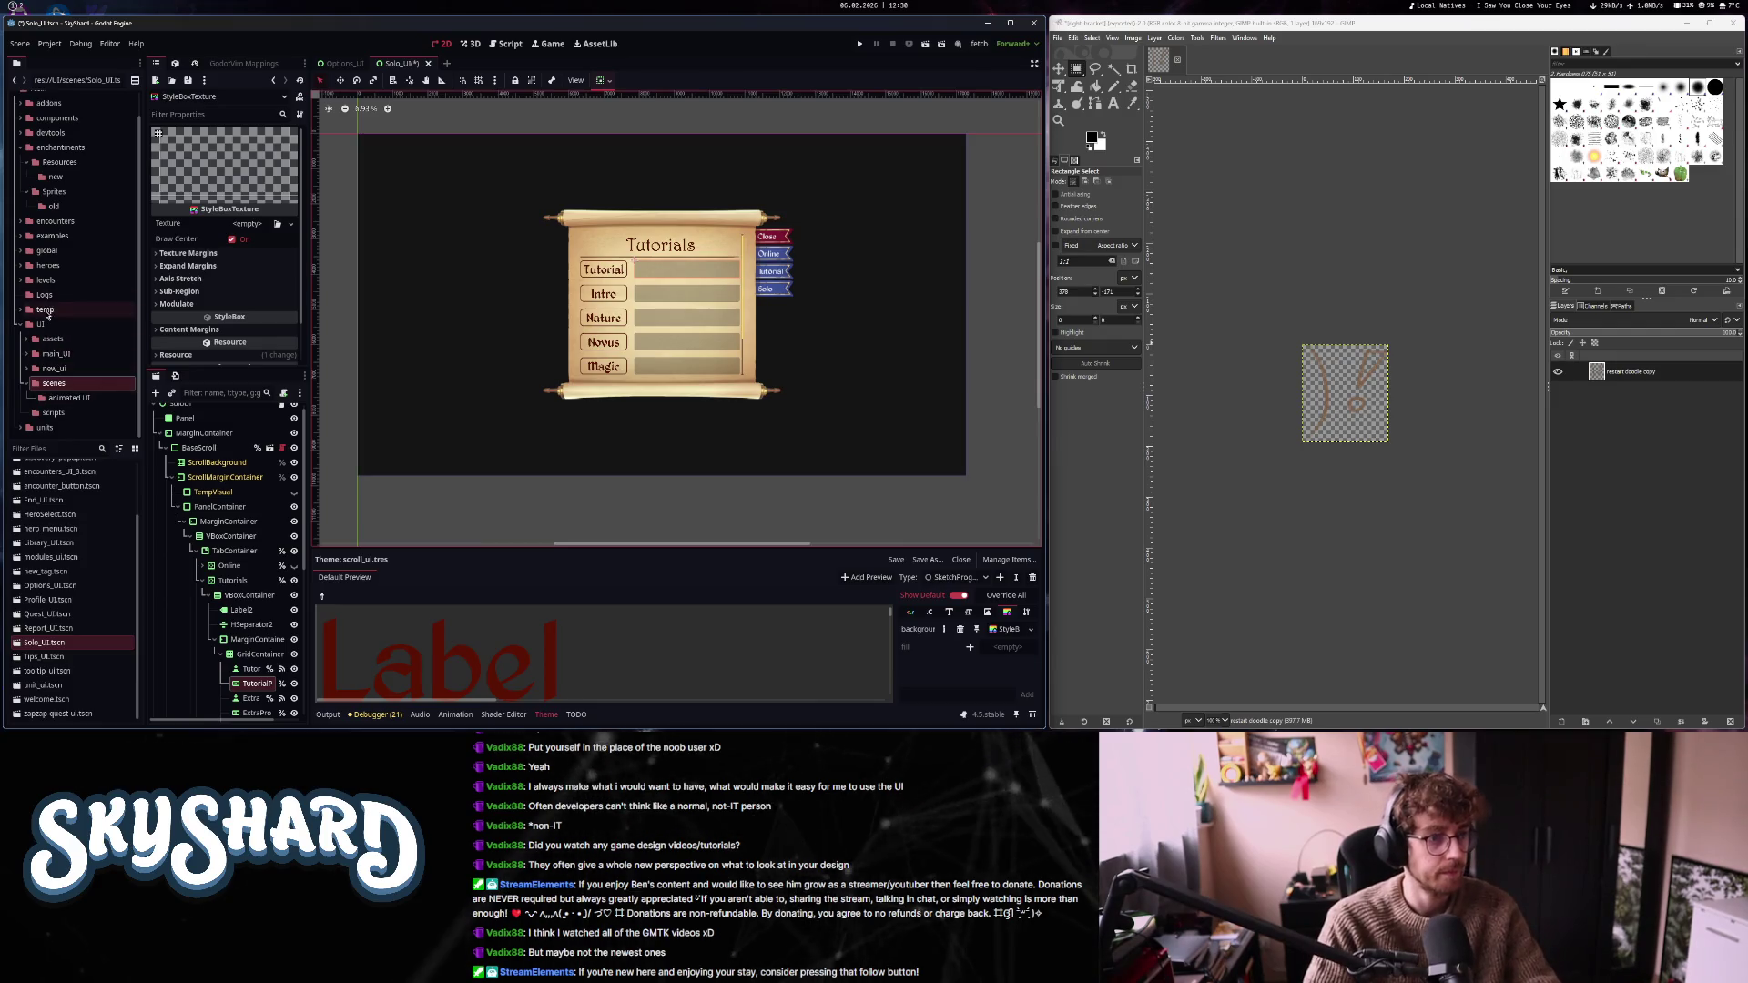
# Open res://global/themes/UI_theme1.tres and view the HSlider type's StyleBox entries.
pyautogui.click(45, 250)
pyautogui.doubleClick(56, 567)
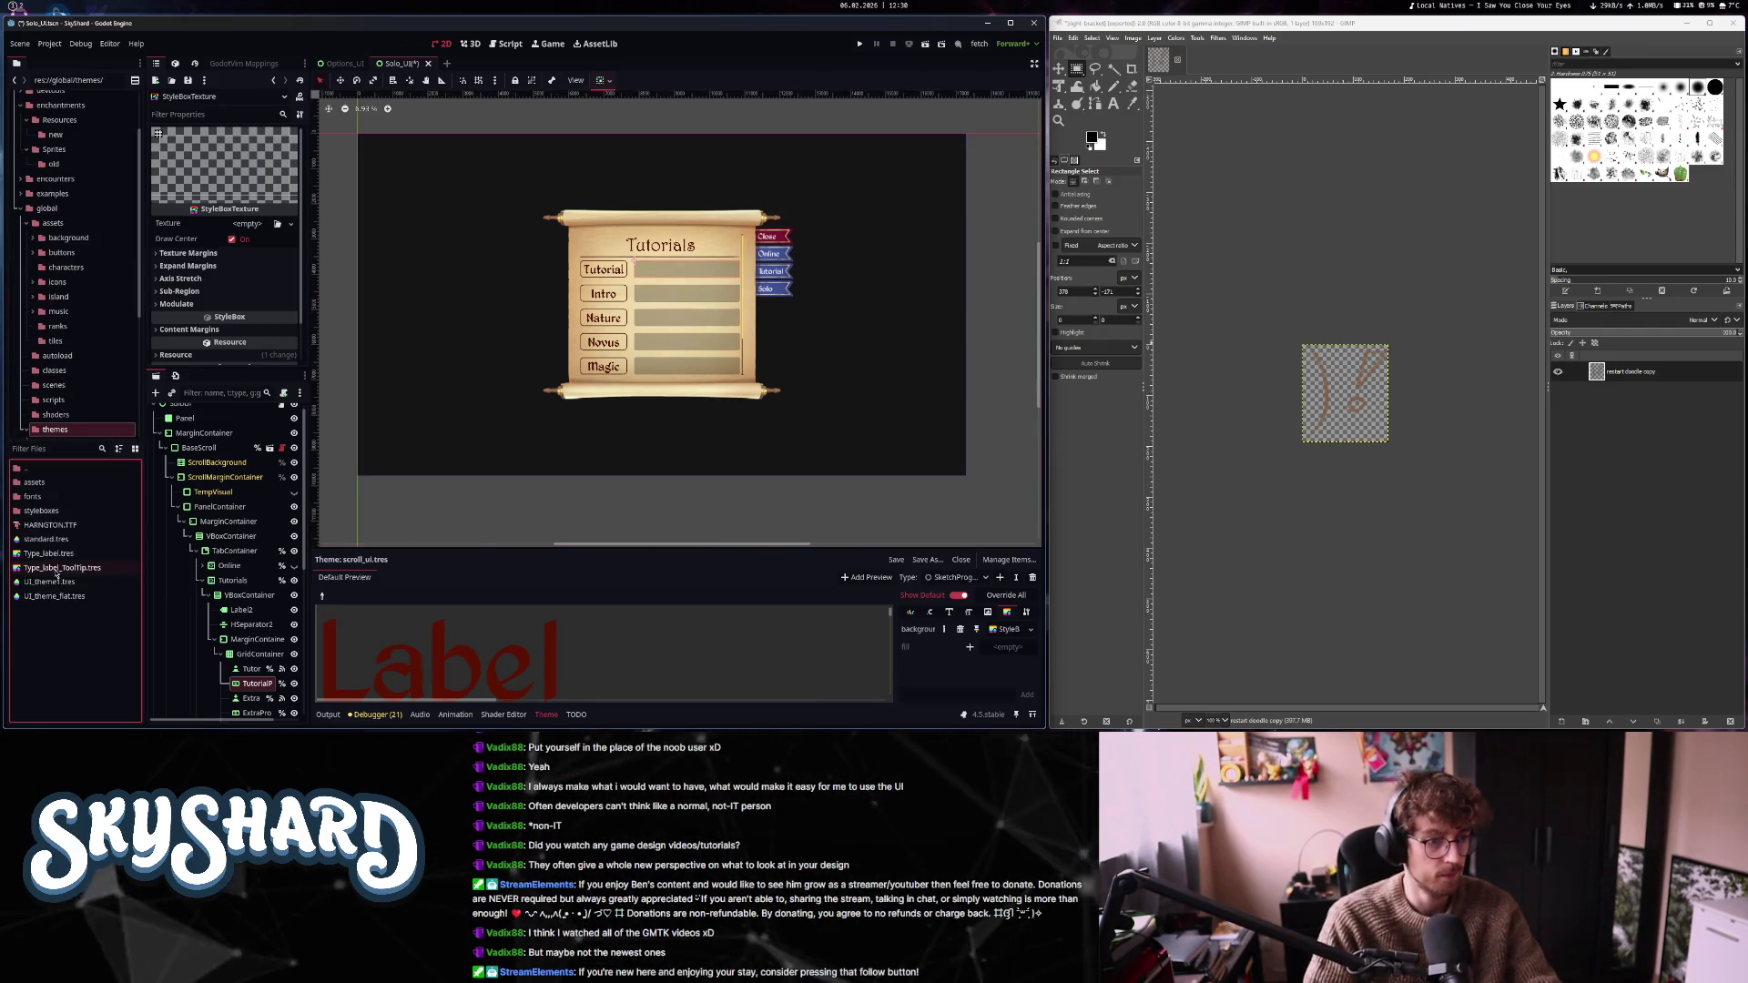
pyautogui.click(49, 582)
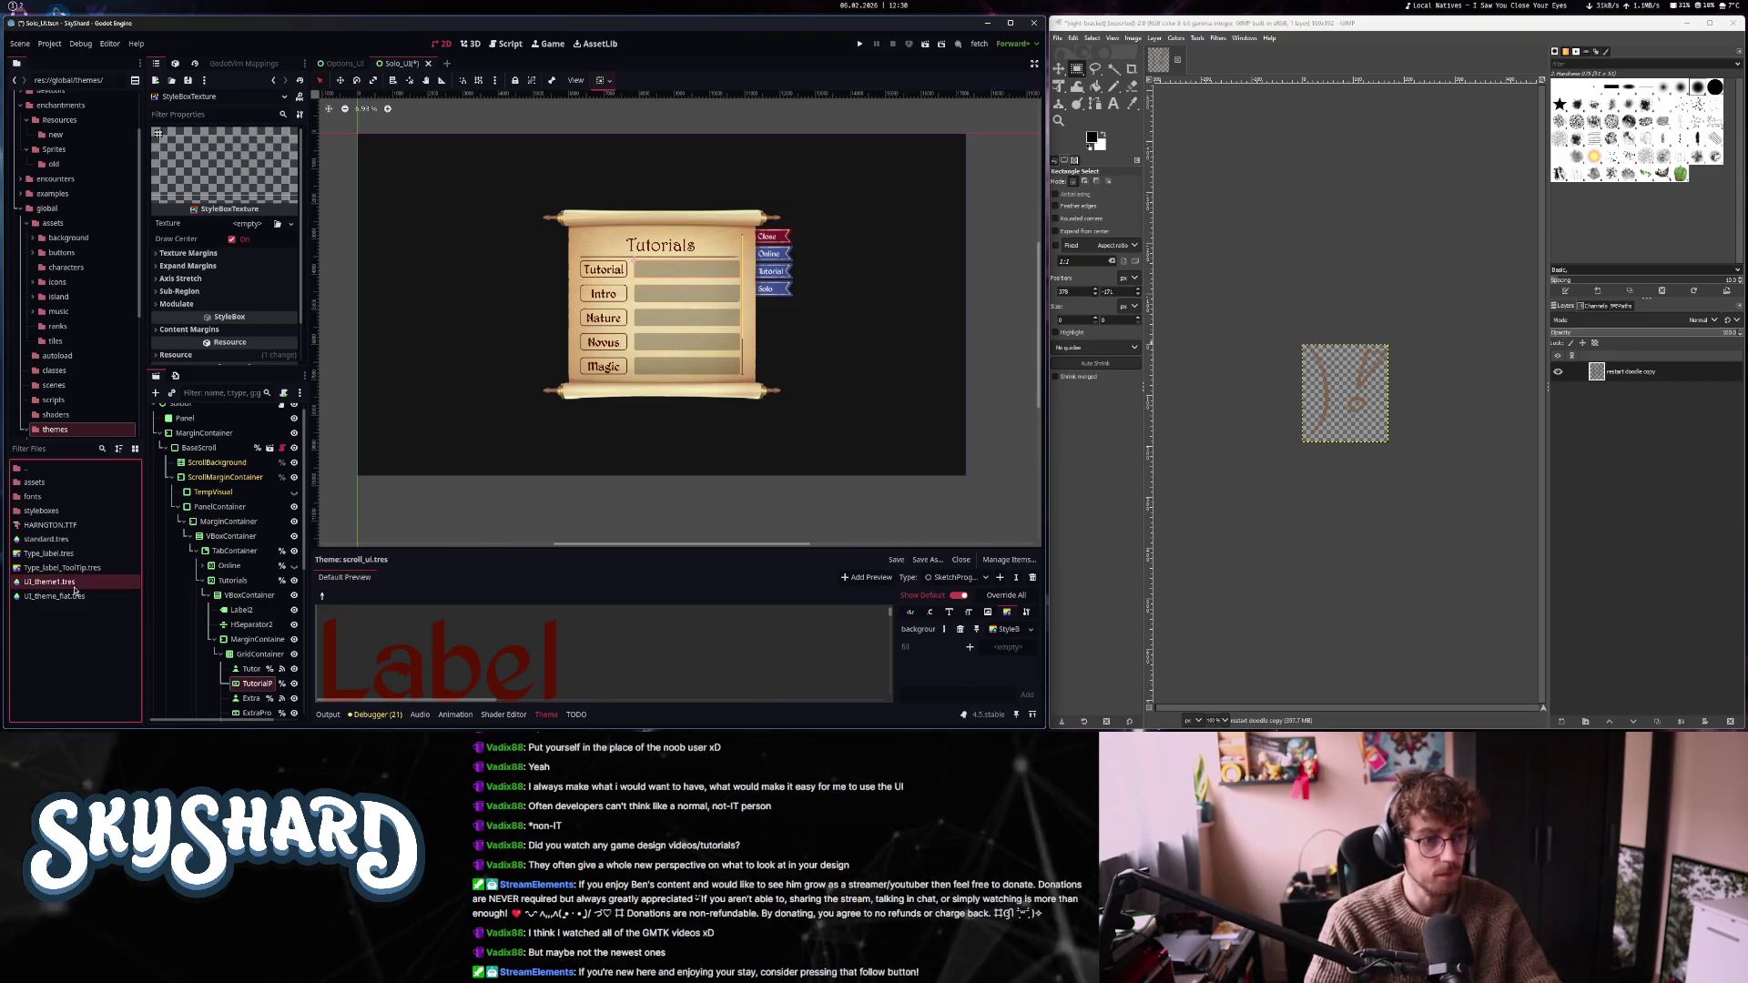
pyautogui.click(961, 579)
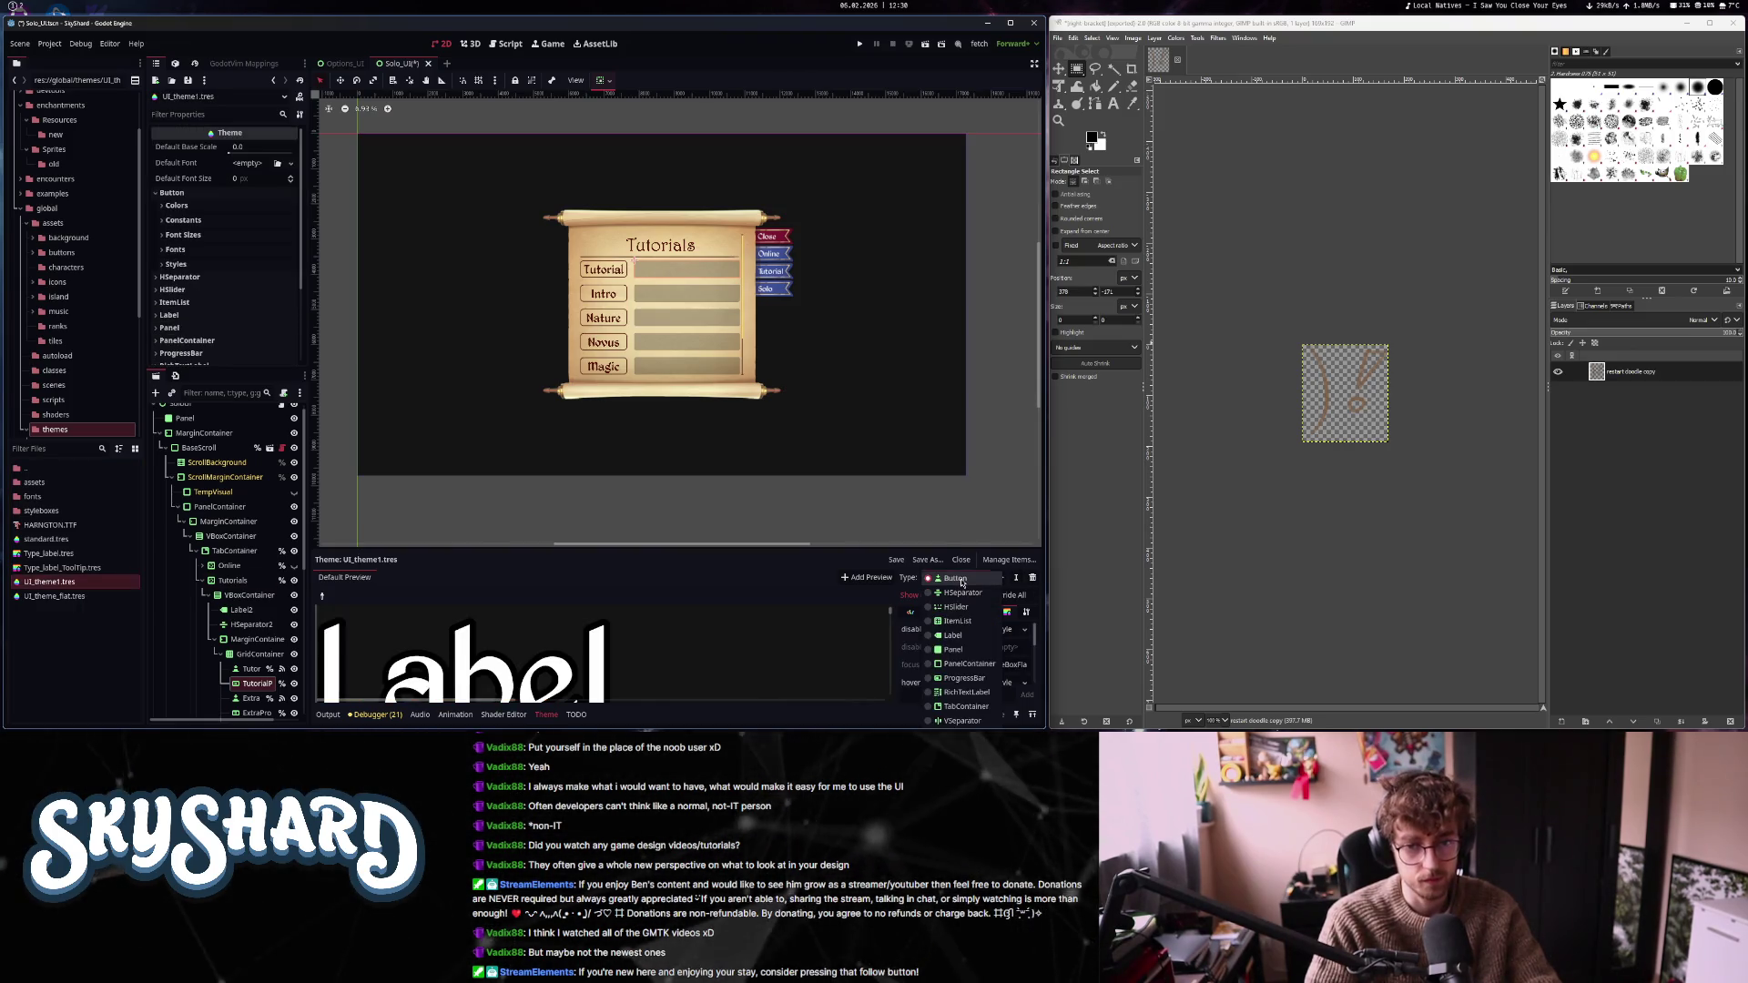
pyautogui.click(964, 608)
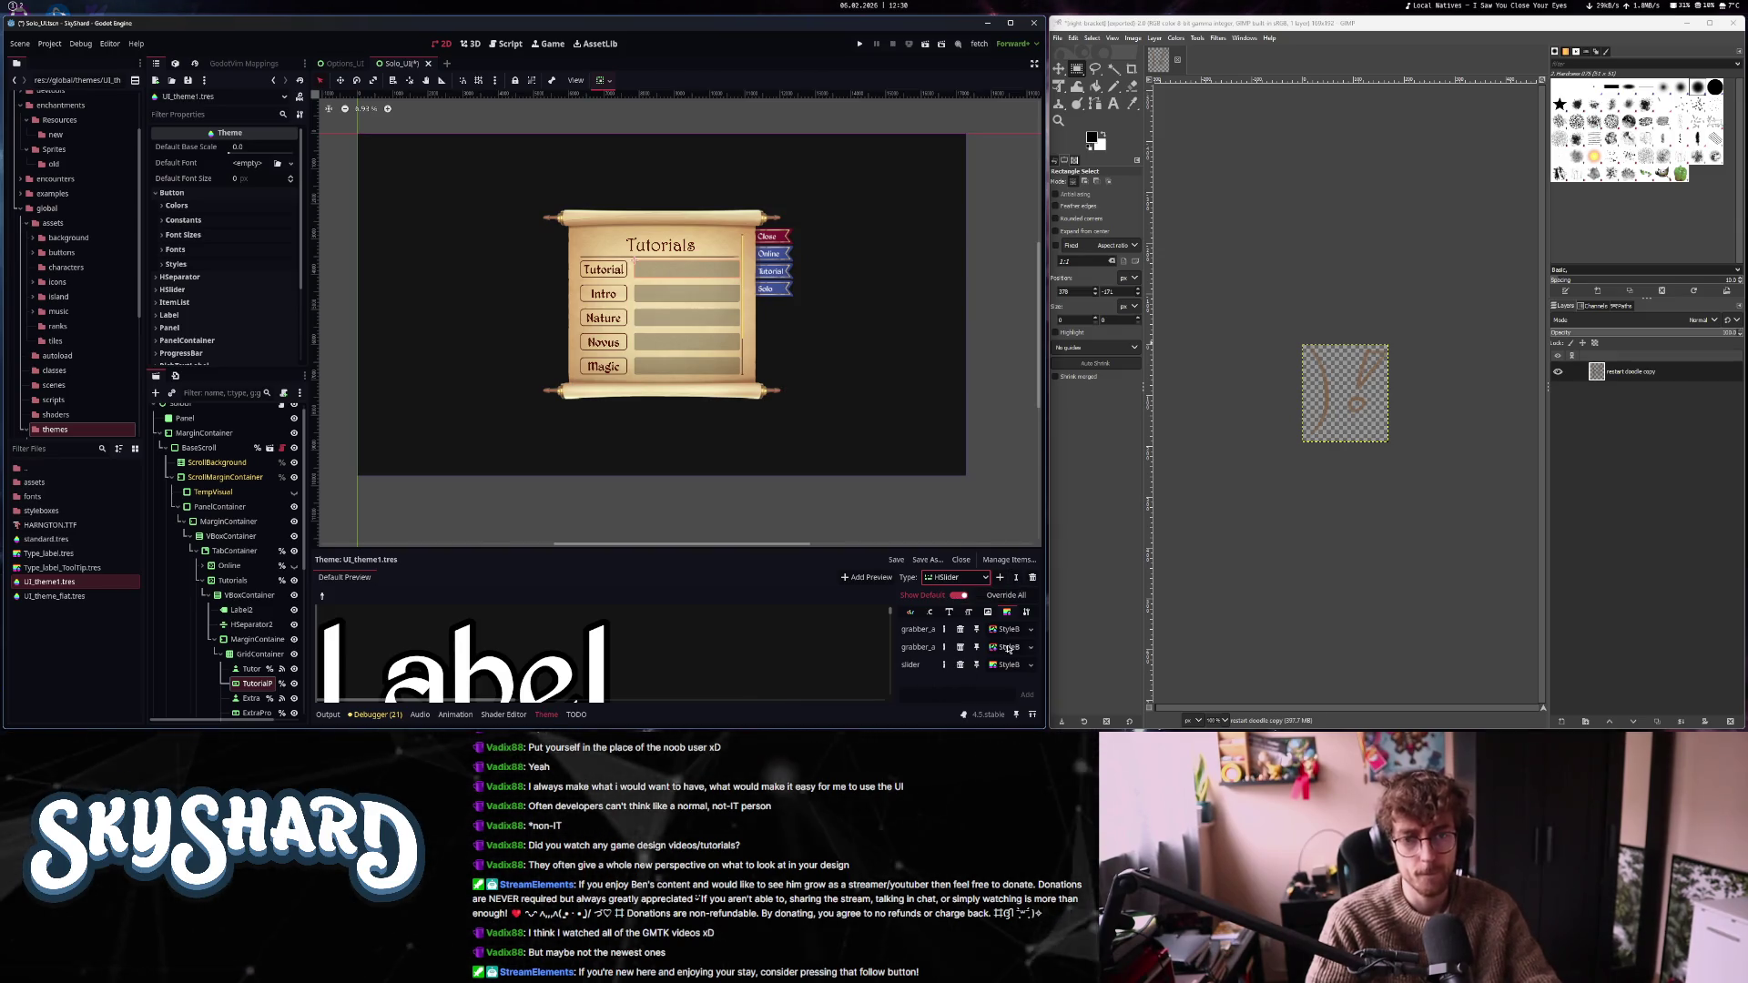
pyautogui.click(1007, 612)
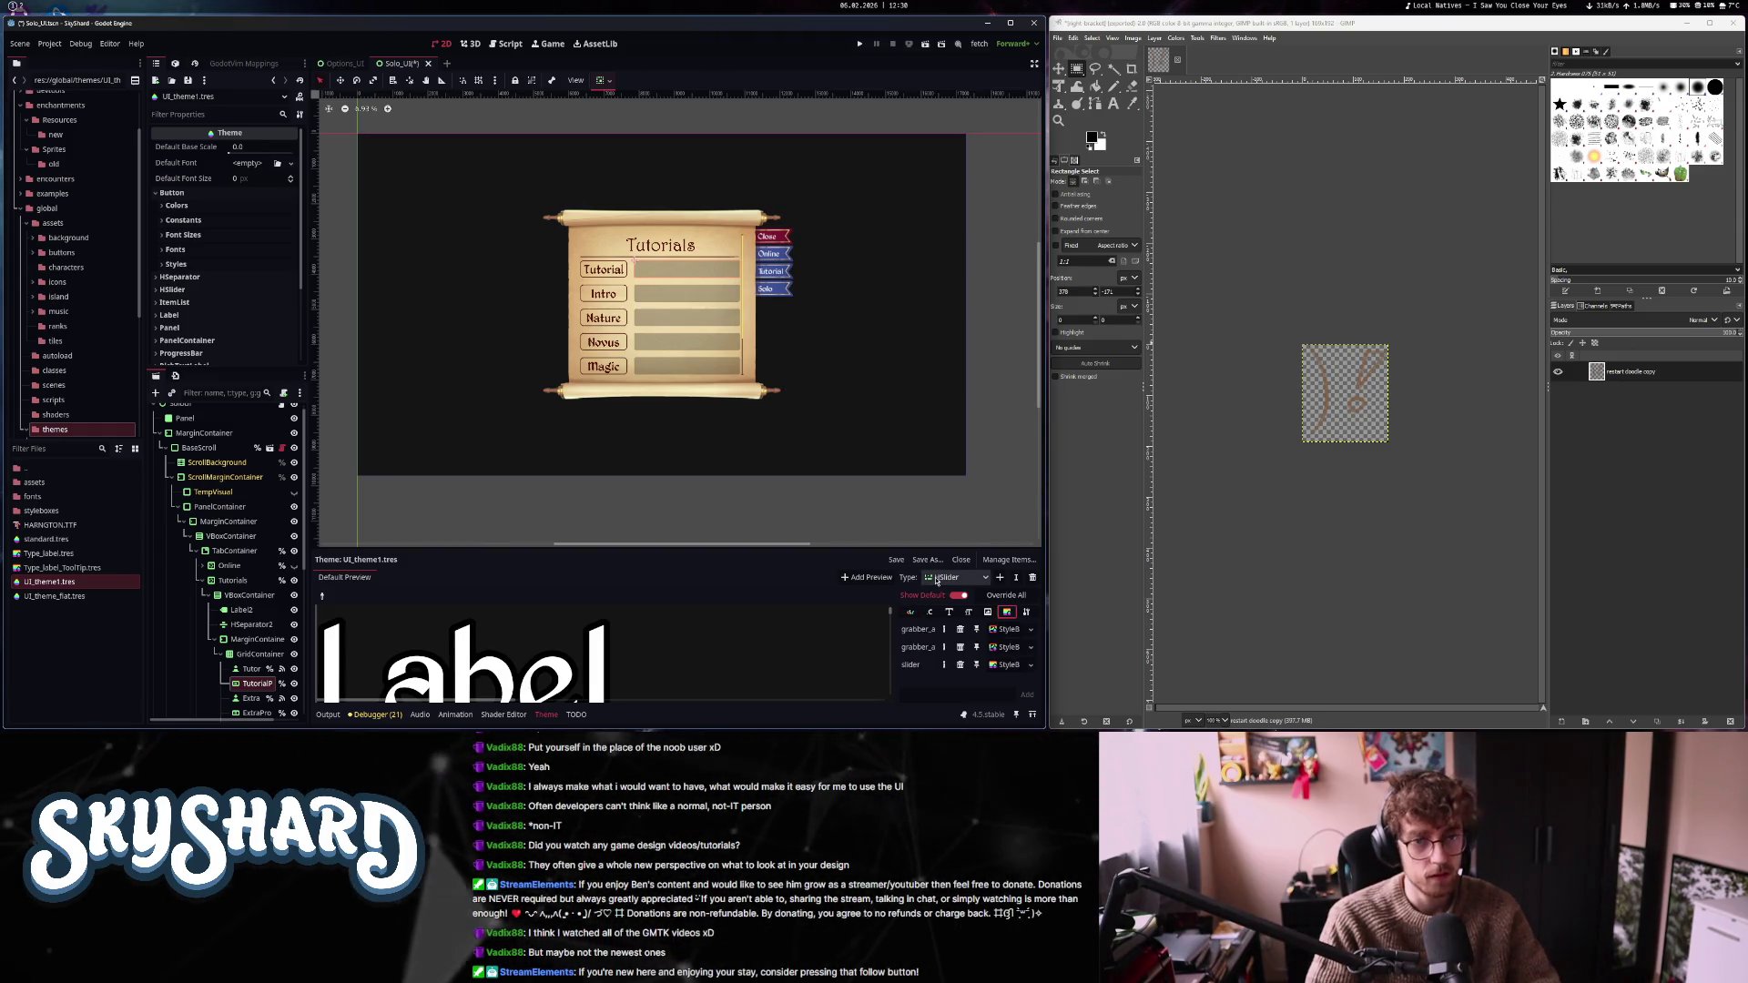
# Switch to the browser and open chatgpt.com in a new tab.
pyautogui.press('super+2')
pyautogui.press('super+space')
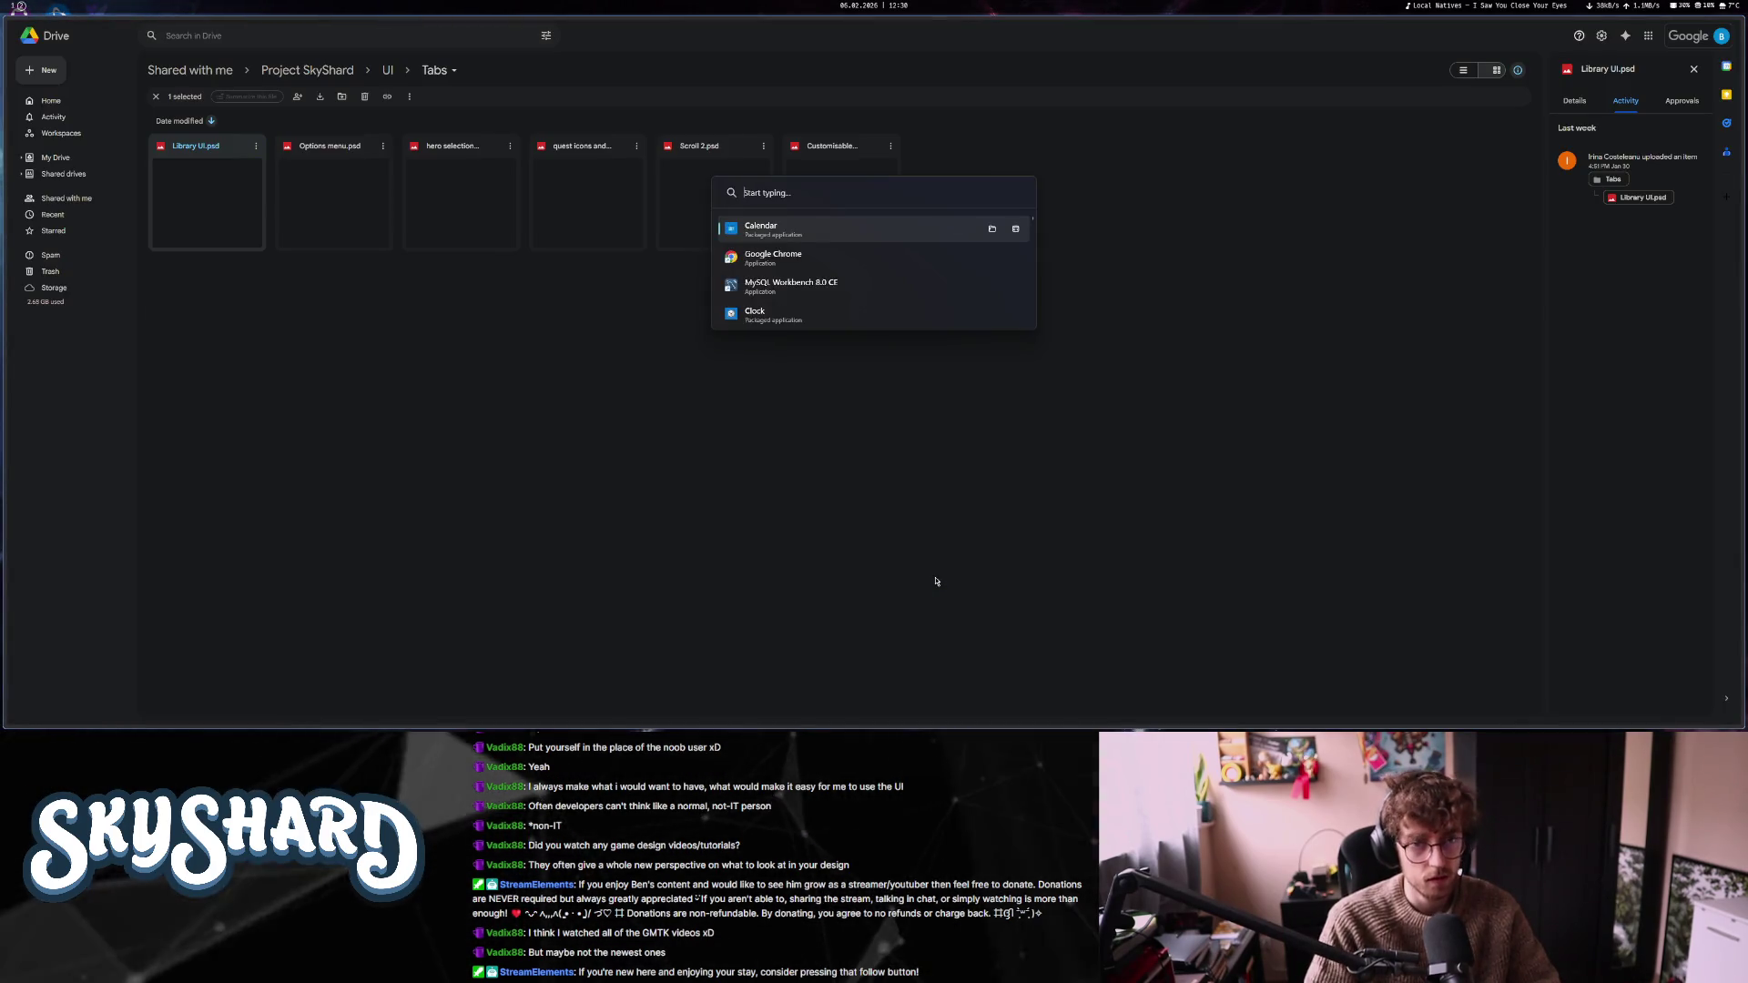
pyautogui.press('BackSpace')
pyautogui.press('Escape')
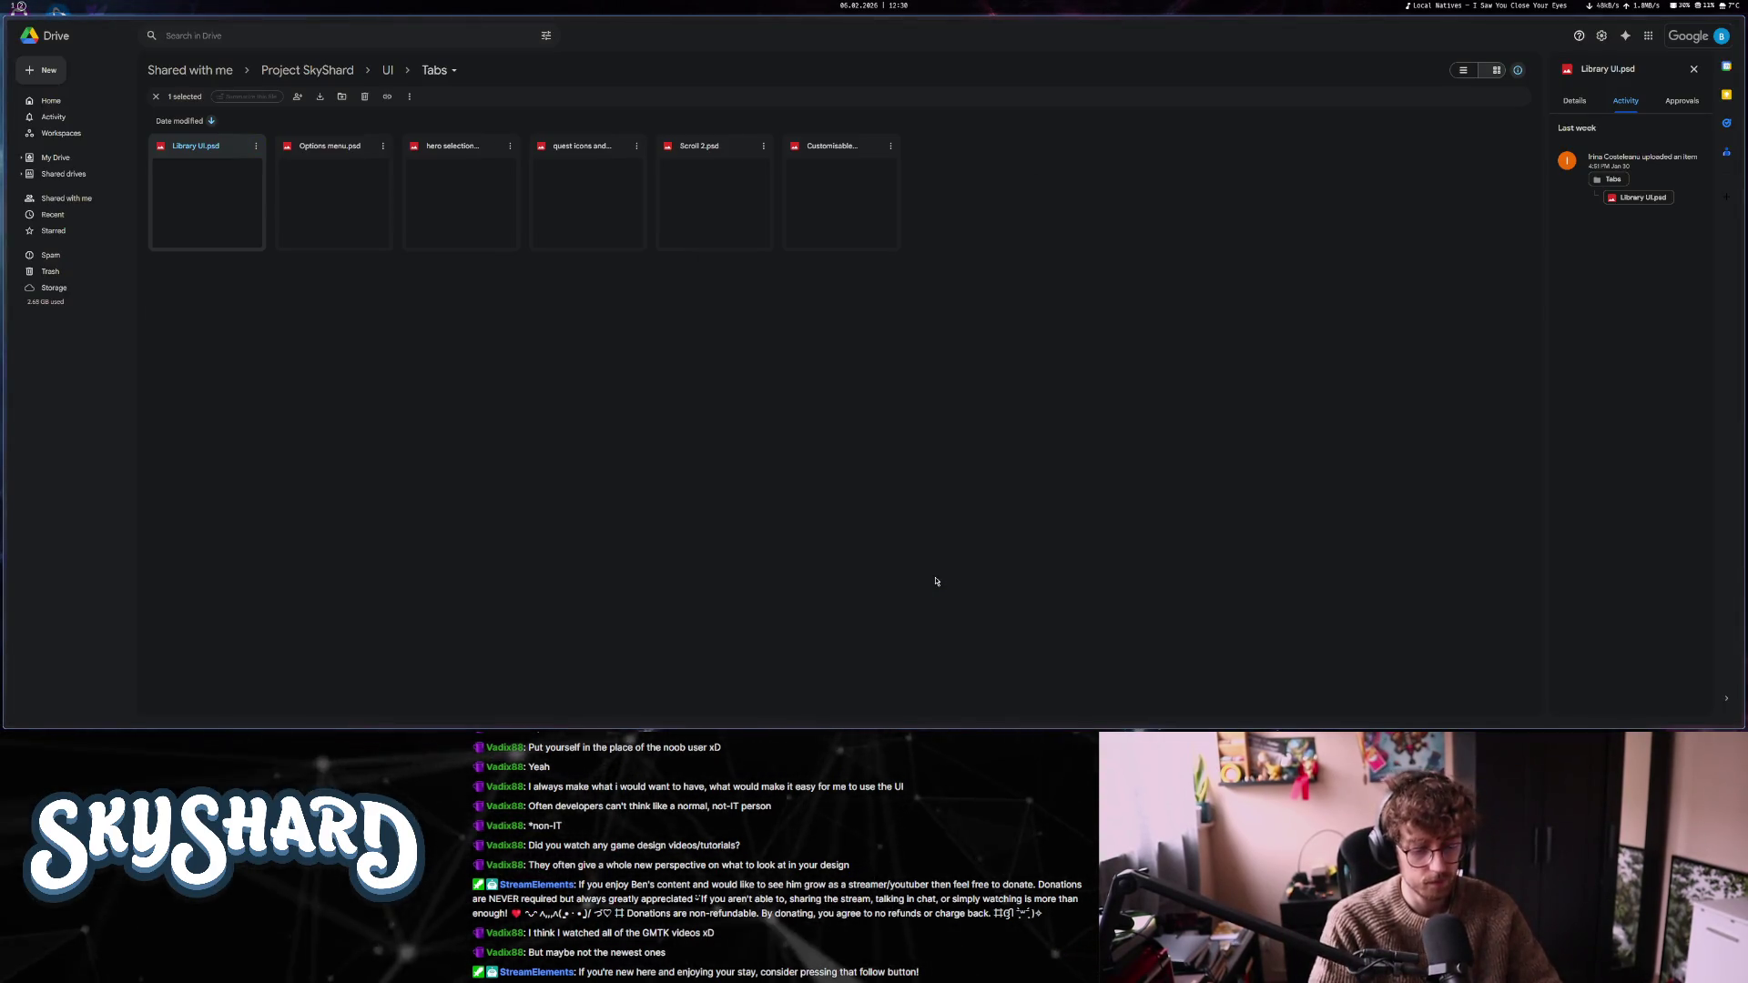
pyautogui.hotkey('ctrl', 't')
pyautogui.write('chat')
pyautogui.press('Return')
pyautogui.write('in godot, ca')
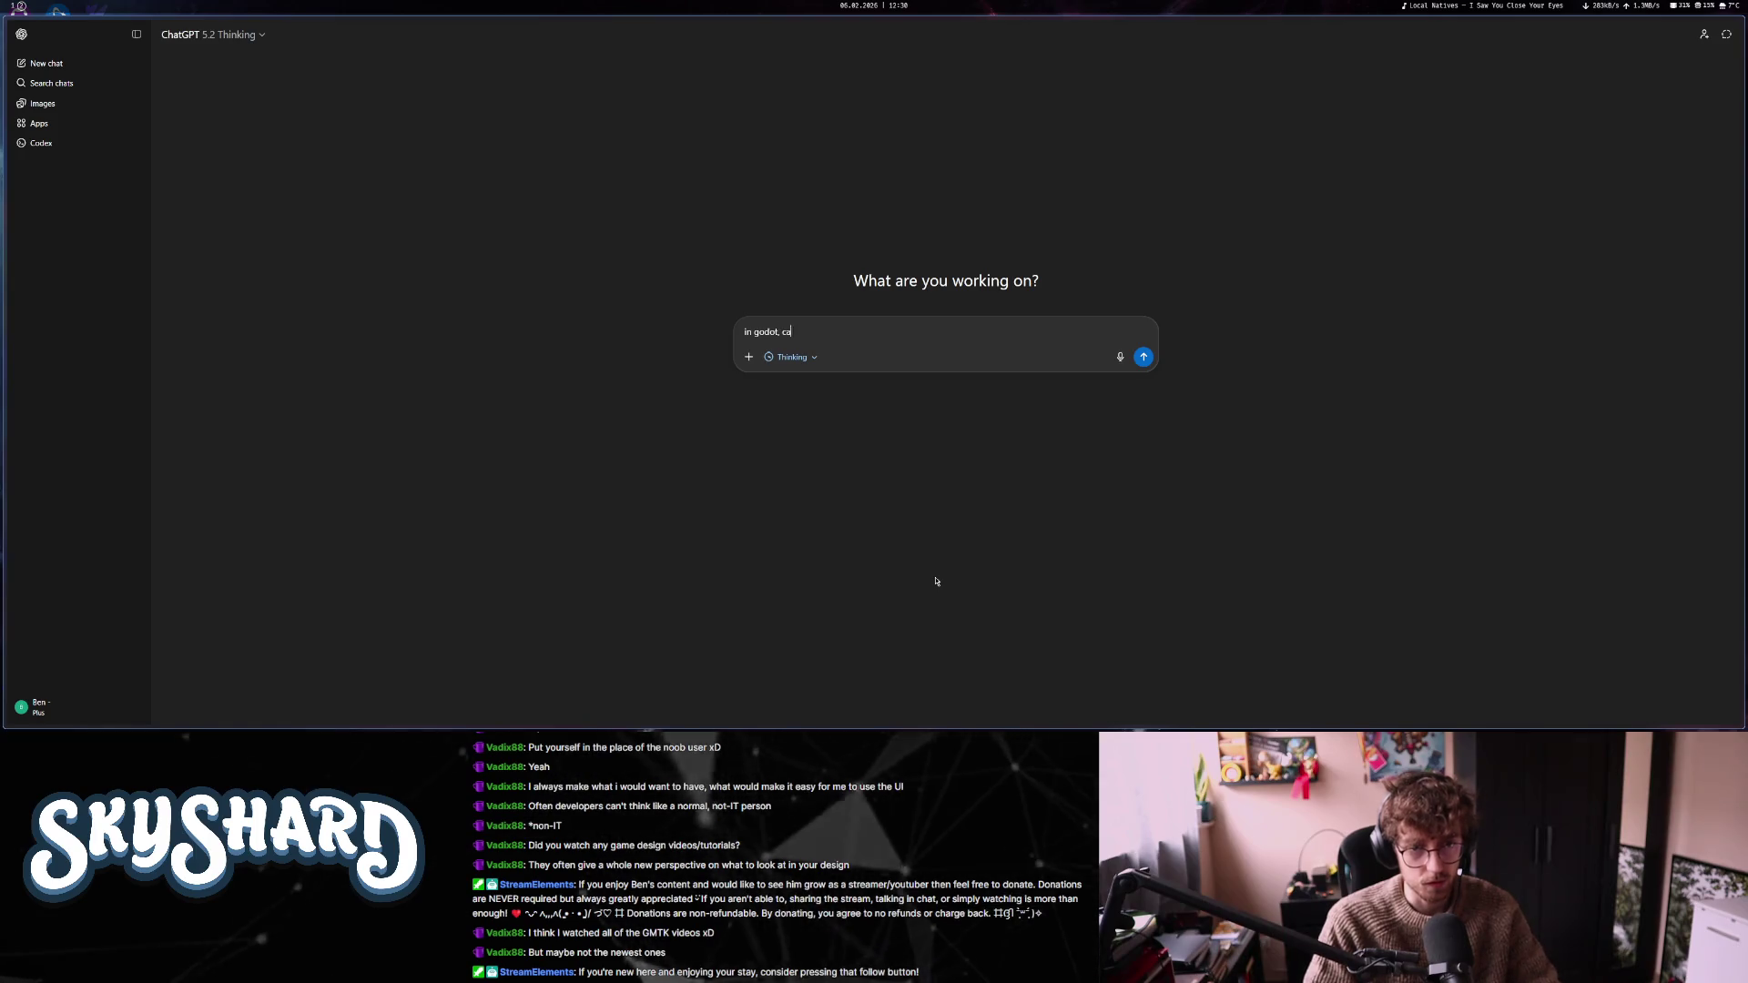
# Ask ChatGPT whether an item can be moved from one Godot theme to another.
pyautogui.write('n I moiv')
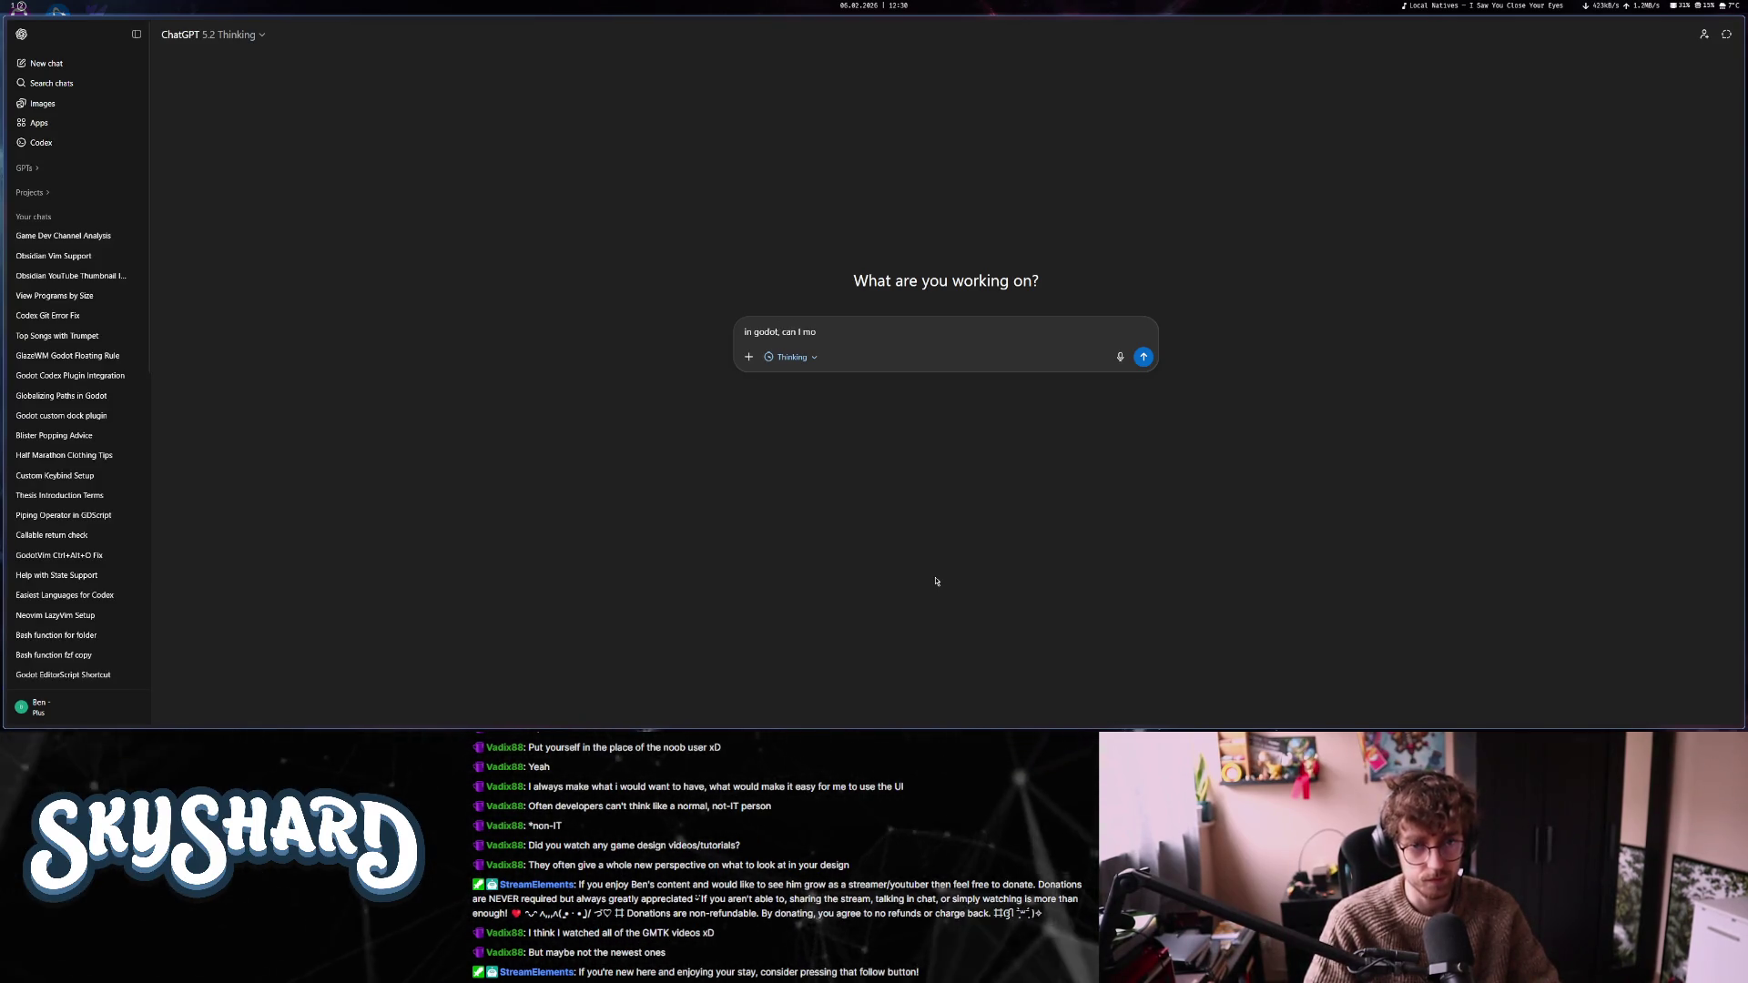
pyautogui.write(' item from one theme to')
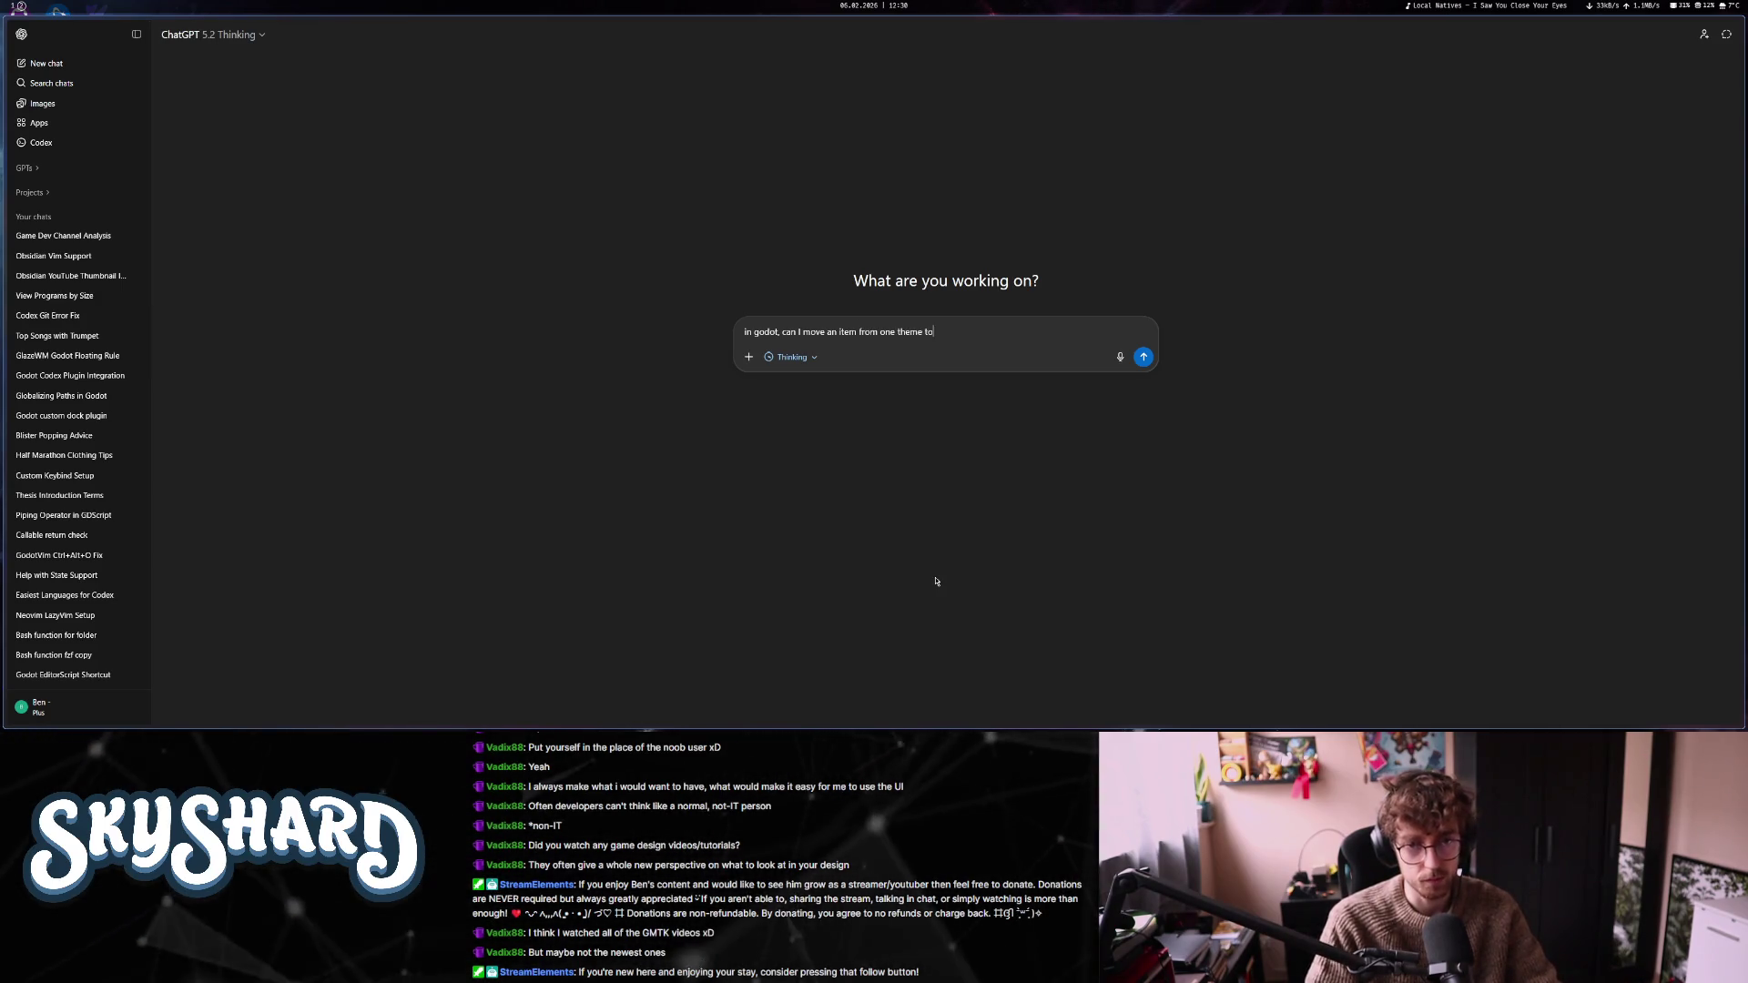
pyautogui.write('nother?')
pyautogui.press('Return')
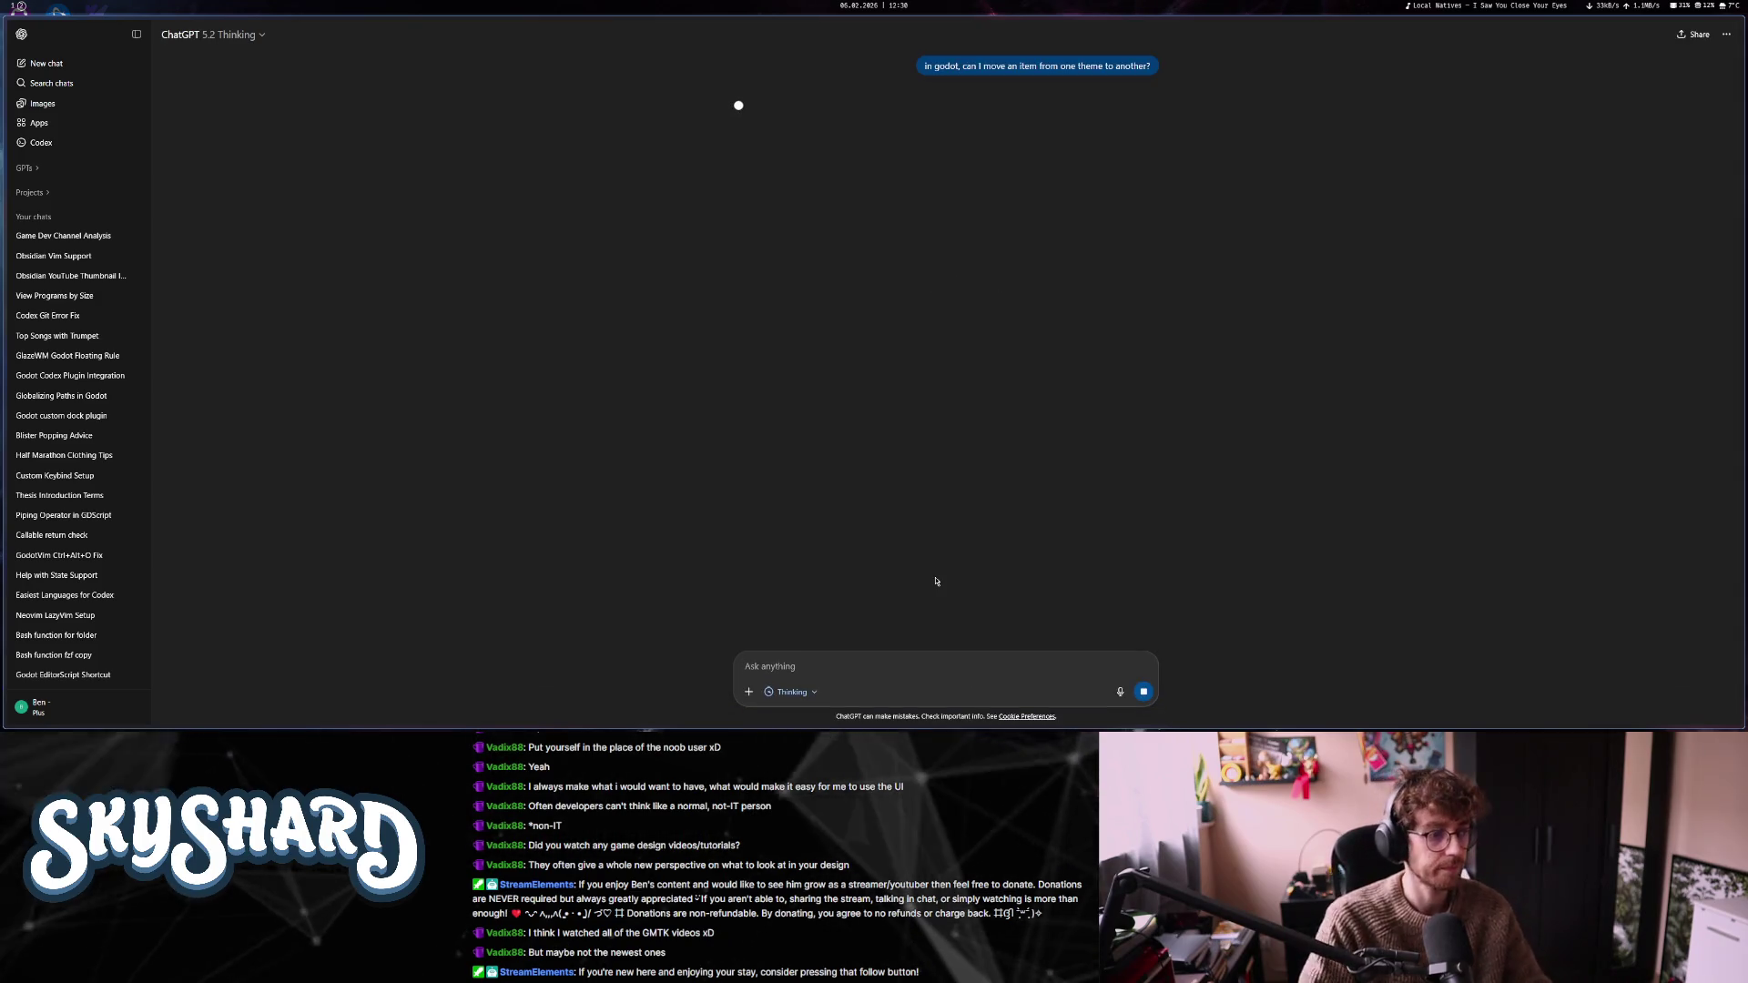
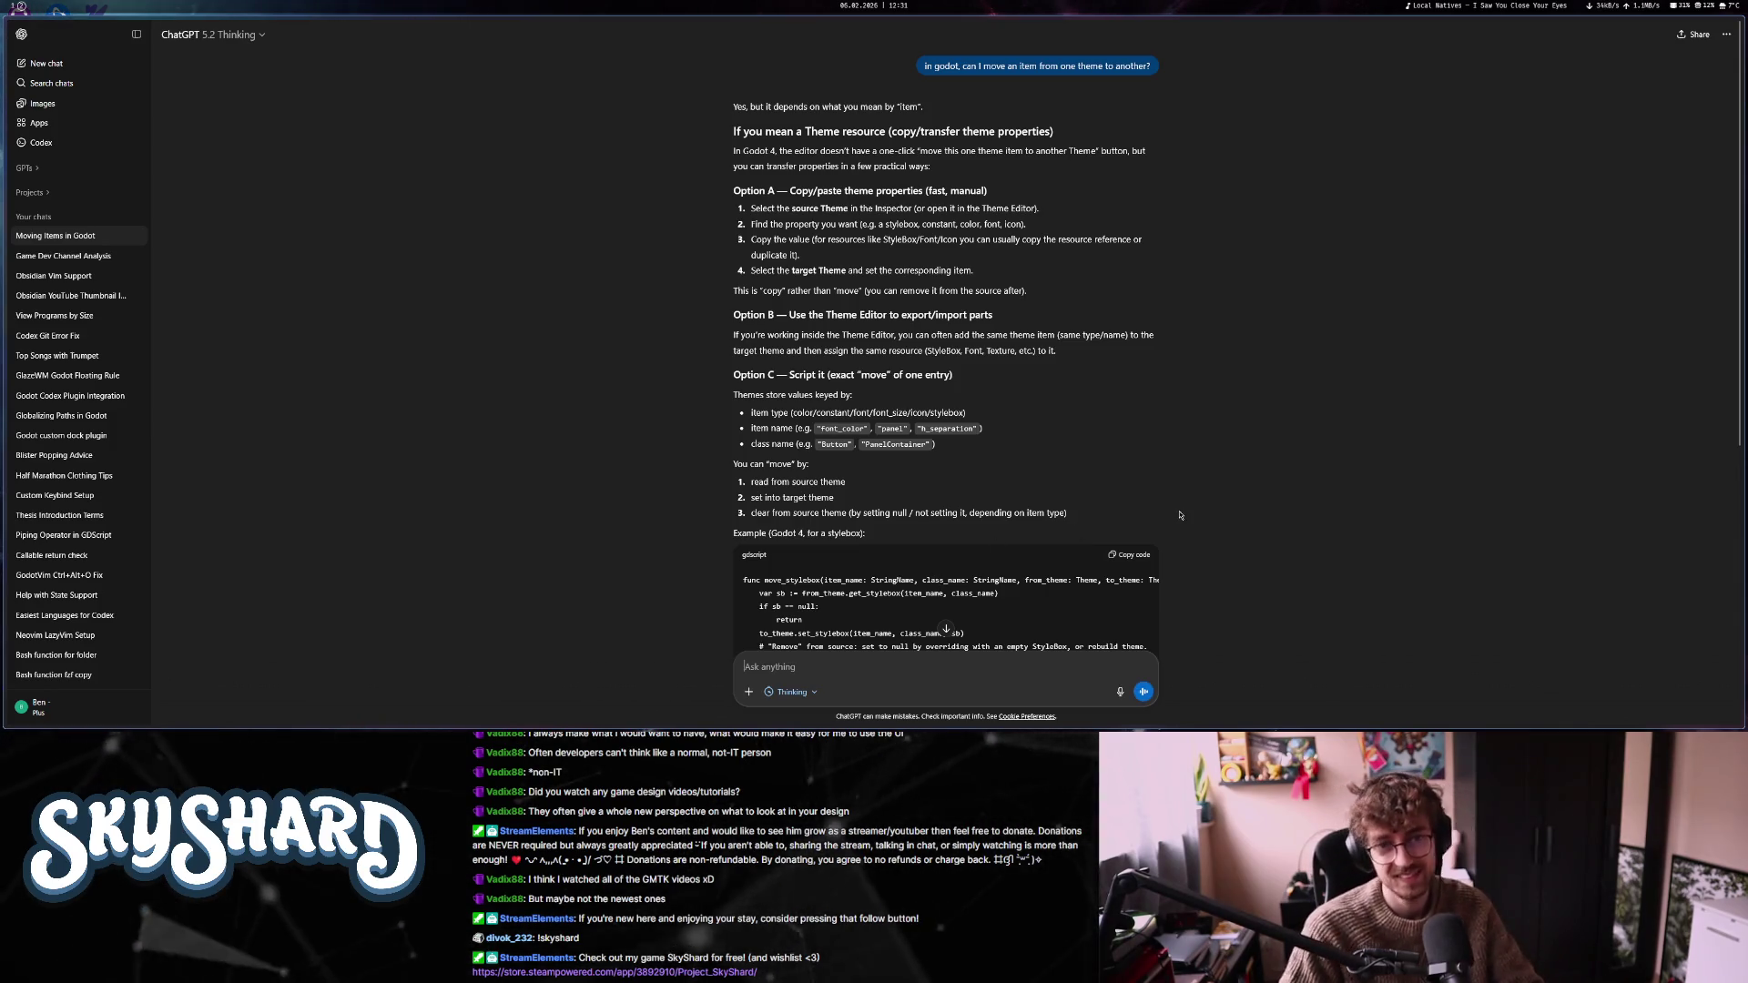
# Highlight the Theme Editor phrase in ChatGPT's answer, then return to Godot.
pyautogui.moveTo(809, 315); pyautogui.dragTo(911, 325)
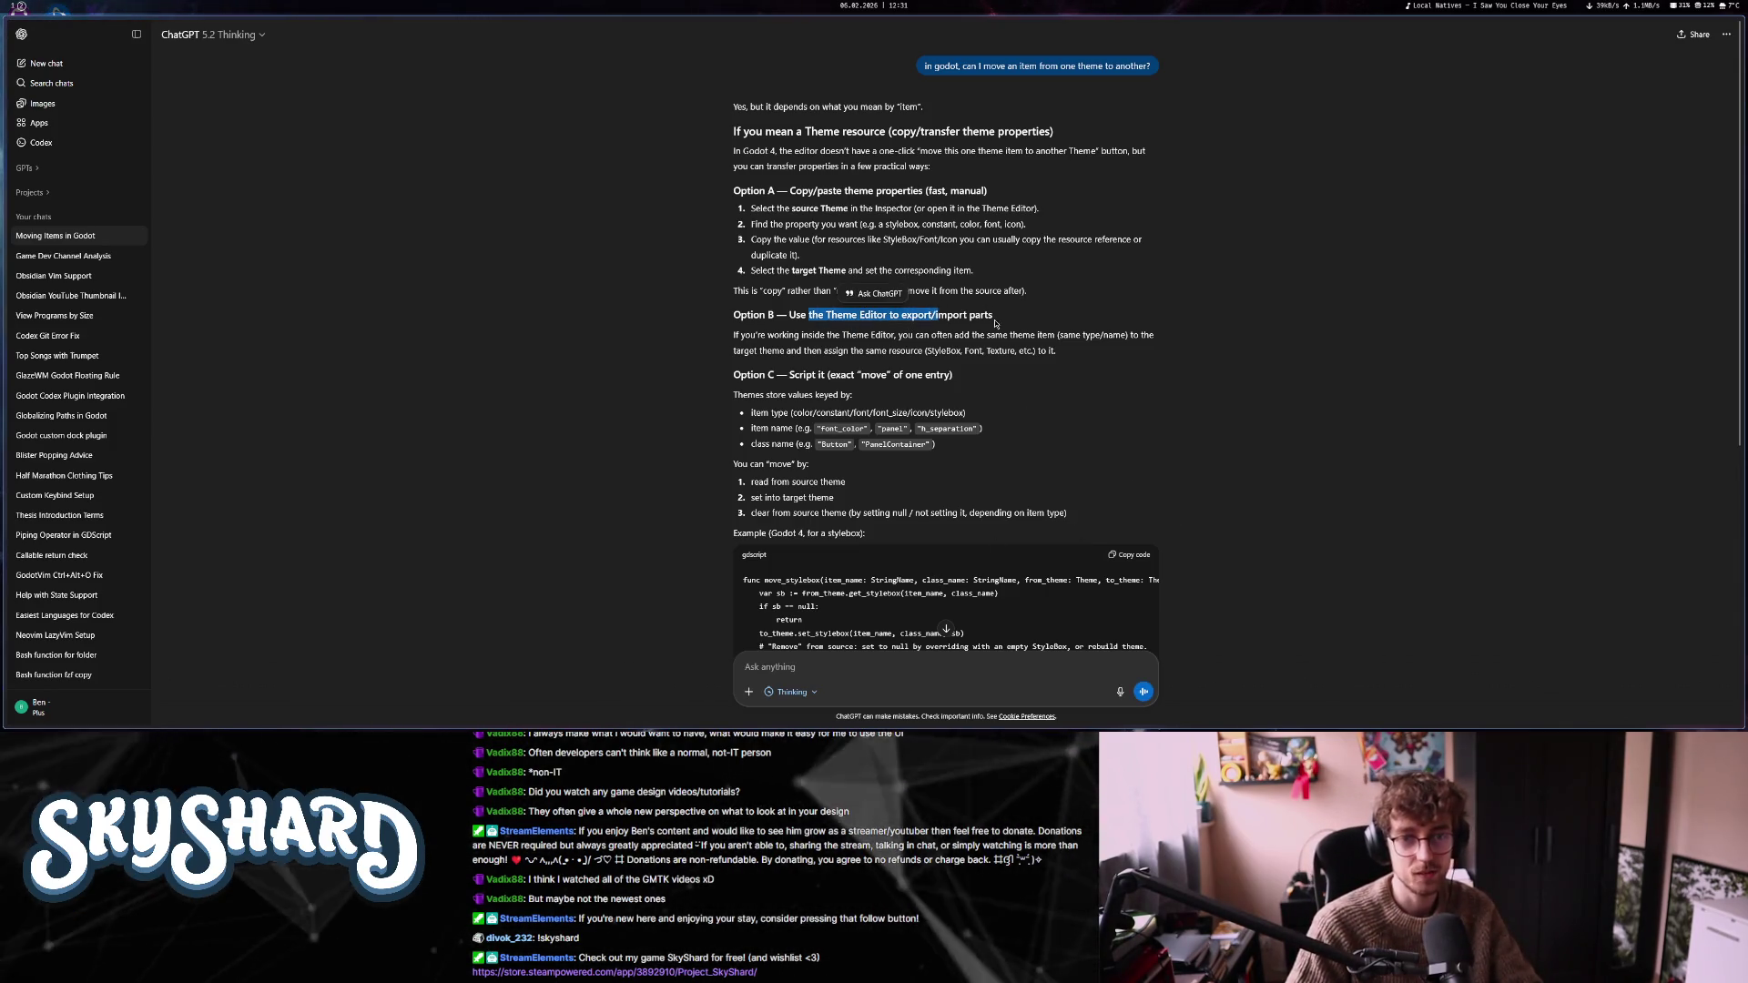
pyautogui.click(1039, 485)
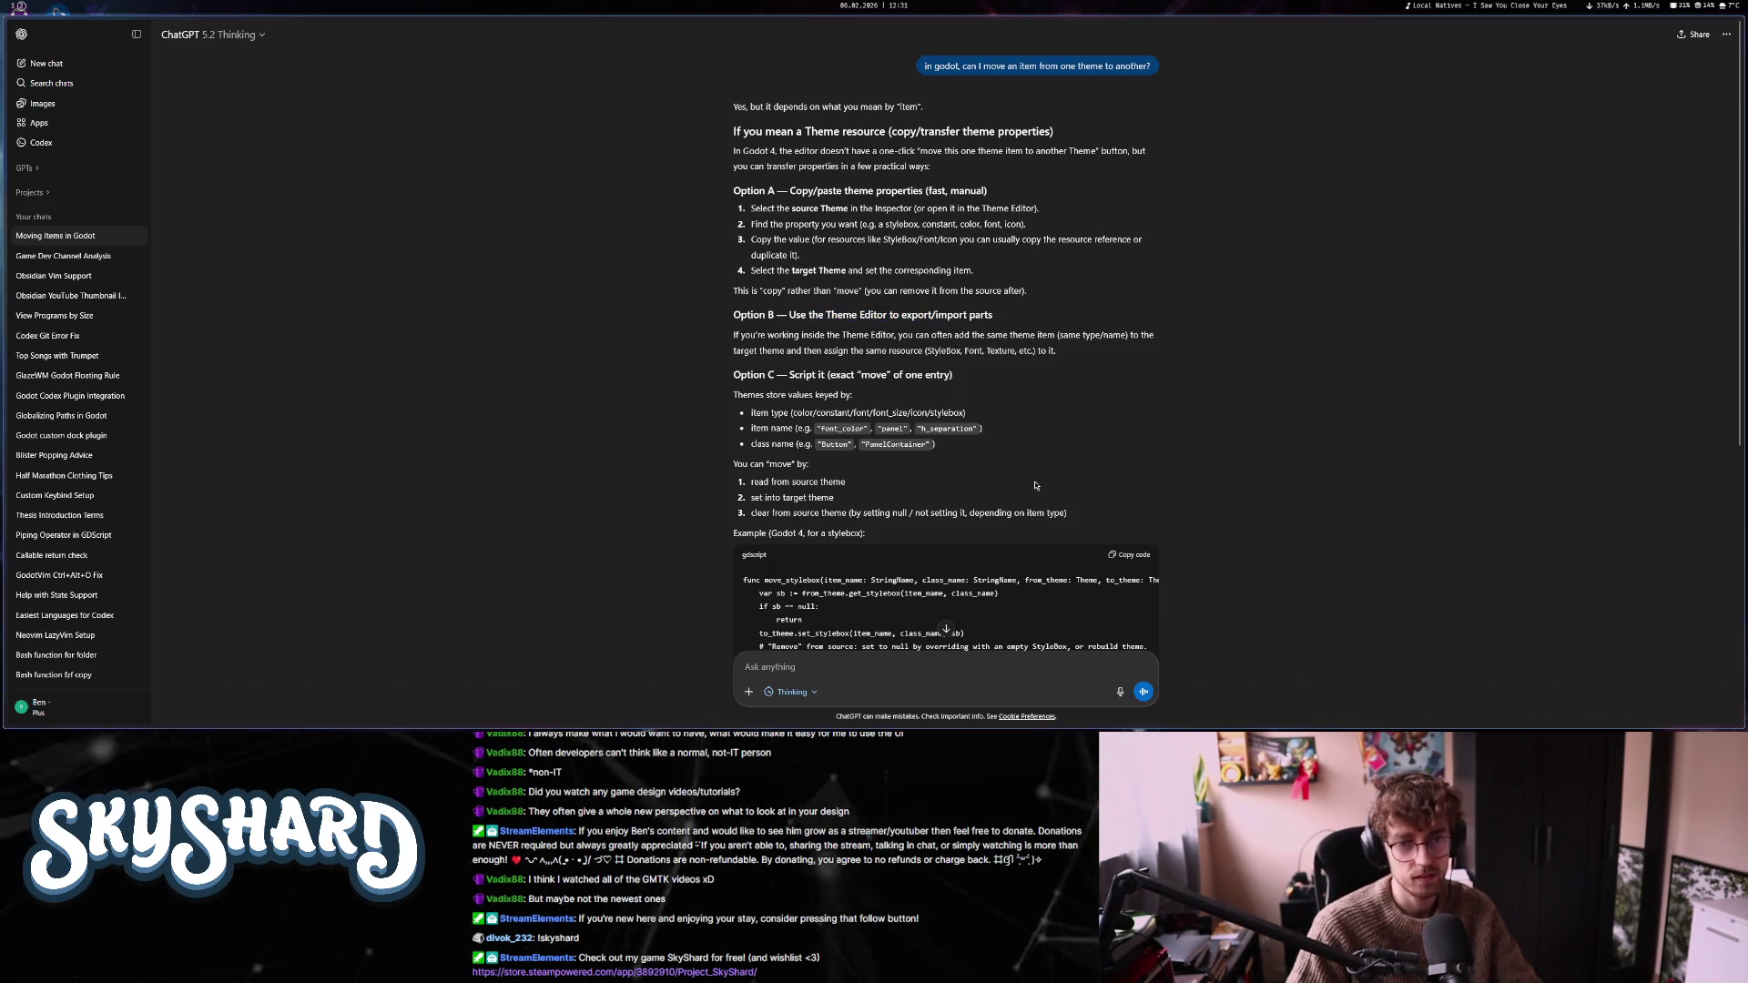
pyautogui.hotkey('alt', '1')
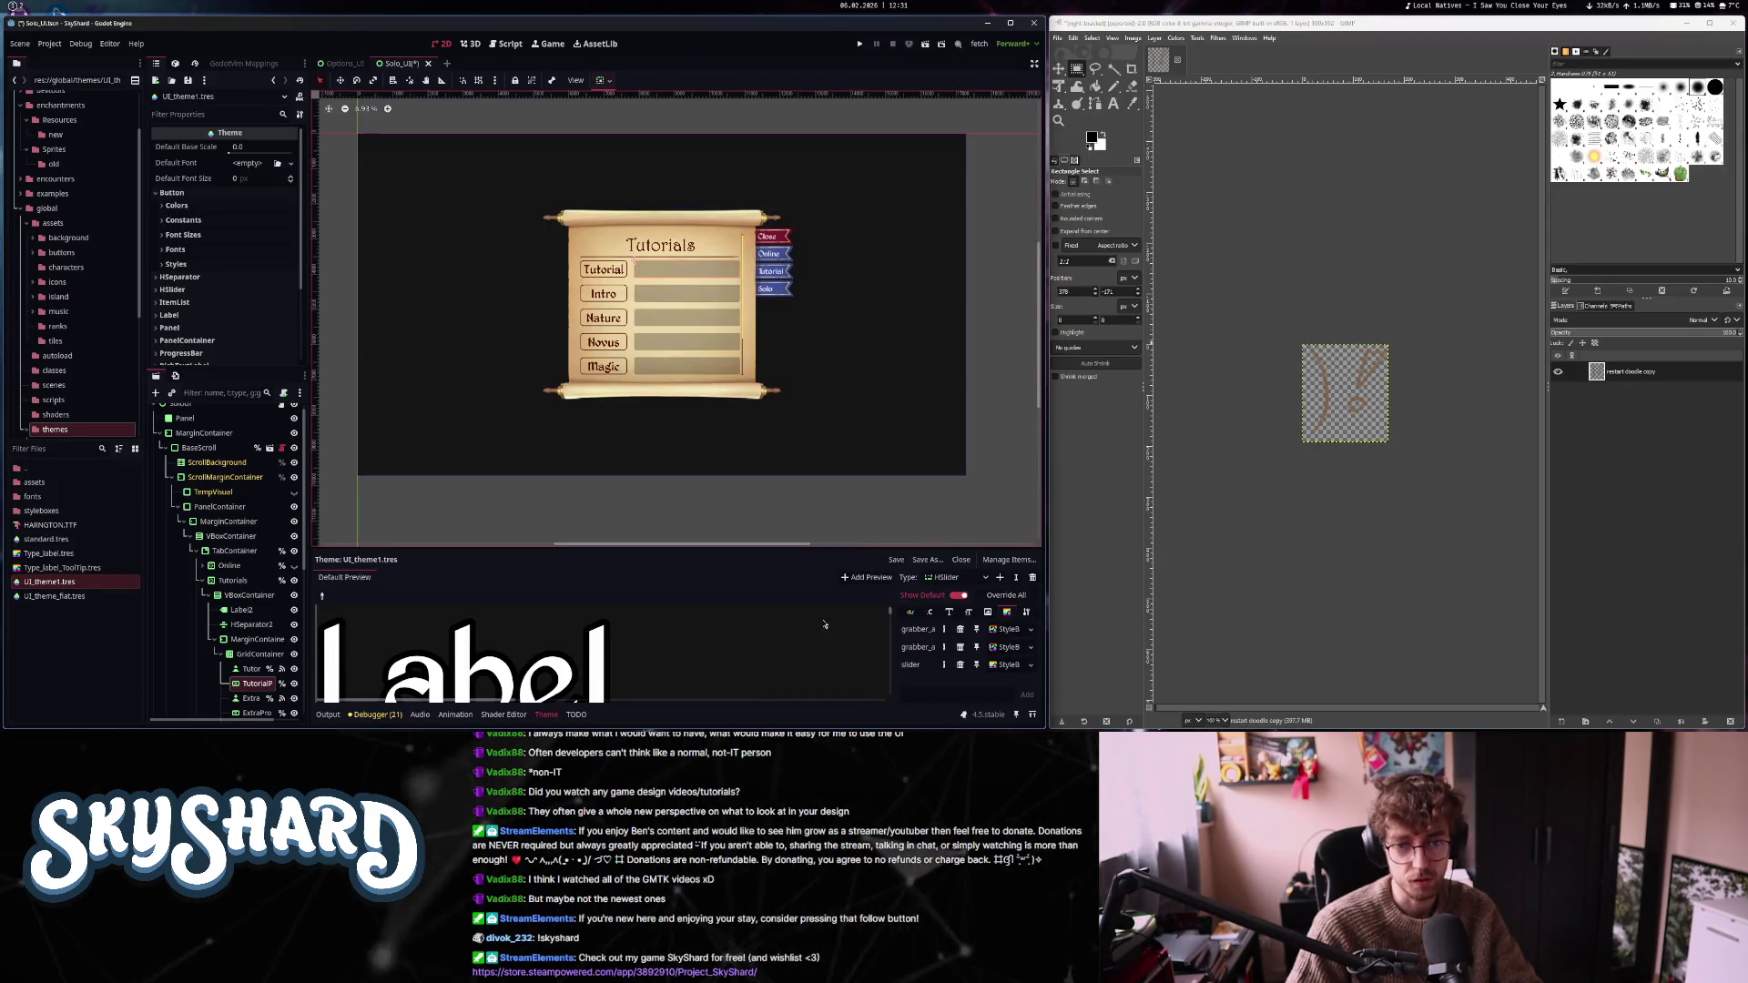
# In Manage Theme Items, glance at Import Items, then list HSlider's items under Edit Items.
pyautogui.click(1008, 559)
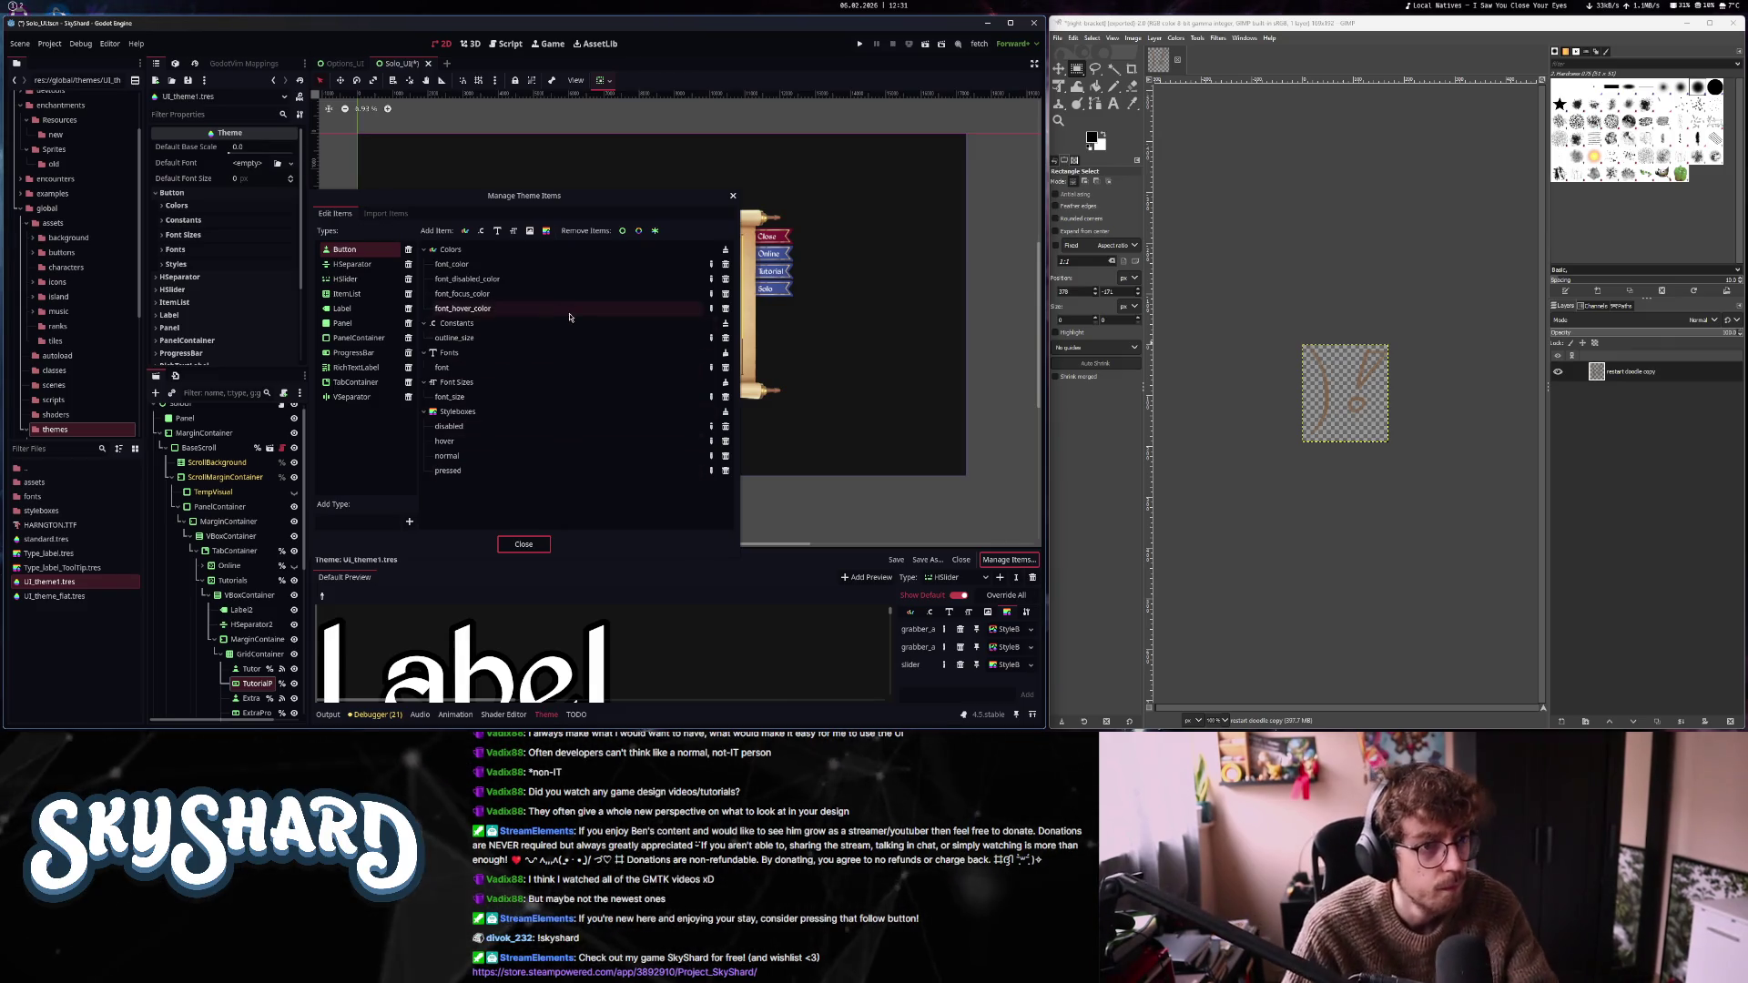
pyautogui.click(384, 213)
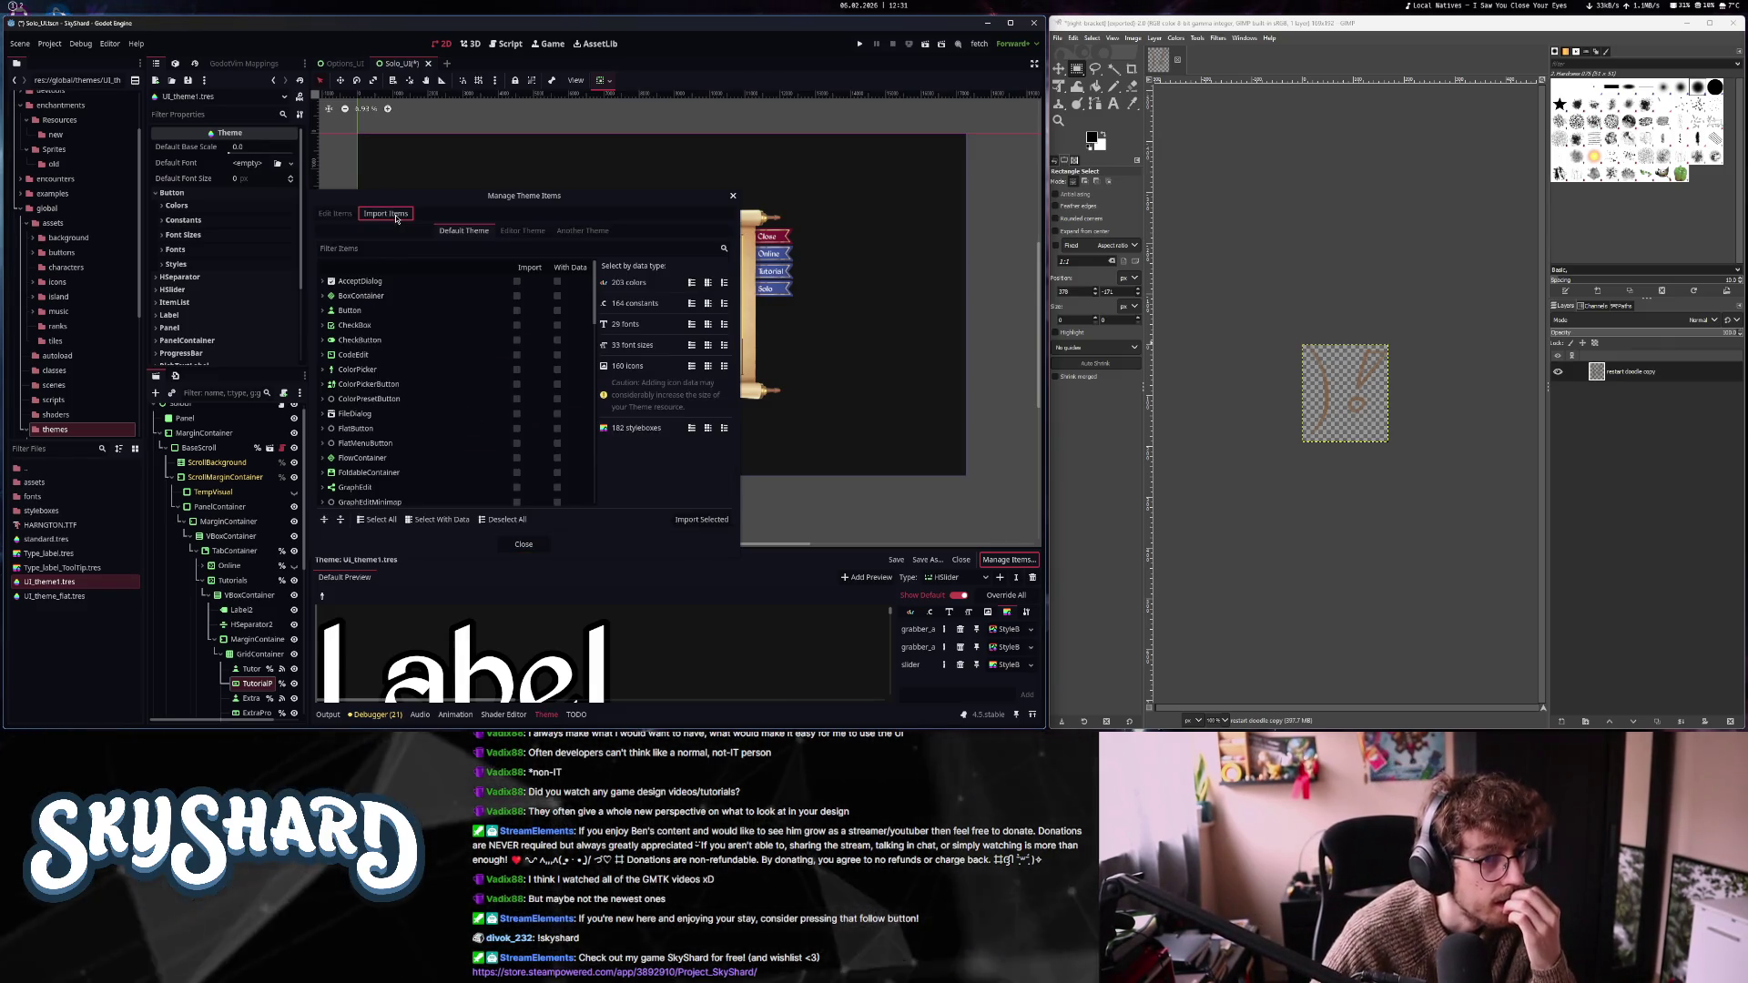
pyautogui.click(333, 214)
pyautogui.click(346, 279)
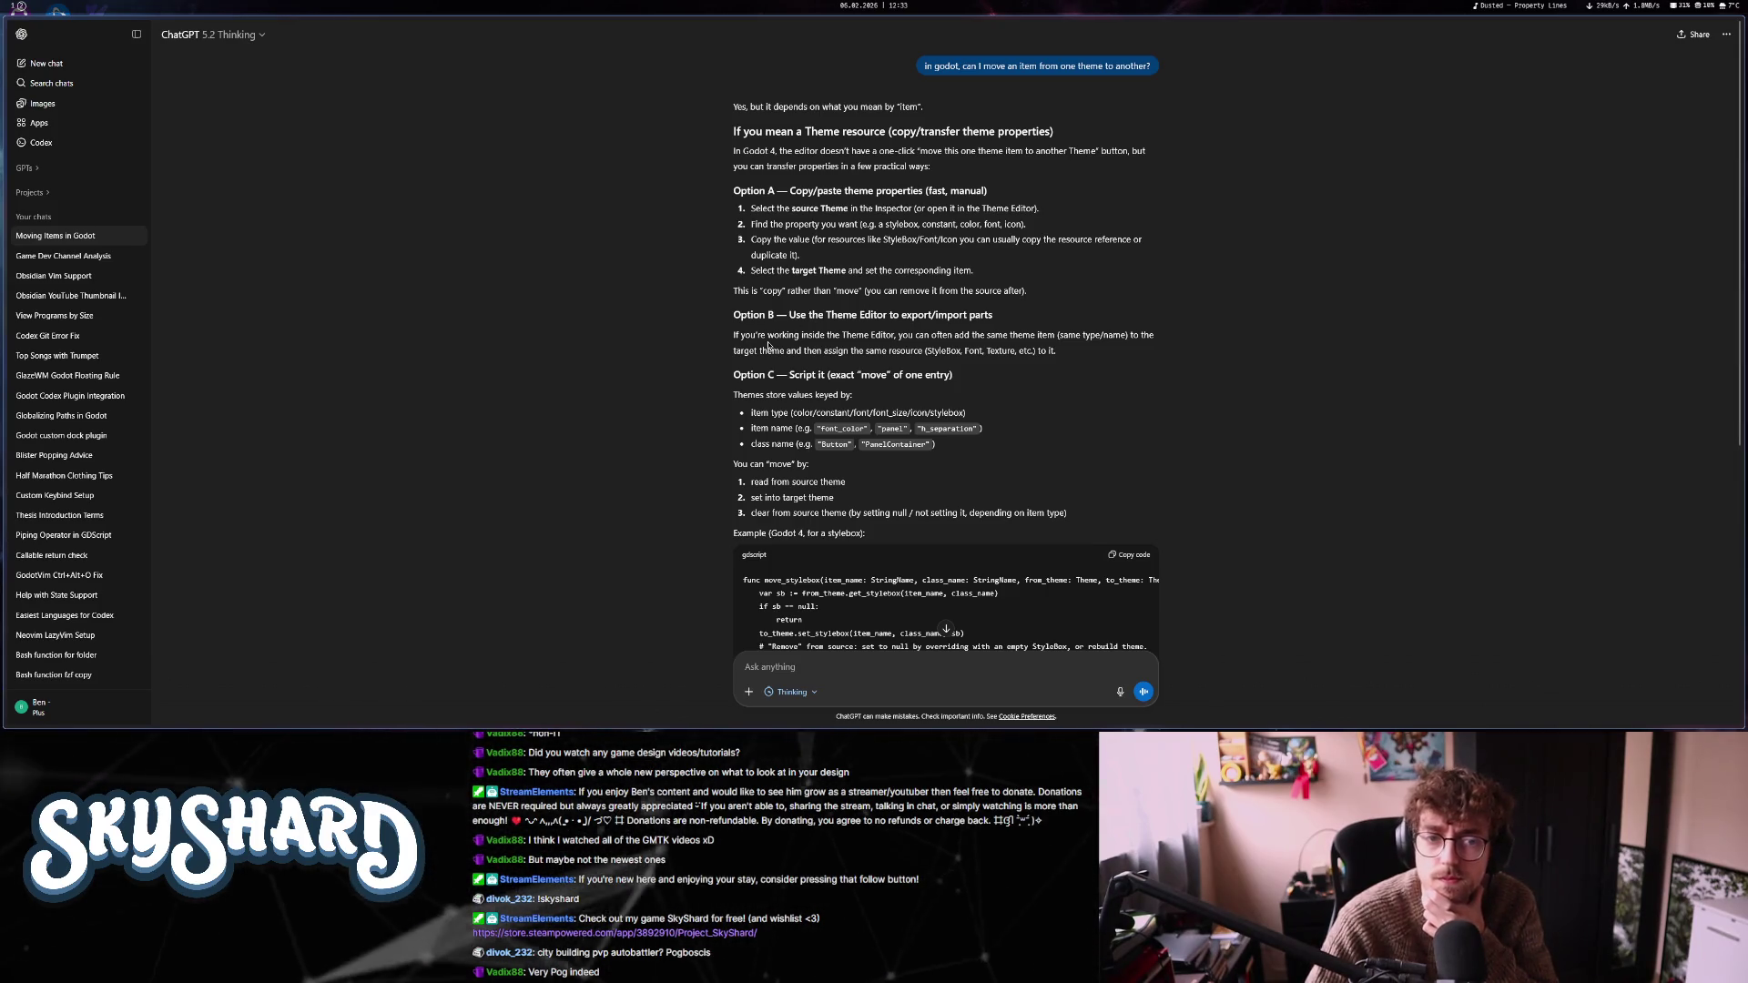
pyautogui.click(983, 334)
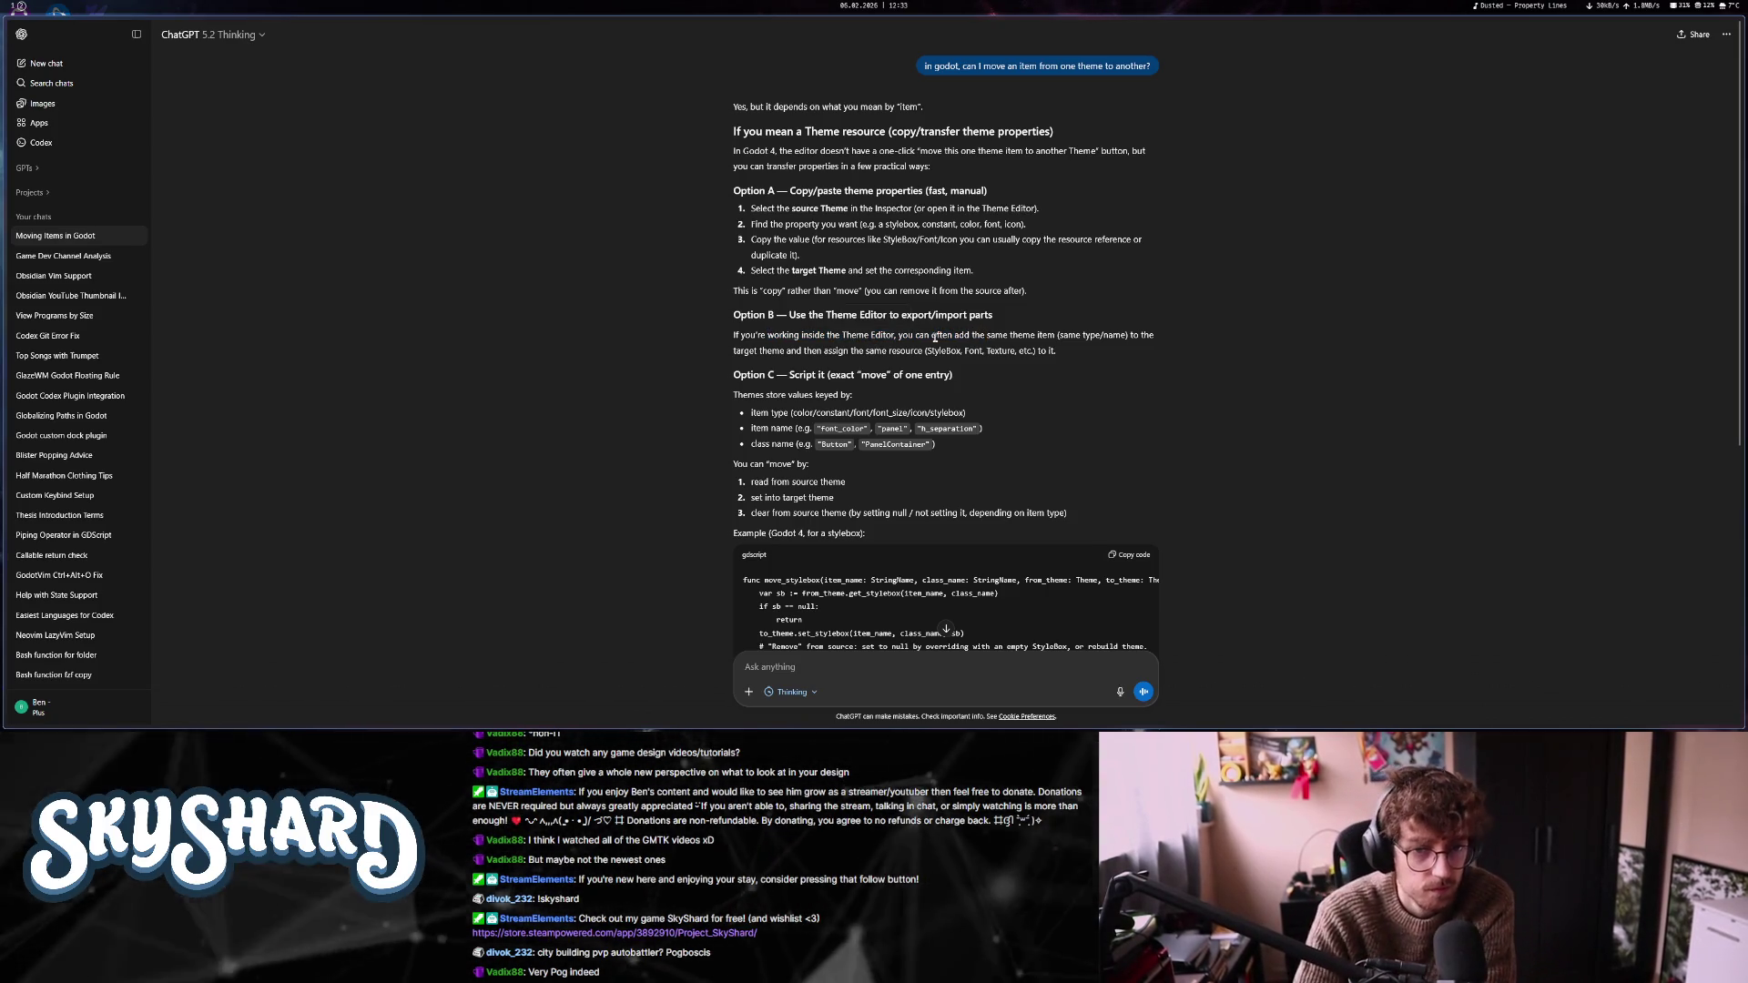
pyautogui.scroll(-5, 1048, 383)
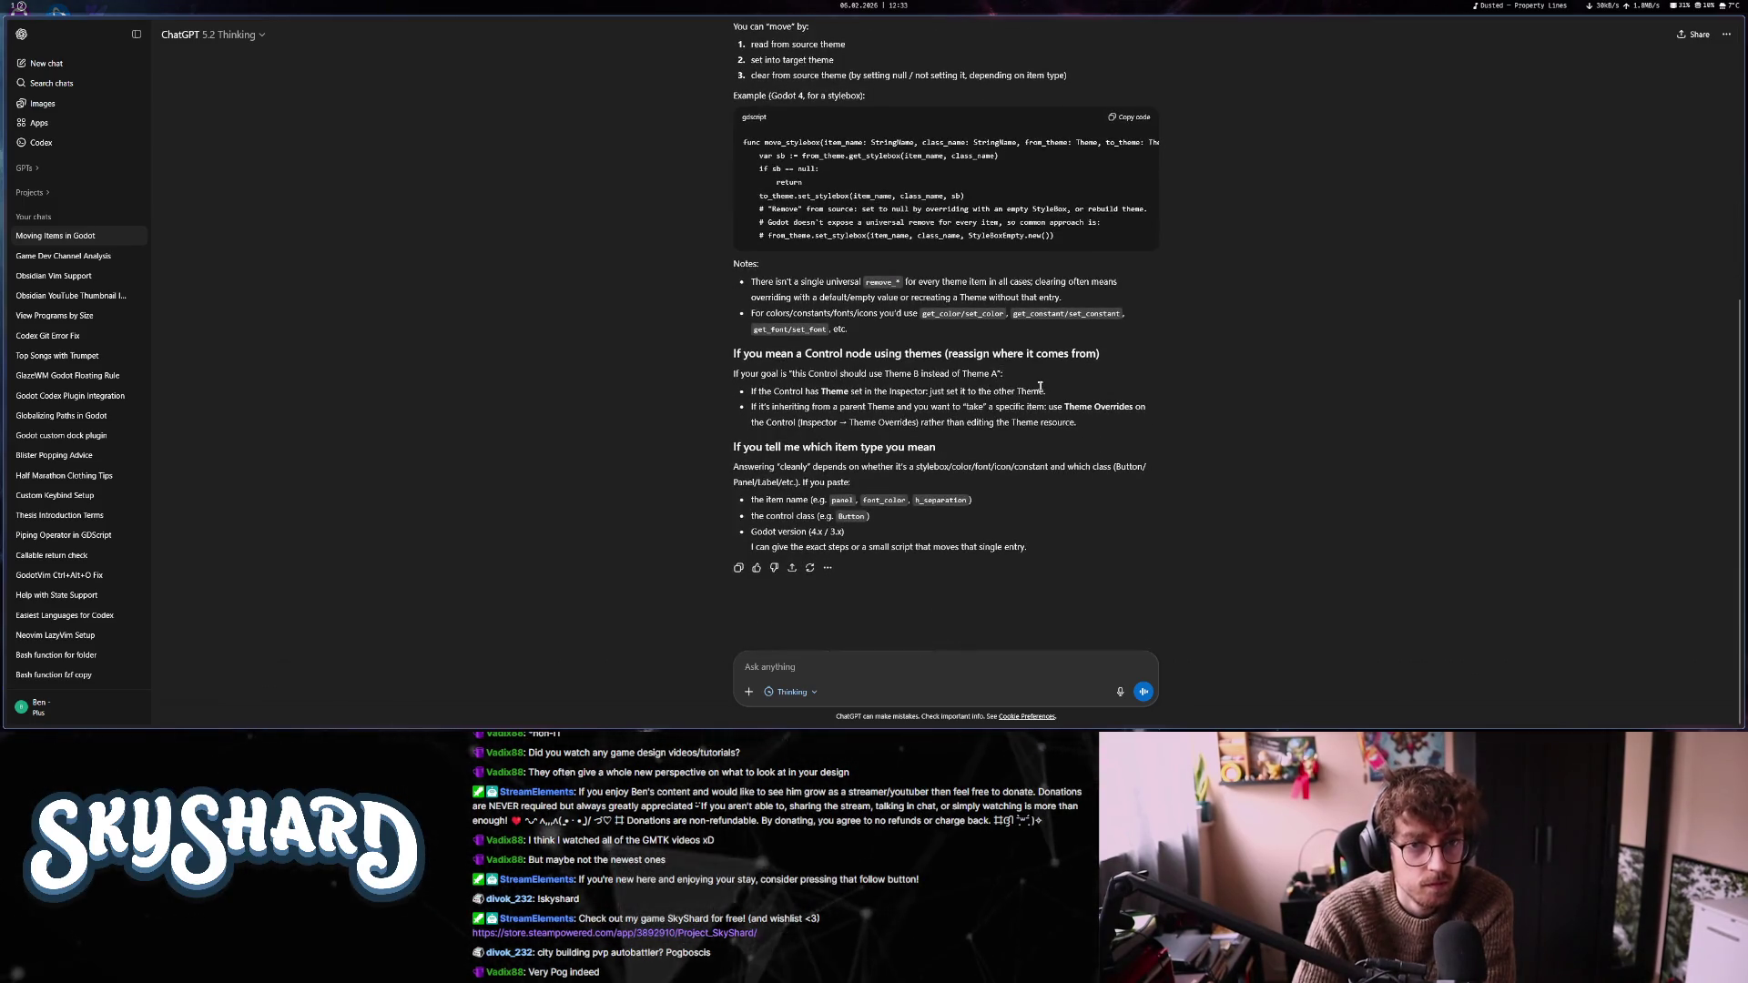
pyautogui.moveTo(50, 160)
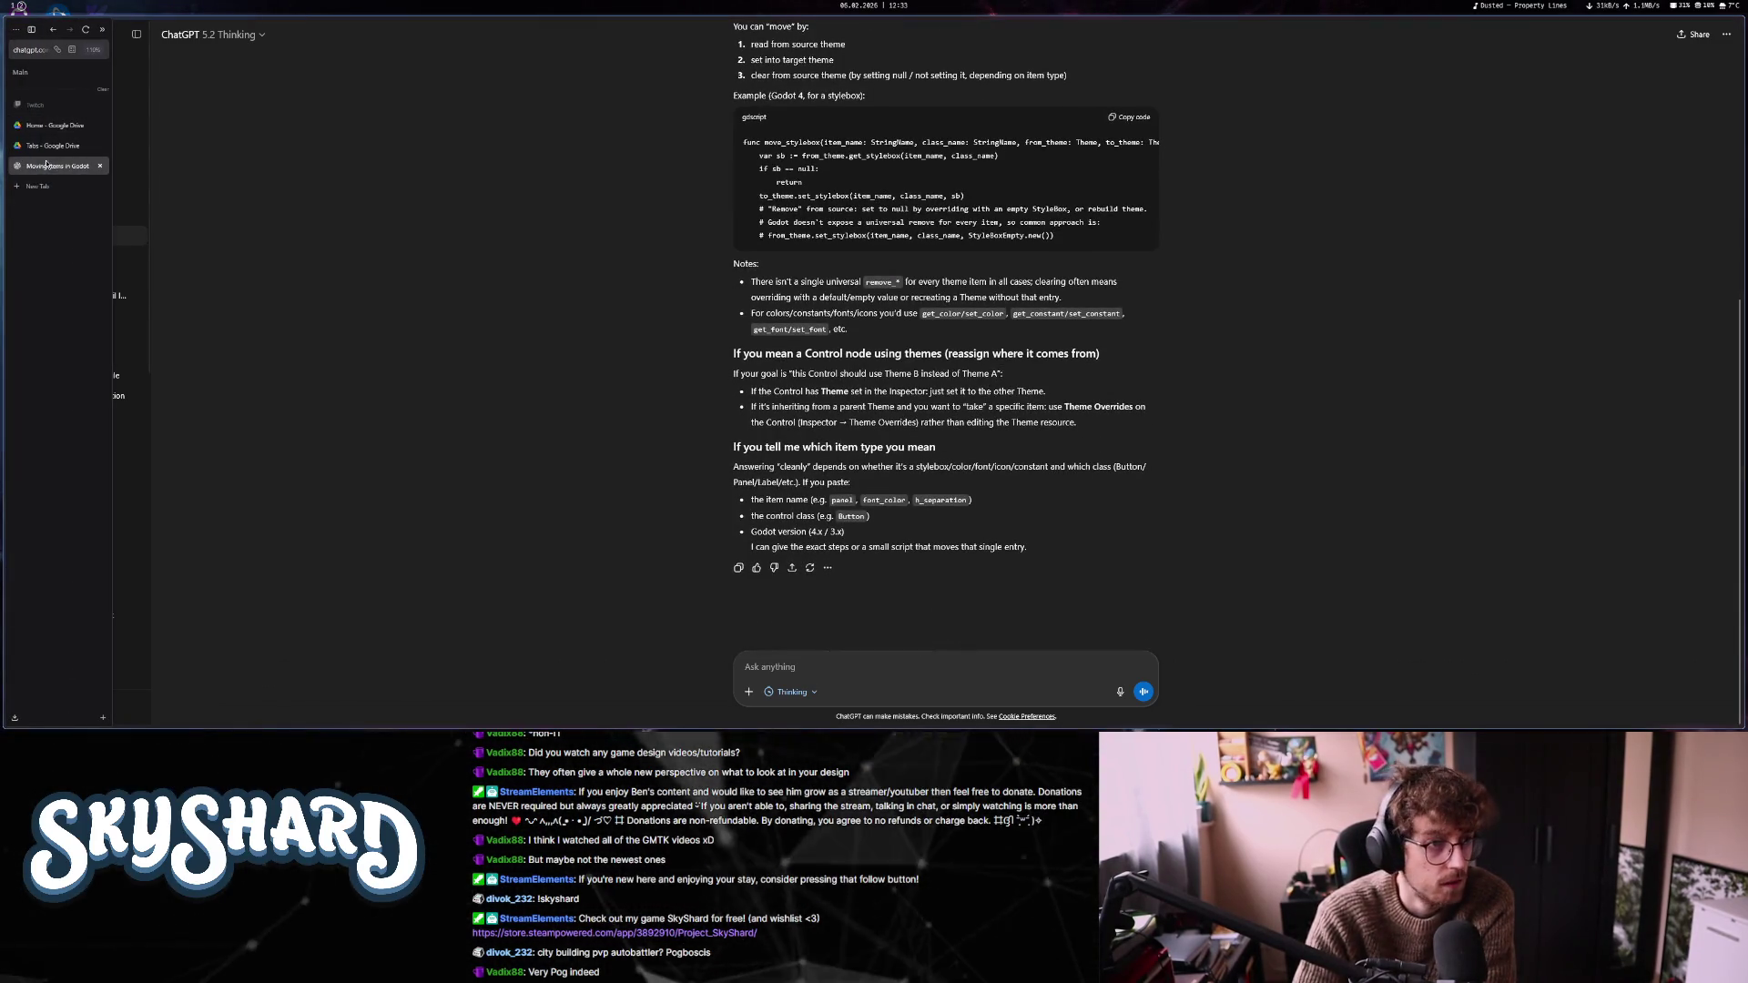
pyautogui.press('super+s')
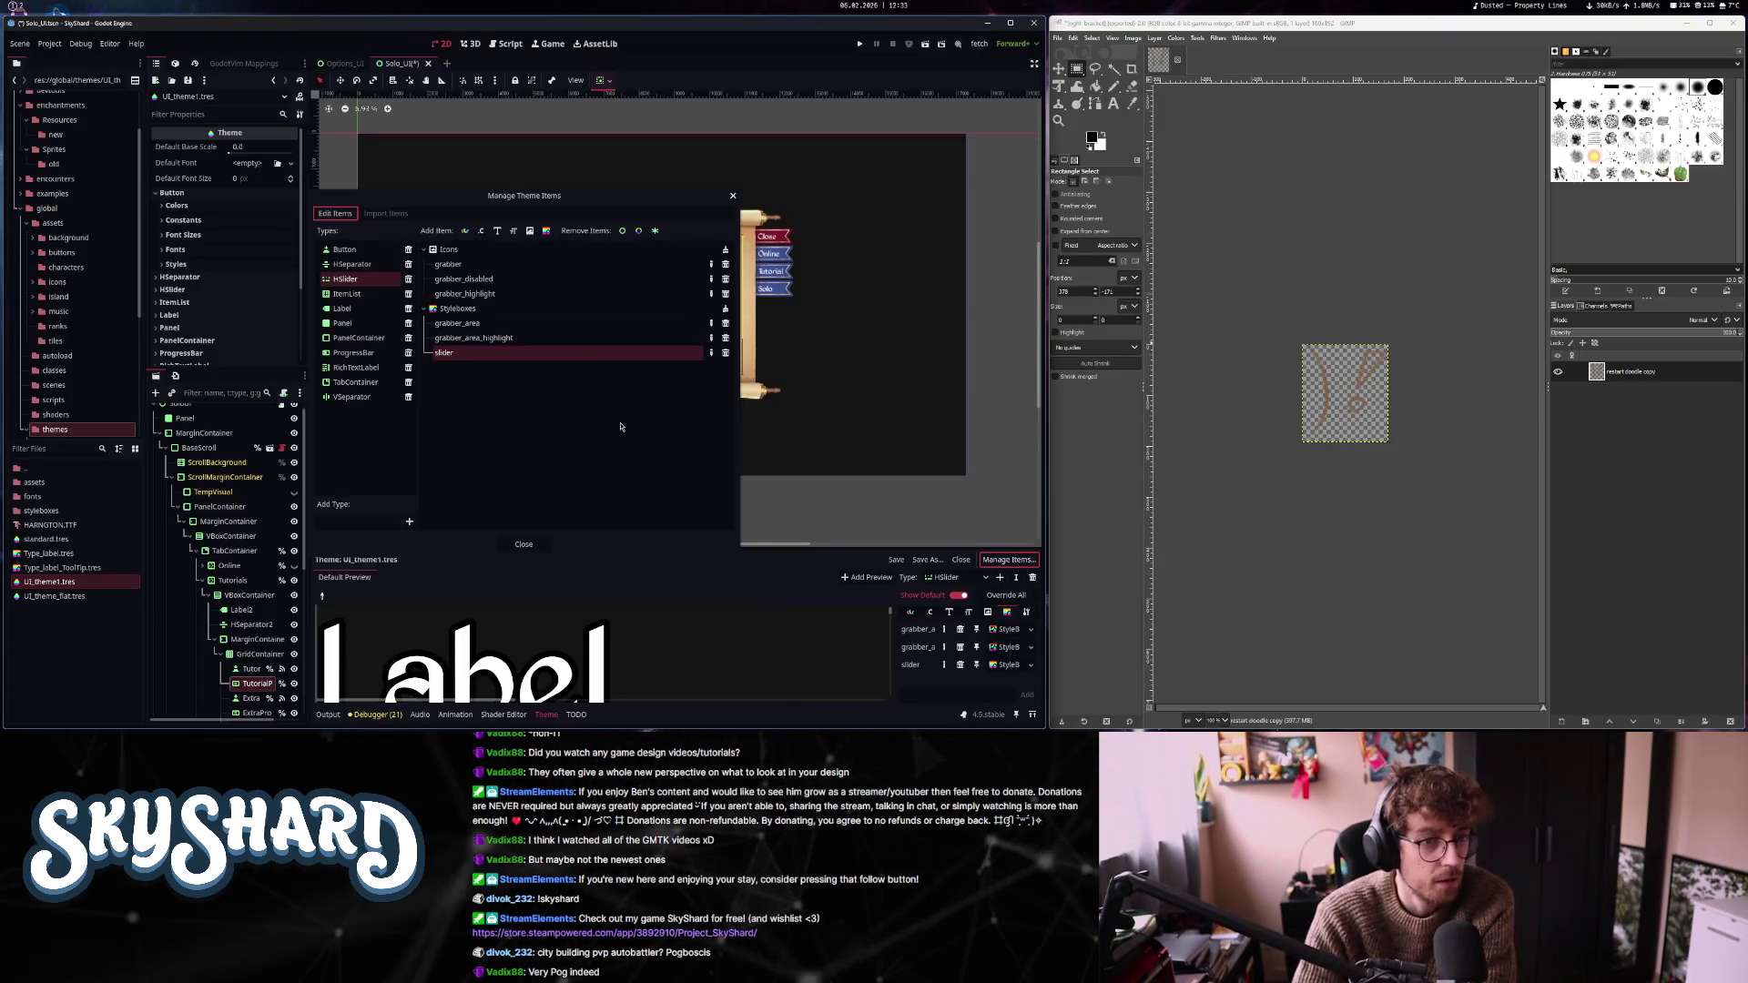
# Under Import Items, toggle HSeparator's Import checkbox on and back off.
pyautogui.click(382, 214)
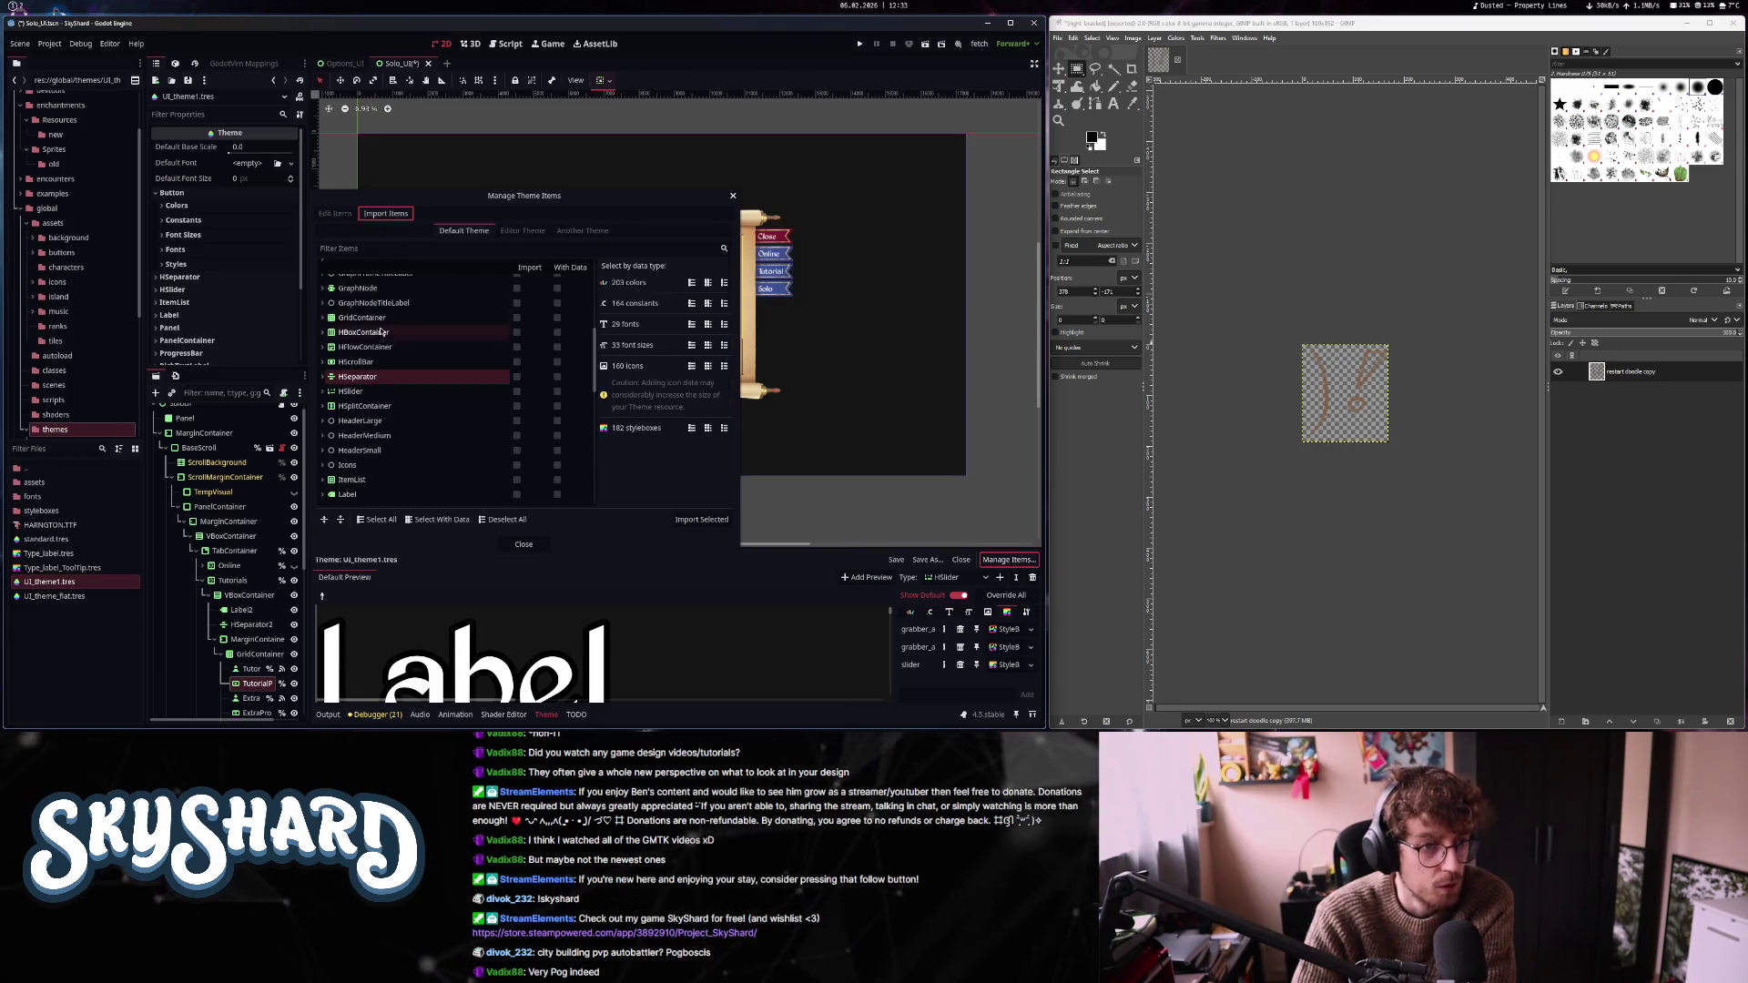
pyautogui.moveTo(372, 378); pyautogui.dragTo(319, 382)
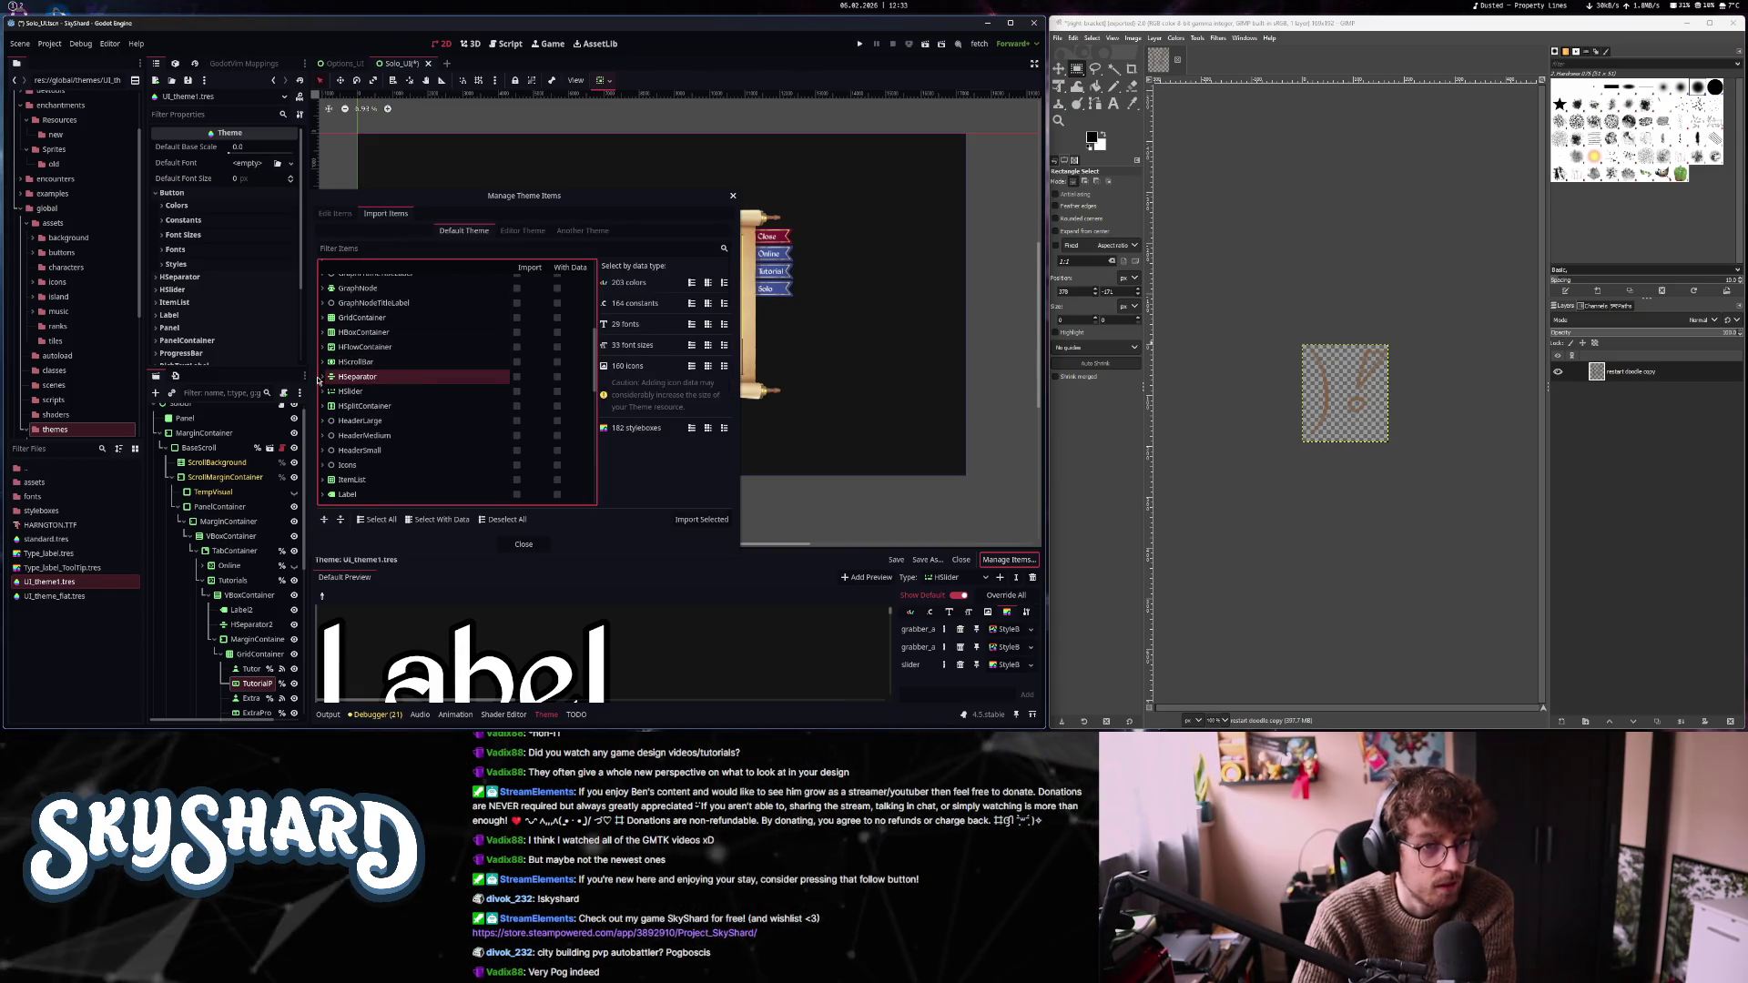
pyautogui.click(517, 377)
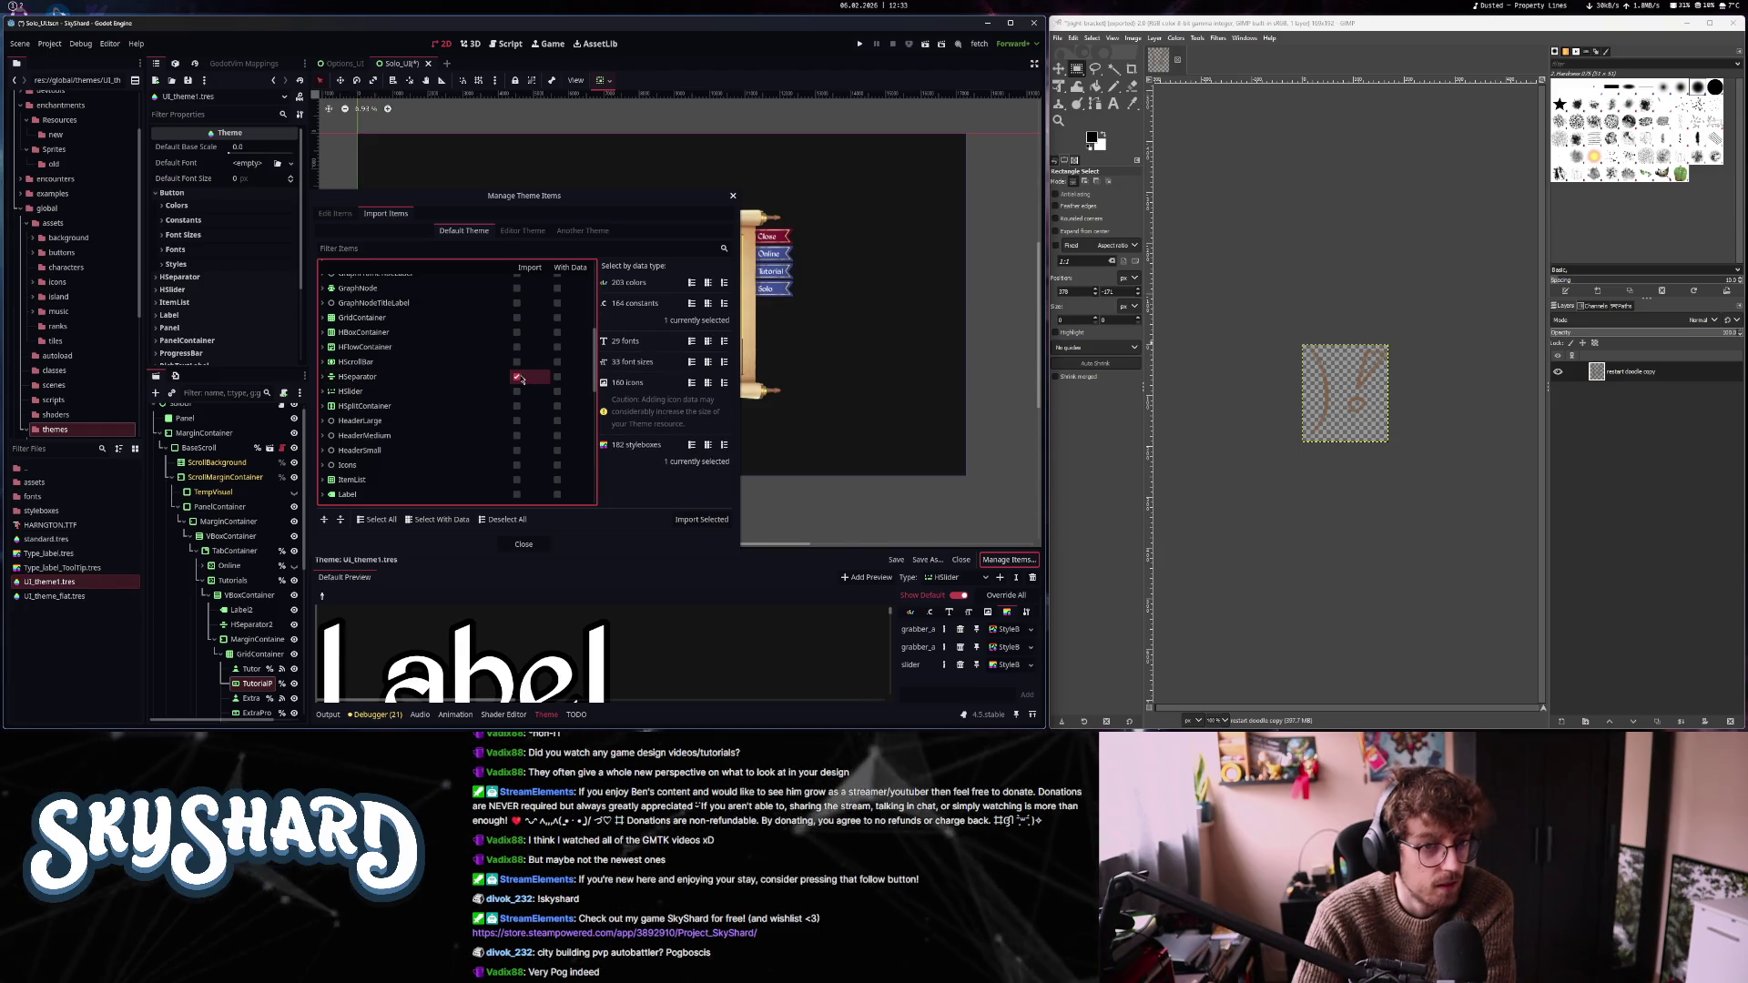
pyautogui.click(517, 377)
pyautogui.click(517, 377)
pyautogui.click(517, 377)
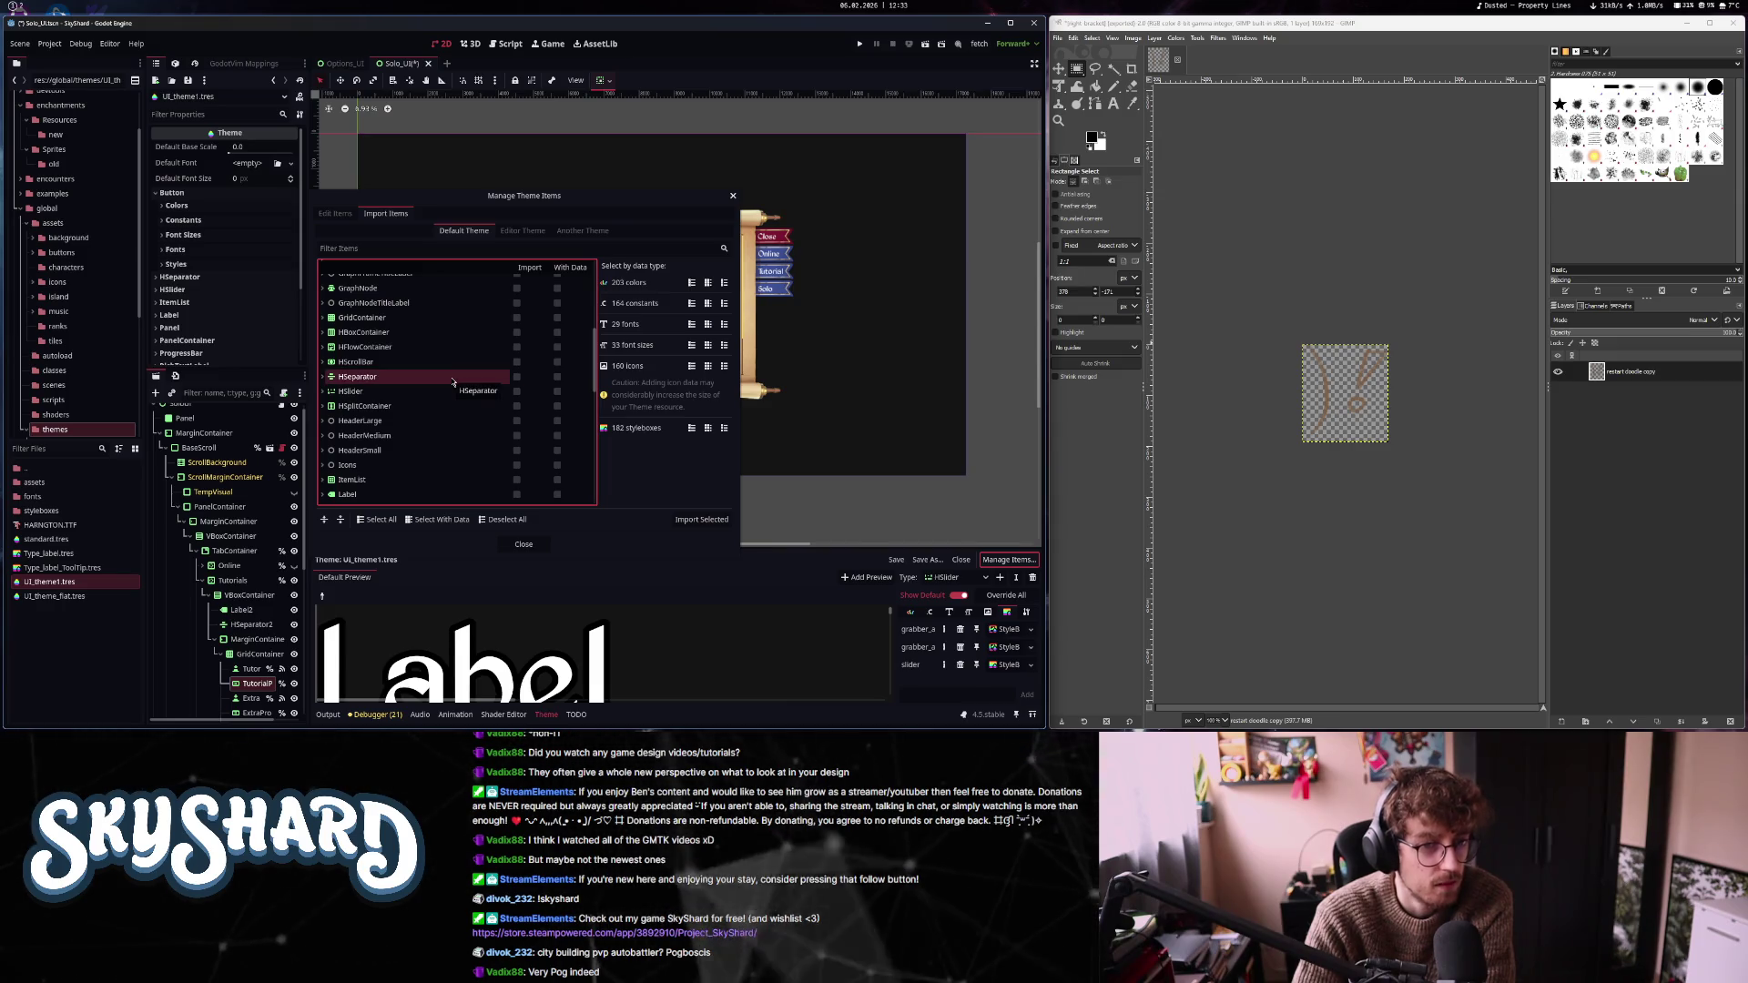
pyautogui.click(515, 378)
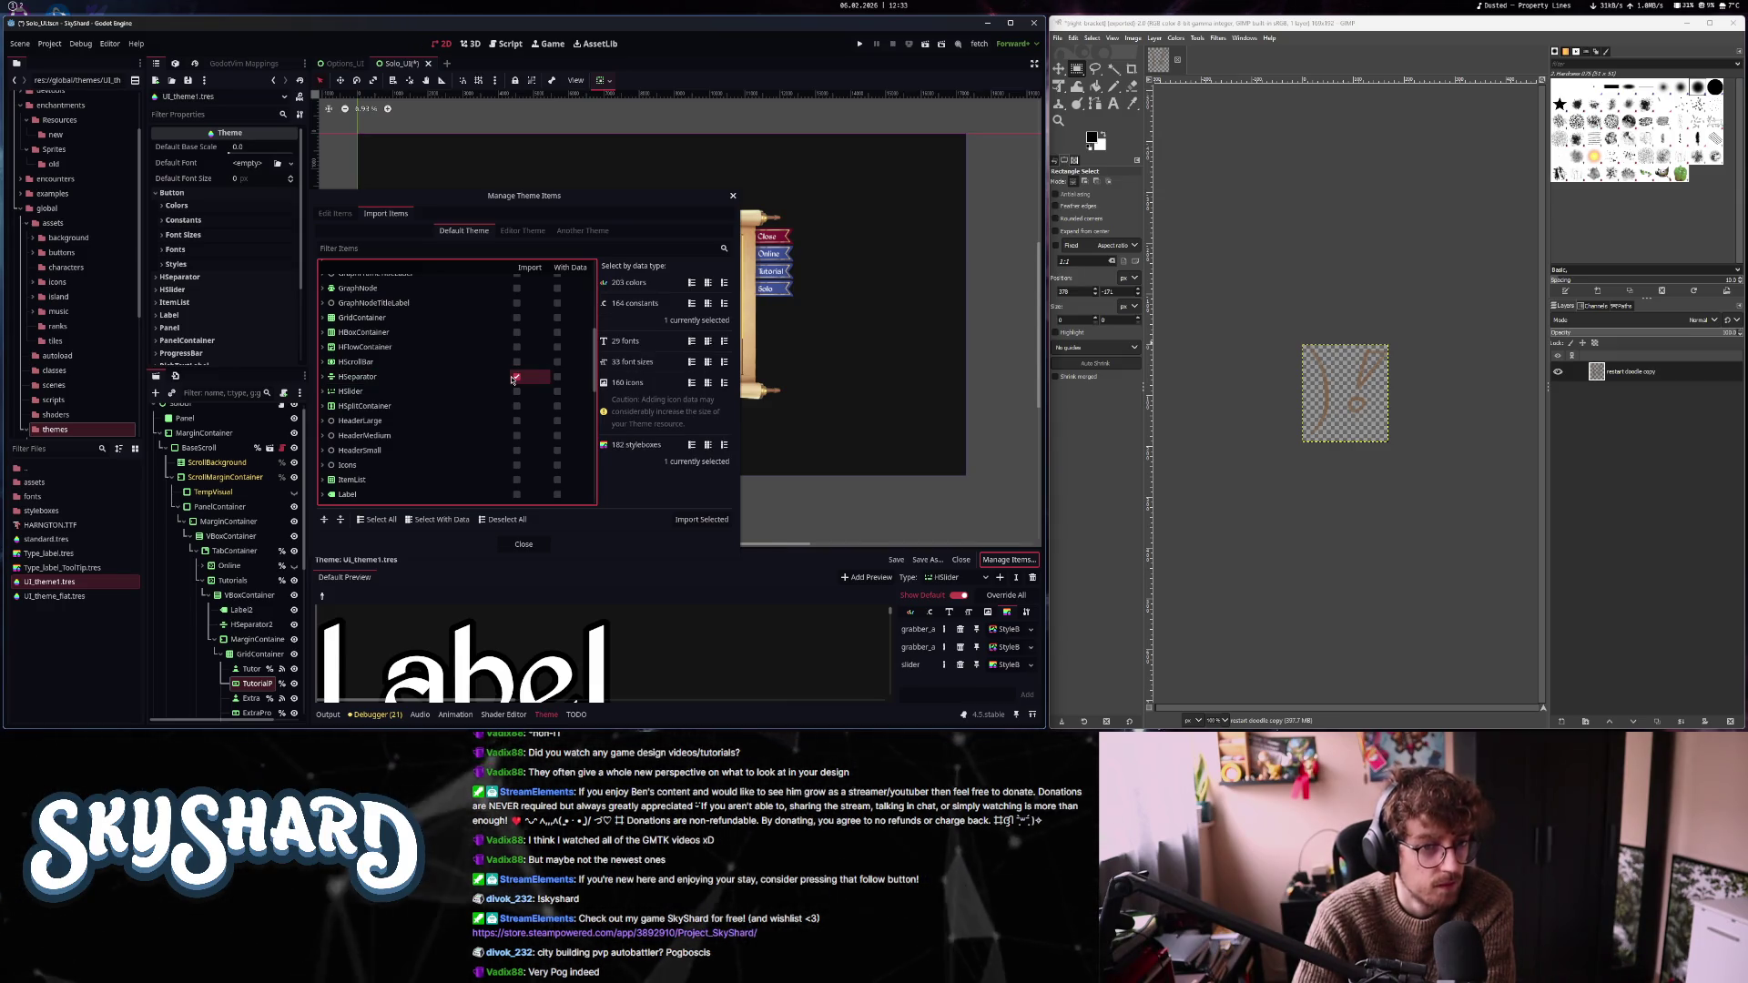
pyautogui.click(514, 378)
pyautogui.scroll(3, 453, 390)
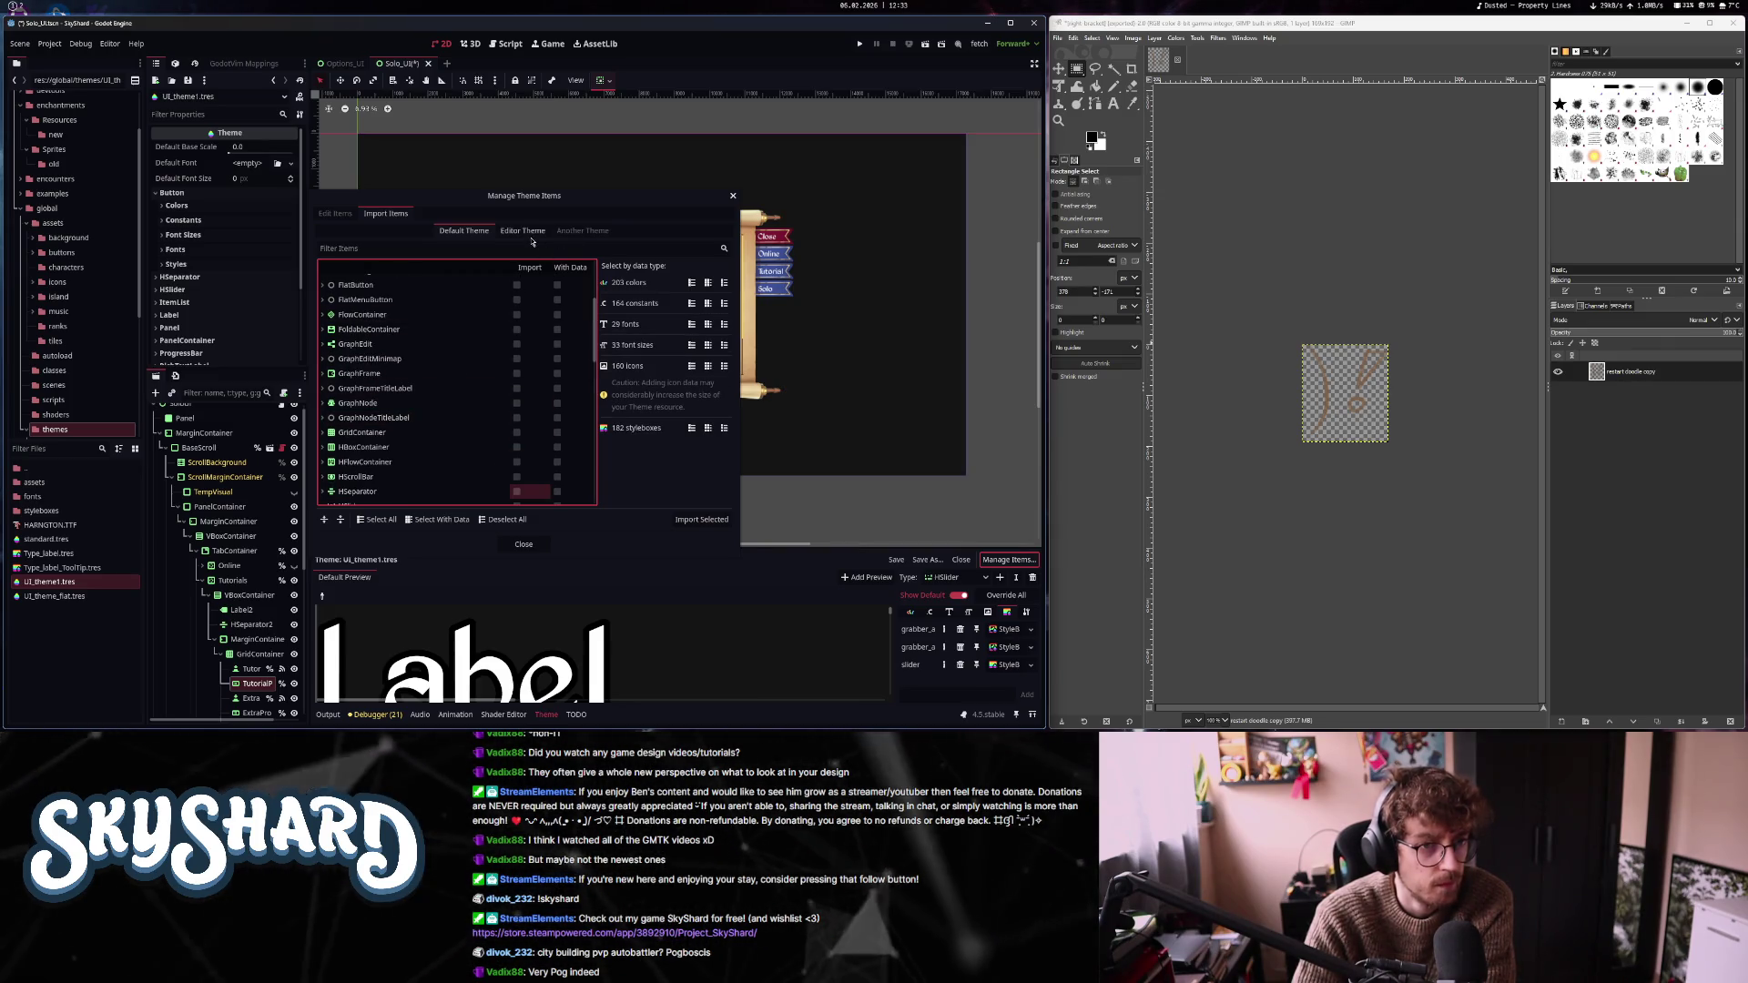
# Check the Another Theme source, return to Edit Items and close the dialog without importing.
pyautogui.click(576, 232)
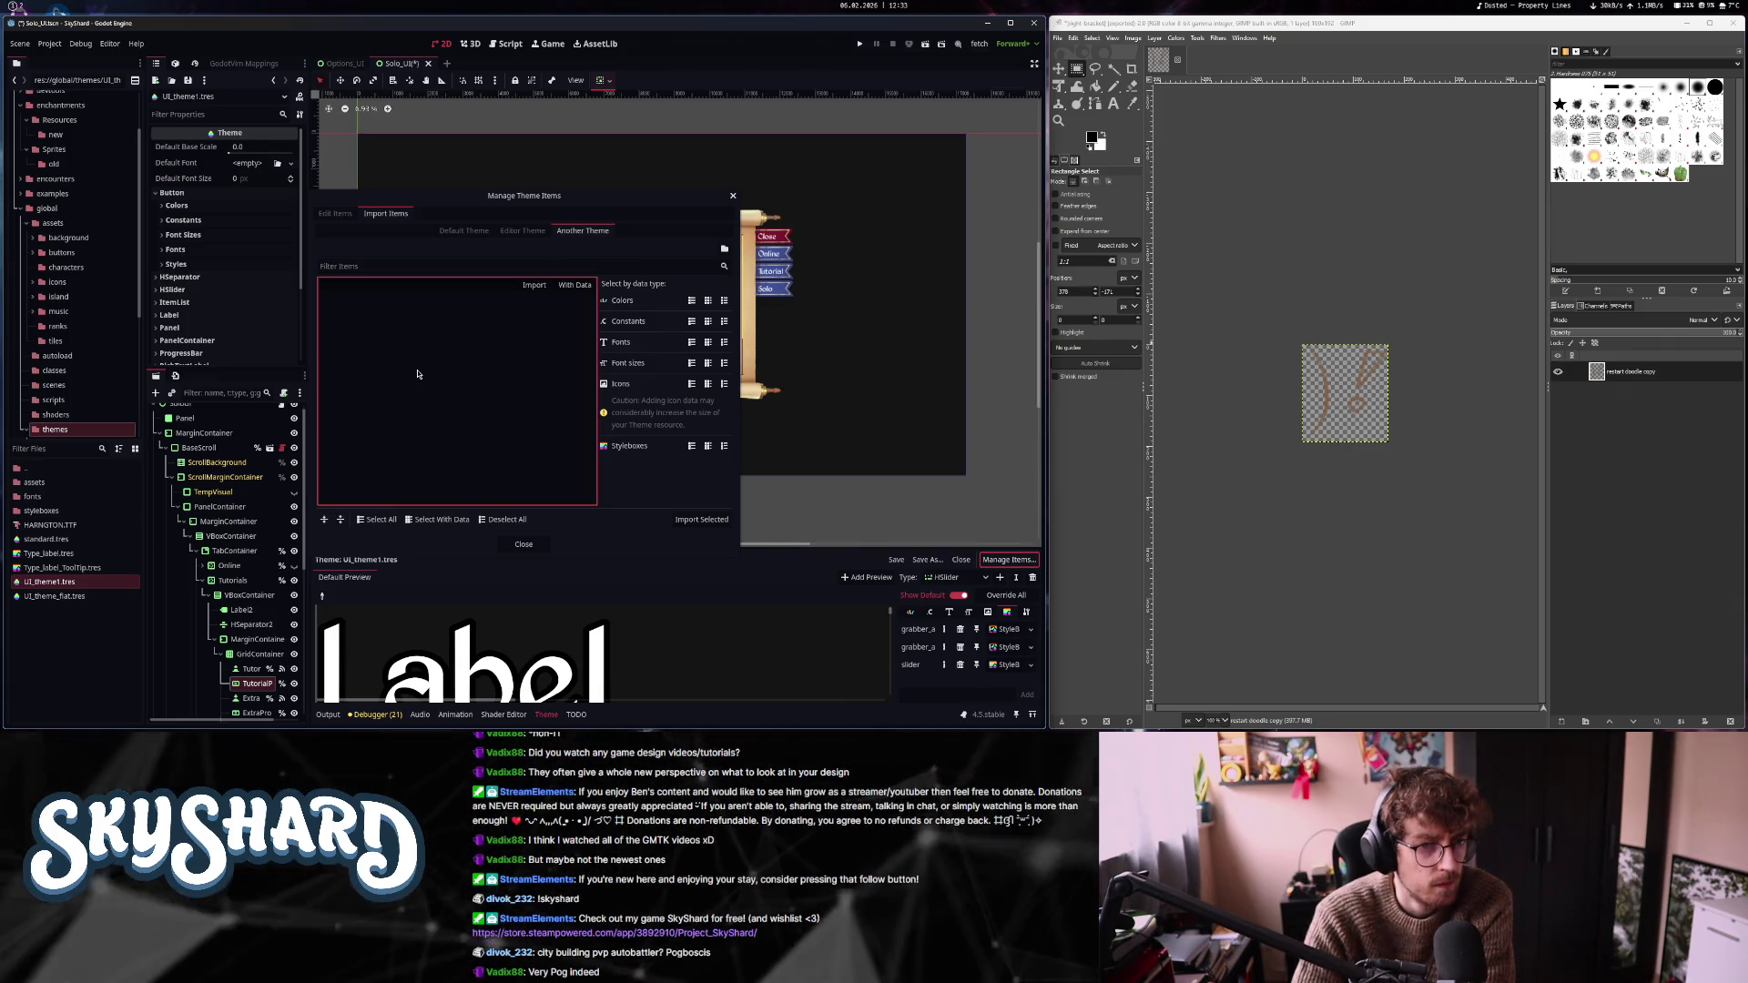
pyautogui.click(335, 213)
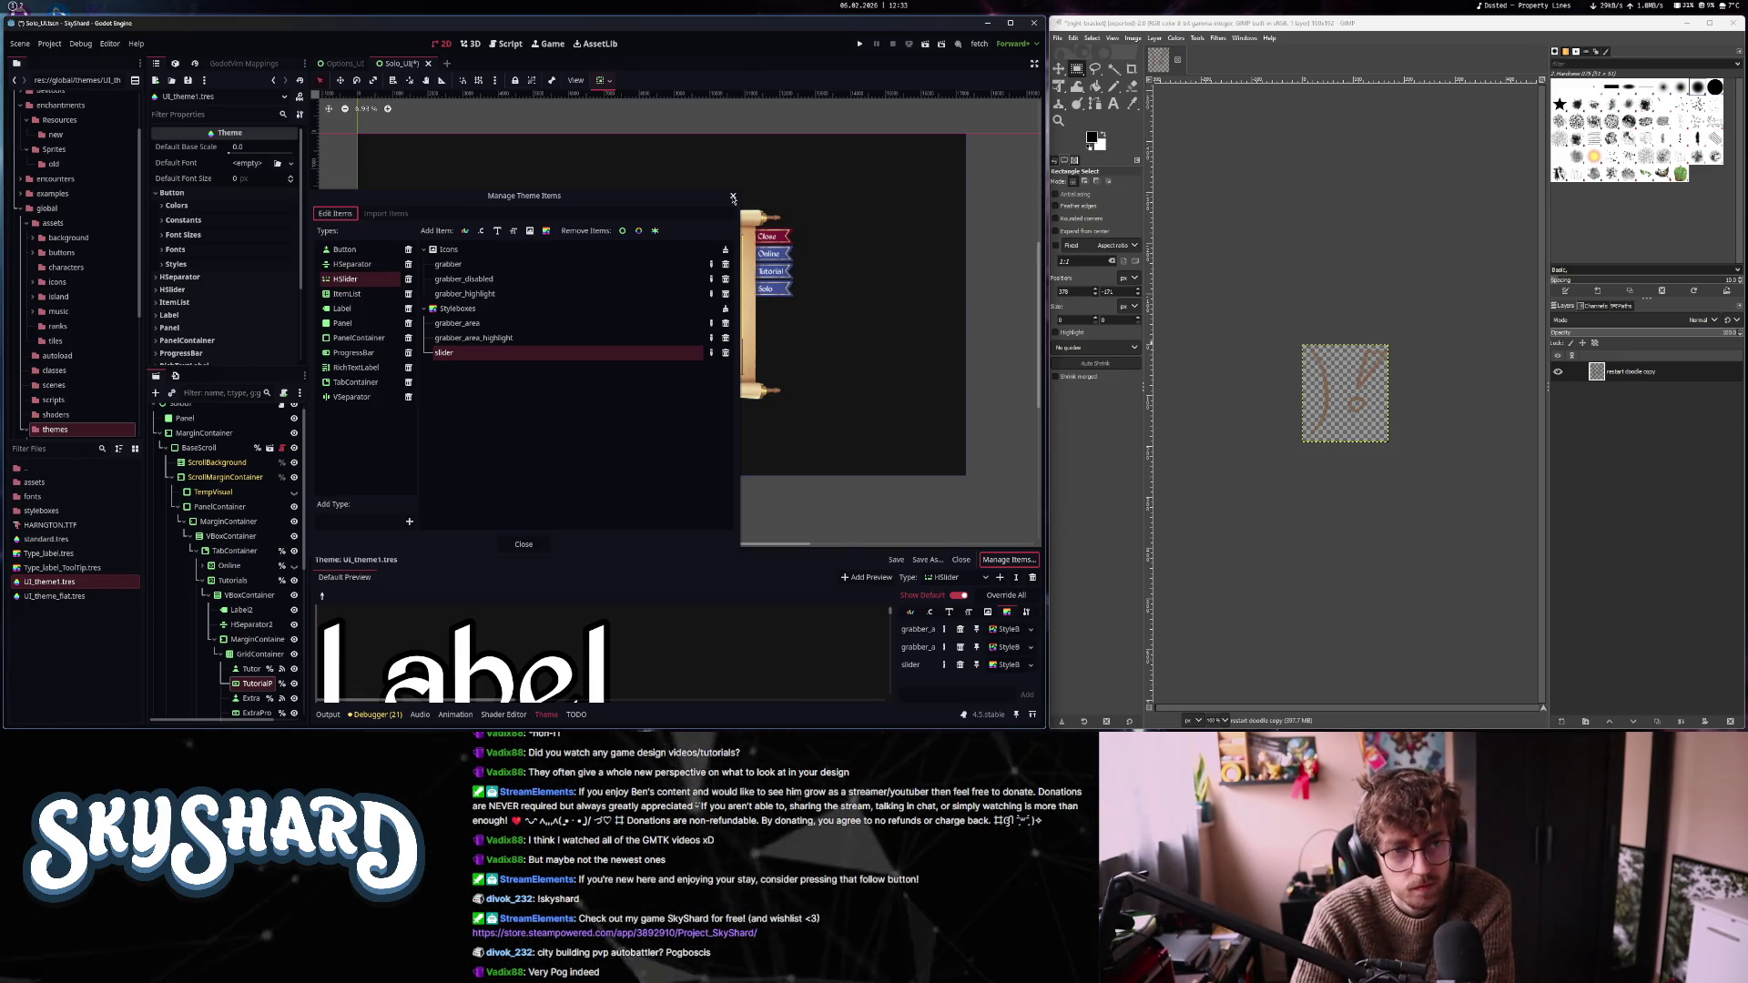
pyautogui.click(734, 197)
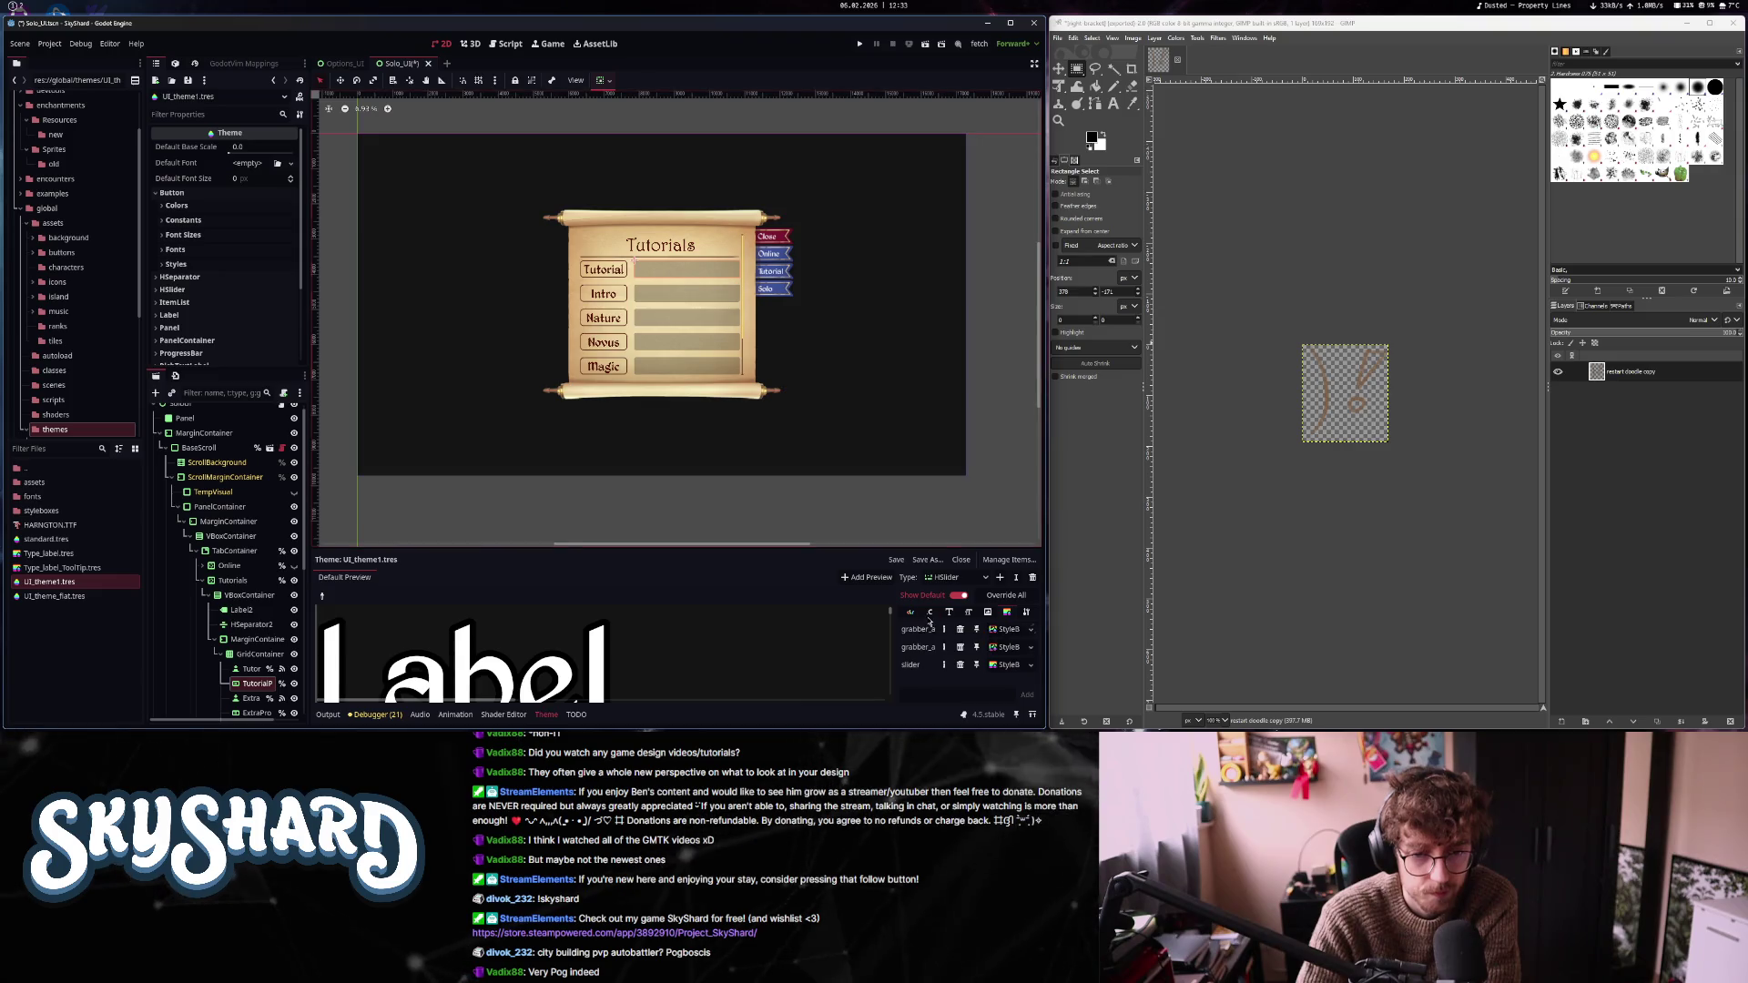
# List HSlider's styleboxes in the theme editor and inspect the grabber_area texture.
pyautogui.click(1006, 612)
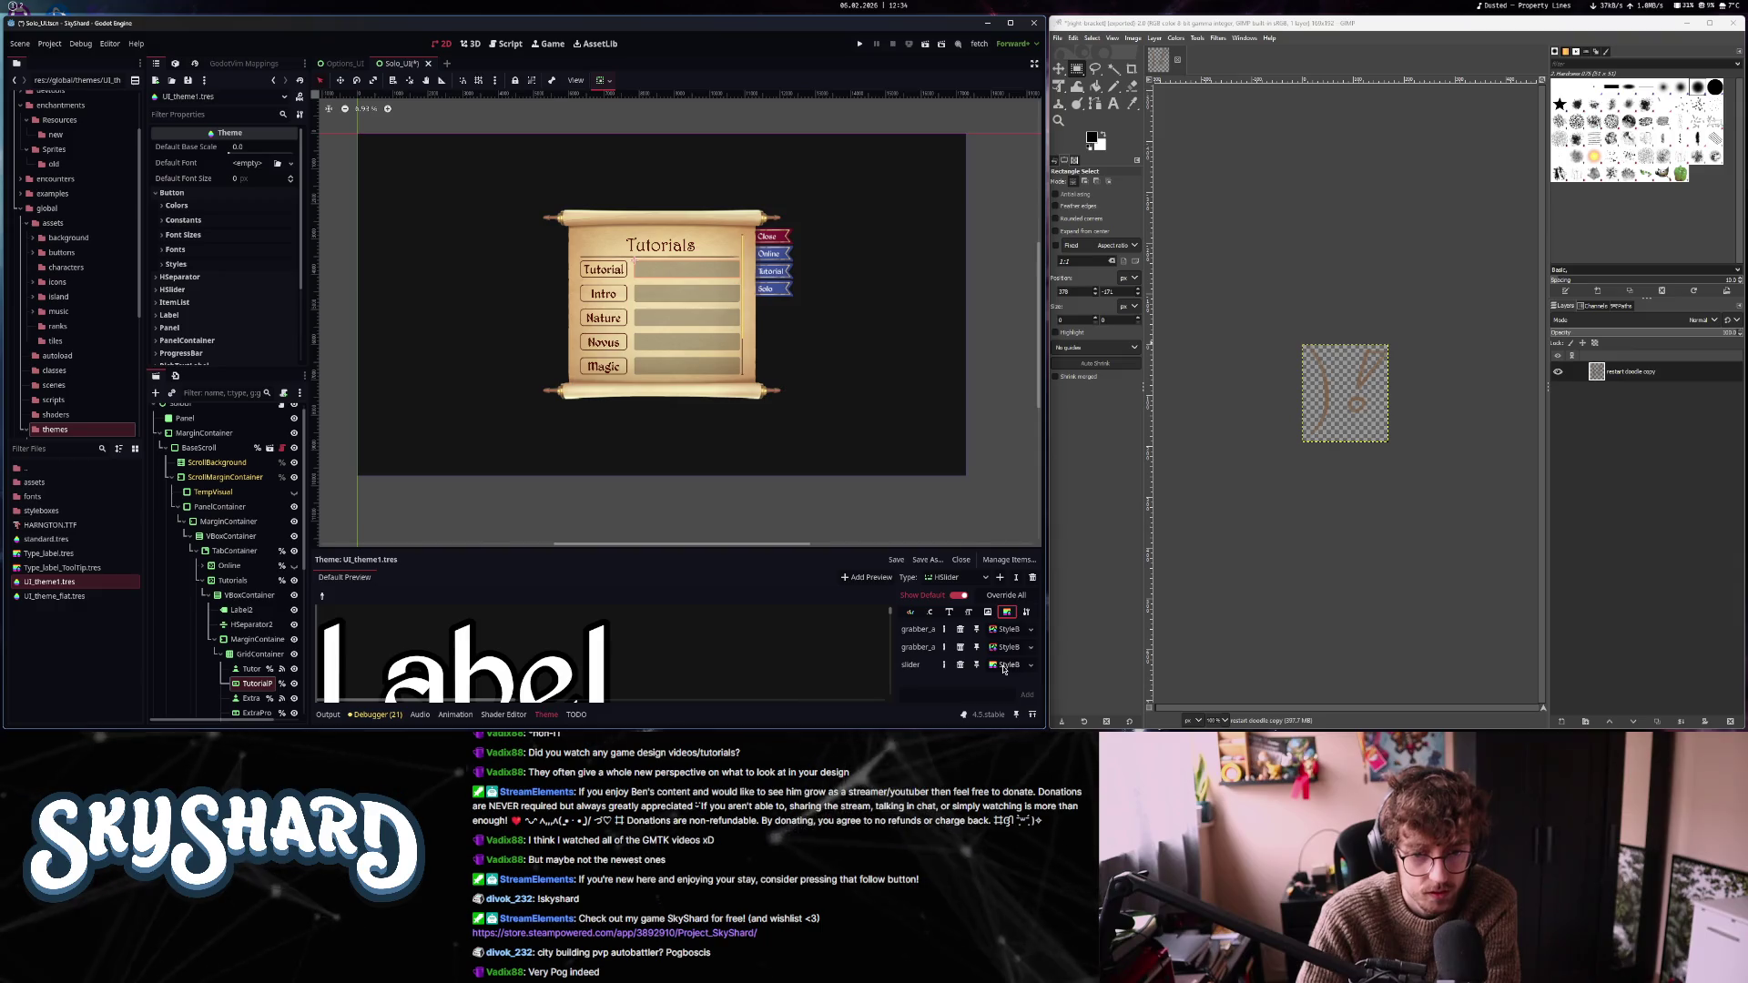
pyautogui.click(988, 612)
pyautogui.click(1006, 612)
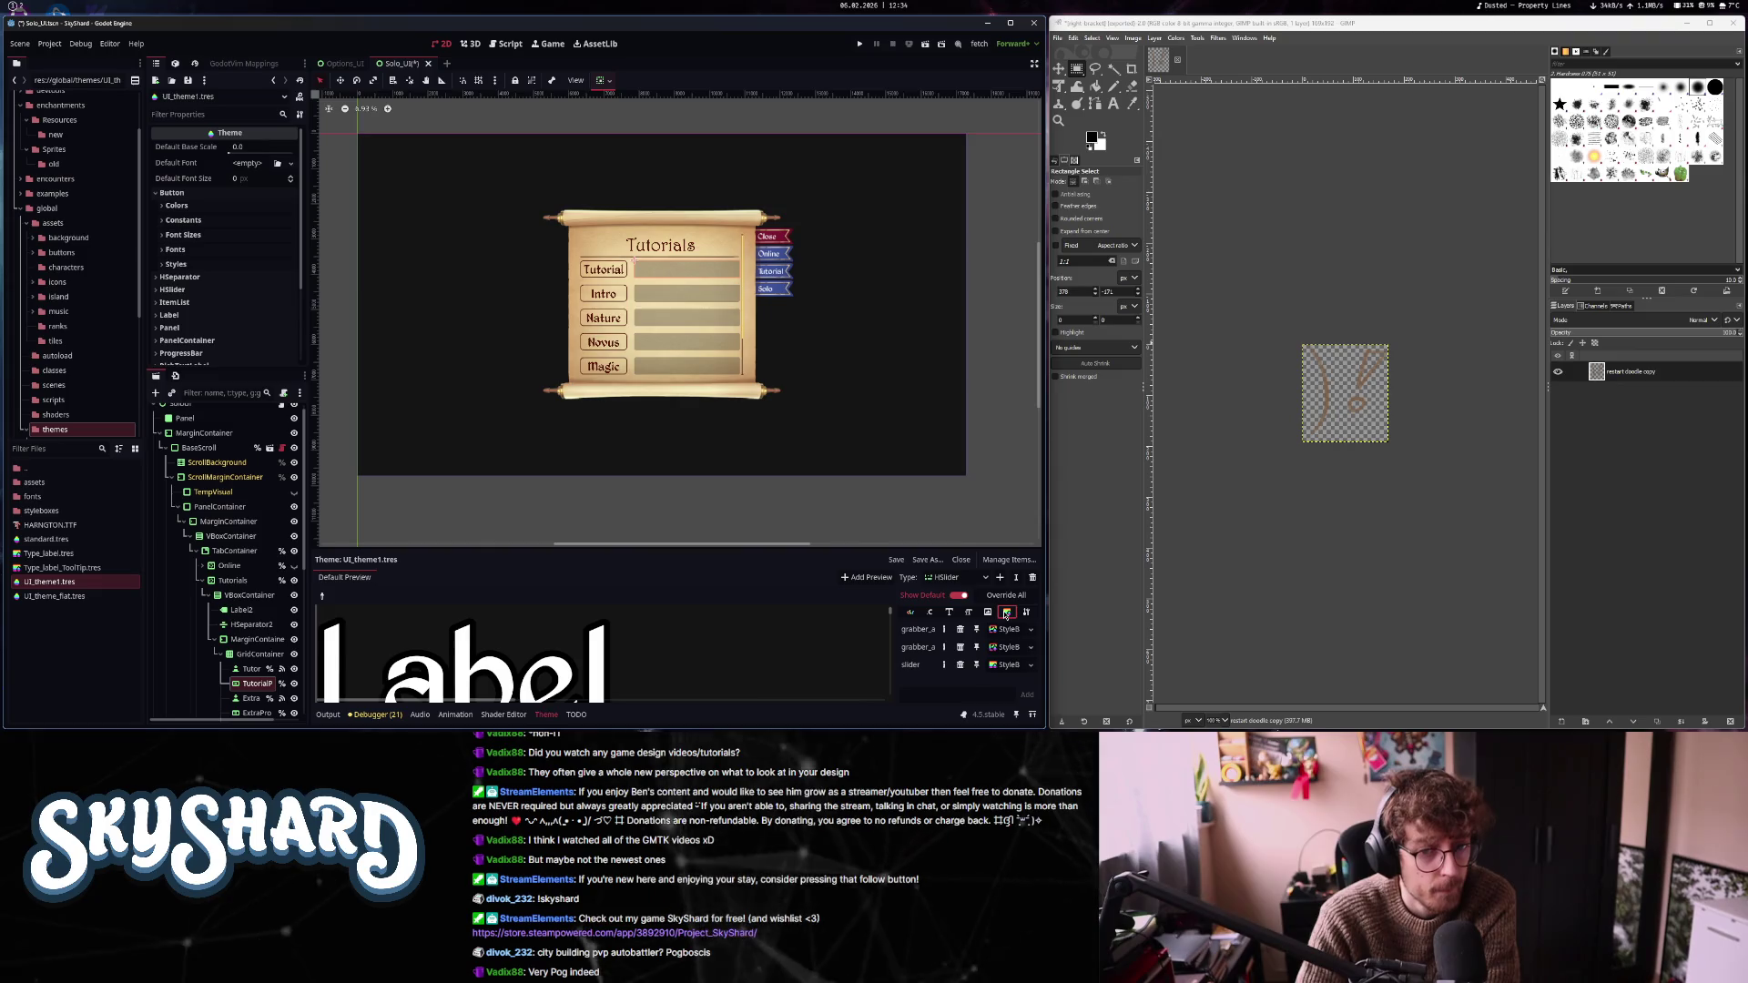
pyautogui.click(1007, 630)
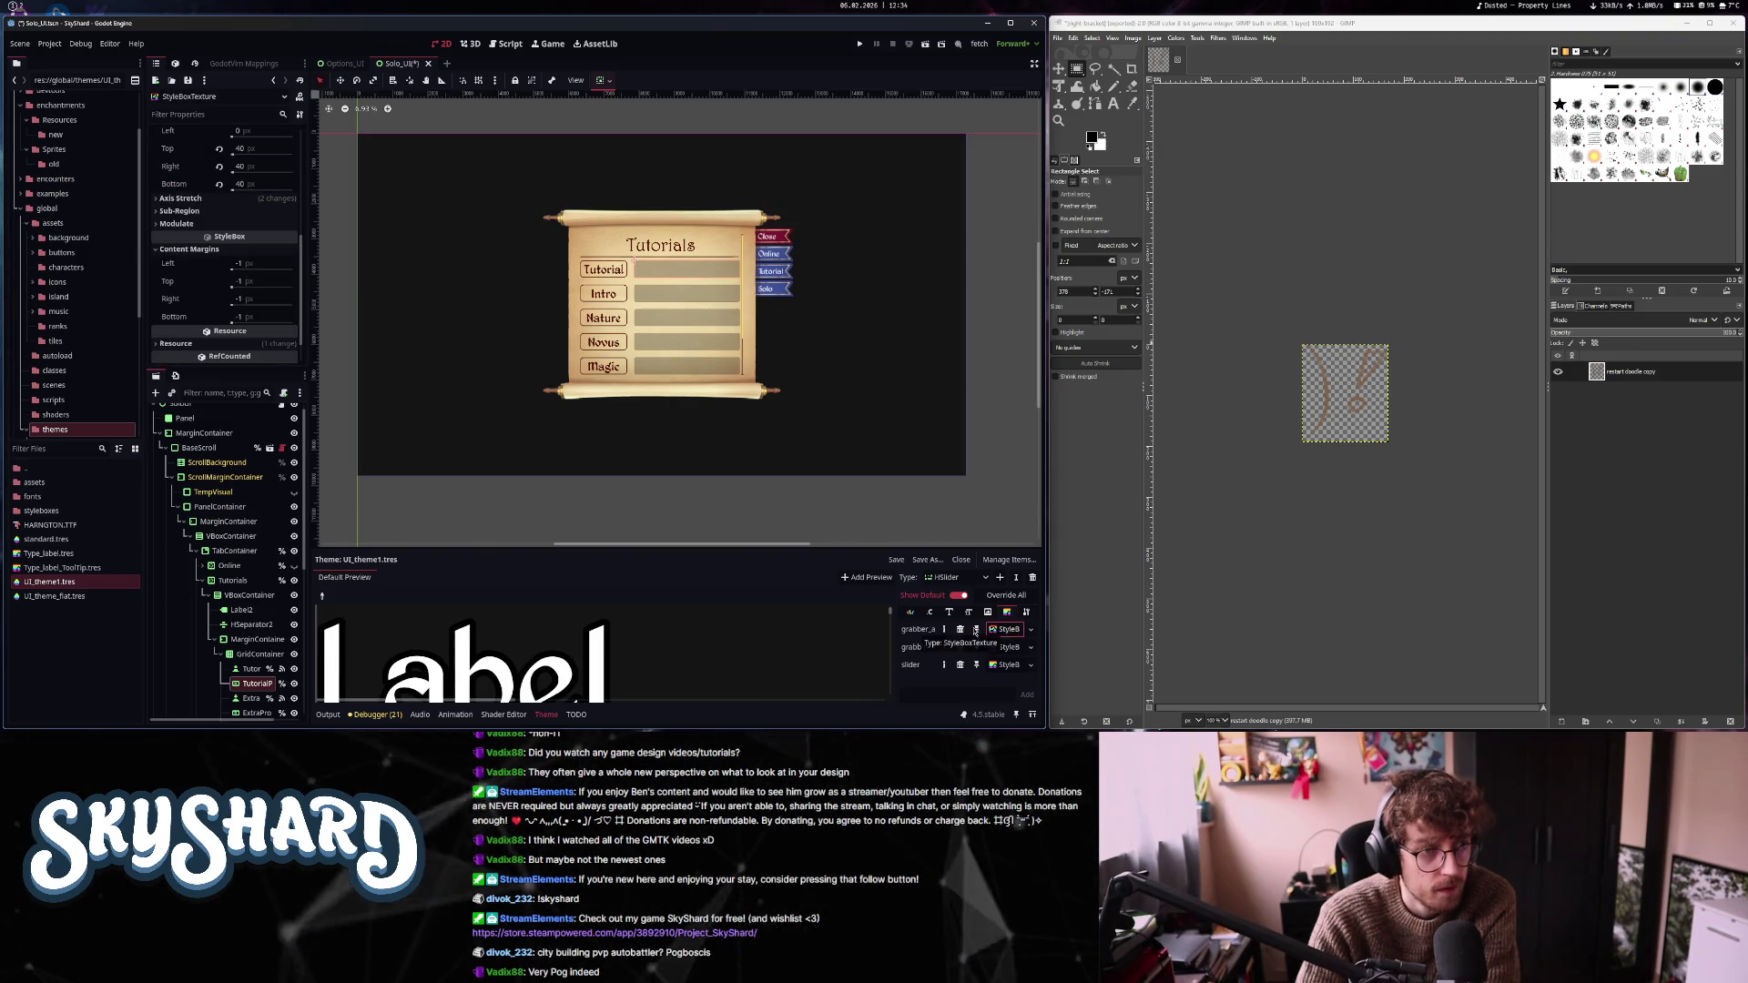
# Select the second grabber stylebox, then the slider StyleBoxFlat with brown colours.
pyautogui.scroll(-3, 262, 327)
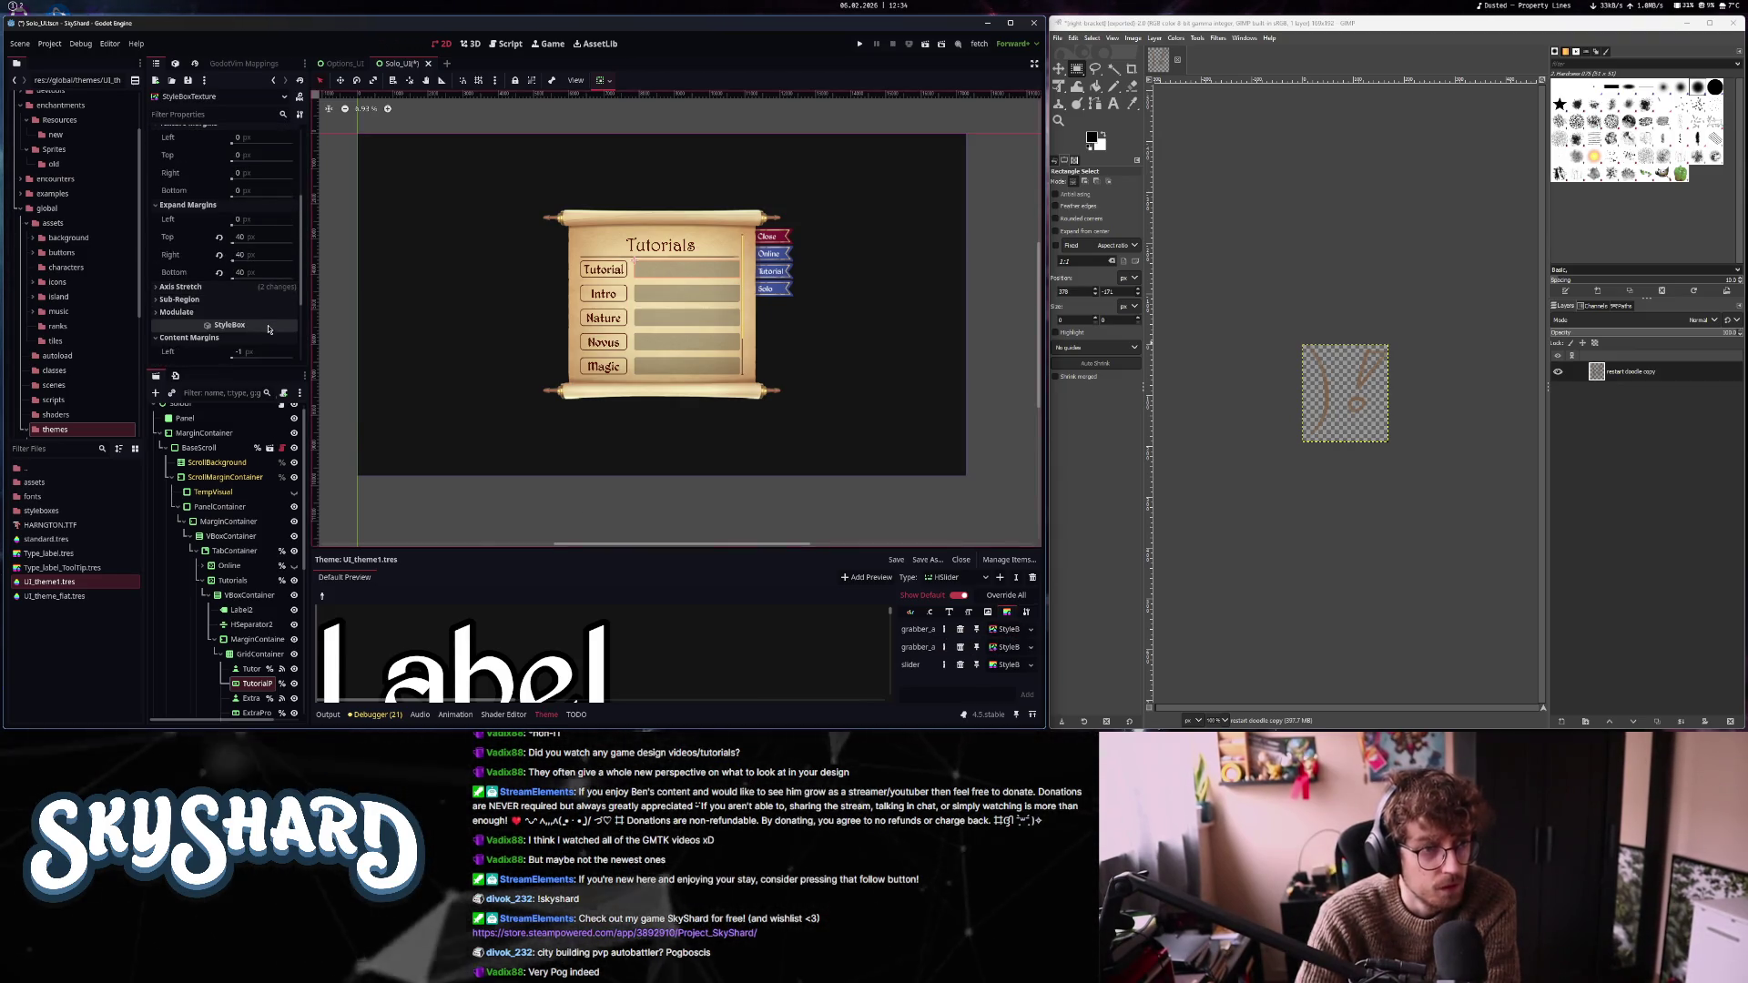
pyautogui.scroll(1, 270, 329)
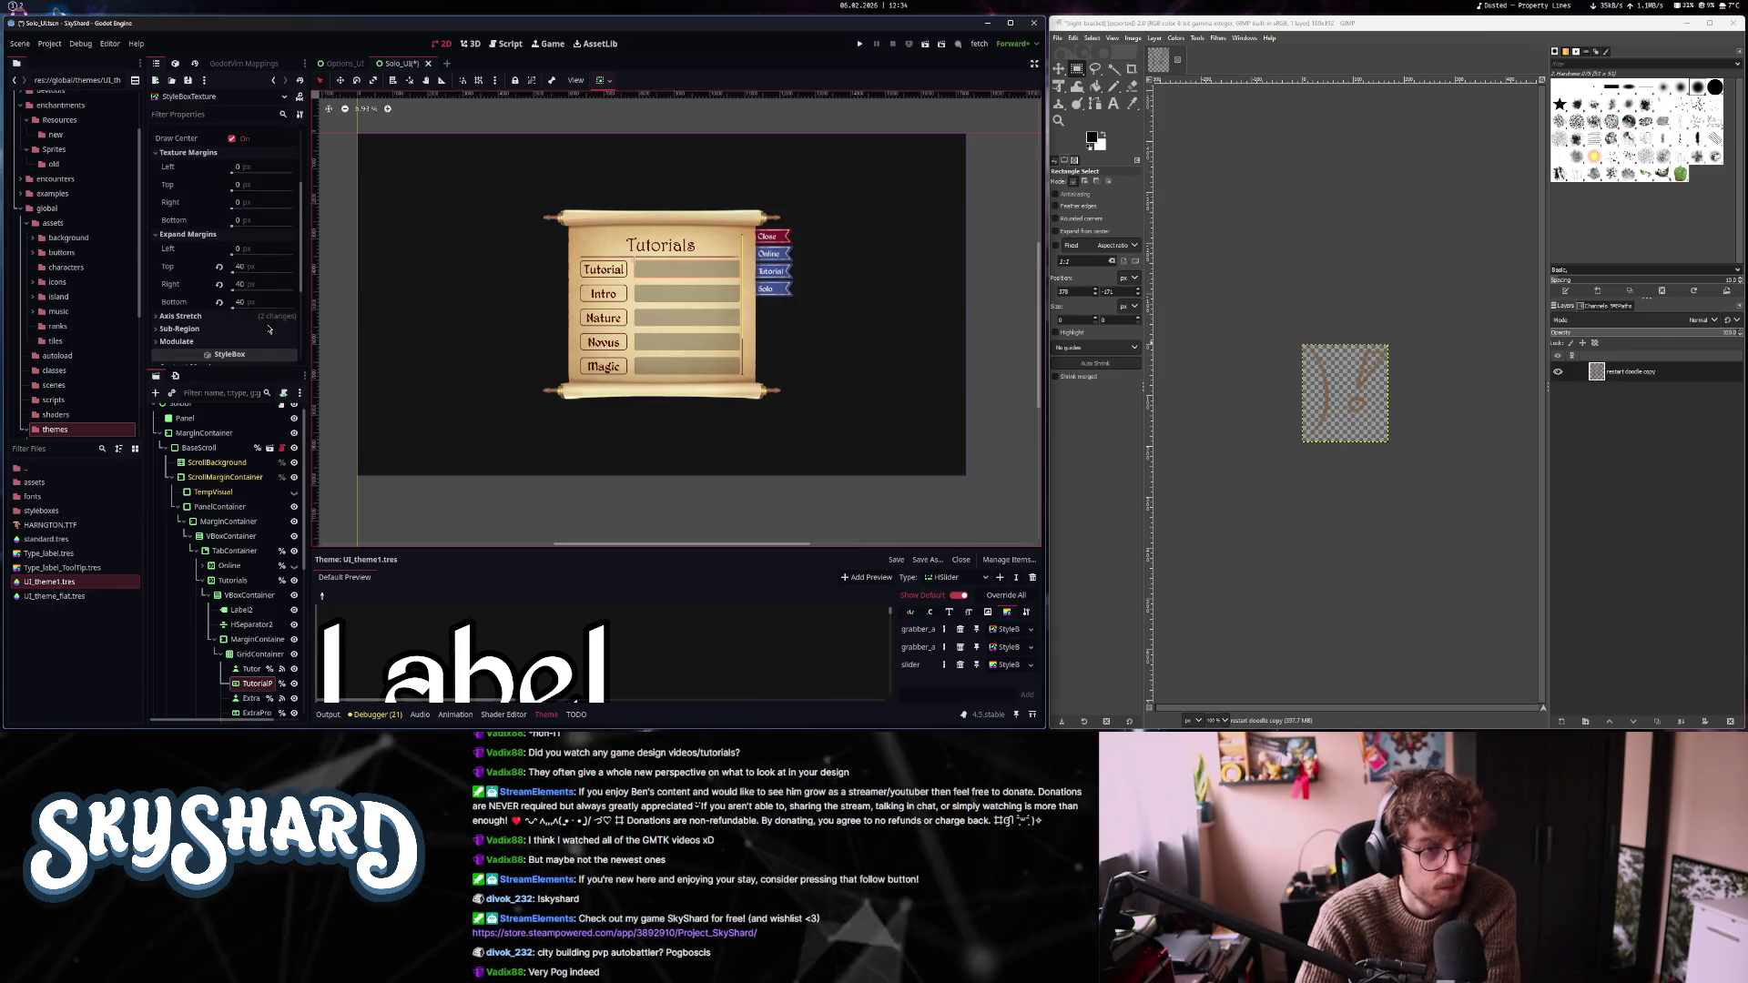
pyautogui.scroll(3, 270, 329)
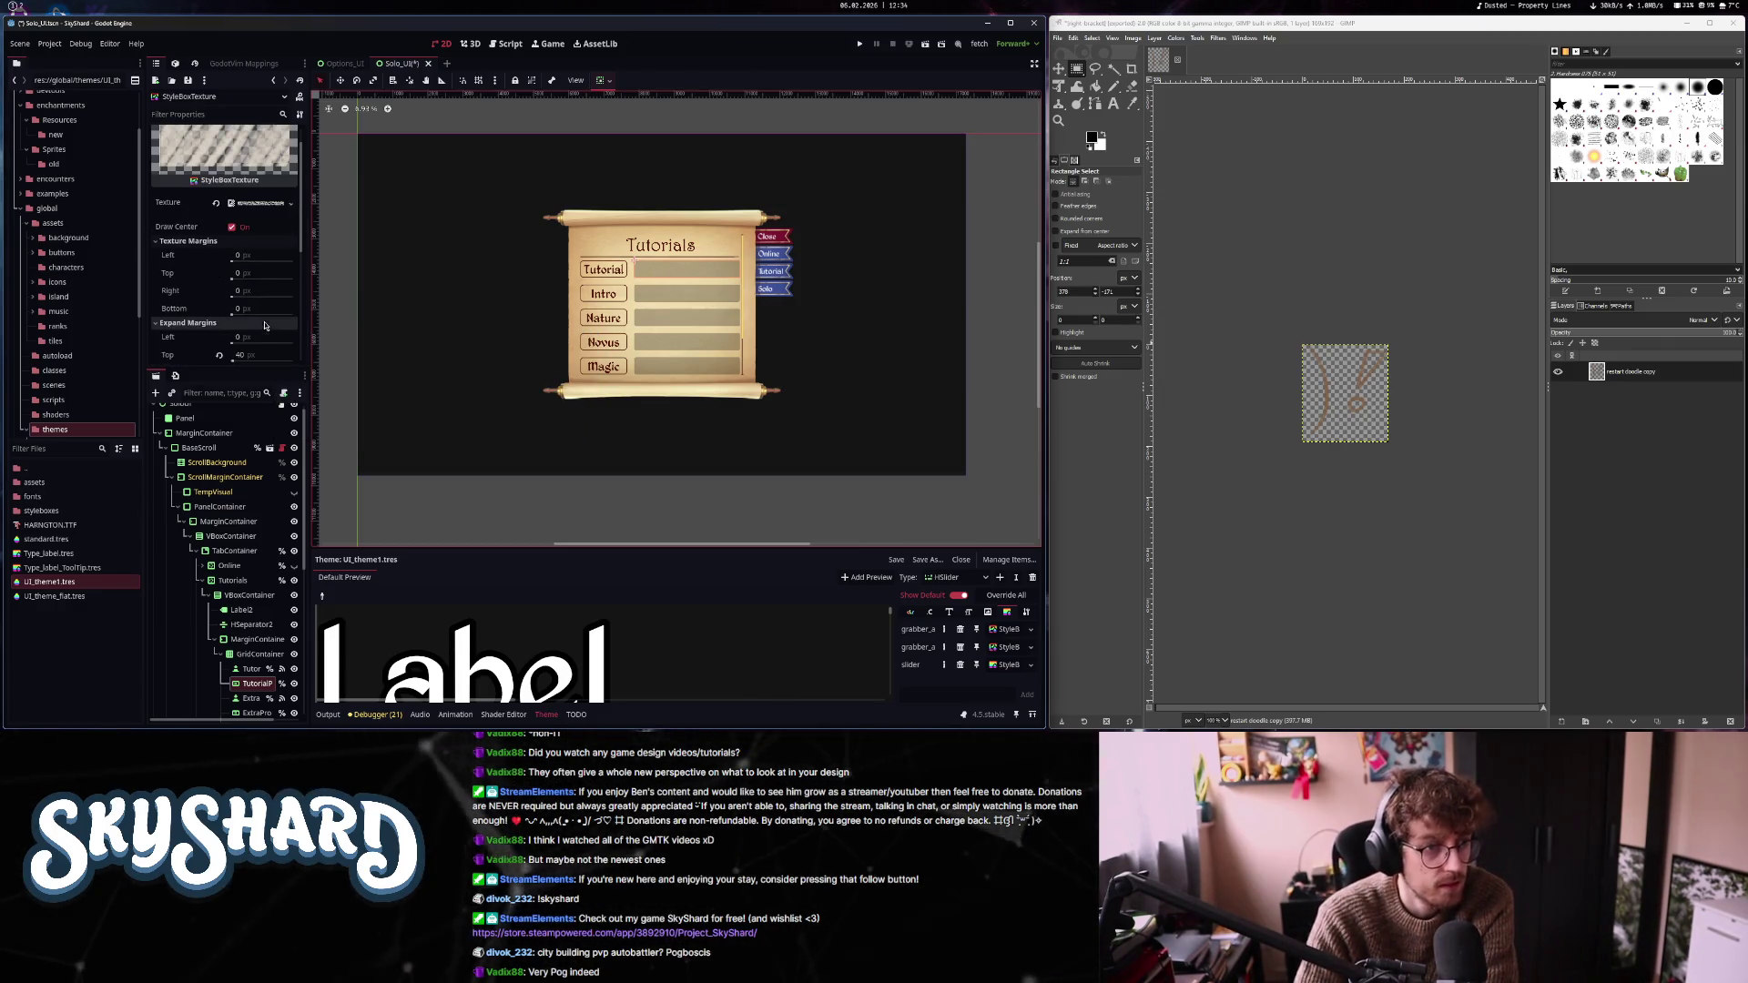
pyautogui.scroll(-6, 265, 326)
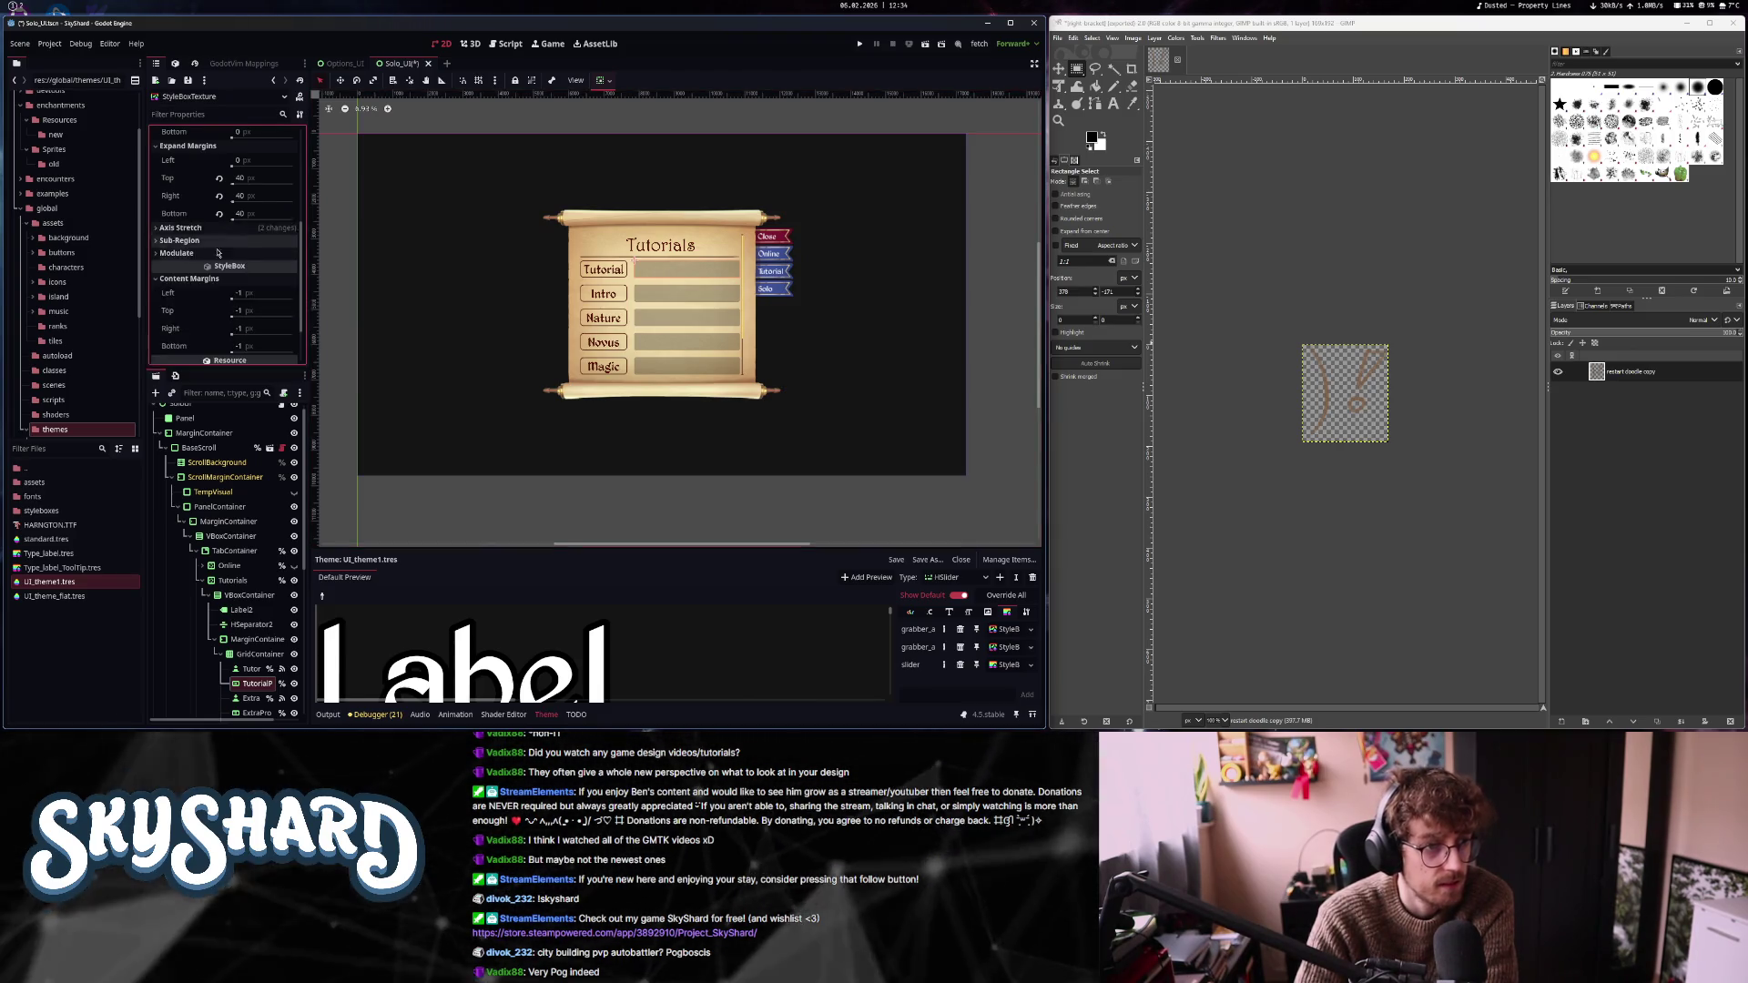
pyautogui.scroll(7, 217, 243)
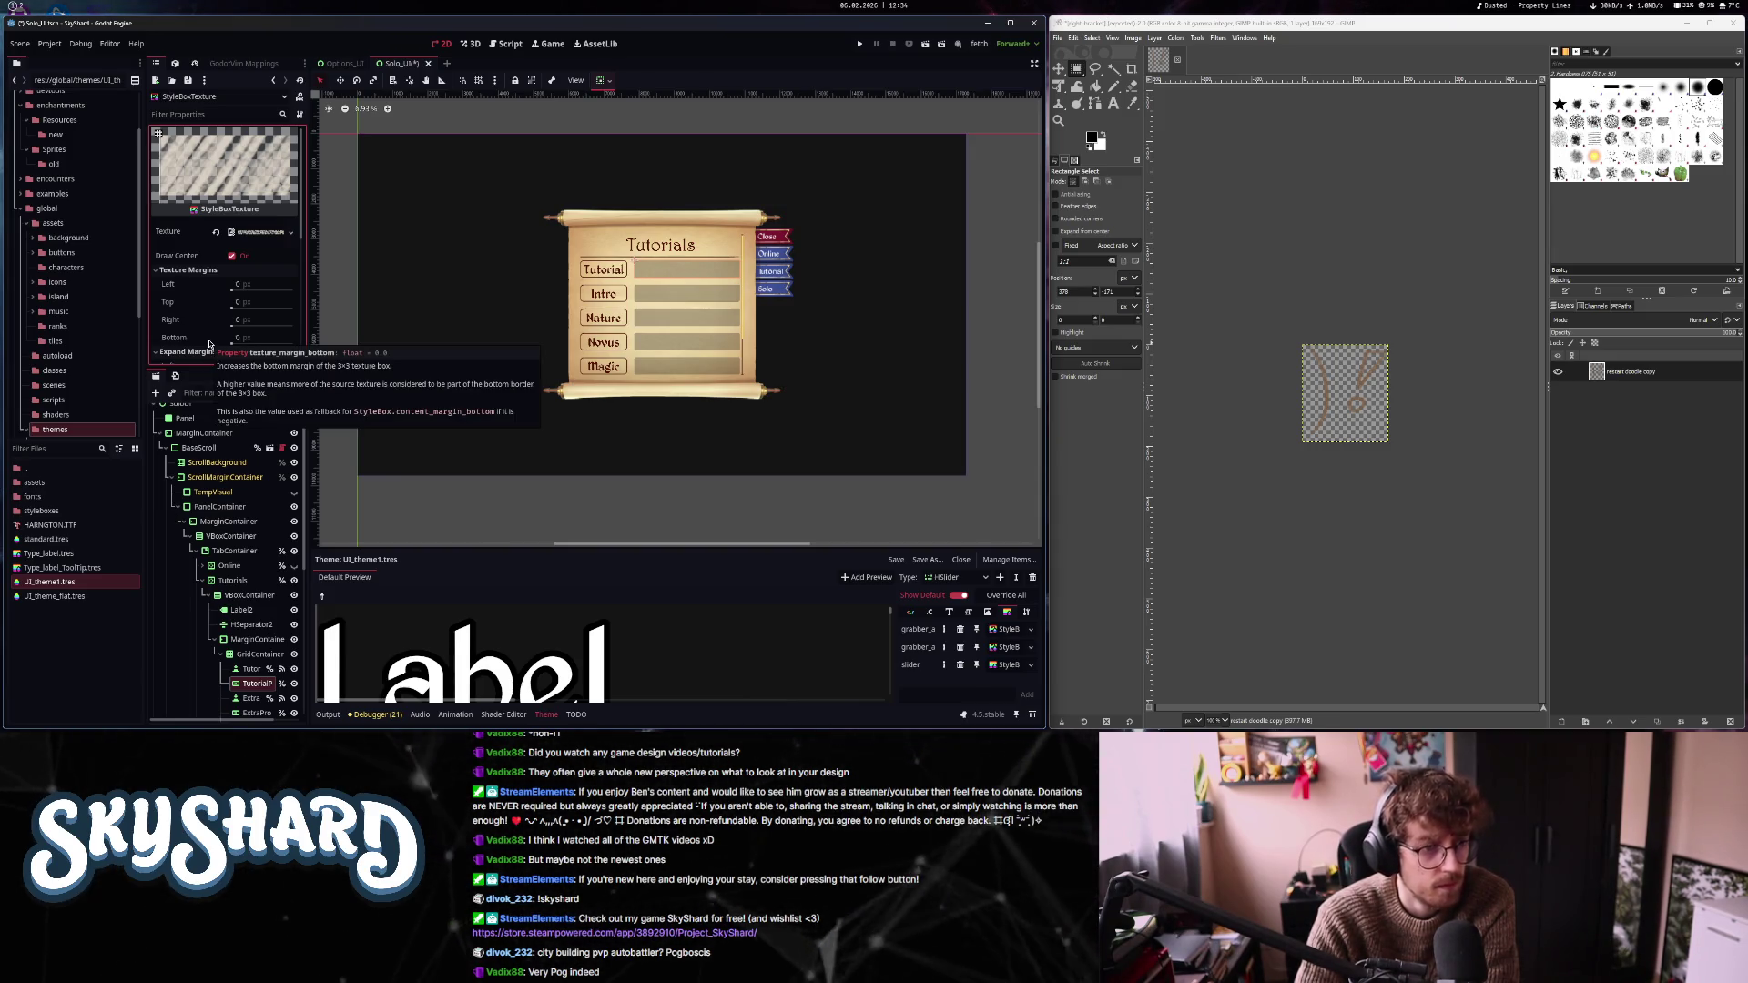
pyautogui.click(1005, 647)
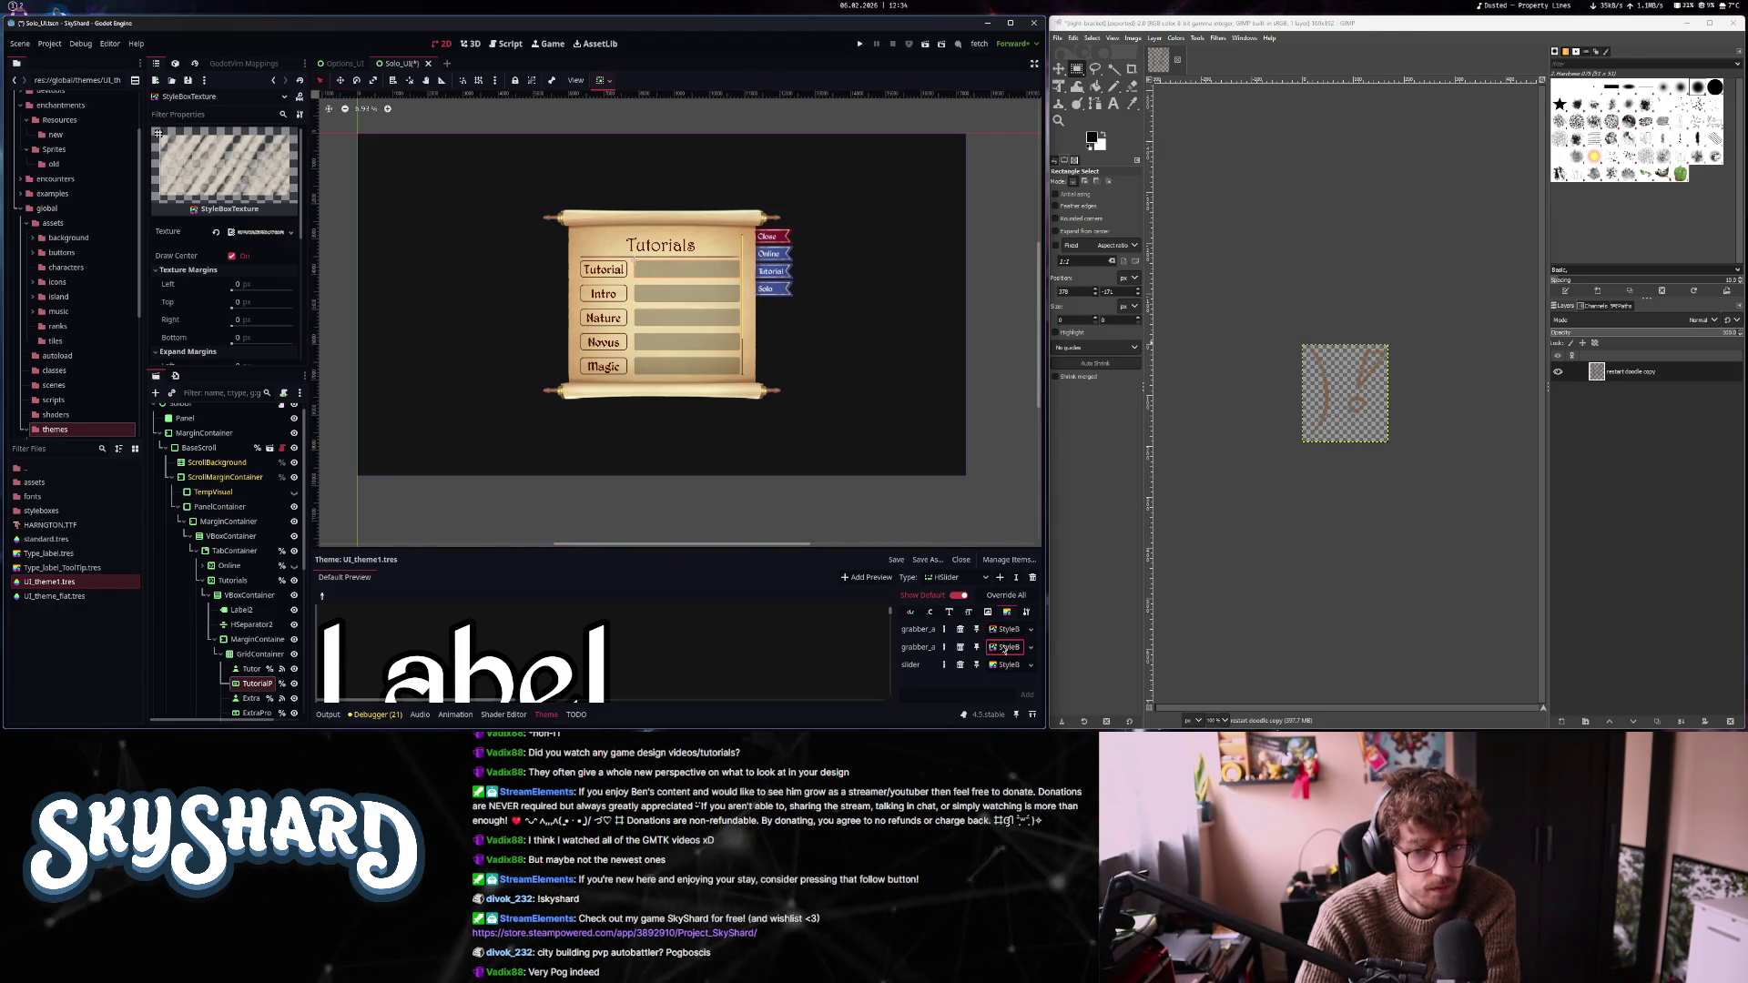
pyautogui.click(1004, 665)
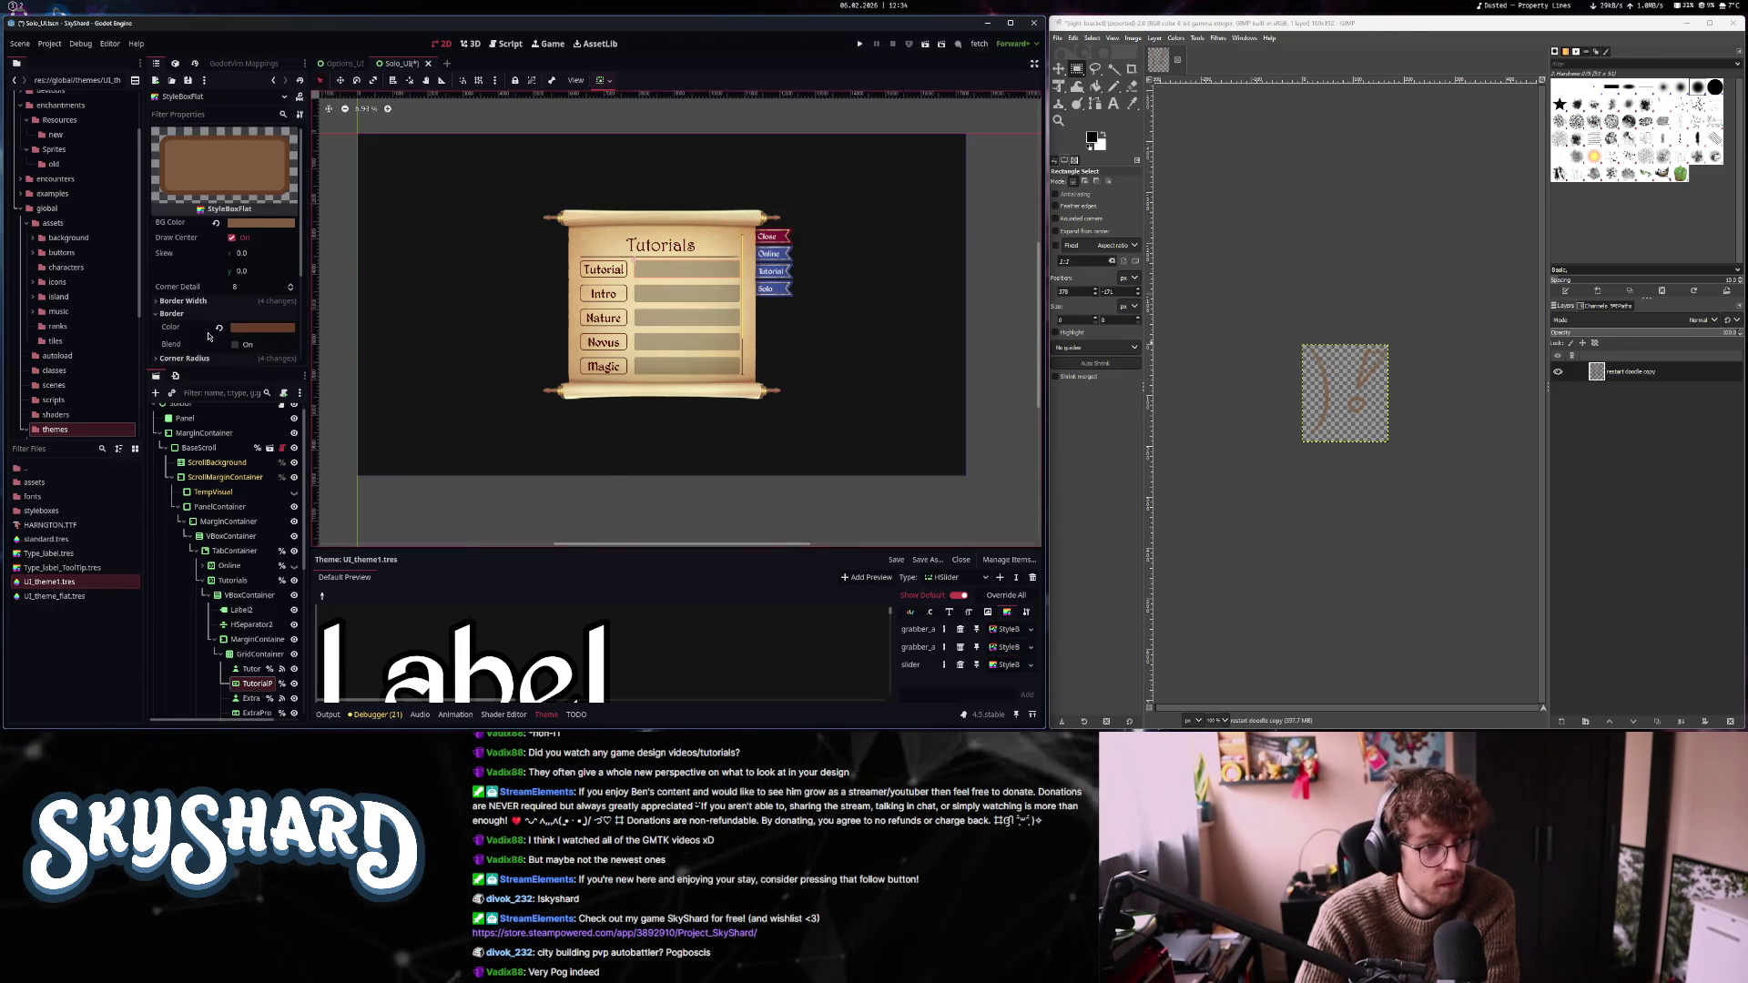
# Peek at the slider background colour and expand the global themes folder in FileSystem.
pyautogui.click(248, 223)
pyautogui.click(285, 498)
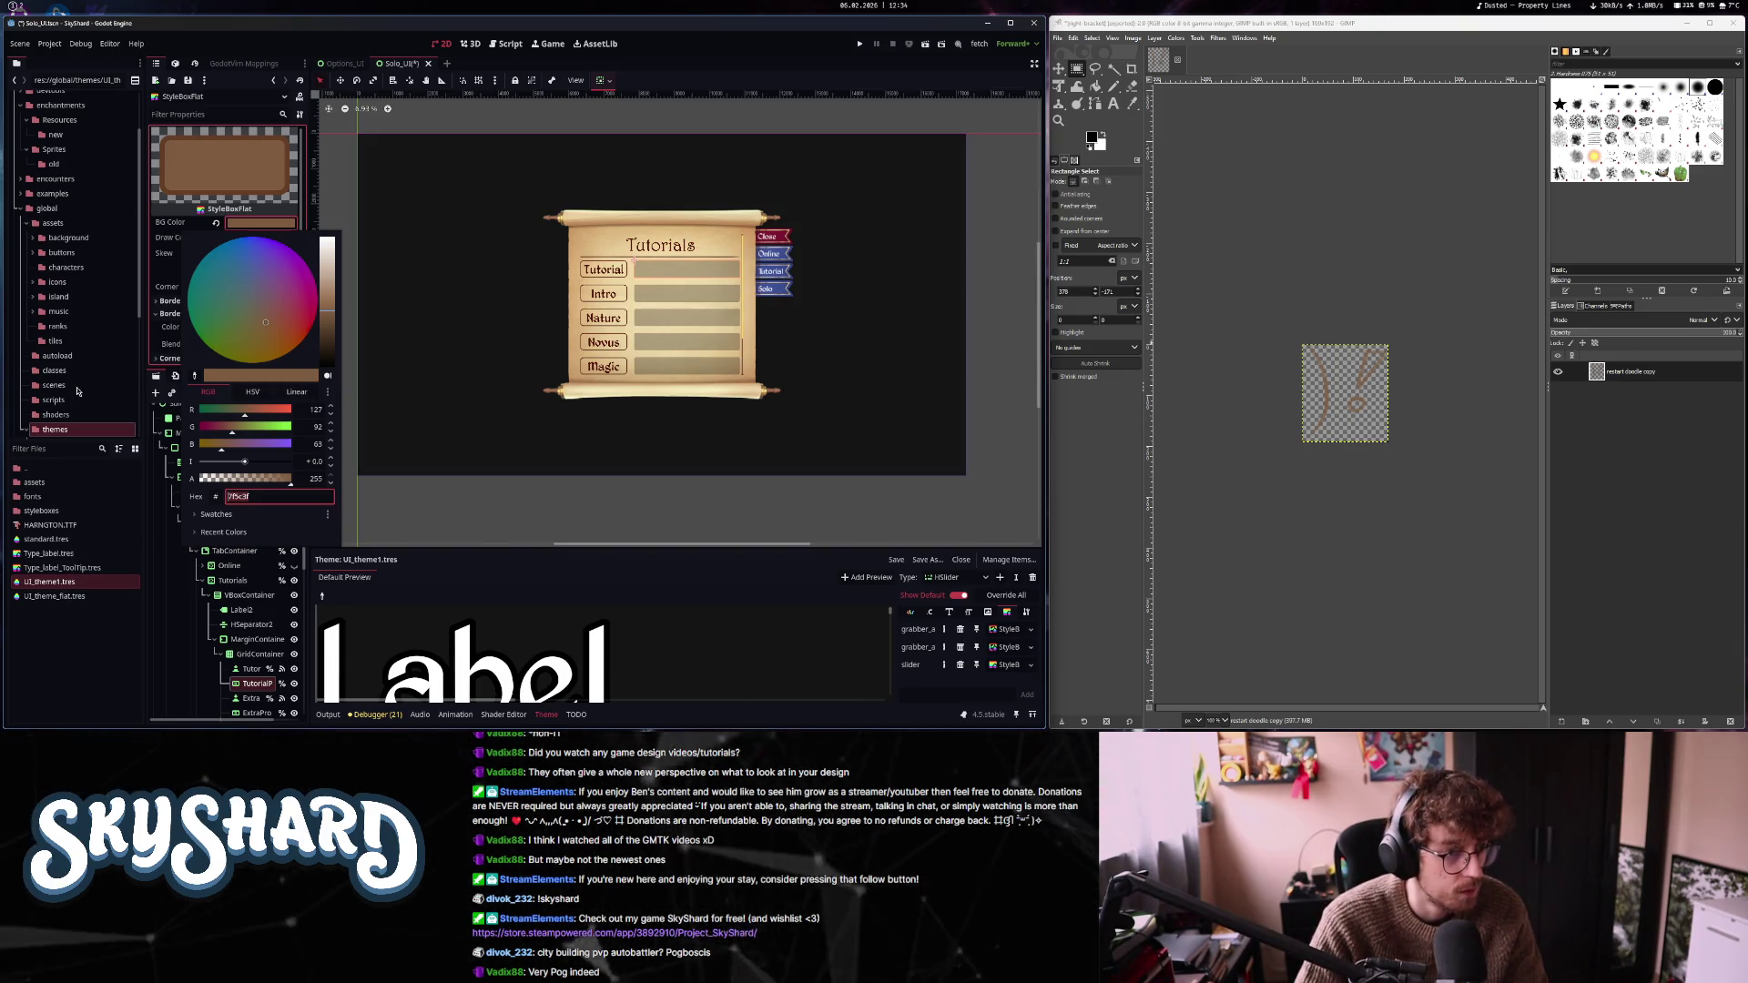
pyautogui.click(48, 210)
pyautogui.click(26, 224)
pyautogui.click(27, 312)
# Browse to UI/new_ui/themes and load scroll_ui.tres into the theme editor.
pyautogui.scroll(-1, 69, 369)
pyautogui.scroll(-1, 68, 369)
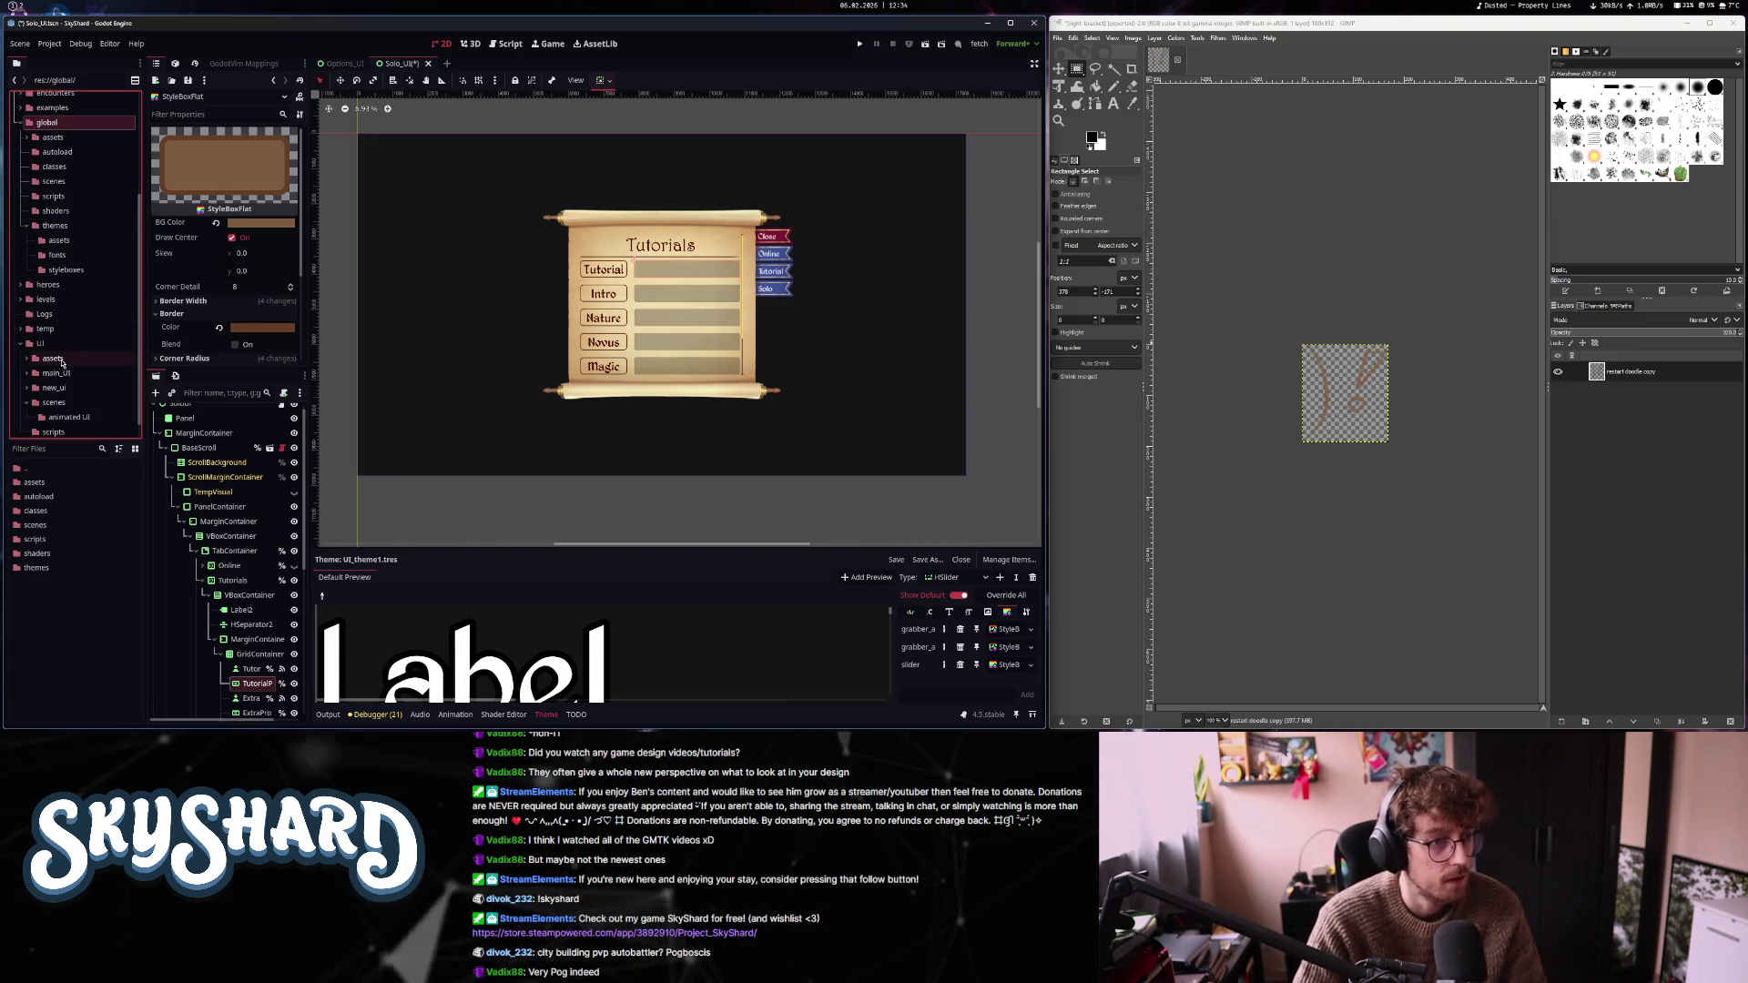
pyautogui.scroll(-1, 78, 369)
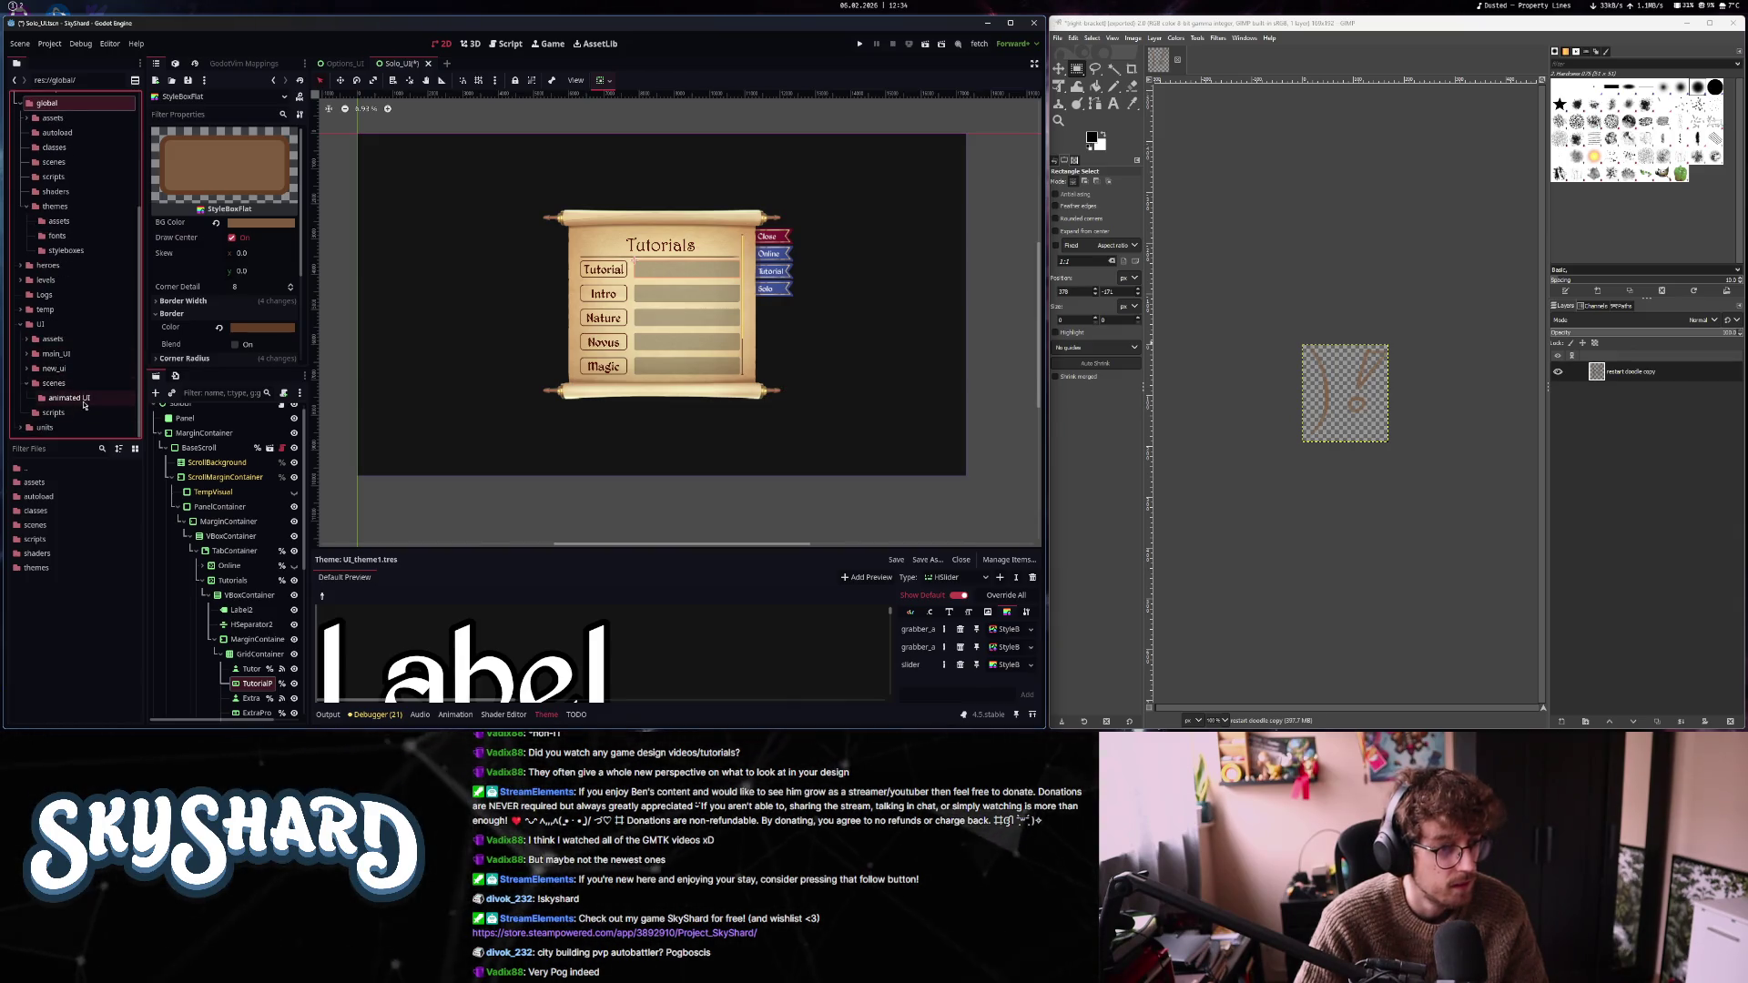
pyautogui.click(90, 369)
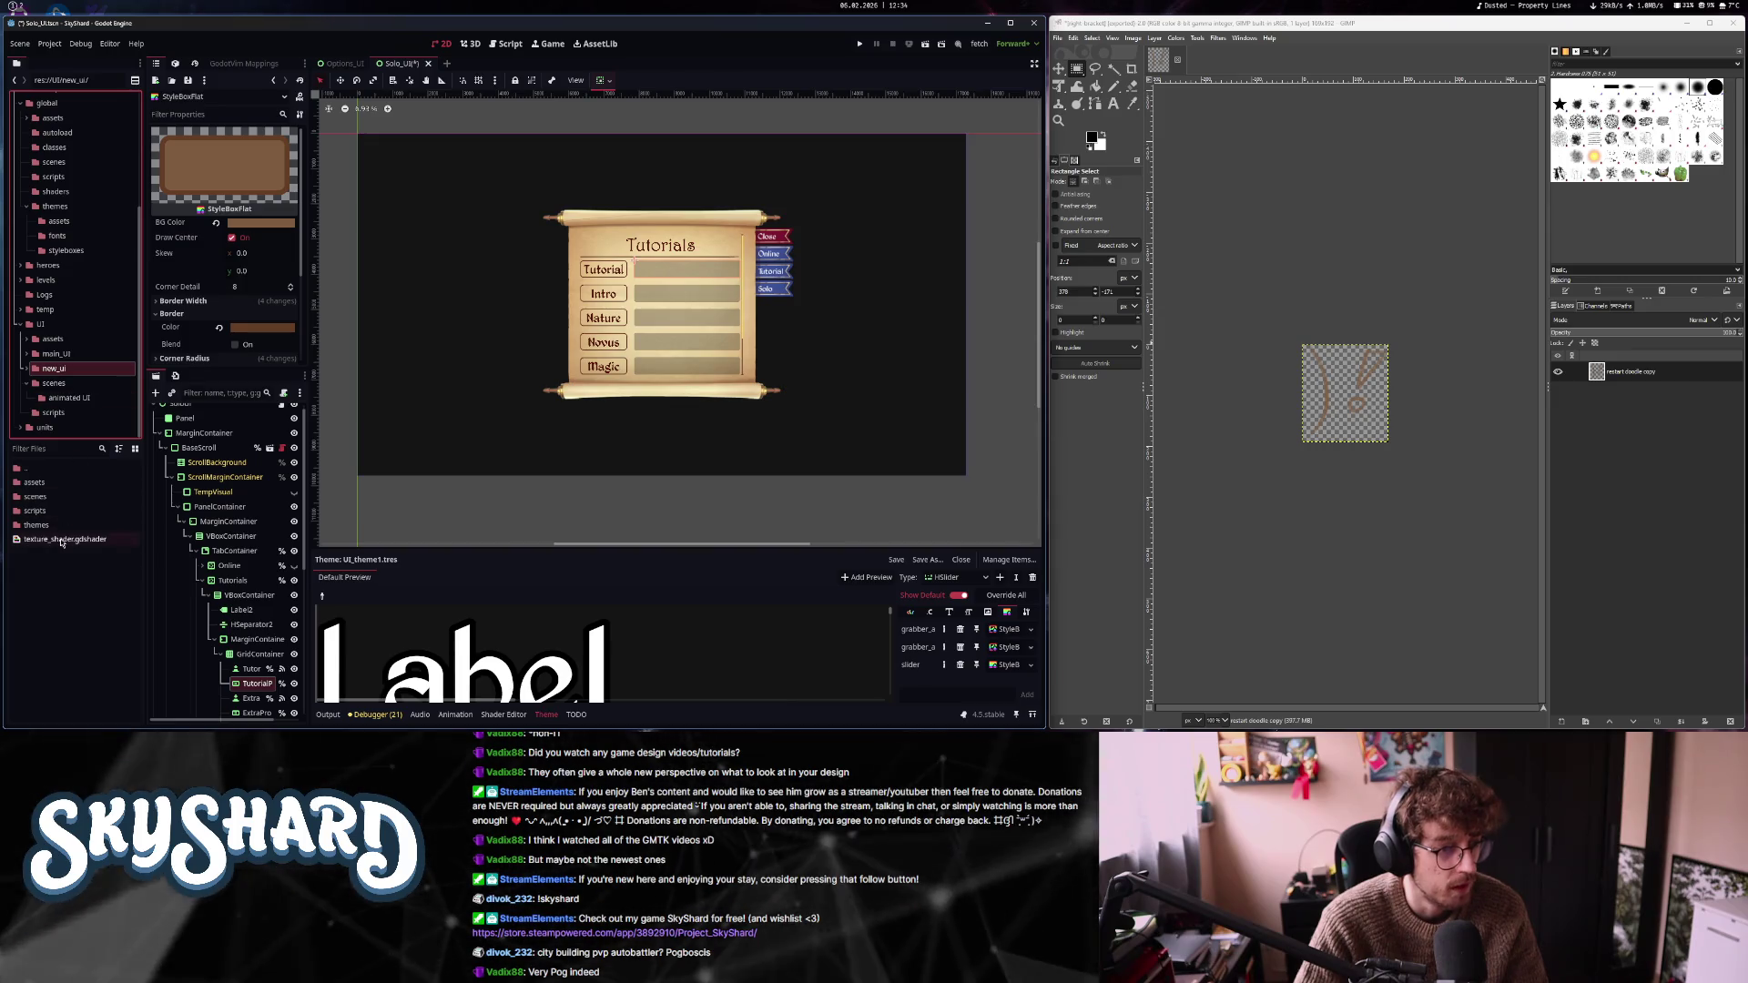
pyautogui.doubleClick(37, 524)
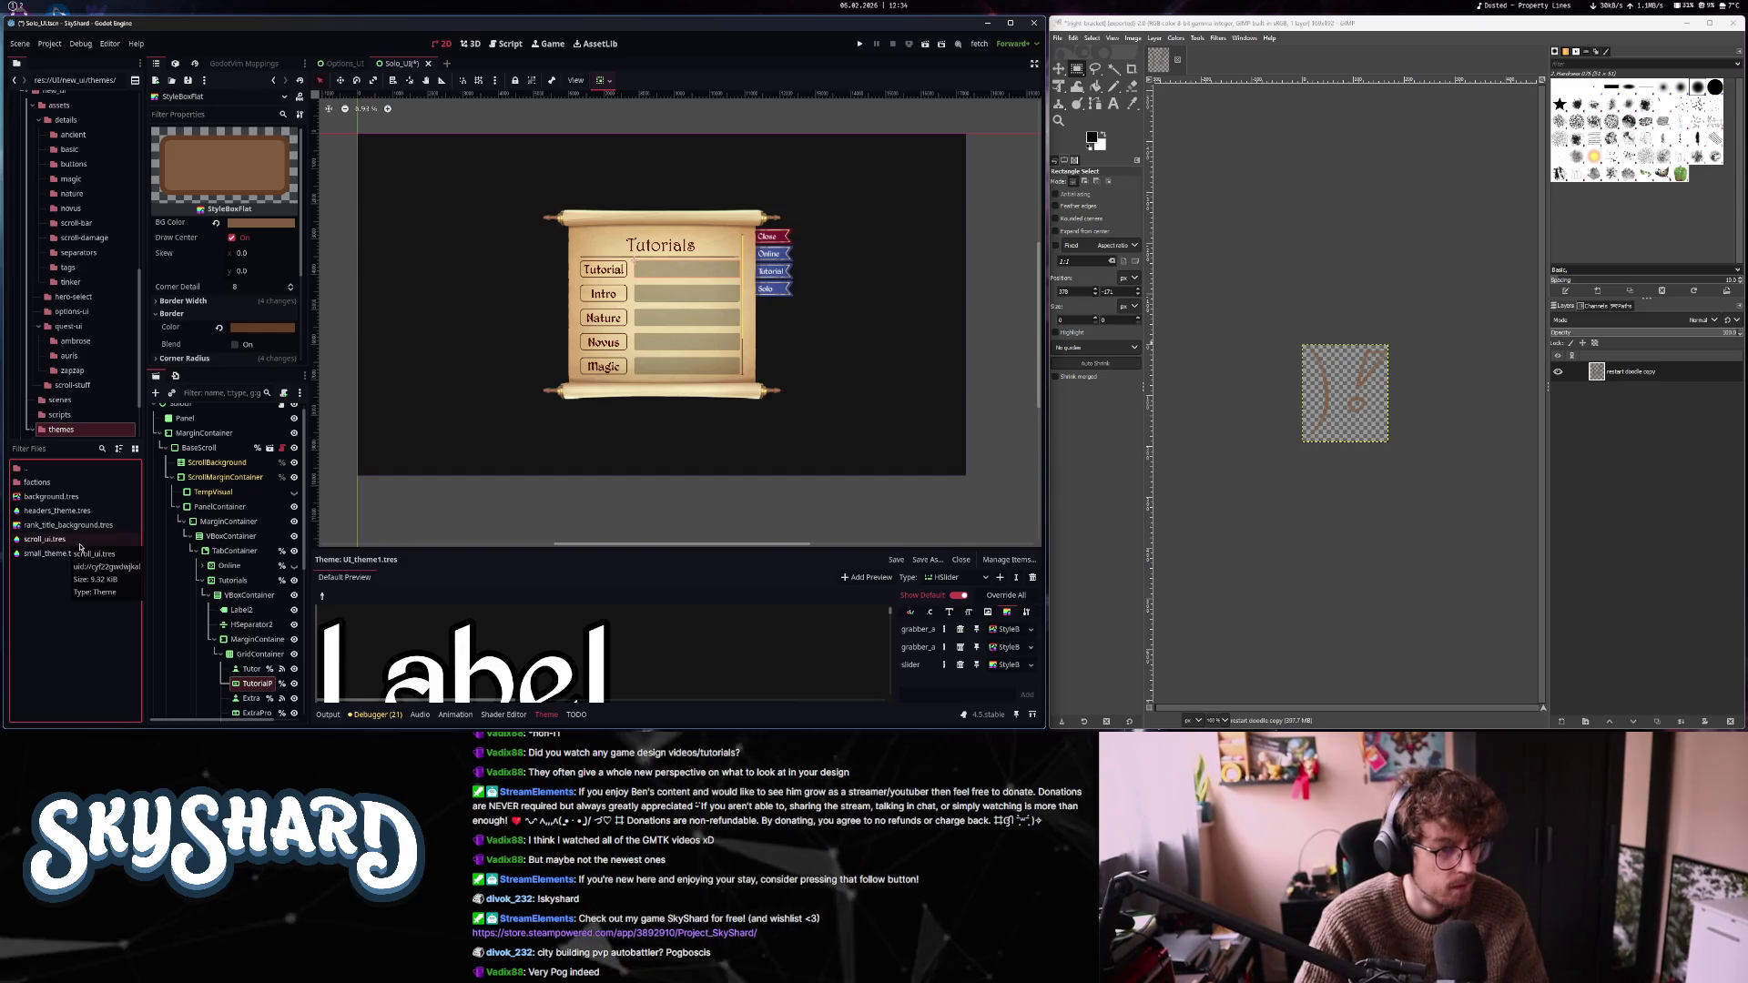
pyautogui.doubleClick(79, 544)
pyautogui.click(1000, 579)
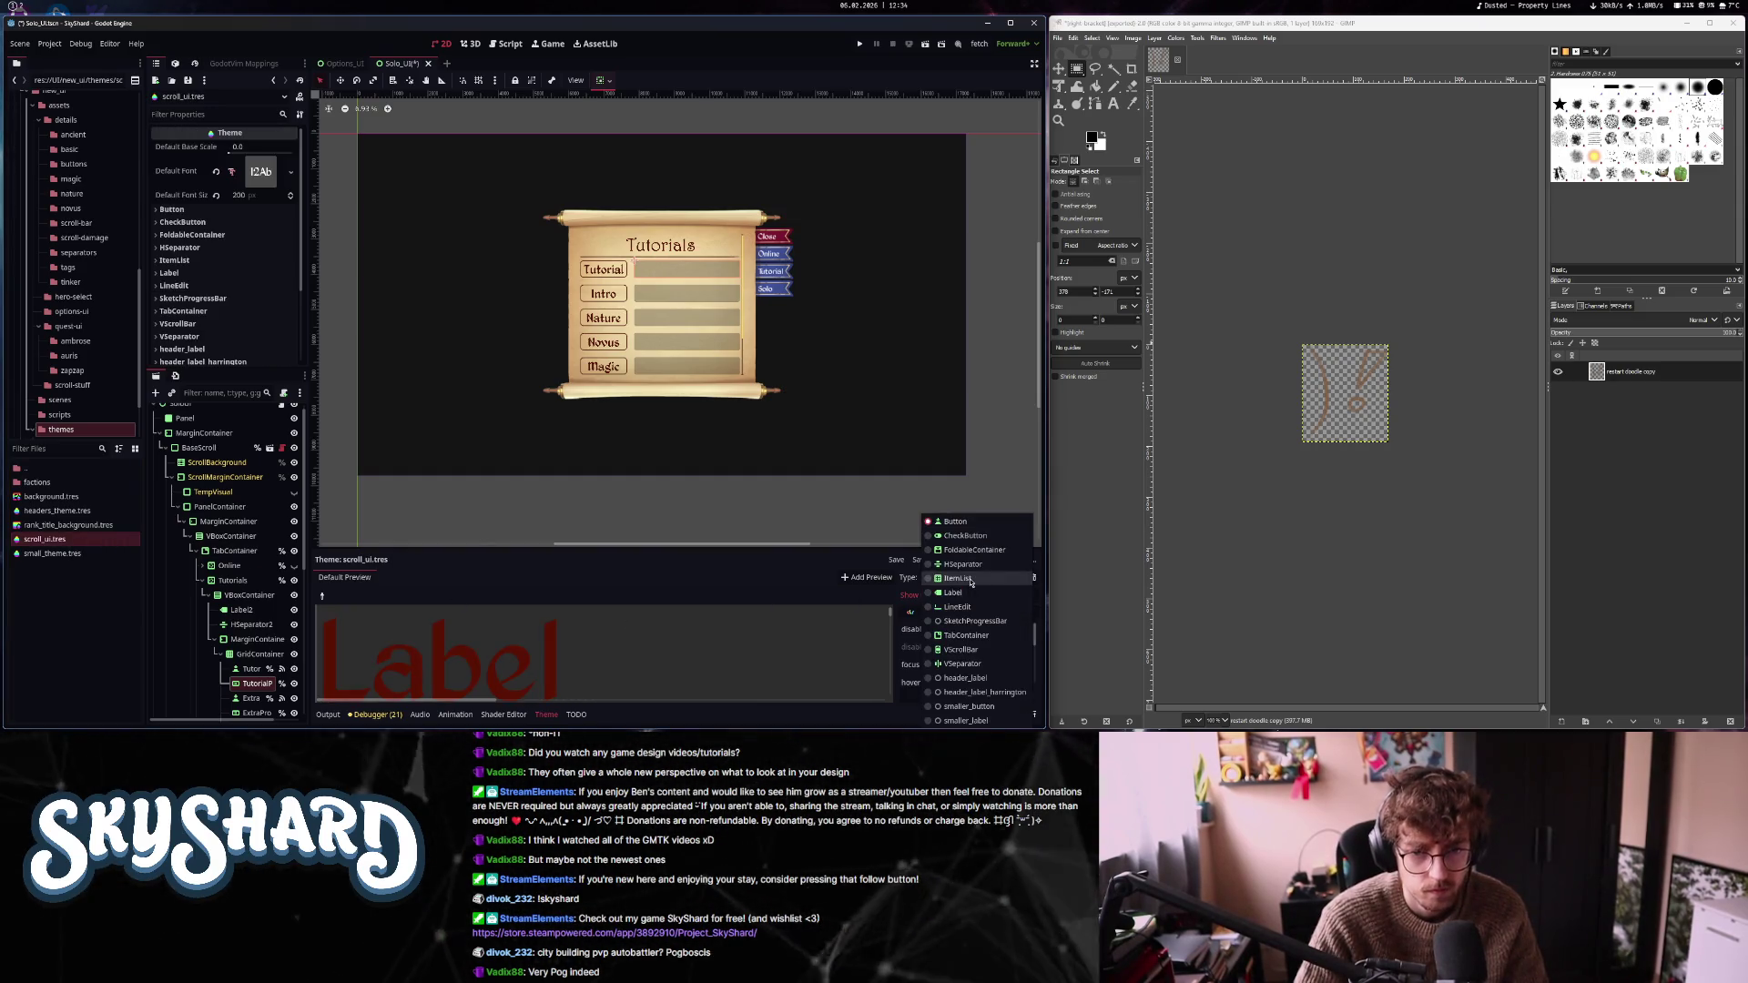
# Add a ProgressBar type with a StyleBoxFlat background, then remove it from the theme.
pyautogui.press('Escape')
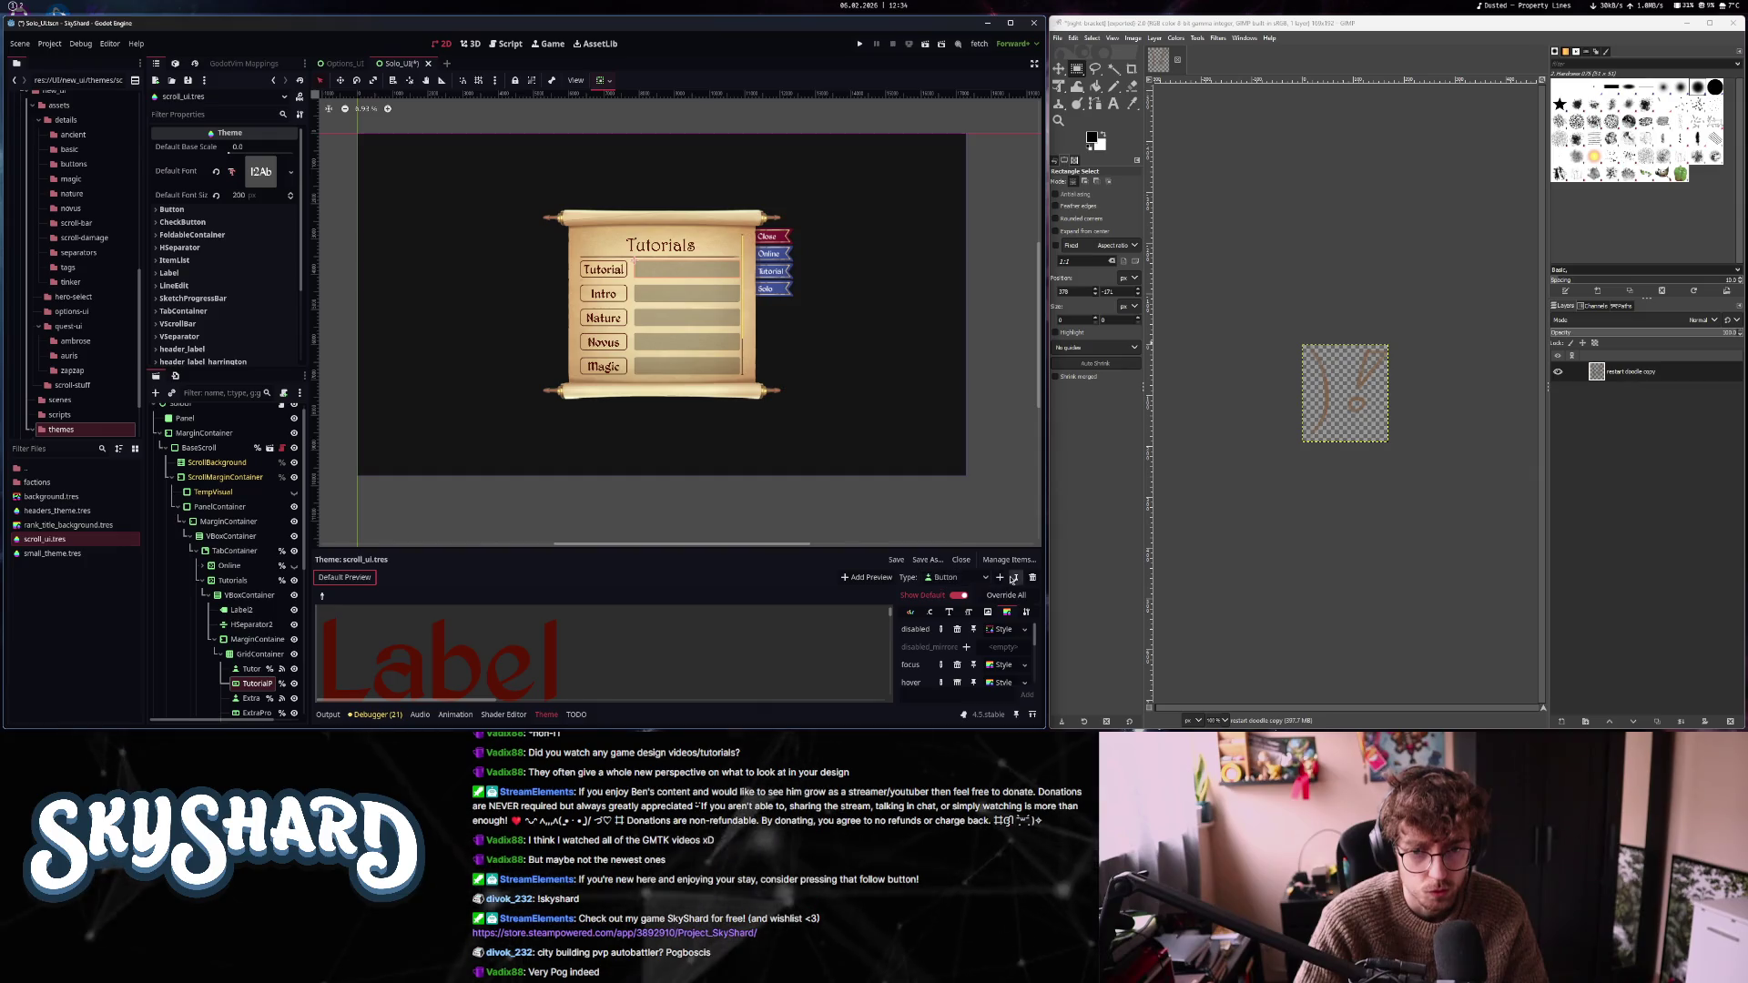
pyautogui.click(1000, 578)
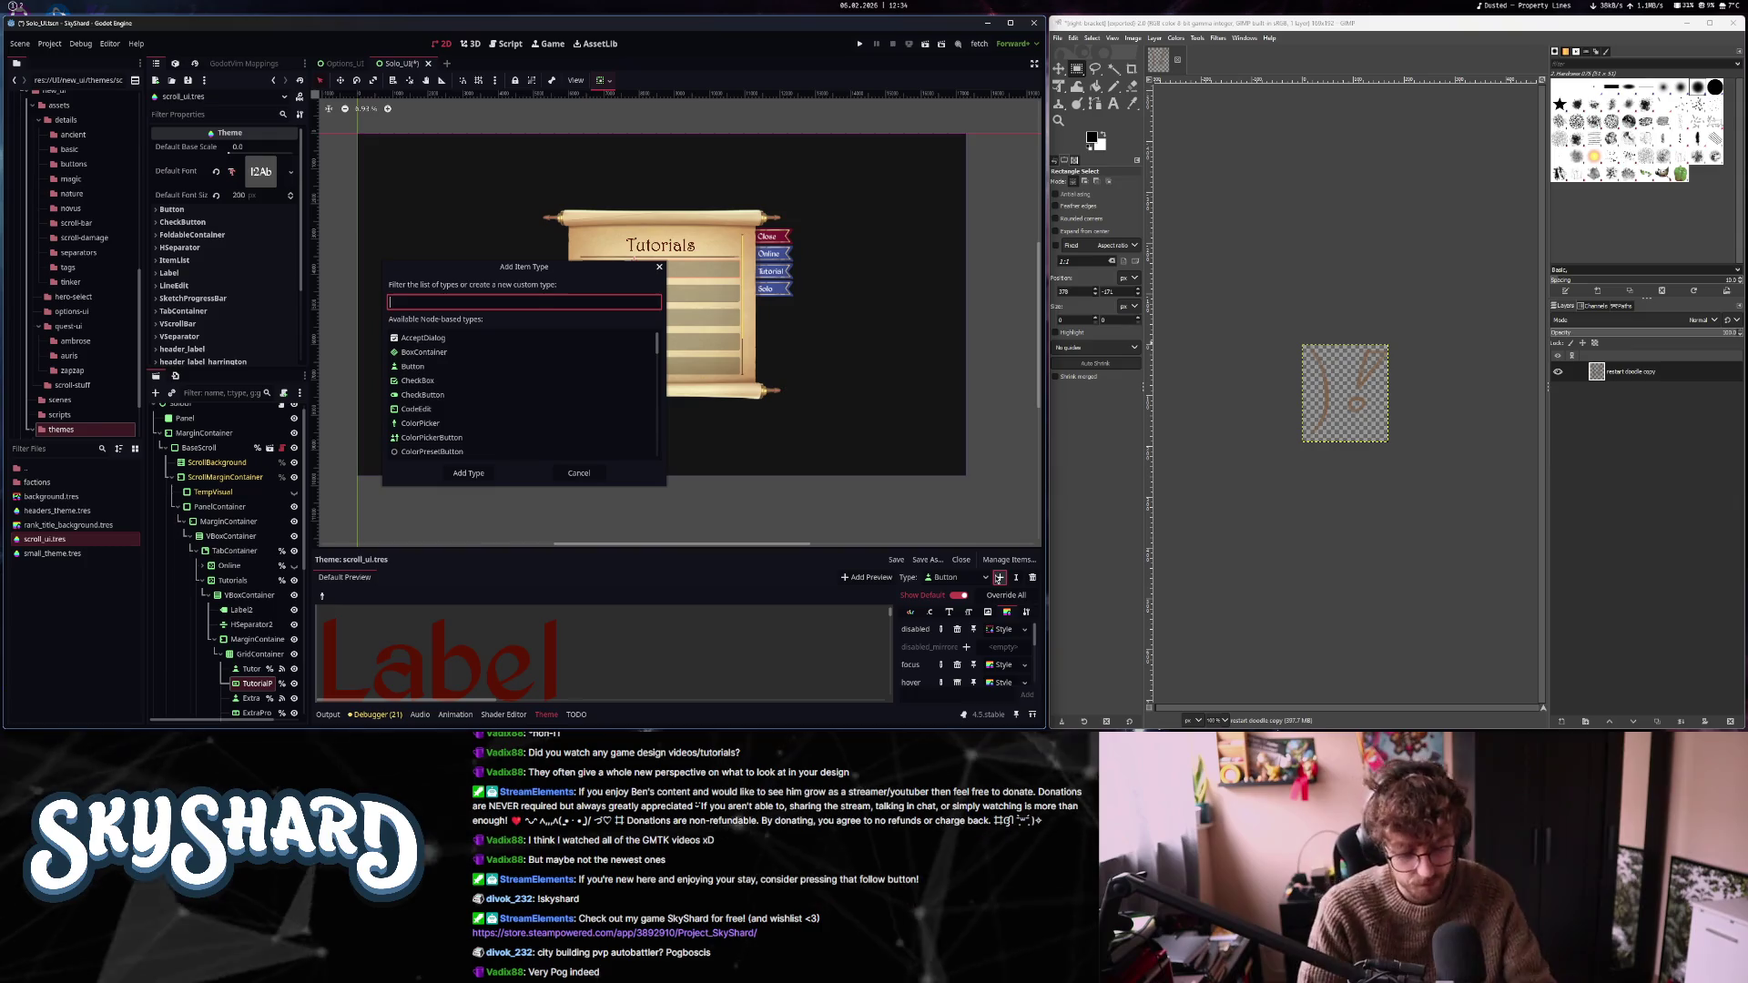
pyautogui.write('progr')
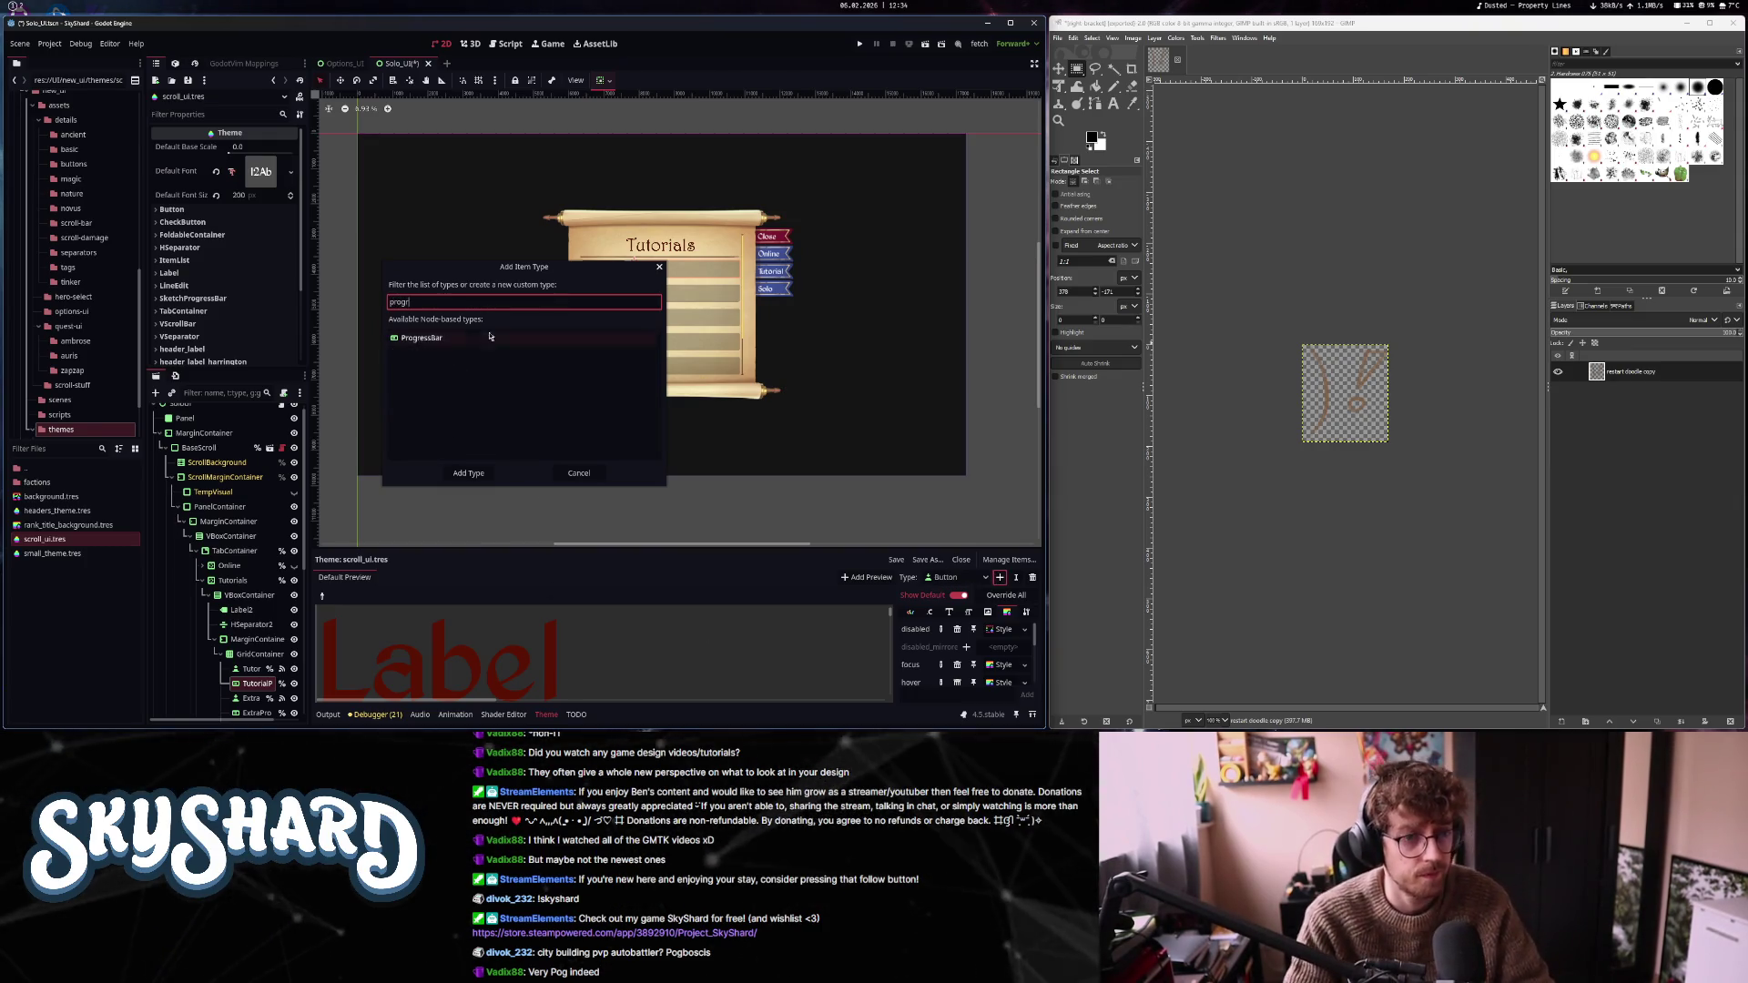
pyautogui.doubleClick(492, 338)
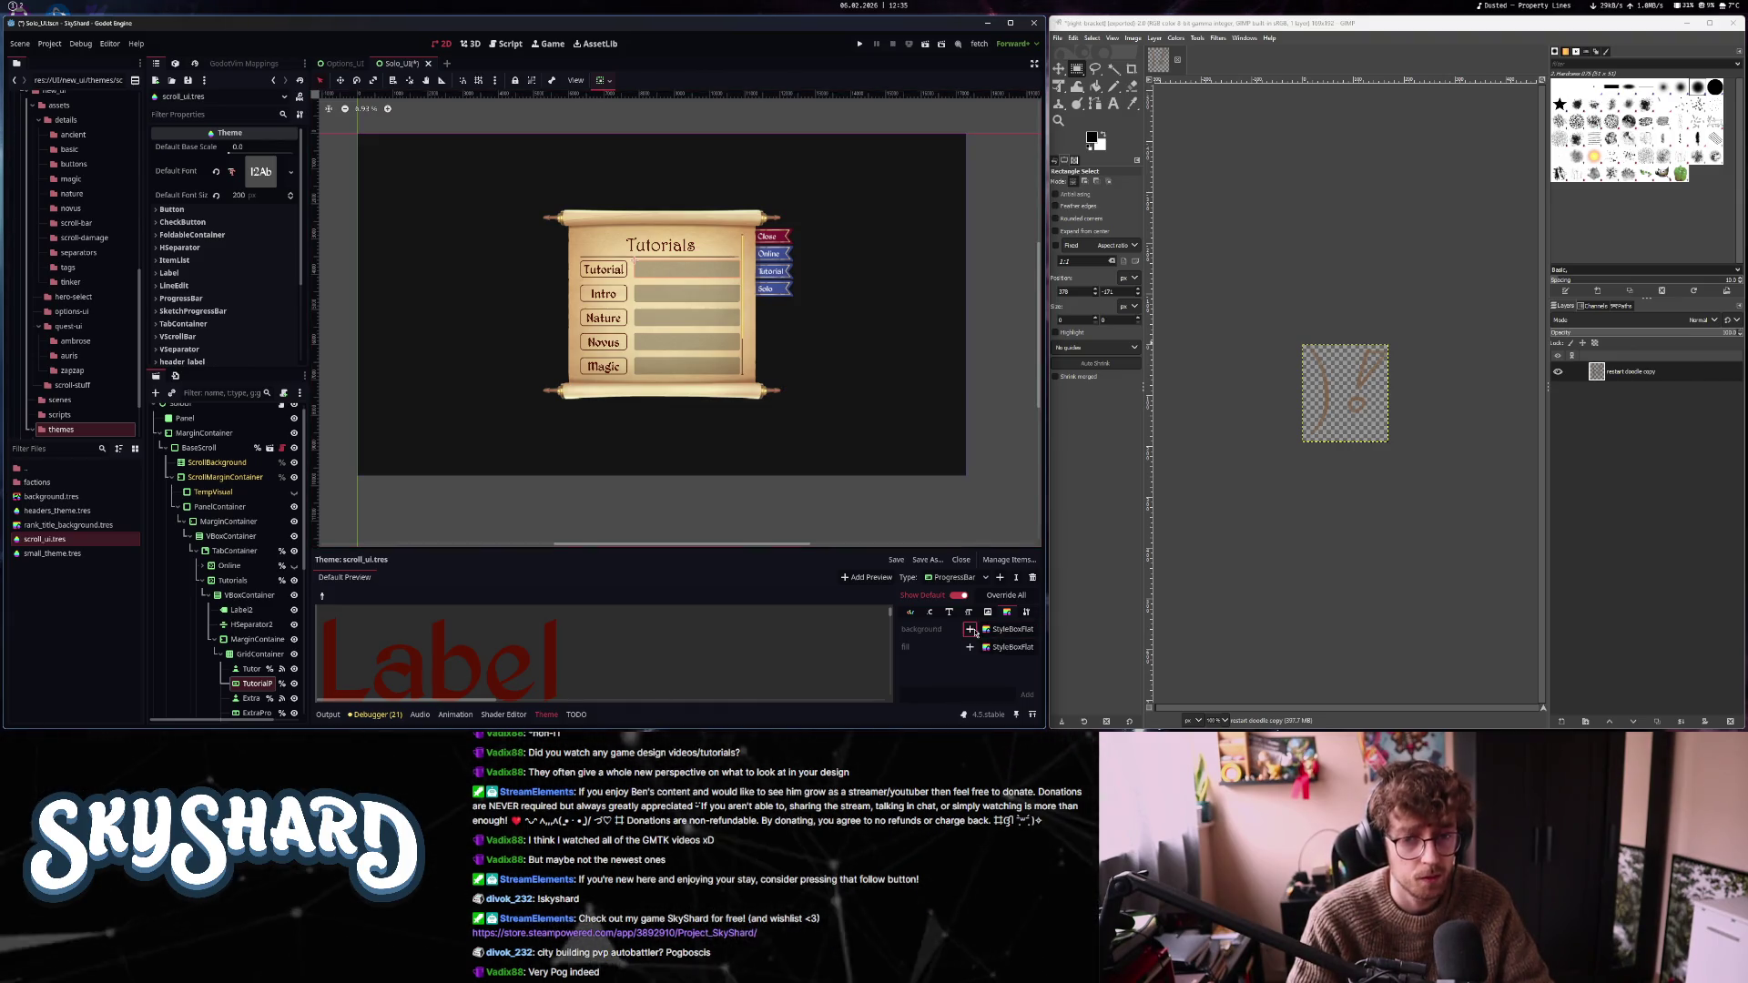
pyautogui.click(998, 672)
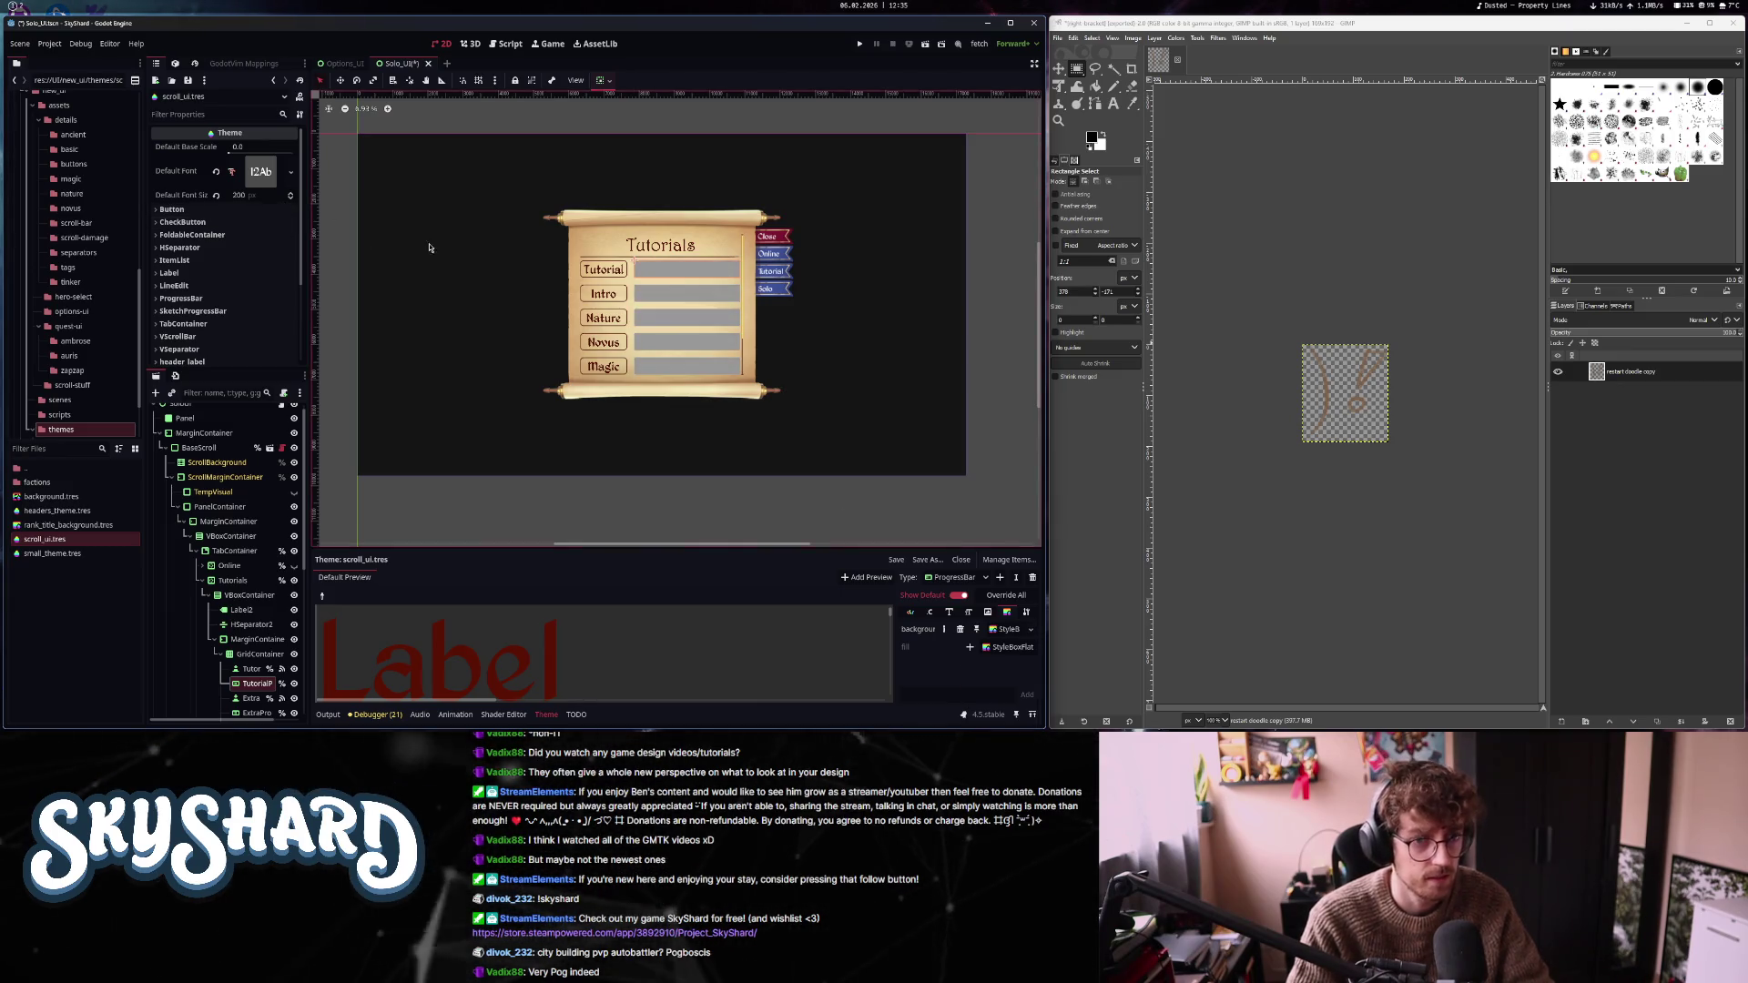
pyautogui.scroll(5, 637, 271)
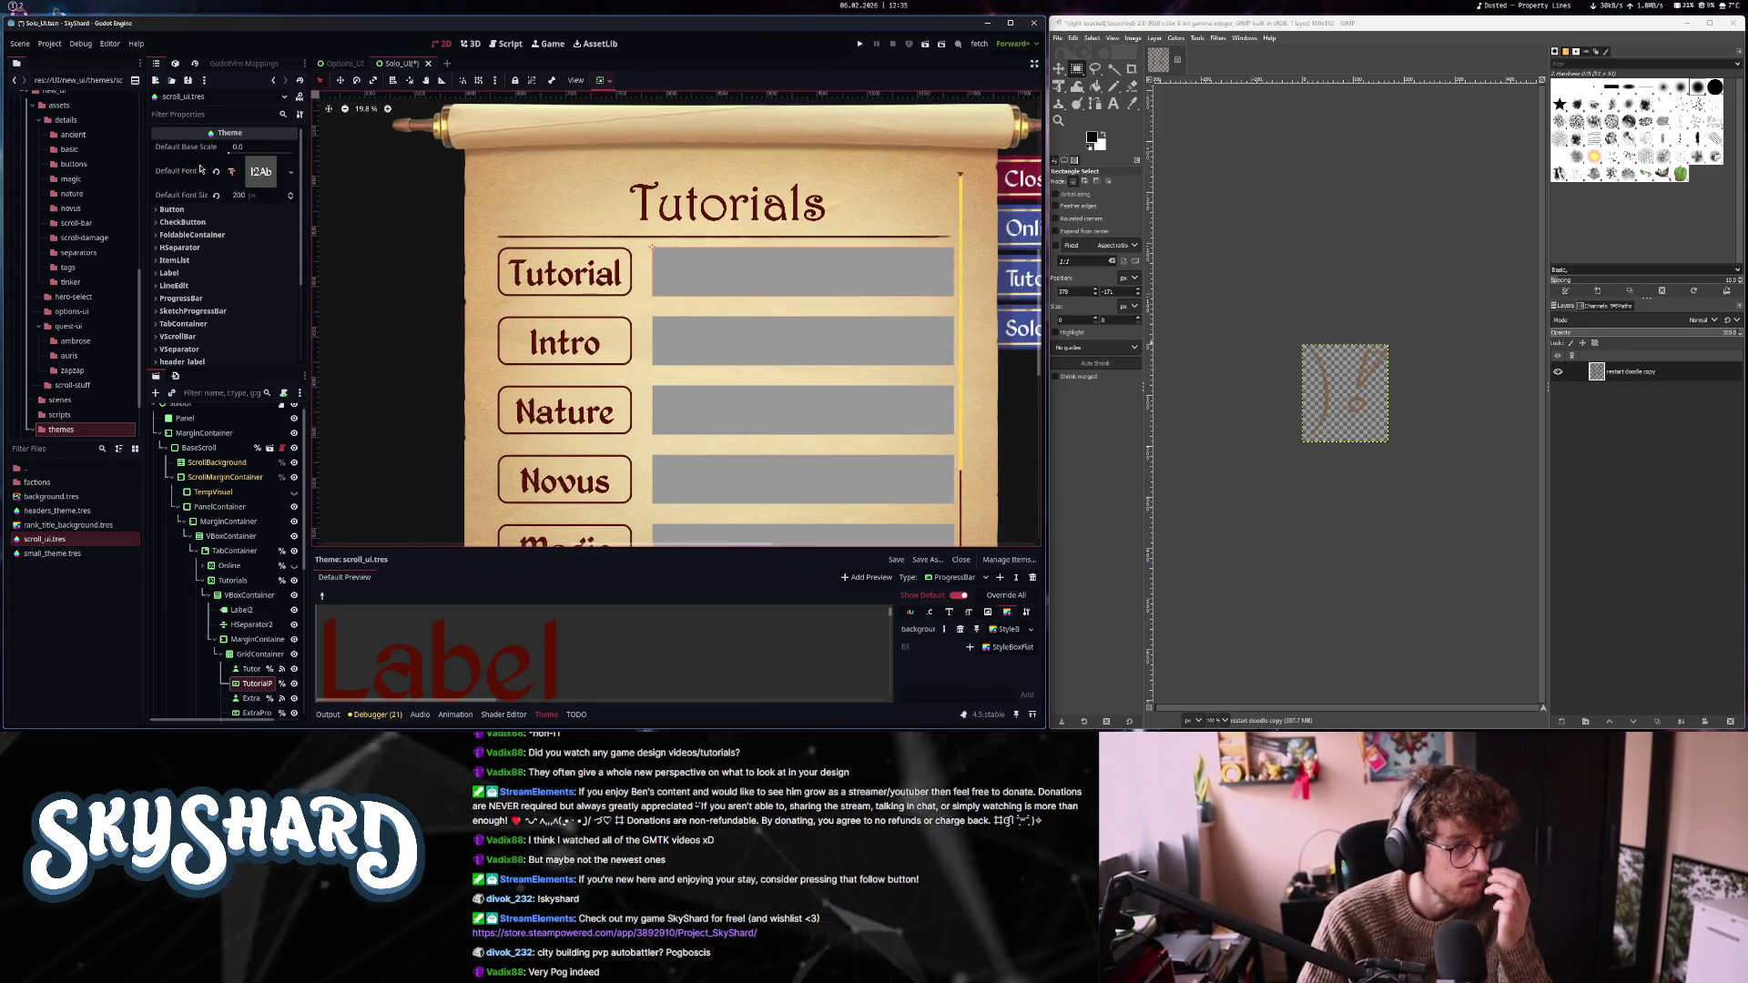
pyautogui.click(1032, 577)
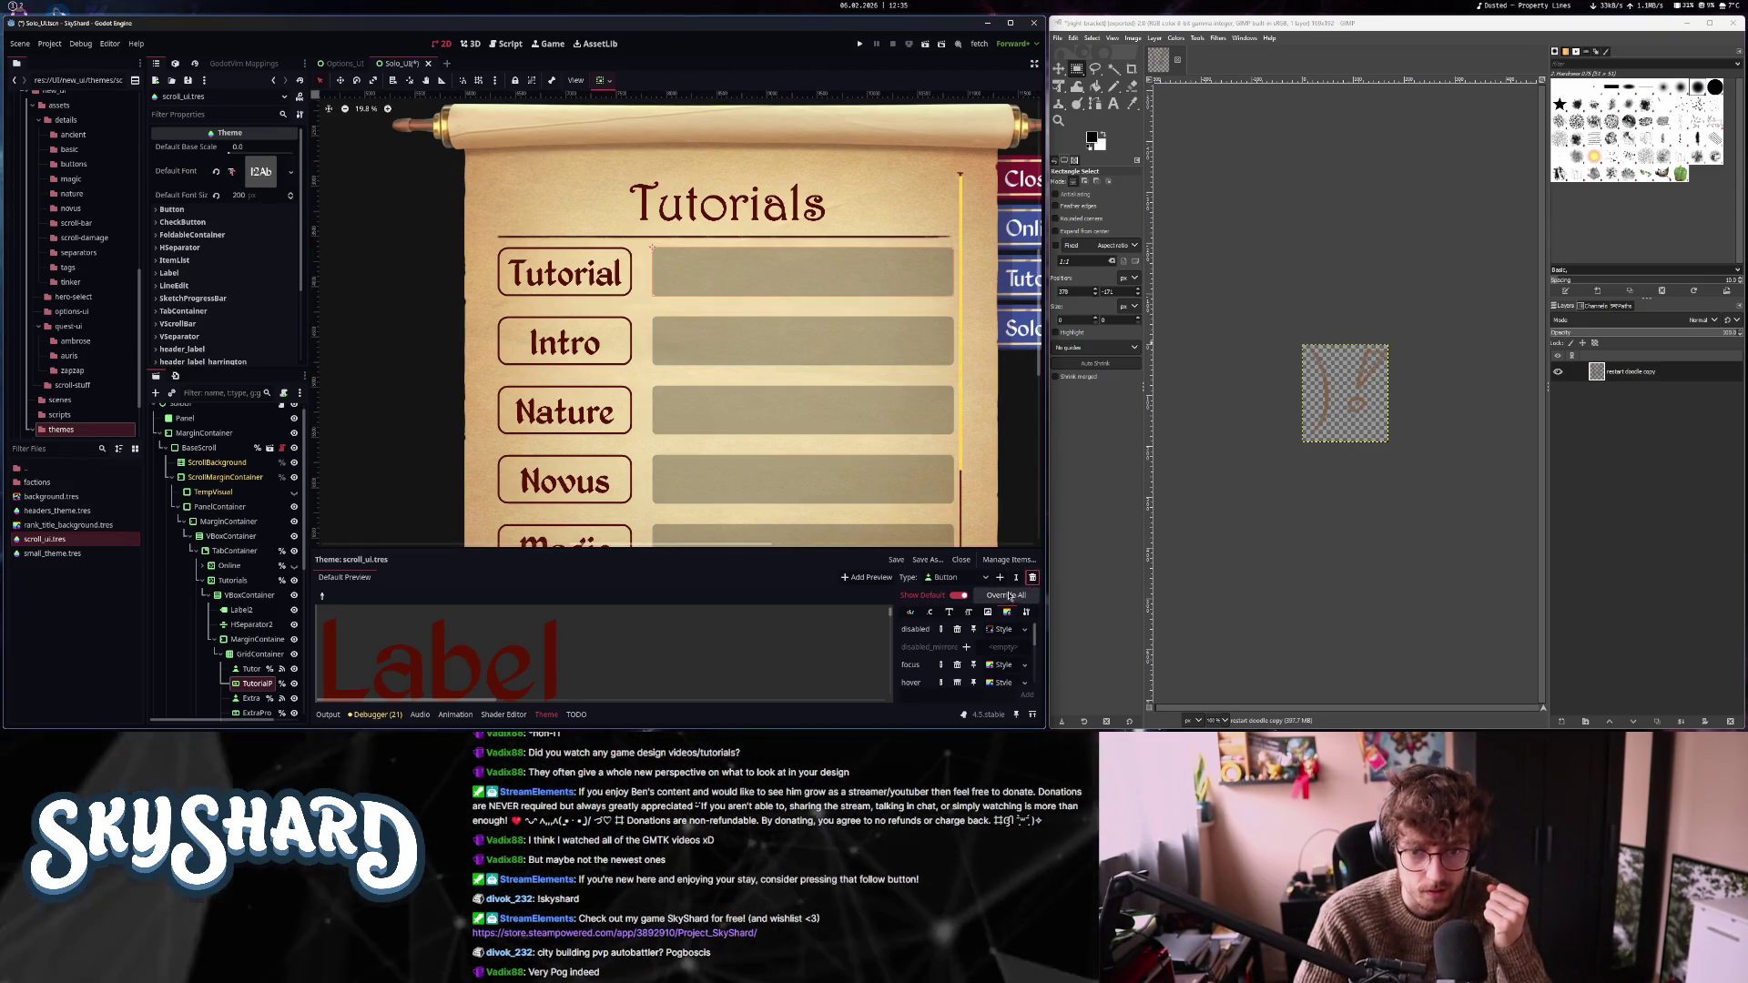
# Select the SketchProgressBar type, open its background stylebox and choose Base Type.
pyautogui.click(951, 577)
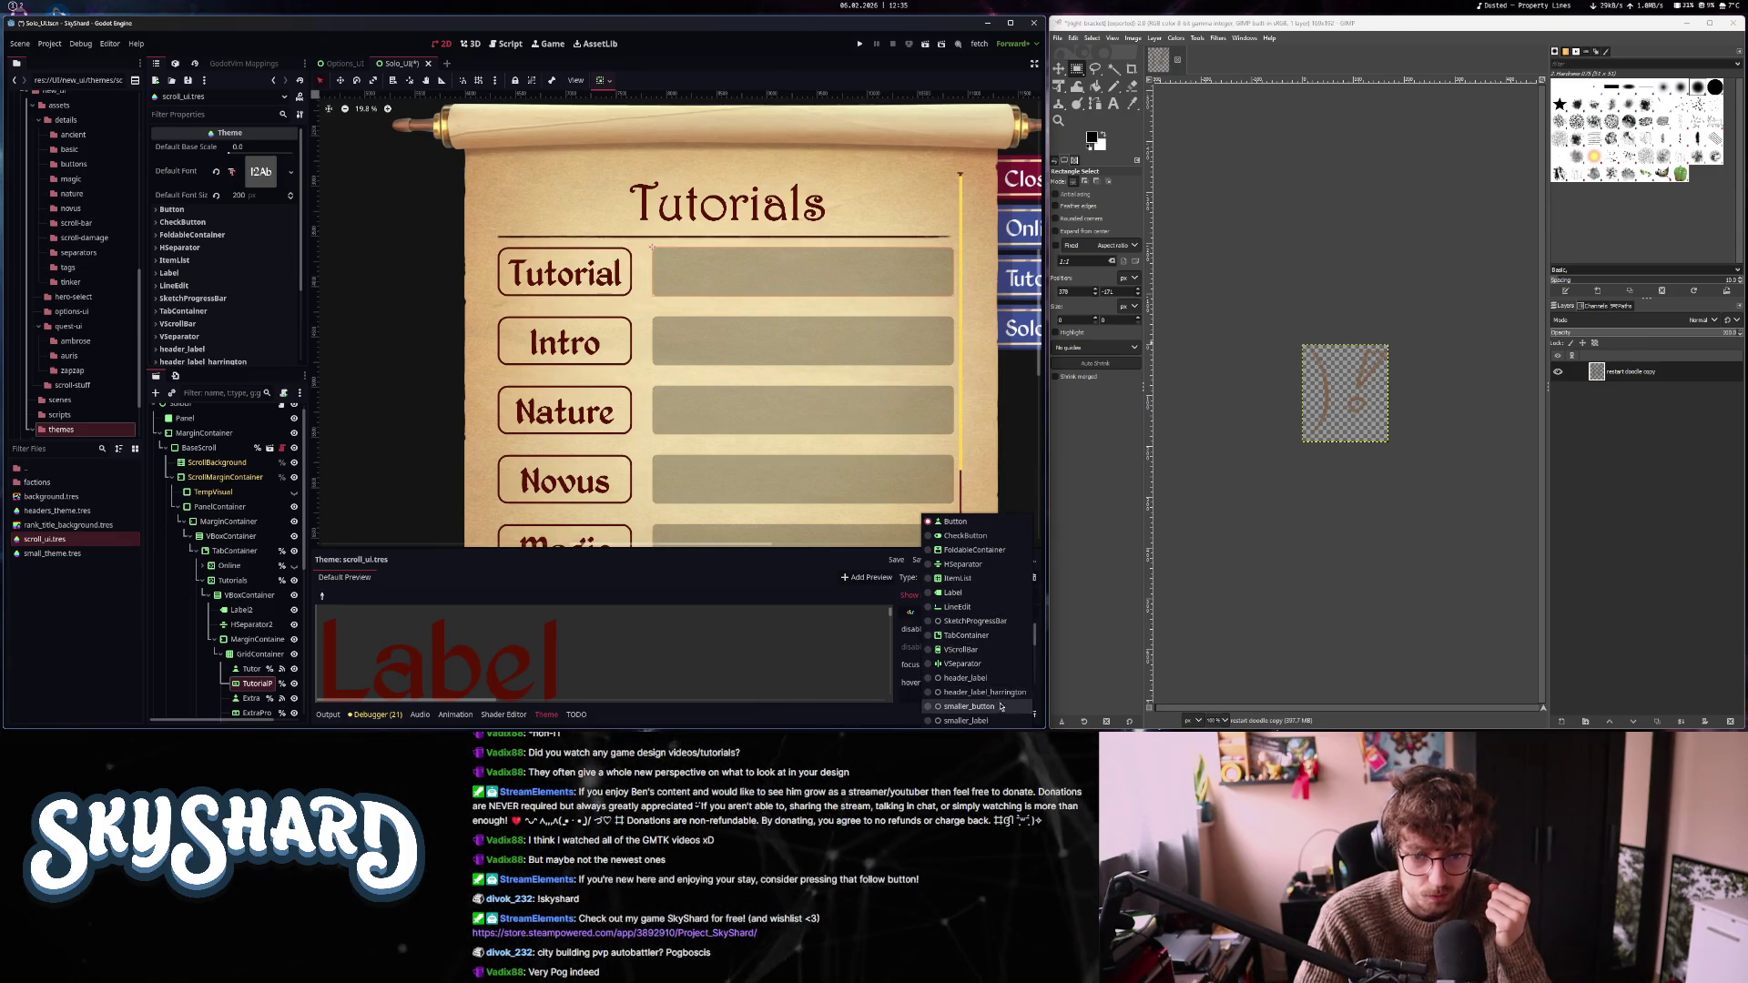
pyautogui.click(974, 621)
pyautogui.click(1007, 632)
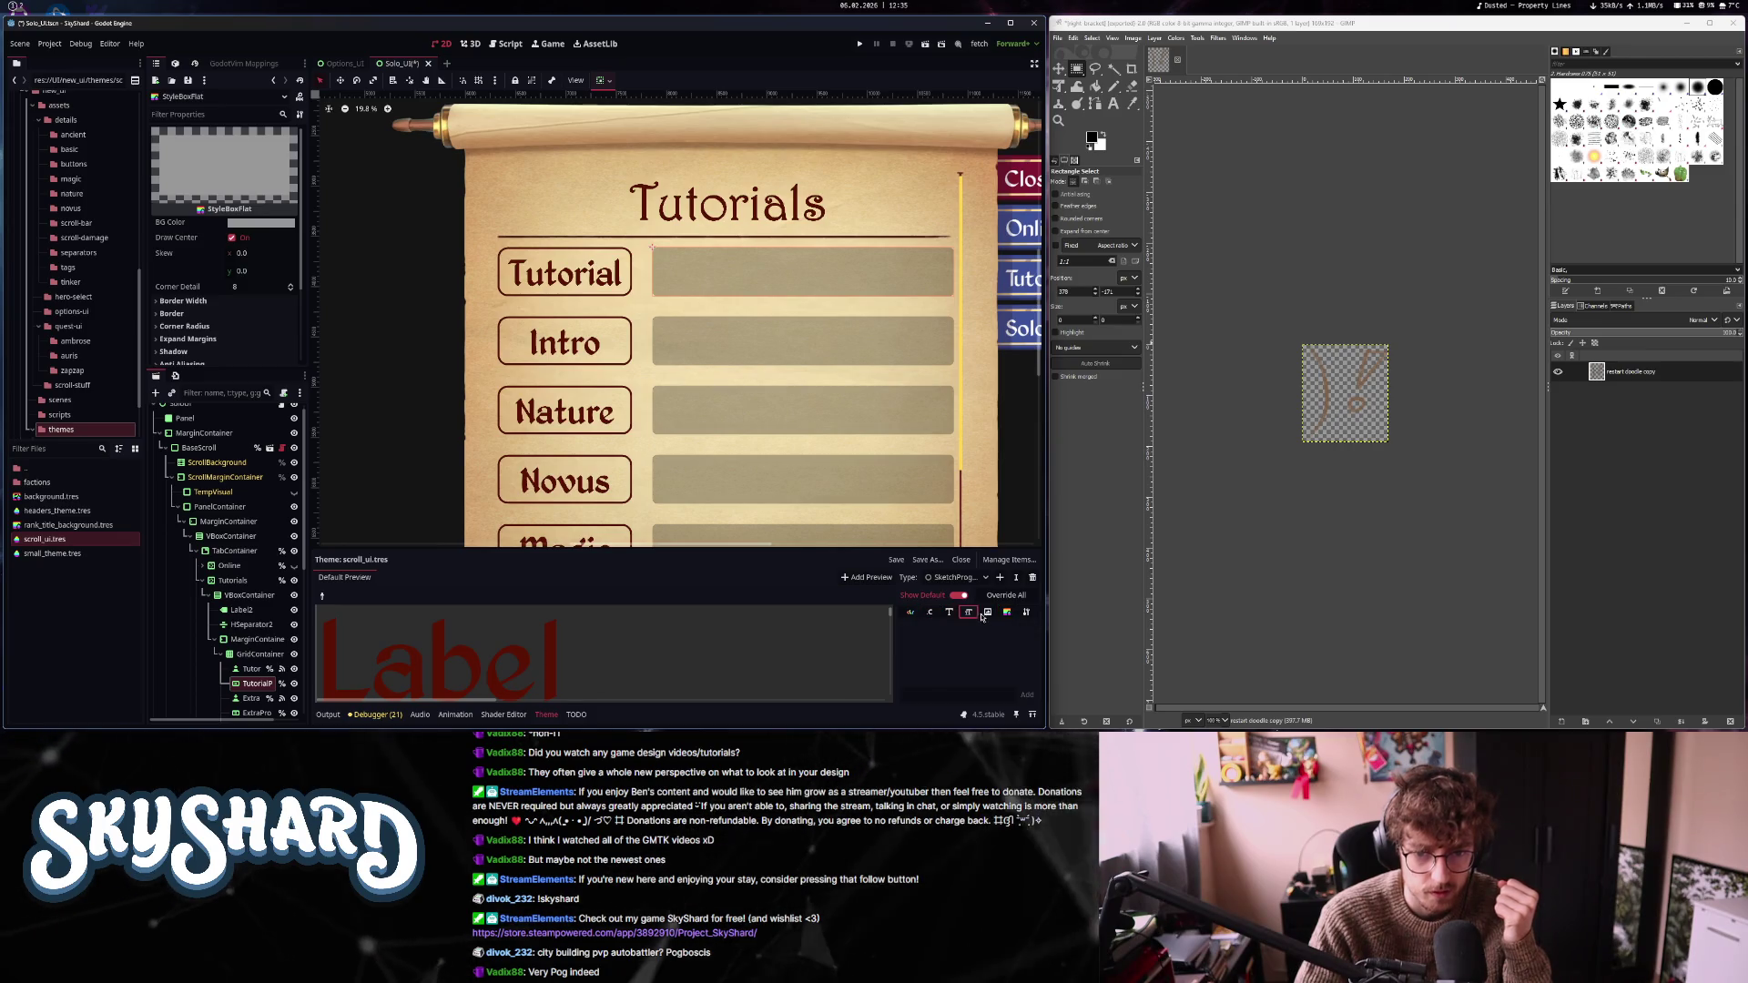
pyautogui.click(1026, 612)
pyautogui.click(1030, 630)
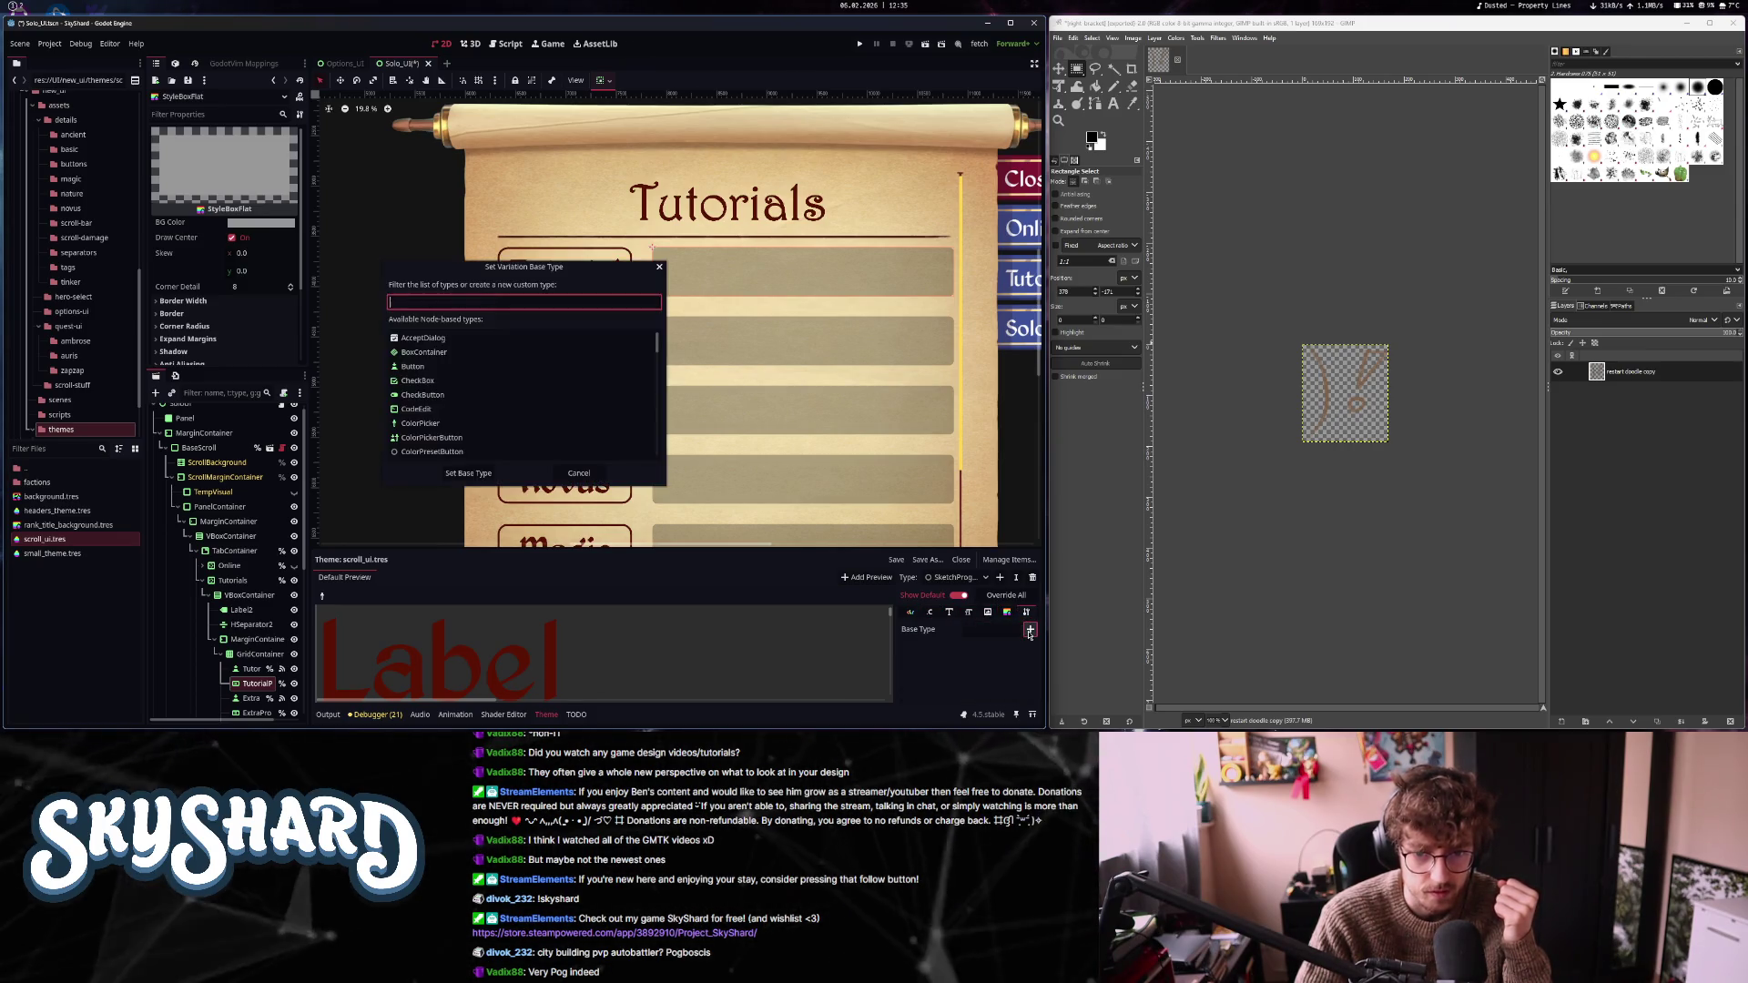
pyautogui.write('progr')
# Confirm ProgressBar as SketchProgressBar's base type and begin making the background brown.
pyautogui.click(520, 352)
pyautogui.click(468, 472)
pyautogui.click(1007, 612)
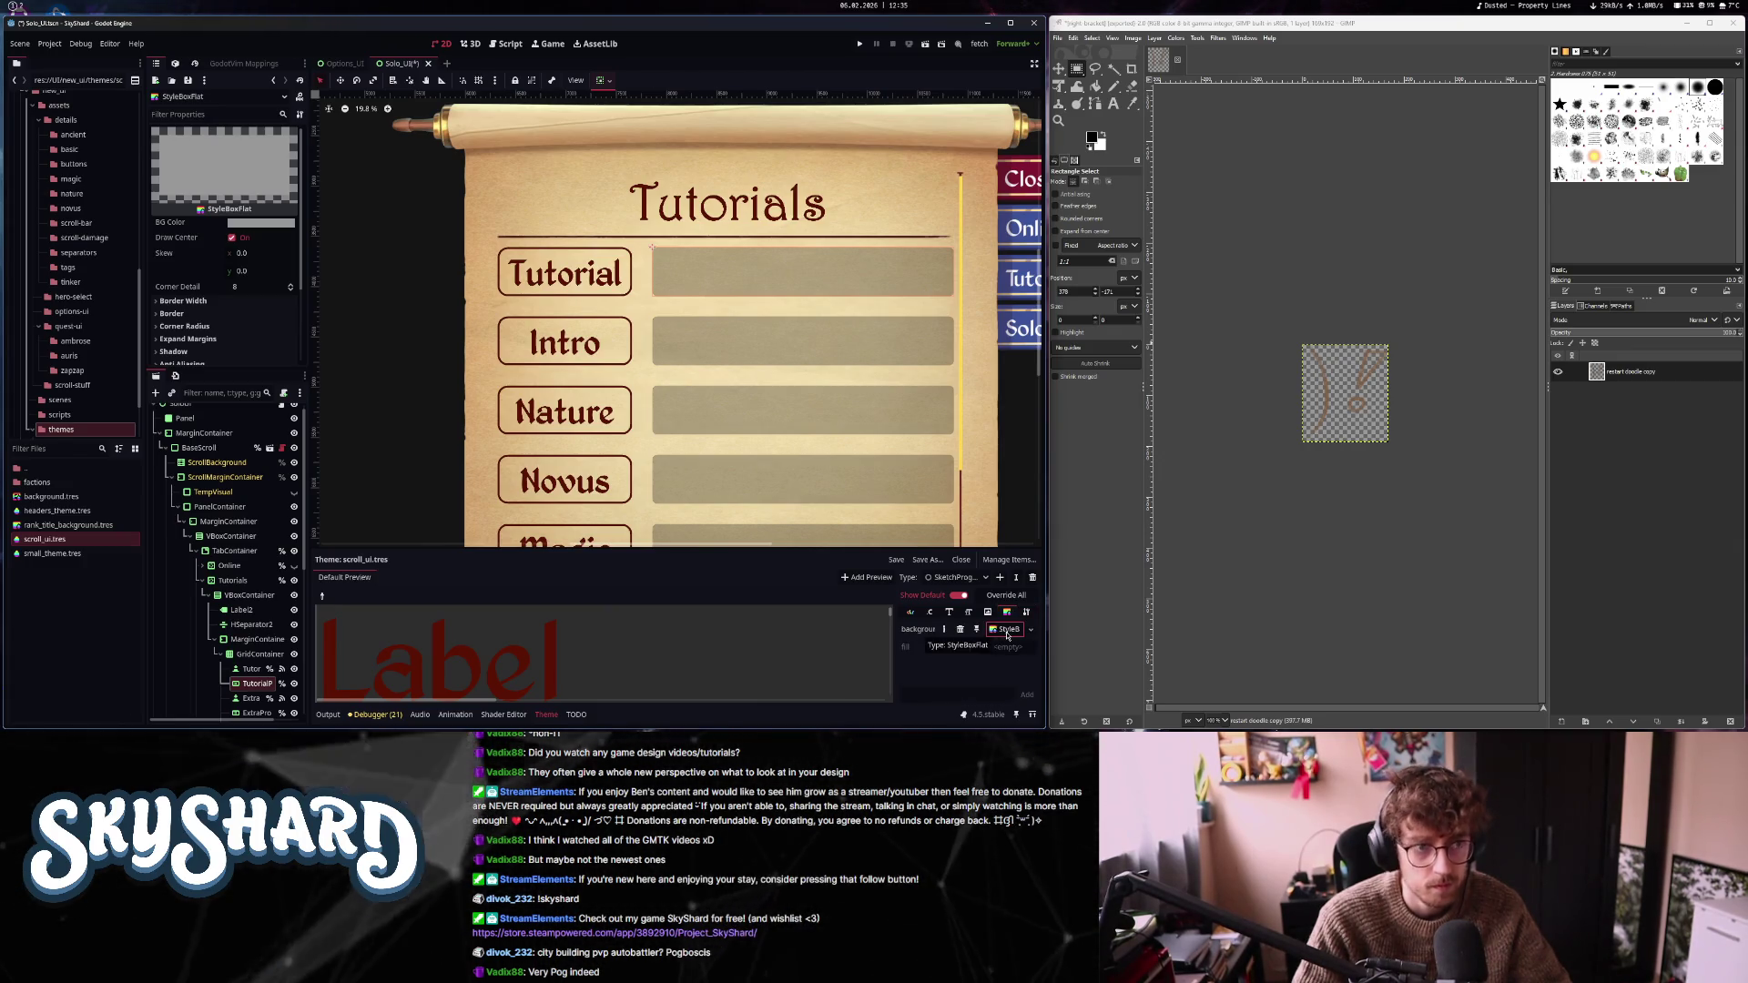
pyautogui.click(270, 227)
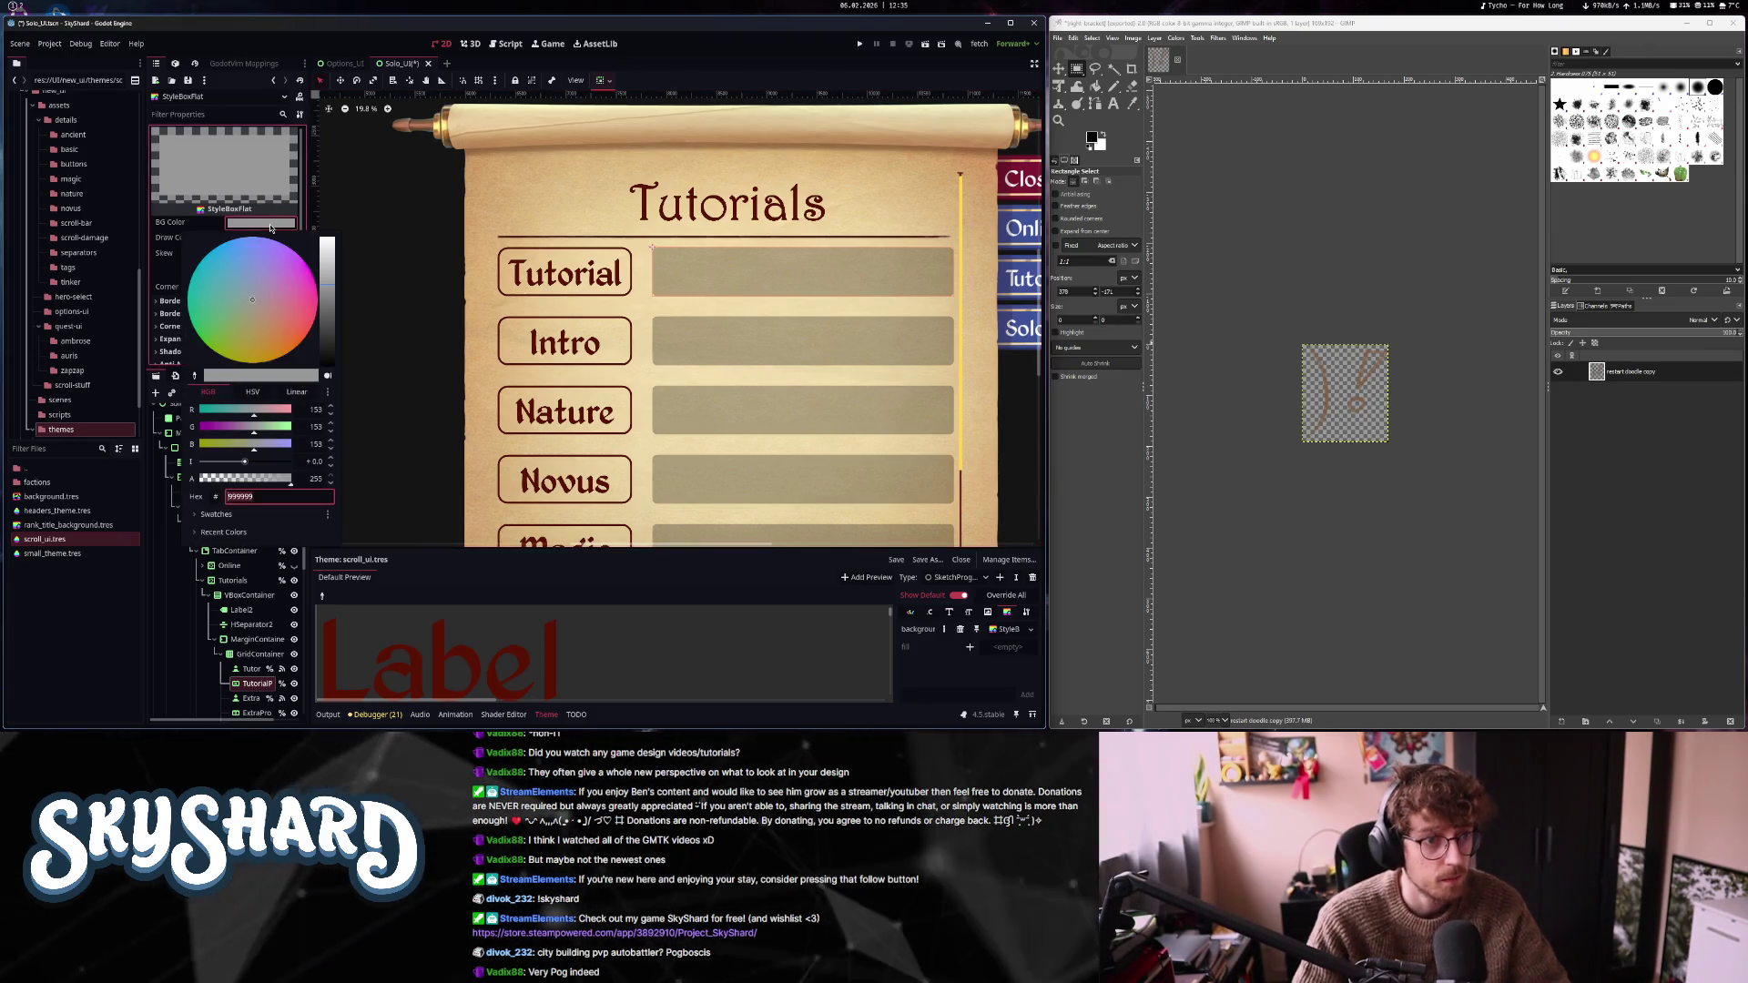
# Make the SketchProgressBar background brown and enter 35 as its left border width.
pyautogui.click(271, 227)
pyautogui.click(253, 302)
pyautogui.click(250, 315)
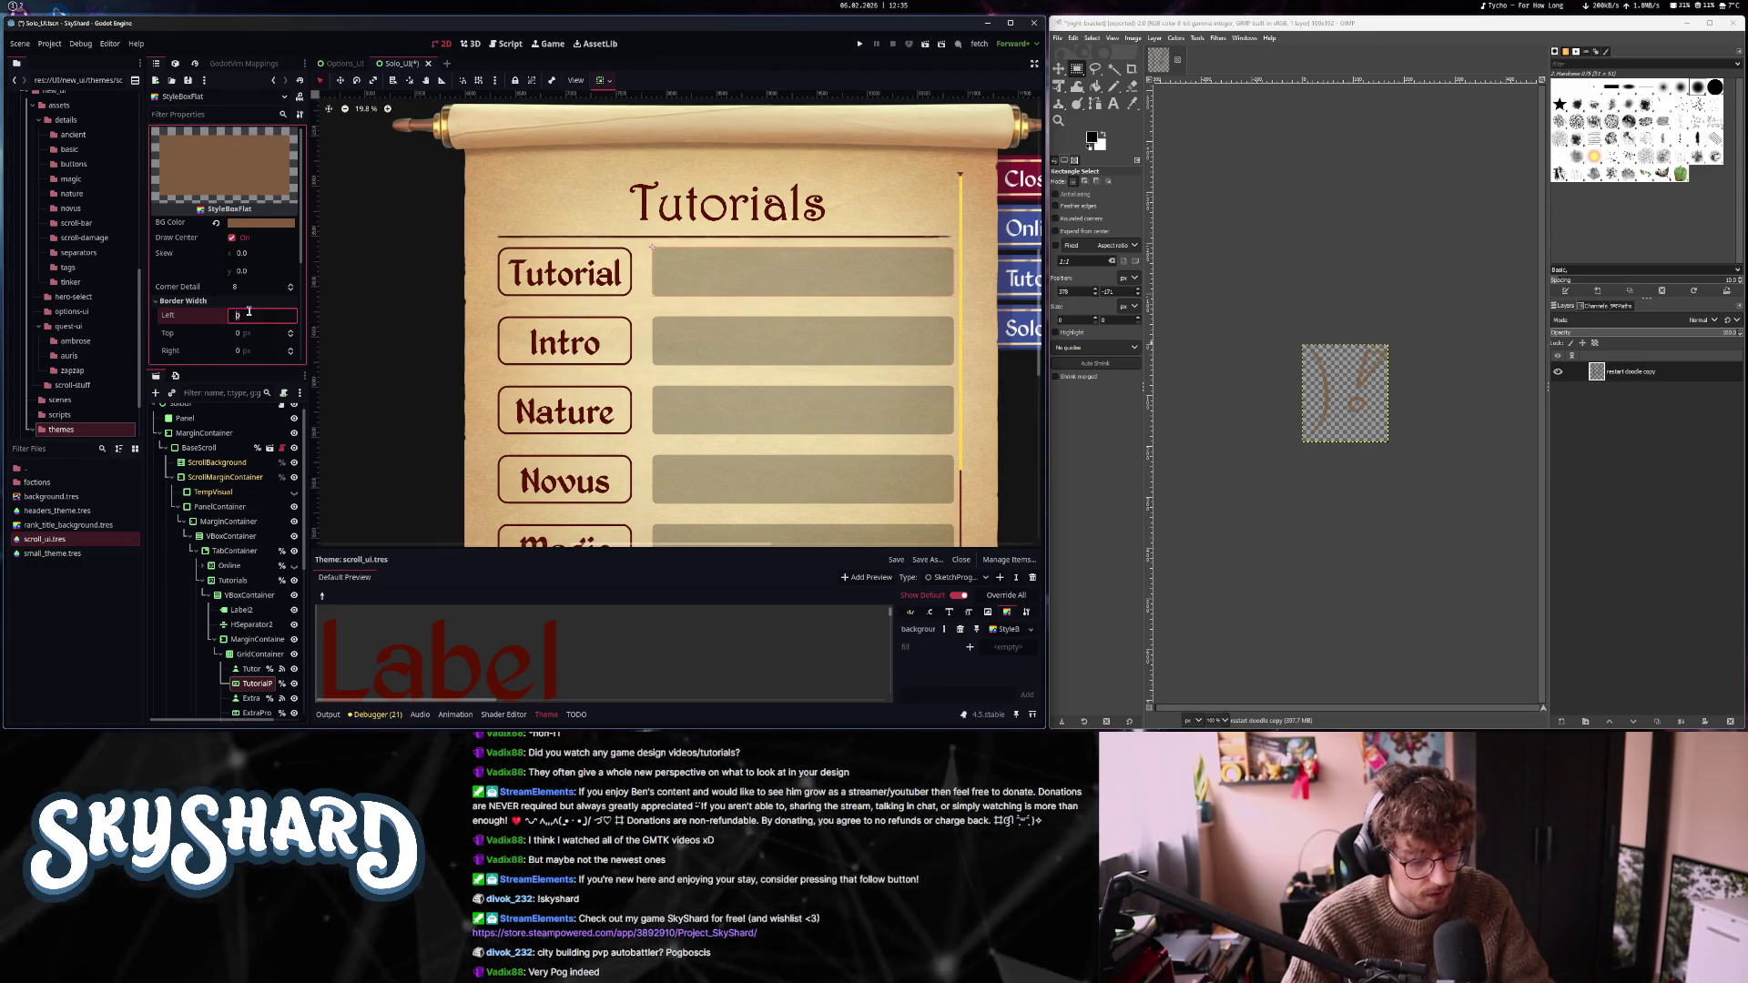
pyautogui.write('35')
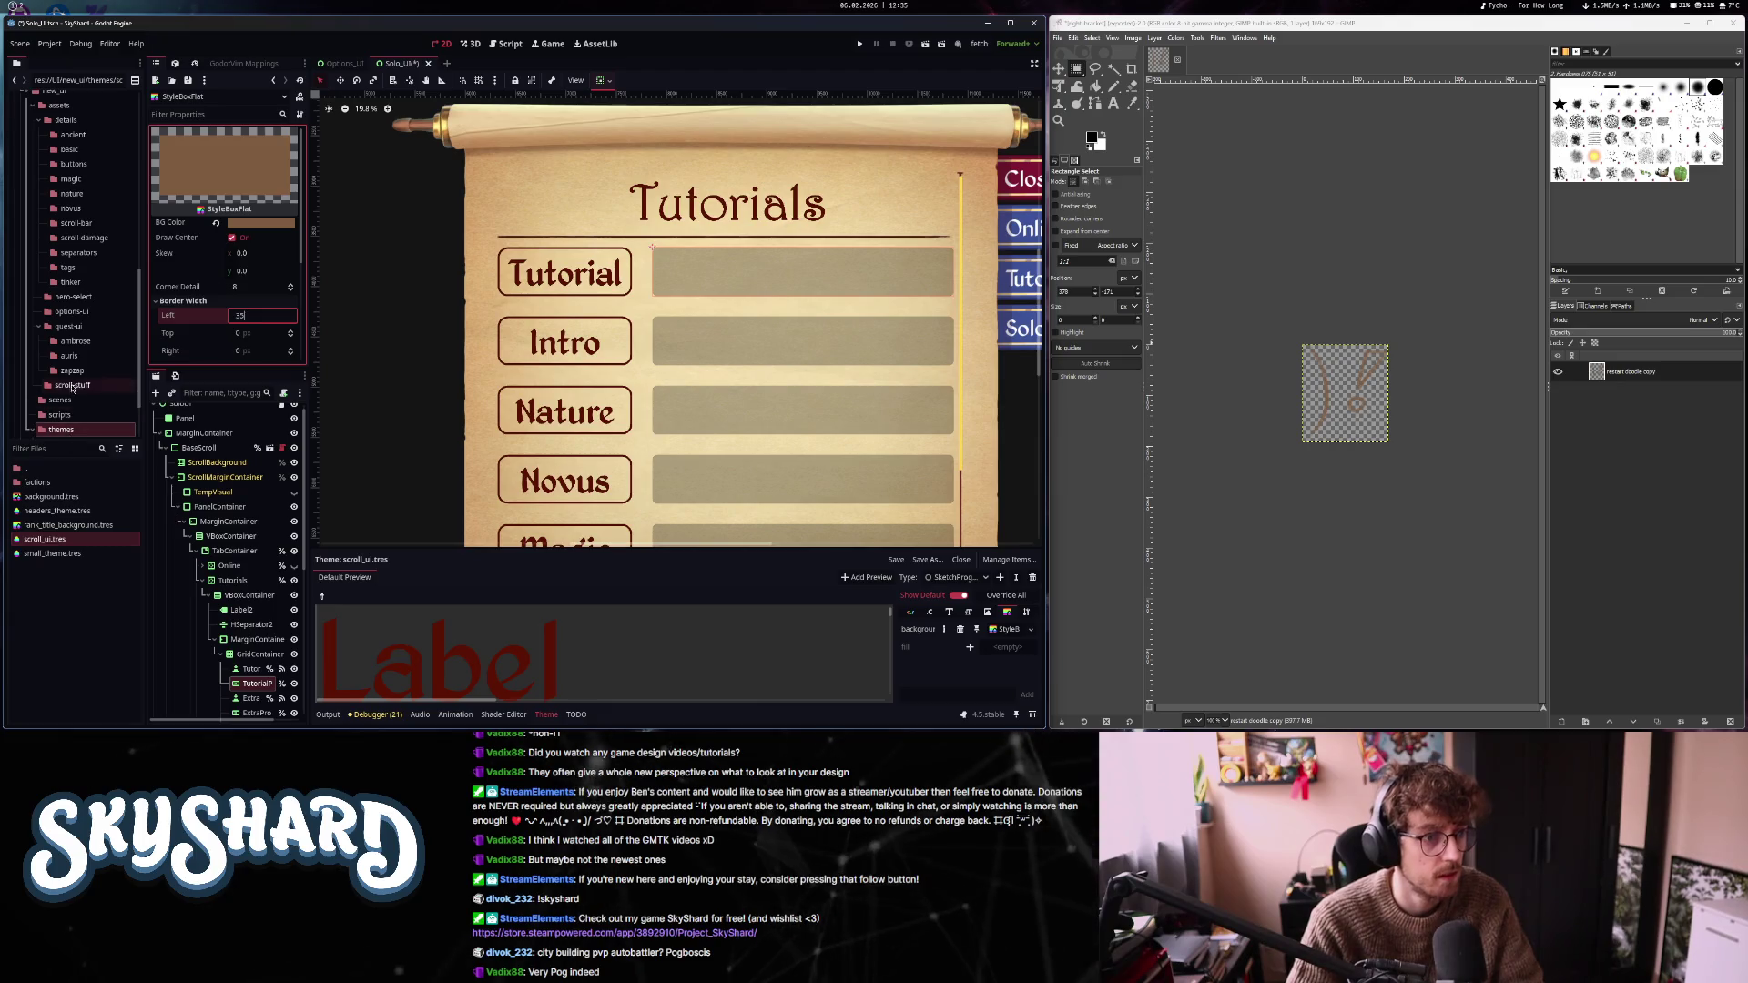
pyautogui.scroll(-2, 177, 293)
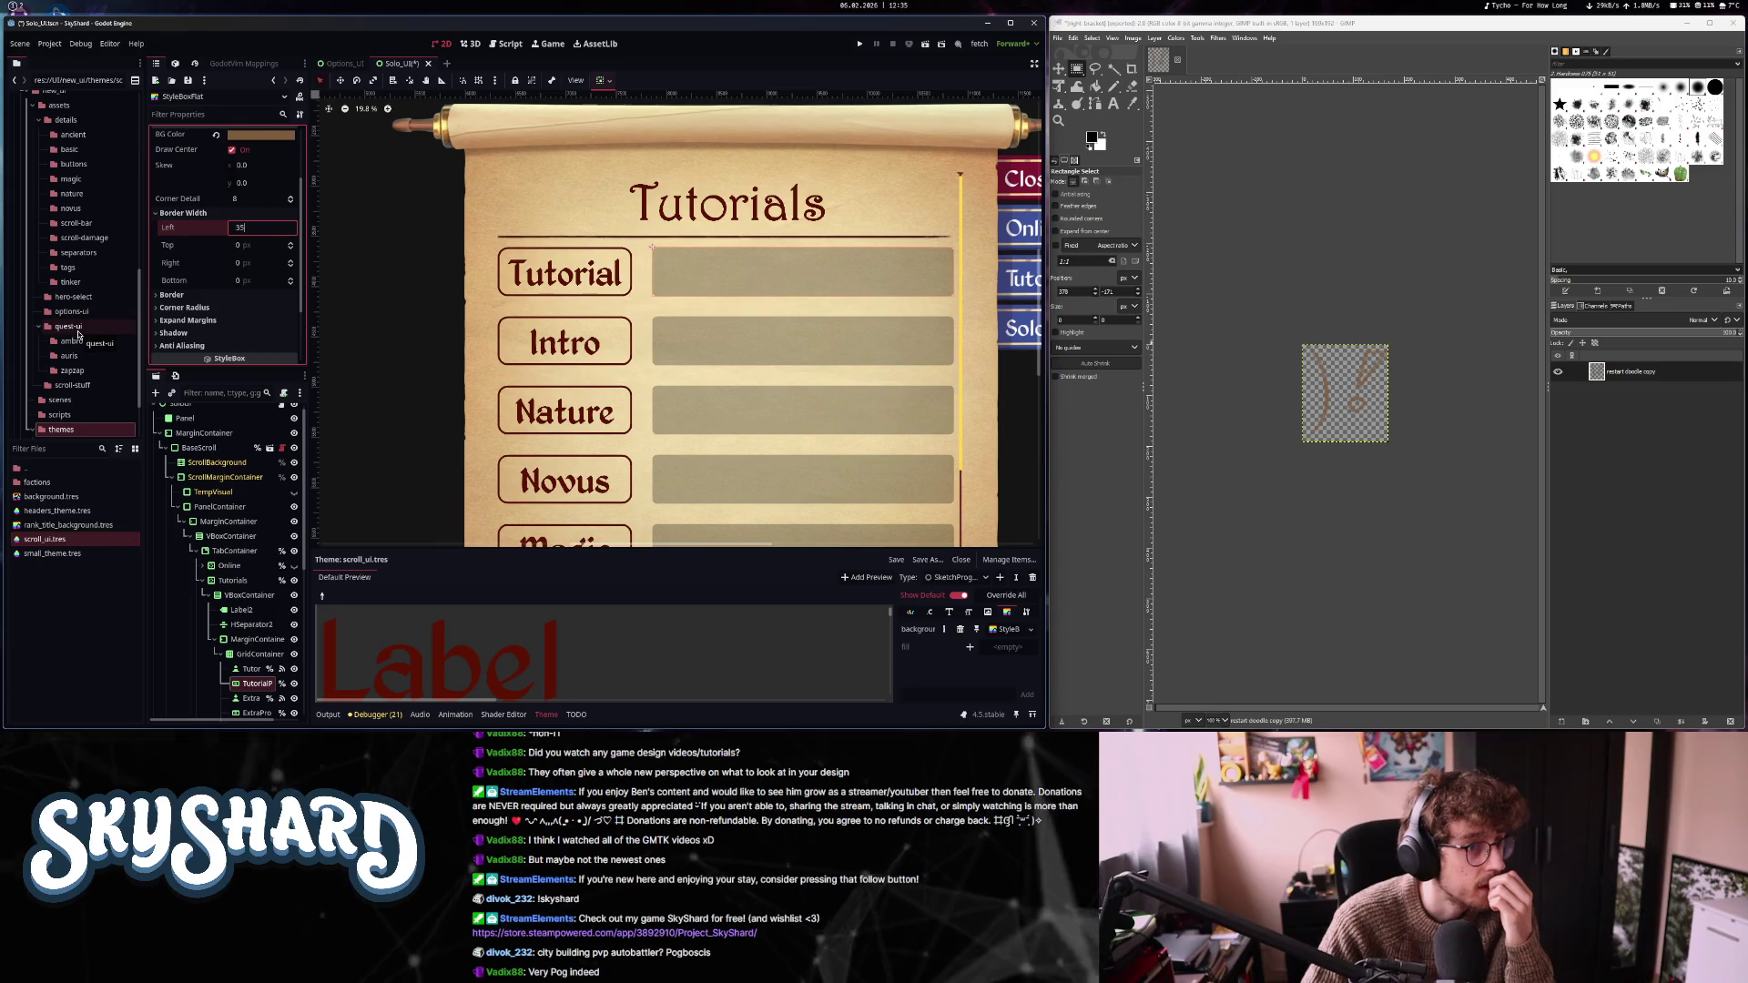
pyautogui.scroll(4, 82, 208)
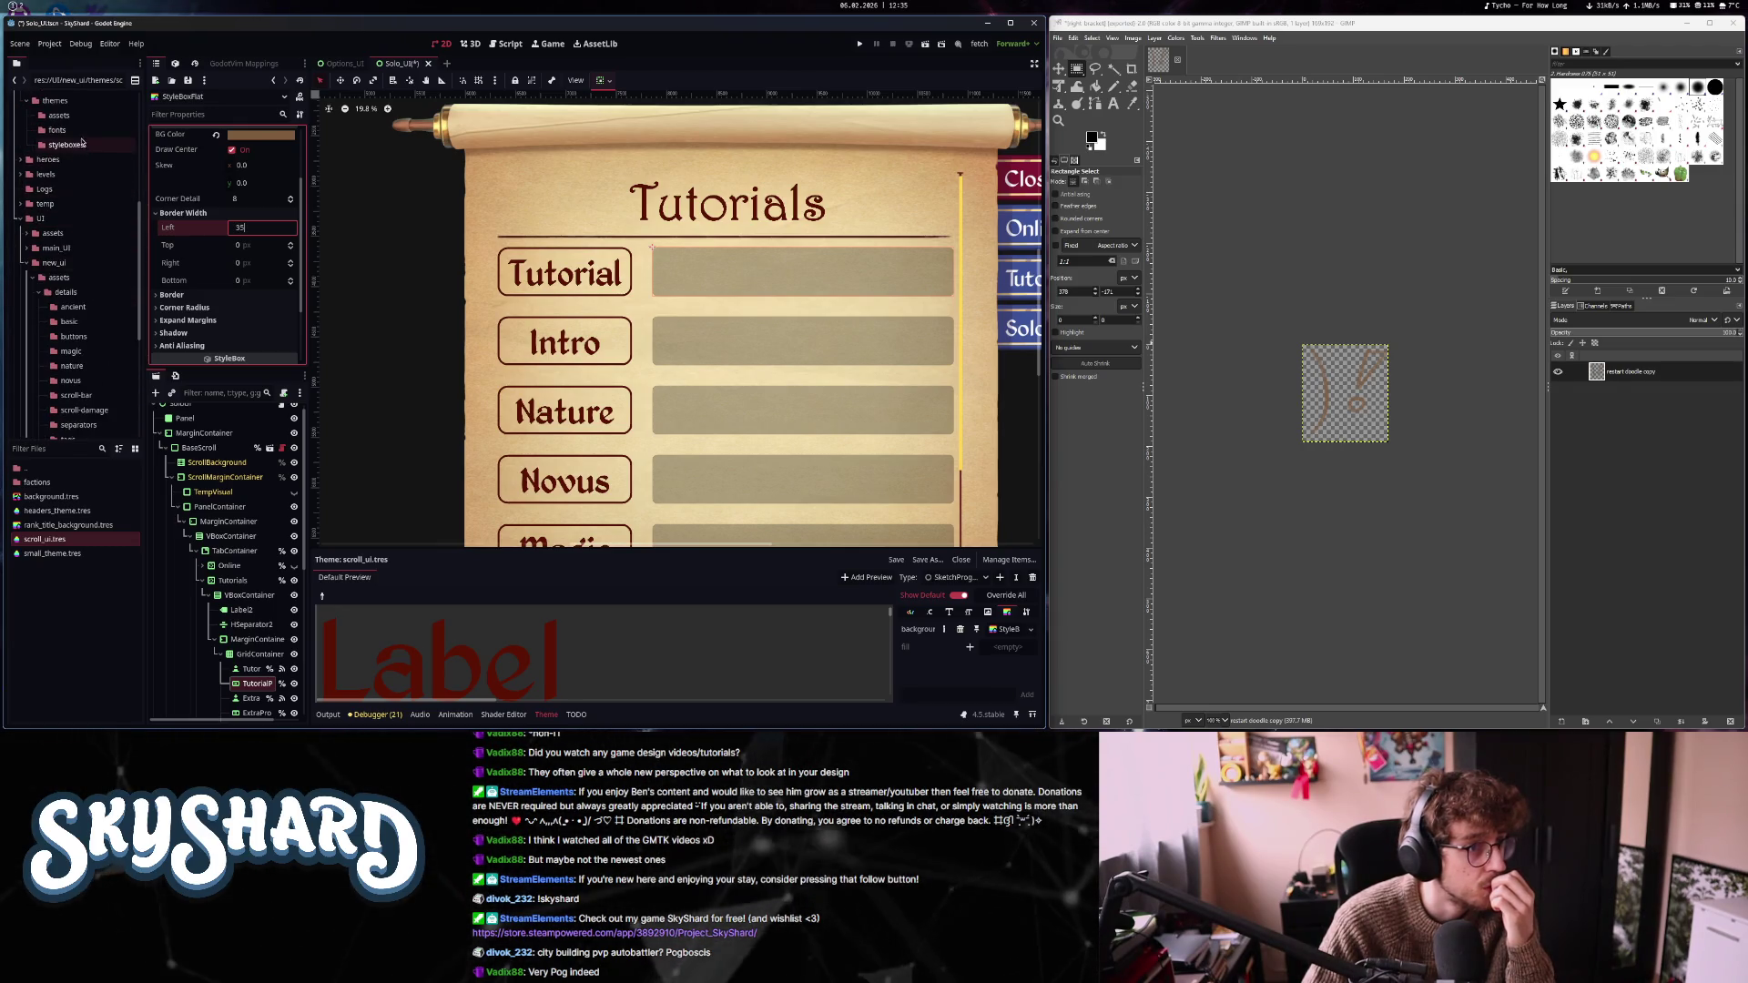
# Open UI_theme1.tres from the global themes folder and inspect HSlider's slider stylebox.
pyautogui.click(77, 102)
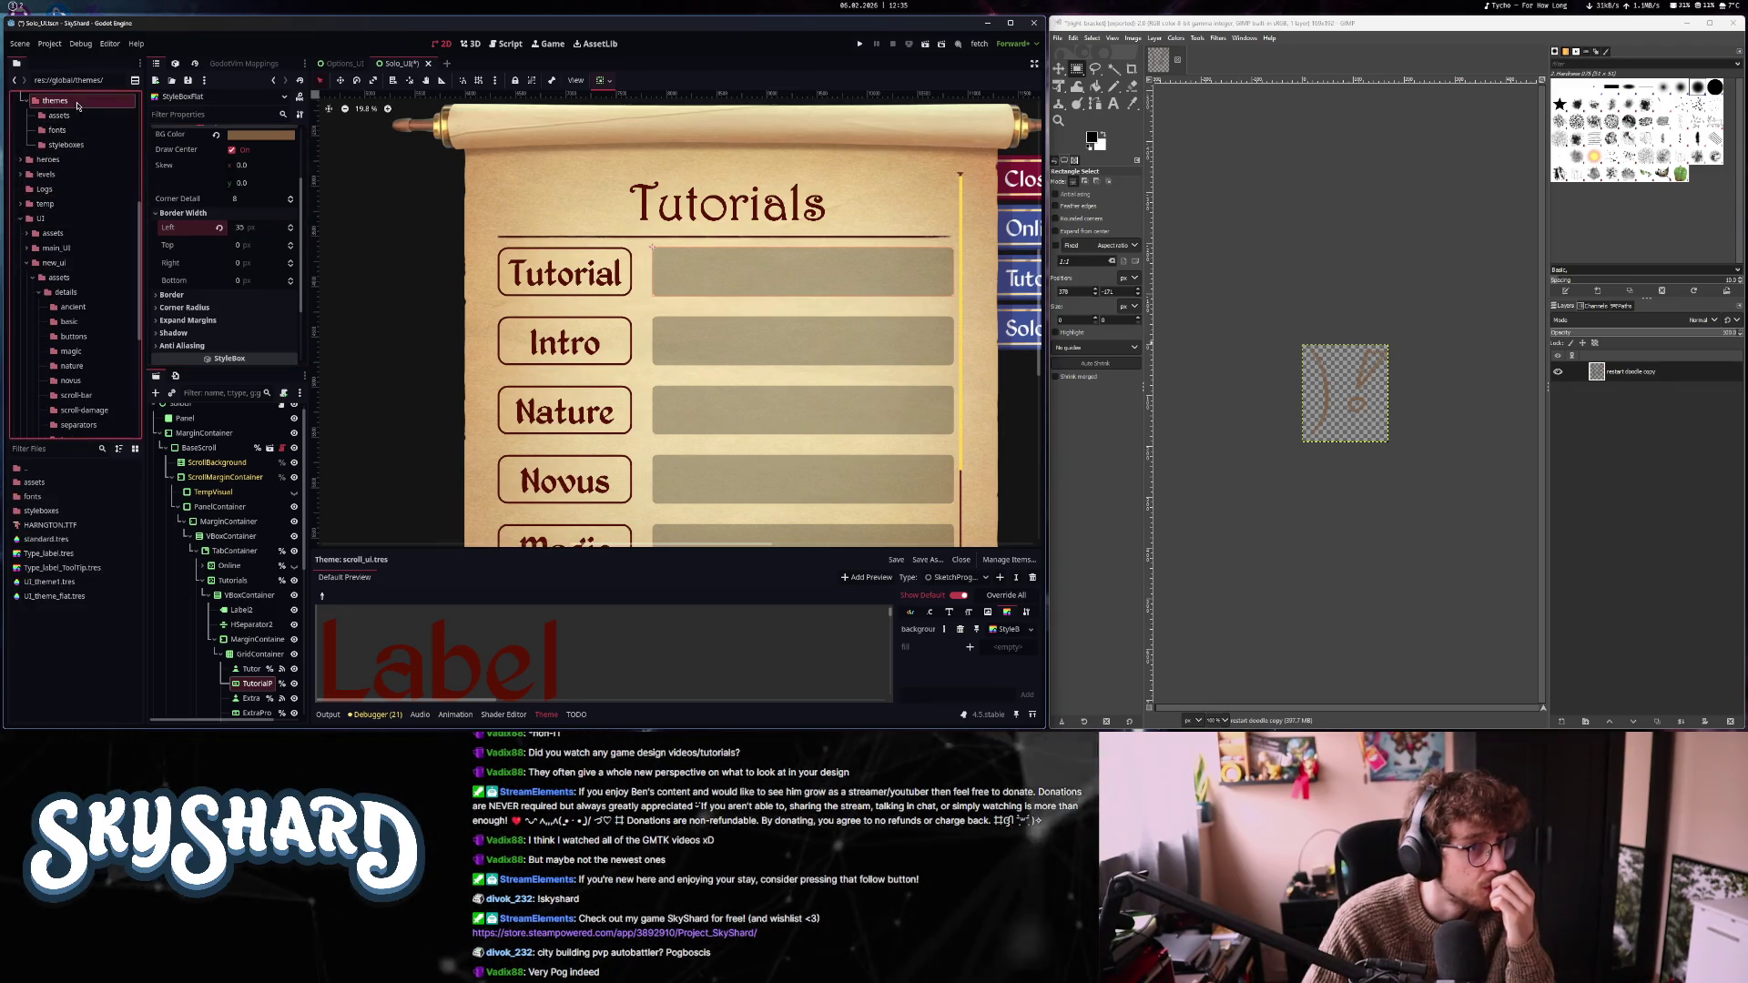
pyautogui.click(74, 585)
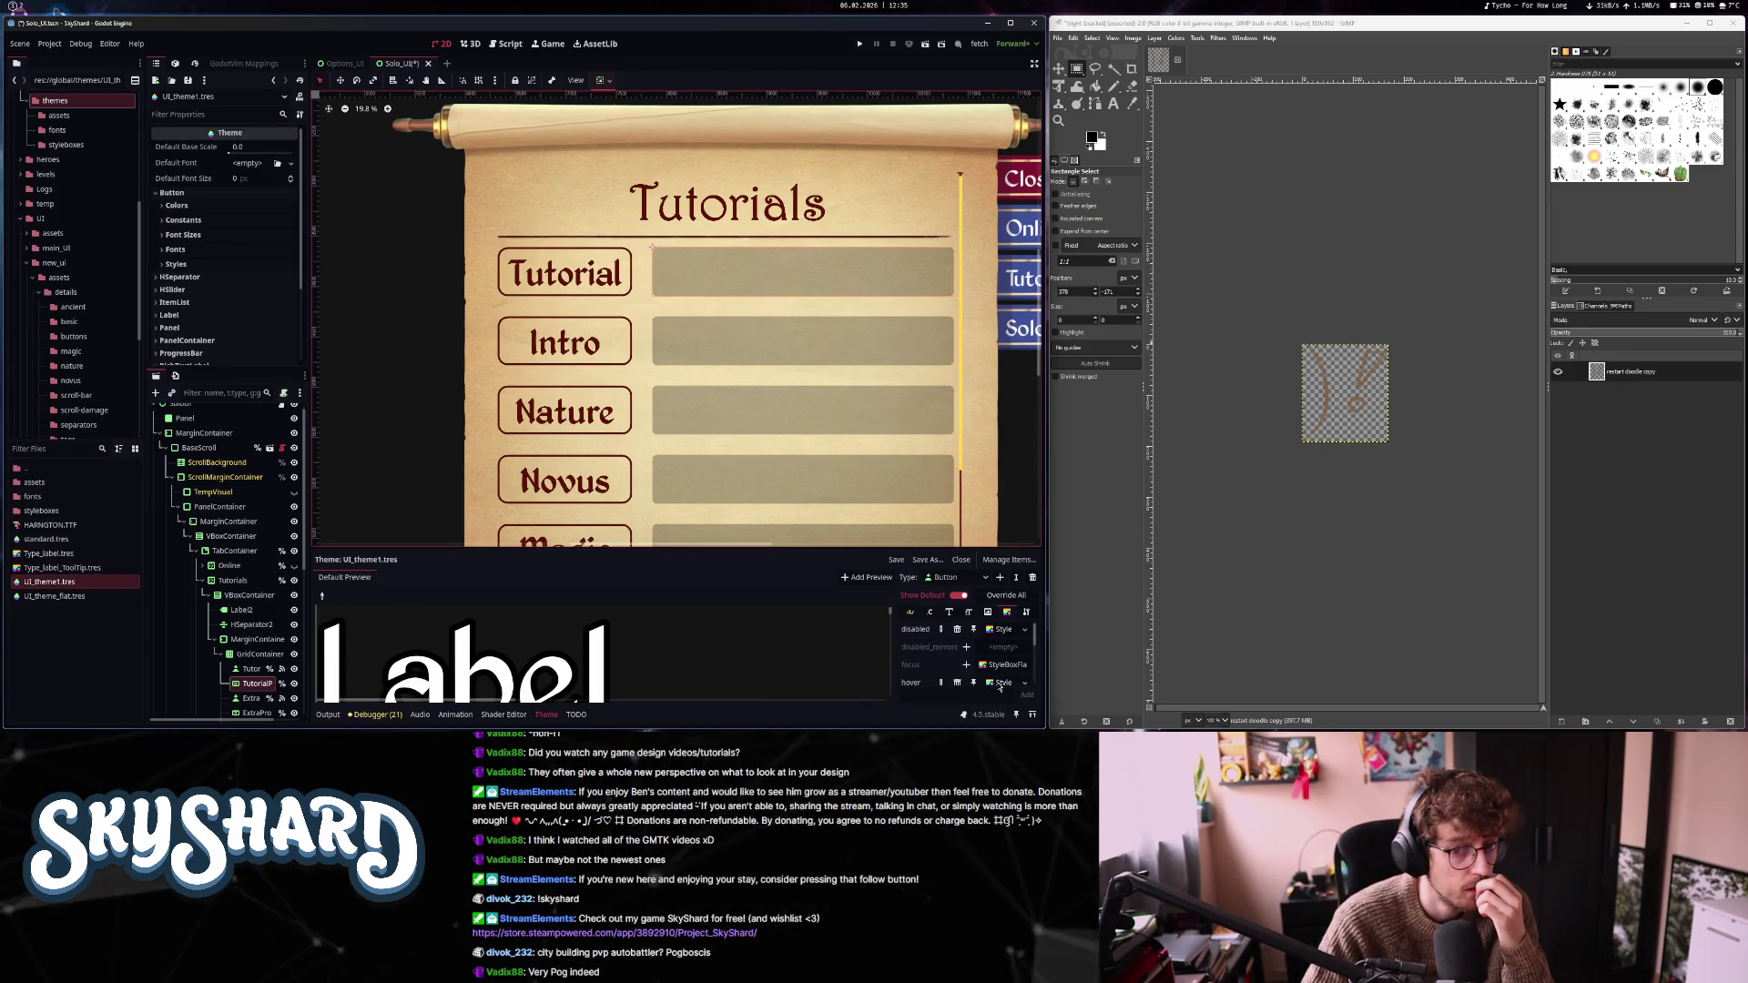
pyautogui.click(970, 577)
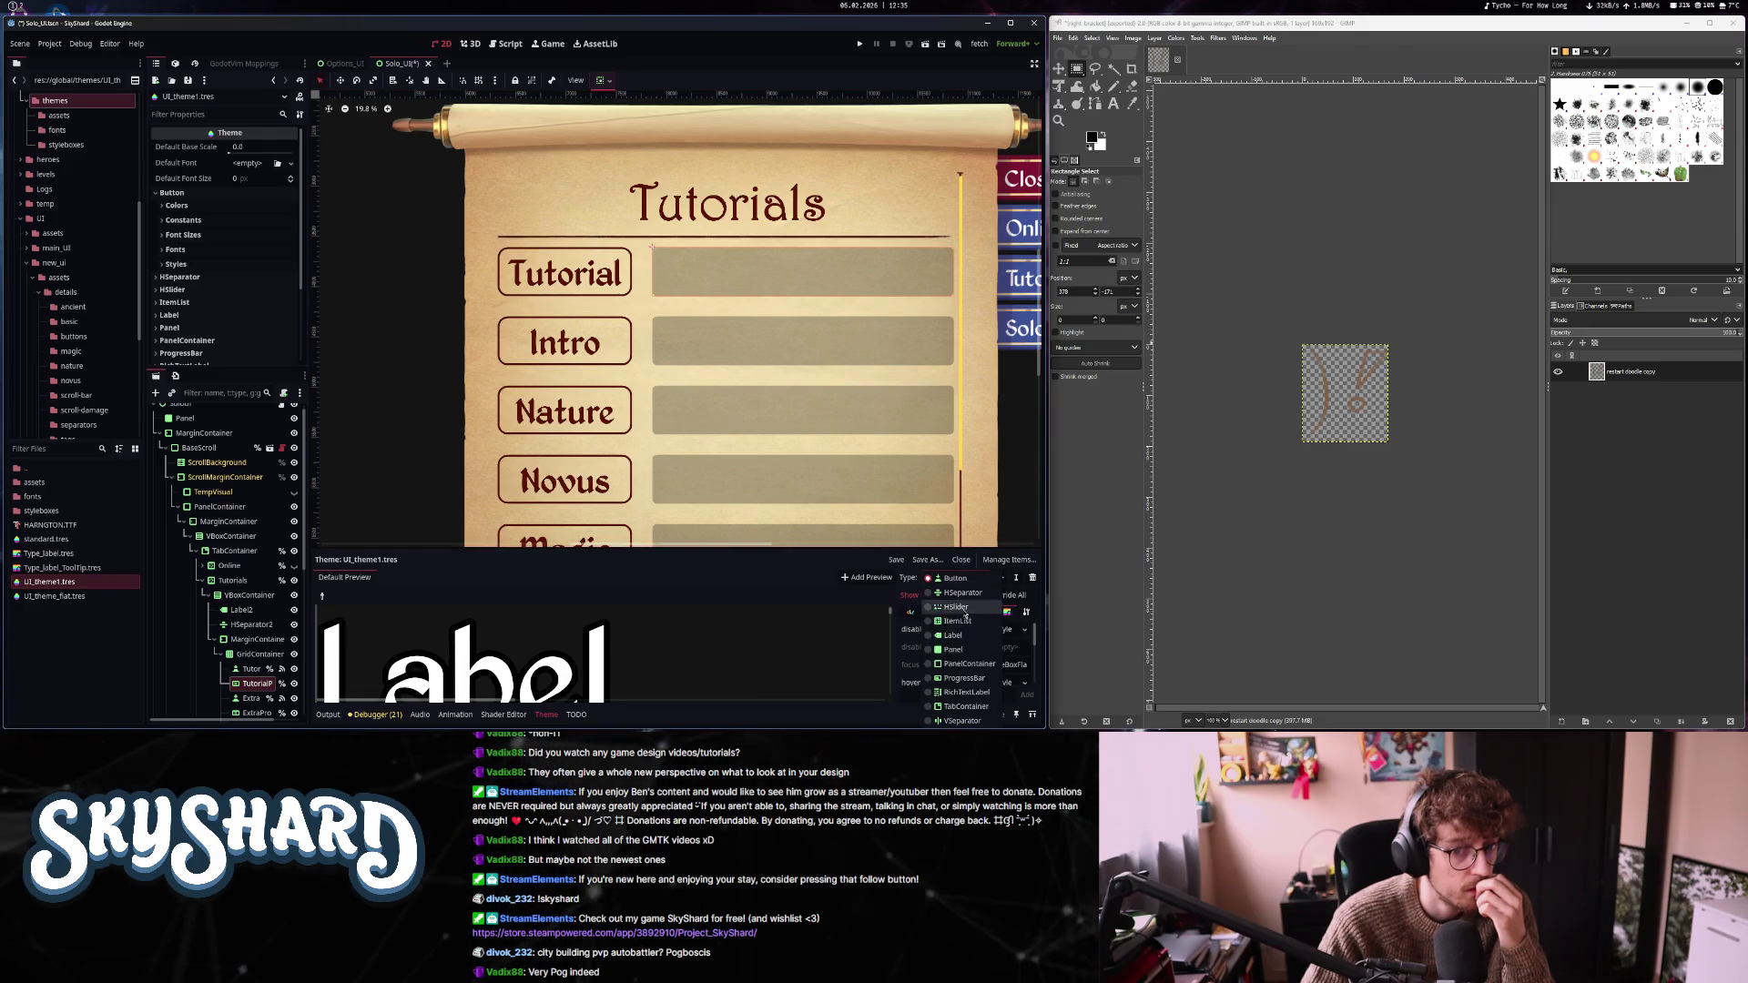
pyautogui.click(965, 626)
pyautogui.click(1001, 666)
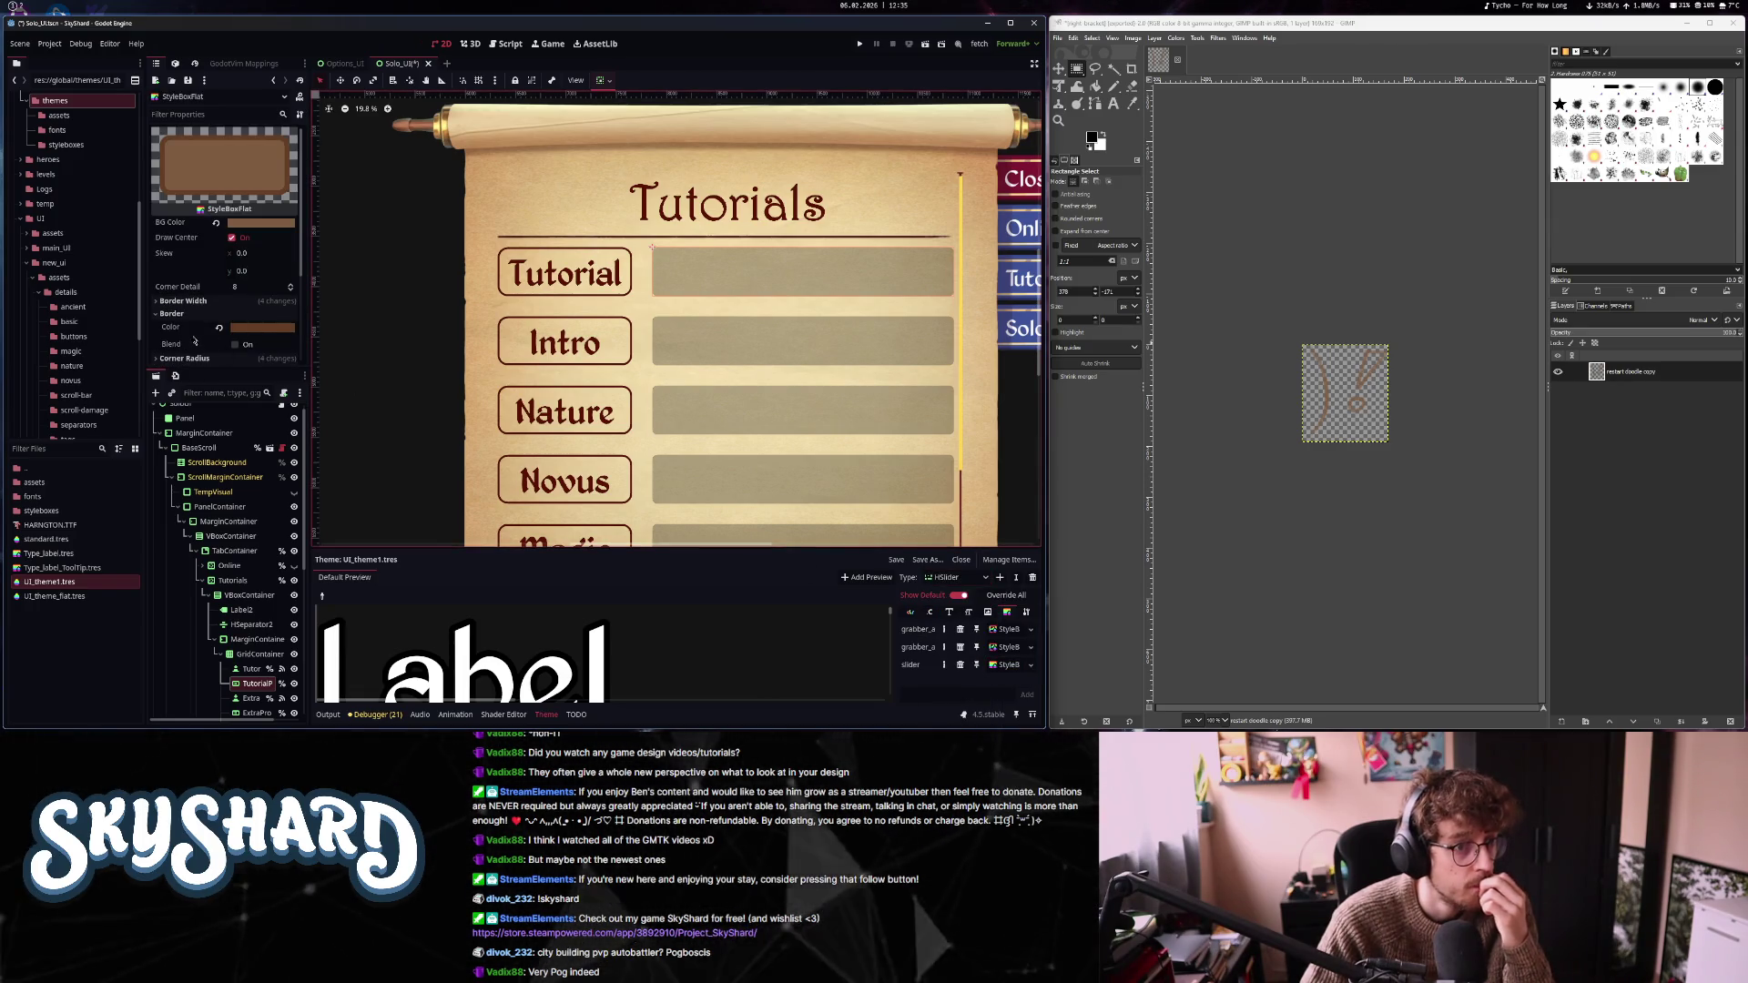
# Review the slider stylebox's border widths, corner radii, expand margins and border colour.
pyautogui.scroll(-2, 196, 344)
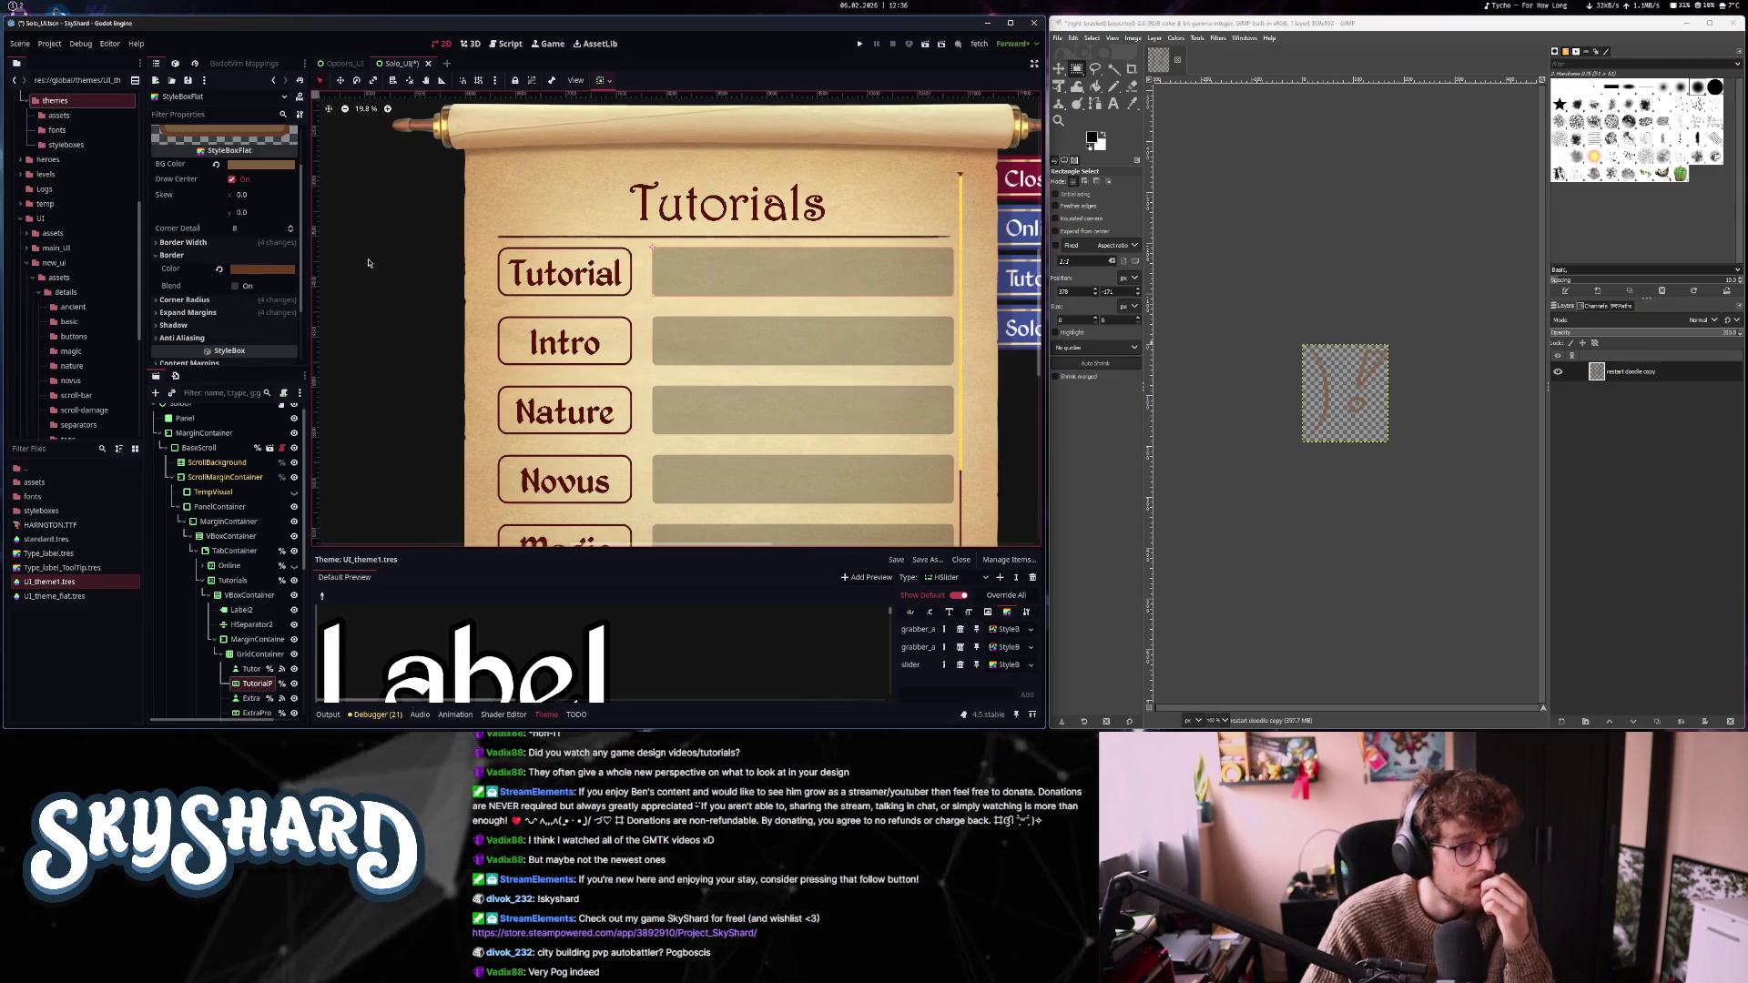
pyautogui.click(241, 243)
pyautogui.click(242, 242)
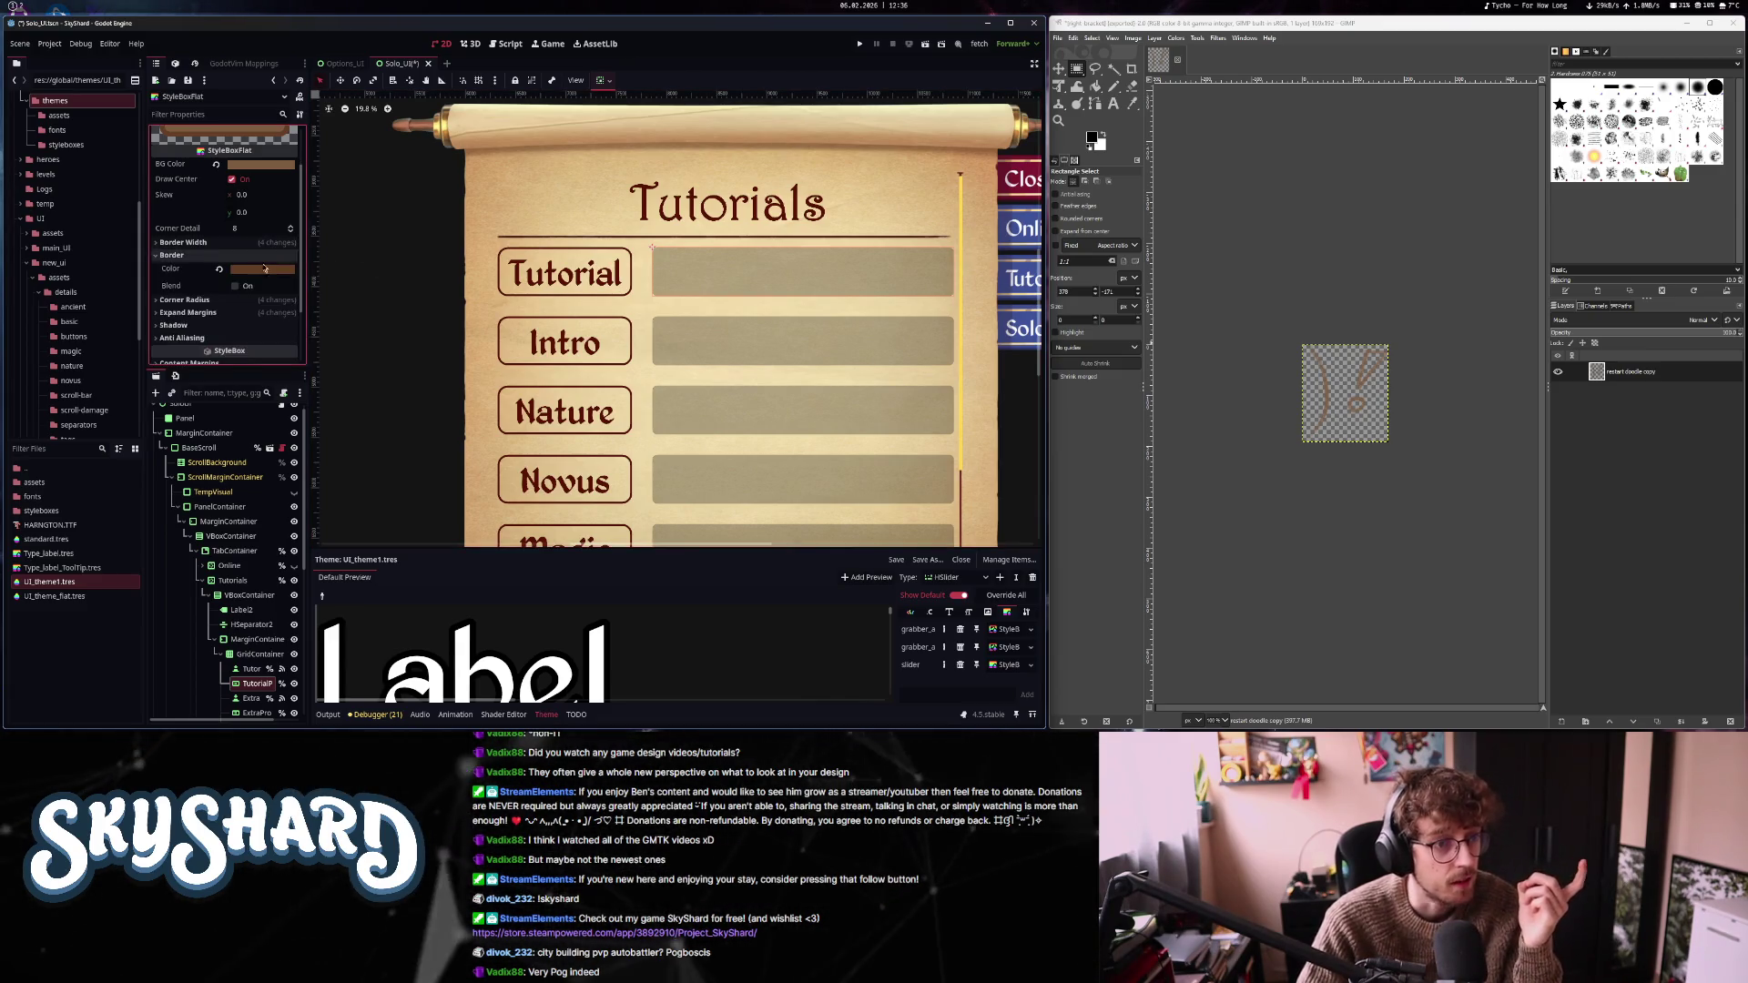
pyautogui.click(255, 299)
pyautogui.click(257, 299)
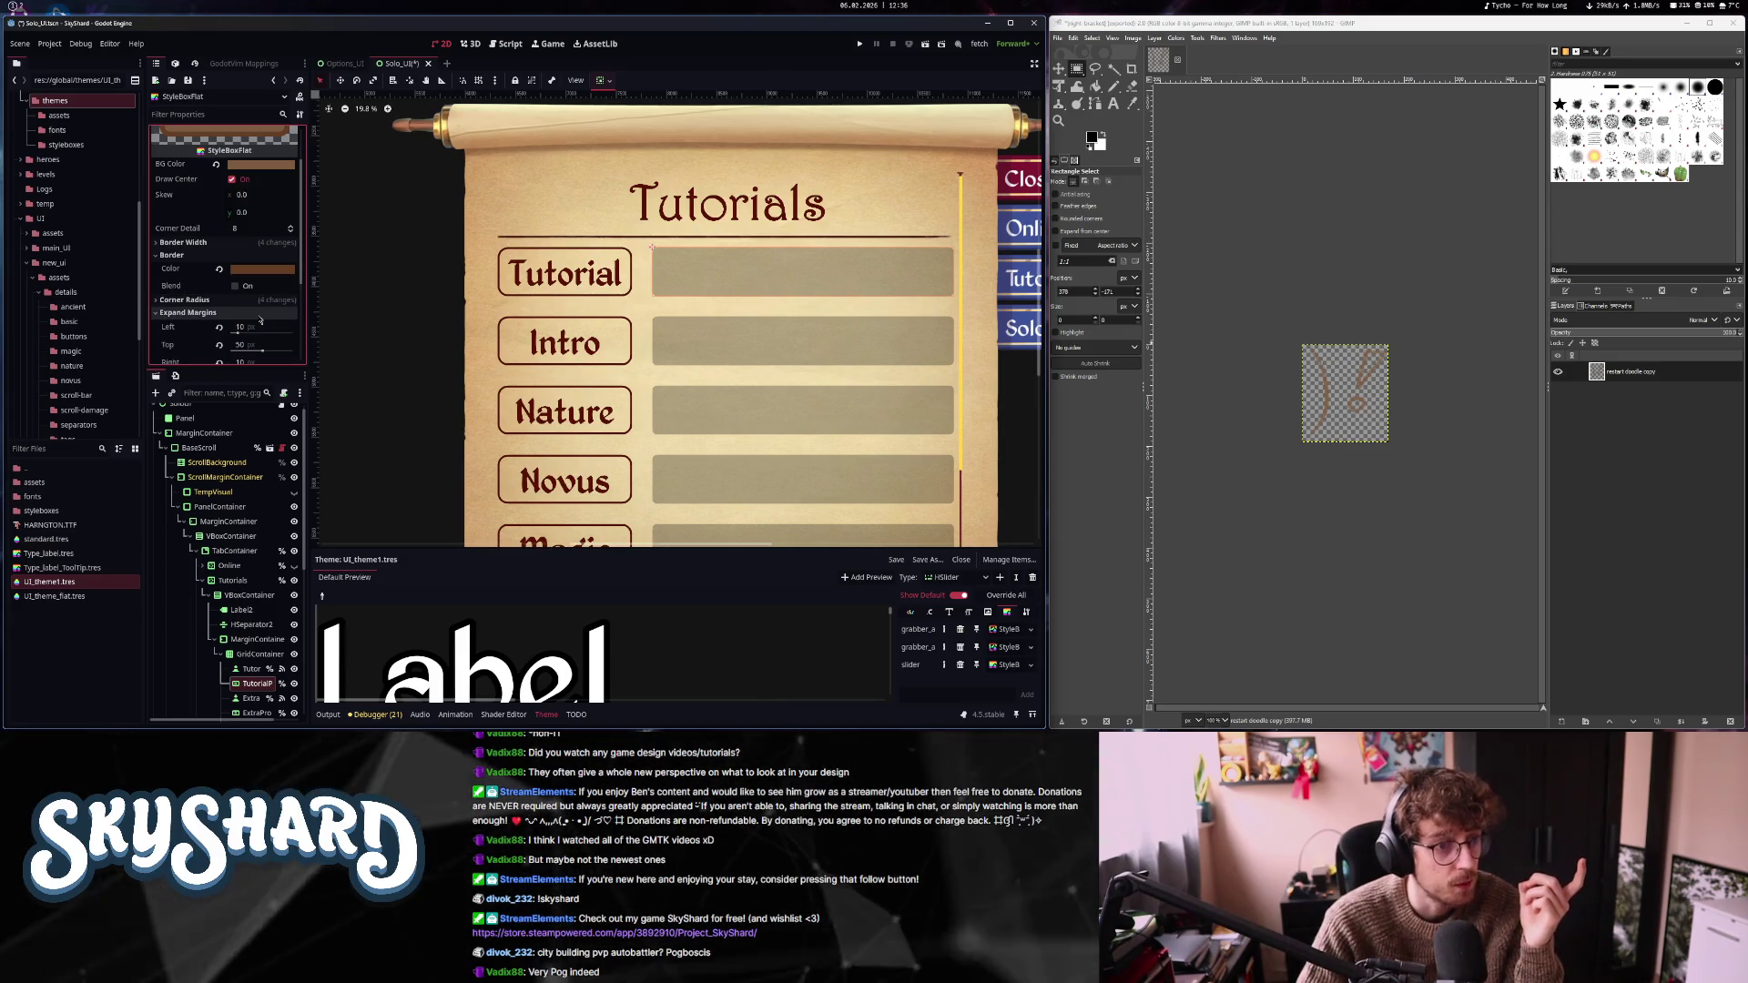
pyautogui.click(257, 315)
pyautogui.scroll(-1, 258, 316)
pyautogui.click(258, 283)
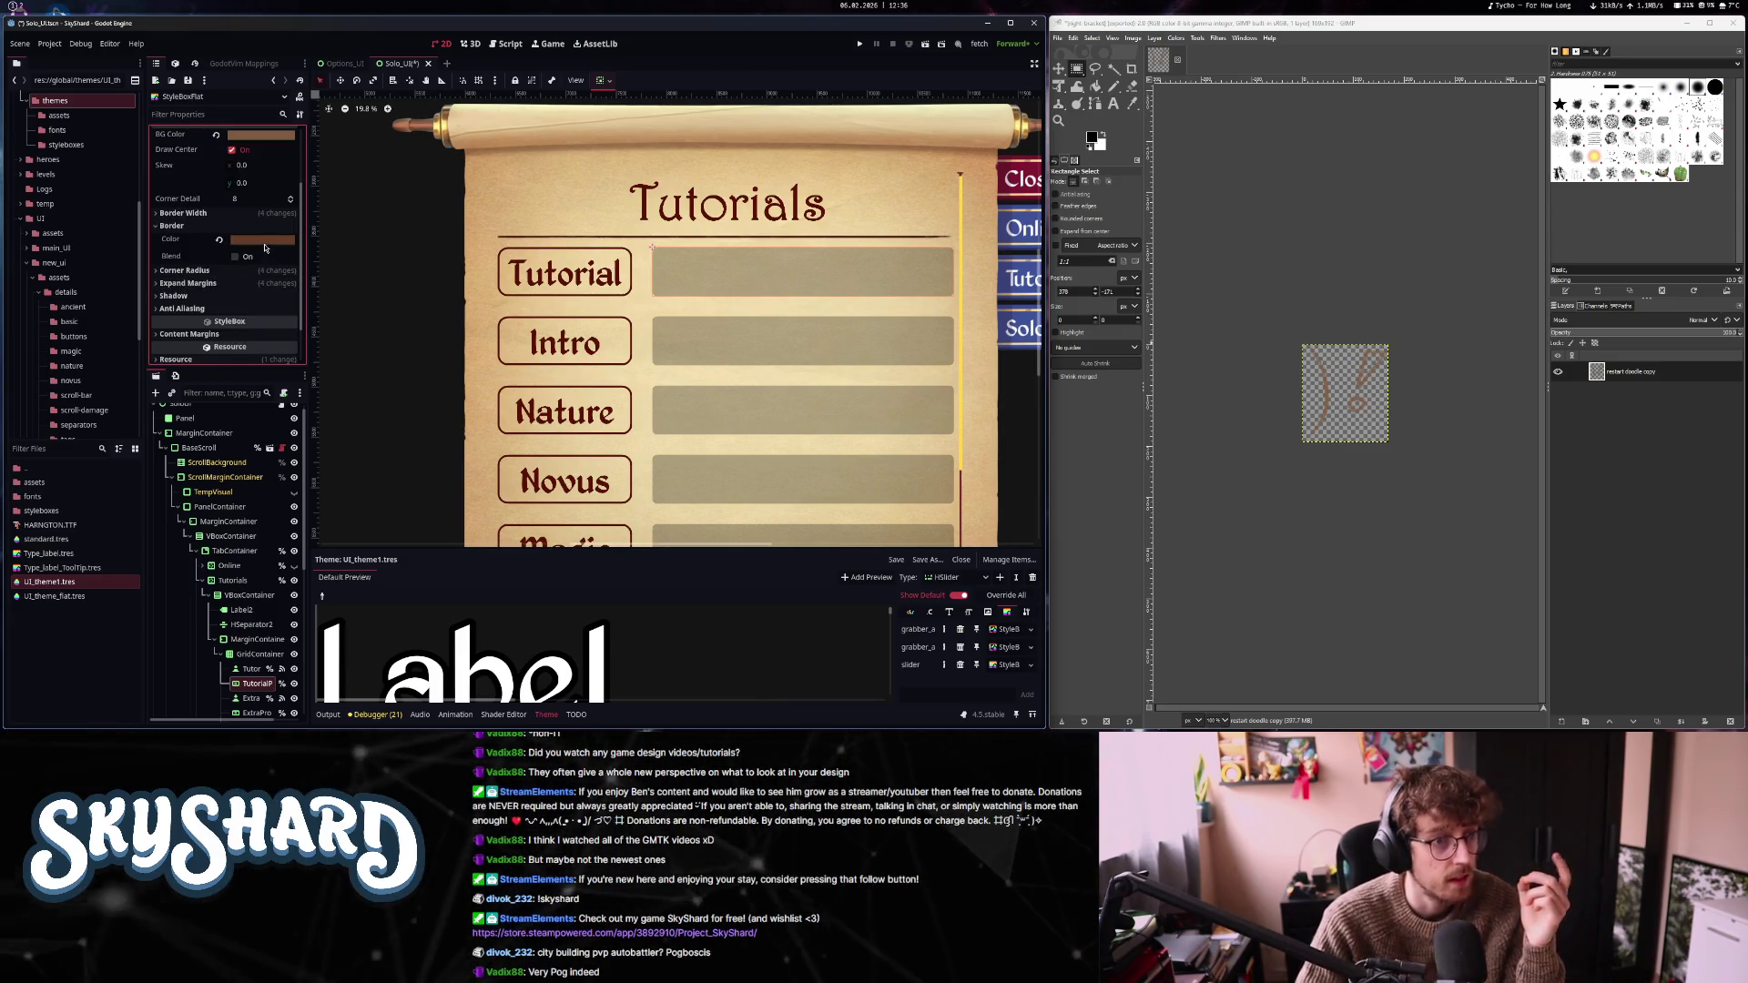
pyautogui.click(264, 240)
pyautogui.click(264, 240)
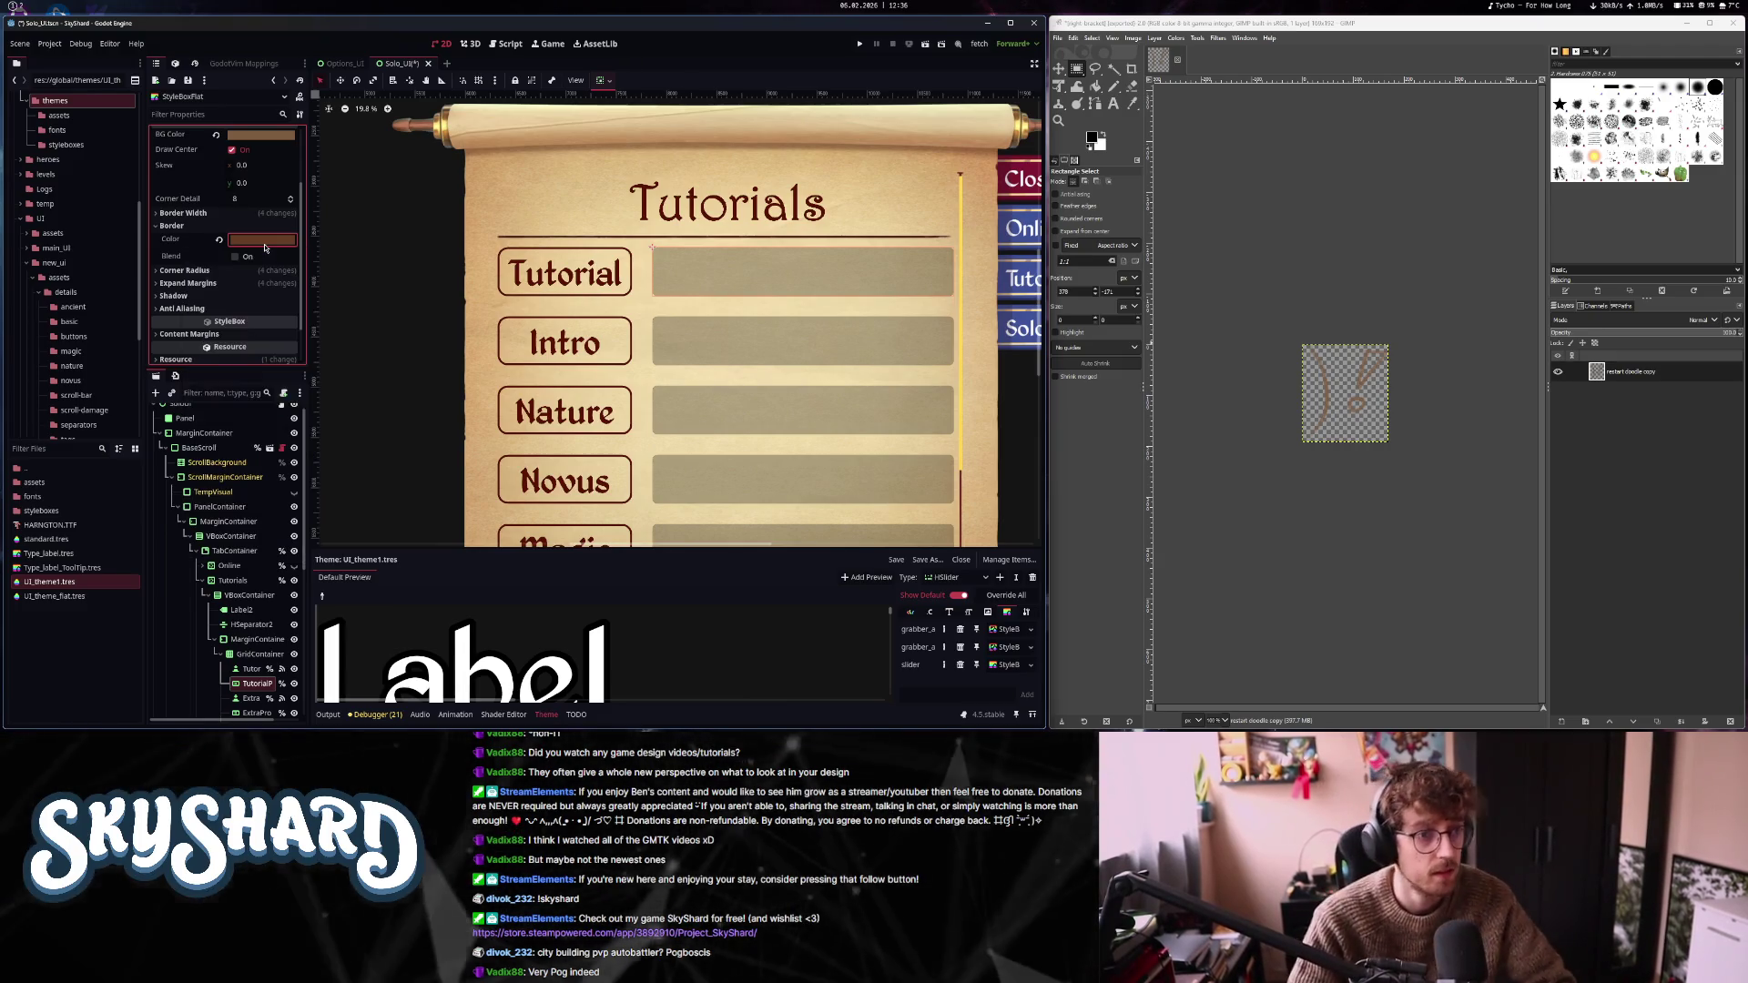
pyautogui.scroll(-2, 258, 287)
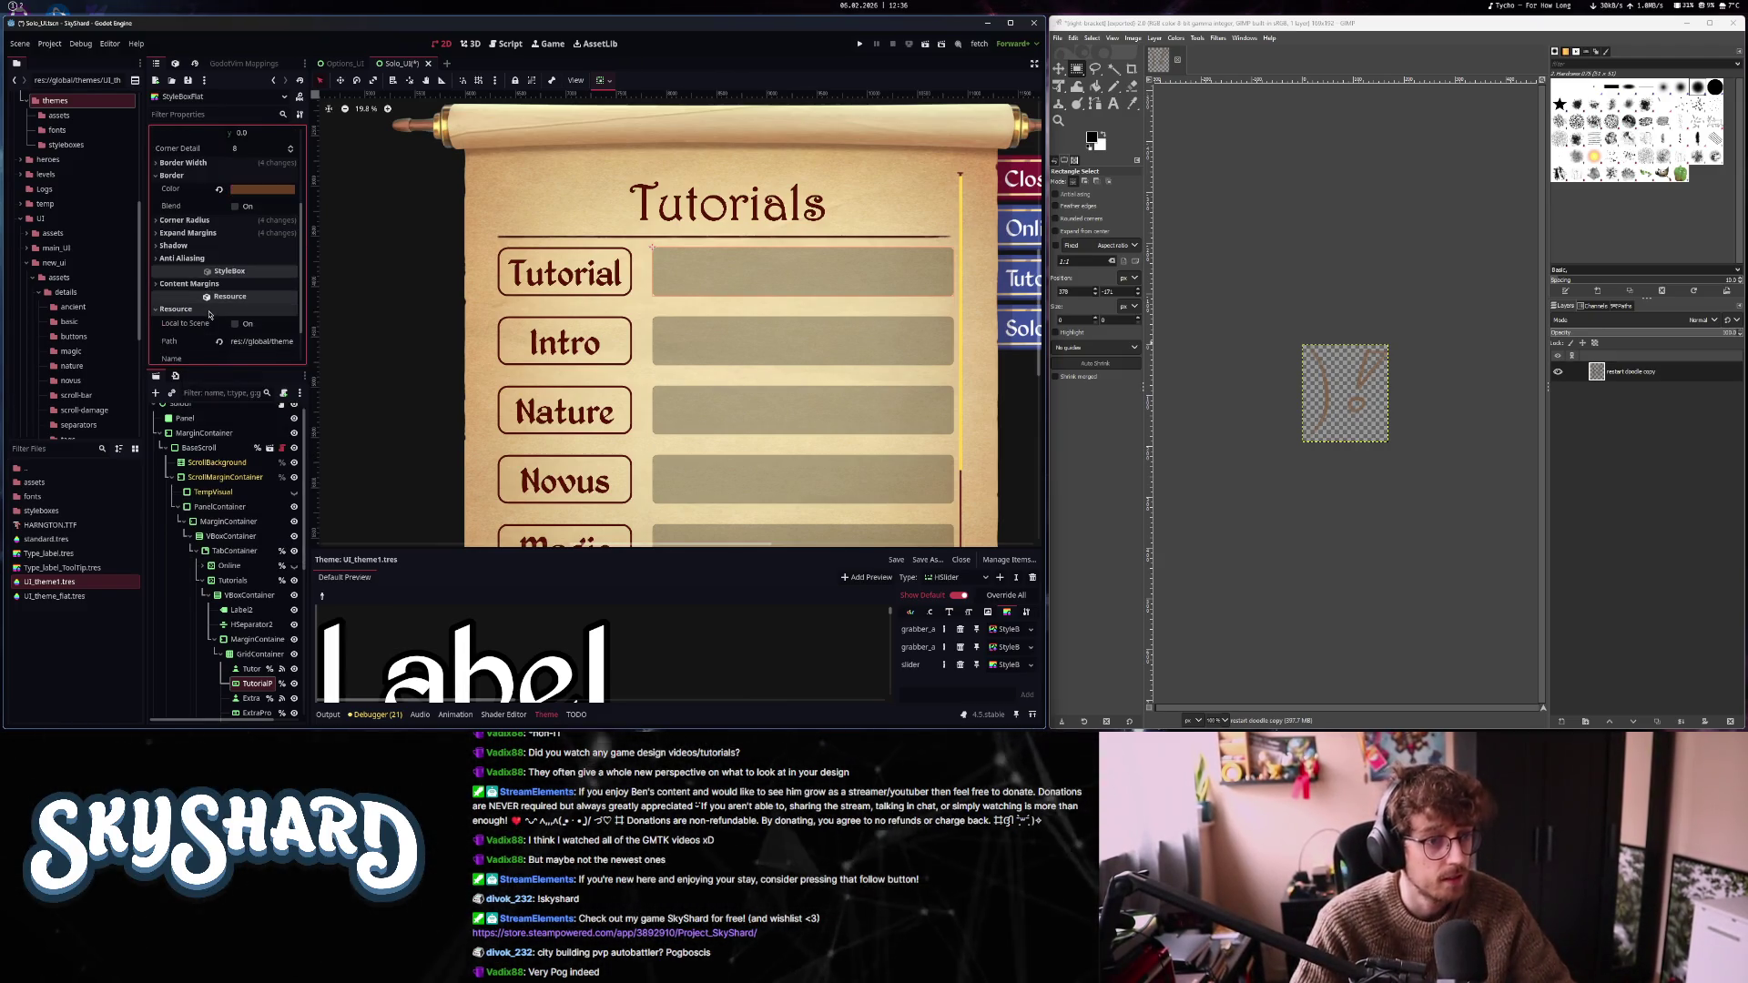
# Save the scene with Ctrl+S and reopen scroll_ui.tres from UI/new_ui/themes.
pyautogui.hotkey('ctrl', 's')
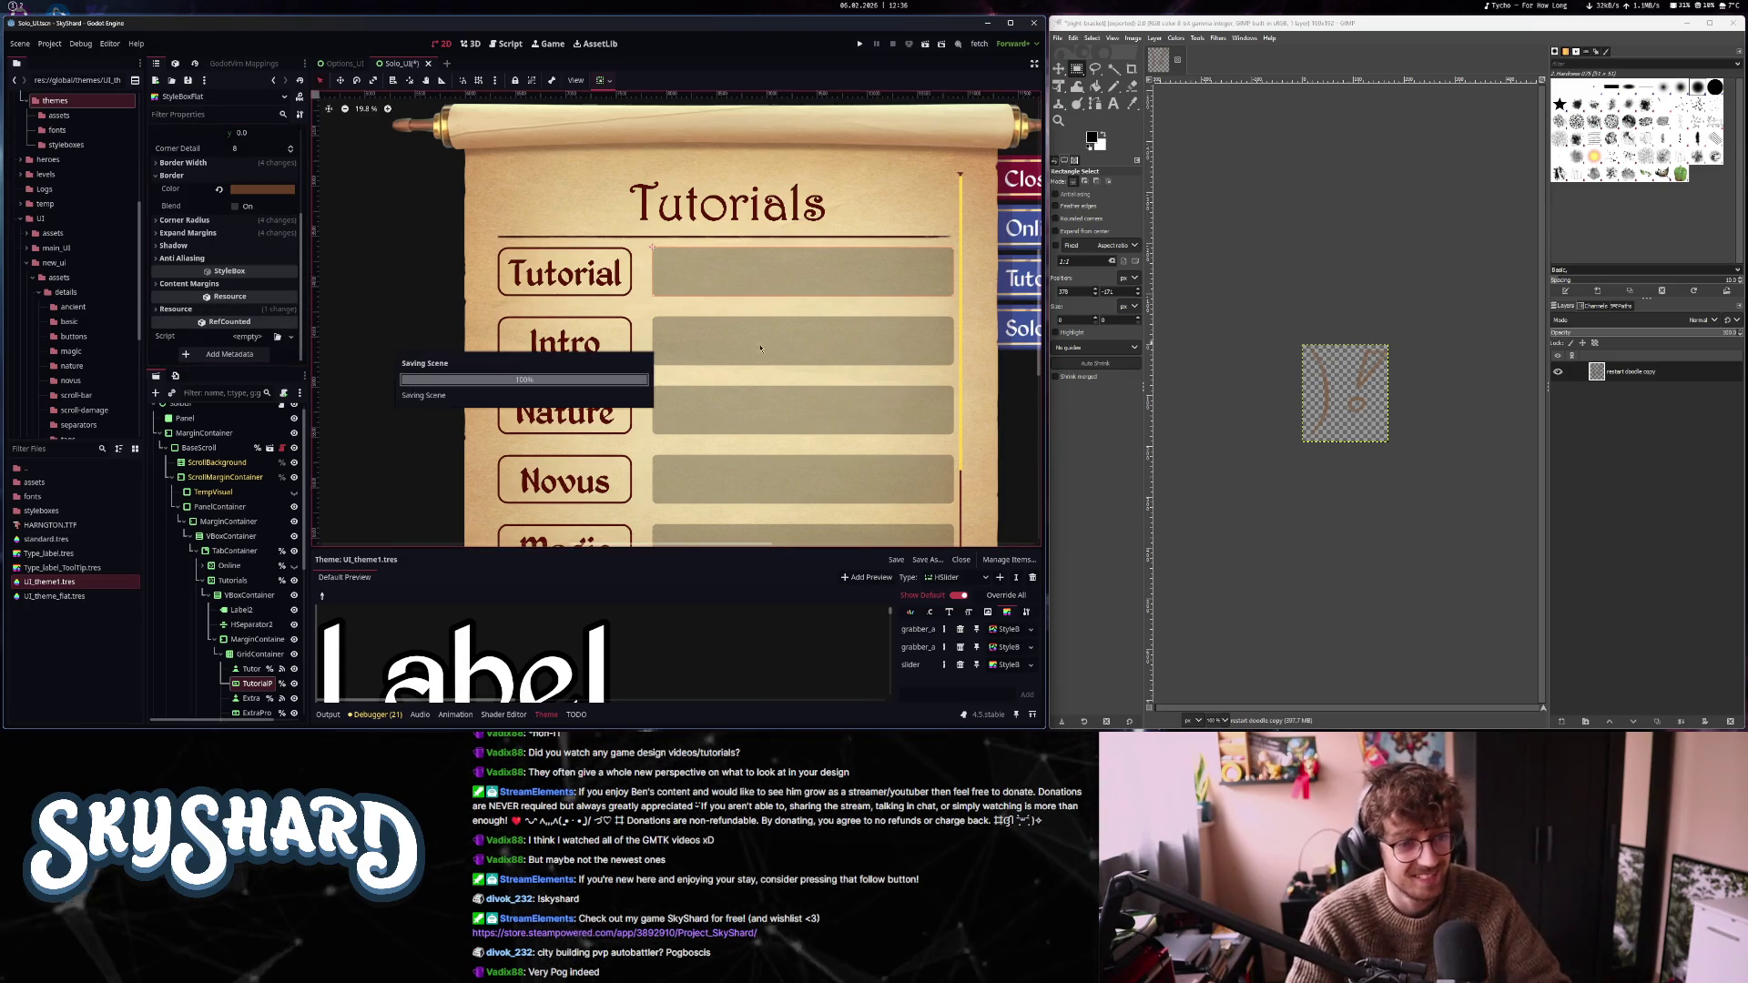
pyautogui.scroll(-2, 78, 417)
pyautogui.scroll(-5, 78, 417)
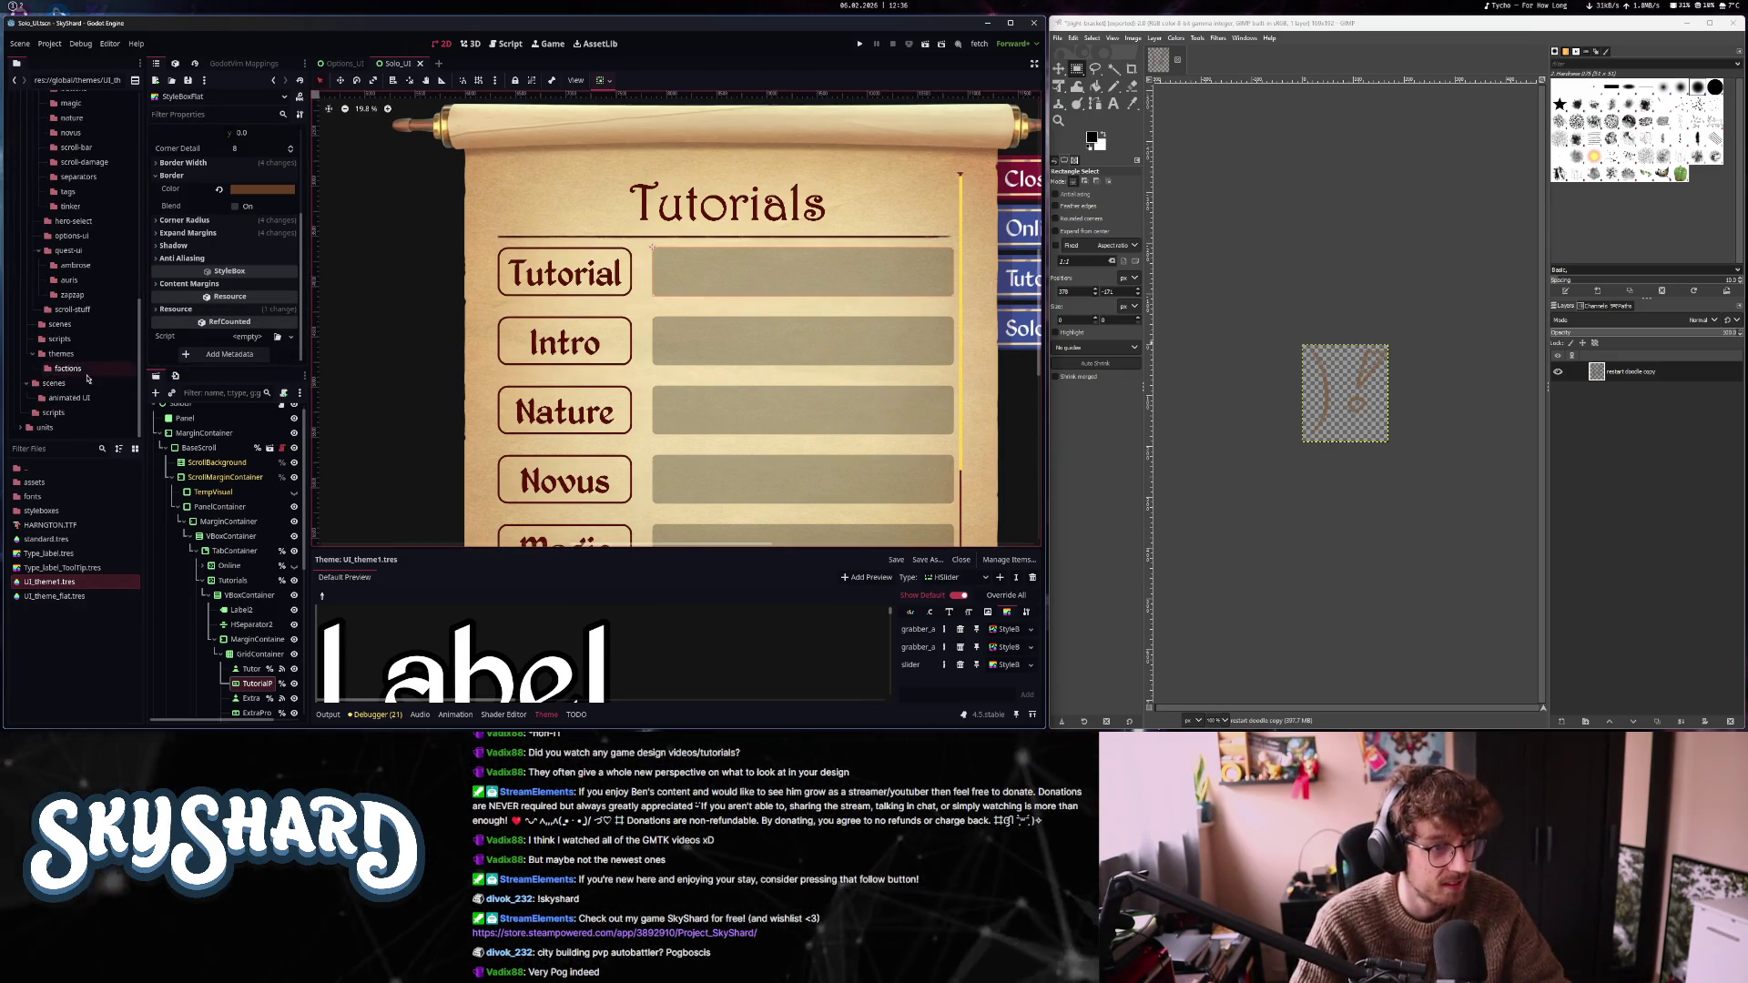
pyautogui.click(89, 381)
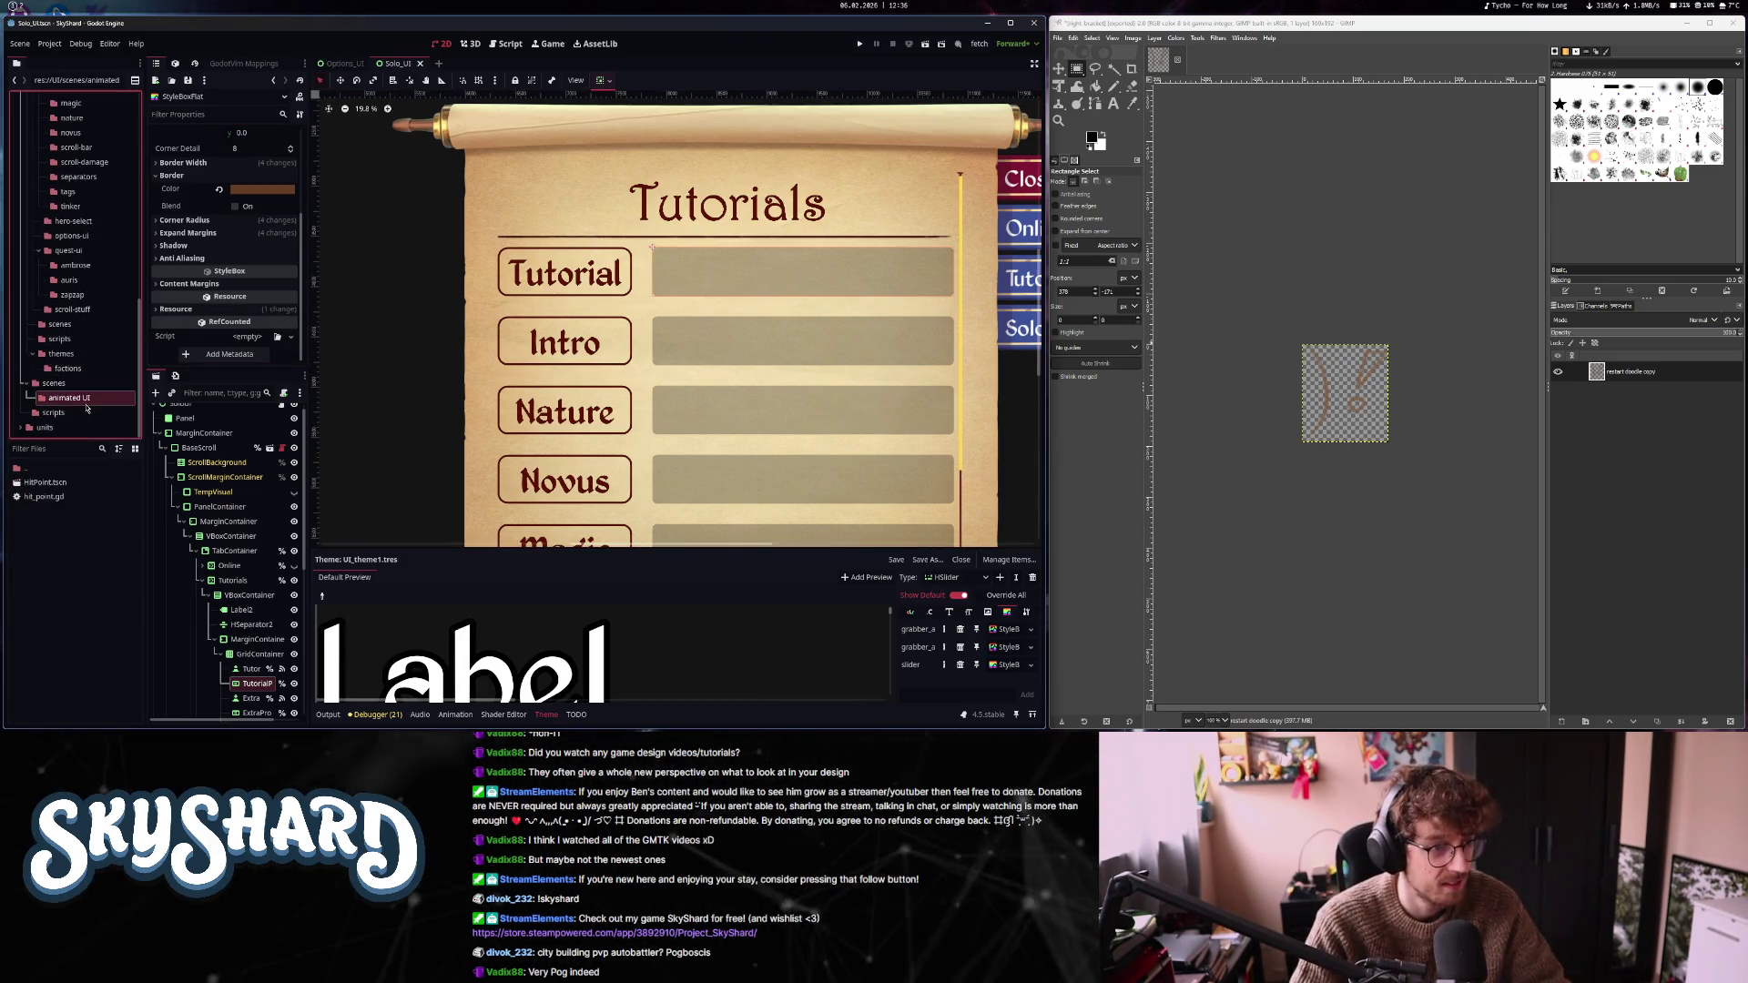
pyautogui.click(85, 356)
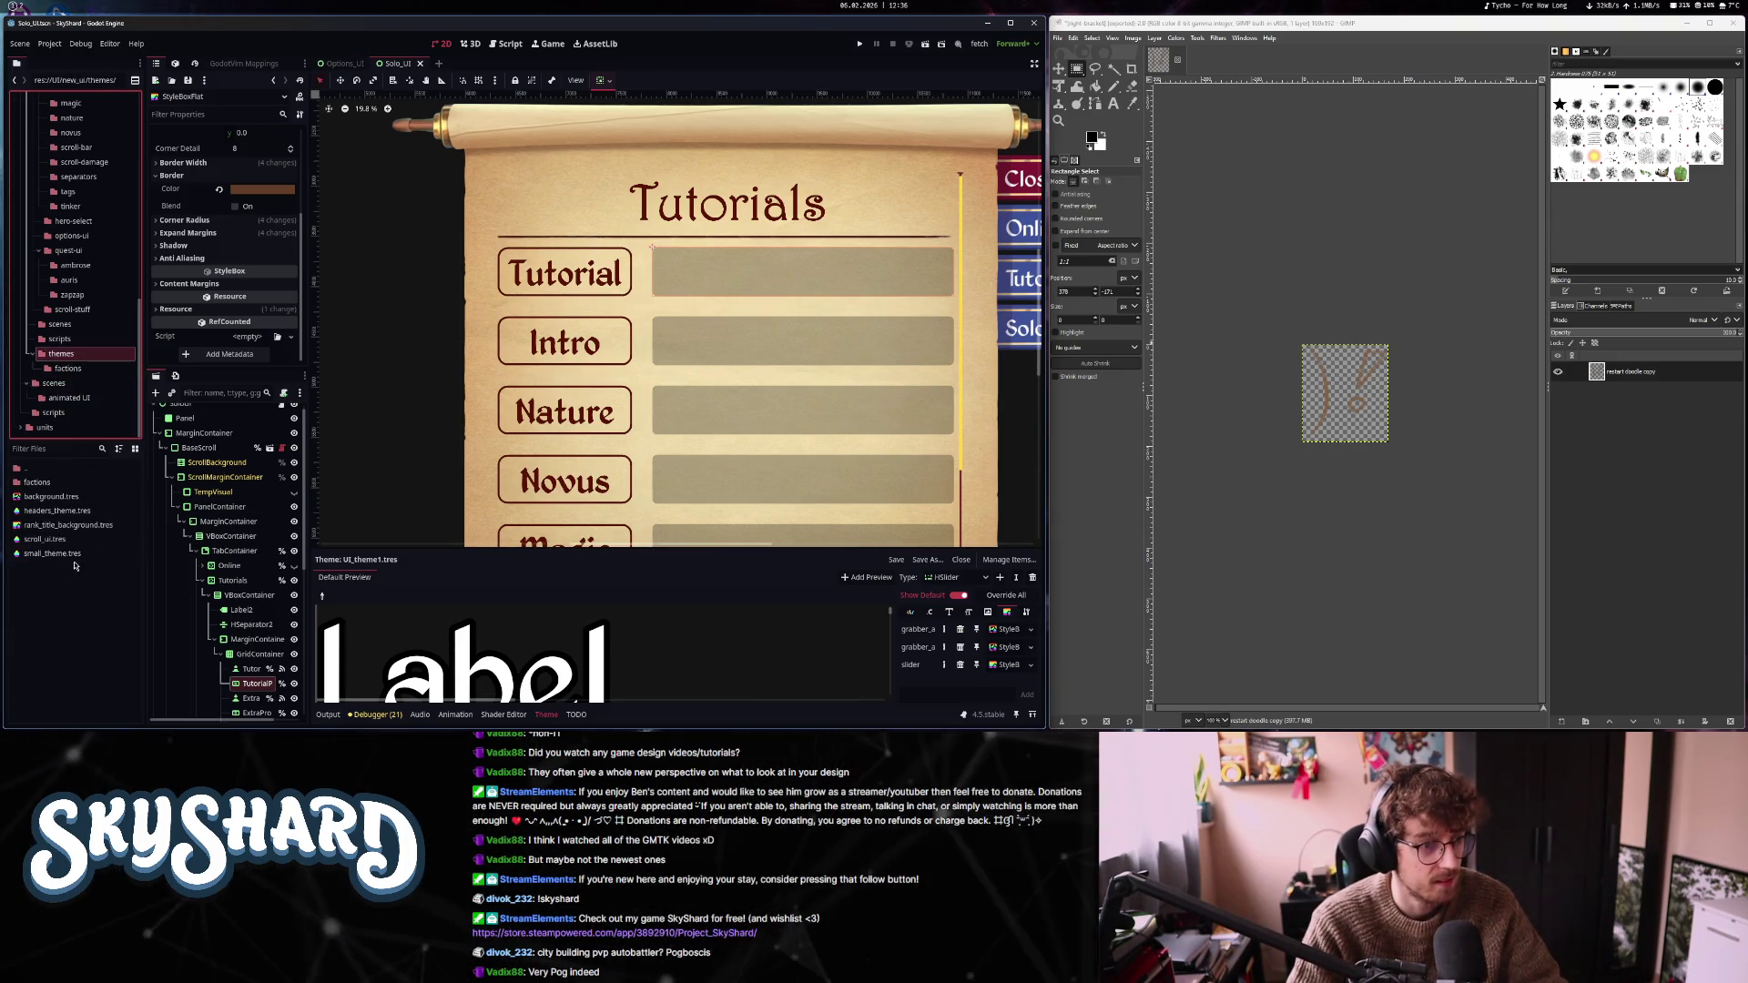
pyautogui.doubleClick(47, 539)
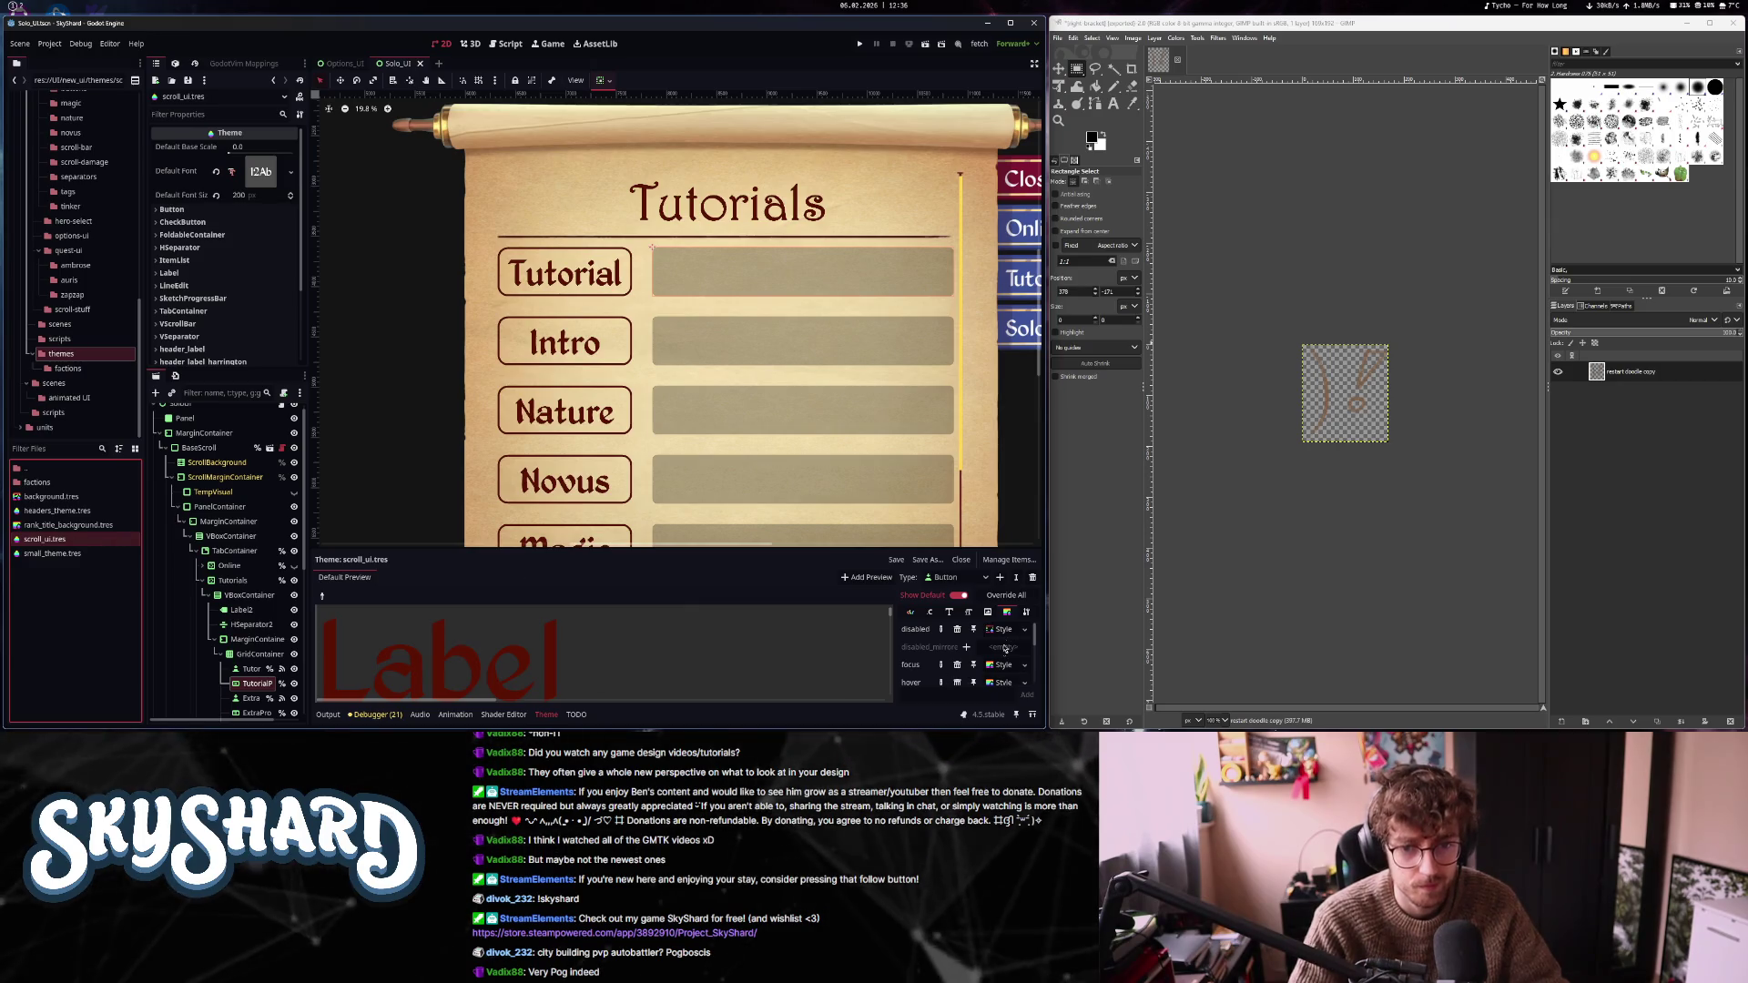
# Pick SketchProgressBar's StyleBoxFlat and set its border widths to 10.
pyautogui.click(982, 580)
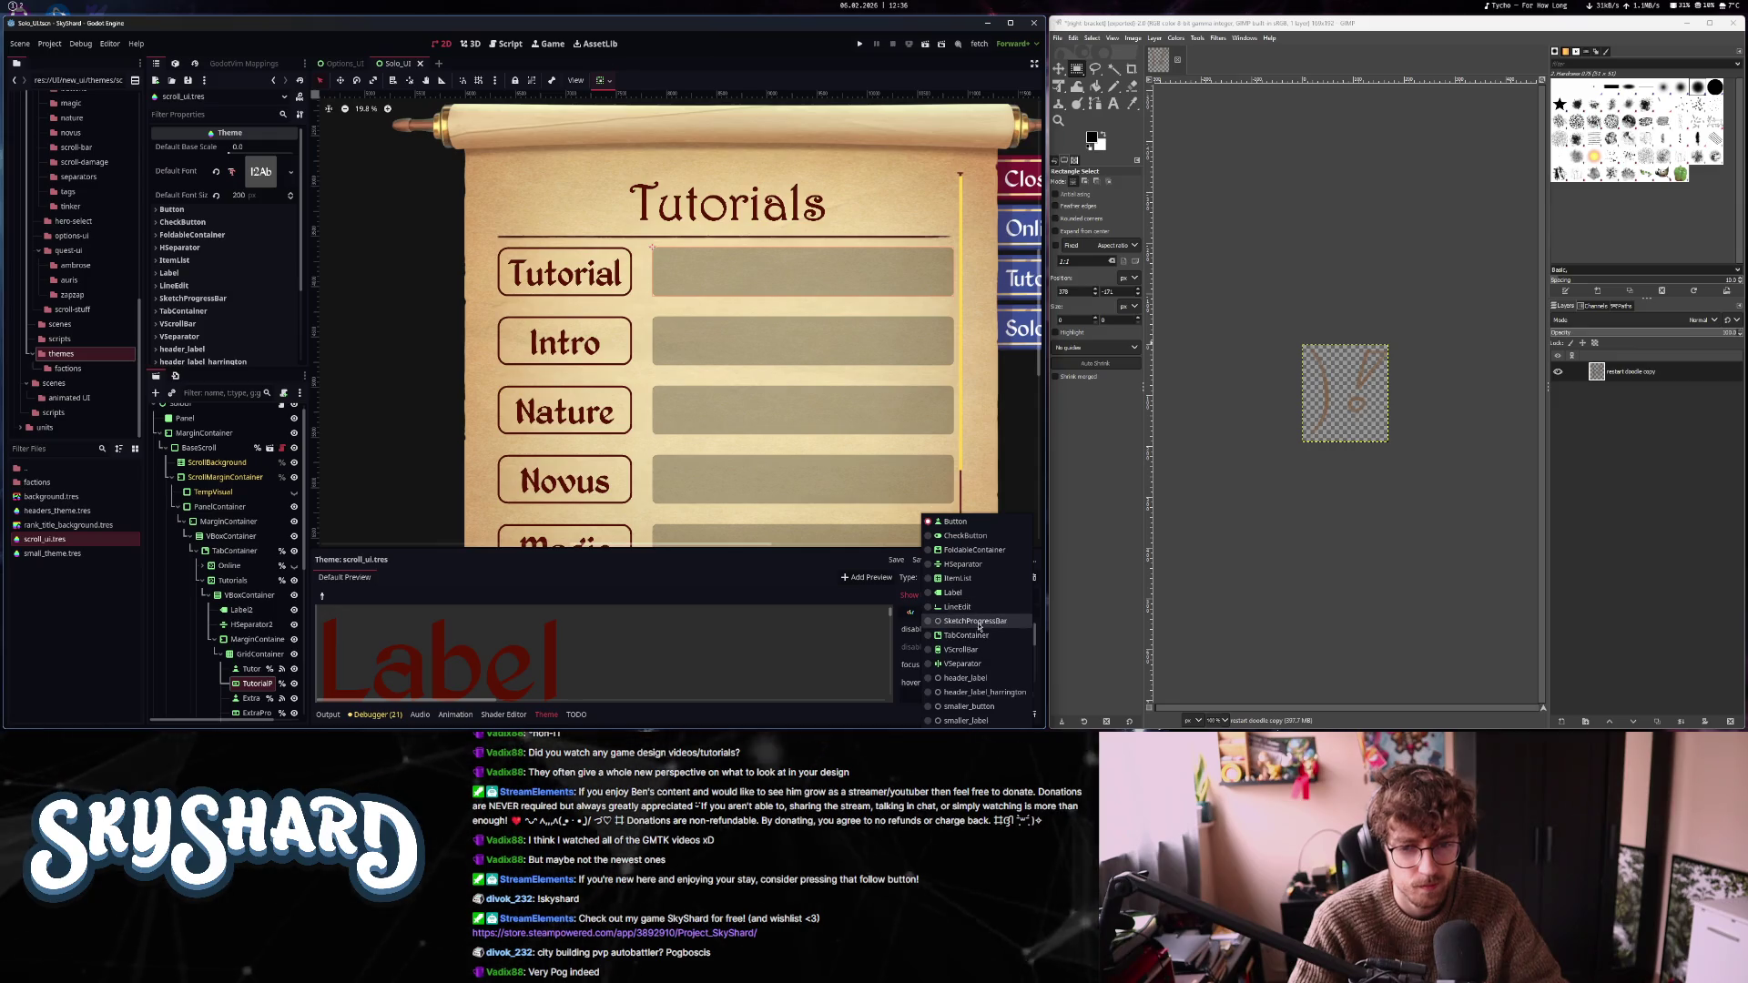
pyautogui.click(976, 622)
pyautogui.click(1013, 633)
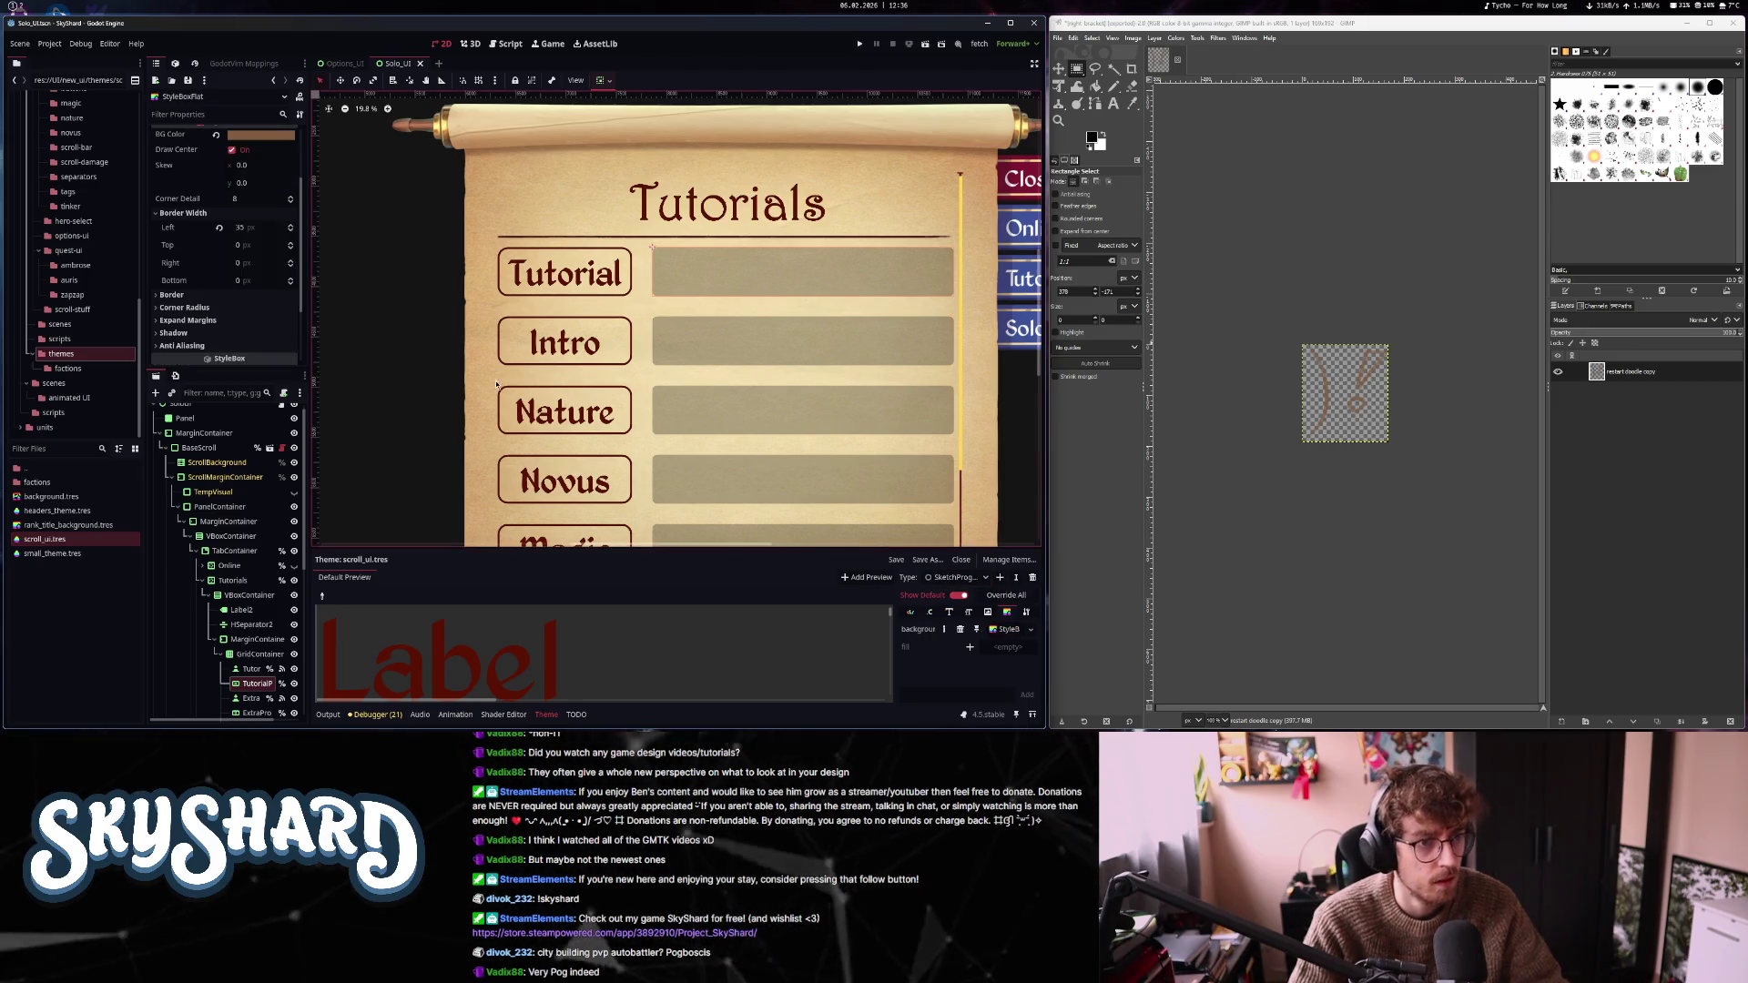
pyautogui.click(253, 233)
pyautogui.press('Tab')
pyautogui.write('10')
pyautogui.press('Tab')
pyautogui.write('10')
pyautogui.press('Tab')
pyautogui.write('10')
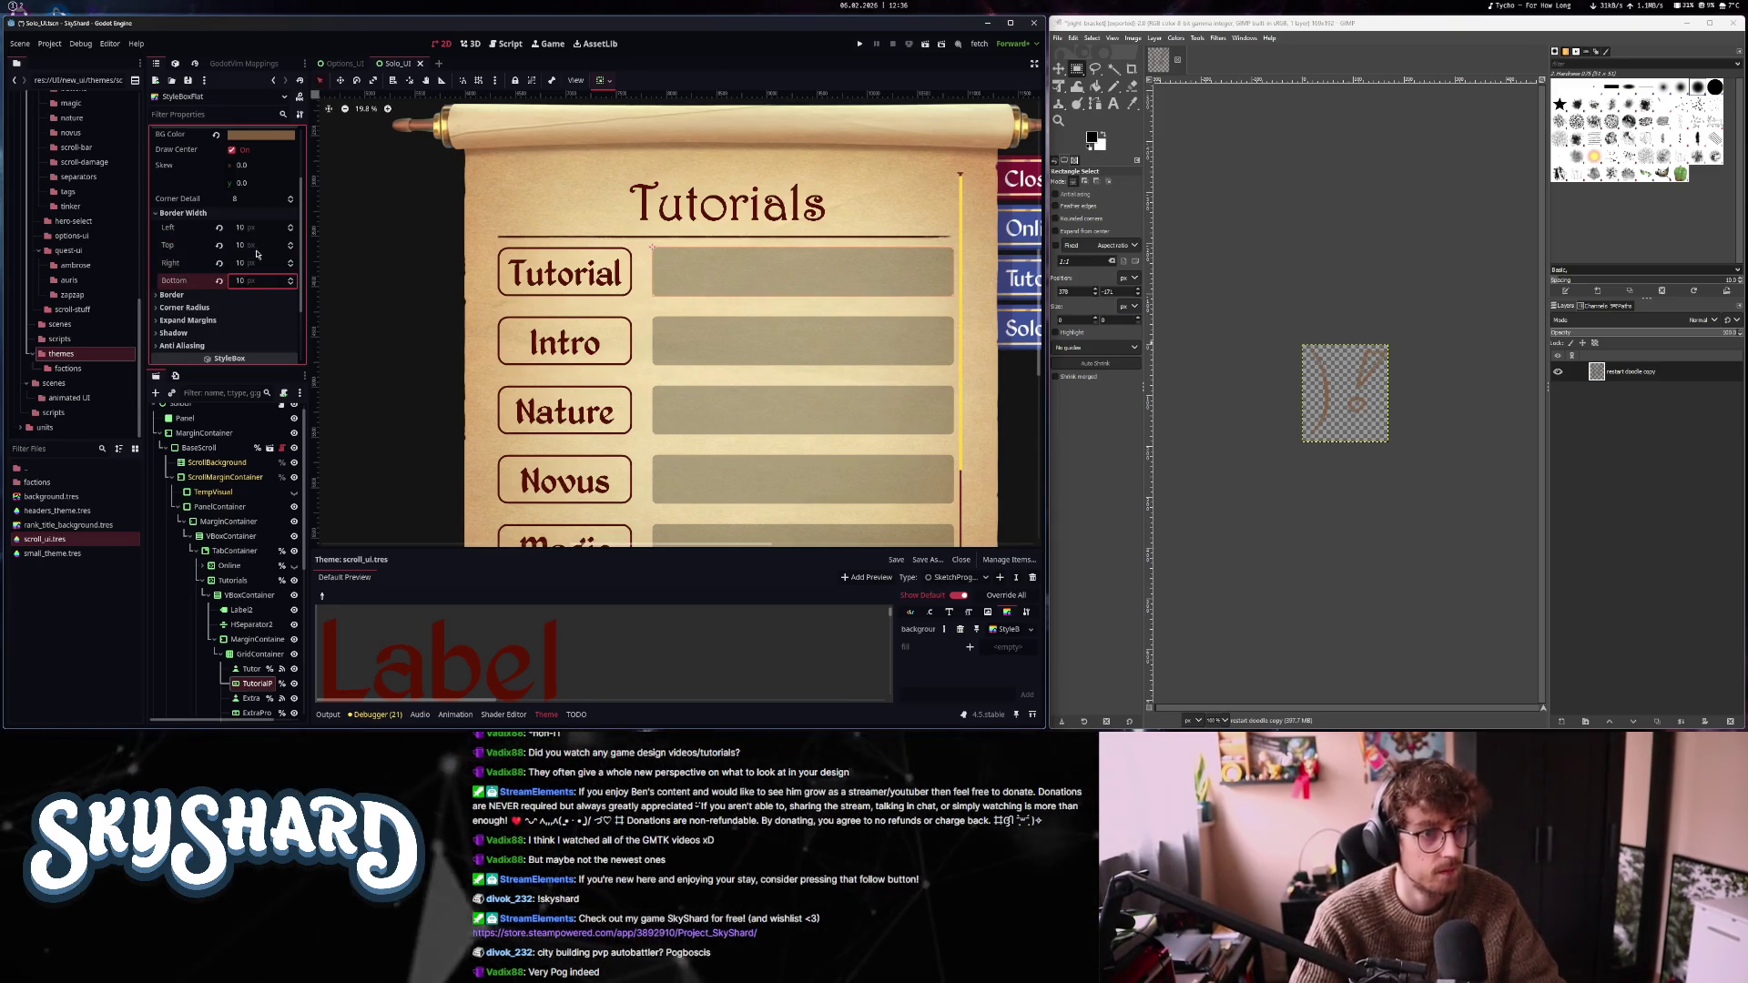
# Set all four corner radii of the stylebox to 20.
pyautogui.click(173, 295)
pyautogui.click(262, 309)
pyautogui.click(251, 310)
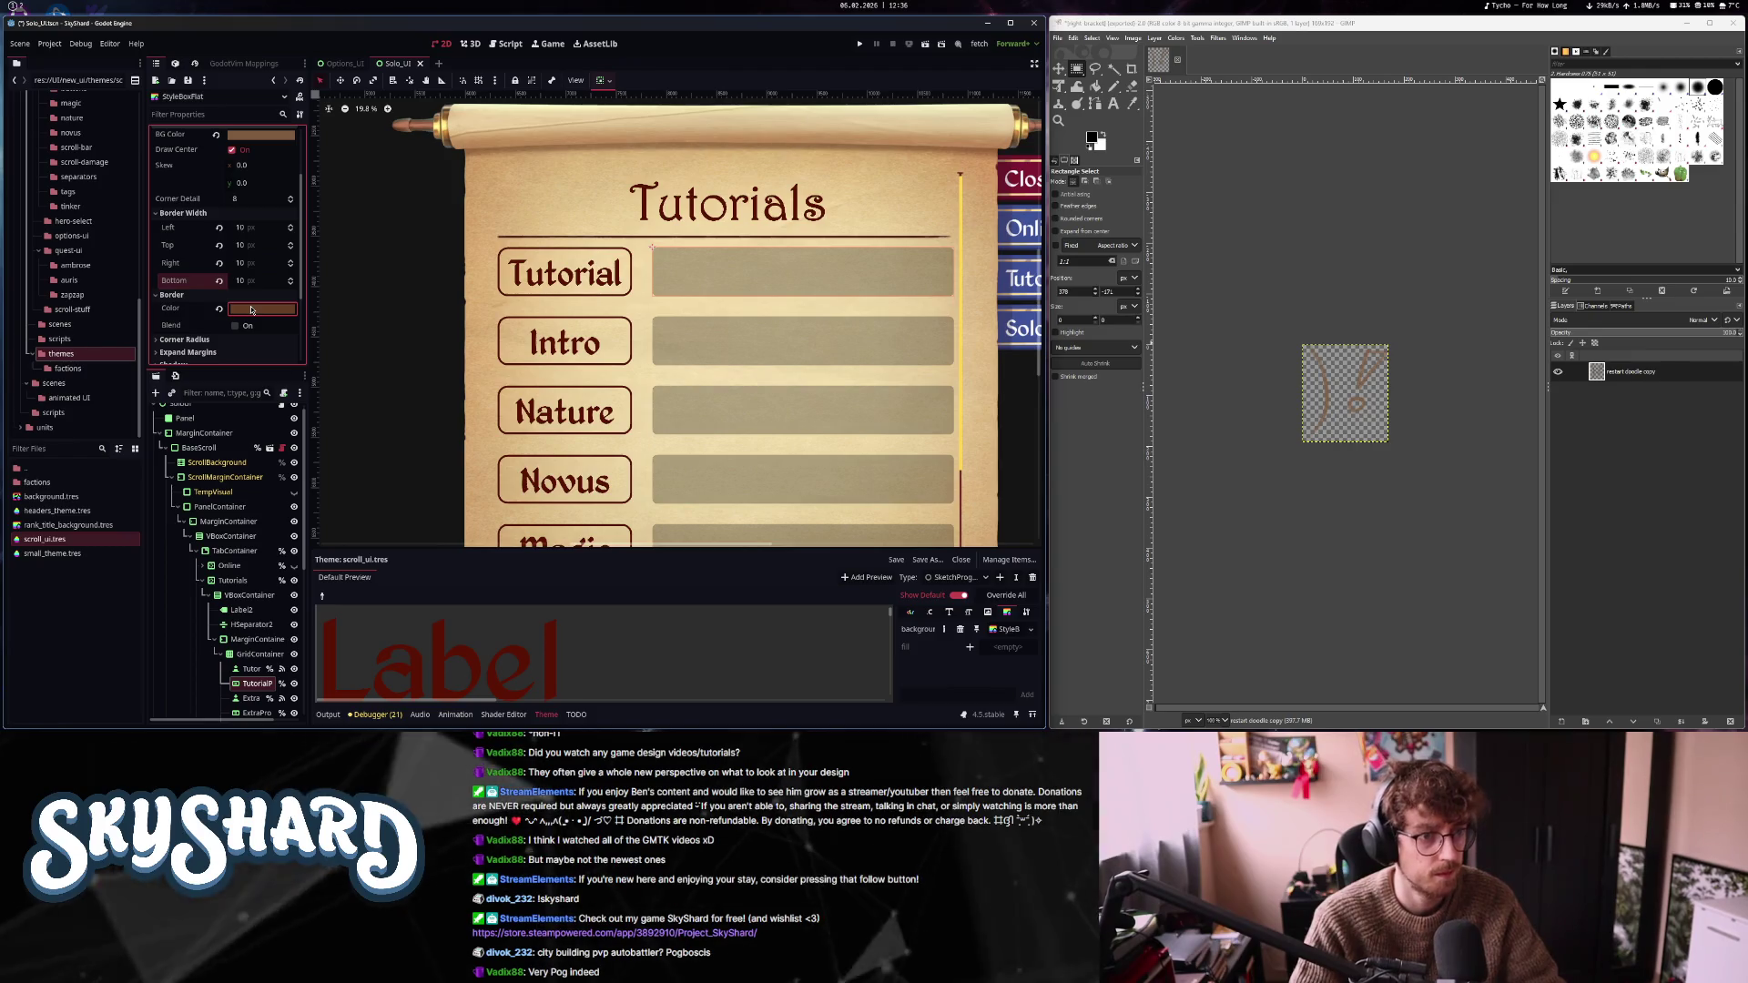
pyautogui.click(185, 338)
pyautogui.scroll(-2, 228, 273)
pyautogui.click(257, 265)
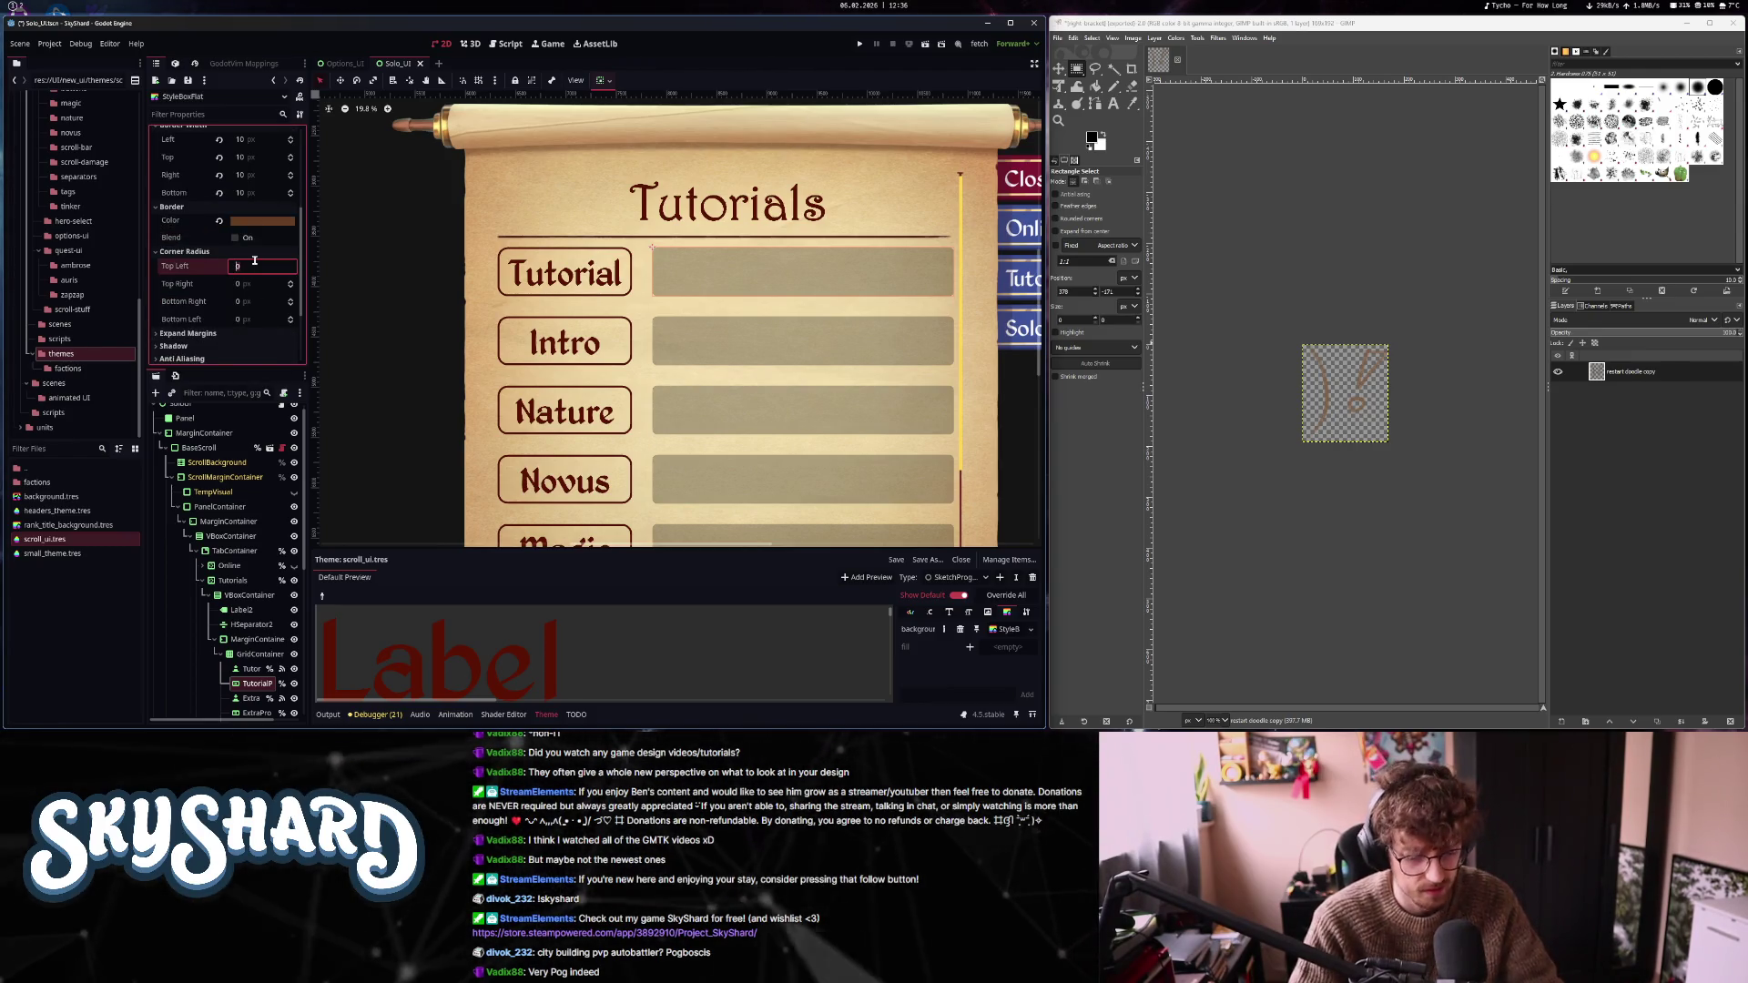
pyautogui.write('20')
pyautogui.press('Tab')
pyautogui.write('20')
pyautogui.press('Tab')
pyautogui.write('20')
pyautogui.press('Tab')
pyautogui.write('20')
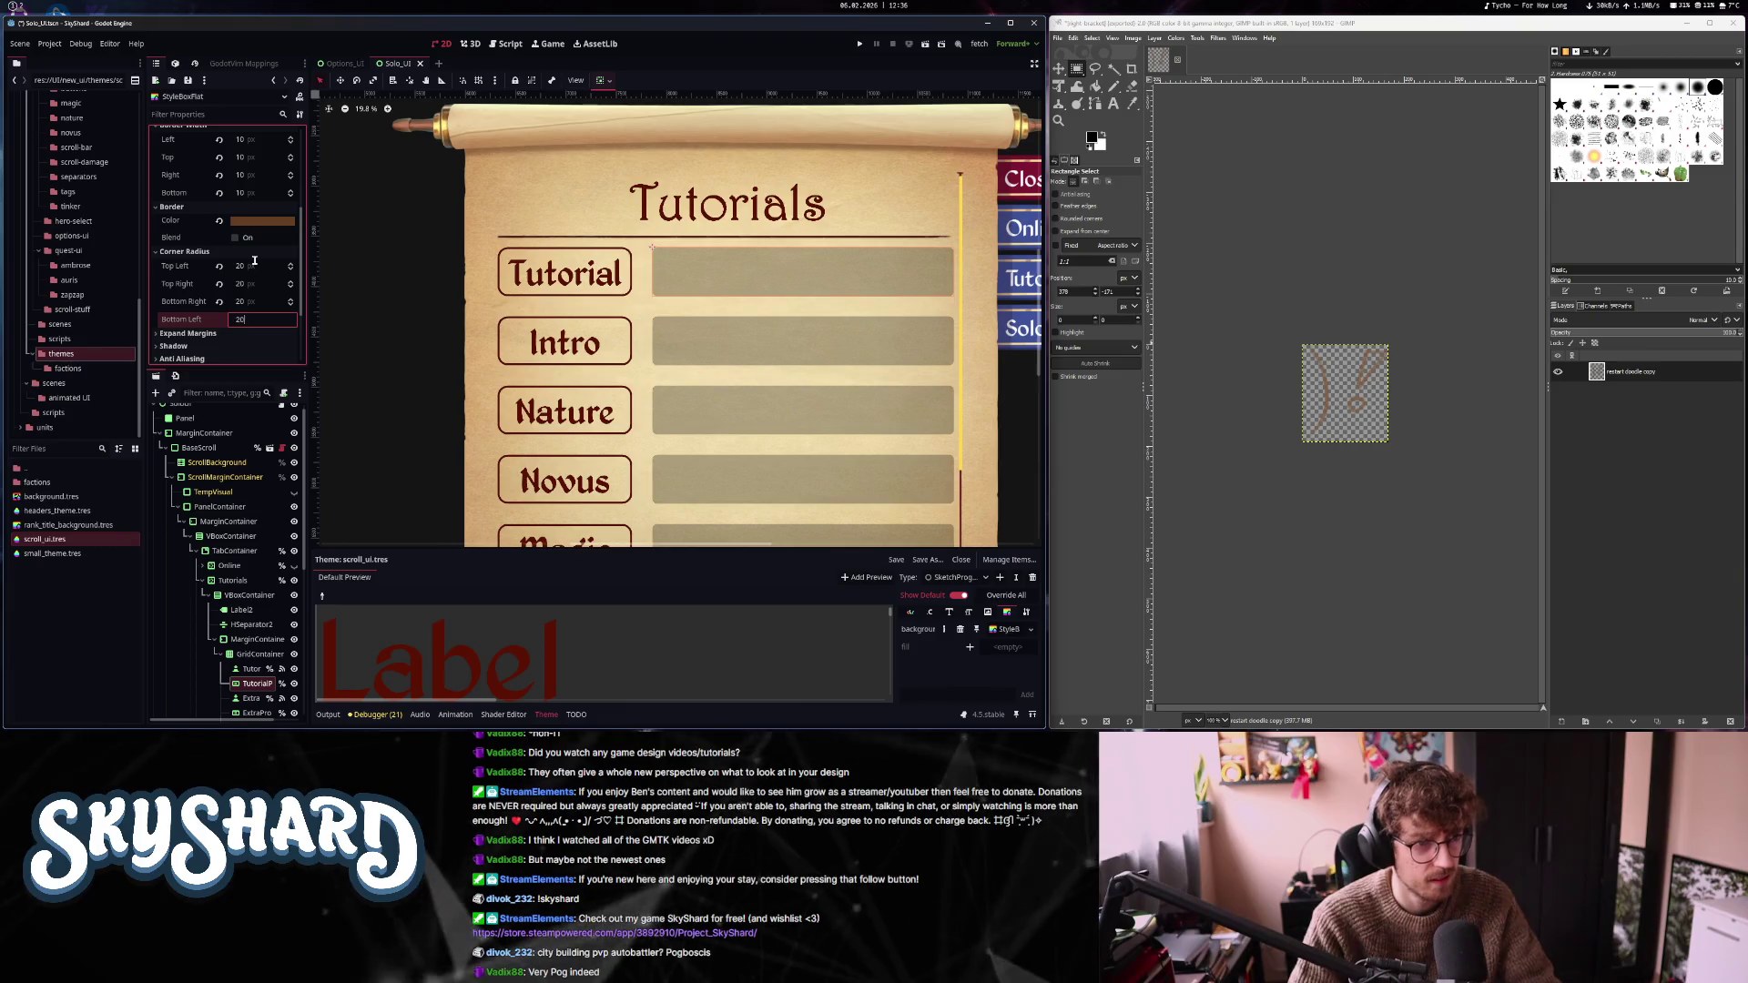
# Fill in the stylebox's expand margins with 10.
pyautogui.click(187, 333)
pyautogui.scroll(-2, 257, 296)
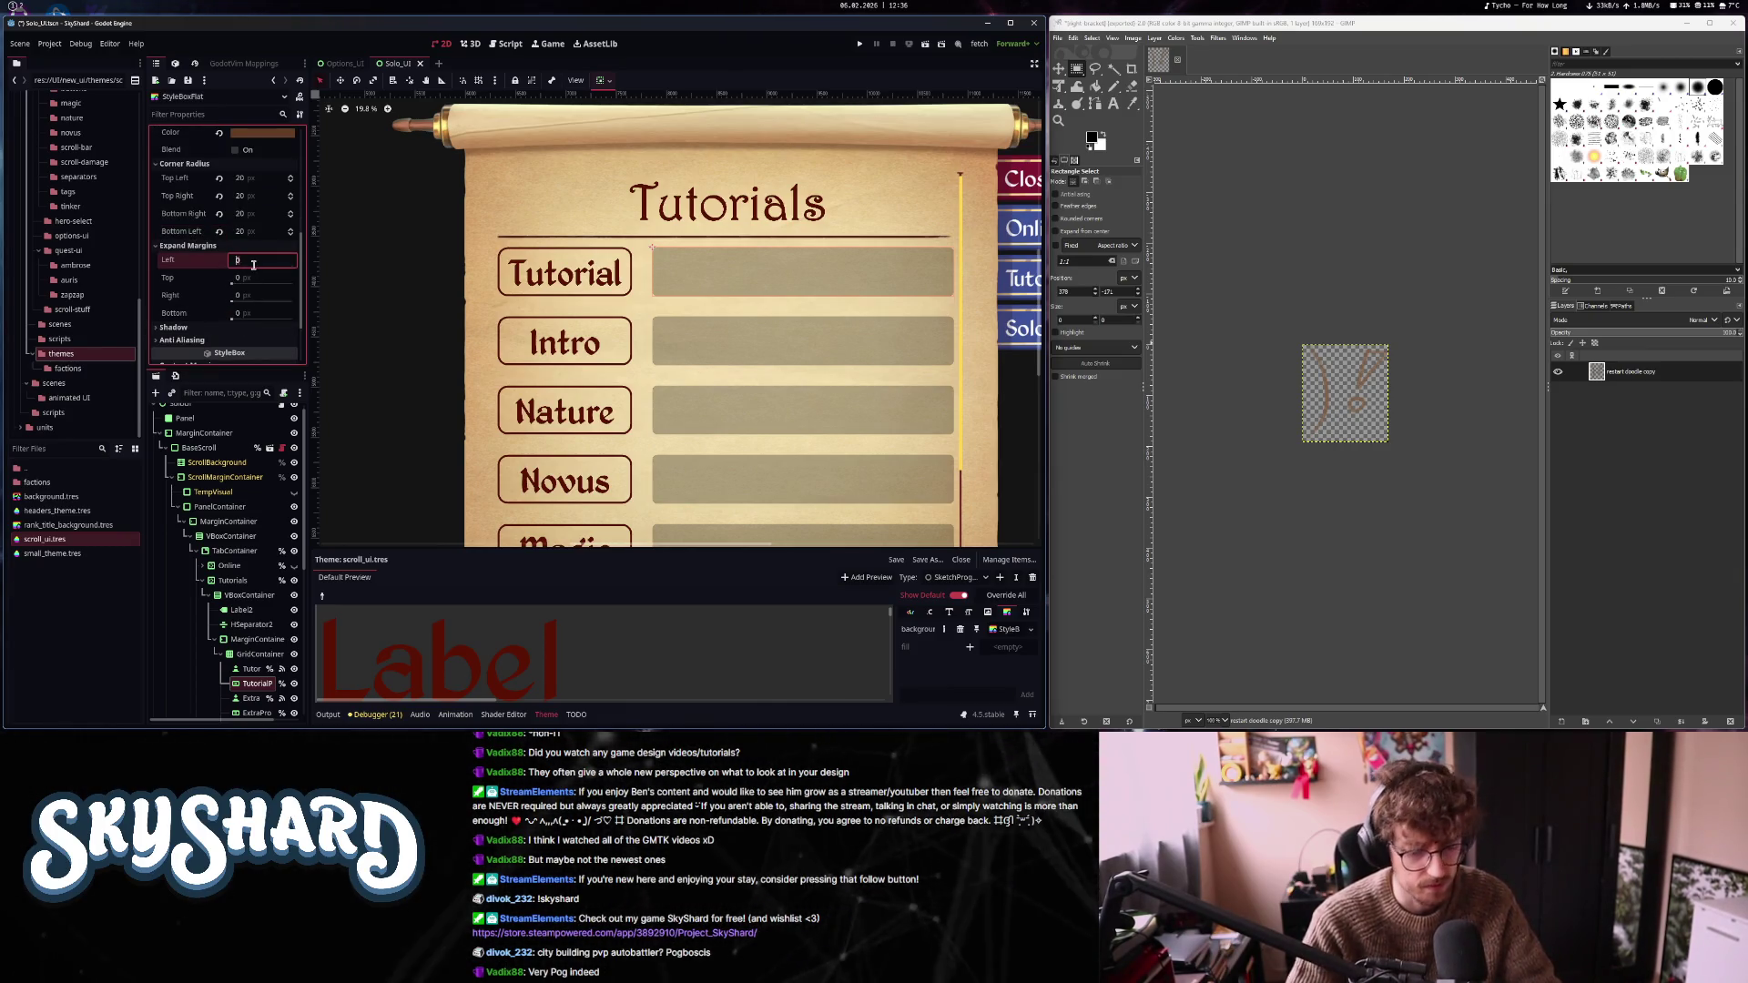
pyautogui.press('Tab')
pyautogui.write('10')
pyautogui.write('50')
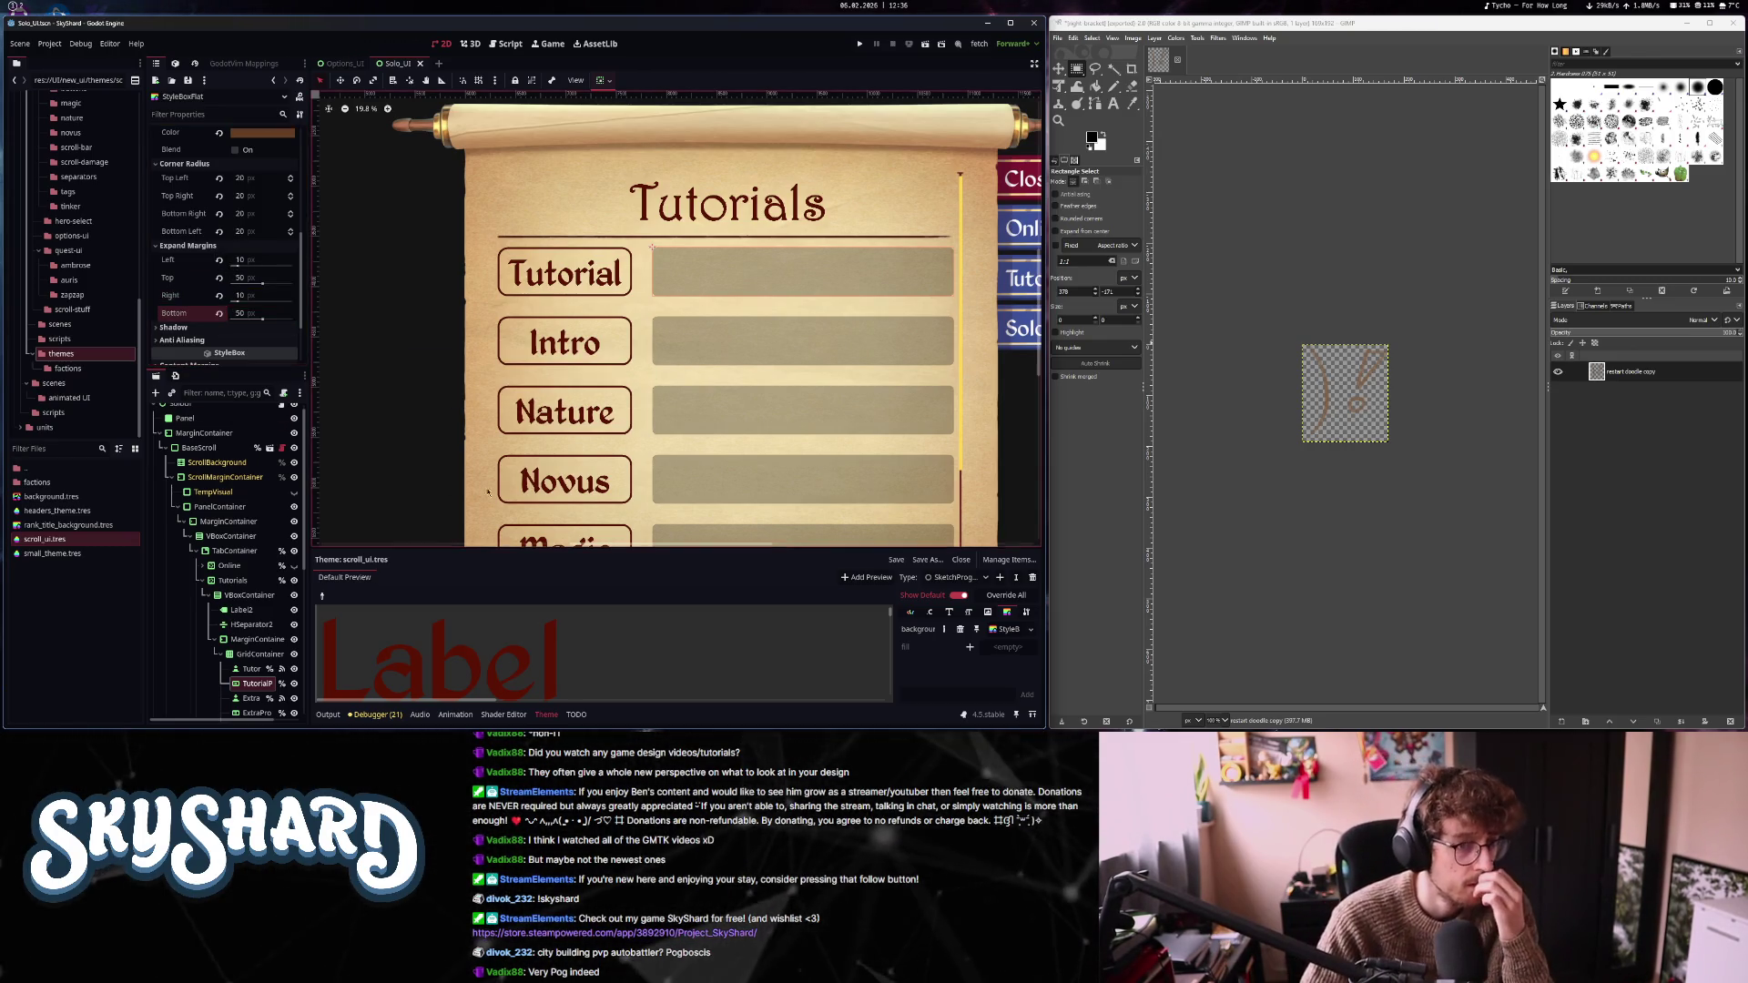
# Give the TutorialProgress node the SketchProgressBar type variation.
pyautogui.click(252, 684)
pyautogui.scroll(-5, 210, 273)
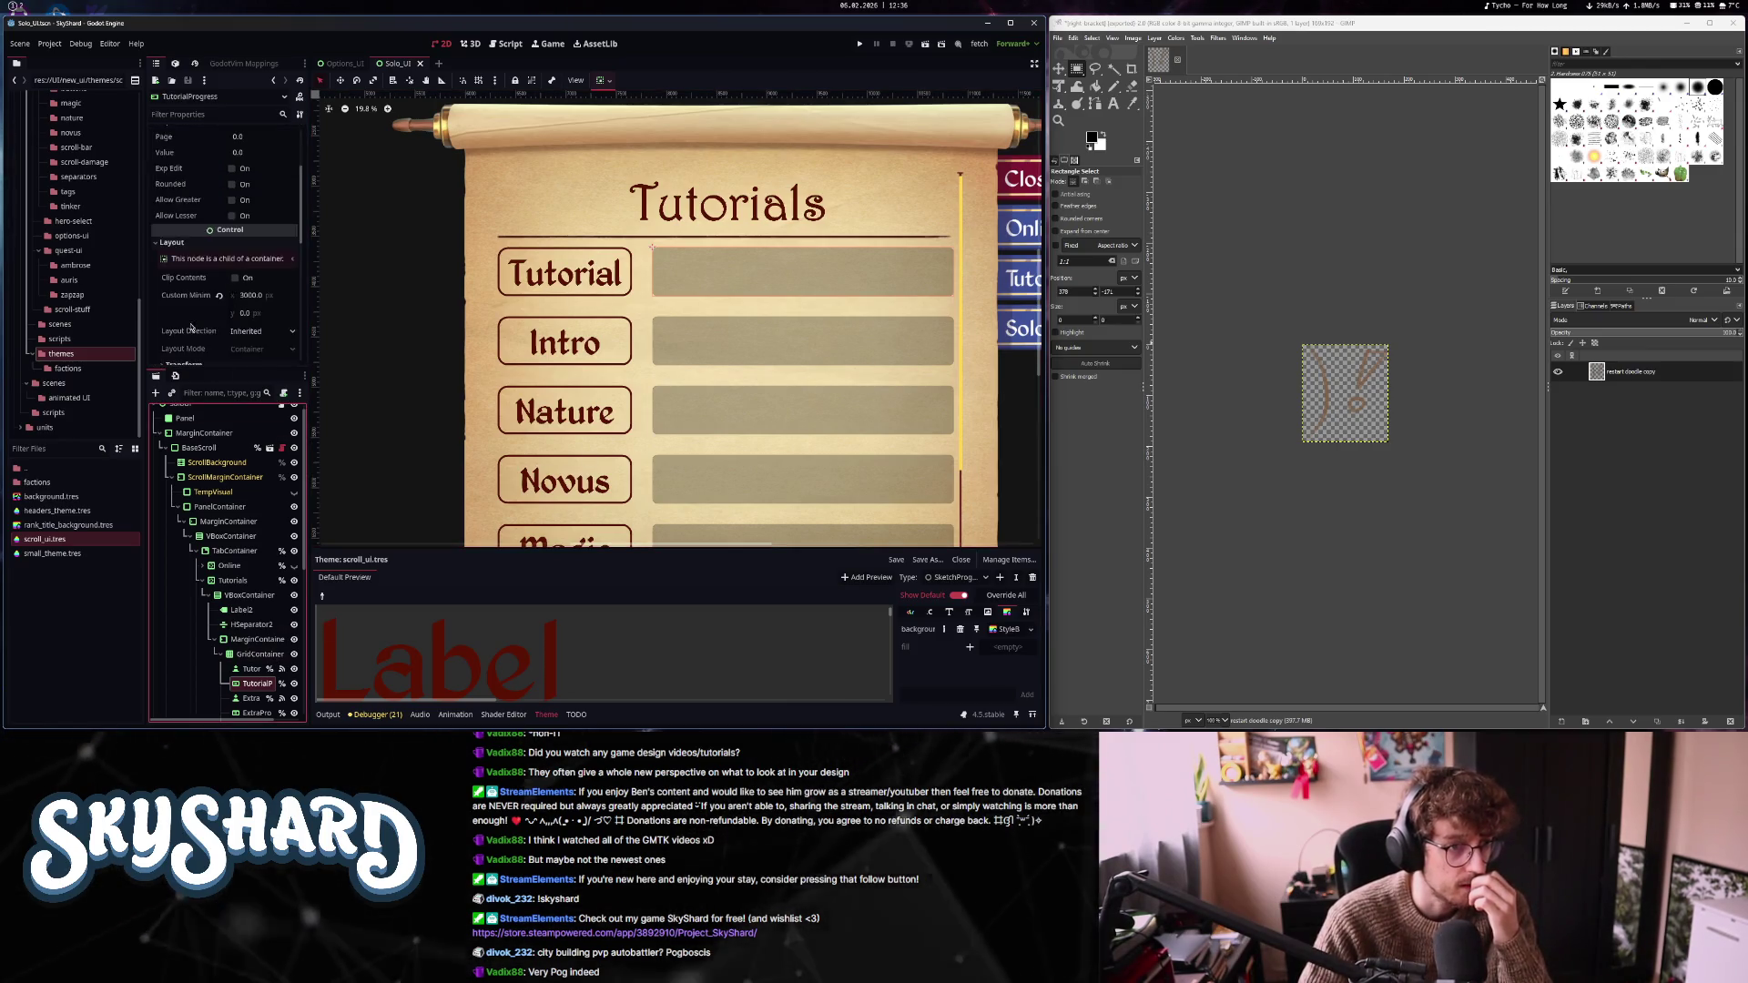
pyautogui.click(171, 290)
pyautogui.click(254, 323)
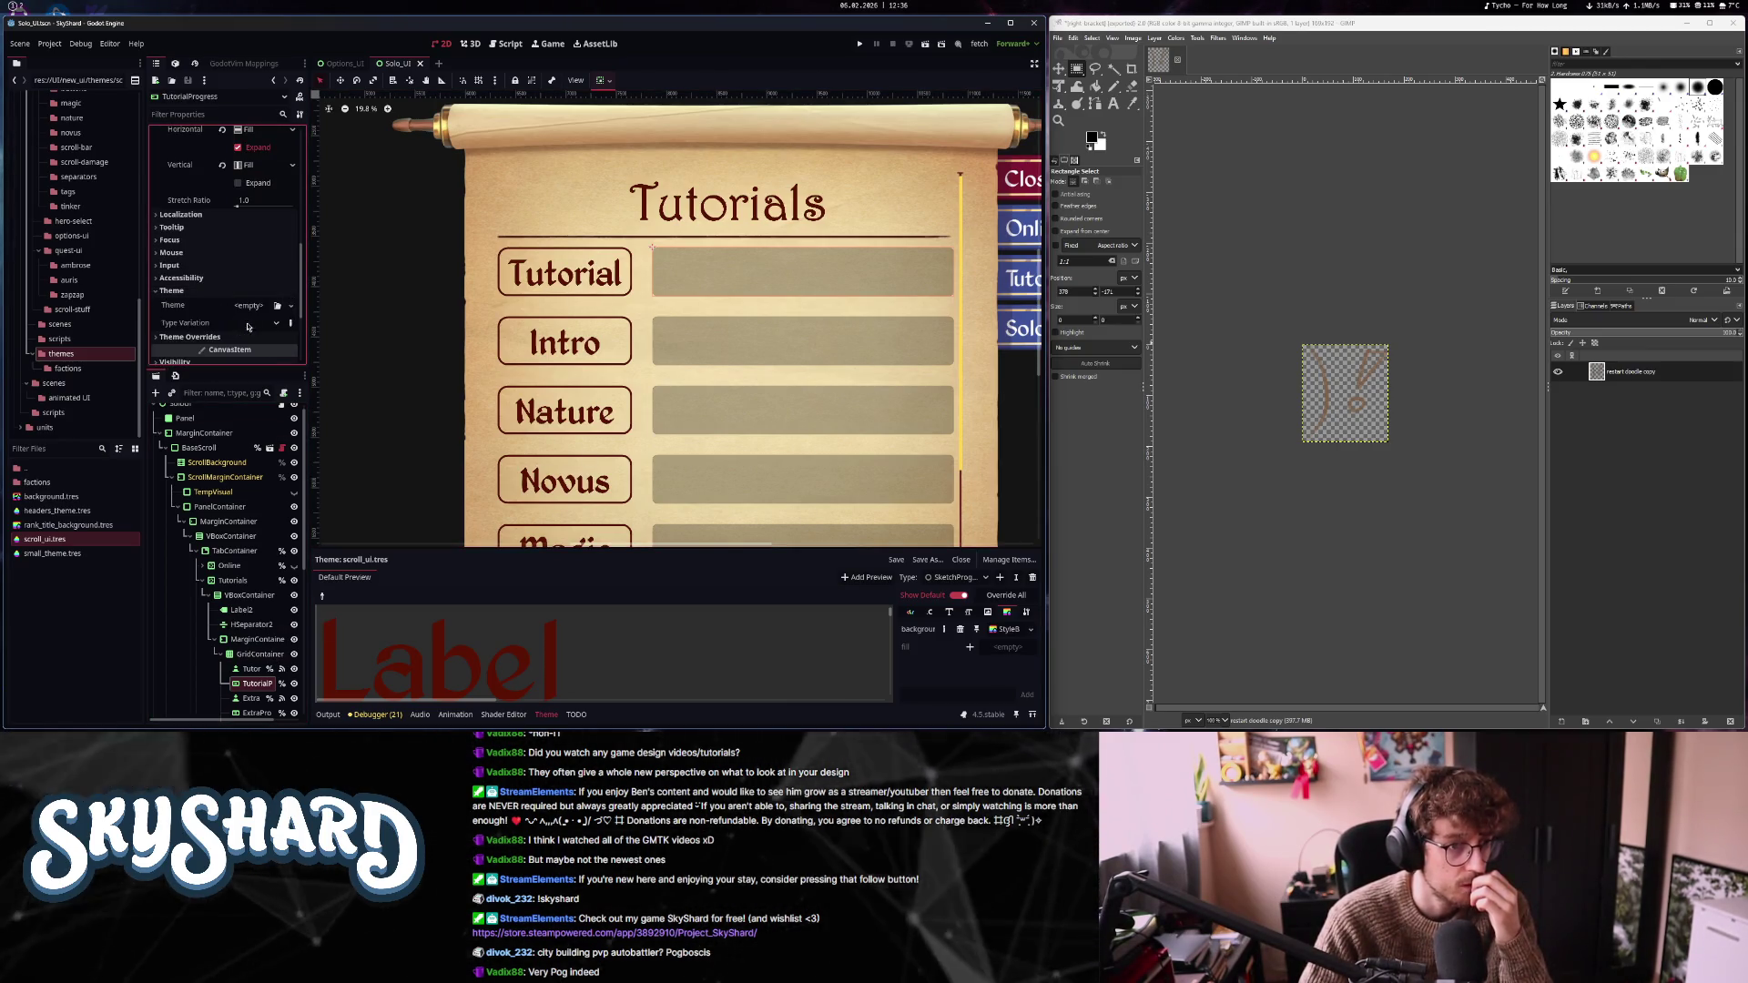
pyautogui.click(261, 358)
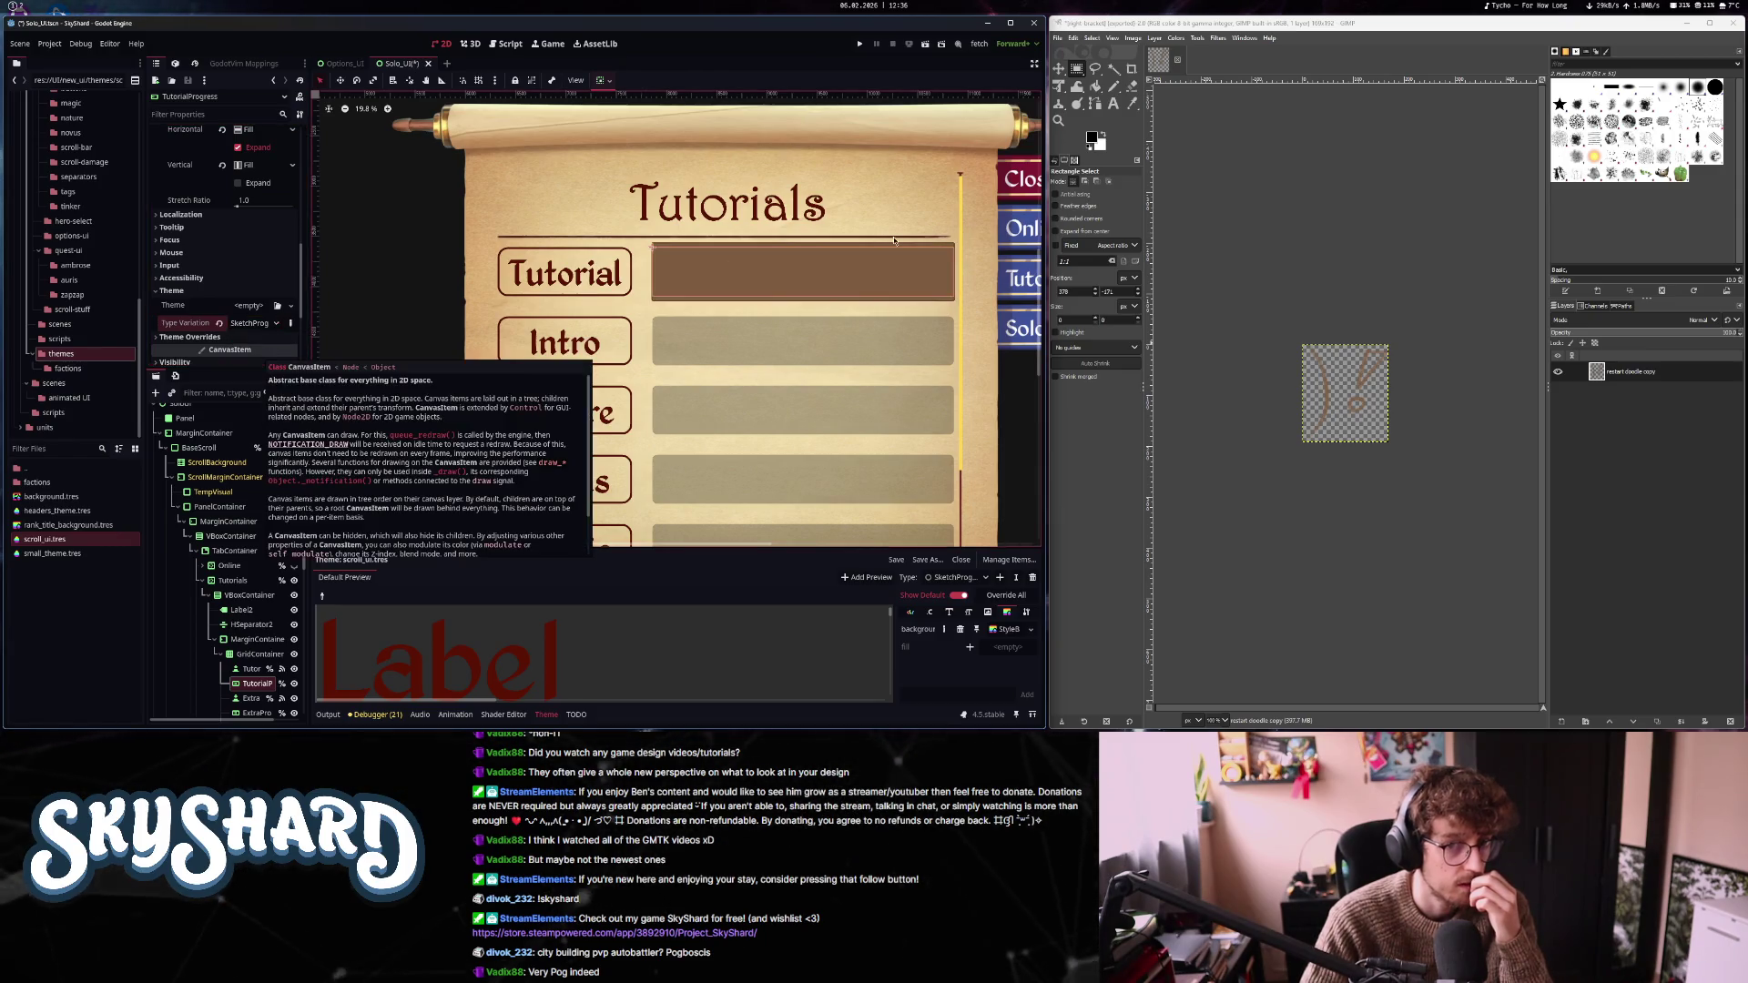
# Turn off the bar's horizontal expand and start setting vertical sizing to Shrink Center.
pyautogui.scroll(1, 876, 241)
pyautogui.scroll(-3, 930, 275)
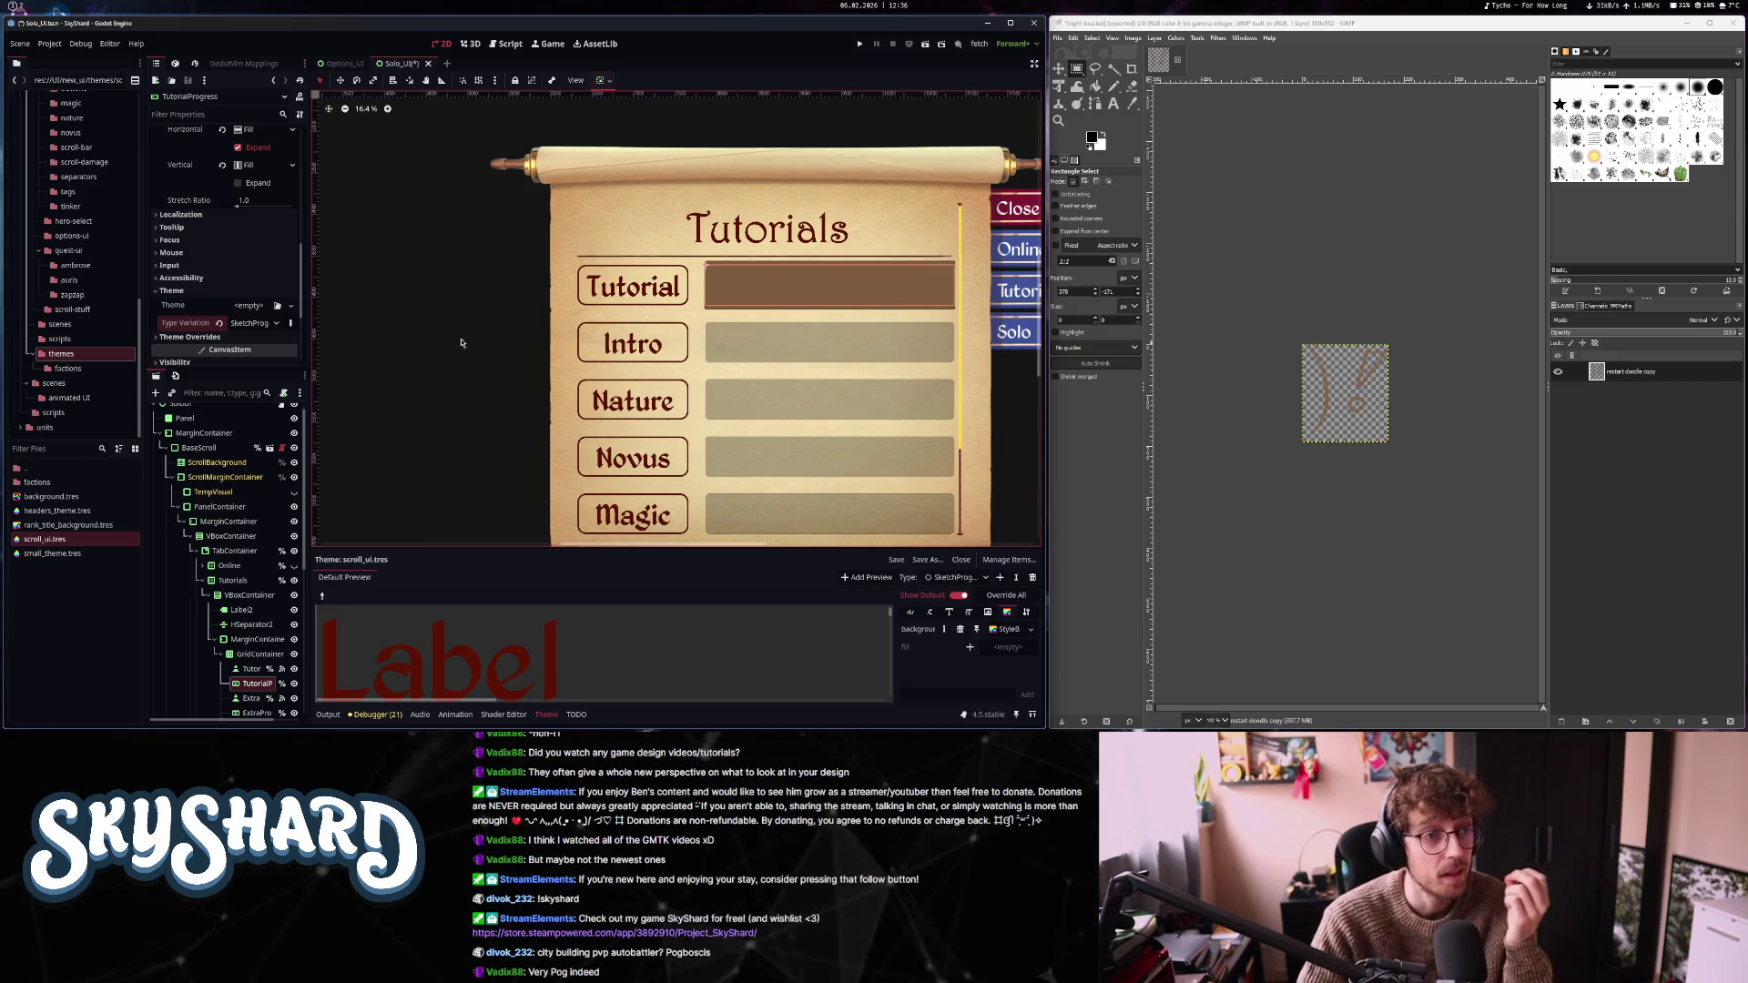
pyautogui.scroll(4, 200, 307)
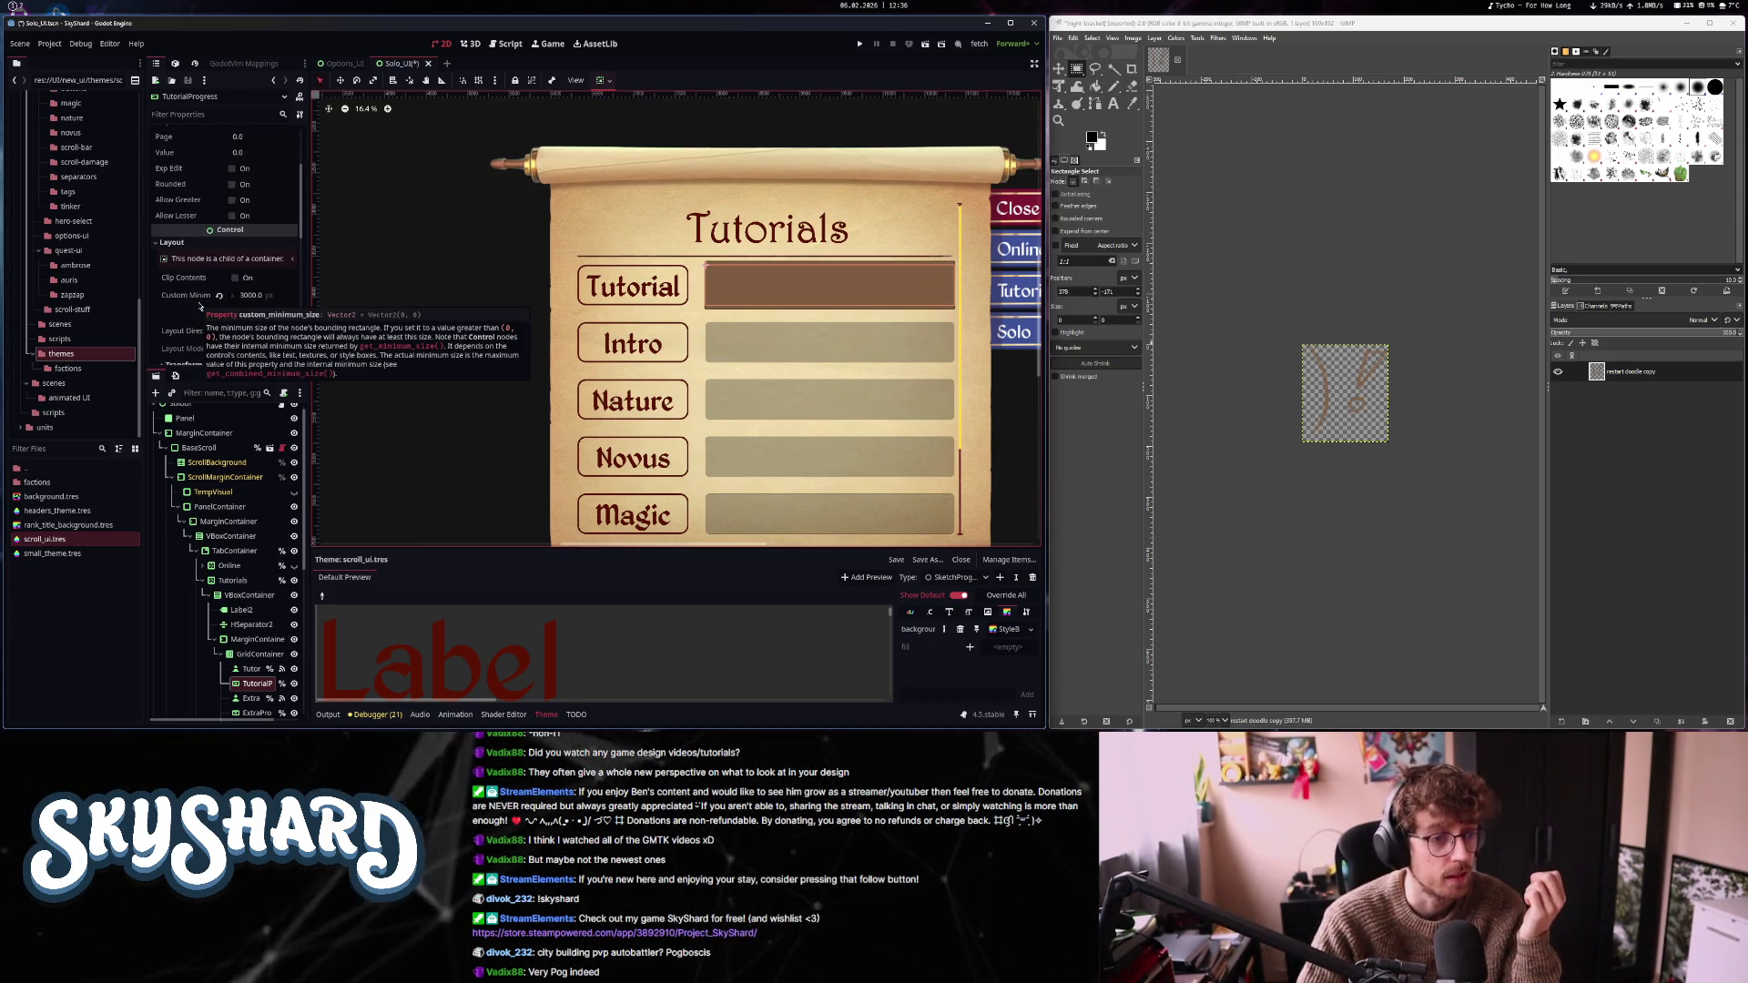
pyautogui.scroll(3, 198, 305)
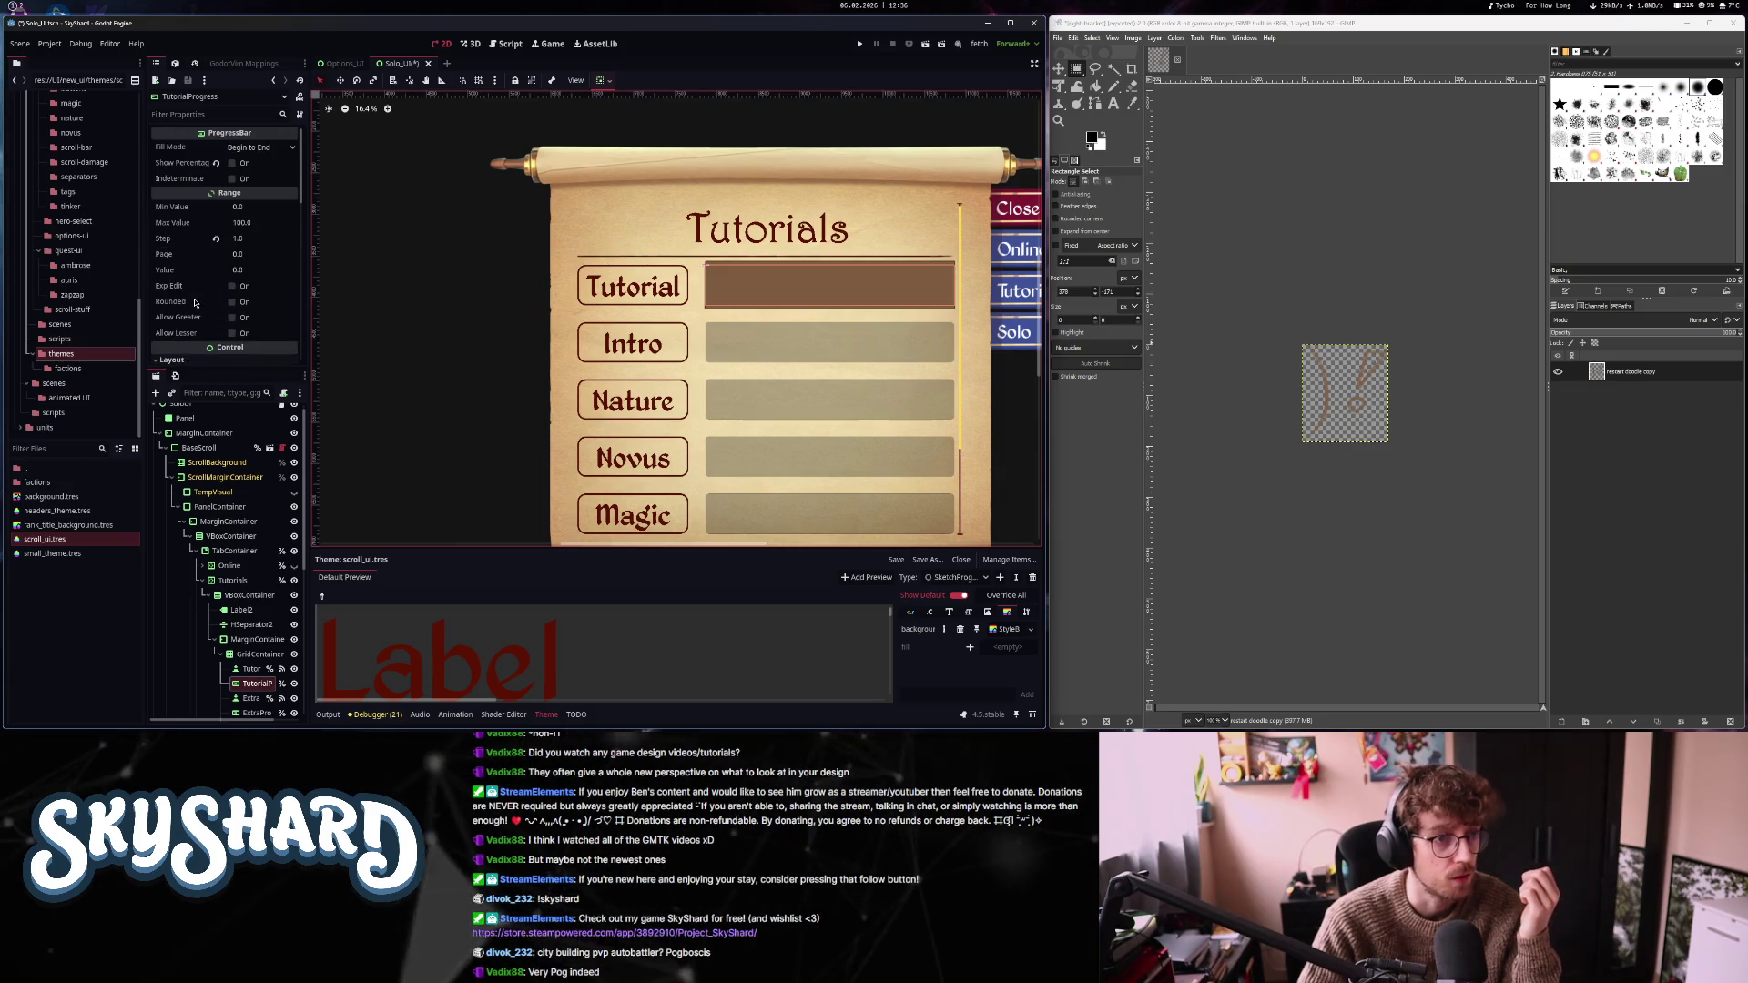
pyautogui.scroll(-5, 193, 302)
pyautogui.click(239, 177)
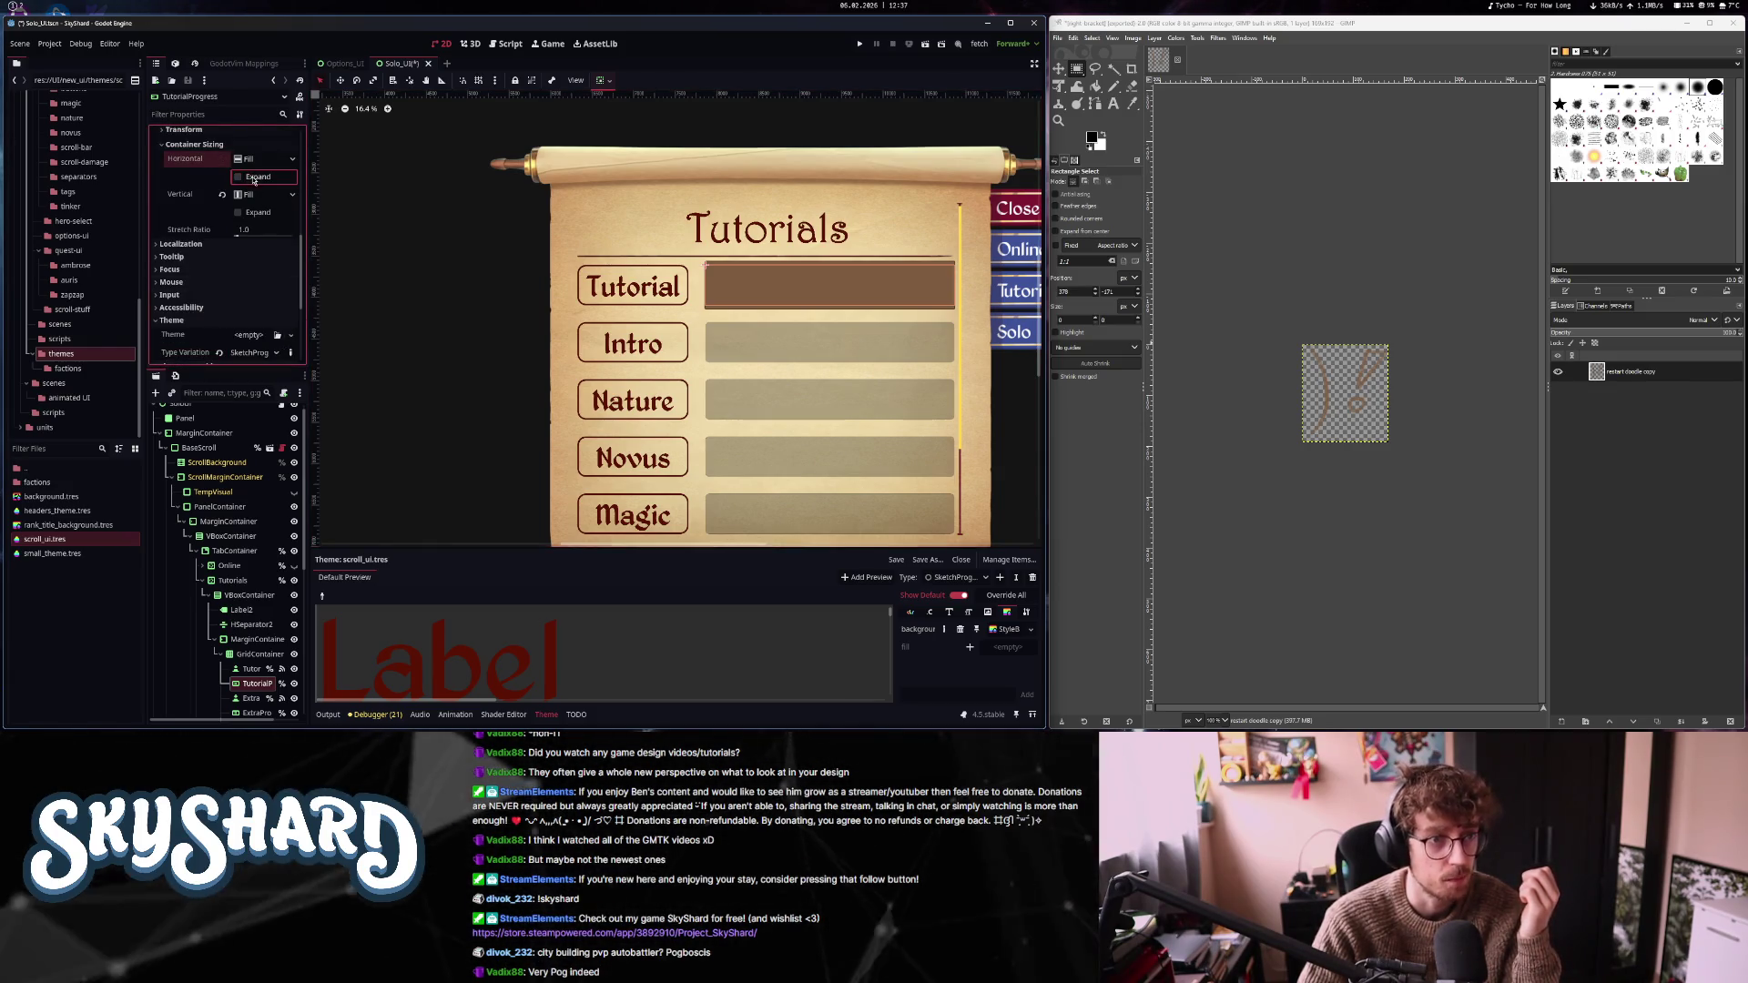
pyautogui.click(244, 200)
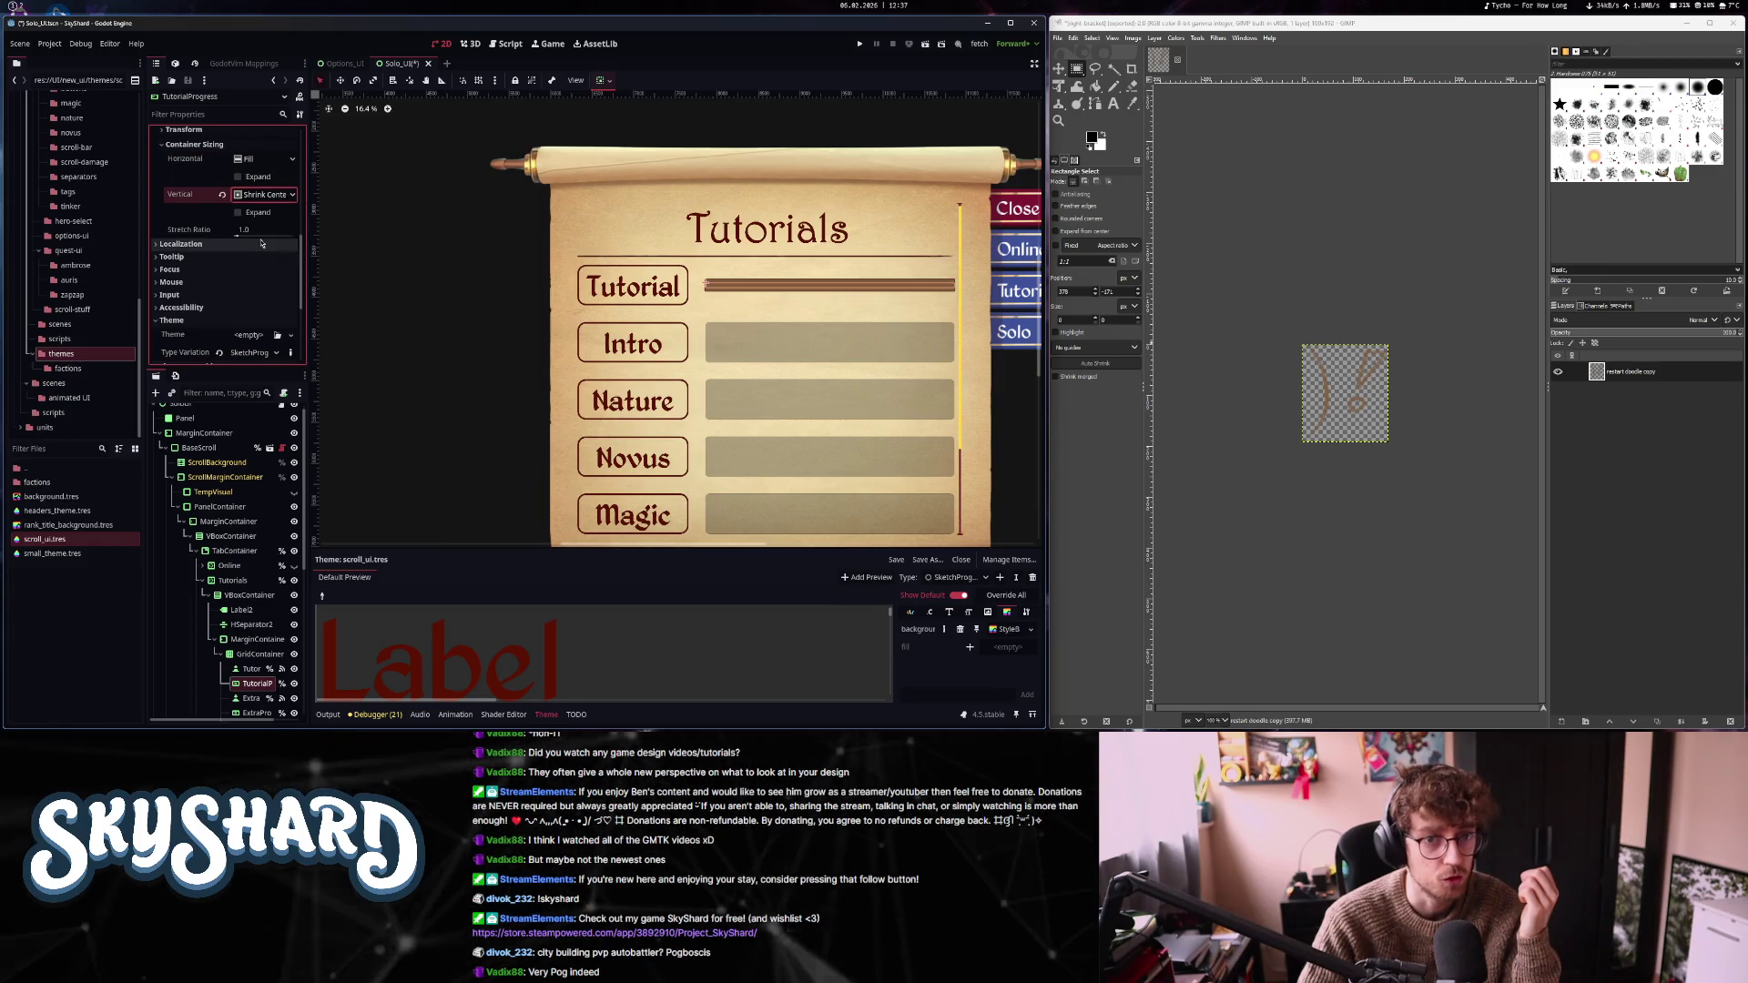
# Set the Tutorial progress bar's vertical container sizing back to Fill.
pyautogui.click(261, 244)
pyautogui.click(263, 195)
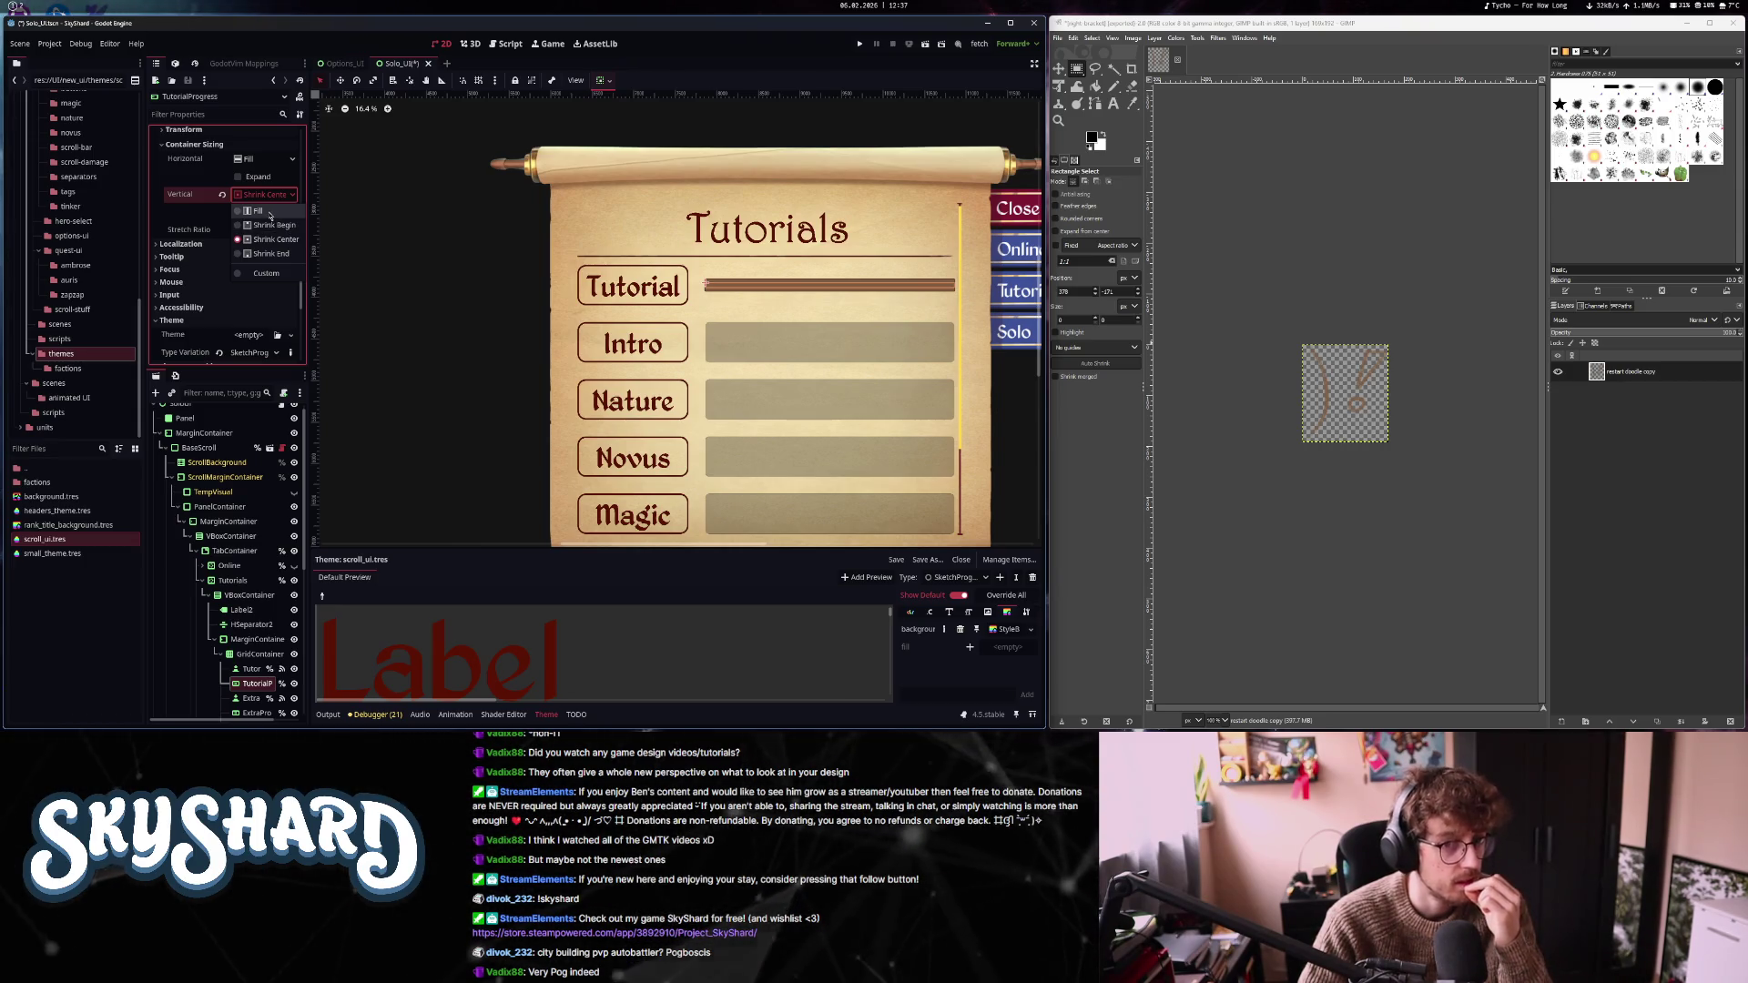
pyautogui.click(266, 211)
# Reset the stylebox's top and right expand margins to 0 and reselect TutorialProgress.
pyautogui.scroll(-10, 246, 246)
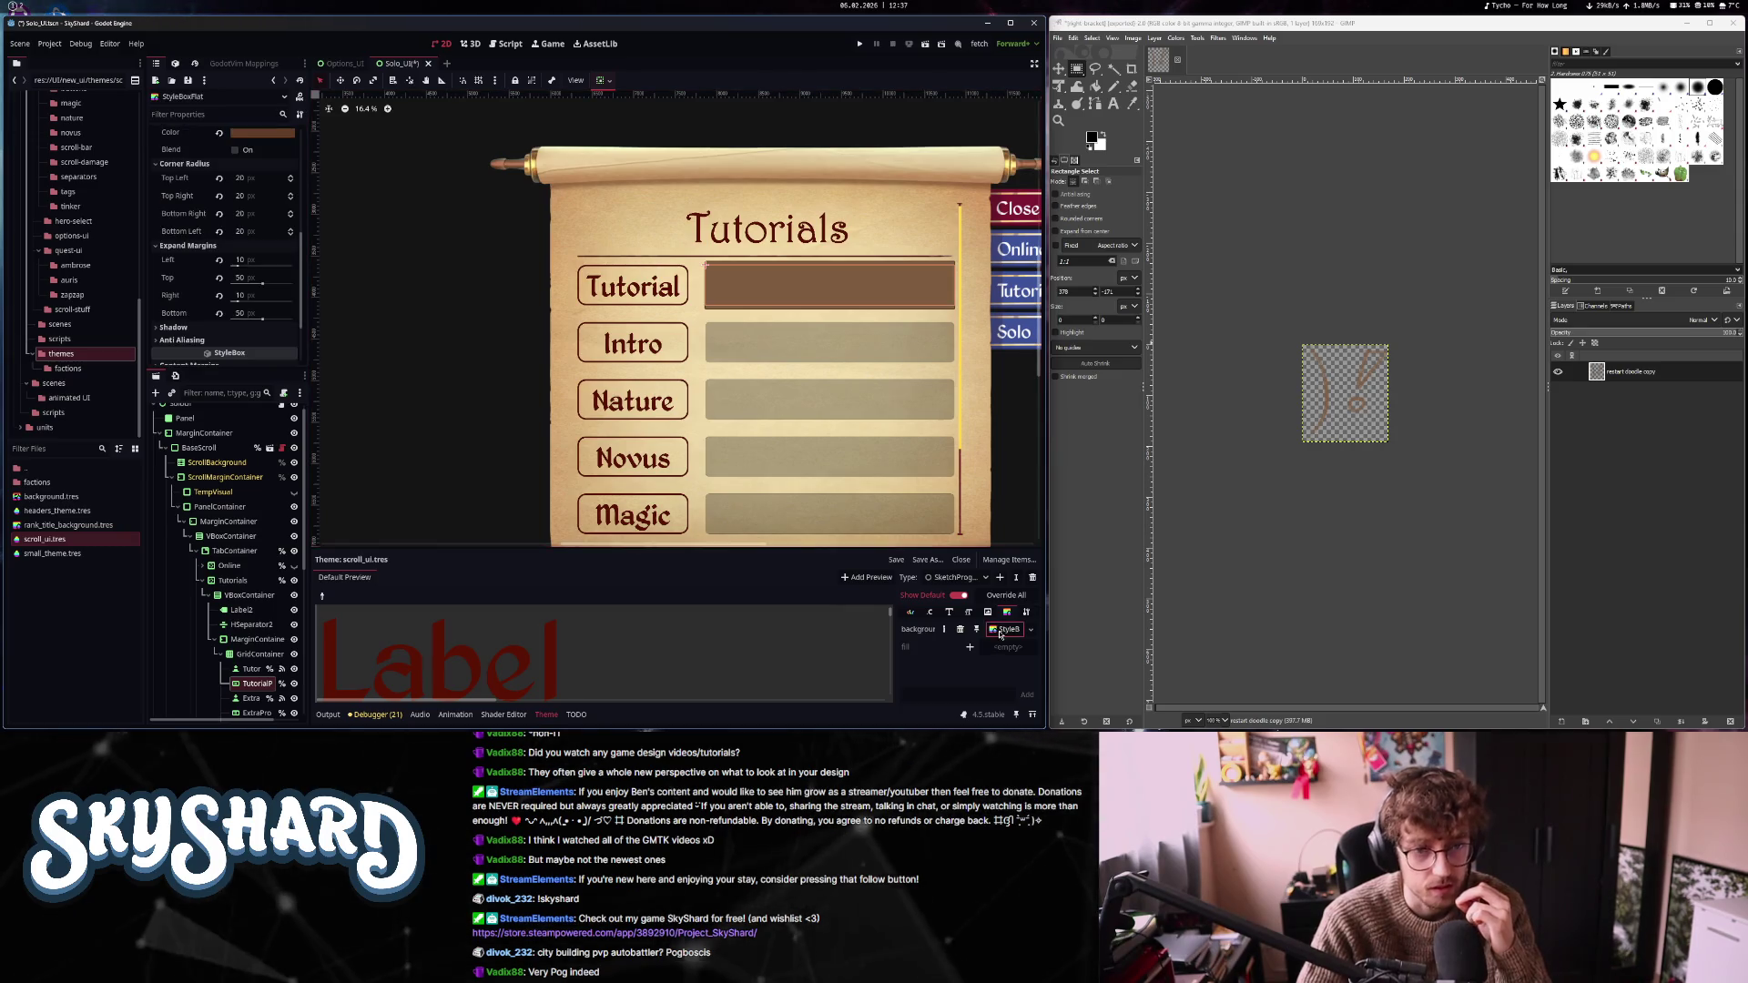
pyautogui.click(218, 277)
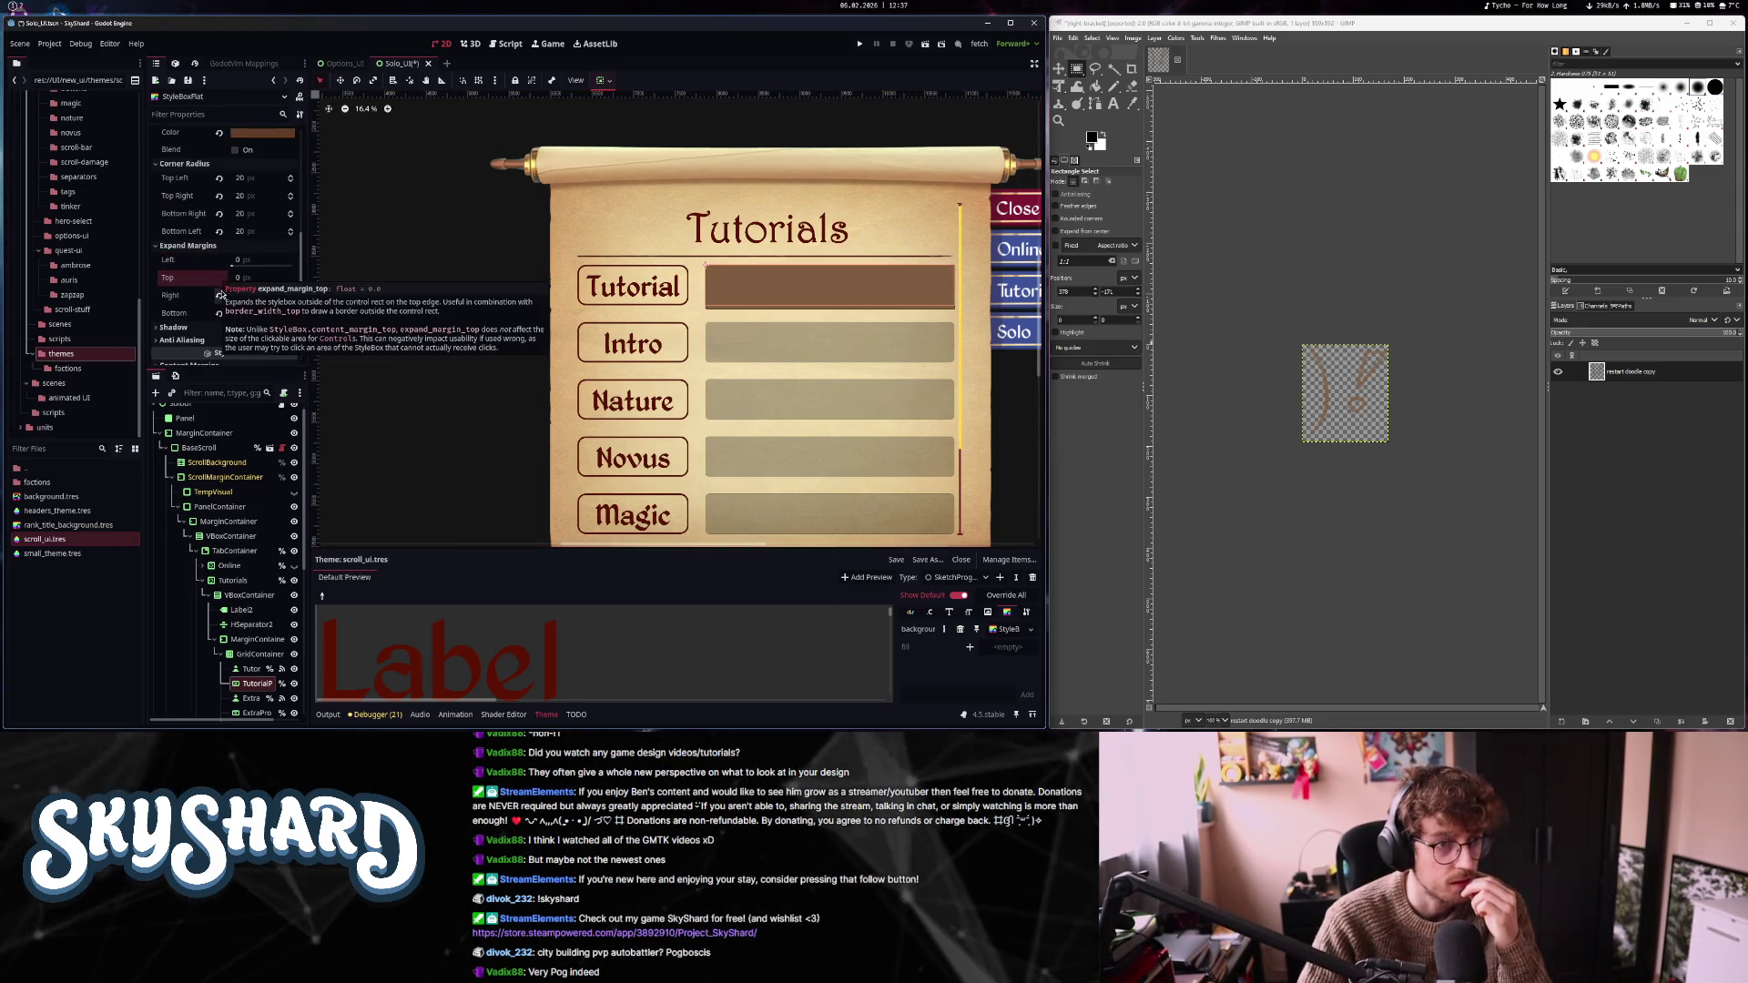
pyautogui.click(218, 295)
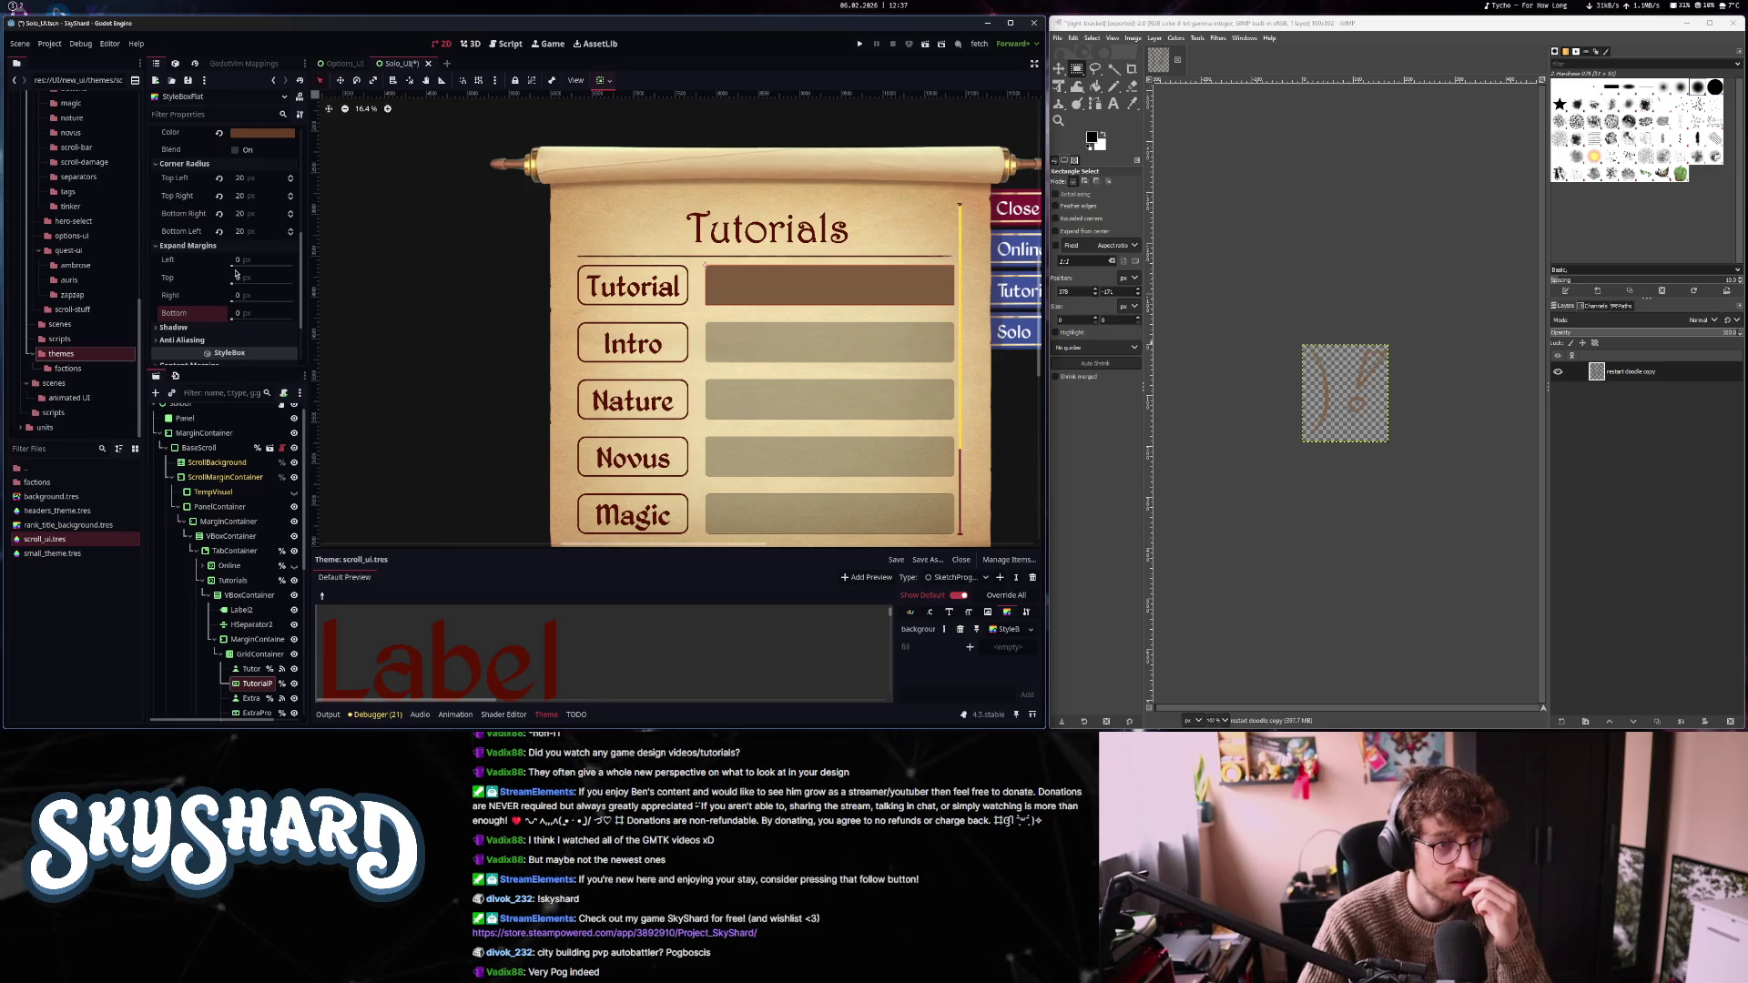
pyautogui.scroll(5, 775, 316)
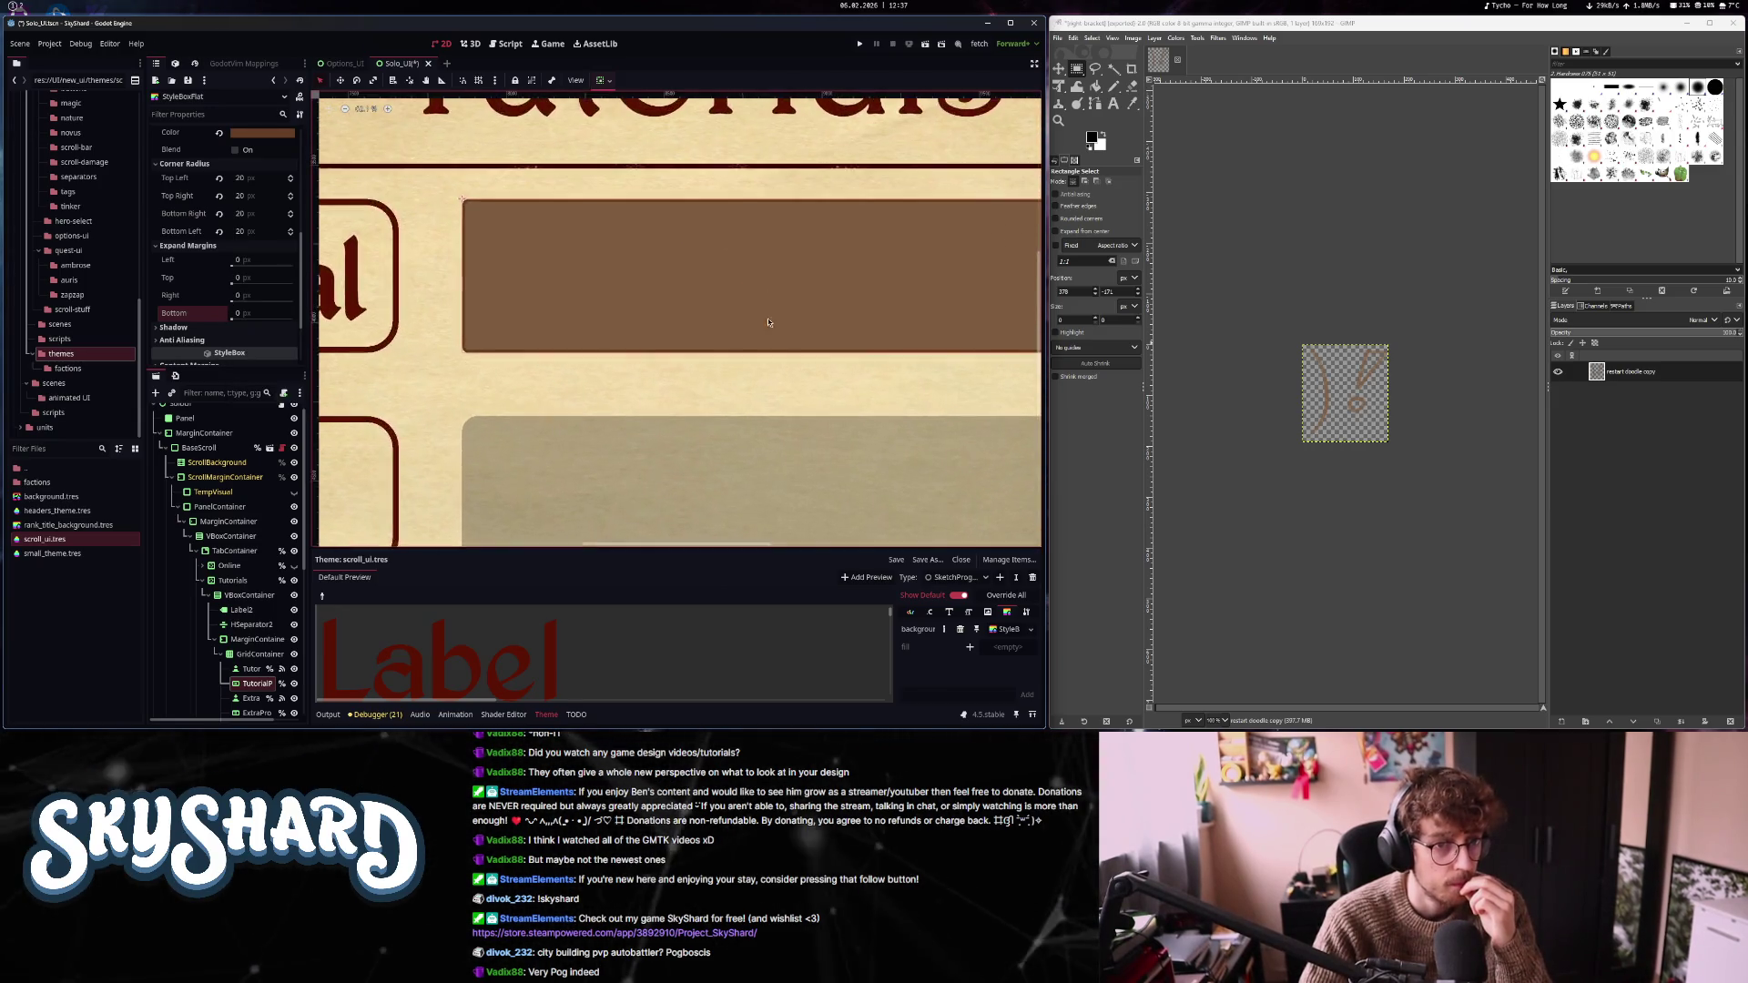
pyautogui.scroll(-5, 711, 385)
pyautogui.click(646, 345)
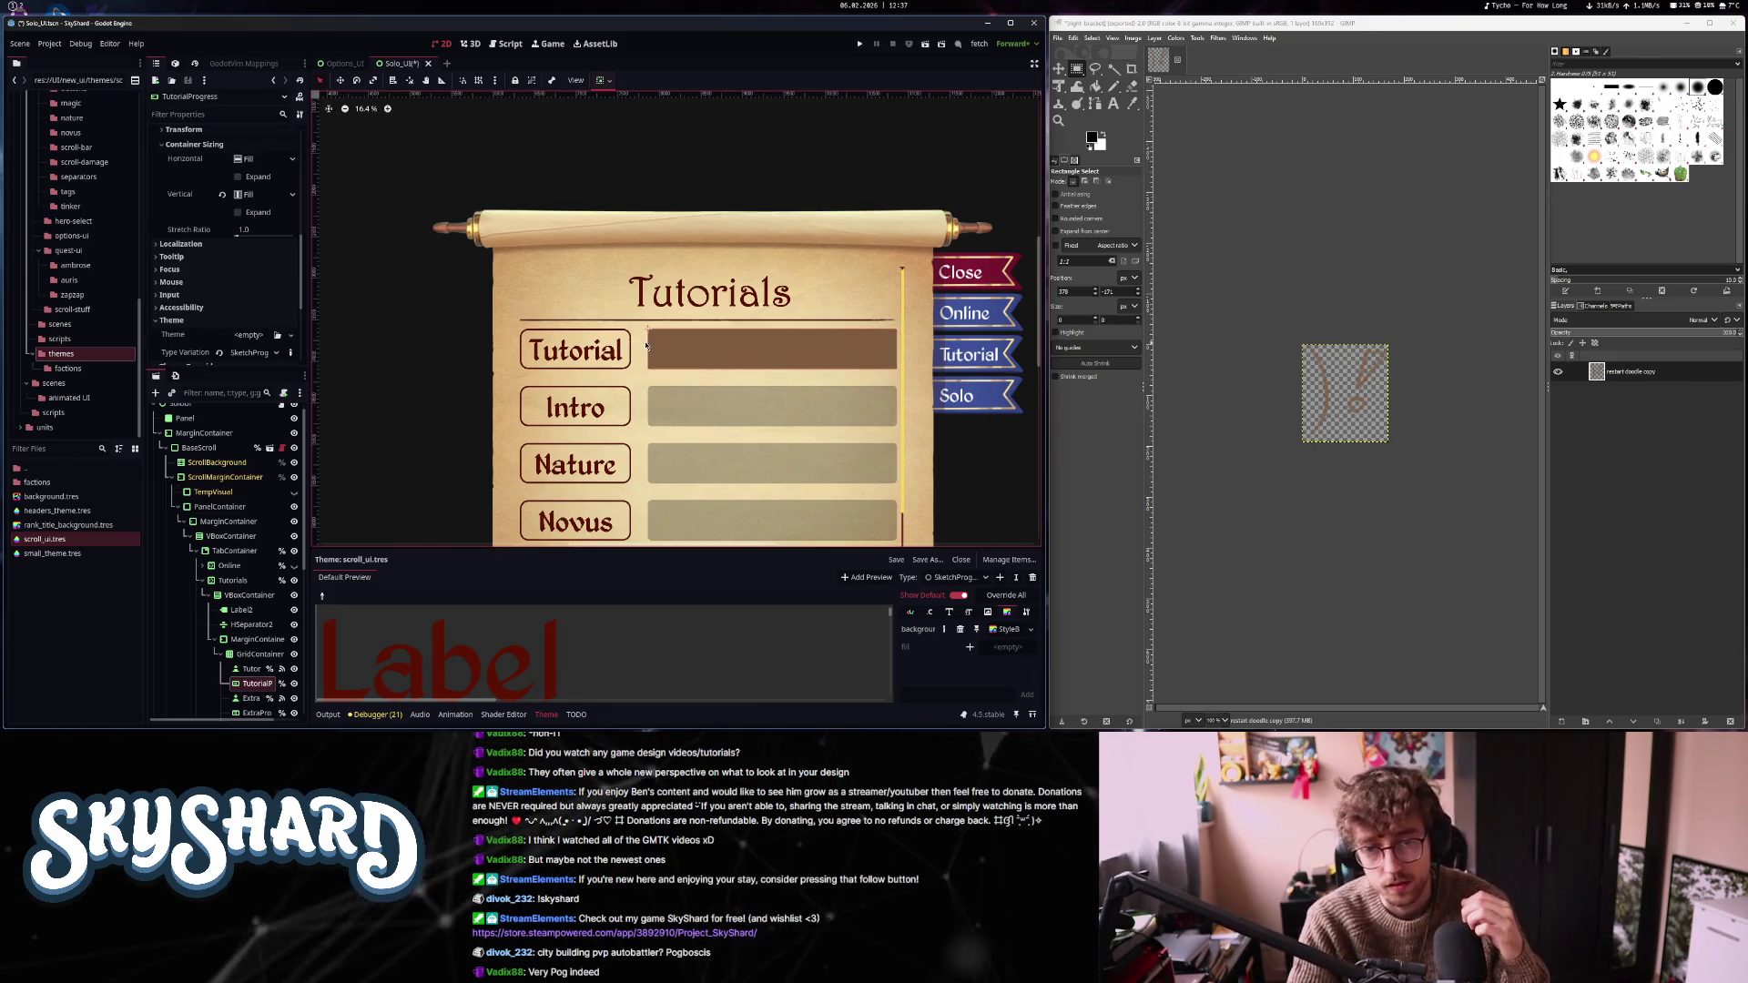
# Give the progress bar's fill a new StyleBoxTexture and open it for editing.
pyautogui.click(969, 646)
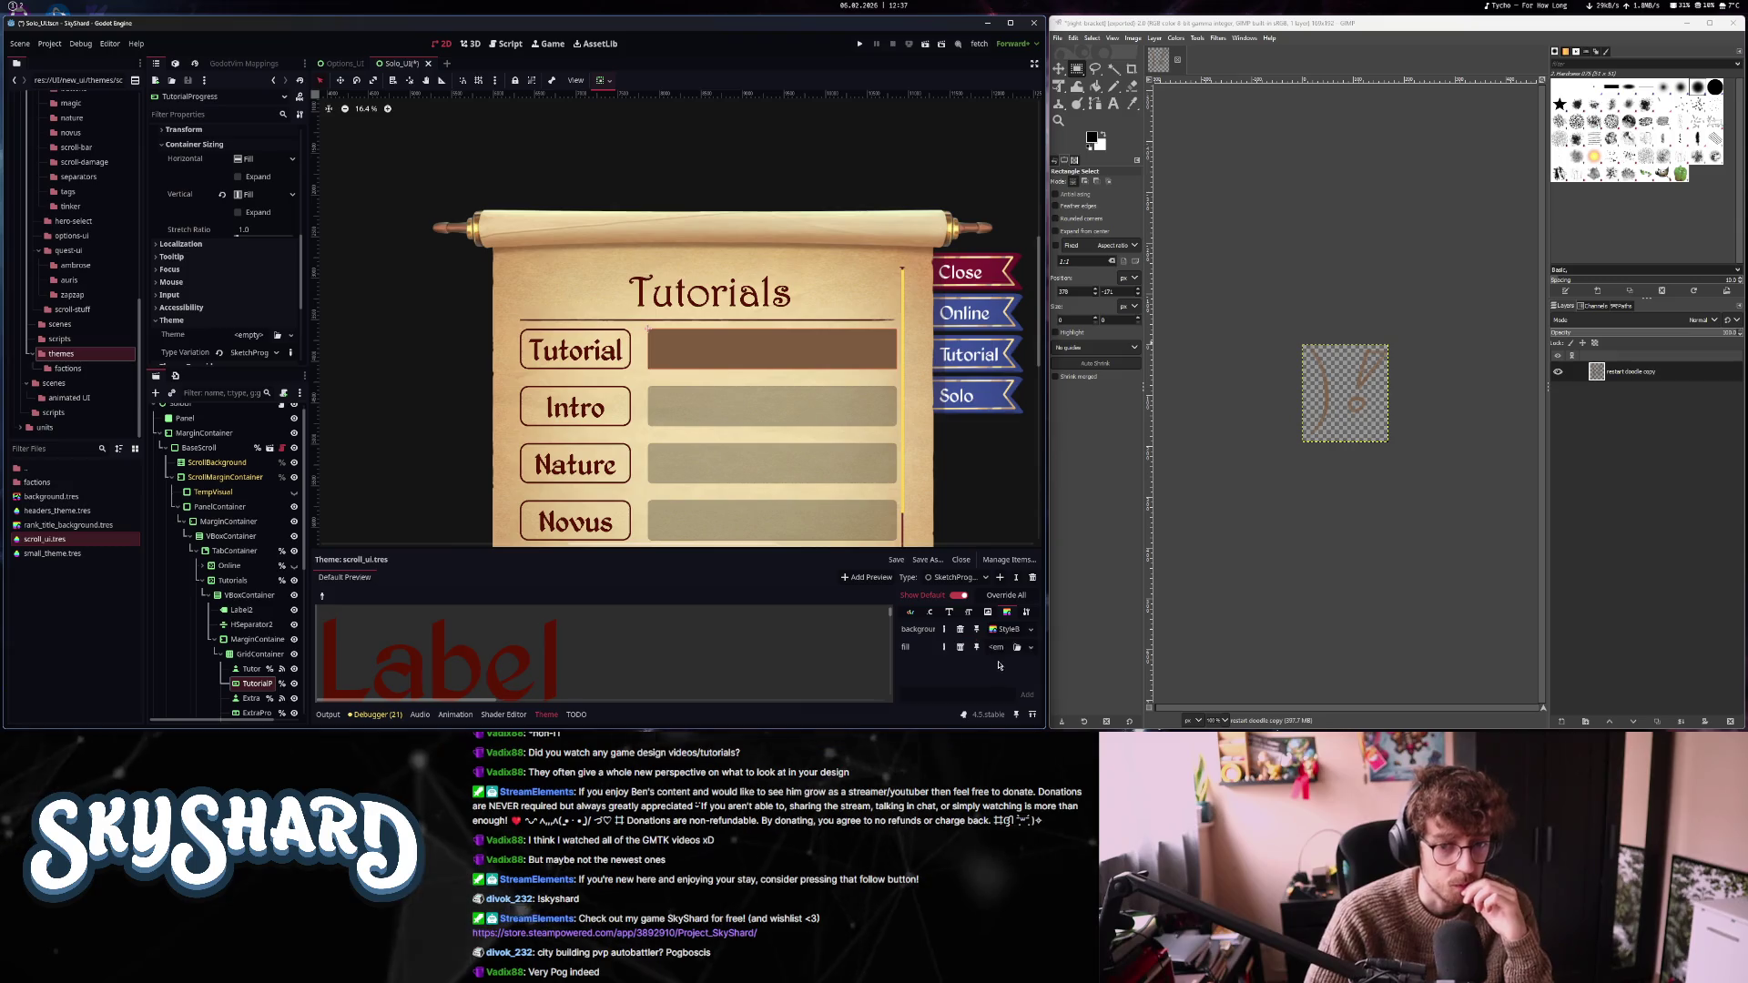
pyautogui.click(1005, 647)
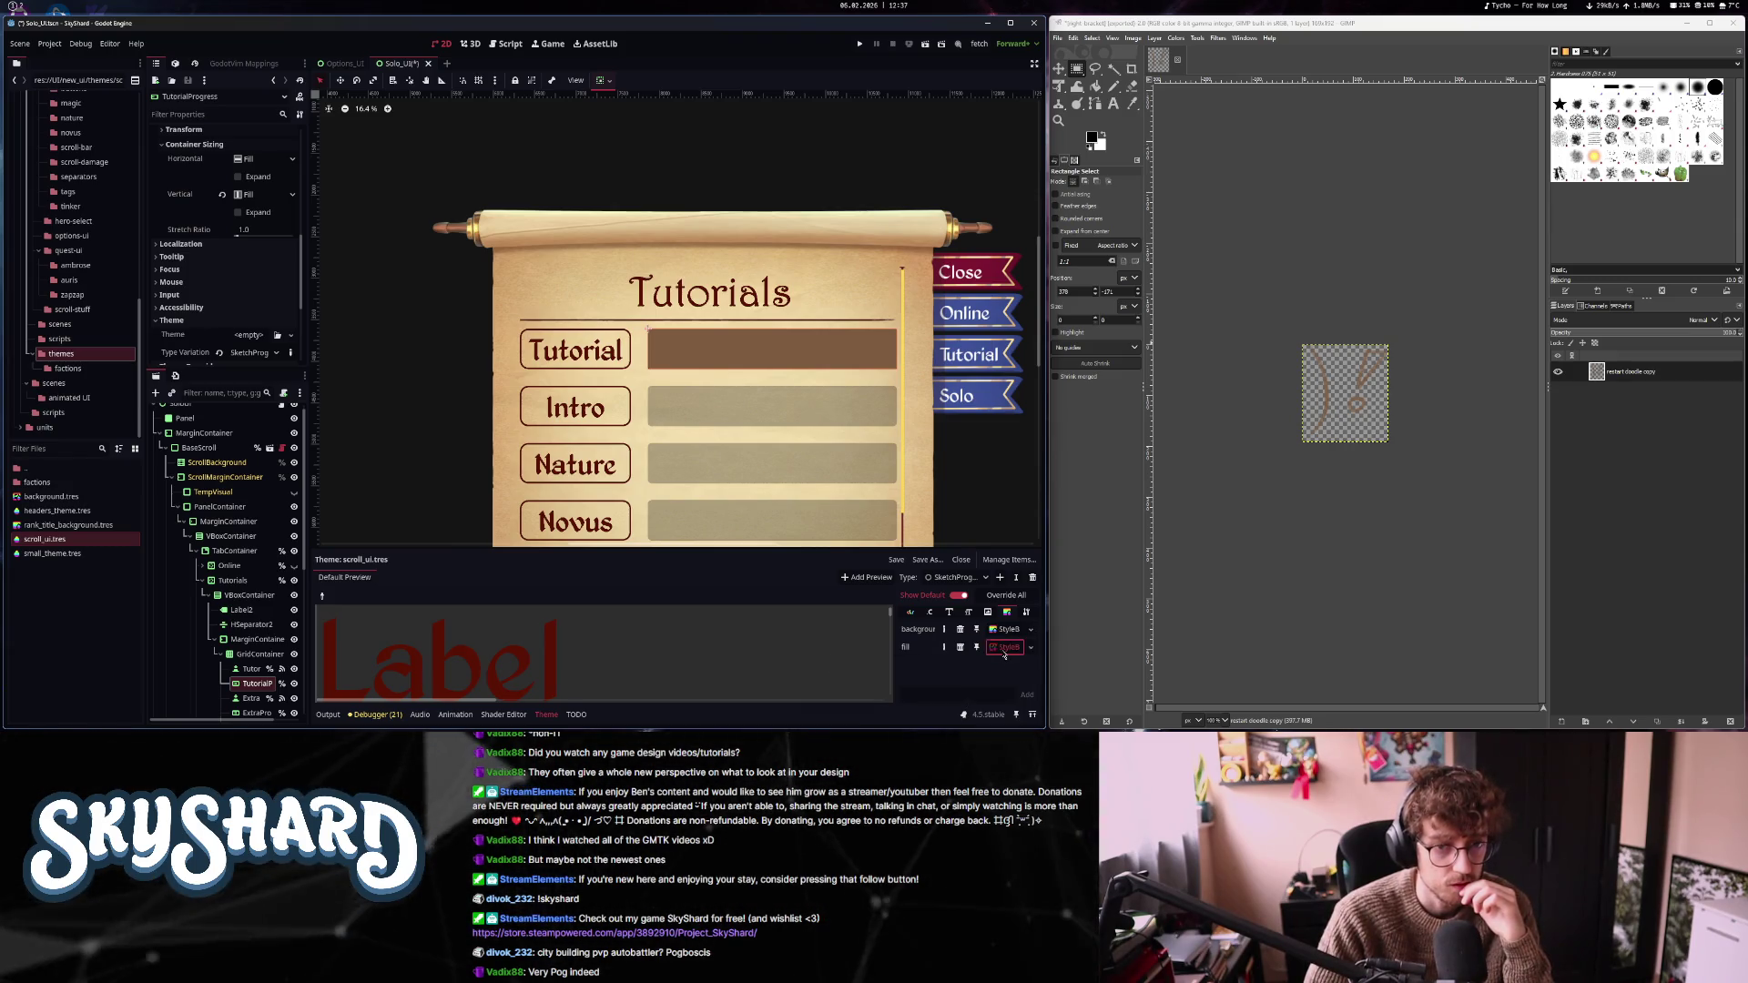
pyautogui.click(1005, 648)
pyautogui.moveTo(62, 340); pyautogui.dragTo(87, 349)
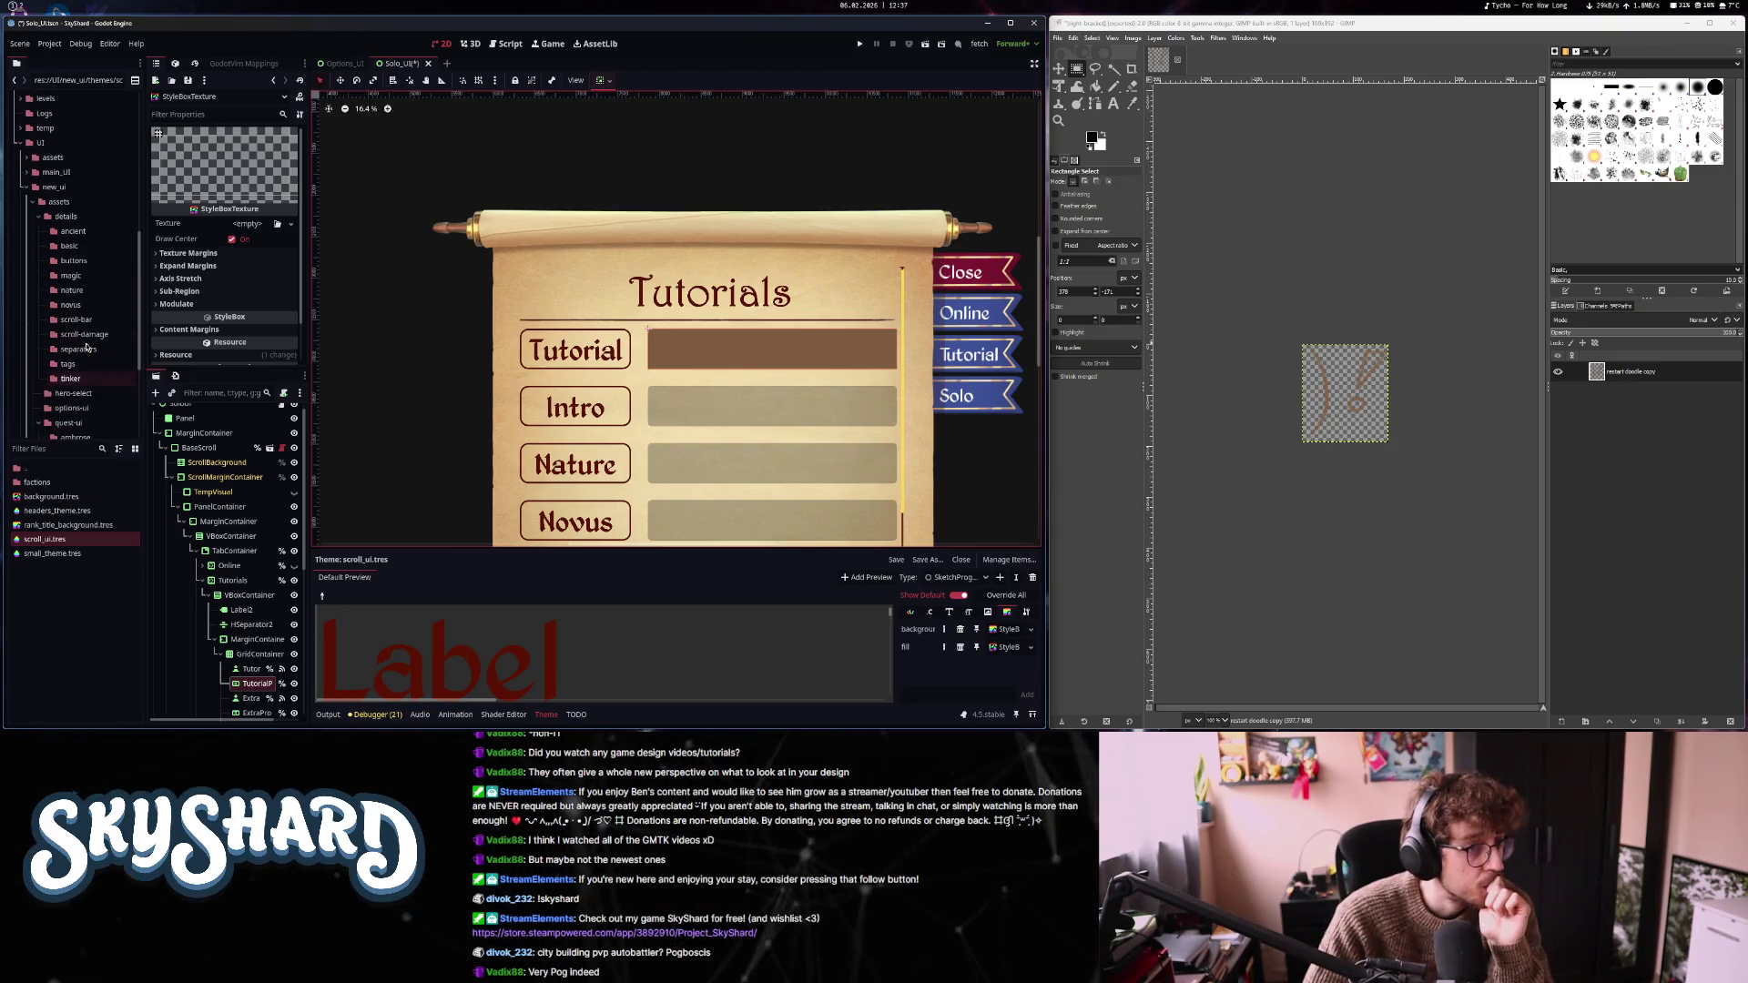
# Assign fill-in.png from assets/details/scroll-bar as the fill texture, then reselect TutorialProgress.
pyautogui.click(76, 216)
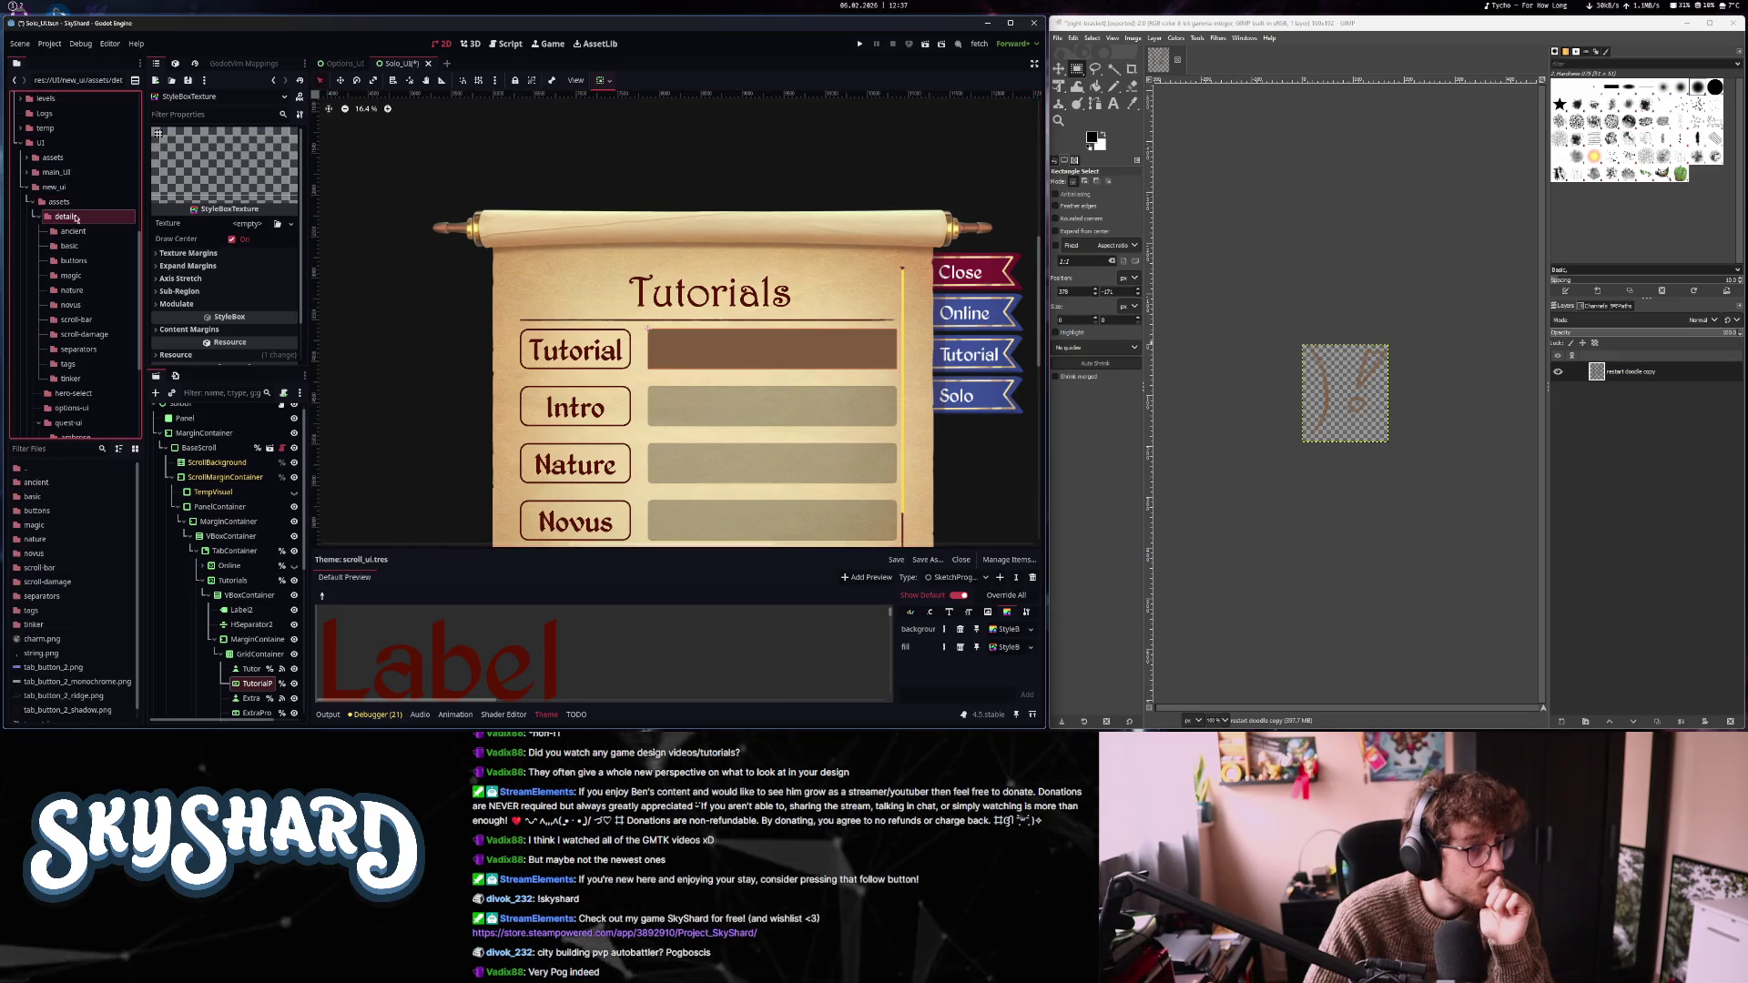
pyautogui.doubleClick(71, 570)
pyautogui.moveTo(39, 483)
pyautogui.mouseDown()
pyautogui.moveTo(209, 228)
pyautogui.moveTo(258, 220)
pyautogui.mouseUp()
pyautogui.click(187, 263)
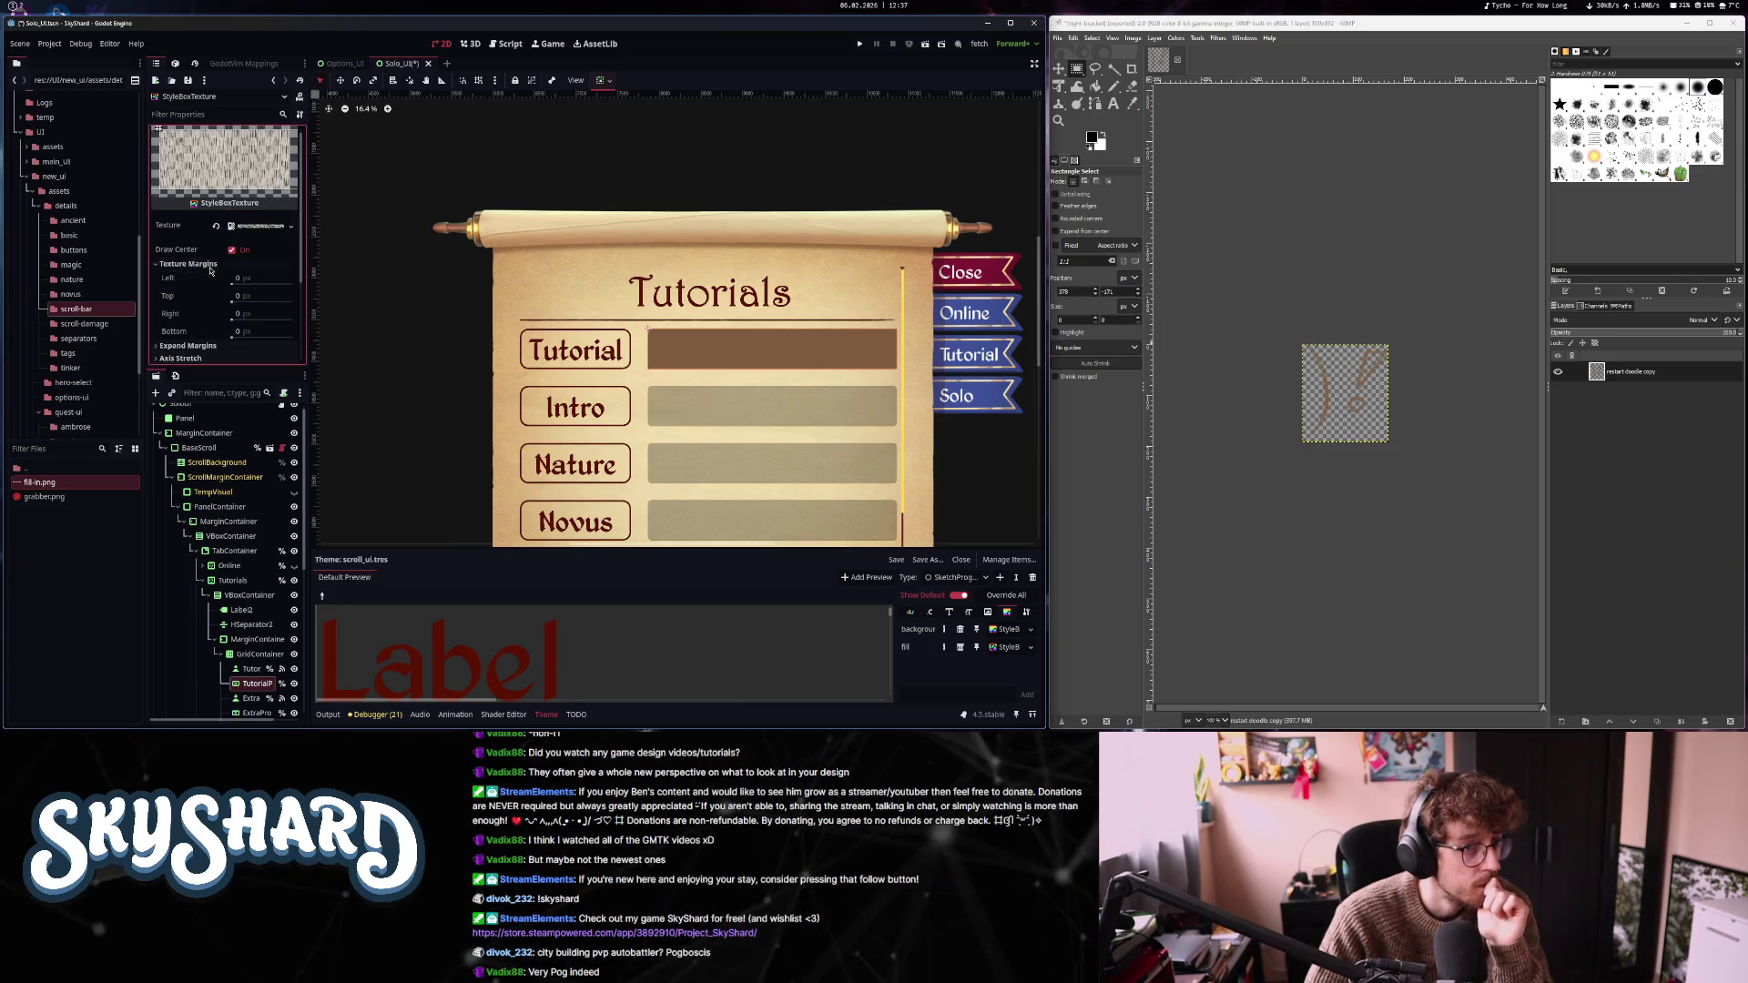
pyautogui.scroll(-3, 218, 344)
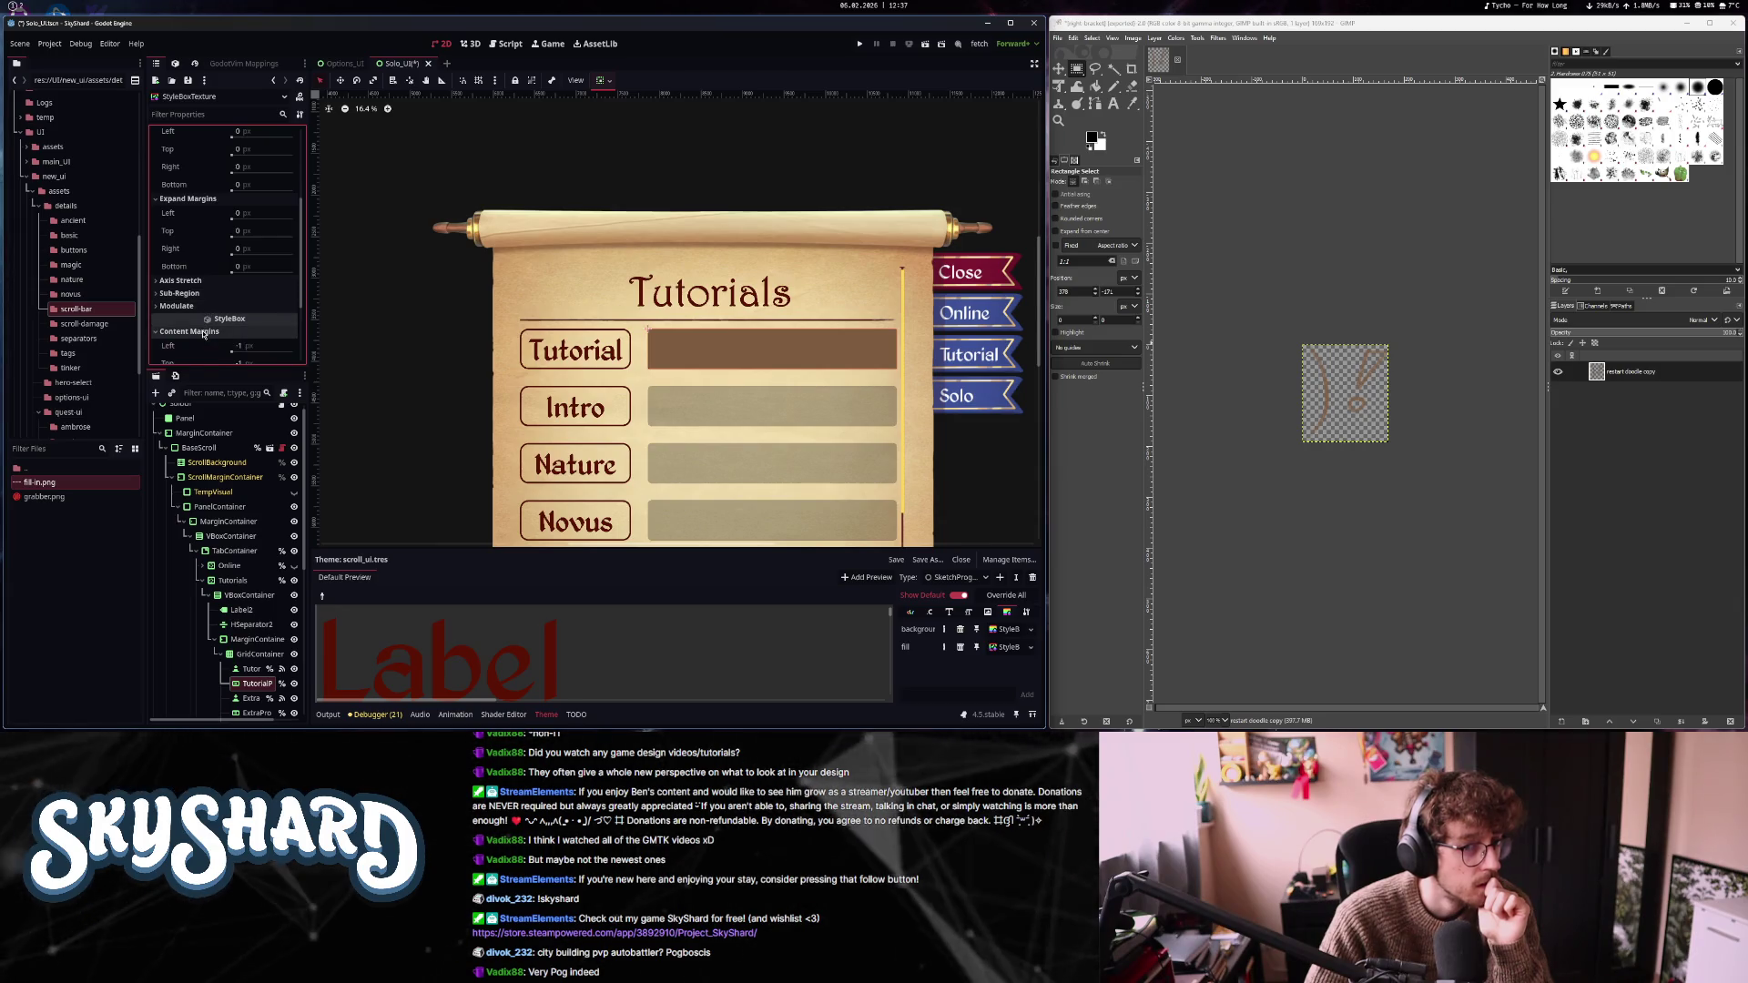
pyautogui.scroll(3, 580, 383)
pyautogui.scroll(-3, 580, 382)
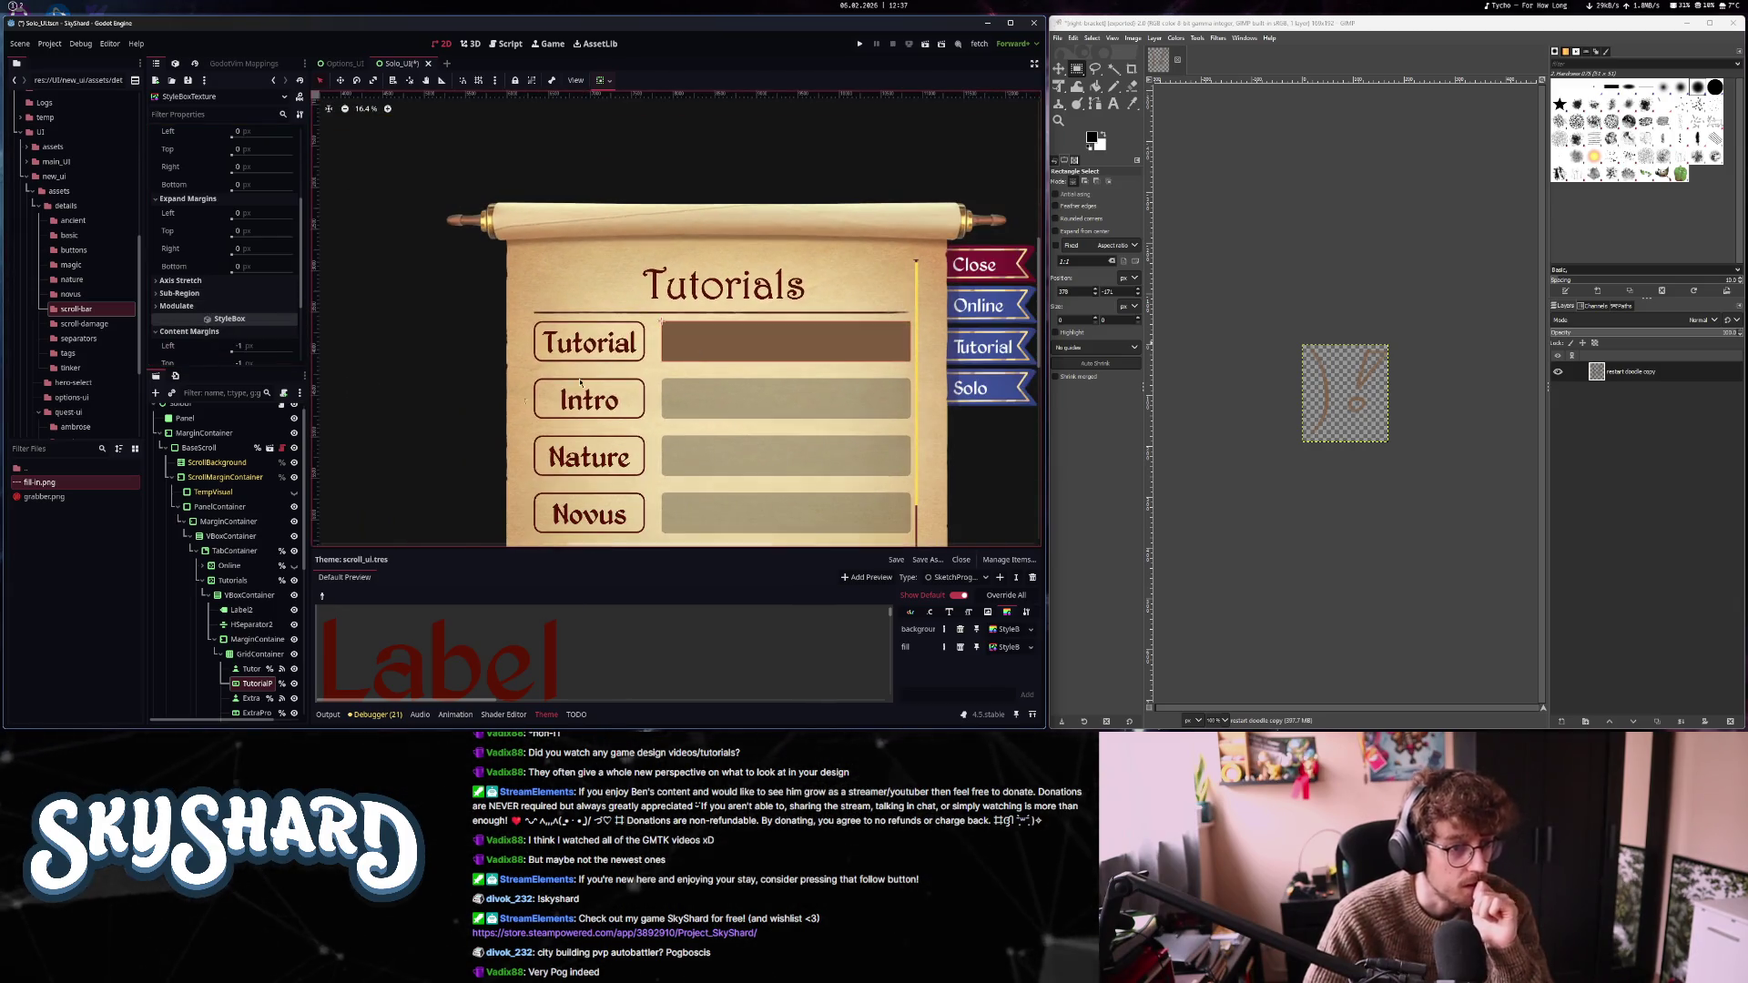
pyautogui.click(246, 683)
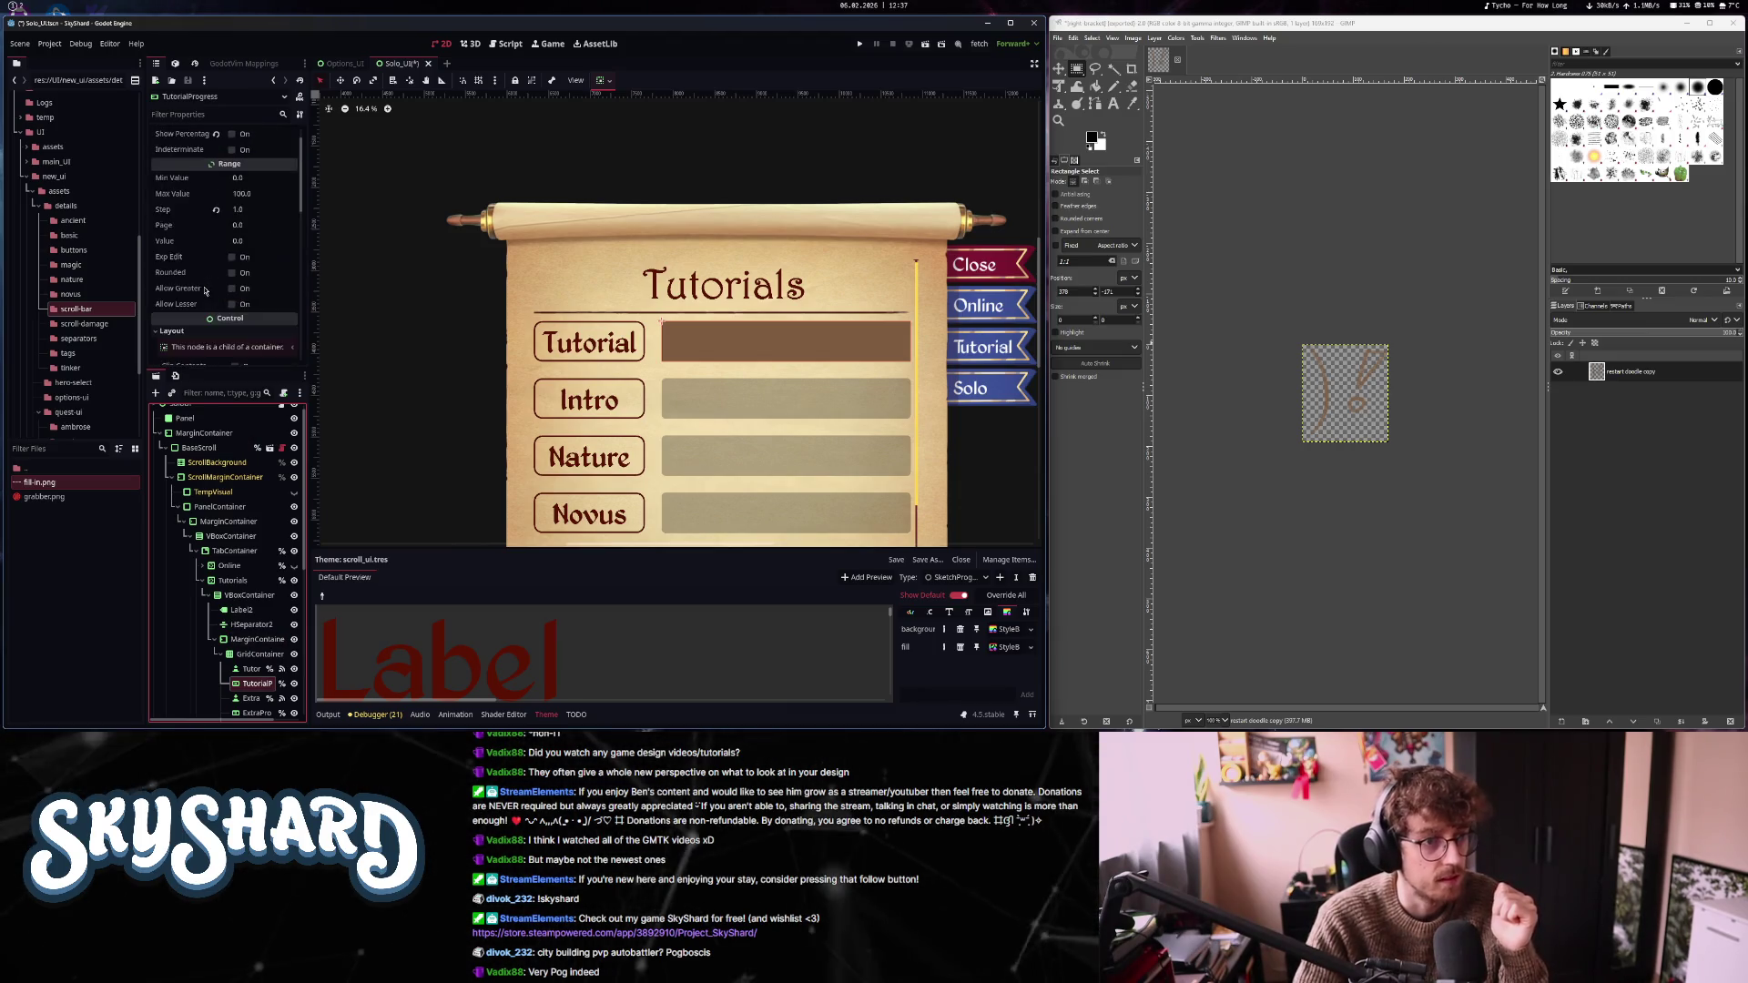
# Set the TutorialProgress Value to 50 and frame the bar in the viewport.
pyautogui.scroll(1, 205, 290)
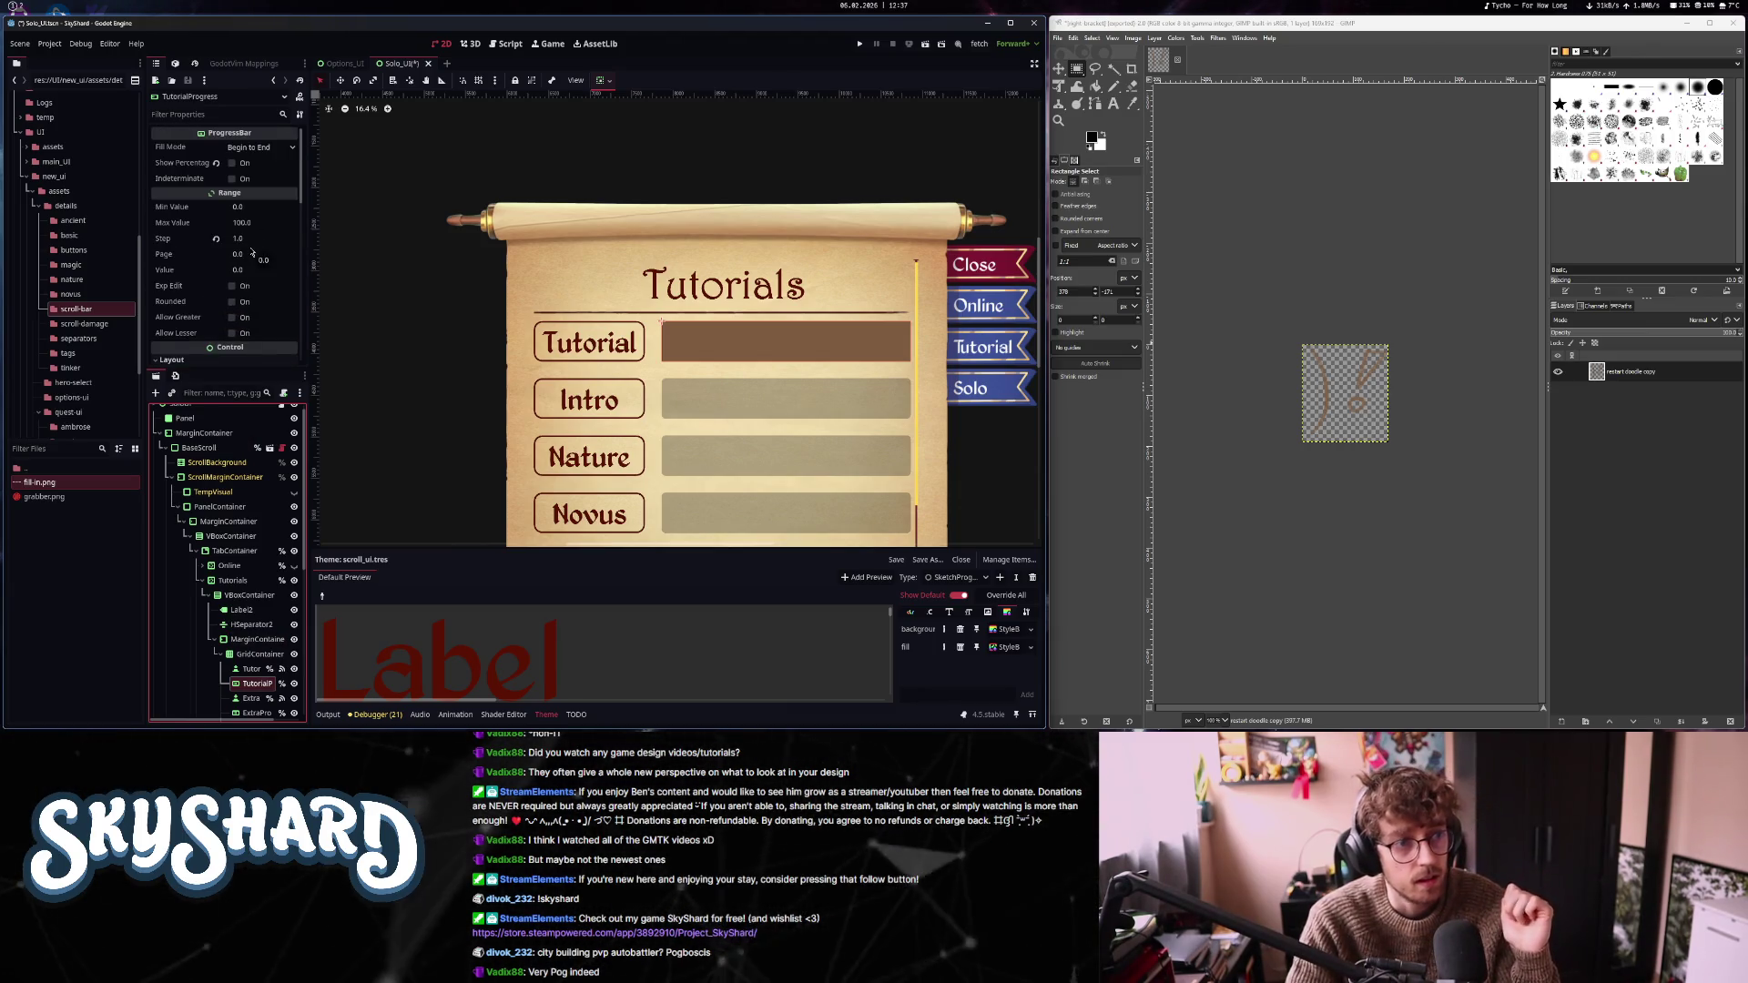
pyautogui.click(247, 267)
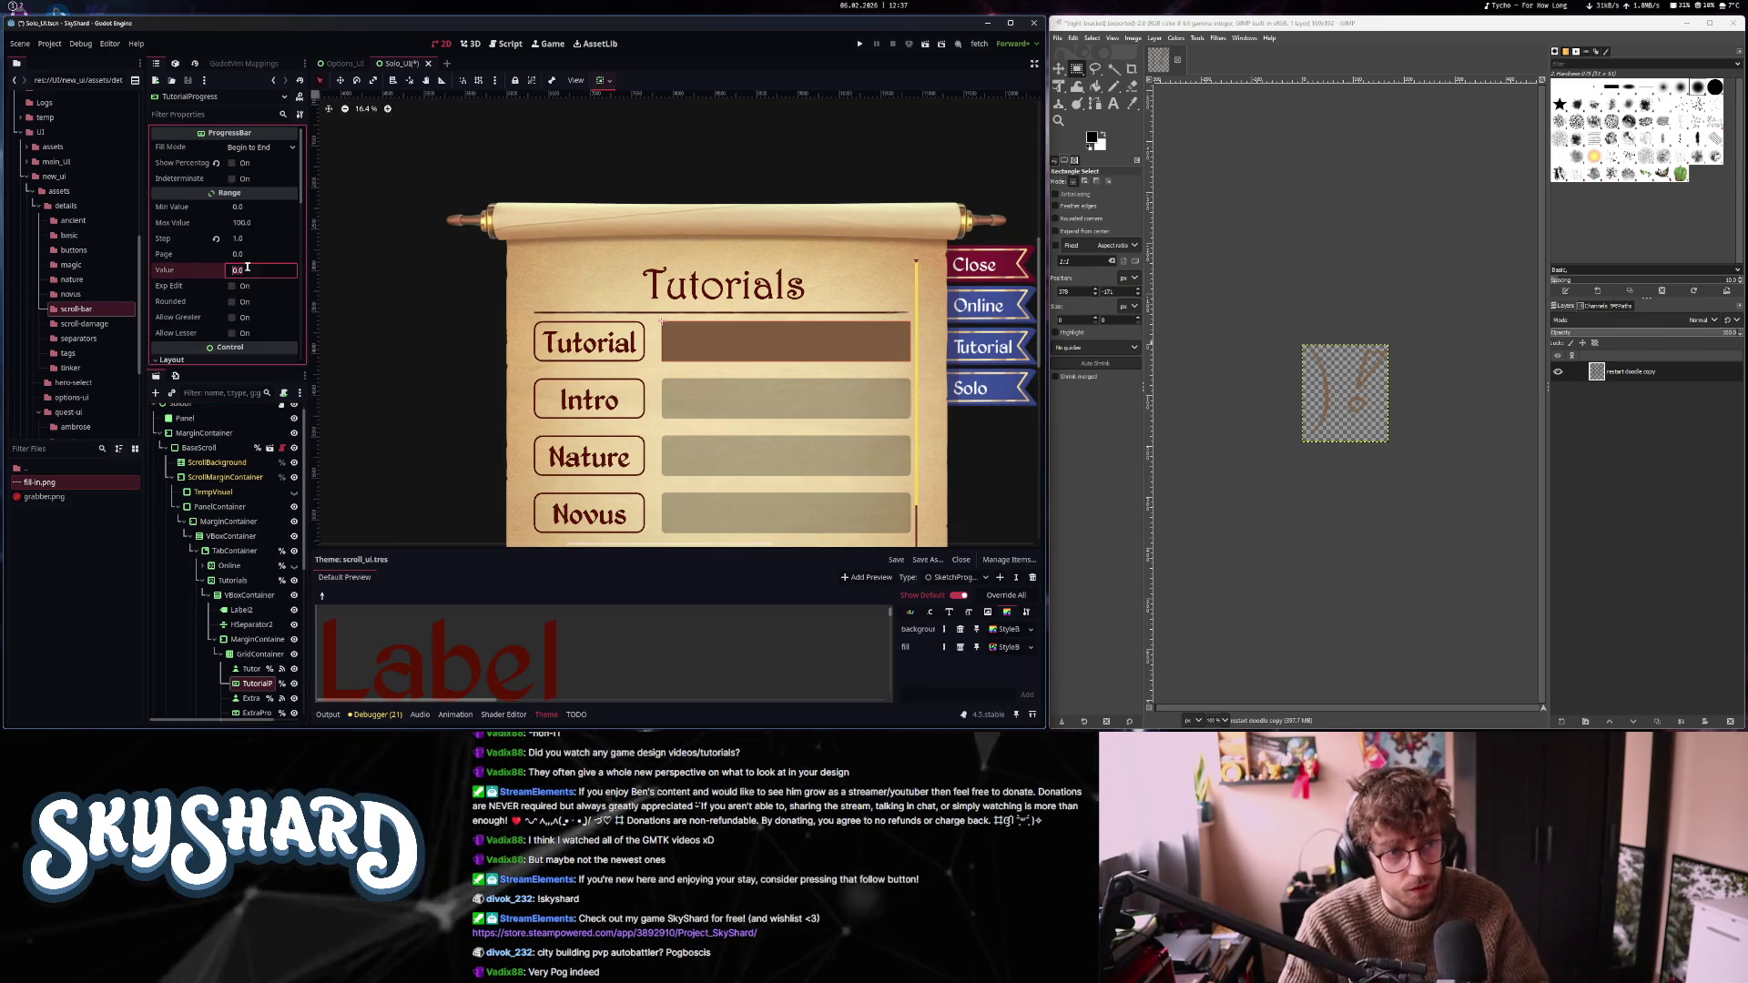
pyautogui.write('50')
pyautogui.press('Return')
pyautogui.hotkey('shift', 'f')
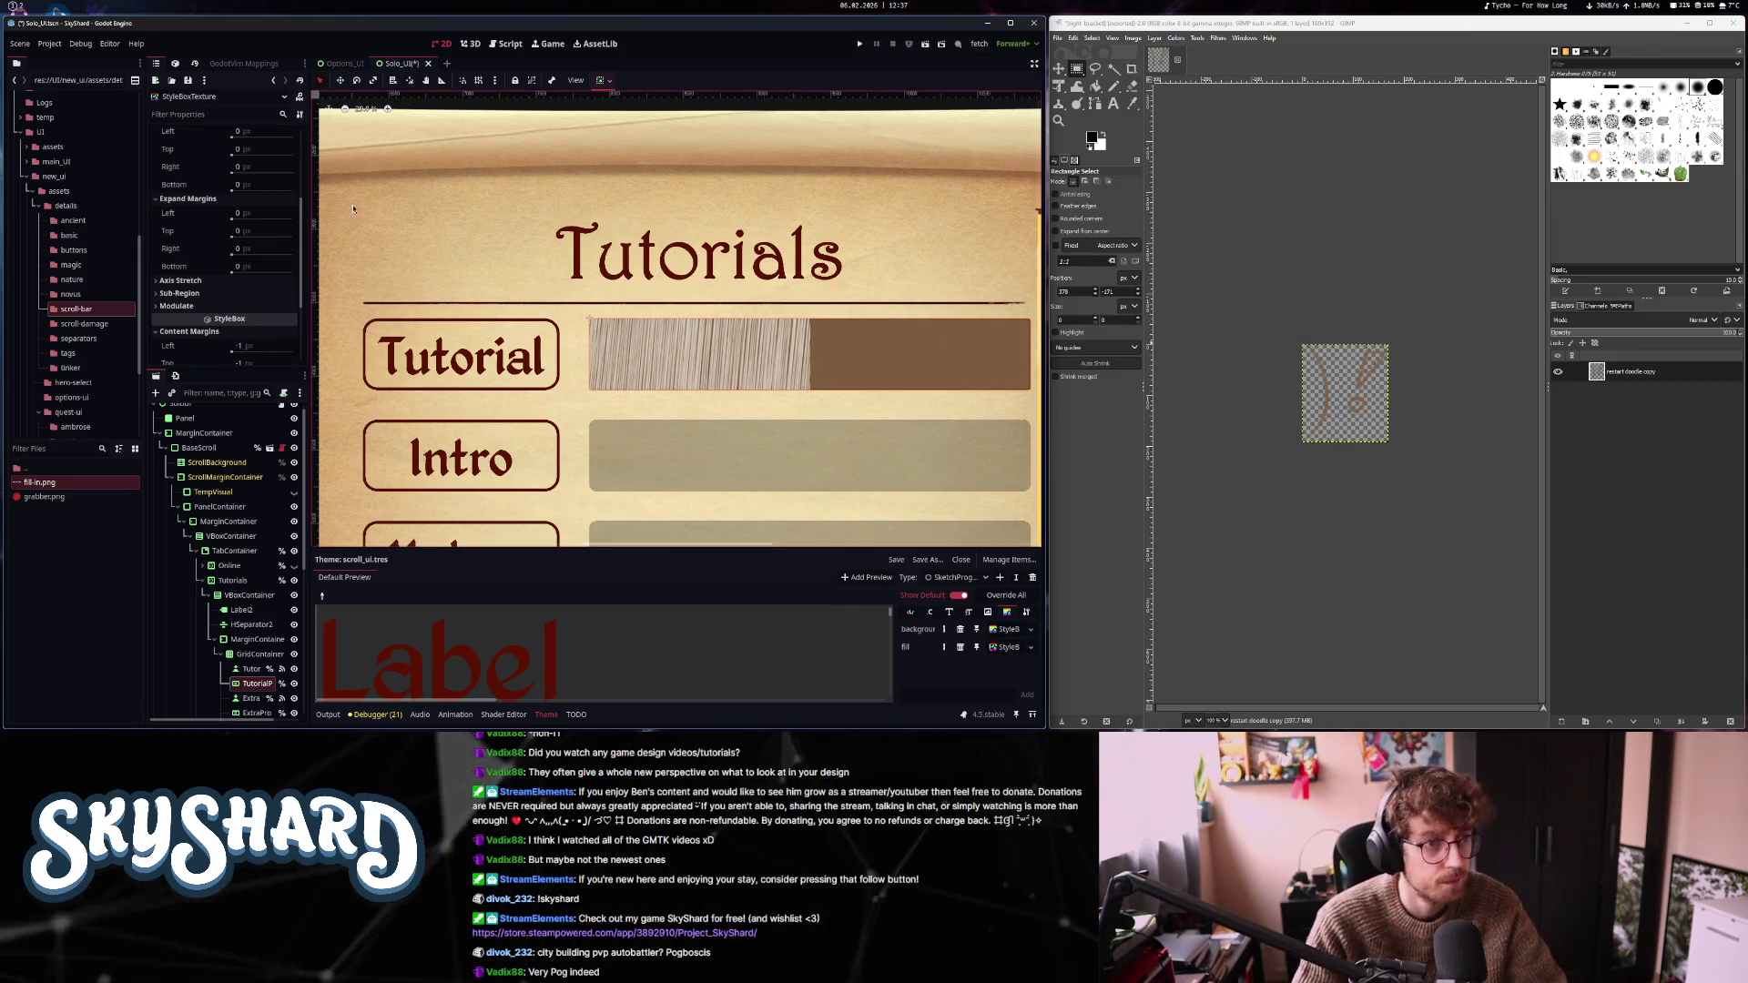
# Set the wood fill StyleBoxTexture's left texture margin to 2048.
pyautogui.click(1010, 647)
pyautogui.scroll(-2, 214, 327)
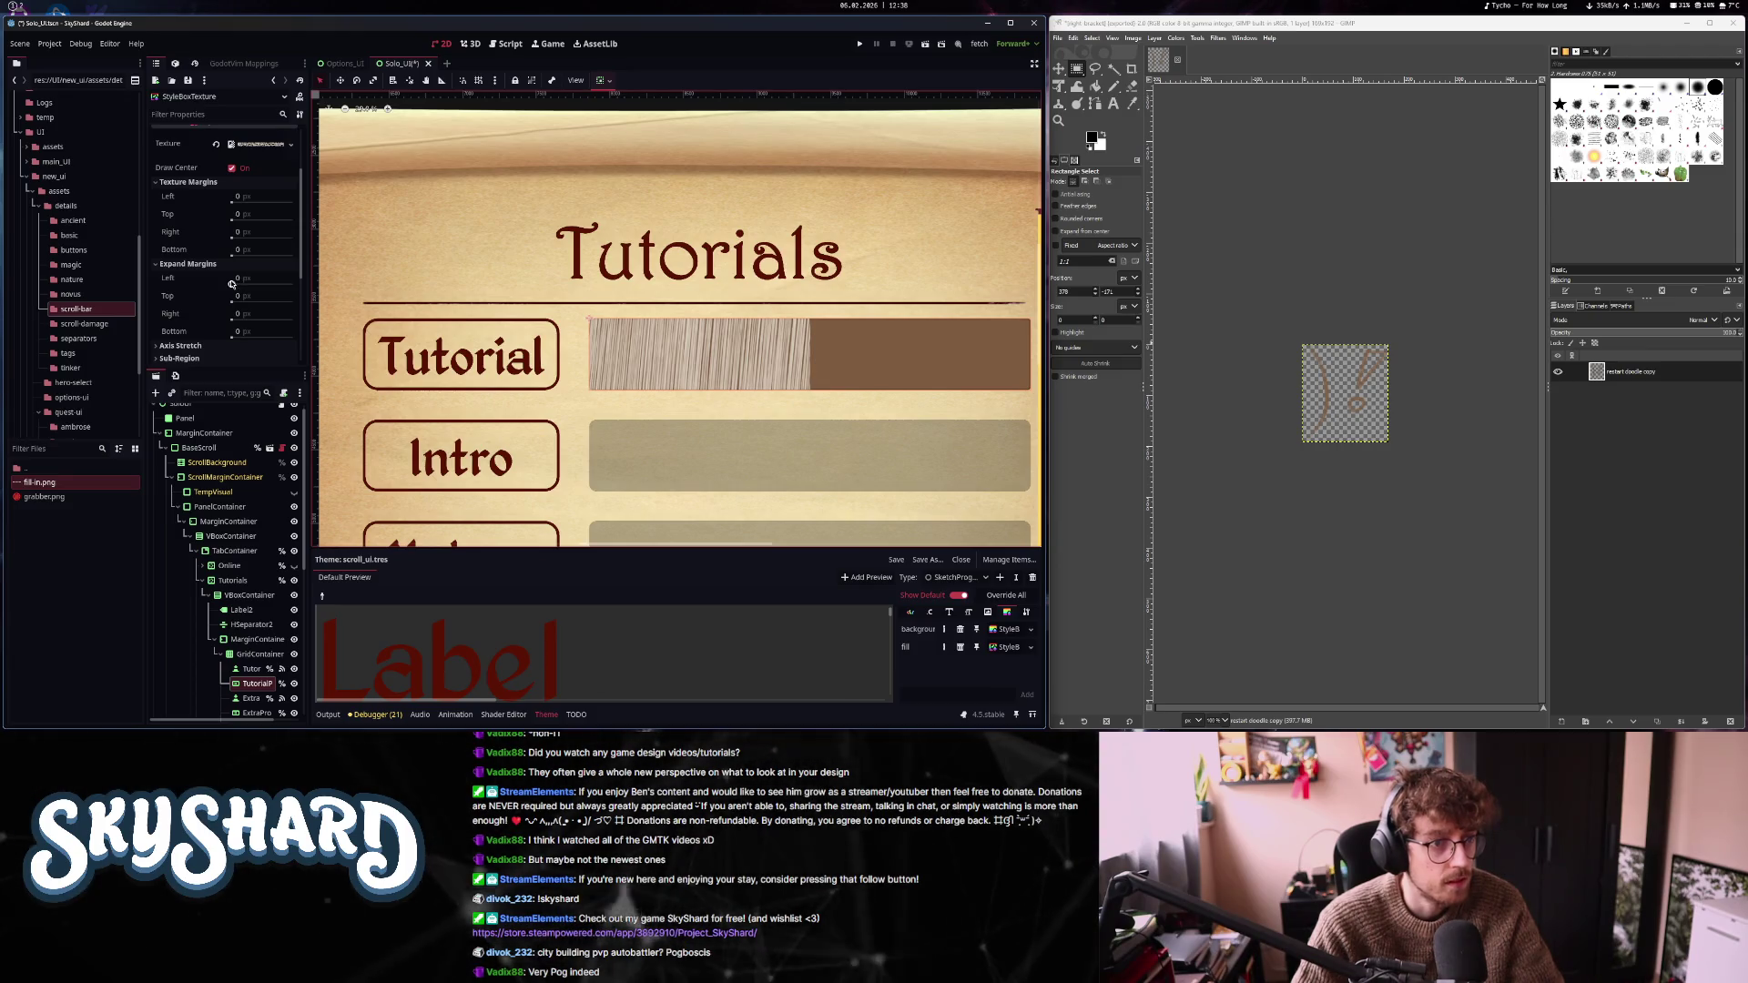
pyautogui.scroll(5, 610, 328)
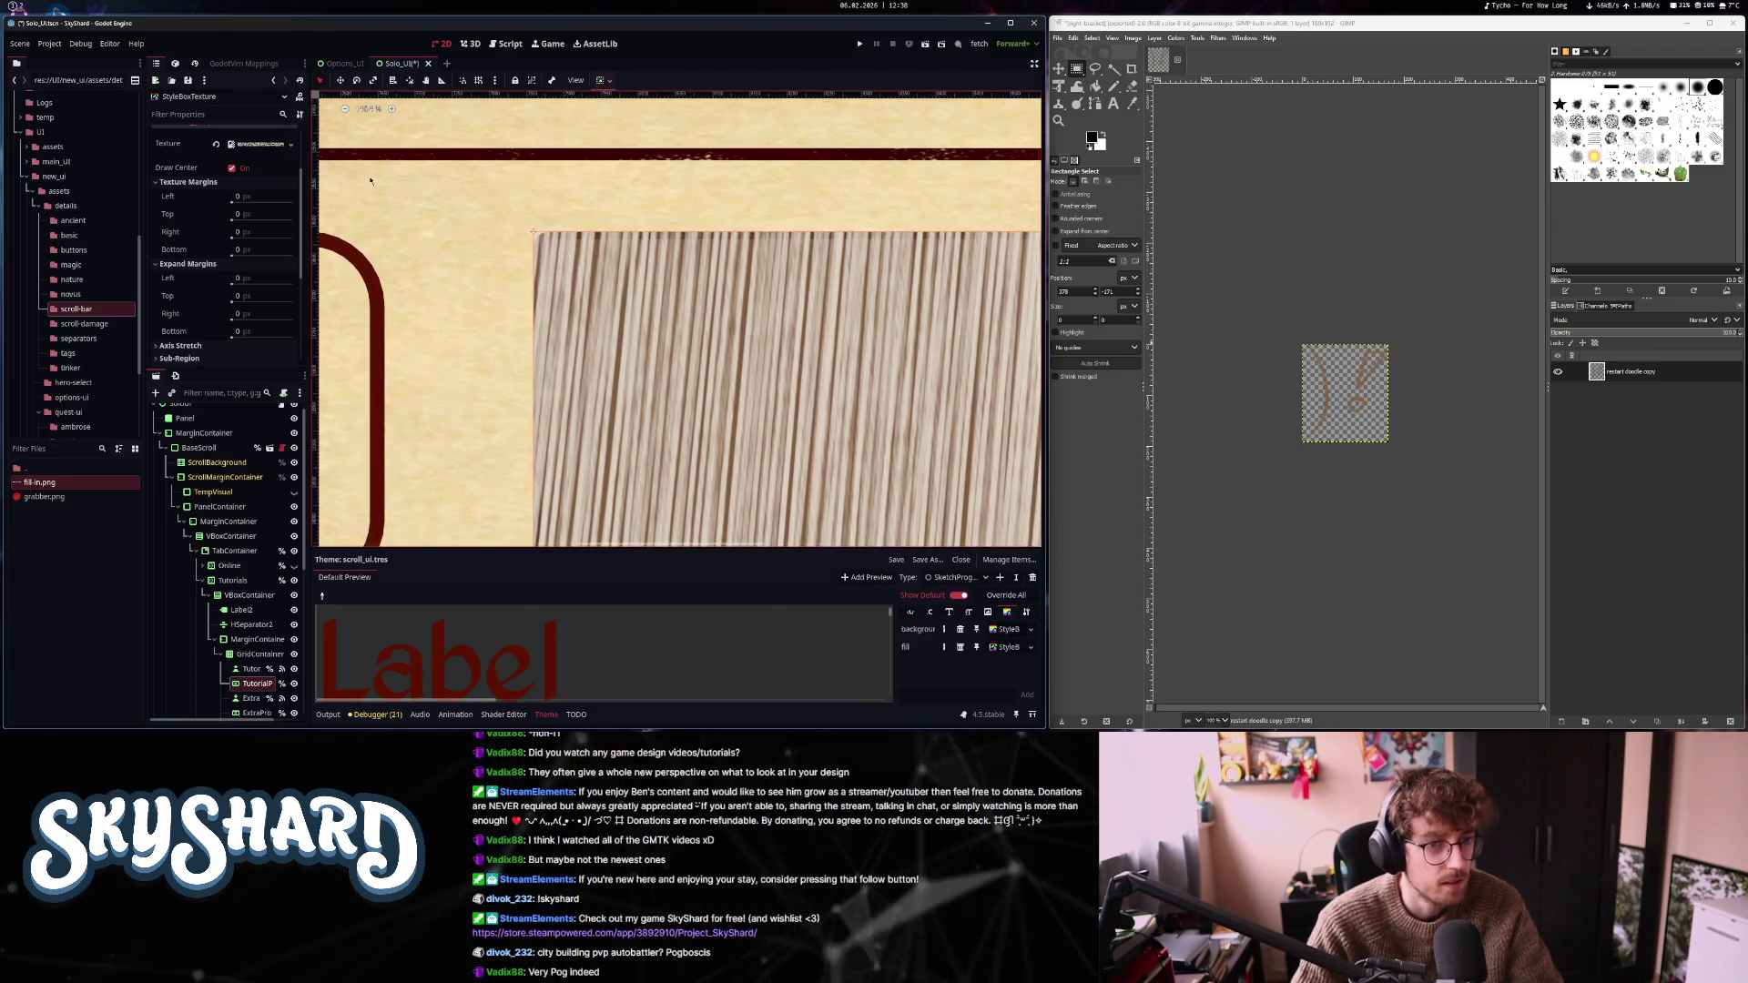
pyautogui.click(233, 201)
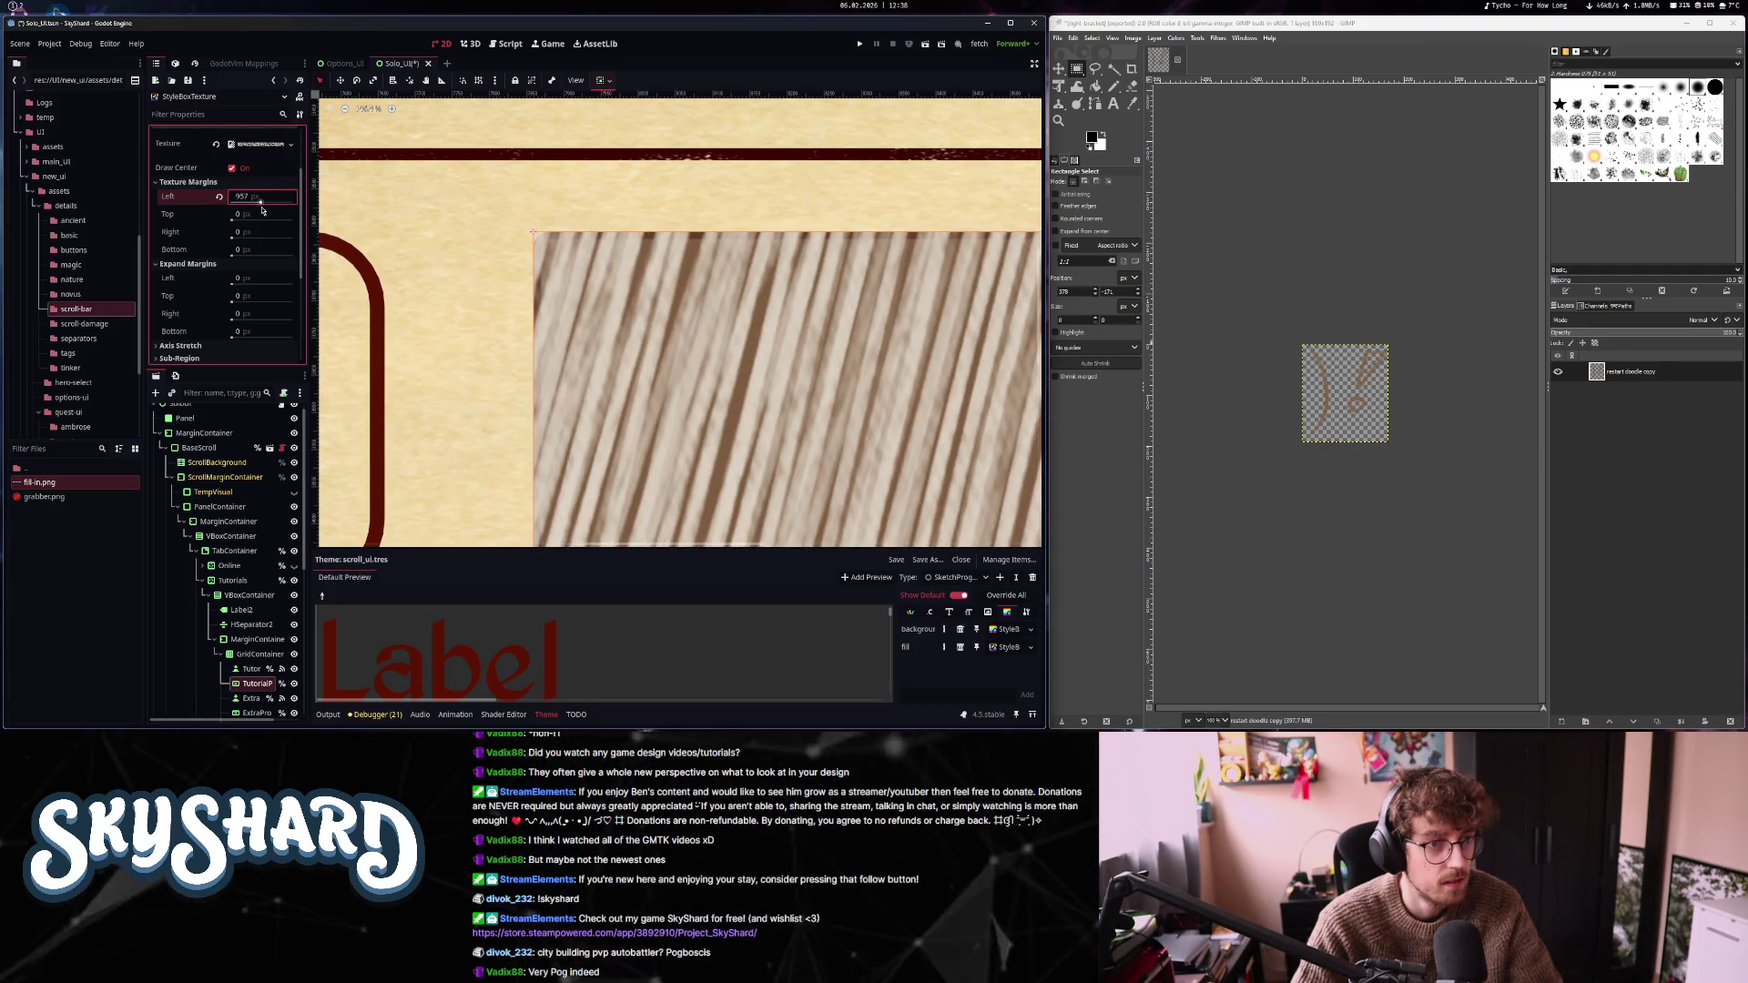
pyautogui.scroll(-3, 658, 368)
pyautogui.write('2048')
pyautogui.press('Return')
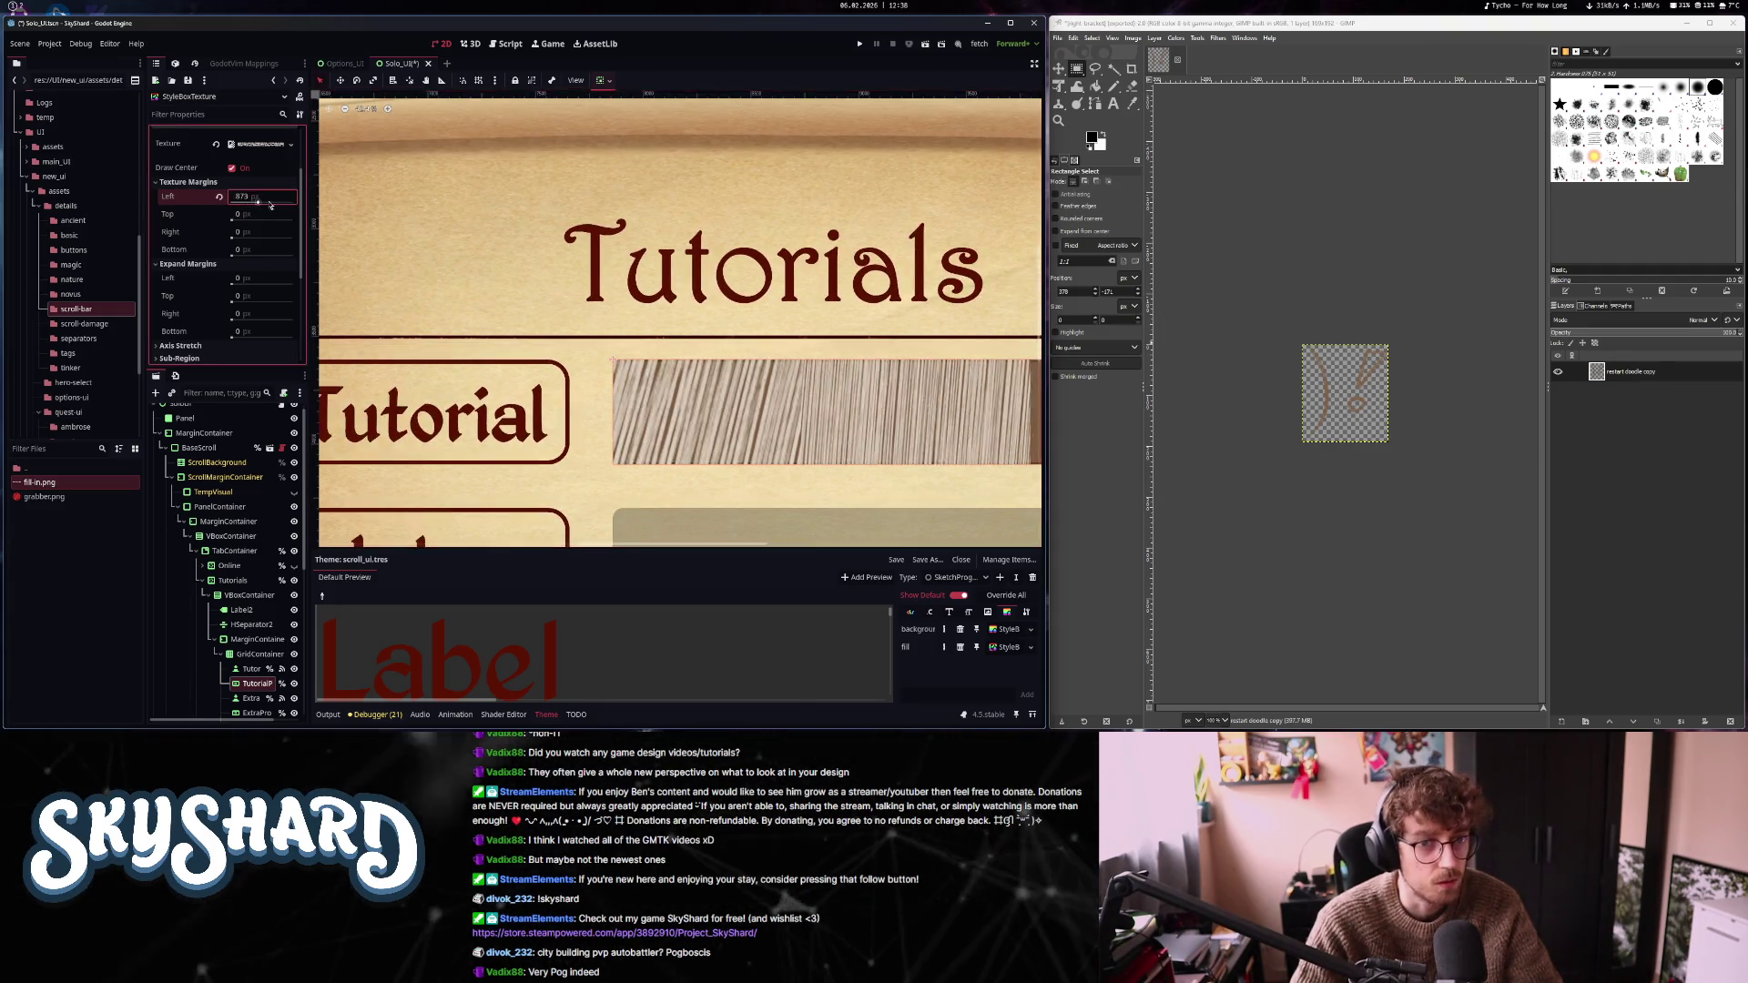
pyautogui.scroll(-3, 659, 370)
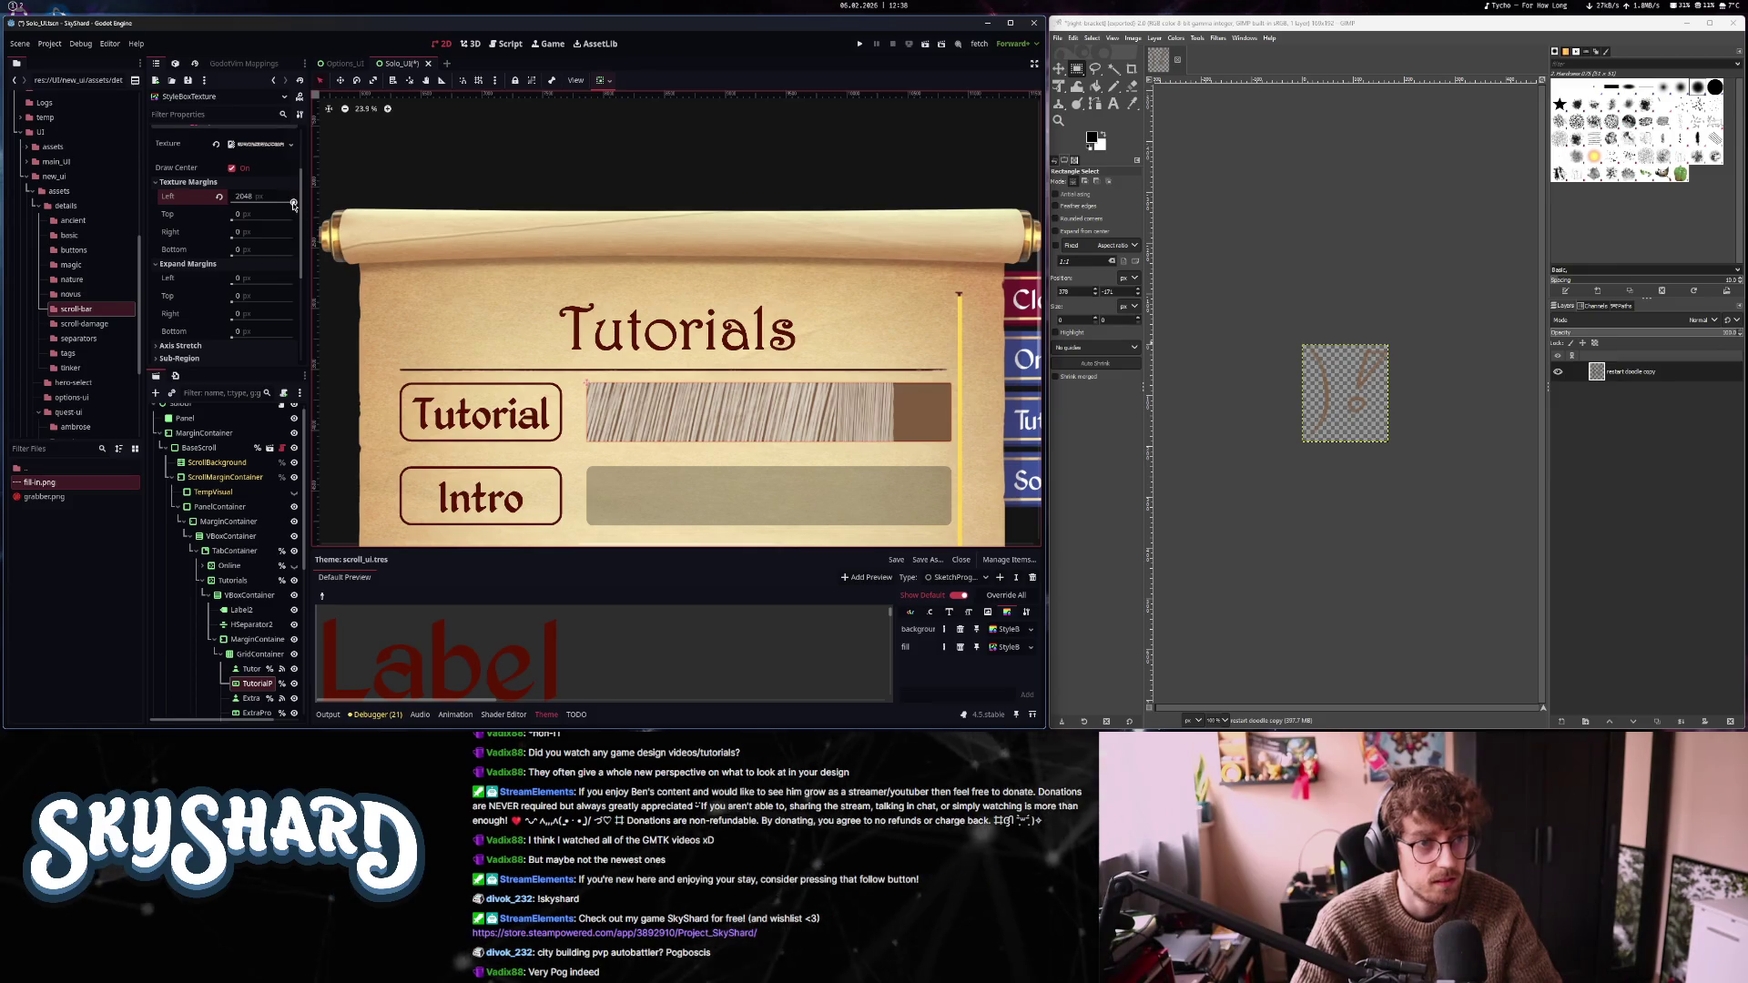
# Drag the left texture margin value to adjust how far the wood fill stretches.
pyautogui.moveTo(242, 203)
pyautogui.mouseDown()
pyautogui.moveTo(309, 204)
pyautogui.moveTo(226, 210)
pyautogui.mouseUp()
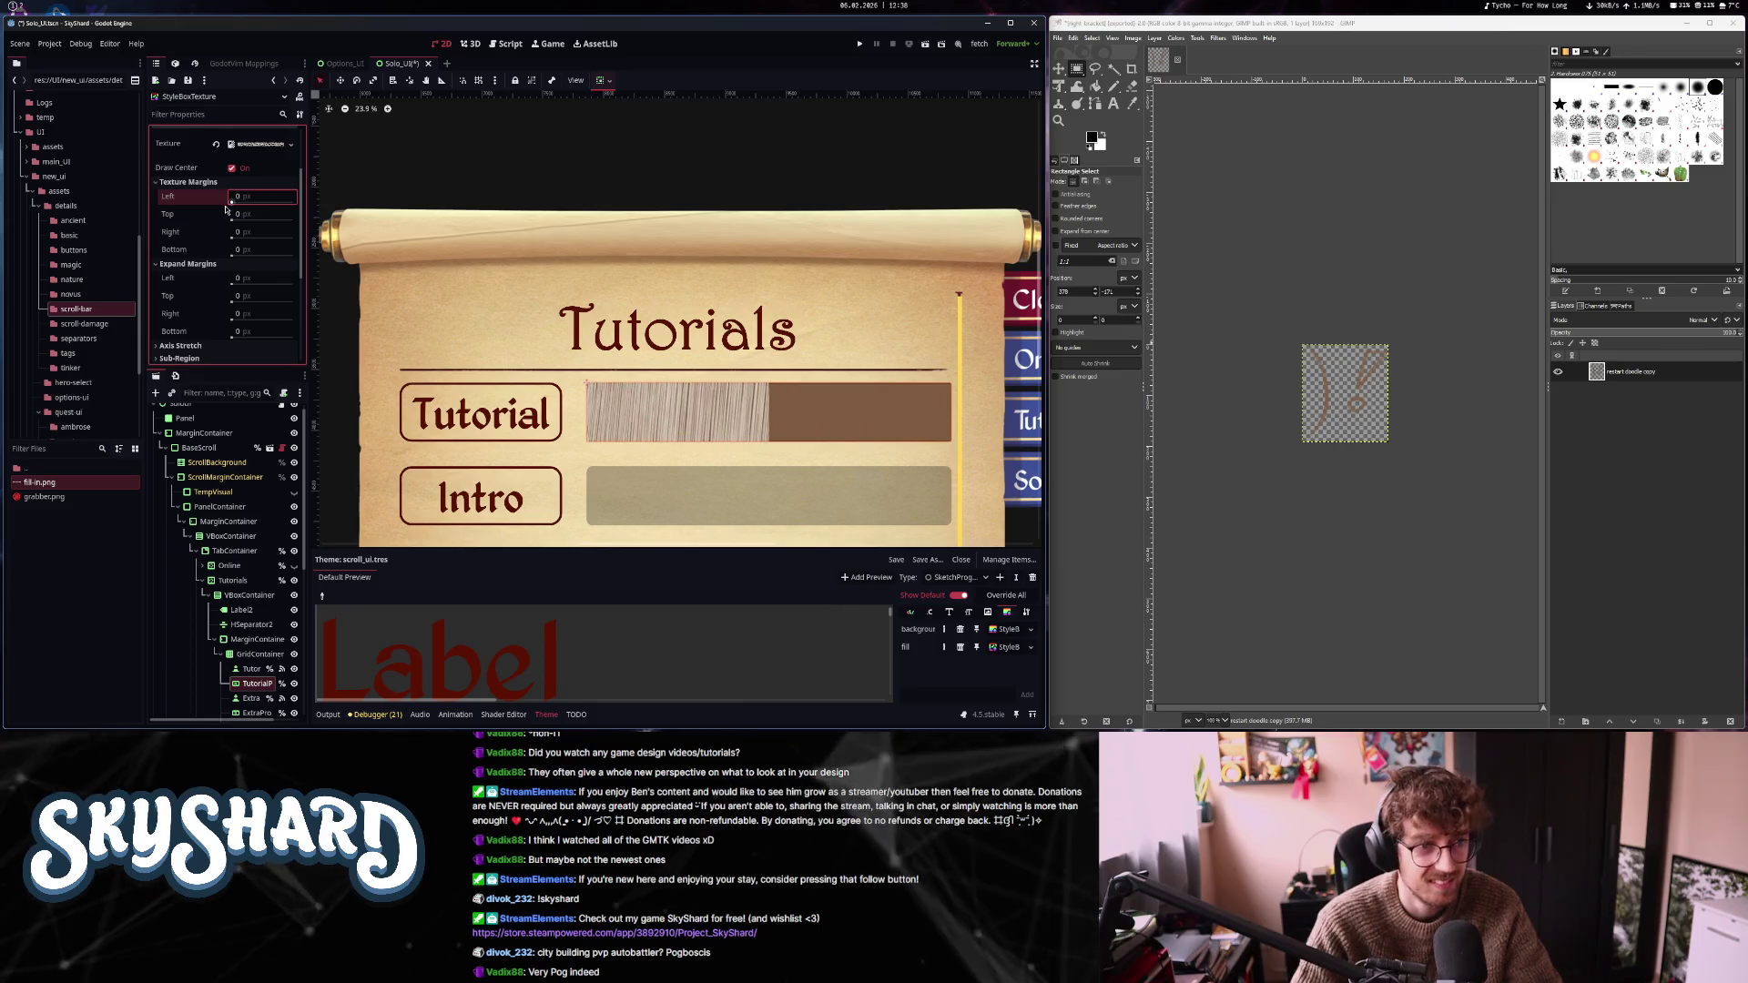
pyautogui.scroll(-5, 195, 242)
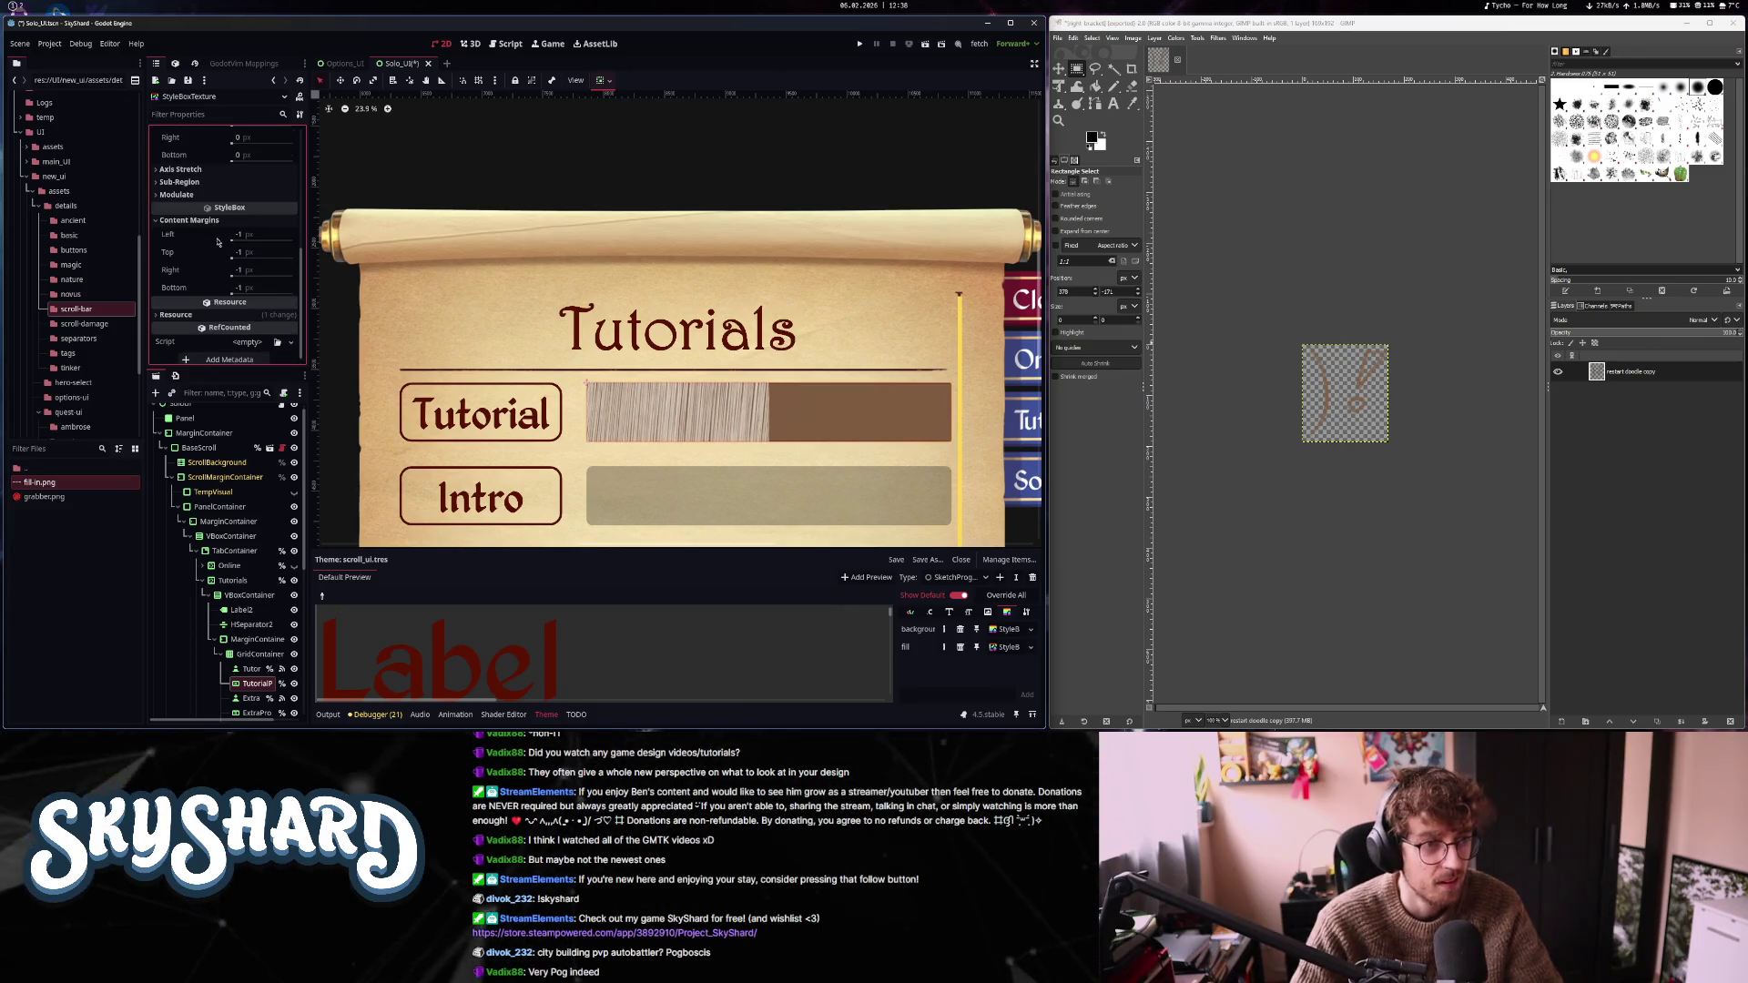
pyautogui.scroll(3, 208, 271)
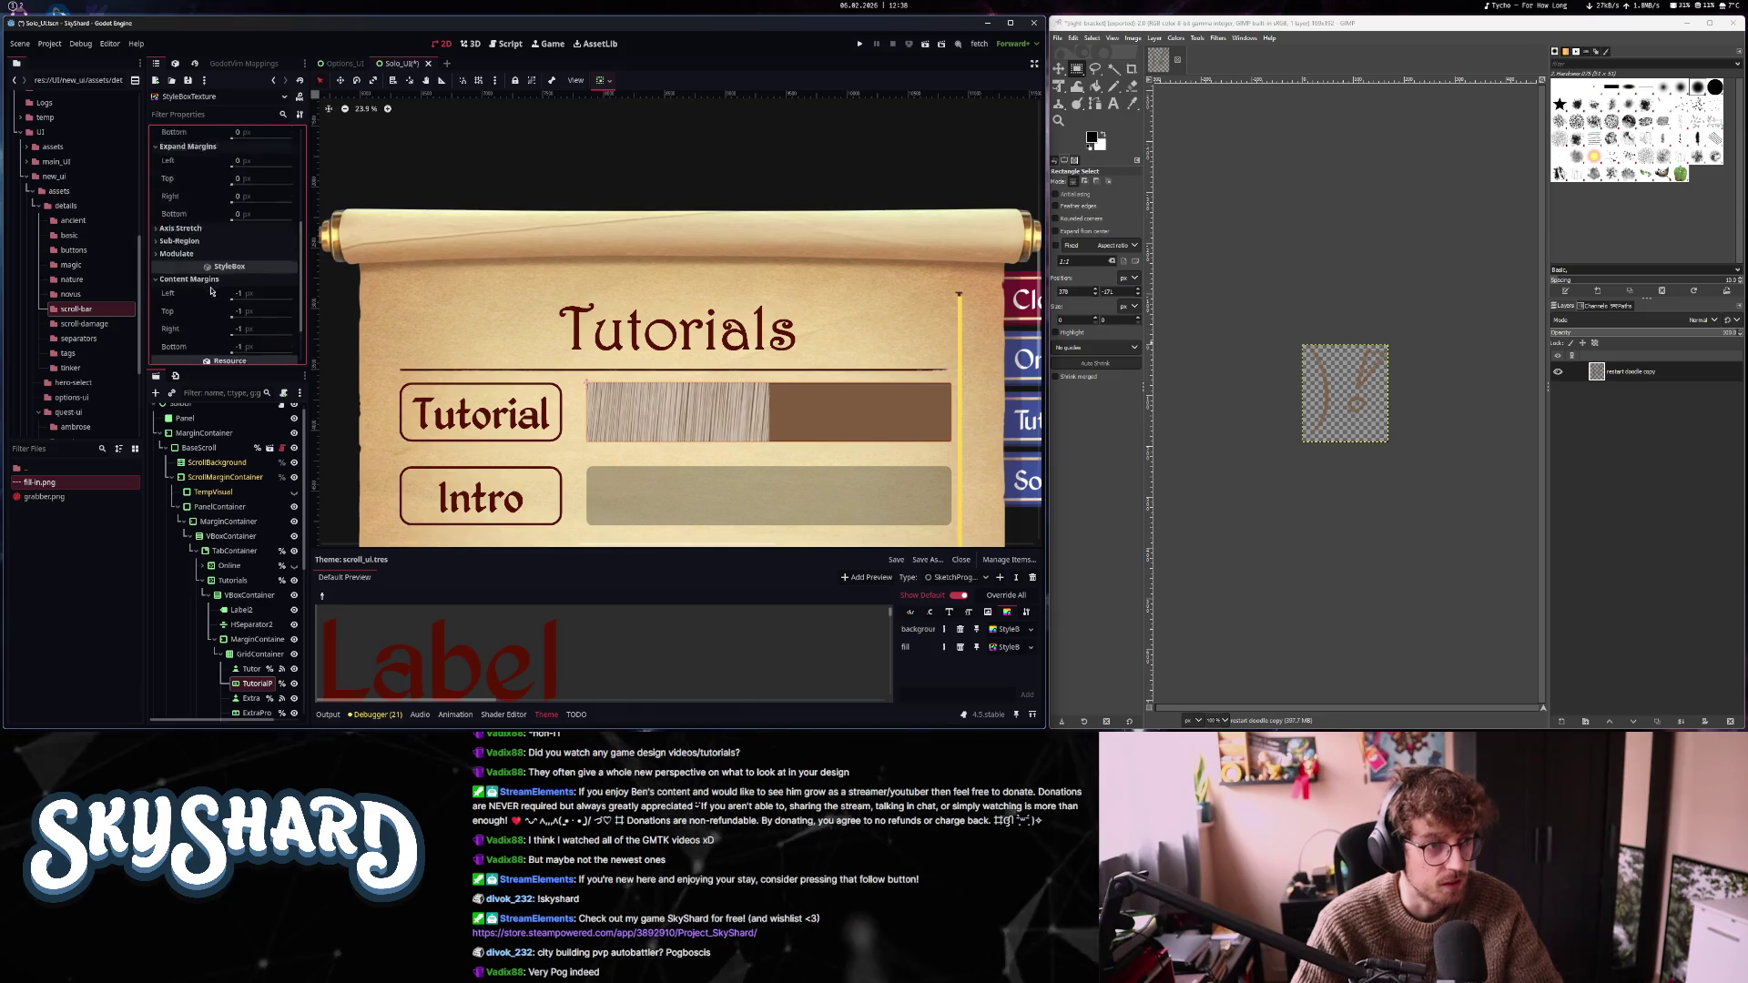
# Set Axis Stretch Horizontal to Tile, keep Vertical at Stretch, and test Content Margins Left.
pyautogui.click(180, 258)
pyautogui.click(261, 272)
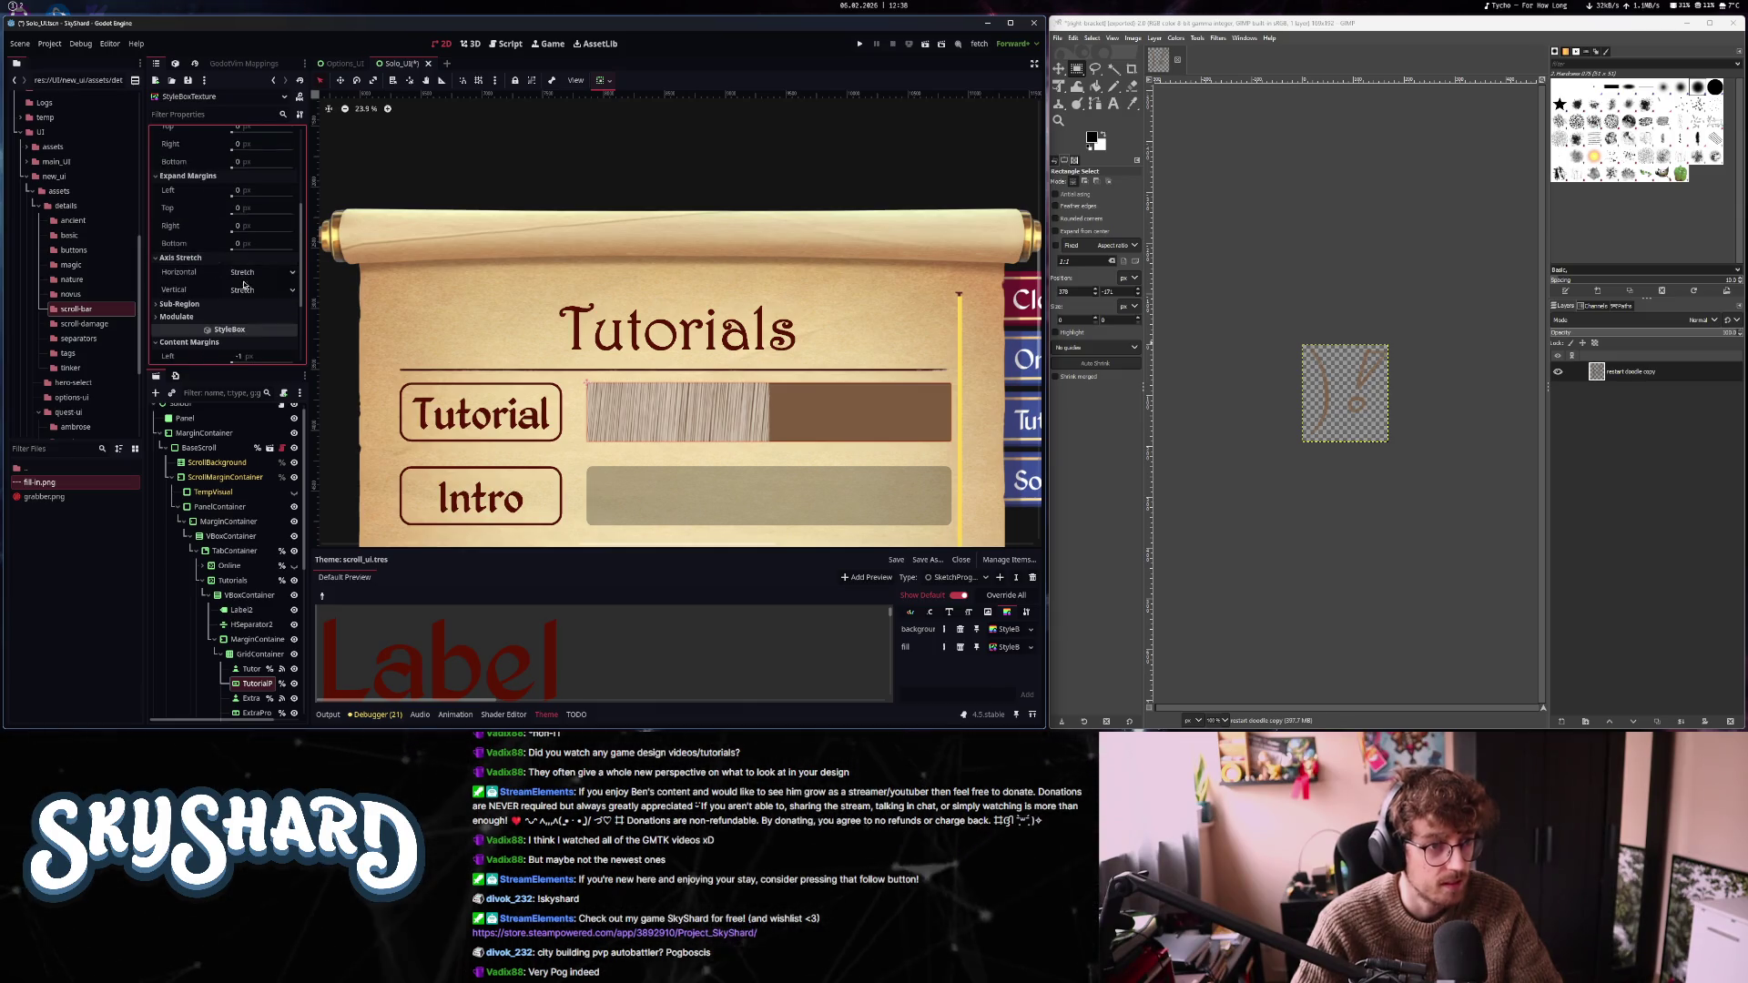
pyautogui.click(259, 306)
pyautogui.click(262, 290)
pyautogui.click(245, 321)
pyautogui.click(255, 289)
pyautogui.click(252, 306)
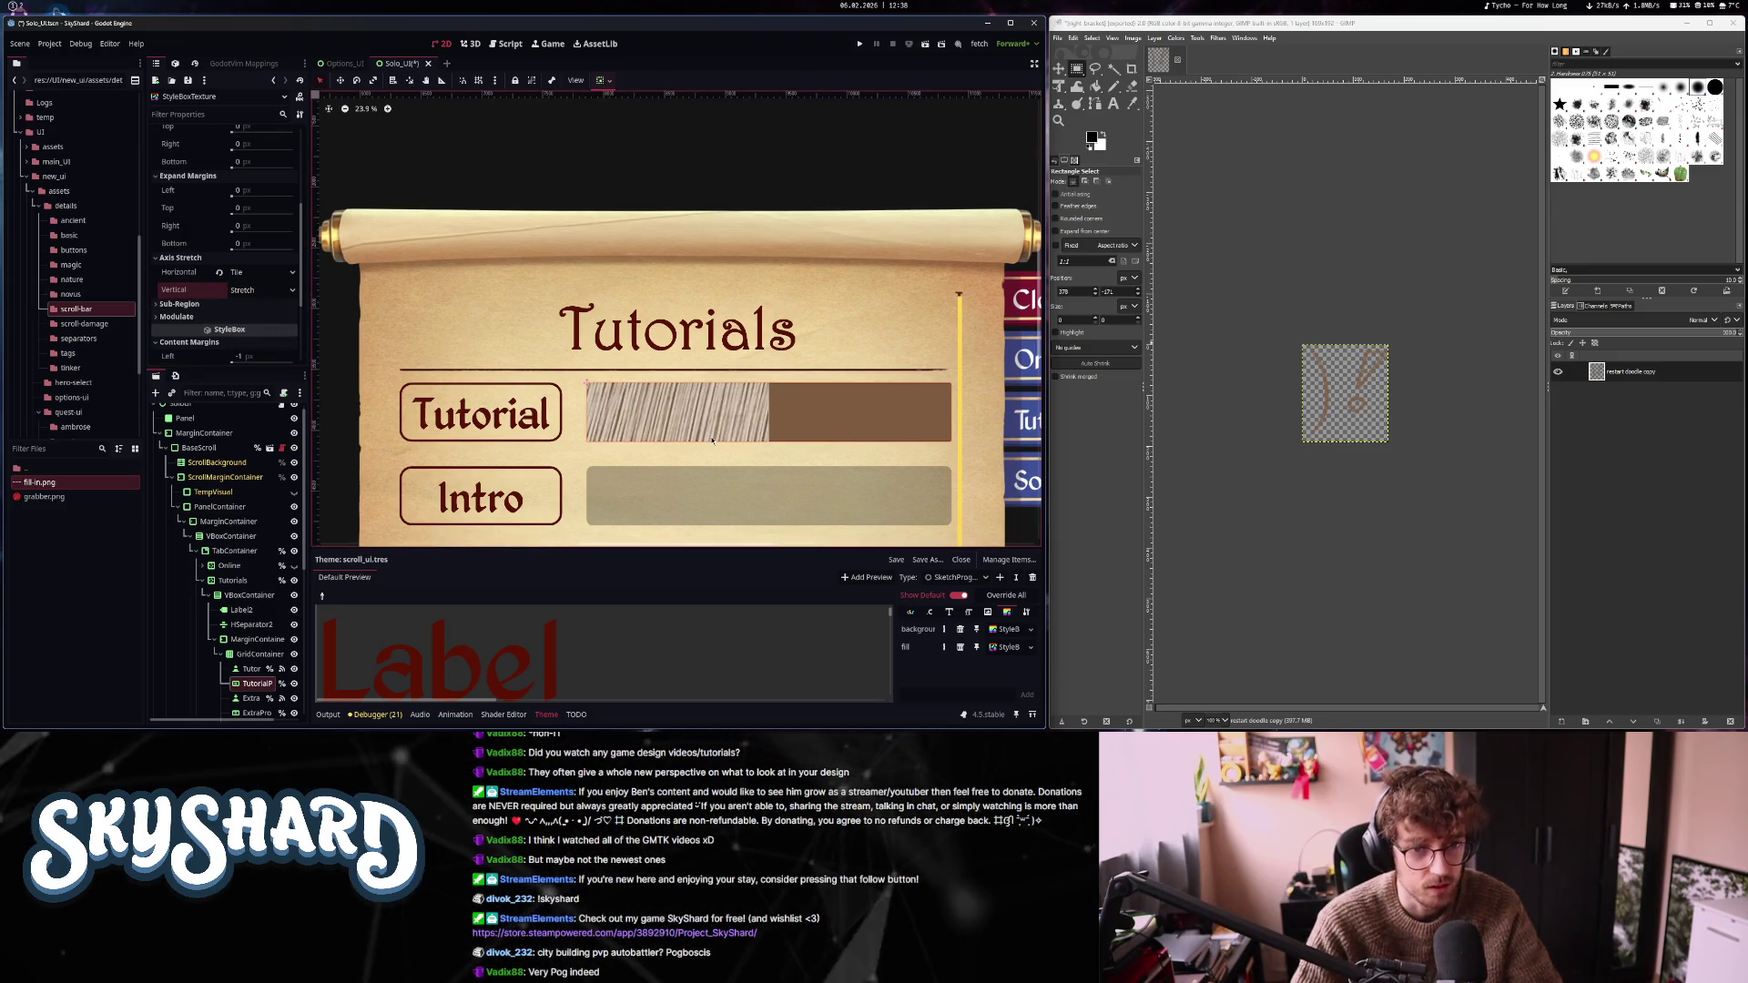
pyautogui.scroll(-2, 228, 273)
pyautogui.moveTo(241, 271)
pyautogui.mouseDown()
pyautogui.moveTo(291, 271)
pyautogui.moveTo(218, 271)
pyautogui.mouseUp()
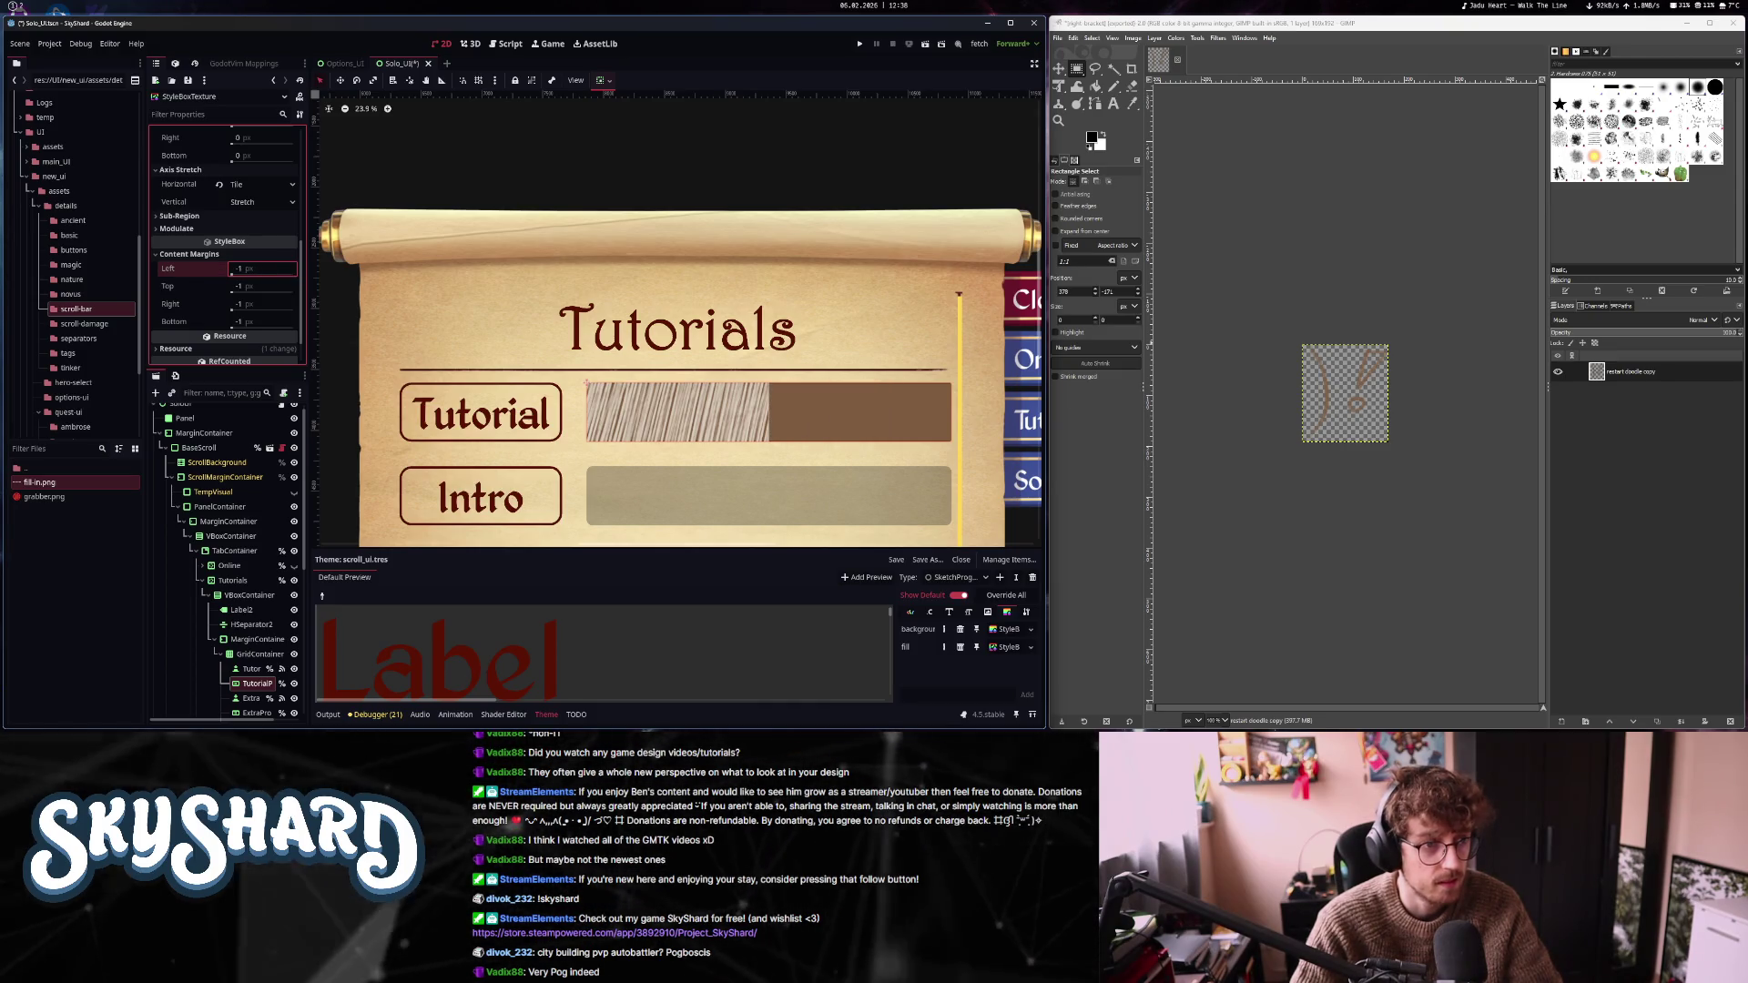
pyautogui.scroll(4, 594, 418)
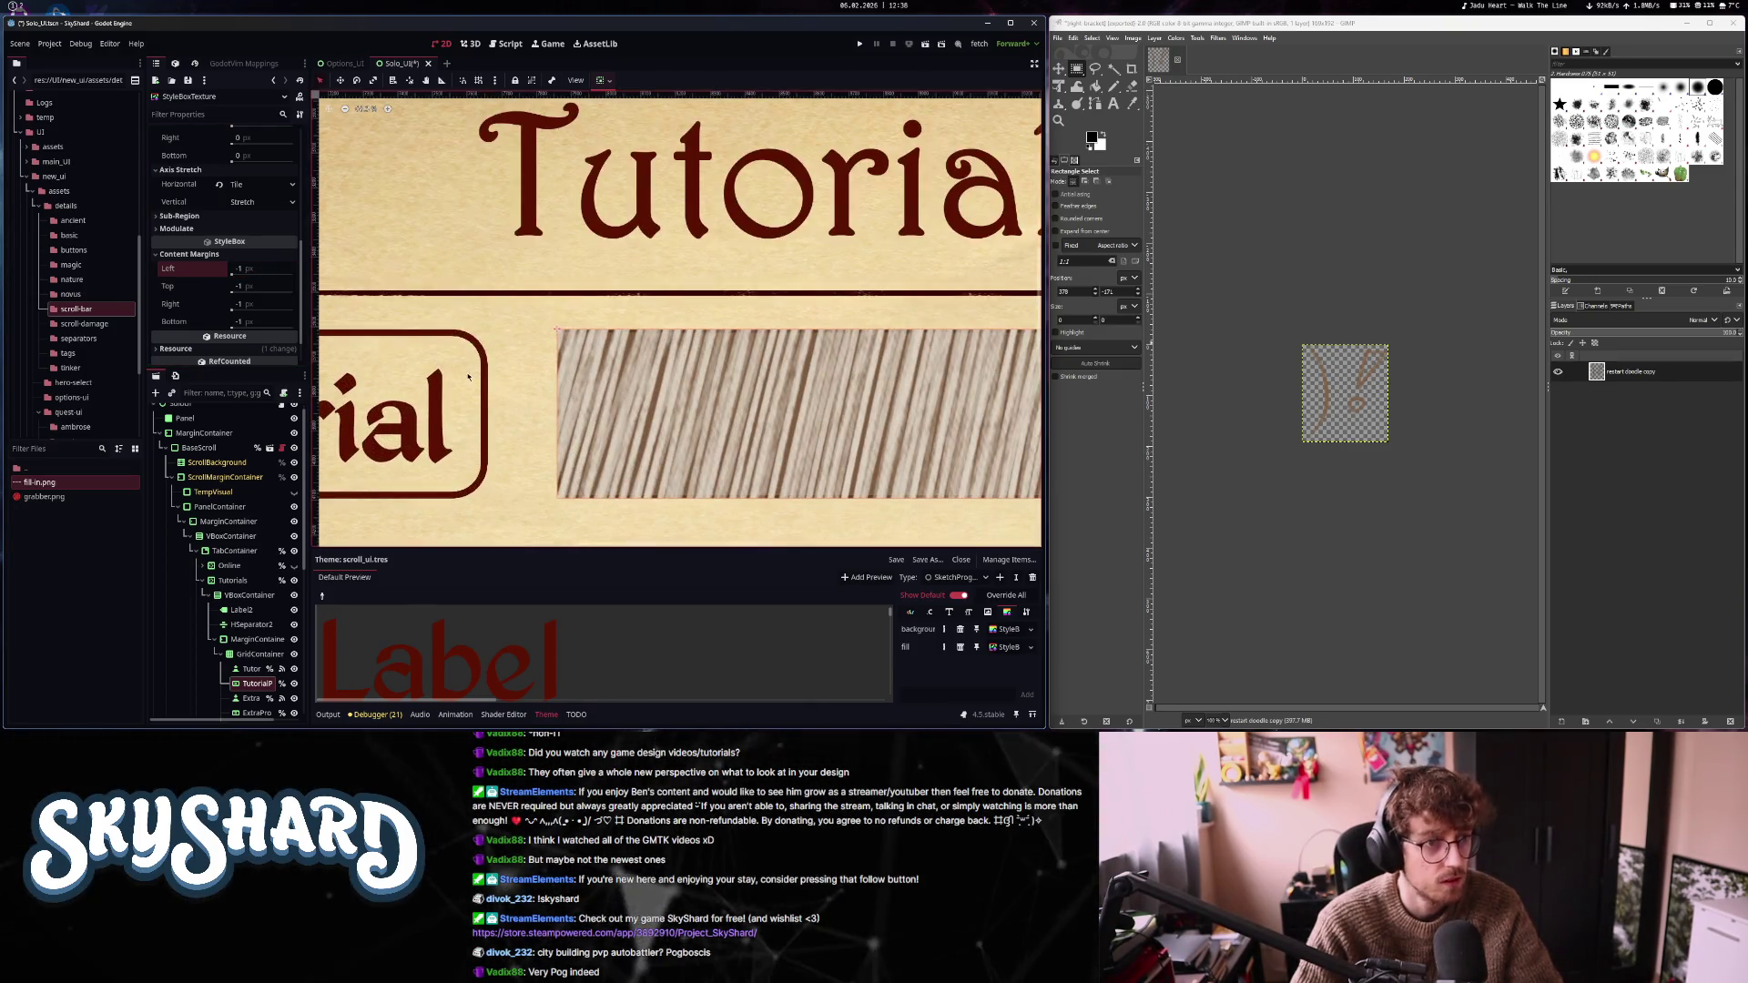
# Expand the fill texture's Sub-Region settings and look through its properties.
pyautogui.click(199, 217)
pyautogui.scroll(2, 467, 356)
pyautogui.scroll(-2, 444, 356)
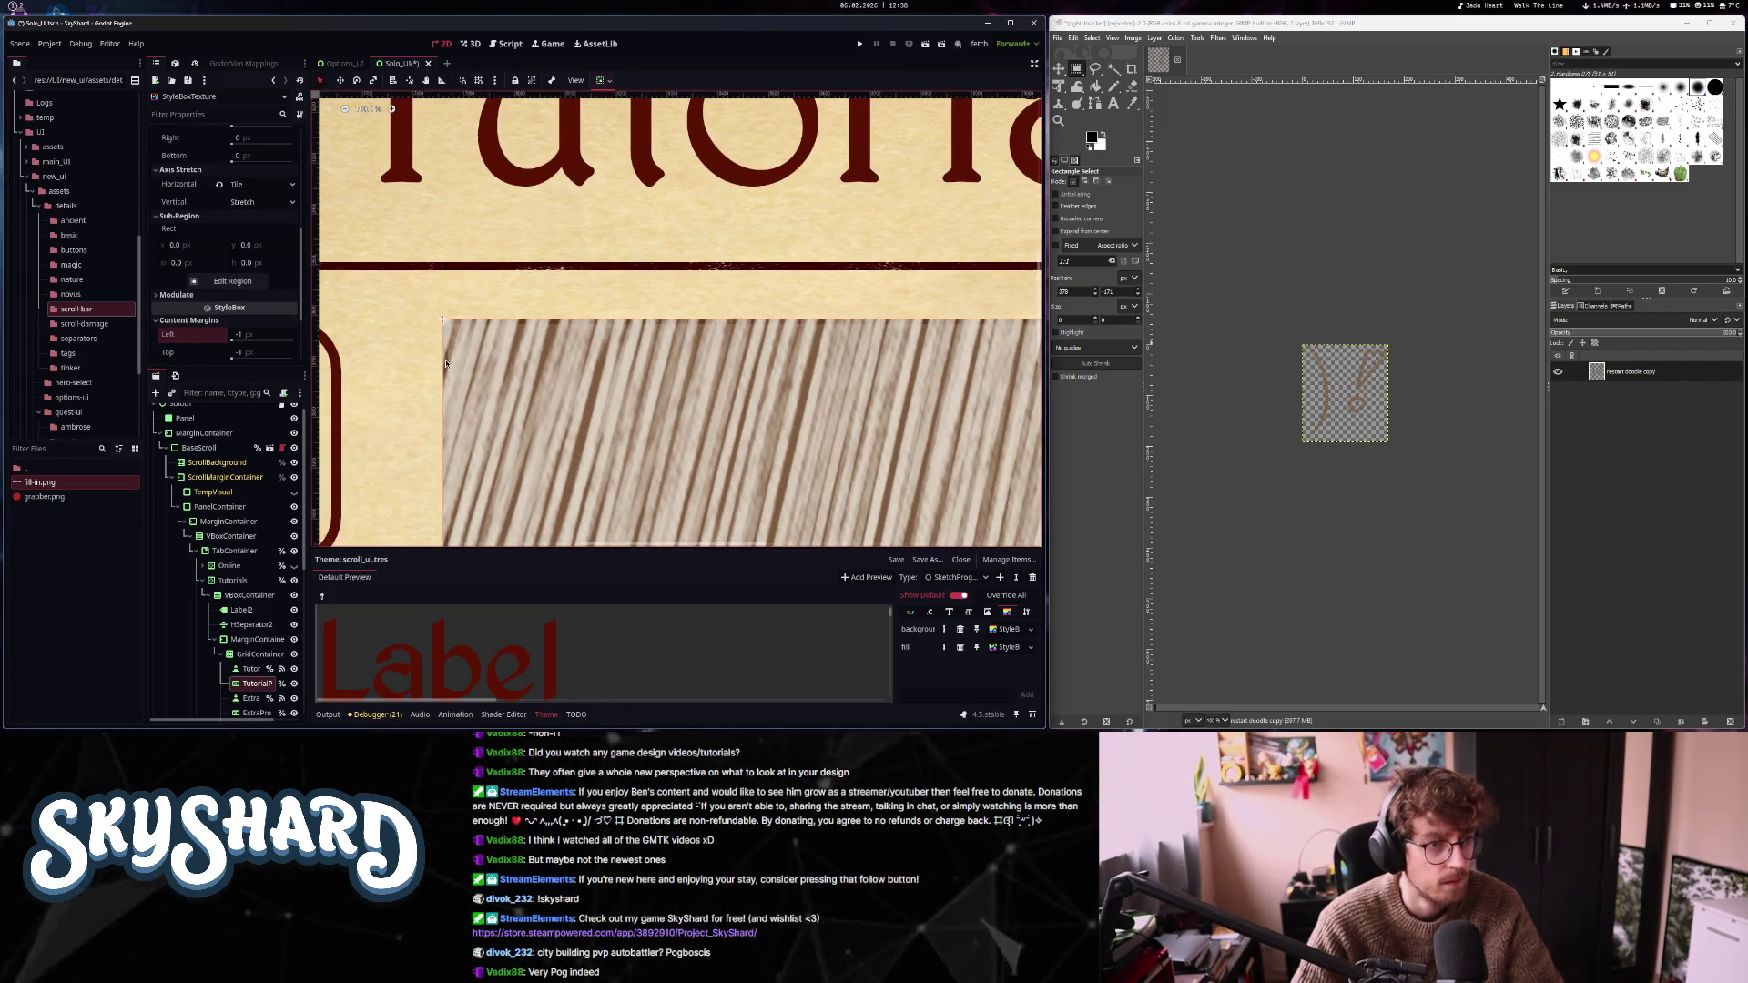
pyautogui.scroll(-2, 445, 363)
pyautogui.scroll(3, 178, 254)
pyautogui.scroll(3, 222, 300)
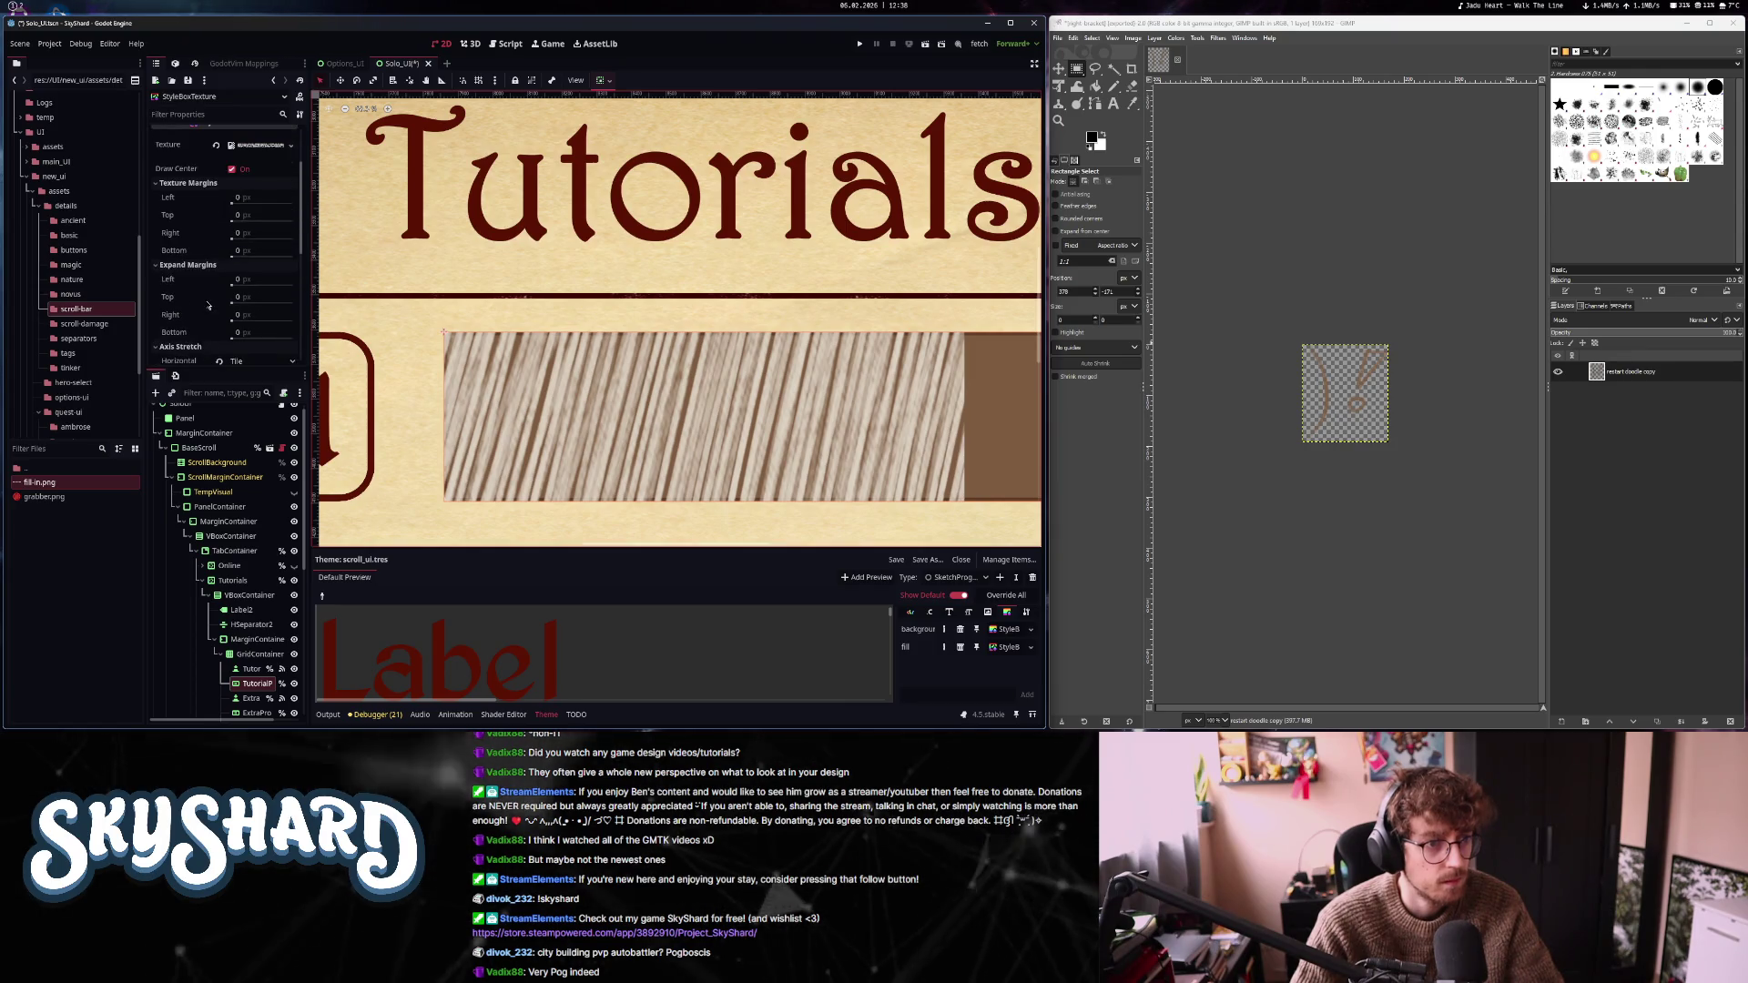
pyautogui.scroll(2, 209, 284)
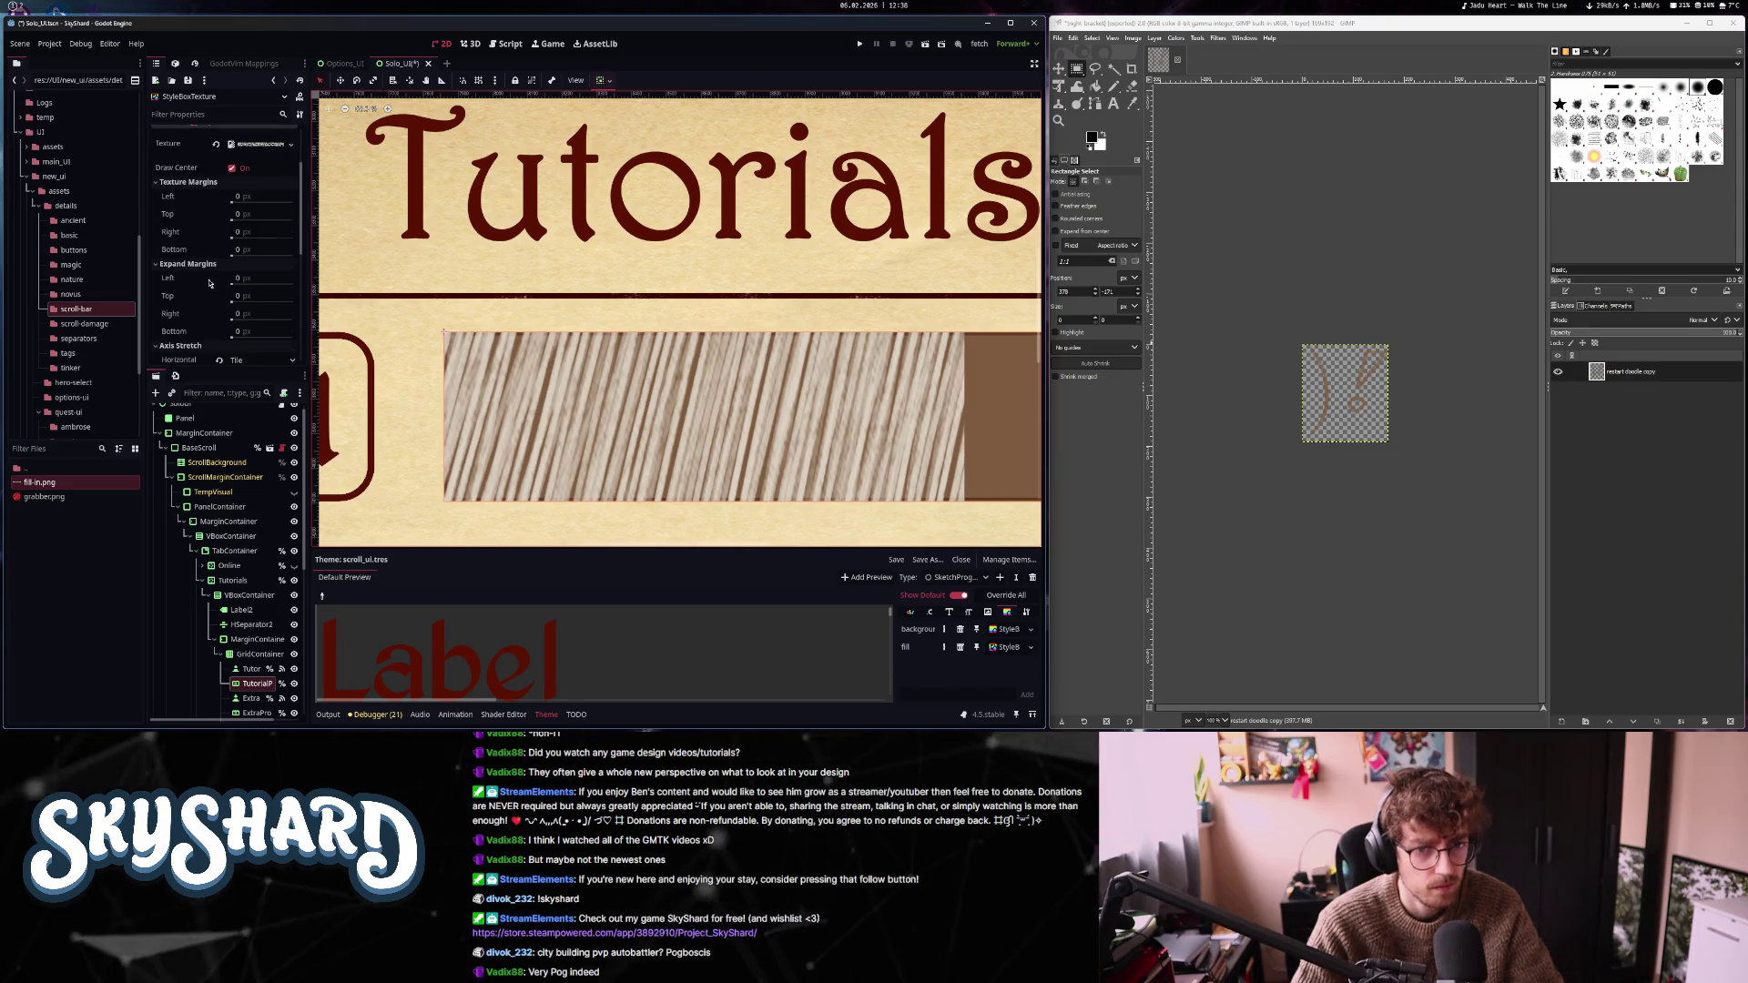
pyautogui.scroll(-2, 209, 283)
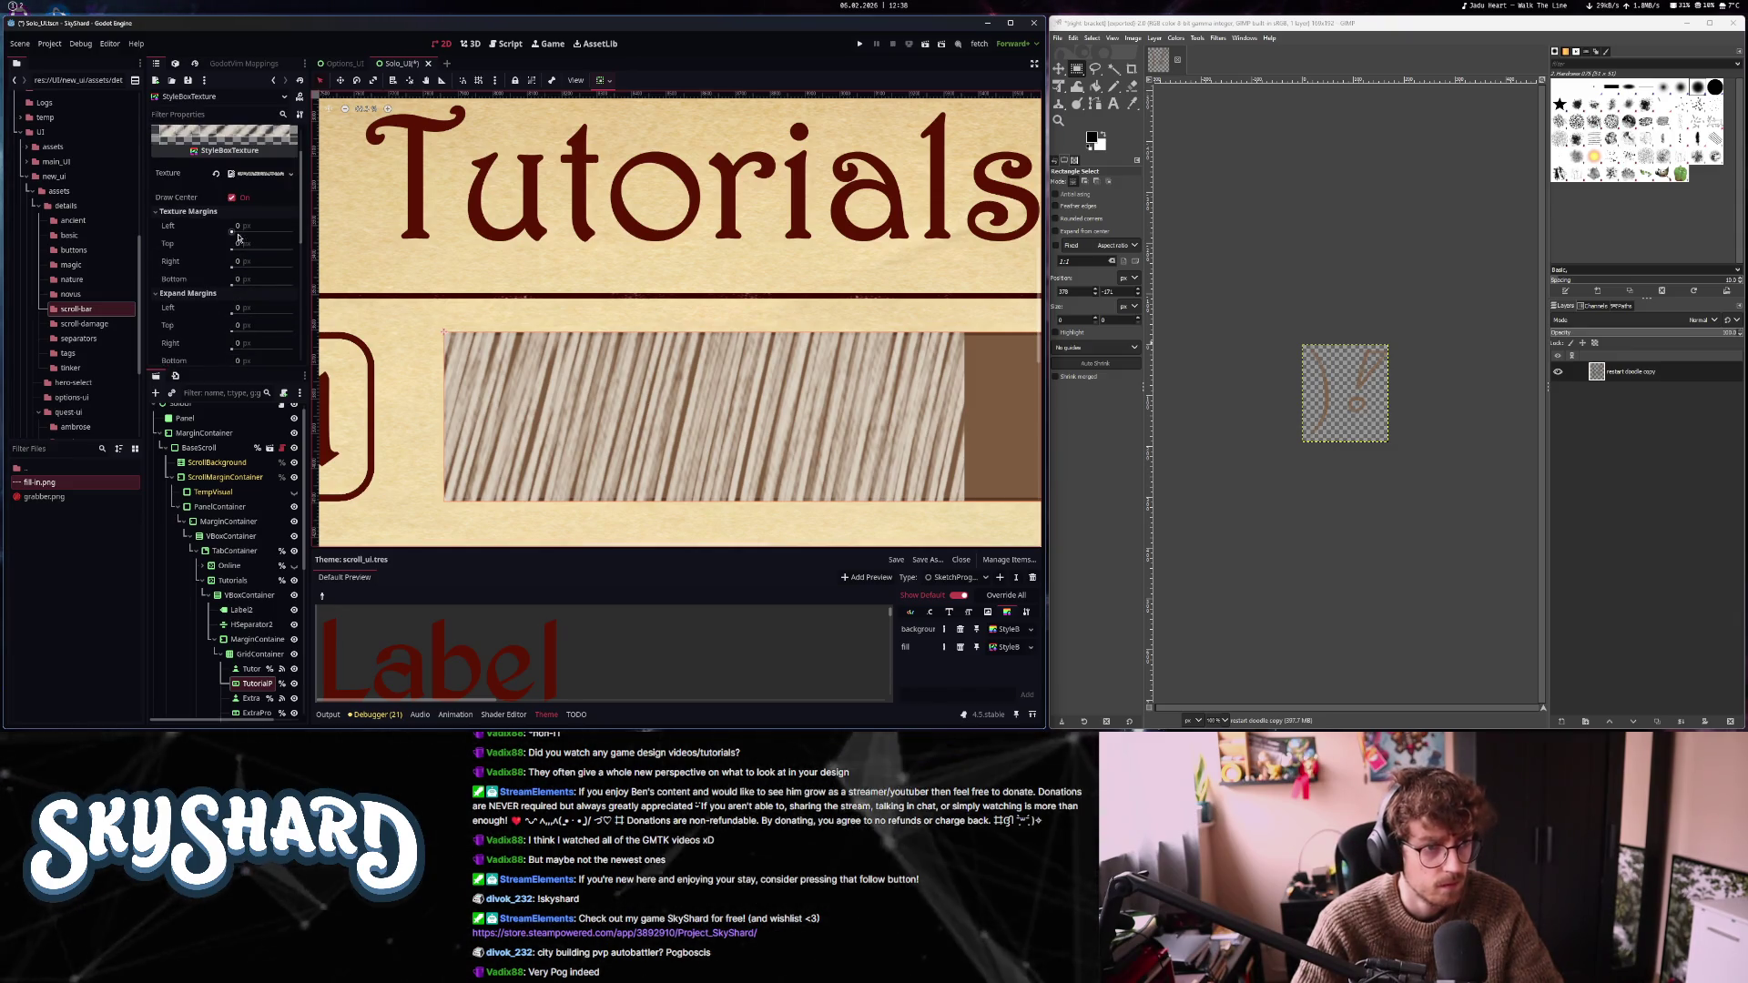
pyautogui.scroll(-1, 206, 286)
# Inspect the fill stylebox's left texture margin and left, right and bottom expand margin fields.
pyautogui.click(232, 203)
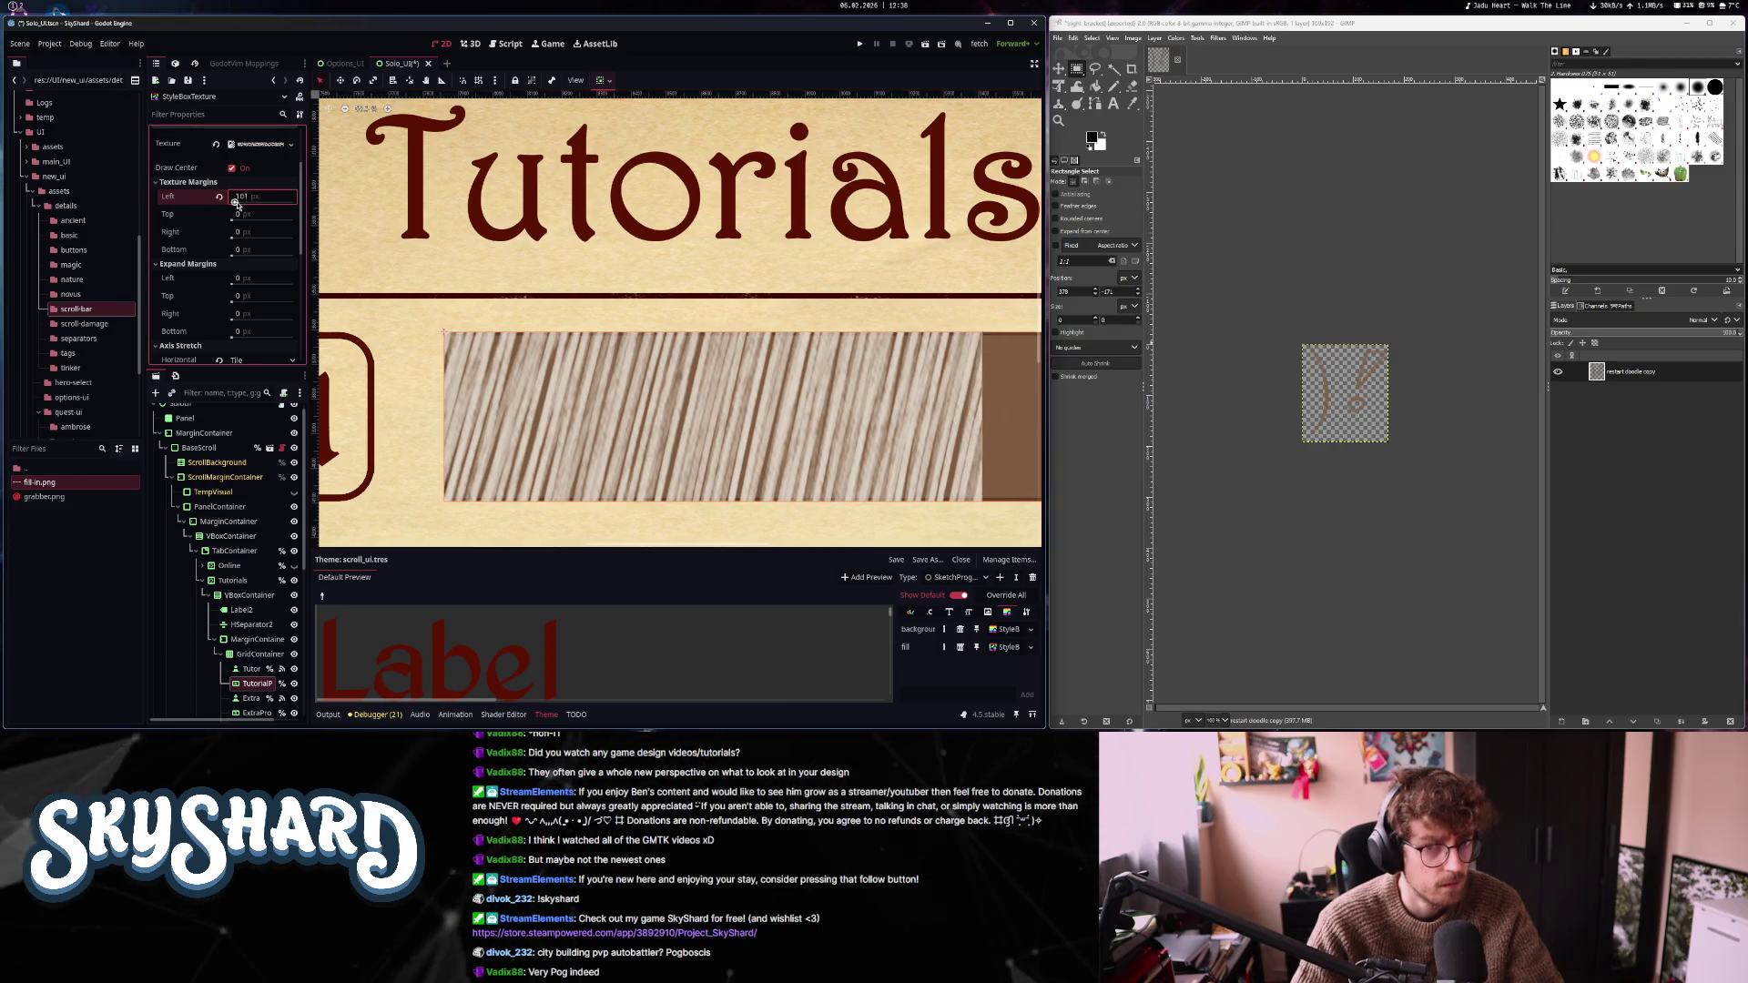
pyautogui.click(235, 280)
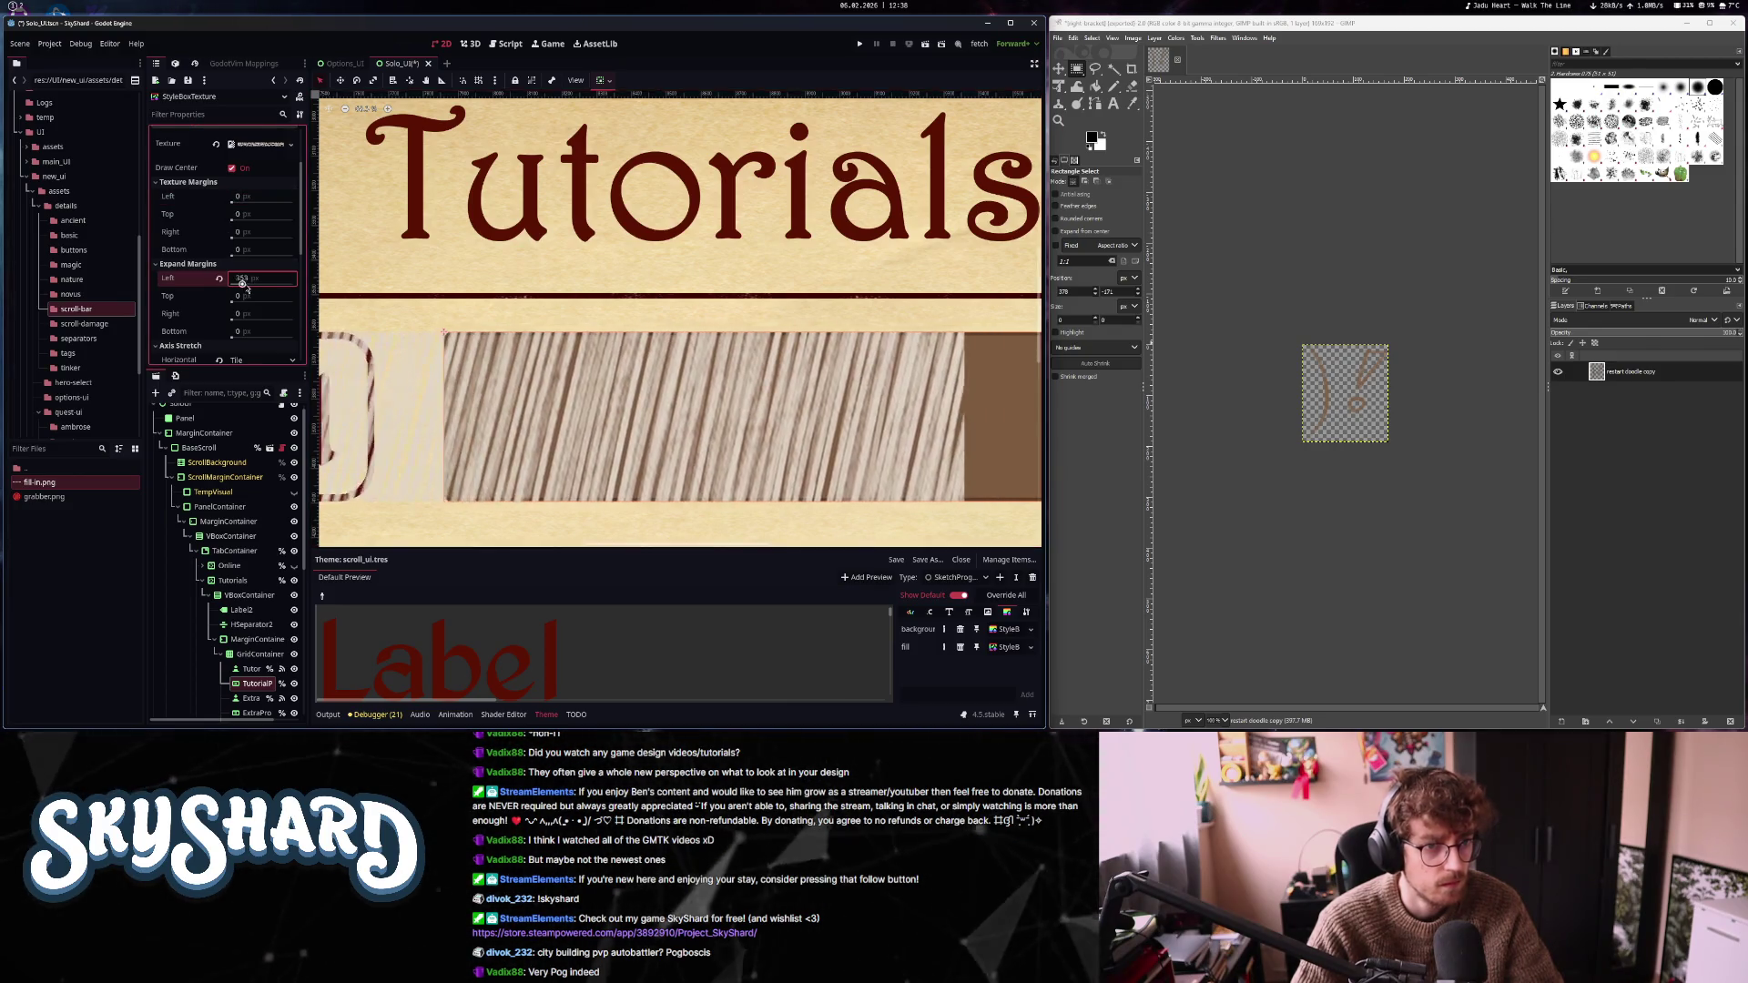
pyautogui.scroll(-3, 186, 325)
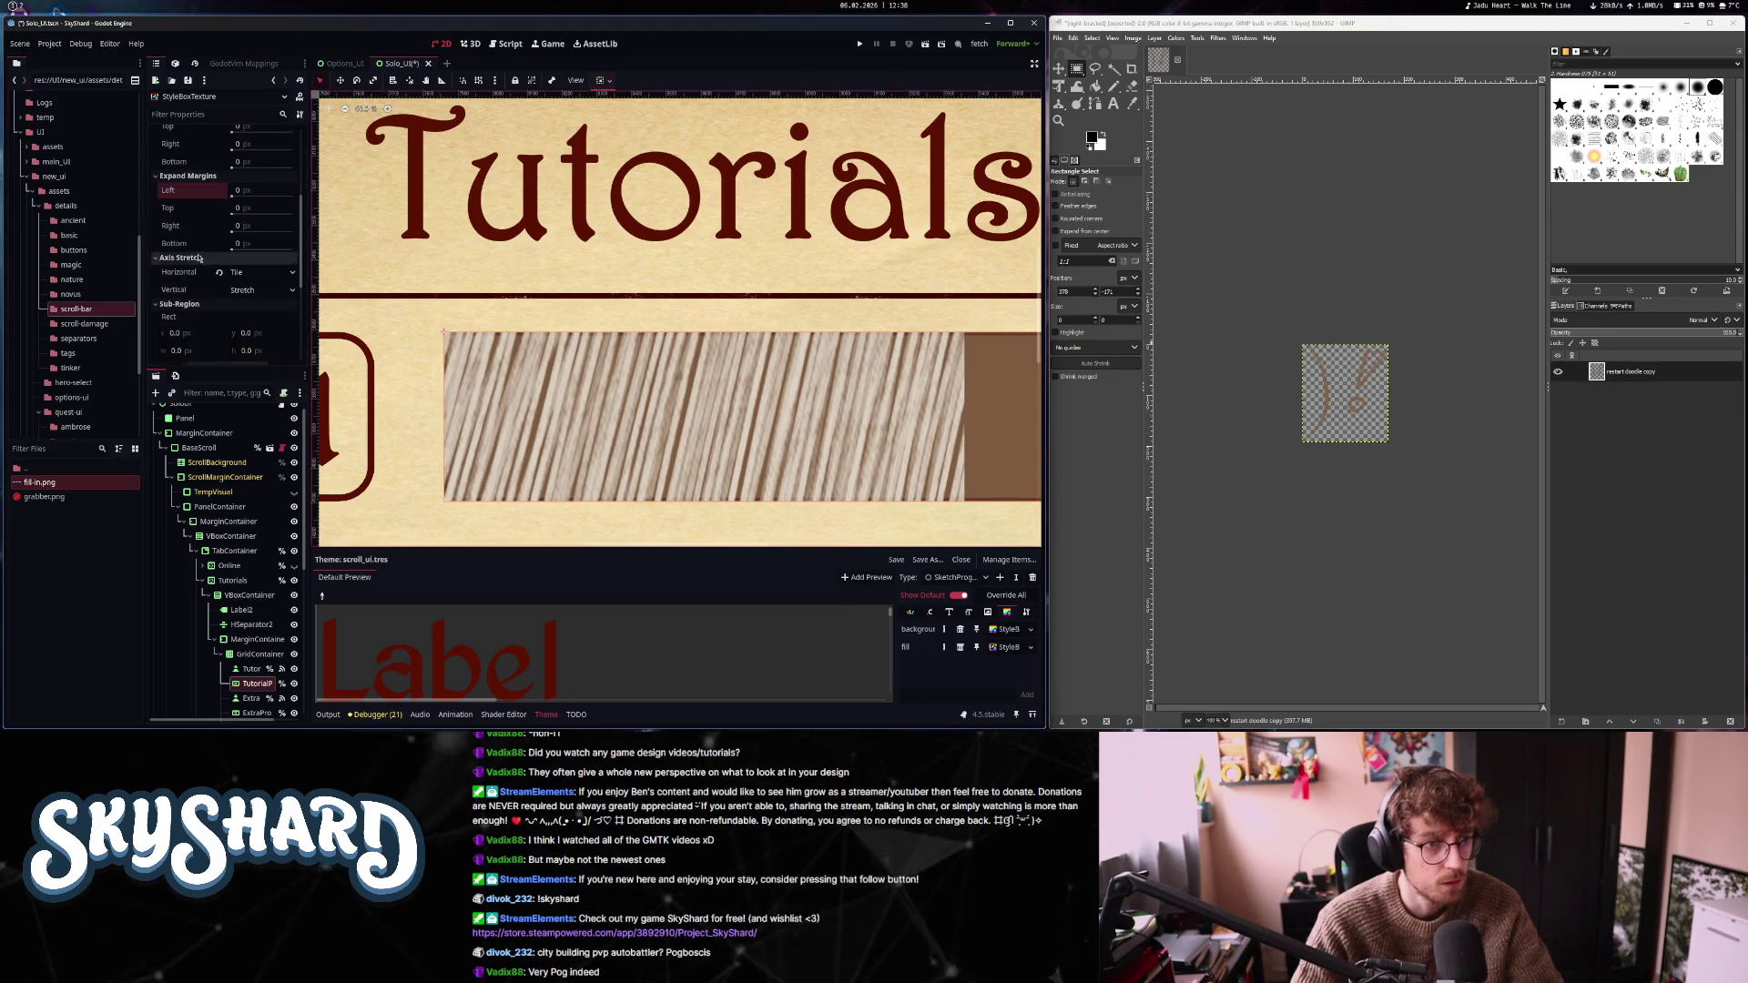
pyautogui.click(241, 226)
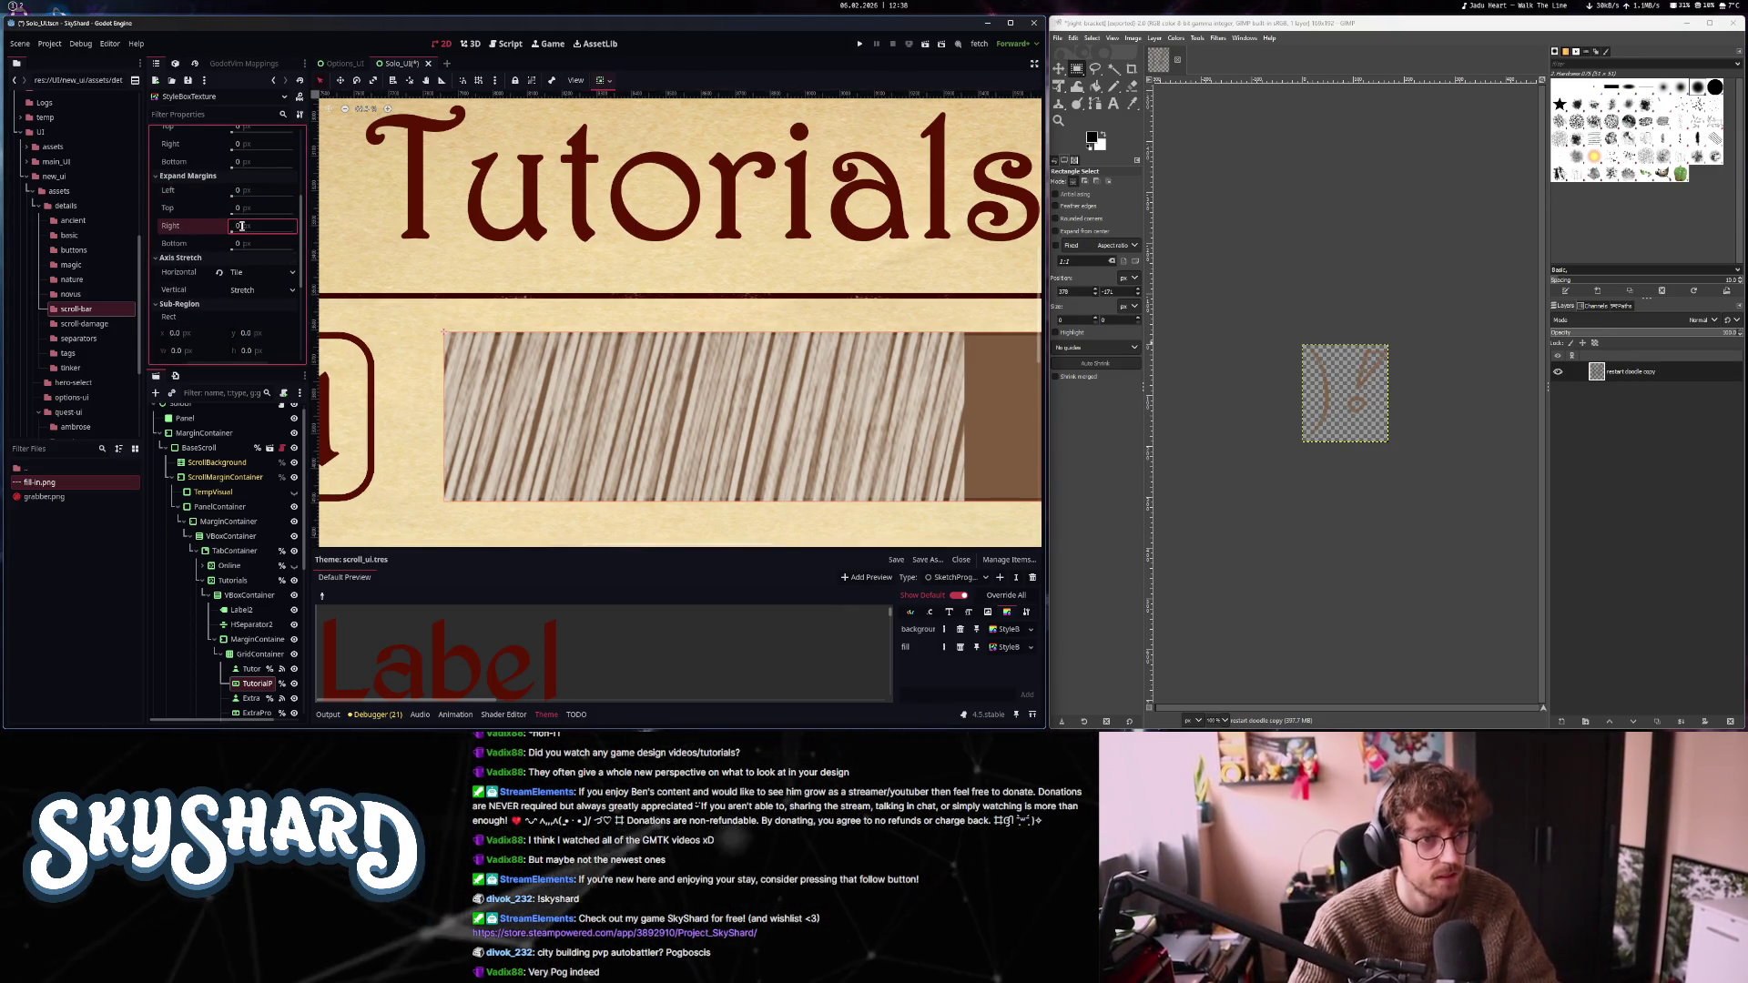
pyautogui.click(247, 160)
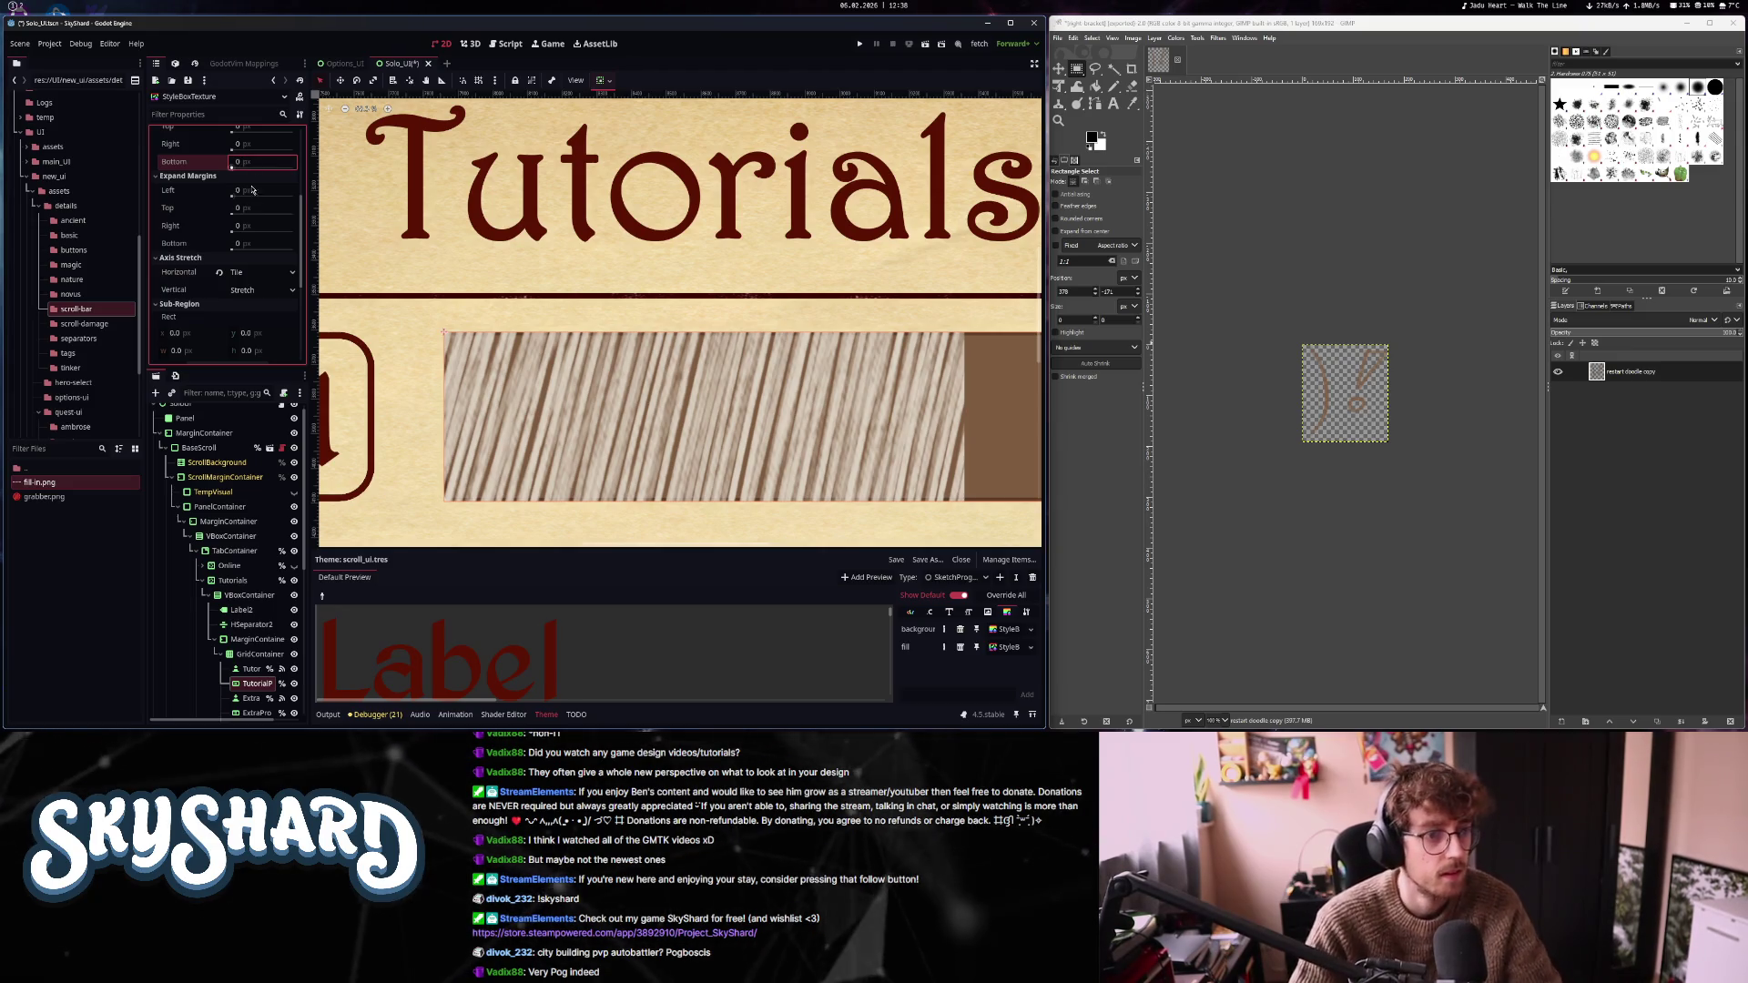
pyautogui.scroll(-6, 225, 231)
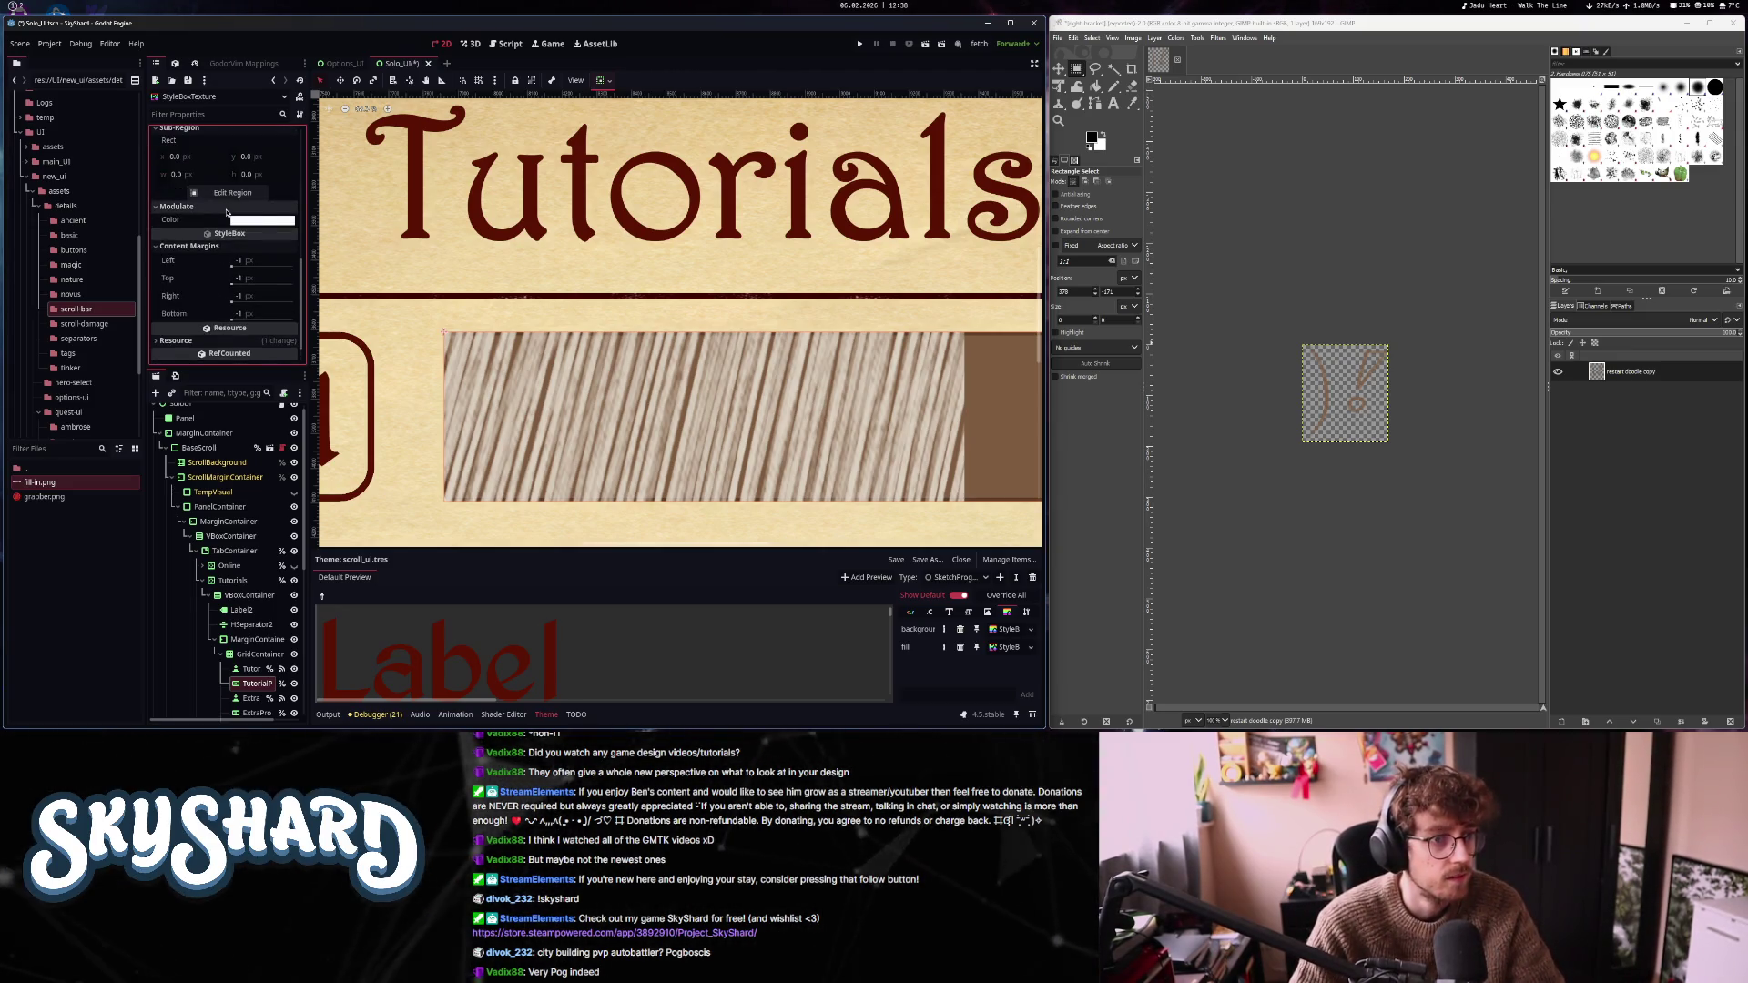
pyautogui.scroll(-1, 217, 283)
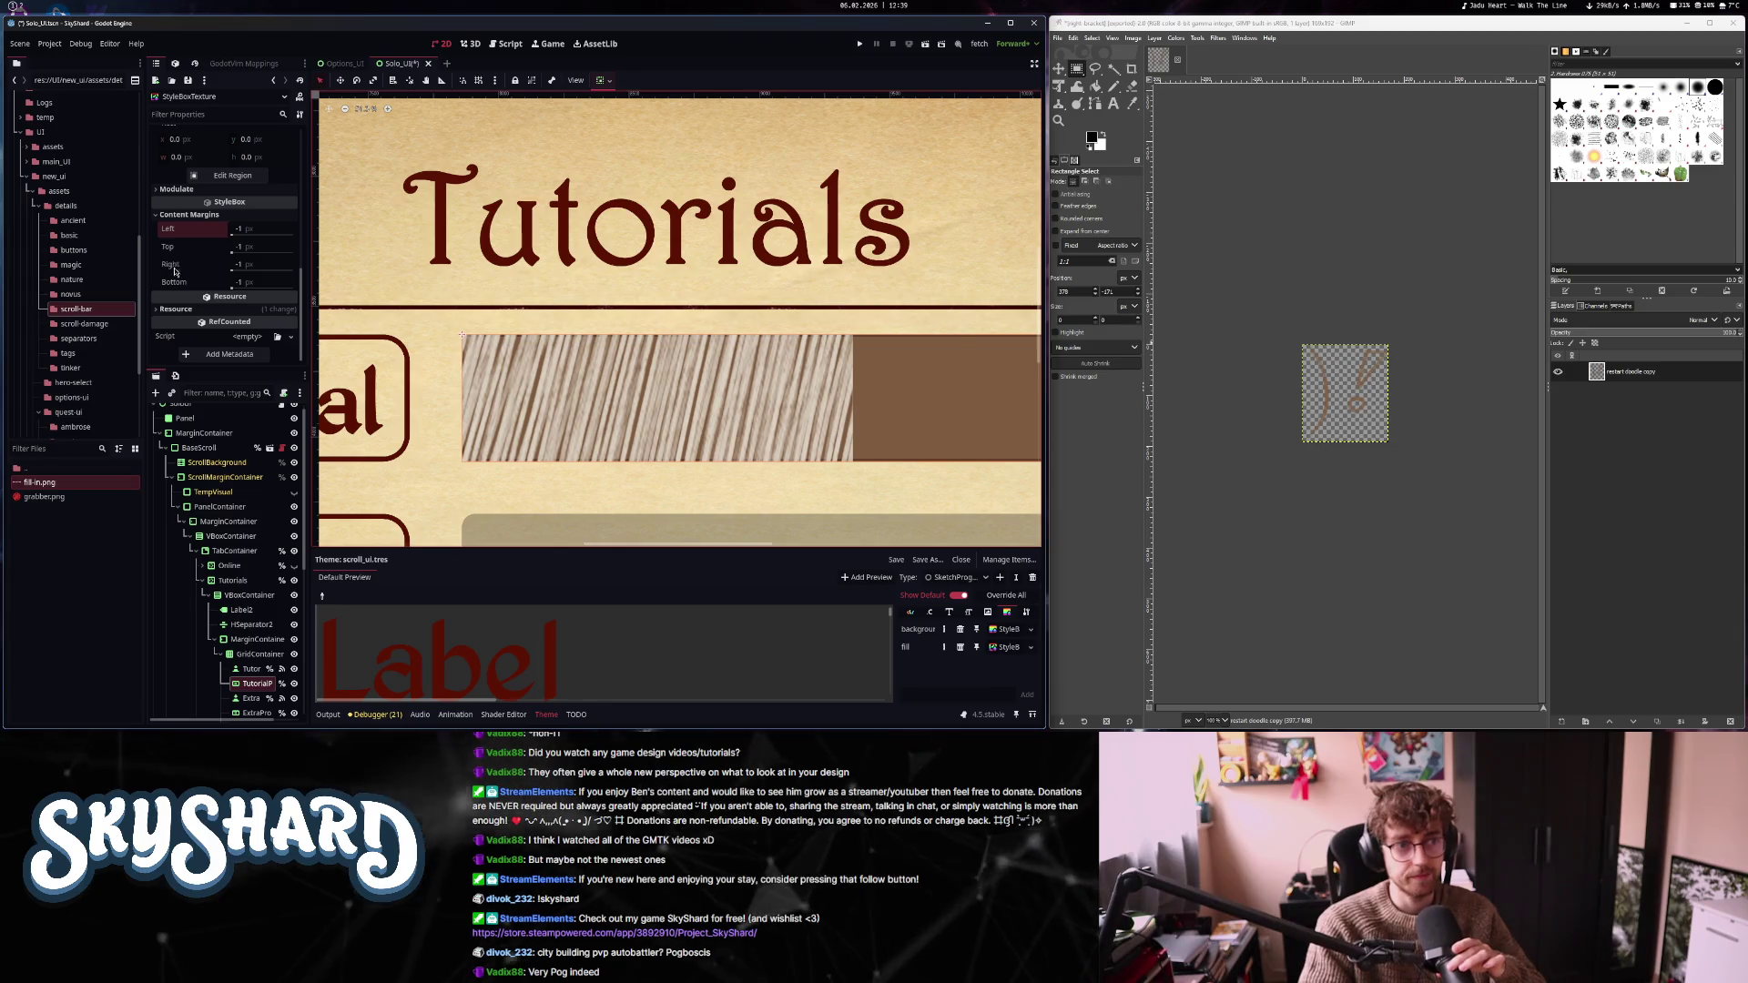
# Set the background StyleBoxFlat's left, top, right and bottom expand margins to 10.
pyautogui.click(1002, 631)
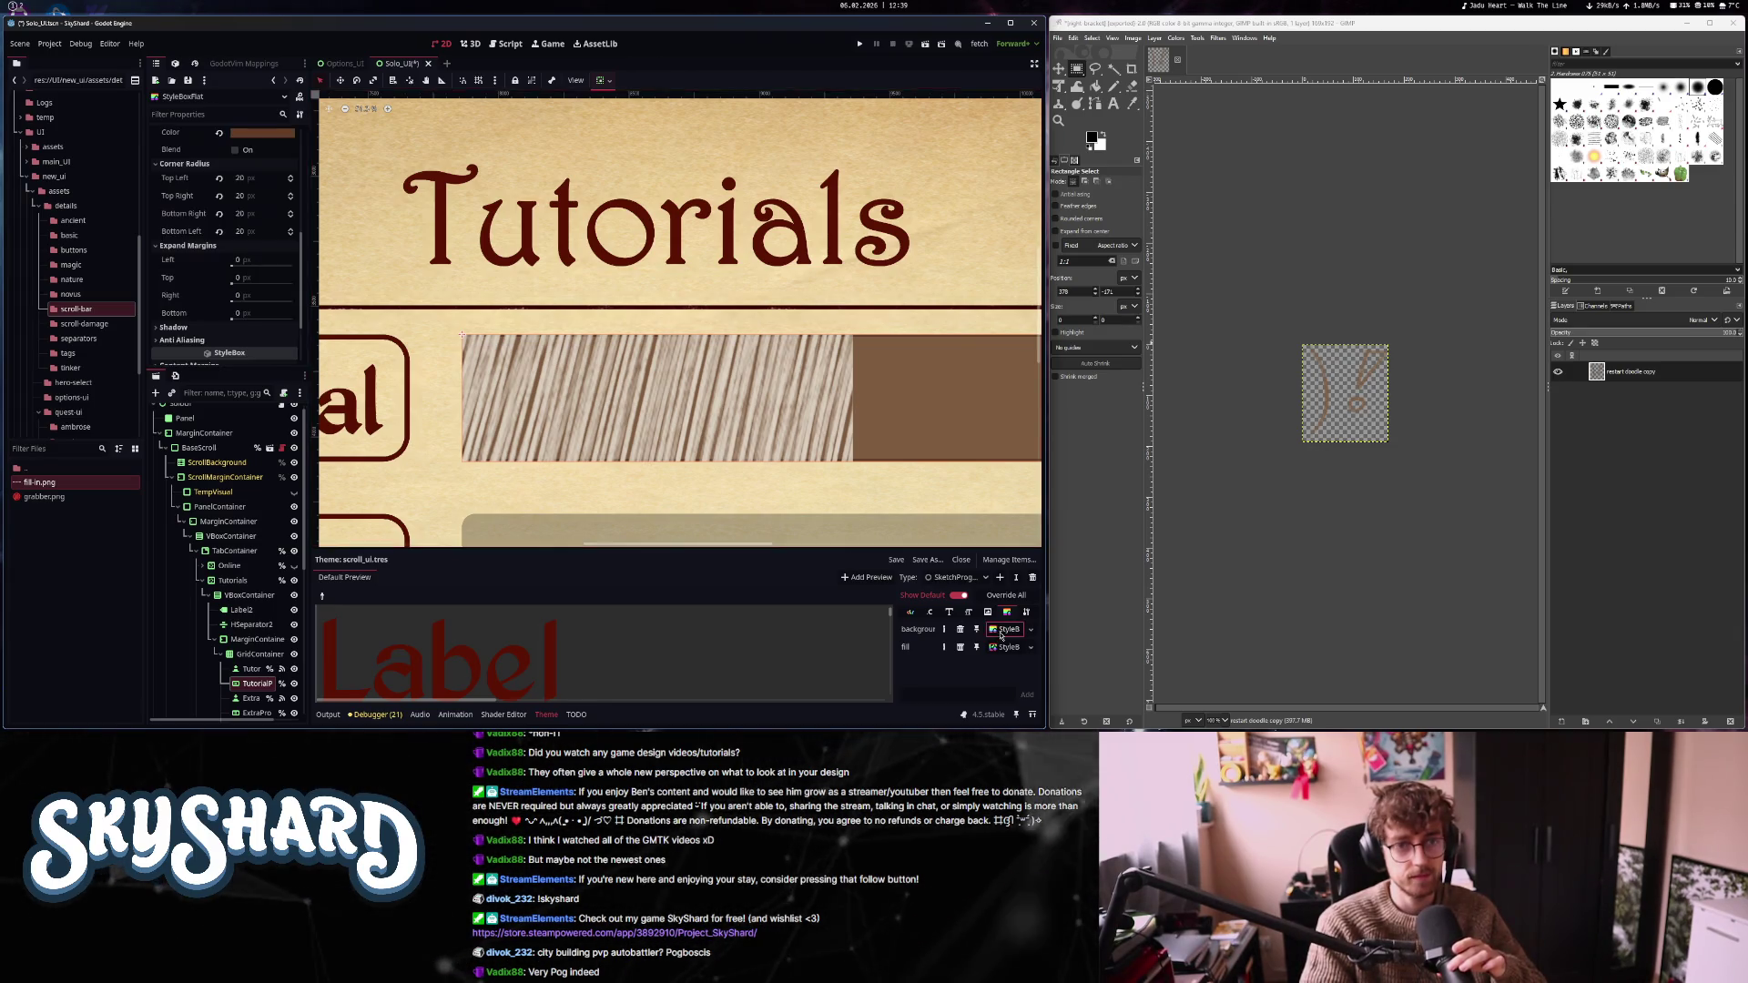
pyautogui.click(258, 260)
pyautogui.write('10')
pyautogui.press('Tab')
pyautogui.write('10')
pyautogui.press('Tab')
pyautogui.write('10')
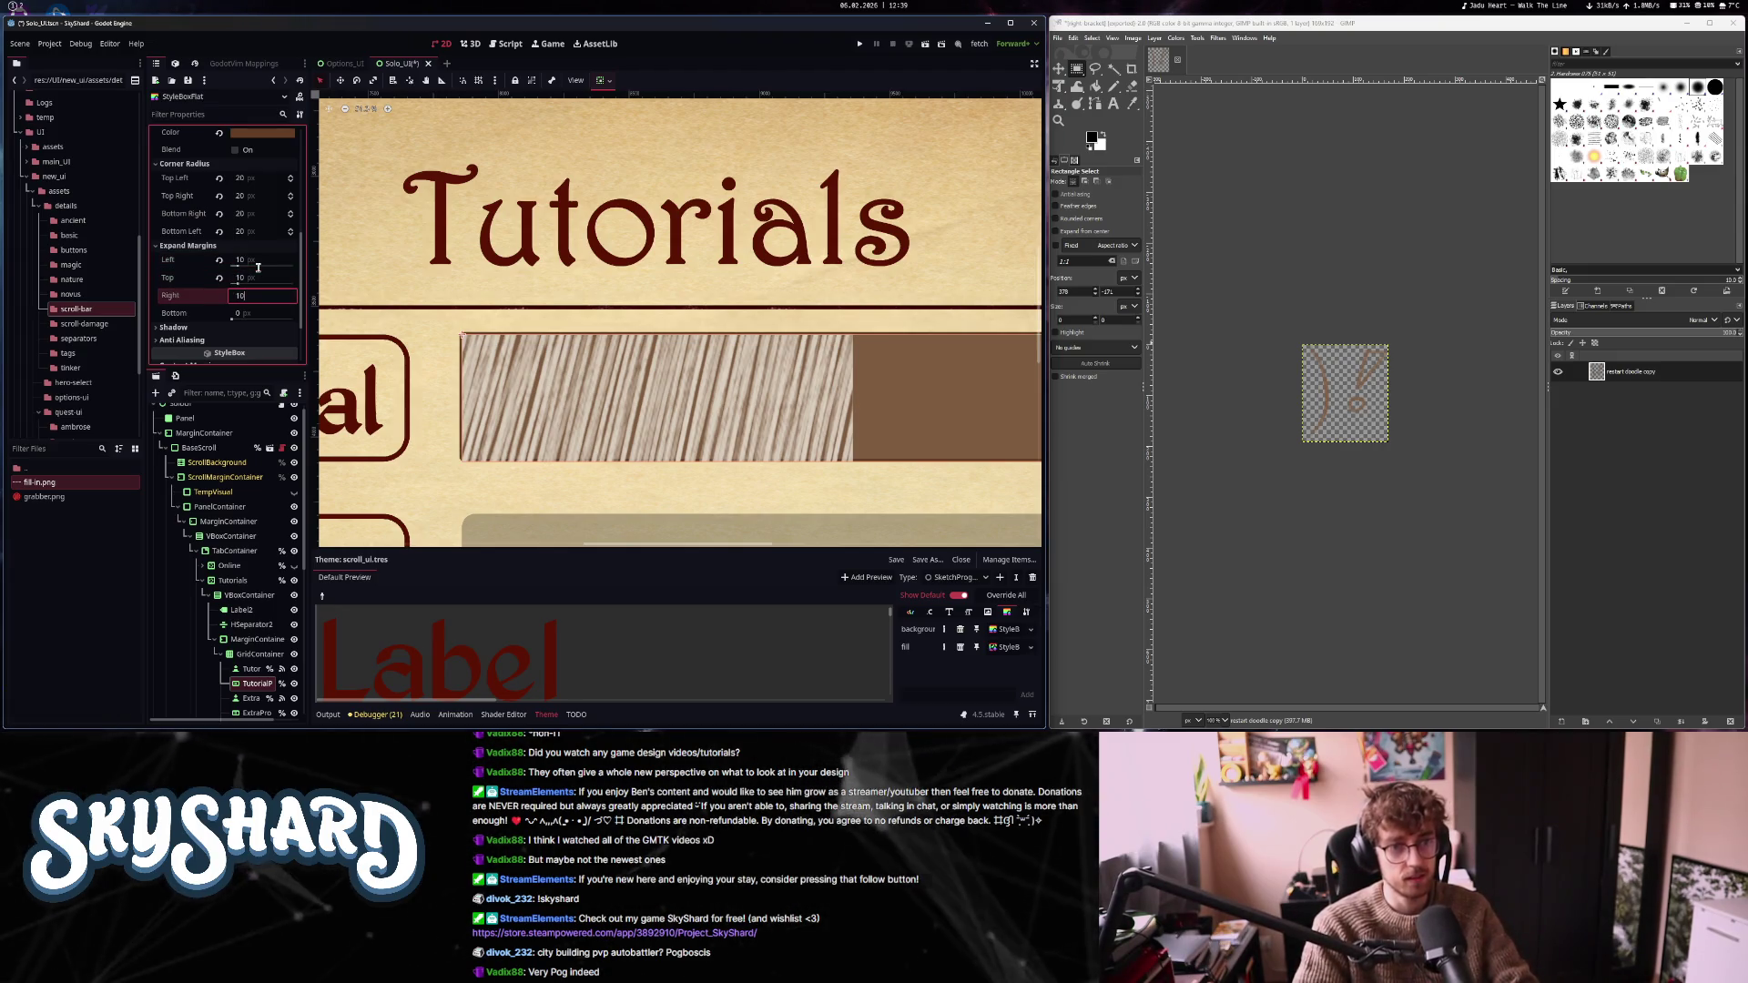
pyautogui.press('Return')
pyautogui.scroll(-5, 446, 427)
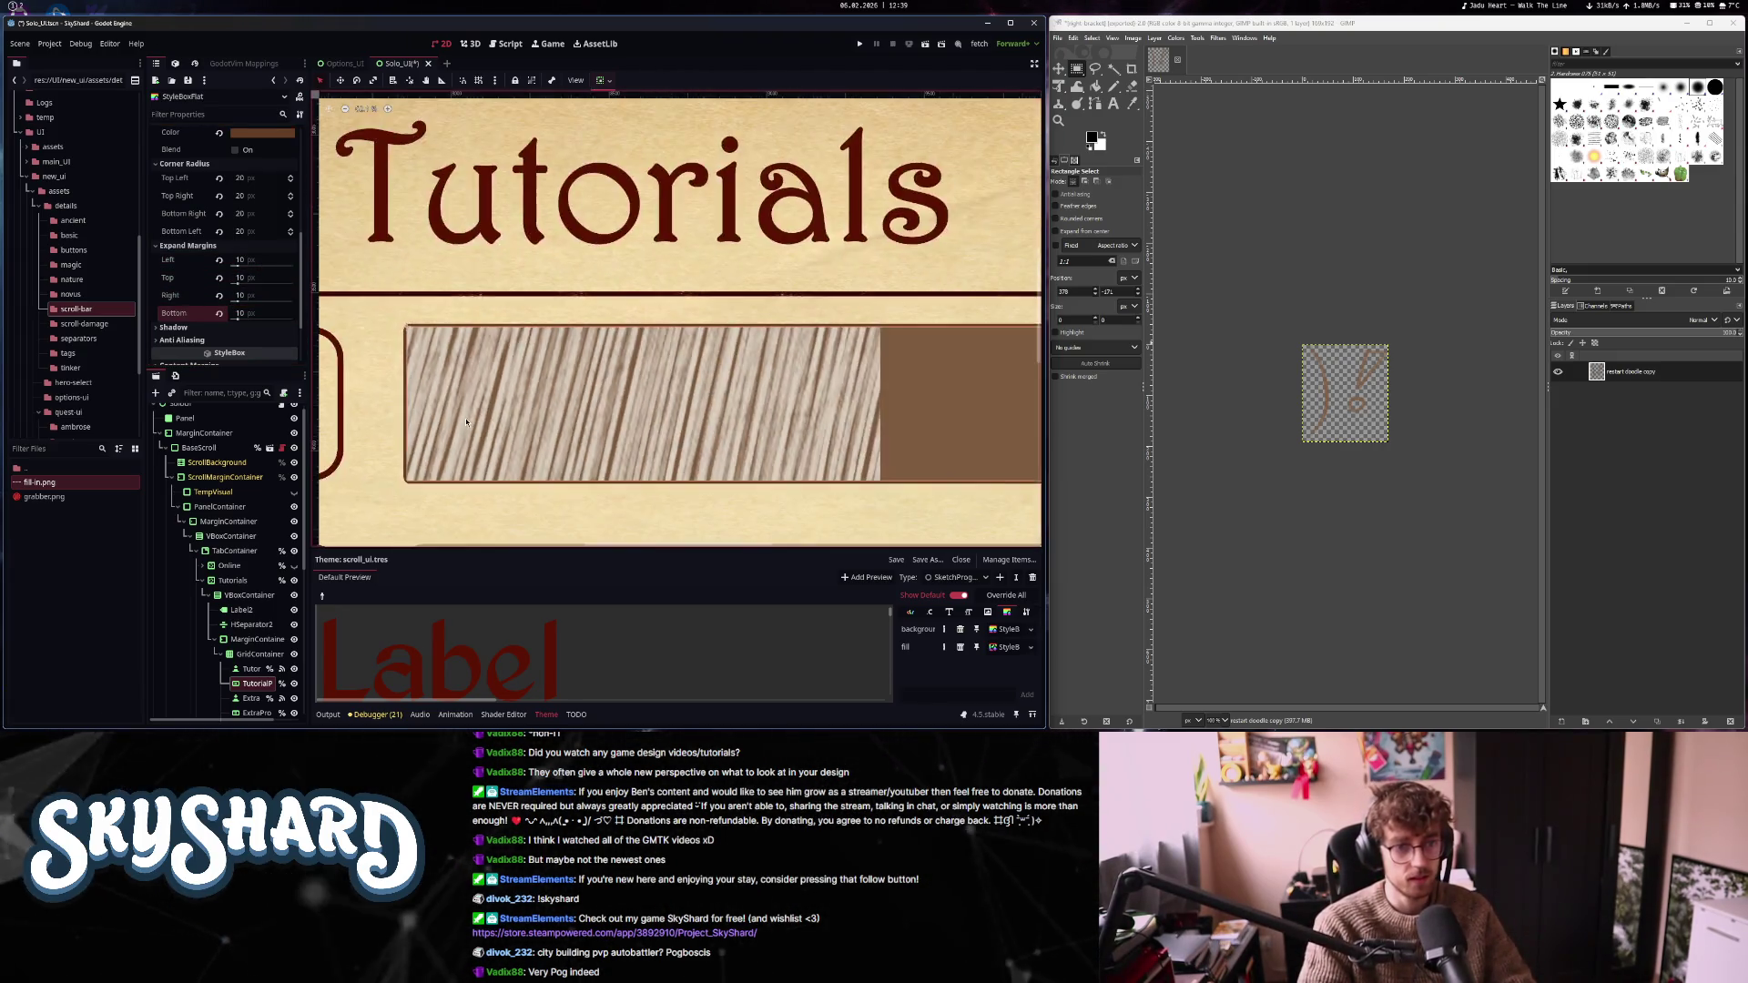
pyautogui.click(445, 427)
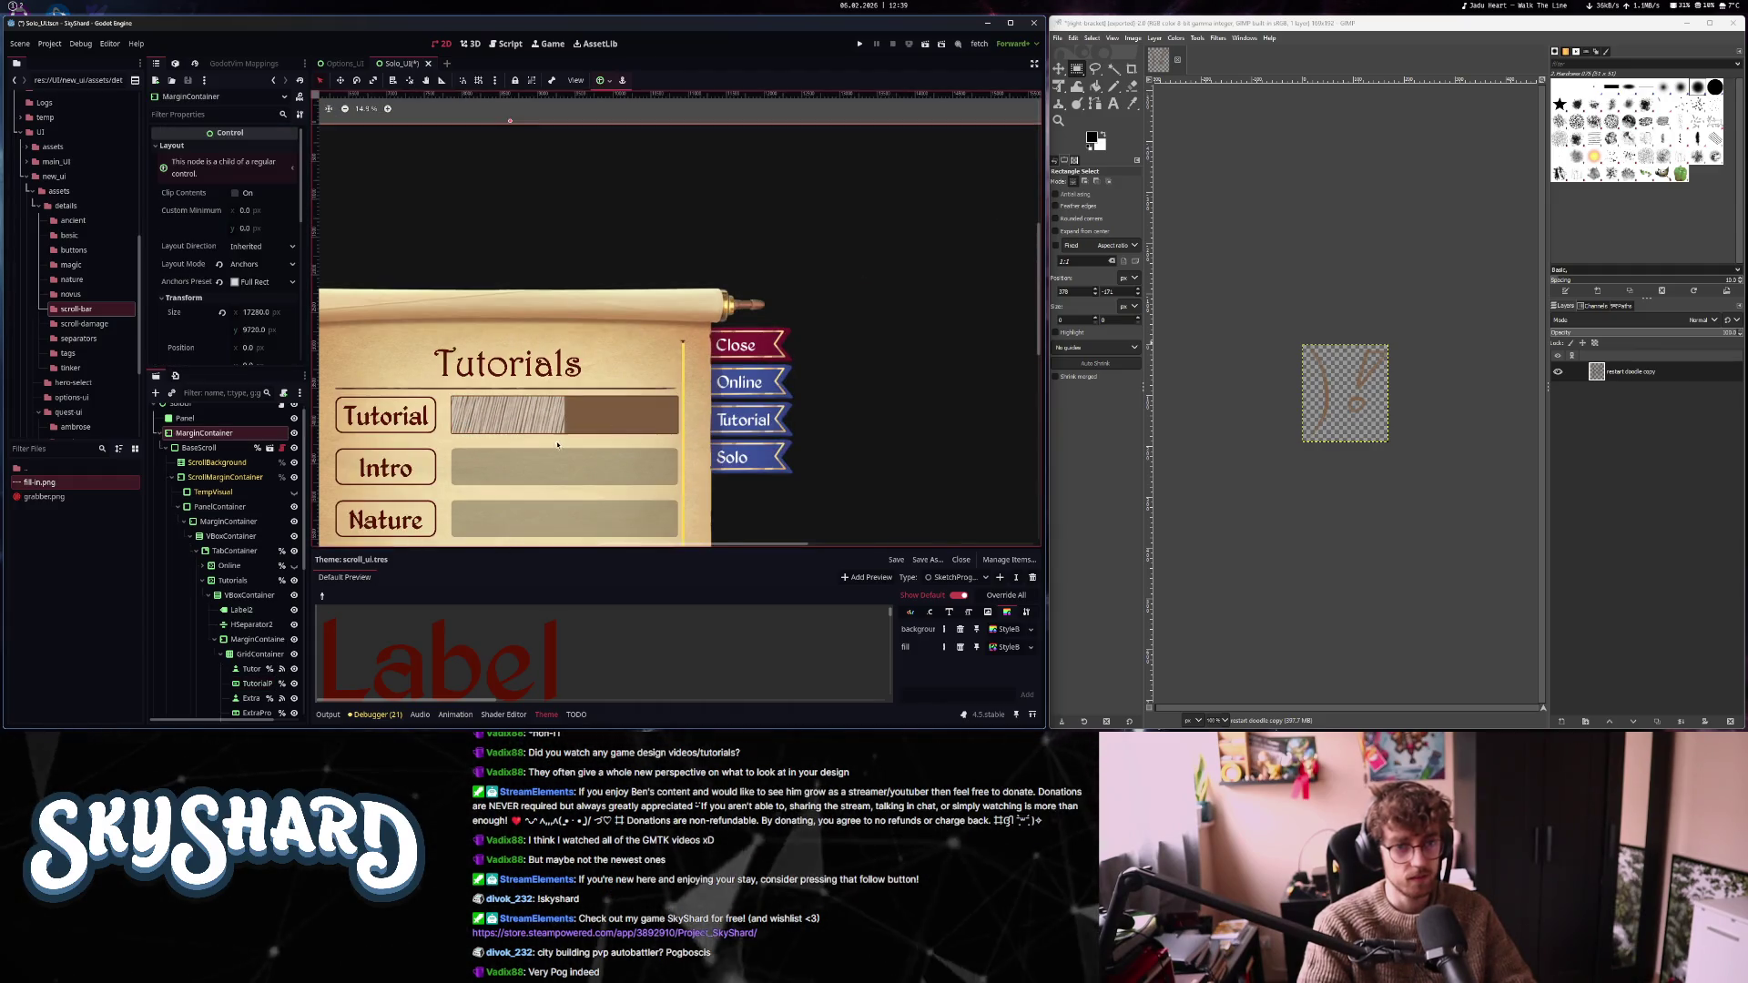
# Reset the TutorialProgress bar's Value to 0.
pyautogui.click(510, 416)
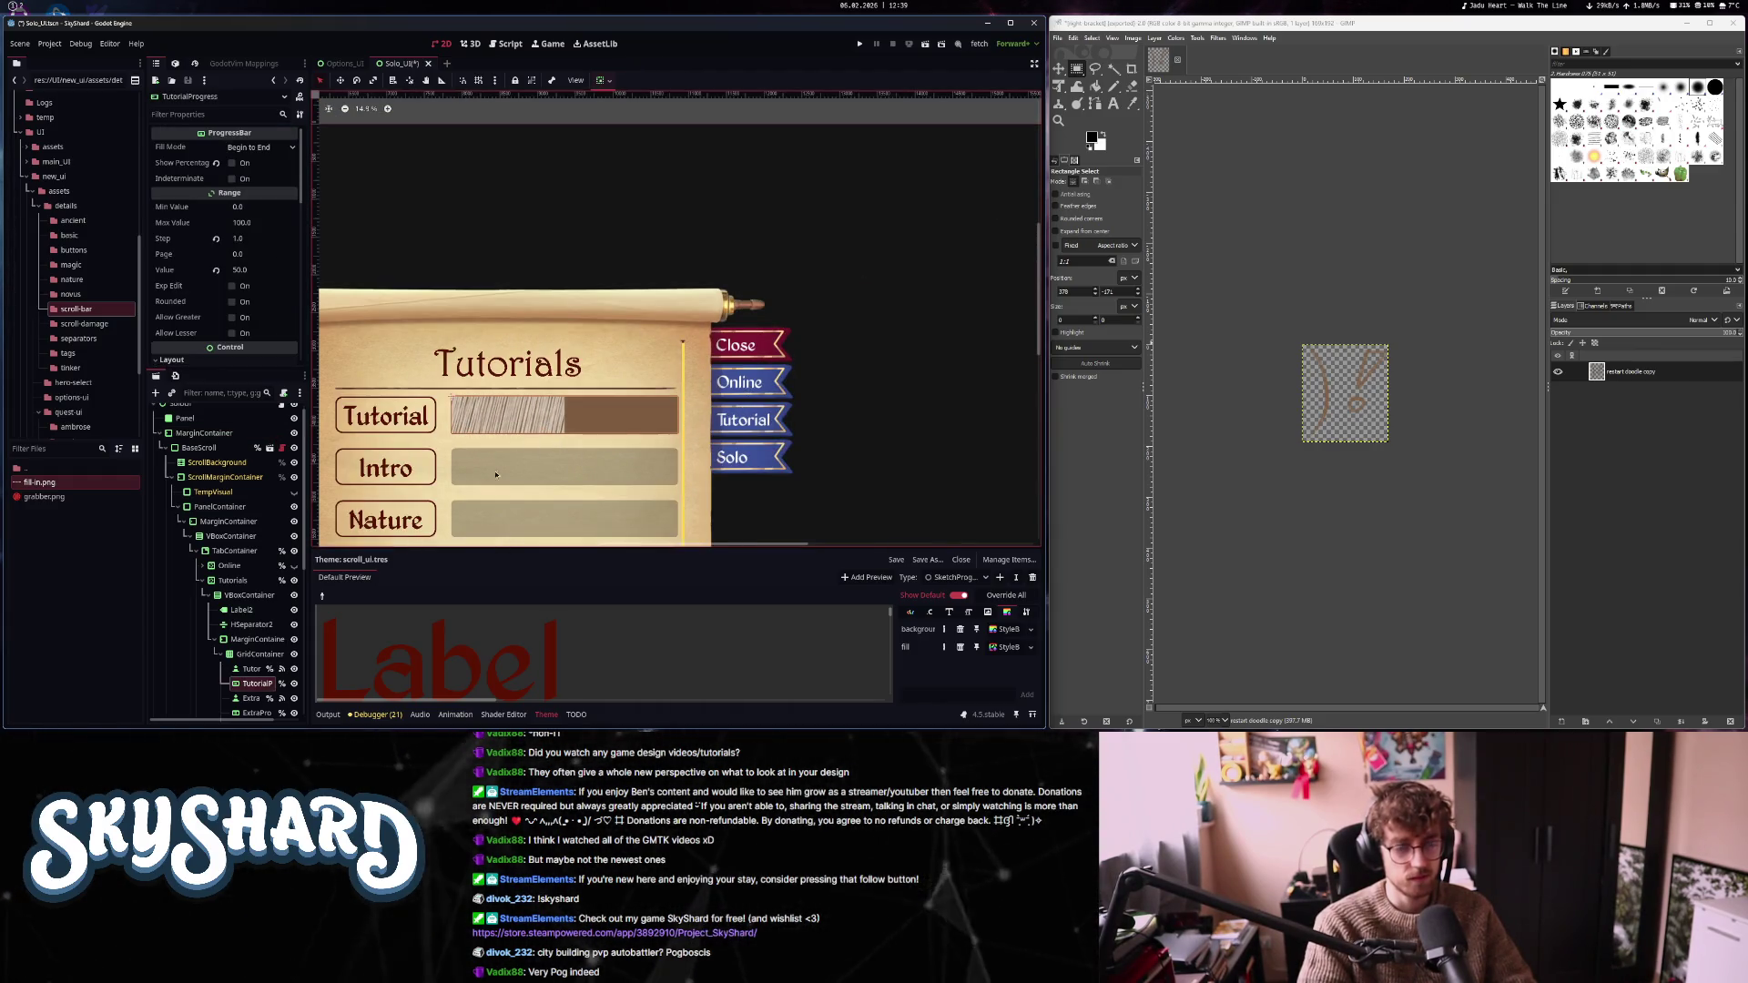
pyautogui.scroll(-3, 530, 480)
pyautogui.scroll(3, 478, 484)
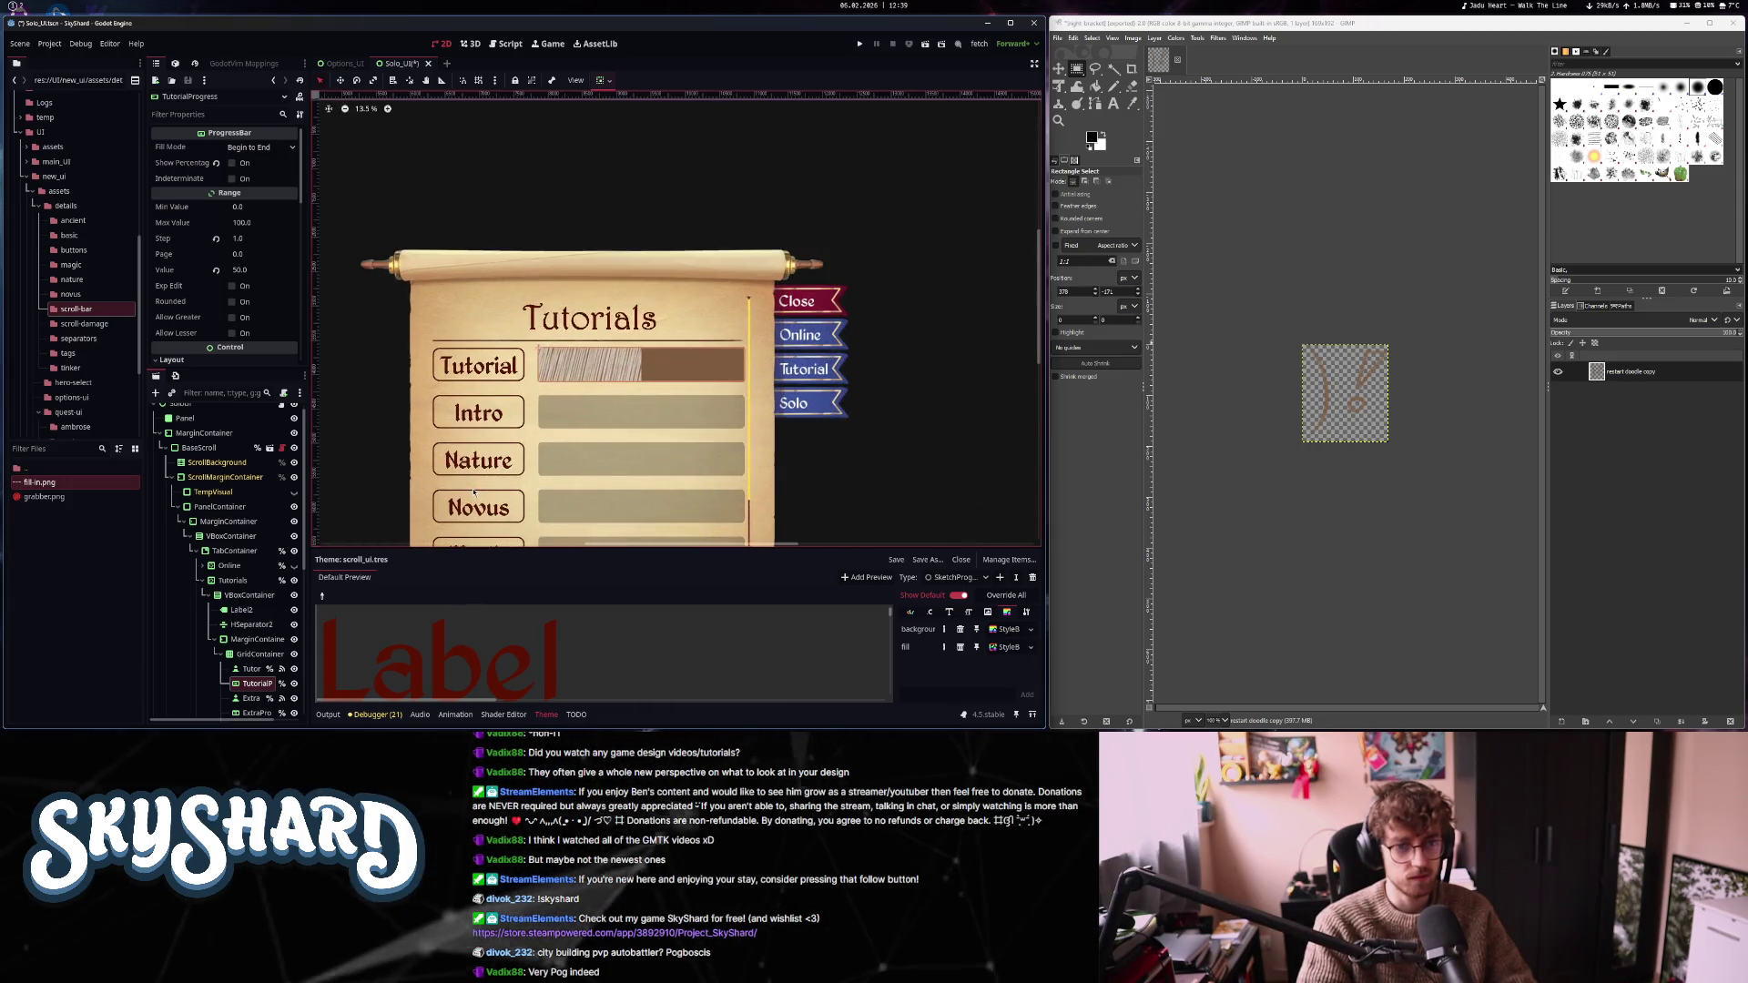
pyautogui.click(216, 269)
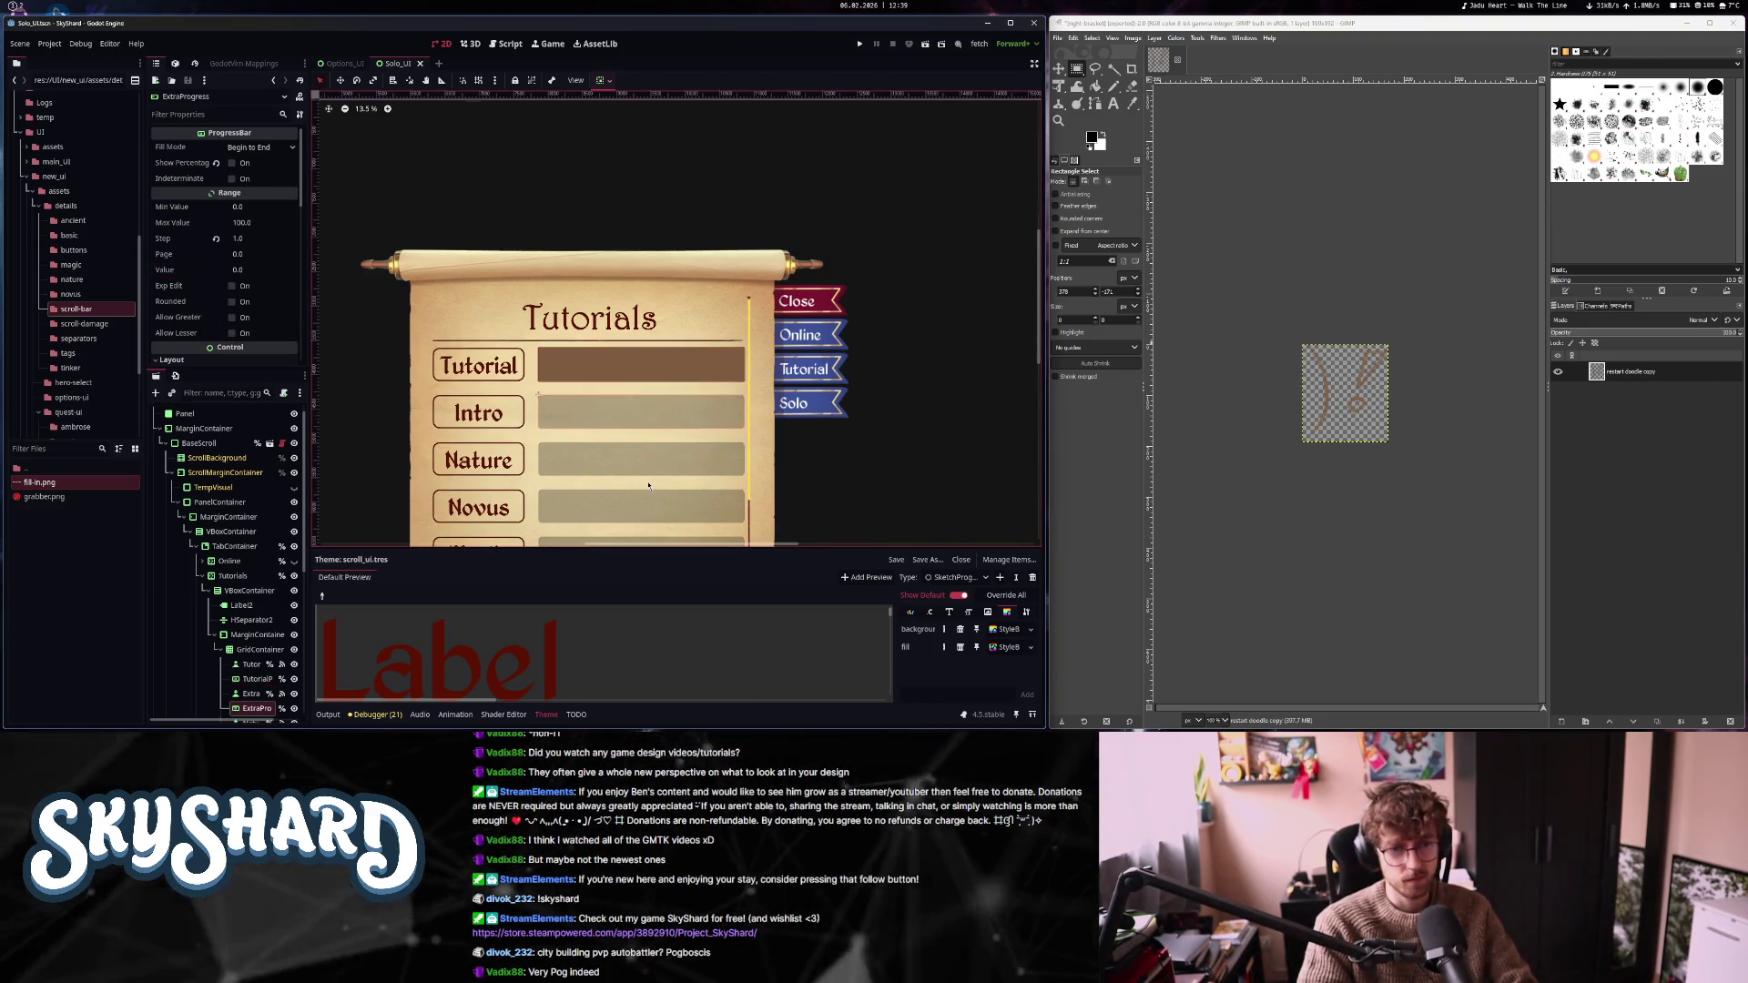
# Multi-select the Tutorial, Extra, Nature, Magic and Ancient progress bars.
pyautogui.click(639, 414)
pyautogui.scroll(-3, 639, 477)
pyautogui.scroll(-3, 638, 477)
pyautogui.click(659, 401)
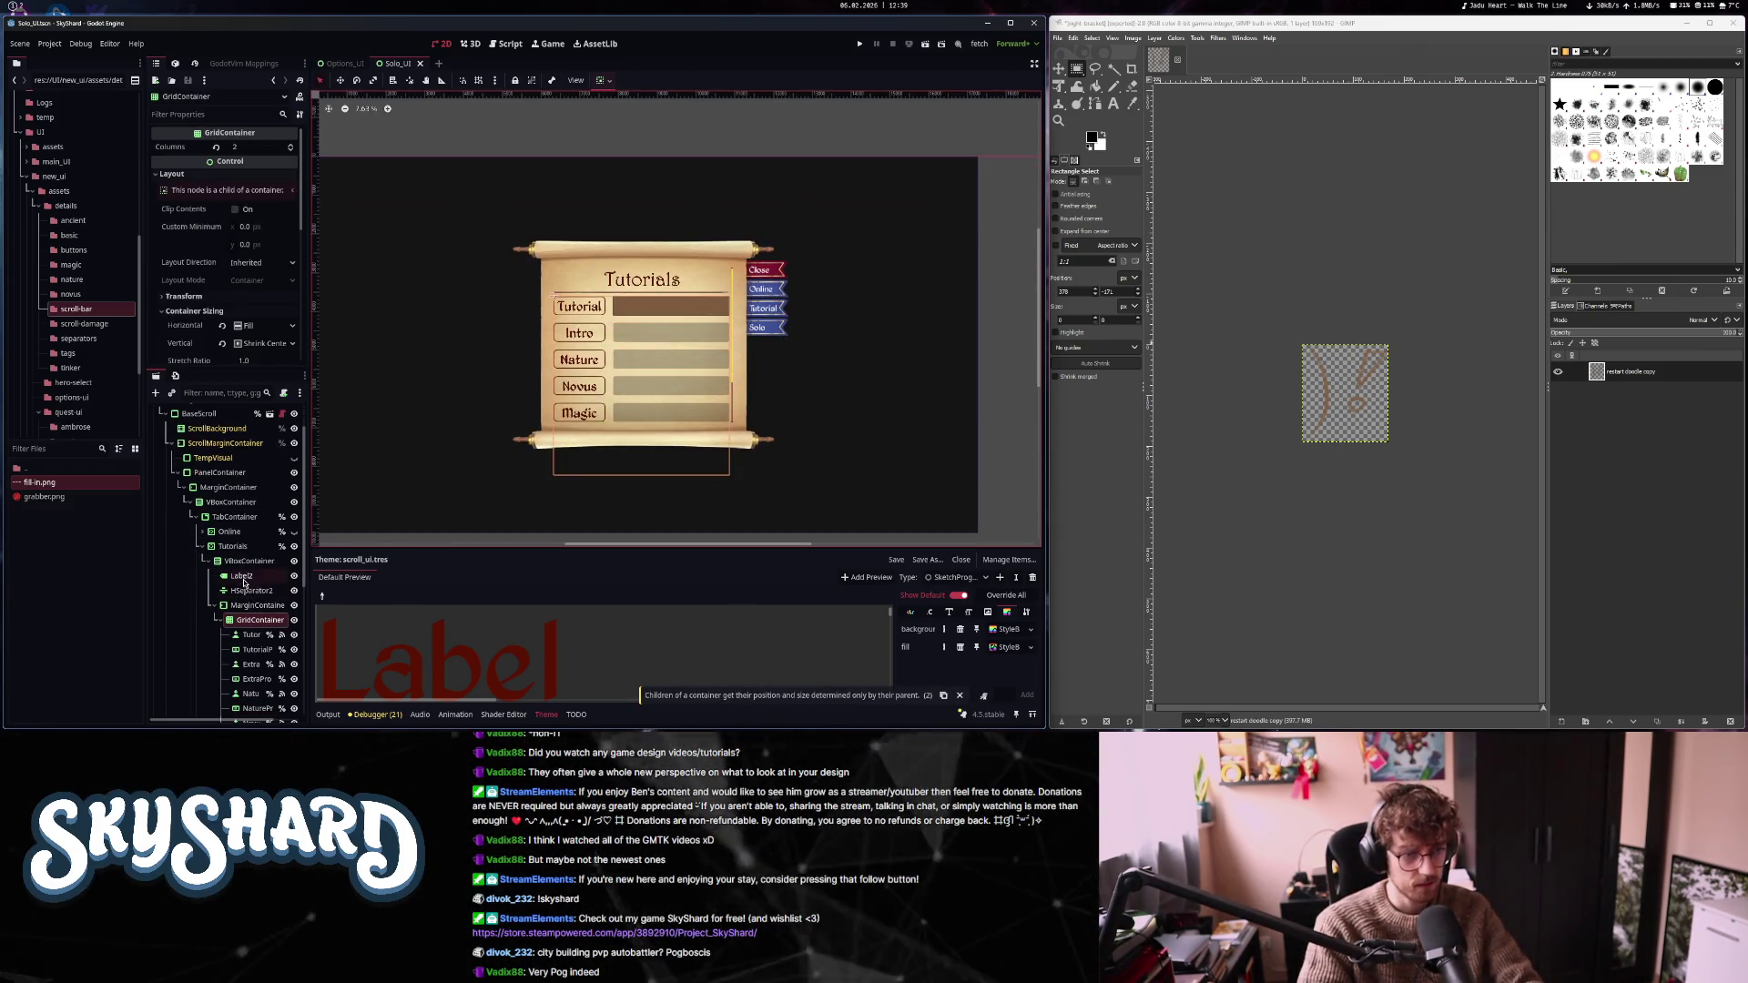
pyautogui.click(258, 649)
pyautogui.scroll(-2, 254, 680)
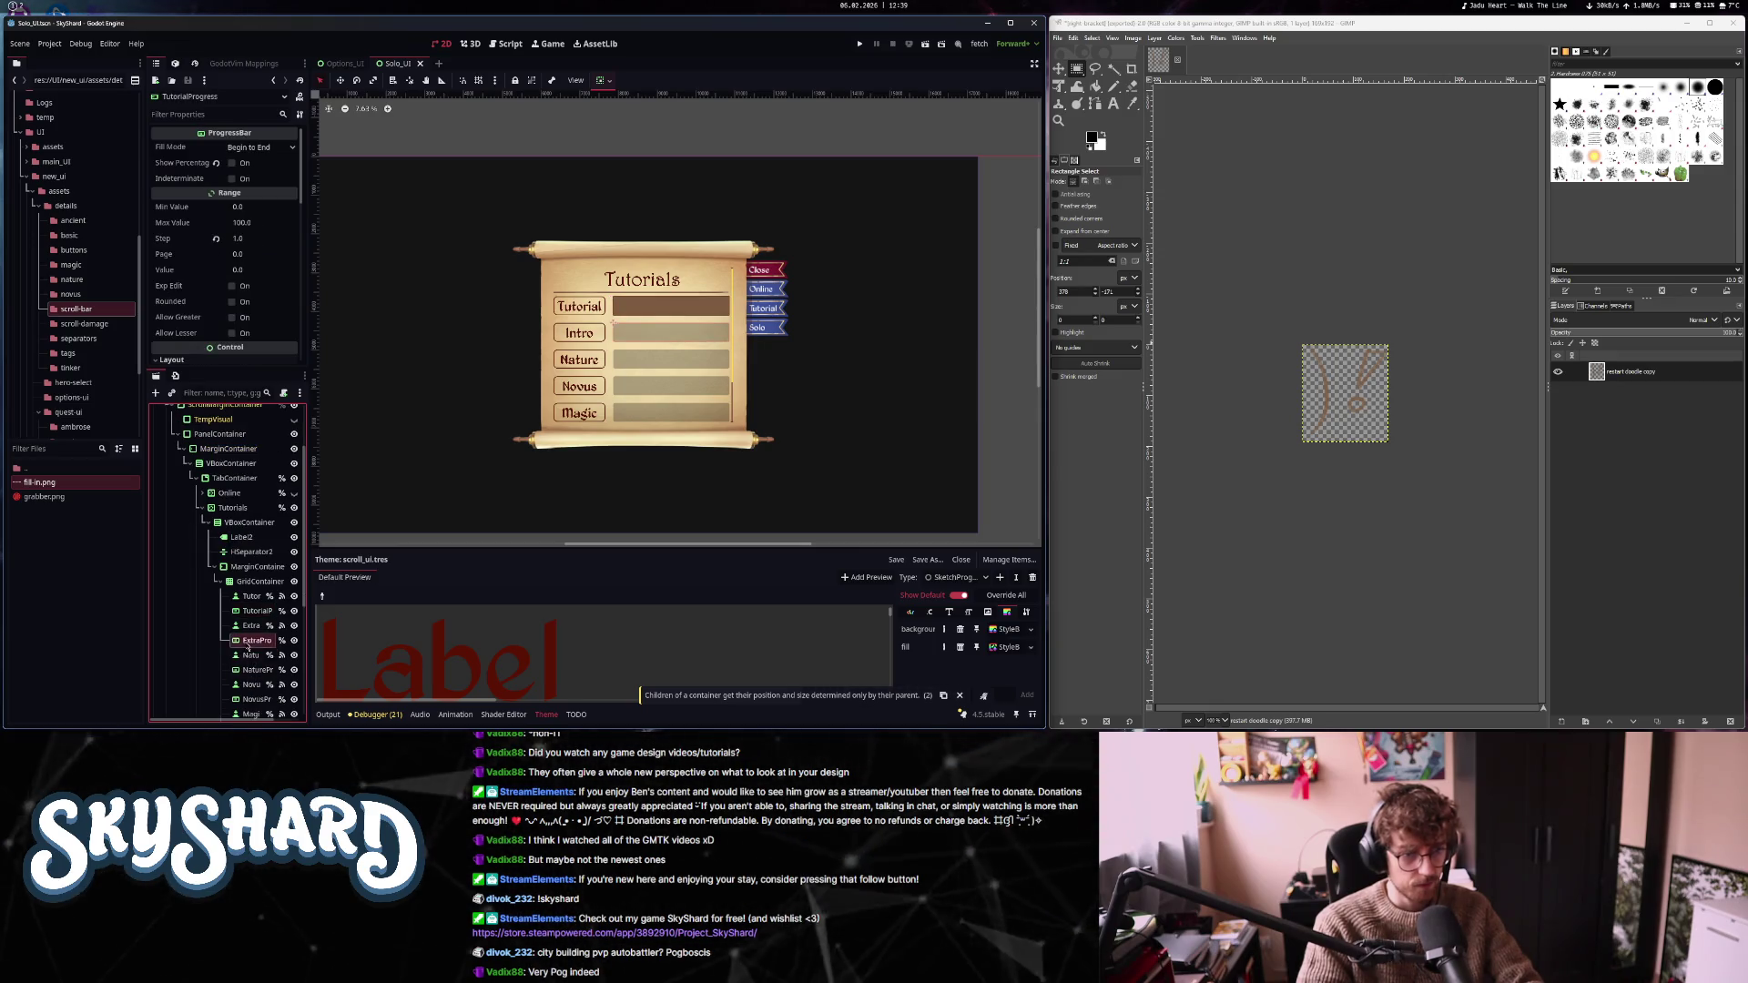
pyautogui.click(244, 642)
pyautogui.scroll(-2, 250, 628)
pyautogui.keyDown('ctrl'); pyautogui.click(254, 593); pyautogui.keyUp('ctrl')
pyautogui.keyDown('ctrl'); pyautogui.click(254, 652); pyautogui.keyUp('ctrl')
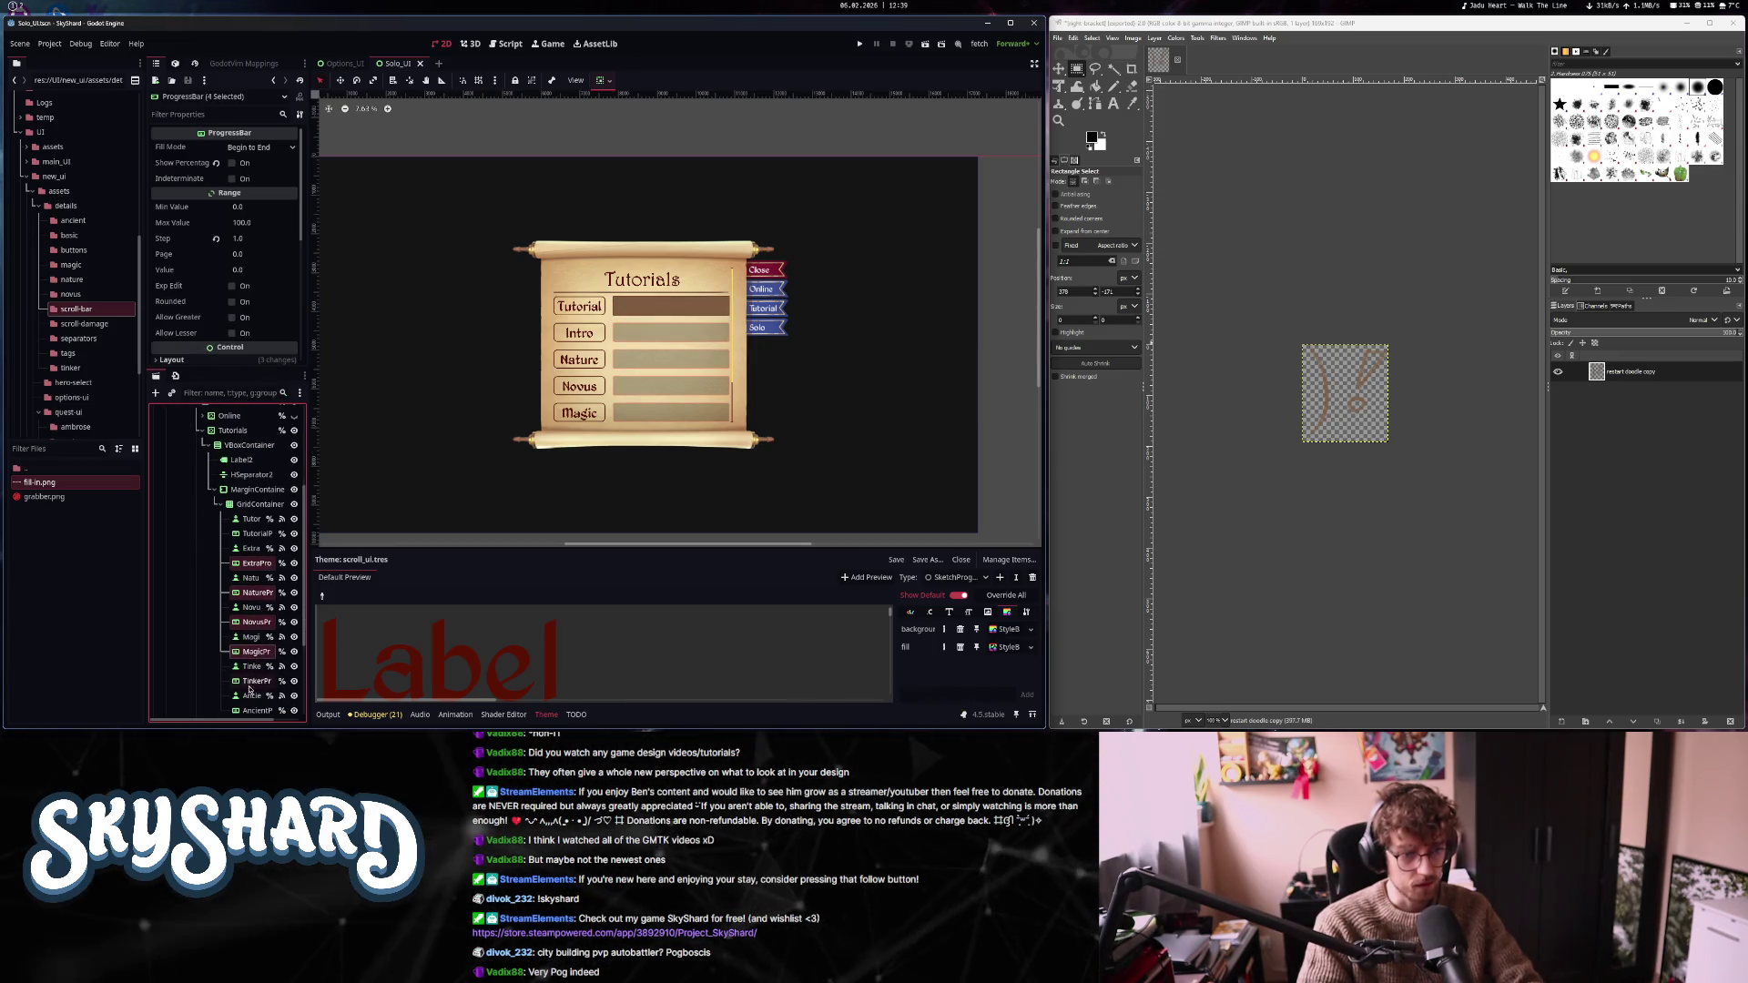
pyautogui.keyDown('ctrl'); pyautogui.click(251, 711); pyautogui.keyUp('ctrl')
# Set the selected bars' Theme Type Variation to SketchProgressBar and save the scene.
pyautogui.scroll(-2, 262, 657)
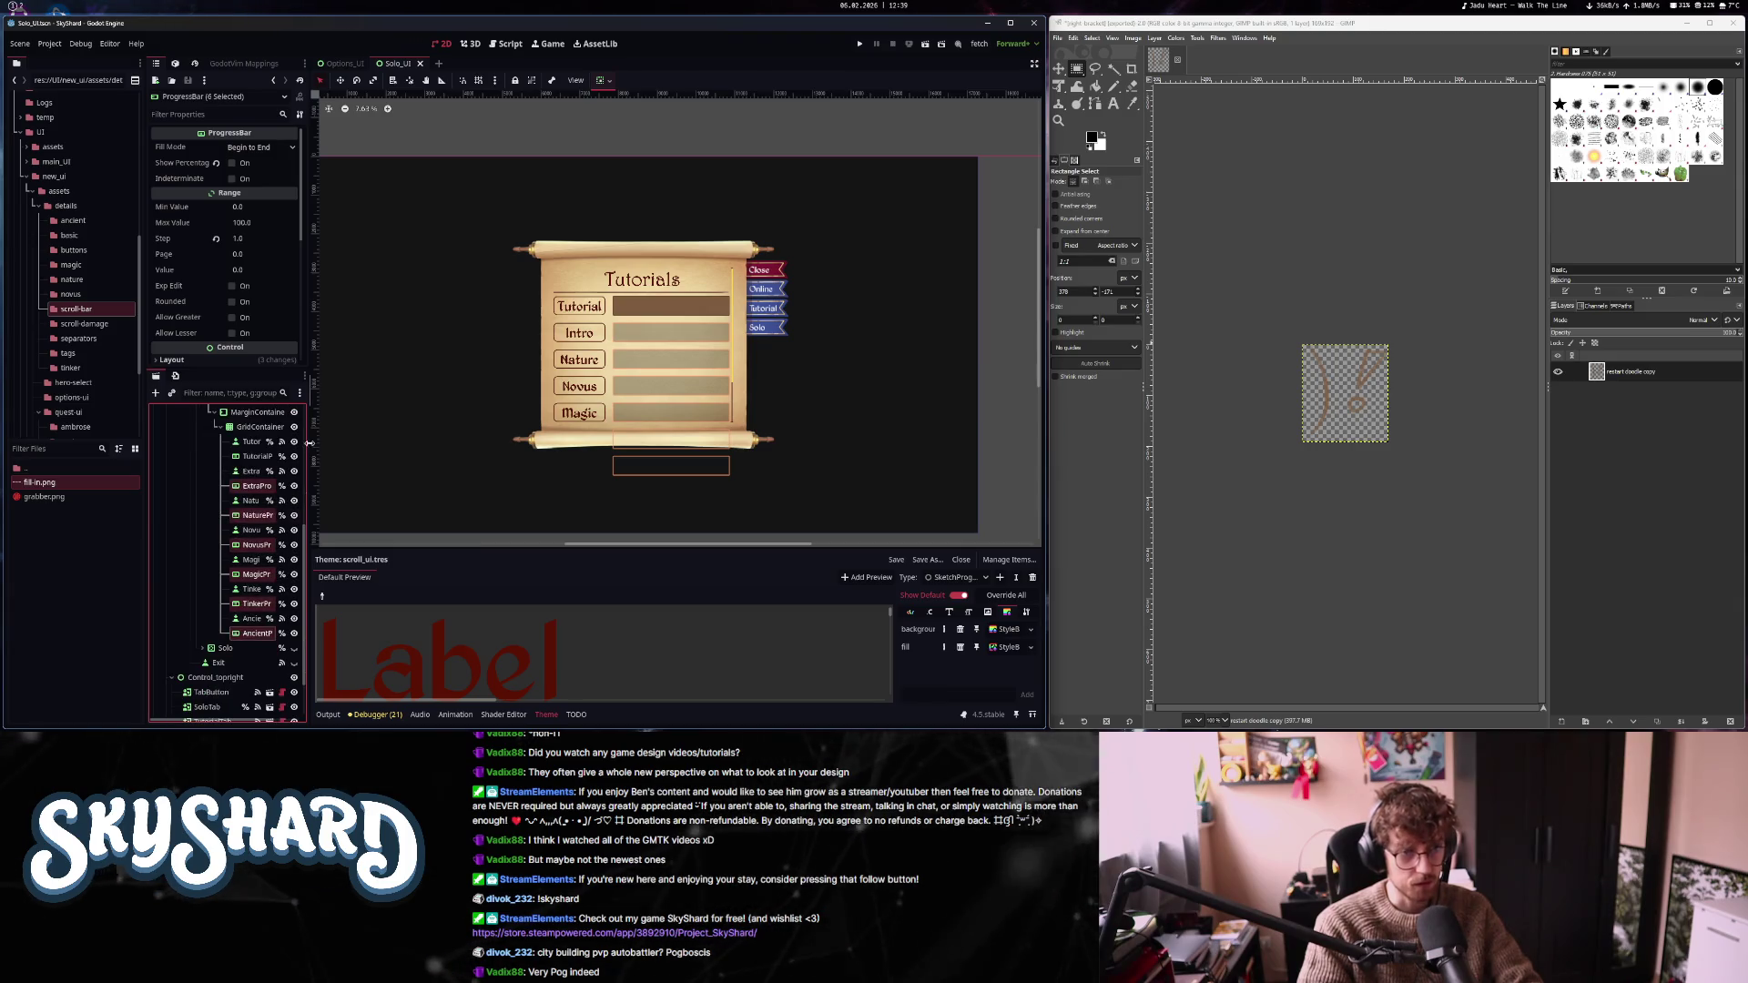
pyautogui.scroll(-3, 186, 285)
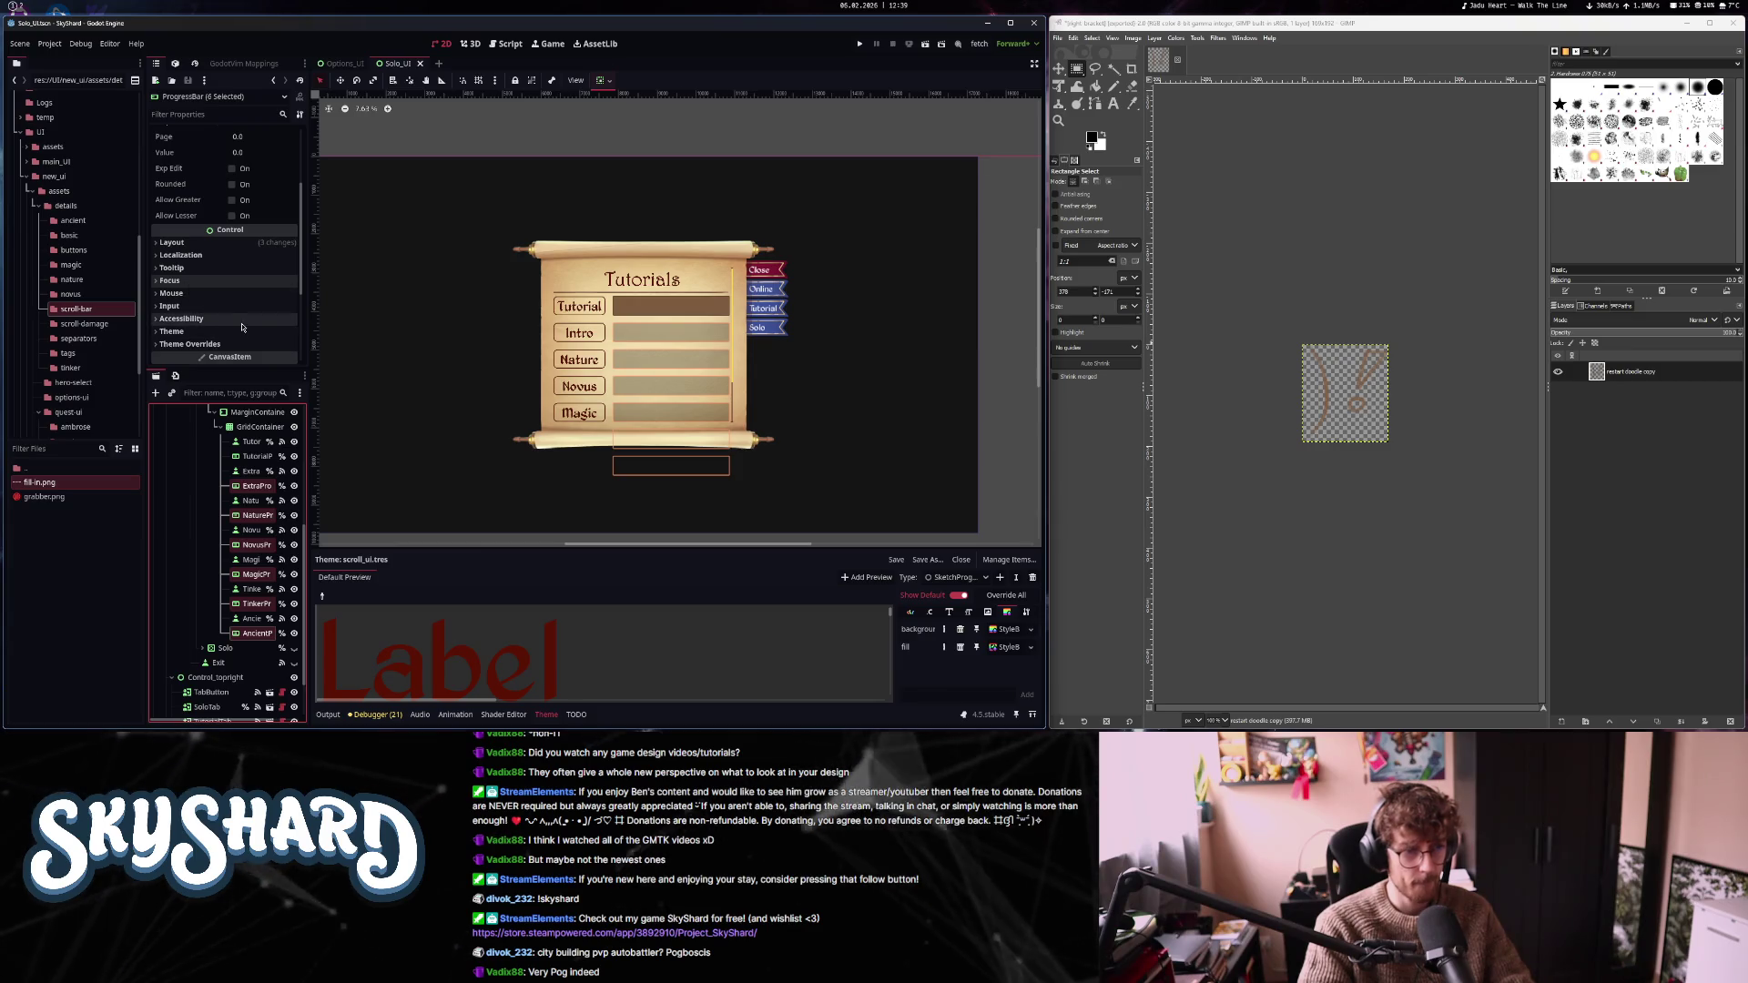
pyautogui.scroll(-1, 233, 347)
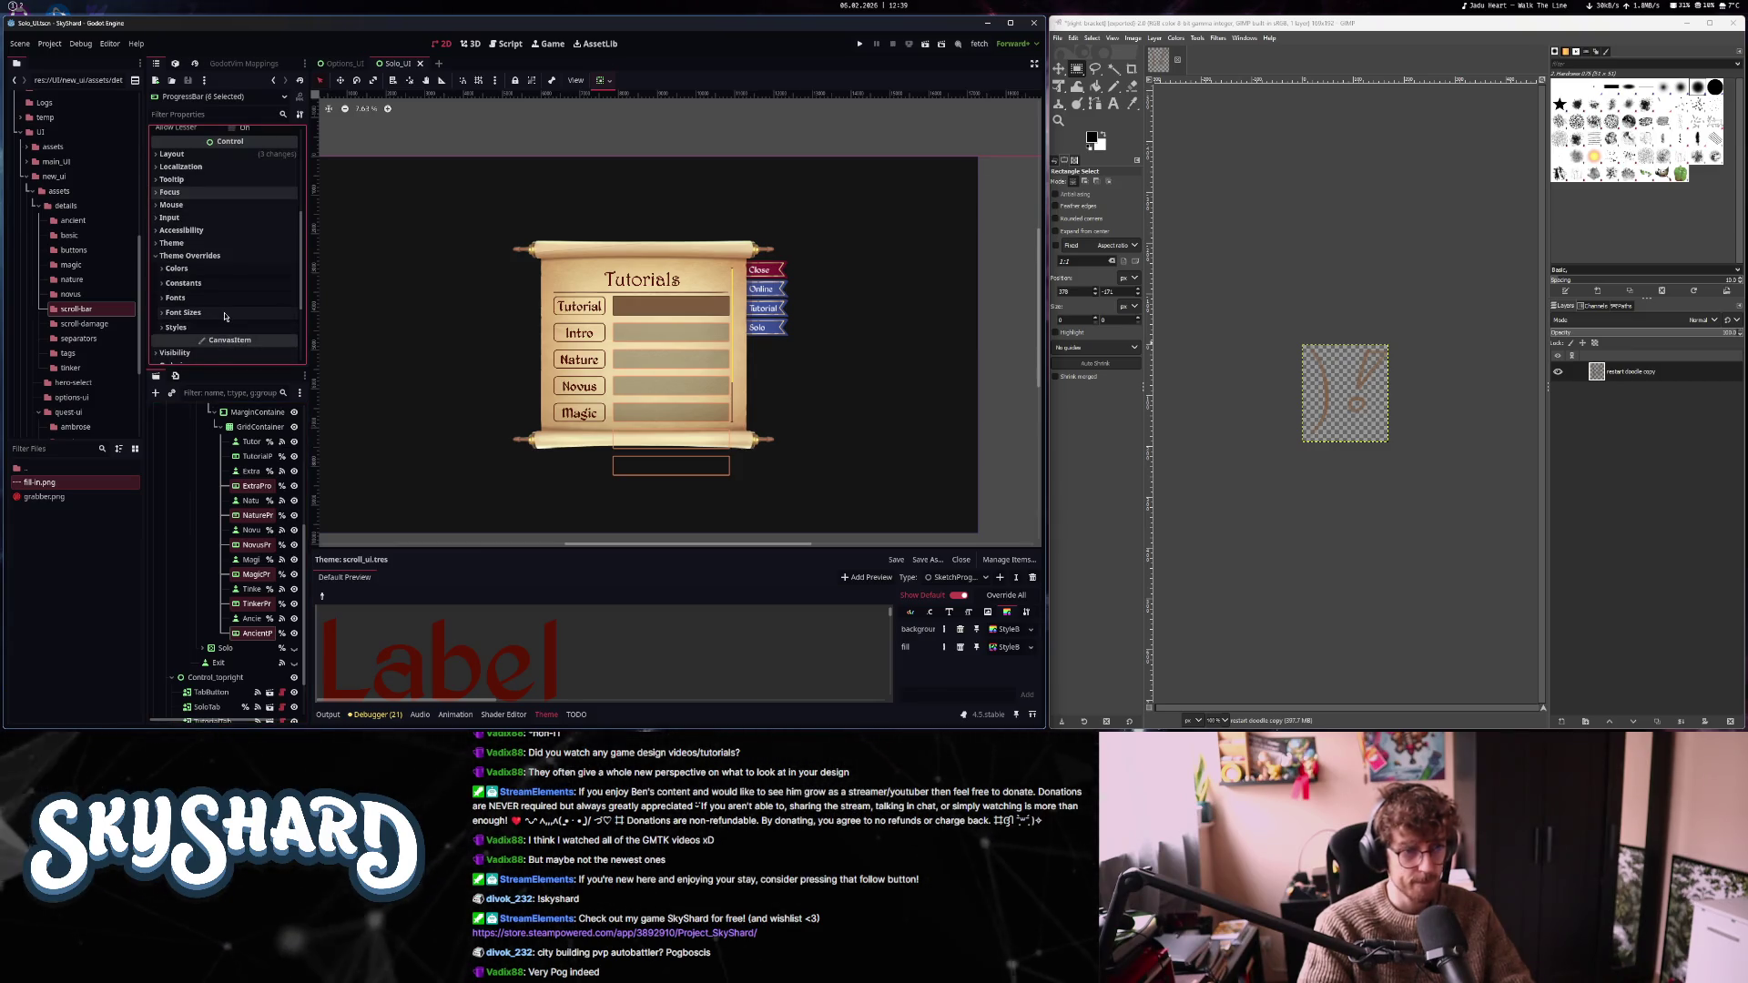
pyautogui.scroll(-1, 206, 250)
pyautogui.click(206, 244)
pyautogui.click(235, 276)
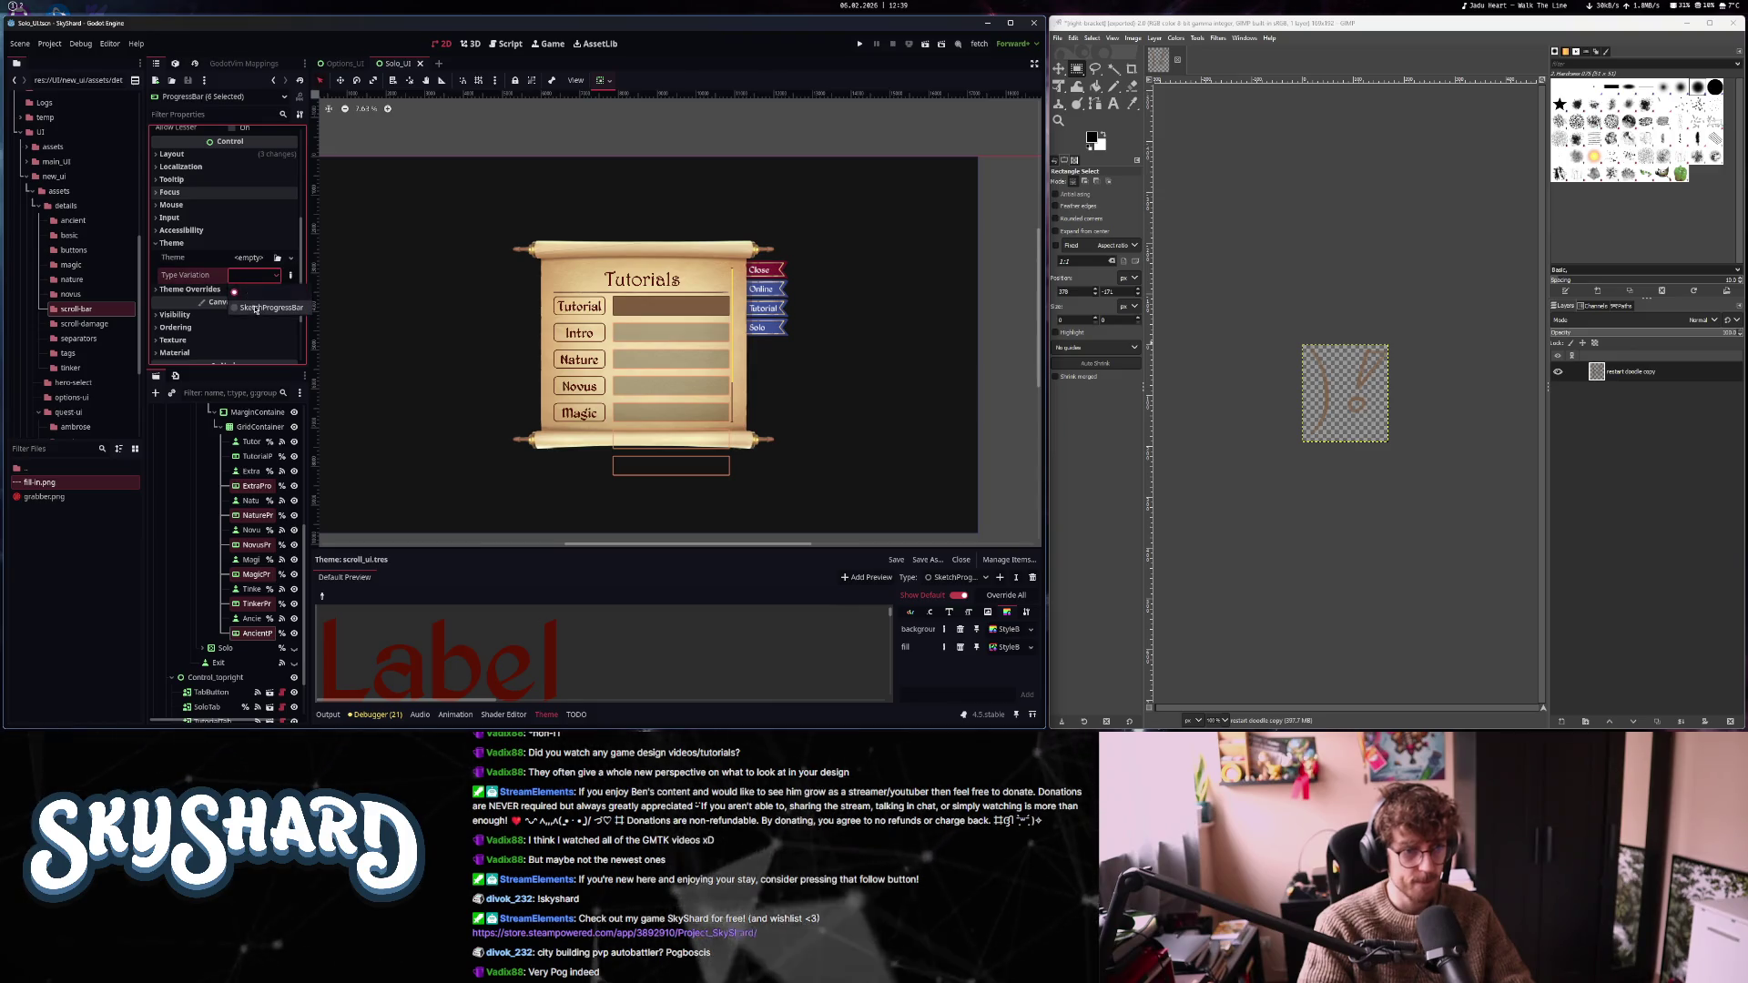
pyautogui.click(256, 309)
pyautogui.hotkey('ctrl', 's')
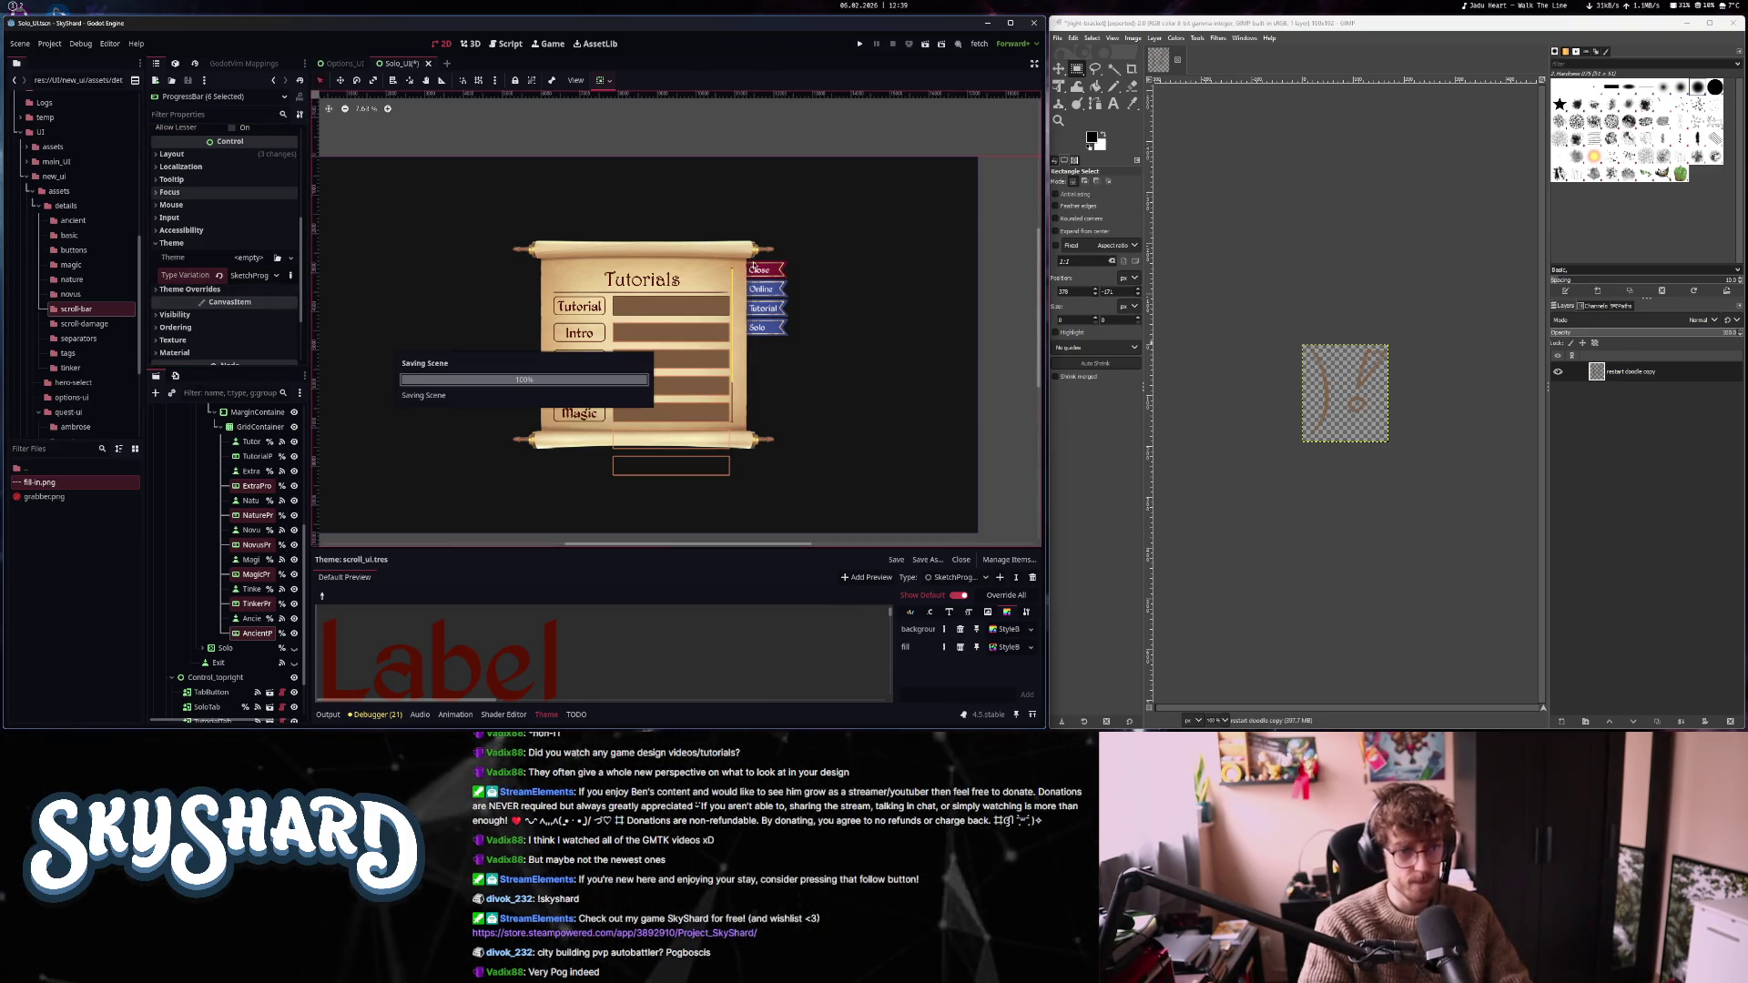
# Hide the Tutorials panel and show the Solo Adventures panel with its children expanded.
pyautogui.scroll(3, 237, 492)
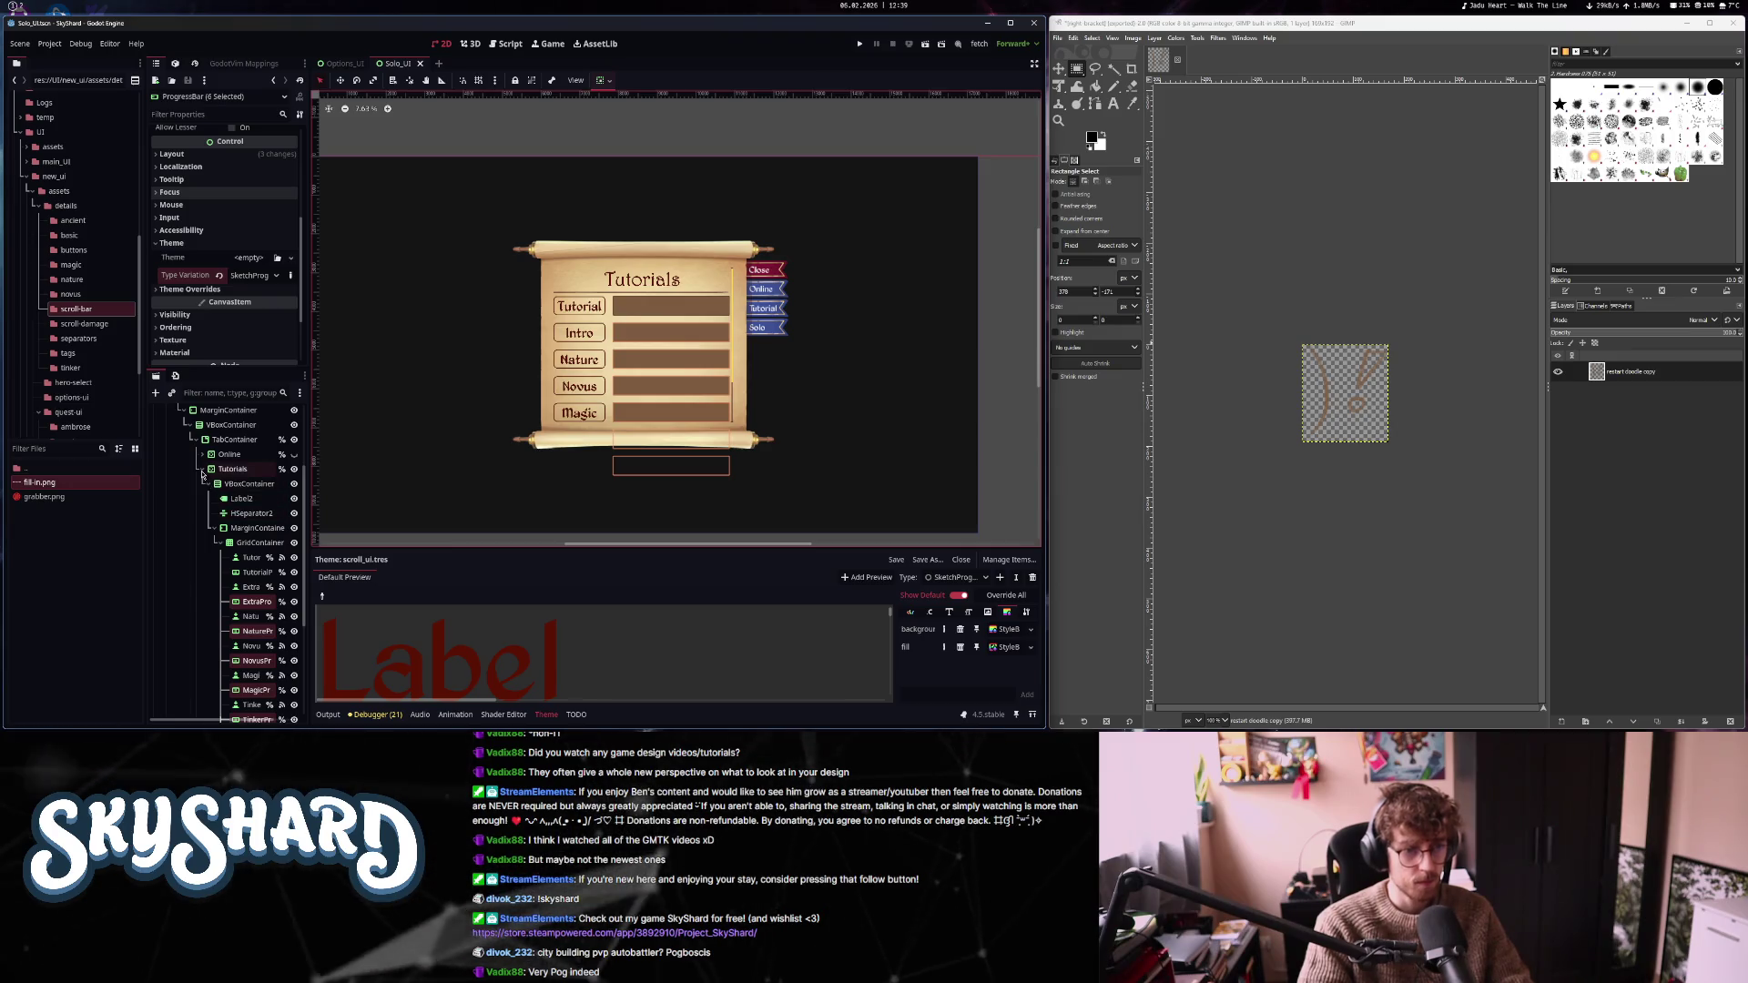
pyautogui.click(202, 469)
pyautogui.click(294, 580)
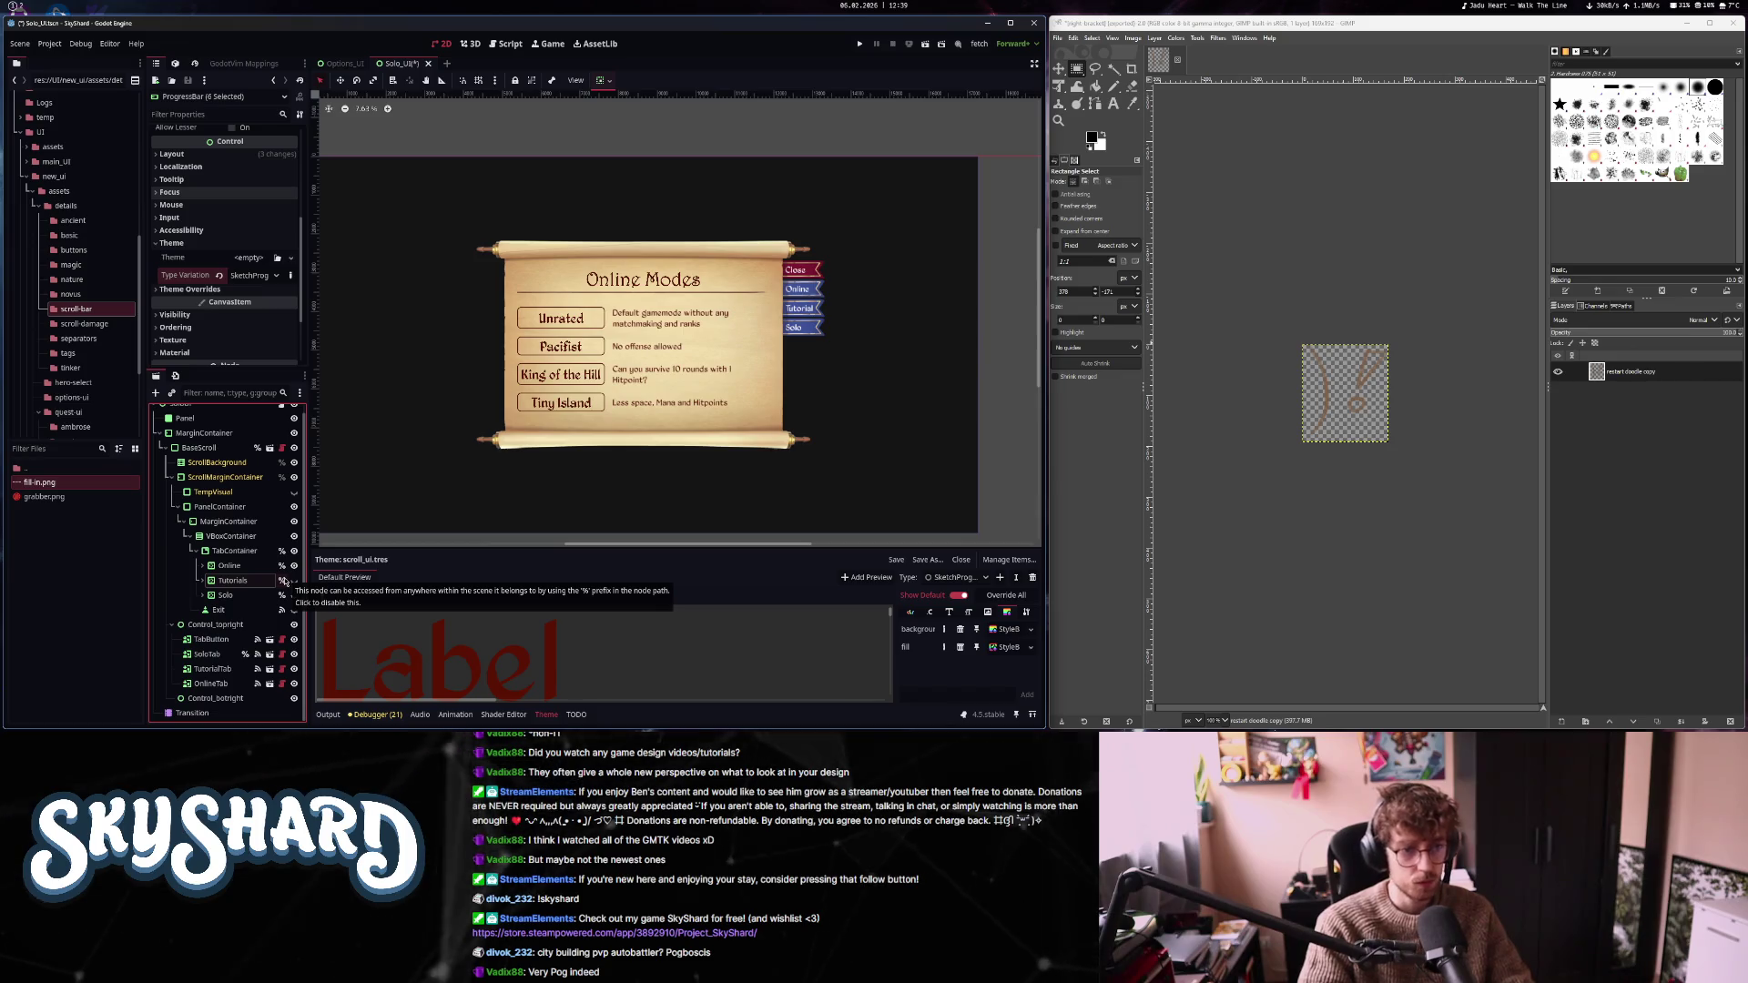
pyautogui.click(294, 595)
pyautogui.click(202, 595)
# Apply SketchProgressBar to the ZapZap bar, show Online Modes again, and run the game.
pyautogui.click(257, 698)
pyautogui.click(171, 183)
pyautogui.scroll(-10, 208, 336)
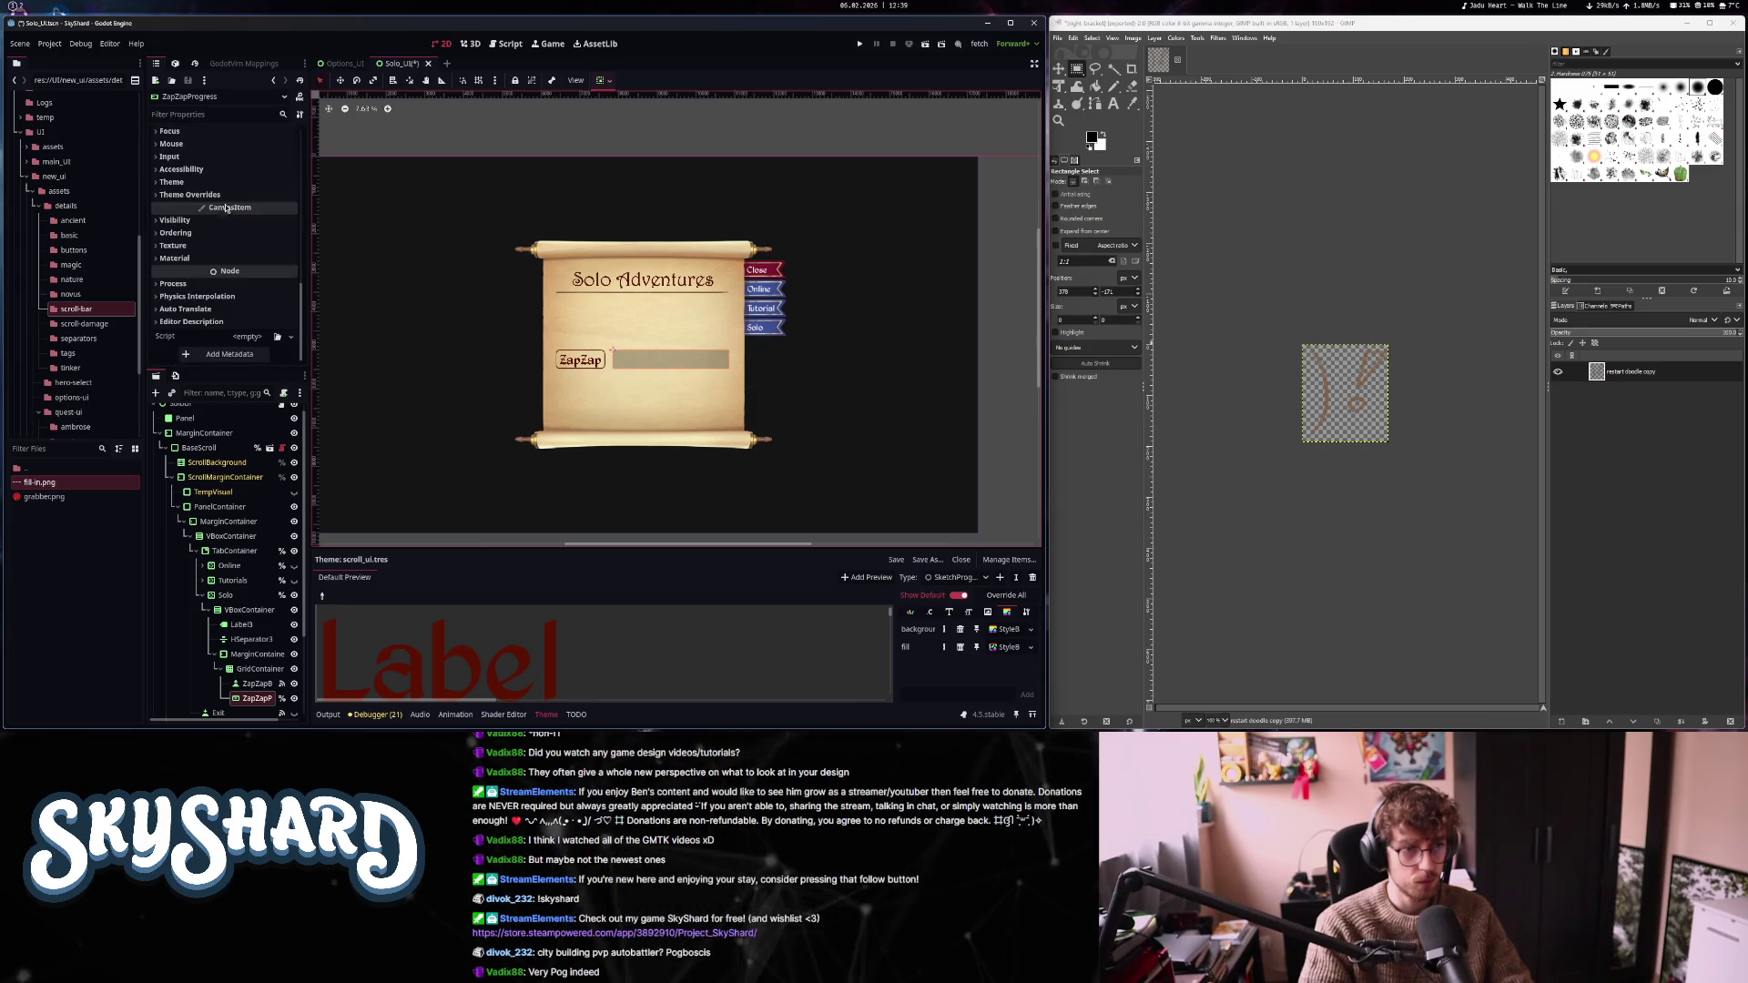
pyautogui.click(208, 183)
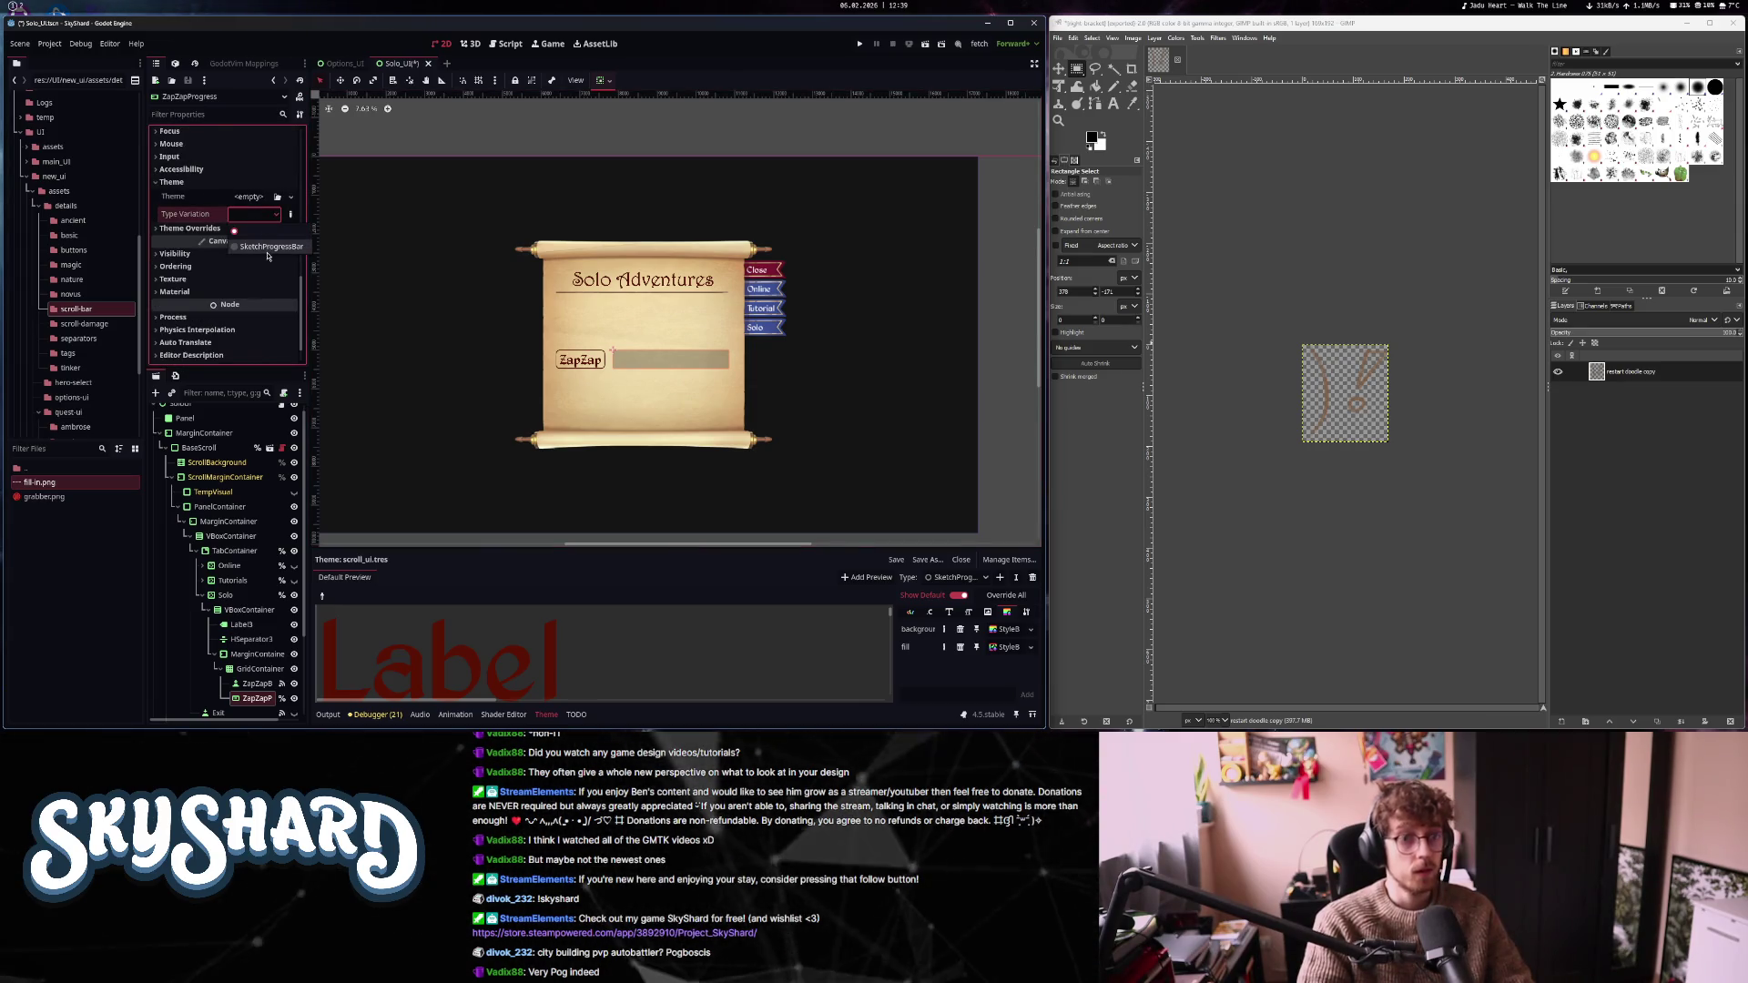
pyautogui.click(269, 247)
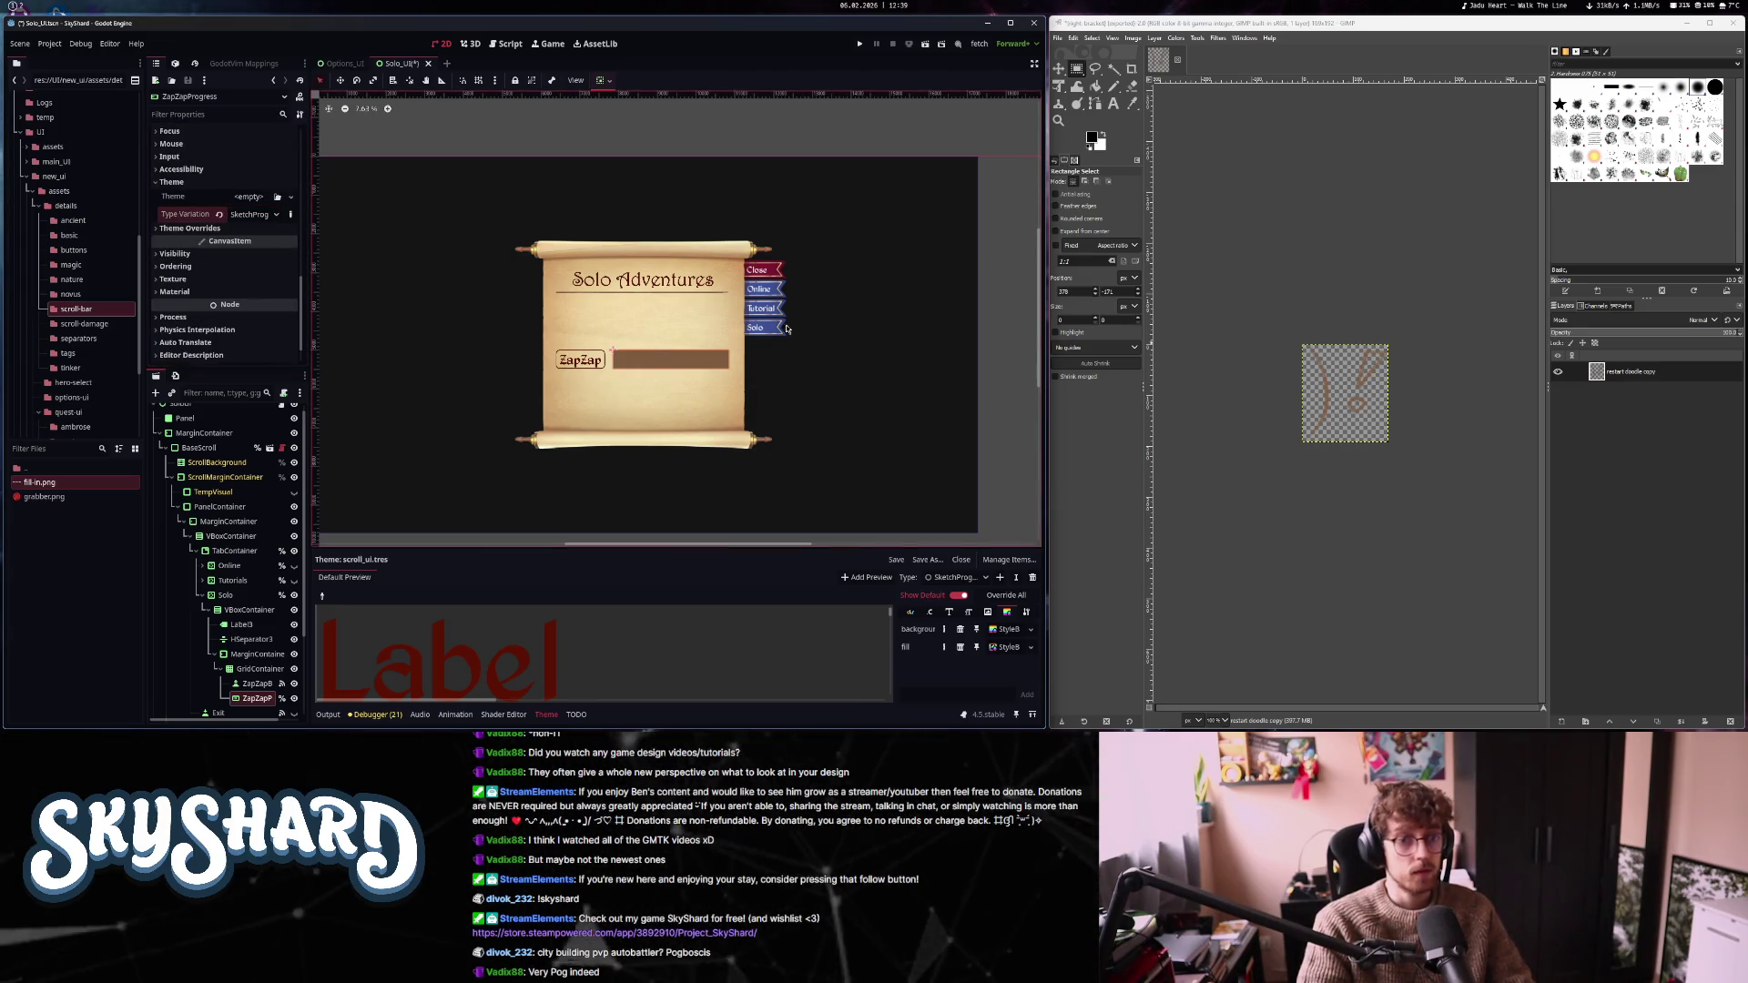
pyautogui.click(294, 566)
pyautogui.click(922, 50)
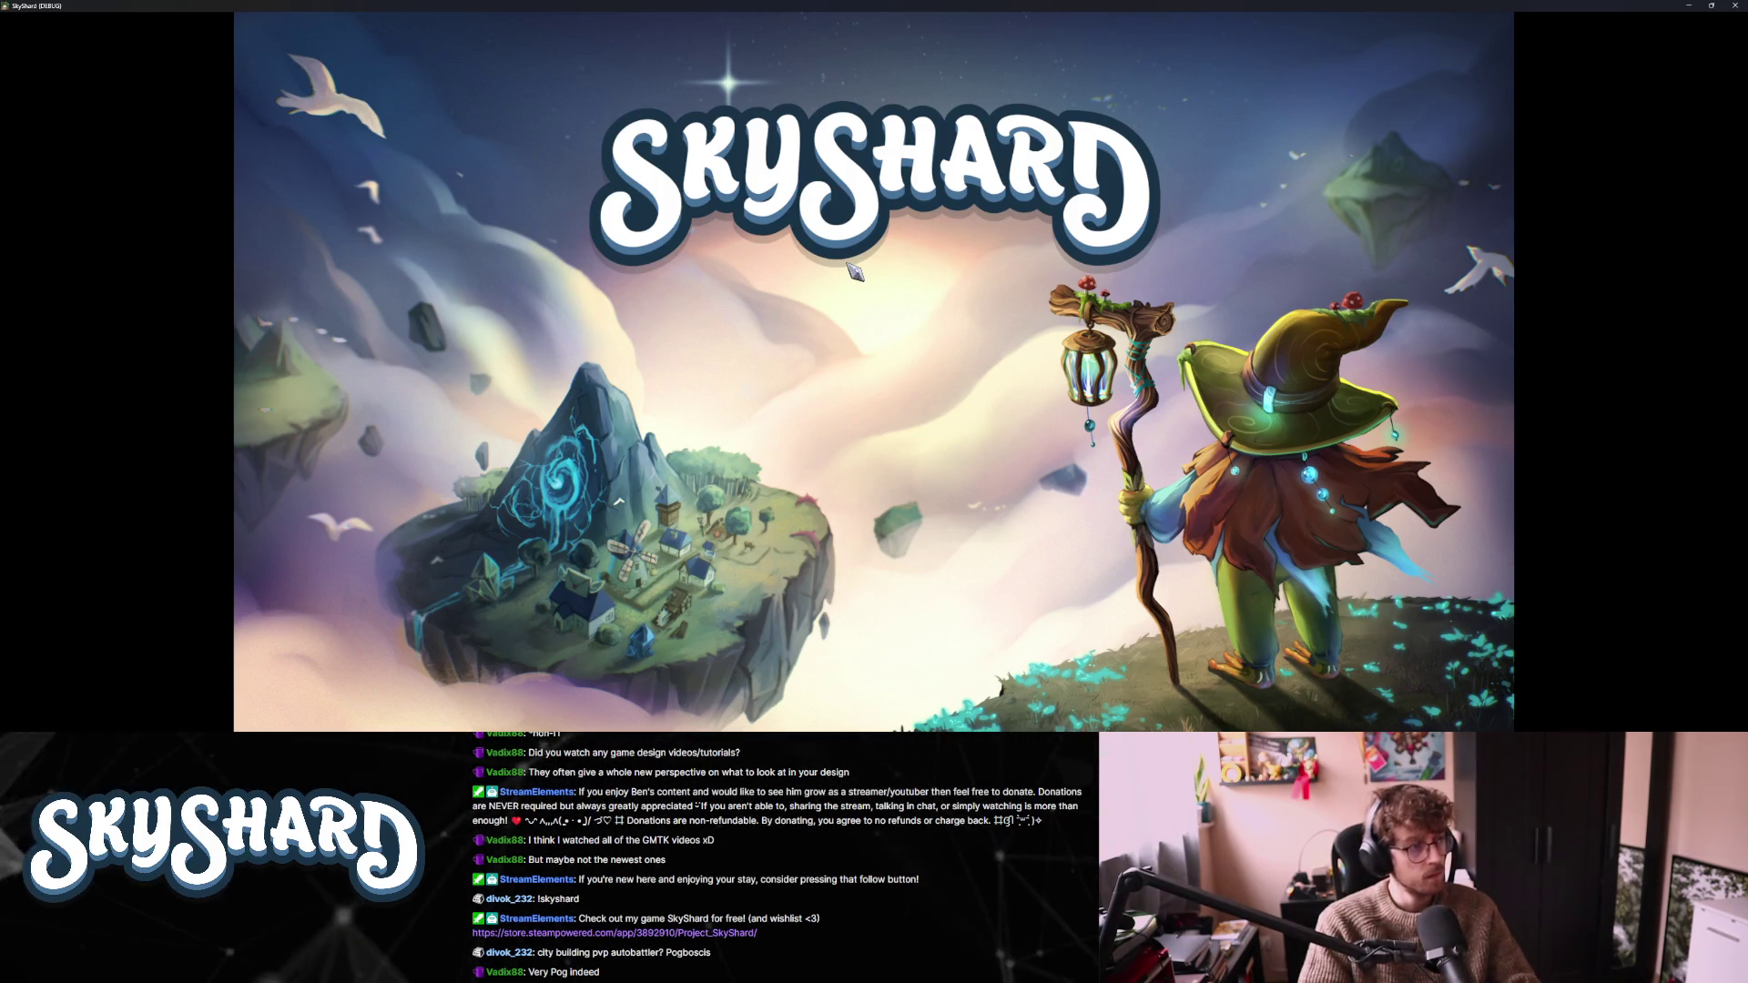
# Exit fullscreen, try the in-game Tutorials menu, and close the stalled game window.
pyautogui.press('super+Down')
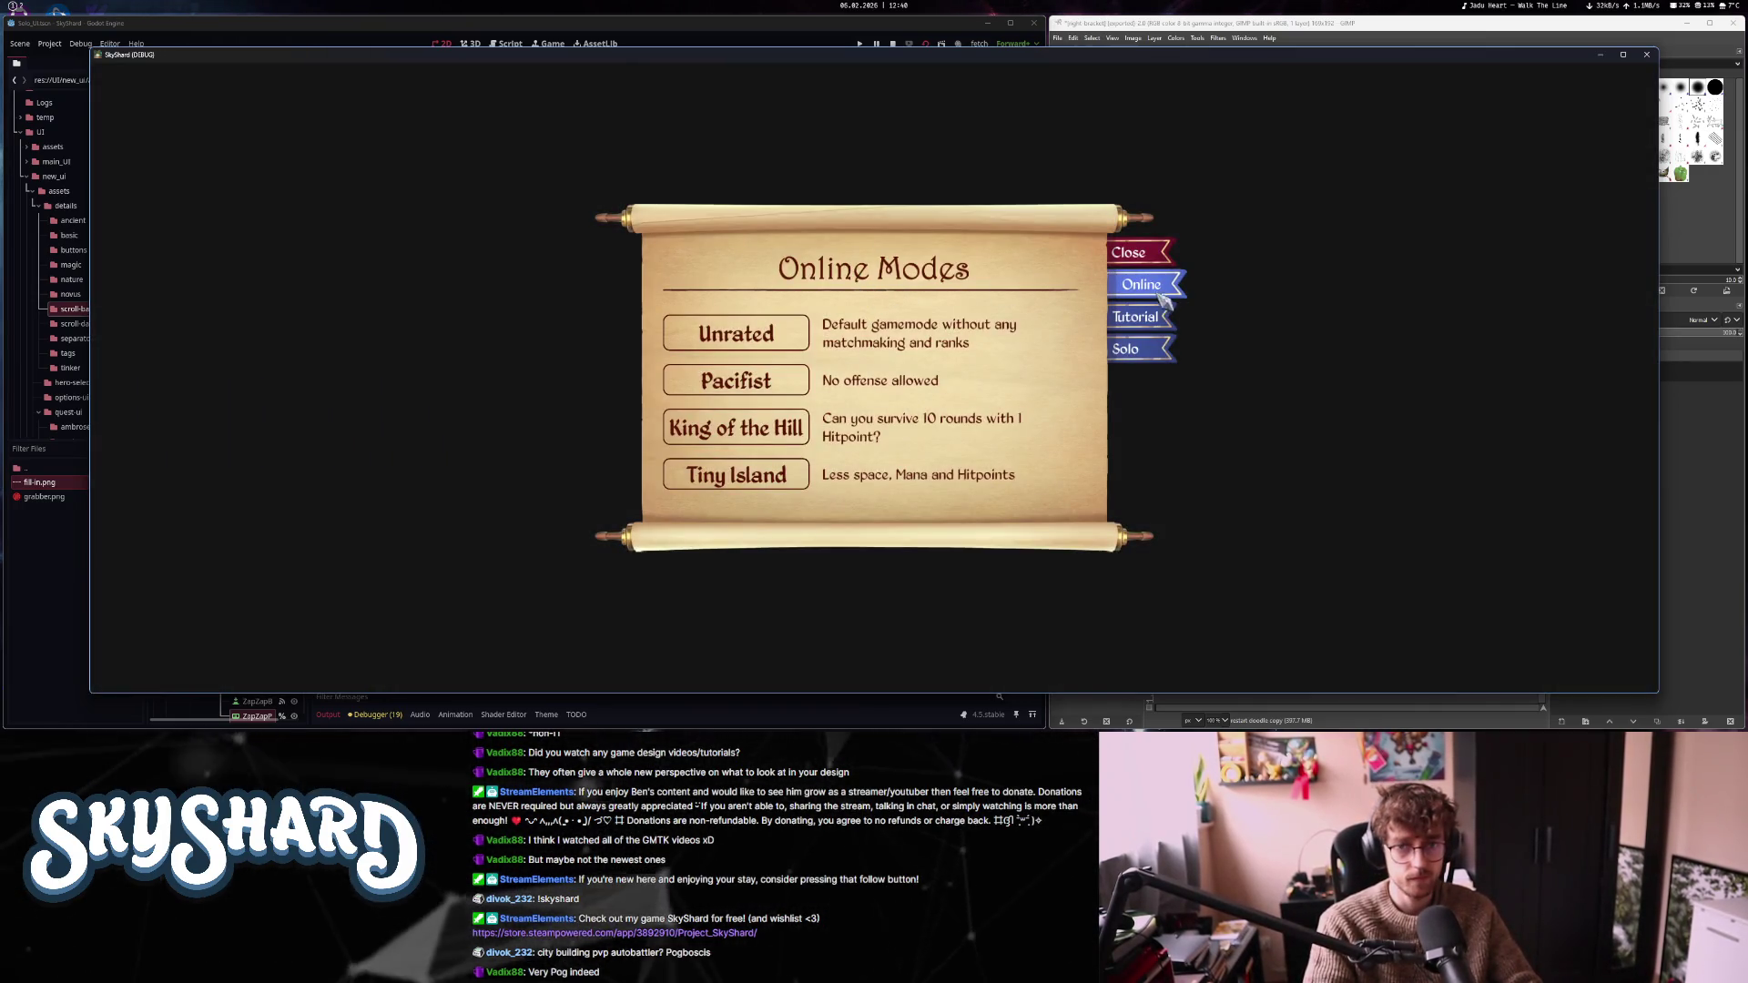
pyautogui.click(1152, 321)
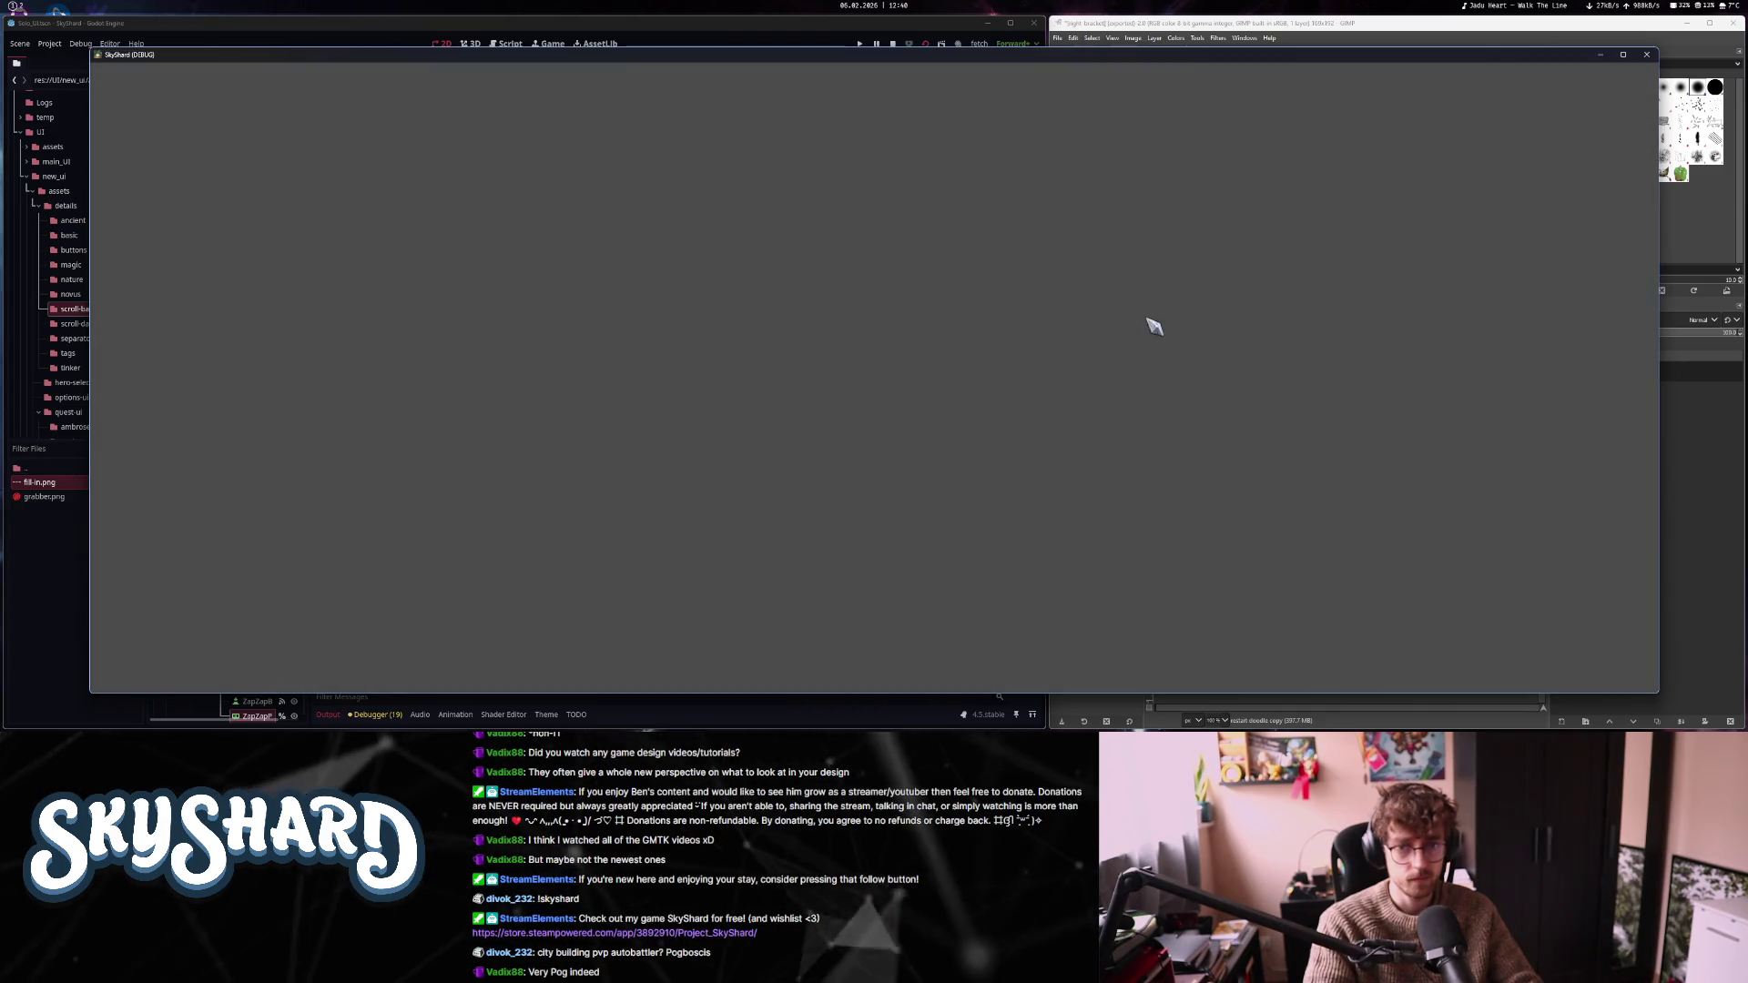
pyautogui.click(1646, 56)
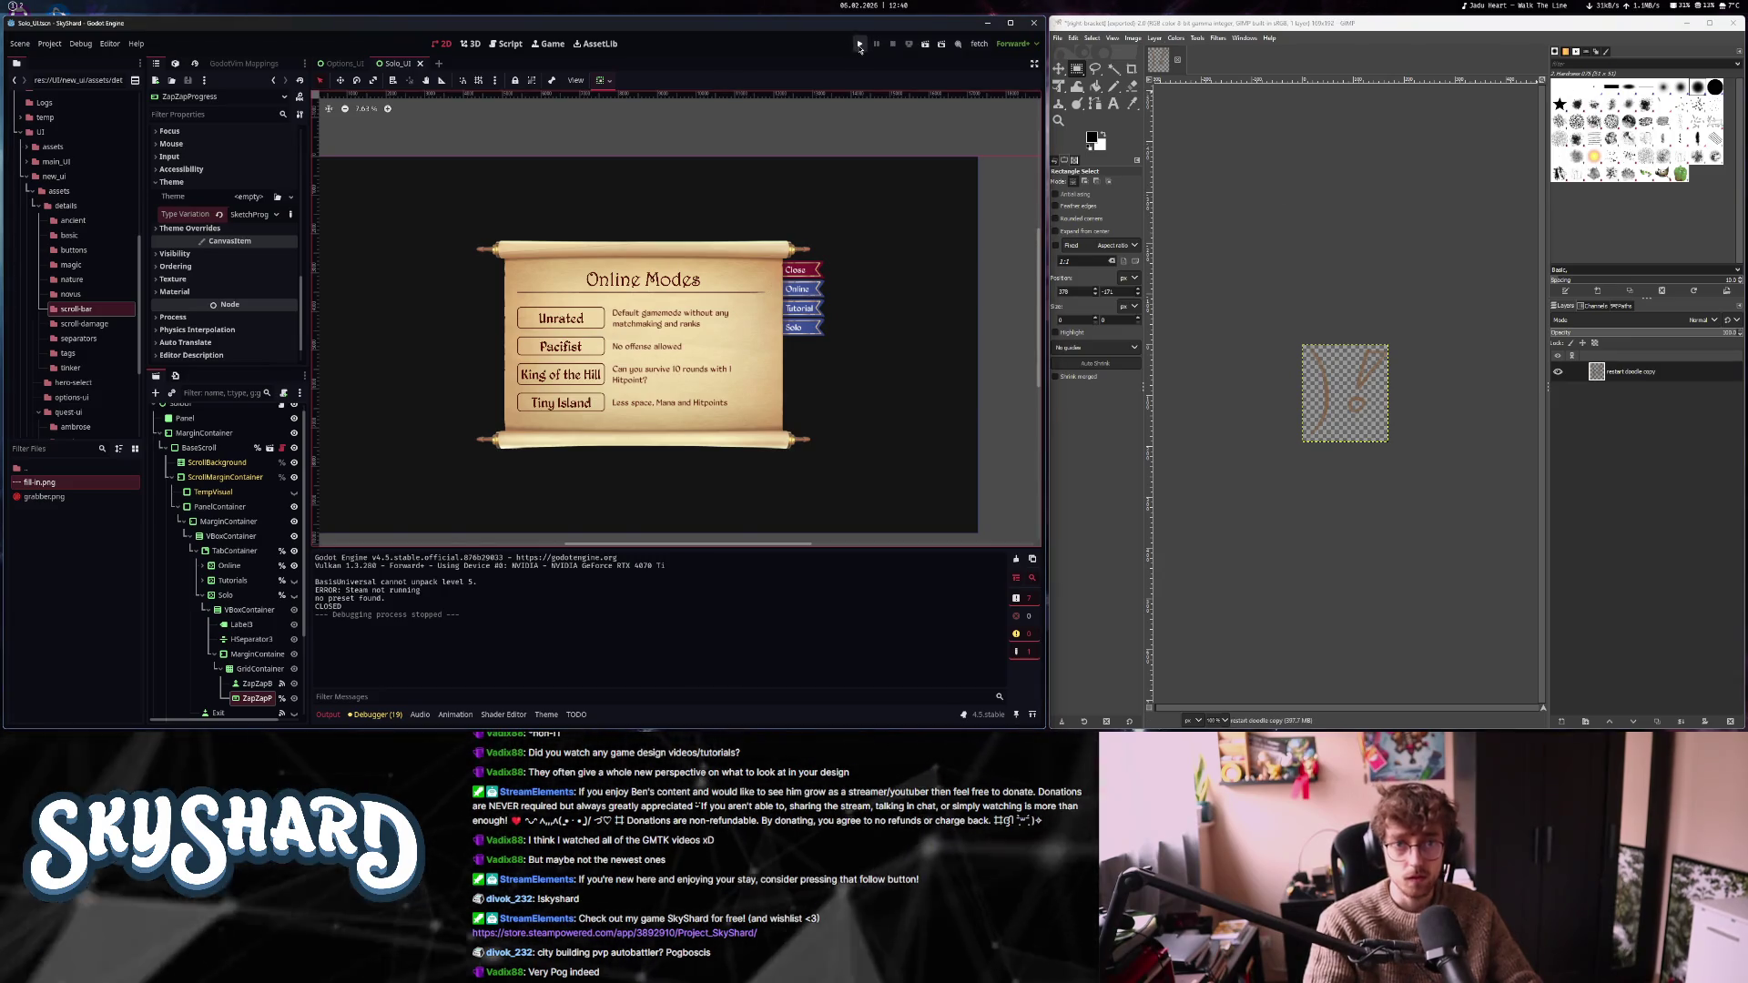
# Rerun the game, browse the Tutorials and Solo Adventures menus, then stop the run.
pyautogui.click(925, 43)
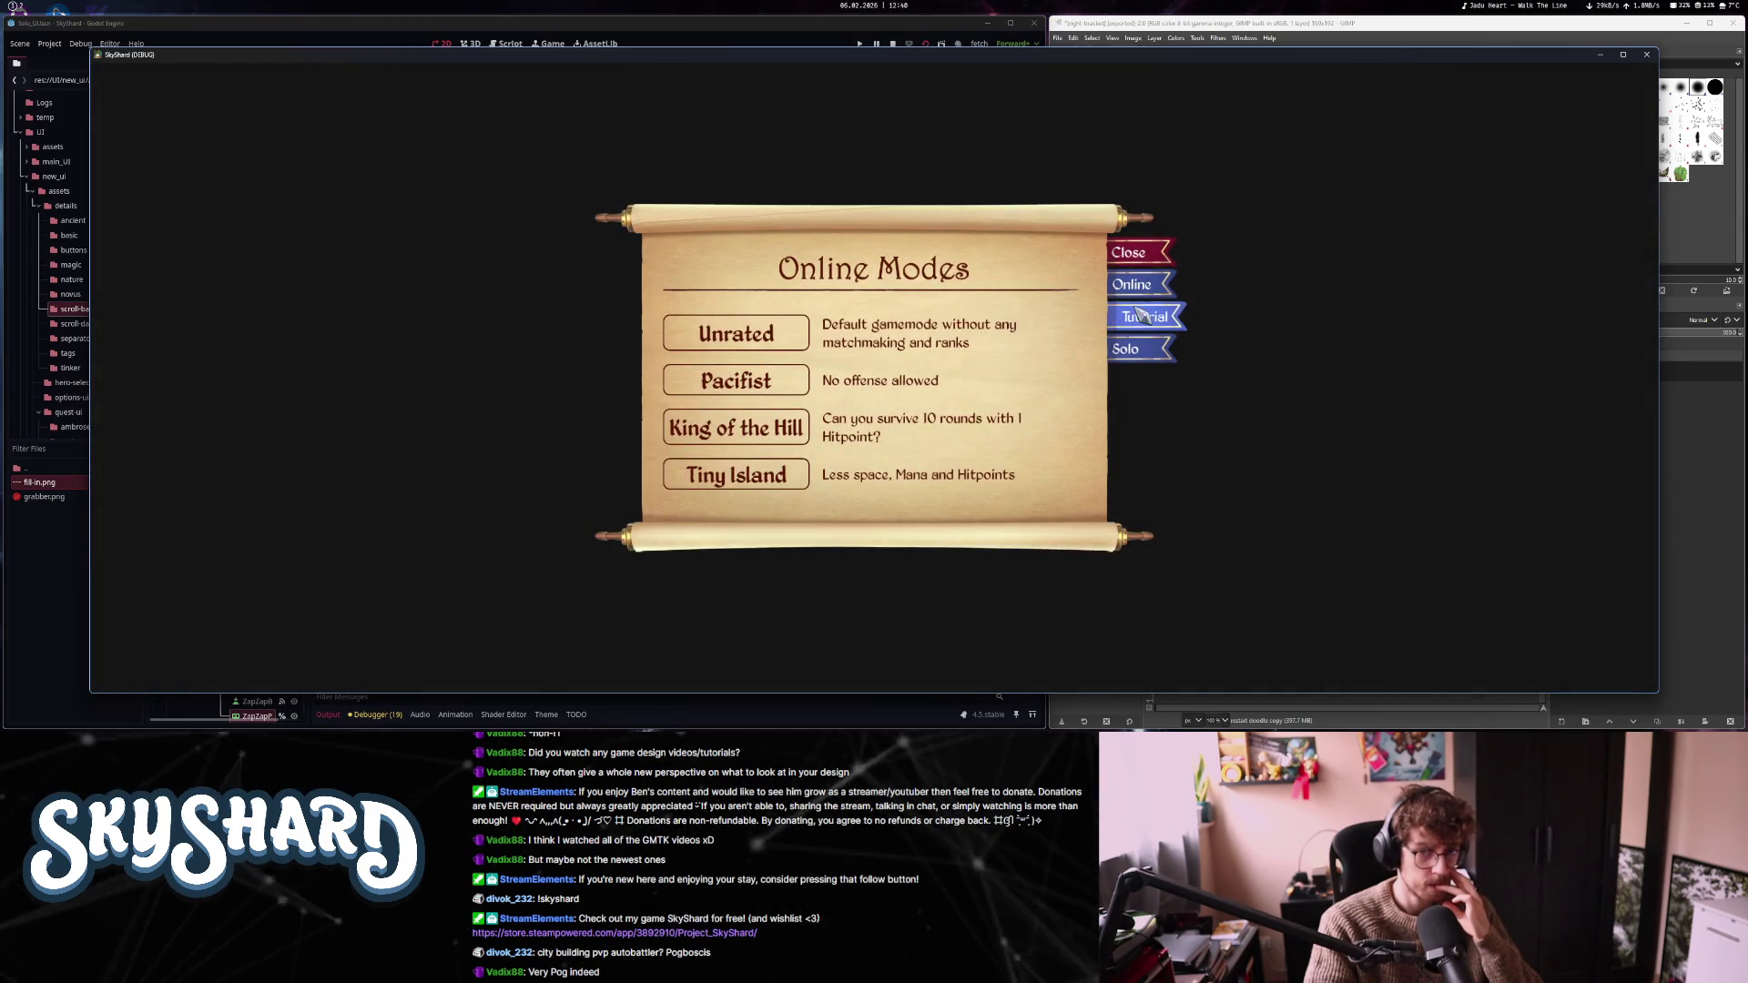
pyautogui.click(1140, 314)
pyautogui.scroll(-1, 956, 416)
pyautogui.scroll(1, 956, 416)
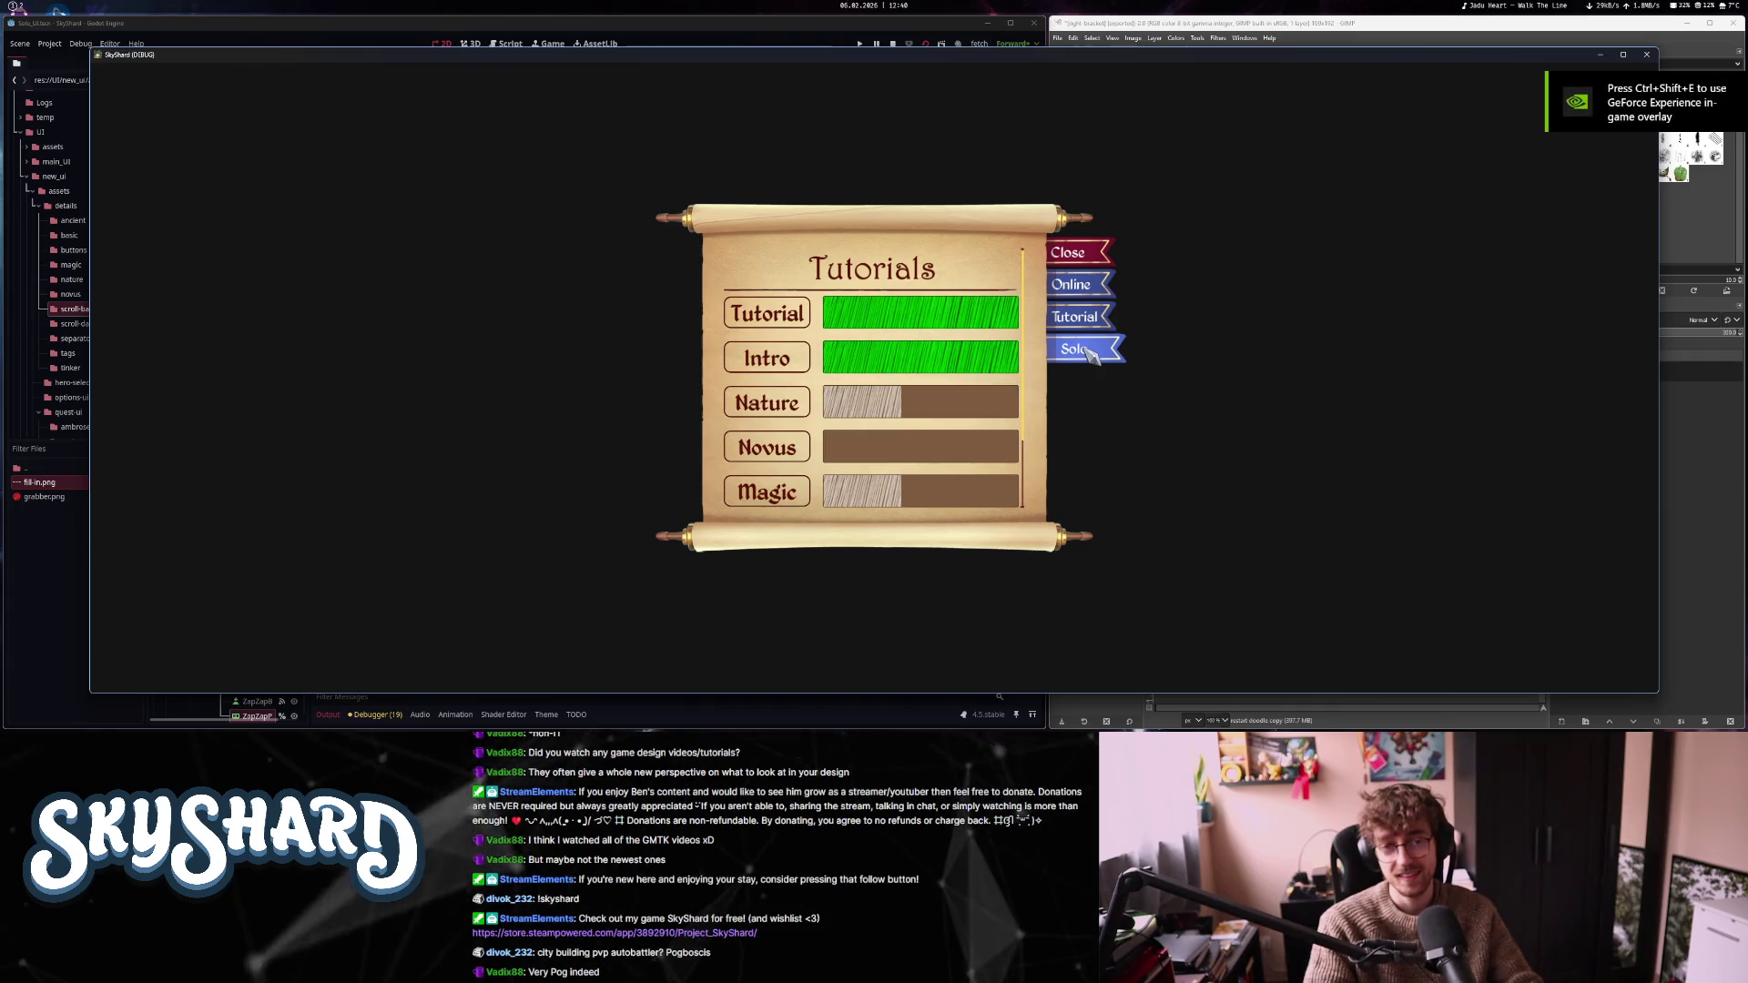
pyautogui.click(1090, 354)
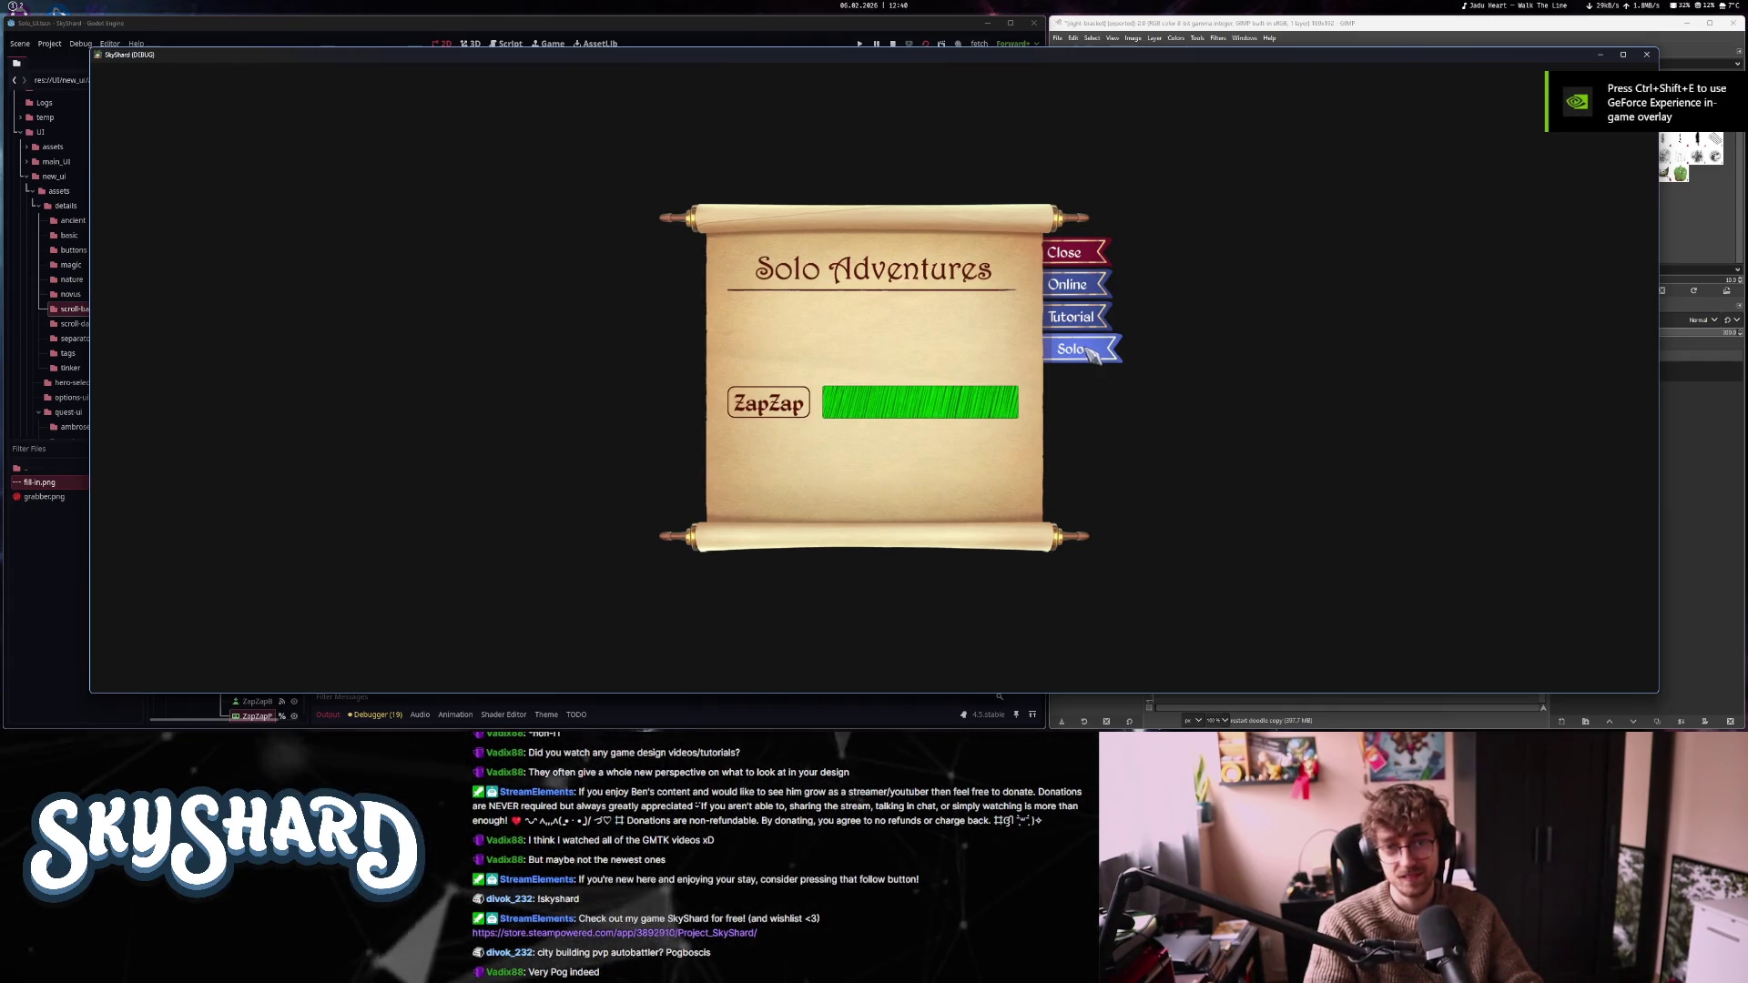
pyautogui.click(1099, 335)
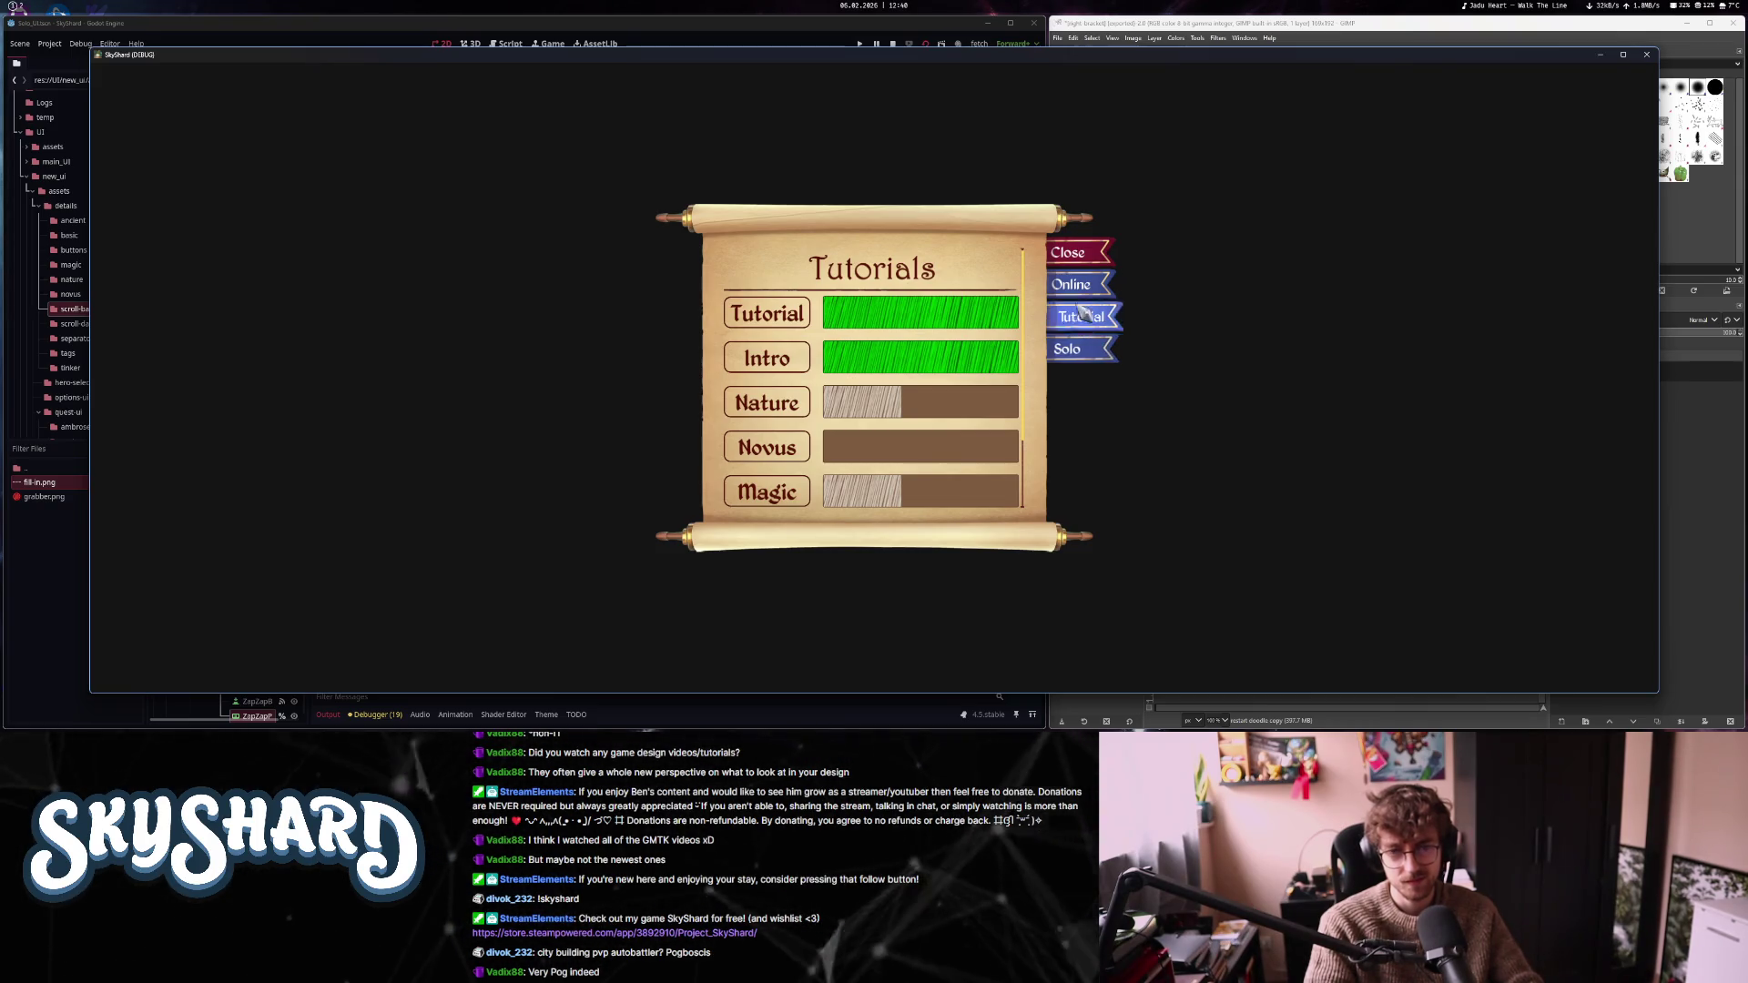
pyautogui.click(1070, 253)
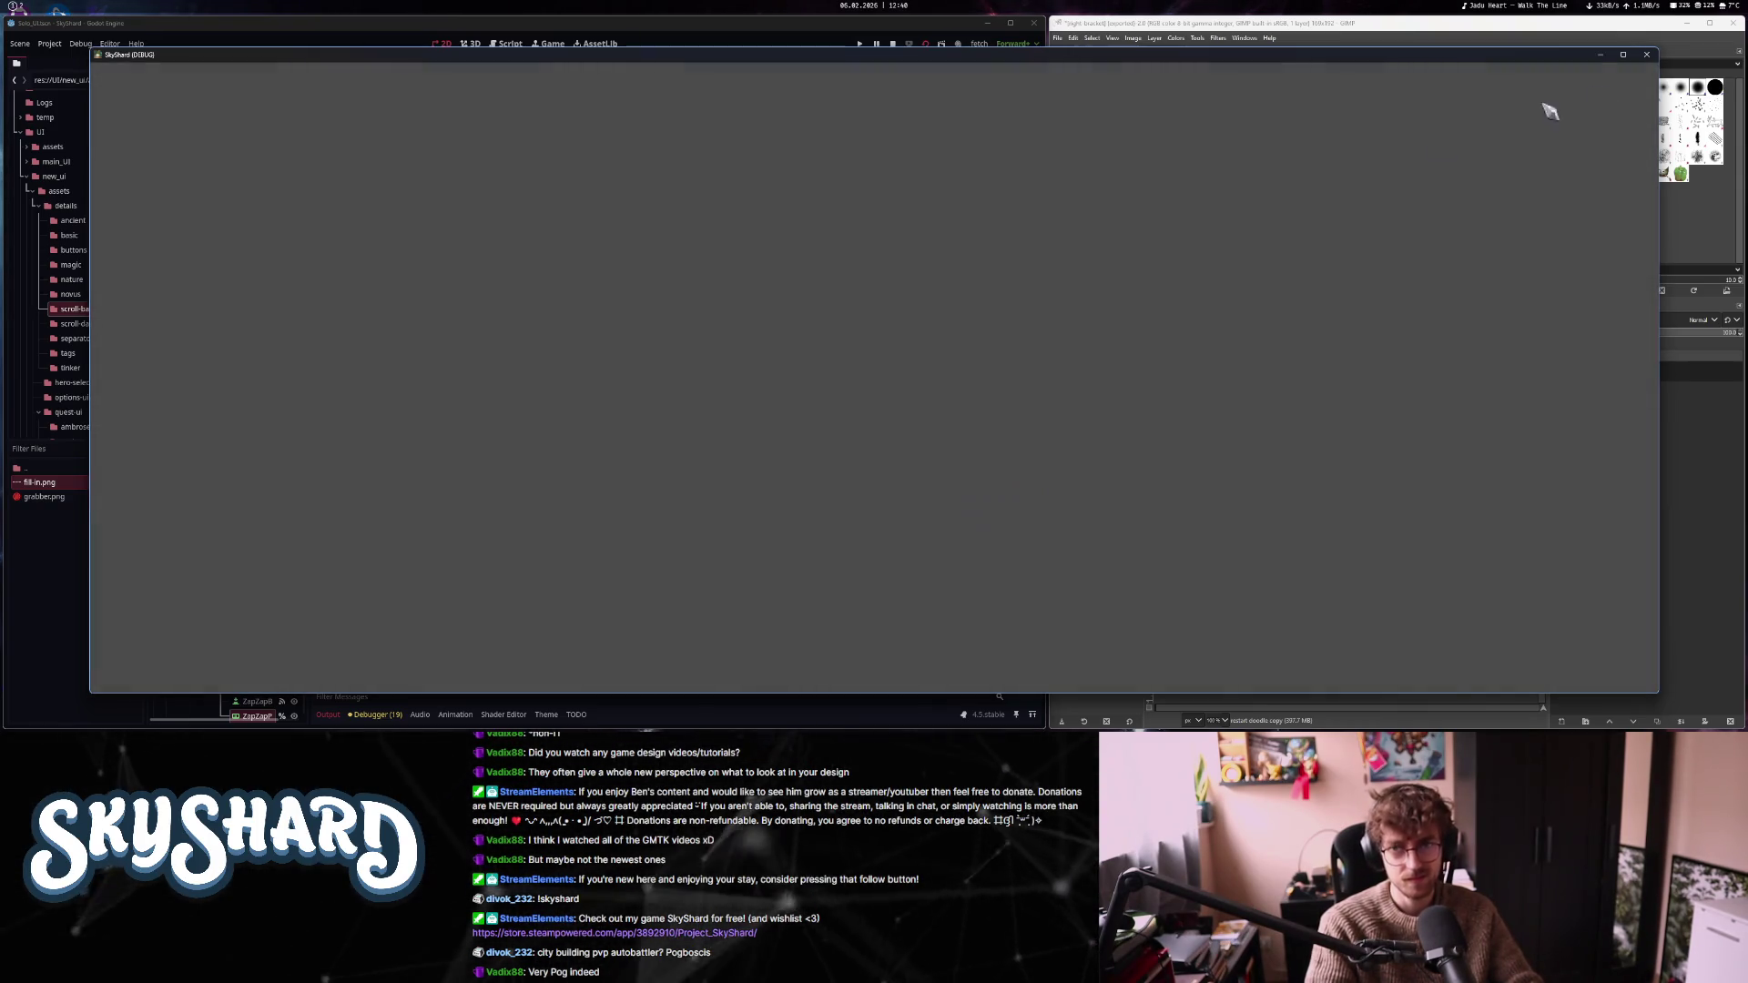
pyautogui.click(1649, 58)
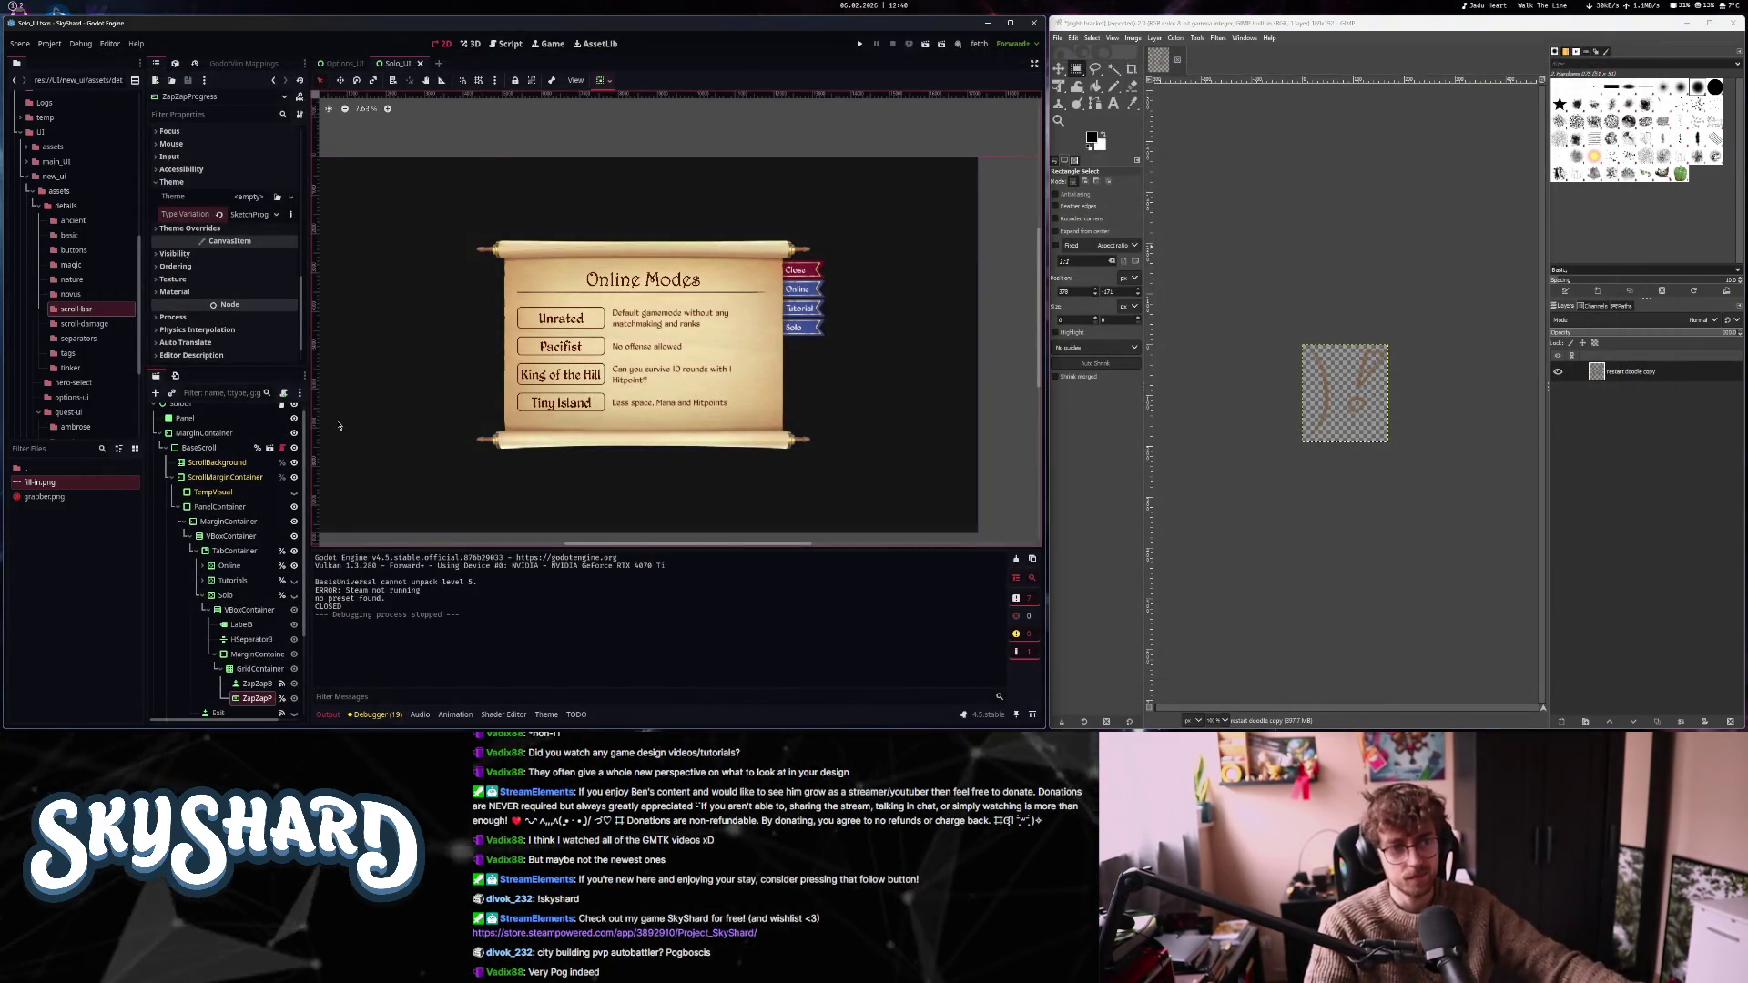
# Open solo_ui.gd and find the Color.GREEN modulate line in the progress bar loop.
pyautogui.scroll(1, 231, 497)
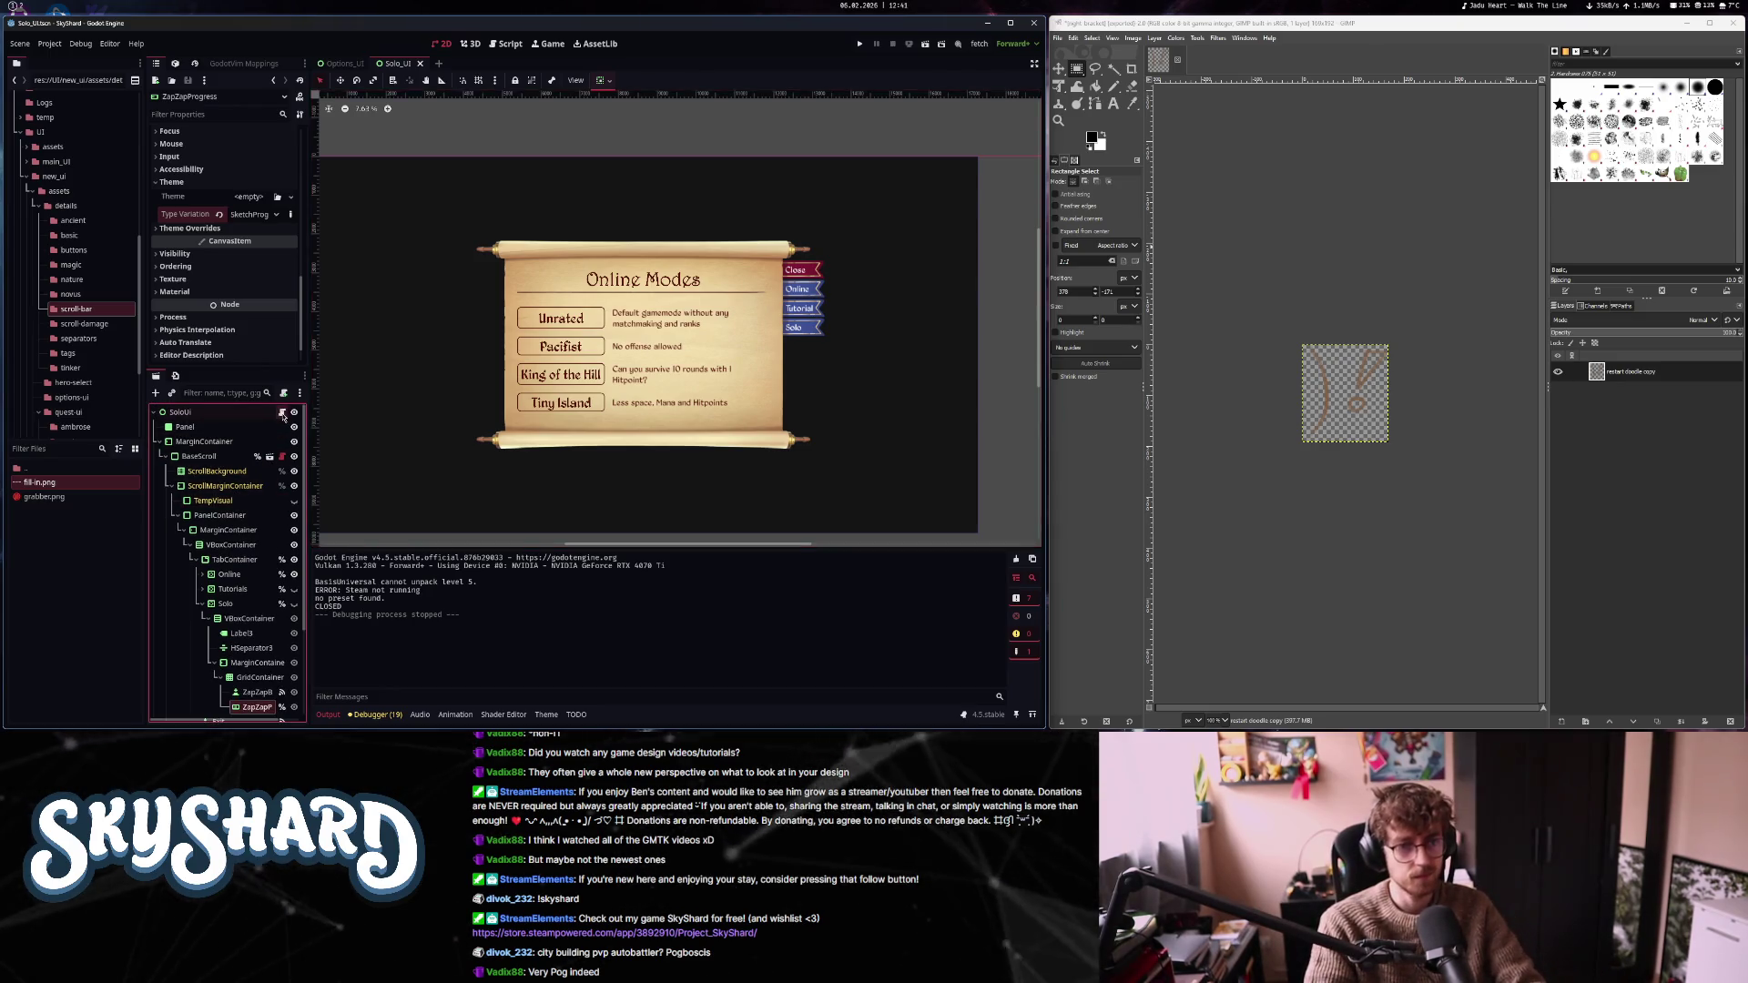
pyautogui.click(282, 416)
pyautogui.click(590, 428)
pyautogui.hotkey('ctrl', 'd')
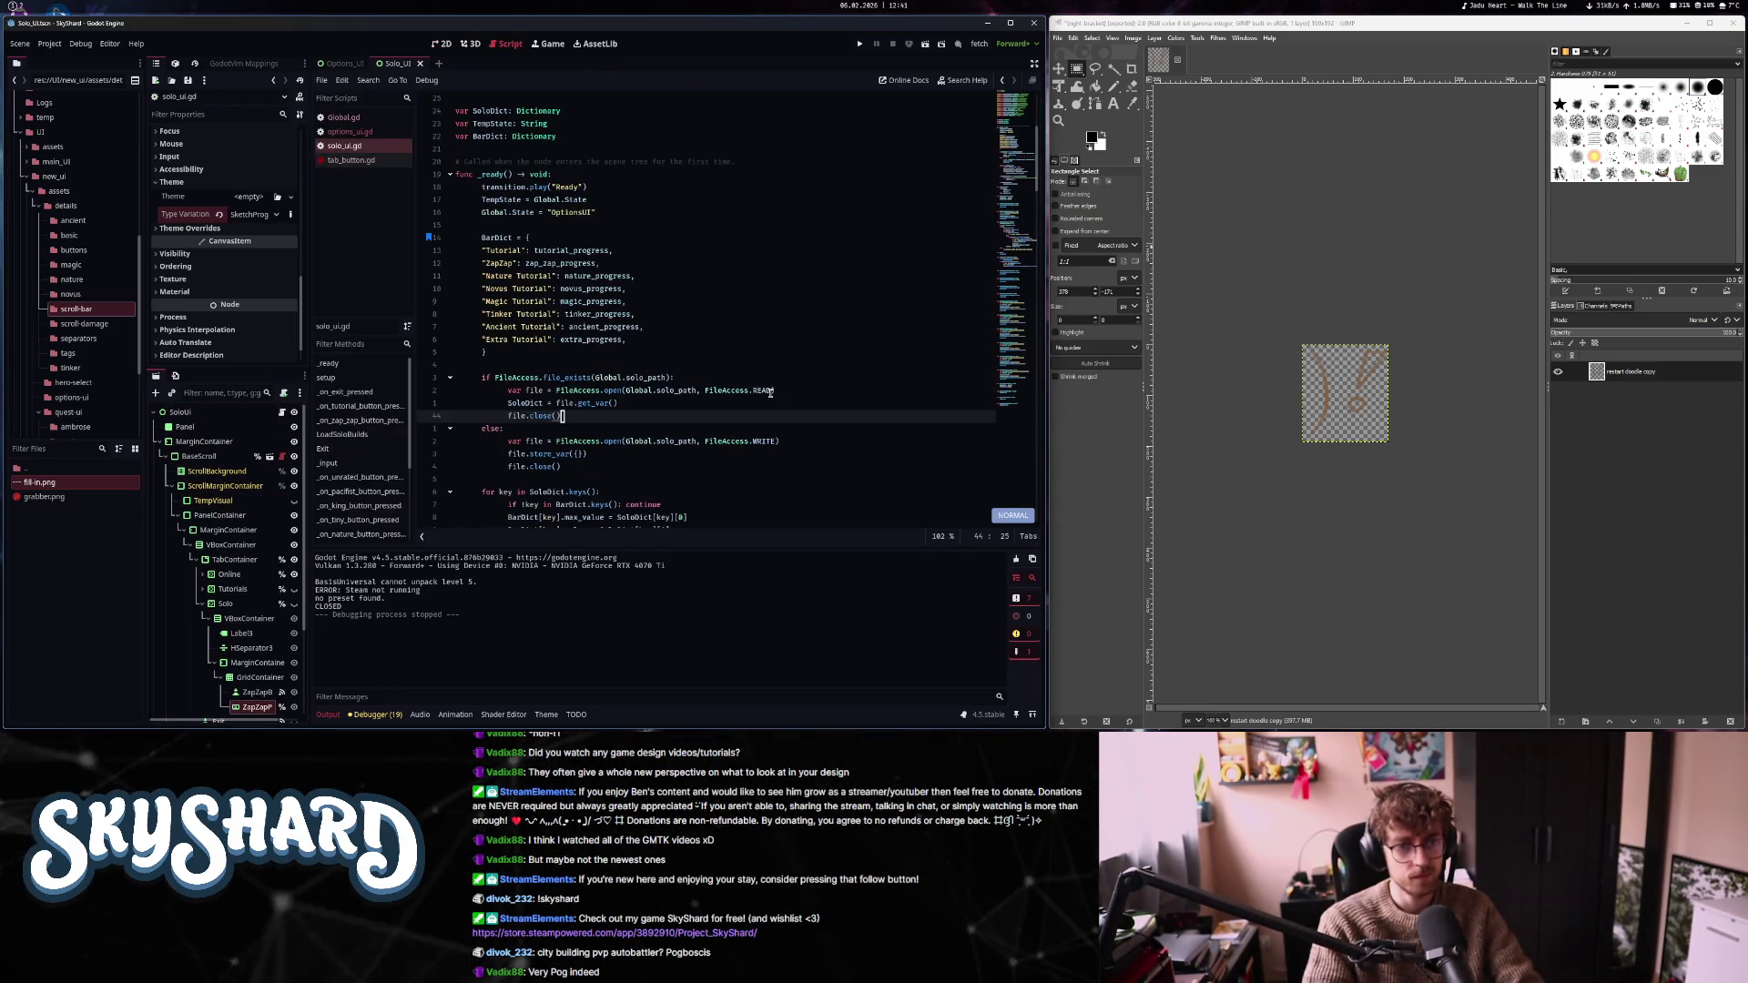
pyautogui.hotkey('ctrl', 'd')
pyautogui.press('k')
pyautogui.press('k')
pyautogui.press('k')
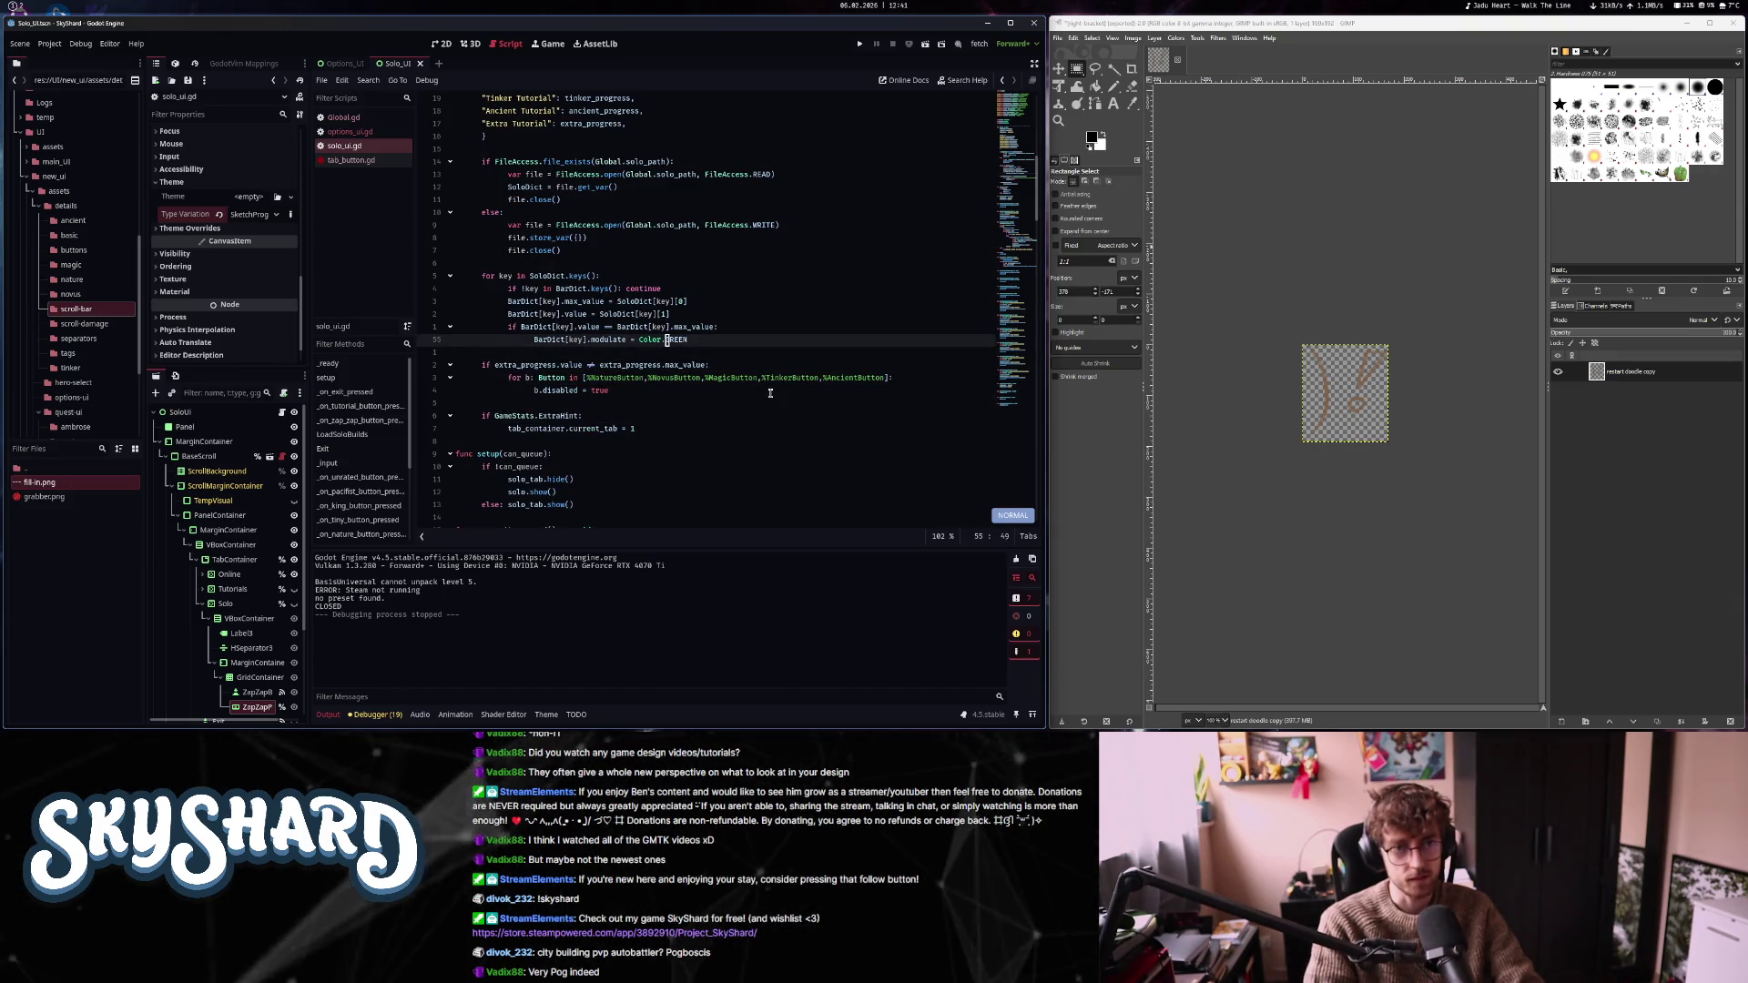
pyautogui.hotkey('ctrl', 'o')
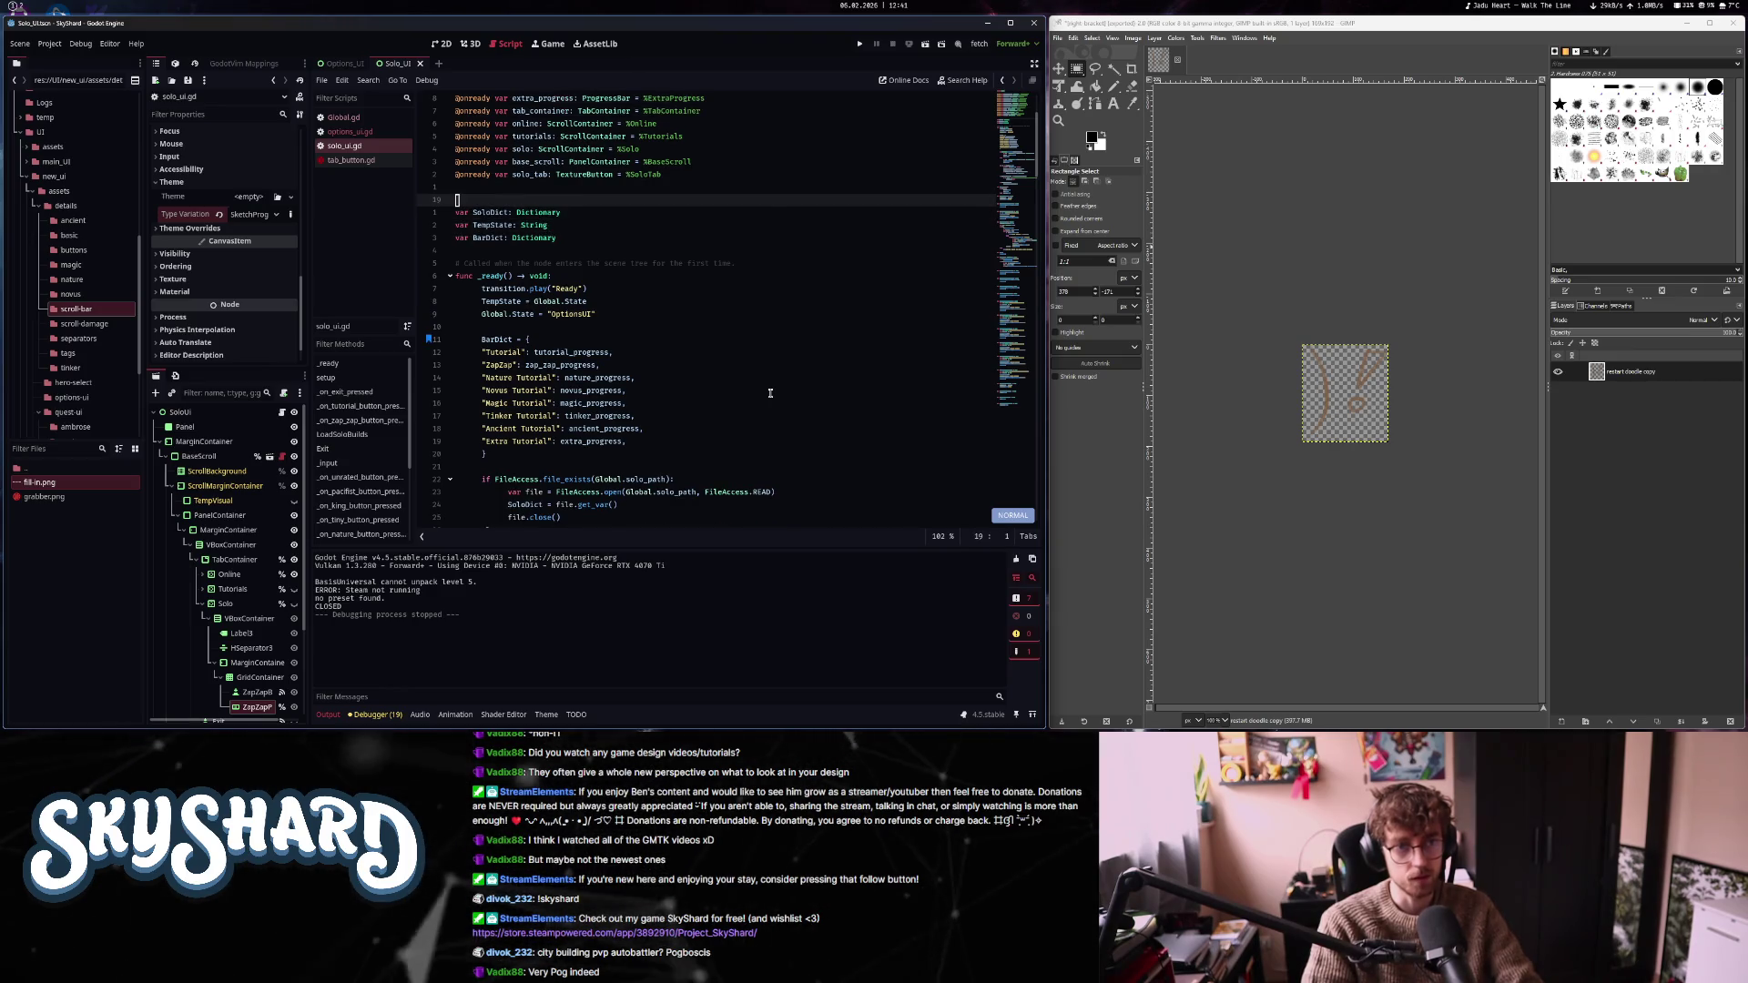
# Declare const COMPLETE_COLOR: Color at the top, set to a light orange via the colour picker.
pyautogui.press('k')
pyautogui.press('k')
pyautogui.write('O')
pyautogui.write('const ')
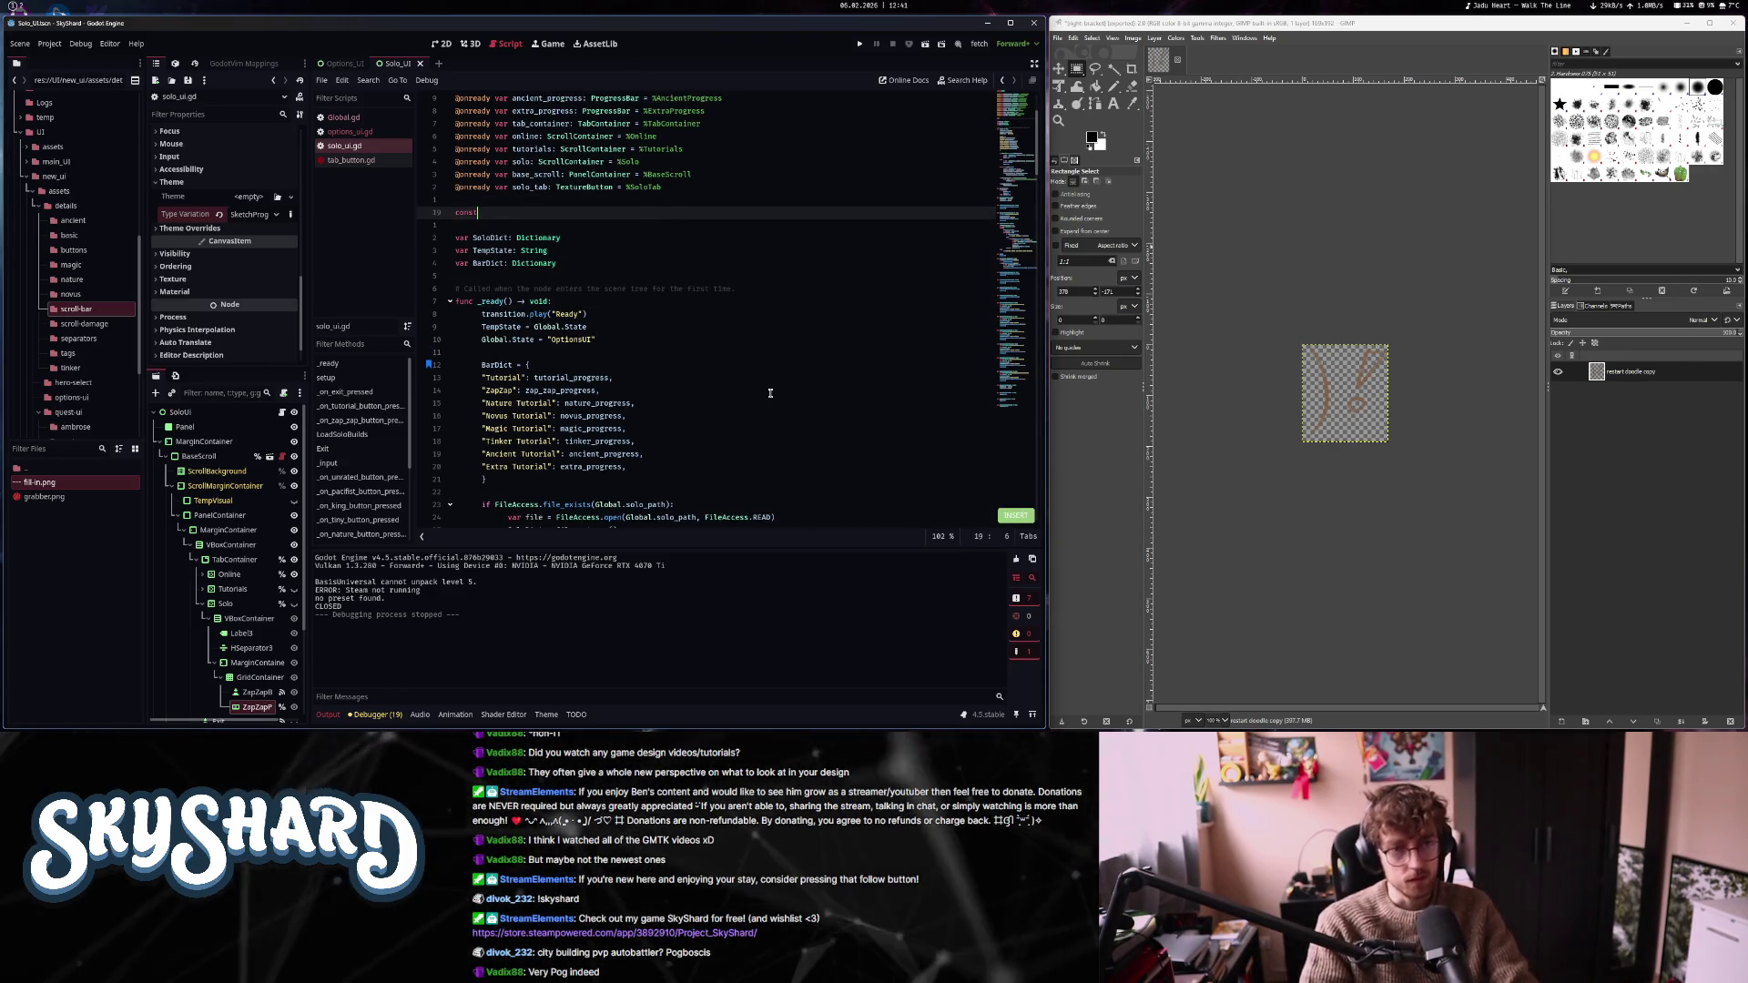
pyautogui.write('complete_col')
pyautogui.hotkey('ctrl', 'BackSpace')
pyautogui.write('COMPLETE_COLOR:')
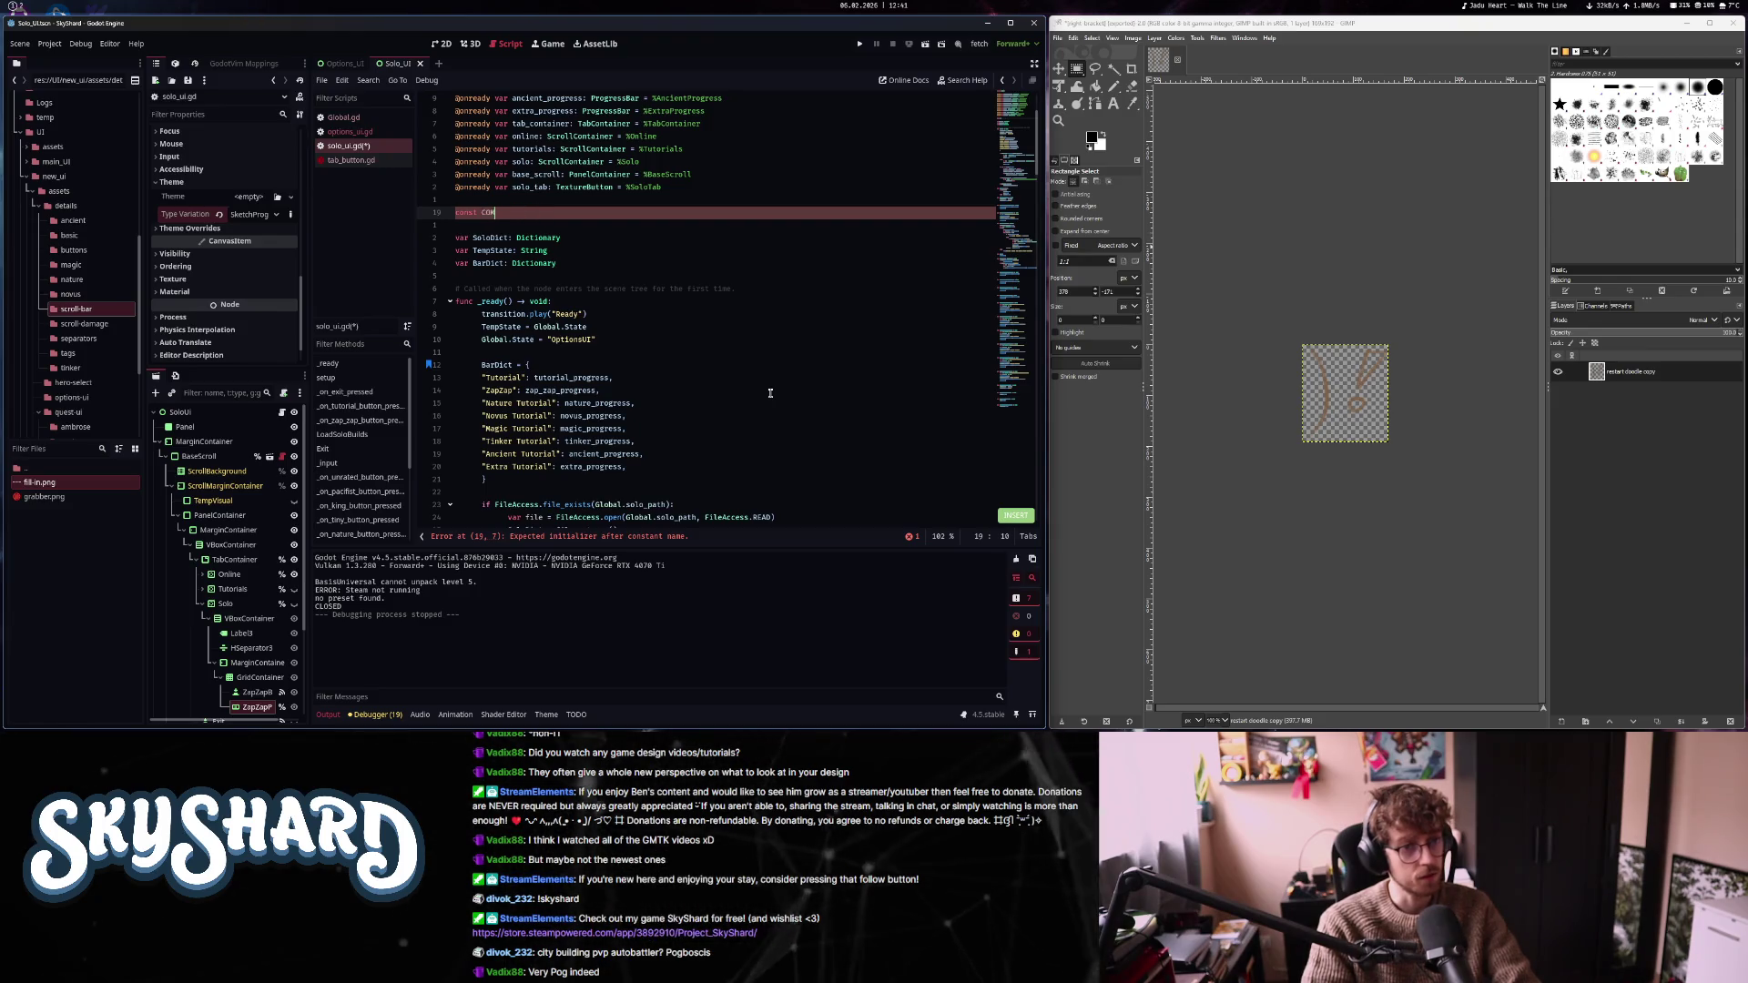
pyautogui.write(' Color = Co')
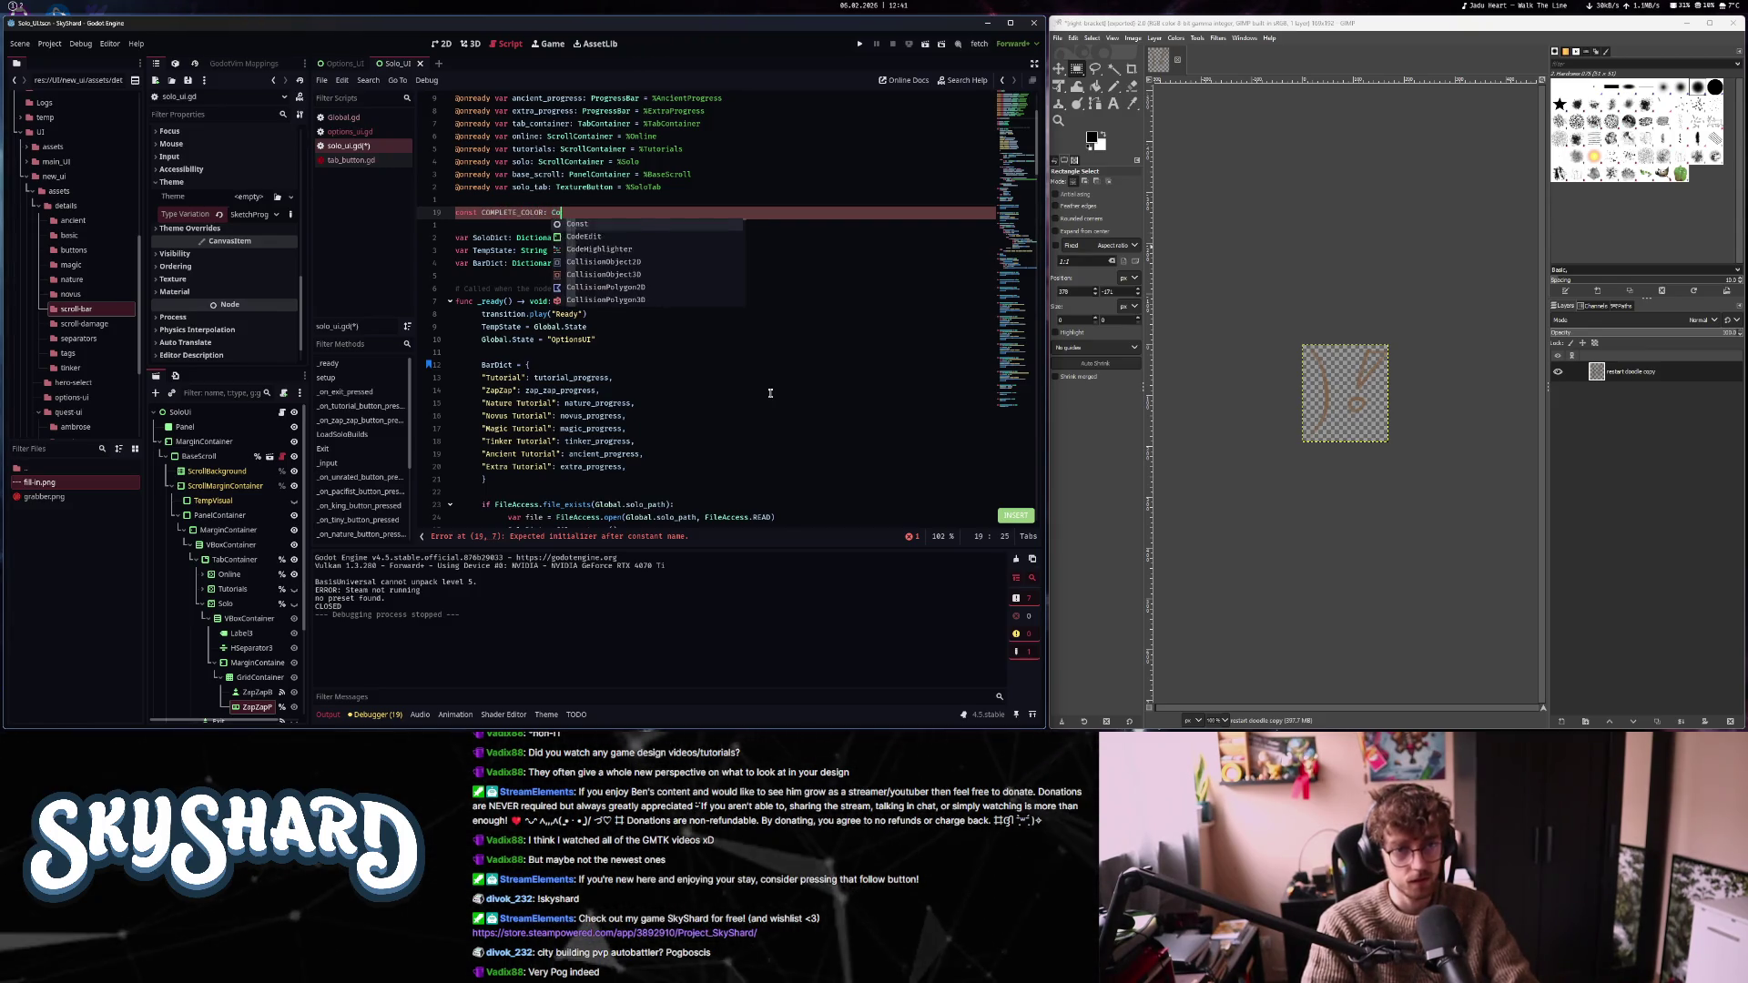
pyautogui.write('lor(')
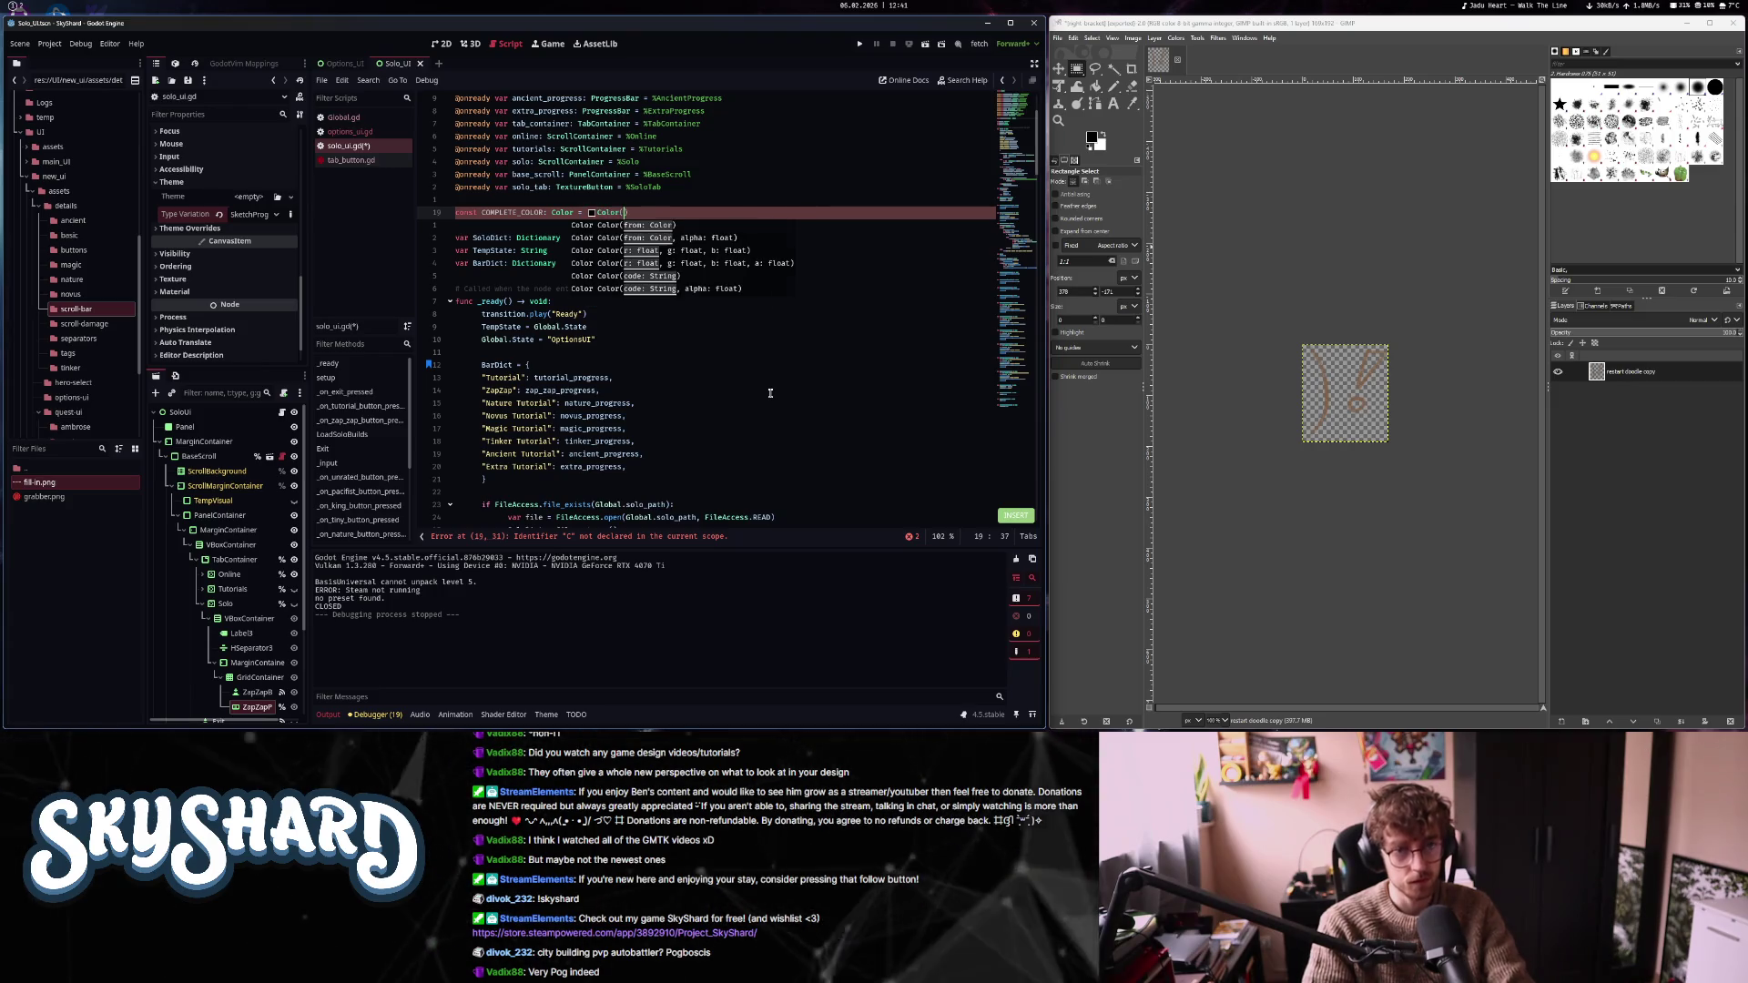
pyautogui.click(590, 213)
pyautogui.click(685, 397)
pyautogui.moveTo(637, 415); pyautogui.dragTo(671, 421)
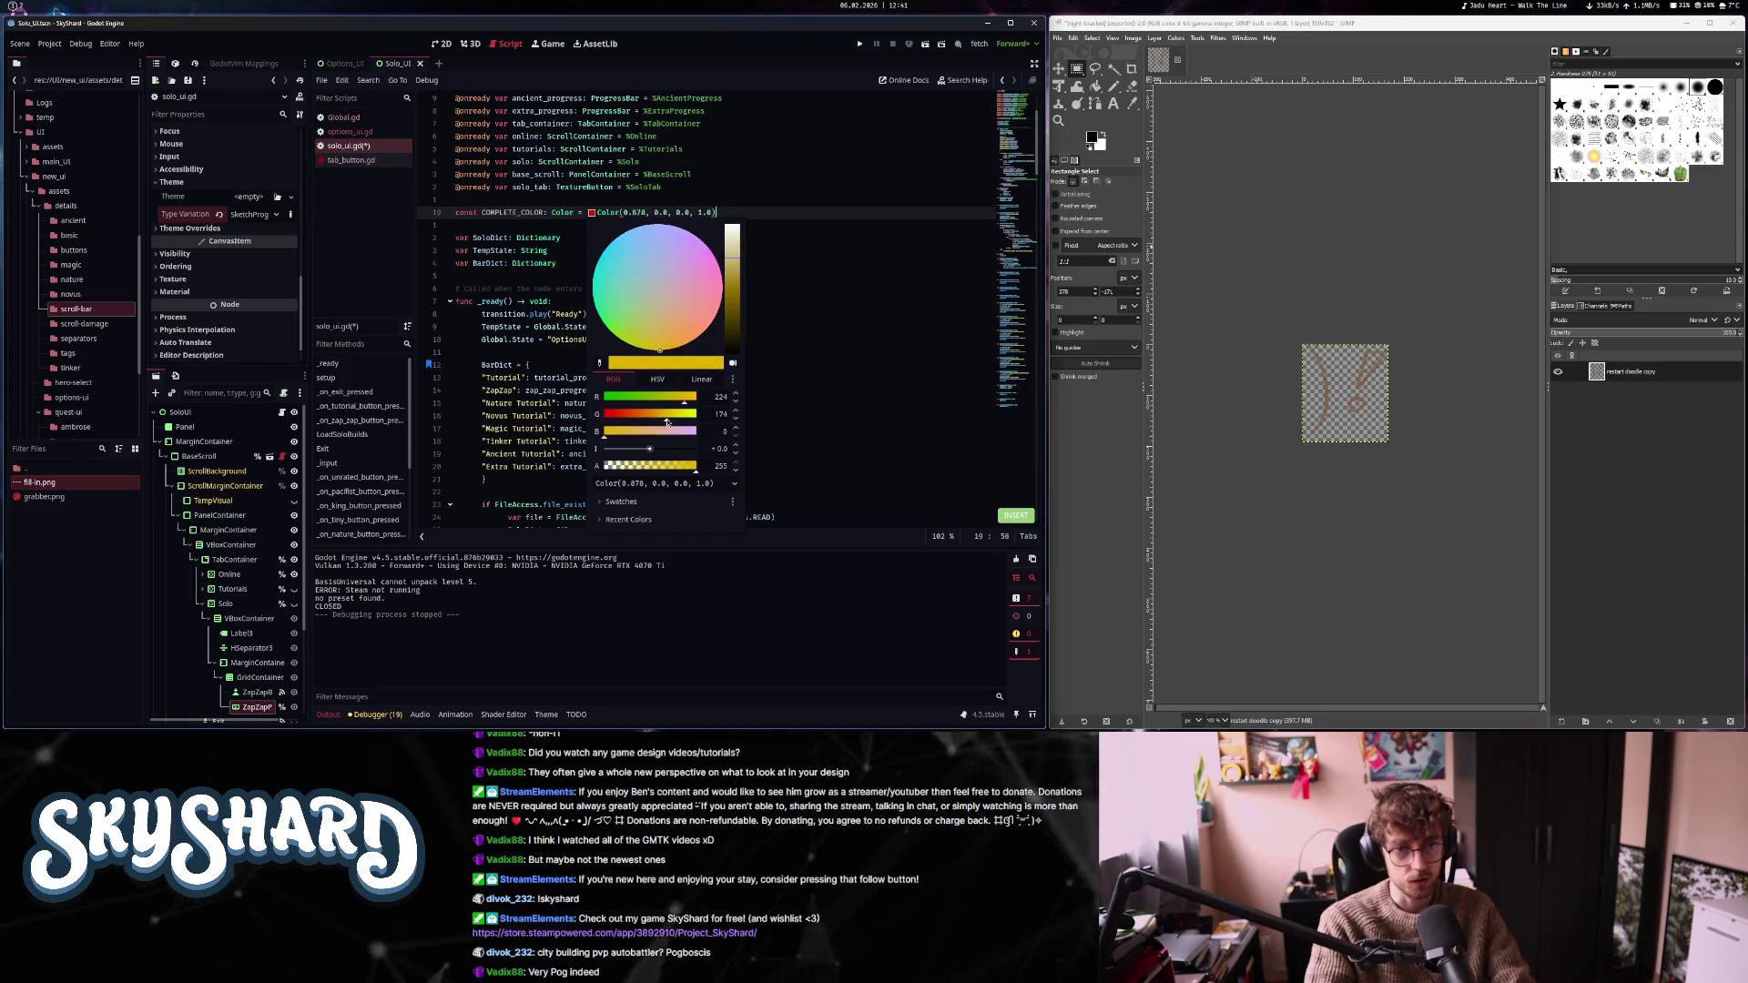
pyautogui.moveTo(733, 300); pyautogui.dragTo(738, 246)
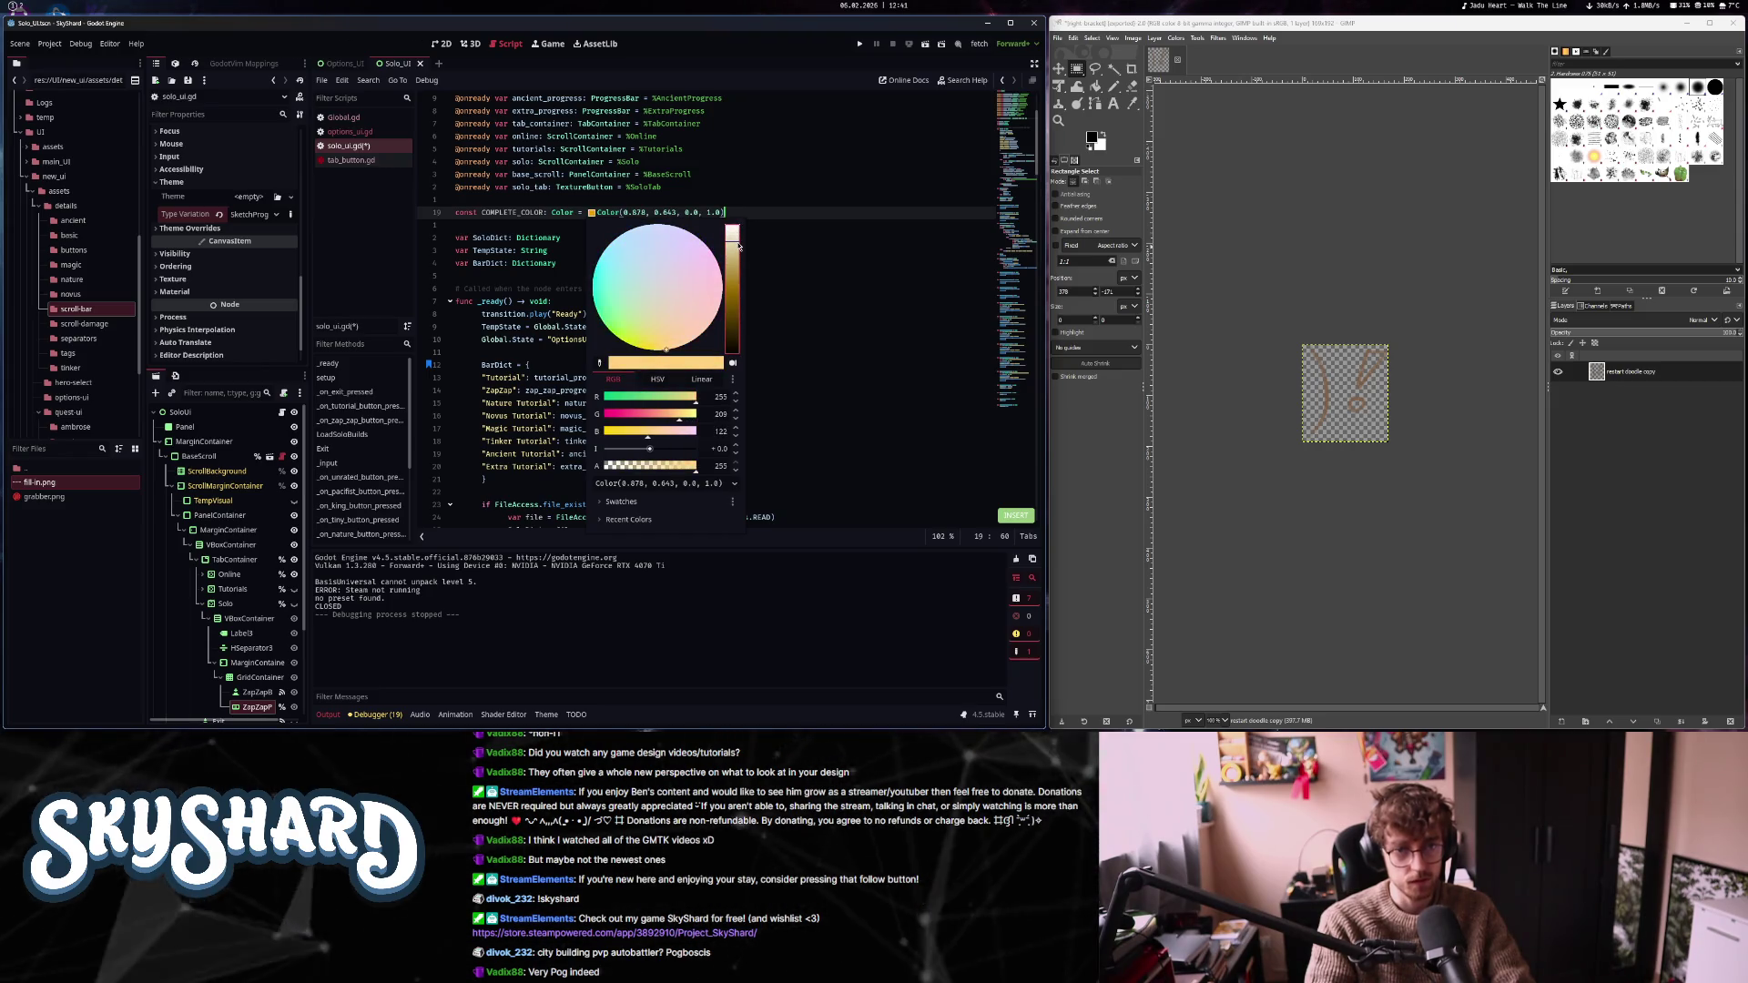
pyautogui.click(735, 215)
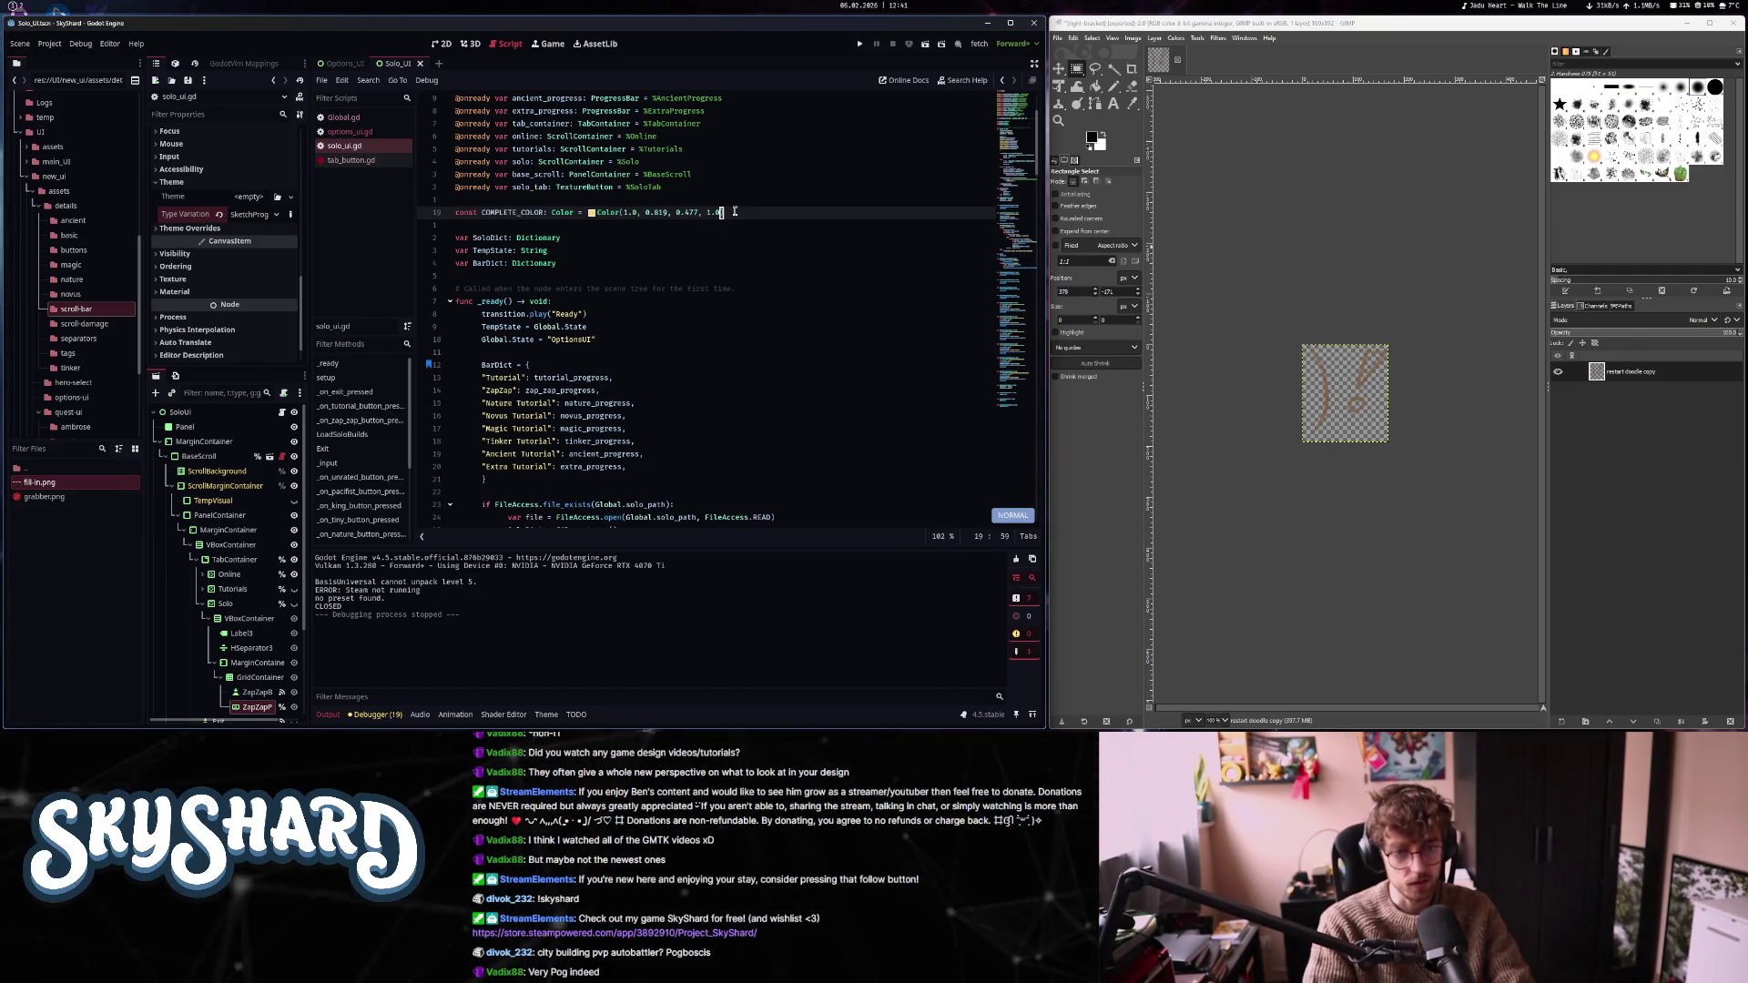
# Replace Color.GREEN in the completed-bar modulate line with COMPLETE_COLOR.
pyautogui.press('Escape')
pyautogui.press('1')
pyautogui.press('7')
pyautogui.press('j')
pyautogui.hotkey('ctrl', 'd')
pyautogui.press('j')
pyautogui.press('j')
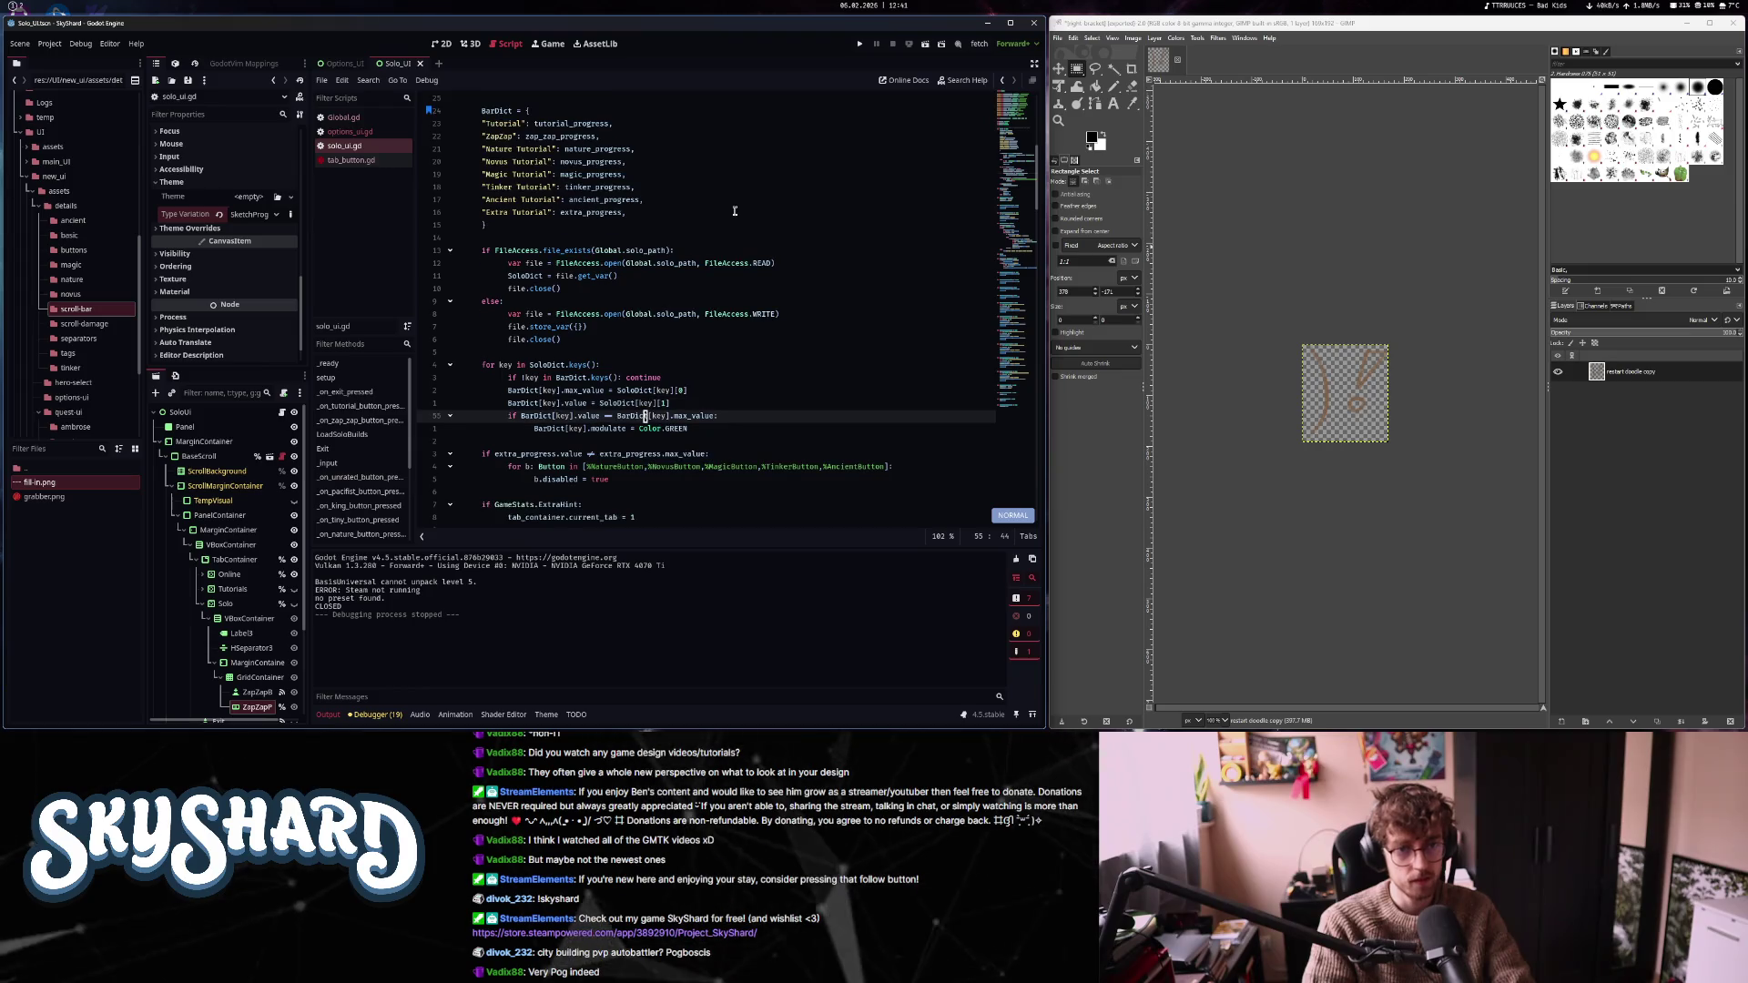
pyautogui.press('j')
pyautogui.press('b')
pyautogui.press('b')
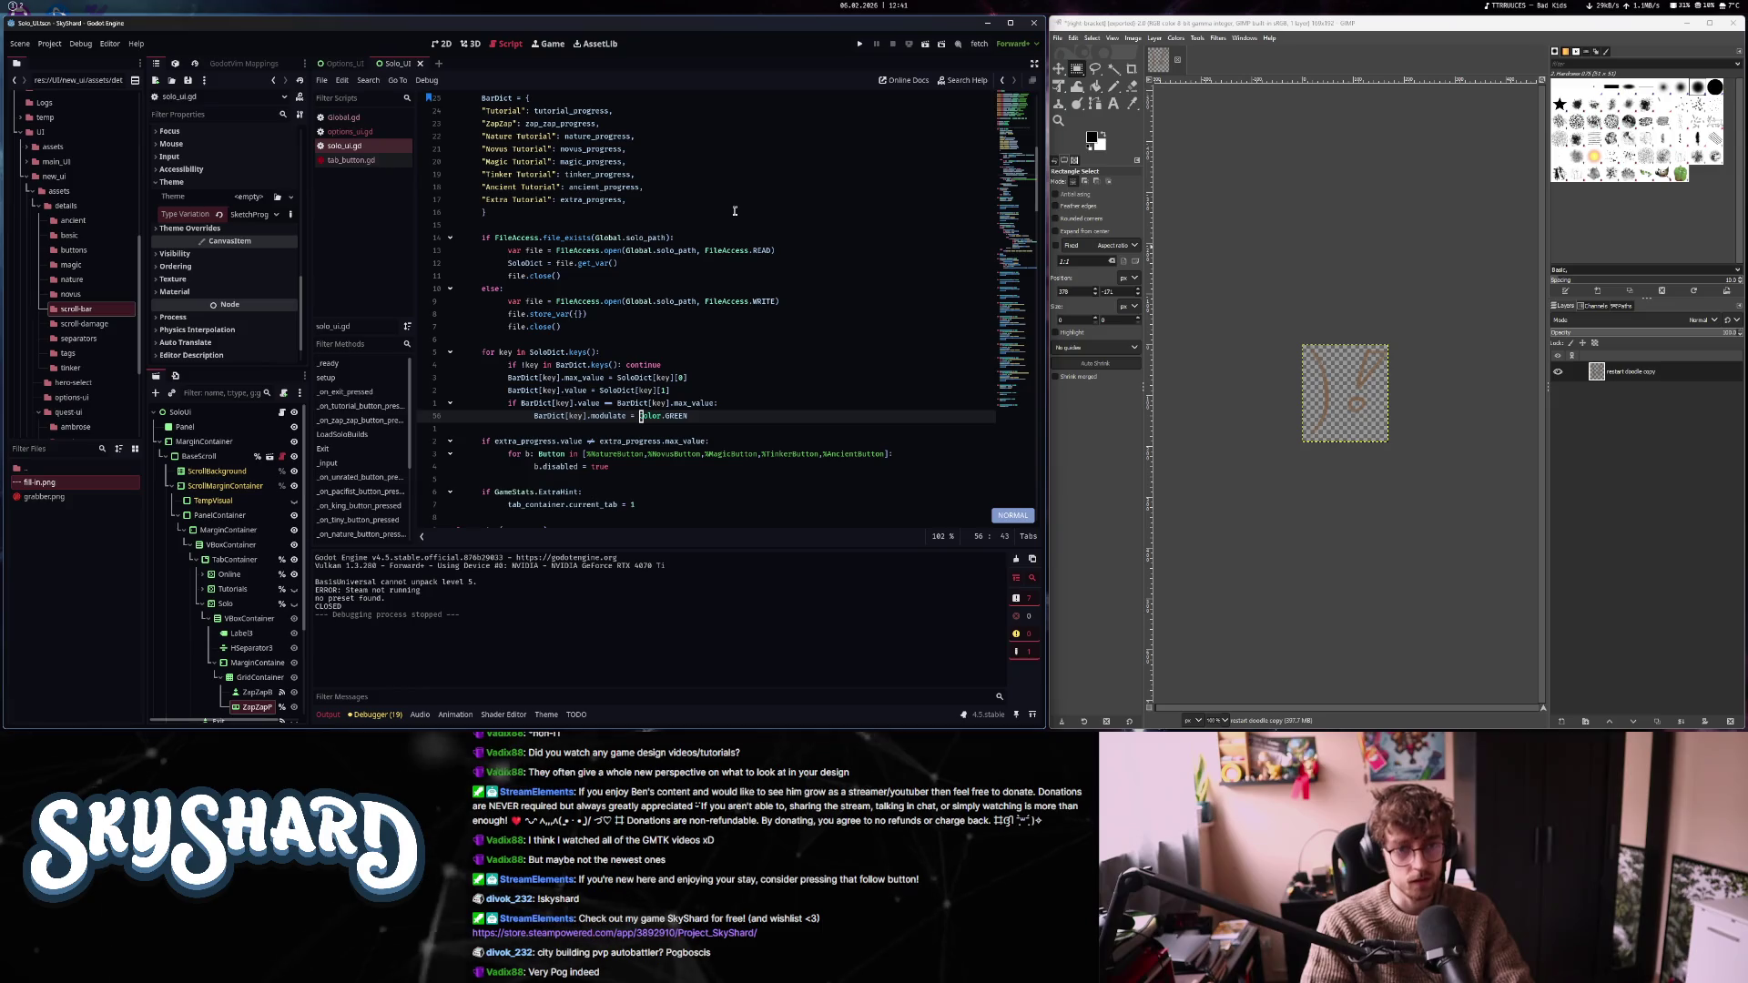
pyautogui.write('i')
pyautogui.write('COMPLETE_COLOR')
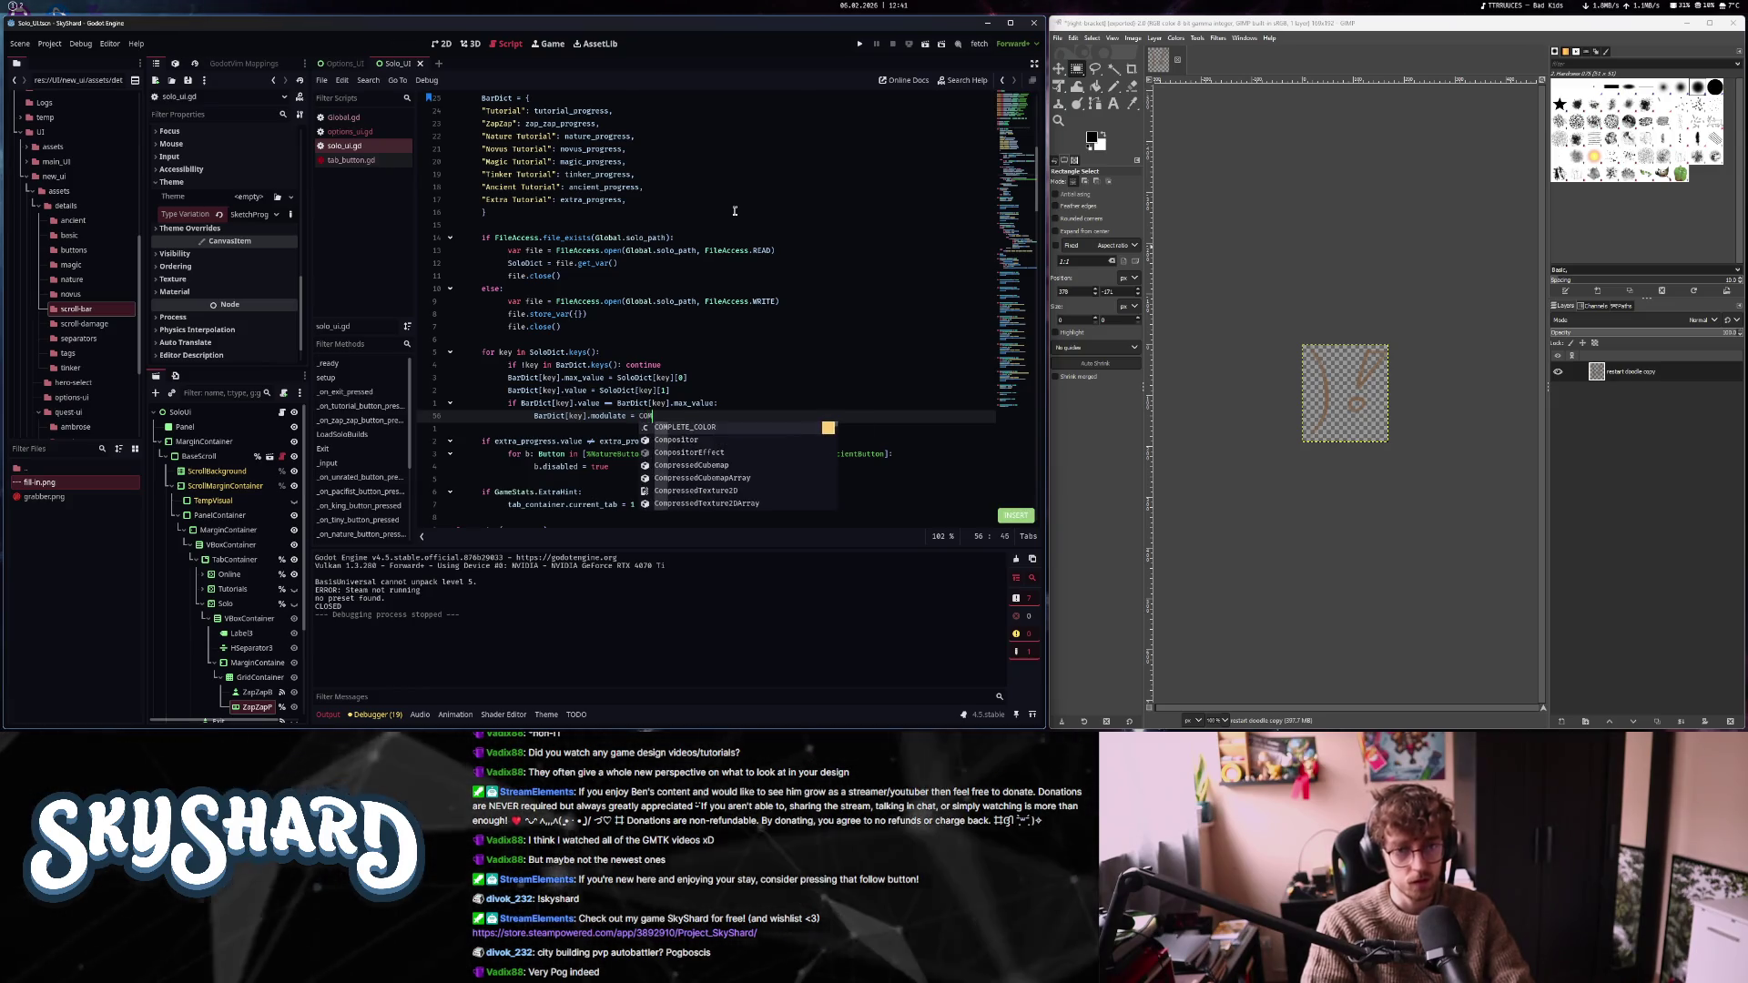
pyautogui.press('Return')
pyautogui.press('Escape')
# Check the tutorial call and modulate line, save the script and run the scene.
pyautogui.write('/tutorial(')
pyautogui.press('Return')
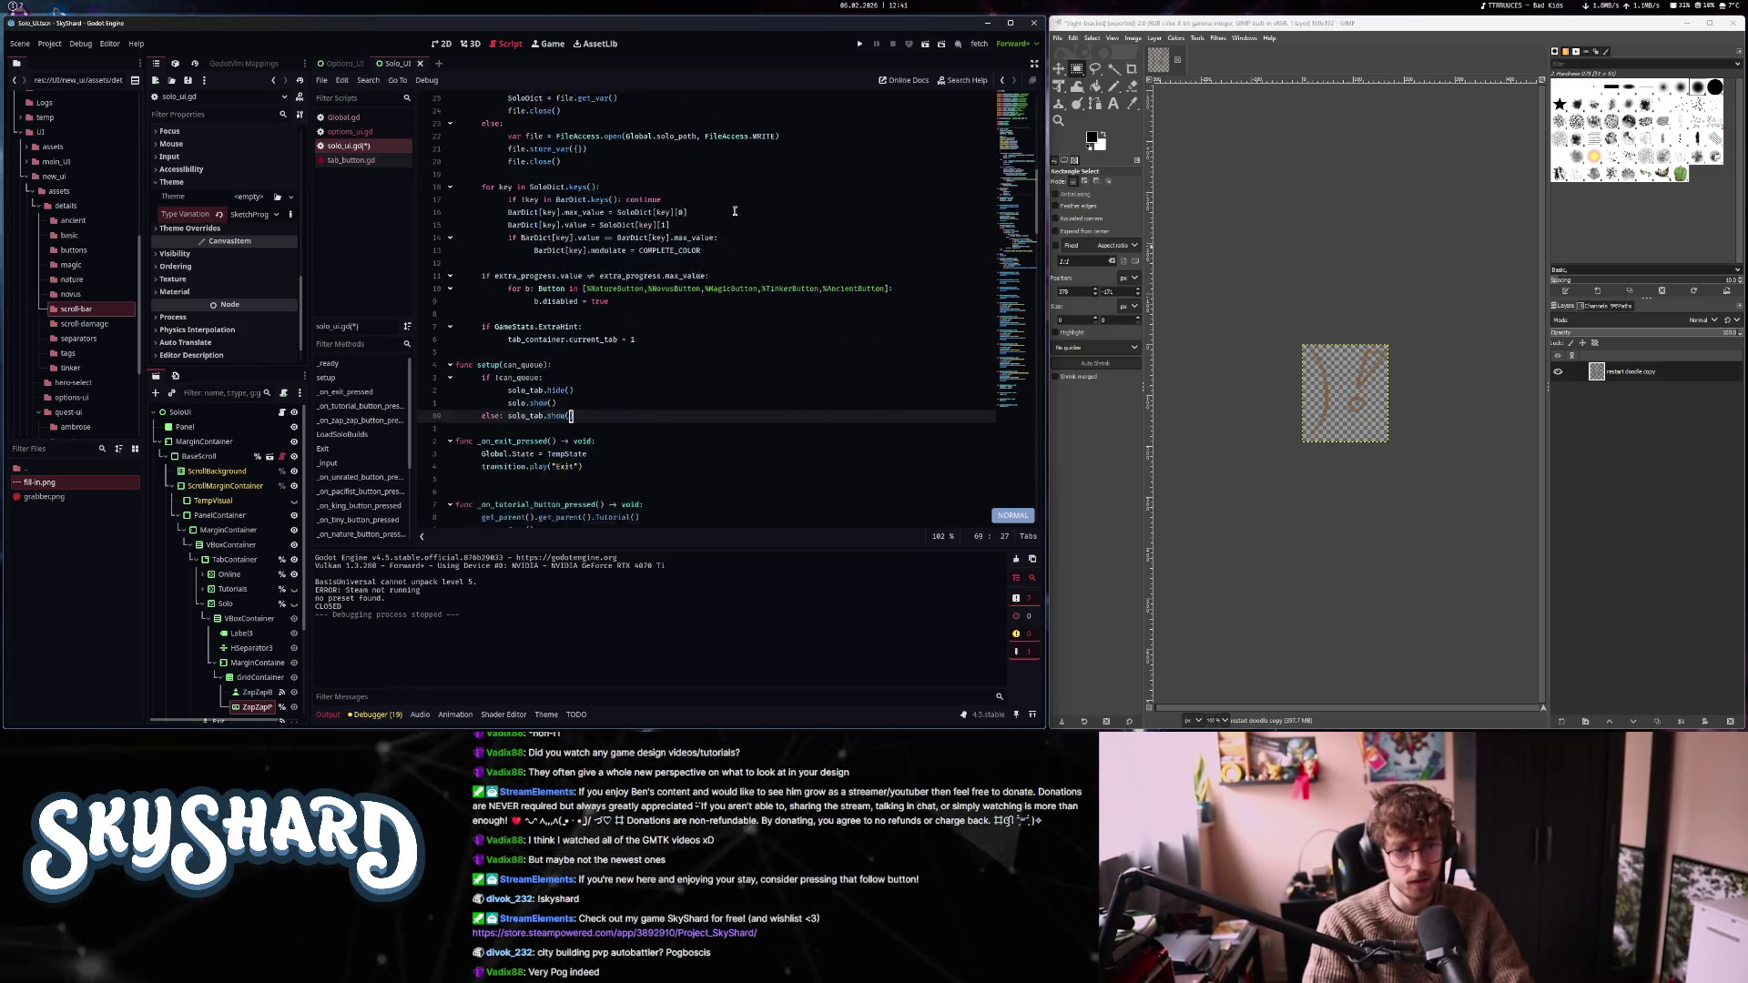
pyautogui.write('/modulat')
pyautogui.press('Return')
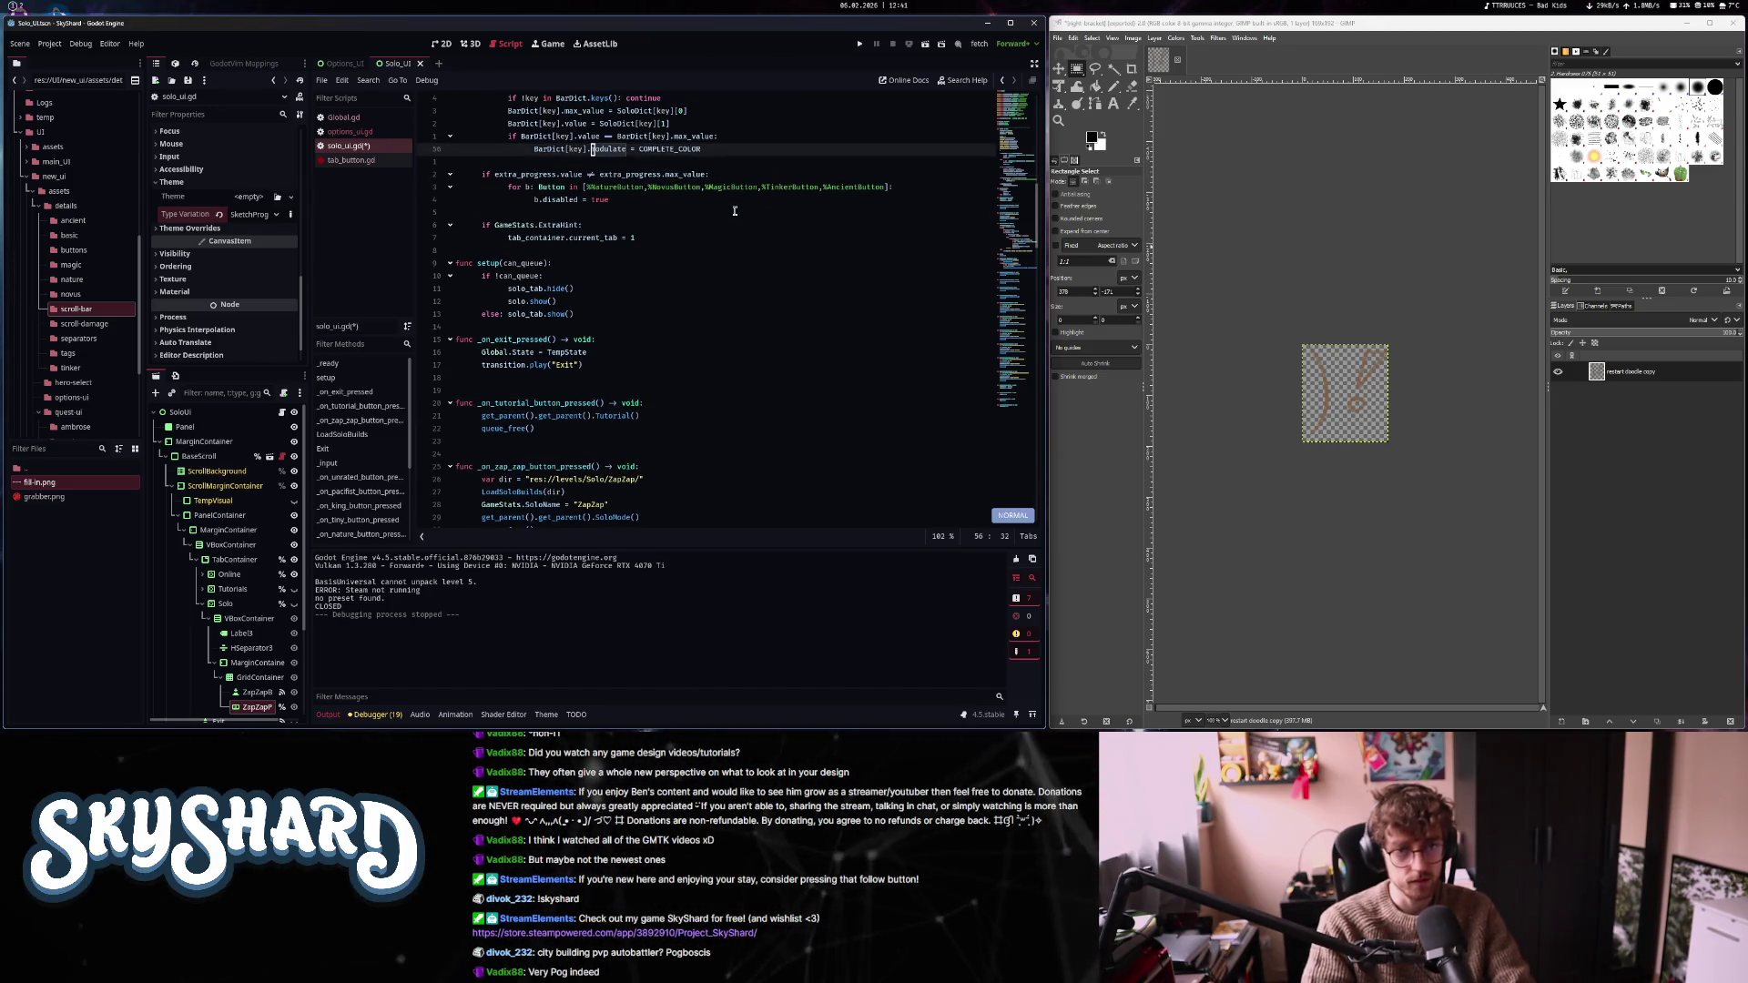
pyautogui.hotkey('ctrl', 's')
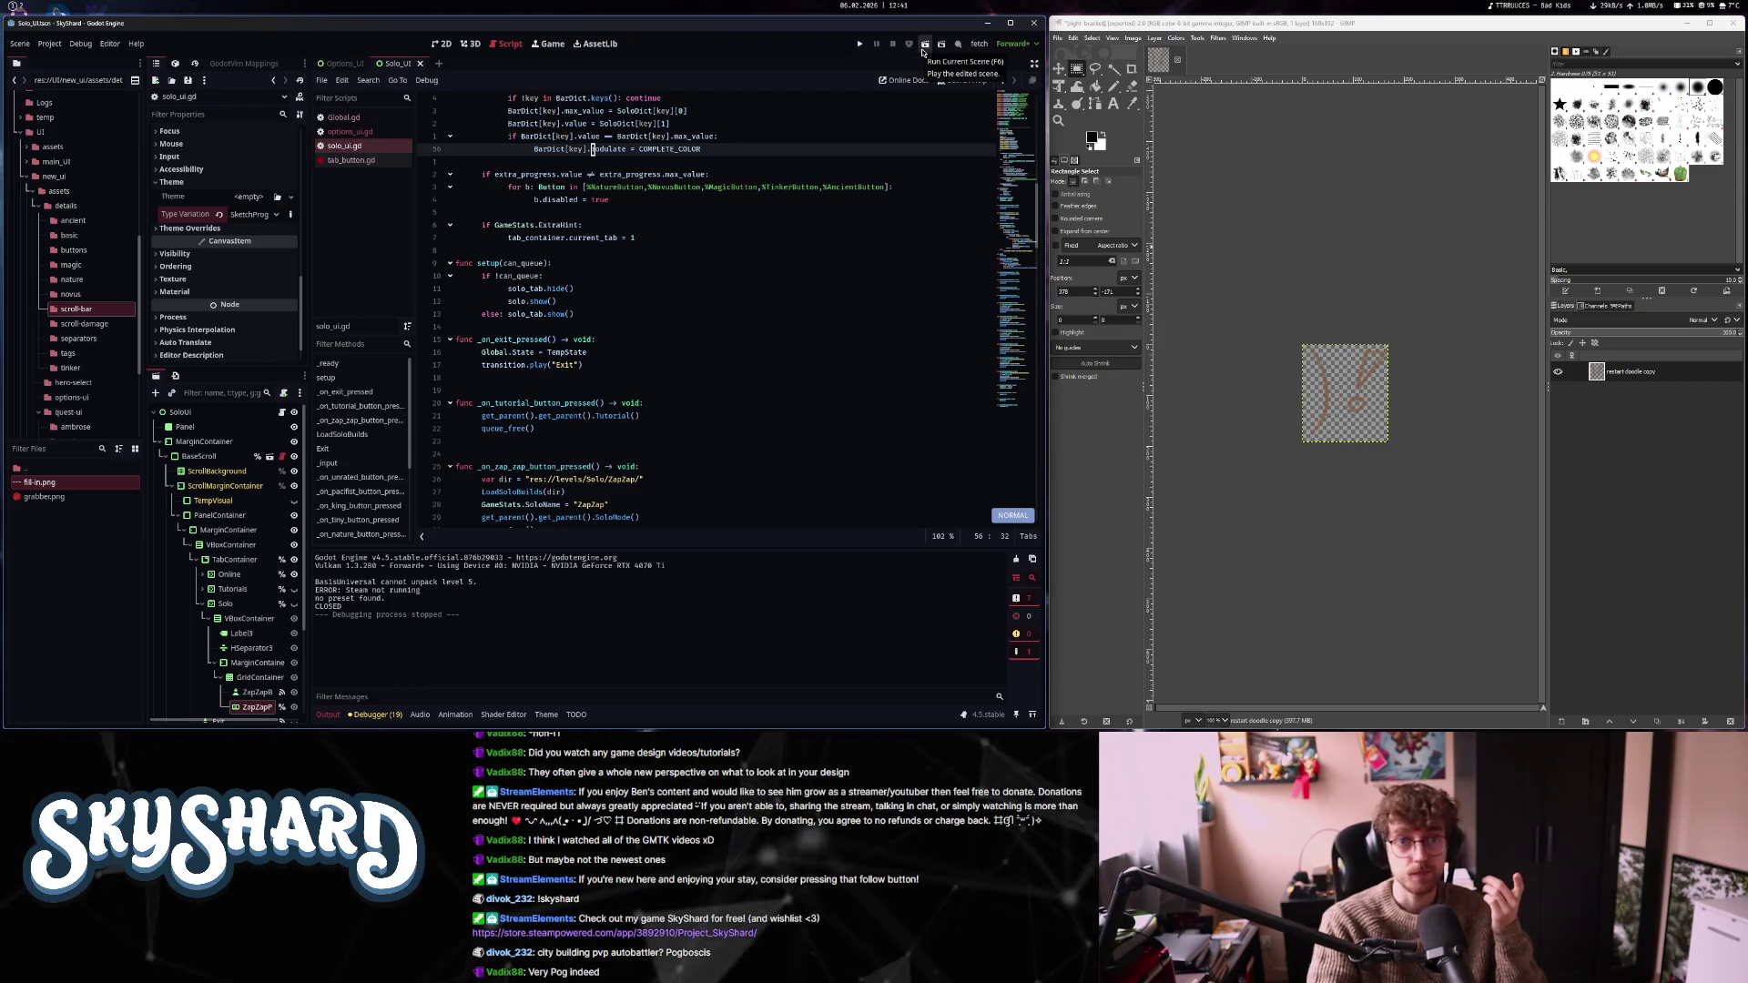
pyautogui.click(922, 50)
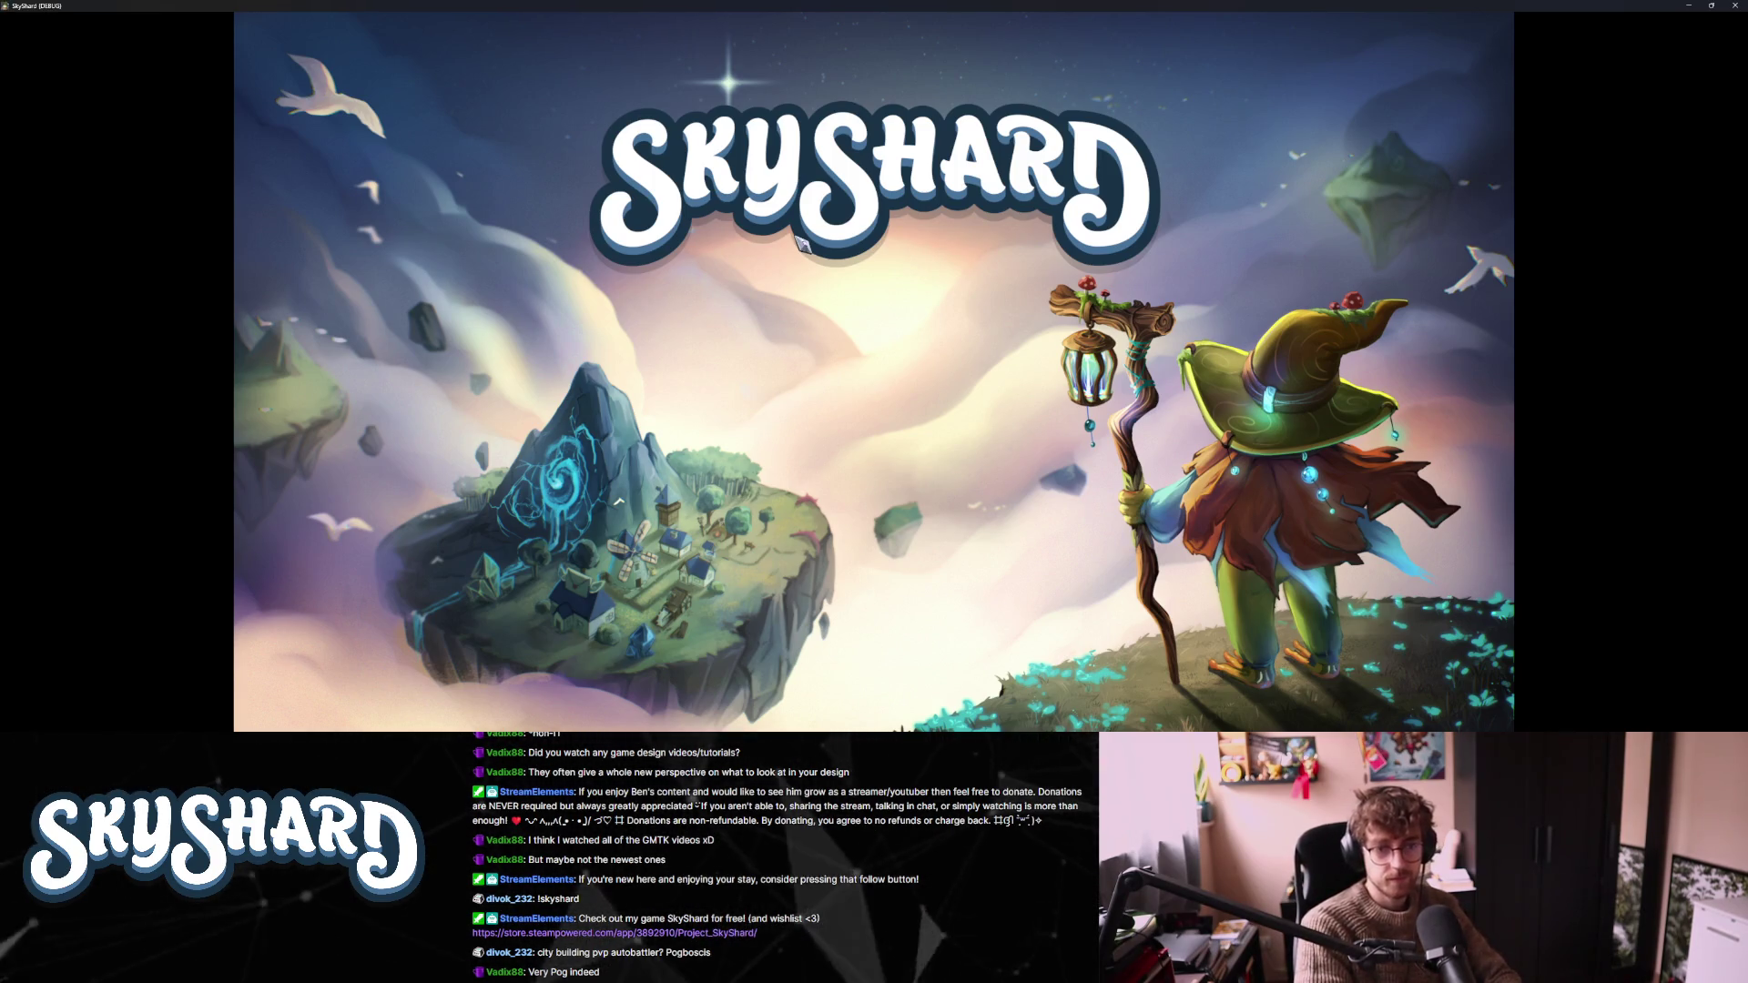
pyautogui.press('F11')
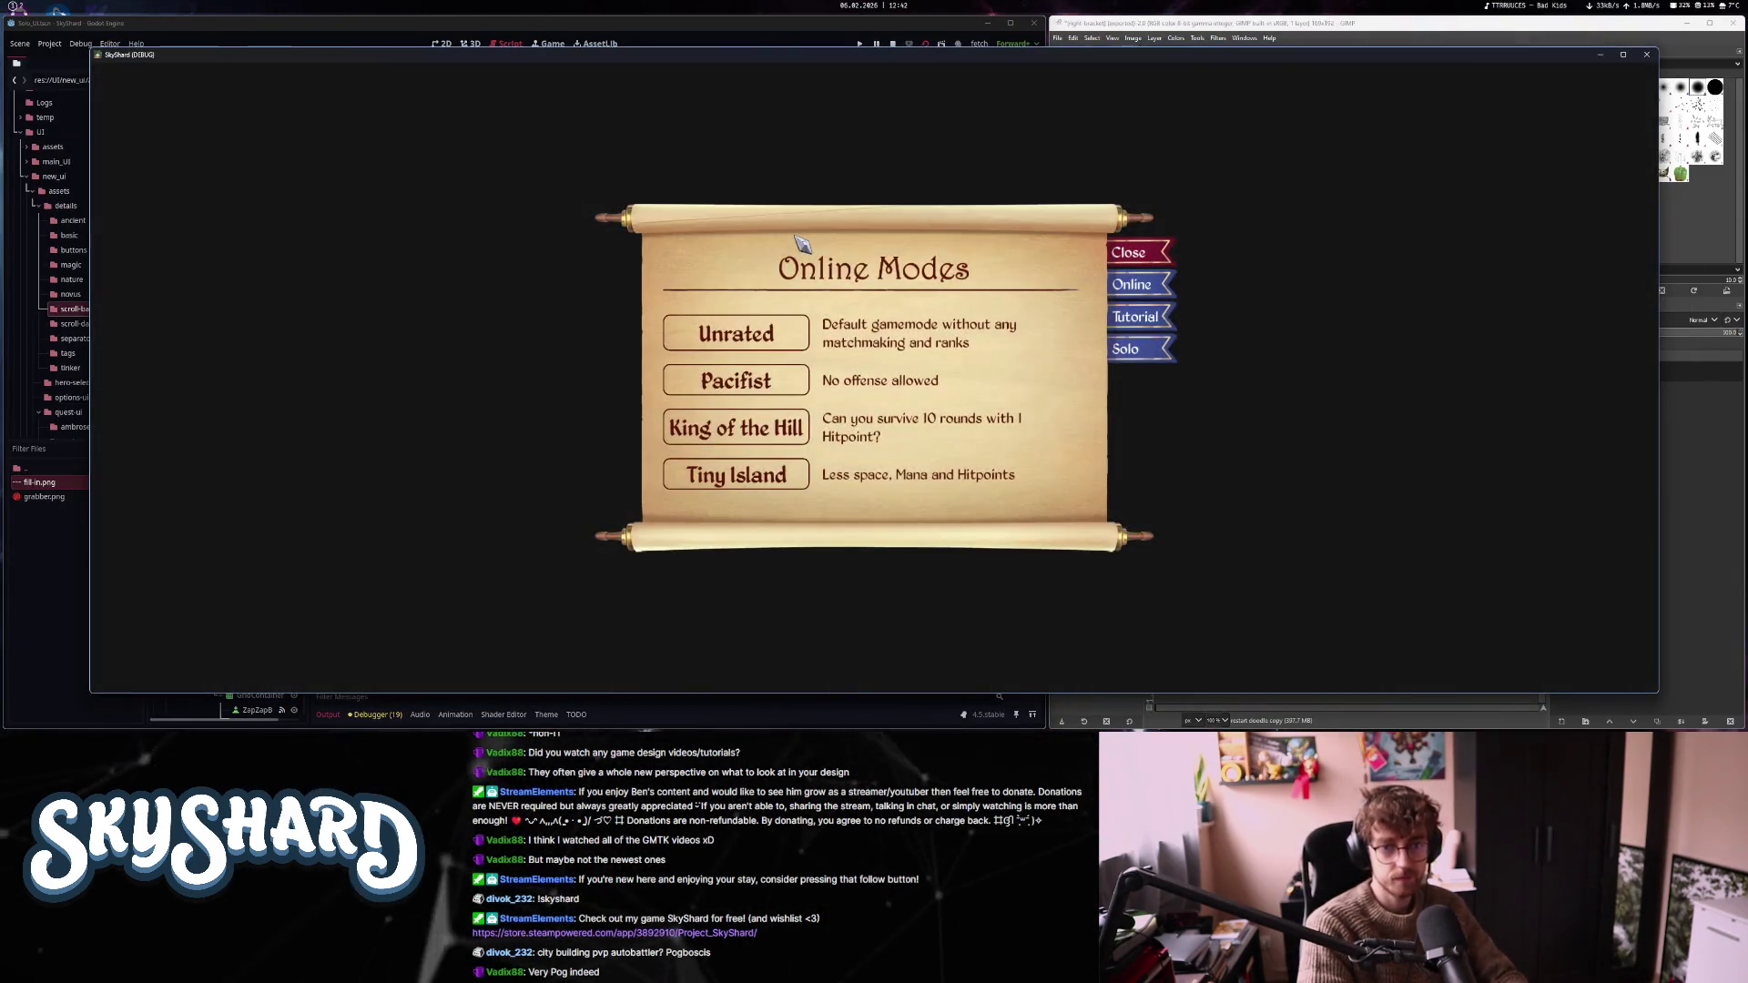
pyautogui.click(1132, 318)
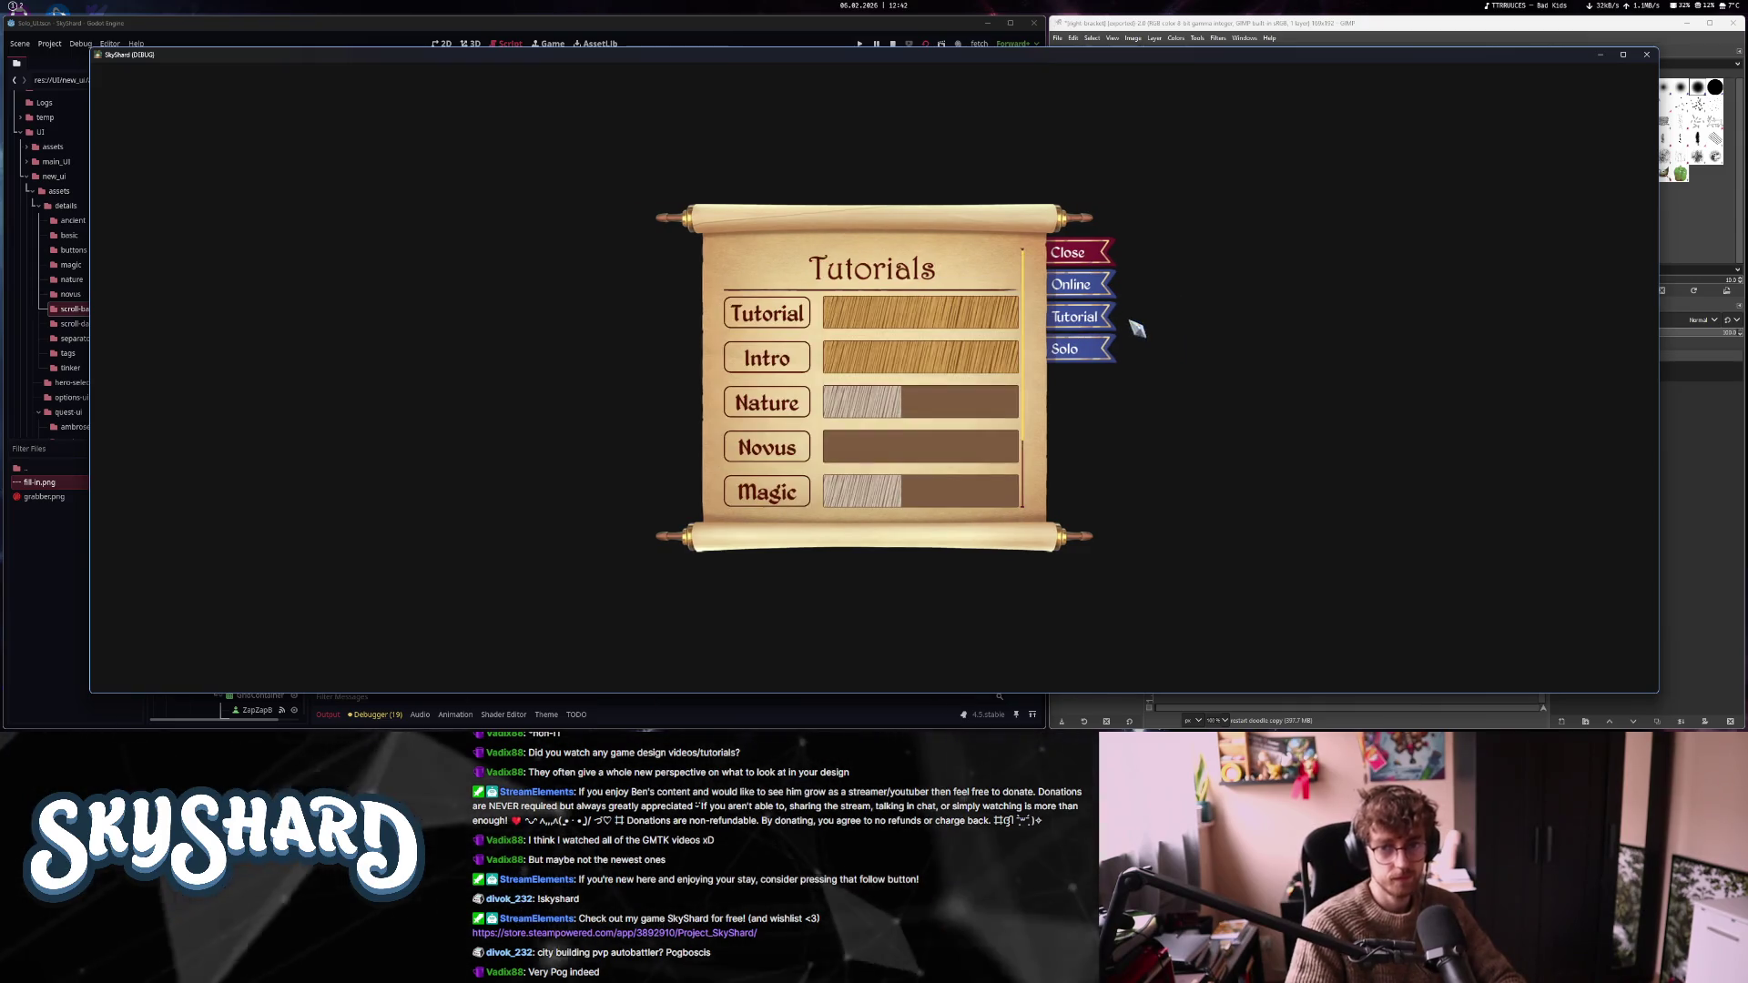
pyautogui.click(1111, 346)
pyautogui.click(1100, 326)
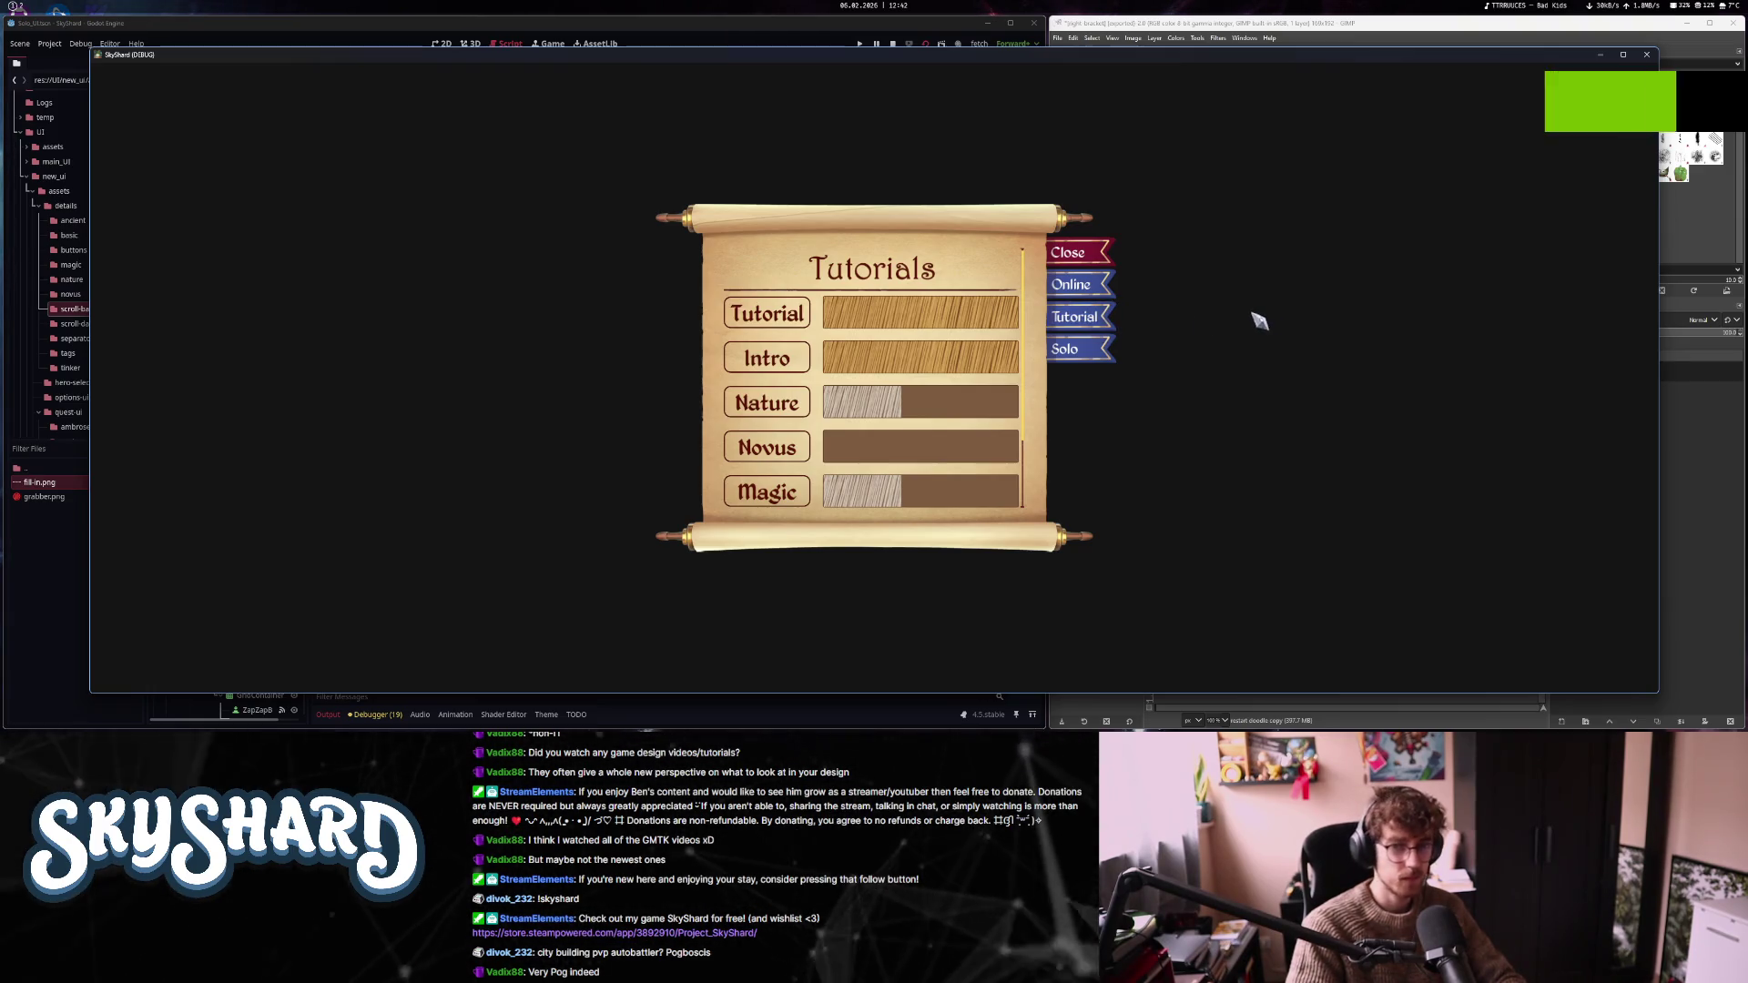
pyautogui.click(1082, 349)
pyautogui.click(1097, 320)
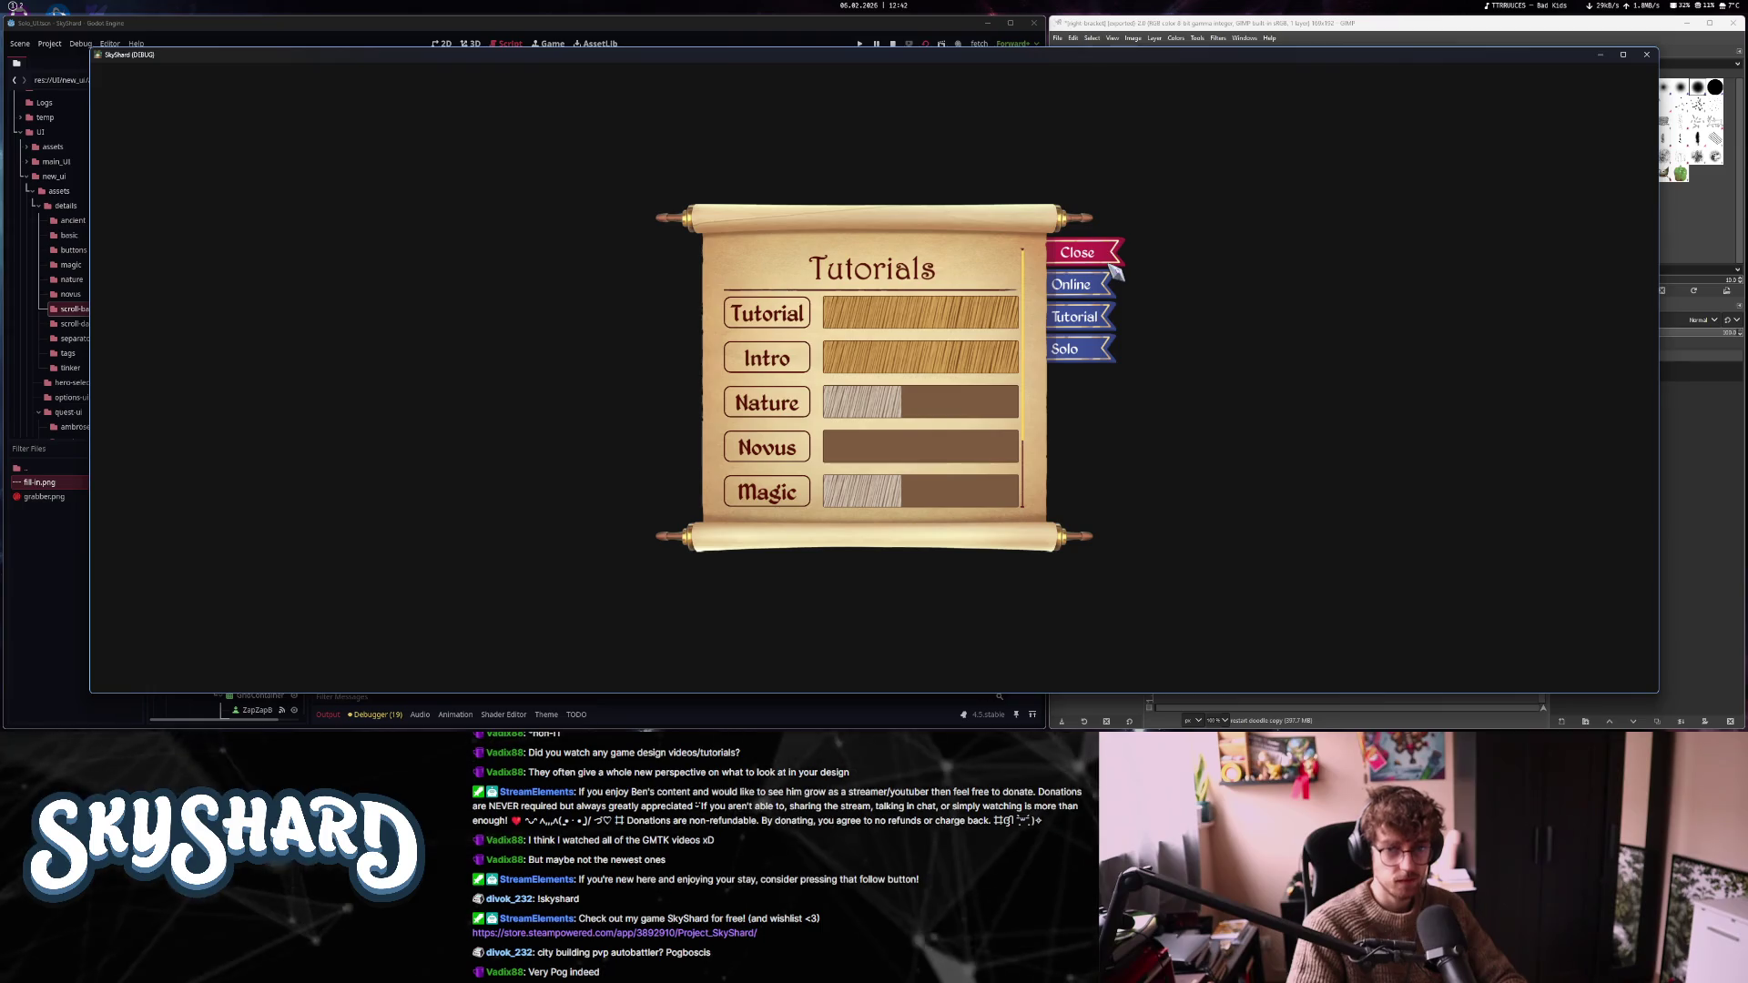
pyautogui.click(1646, 56)
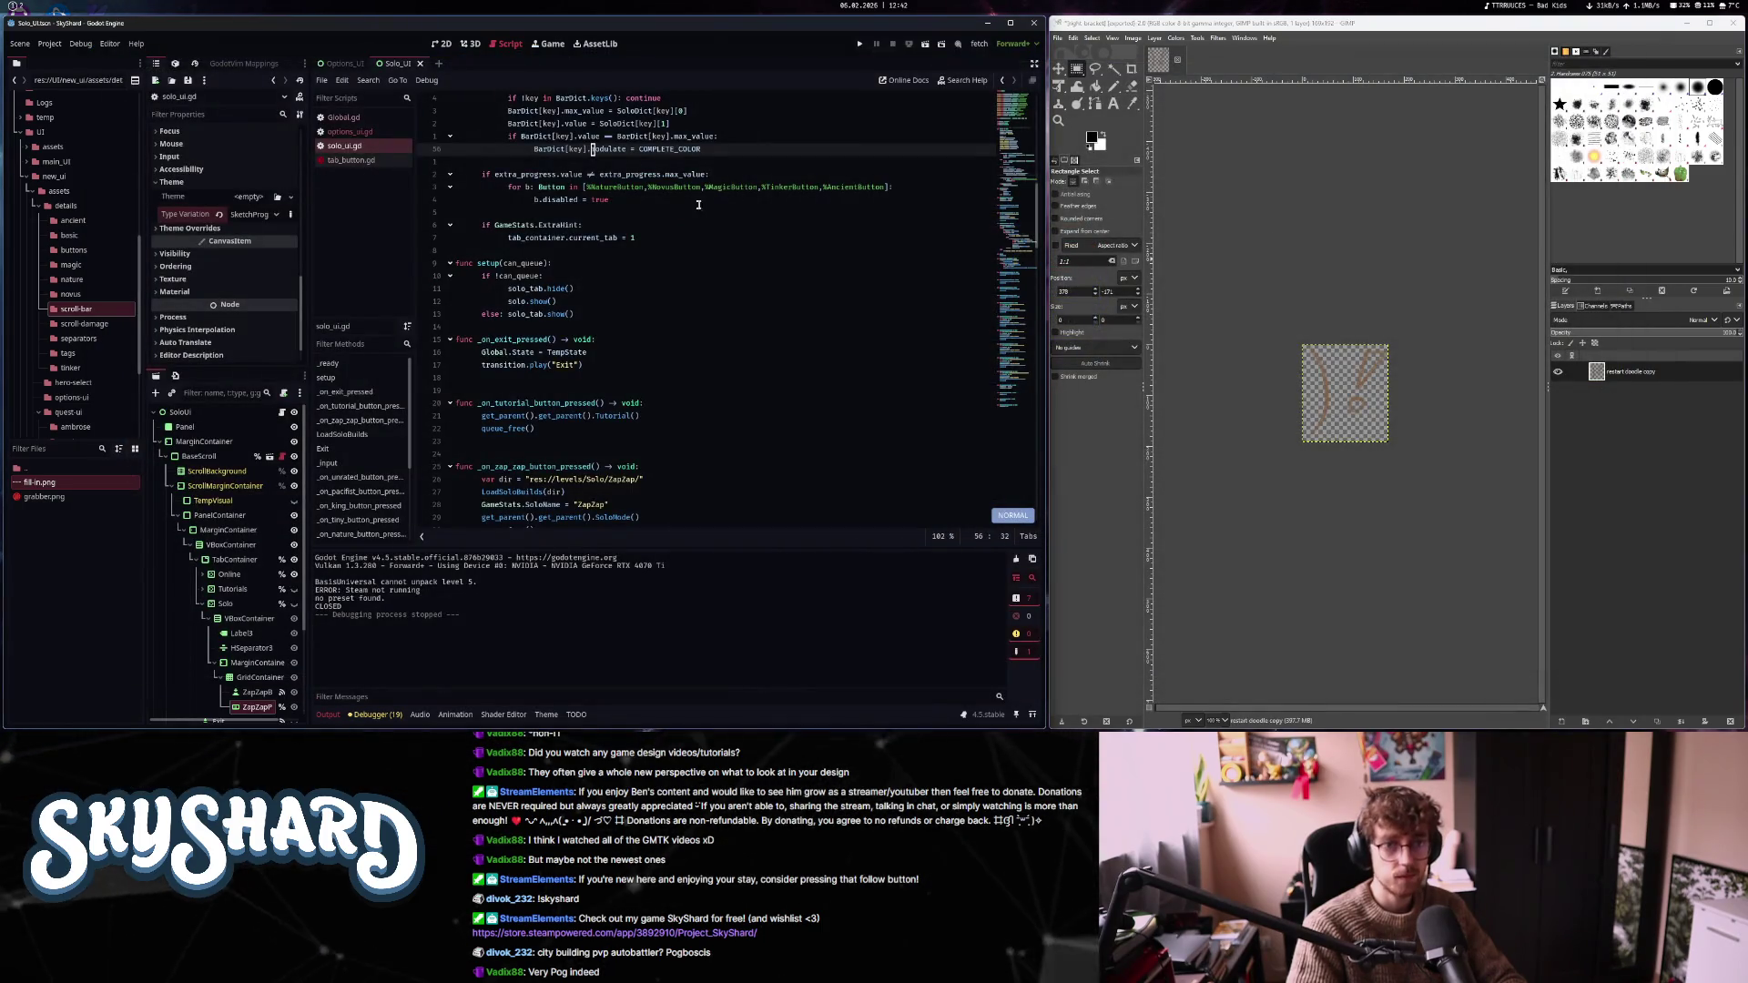
# Lighten COMPLETE_COLOR to a pale cream Color(1.0, 0.899, 0.506, 1.0), save, and run the game with F5.
pyautogui.scroll(10, 702, 188)
pyautogui.click(592, 213)
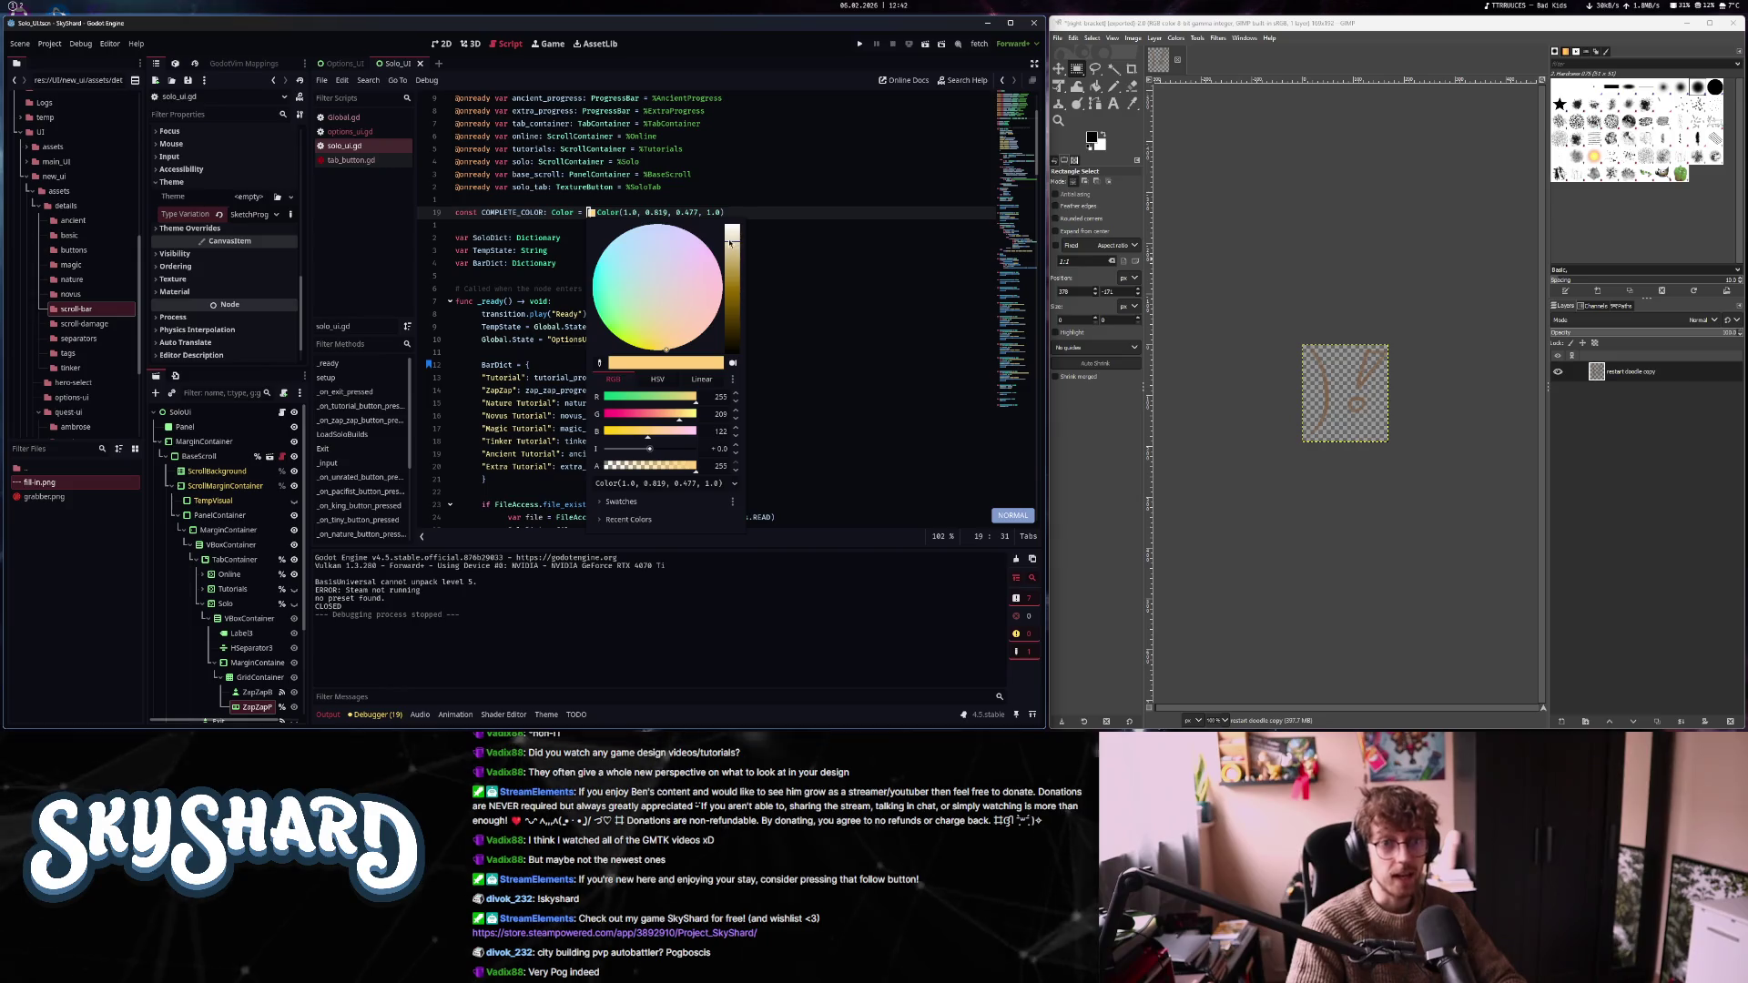
pyautogui.moveTo(735, 239); pyautogui.dragTo(739, 239)
pyautogui.moveTo(659, 342); pyautogui.dragTo(655, 366)
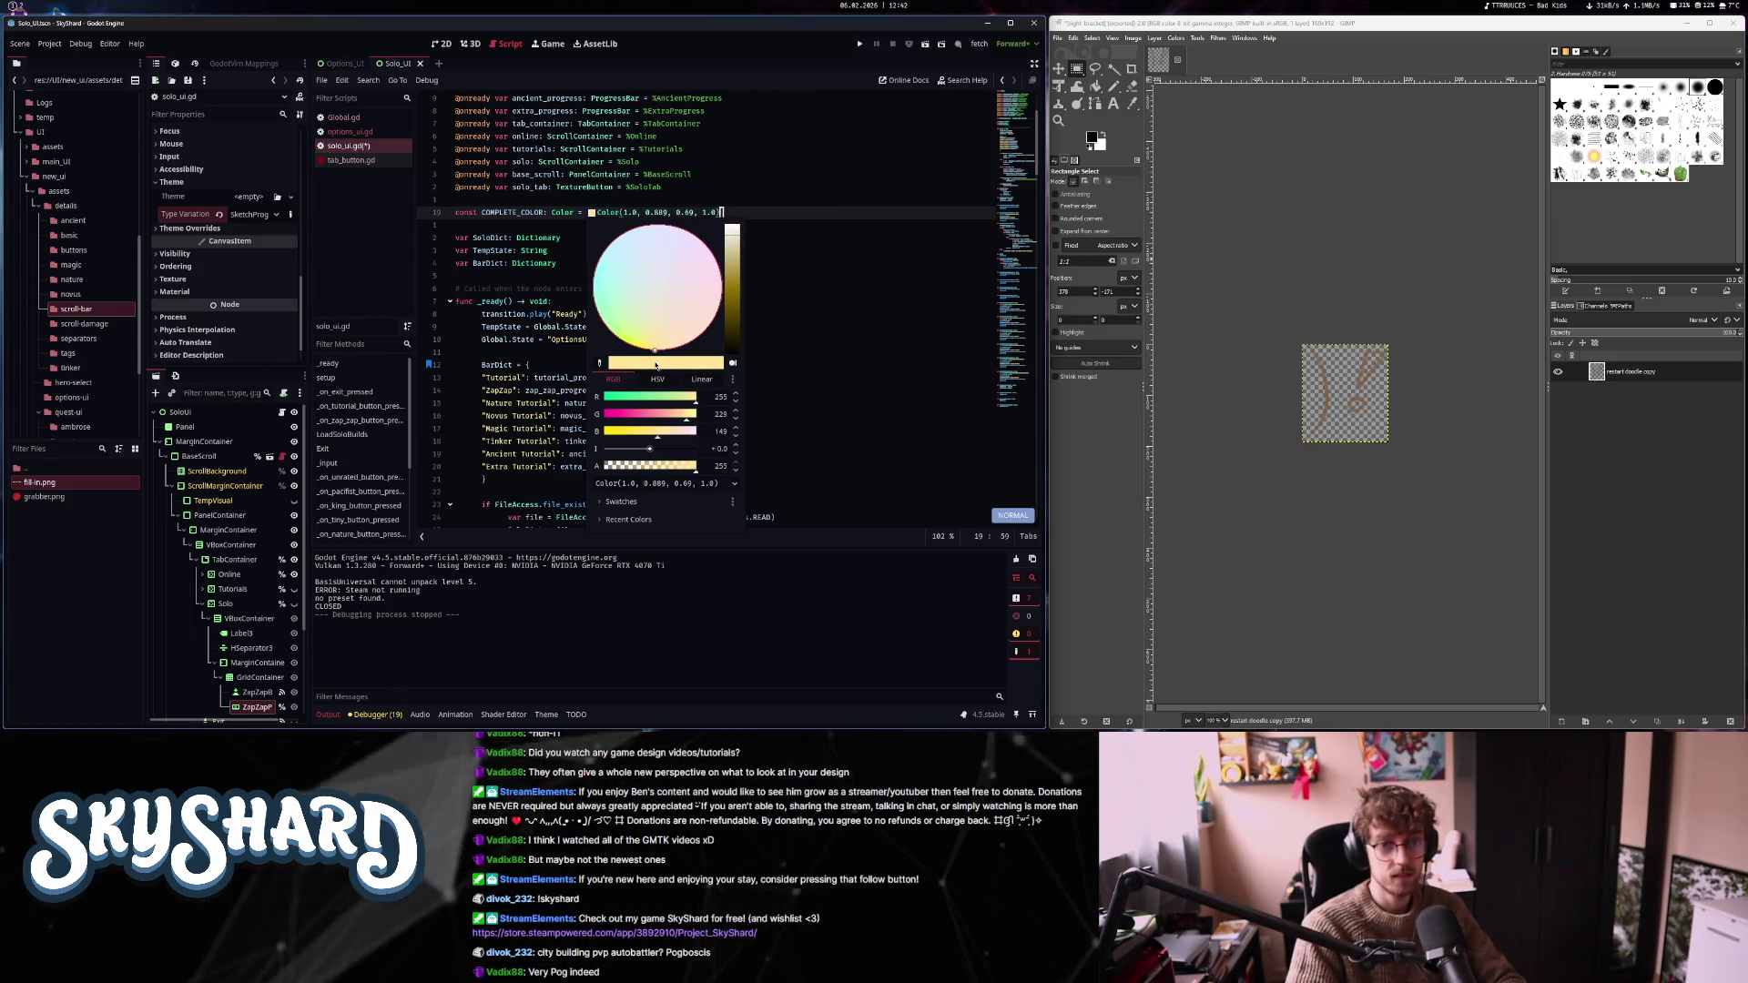
pyautogui.click(767, 268)
pyautogui.hotkey('ctrl', 's')
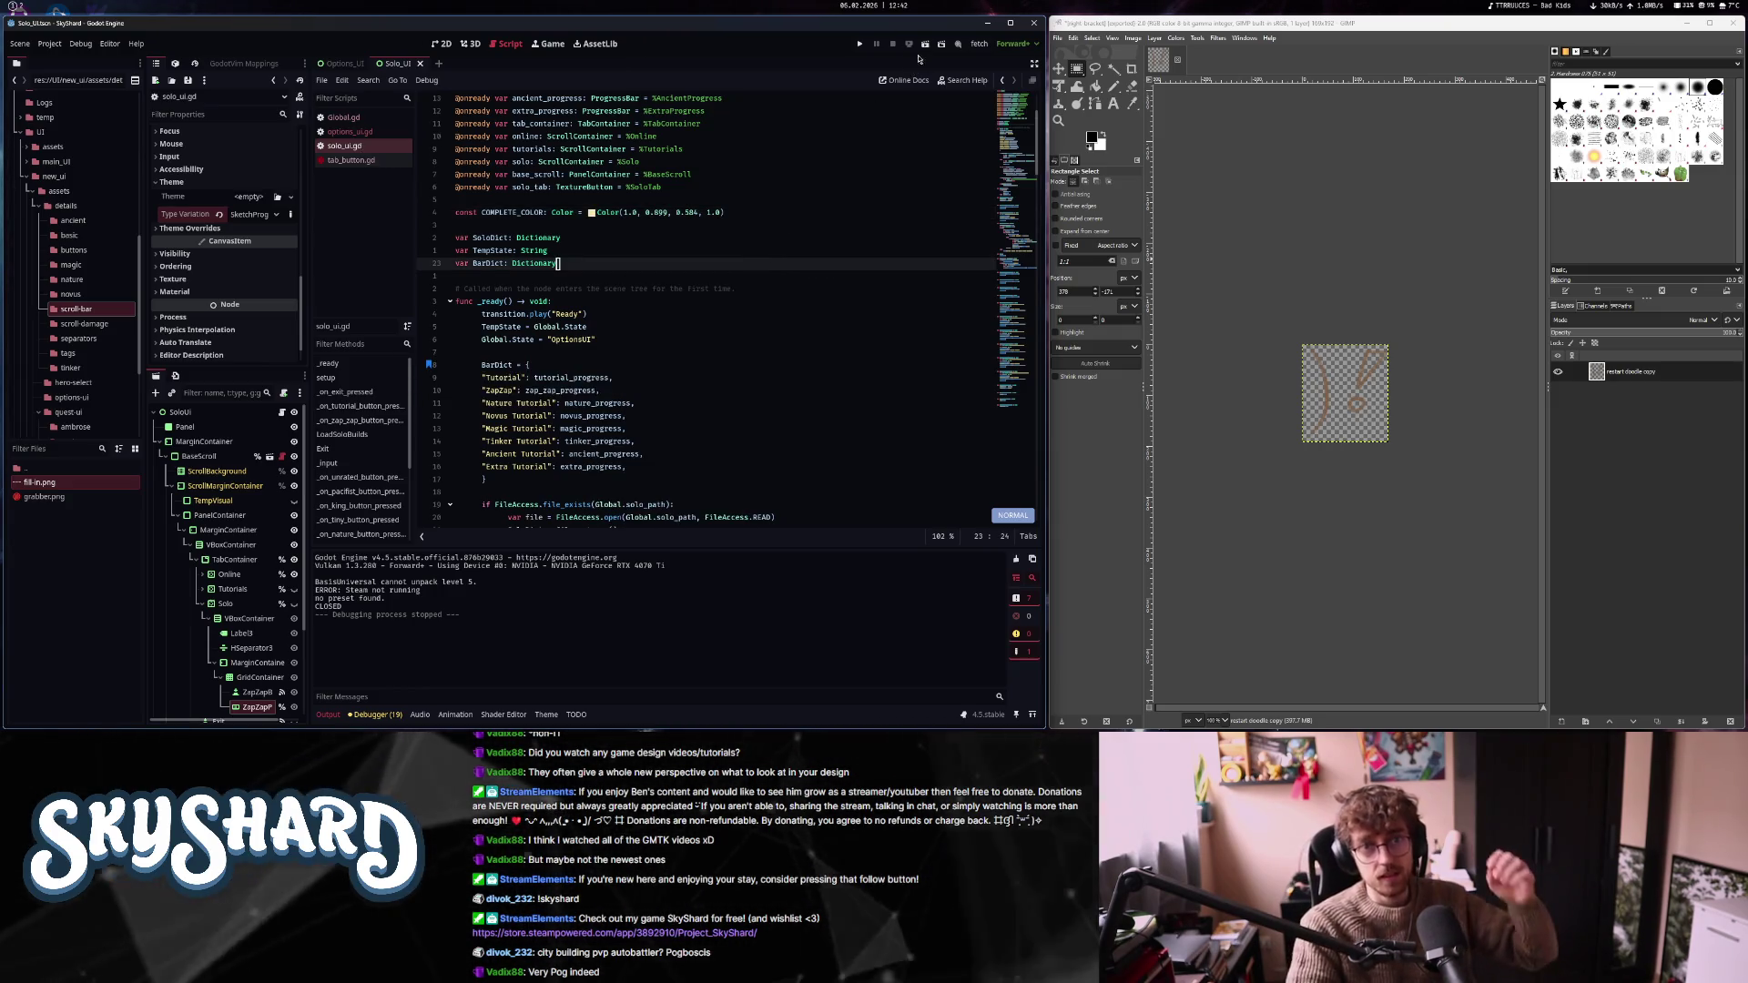
pyautogui.press('F5')
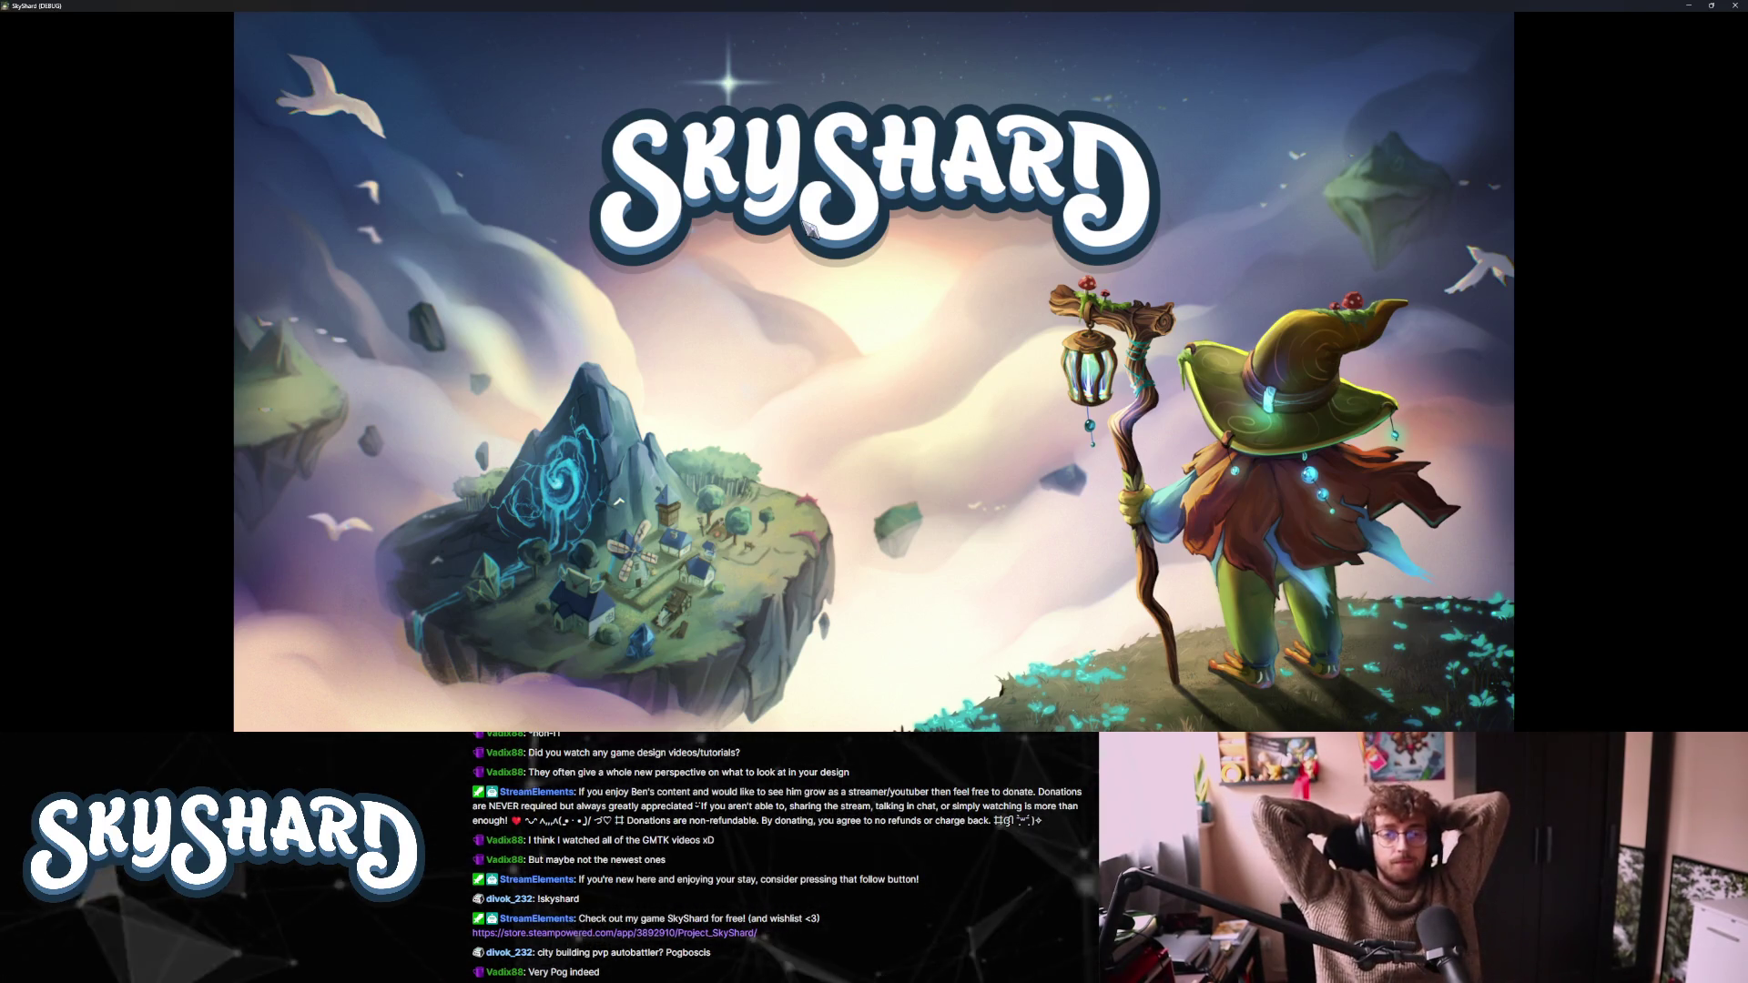
# Shrink the game window and switch between the Tutorials, Solo Adventures and Online Modes menus.
pyautogui.press('super+Down')
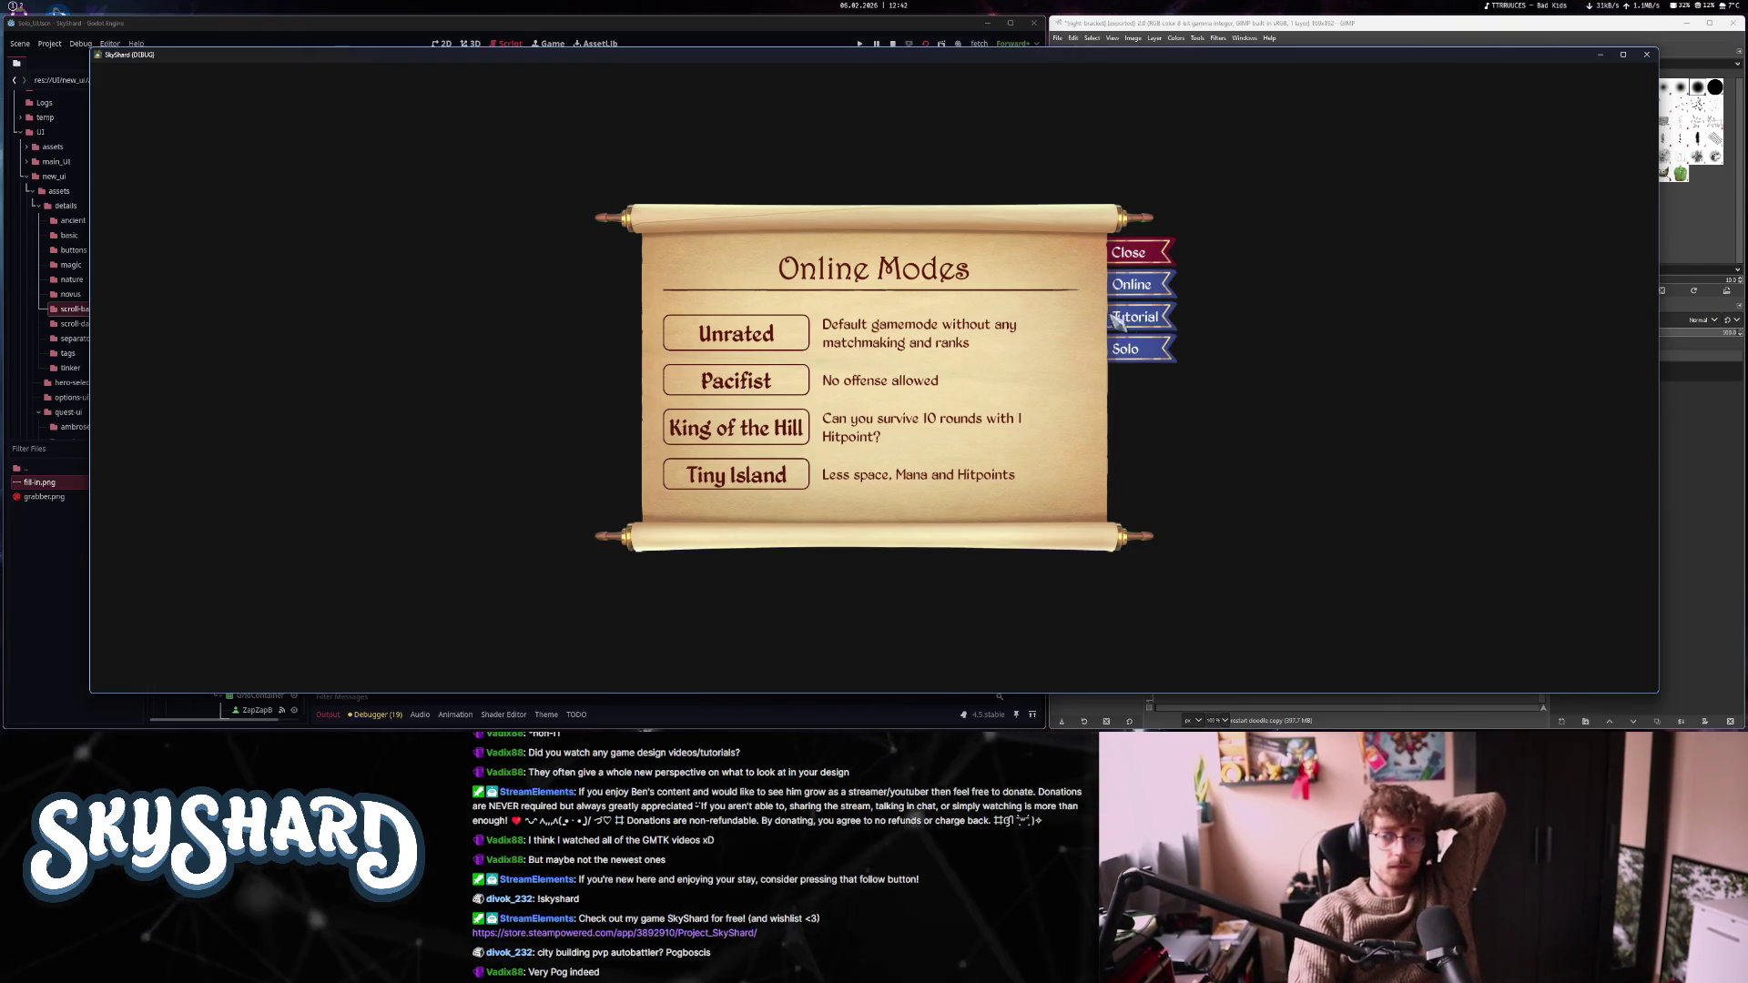
pyautogui.click(1107, 316)
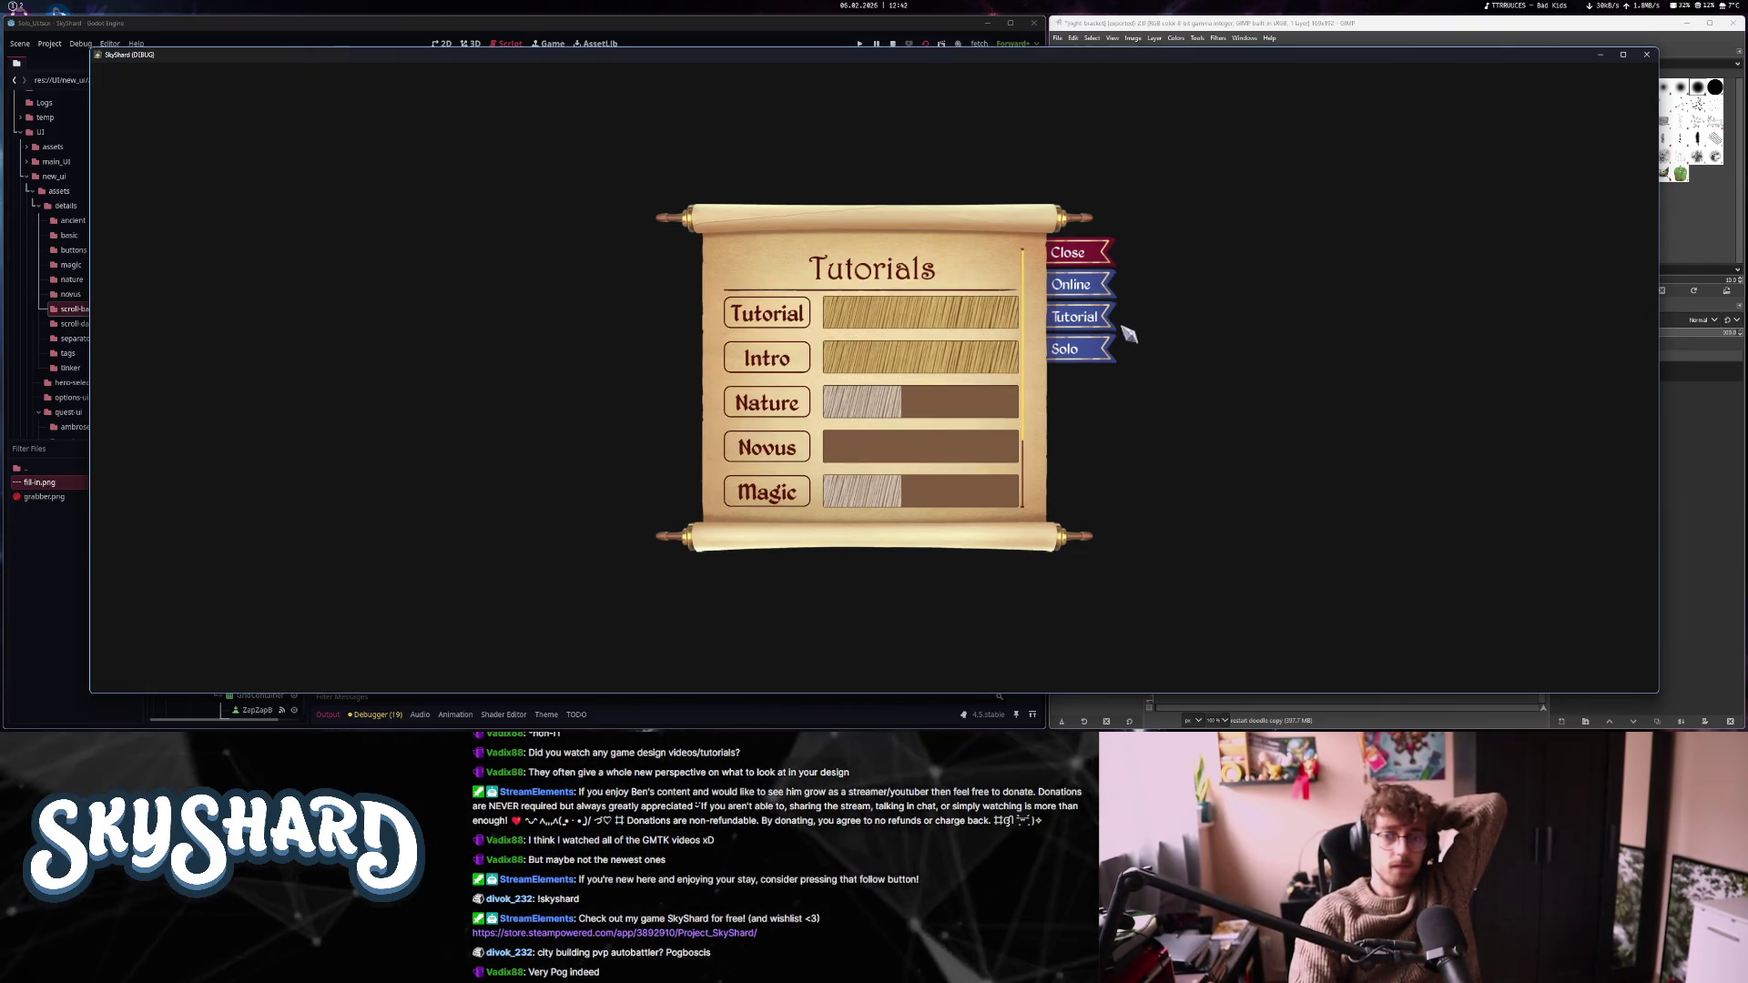
pyautogui.click(1095, 354)
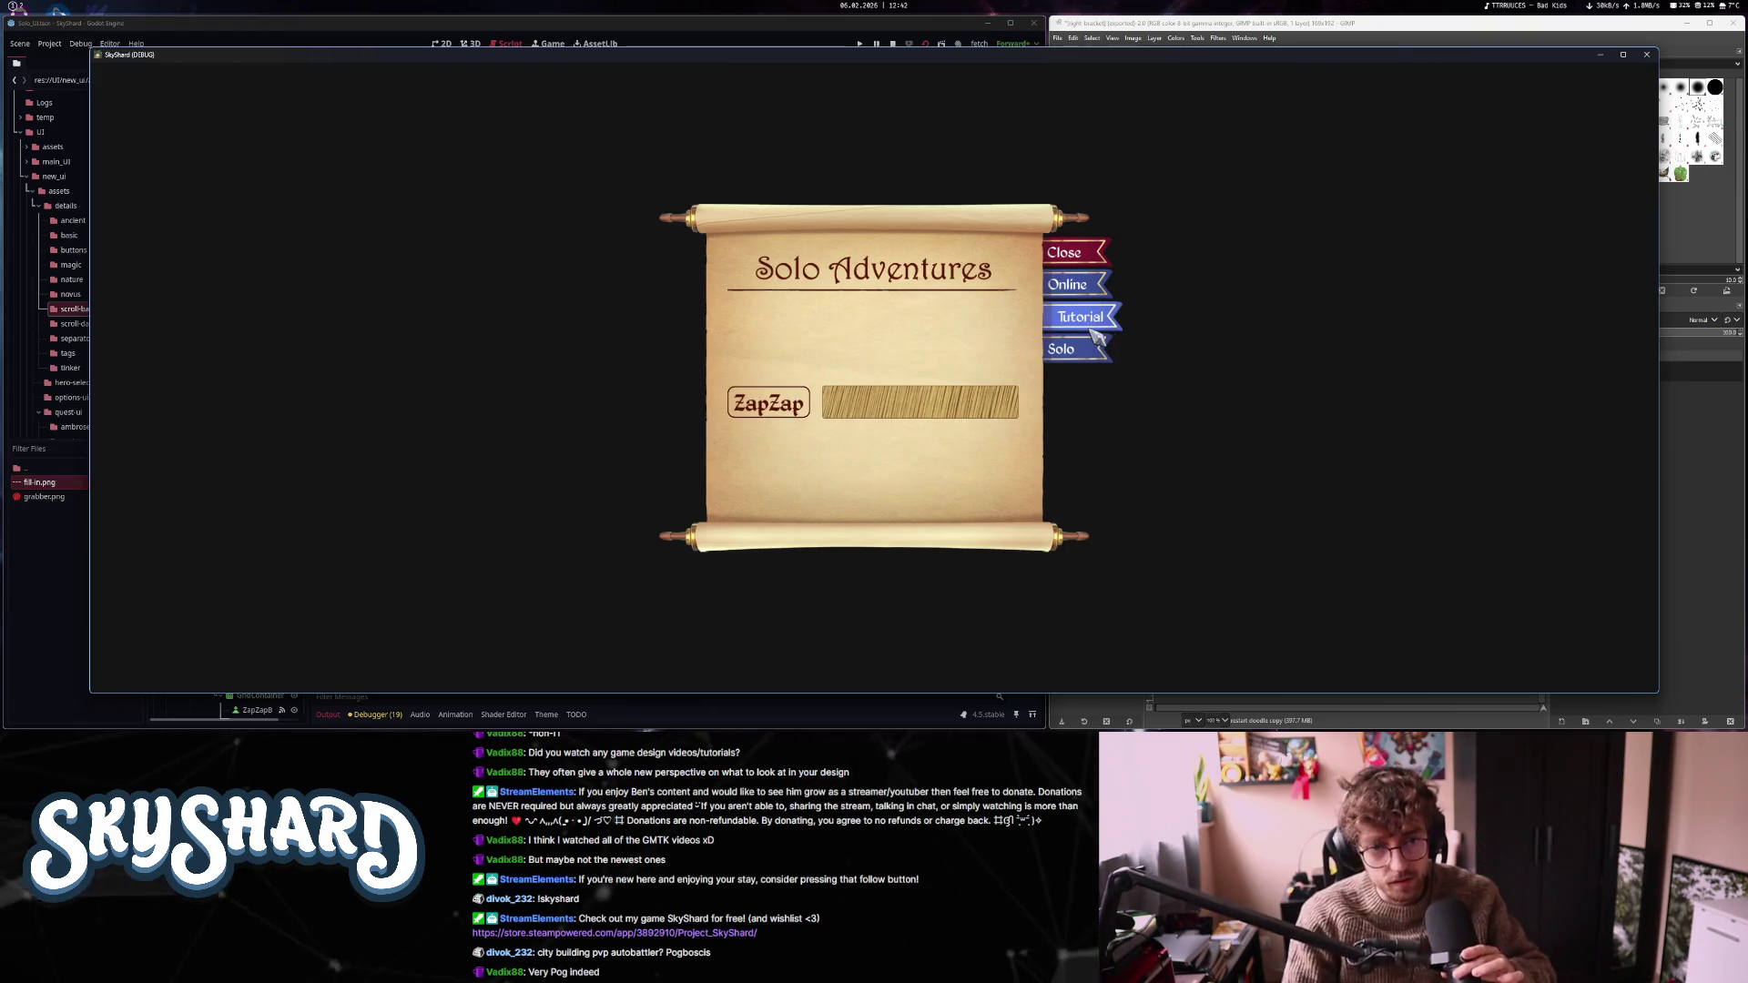
pyautogui.click(1097, 335)
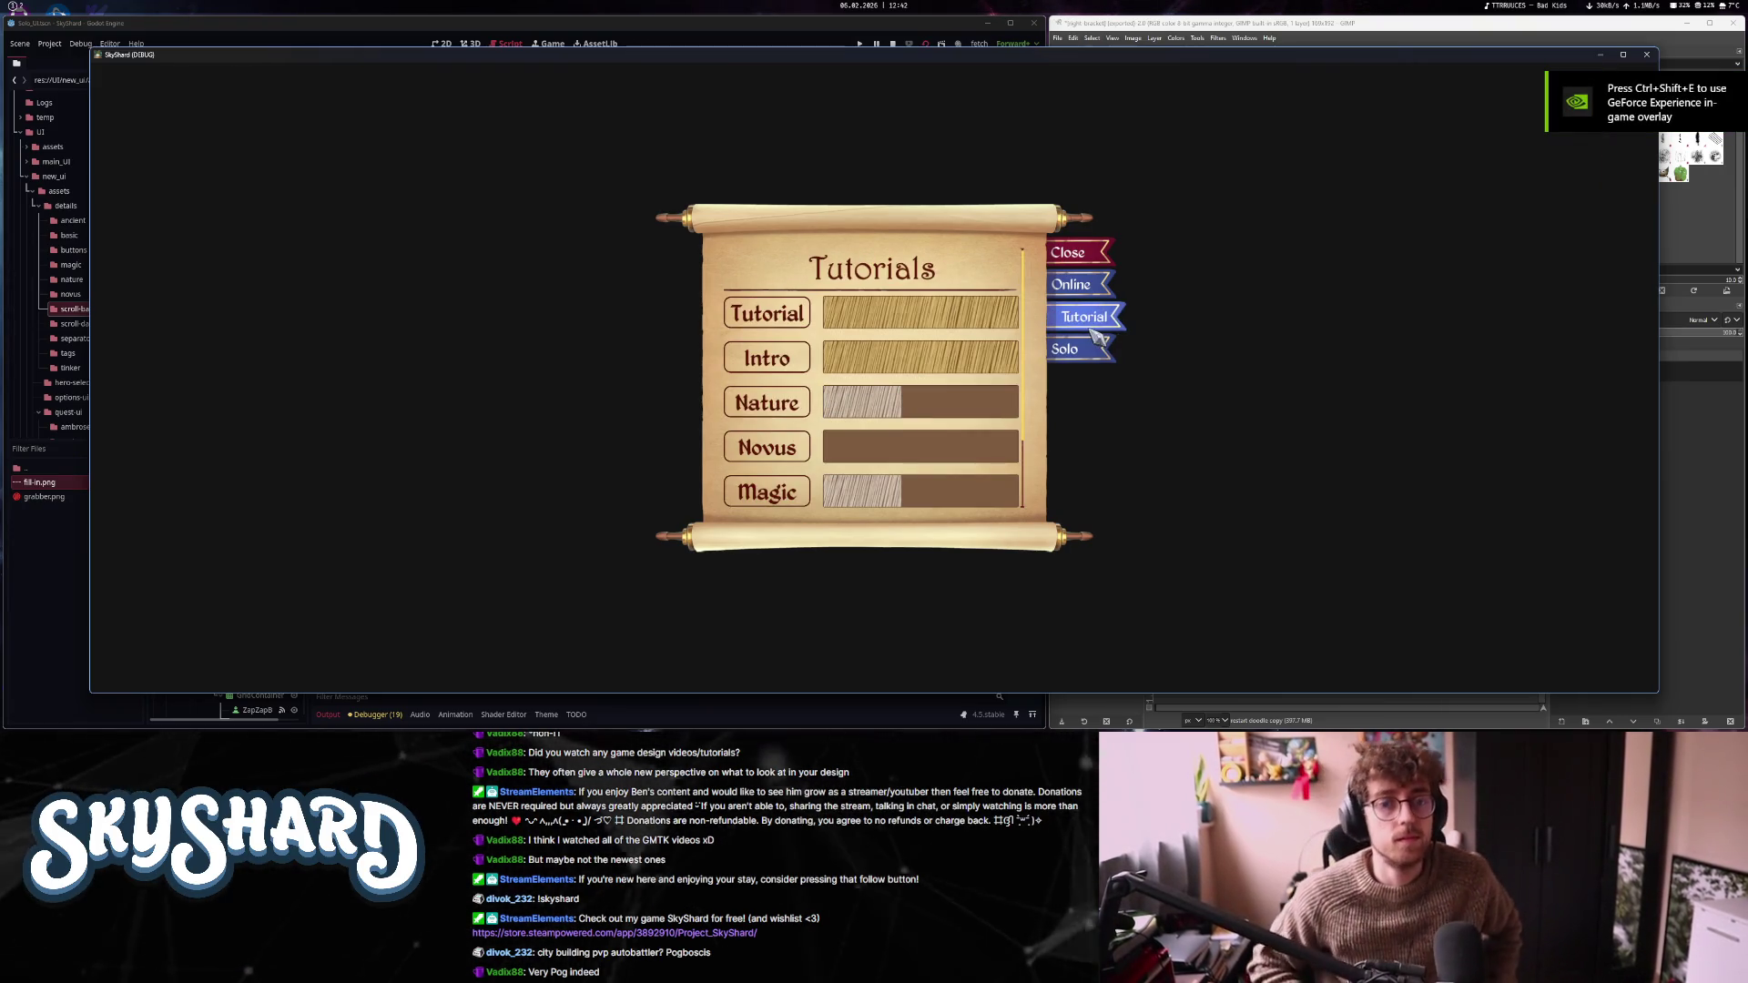
pyautogui.click(1078, 285)
pyautogui.click(1088, 317)
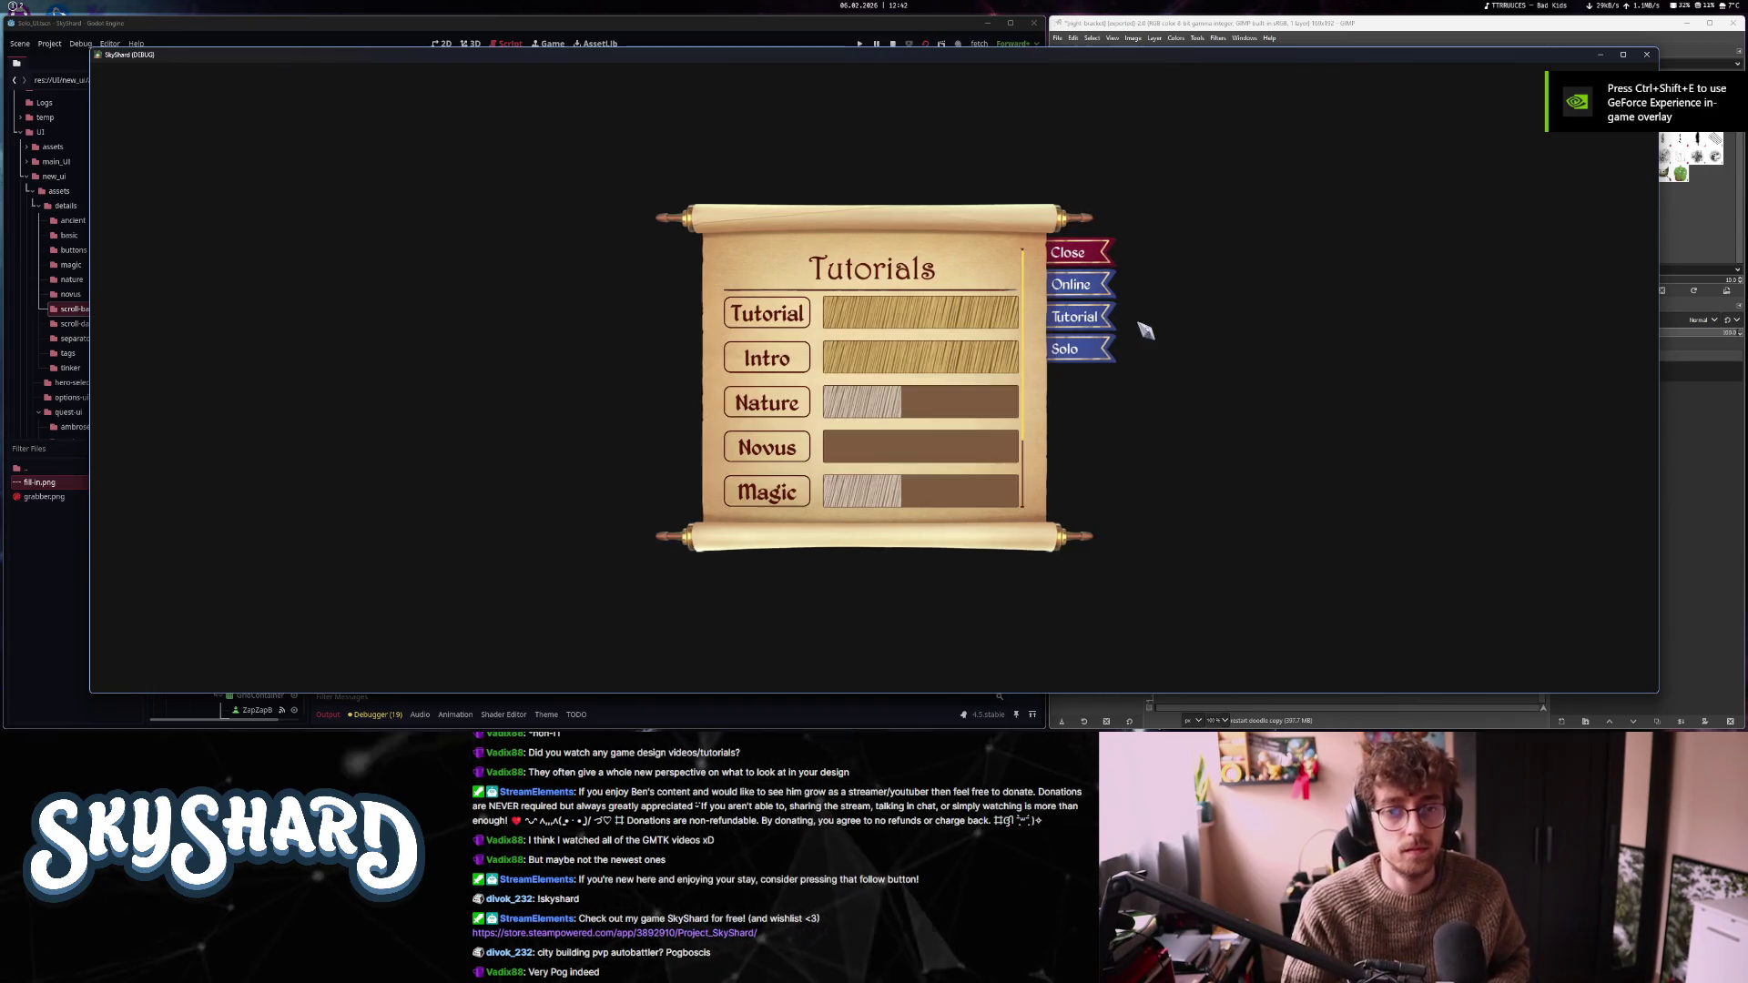
pyautogui.click(1107, 351)
# Cycle through the menus once more, ending on Online Modes, and close the game window.
pyautogui.click(1079, 317)
pyautogui.click(1074, 284)
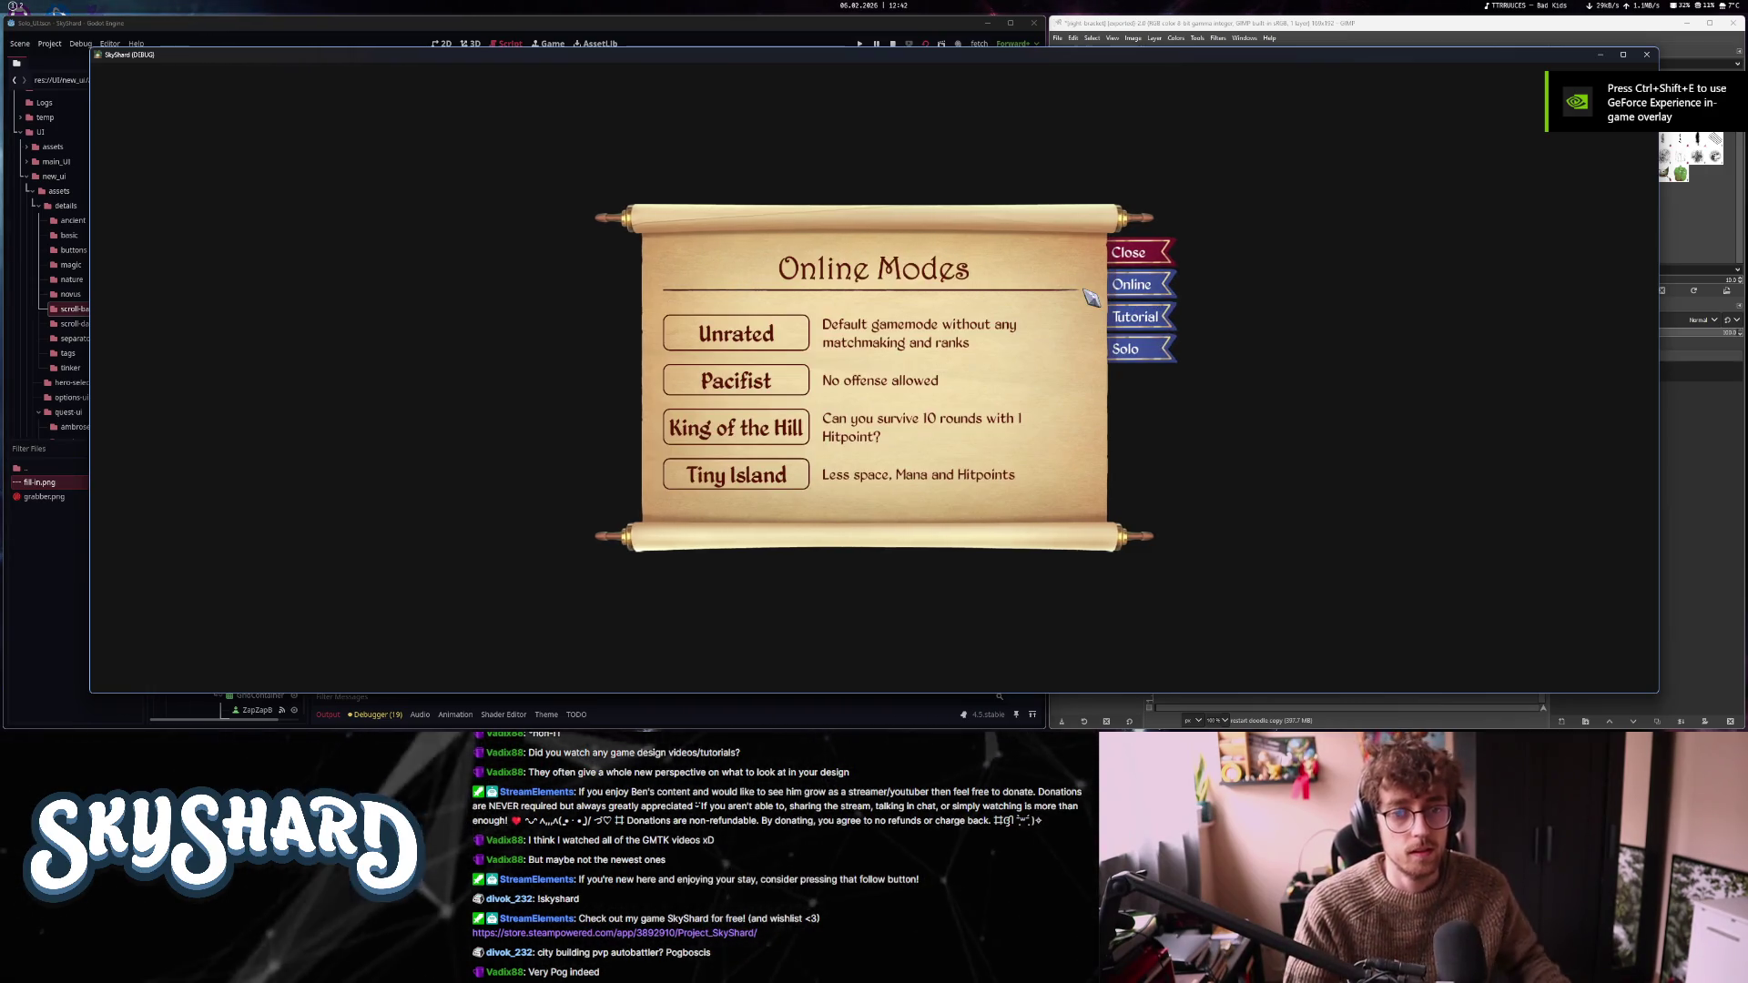
pyautogui.click(1120, 320)
pyautogui.click(1100, 349)
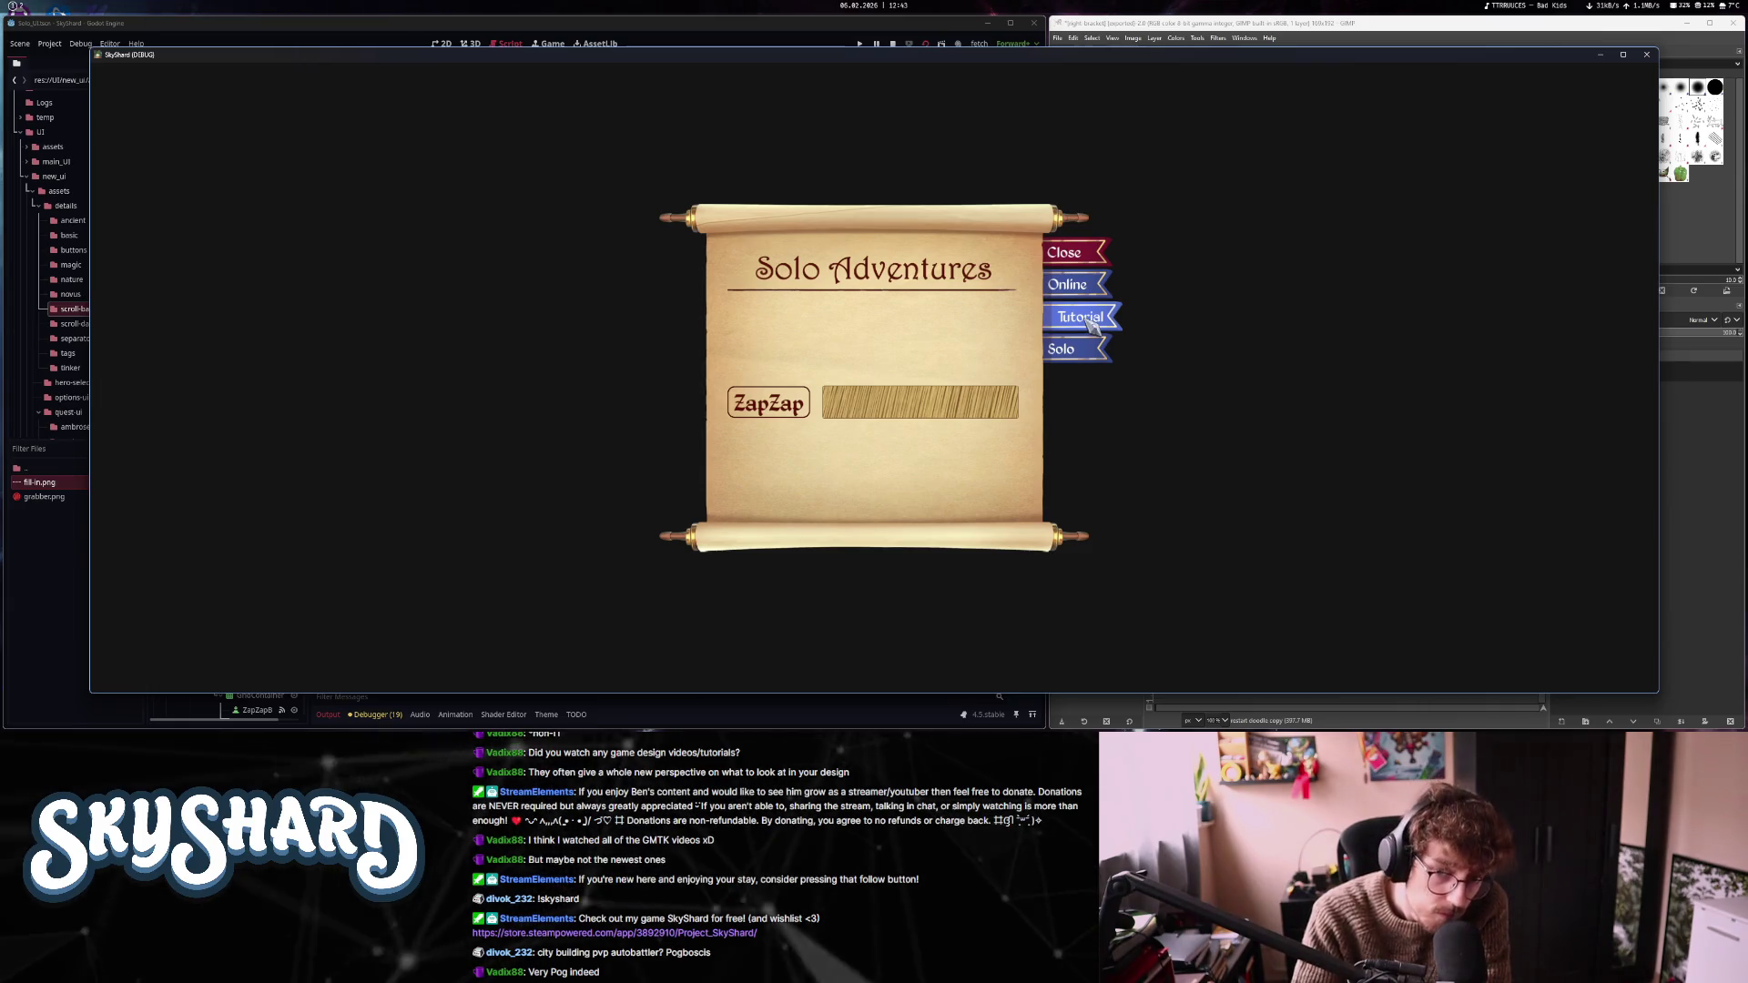
pyautogui.click(1091, 320)
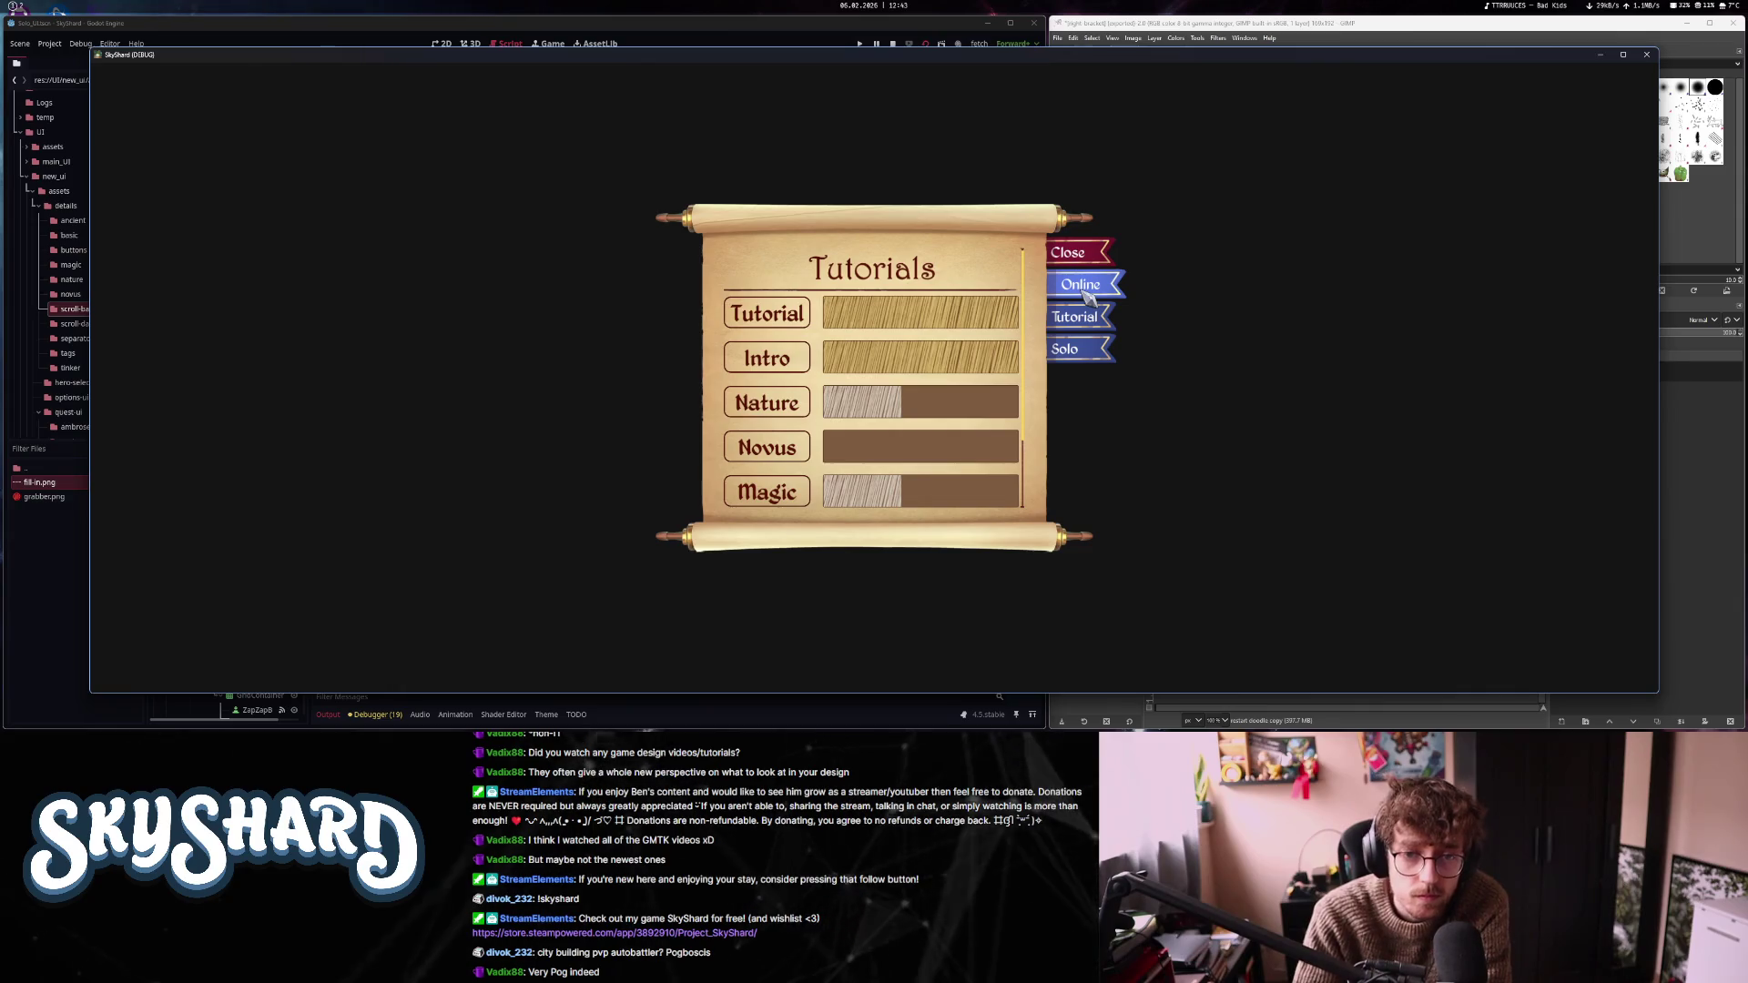
pyautogui.click(1089, 295)
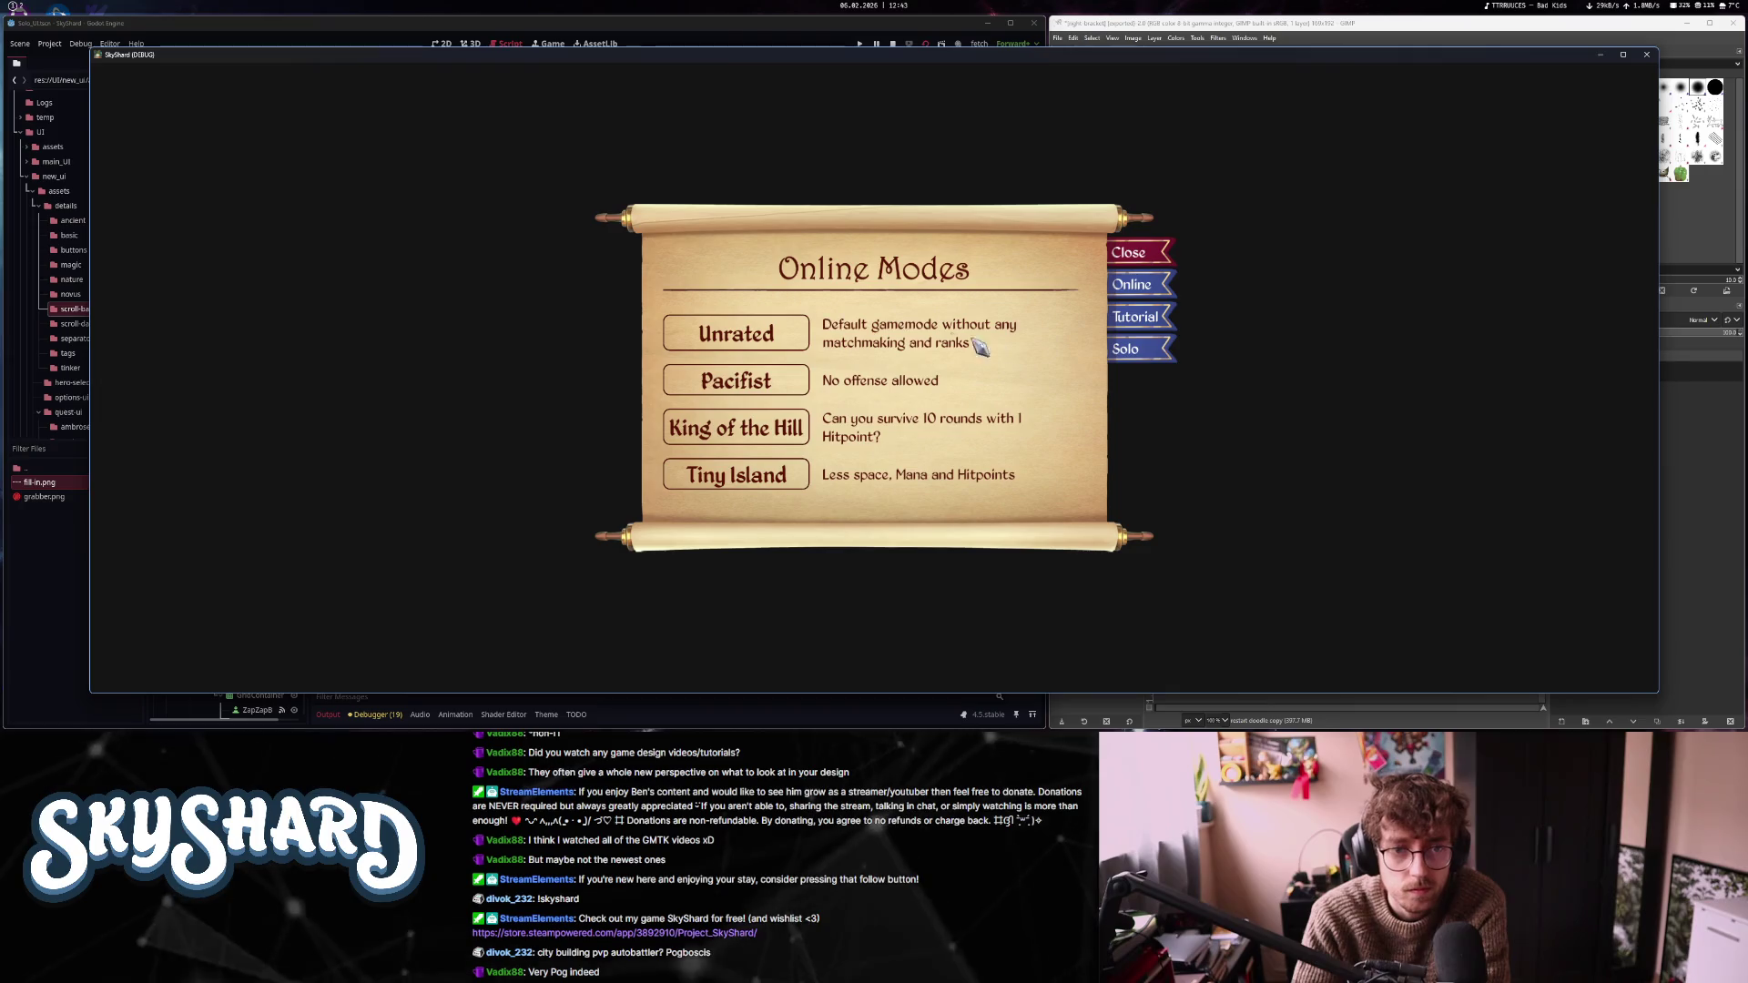
pyautogui.click(1170, 261)
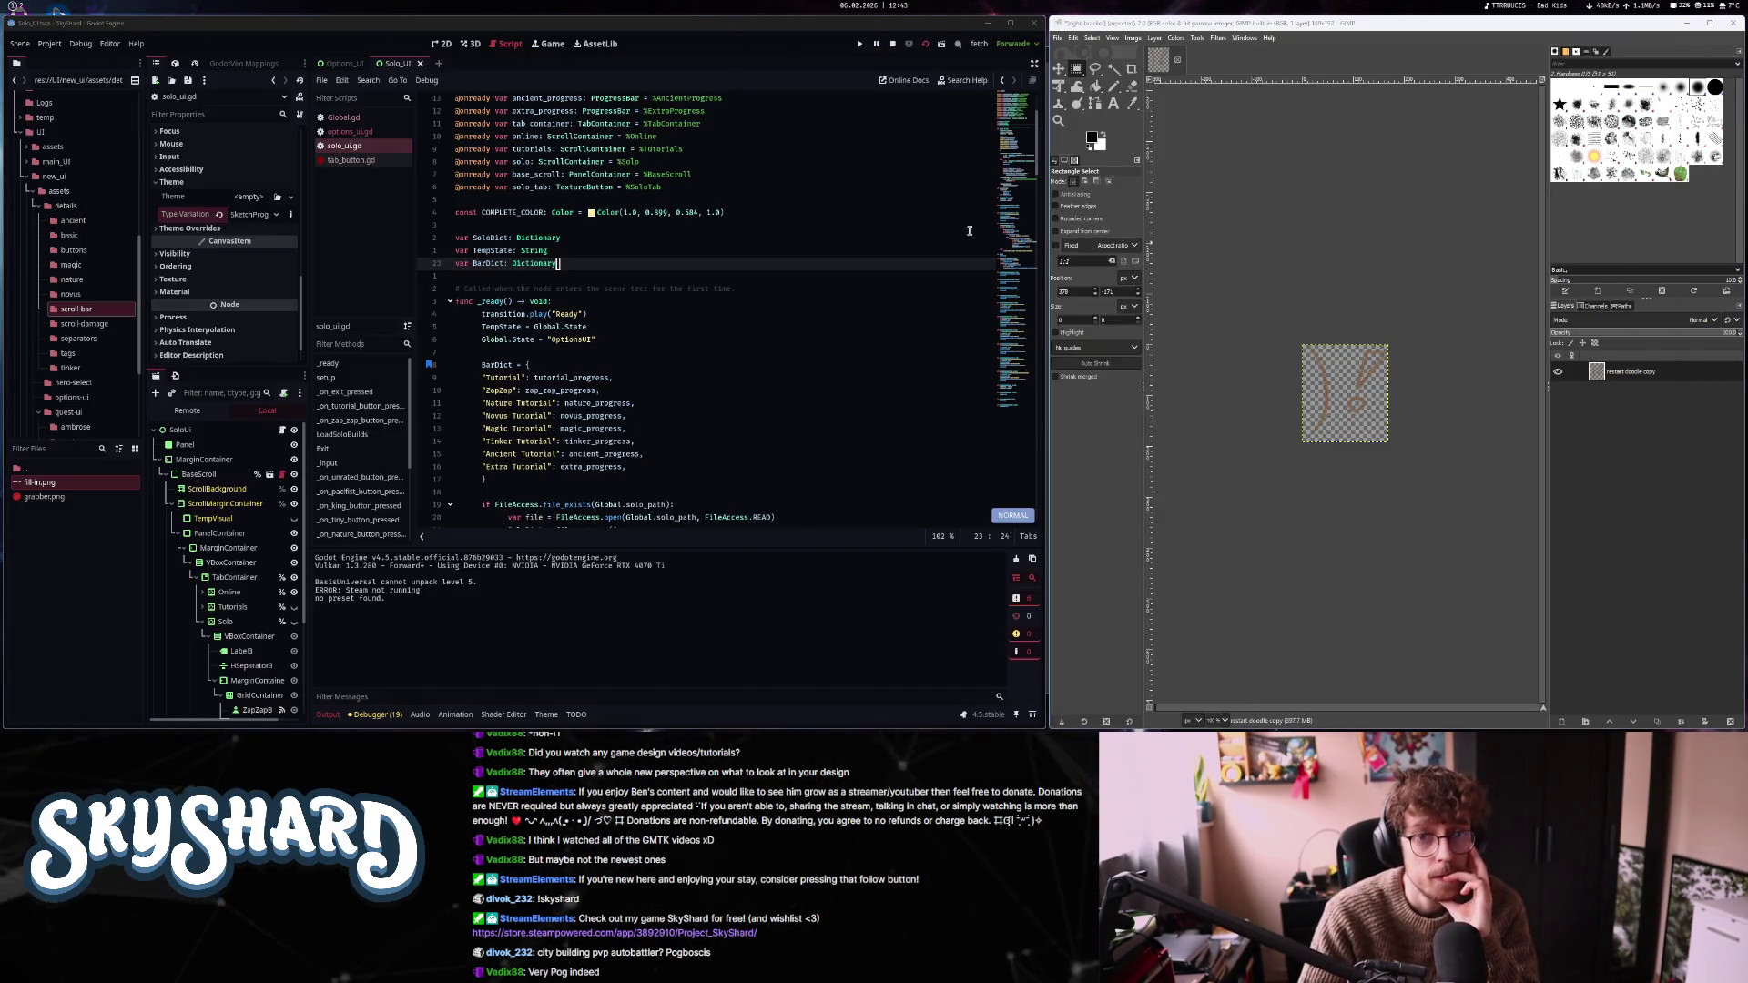
# Give the Unrated button the smaller_button type variation in the 2D view.
pyautogui.click(441, 43)
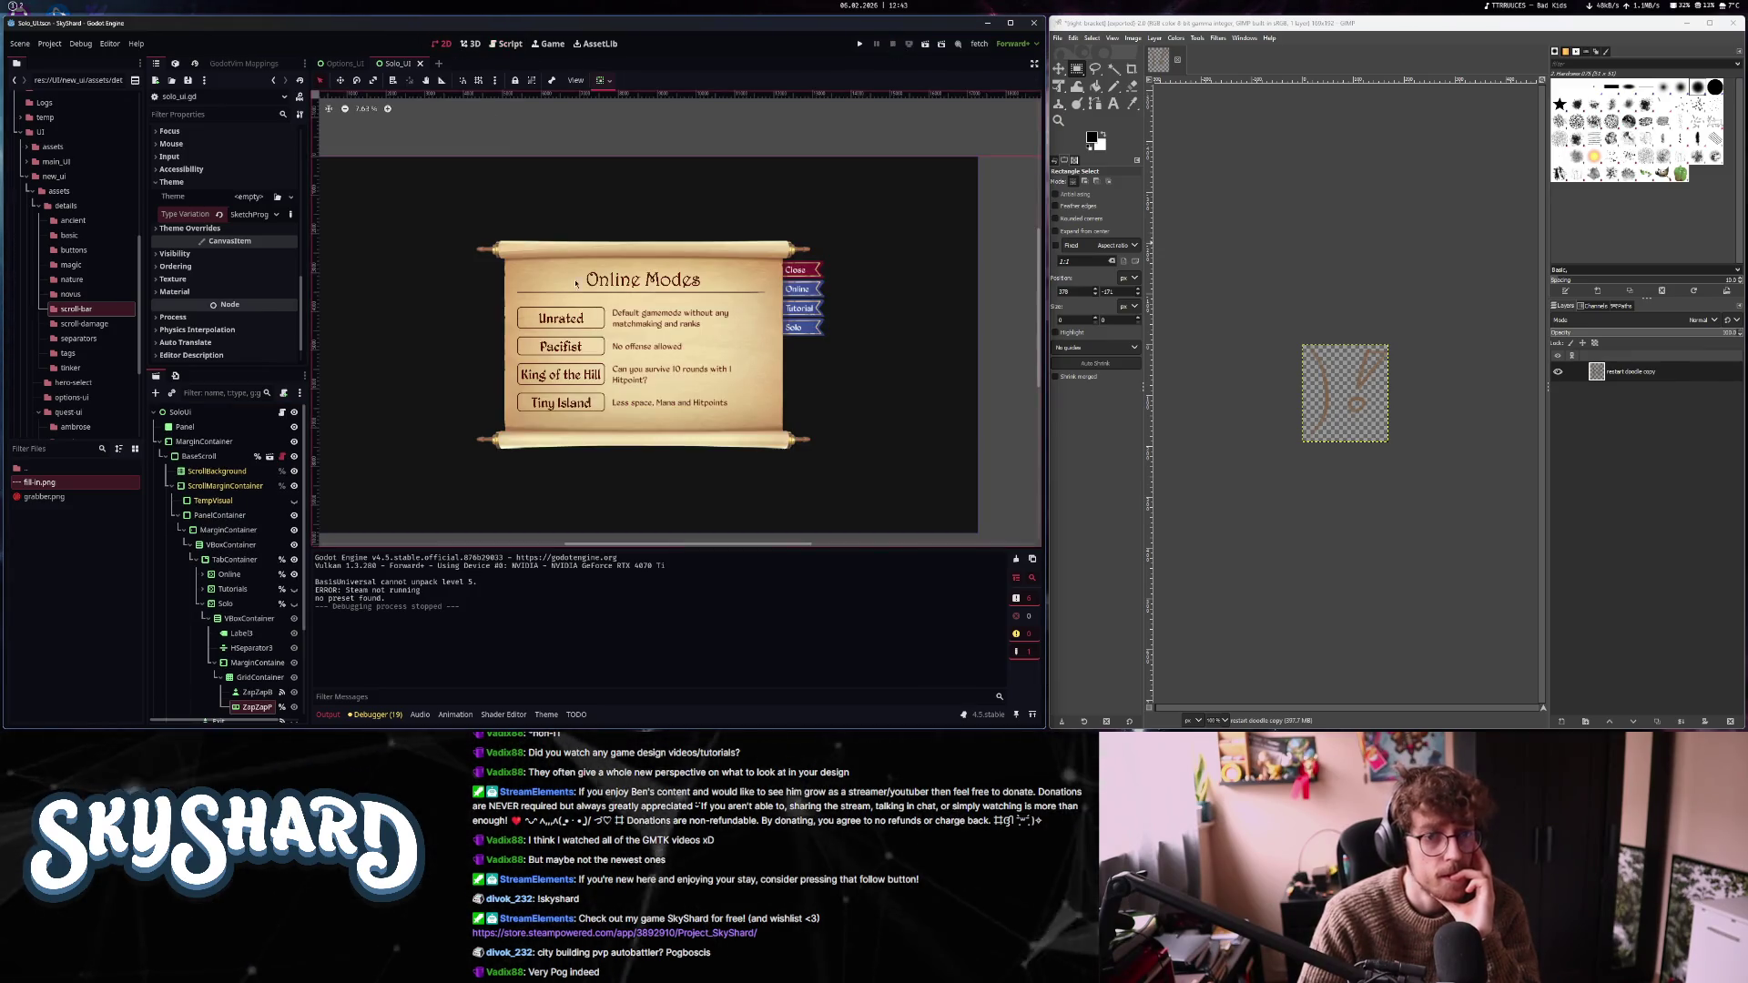
pyautogui.click(559, 320)
pyautogui.scroll(-5, 245, 307)
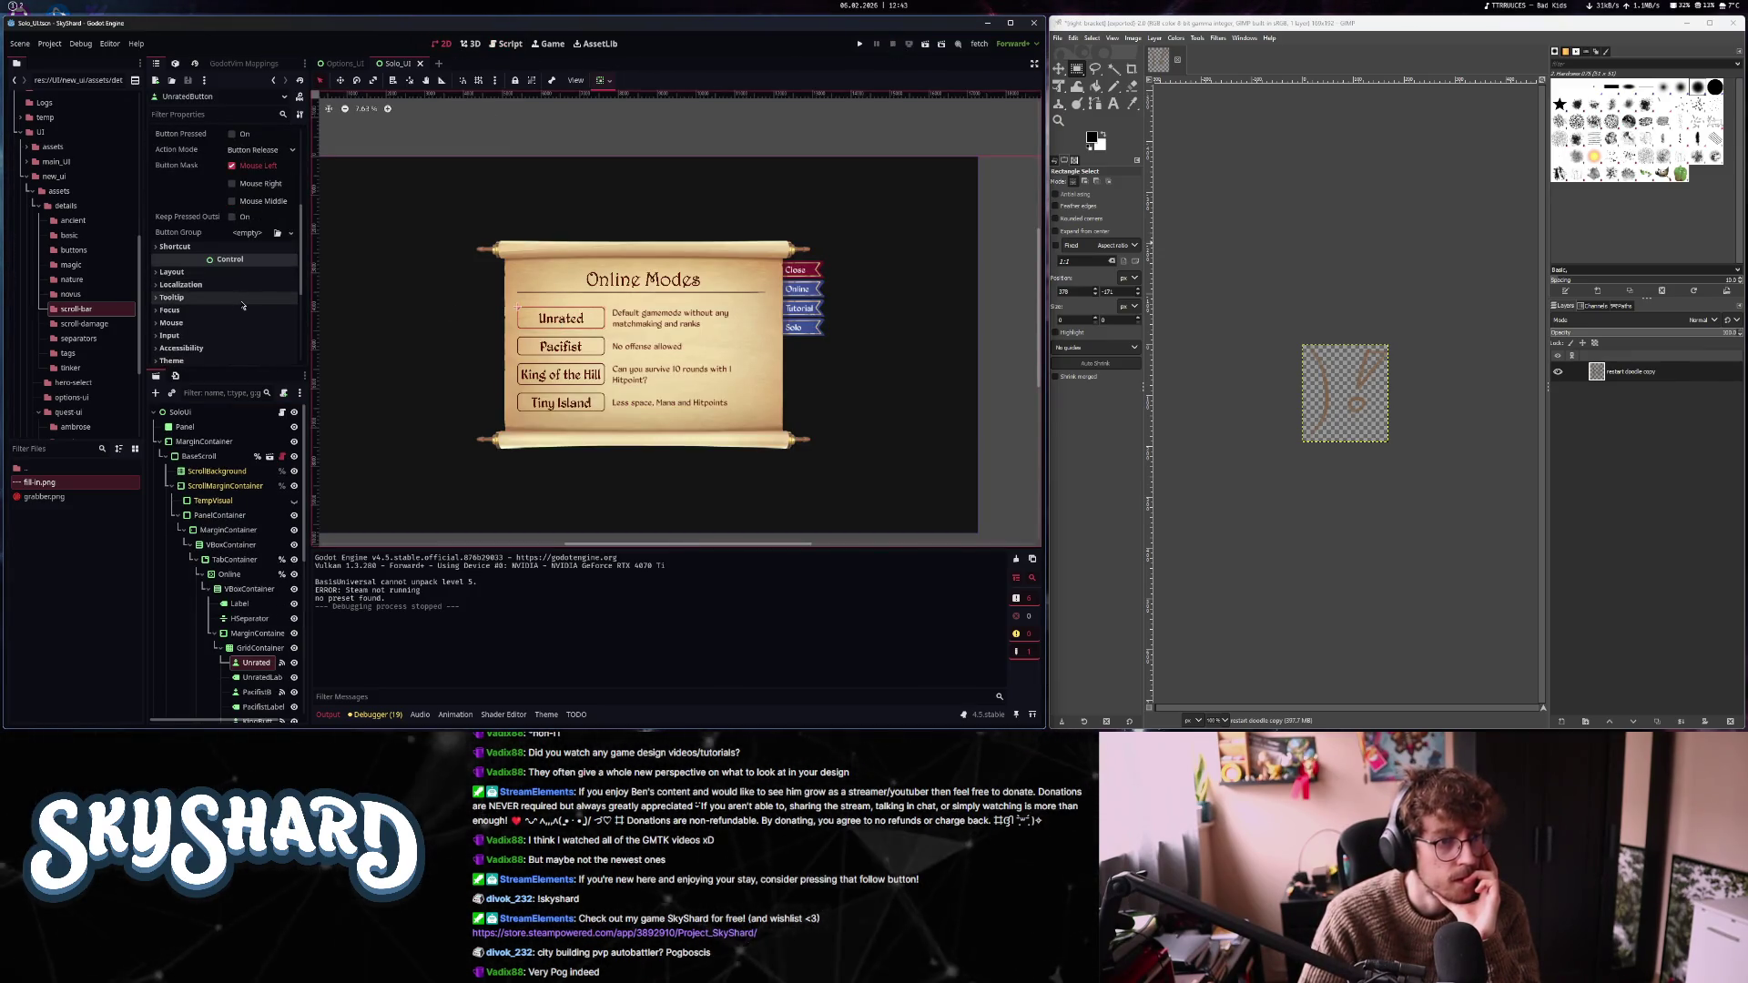
pyautogui.scroll(-3, 244, 306)
pyautogui.click(228, 214)
pyautogui.click(260, 246)
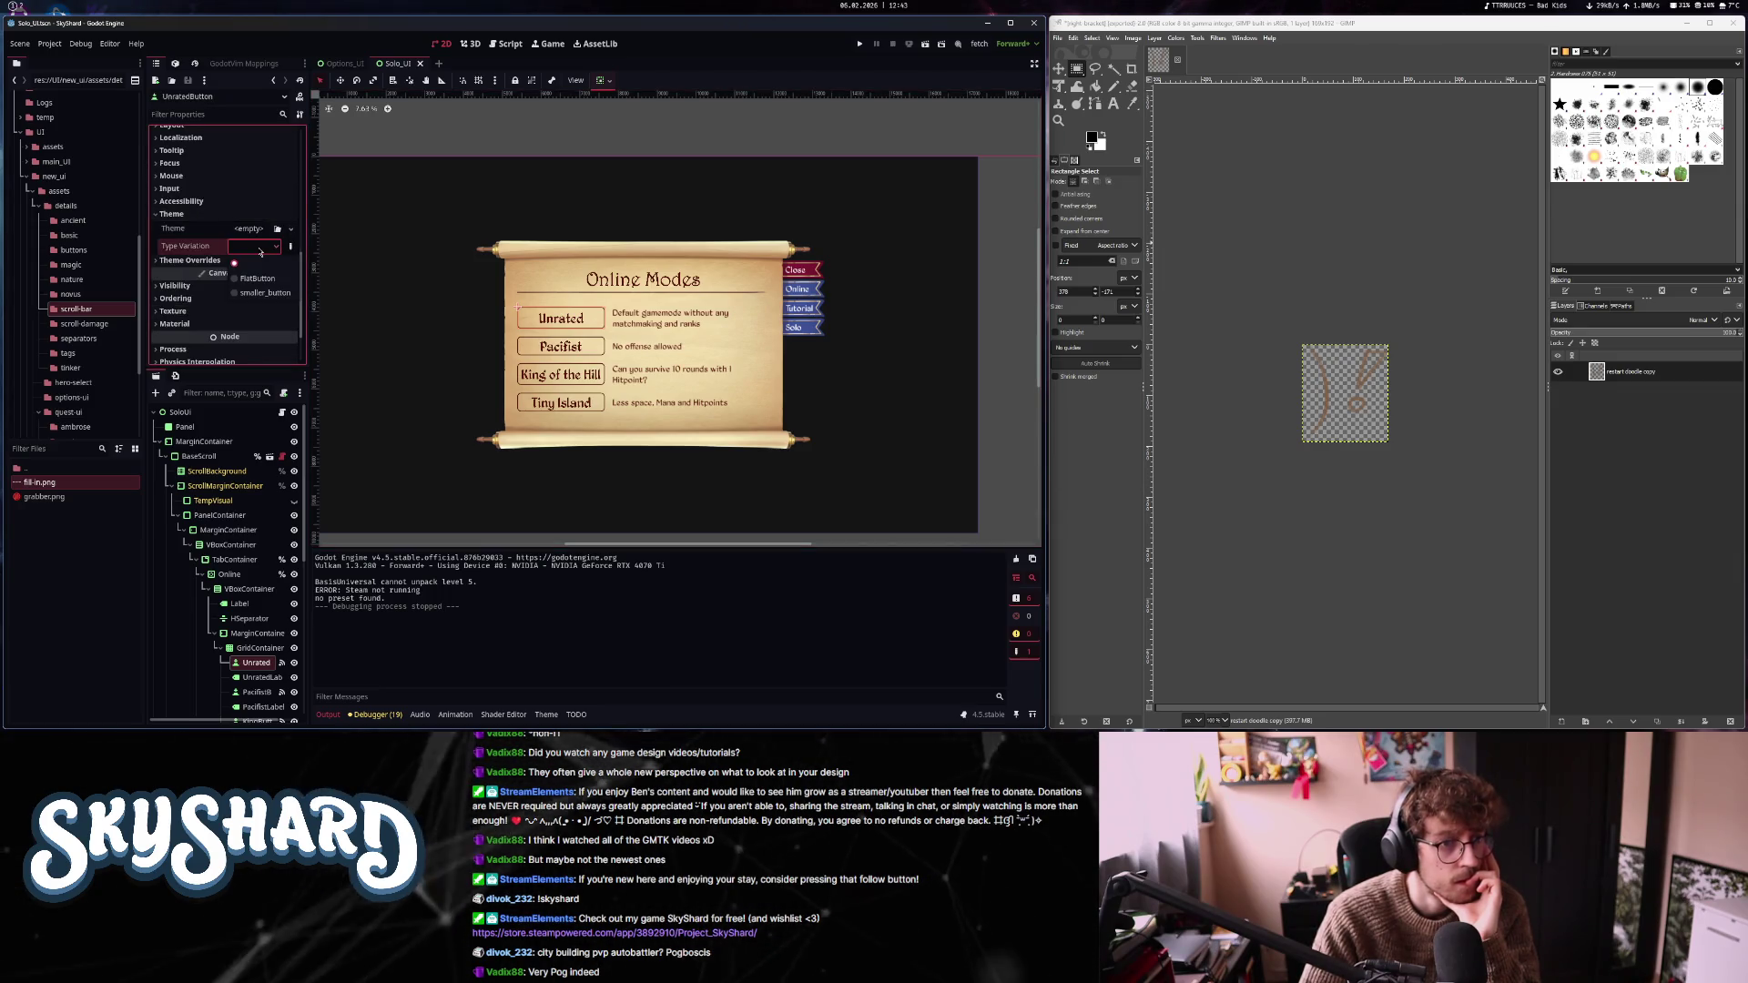
pyautogui.click(266, 293)
# Clear the Unrated button's type variation, then save and close the Solo_UI scene.
pyautogui.click(218, 246)
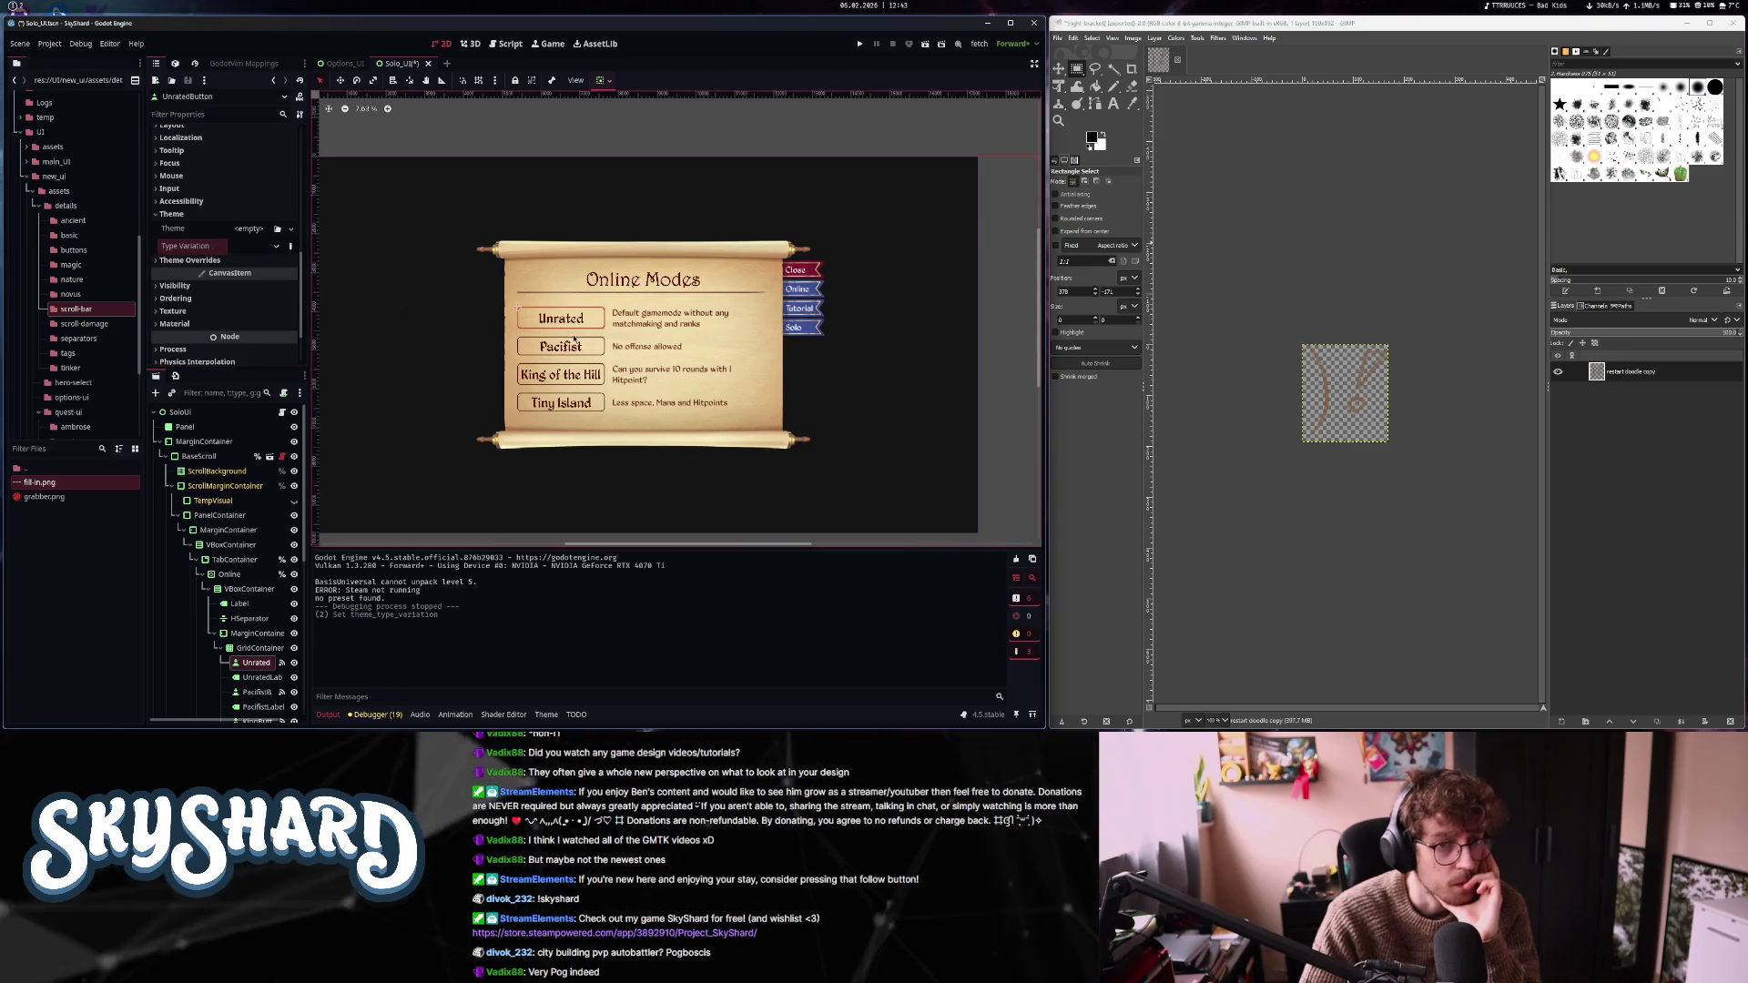
pyautogui.scroll(2, 572, 339)
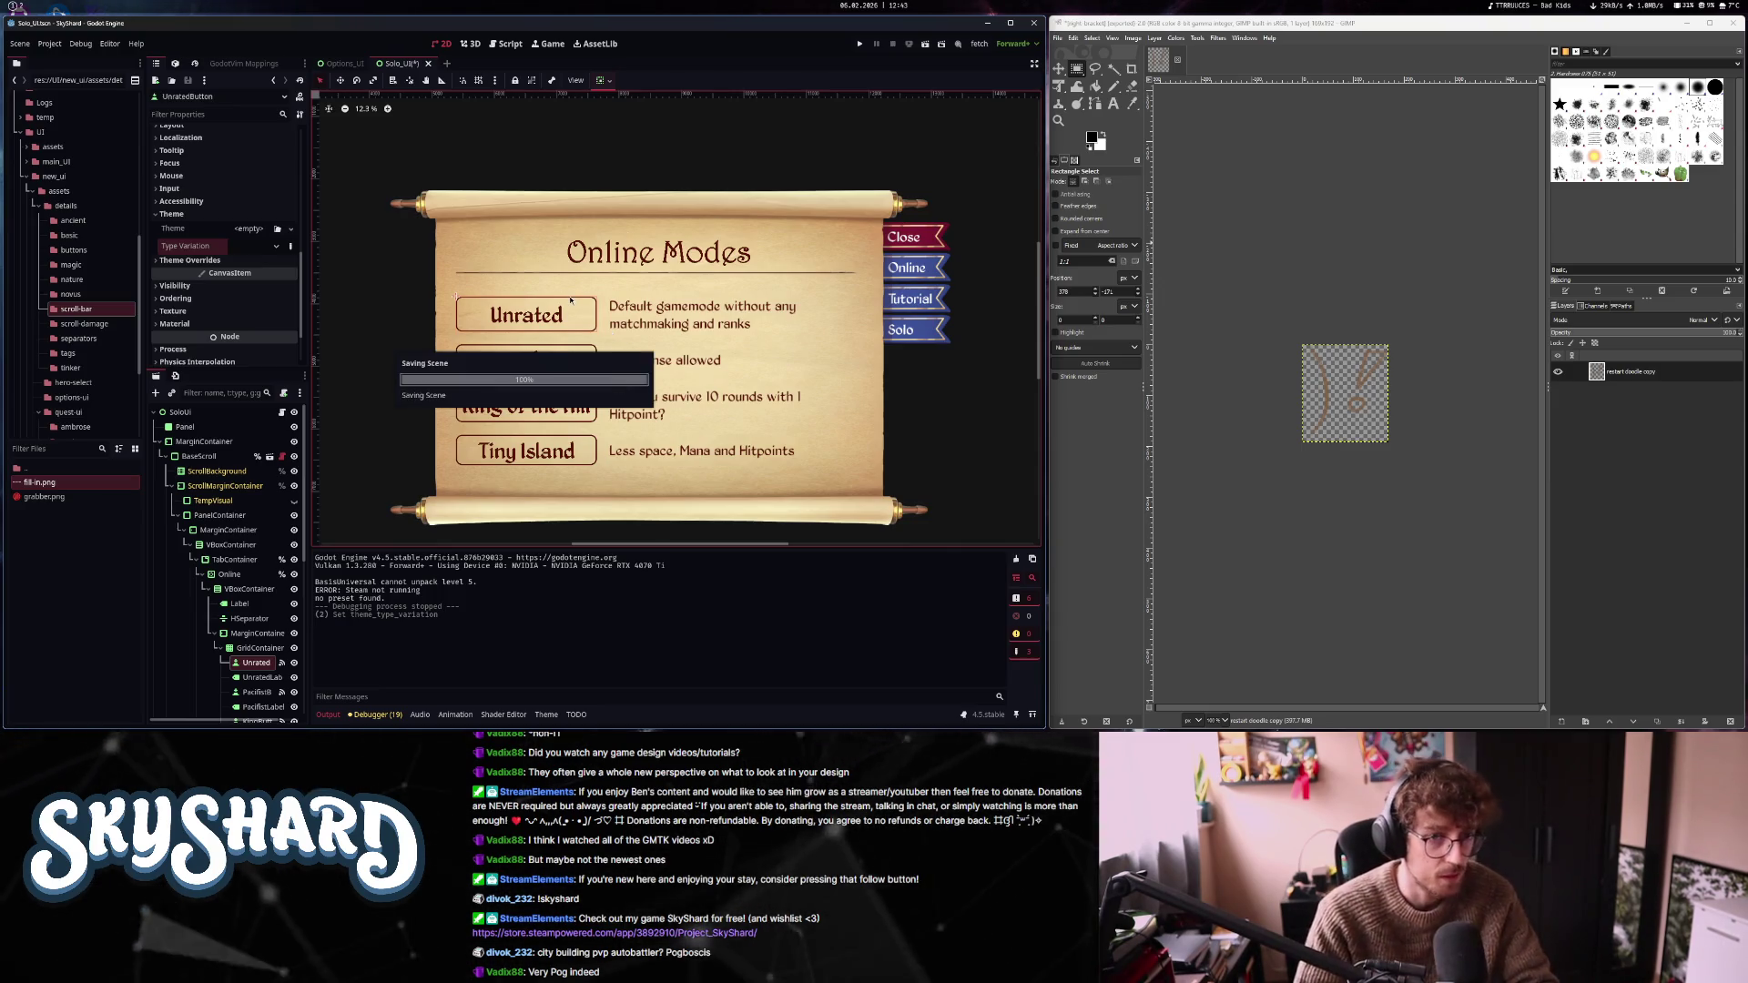
pyautogui.hotkey('ctrl', 's')
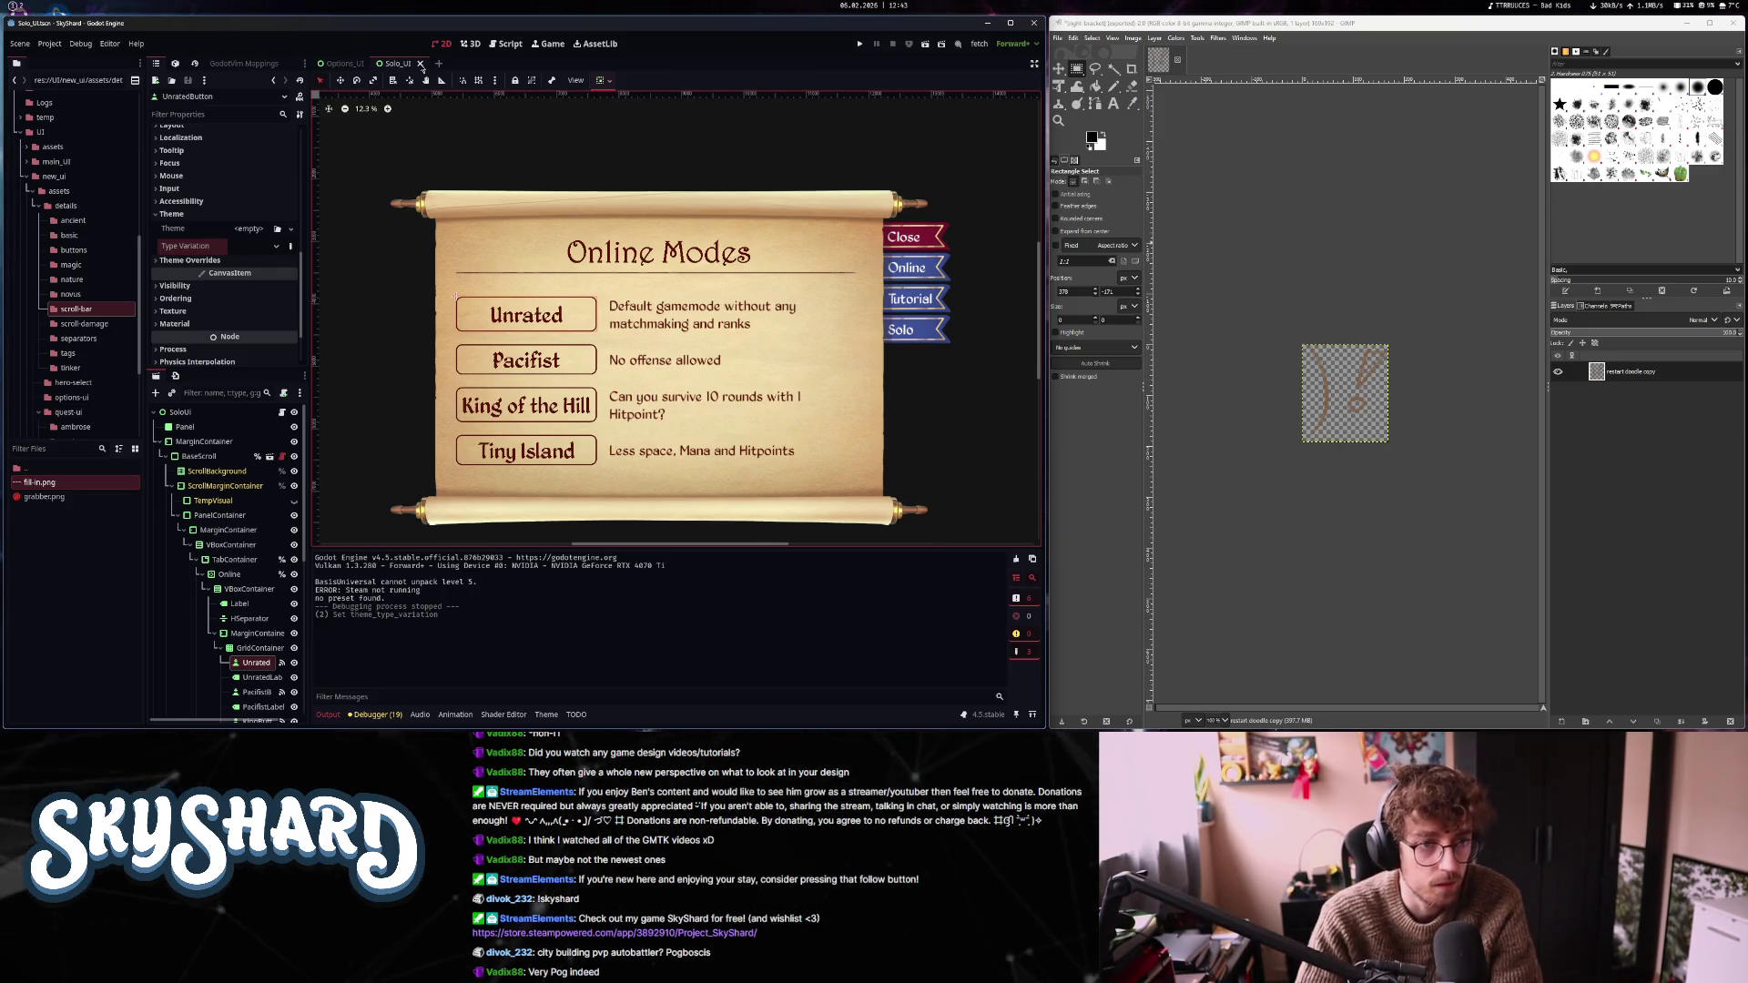
pyautogui.click(419, 63)
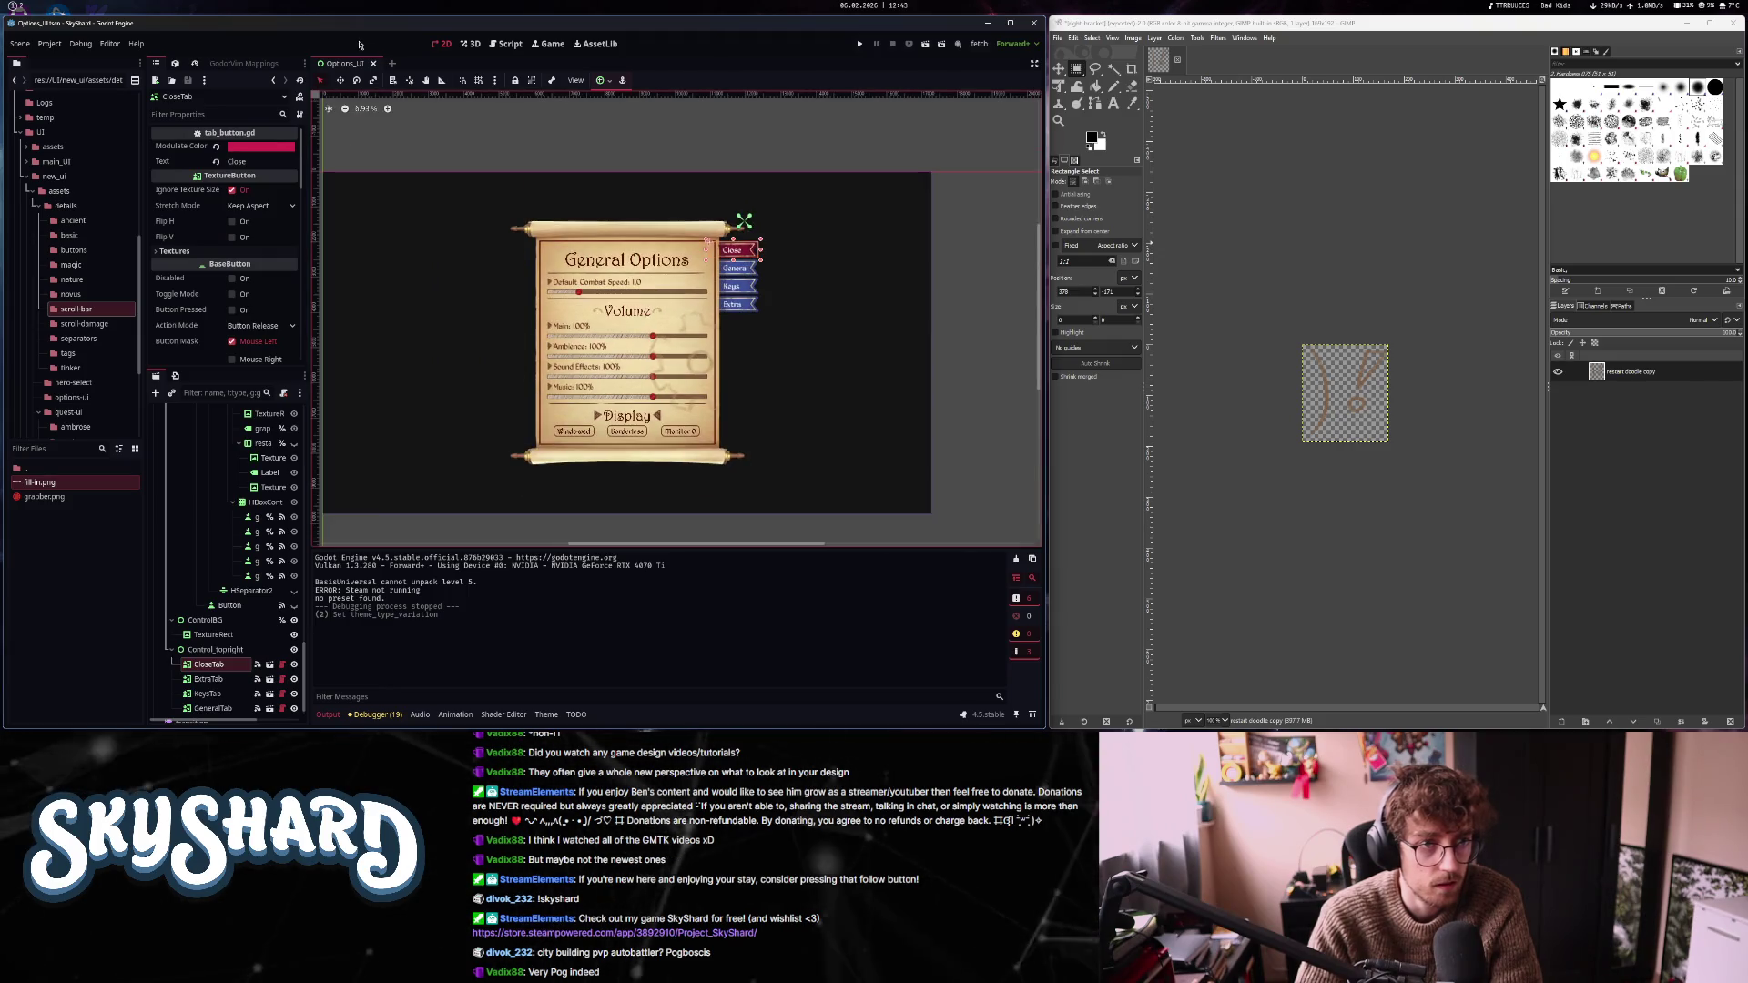
# Switch to the browser workspace and open the Project SkyShard UI Tabs folder on Google Drive.
pyautogui.scroll(3, 687, 364)
pyautogui.scroll(-2, 711, 355)
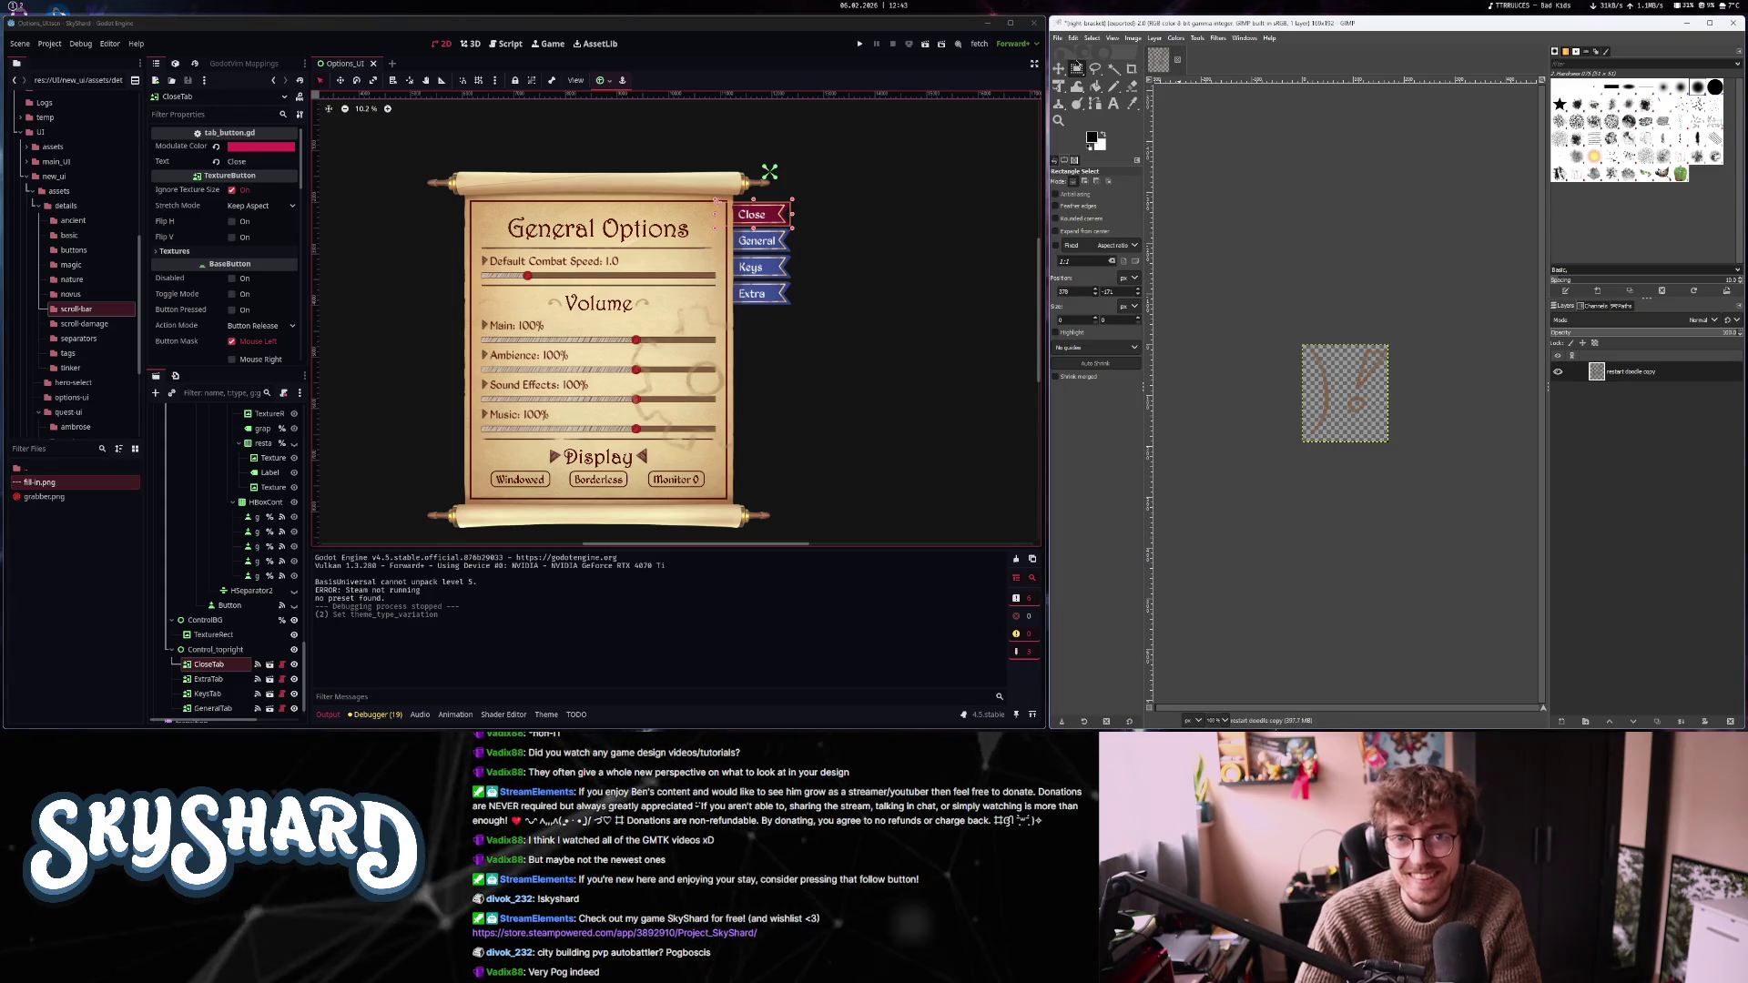
pyautogui.click(20, 8)
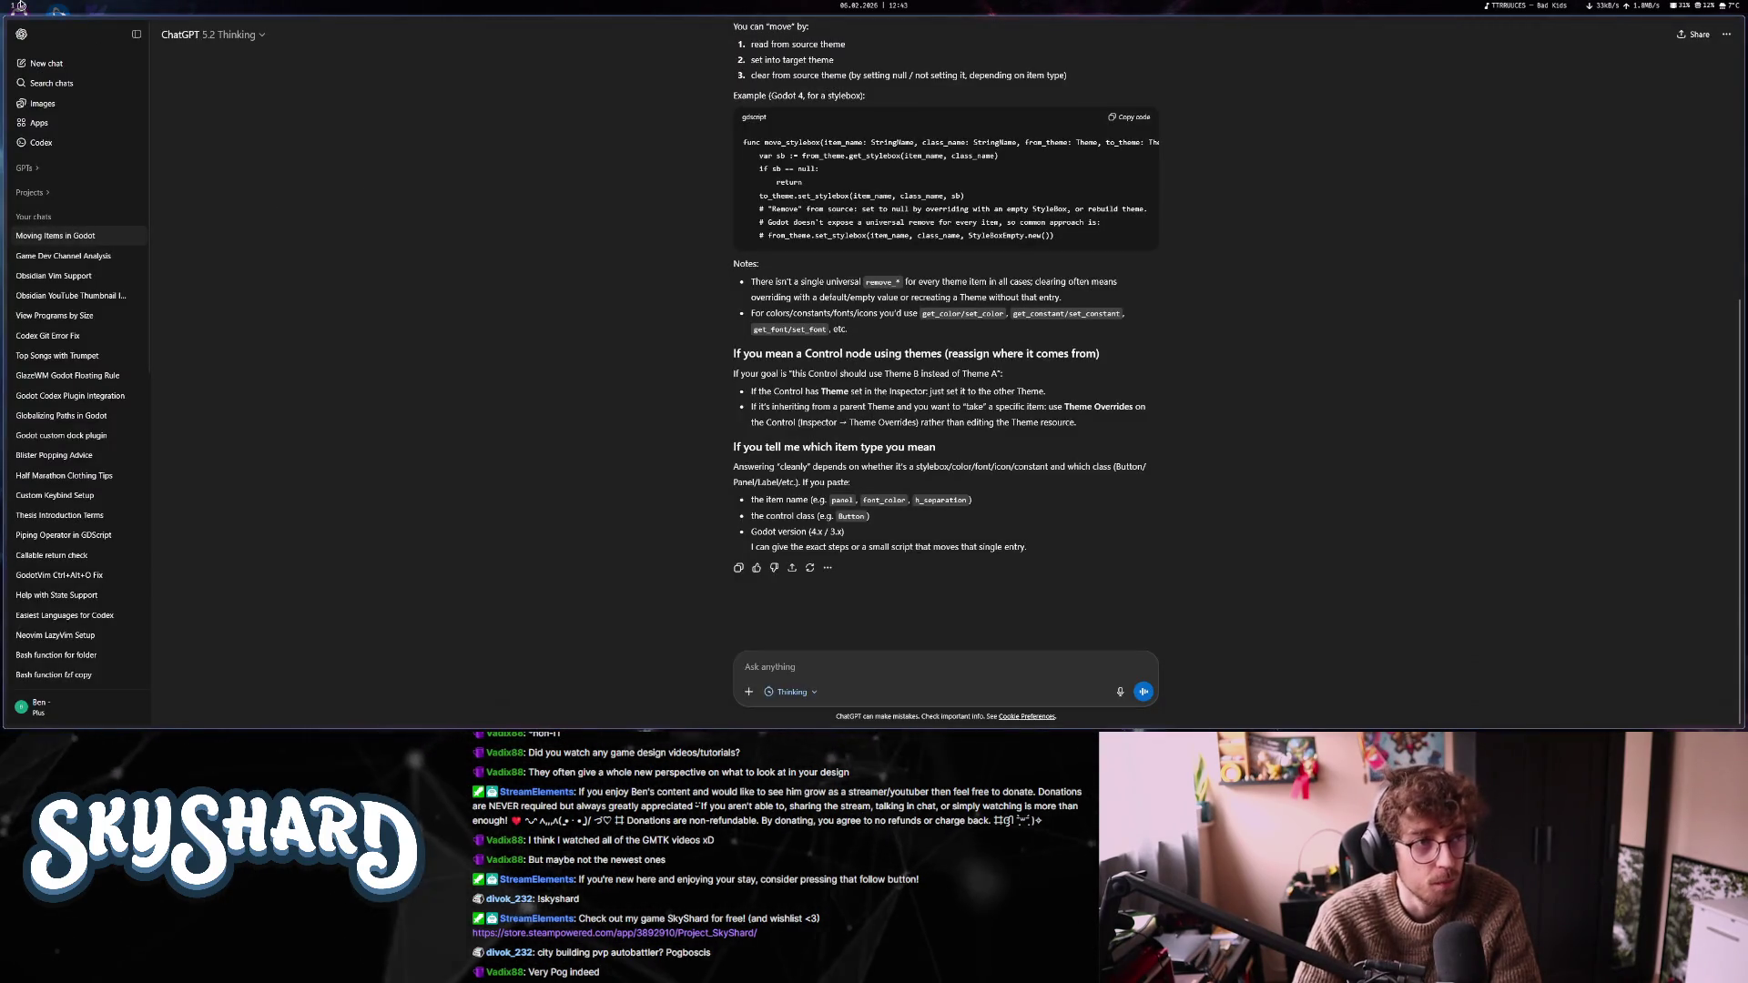
pyautogui.click(11, 6)
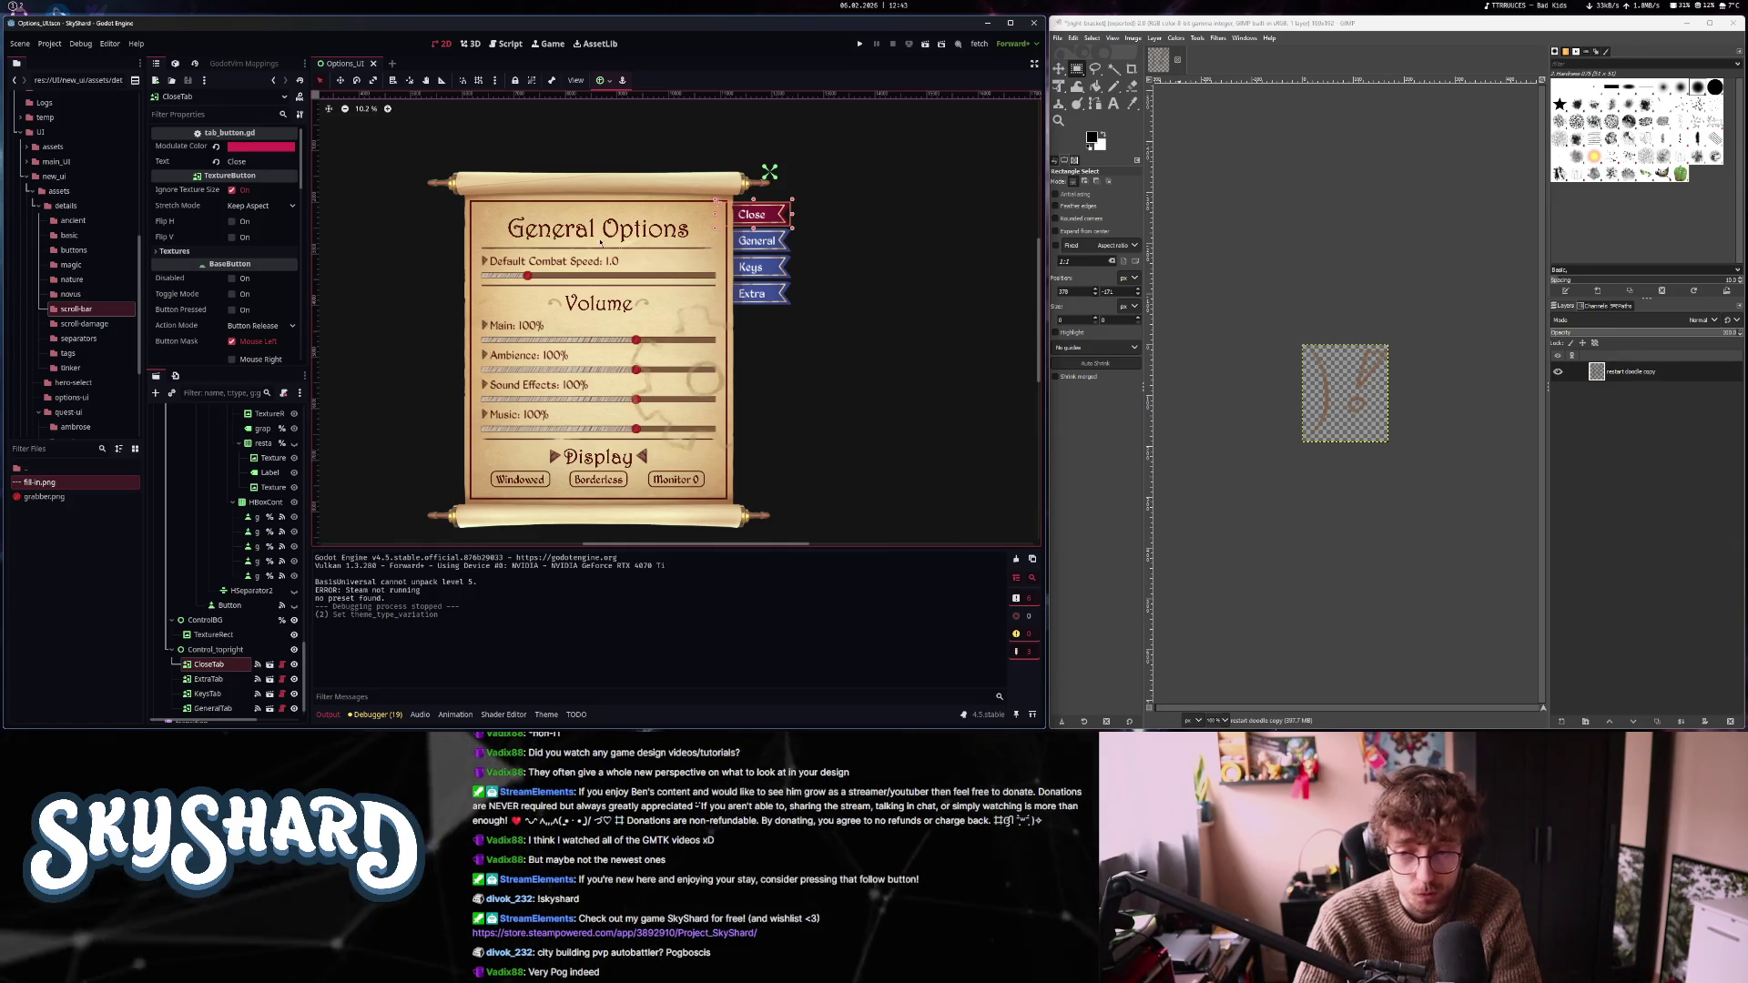
pyautogui.click(20, 8)
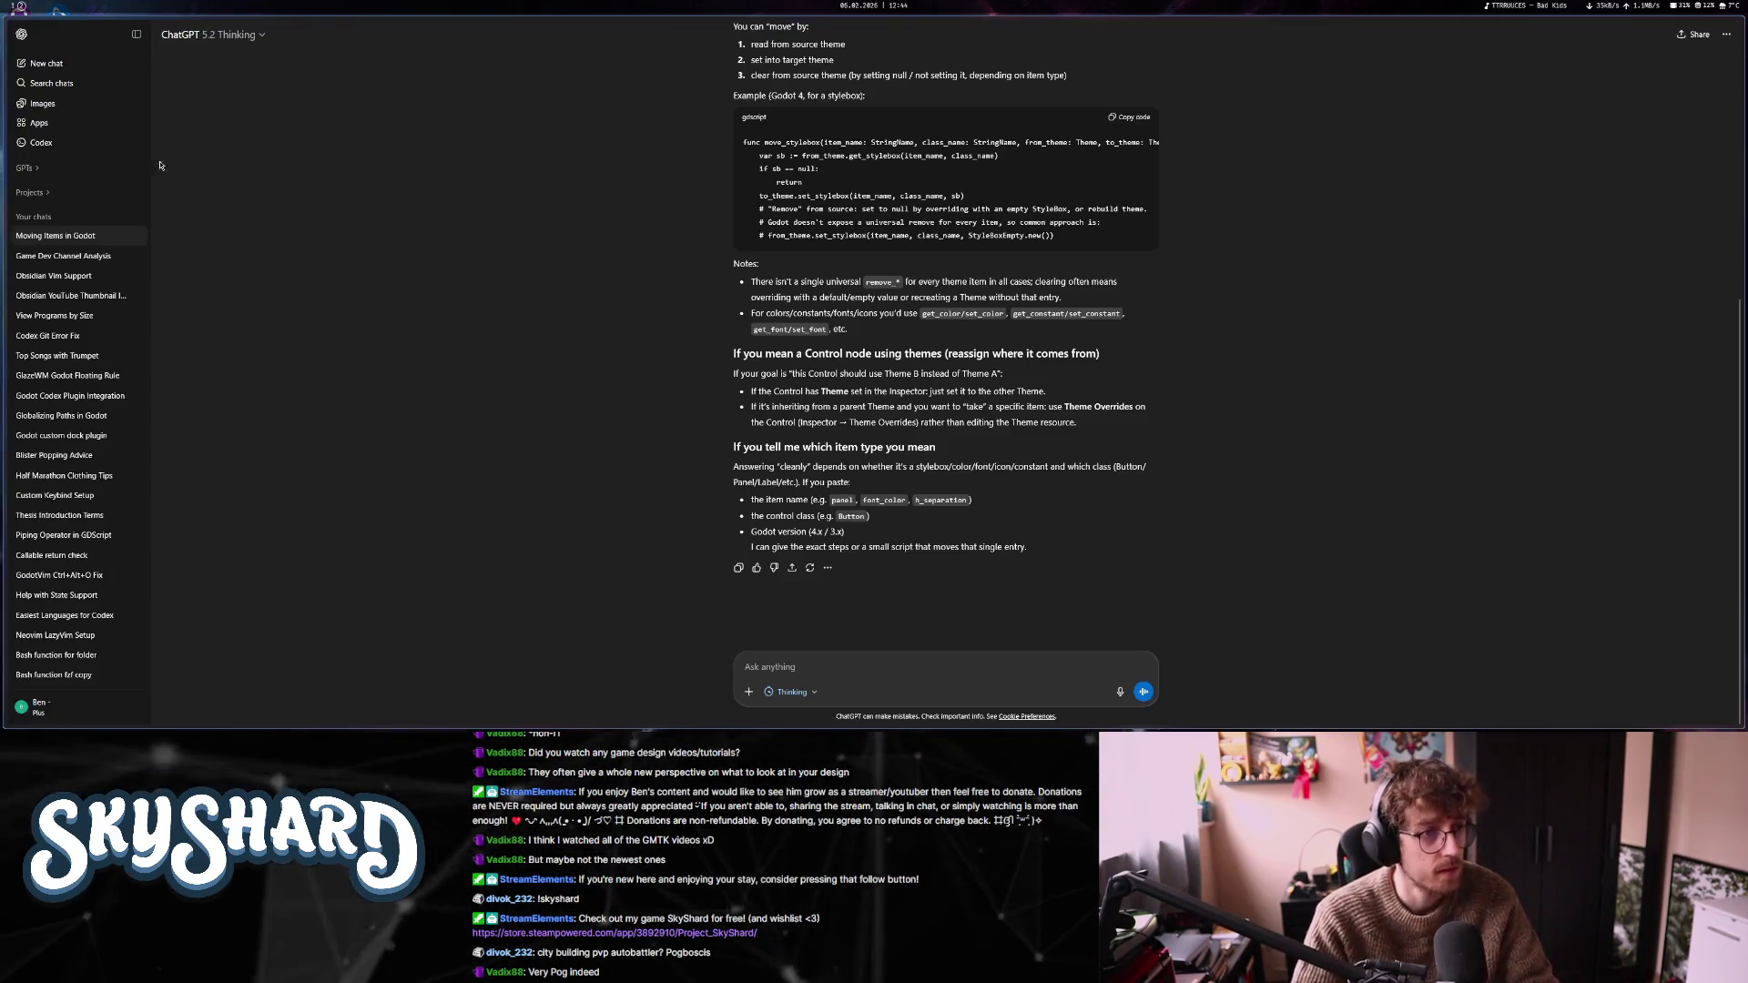
pyautogui.click(55, 124)
pyautogui.click(66, 147)
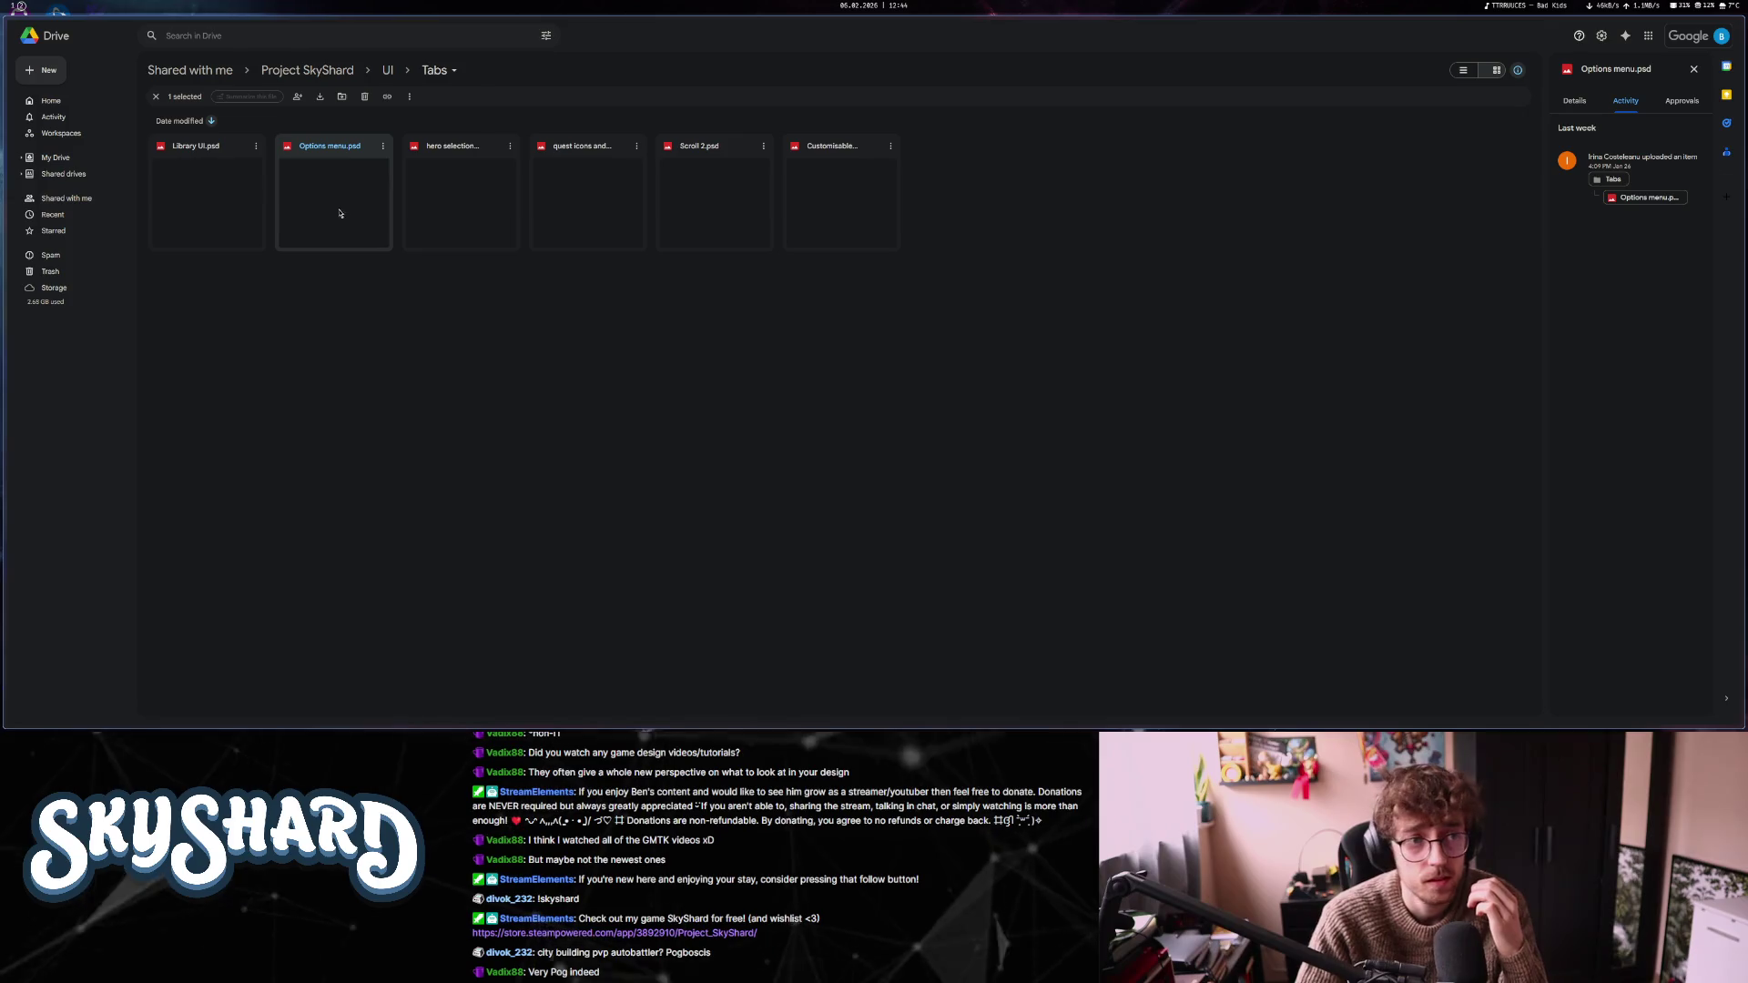
# View Library UI.psd's details, then return to Godot and recentre the General Options scroll.
pyautogui.click(166, 210)
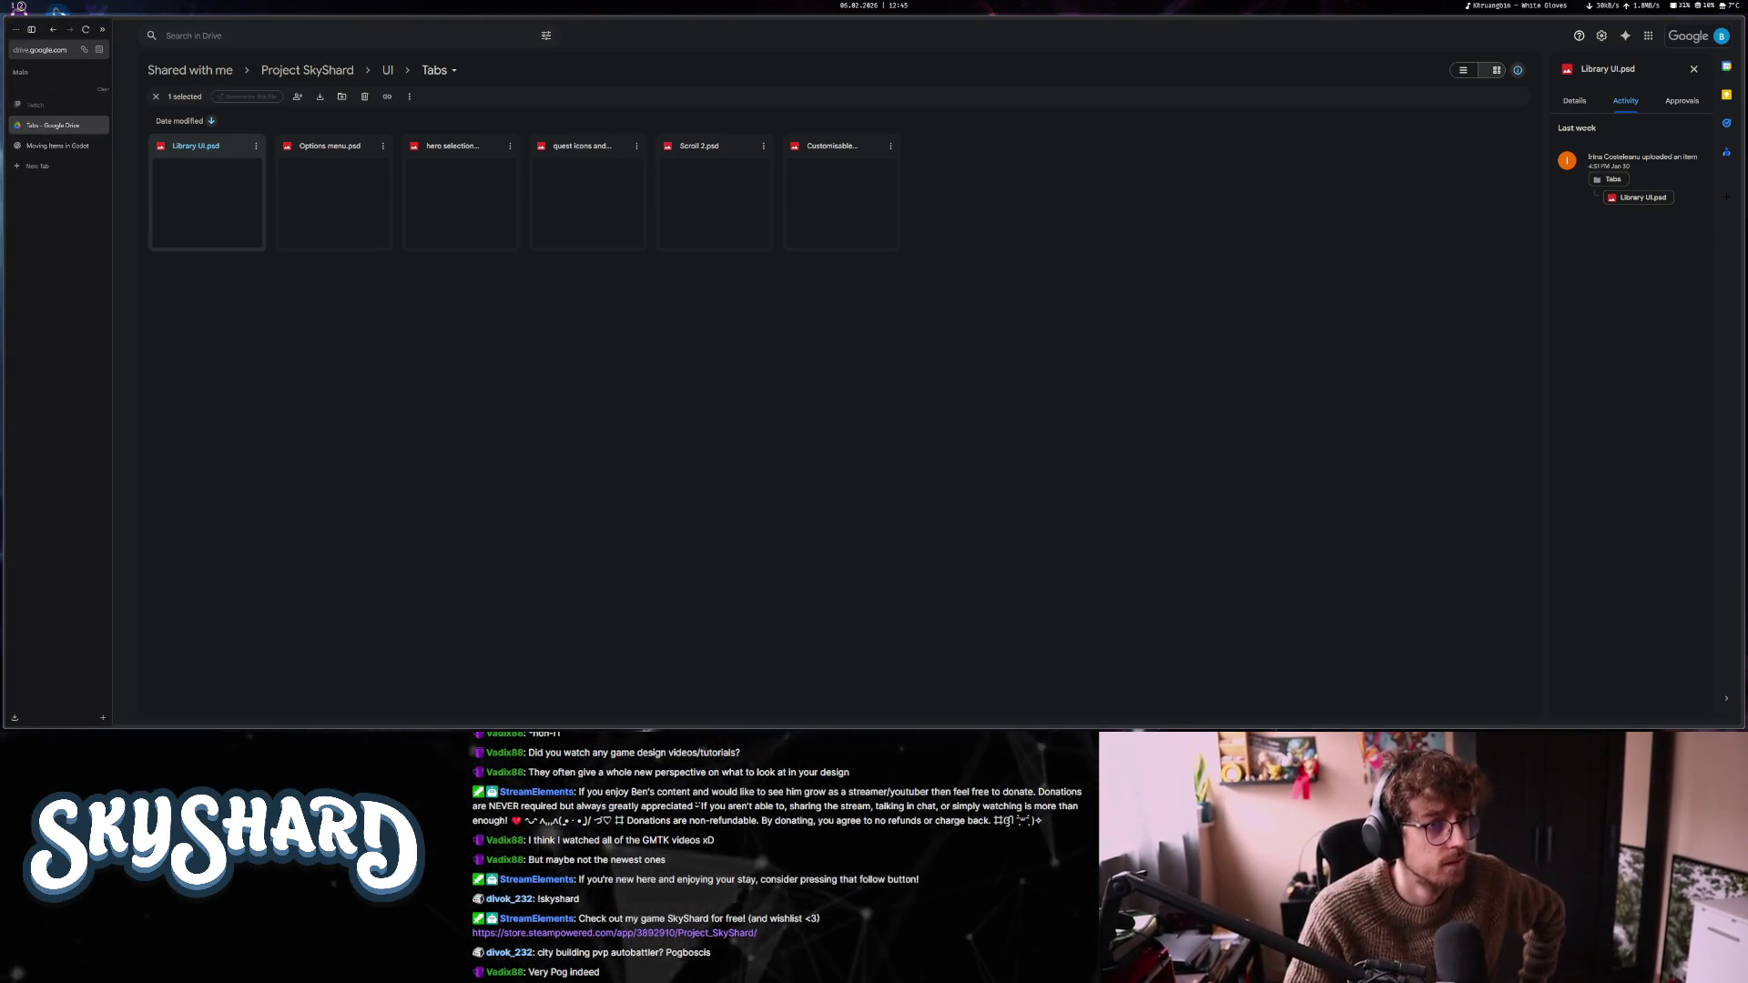
pyautogui.click(16, 8)
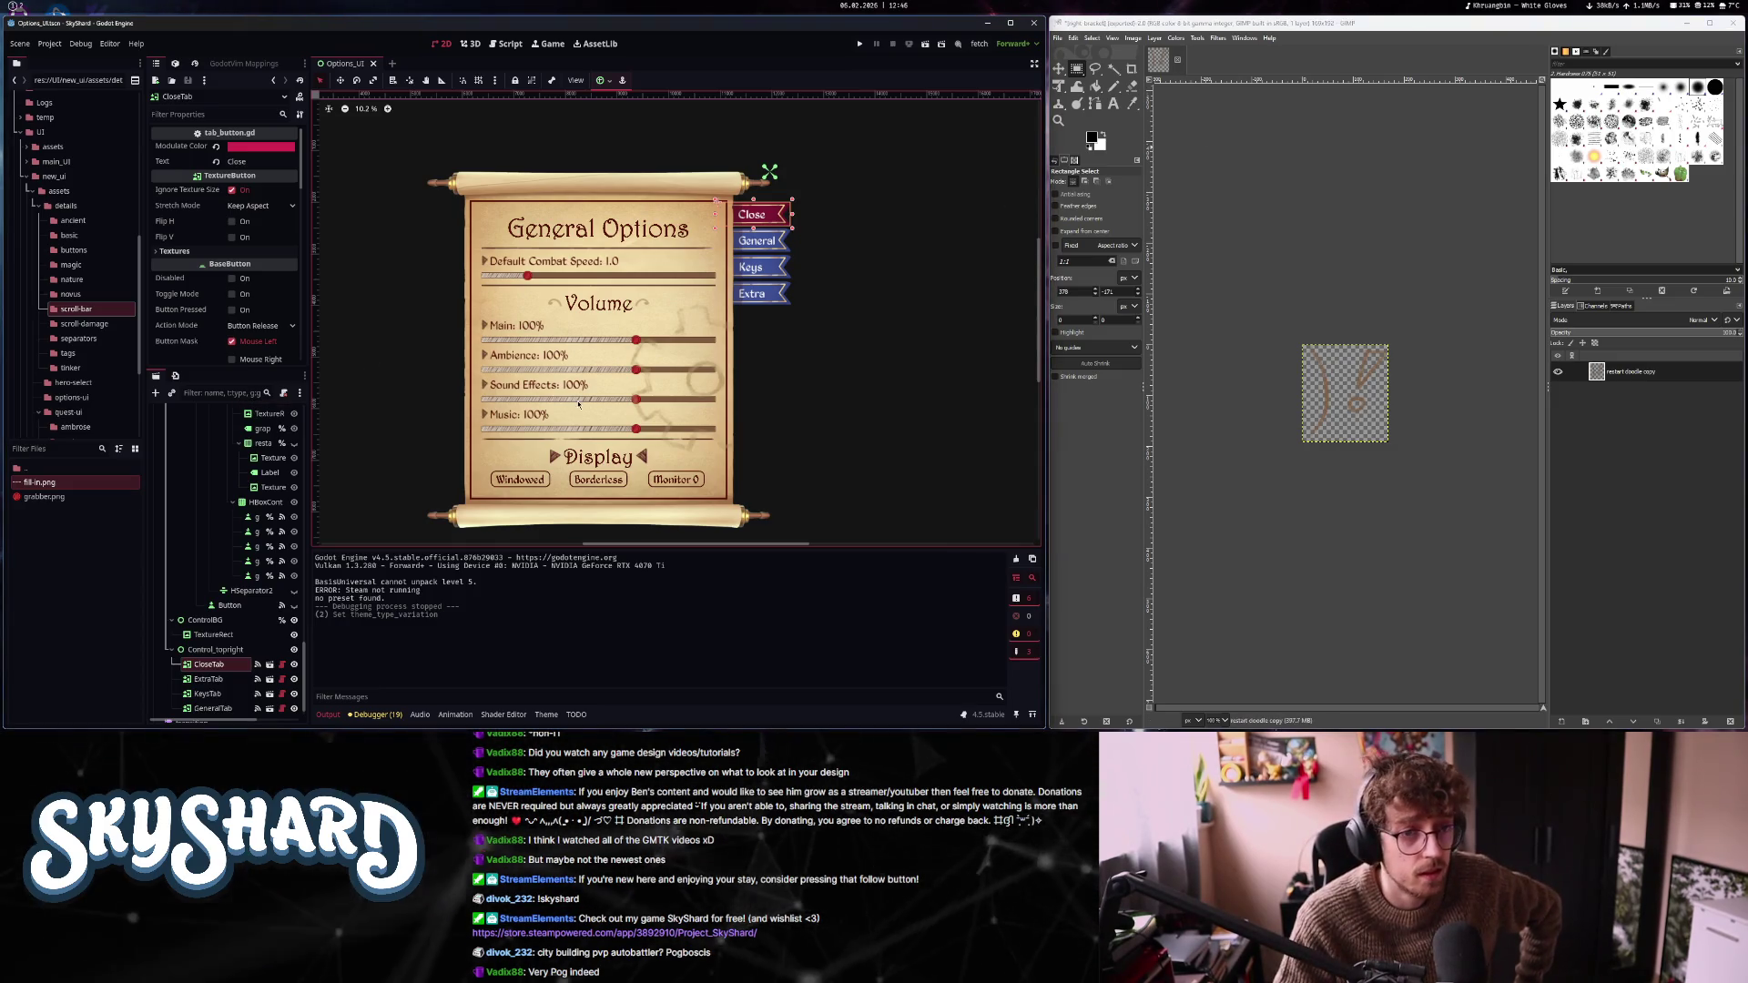
pyautogui.moveTo(578, 386); pyautogui.dragTo(609, 366)
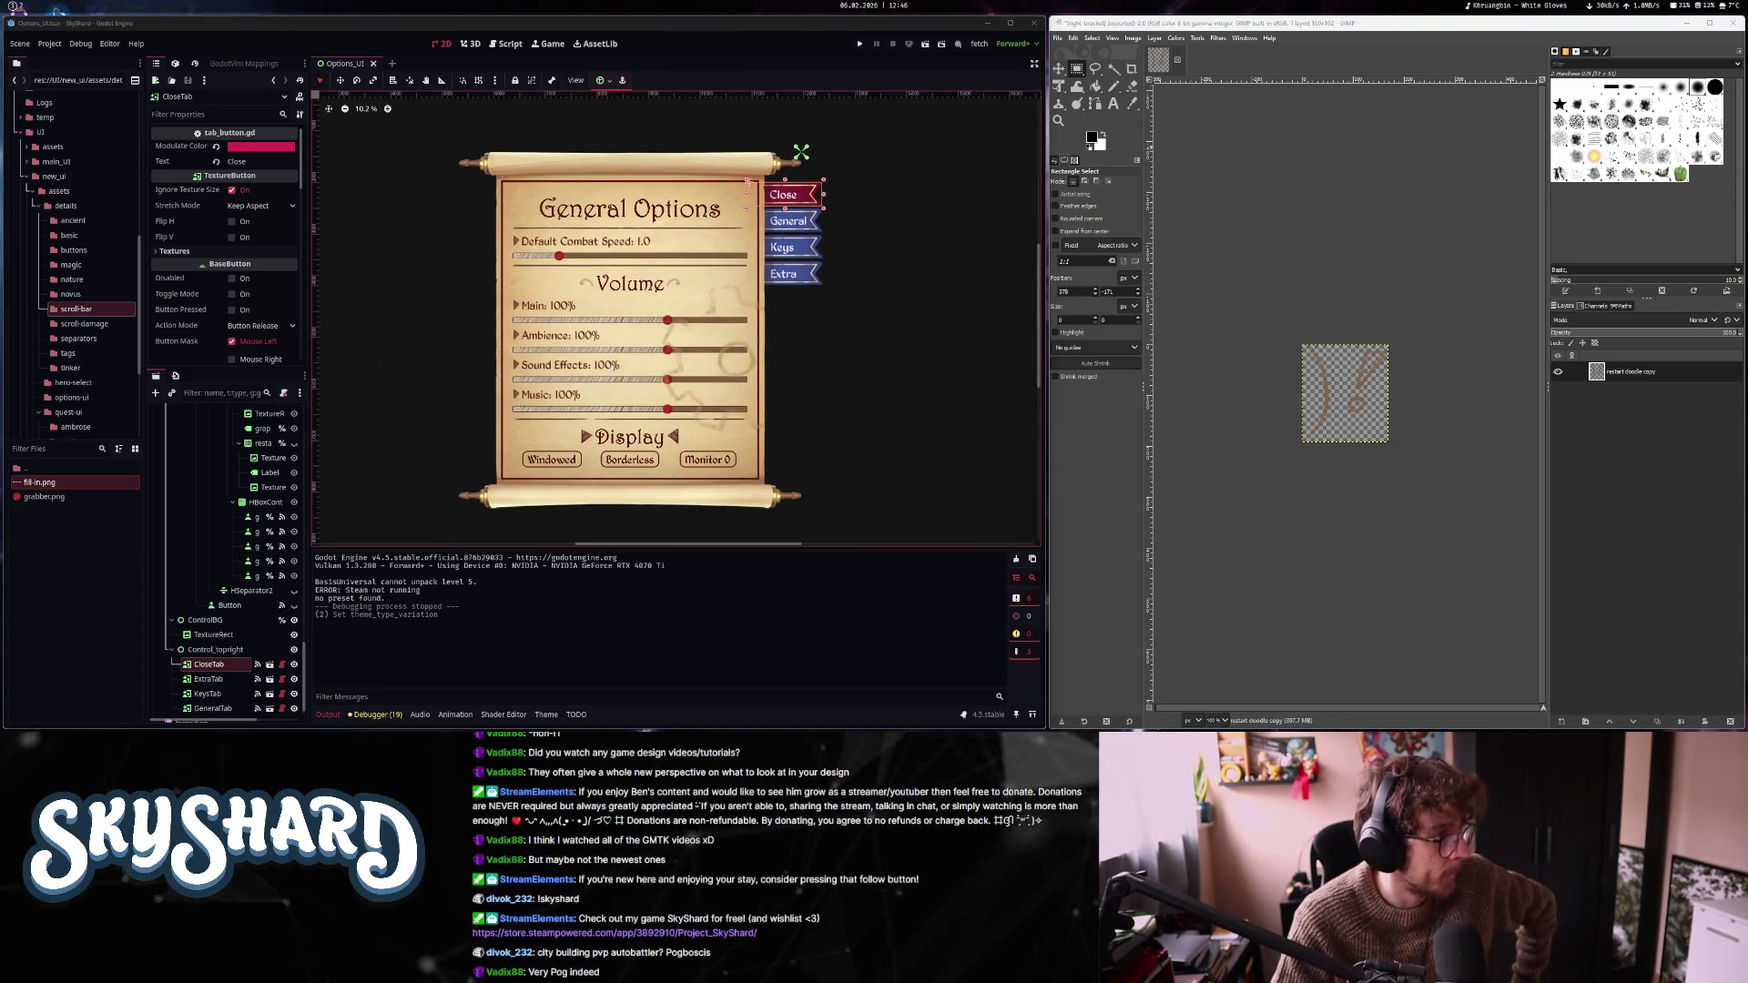
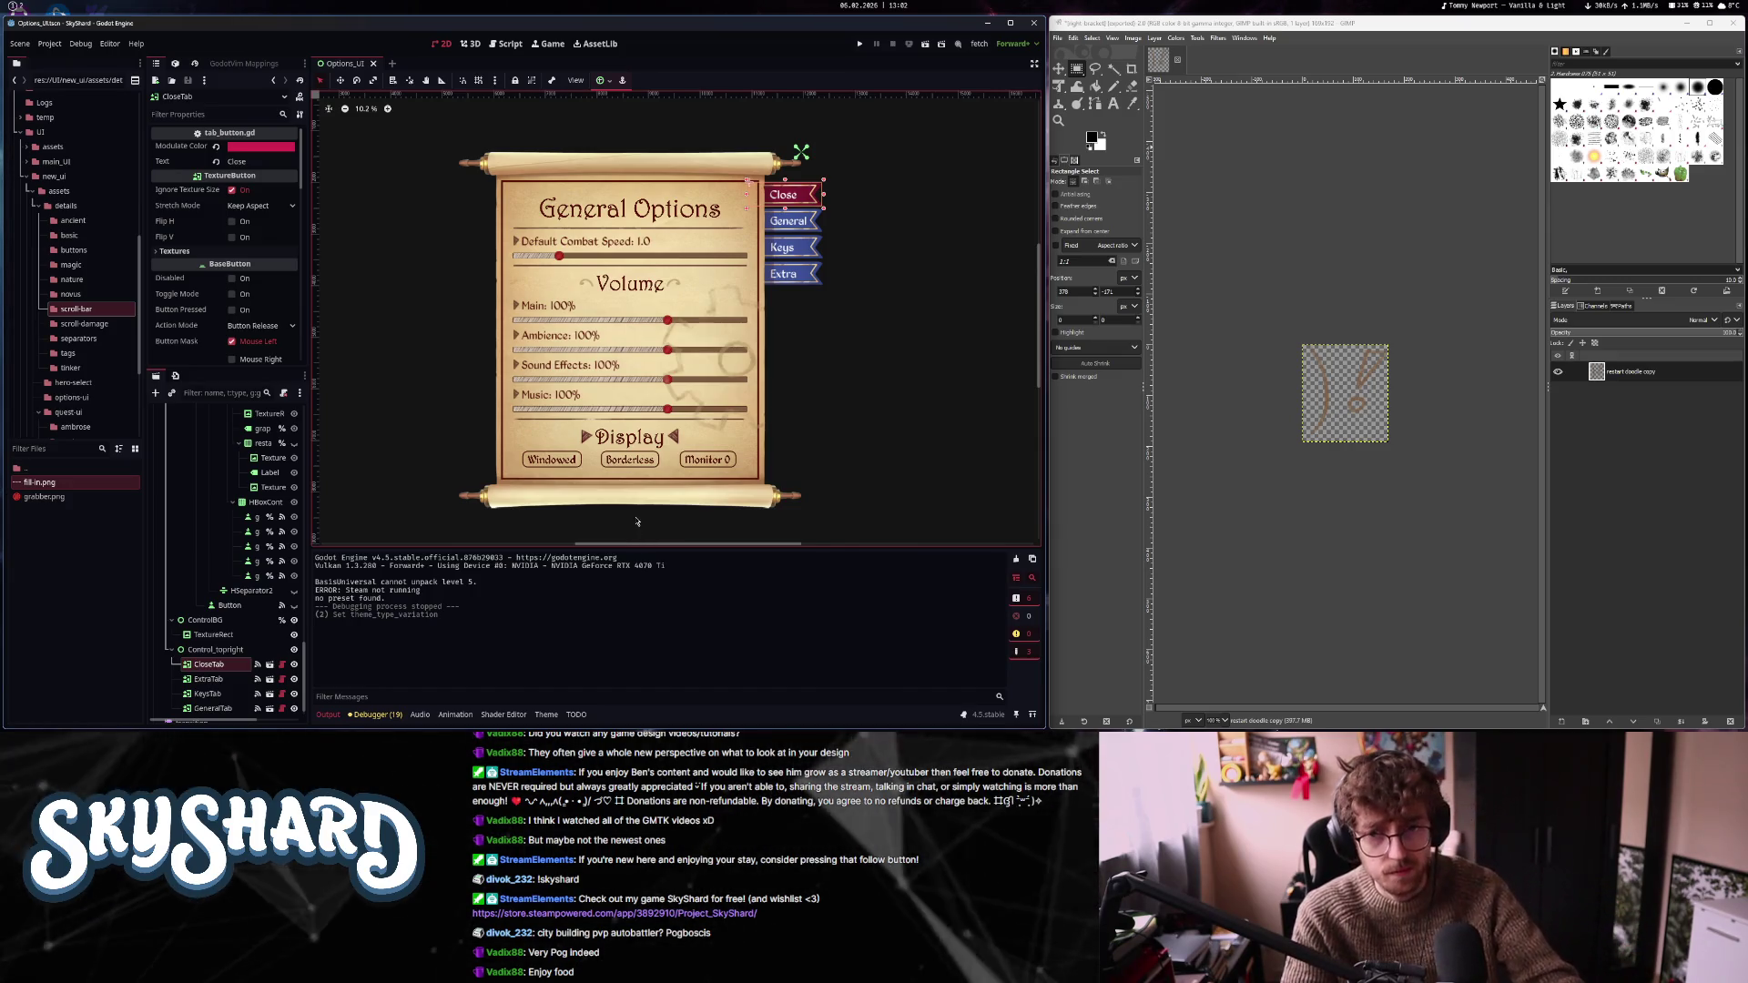
# Download Library UI.psd from the Drive Tabs folder, bypassing the too-large-to-scan warning.
pyautogui.click(21, 8)
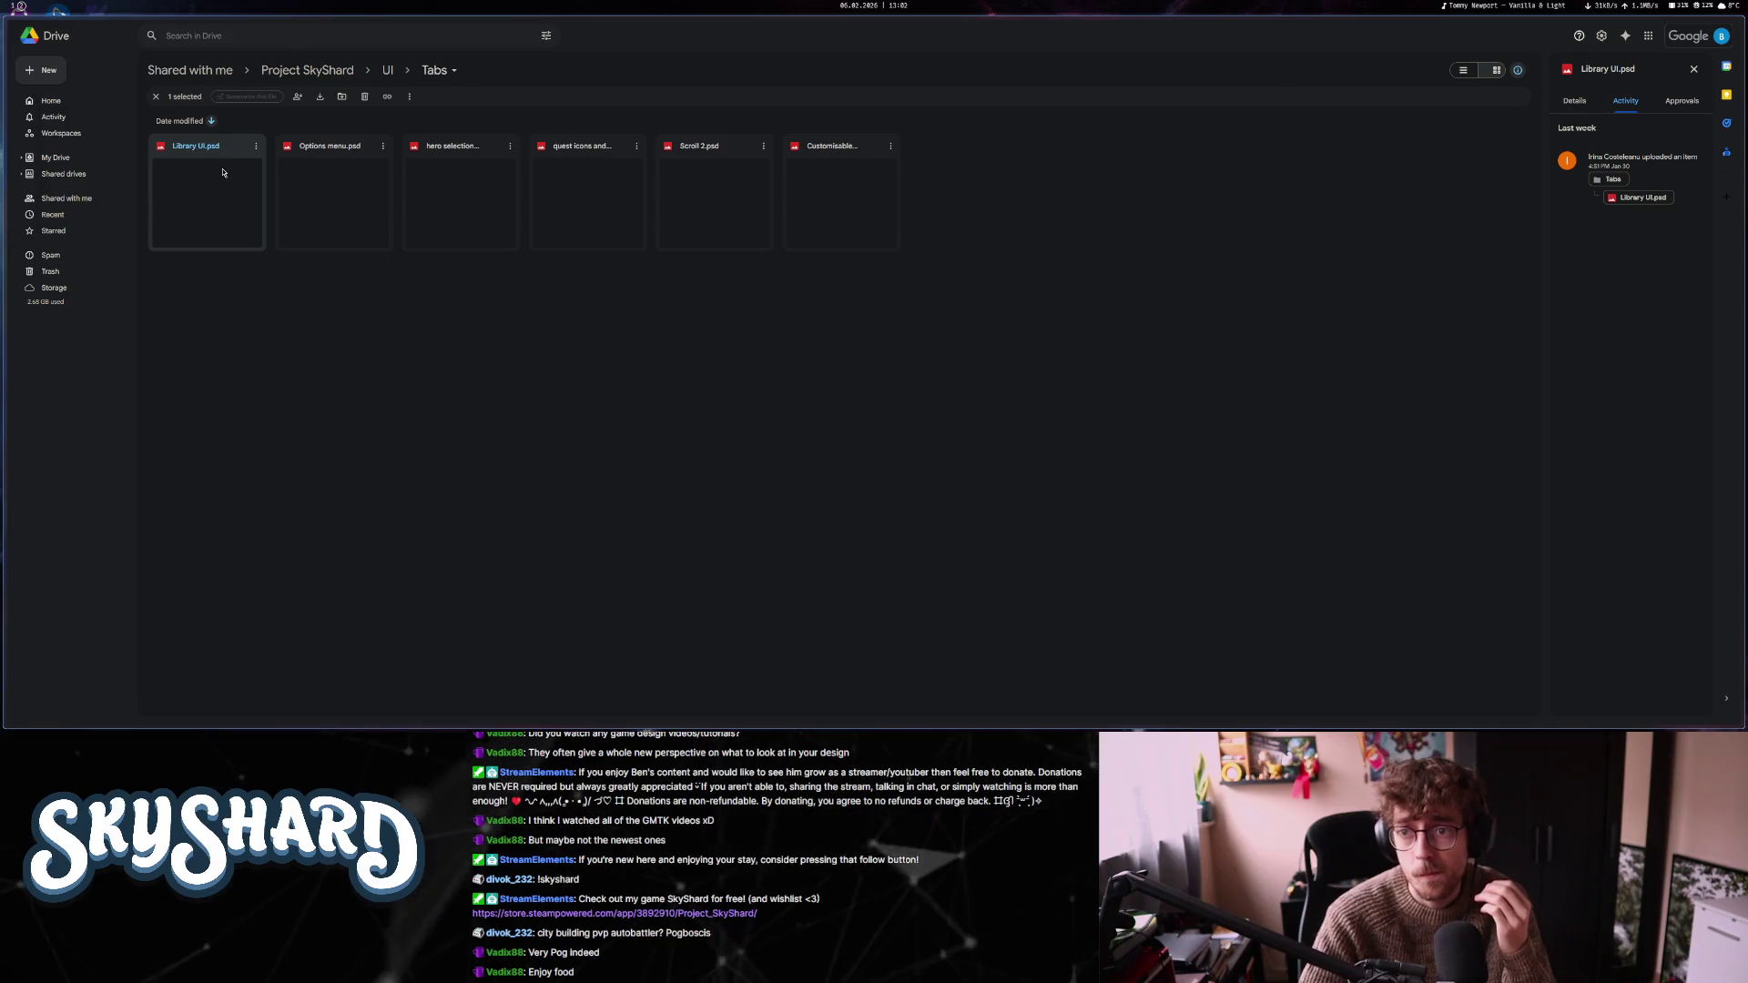
pyautogui.doubleClick(223, 172)
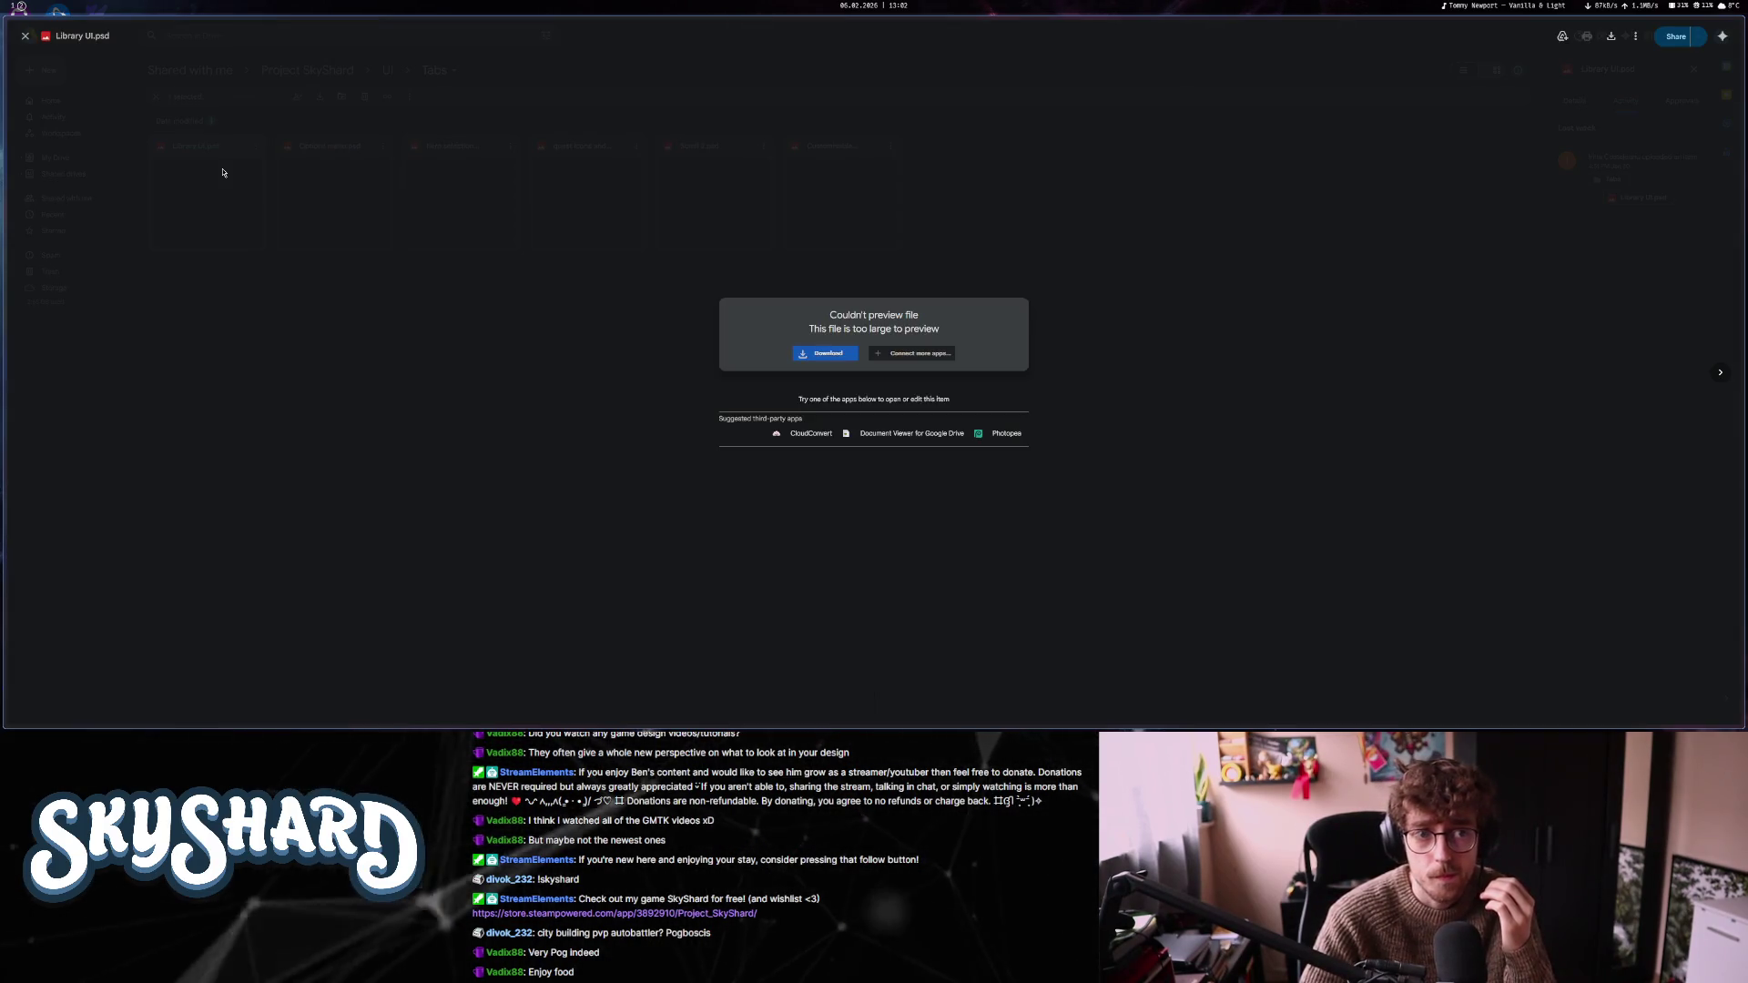
pyautogui.click(851, 354)
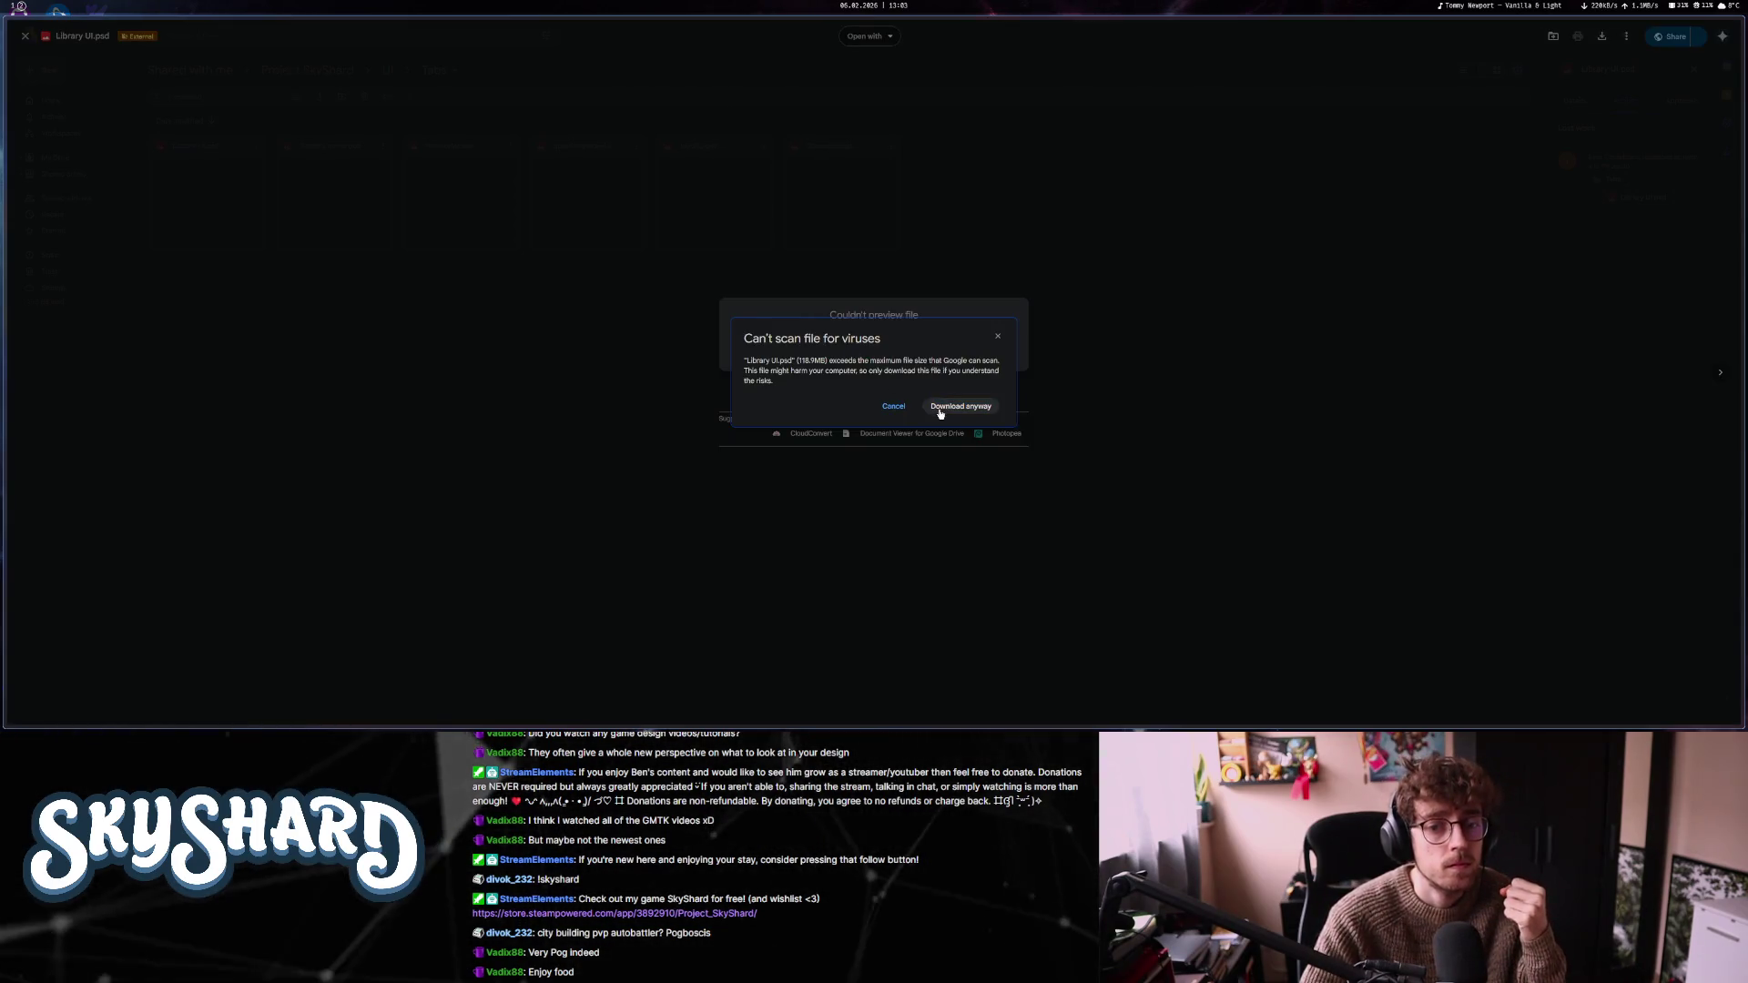
pyautogui.click(942, 407)
pyautogui.click(1331, 334)
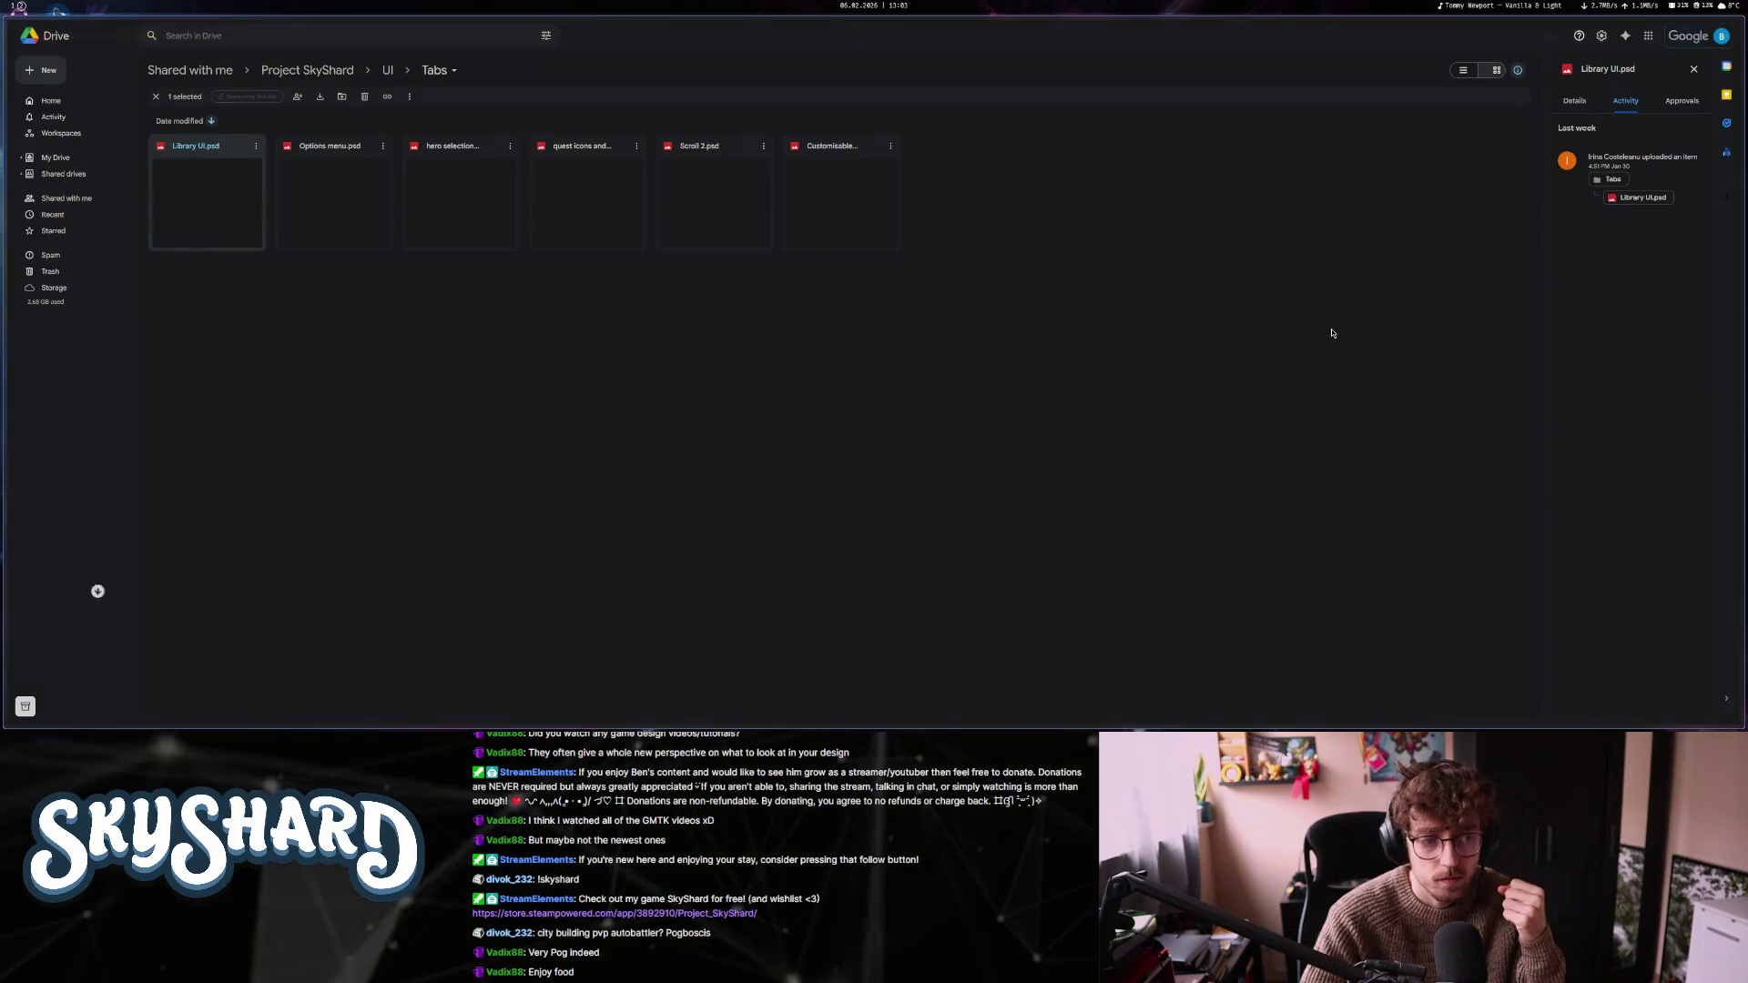
pyautogui.press('super+1')
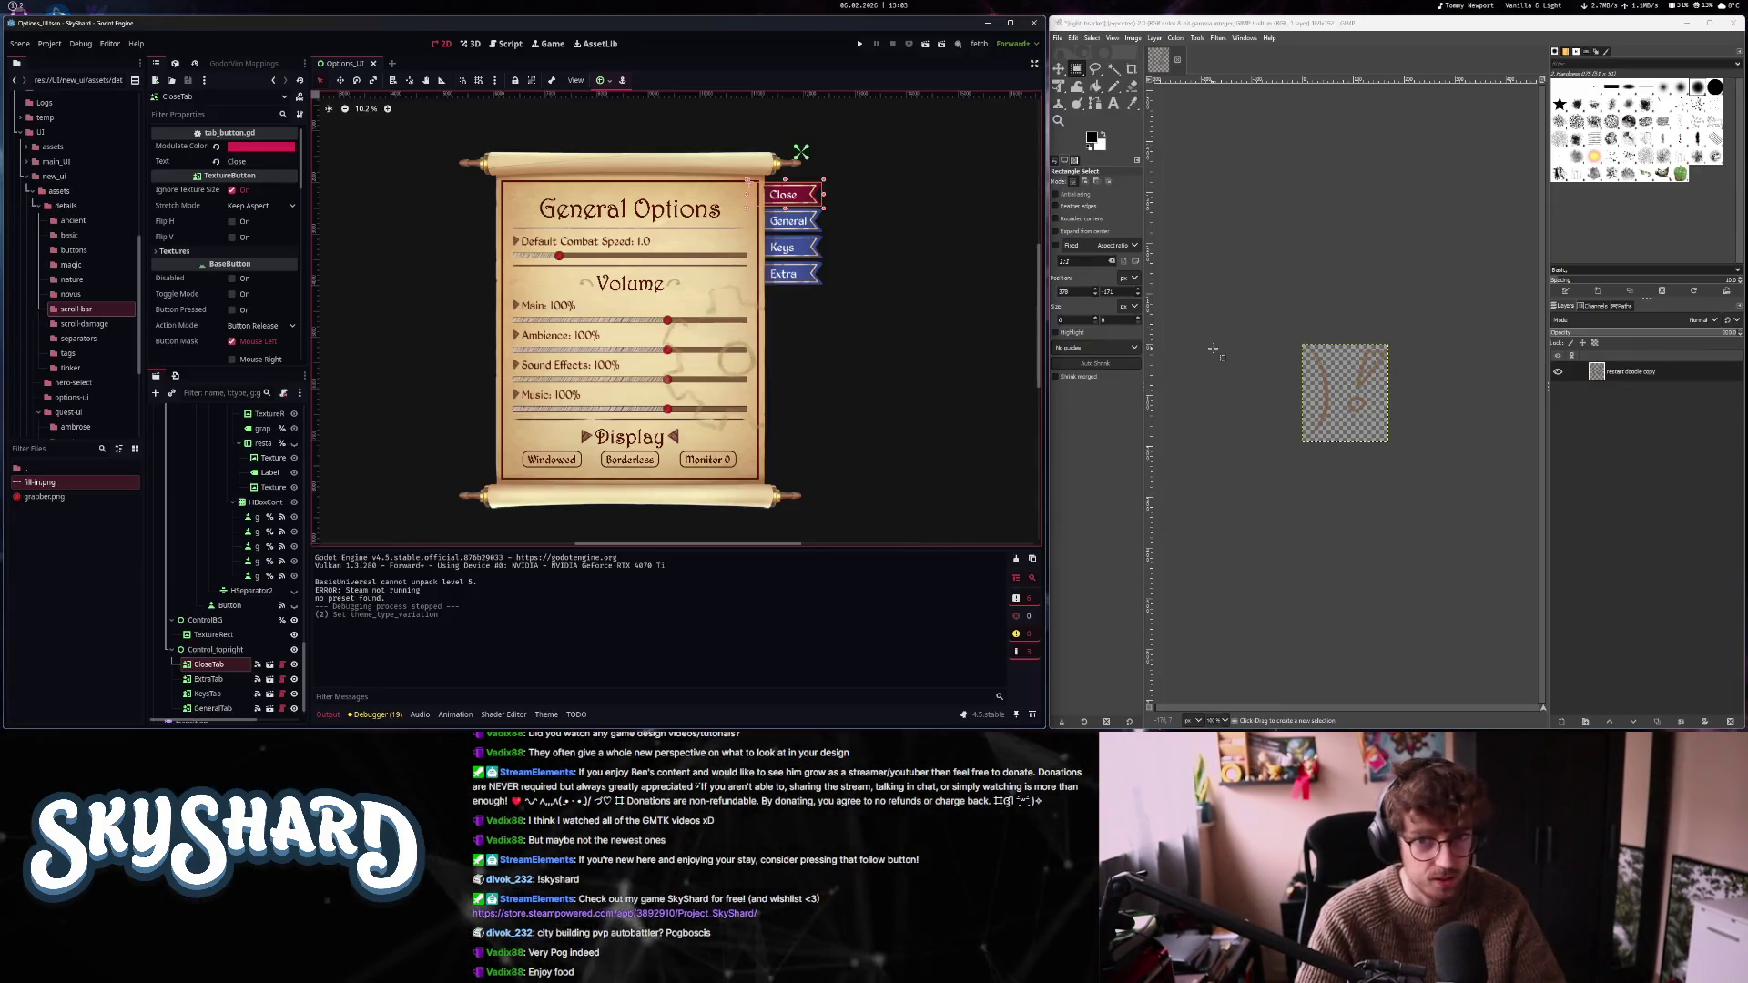
# Open Library UI(1).psd from the Downloads folder in GIMP.
pyautogui.click(1058, 39)
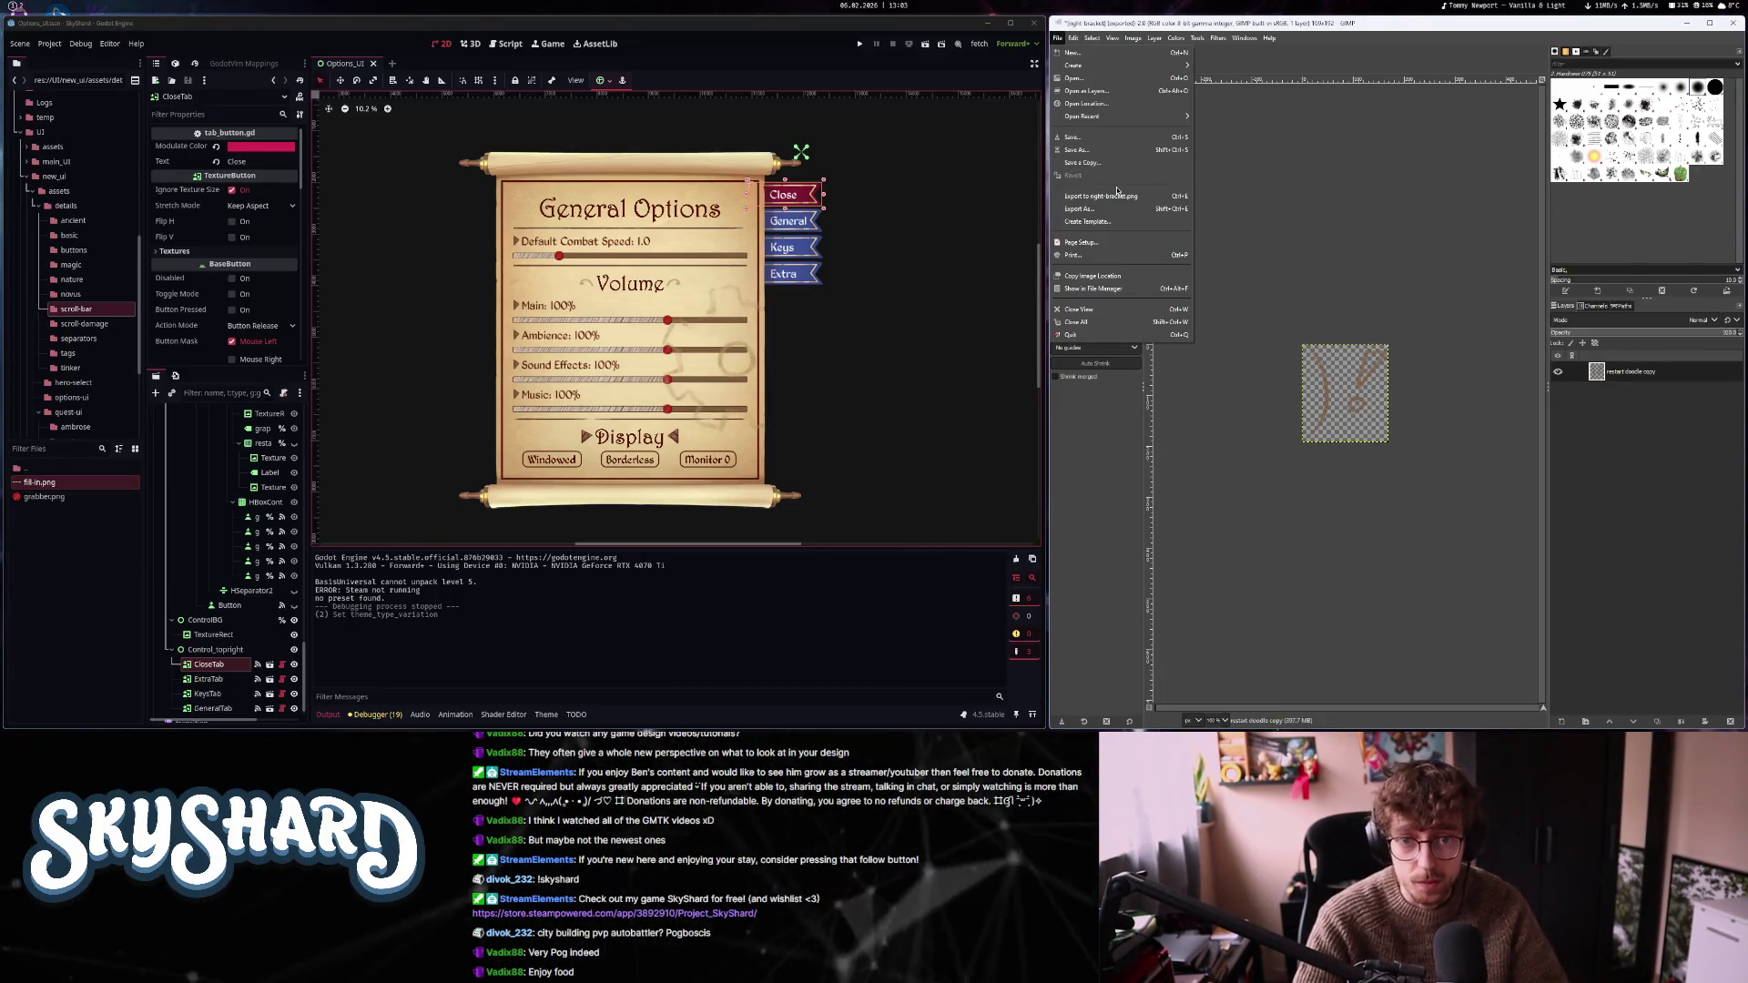
pyautogui.click(1074, 78)
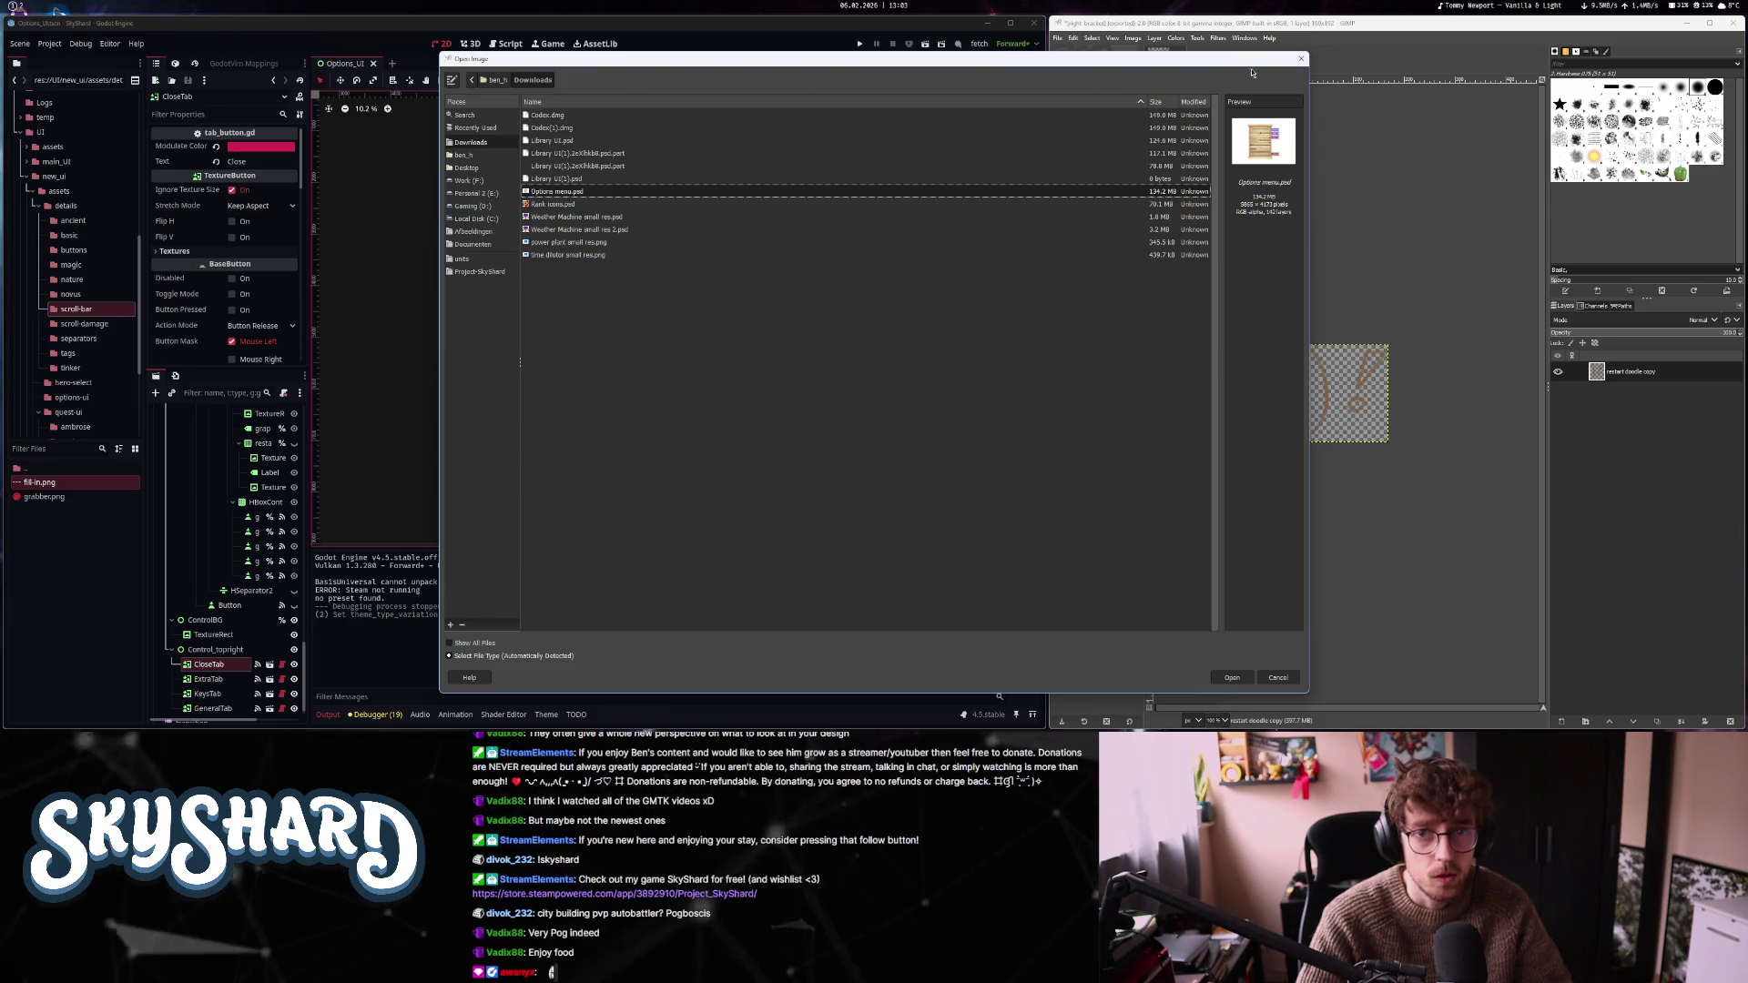
pyautogui.press('Escape')
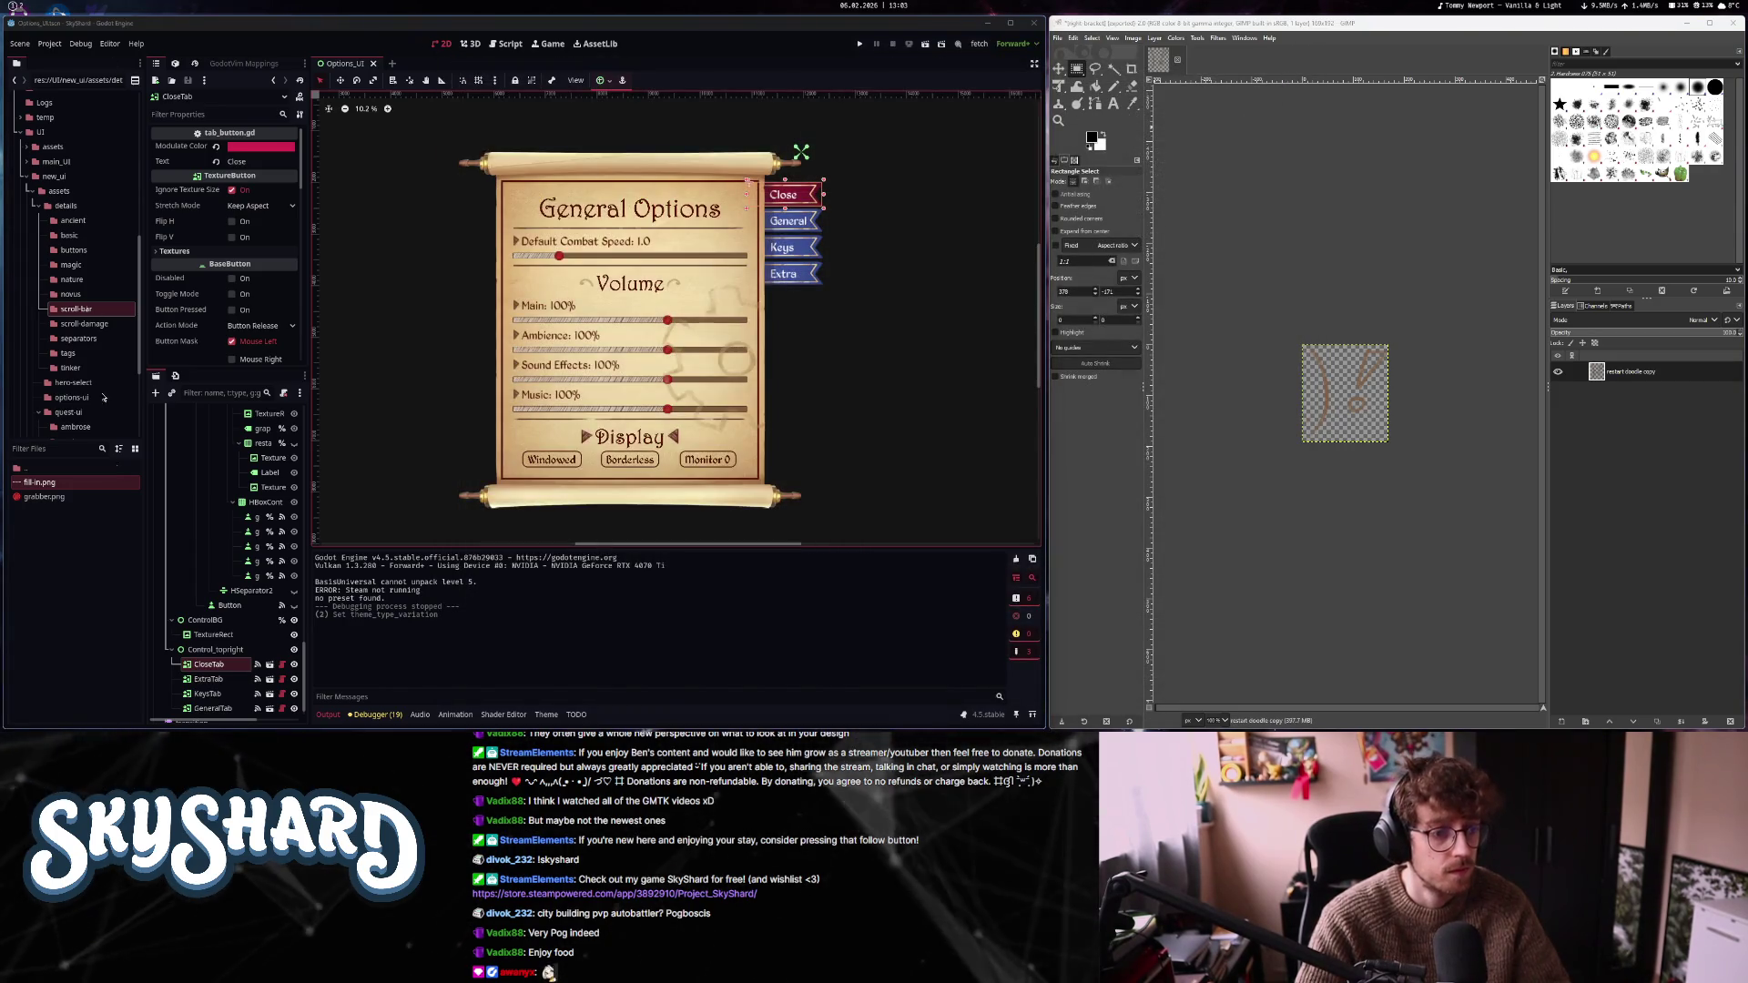
pyautogui.click(1057, 37)
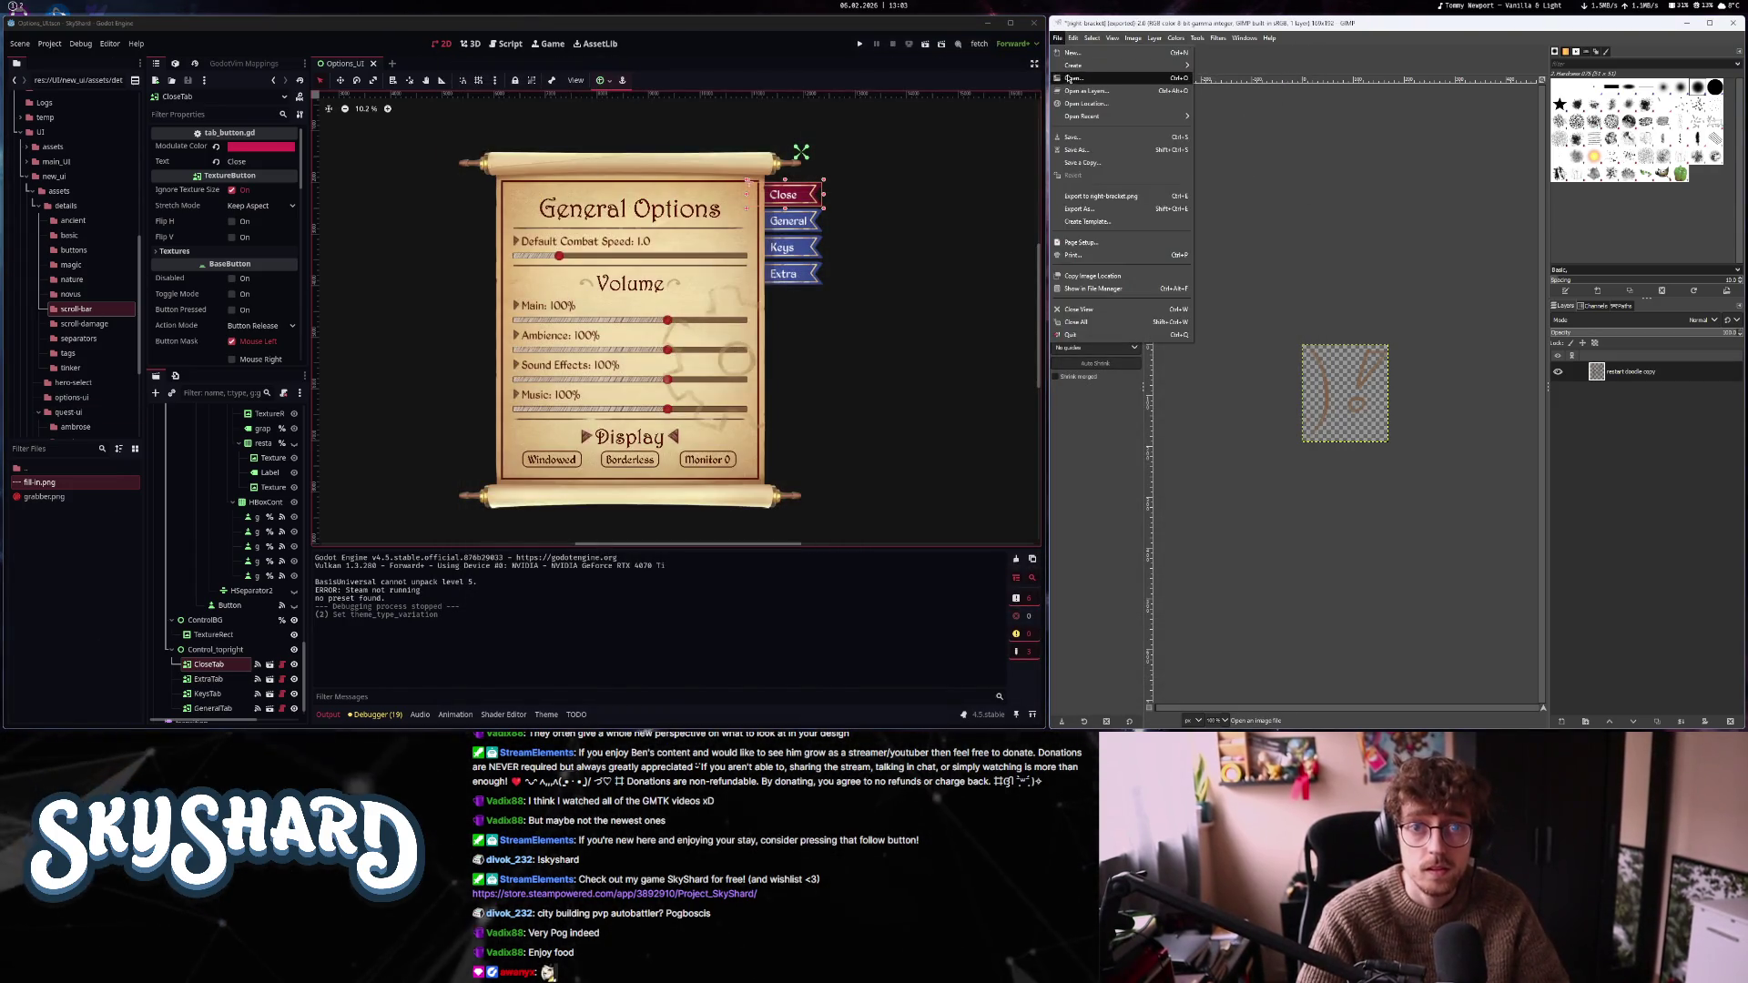
pyautogui.click(1072, 79)
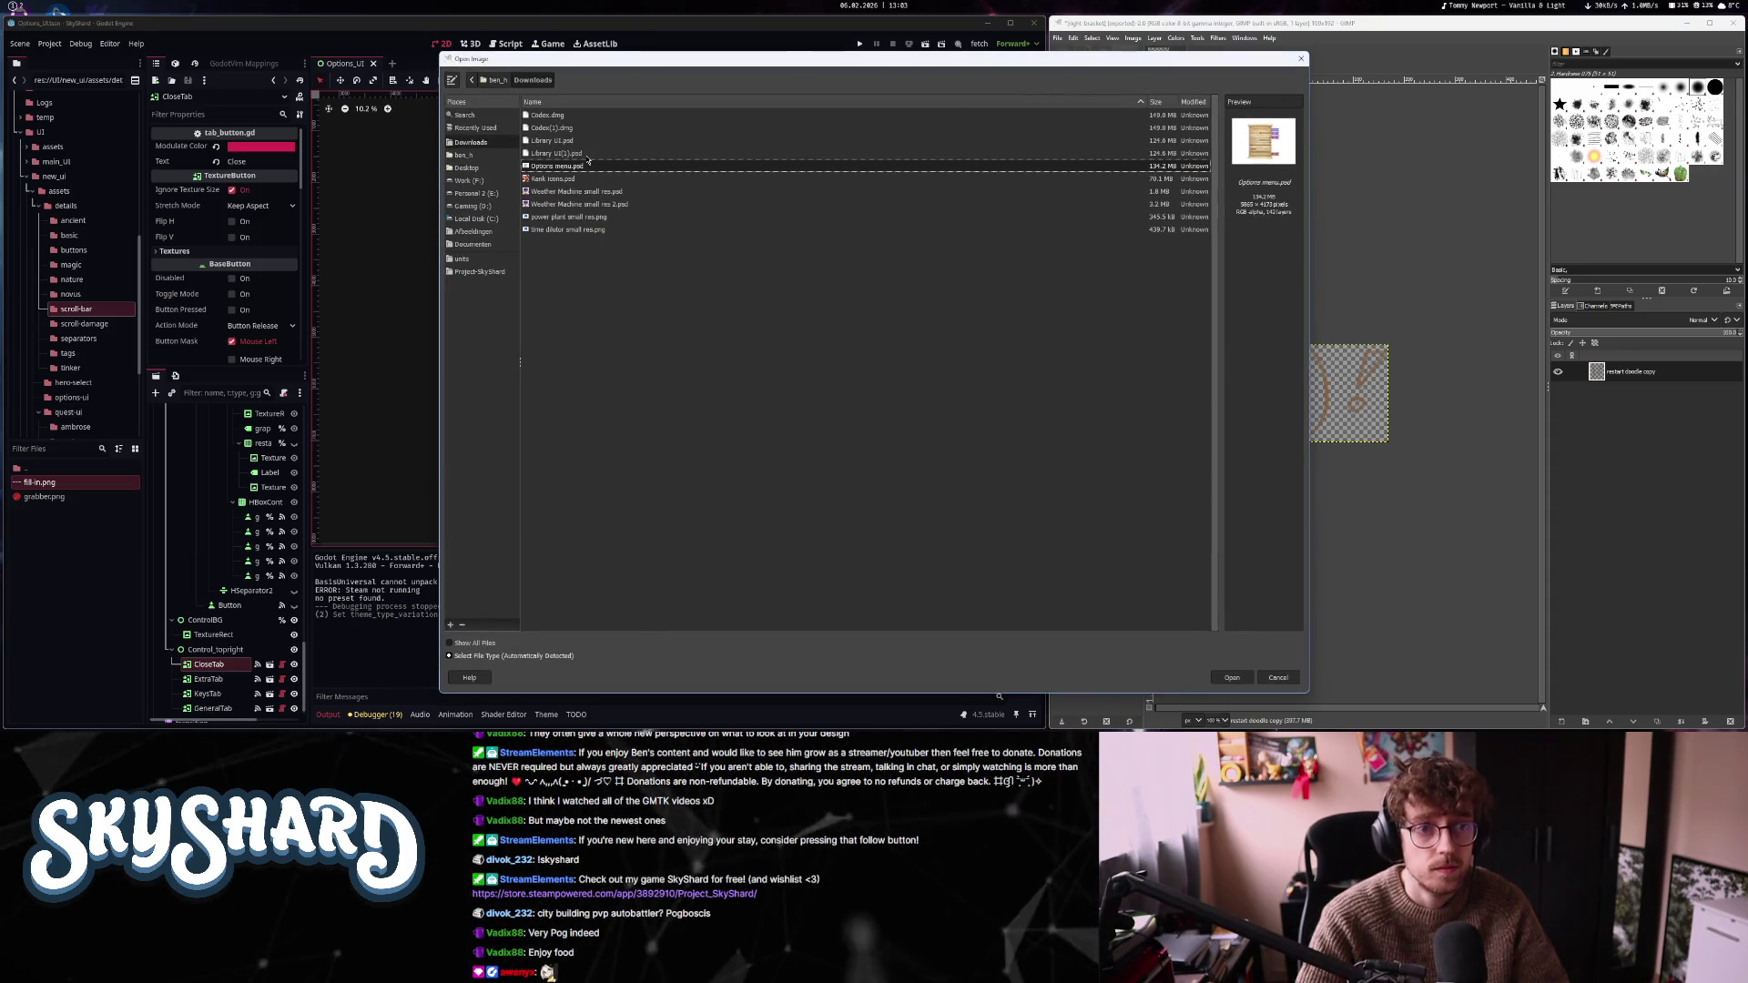
pyautogui.click(587, 155)
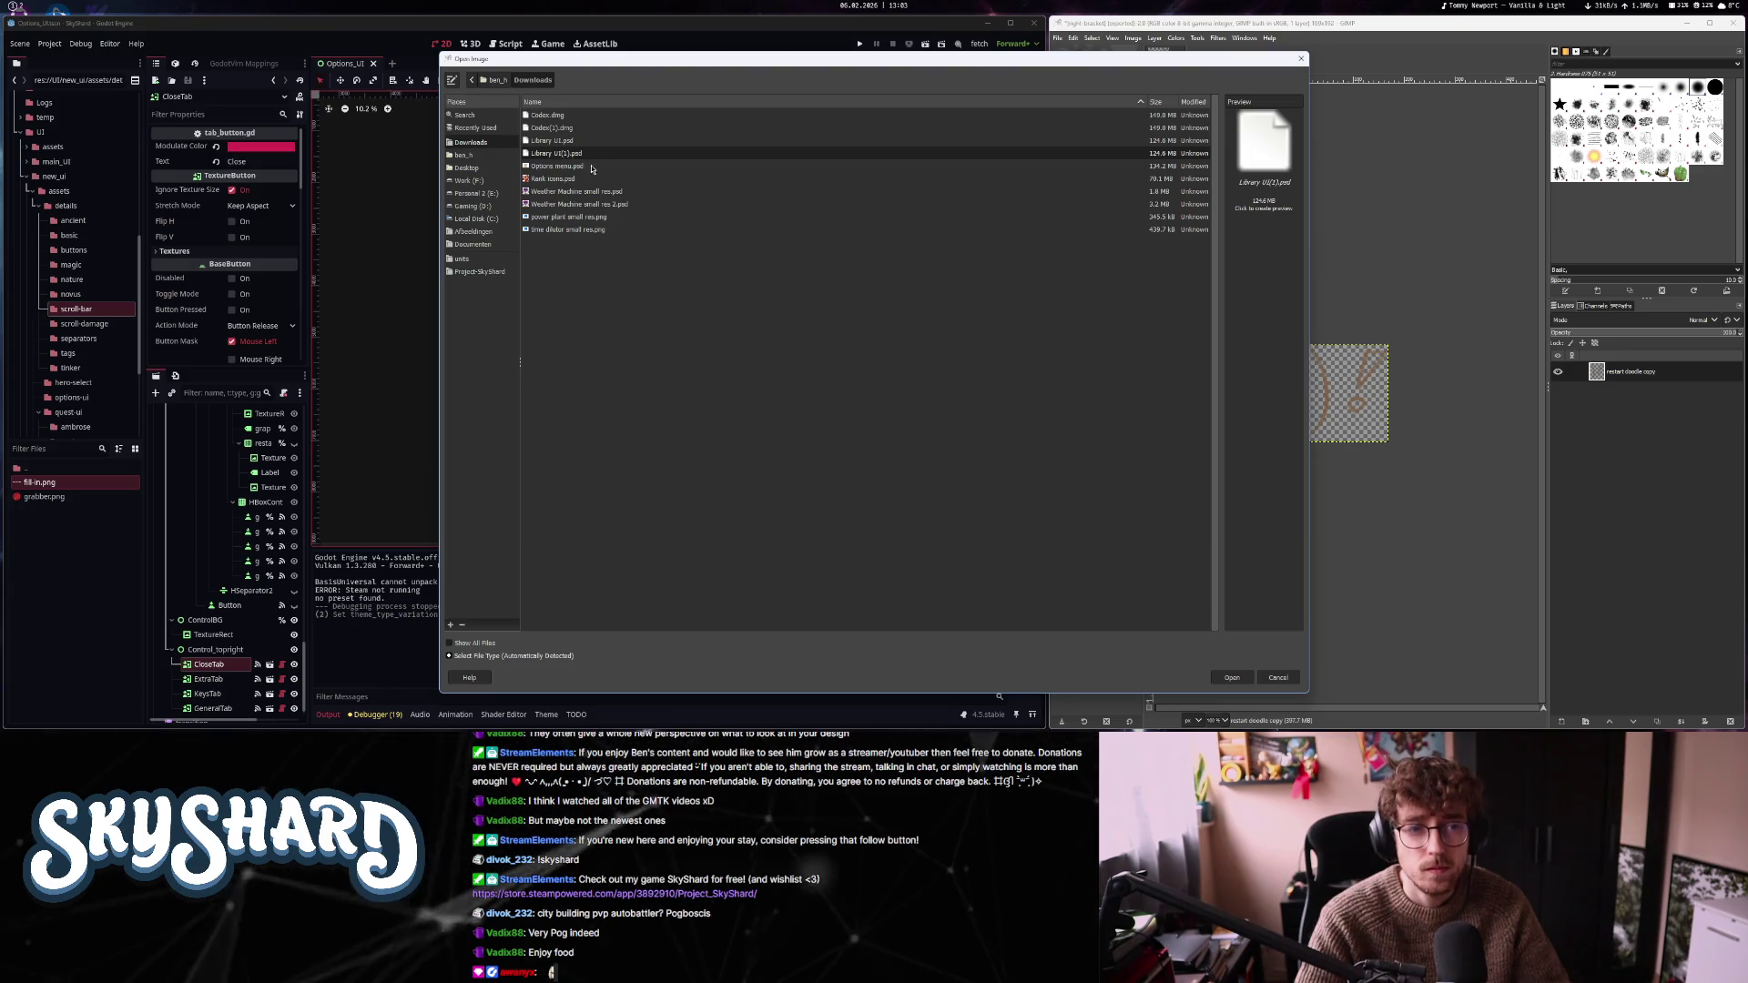
pyautogui.click(1235, 680)
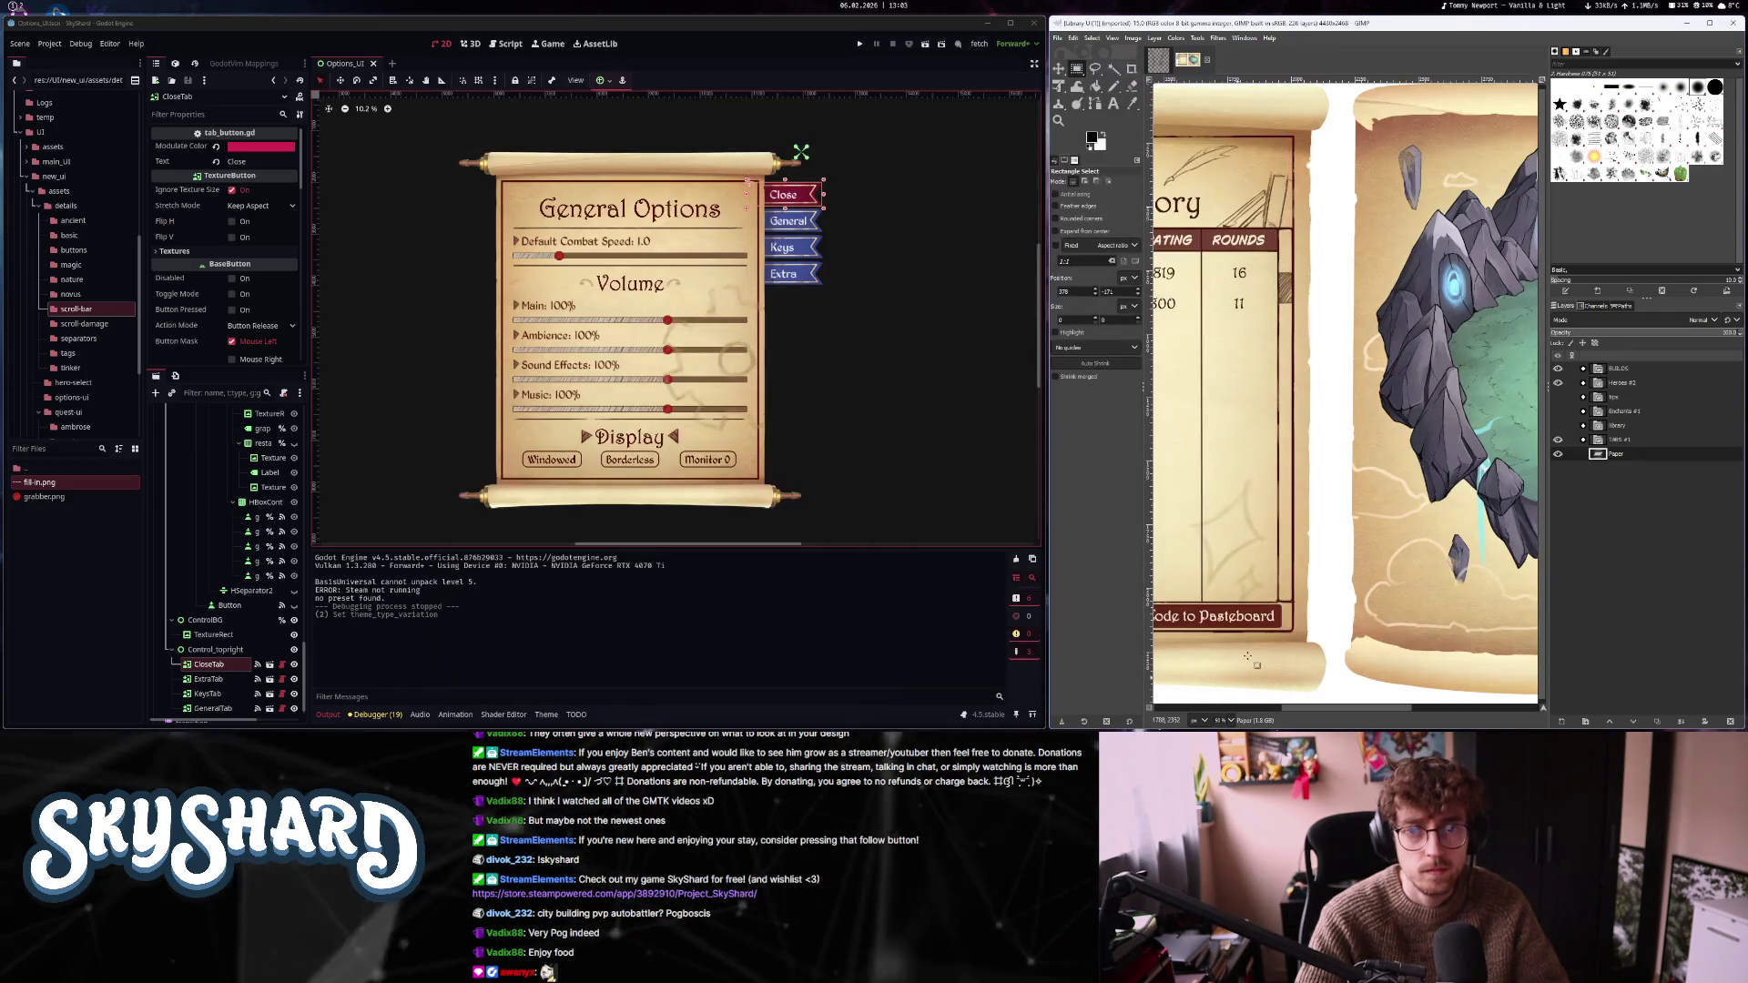
# Zoom and pan around the Builds History mockup and its coloured side tabs.
pyautogui.scroll(-4, 1300, 601)
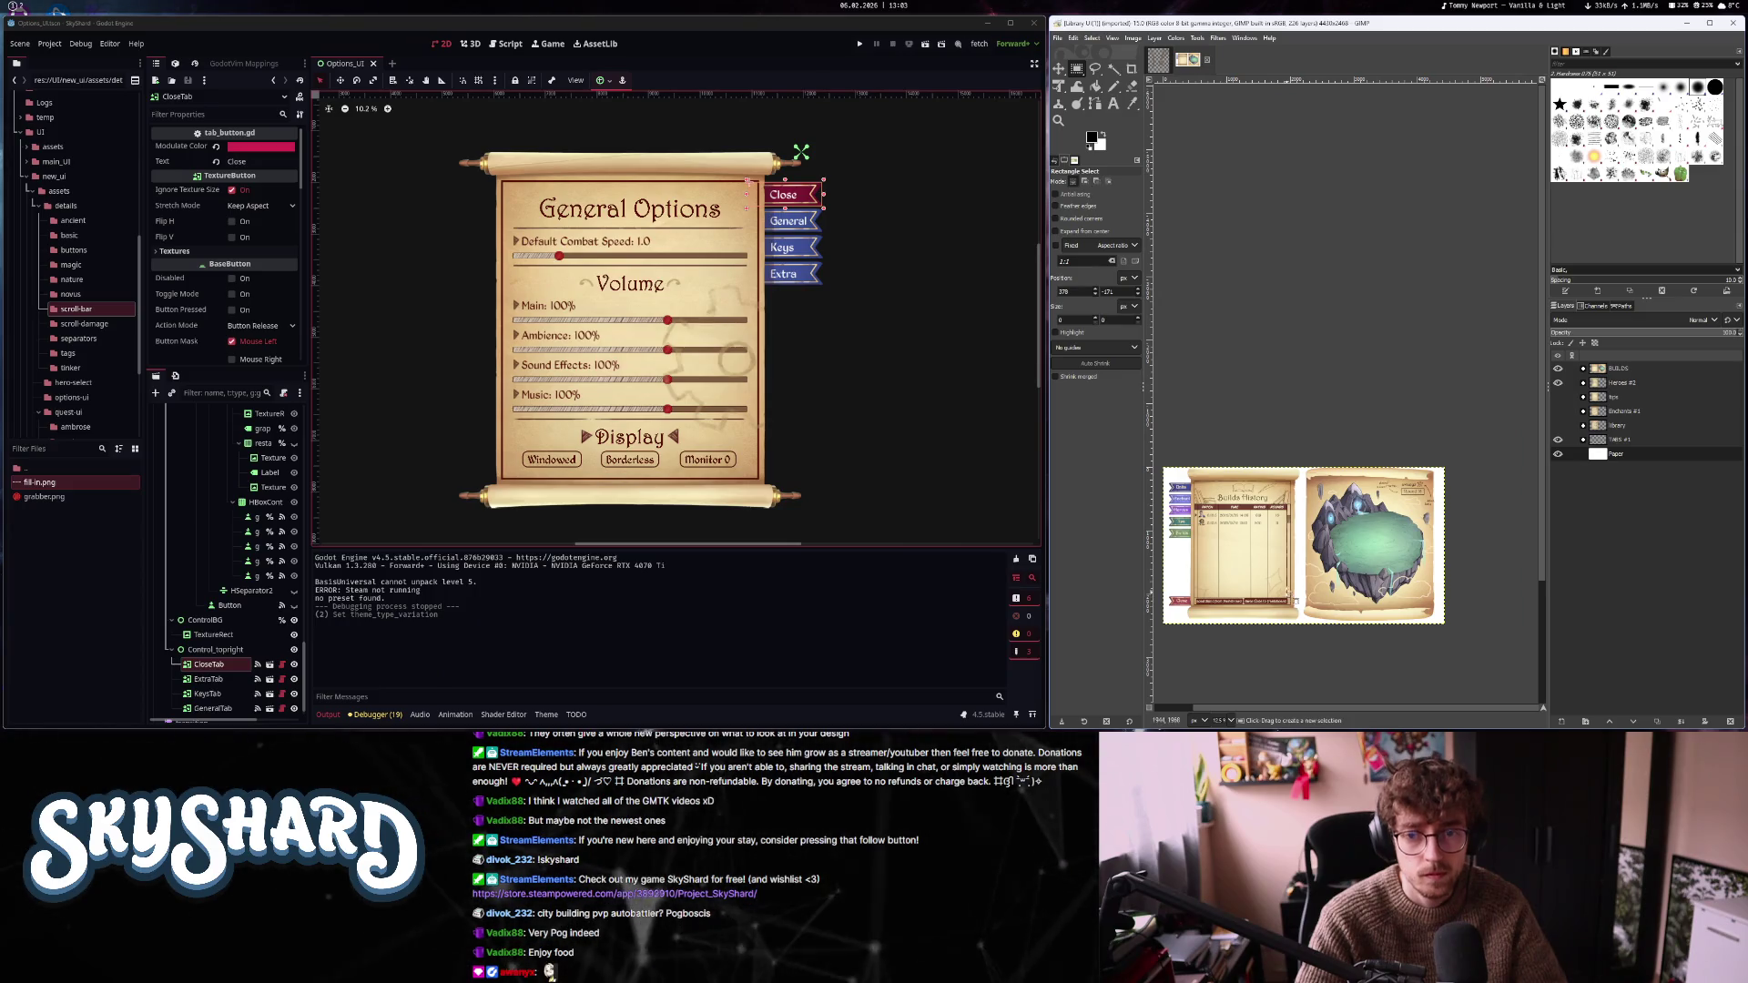
pyautogui.scroll(-1, 1320, 533)
pyautogui.keyDown('ctrl'); pyautogui.scroll(1, 1273, 565); pyautogui.keyUp('ctrl')
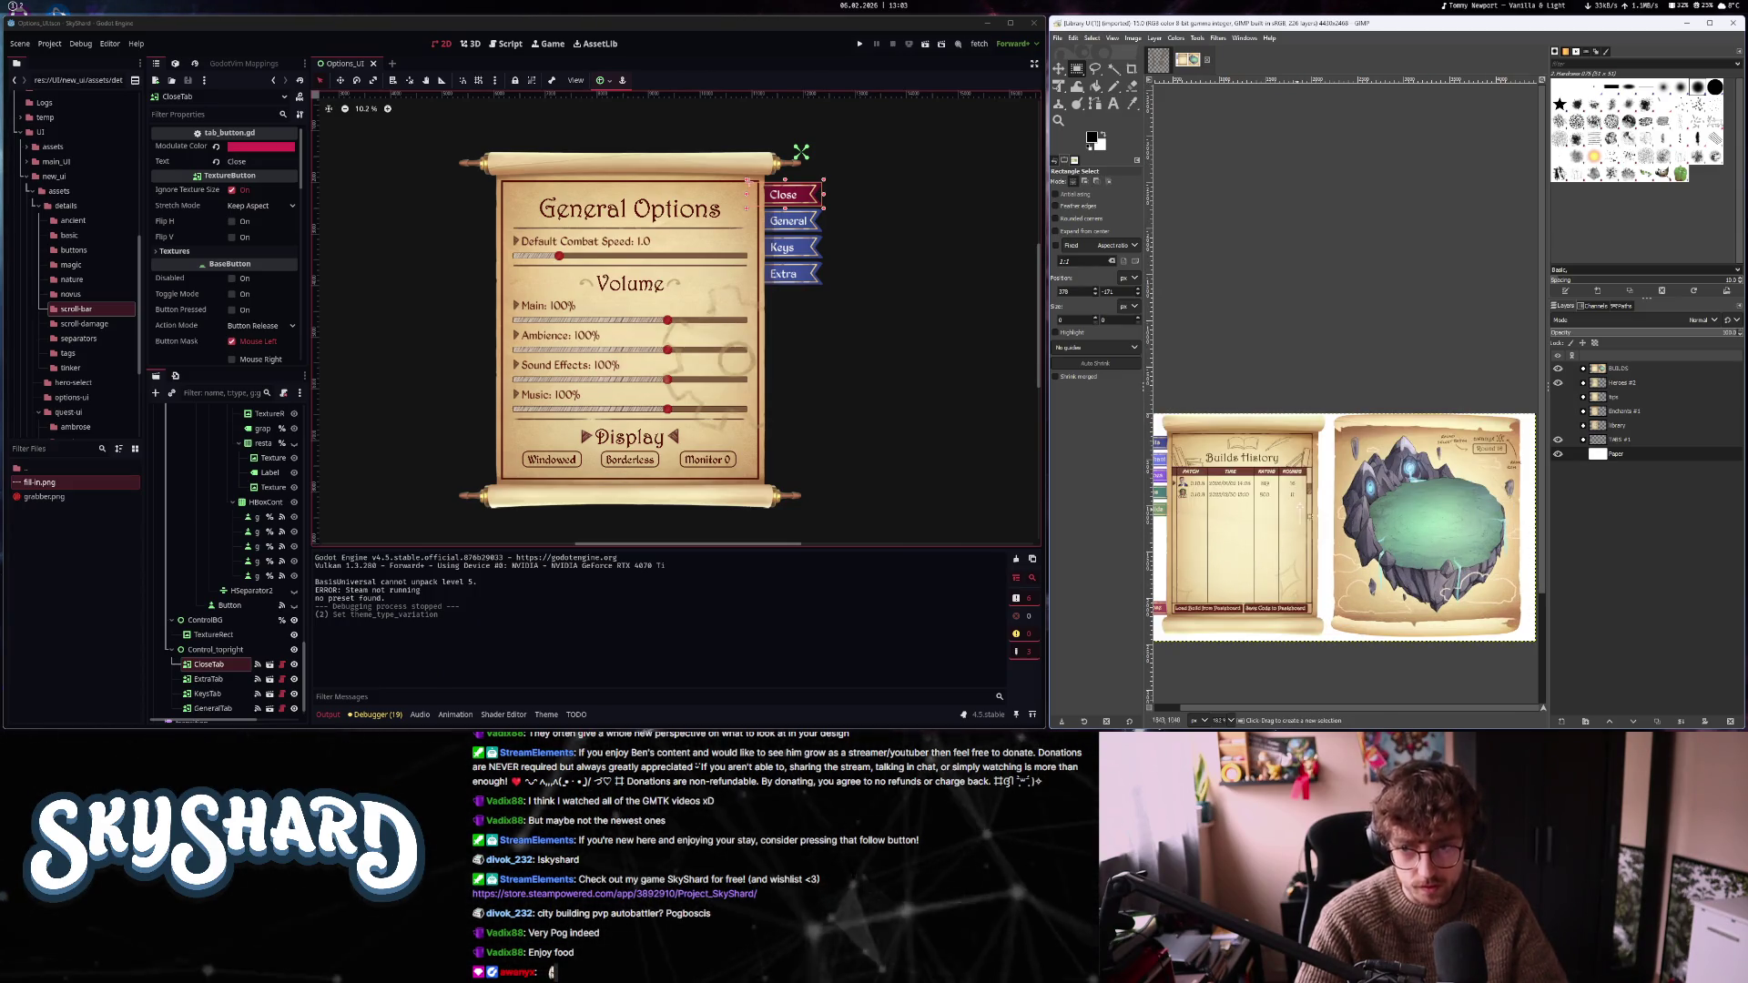
pyautogui.scroll(-4, 1283, 521)
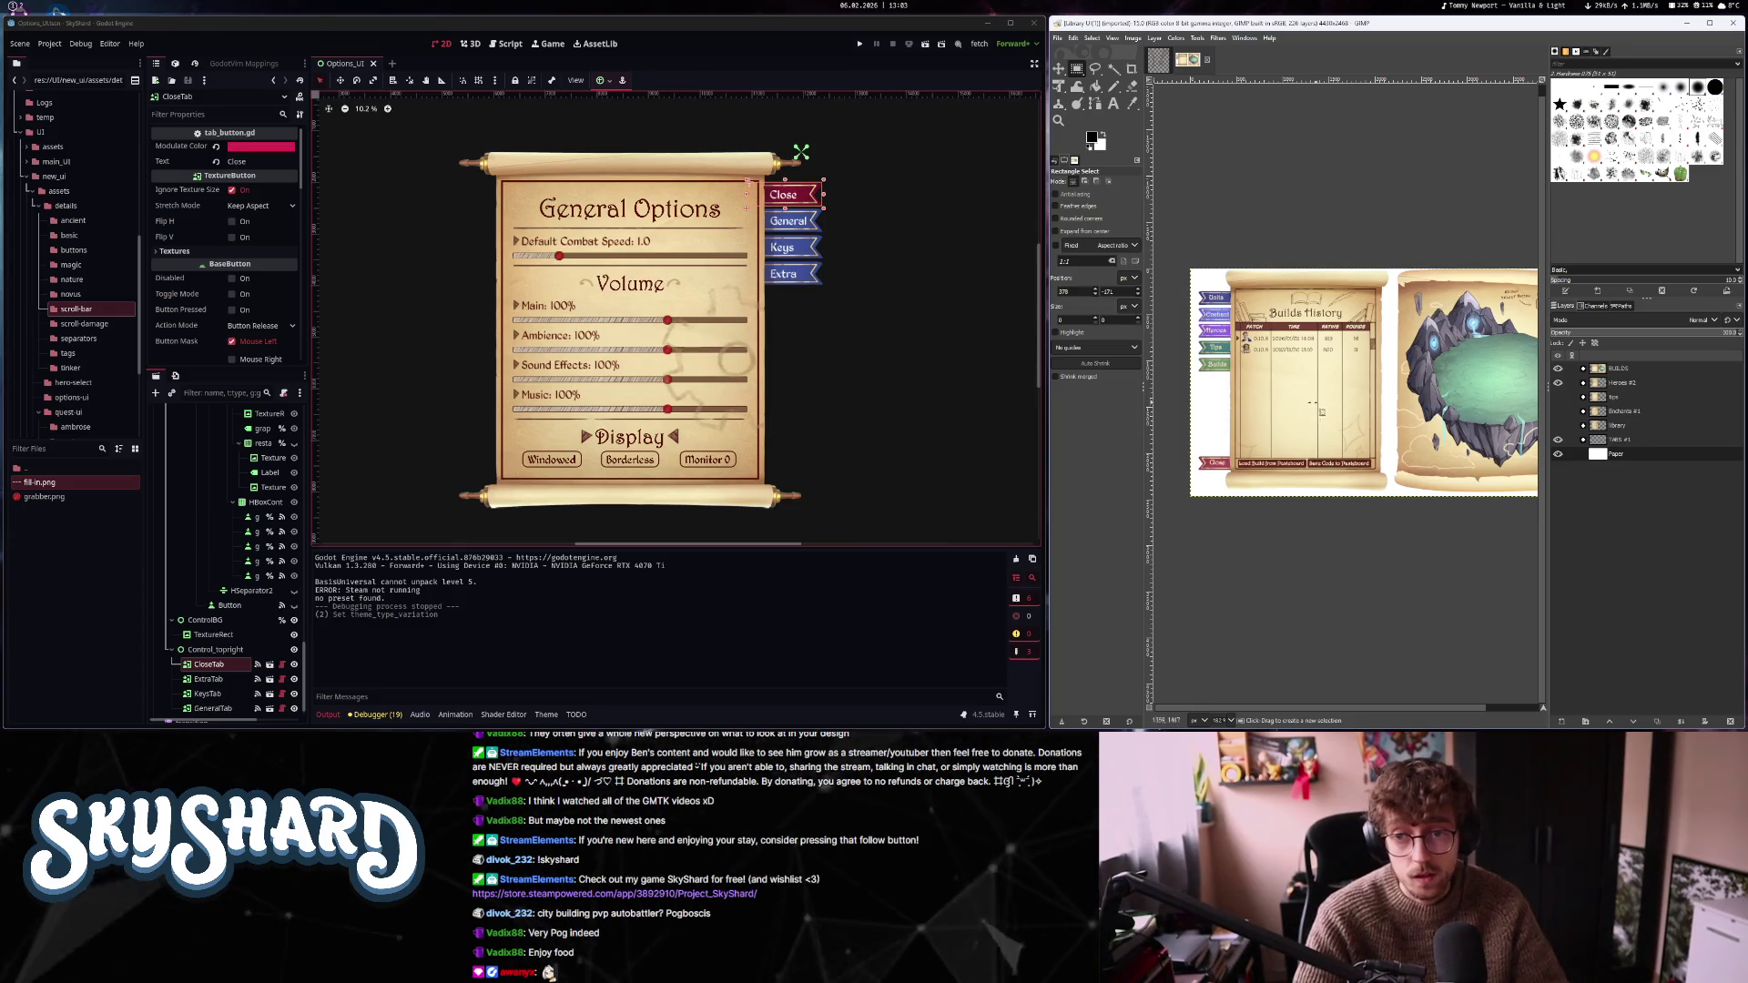
pyautogui.hscroll(1, 1343, 409)
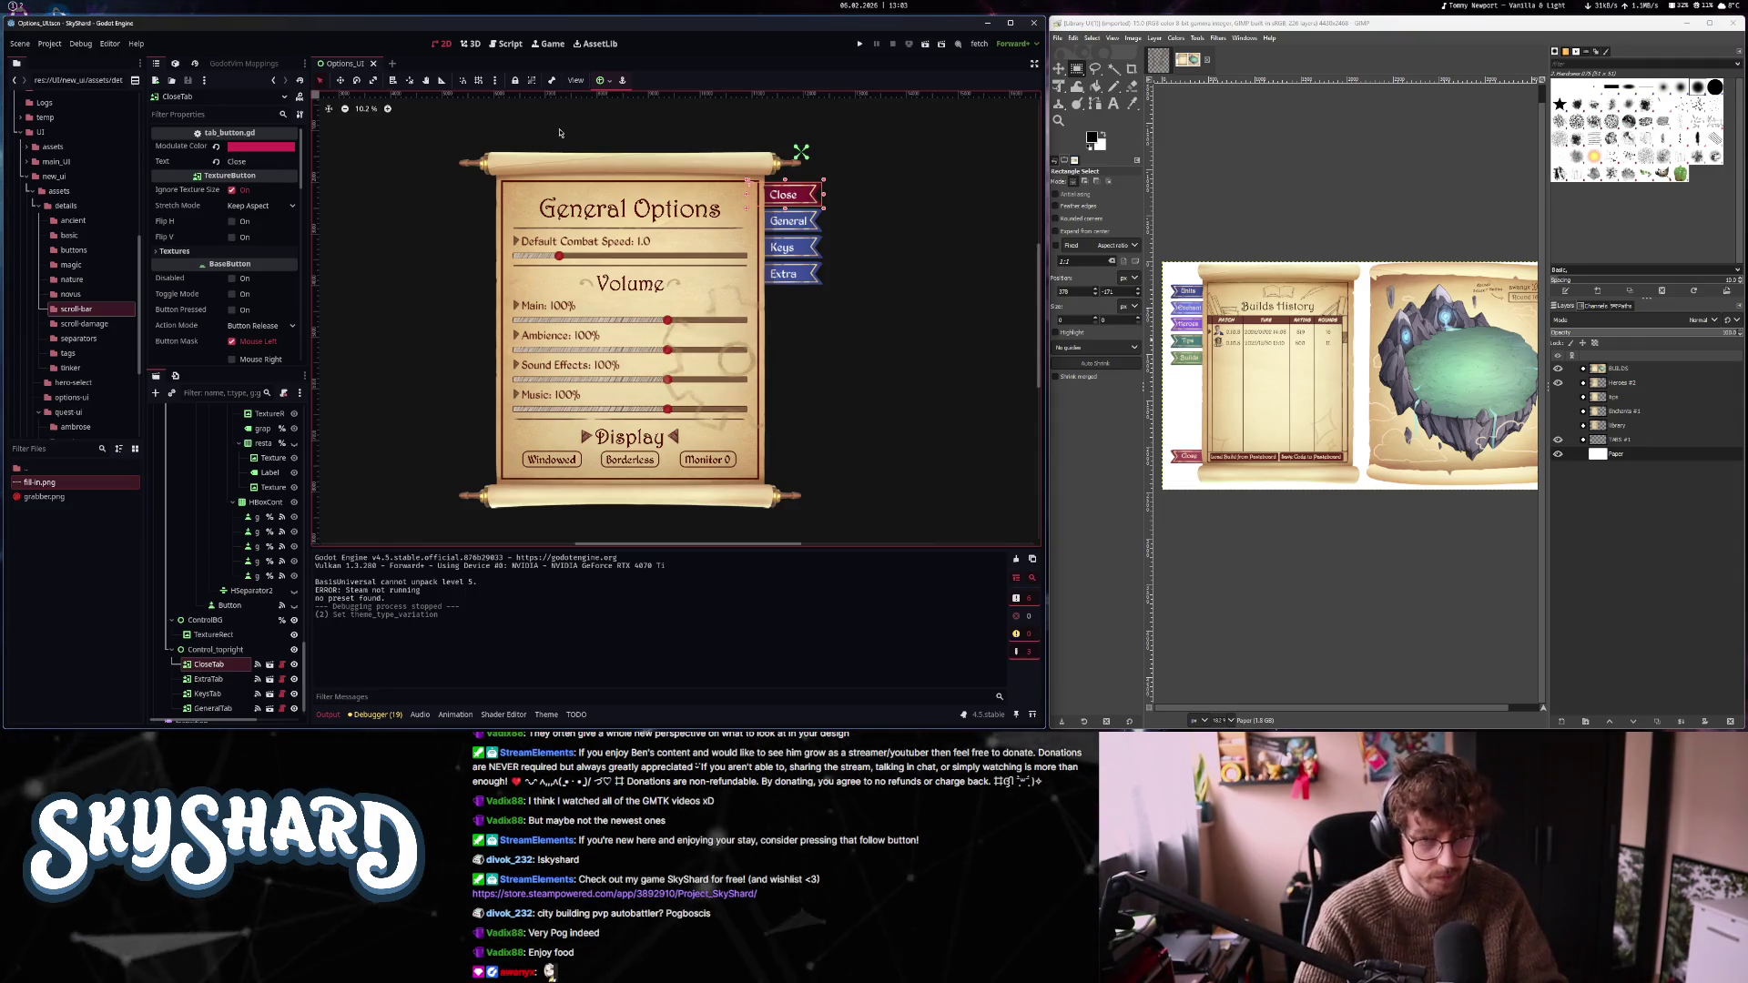
# Quick-open Library_UI.tscn with 'libr', return to the Options_UI scene, and run the game.
pyautogui.hotkey('ctrl', 'shift', 'o')
pyautogui.write('libr')
pyautogui.press('Return')
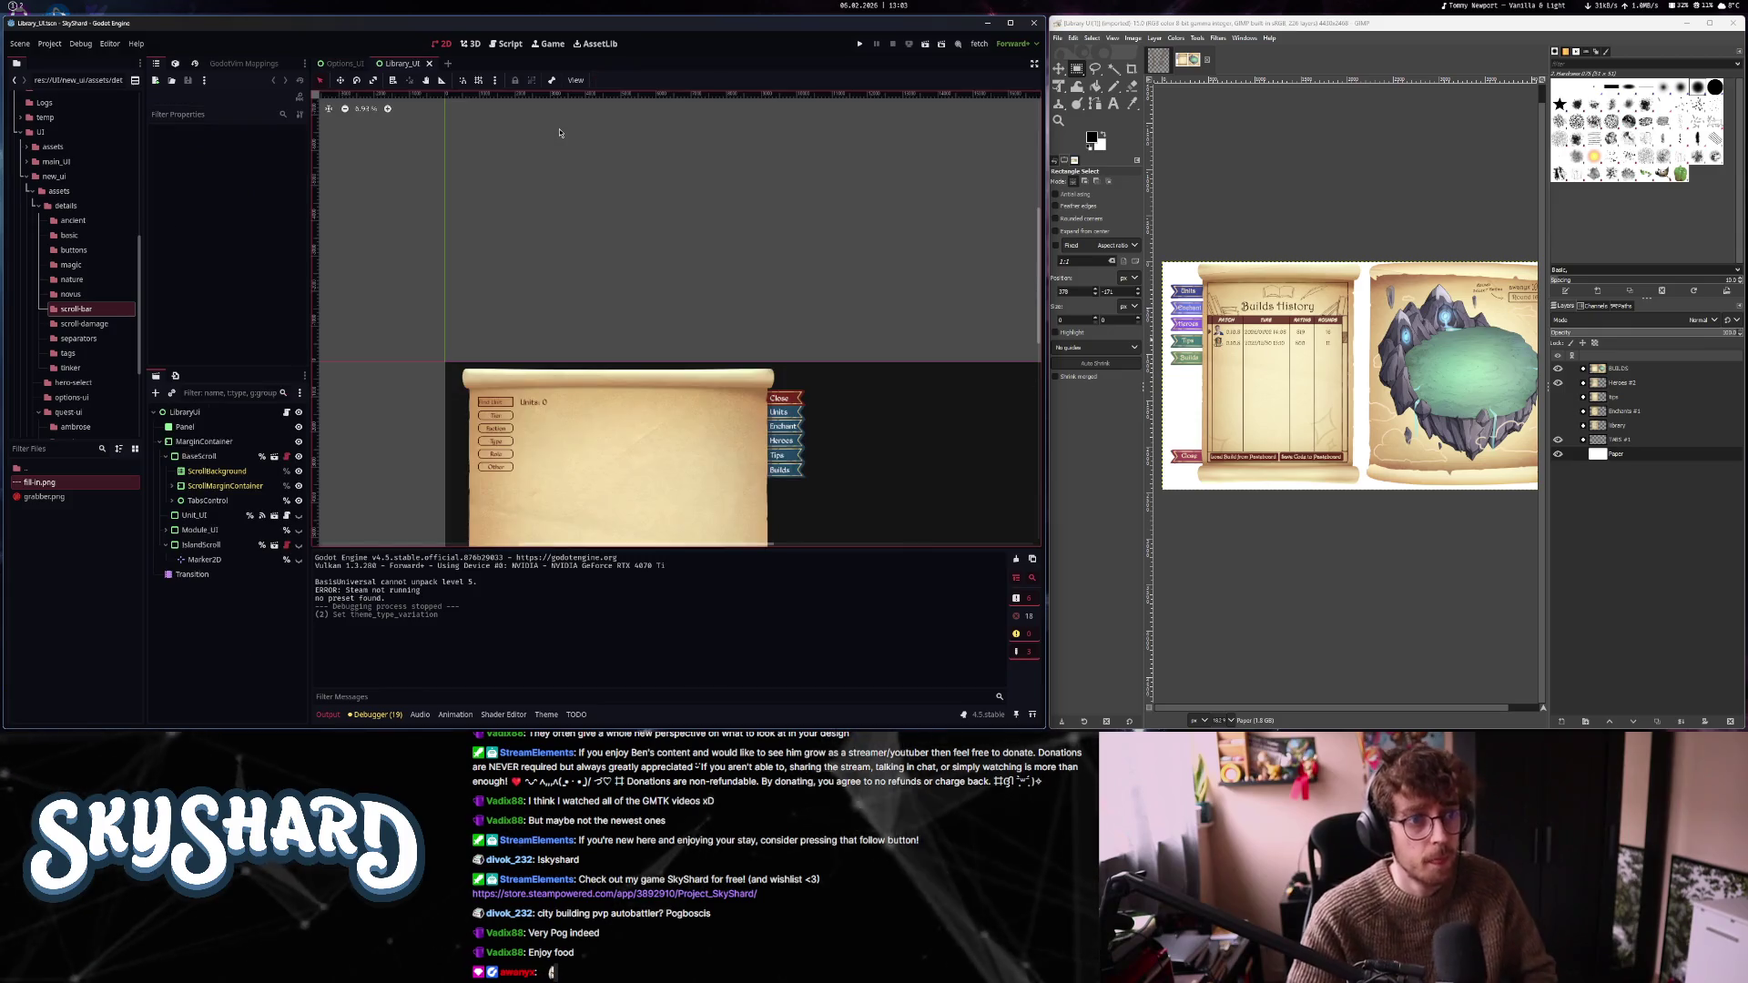
pyautogui.scroll(-1, 679, 364)
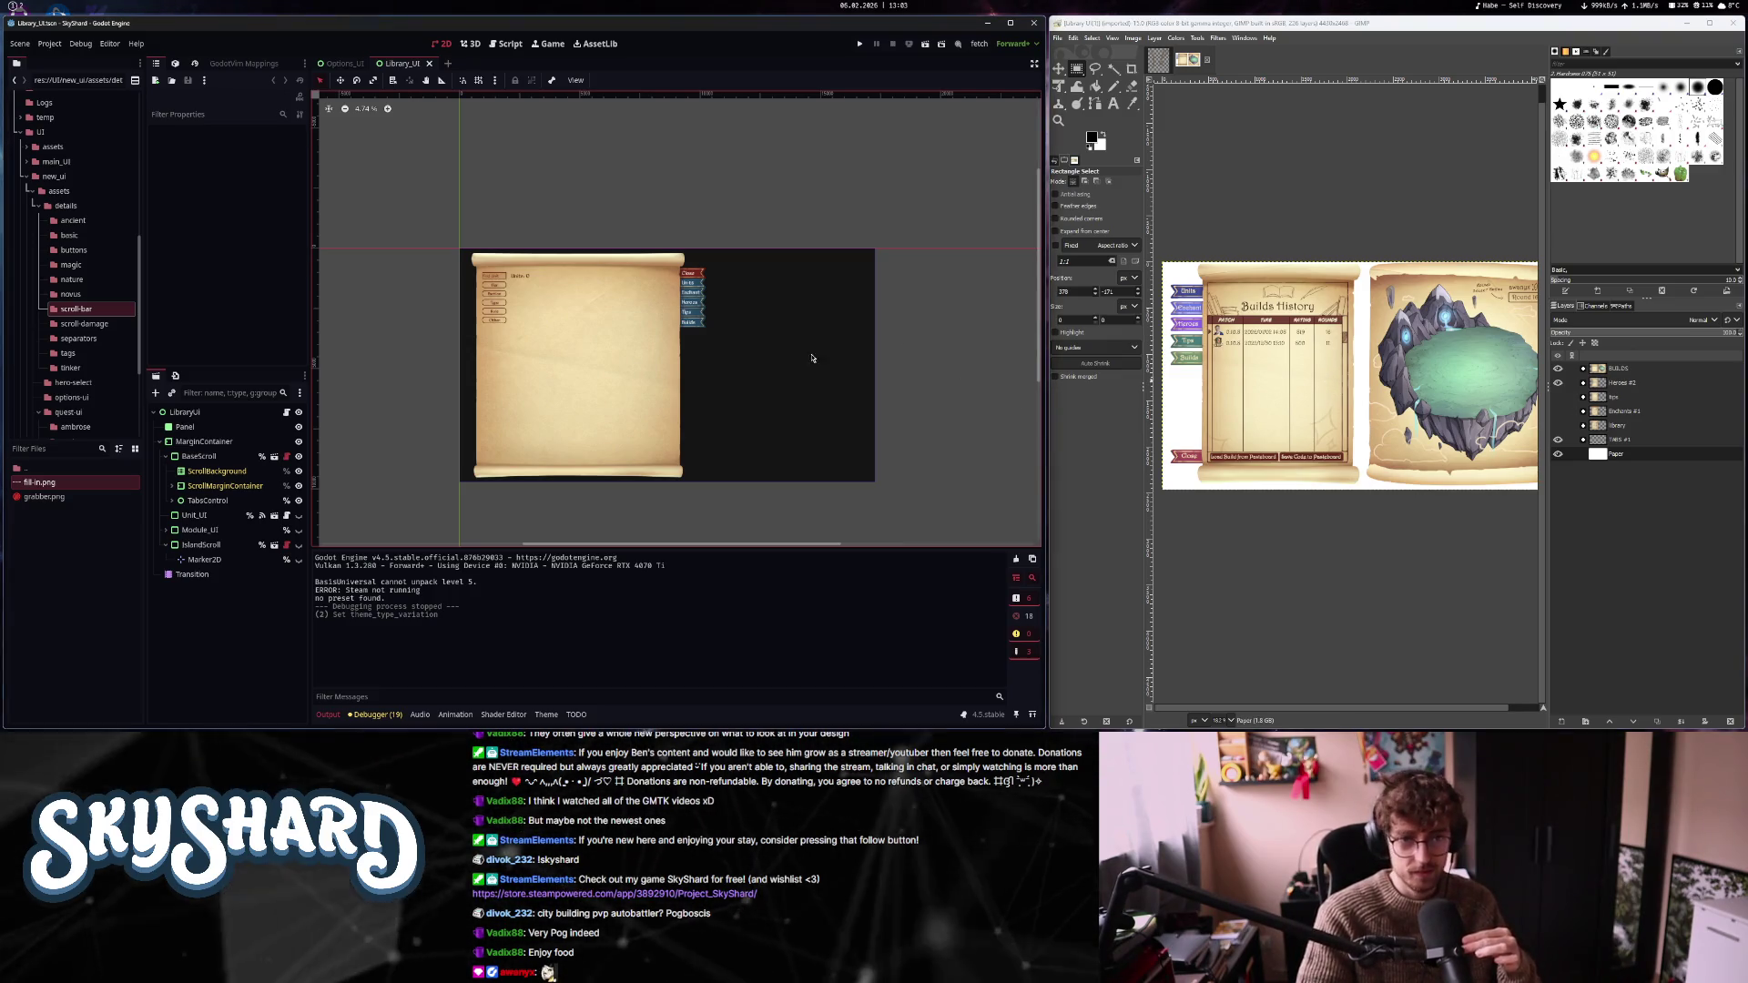
pyautogui.hotkey('ctrl', 'Tab')
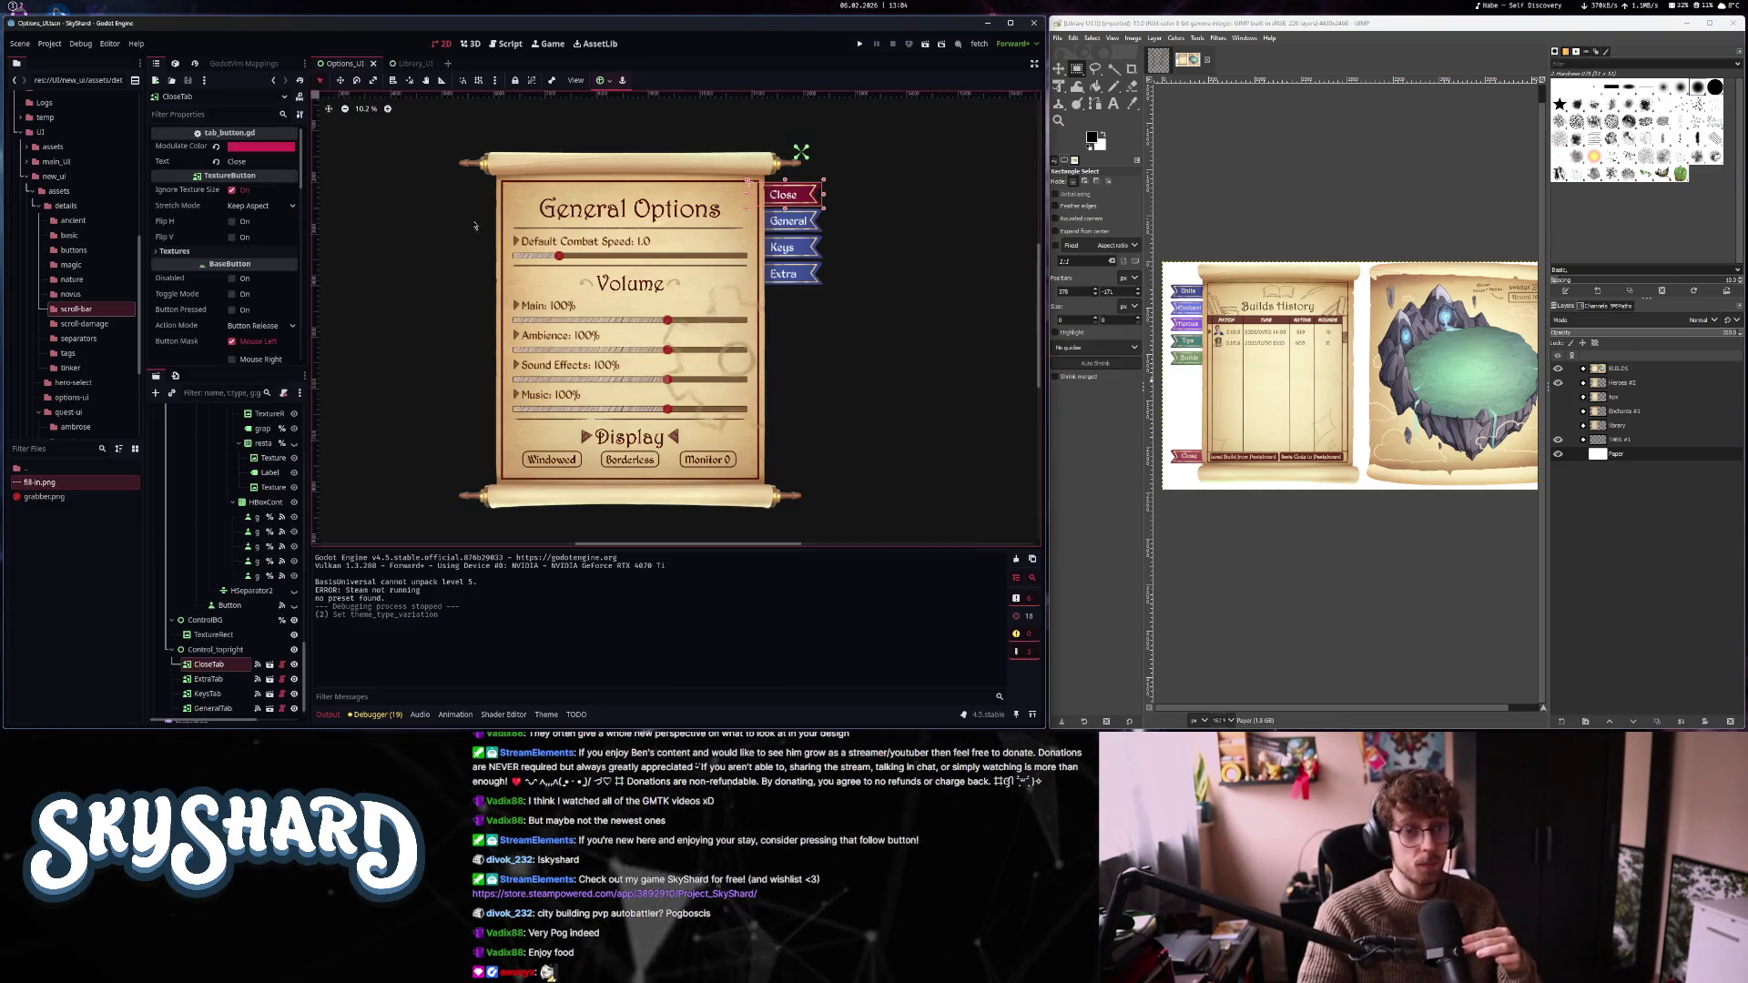
pyautogui.click(926, 45)
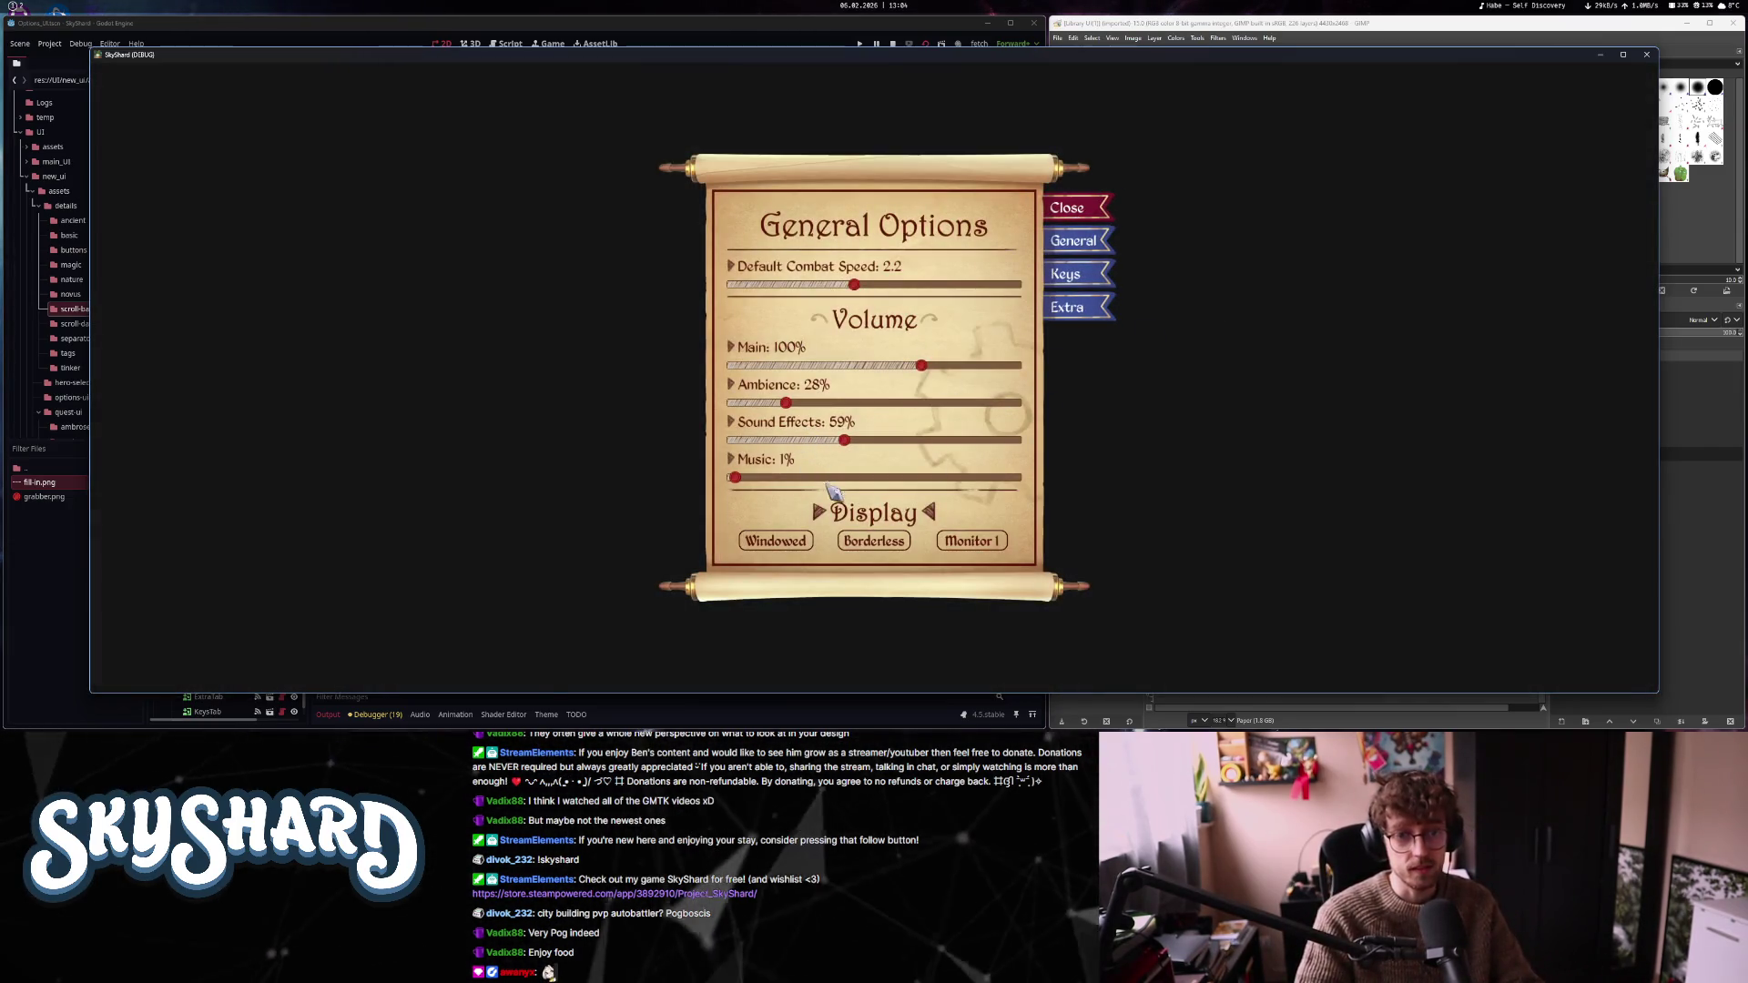
pyautogui.moveTo(856, 290); pyautogui.dragTo(785, 287)
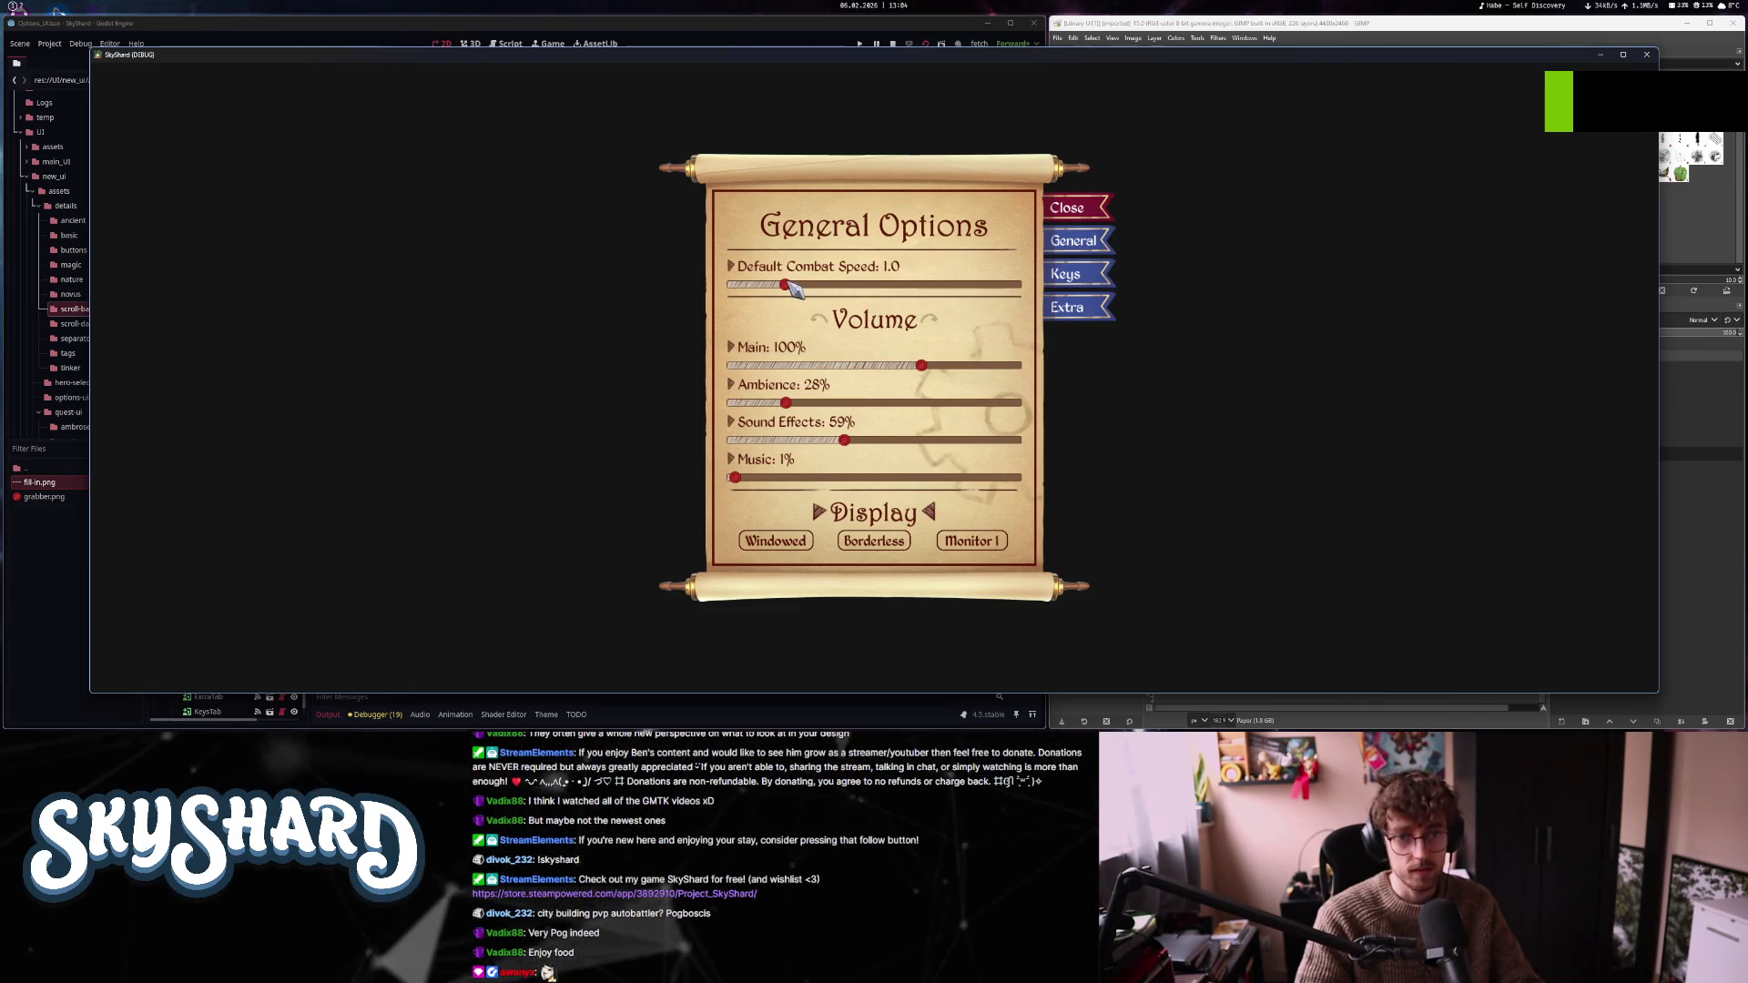
pyautogui.click(1091, 270)
pyautogui.click(1094, 308)
pyautogui.click(1072, 273)
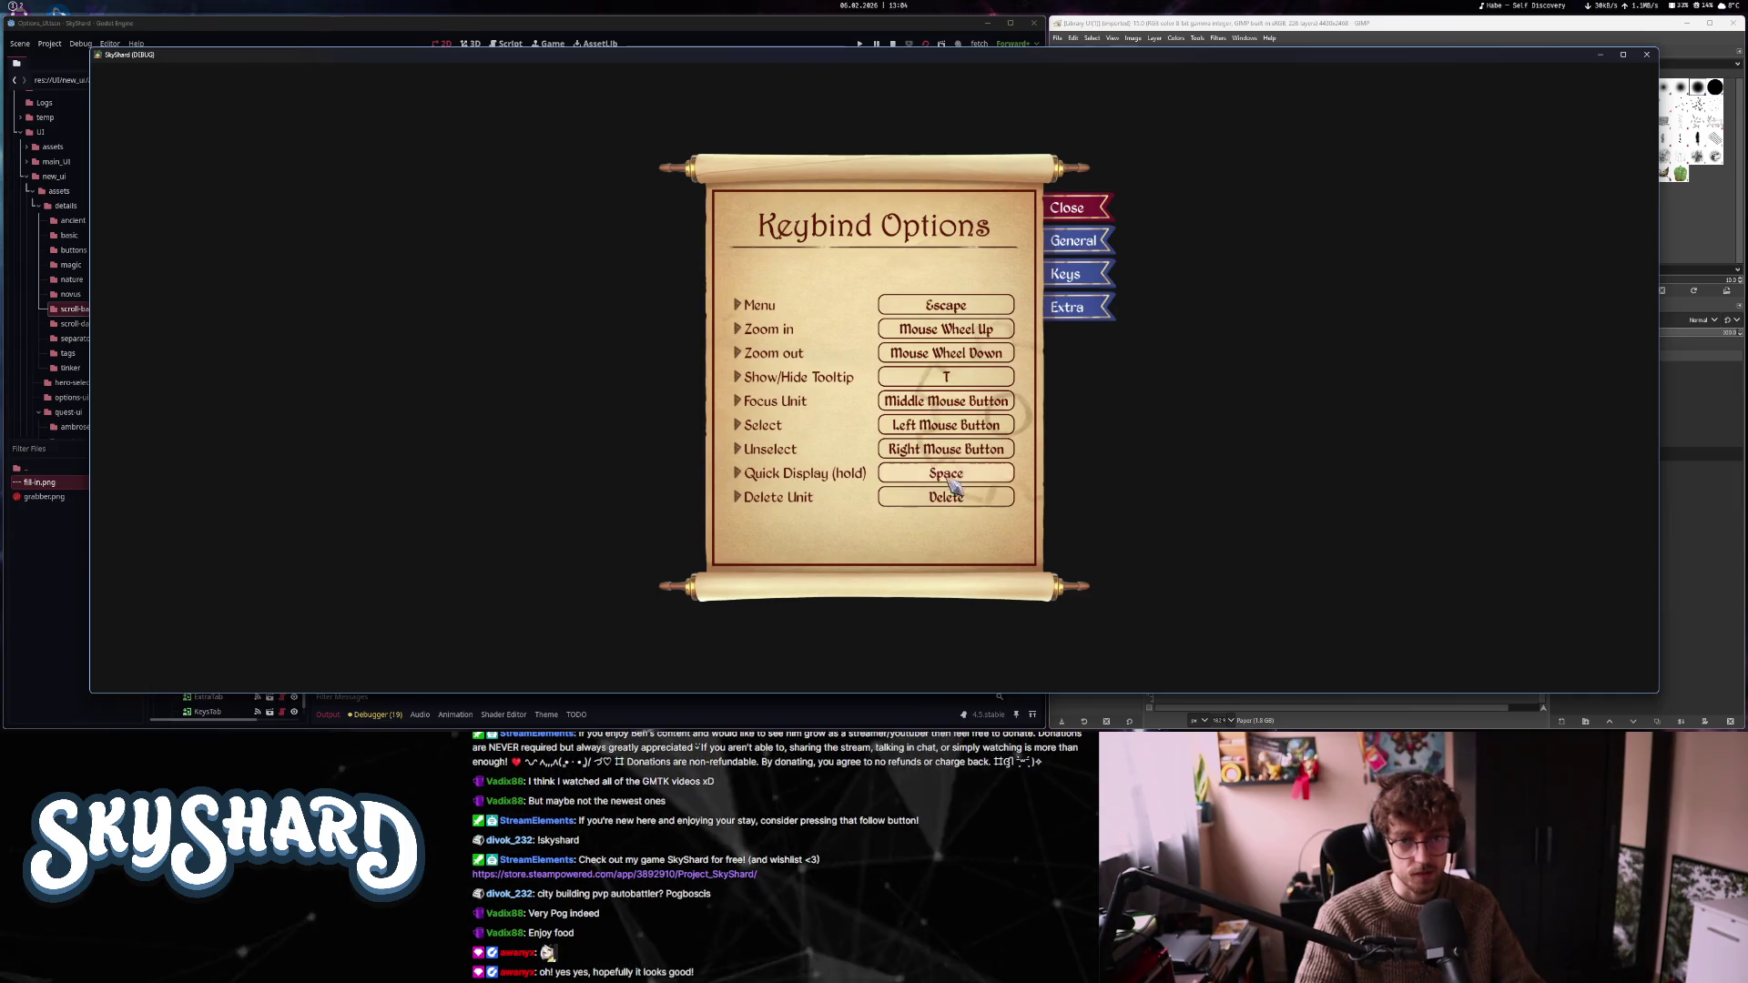
pyautogui.click(1084, 308)
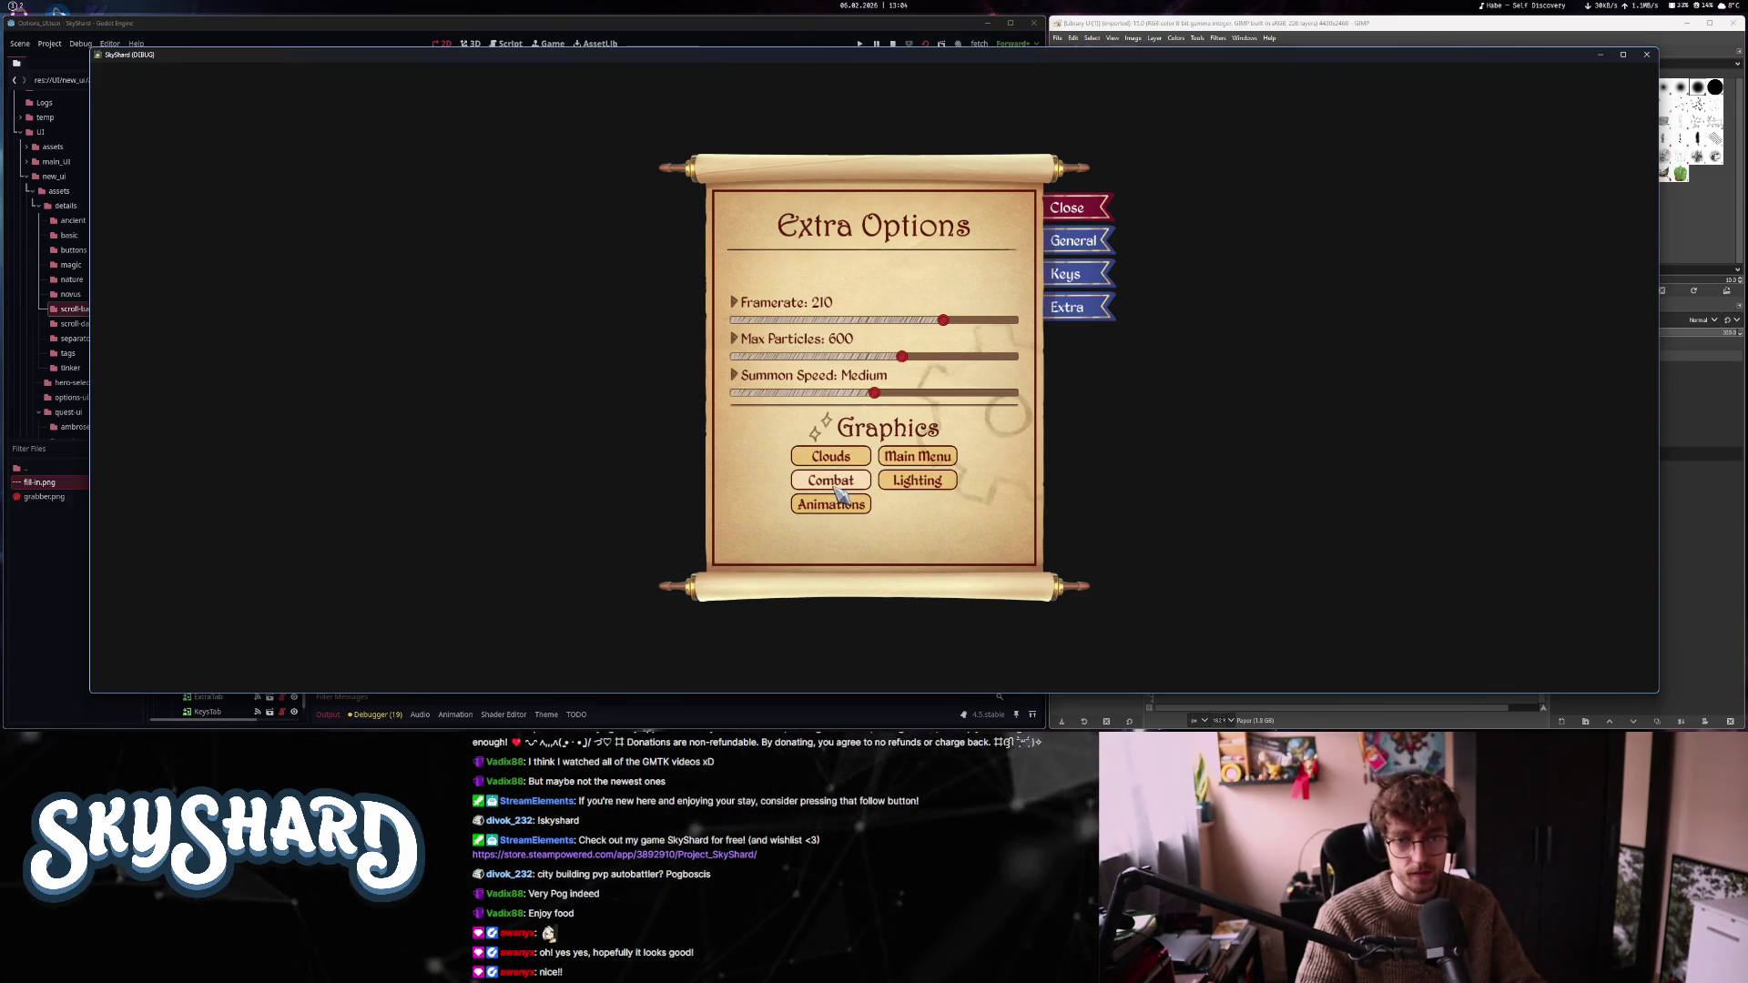
pyautogui.click(1081, 240)
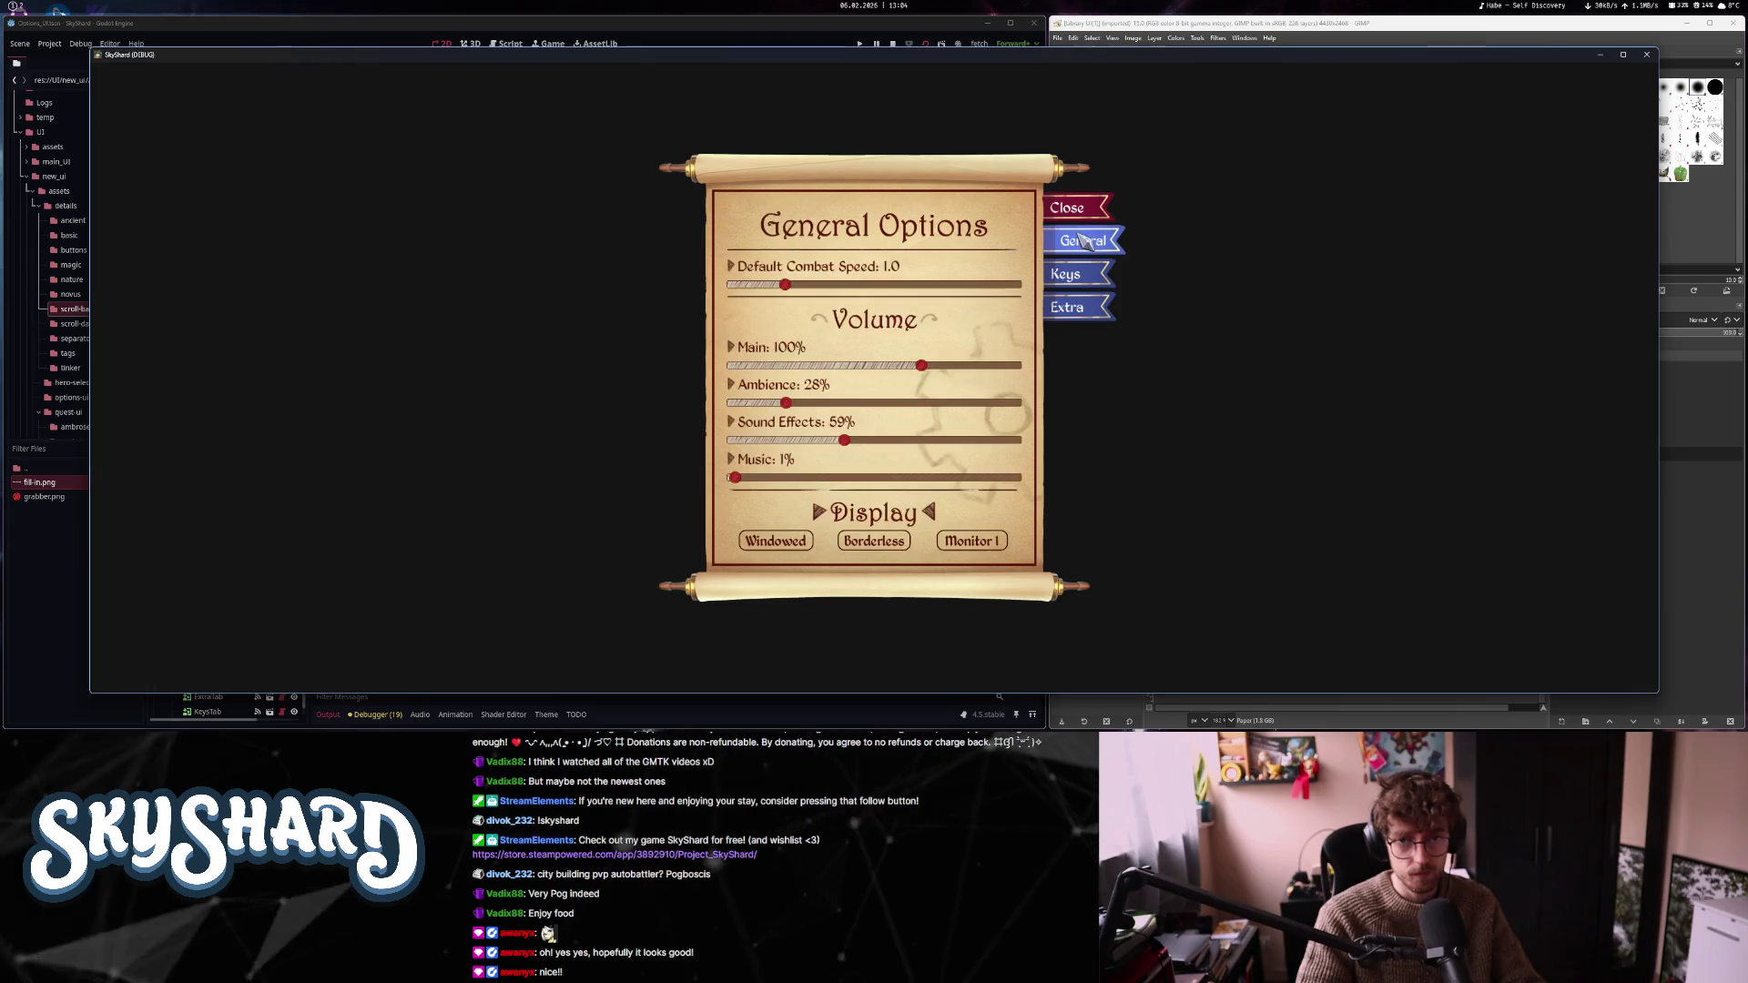
pyautogui.click(1067, 274)
pyautogui.click(1083, 242)
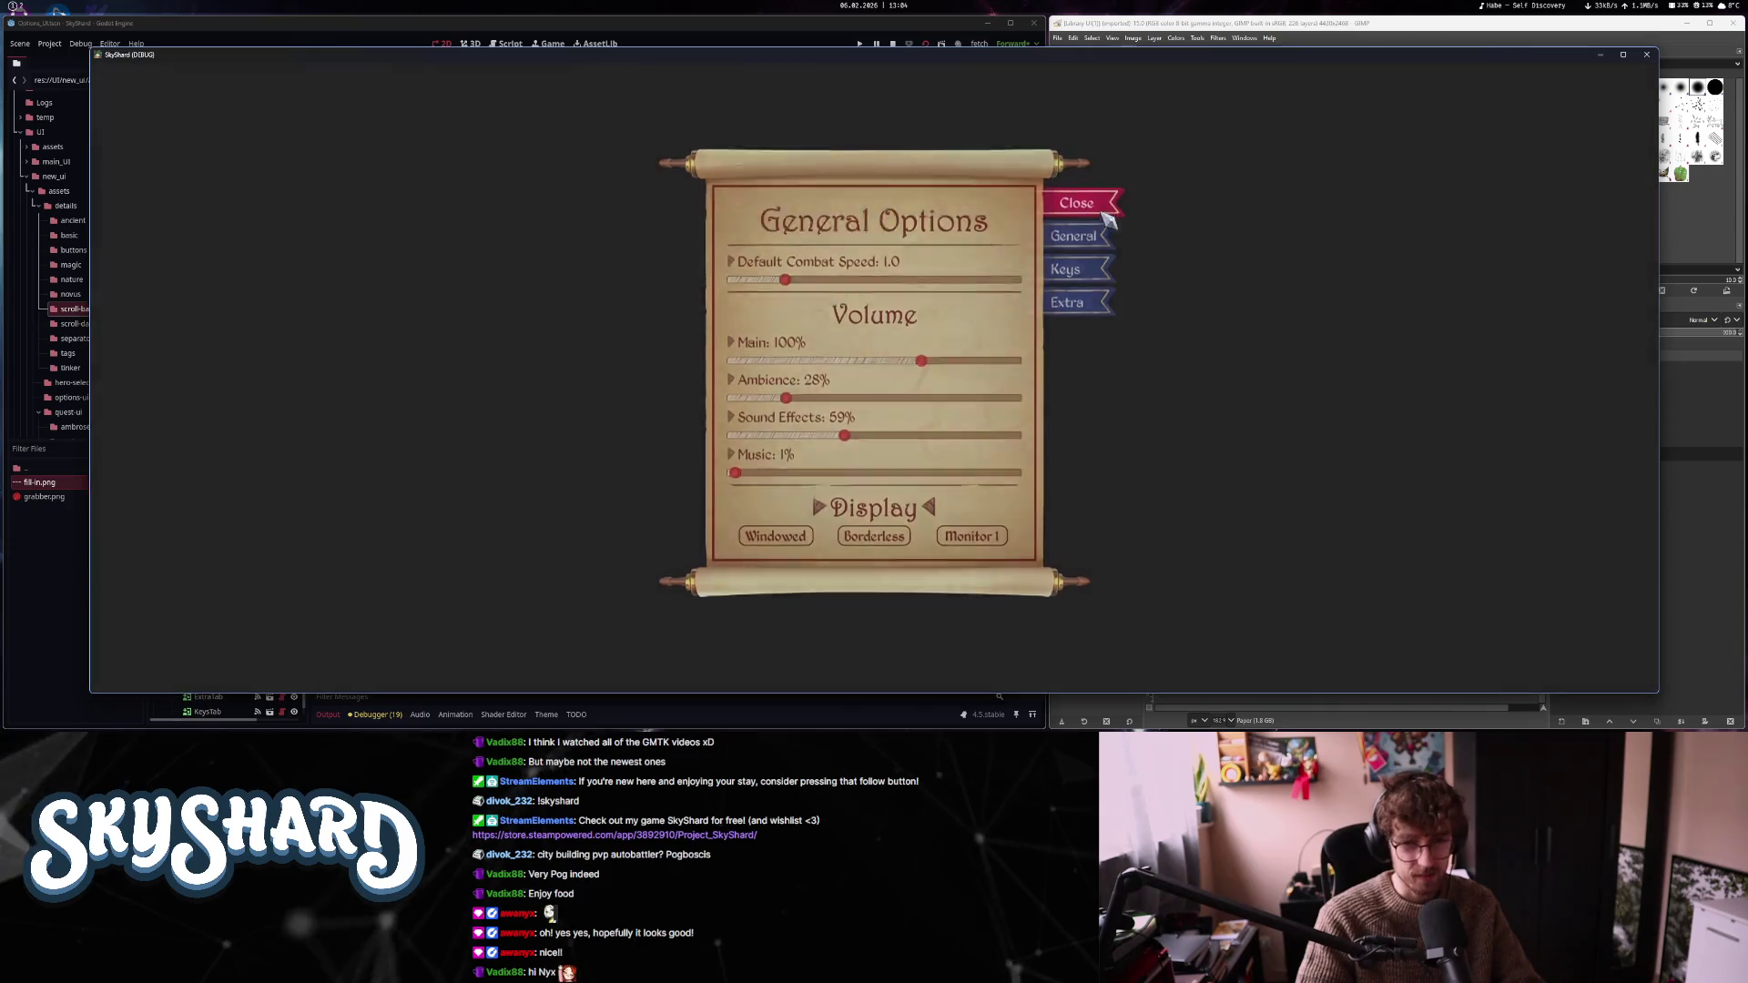
pyautogui.click(1105, 213)
pyautogui.click(1644, 58)
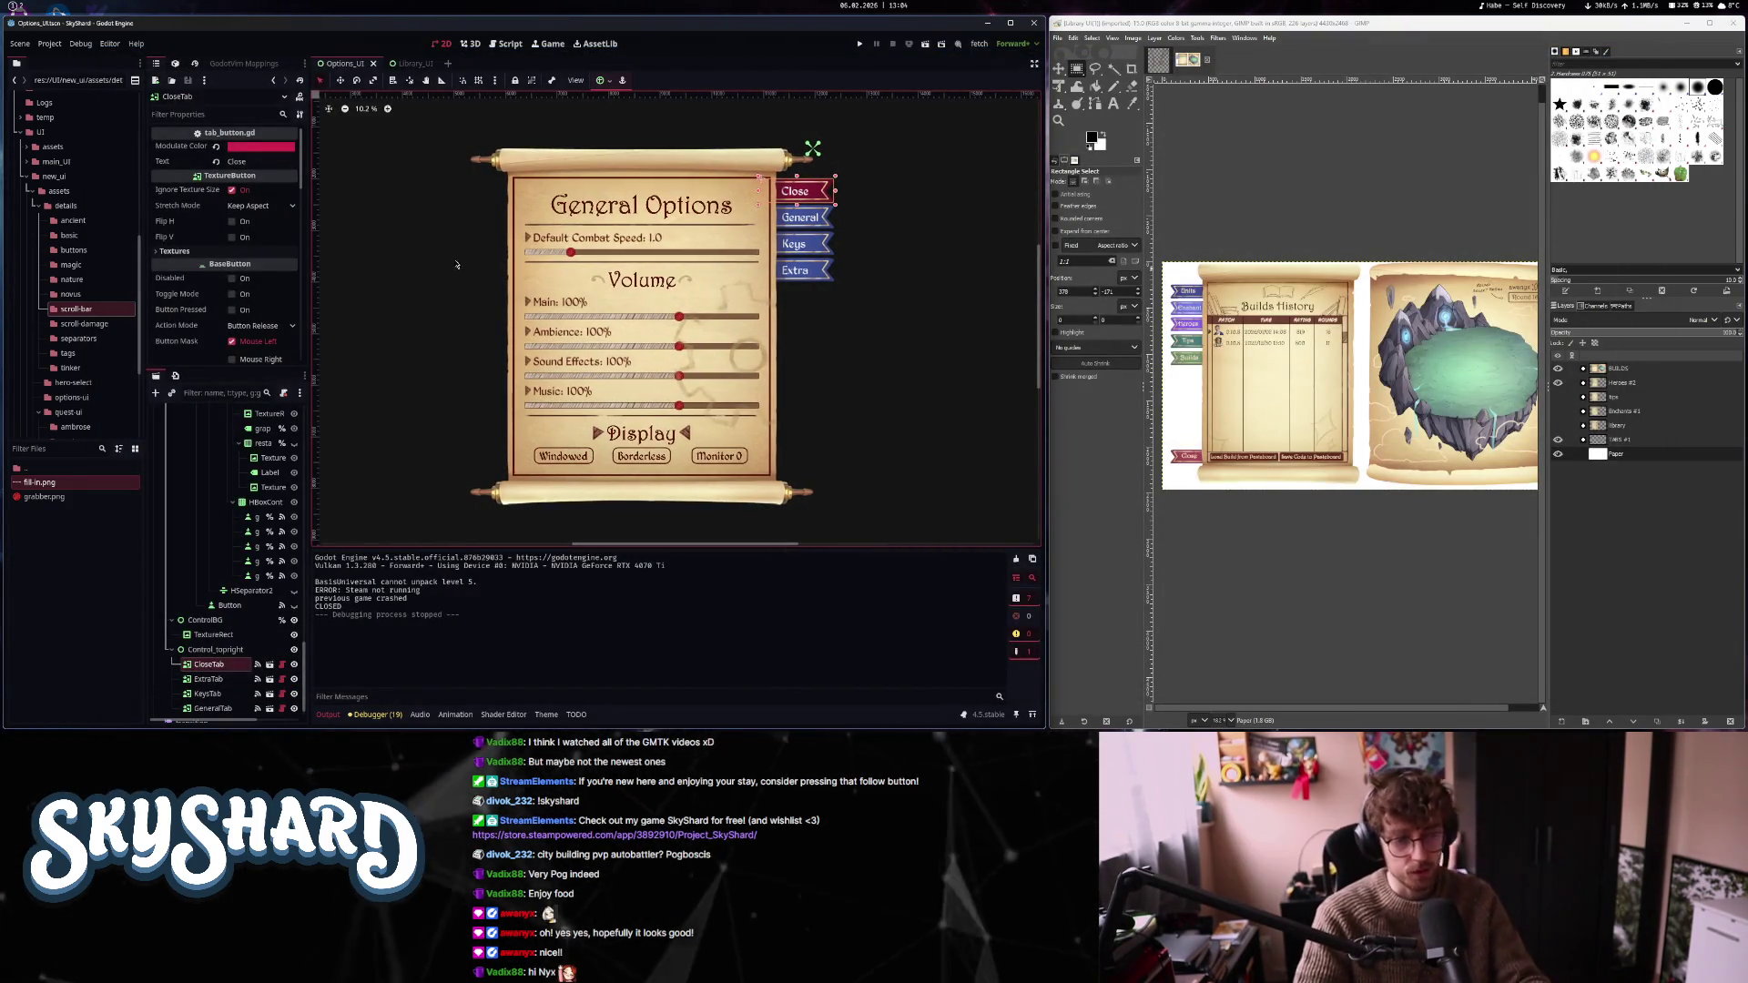
# Browse to the UI scenes folder, briefly open and close Tips_UI.tscn, then open unit_ui.tscn.
pyautogui.click(34, 192)
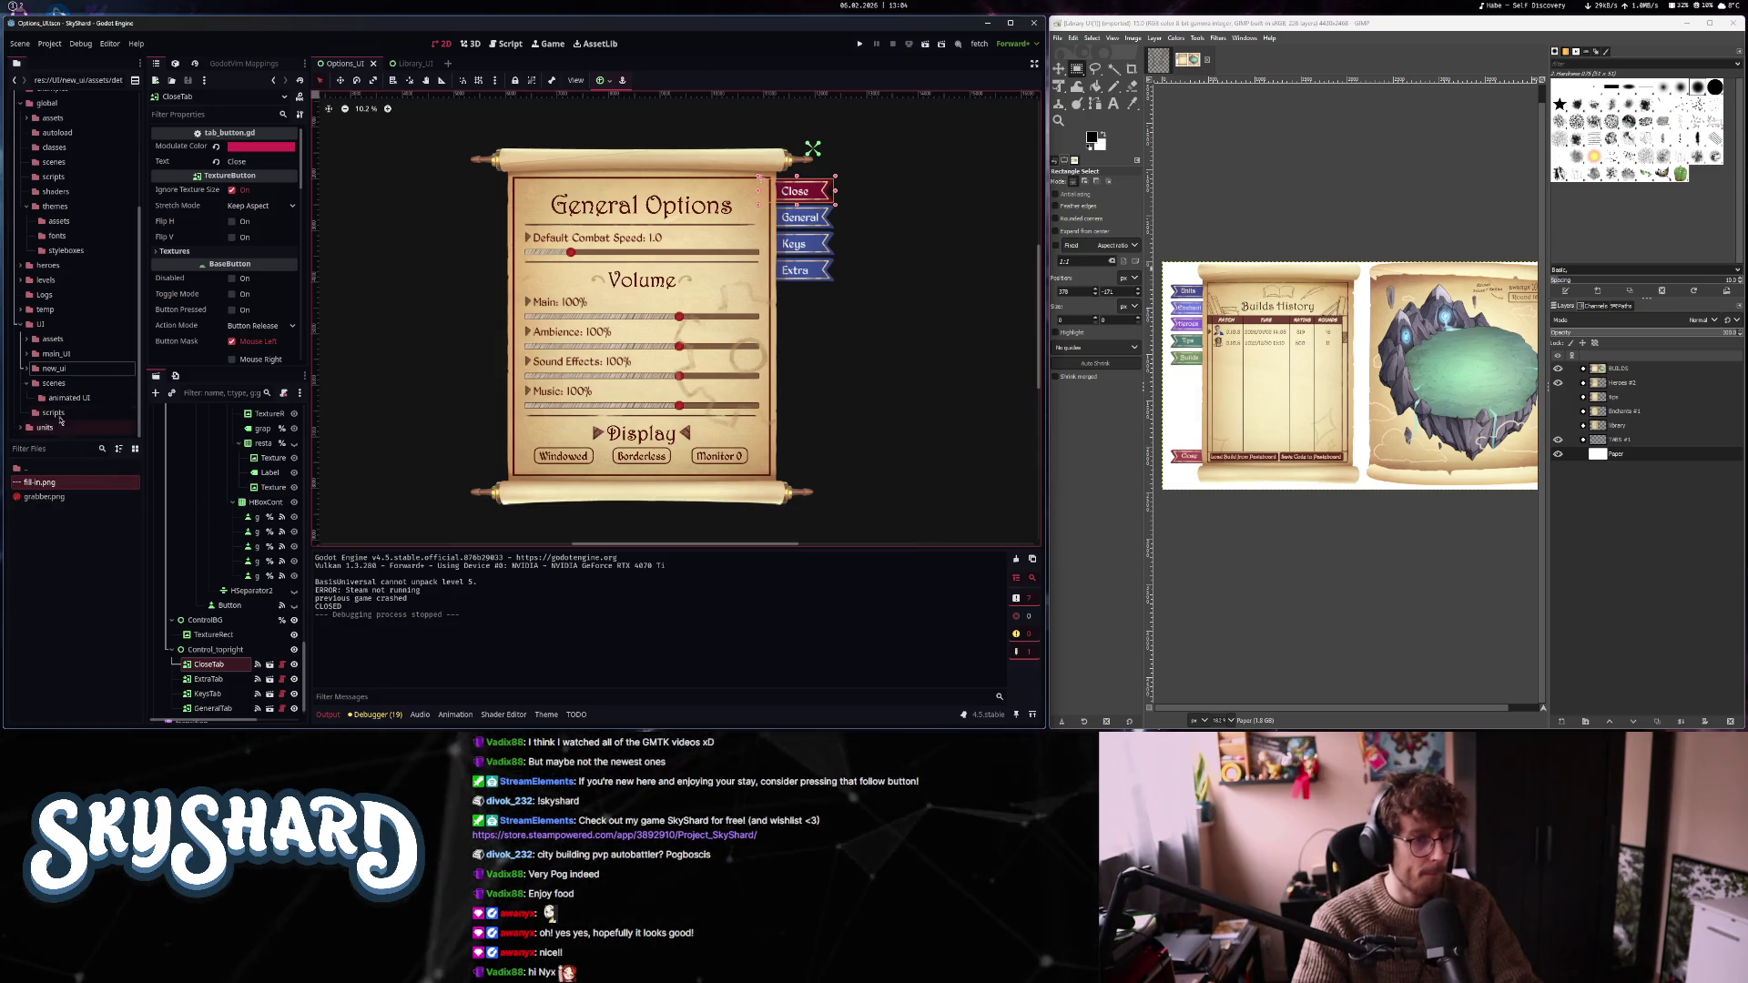
pyautogui.scroll(1, 35, 389)
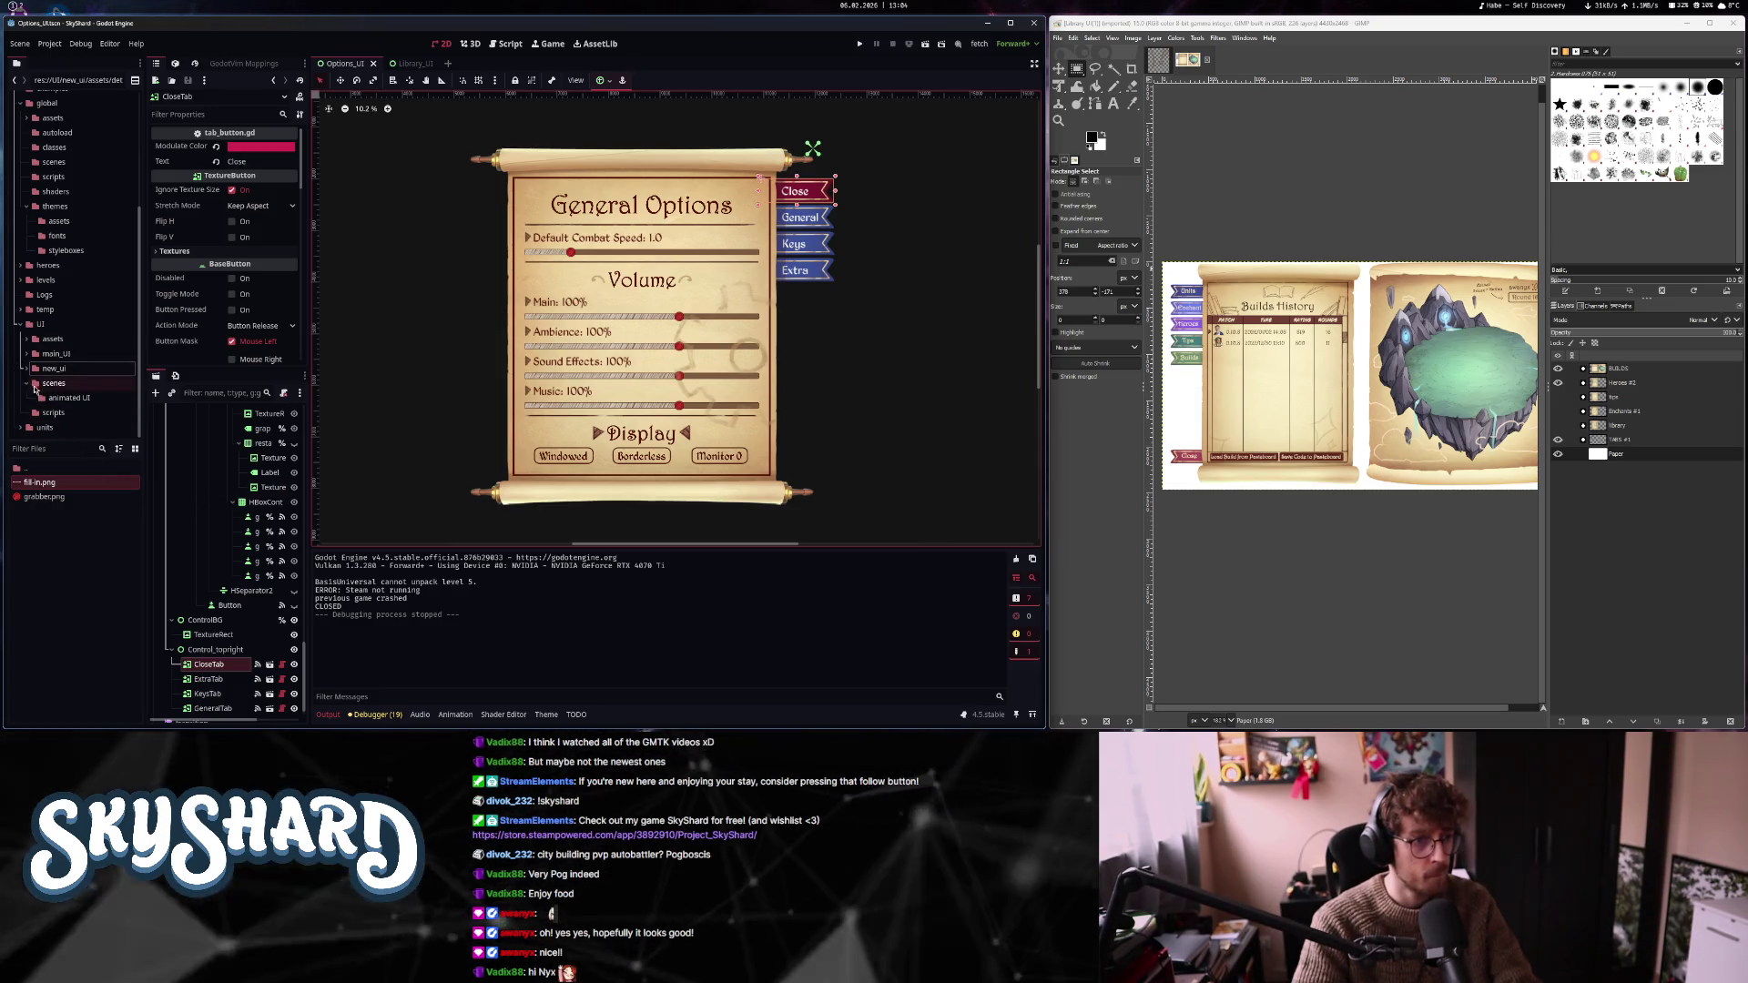
pyautogui.click(36, 401)
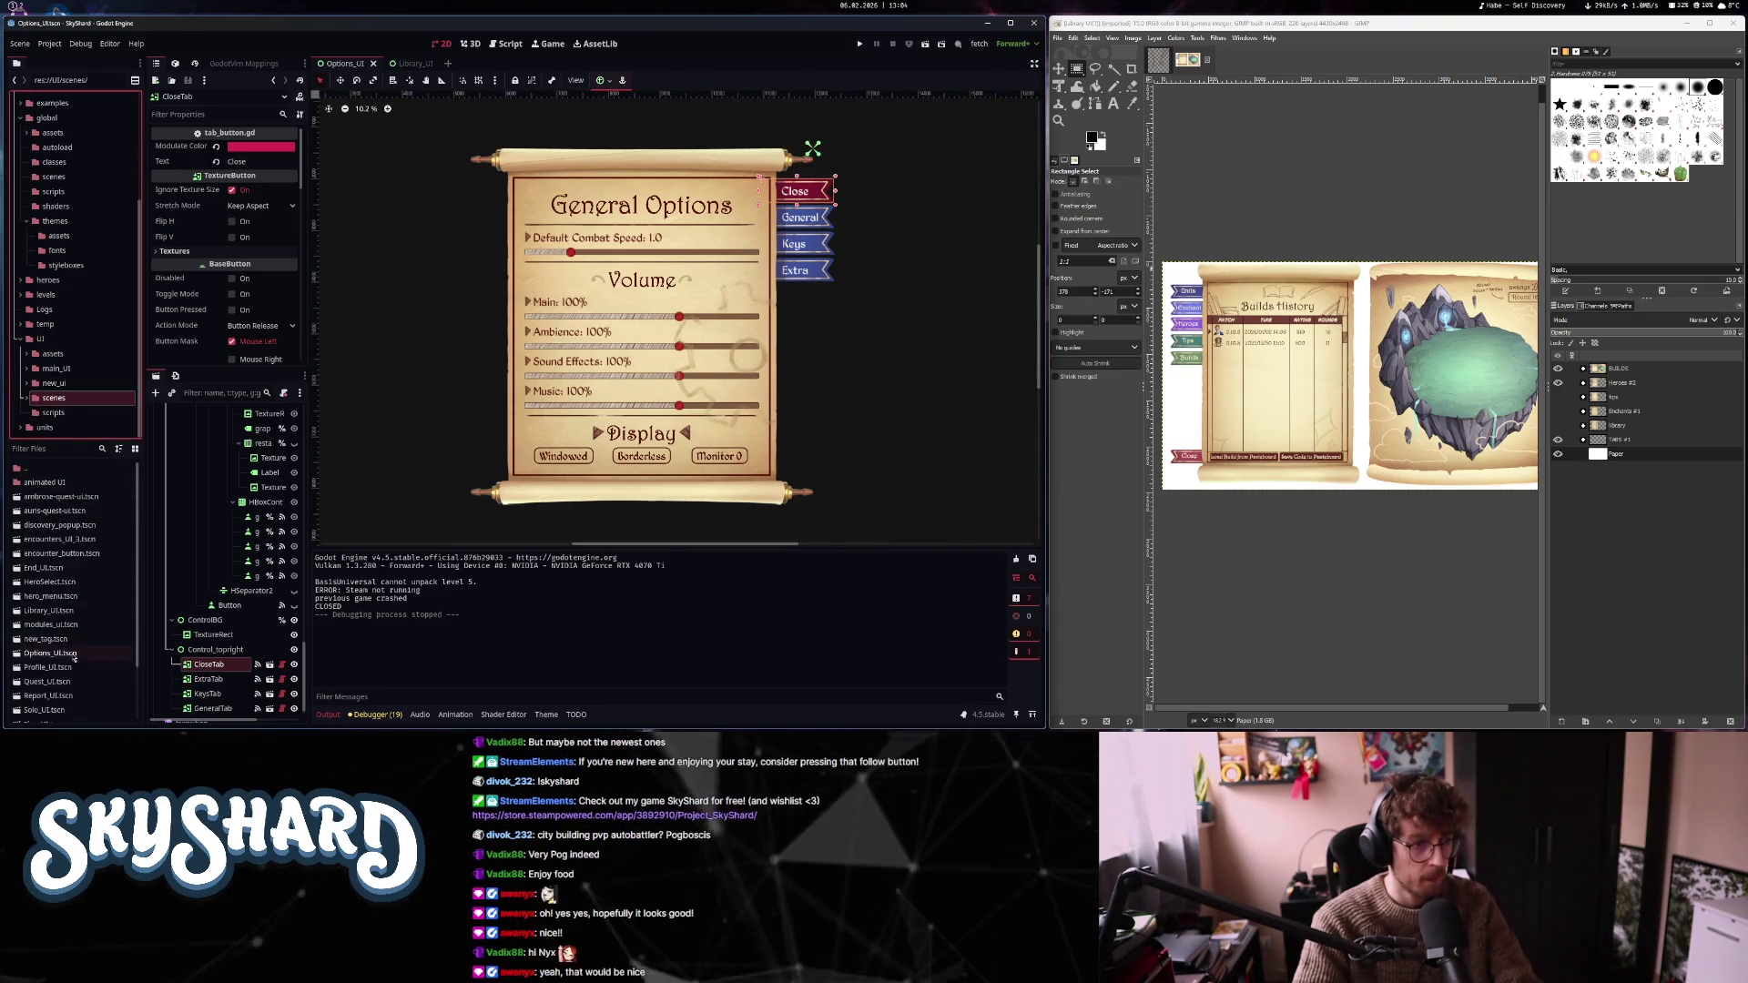
pyautogui.scroll(-2, 71, 646)
pyautogui.scroll(-2, 70, 652)
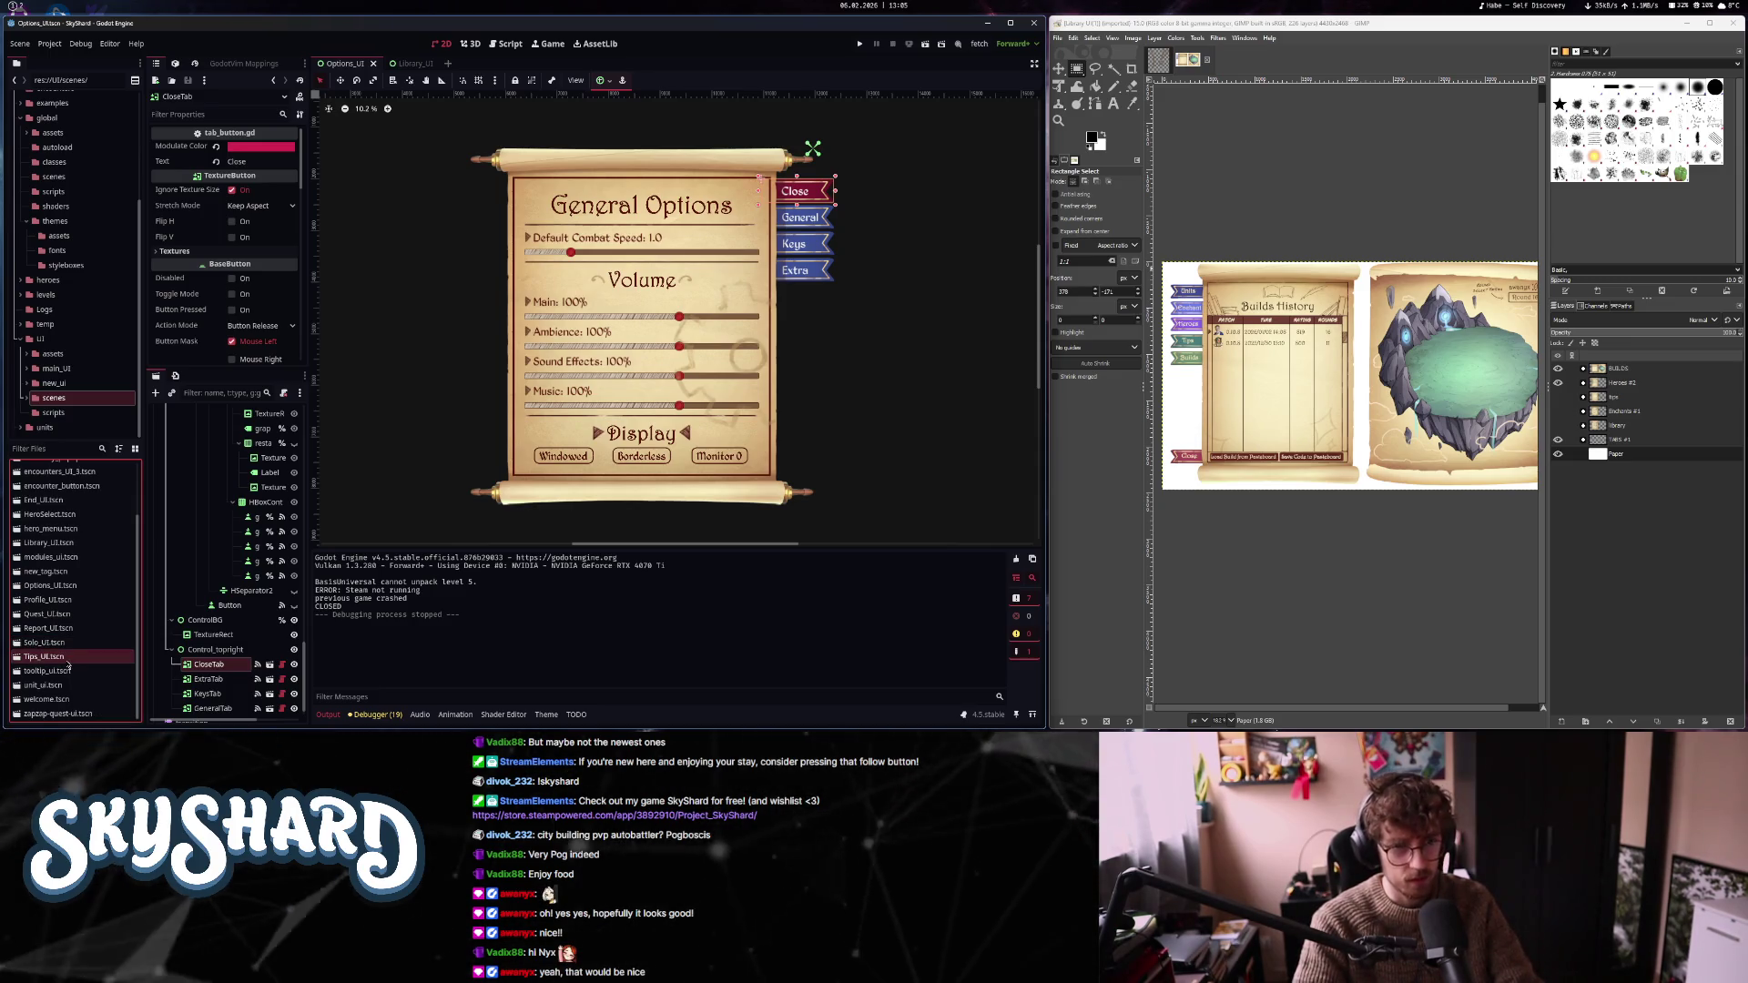
pyautogui.doubleClick(67, 659)
pyautogui.click(476, 63)
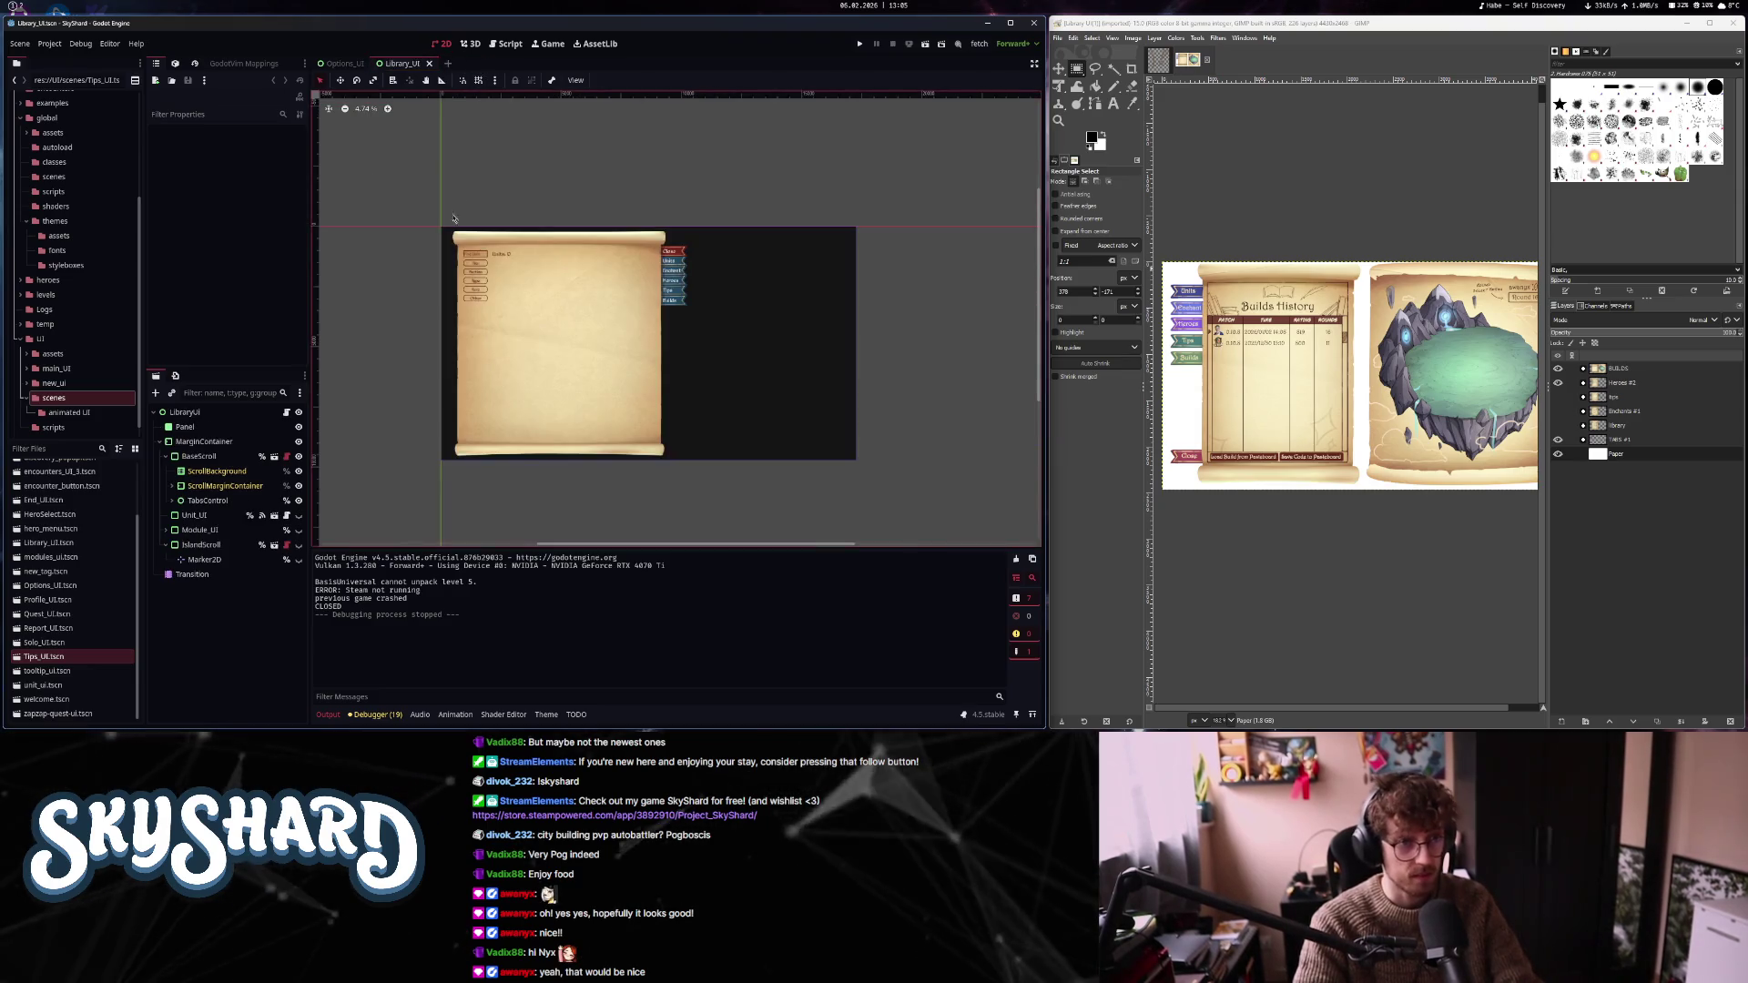
pyautogui.click(344, 64)
pyautogui.doubleClick(43, 684)
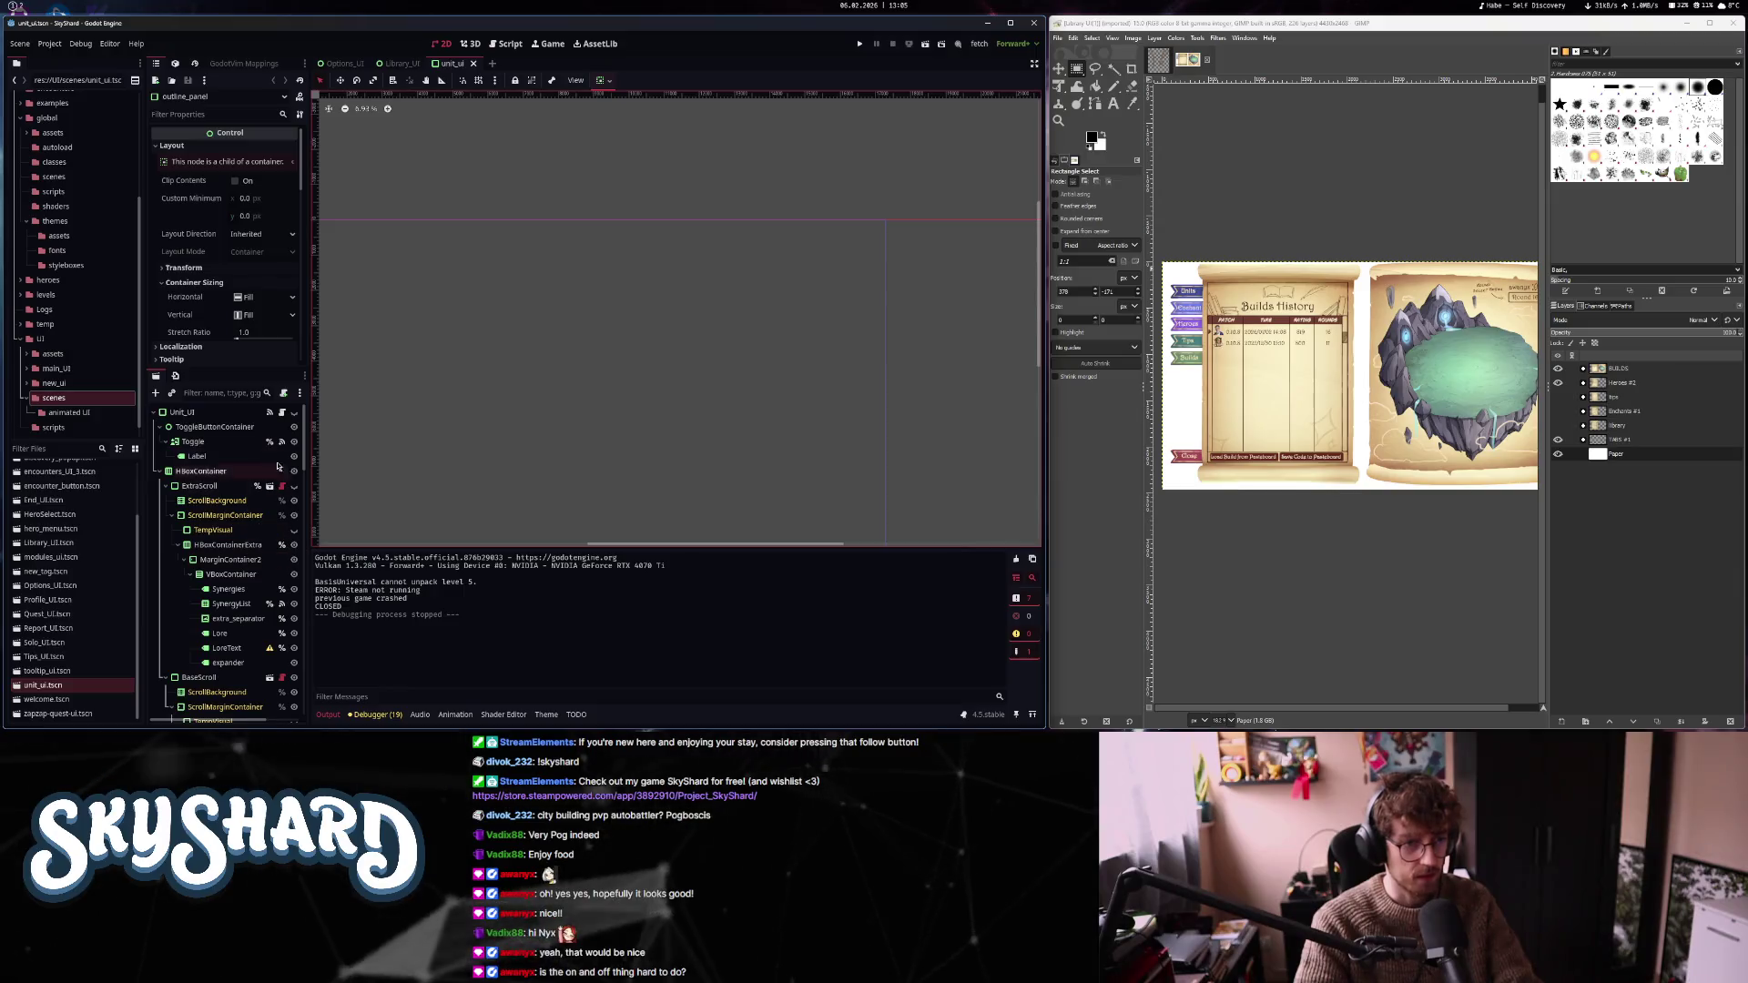
# Show the Unit_UI card, select the Tips Toggle button, and enable its Flip H.
pyautogui.click(294, 414)
pyautogui.click(693, 293)
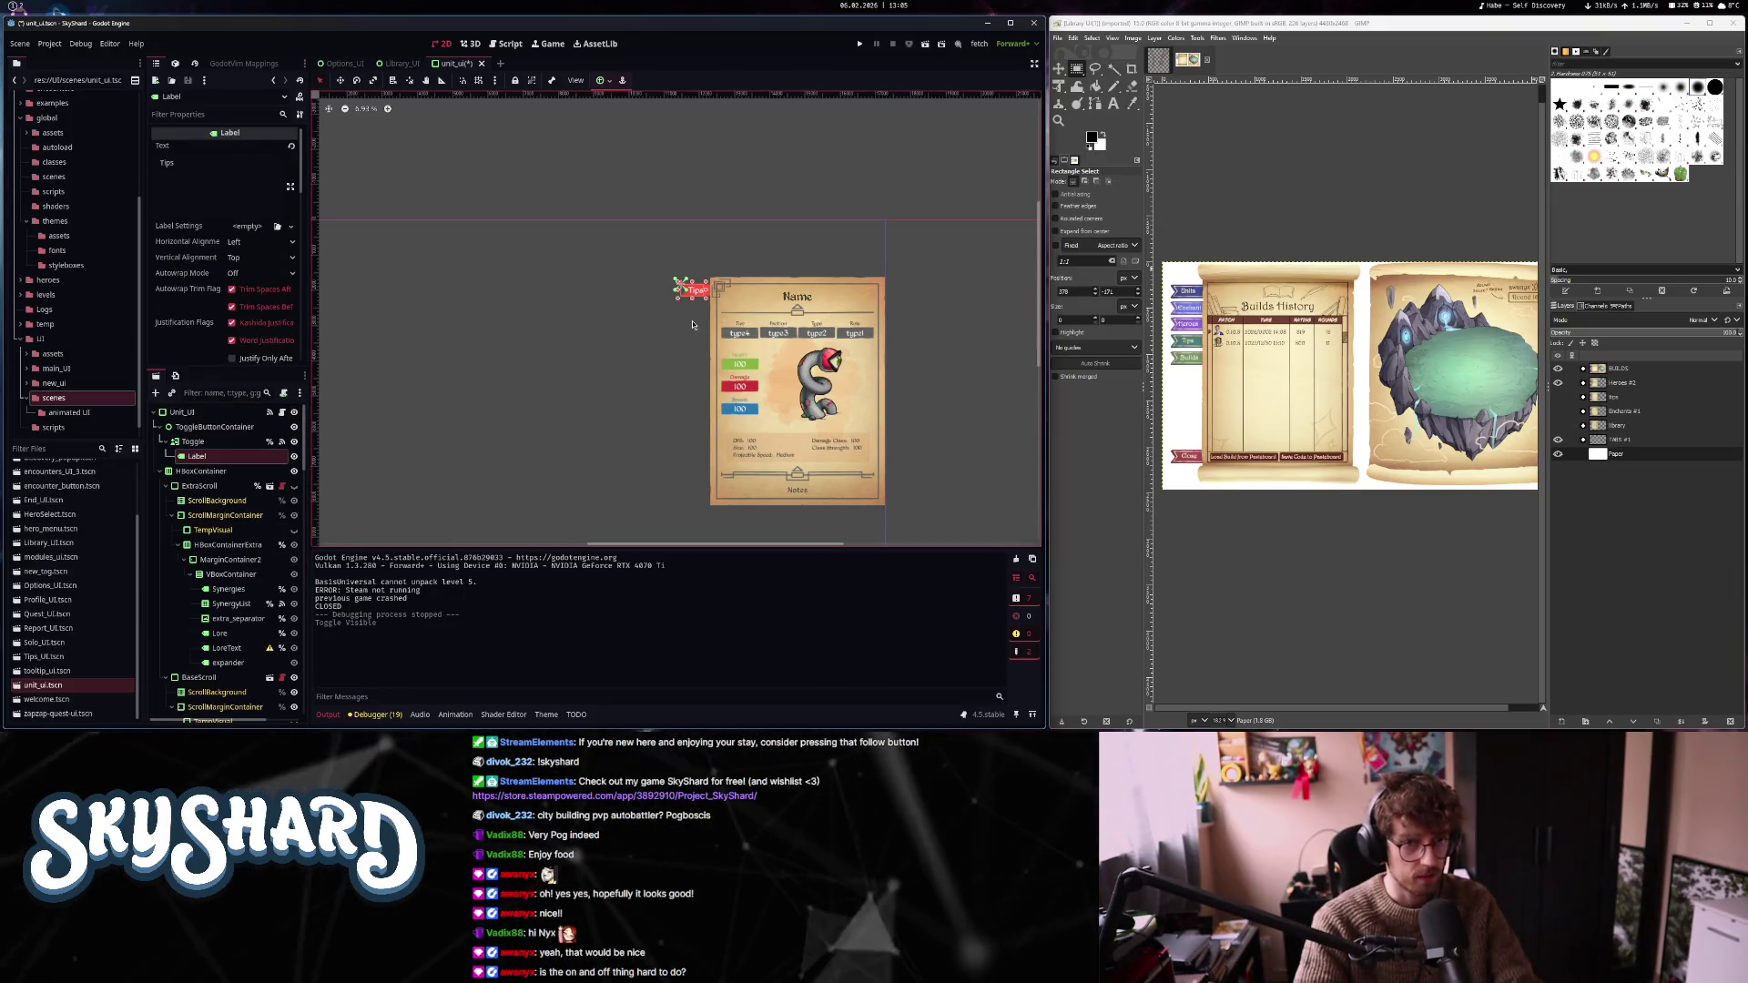
pyautogui.click(710, 299)
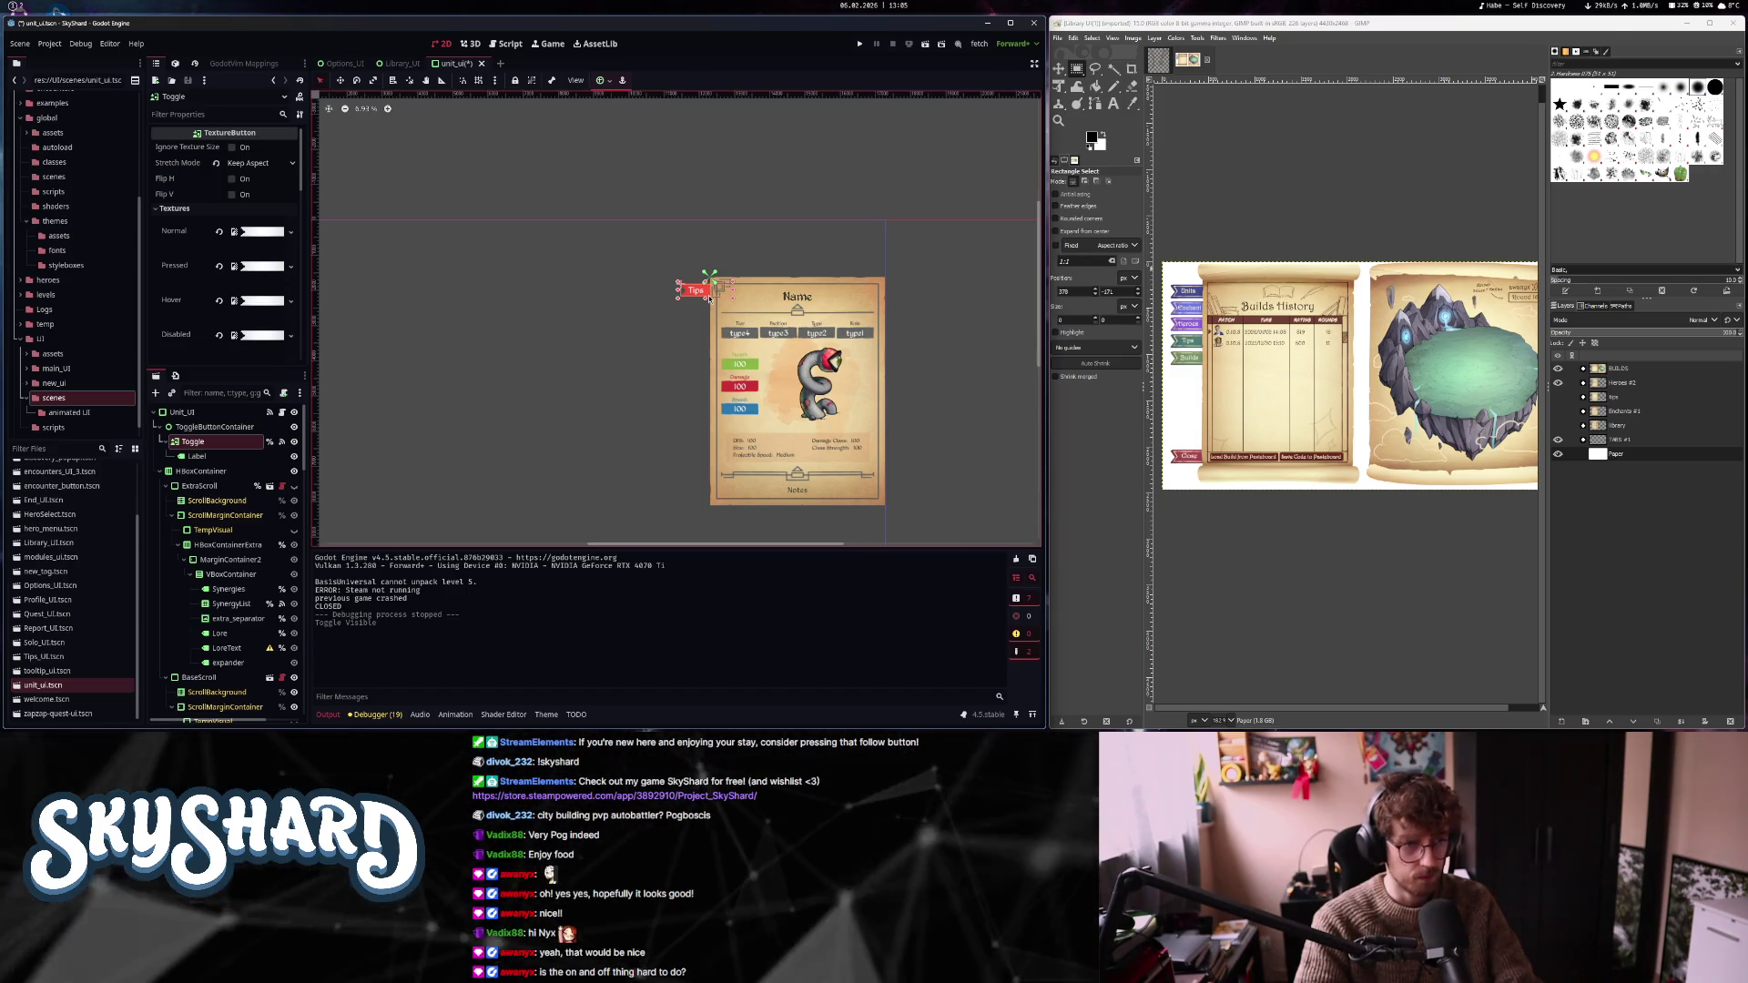
pyautogui.scroll(3, 689, 357)
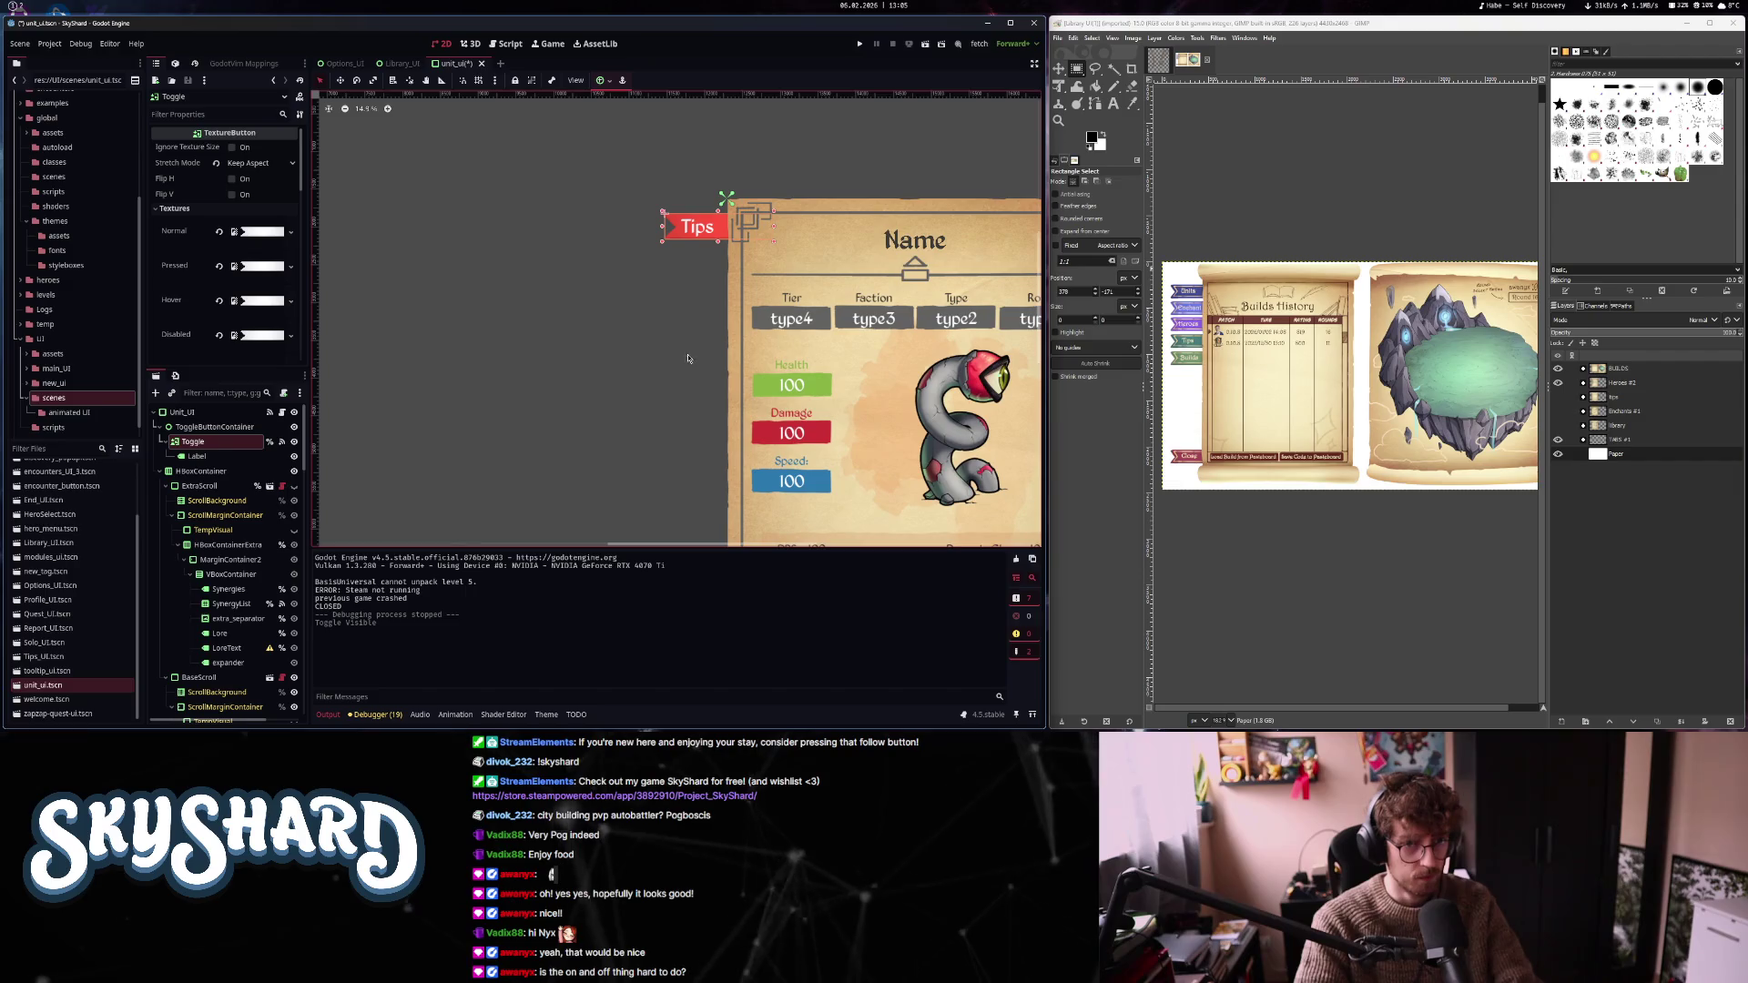
pyautogui.moveTo(681, 397); pyautogui.dragTo(679, 460)
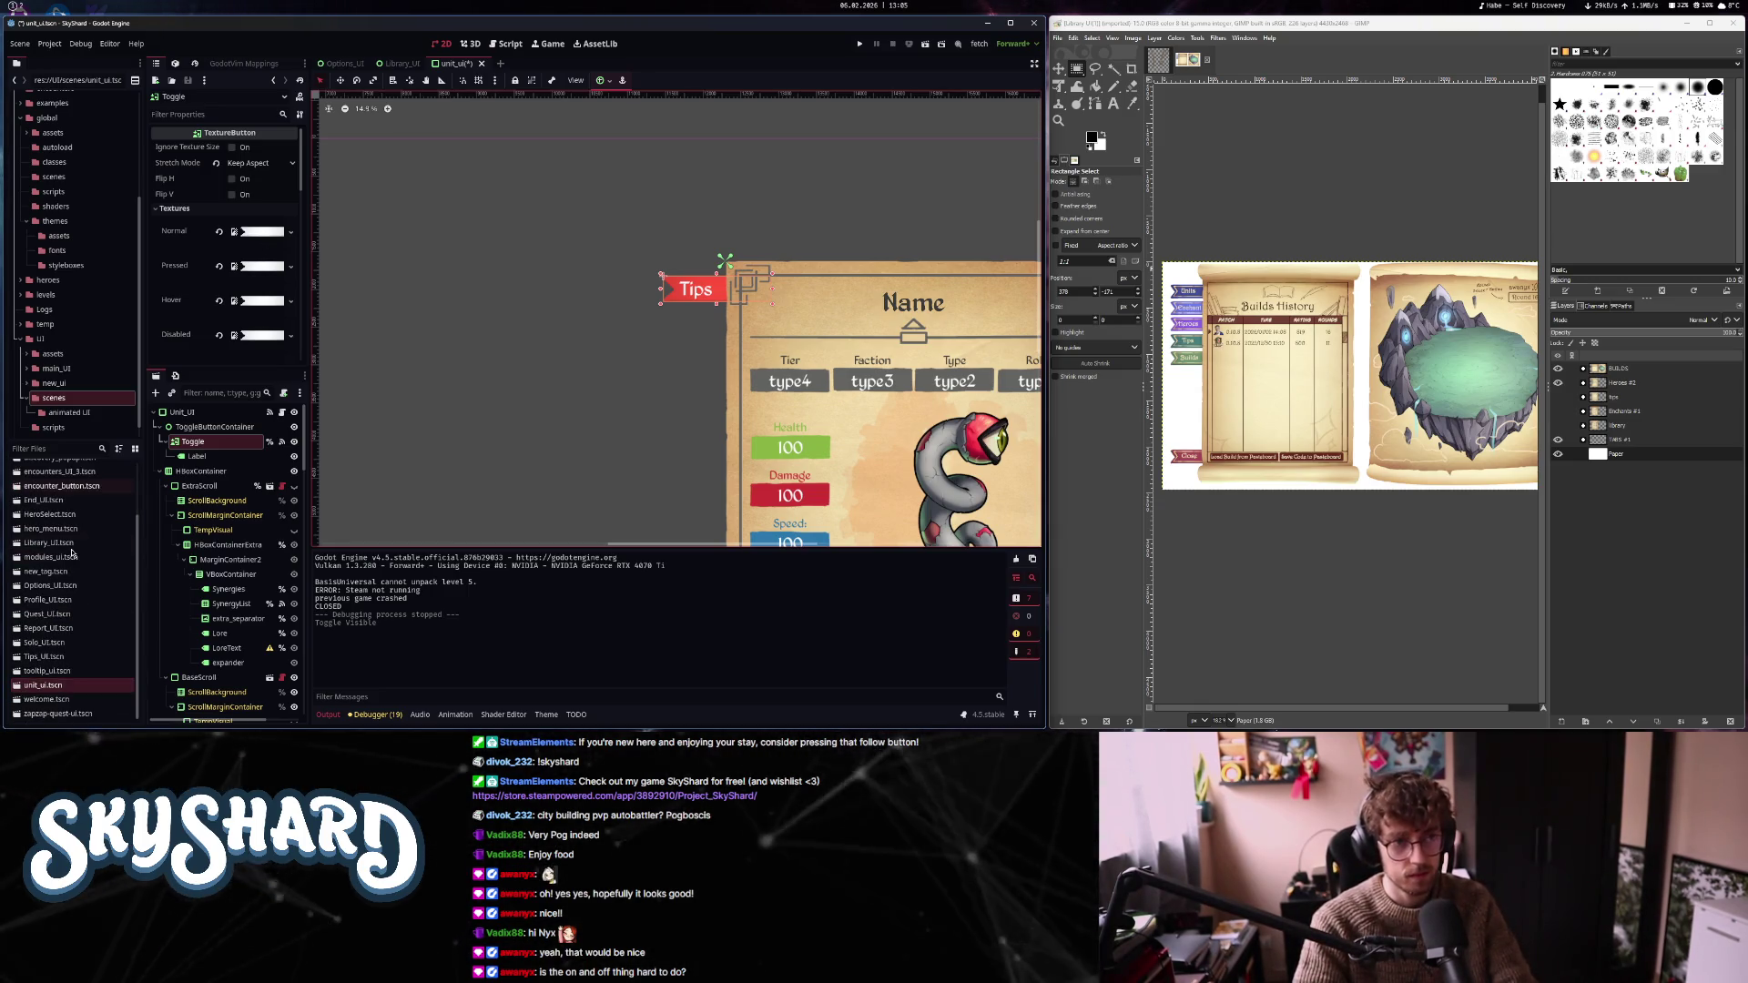
pyautogui.click(233, 180)
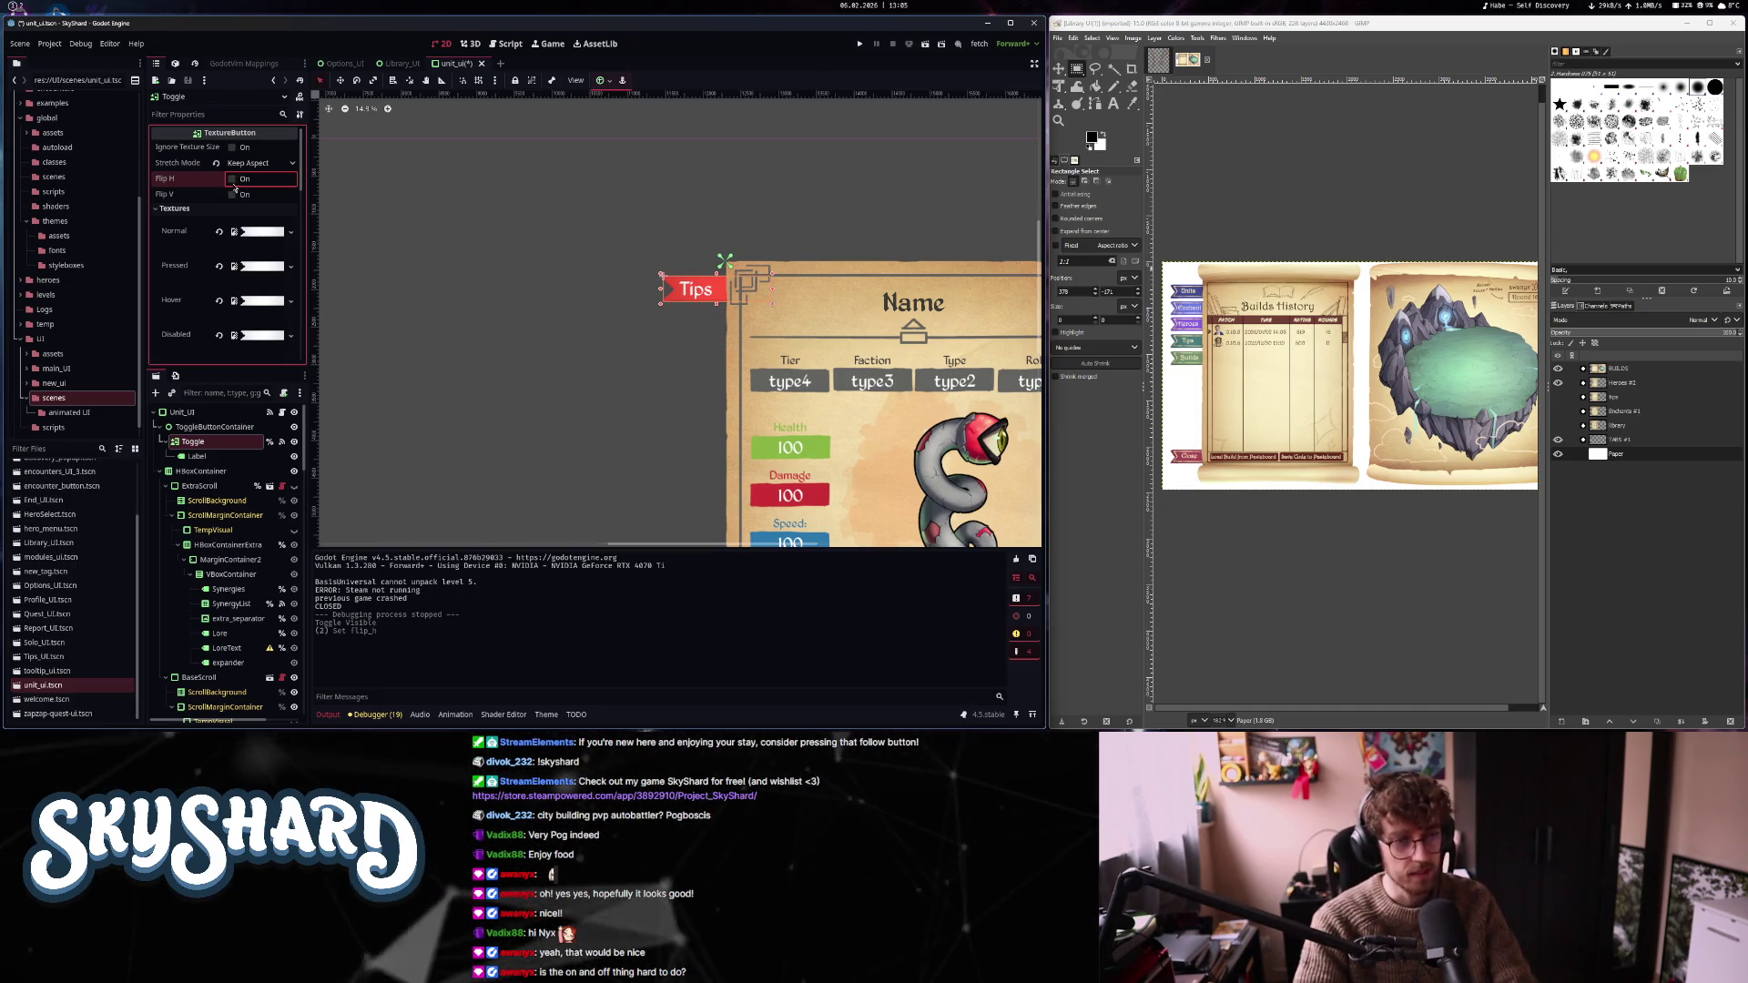
pyautogui.moveTo(344, 63)
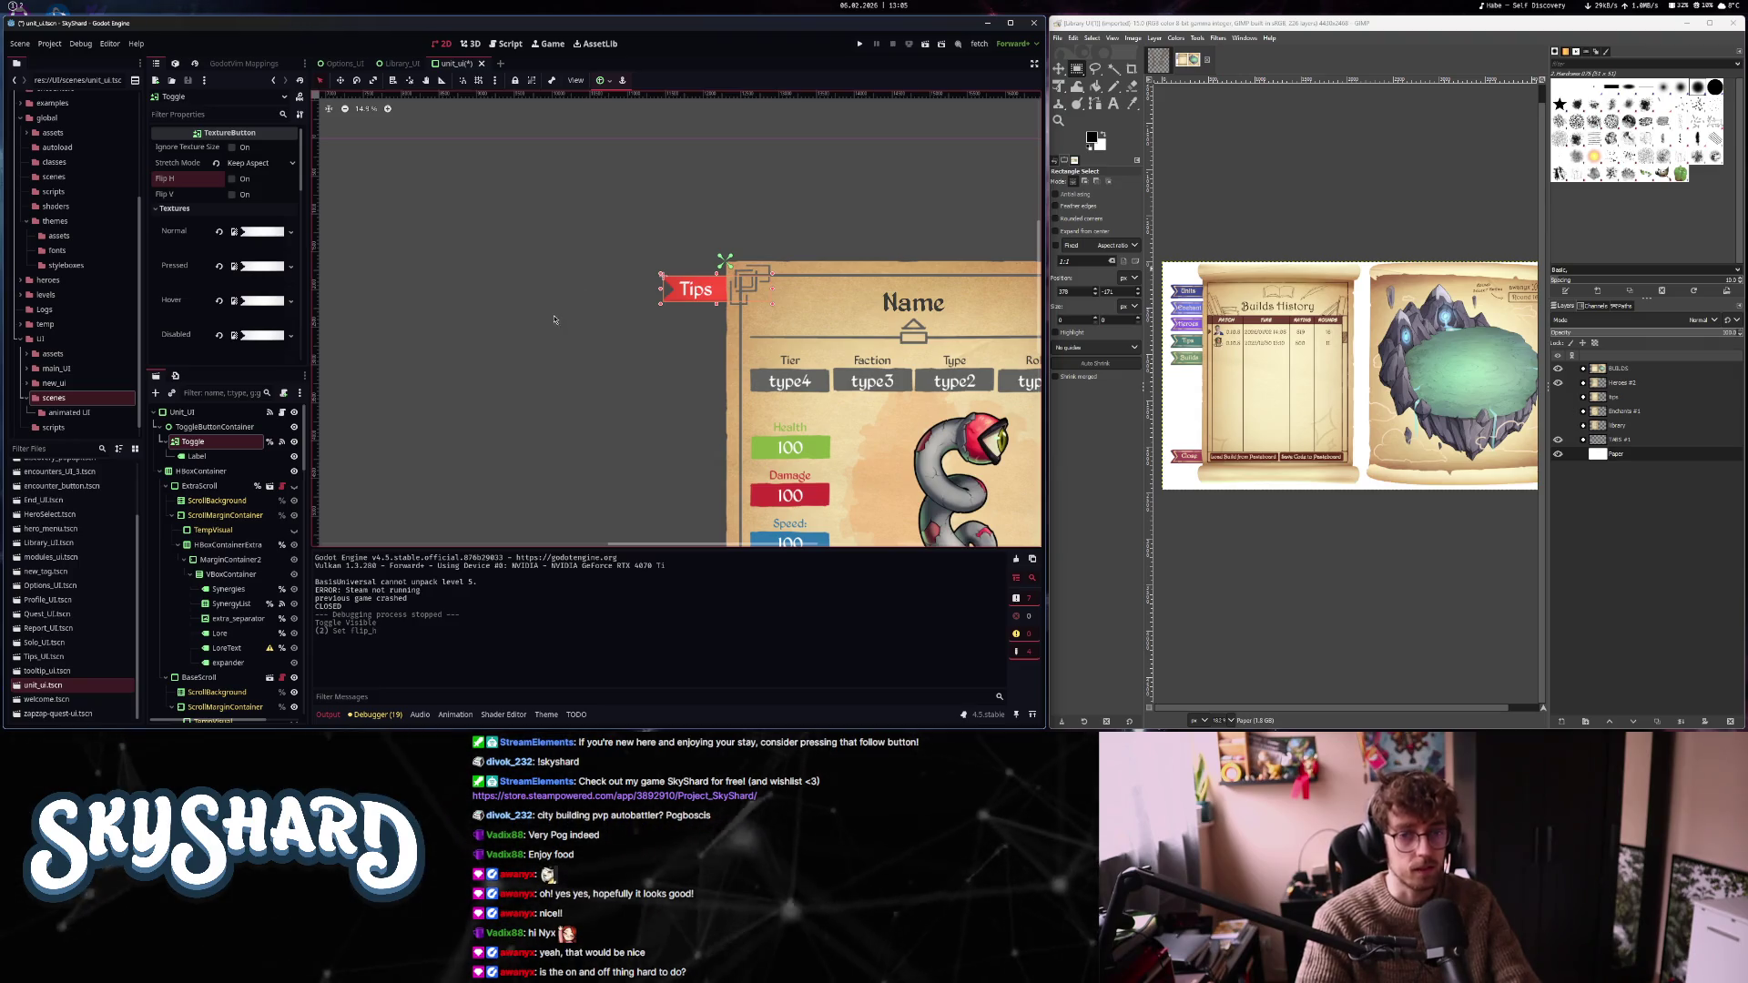
pyautogui.hscroll(2, 552, 325)
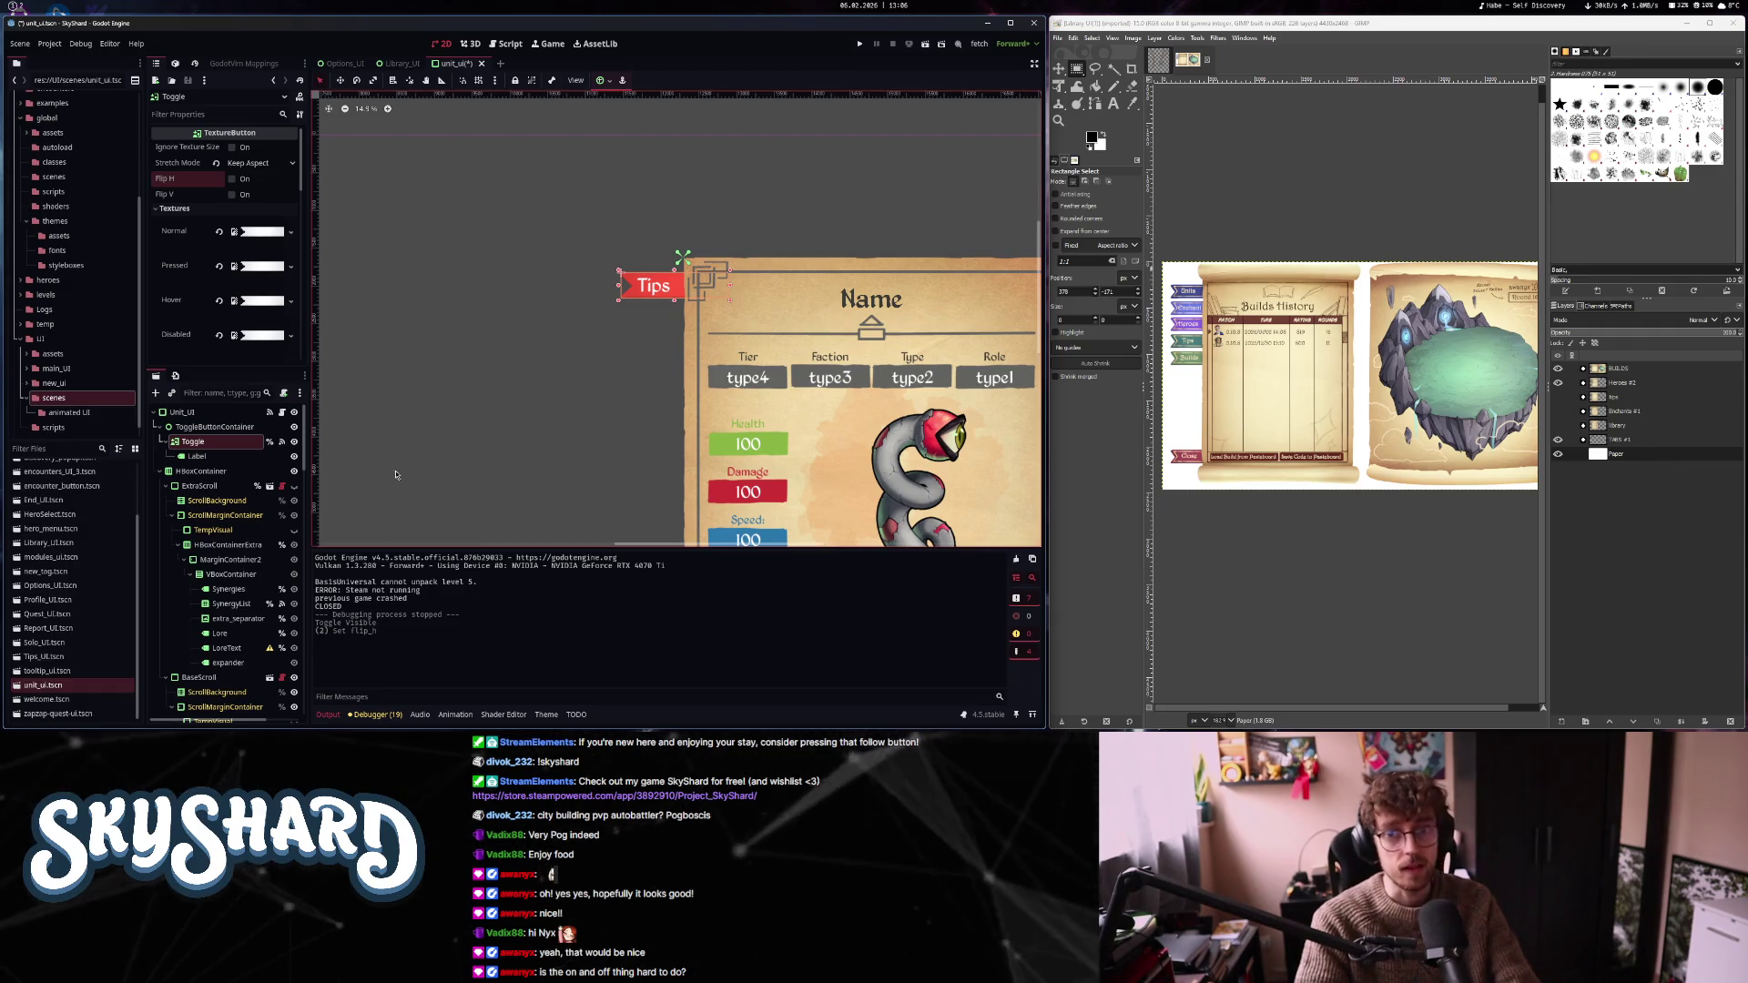
pyautogui.scroll(1, 1322, 363)
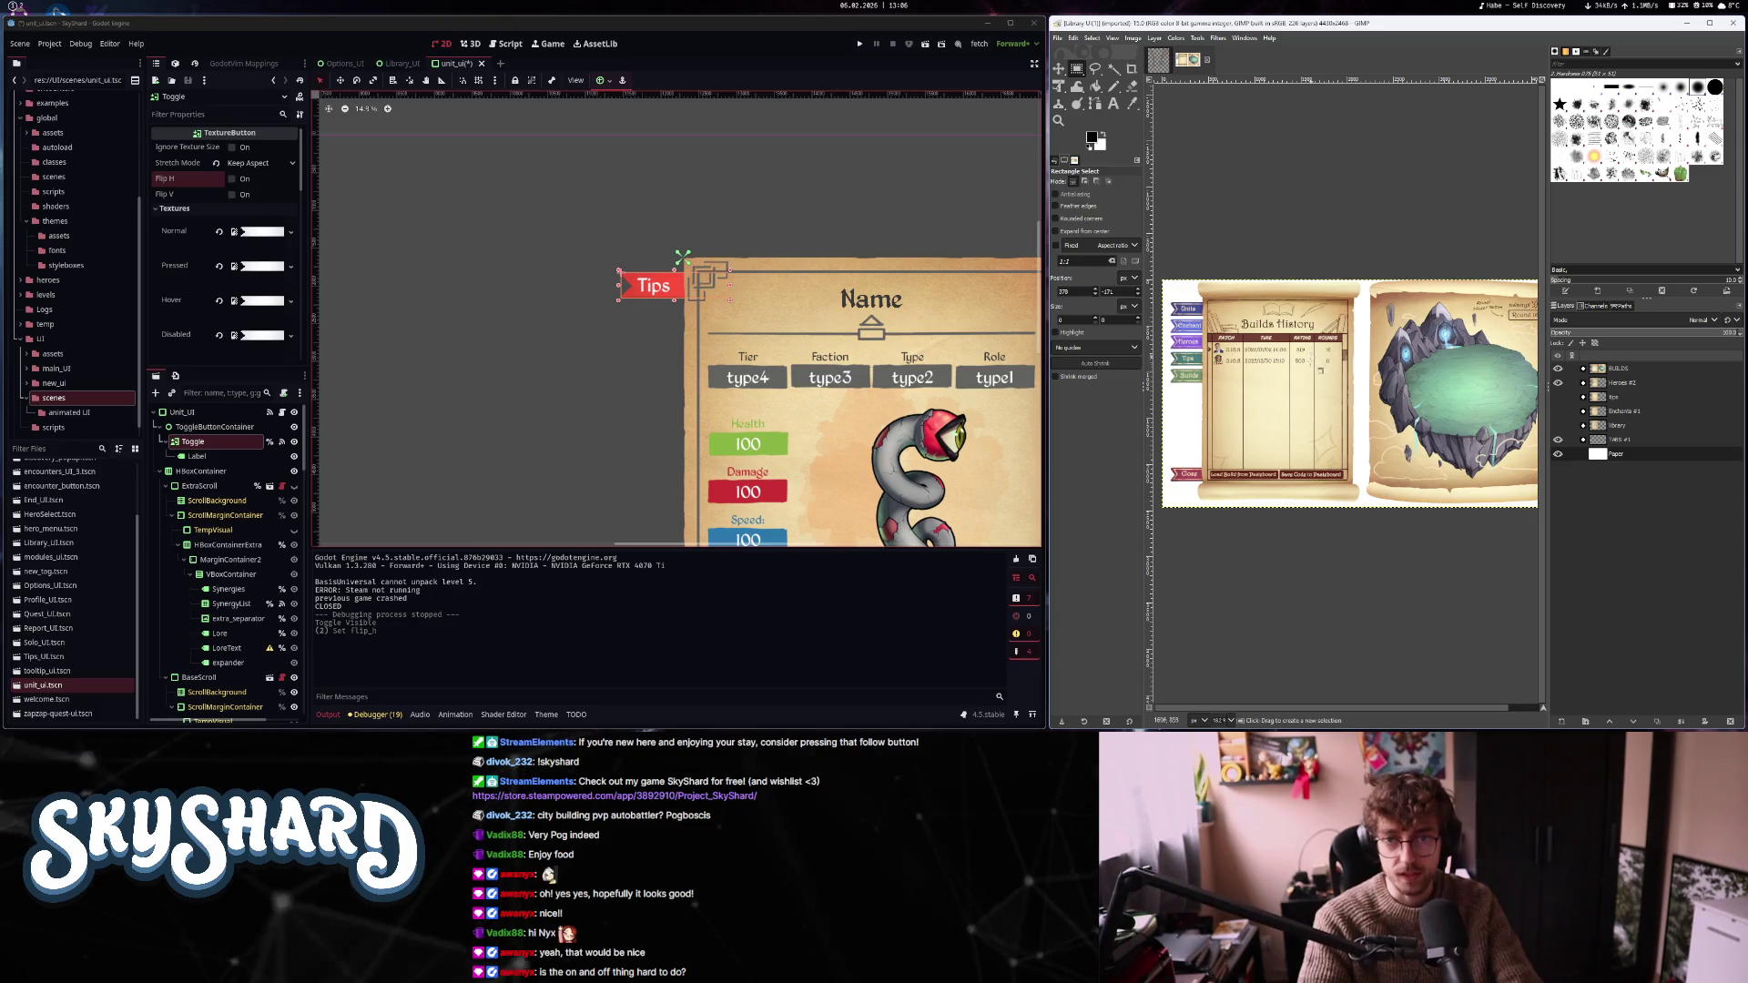
pyautogui.keyDown('ctrl'); pyautogui.scroll(3, 1339, 411); pyautogui.keyUp('ctrl')
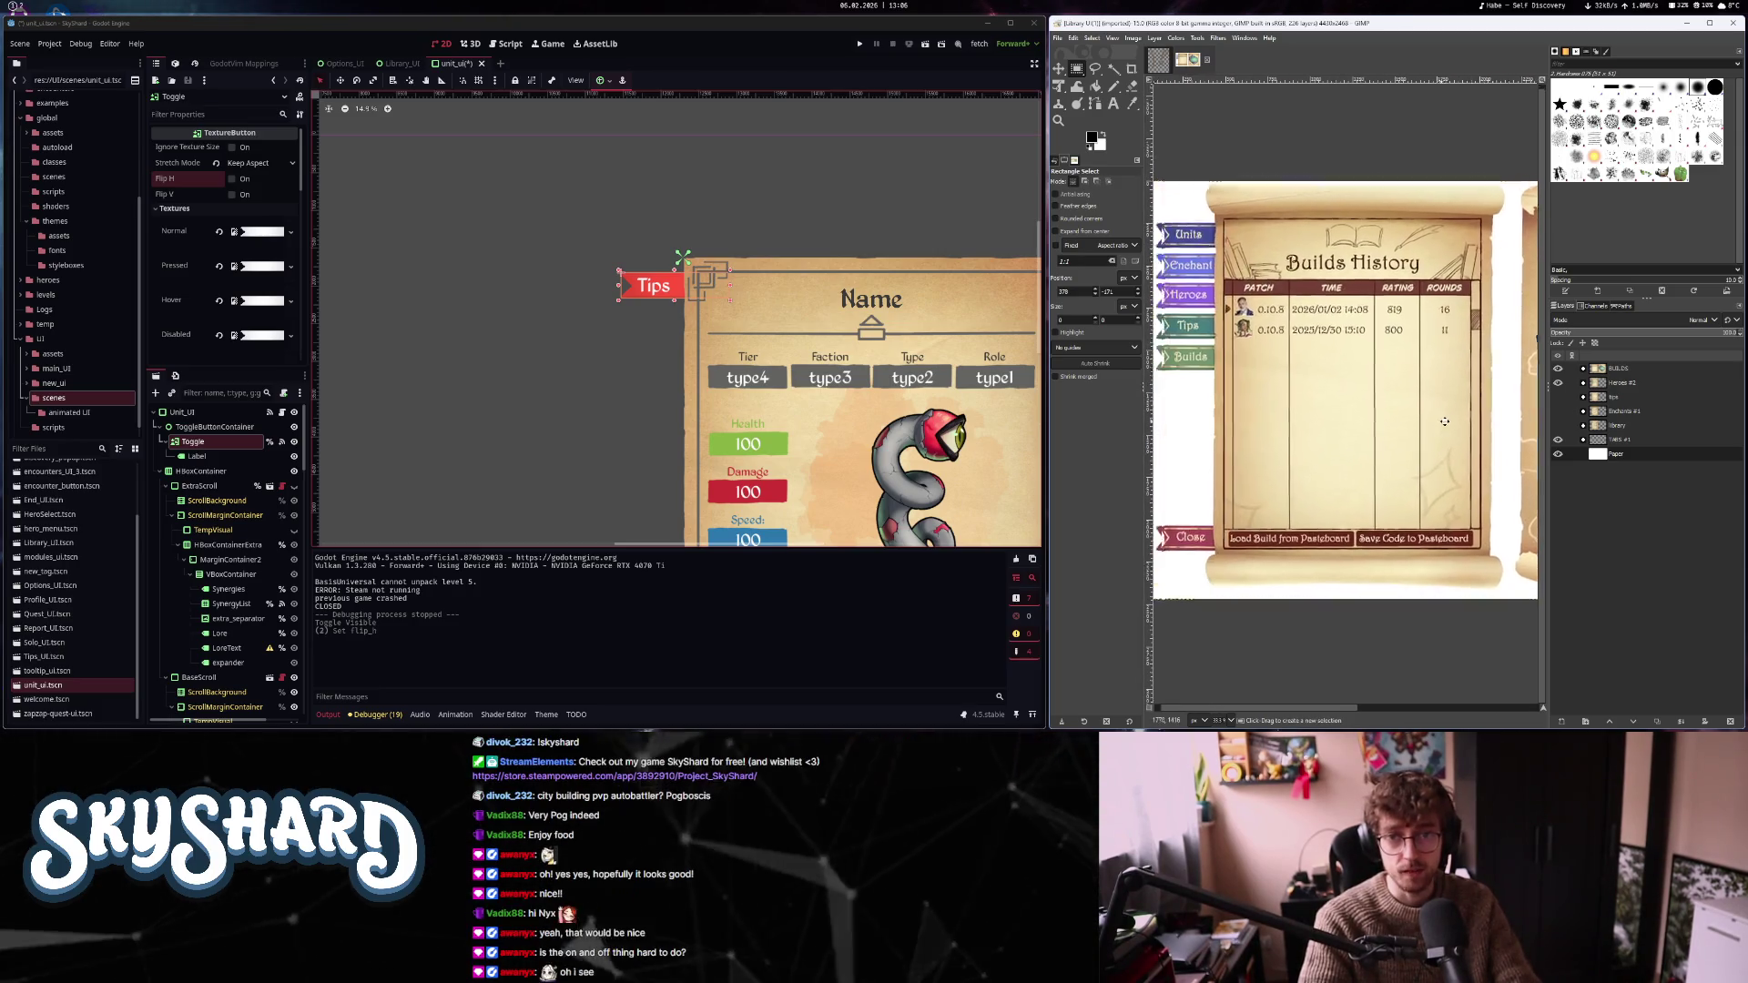
# Hide the Builds and Heroes #2 layers, show the library layer, and zoom to Sort by.
pyautogui.moveTo(1457, 422)
pyautogui.mouseDown()
pyautogui.moveTo(1429, 418)
pyautogui.moveTo(1457, 432)
pyautogui.mouseUp()
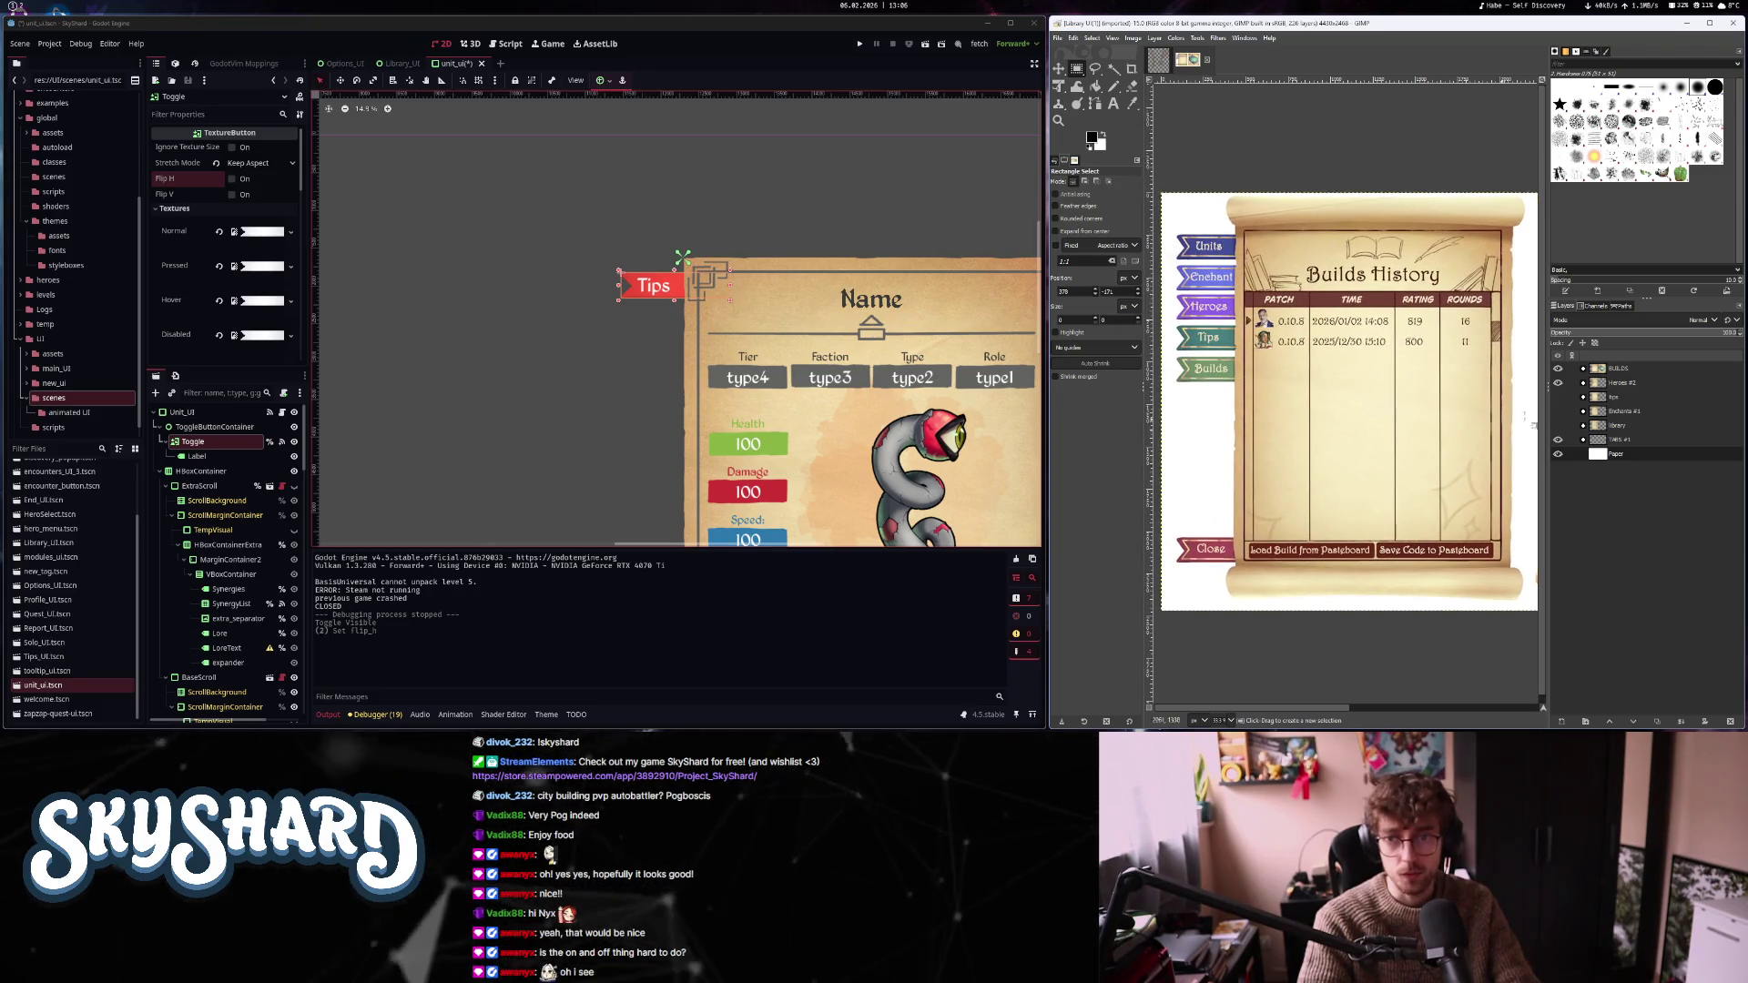
pyautogui.moveTo(1556, 368); pyautogui.dragTo(1555, 422)
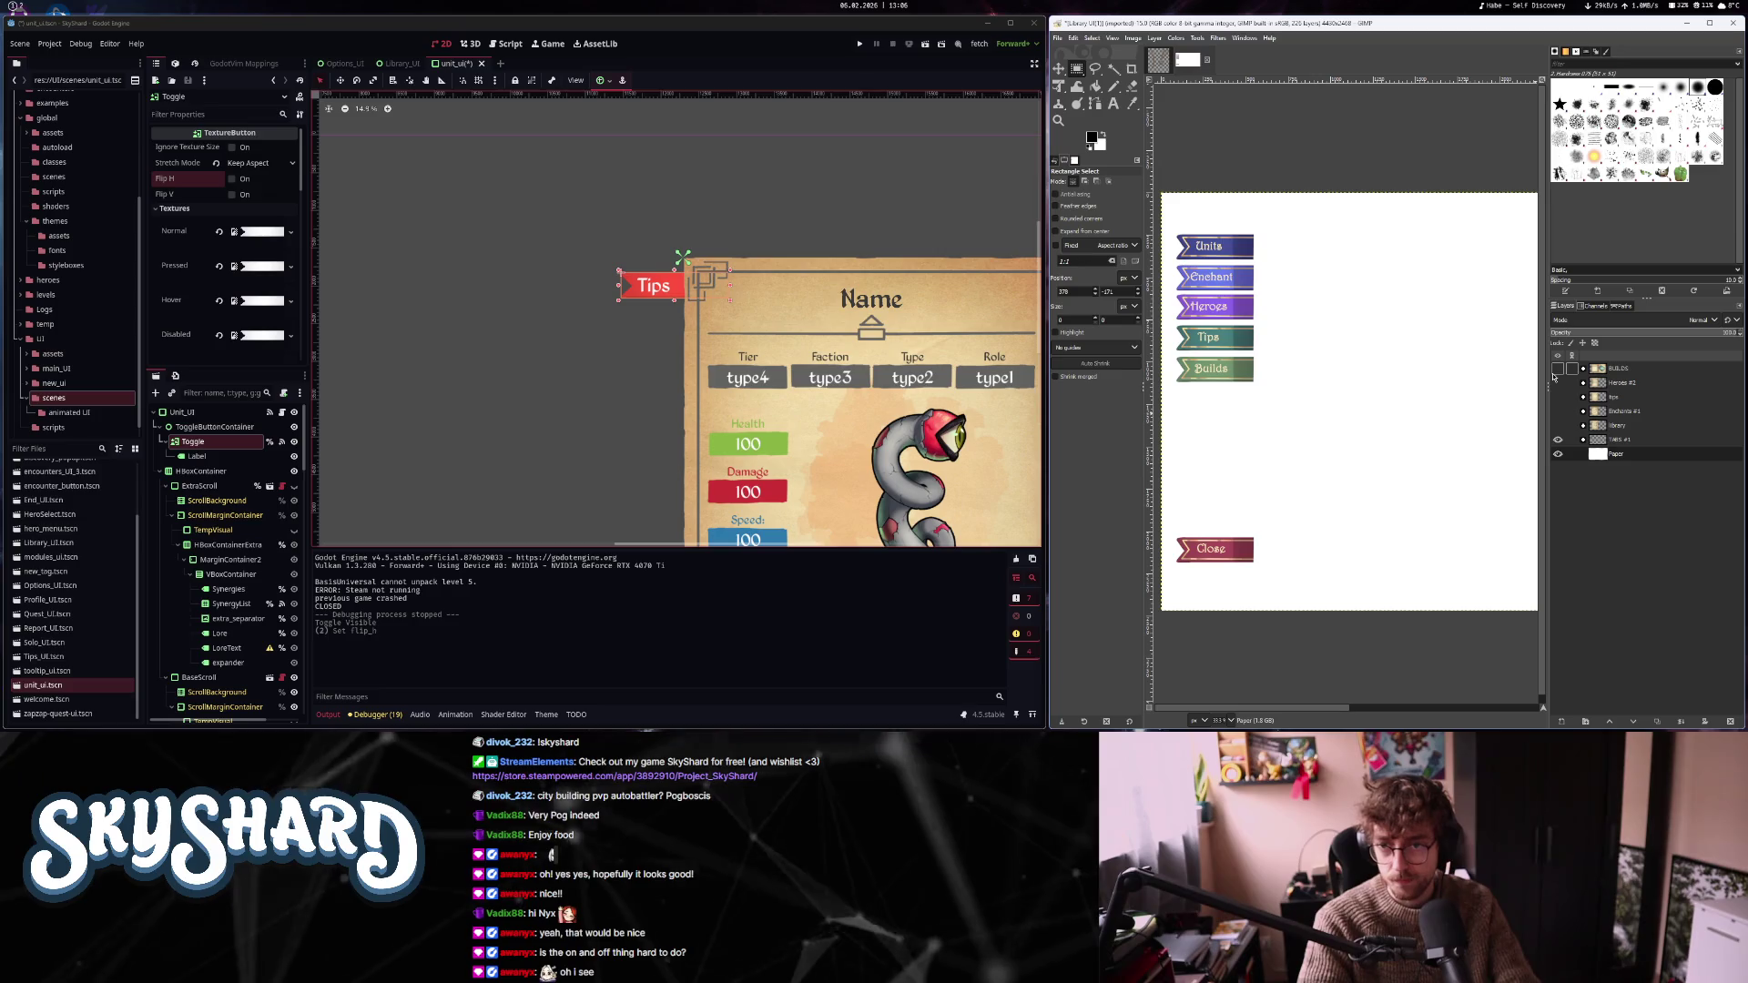
pyautogui.click(1558, 425)
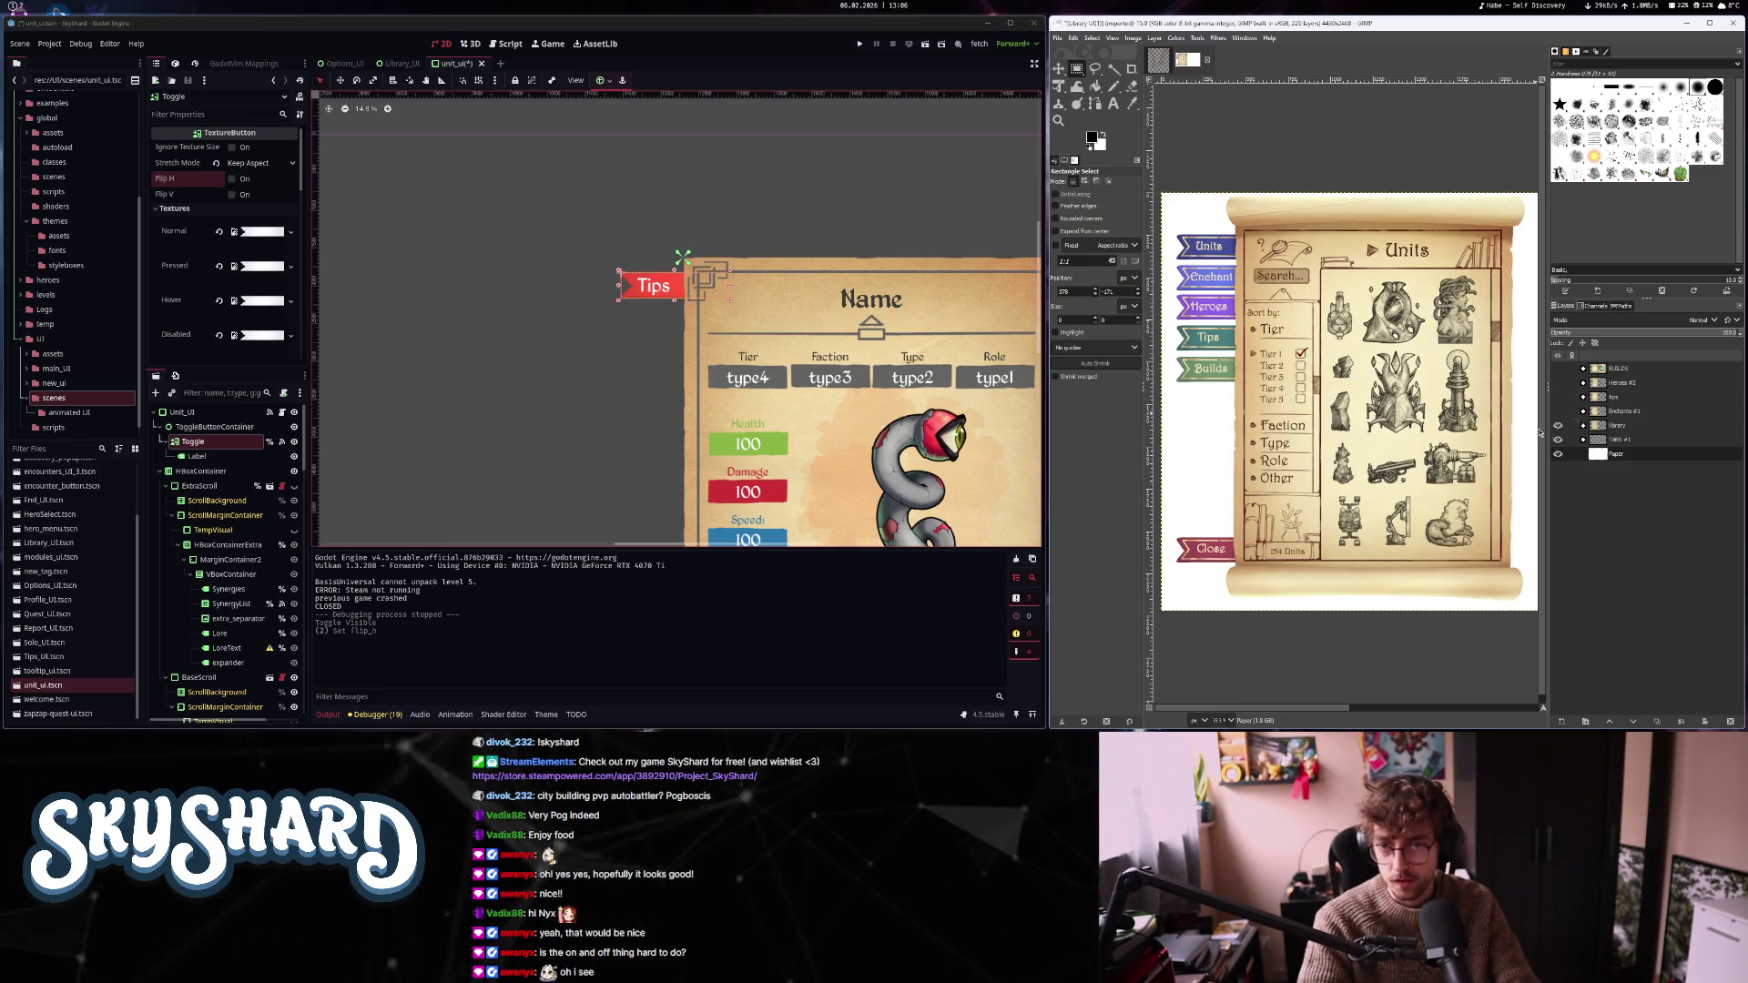
pyautogui.scroll(3, 1348, 339)
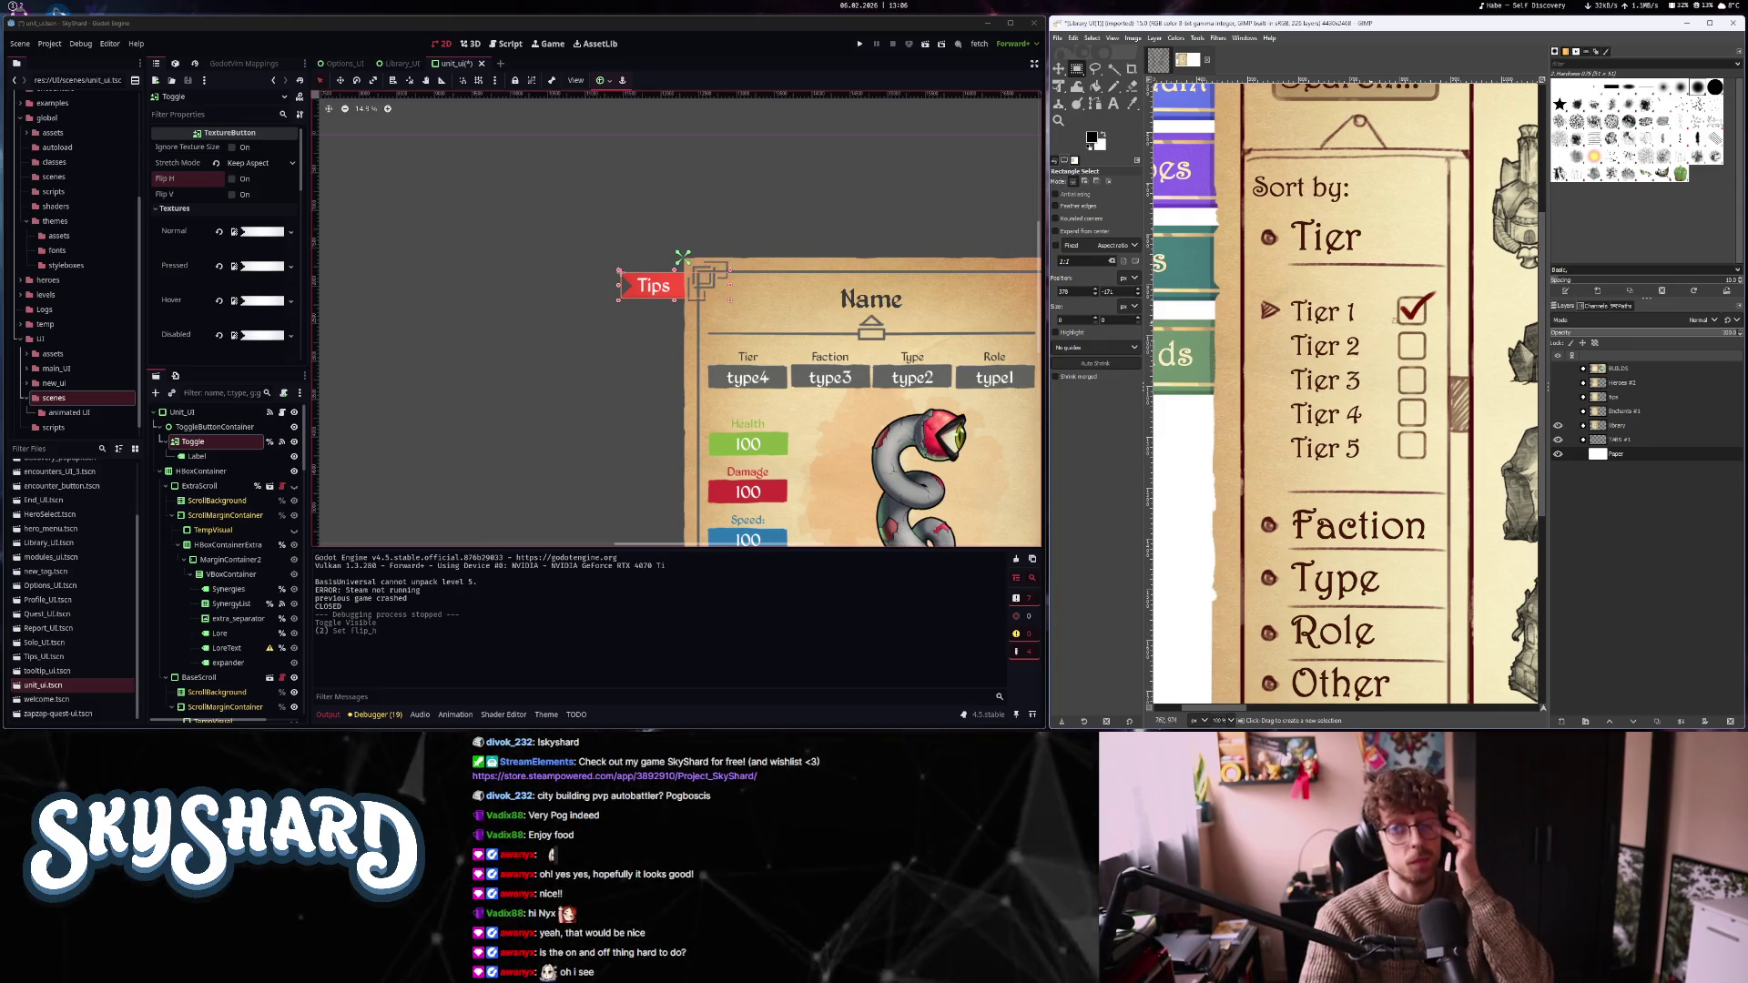
pyautogui.hscroll(3, 1389, 333)
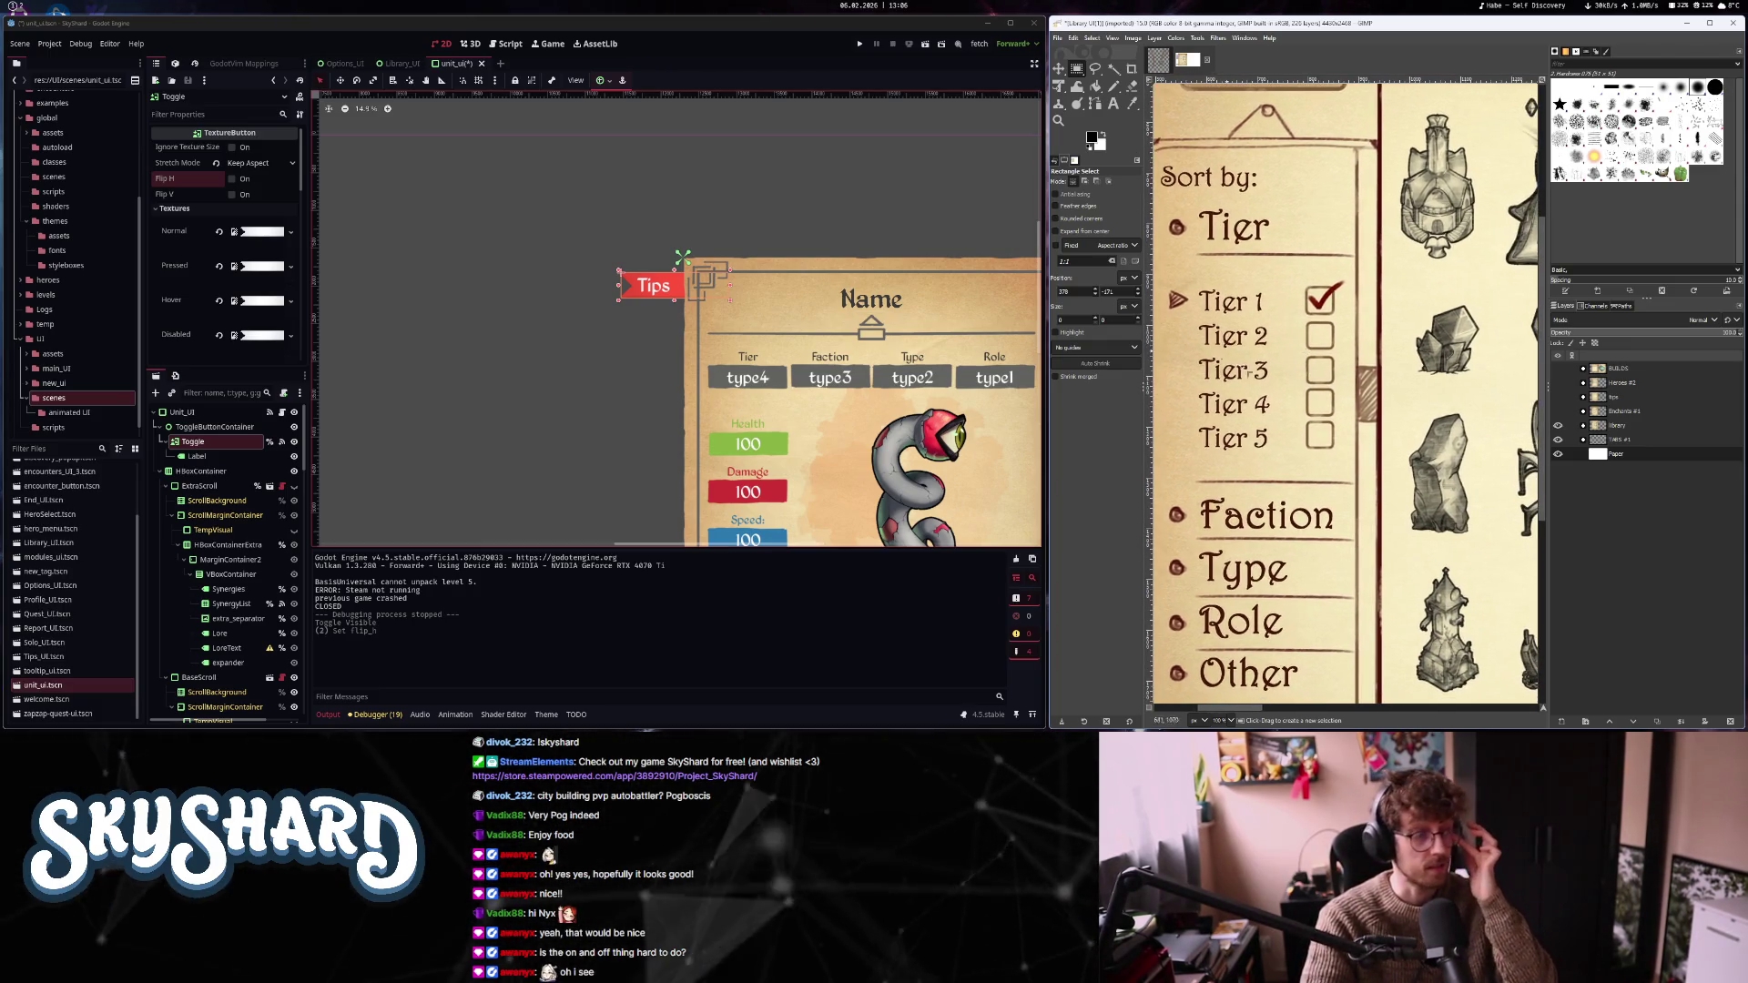
pyautogui.scroll(3, 1330, 380)
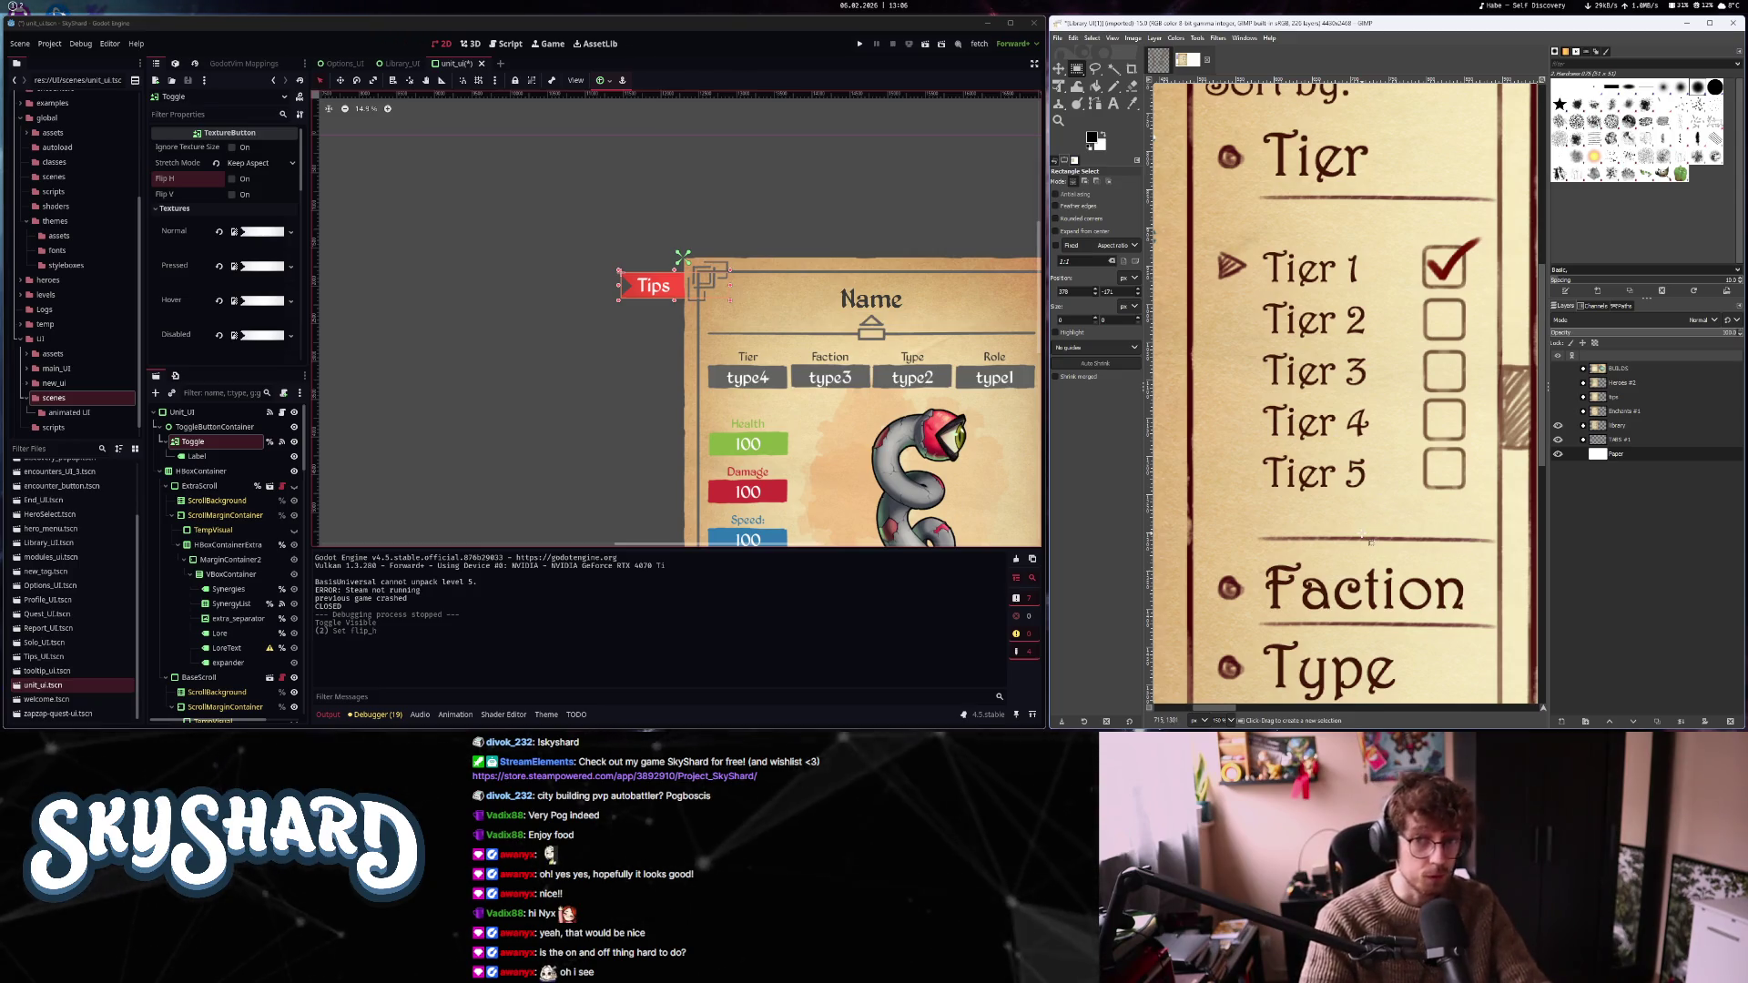
pyautogui.scroll(-2, 1379, 500)
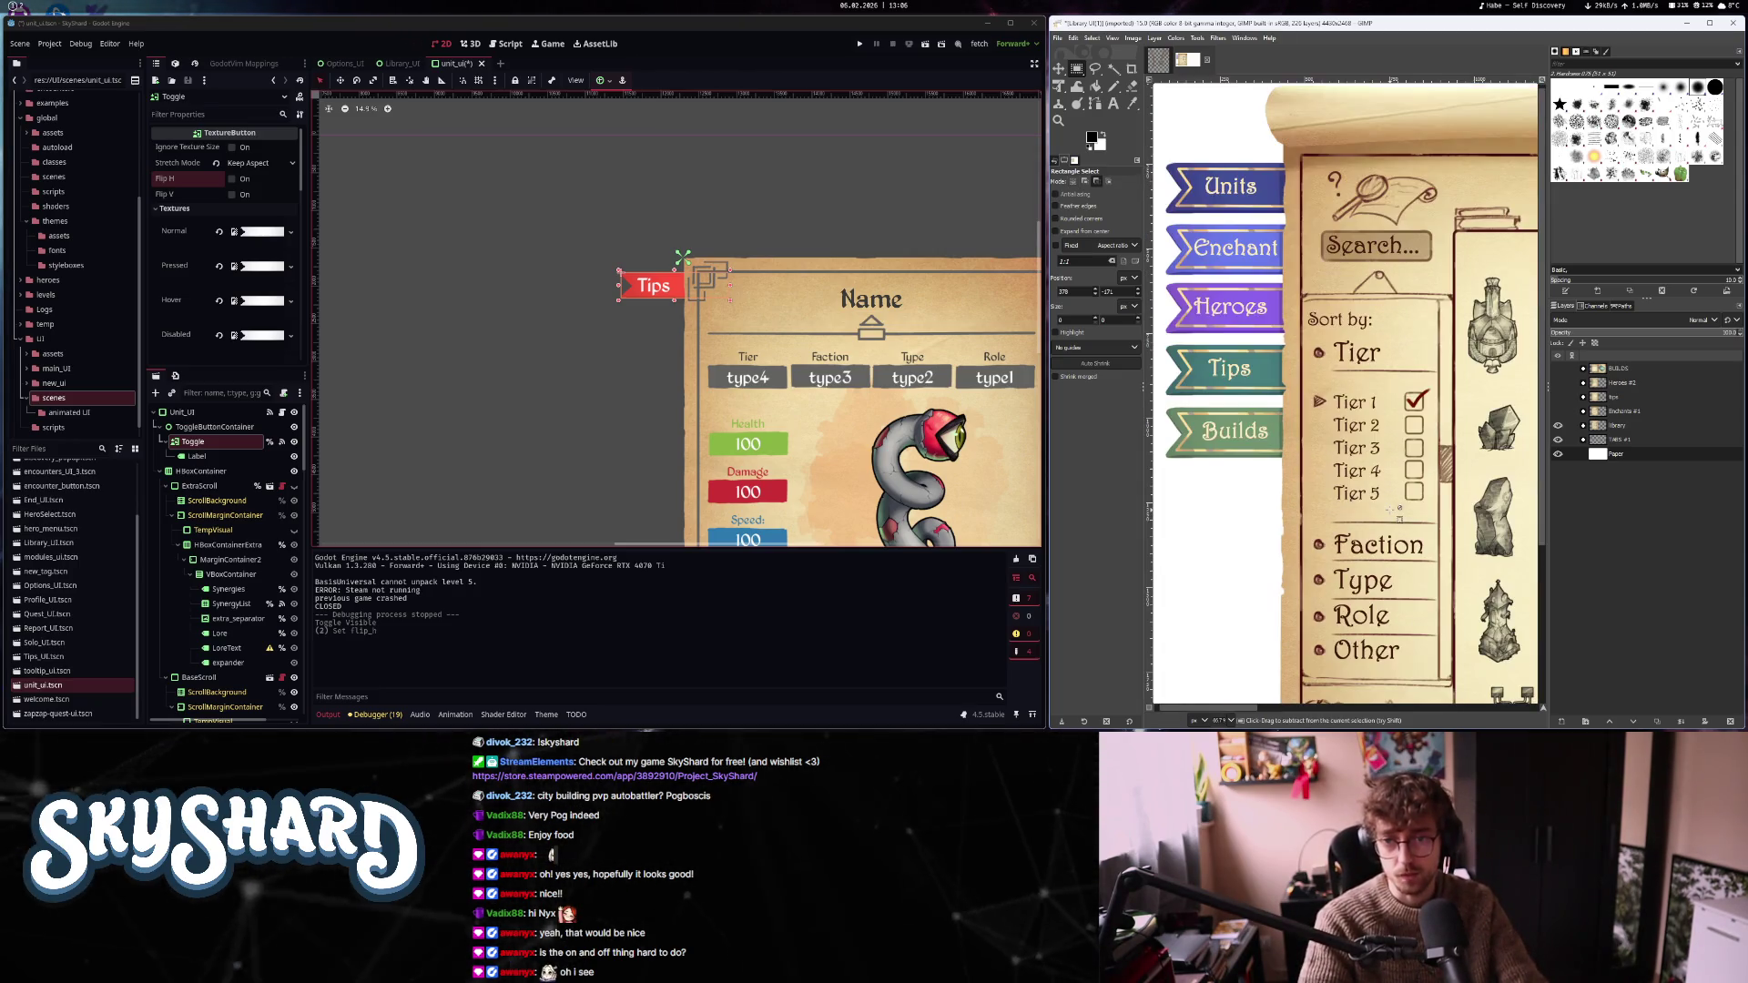
pyautogui.moveTo(765, 412)
pyautogui.mouseDown()
pyautogui.moveTo(585, 353)
pyautogui.moveTo(598, 346)
pyautogui.mouseUp()
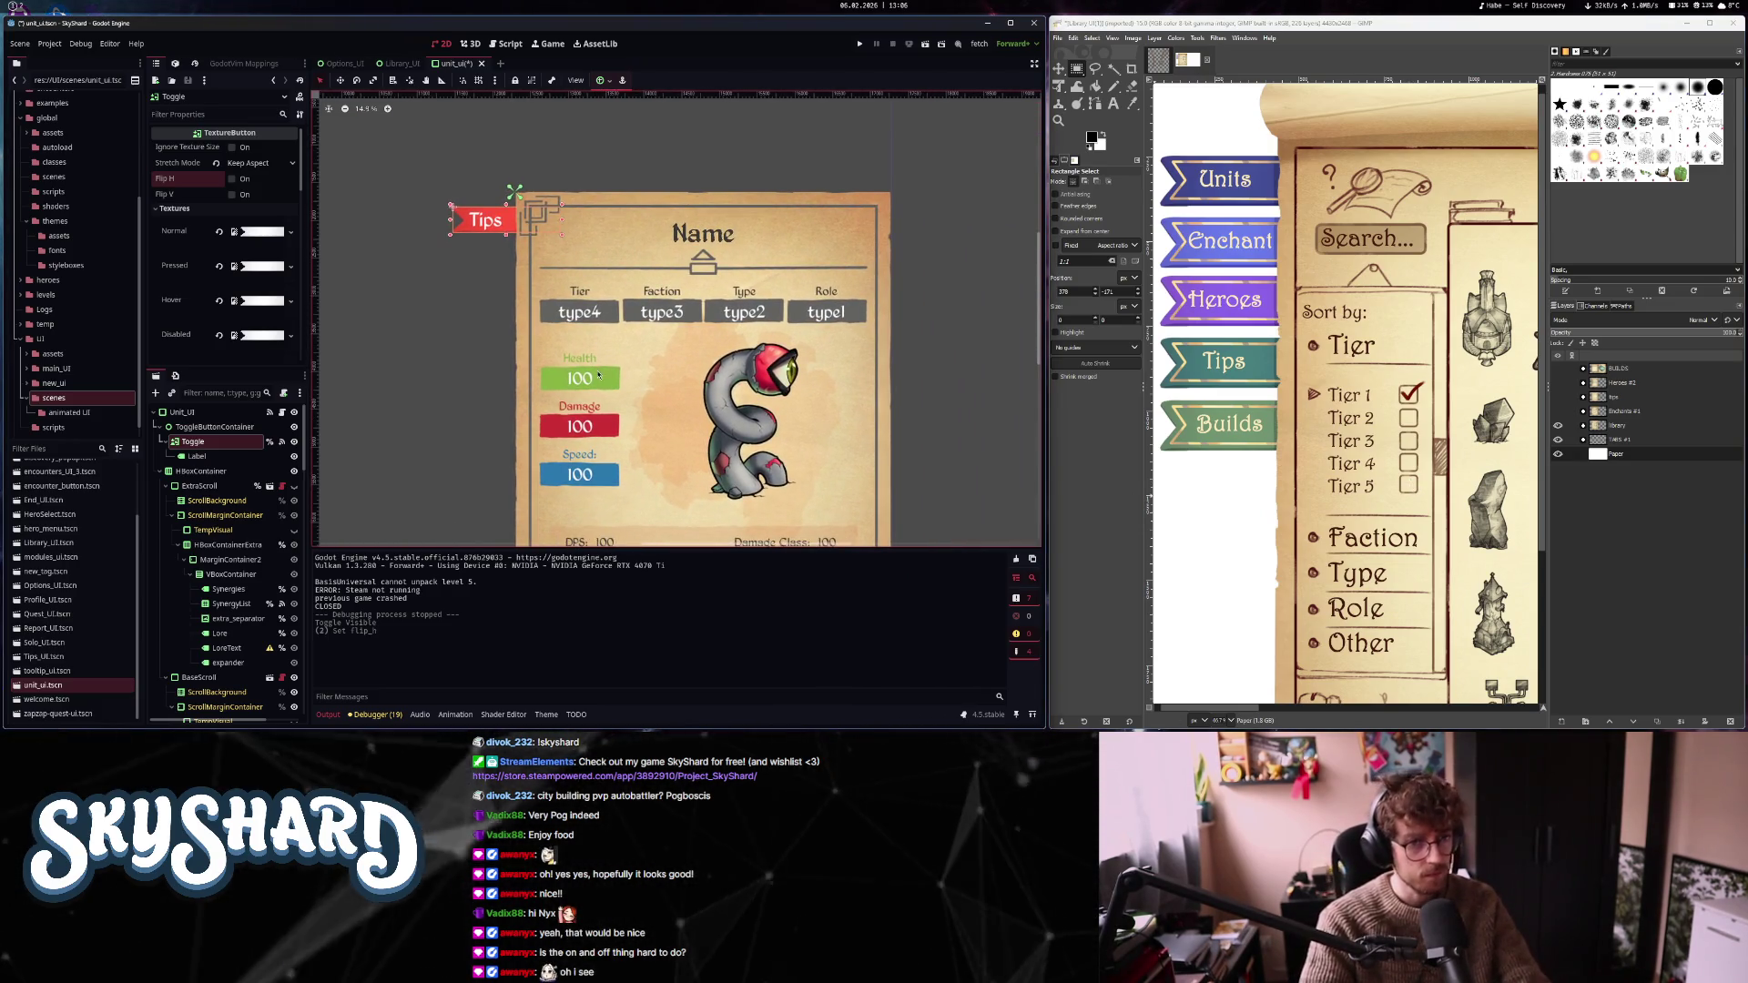
# Add a TextureRect child node under the Tips Toggle button.
pyautogui.moveTo(709, 359)
pyautogui.mouseDown()
pyautogui.moveTo(764, 337)
pyautogui.moveTo(768, 354)
pyautogui.mouseUp()
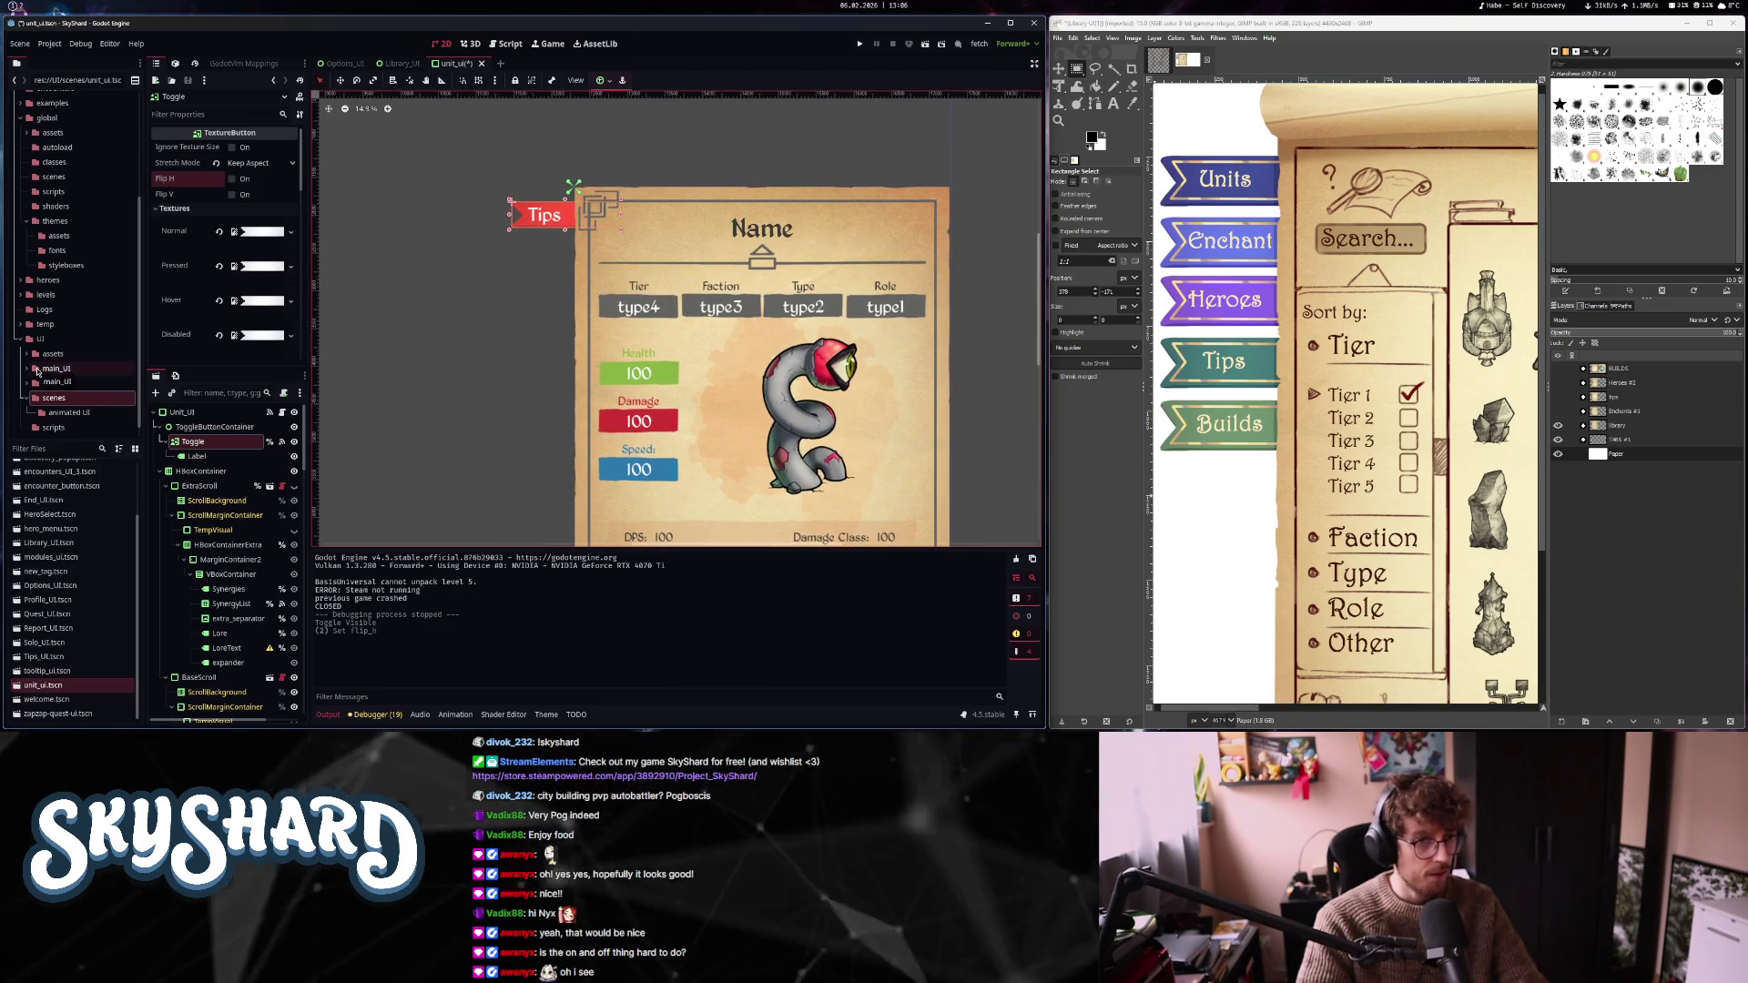
pyautogui.click(226, 447)
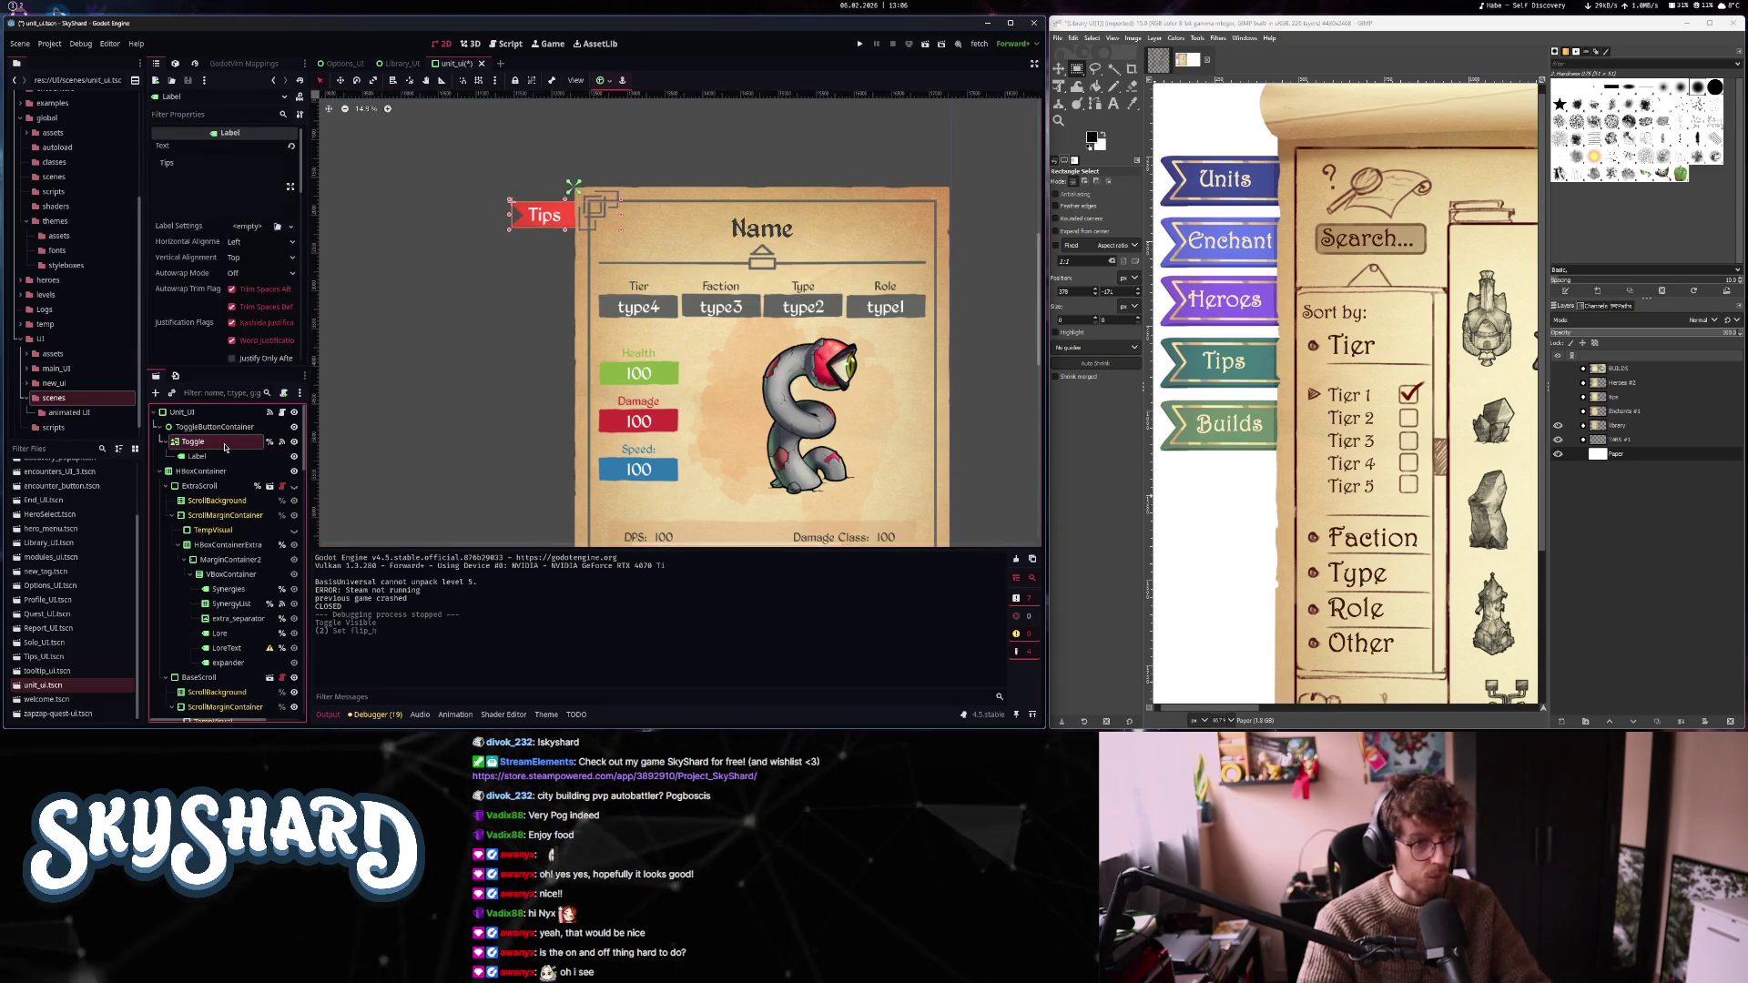
pyautogui.hotkey('ctrl', 'a')
pyautogui.write('text')
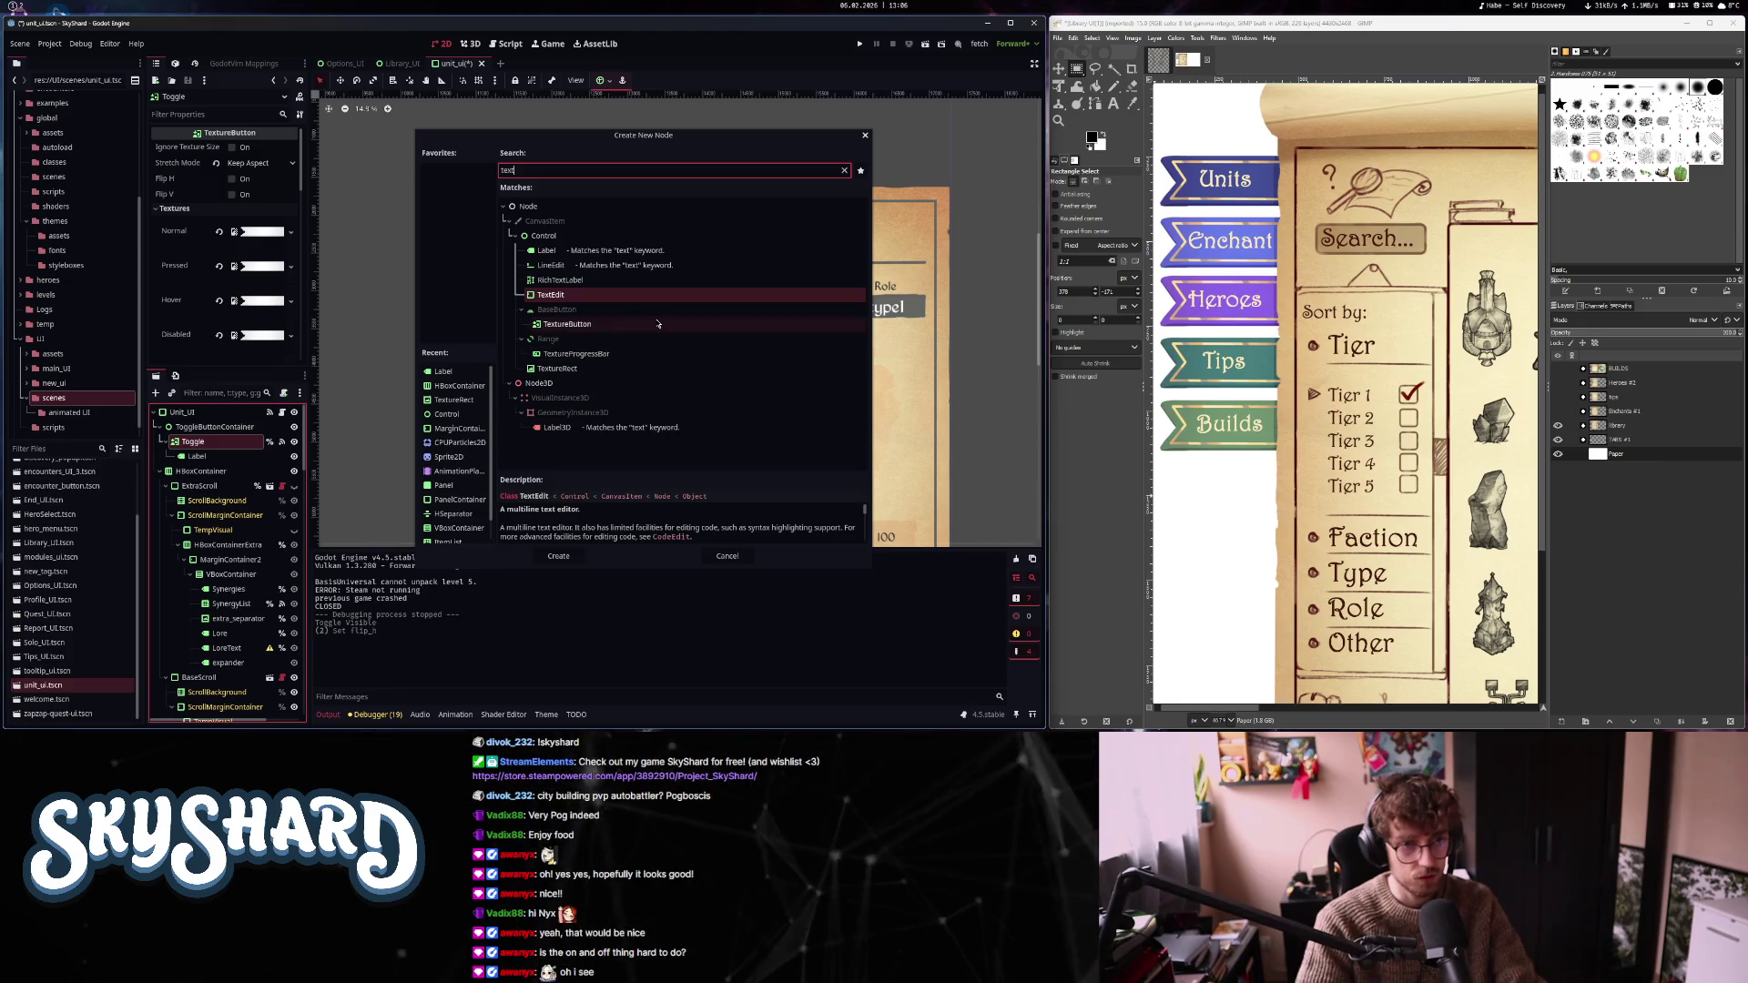
pyautogui.write('ture')
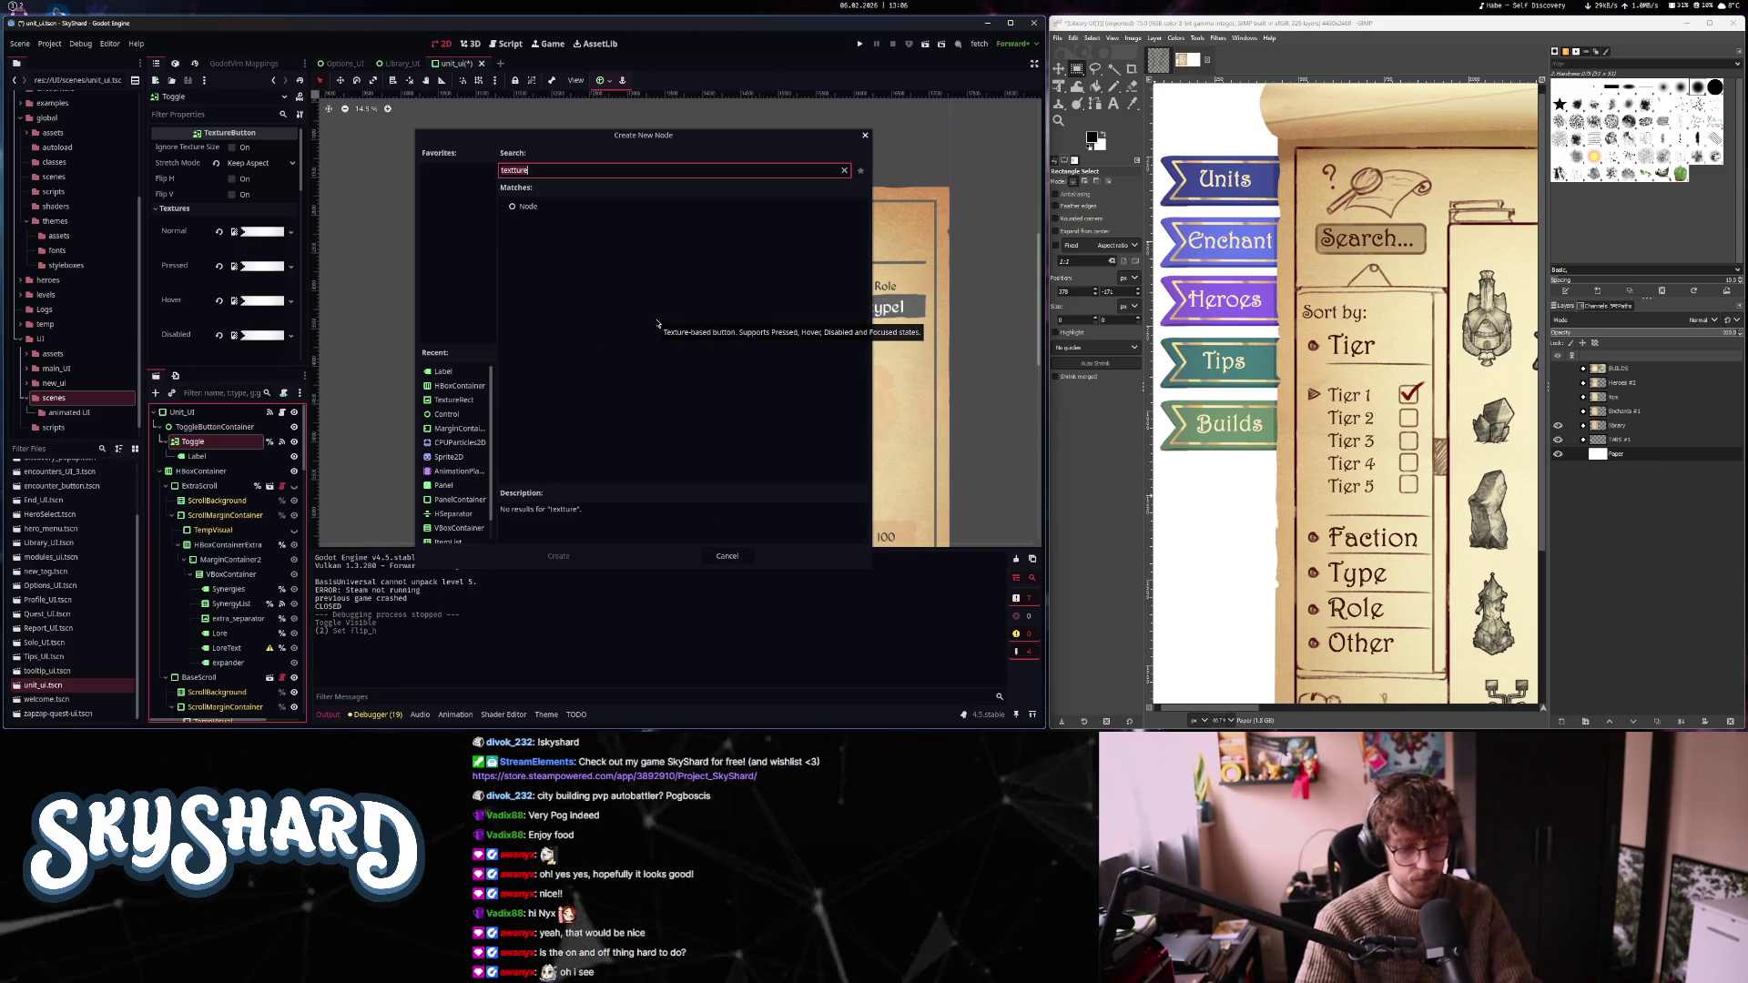
pyautogui.press('BackSpace')
pyautogui.press('BackSpace')
pyautogui.press('BackSpace')
pyautogui.write('ure')
pyautogui.press('Return')
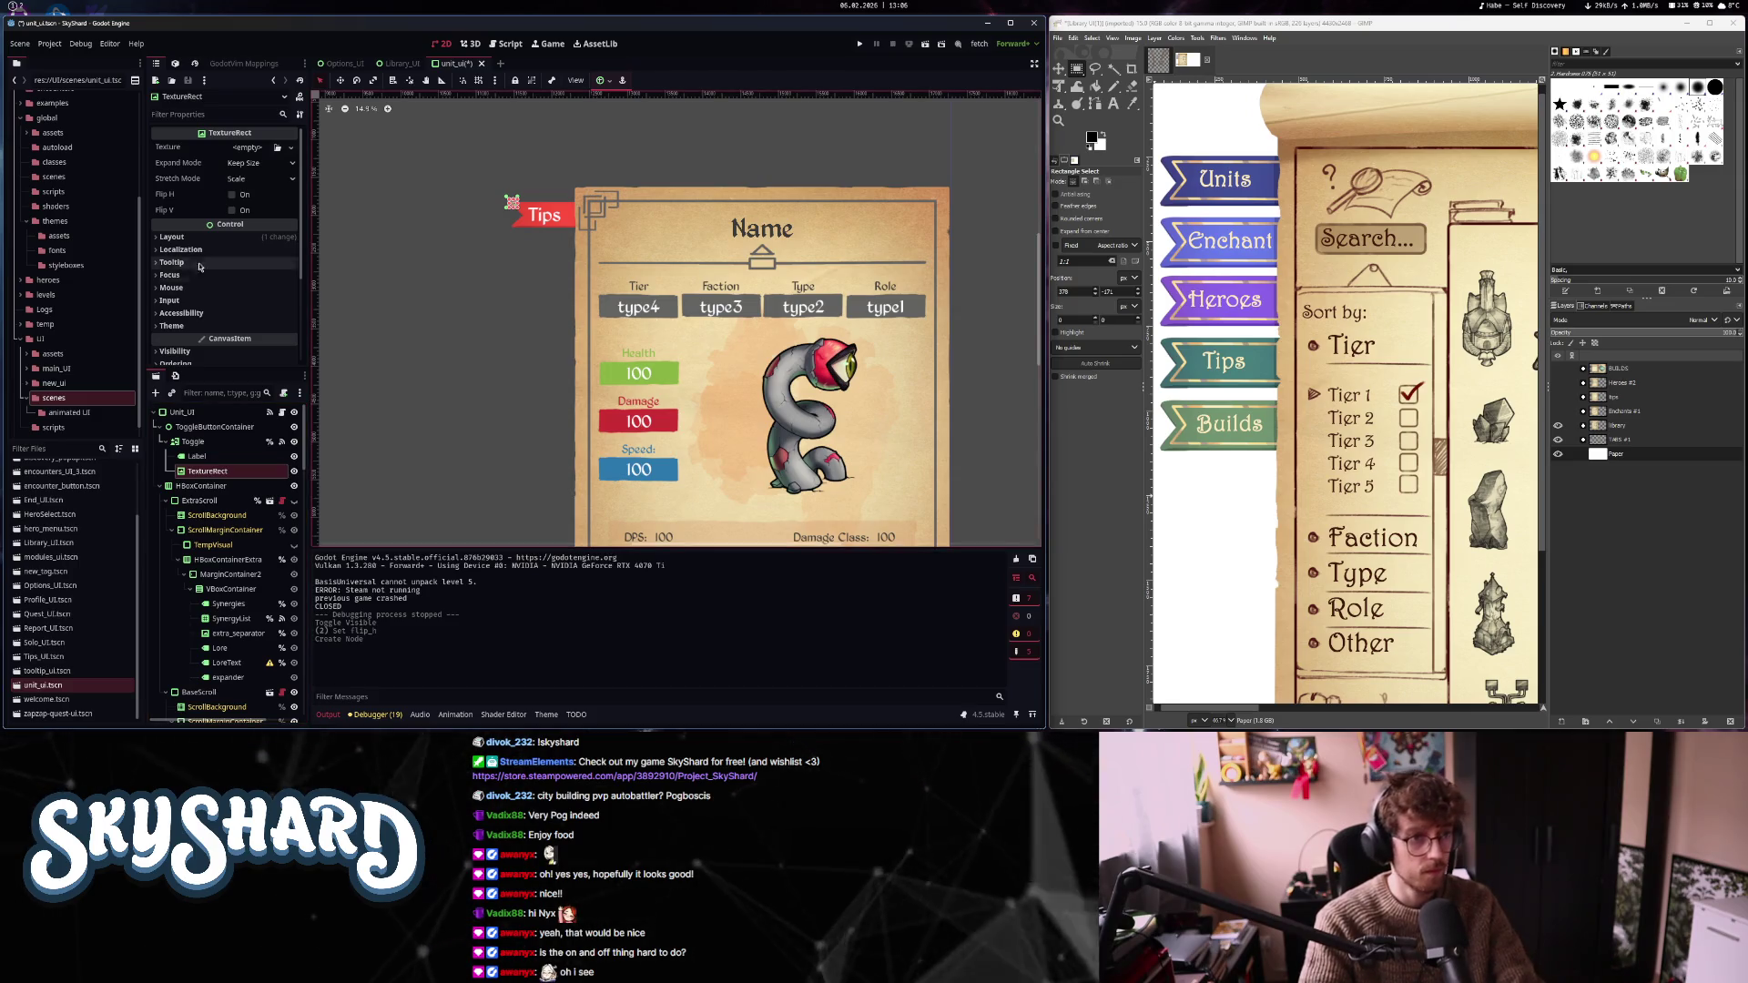
# Anchor the TextureRect with the Full Rect preset so it fills the button.
pyautogui.click(171, 236)
pyautogui.scroll(-2, 228, 300)
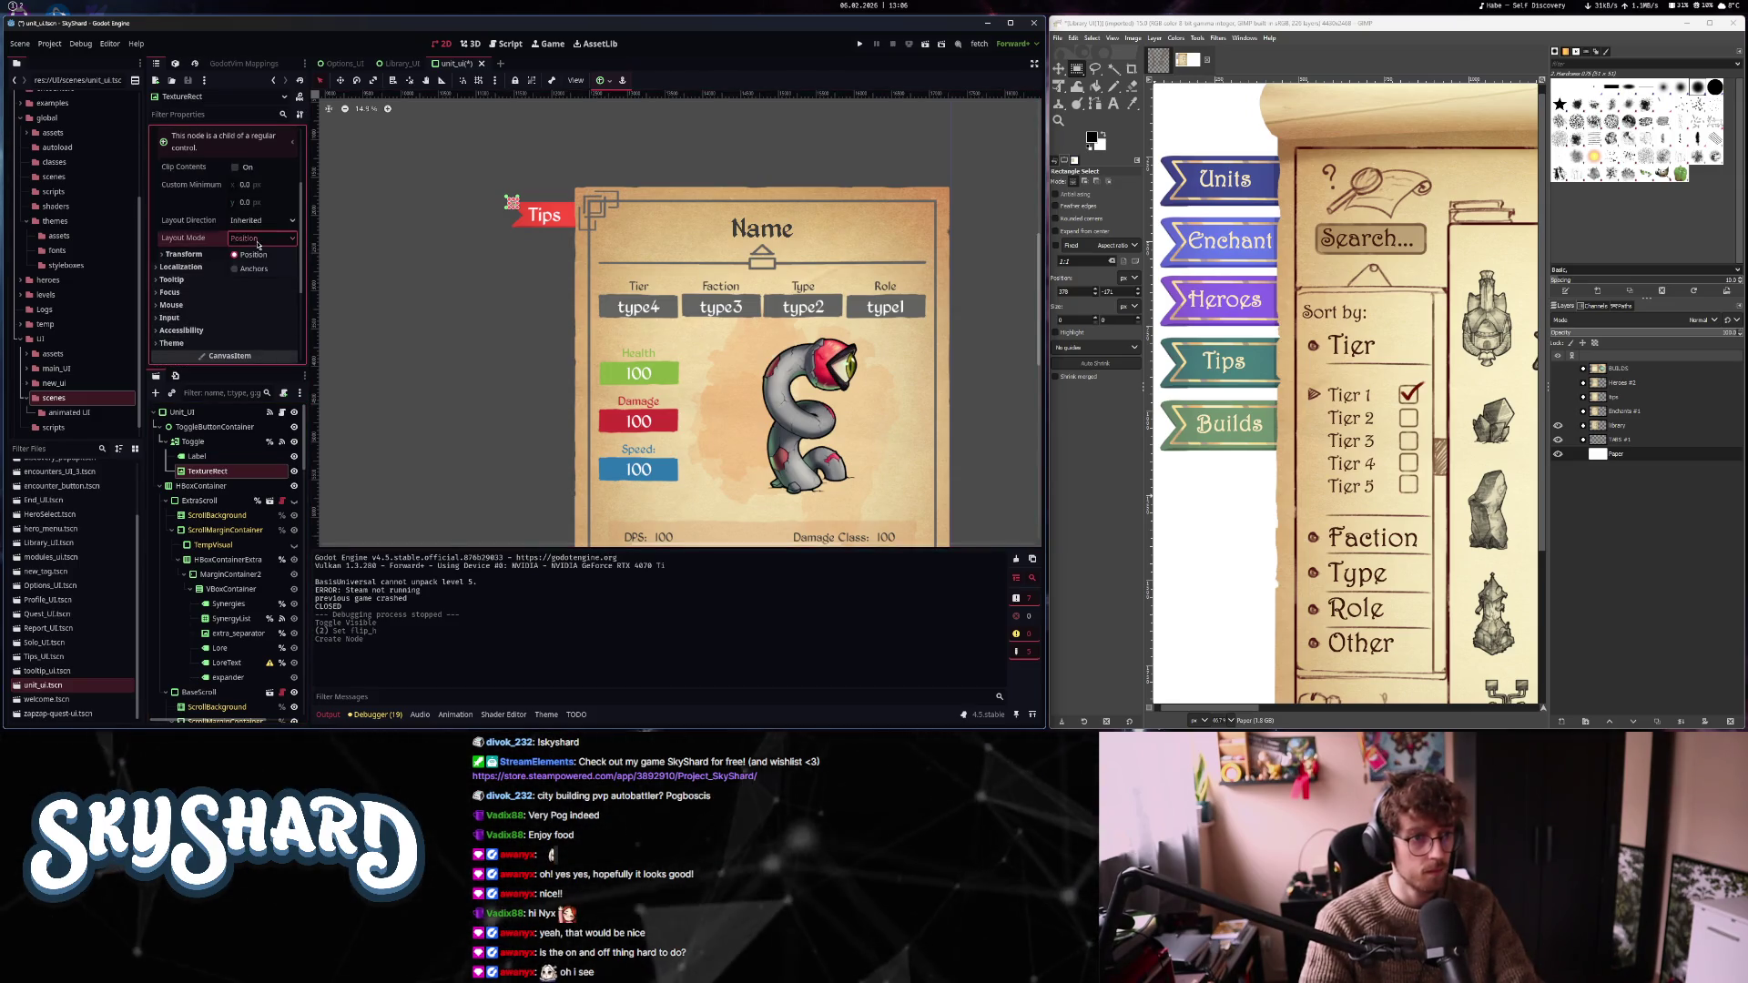
pyautogui.click(263, 256)
pyautogui.click(278, 308)
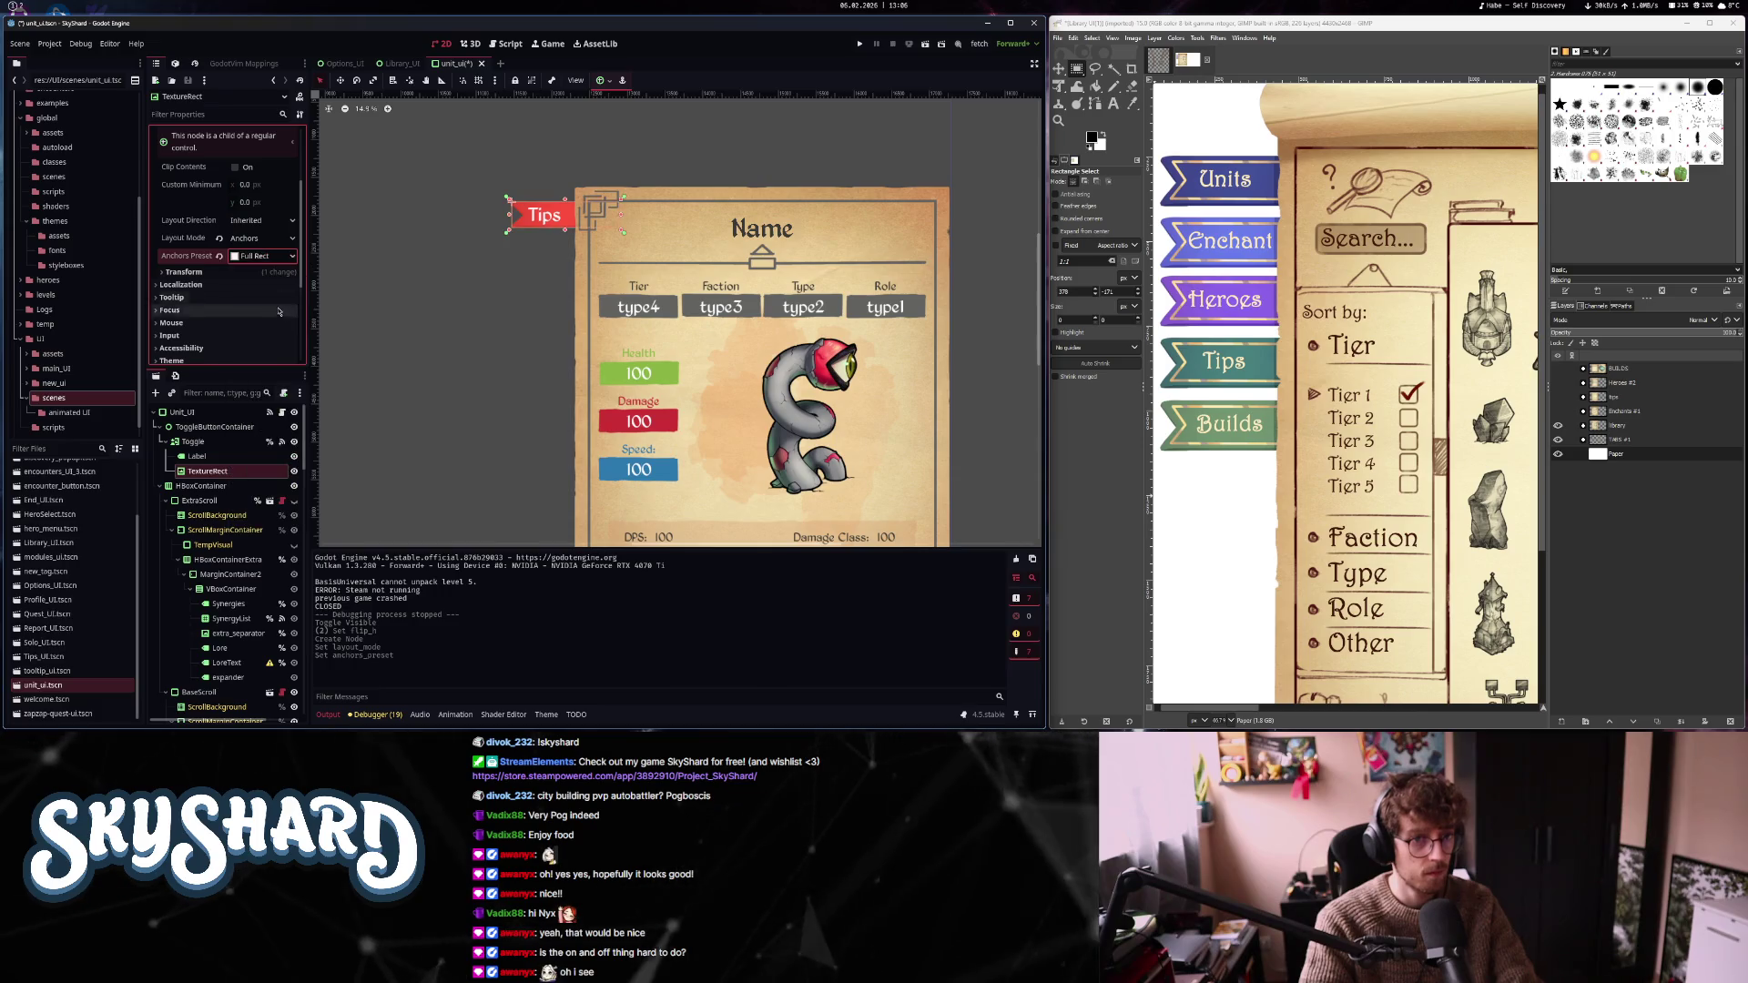
pyautogui.click(193, 442)
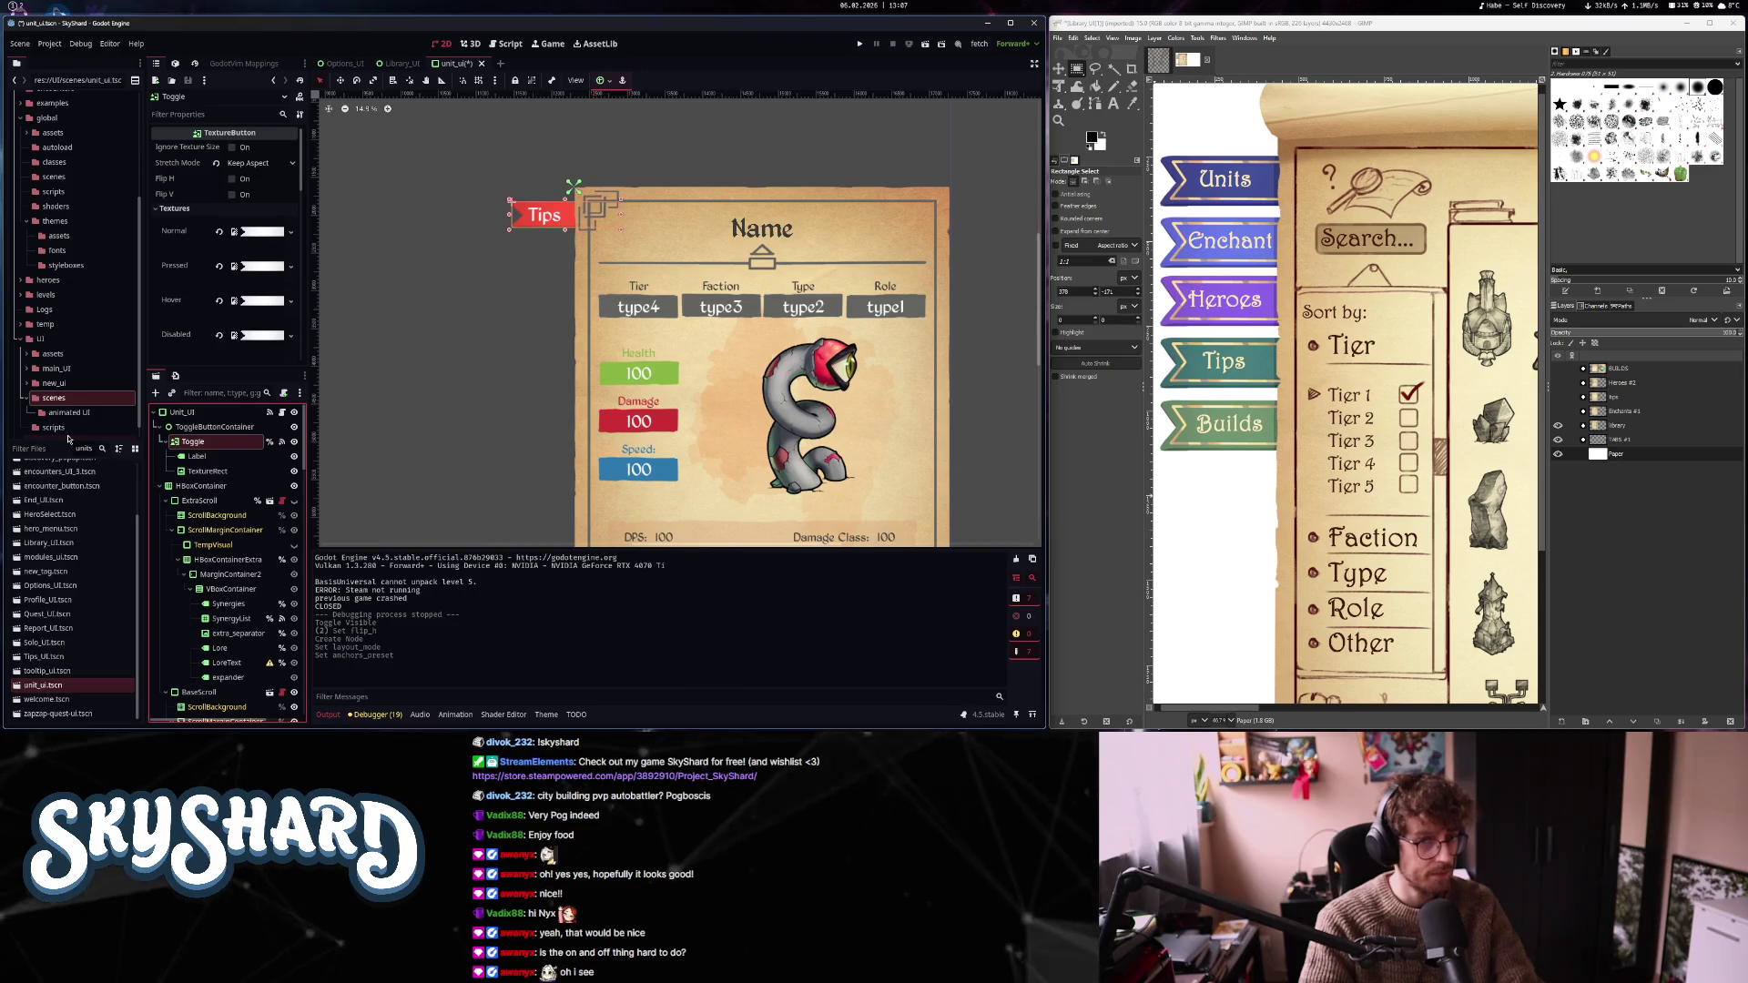
pyautogui.click(1158, 59)
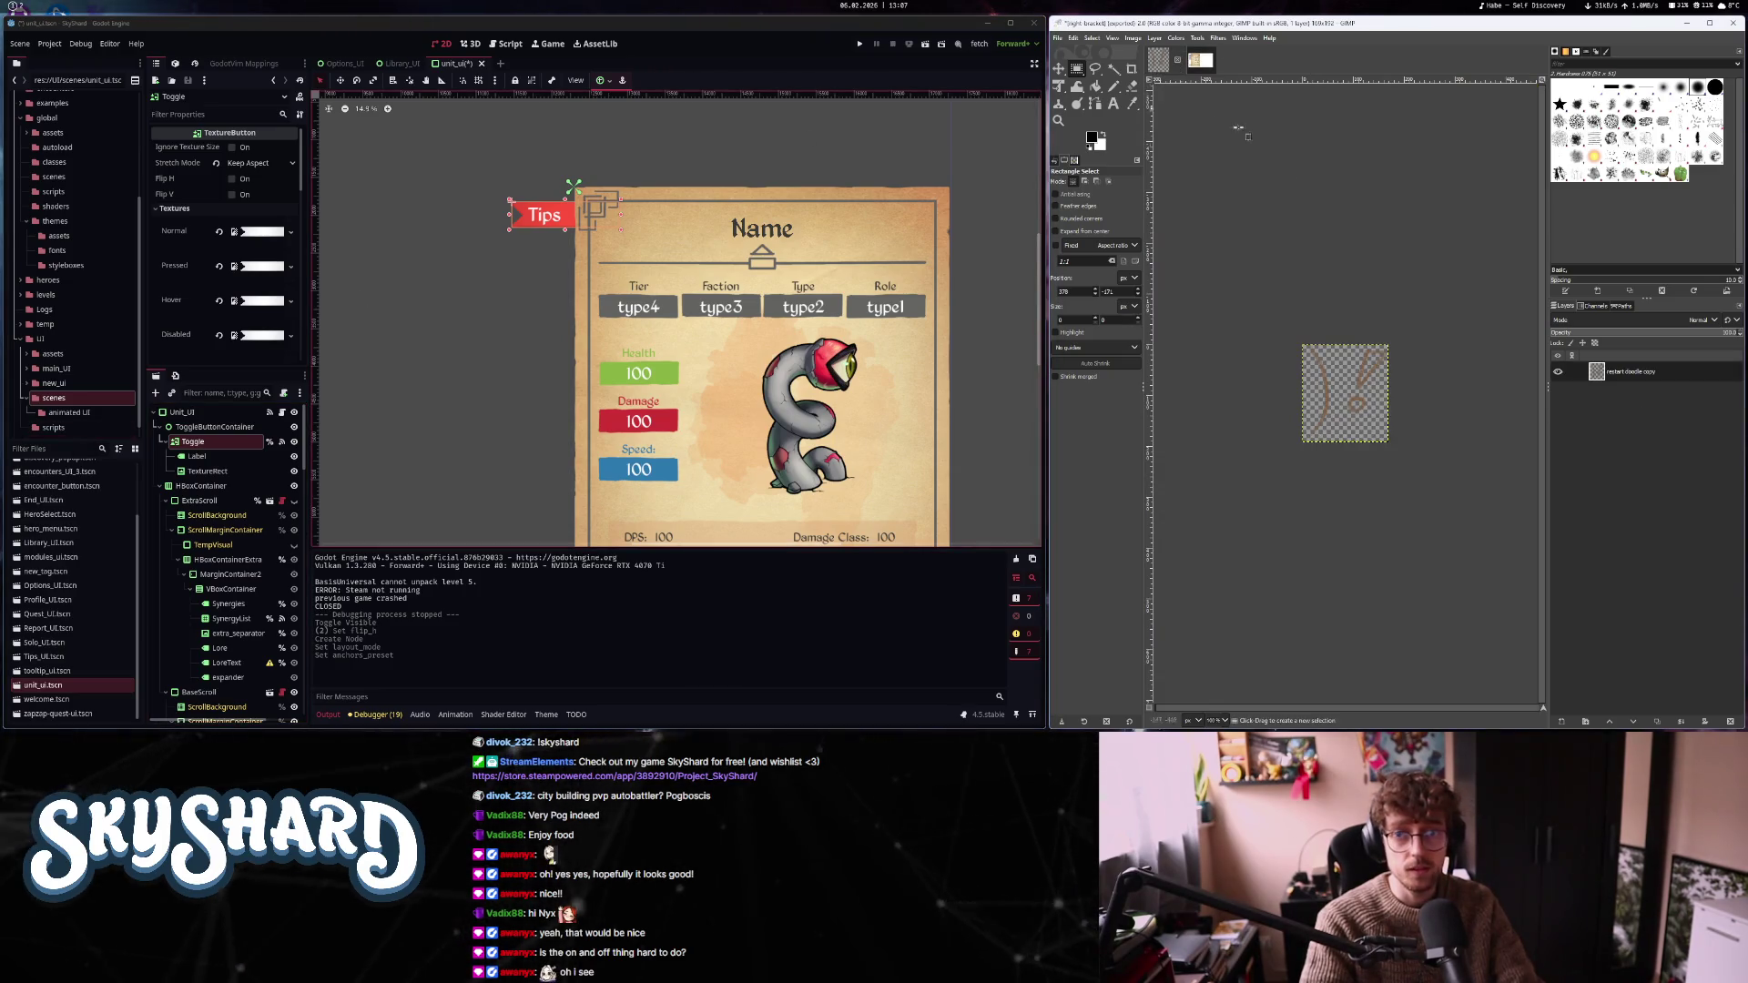
# Return to the Library UI mockup in GIMP and dismiss the Open Recent list.
pyautogui.click(1172, 64)
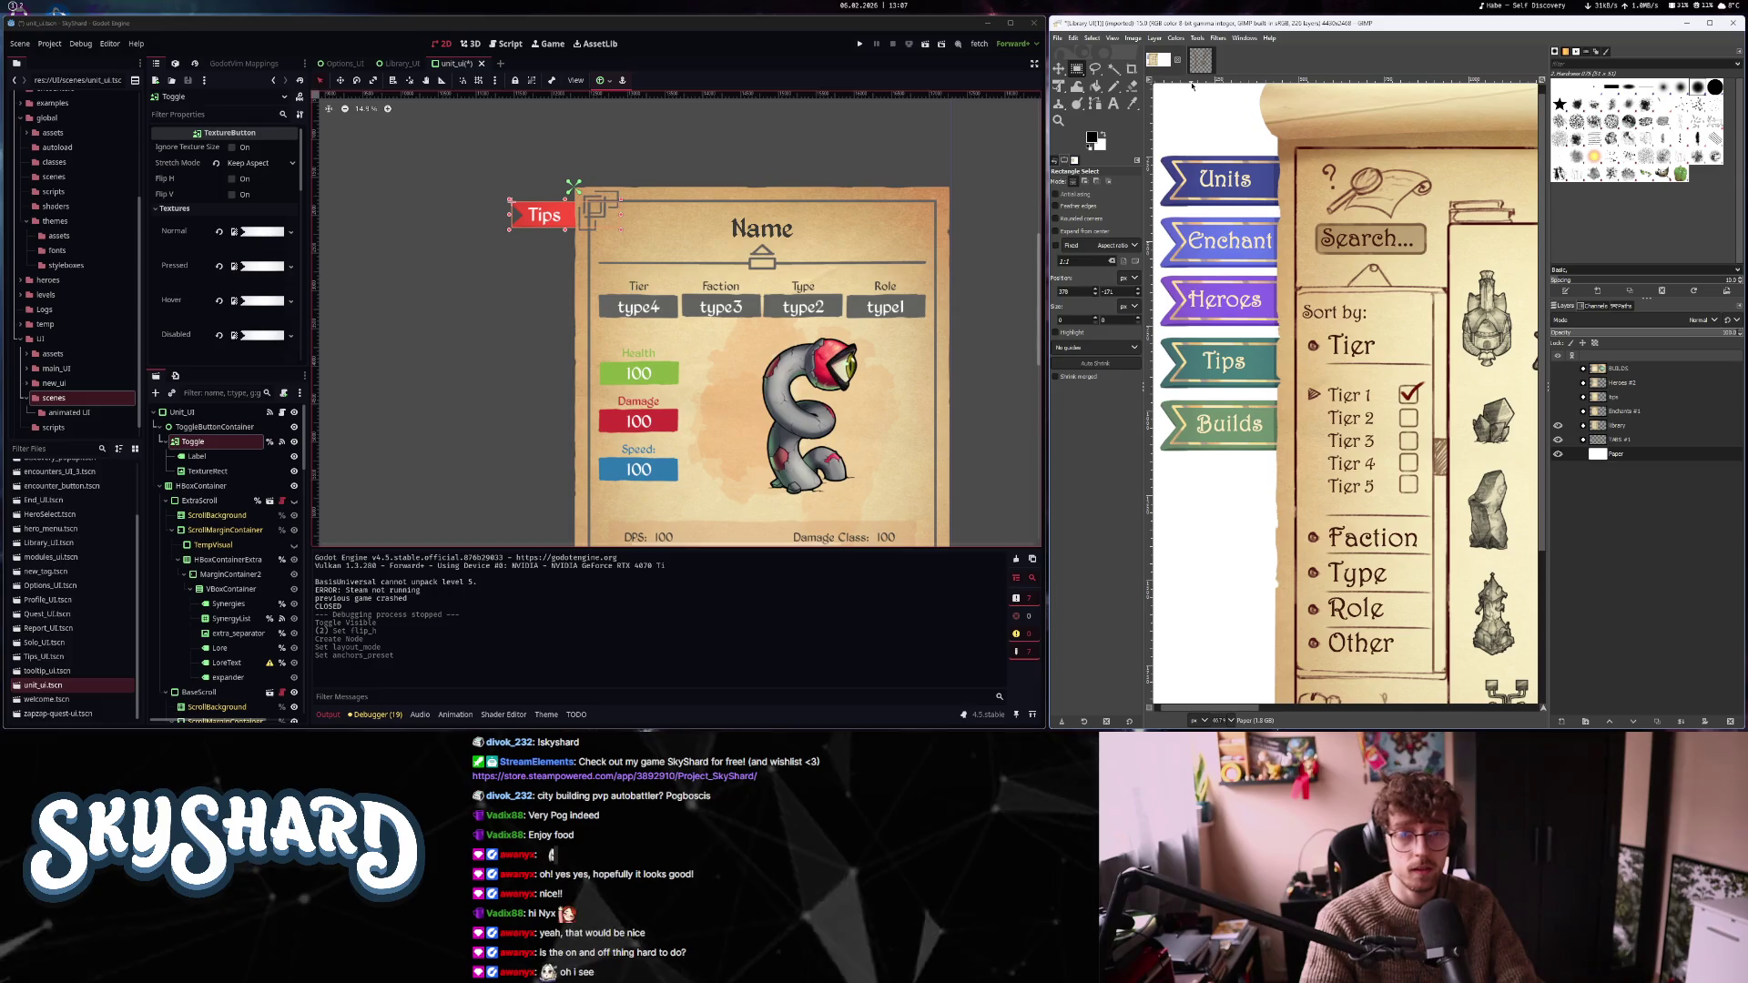
pyautogui.click(1057, 38)
pyautogui.moveTo(1083, 115)
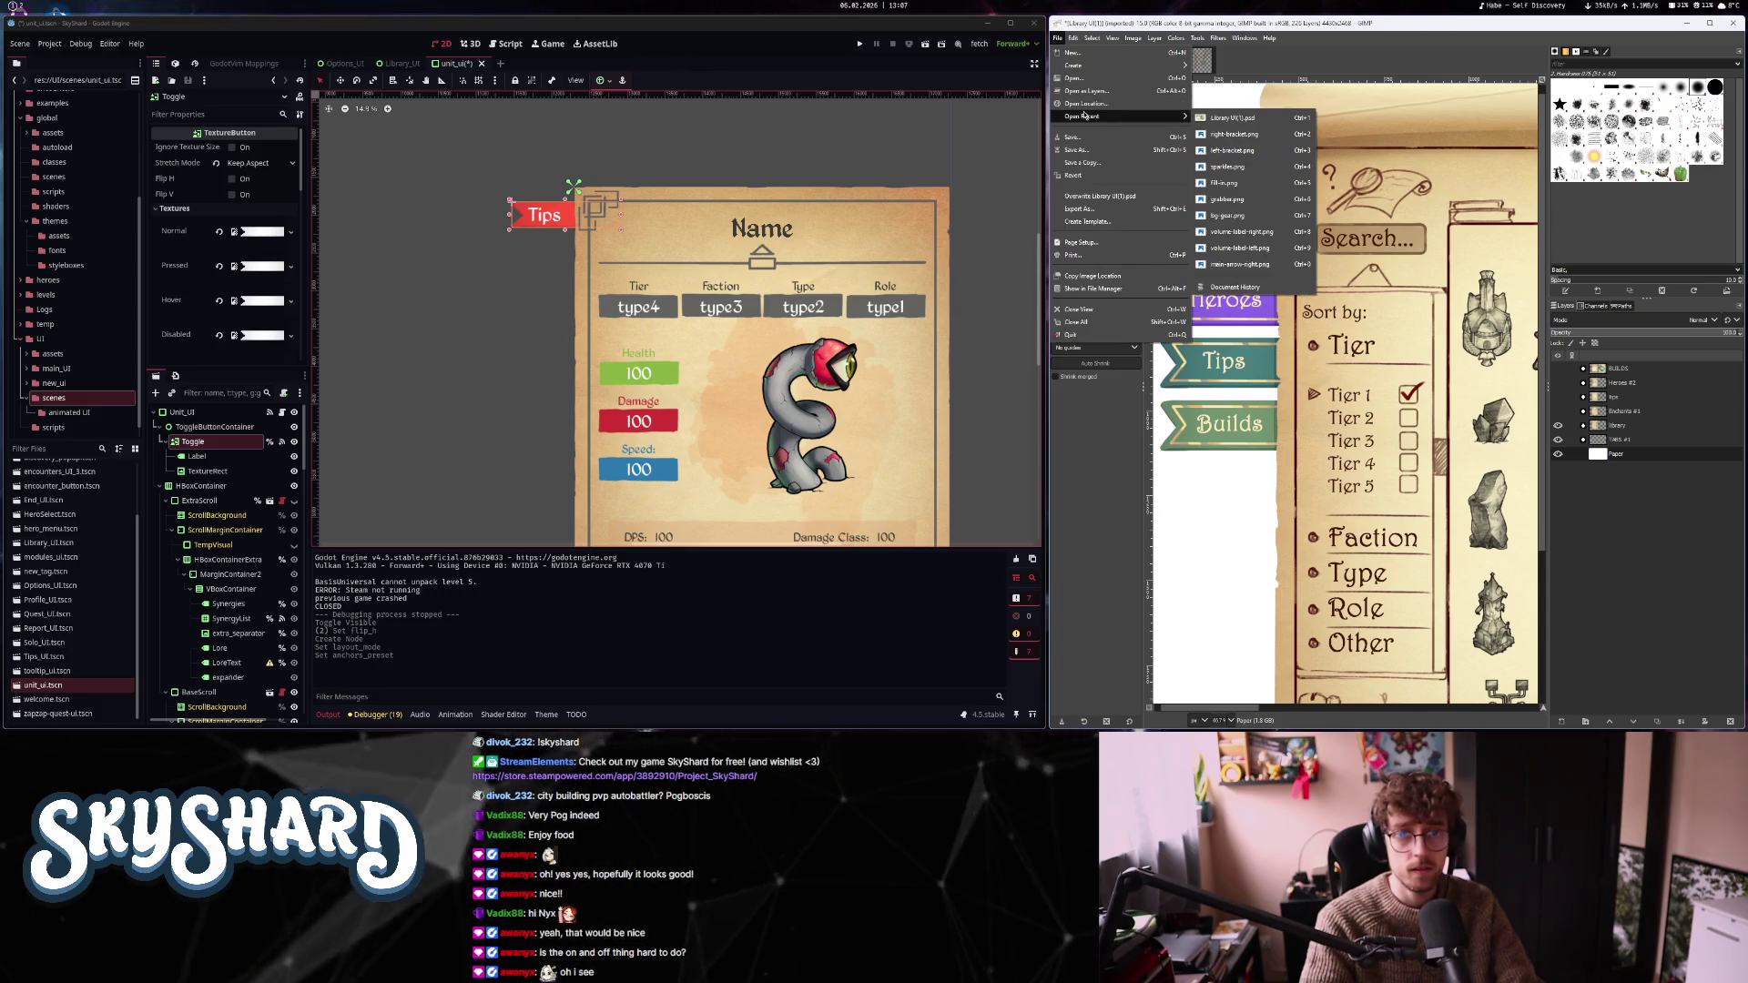
pyautogui.press('Escape')
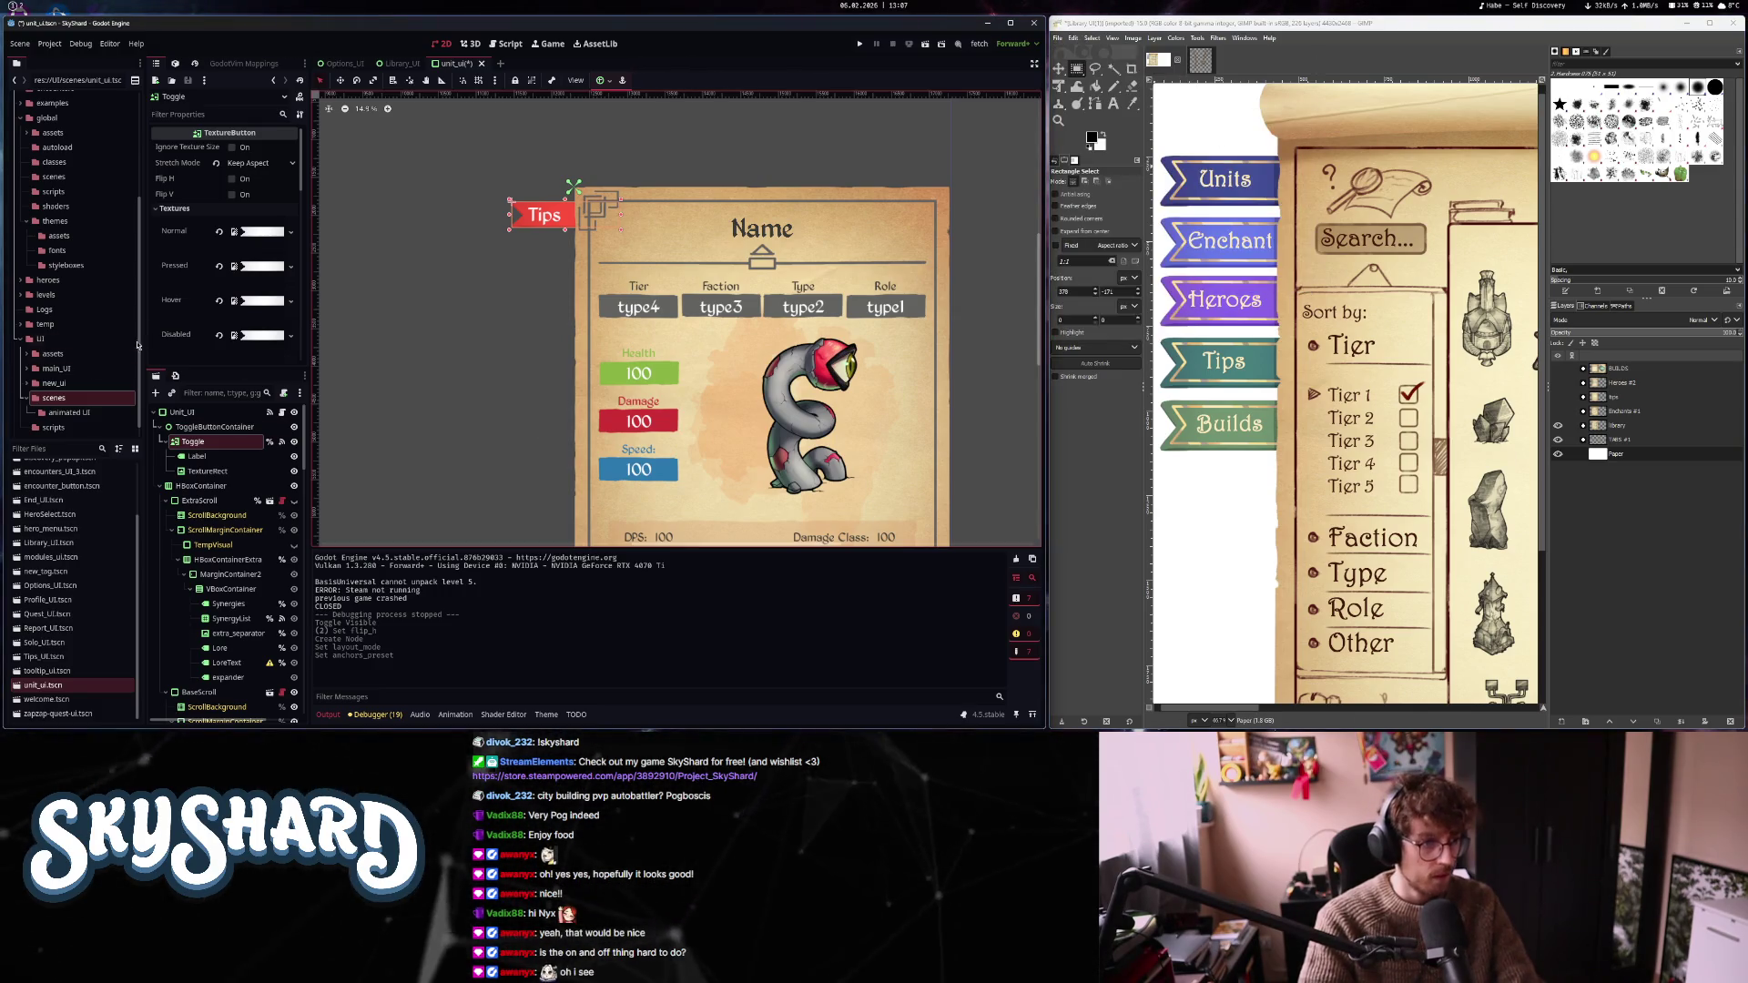
# Browse to res://UI/new_ui/assets/details and open tab_button_2.png in an external viewer.
pyautogui.click(53, 353)
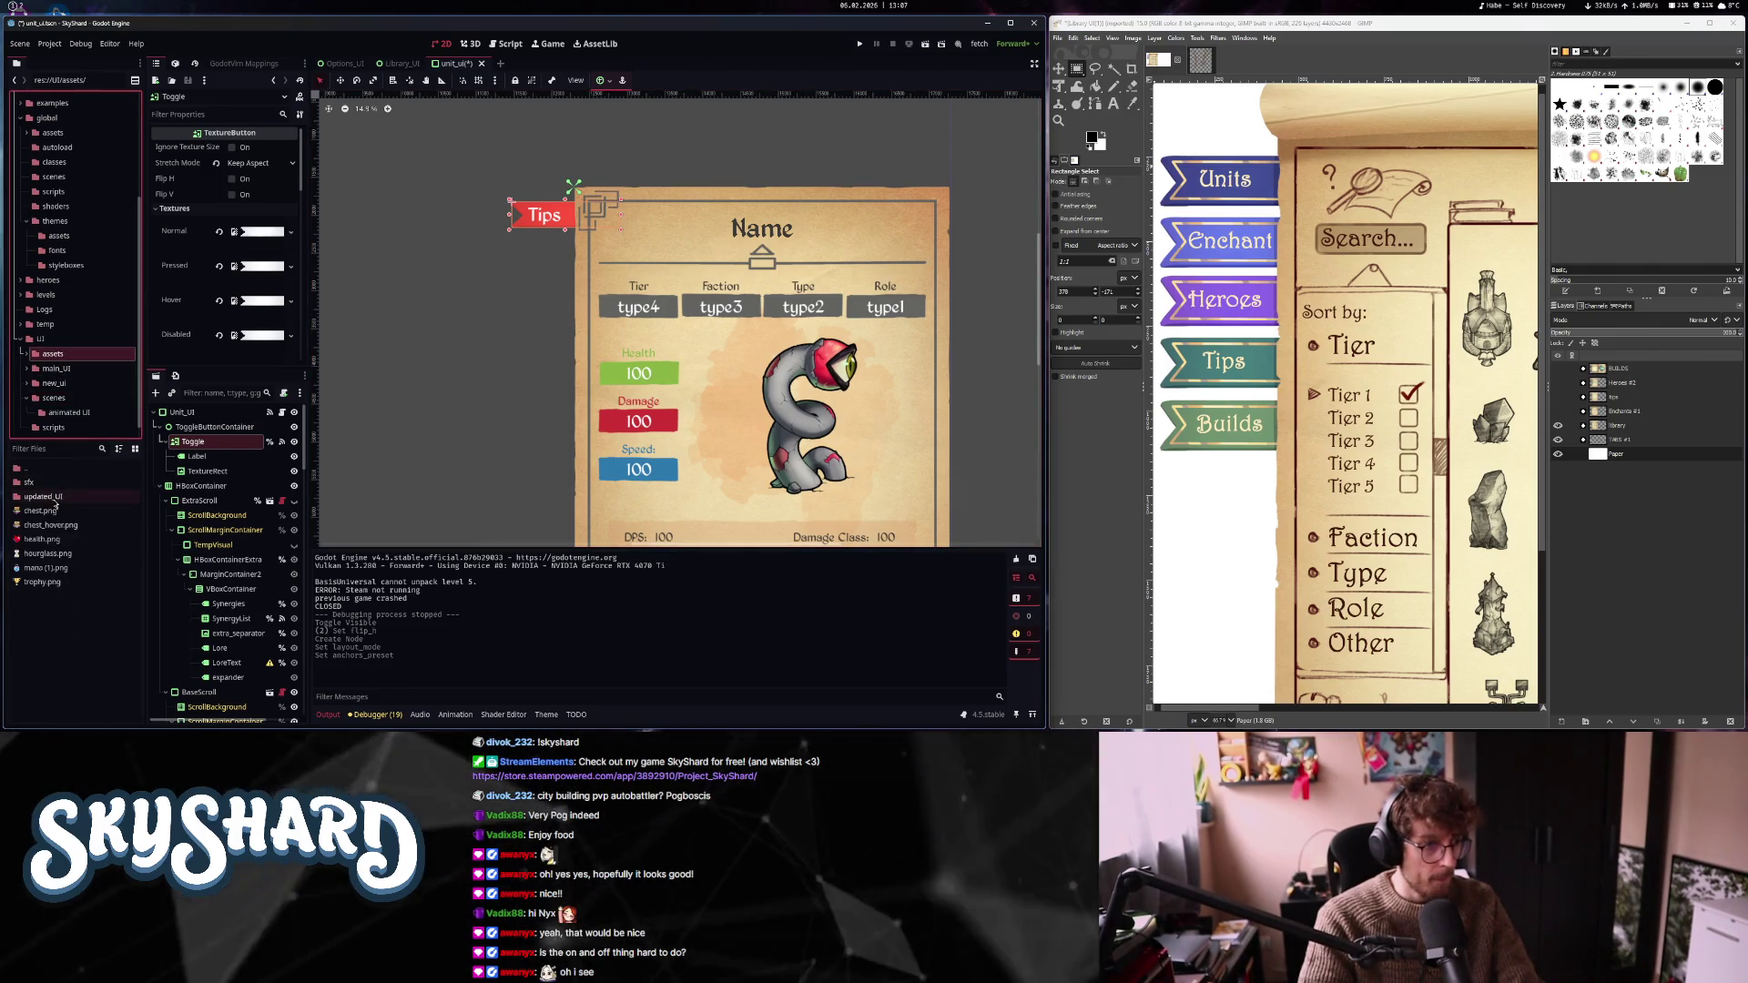
pyautogui.click(55, 382)
pyautogui.click(58, 397)
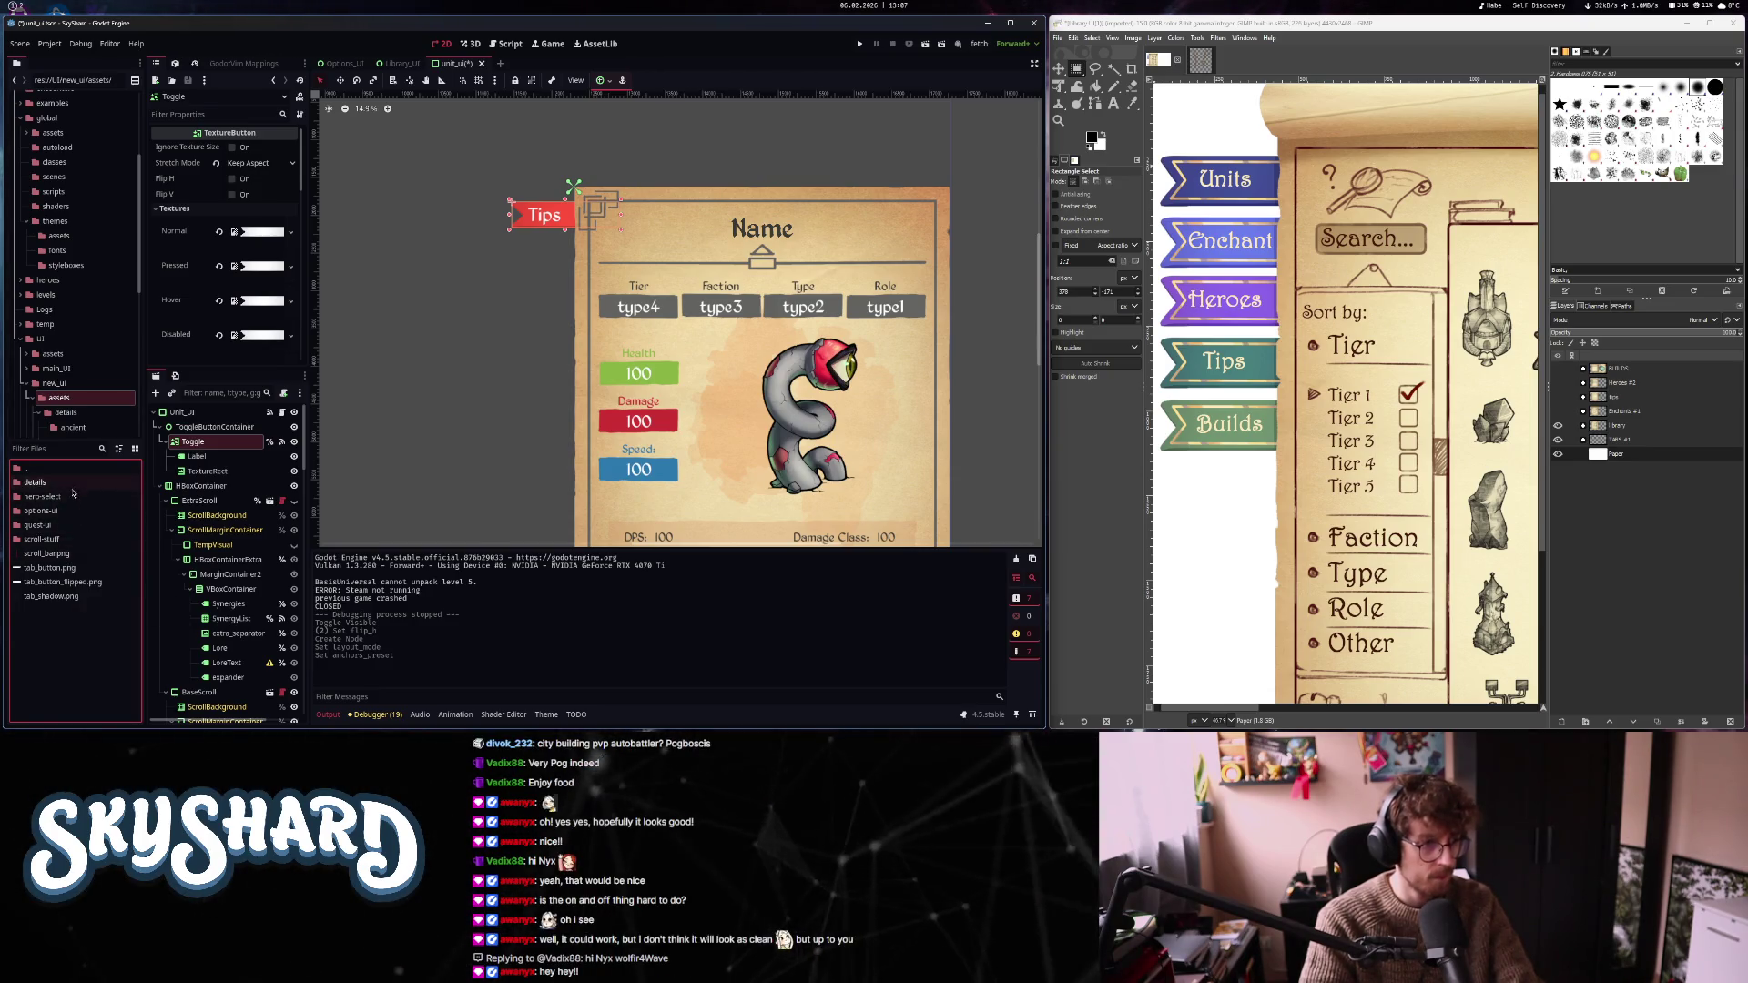
pyautogui.scroll(-1, 83, 655)
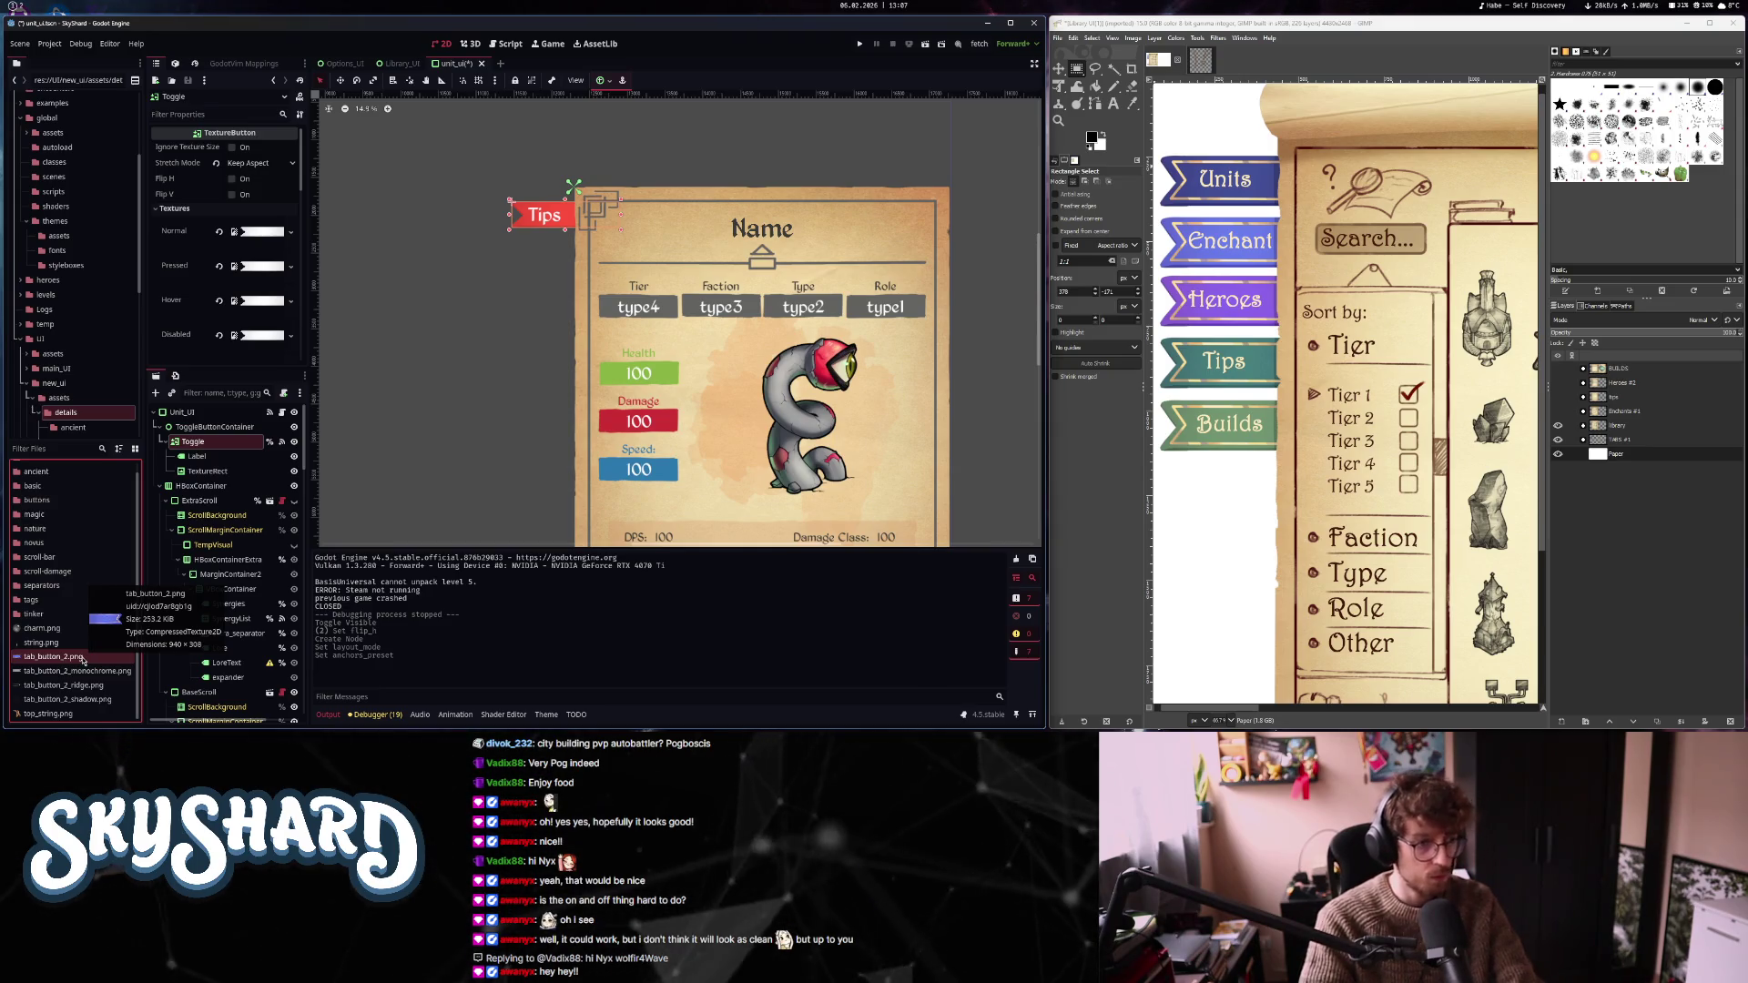
pyautogui.rightClick(82, 660)
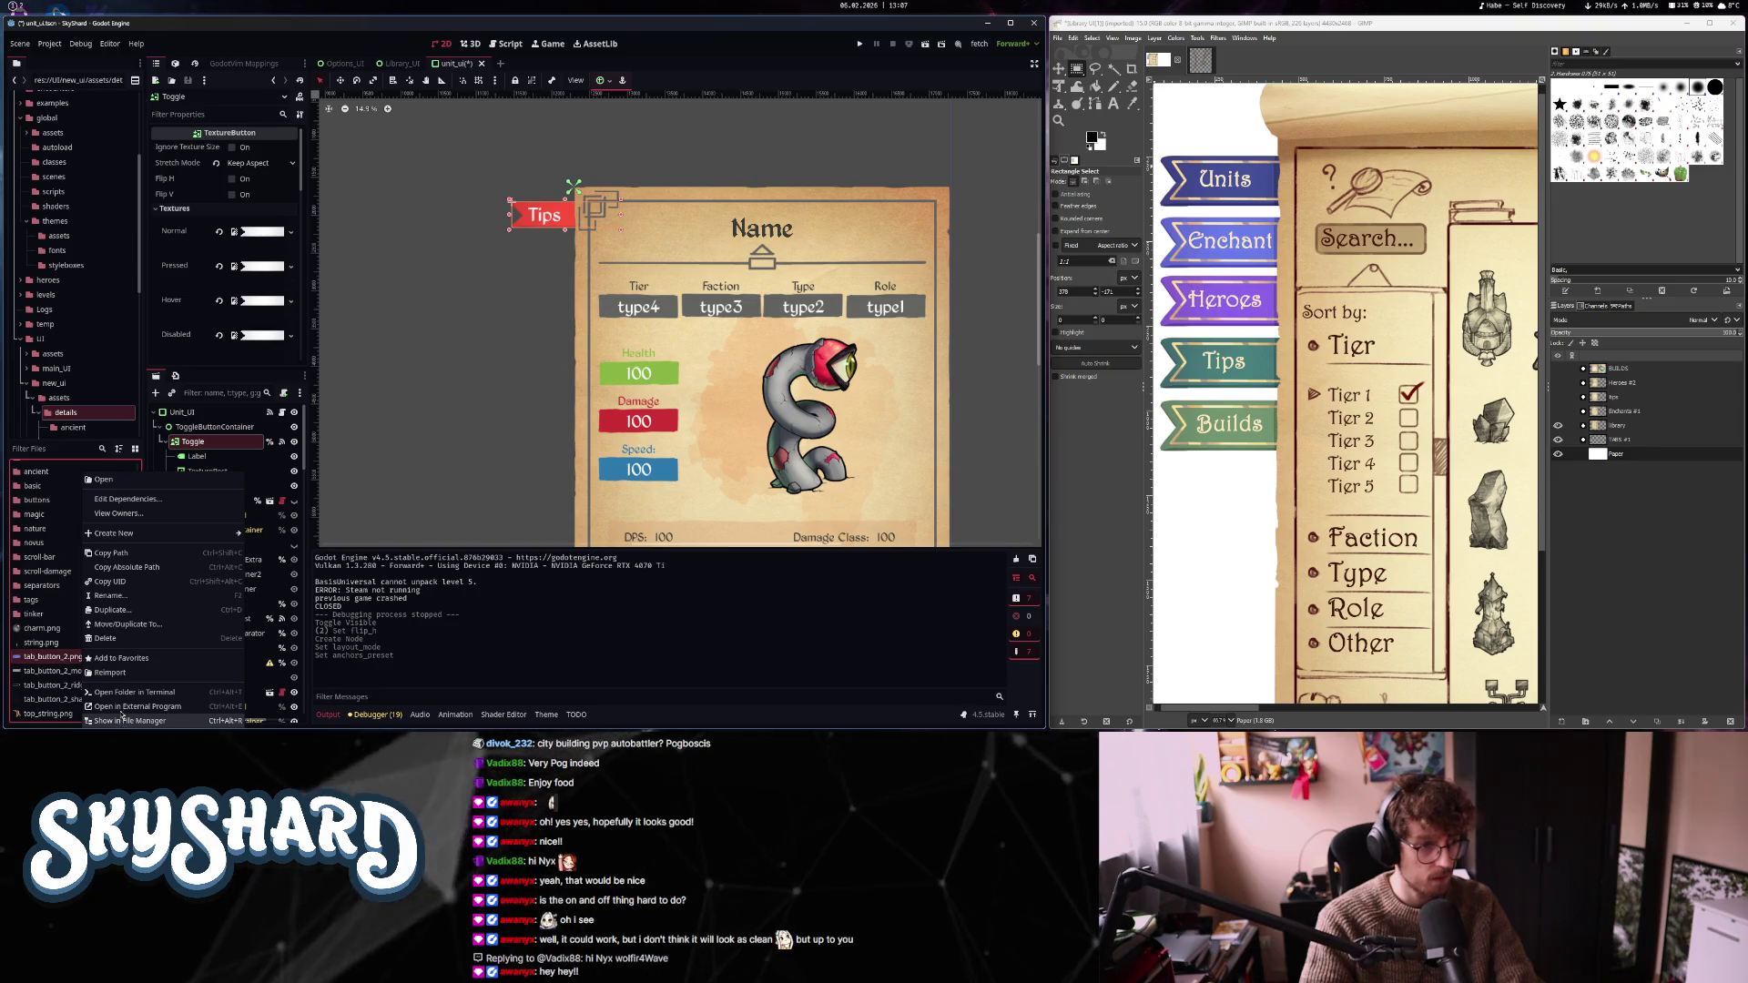
pyautogui.click(121, 721)
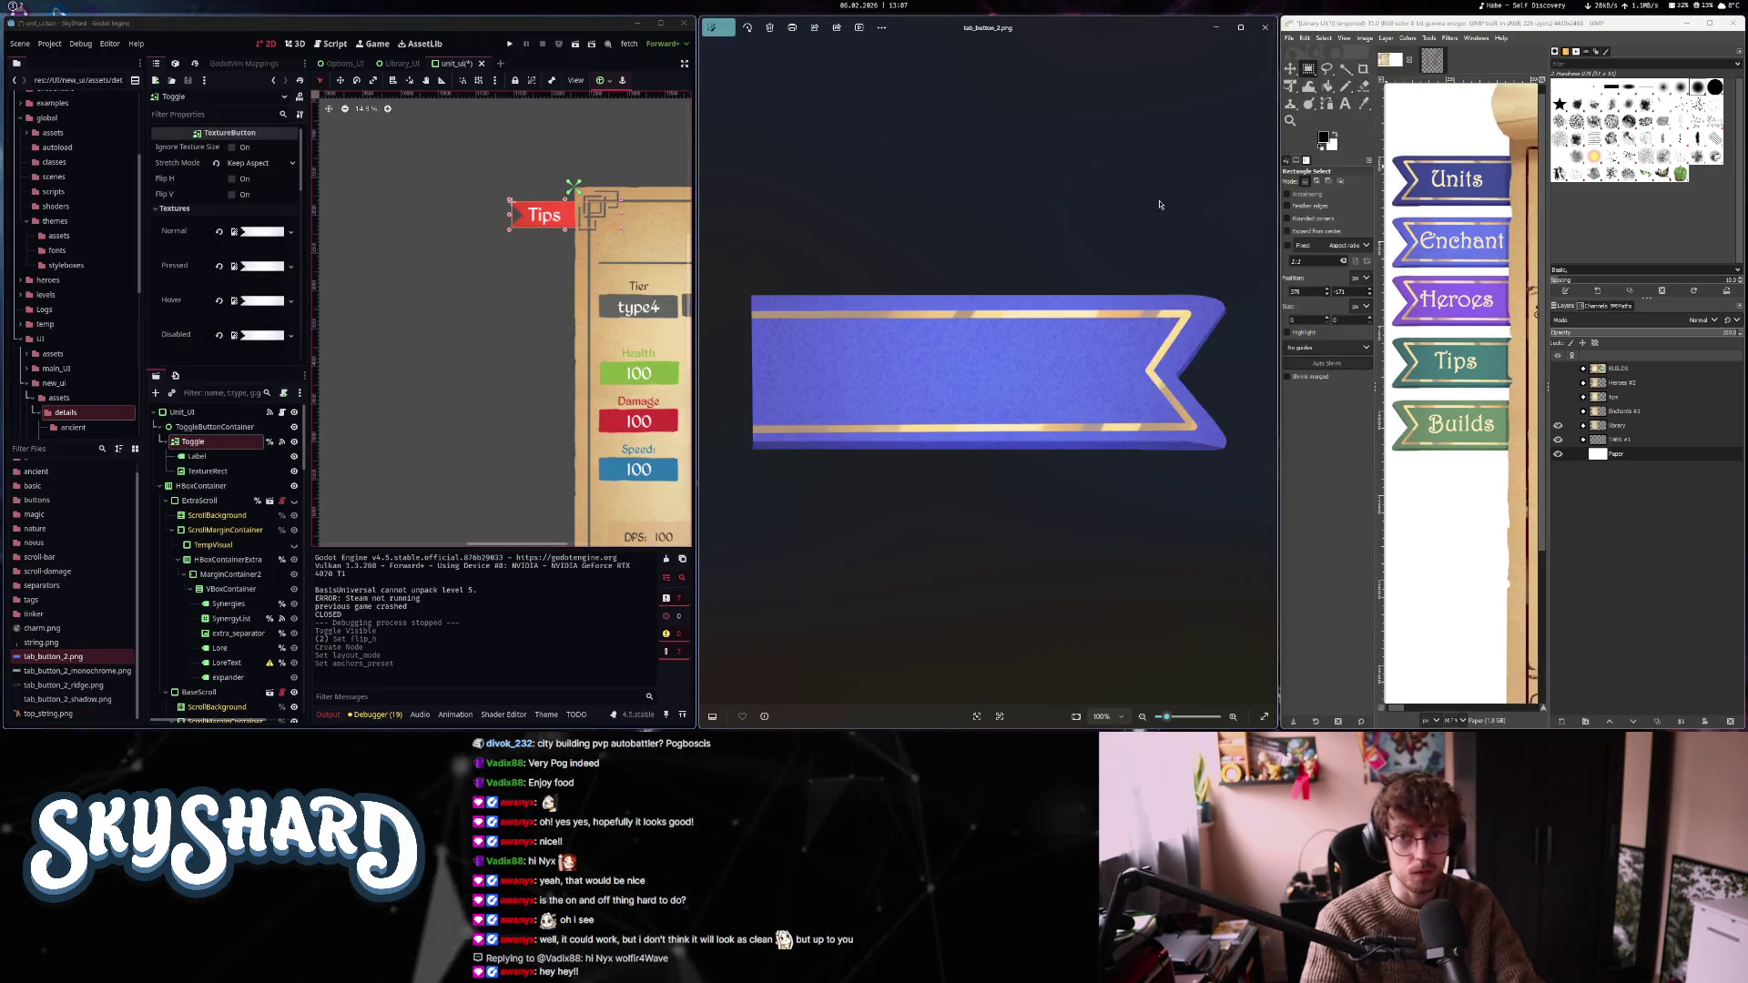
# Reveal tab_button_2.png in File Explorer, open it with GIMP, and close Explorer.
pyautogui.press('Escape')
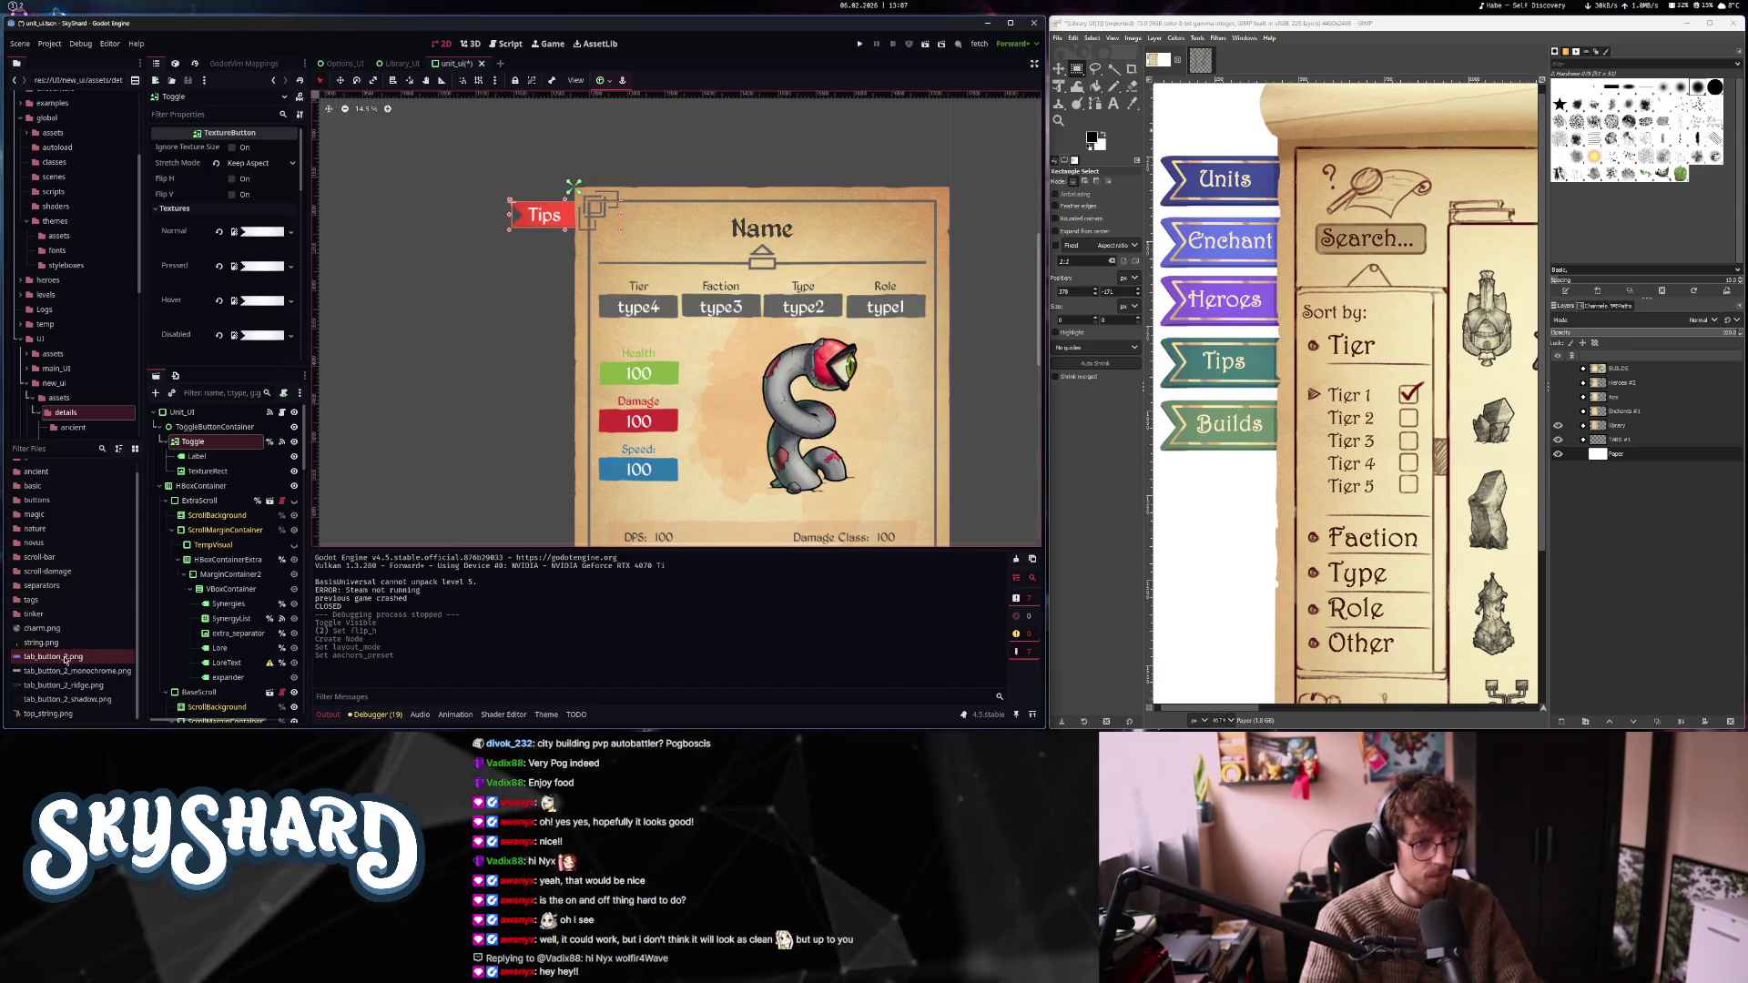
pyautogui.rightClick(64, 657)
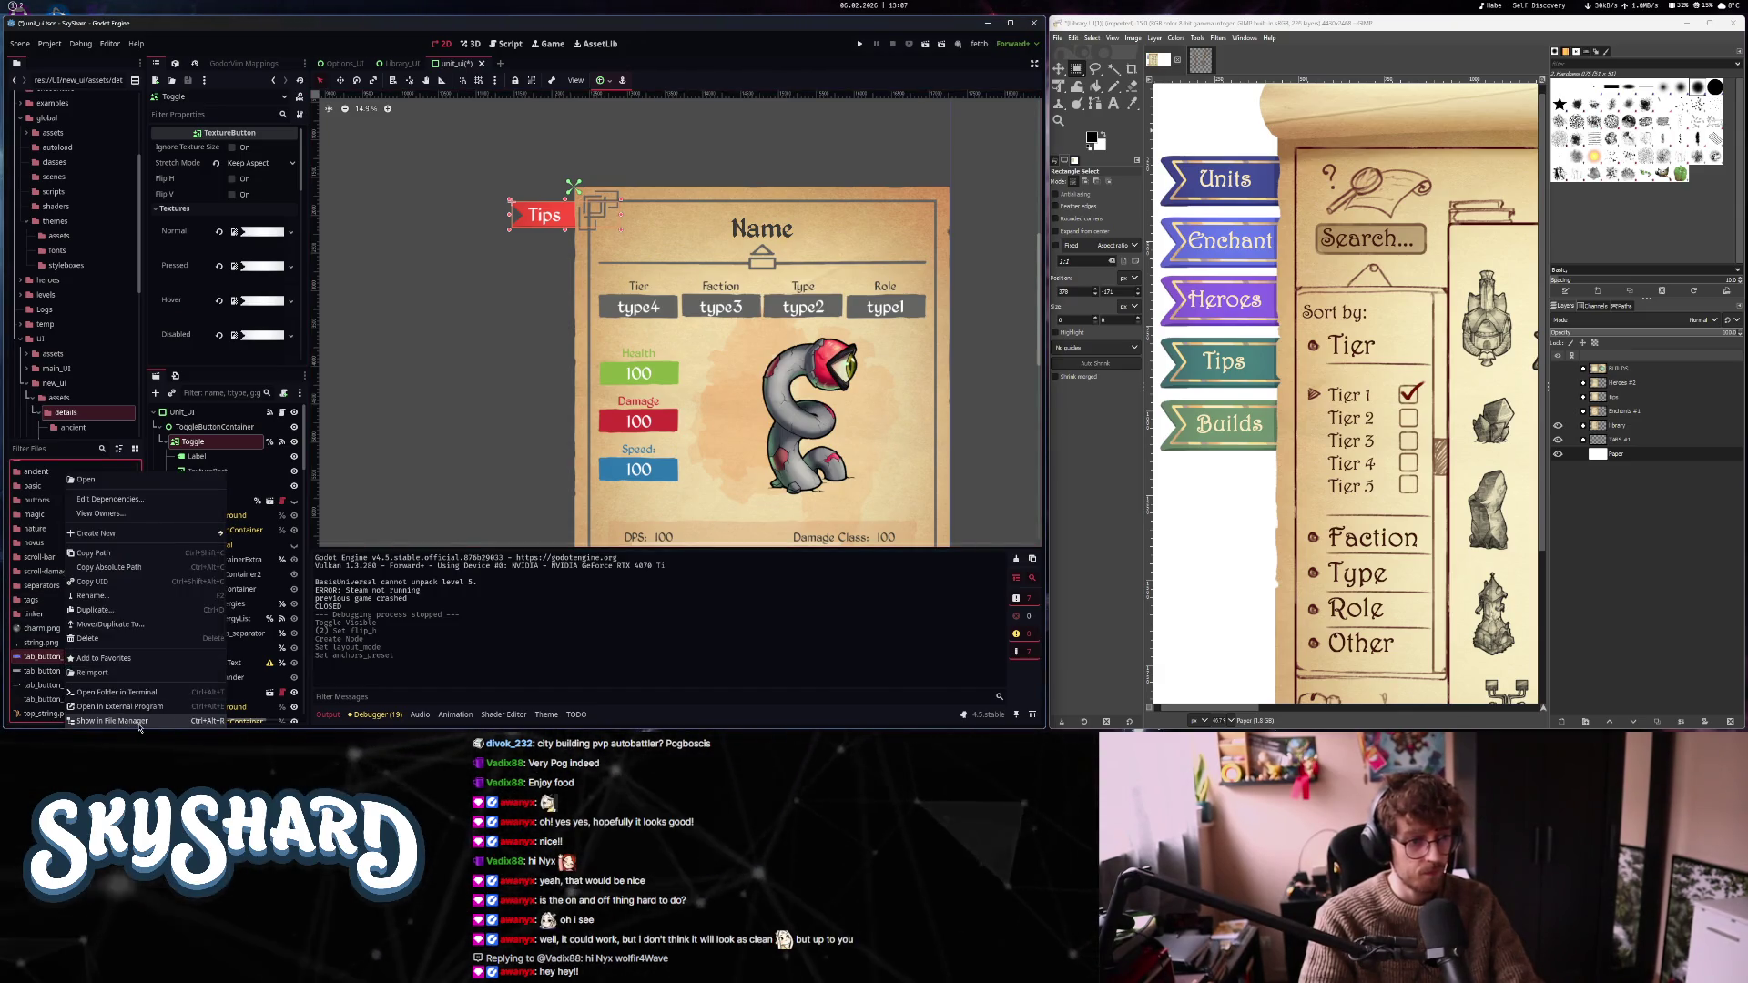
pyautogui.click(139, 725)
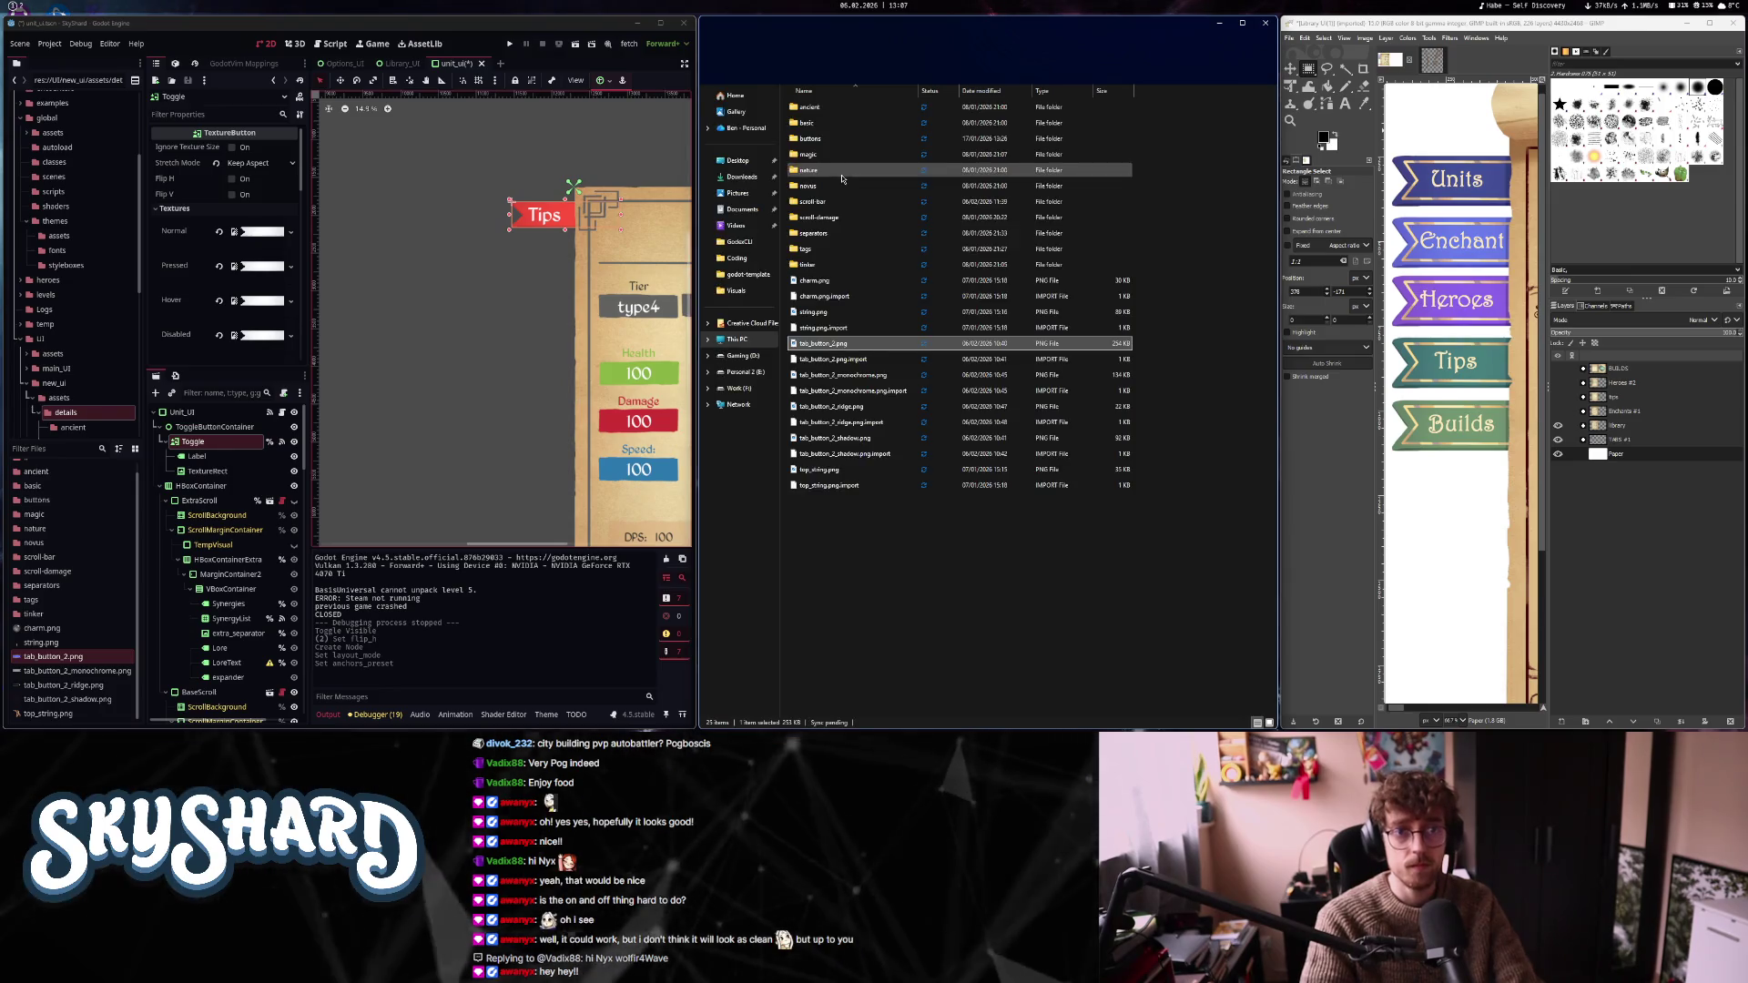
pyautogui.rightClick(835, 346)
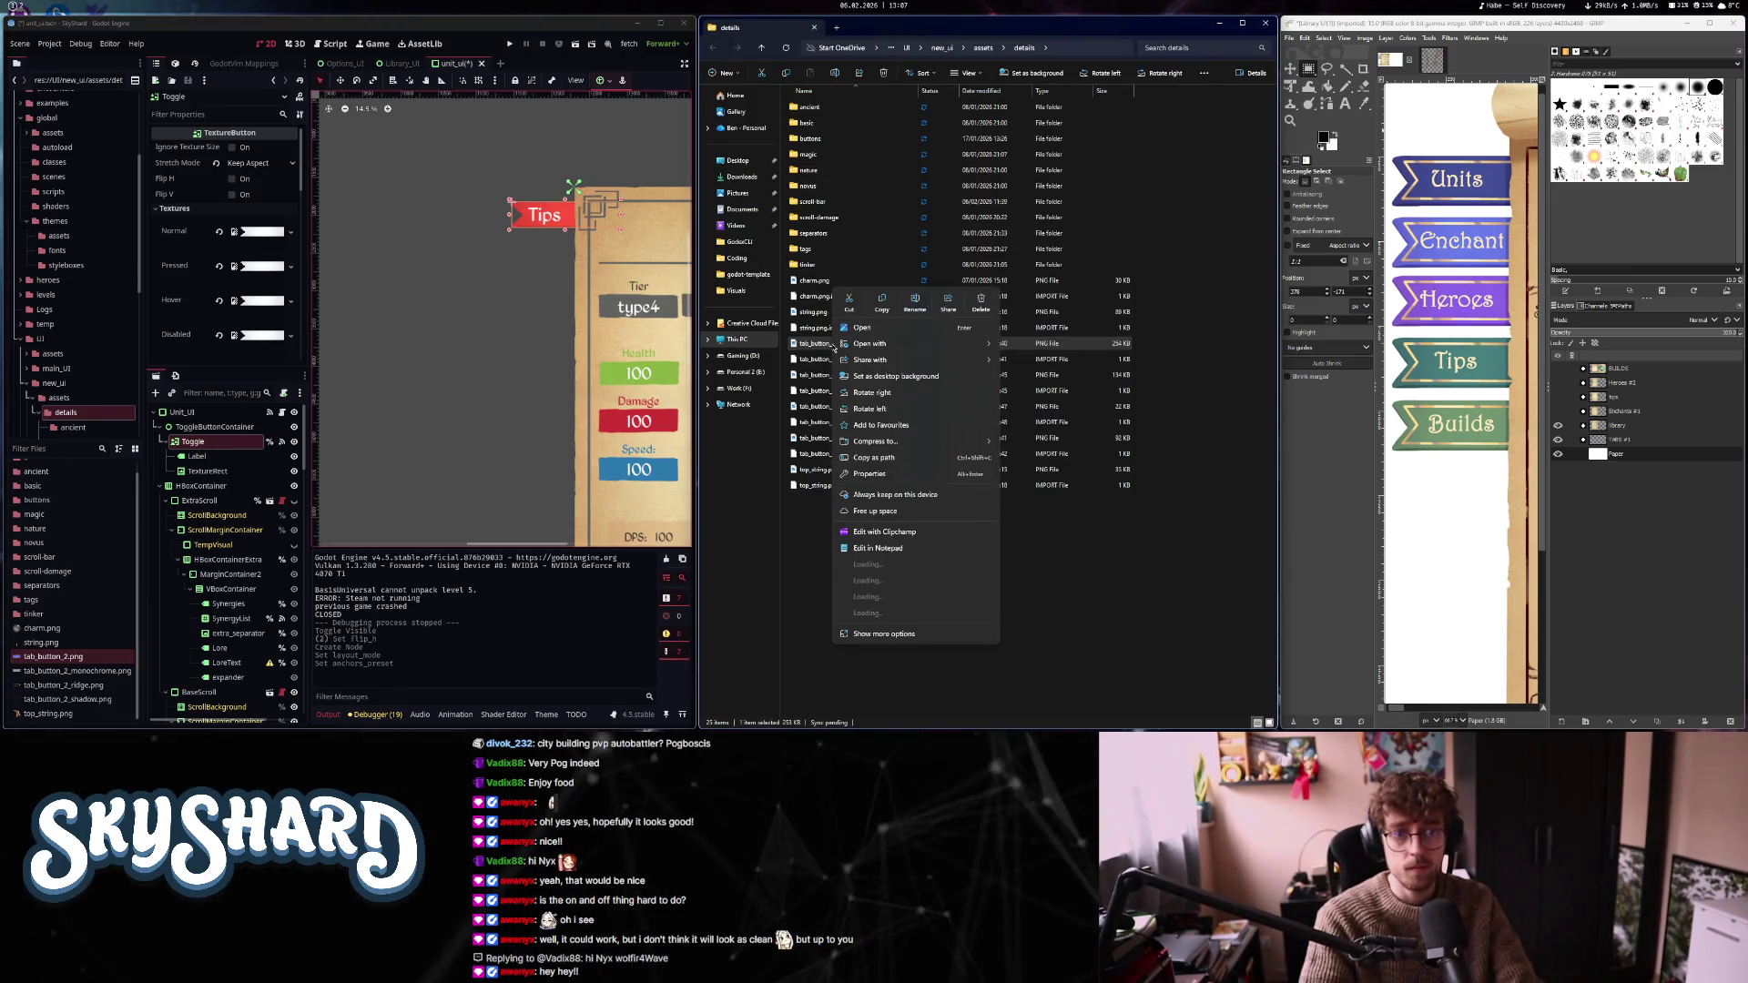
pyautogui.moveTo(890, 350)
pyautogui.click(1047, 350)
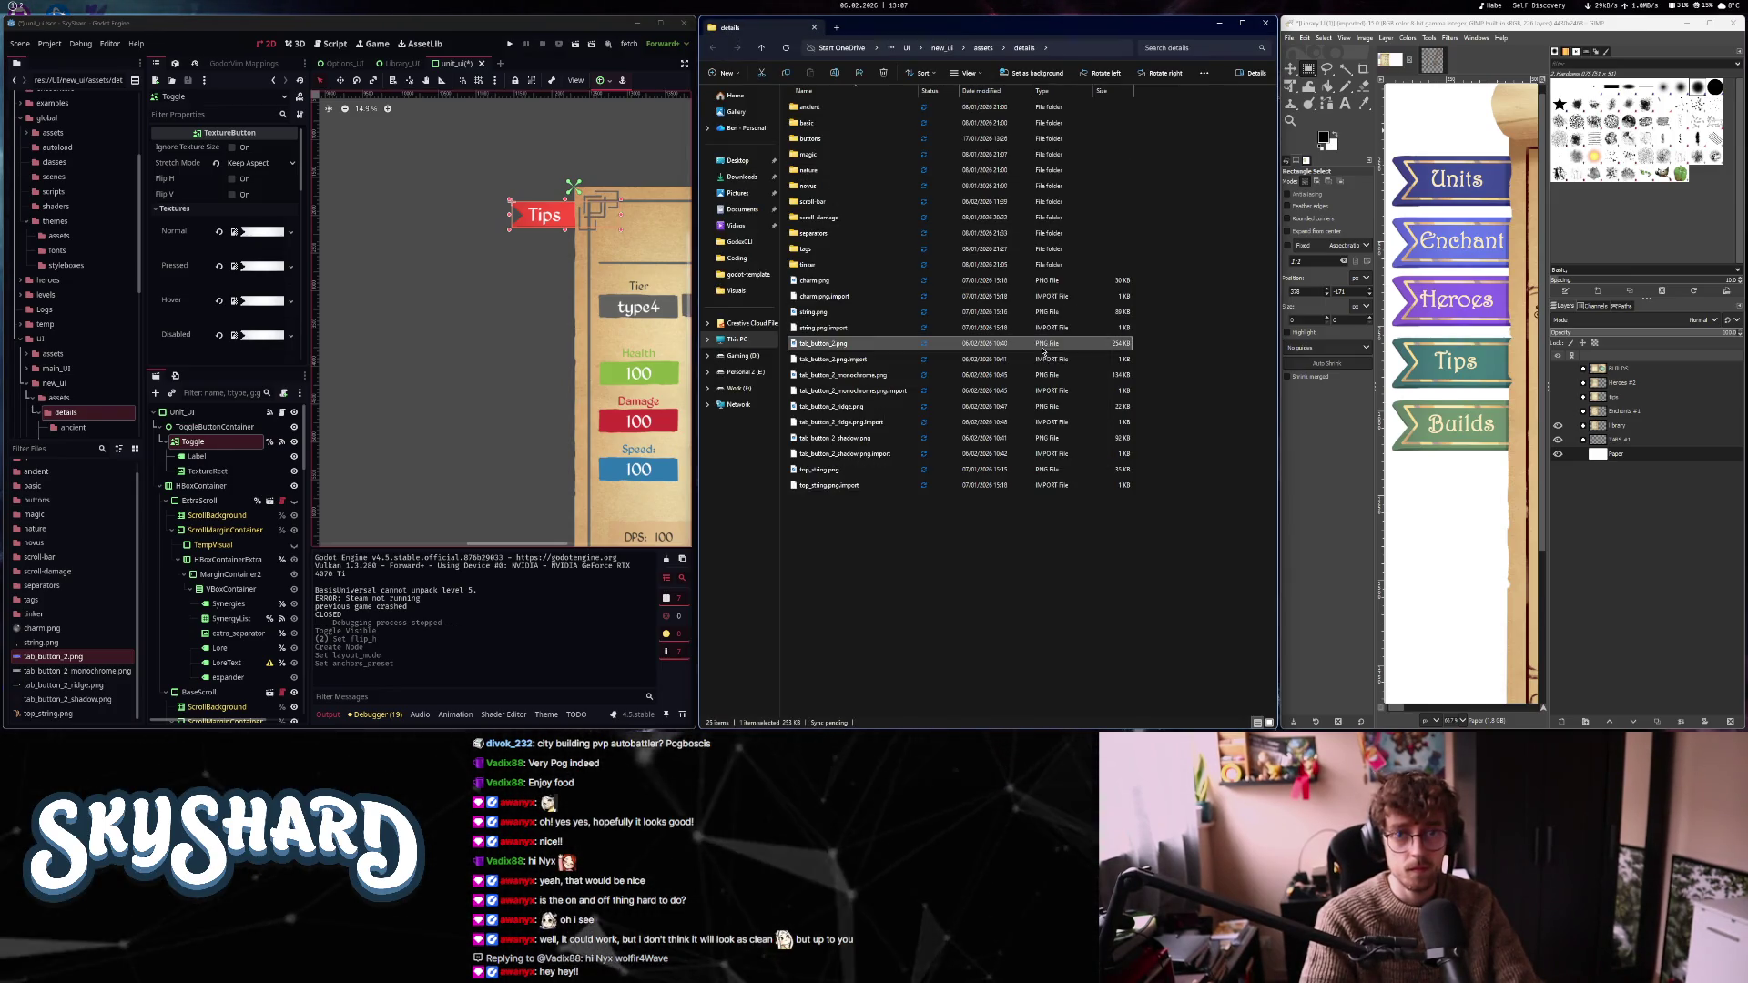
pyautogui.click(1265, 25)
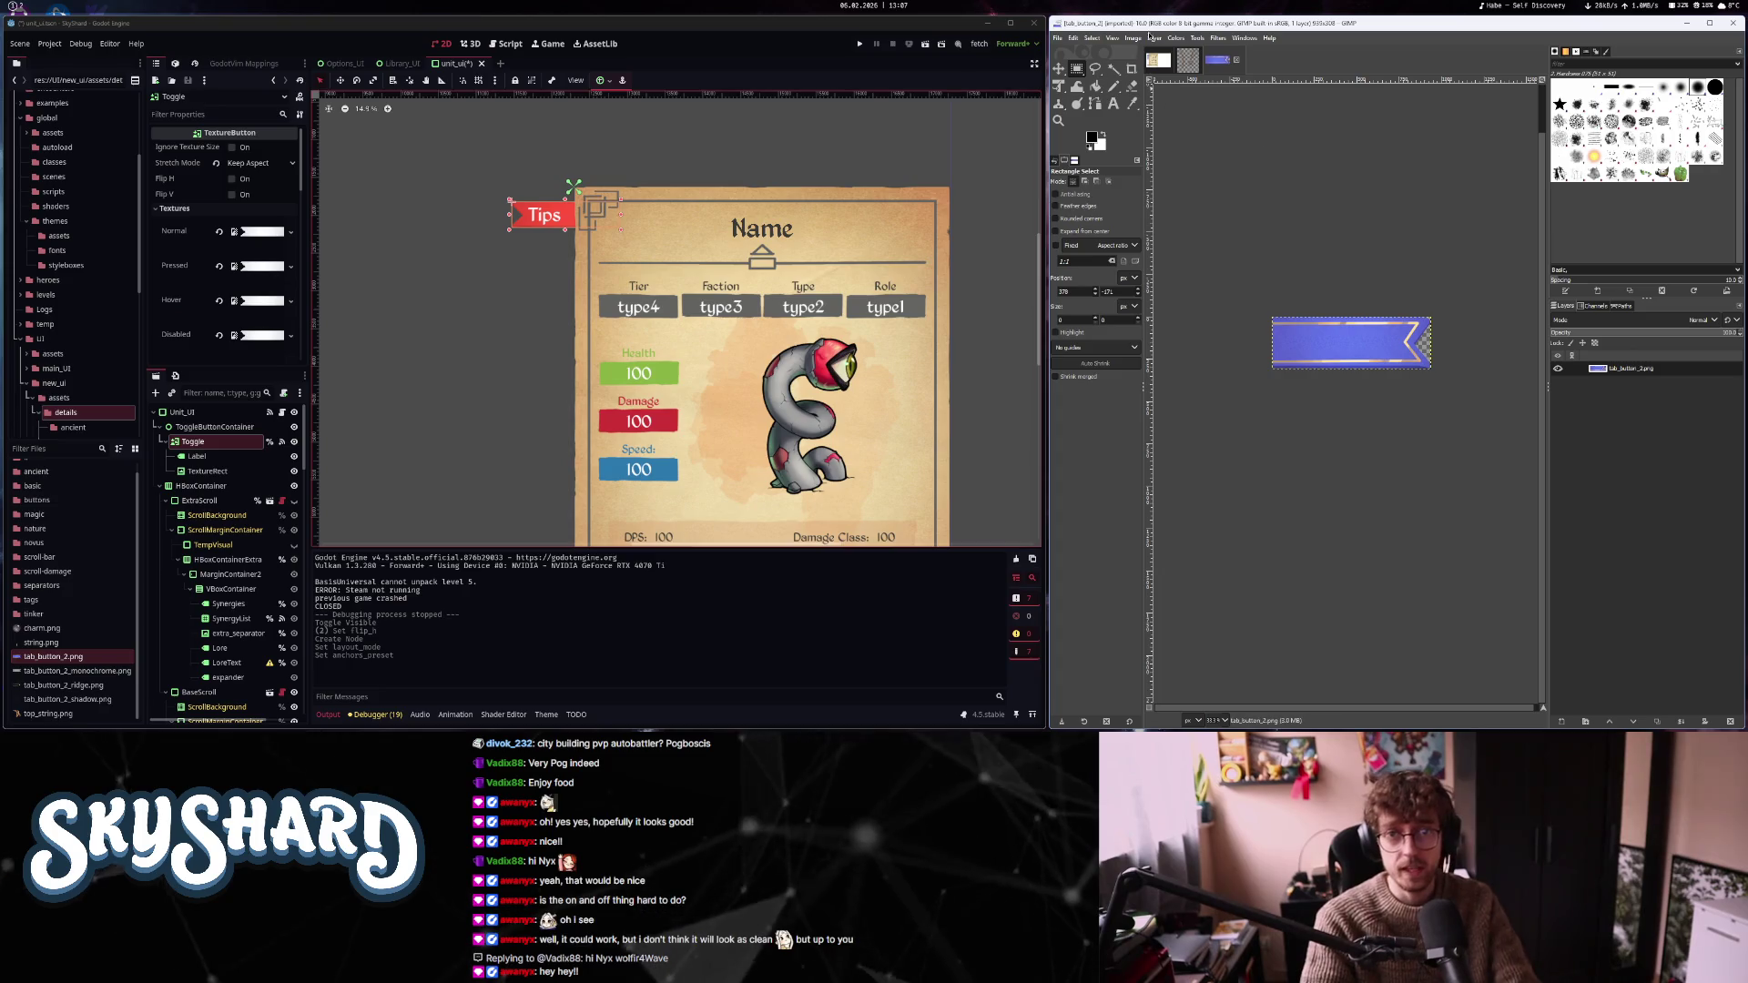
# Flip the tab button banner horizontally so its arrow points left.
pyautogui.click(1133, 38)
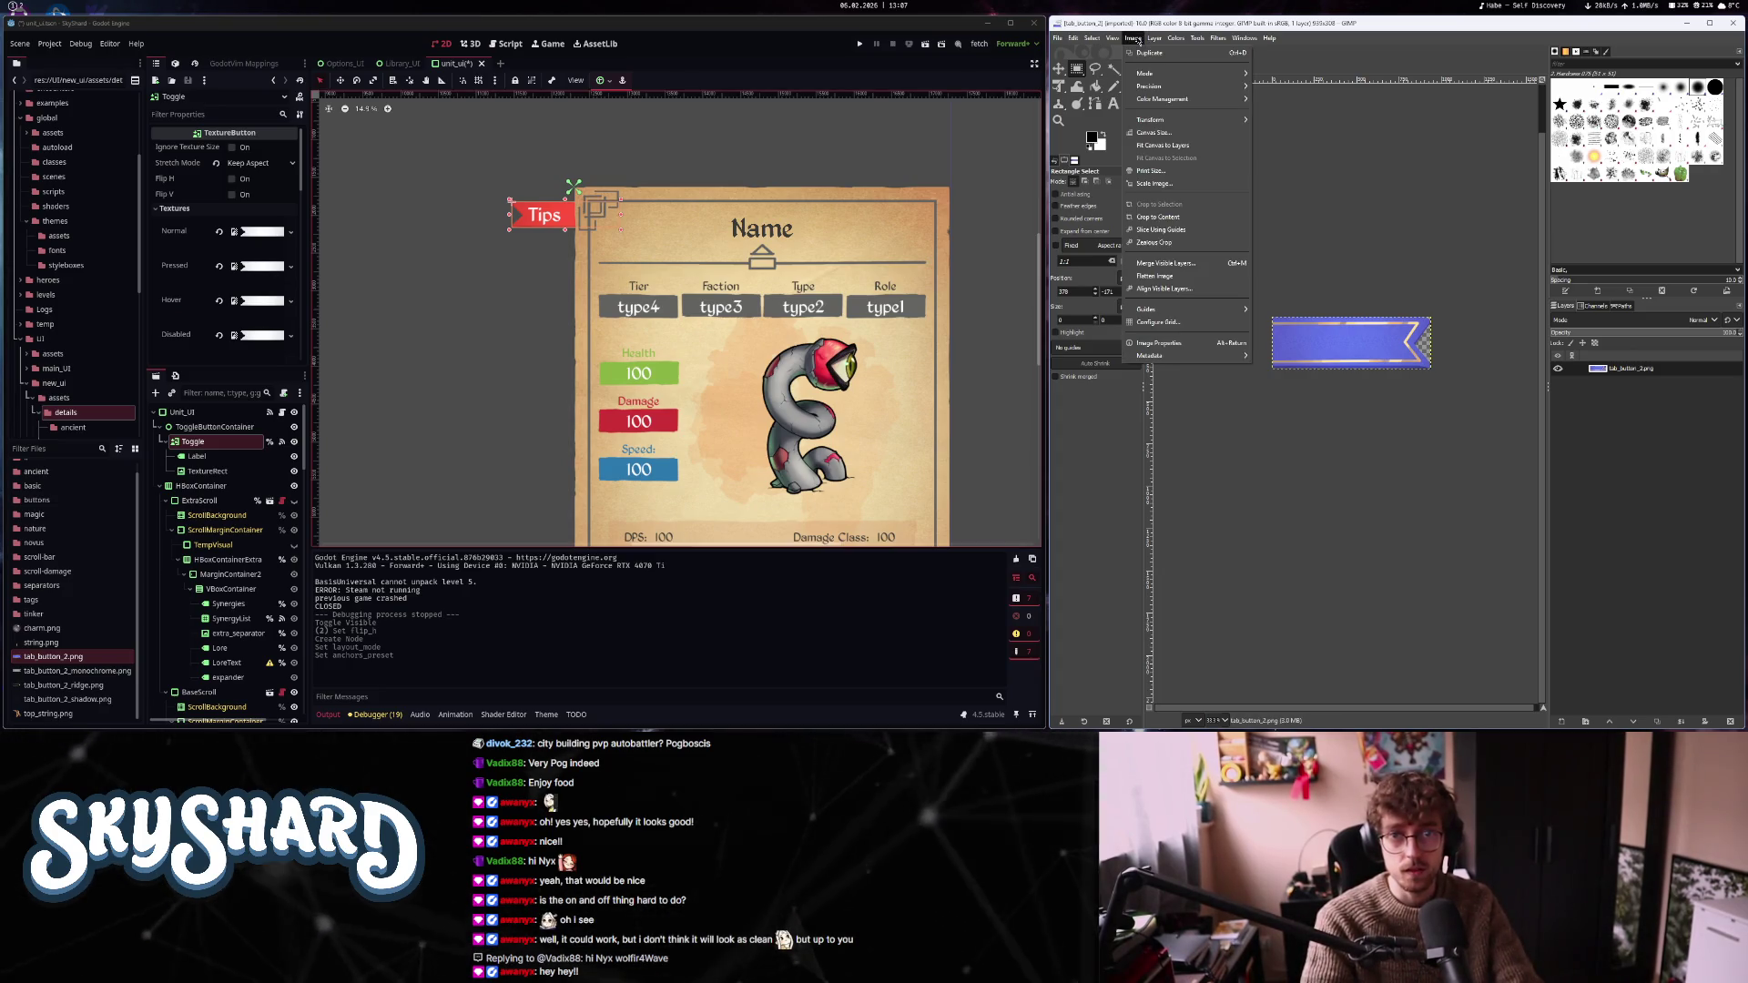
pyautogui.click(1178, 134)
pyautogui.press('Escape')
pyautogui.click(1135, 38)
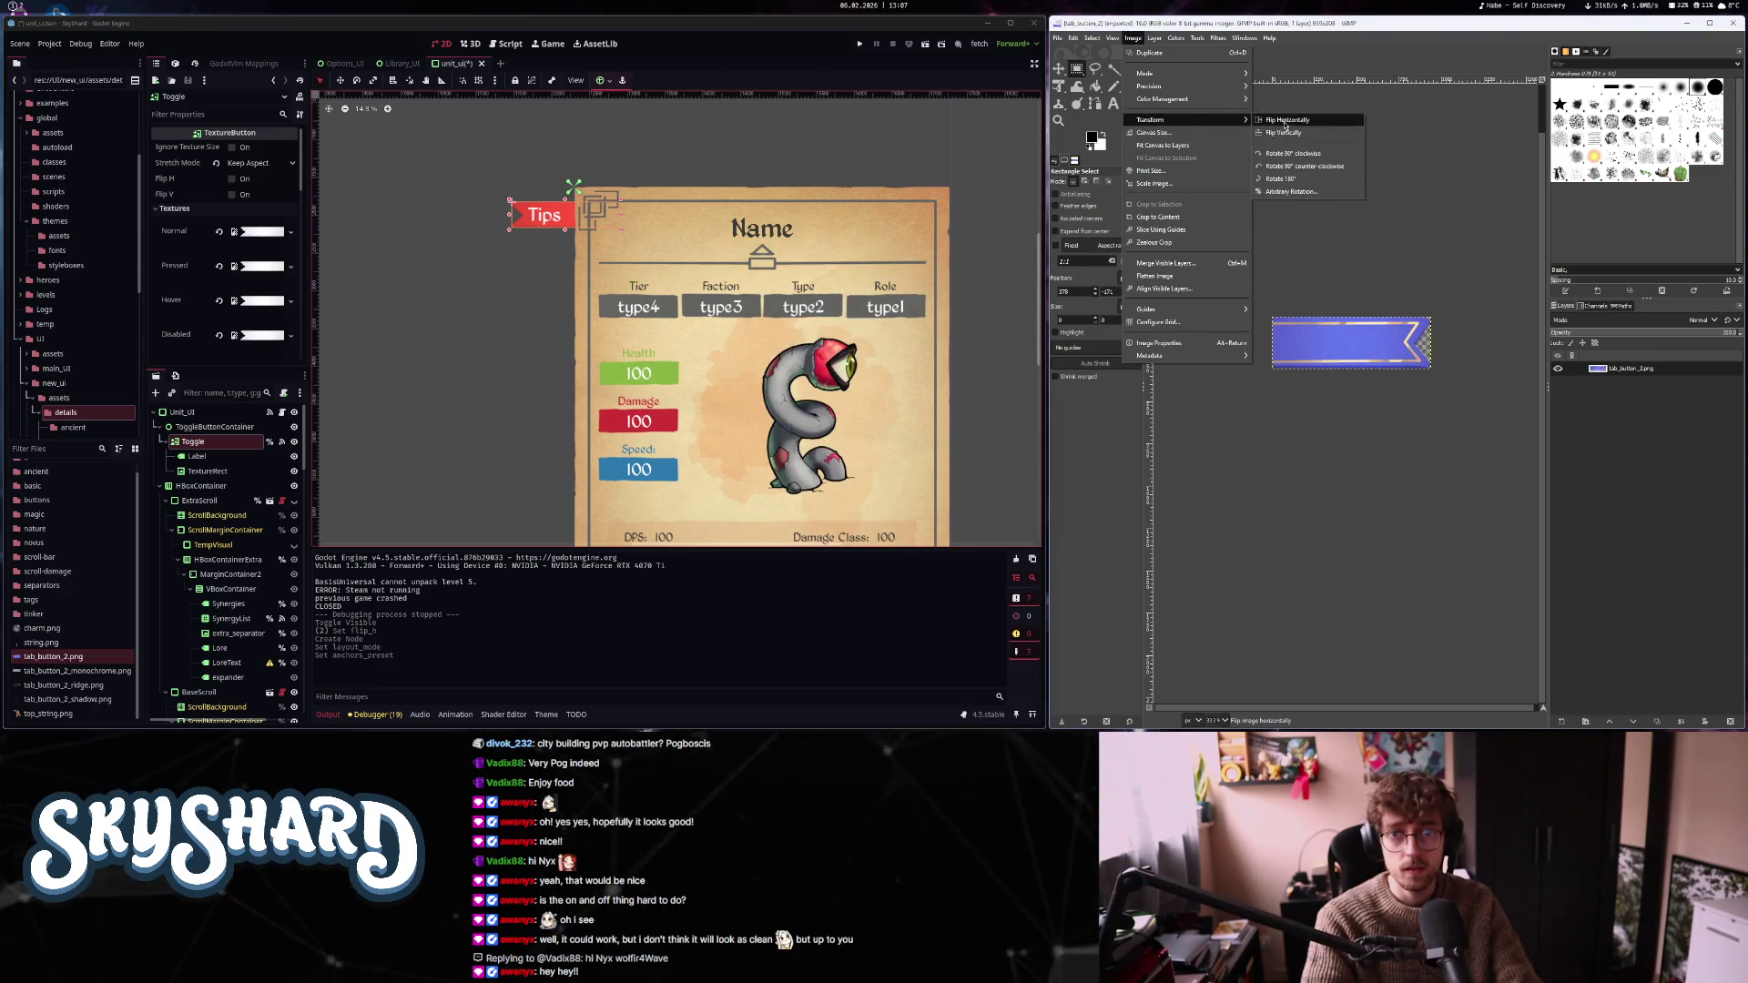
pyautogui.click(1284, 120)
# Export the flipped banner as tab_button_flipped.png with the default PNG settings.
pyautogui.click(1057, 38)
pyautogui.click(1101, 211)
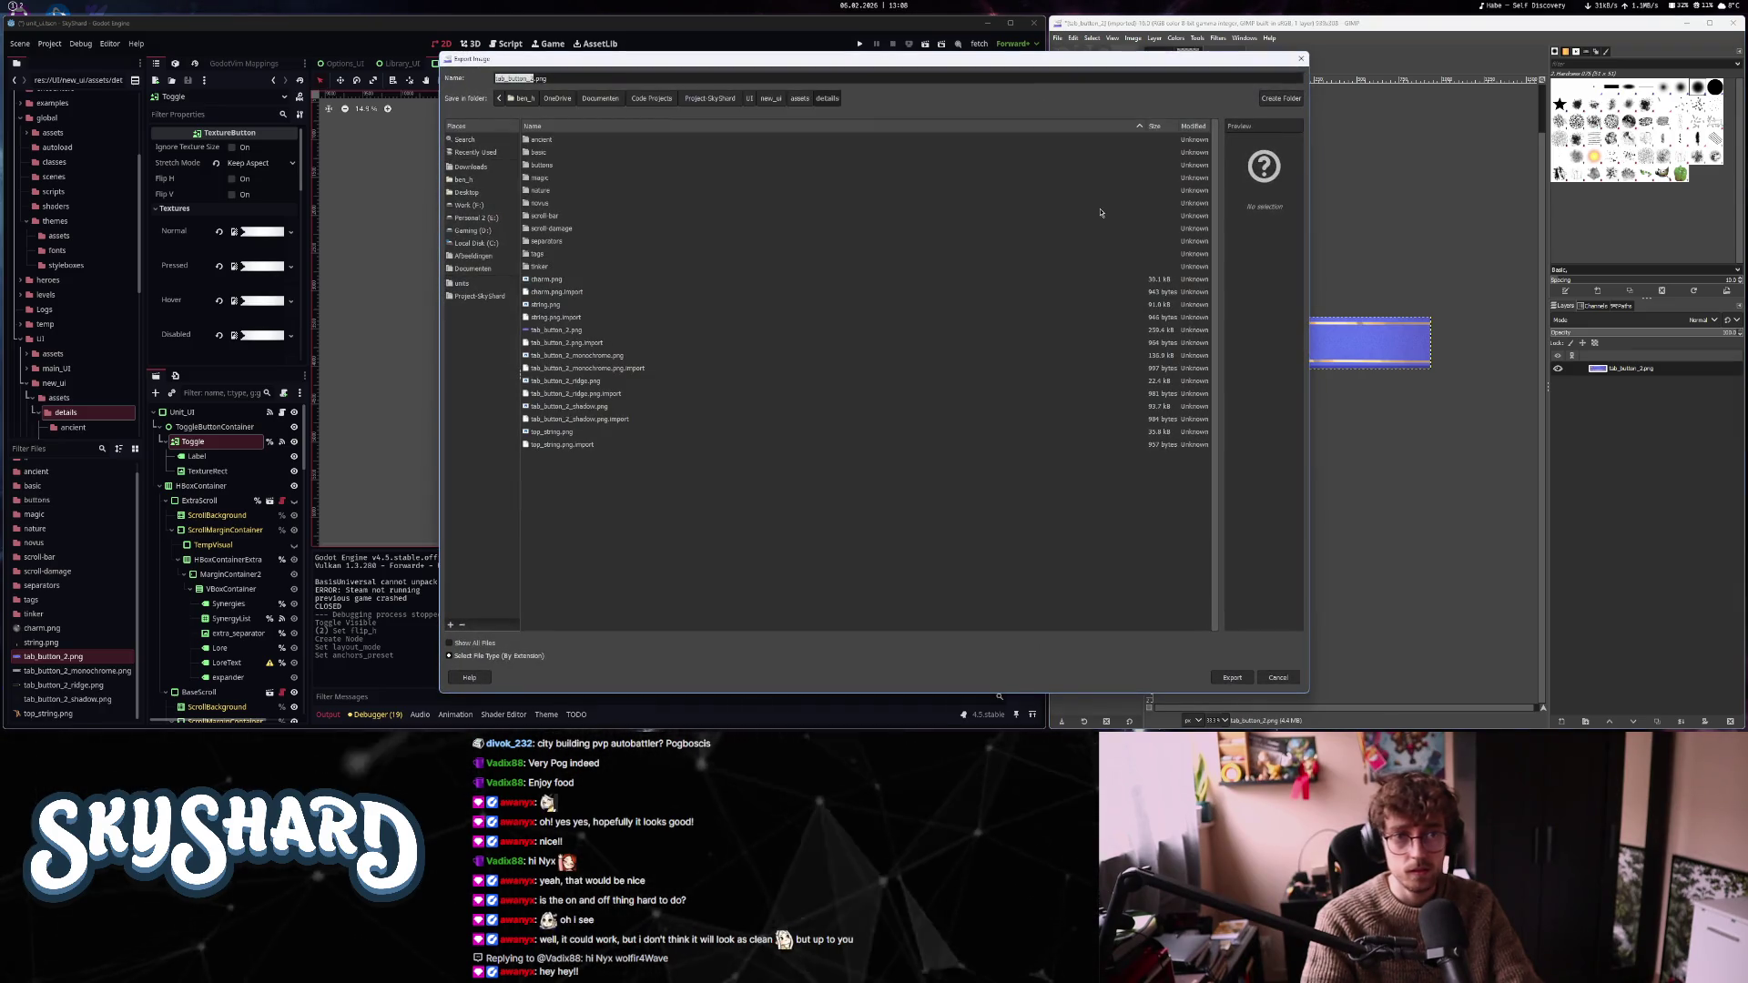
pyautogui.press('Right')
pyautogui.press('BackSpace')
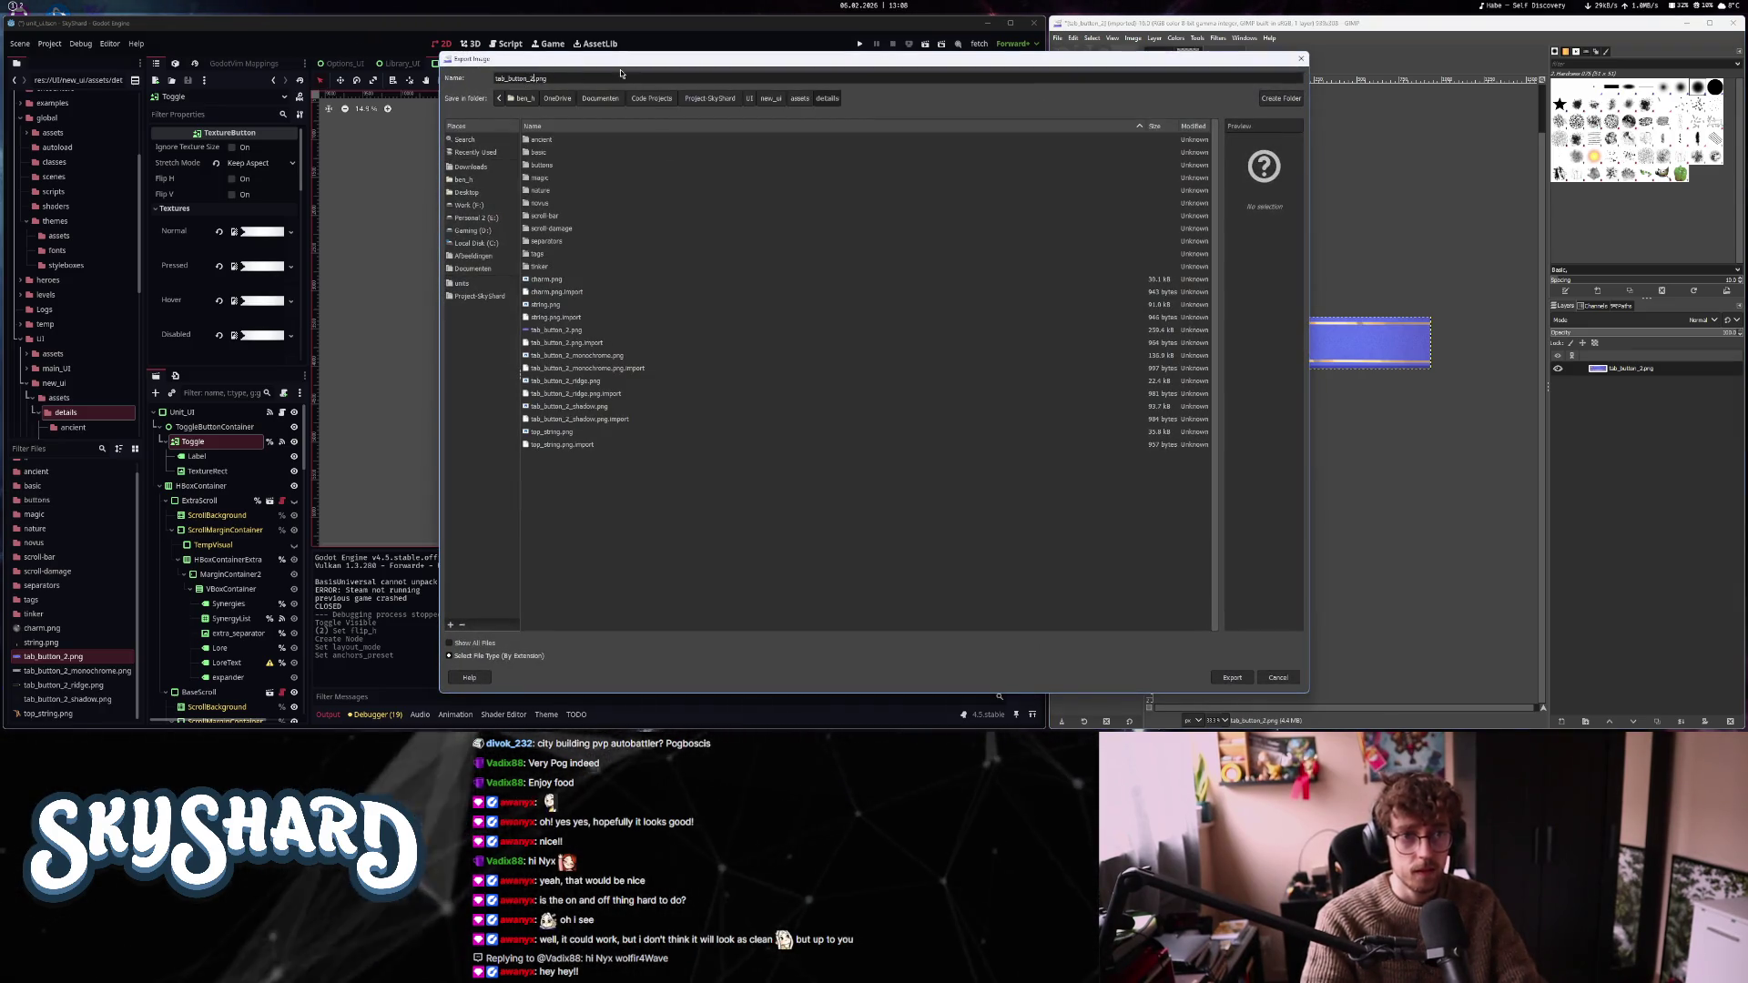
pyautogui.write('flipped')
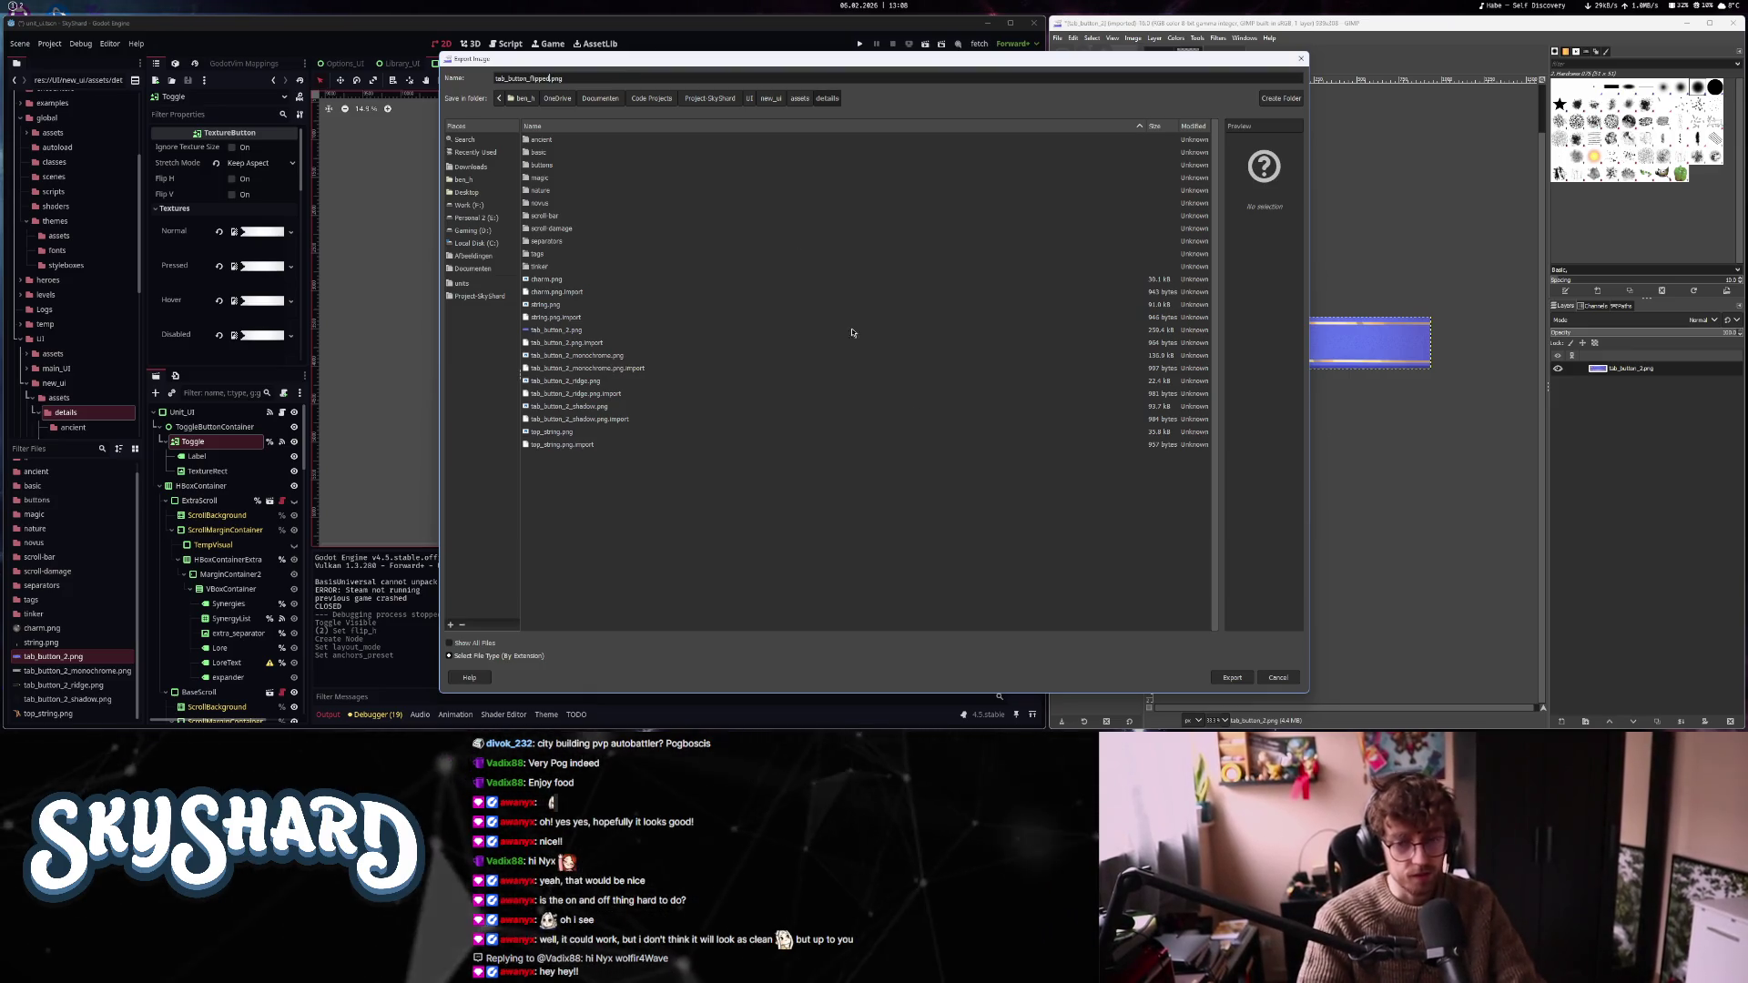
pyautogui.press('Return')
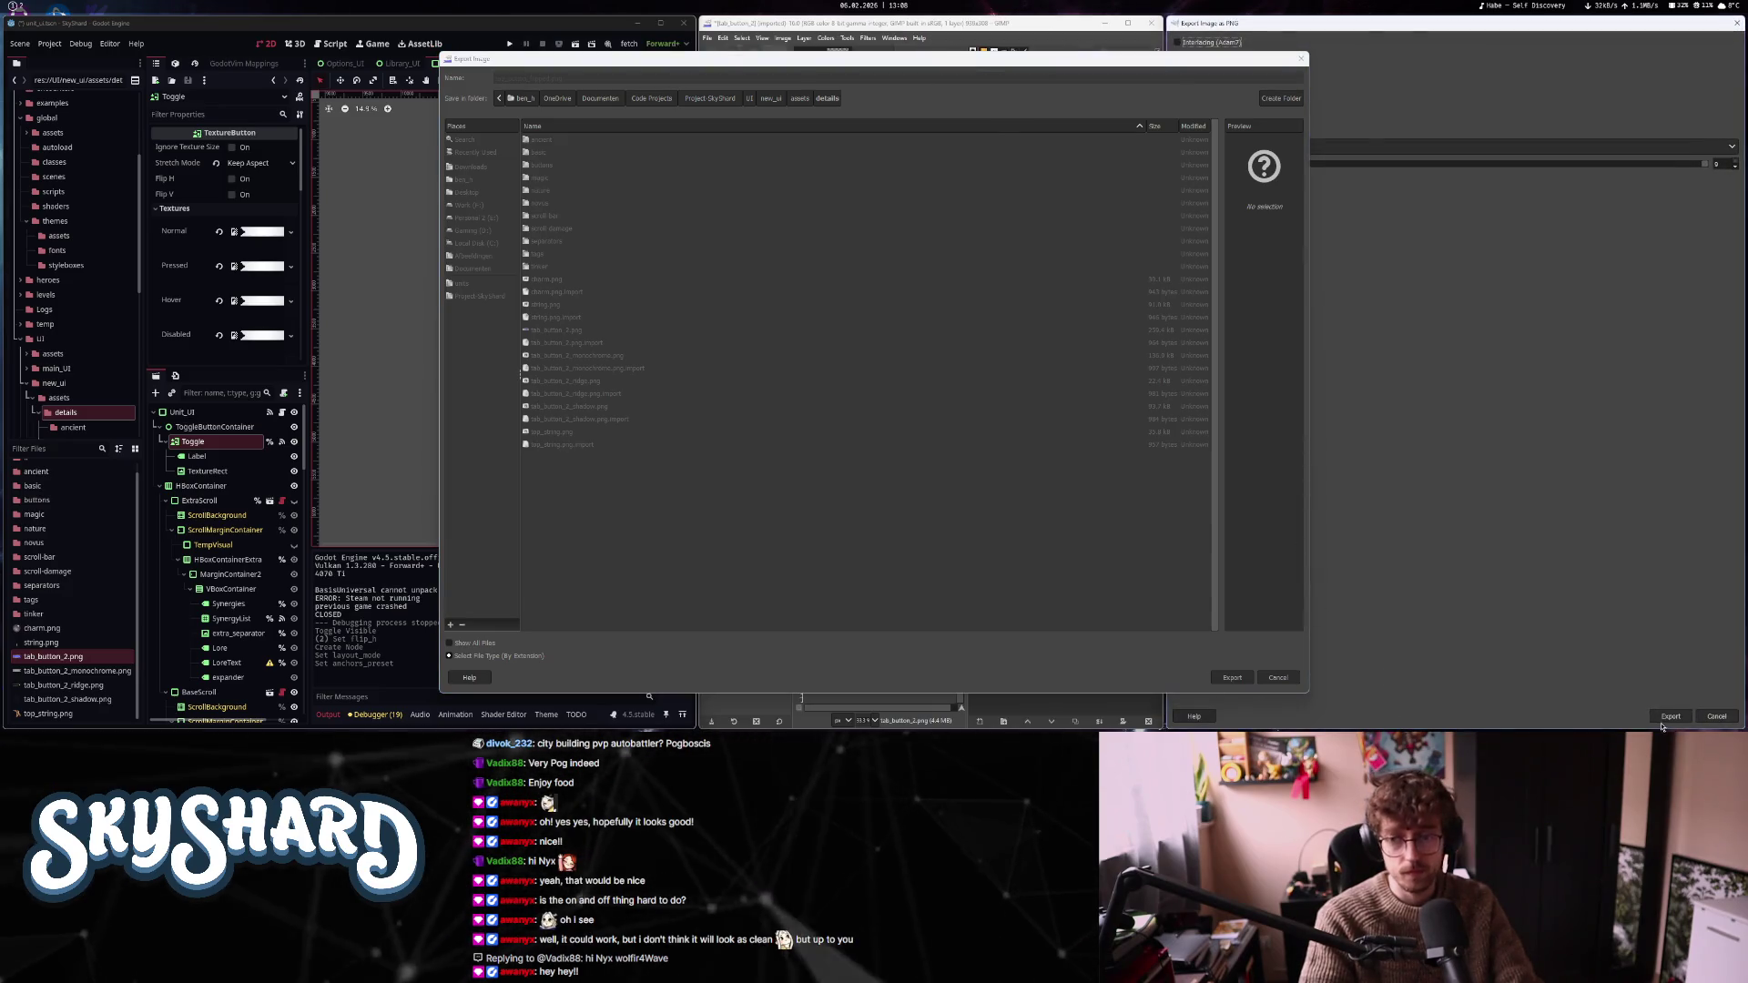
pyautogui.click(1670, 716)
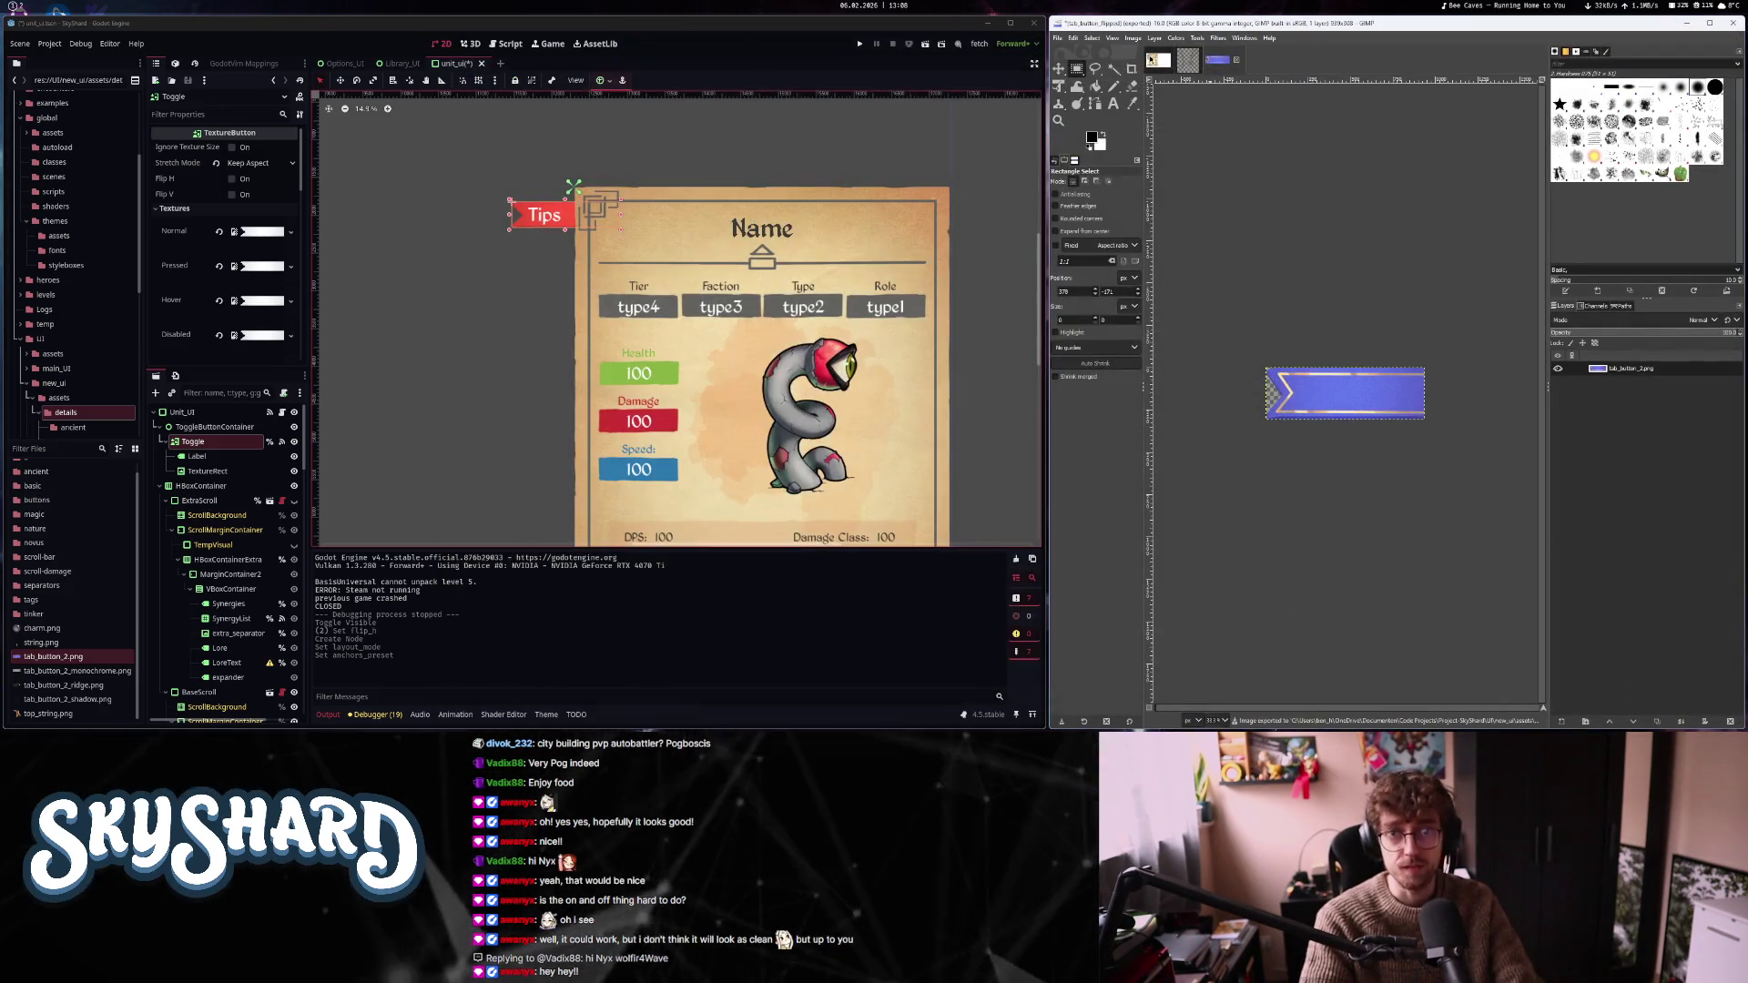
pyautogui.click(1154, 59)
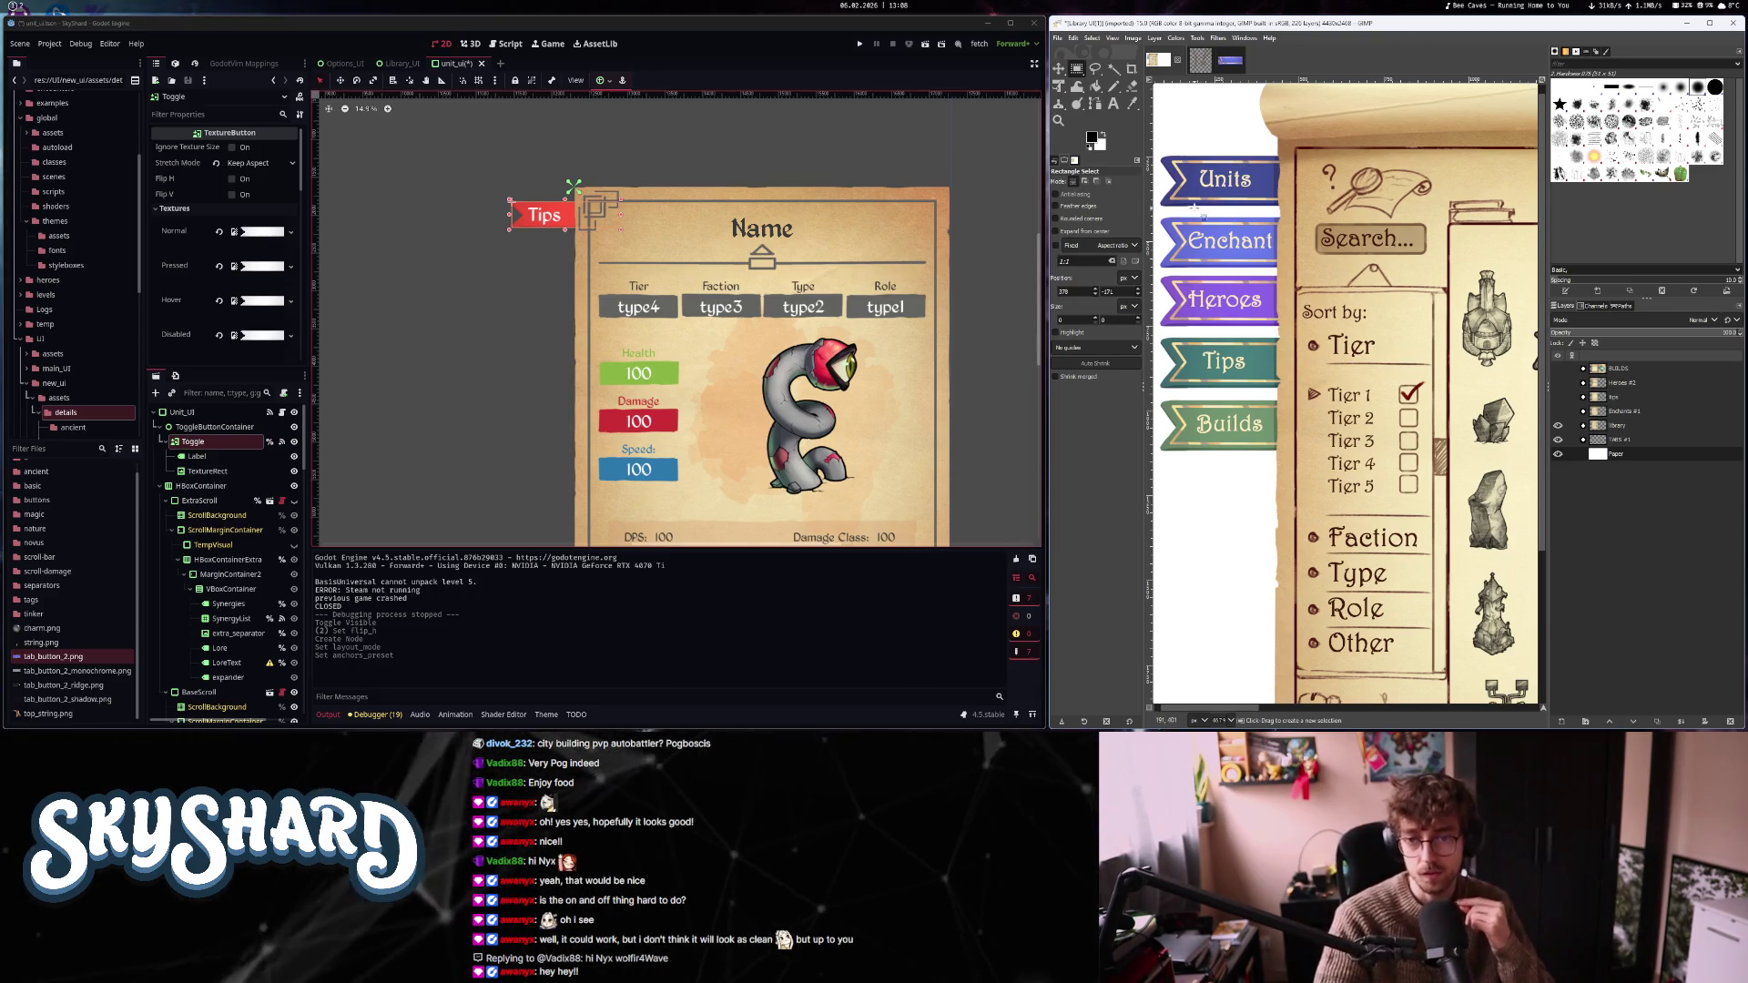
# Zoom and centre the Library UI mockup, then switch on the Enchants #1 layer to preview it.
pyautogui.scroll(2, 1322, 370)
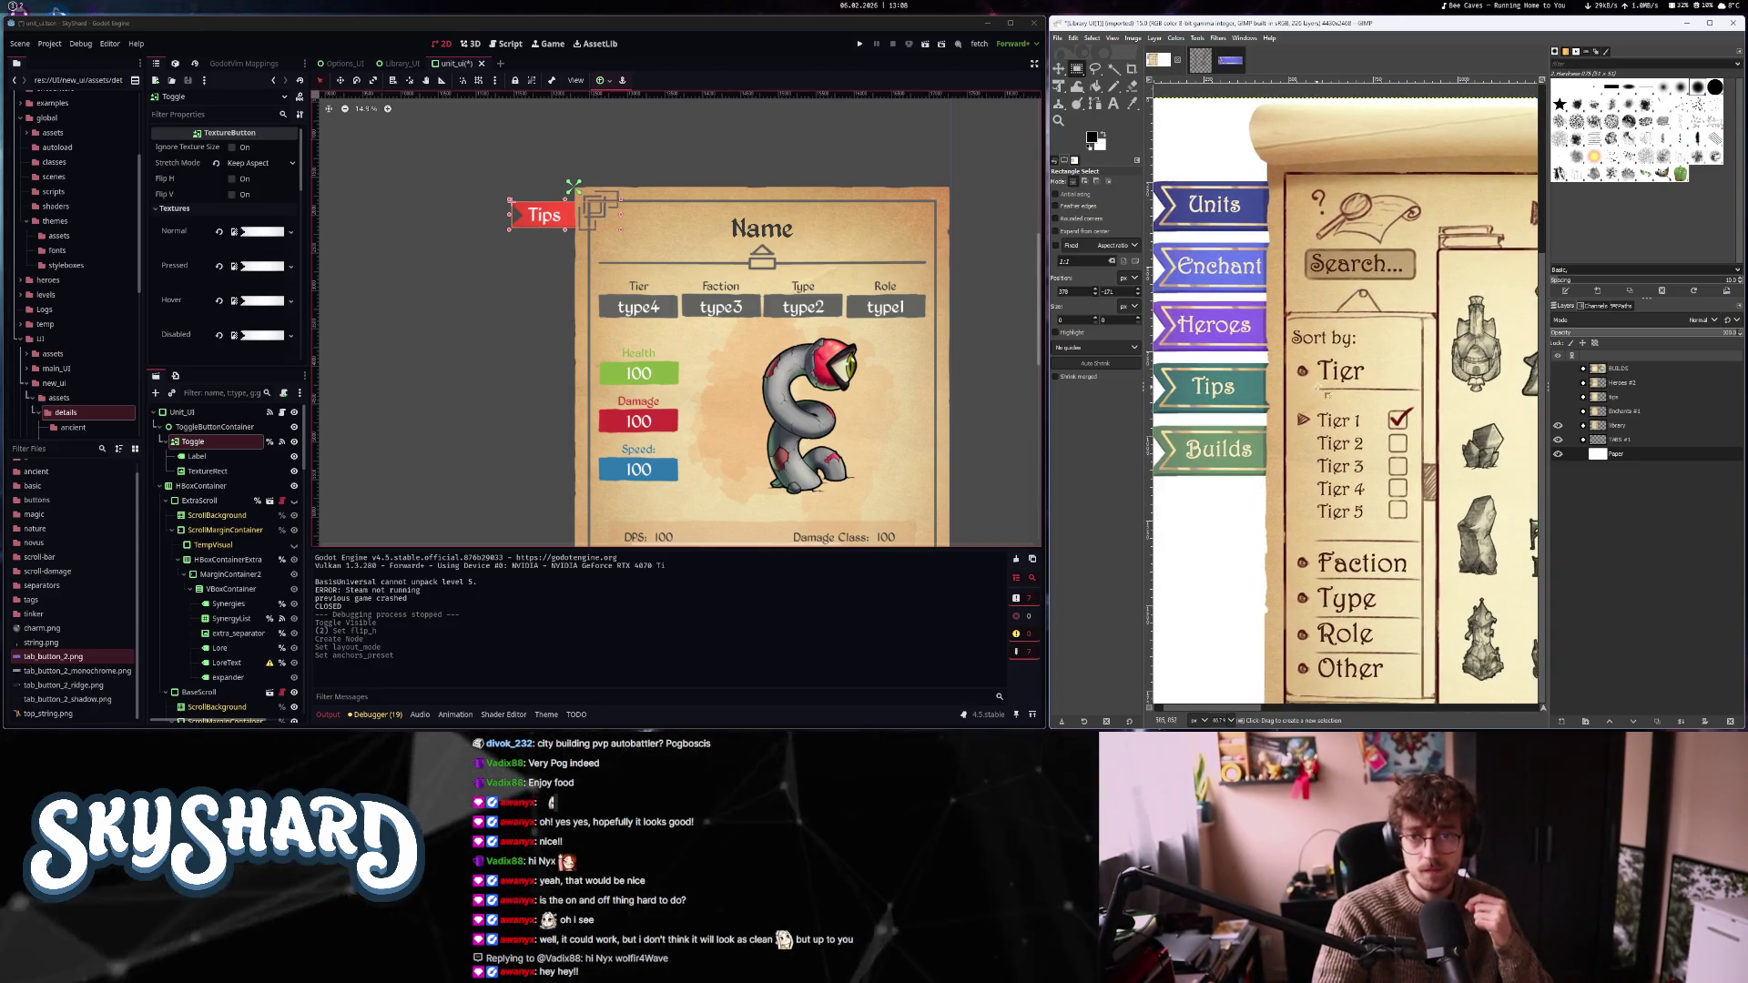
pyautogui.scroll(-5, 1385, 394)
pyautogui.moveTo(1385, 394); pyautogui.dragTo(1317, 406)
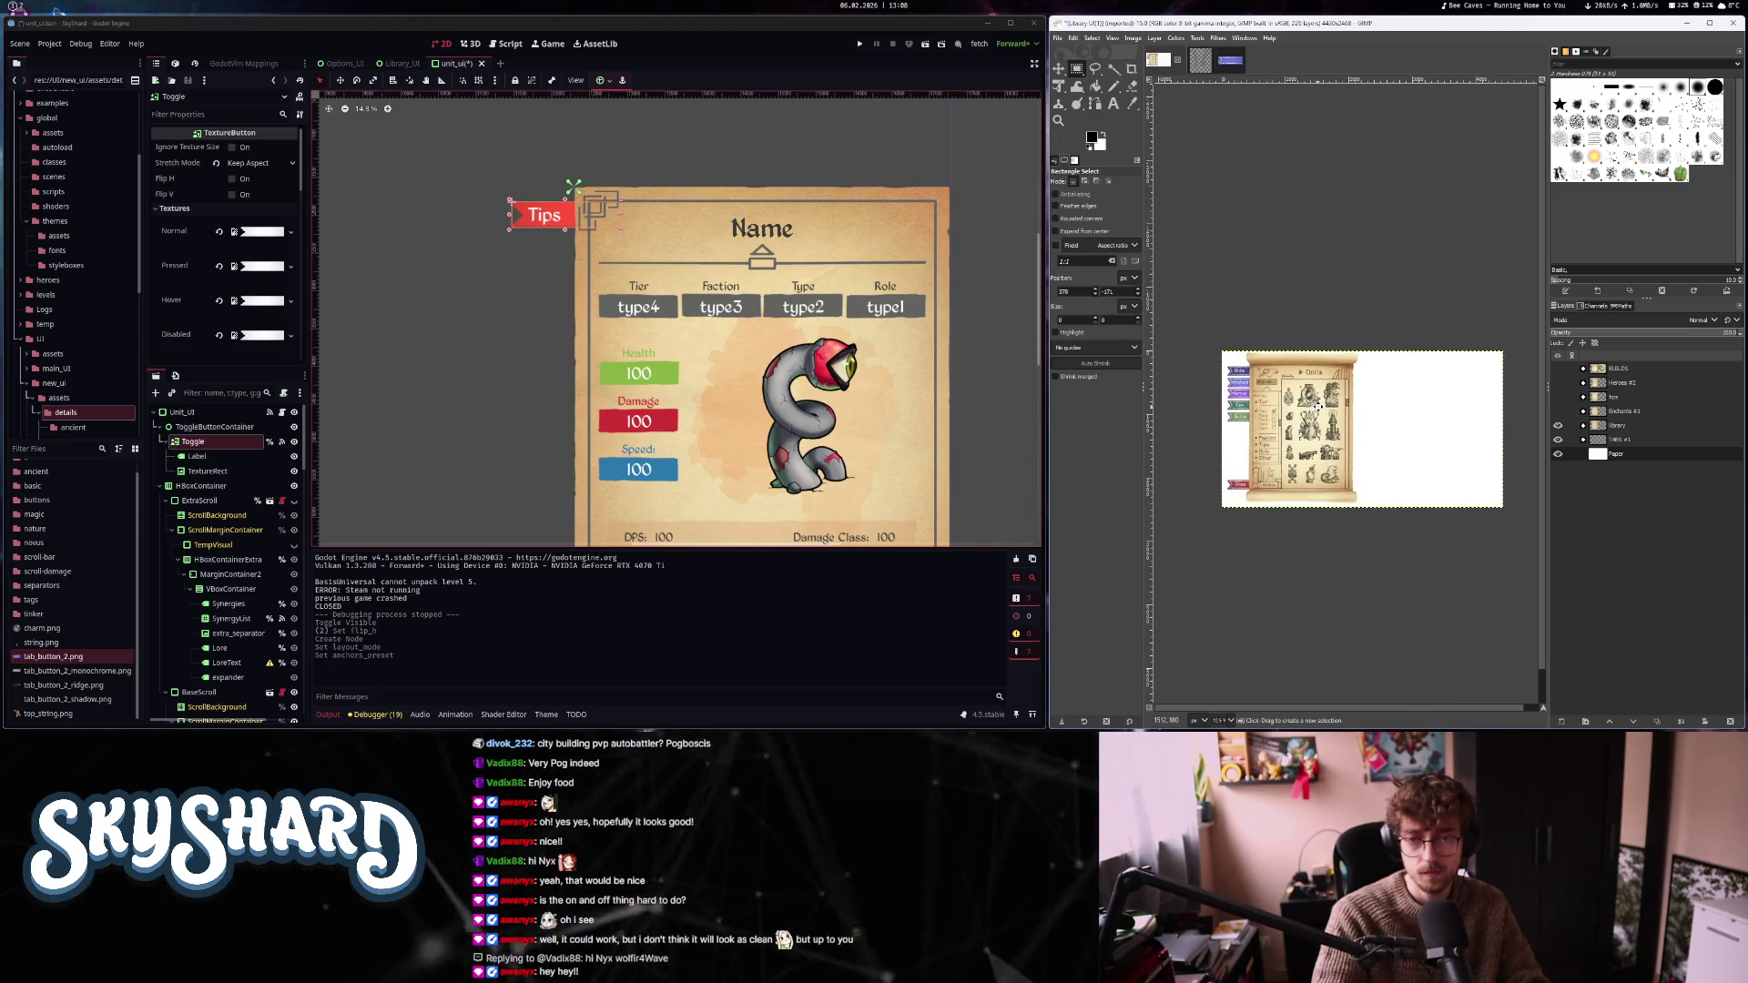
pyautogui.scroll(1, 1318, 406)
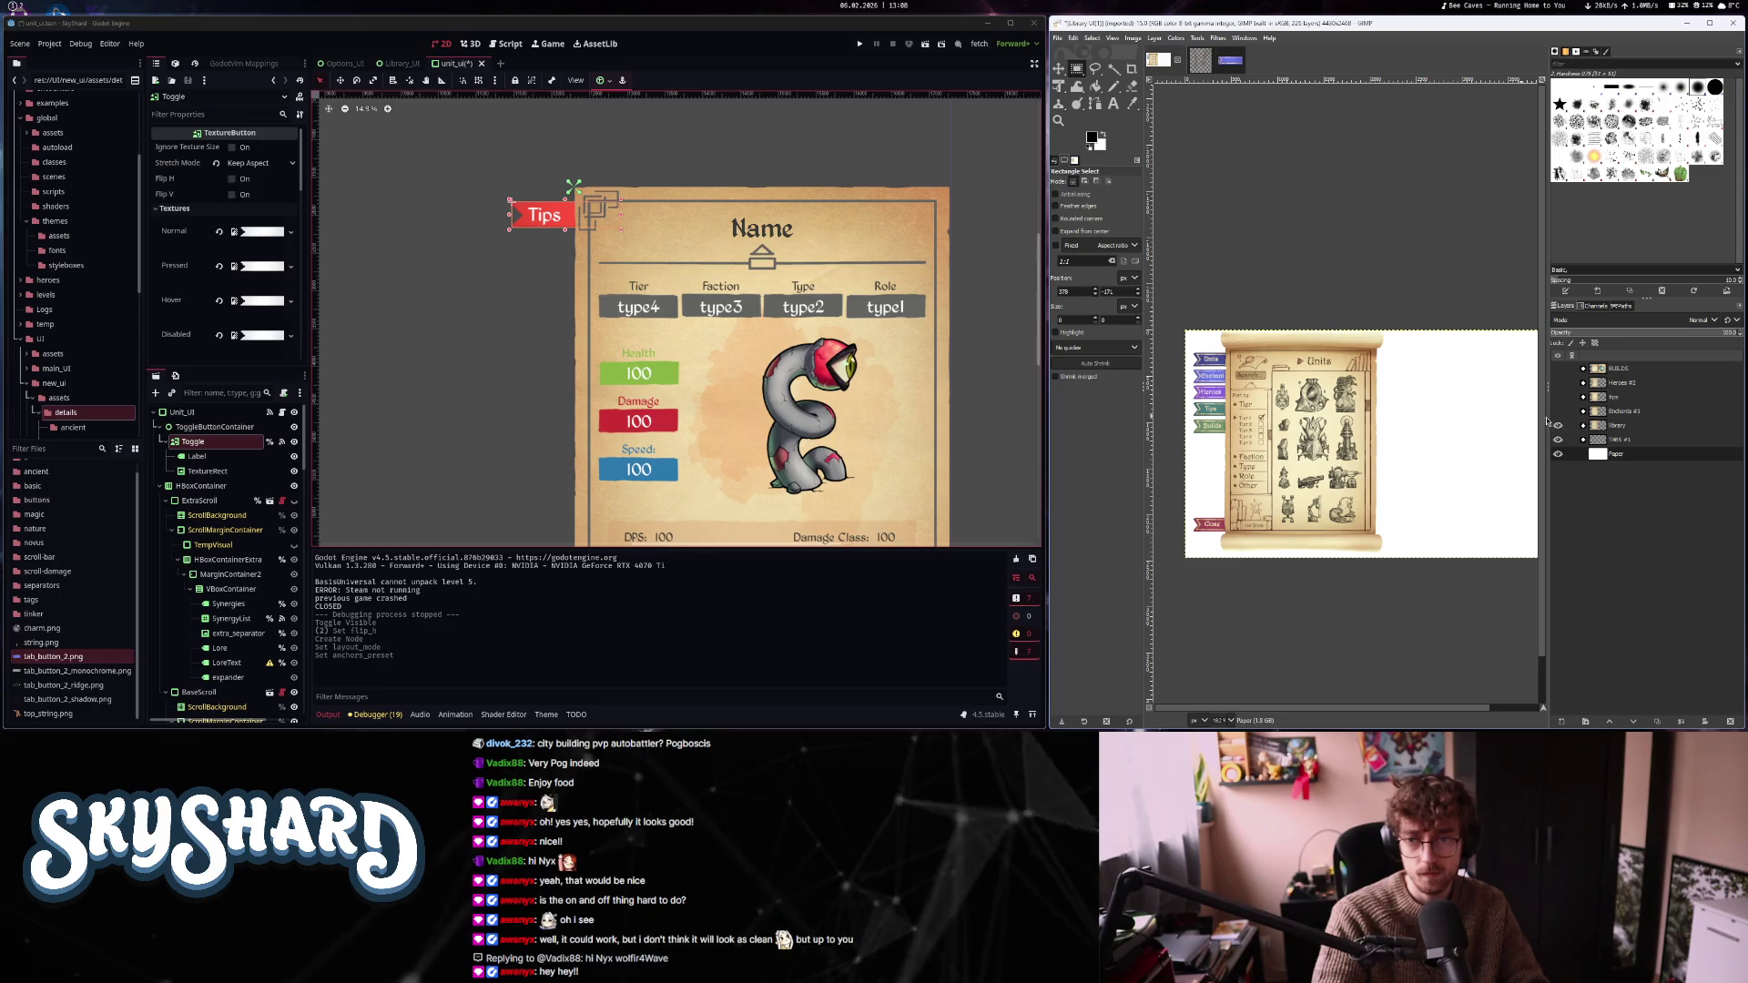
pyautogui.click(1557, 411)
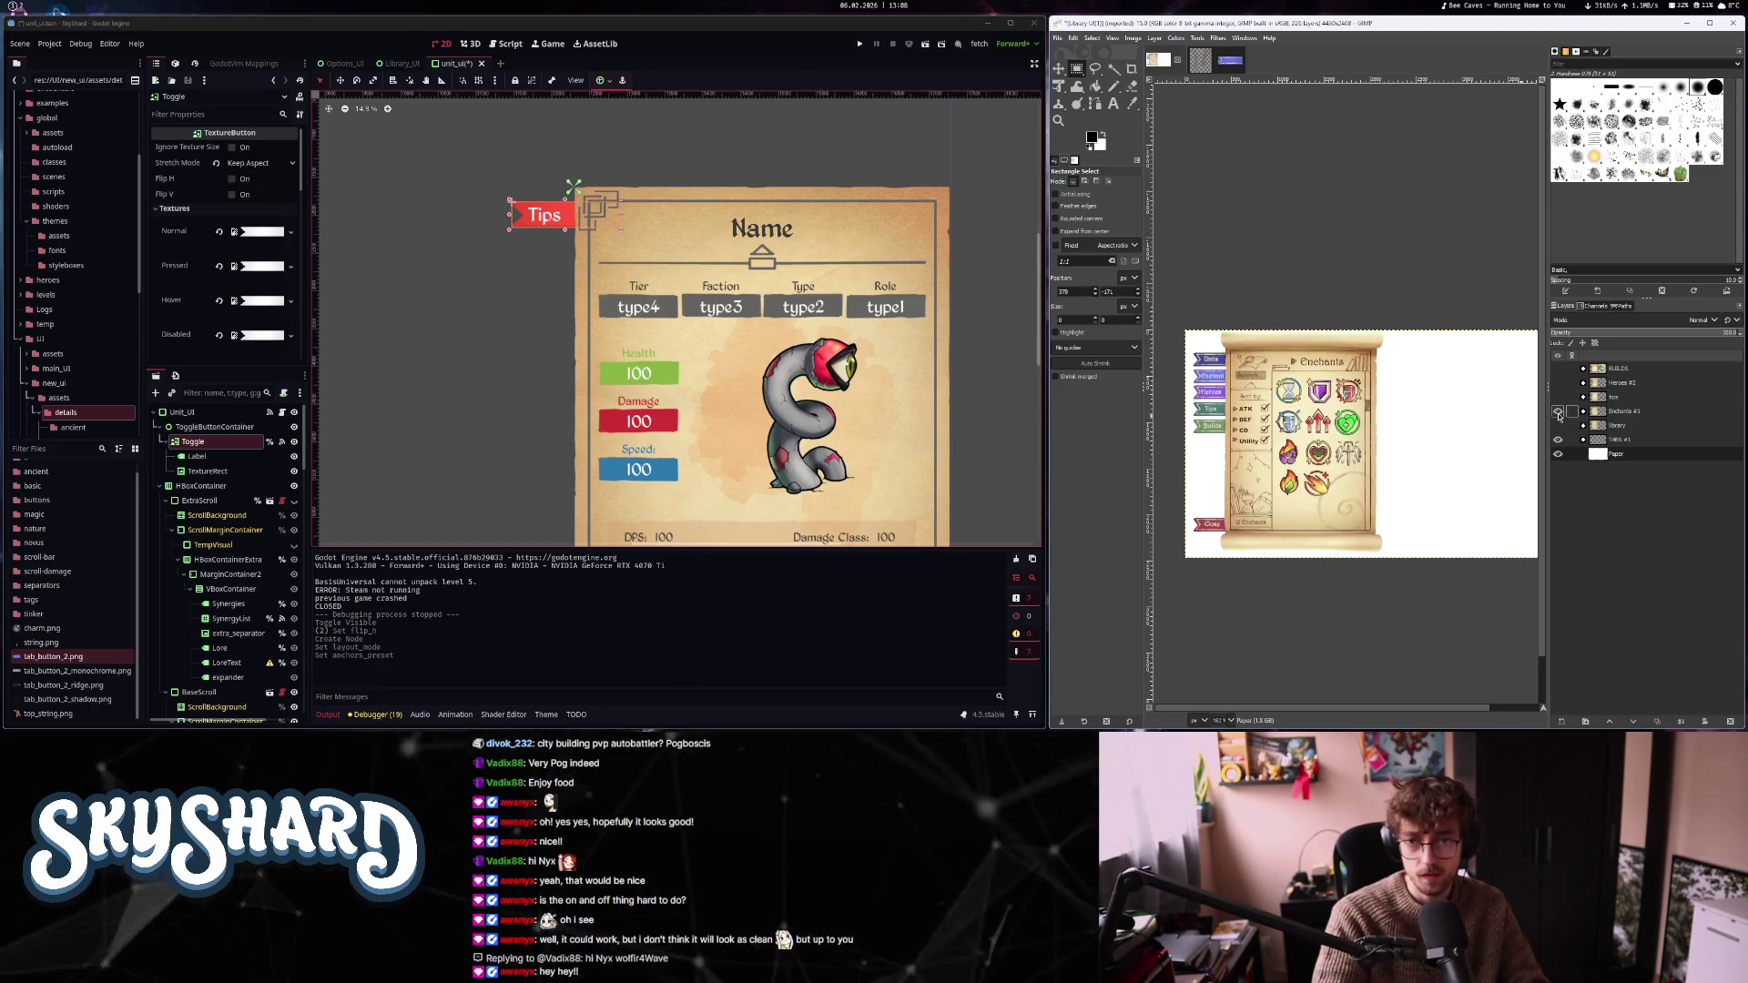
pyautogui.click(1558, 411)
pyautogui.click(1557, 412)
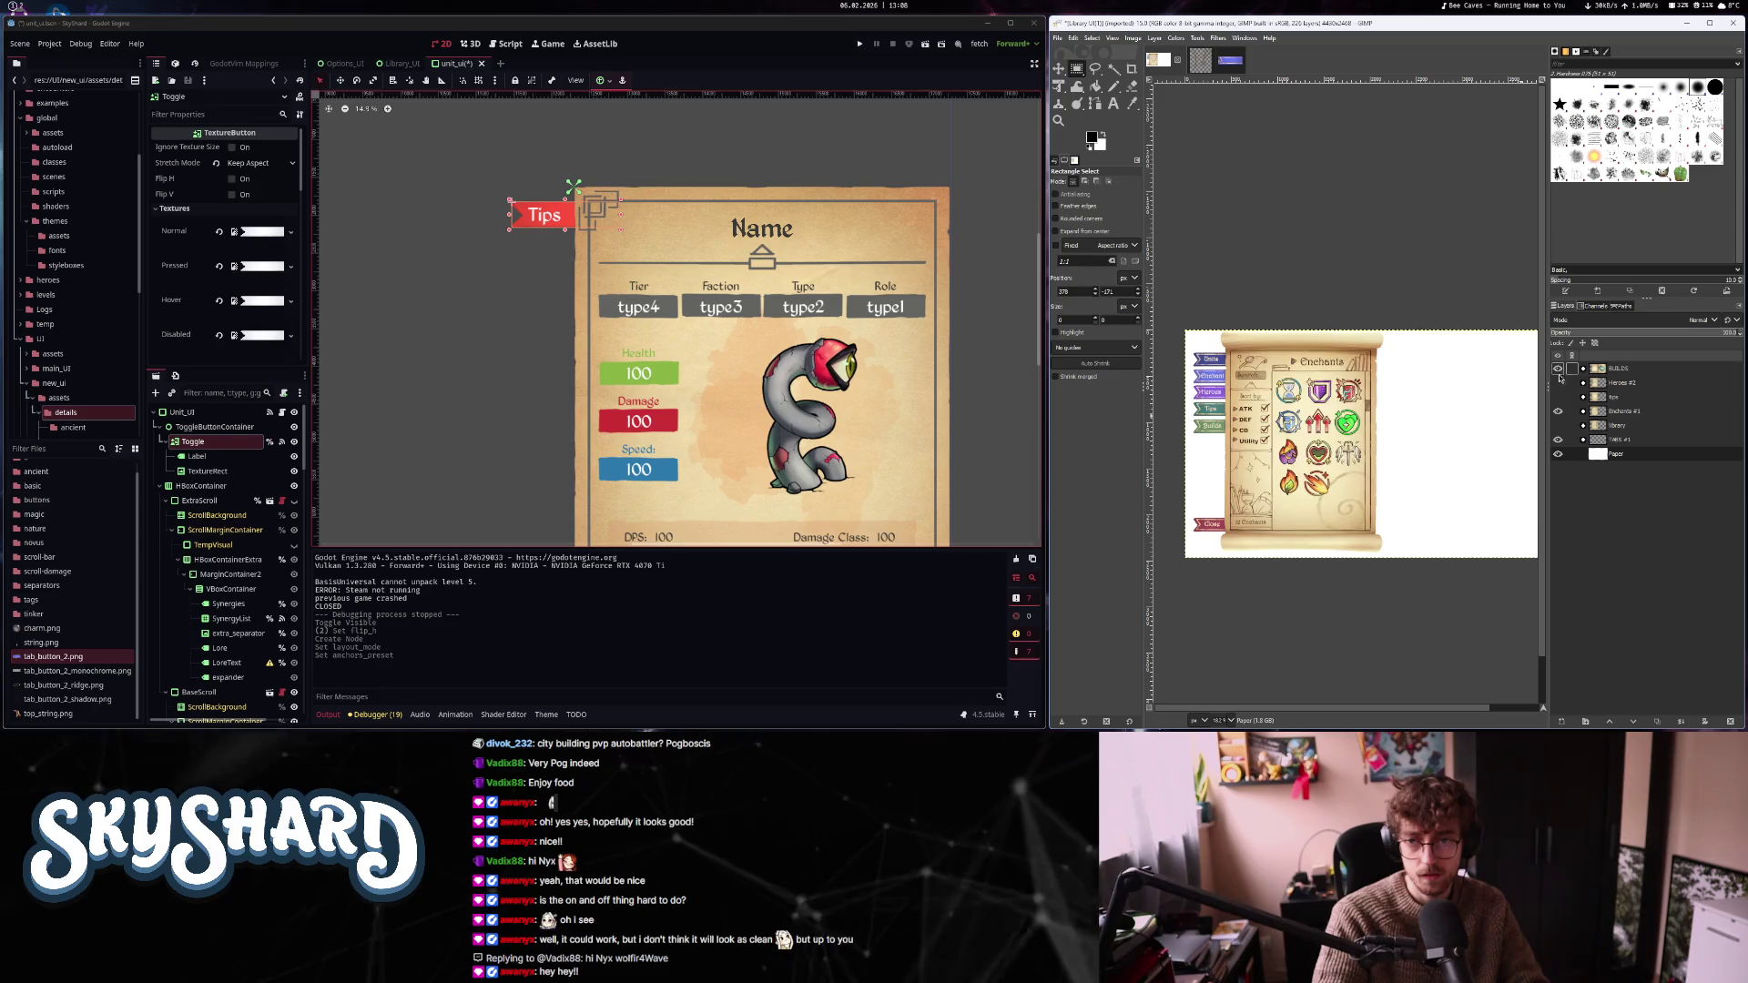
# Swap Enchants #1 for the BUILDS layer, then hide BUILDS and show the Units layer again.
pyautogui.click(1557, 368)
pyautogui.click(1557, 411)
pyautogui.hscroll(2, 1191, 384)
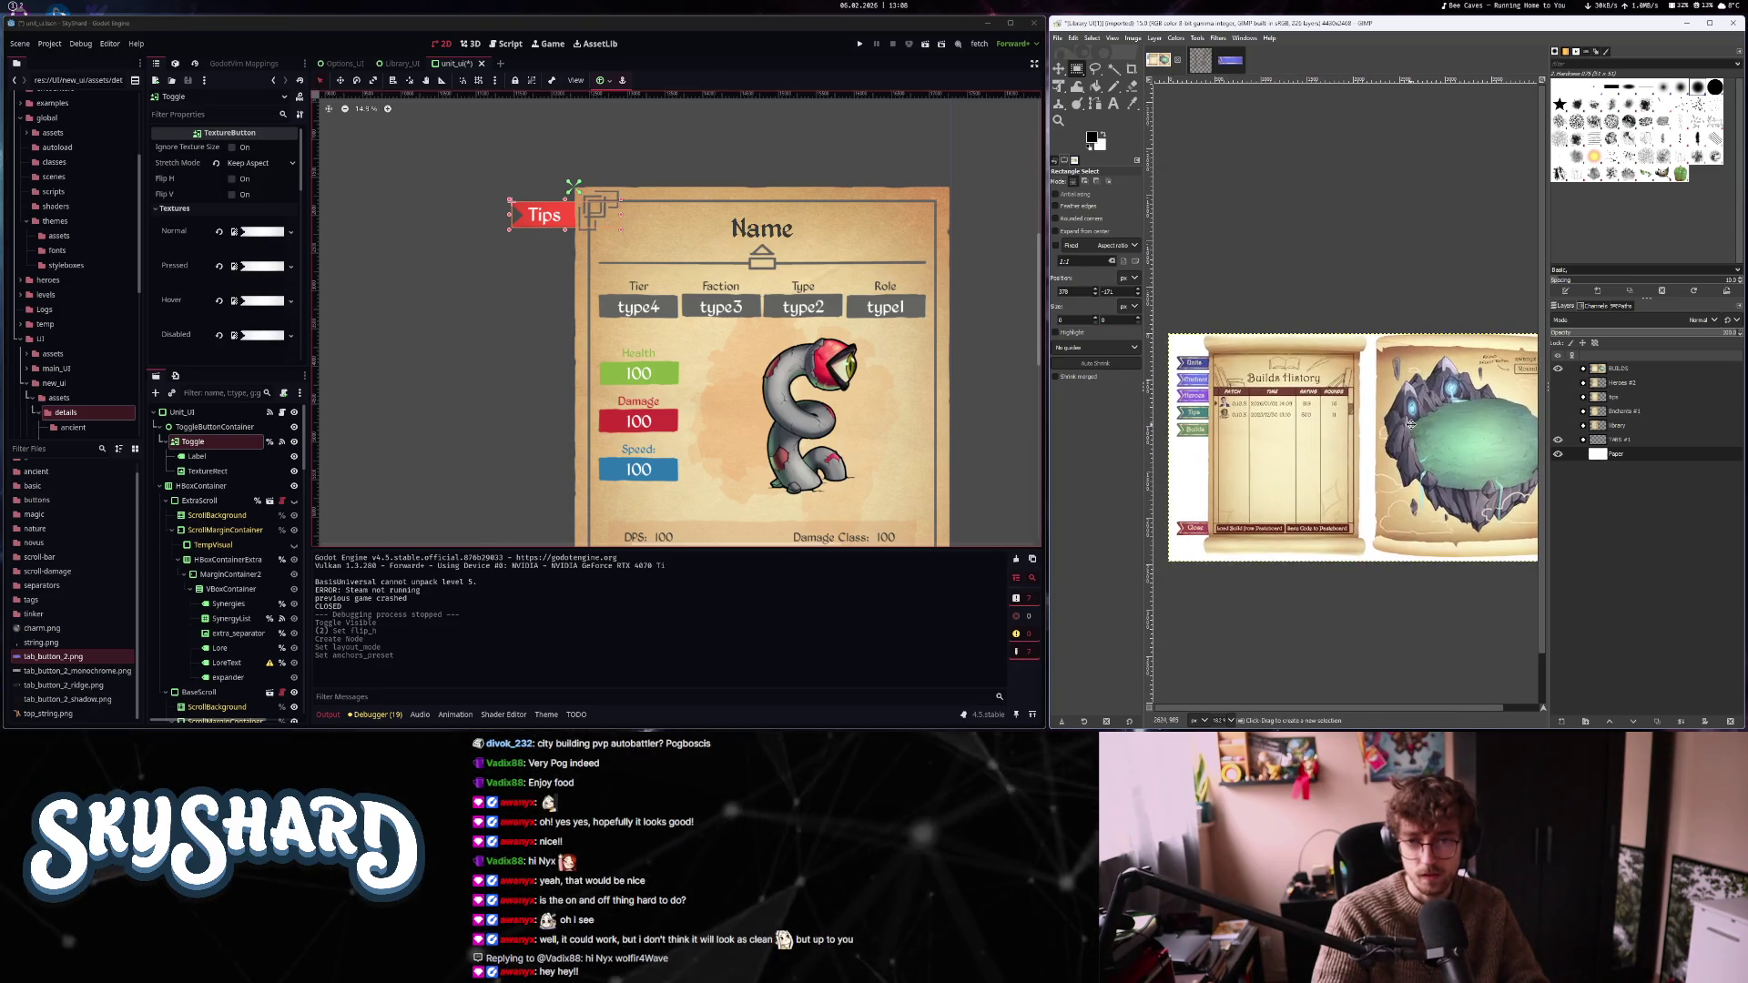
pyautogui.hscroll(5, 1322, 456)
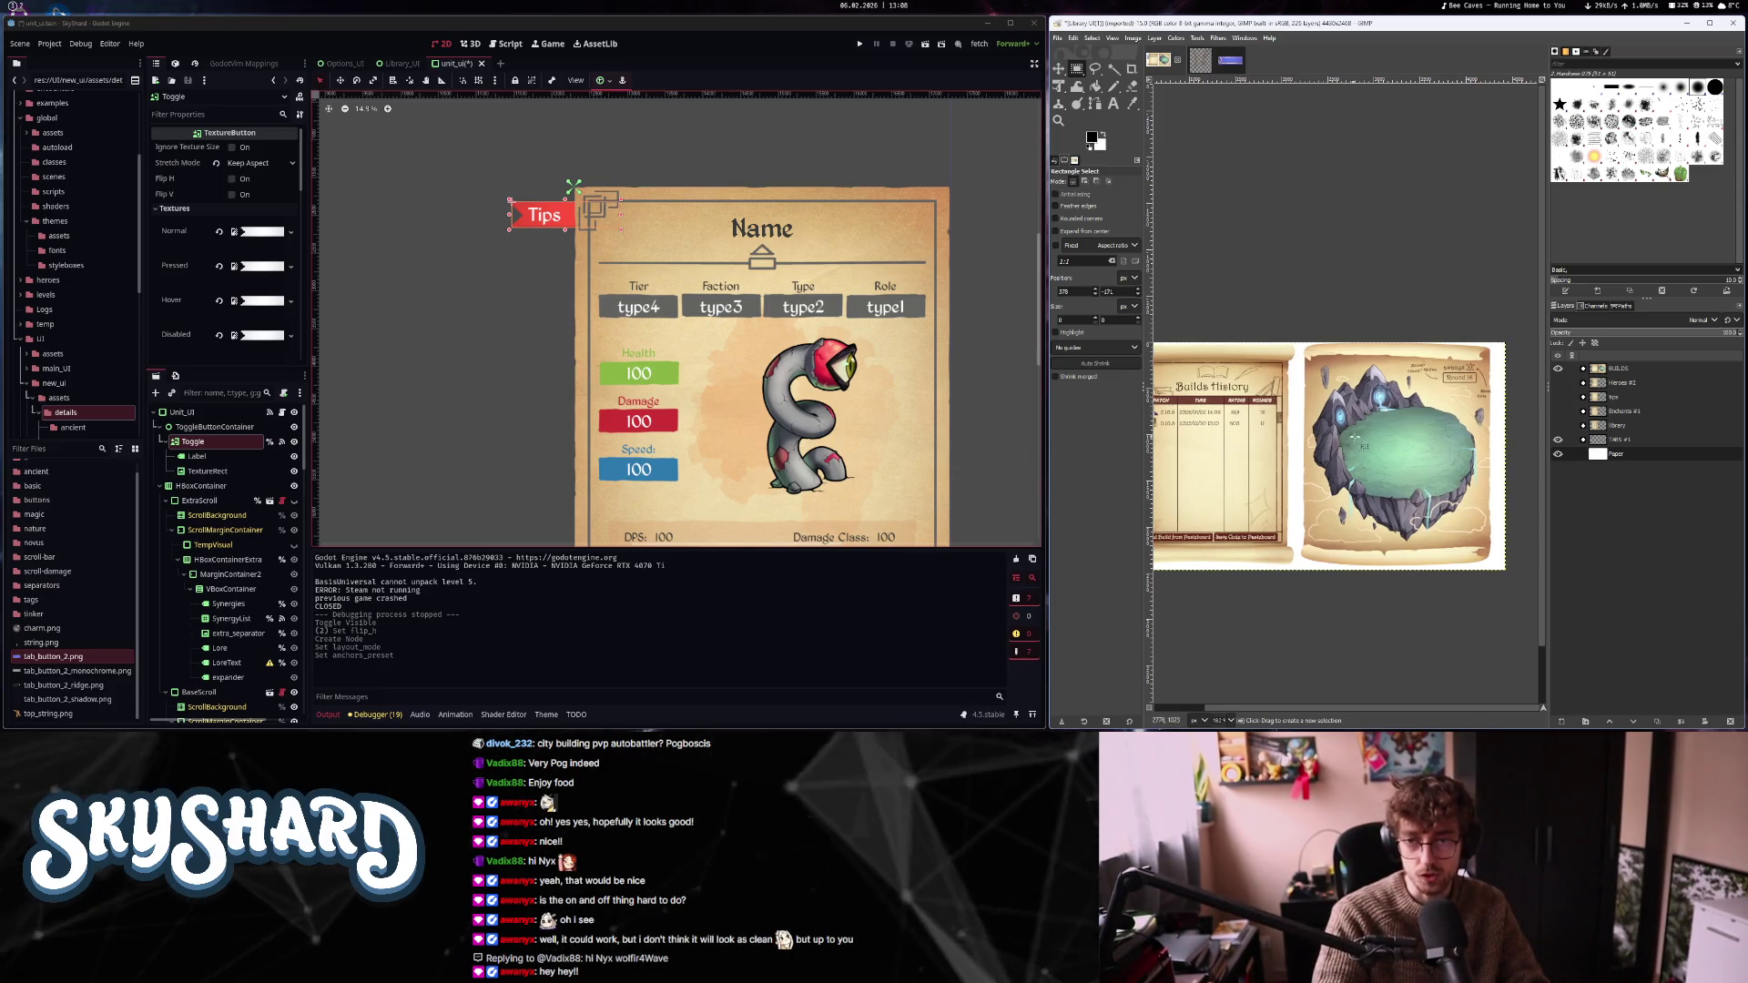
pyautogui.hscroll(-5, 1451, 433)
pyautogui.click(1558, 368)
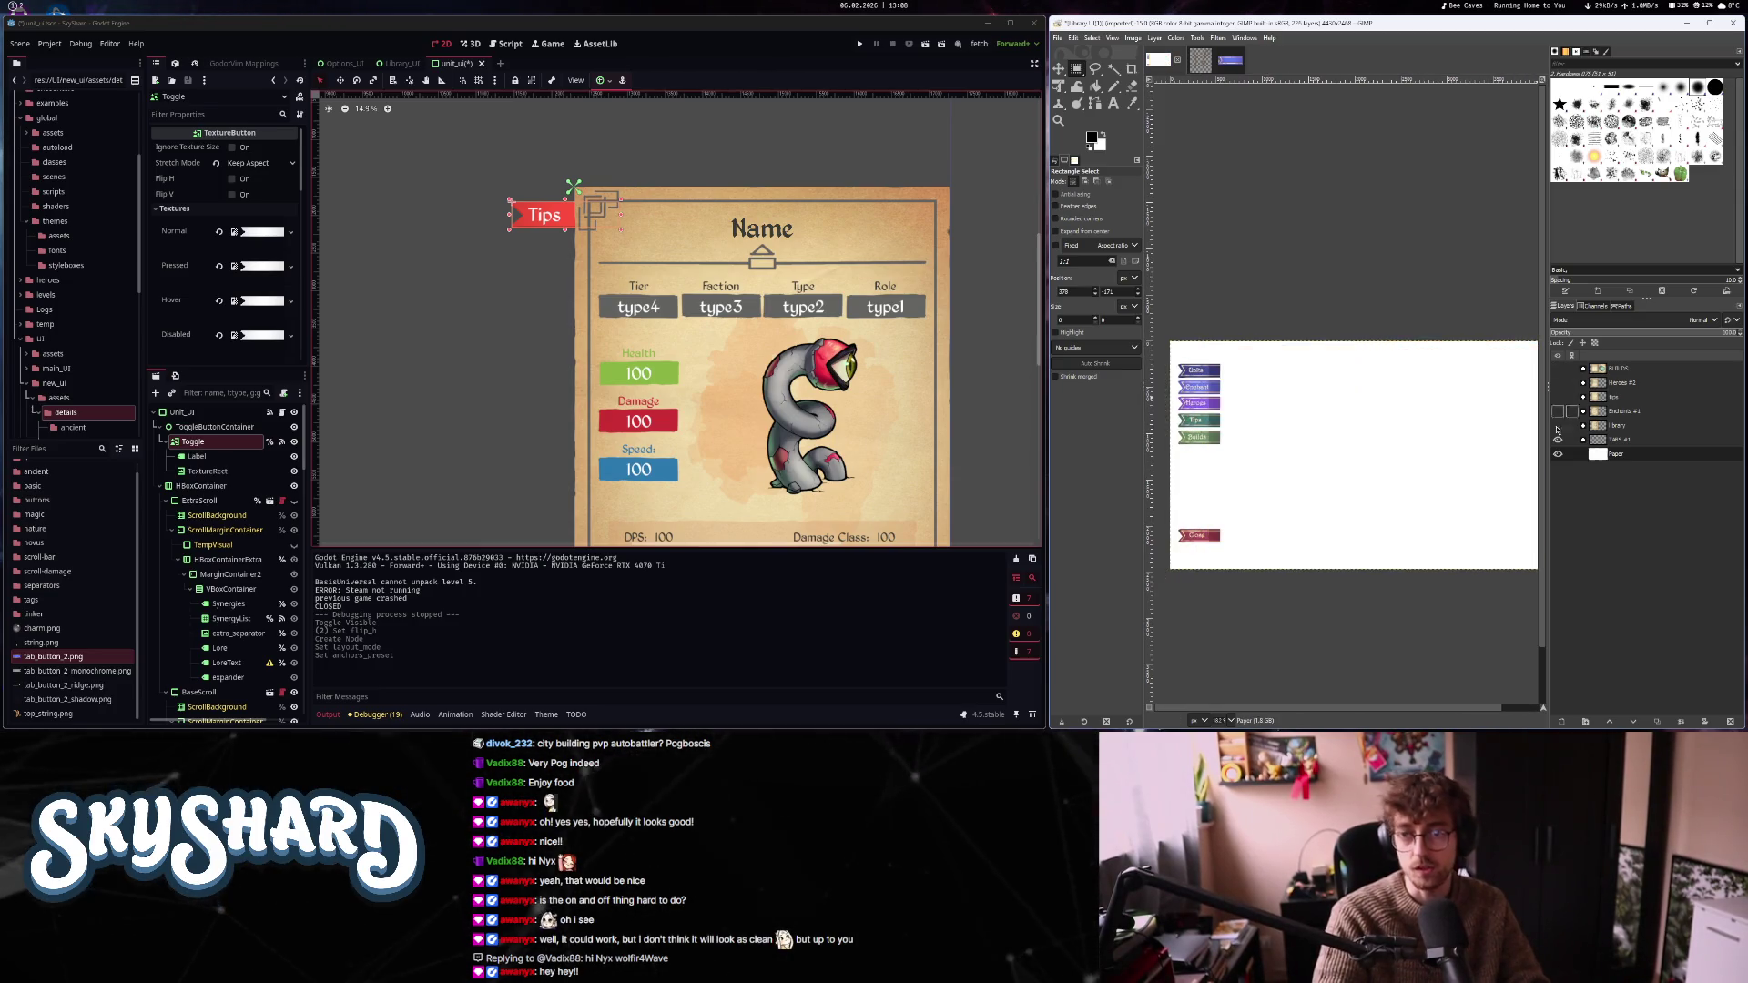
pyautogui.click(1558, 425)
pyautogui.hscroll(-2, 1334, 456)
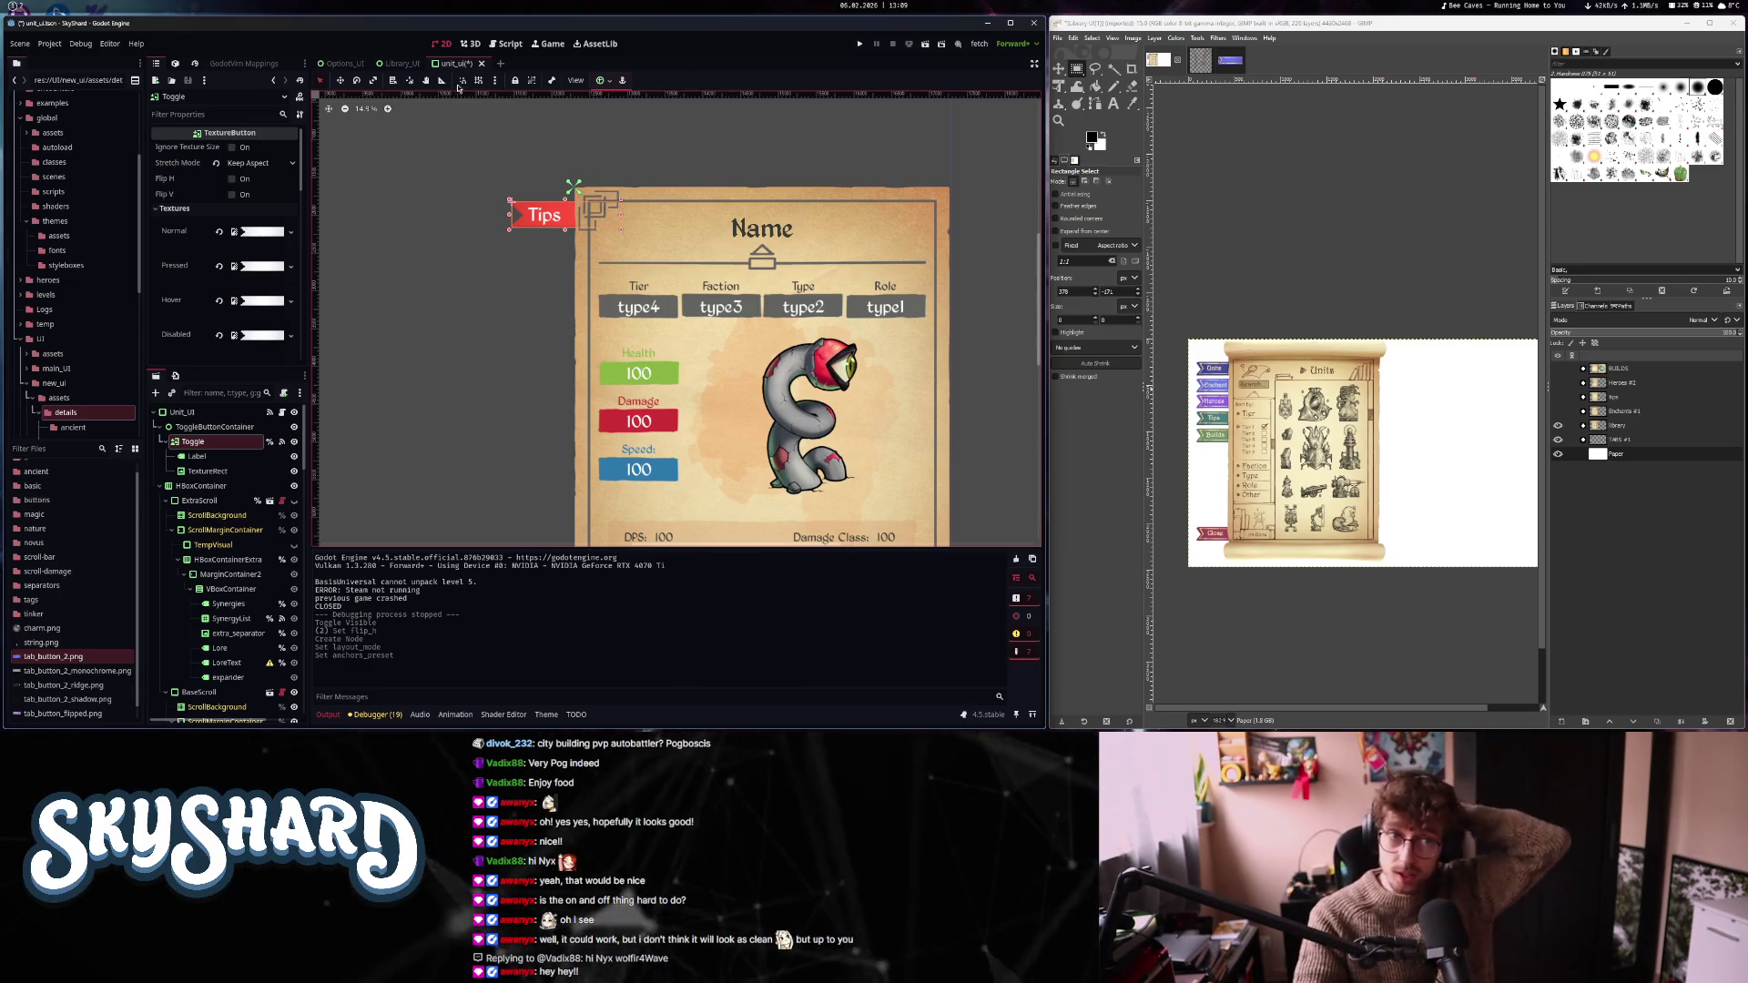
# In Godot, delete the TextureRect child under the Tips toggle button.
pyautogui.click(241, 471)
pyautogui.press('Delete')
pyautogui.press('Return')
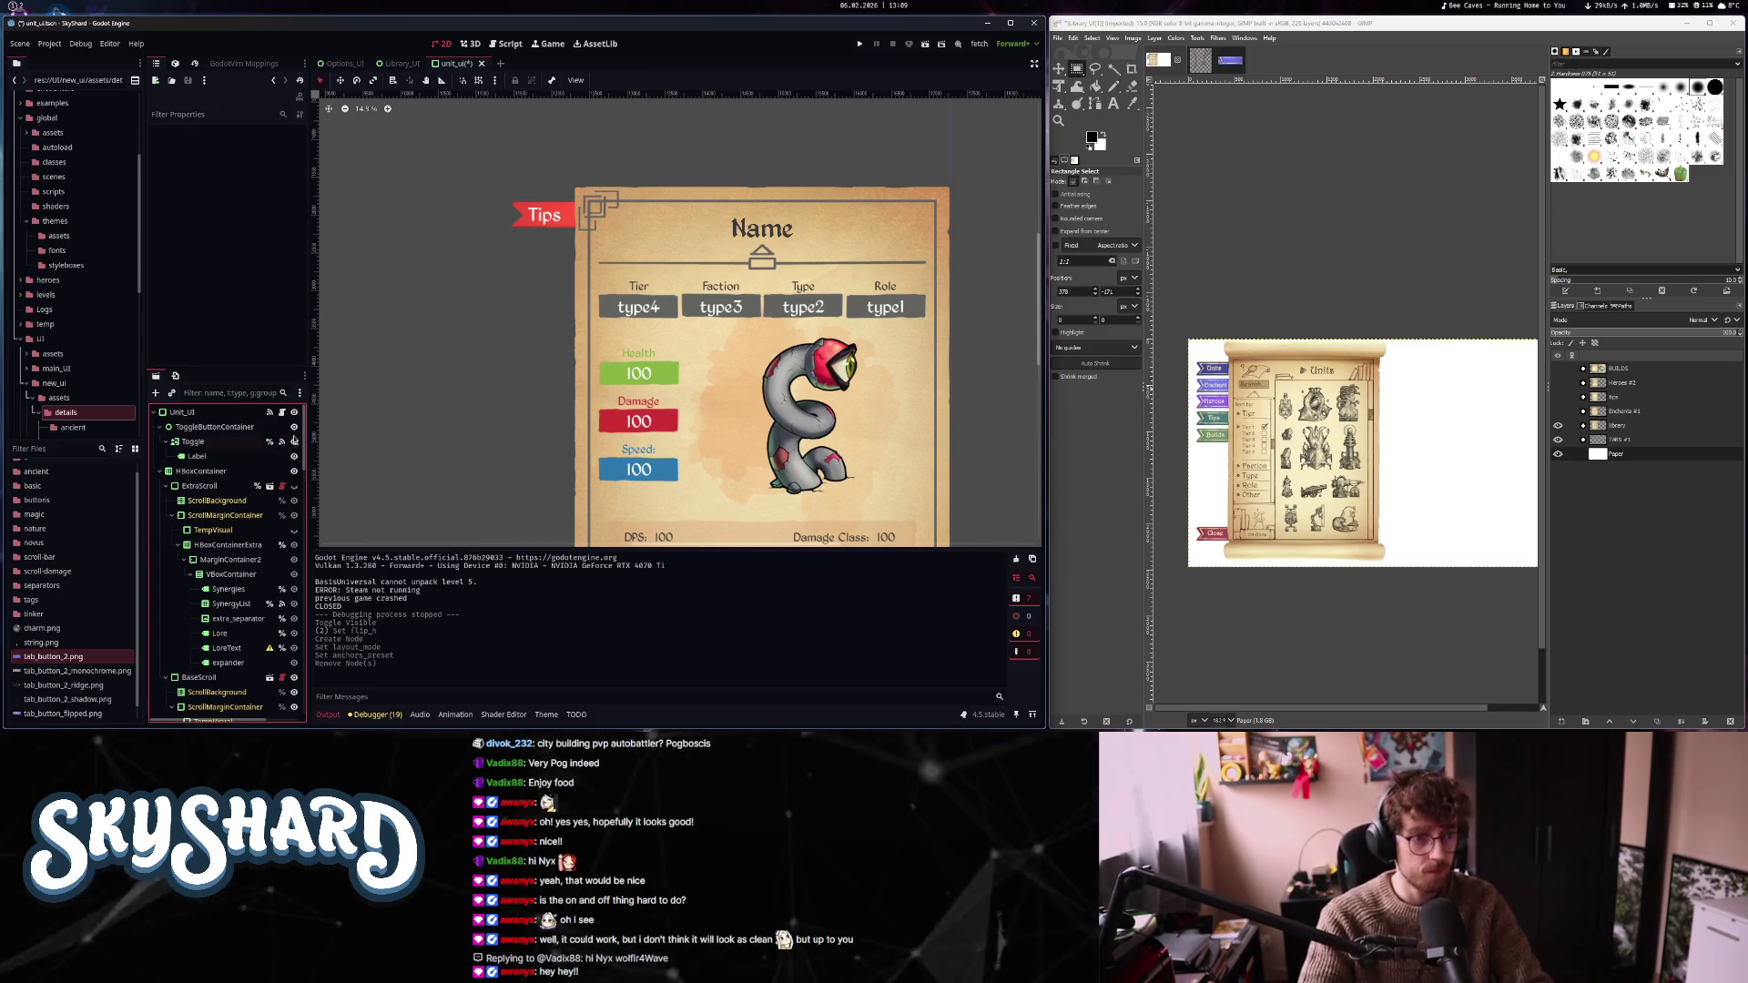
# Hide the Unit_UI node, save the unit_ui scene, and compare the Library_UI and Options_UI scenes.
pyautogui.click(294, 413)
pyautogui.hotkey('ctrl', 's')
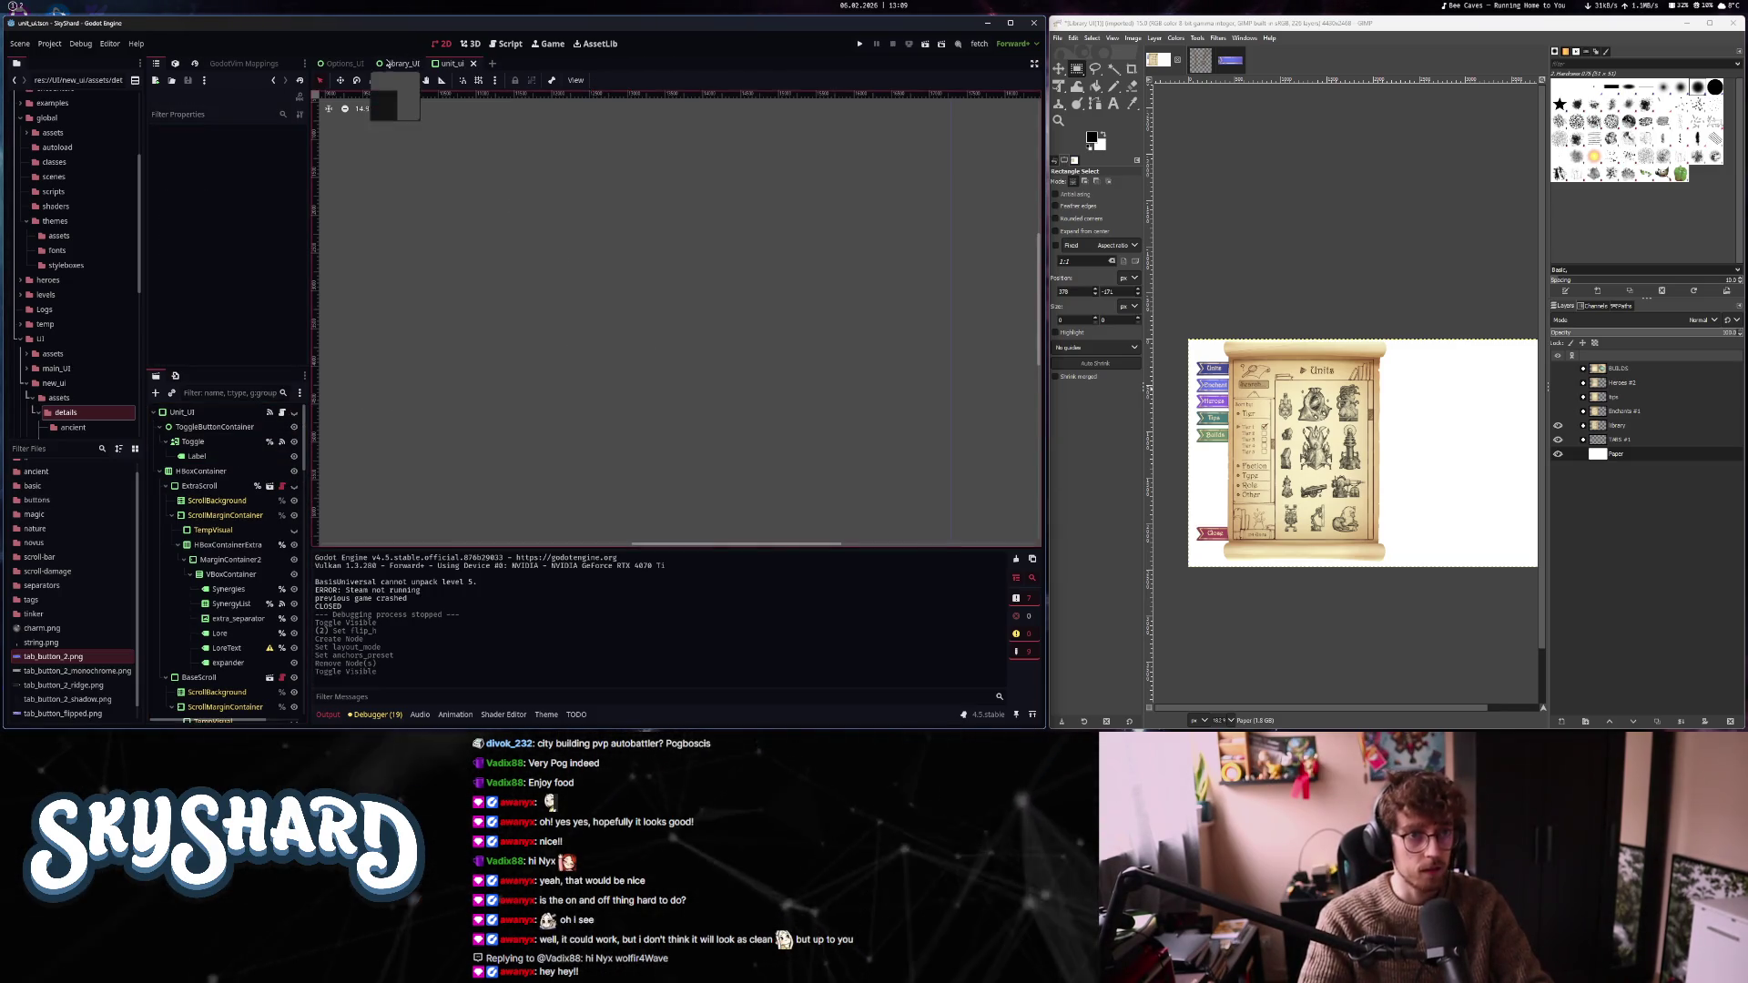
pyautogui.click(400, 63)
pyautogui.click(345, 63)
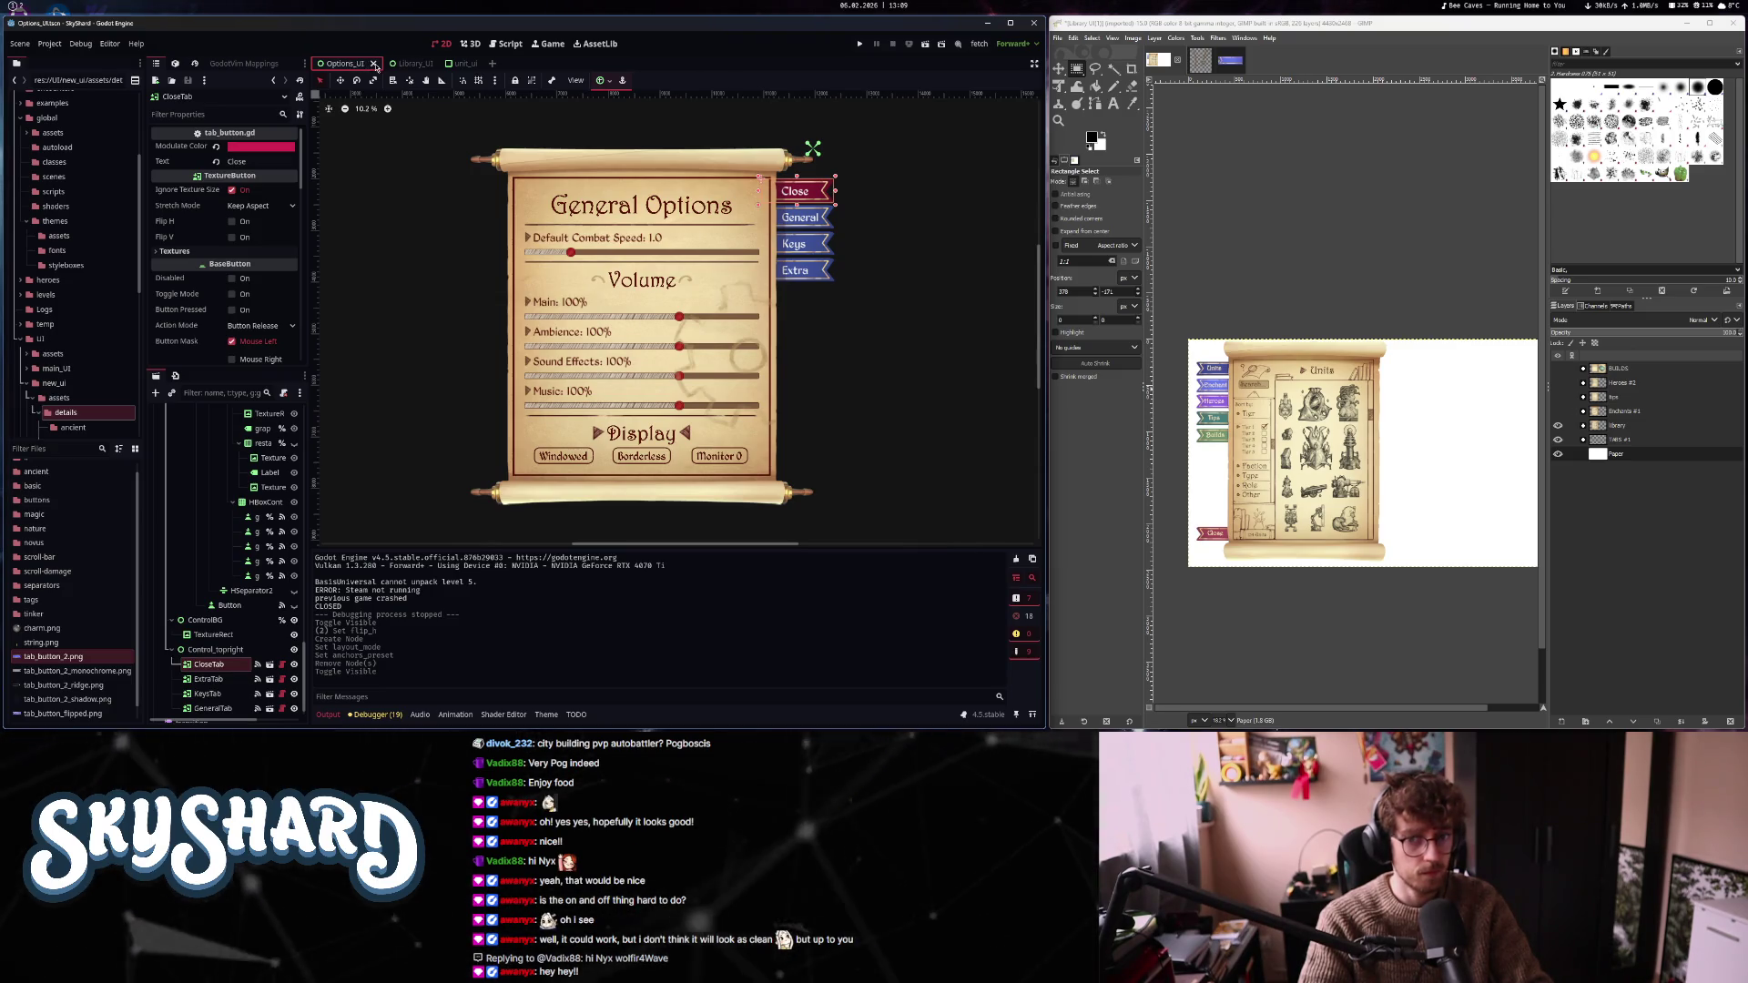
pyautogui.click(413, 65)
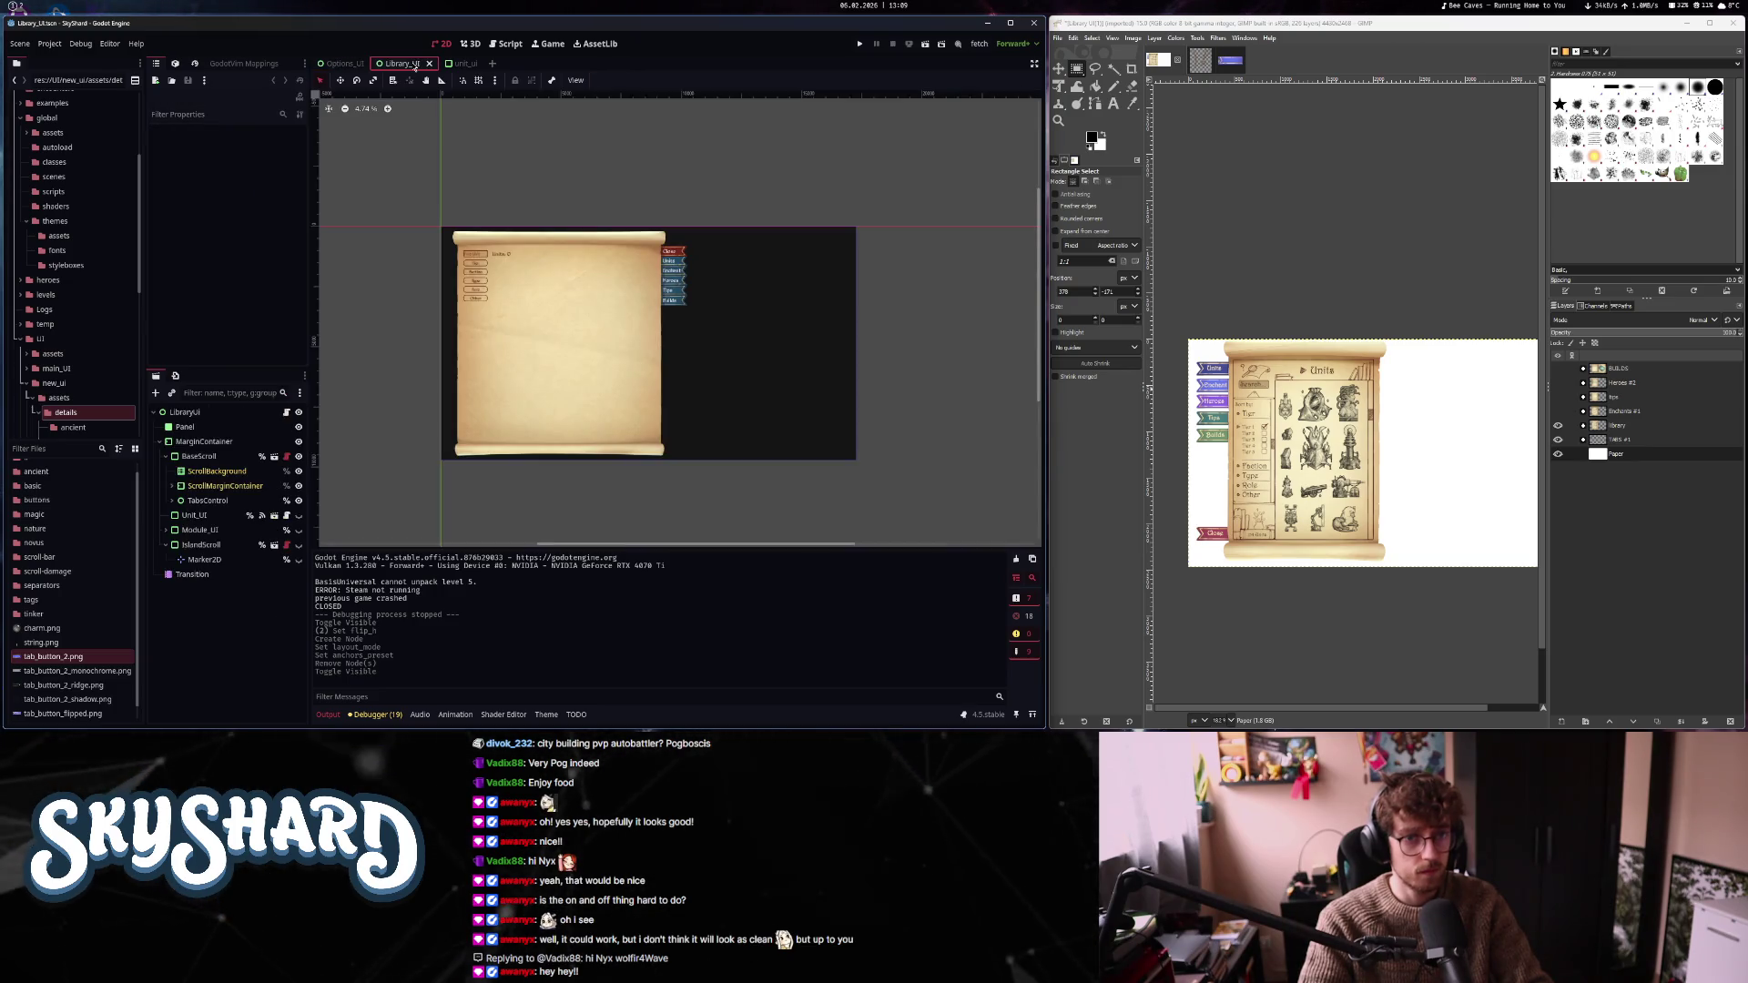
pyautogui.click(362, 63)
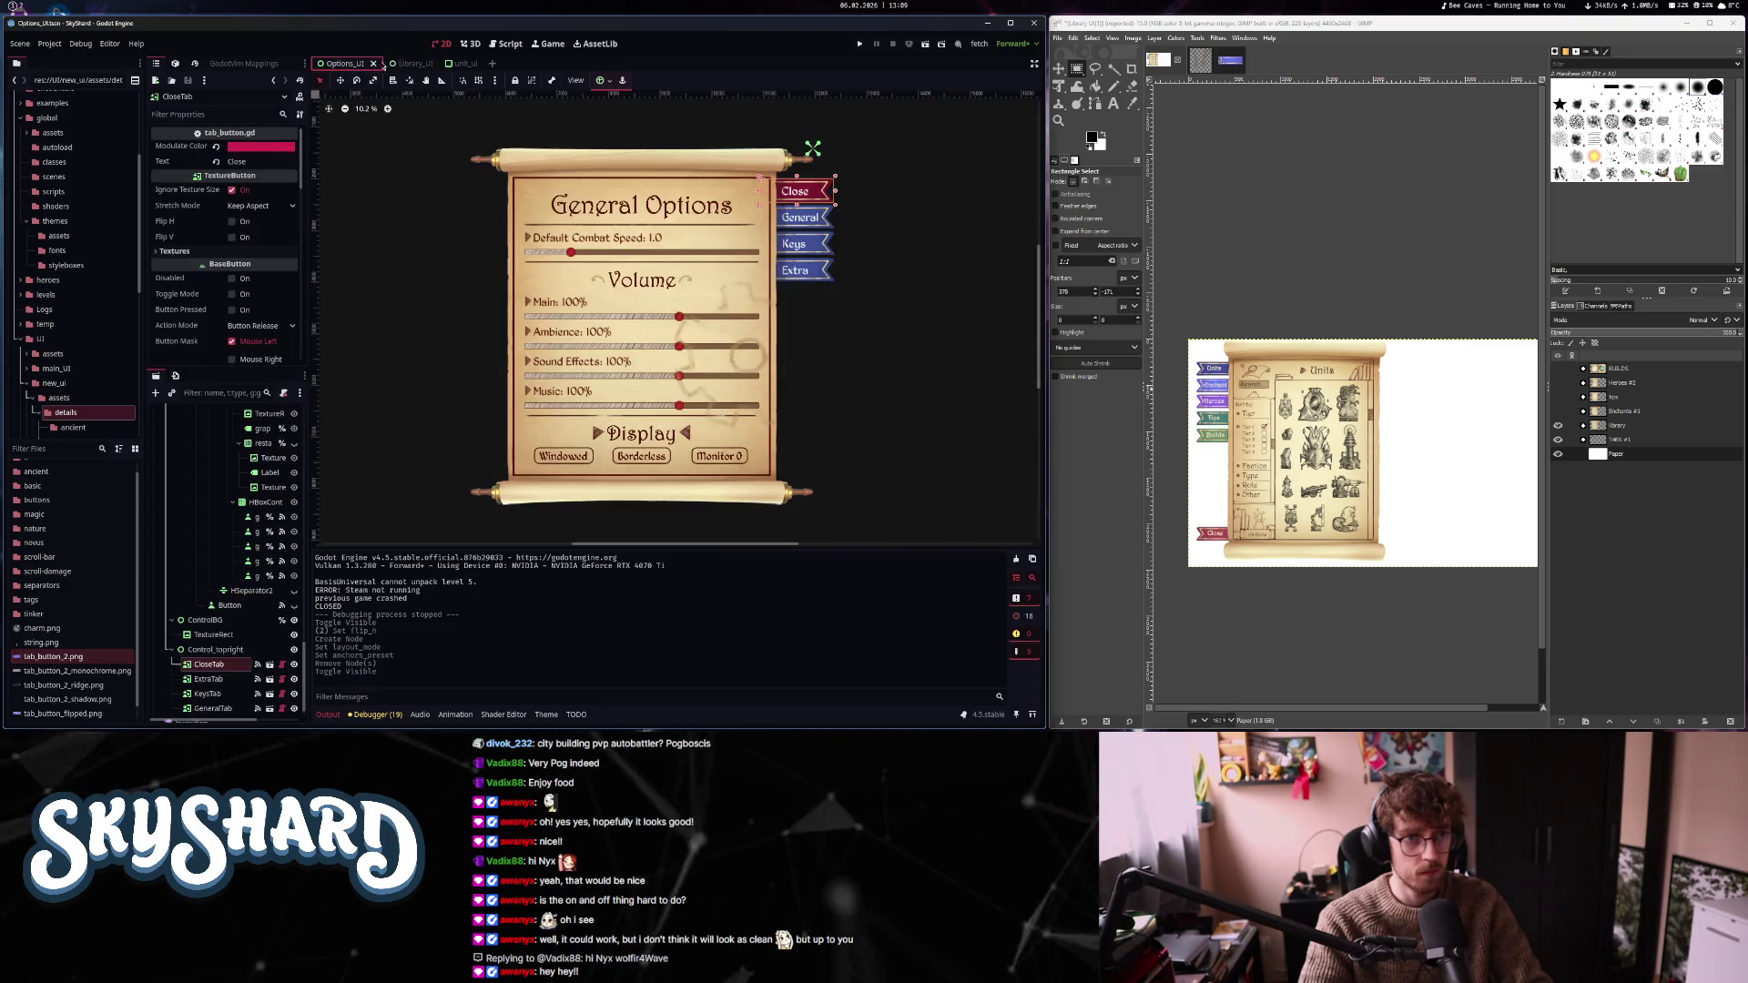
# Quick-open Tab_Button.tscn with Ctrl+Shift+O, select the TabButton root, and view its script.
pyautogui.hotkey('ctrl', 'shift', 'o')
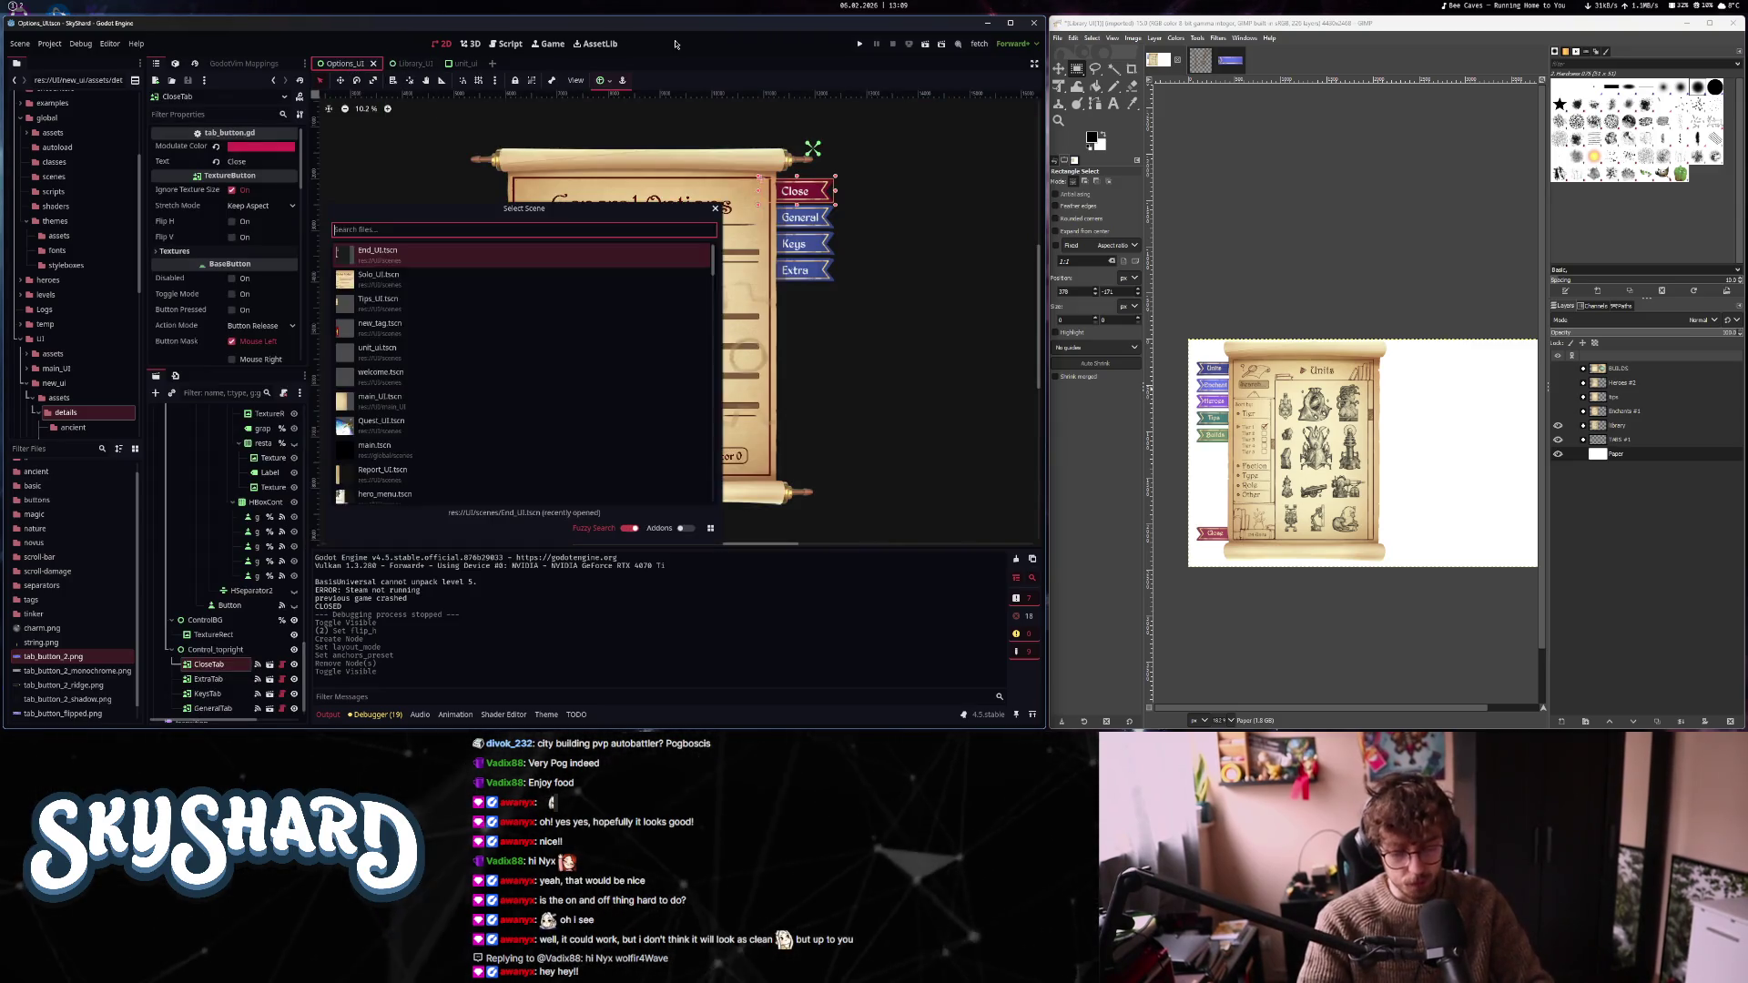
pyautogui.write('tabbu')
pyautogui.press('Return')
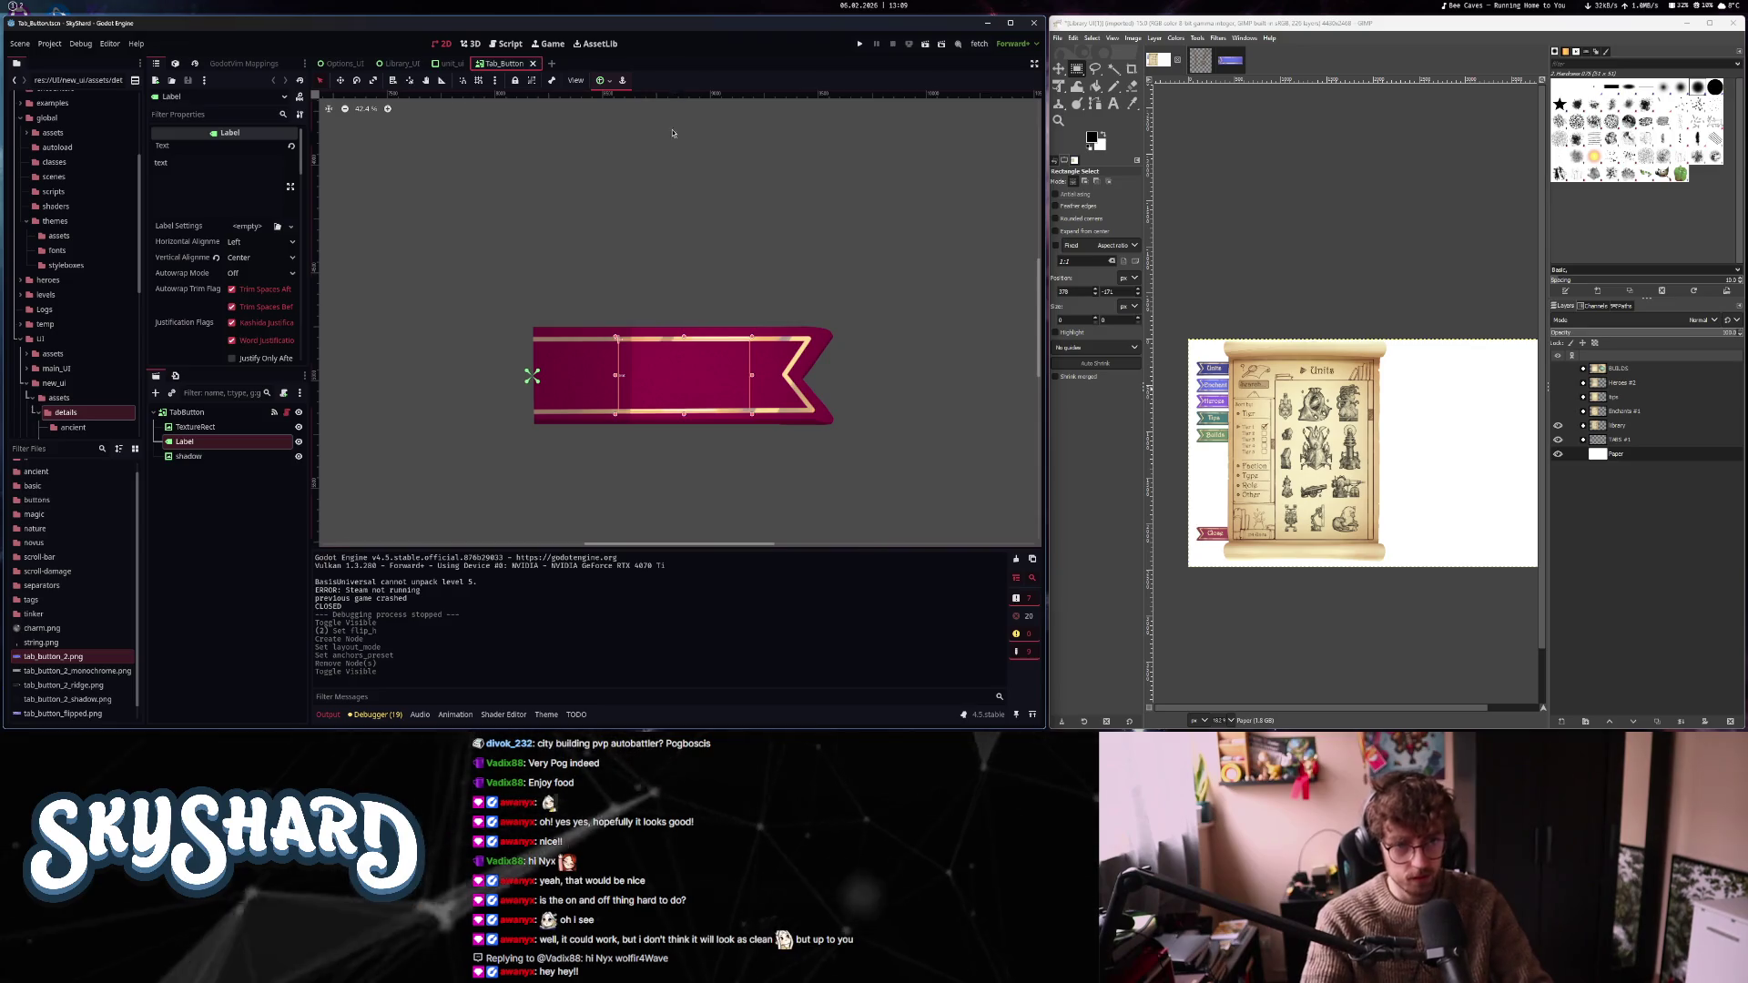
pyautogui.click(194, 414)
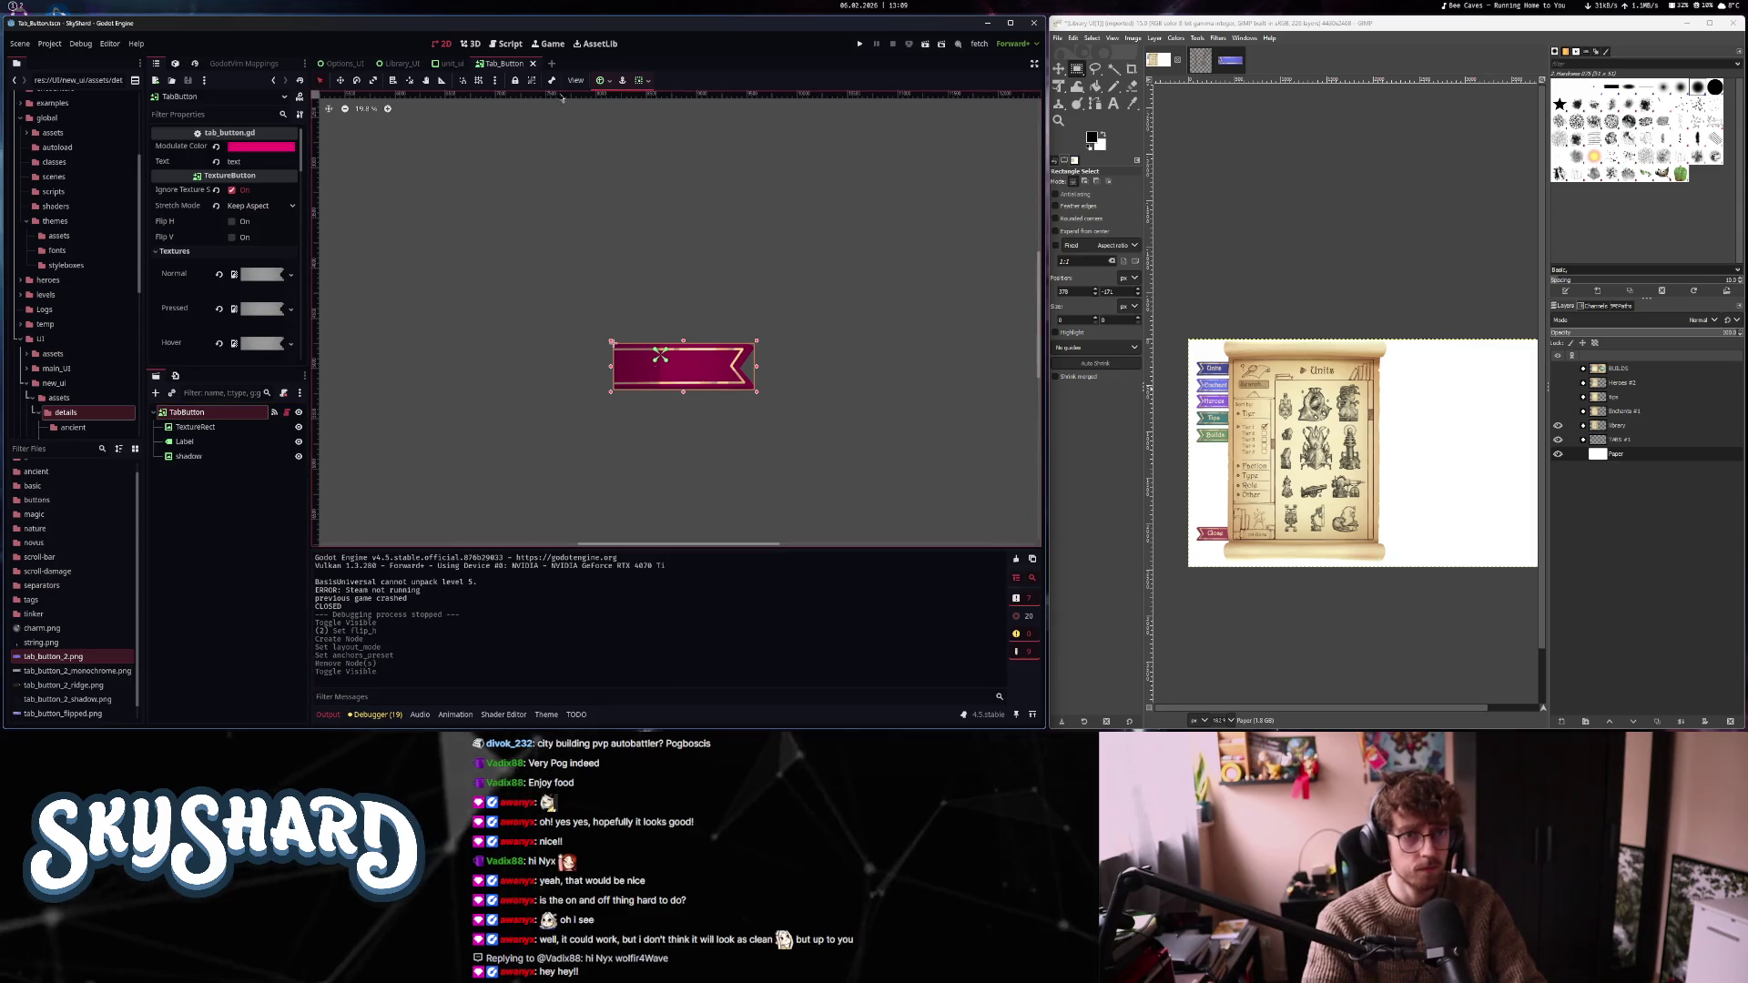
pyautogui.click(509, 45)
pyautogui.scroll(3, 565, 341)
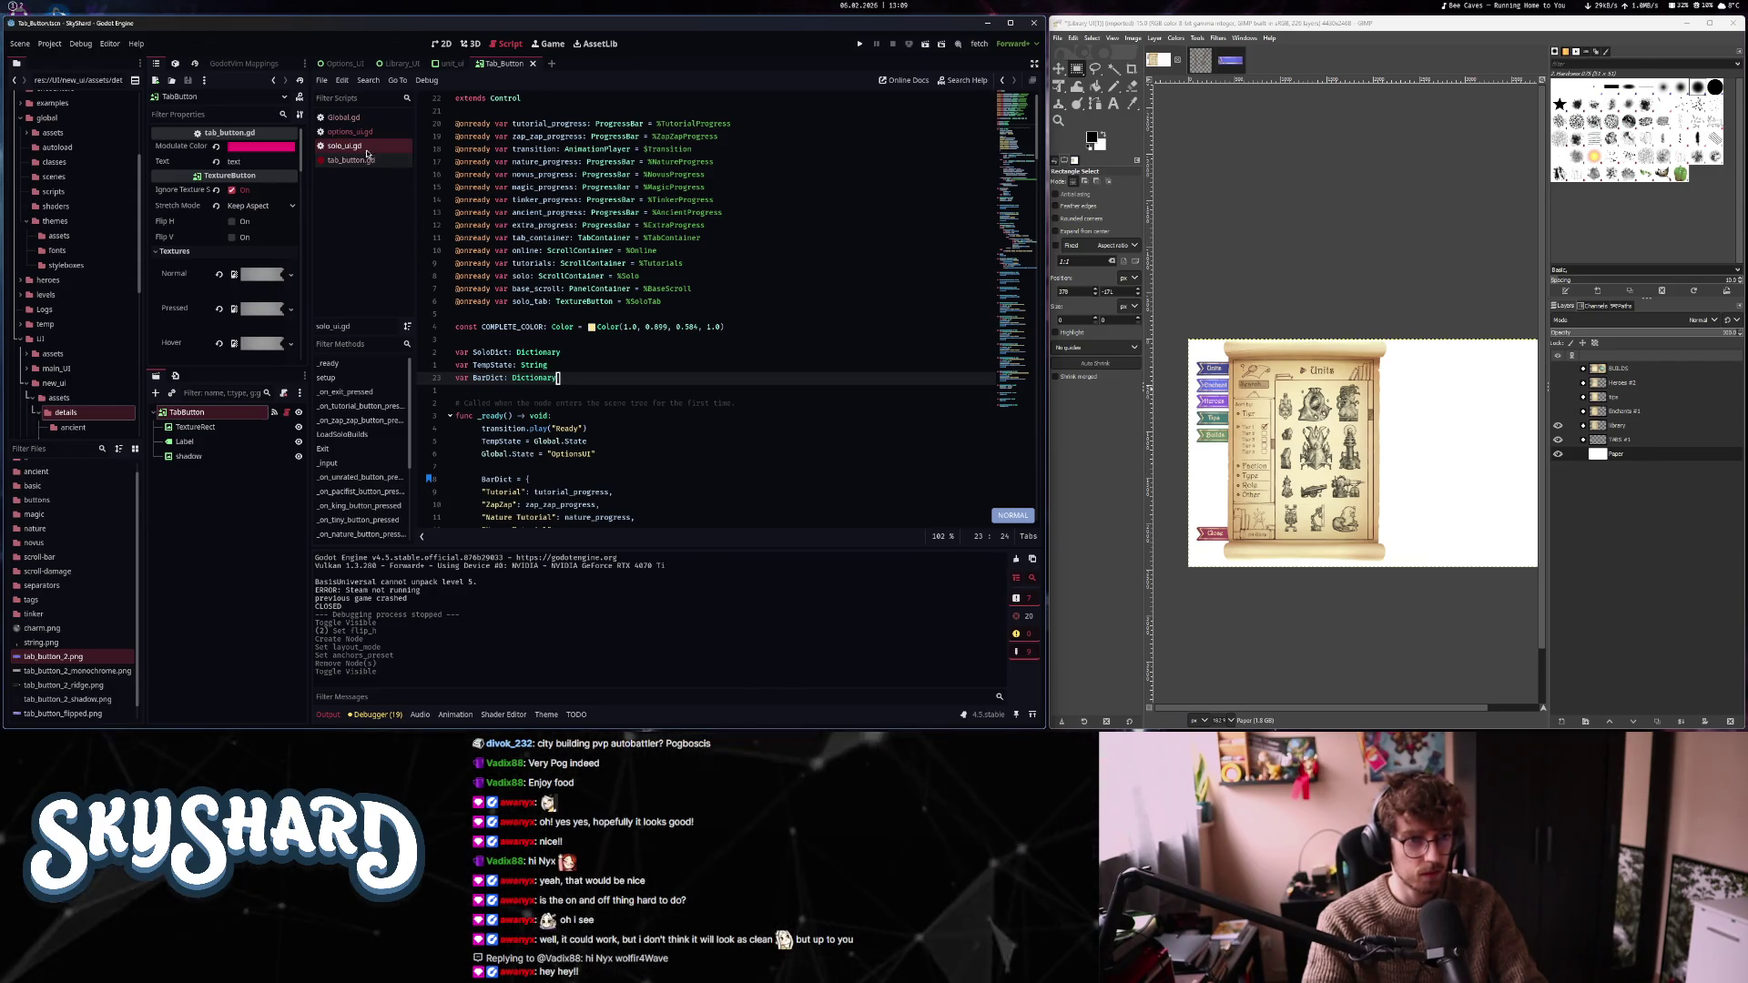
pyautogui.hotkey('alt', 'Left')
pyautogui.click(536, 186)
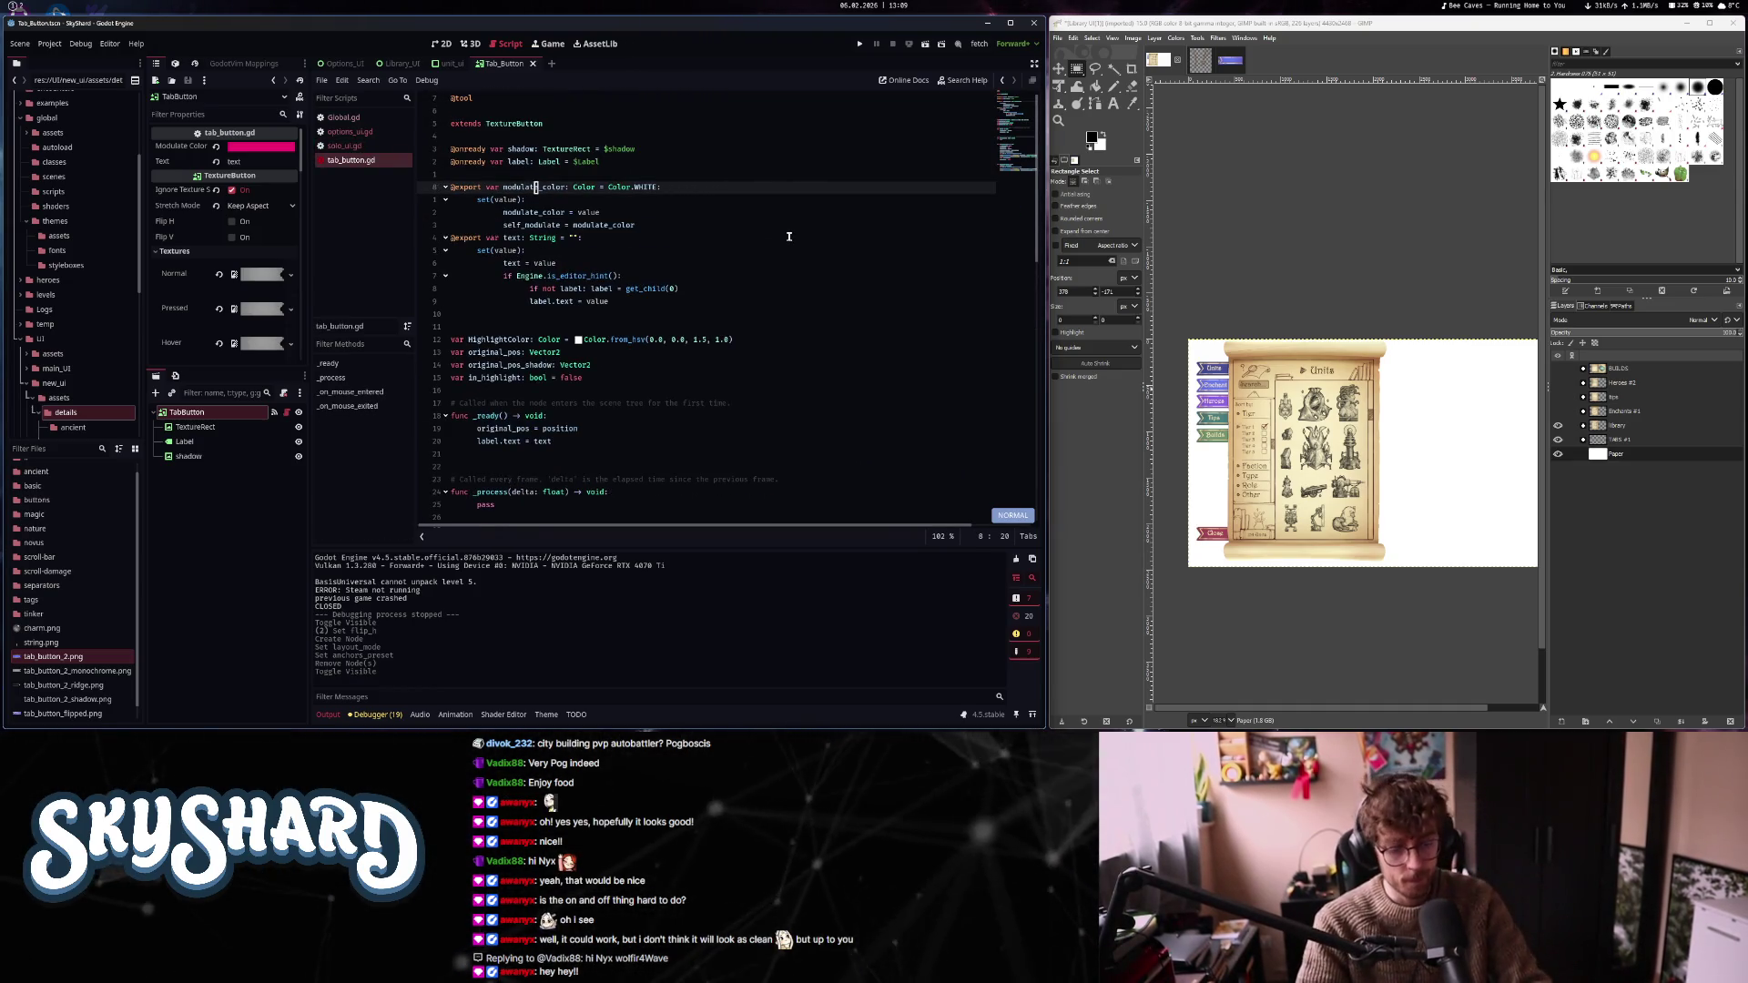
pyautogui.press('j')
pyautogui.press('j')
pyautogui.press('j')
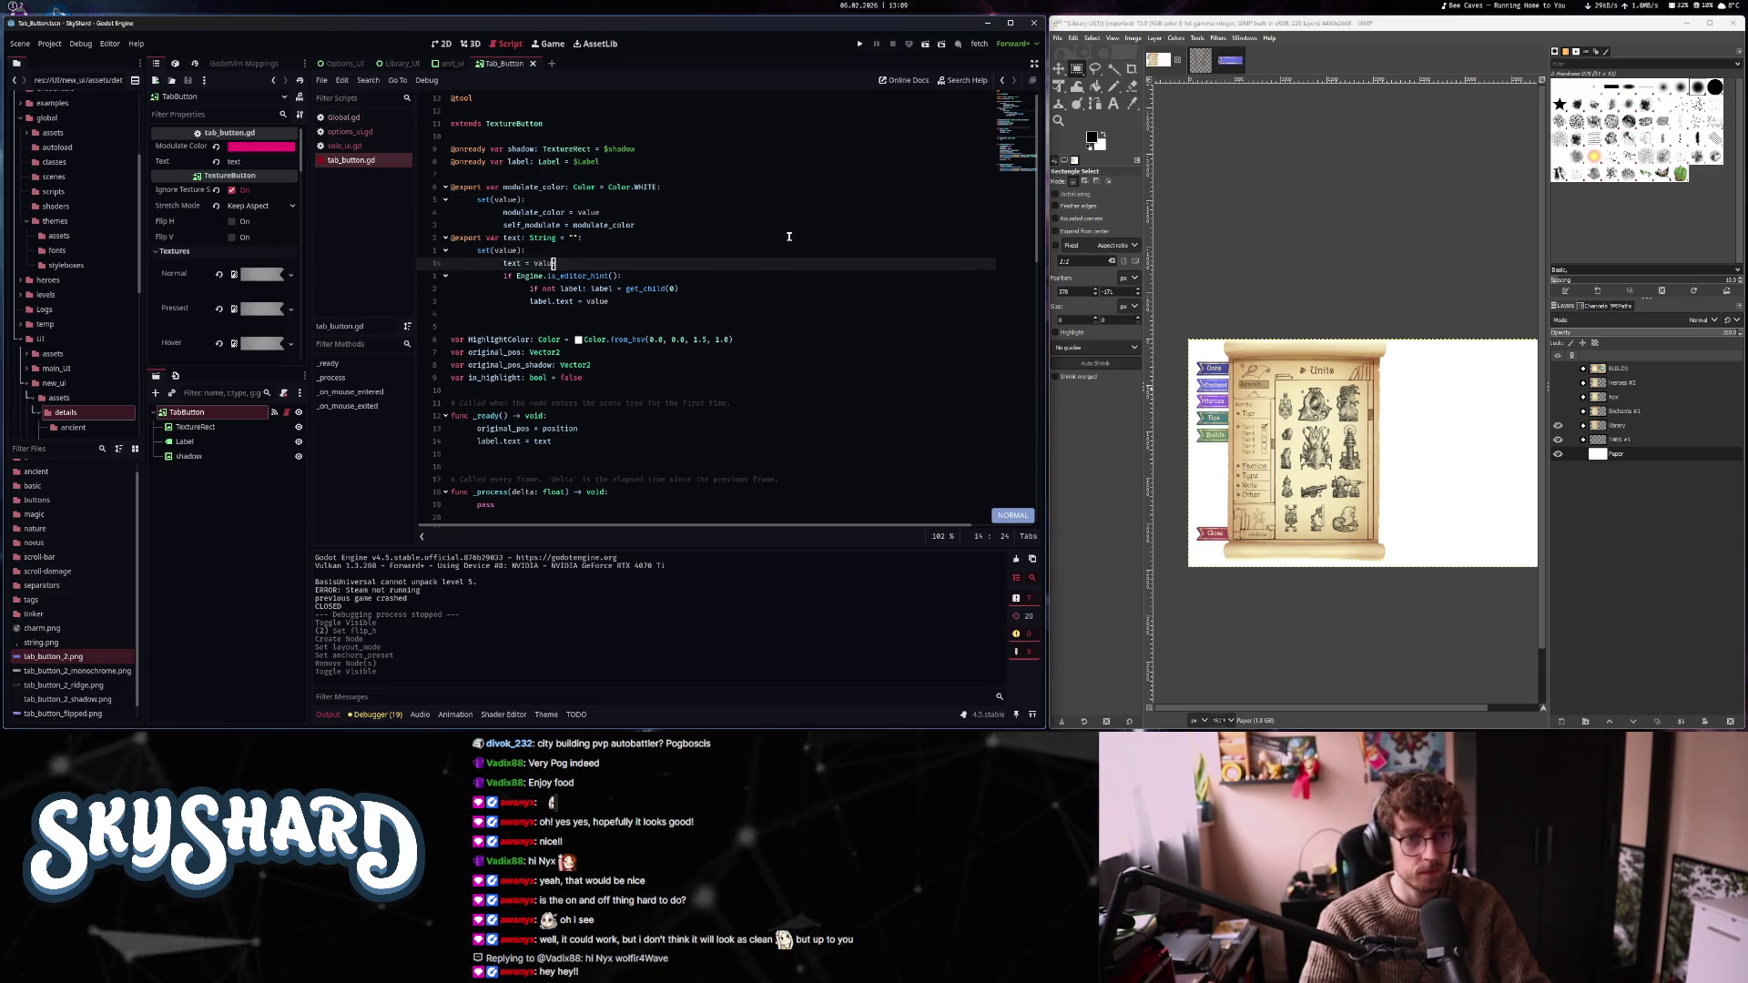
pyautogui.press('o')
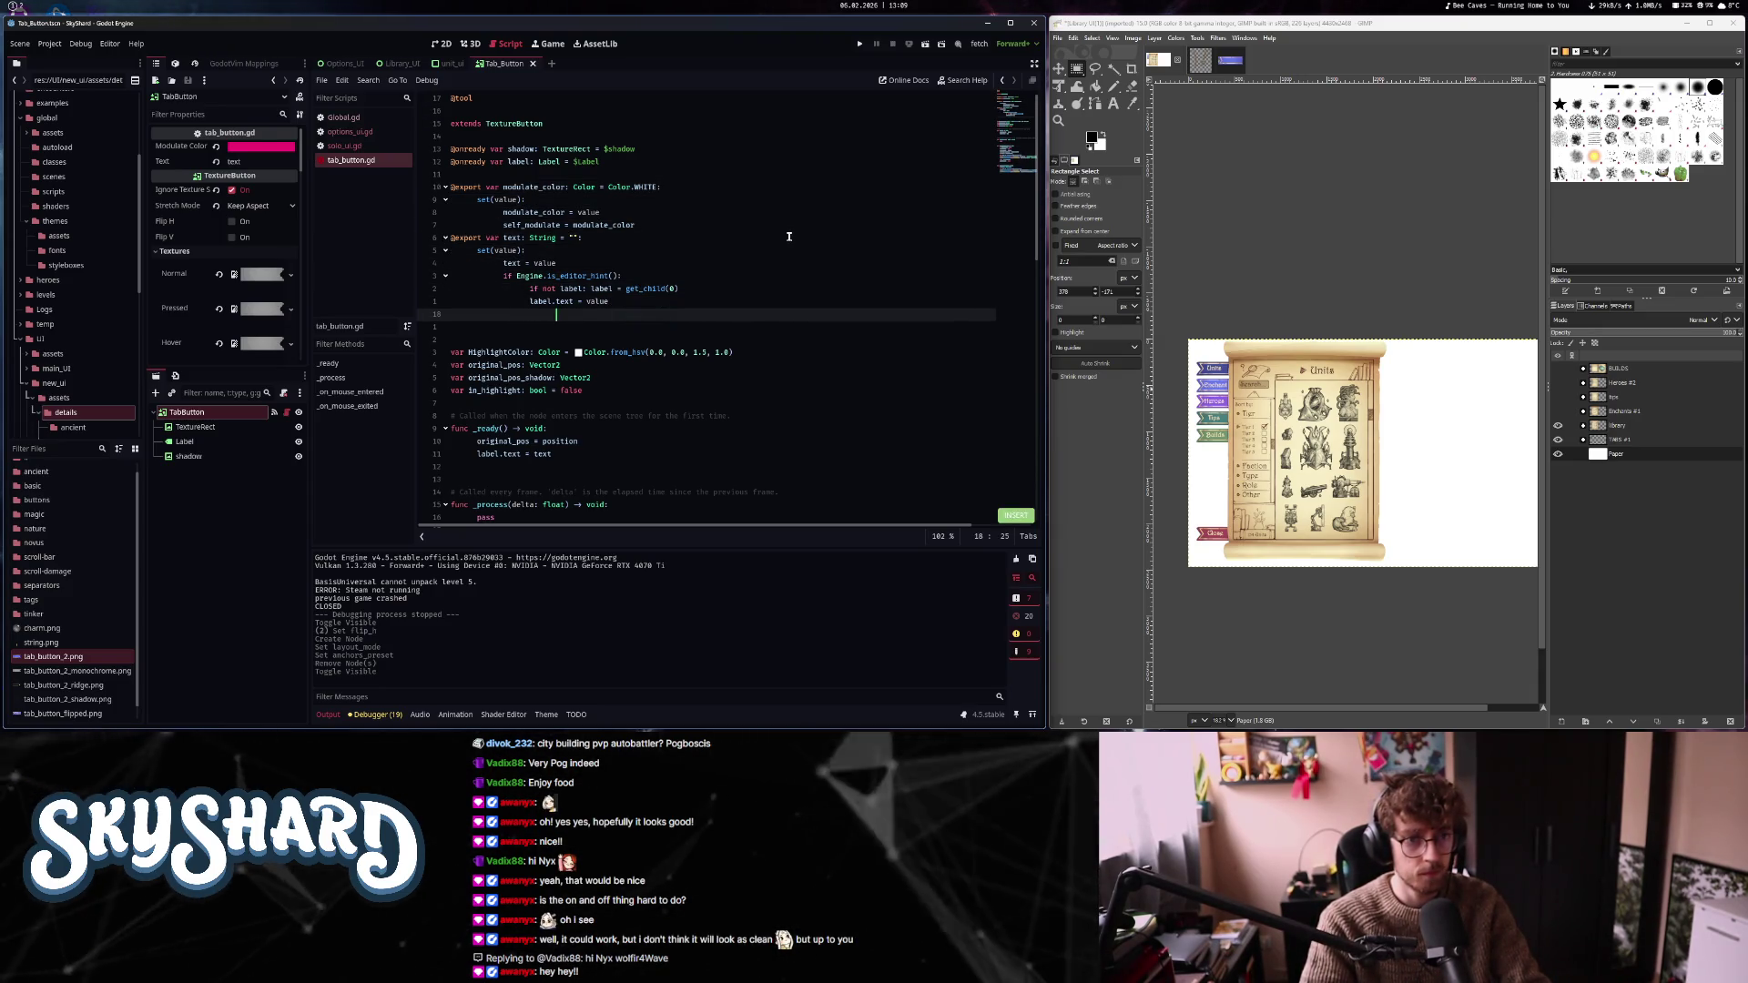
pyautogui.press('BackSpace')
pyautogui.press('BackSpace')
pyautogui.press('BackSpace')
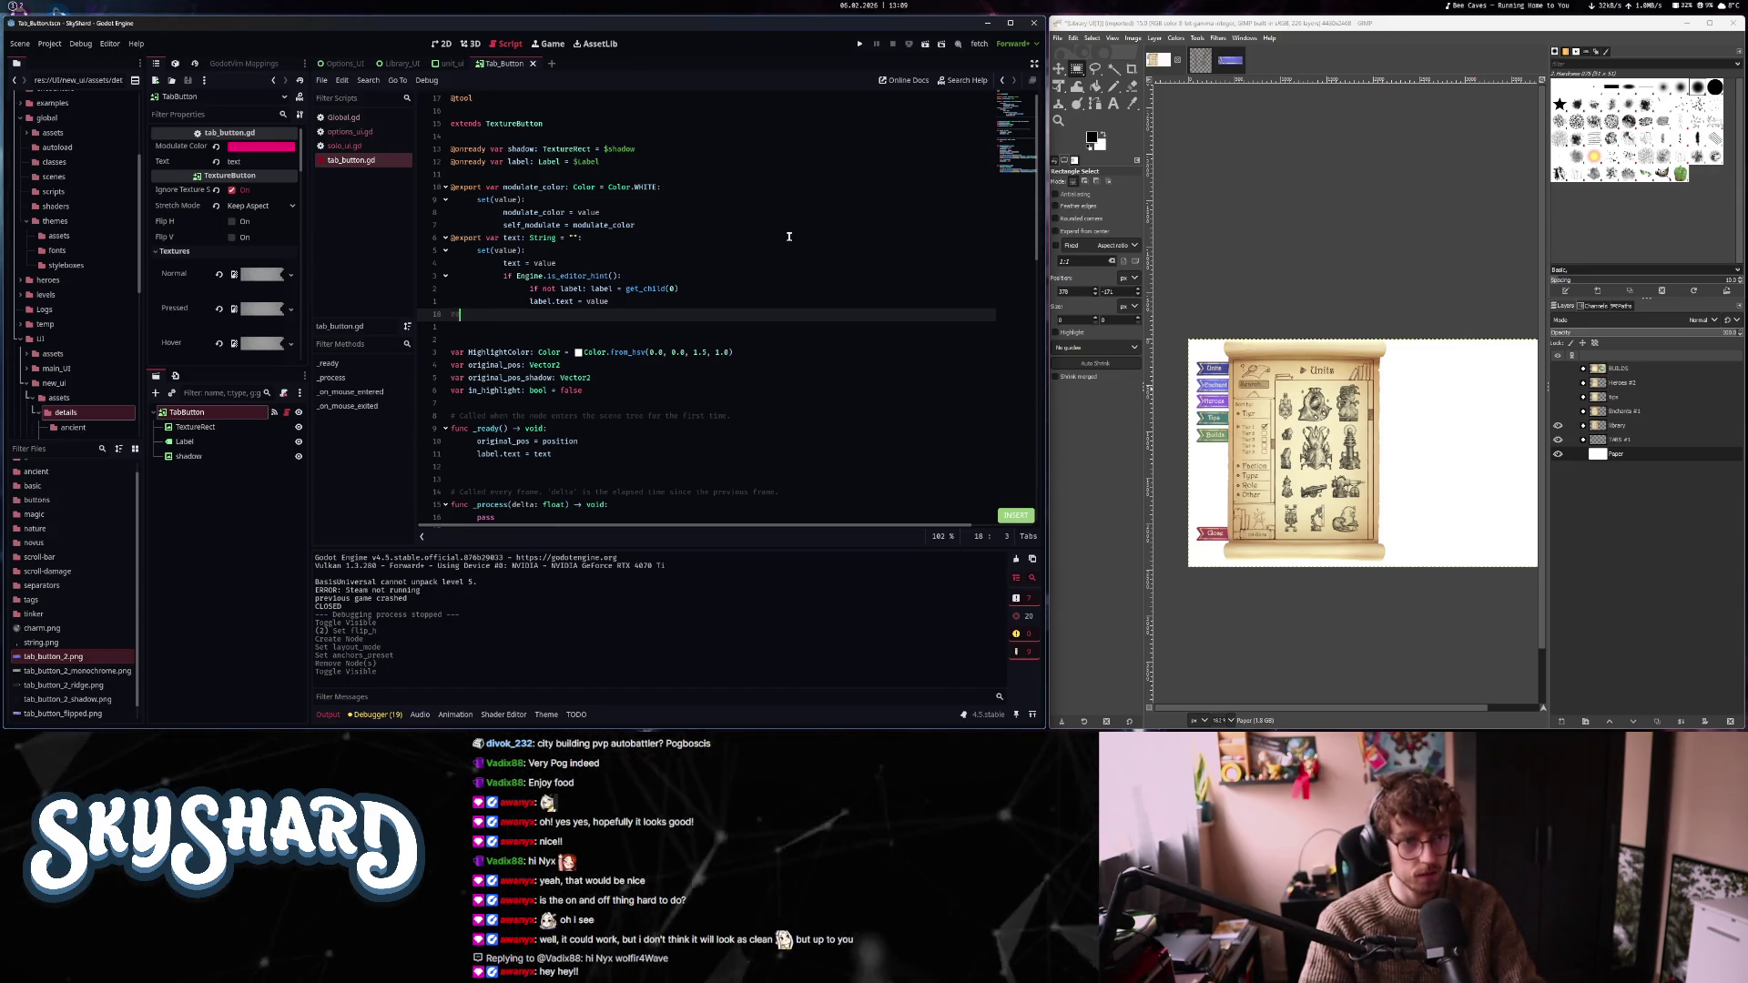
pyautogui.write('@export var ')
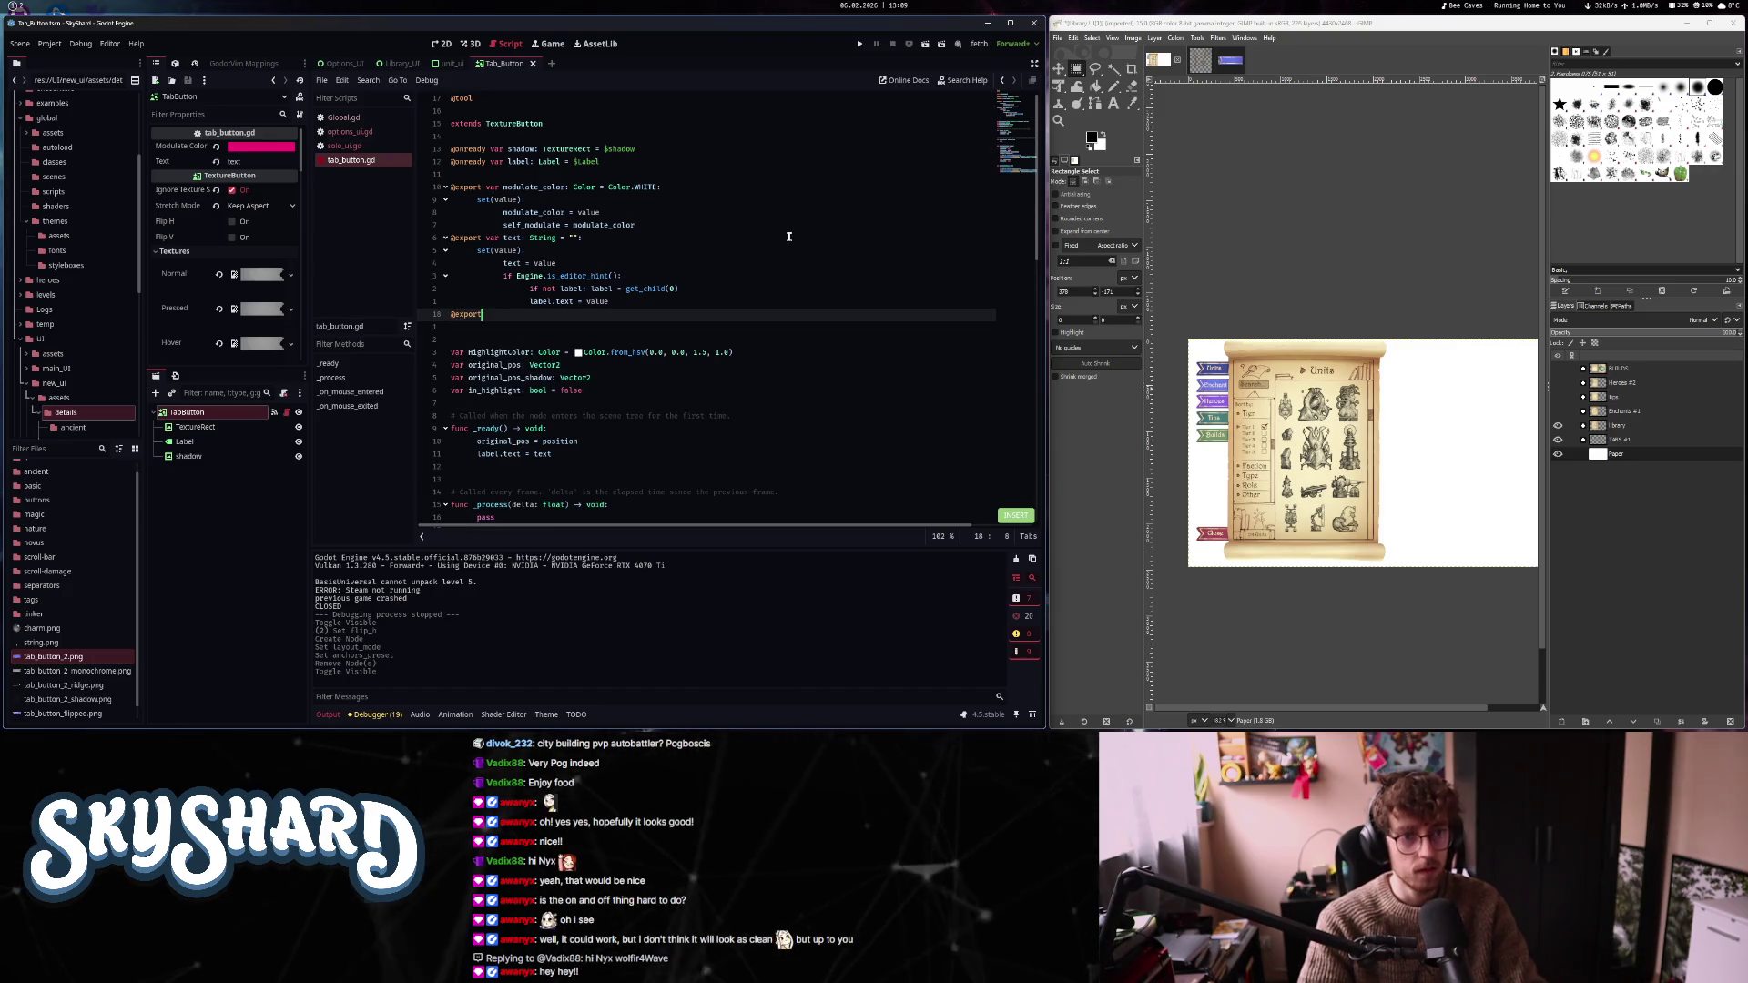
pyautogui.write('flipped: ')
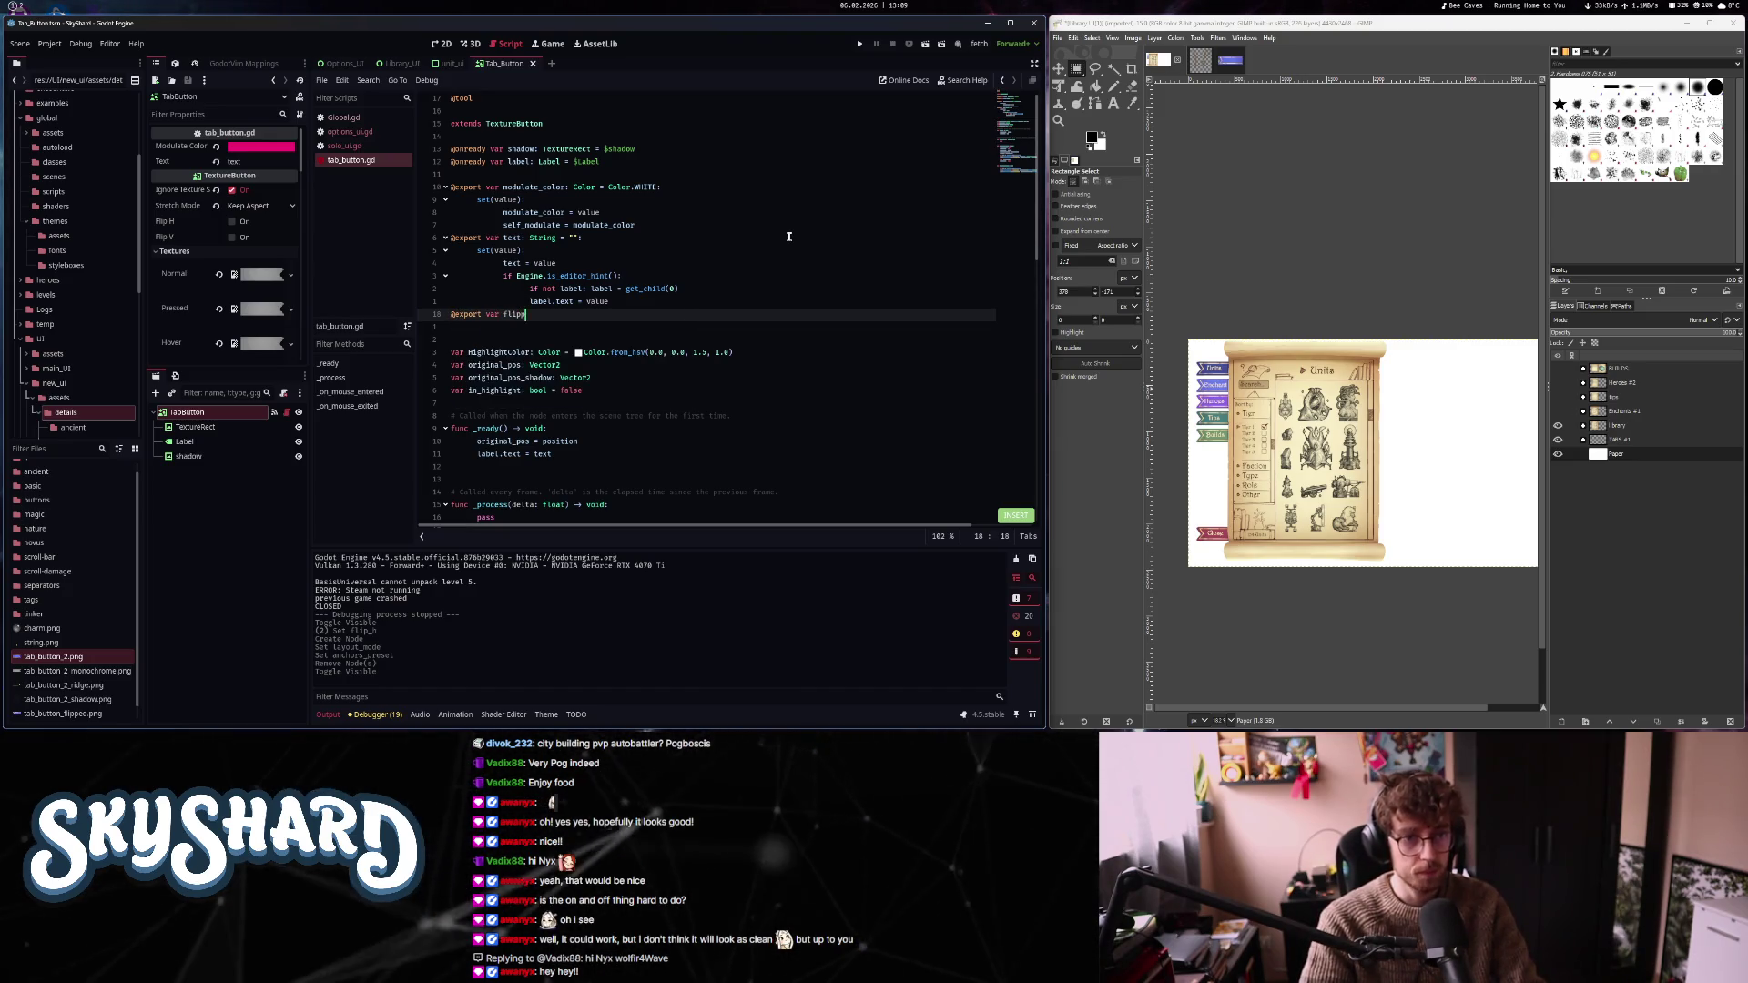
pyautogui.write('bool = false')
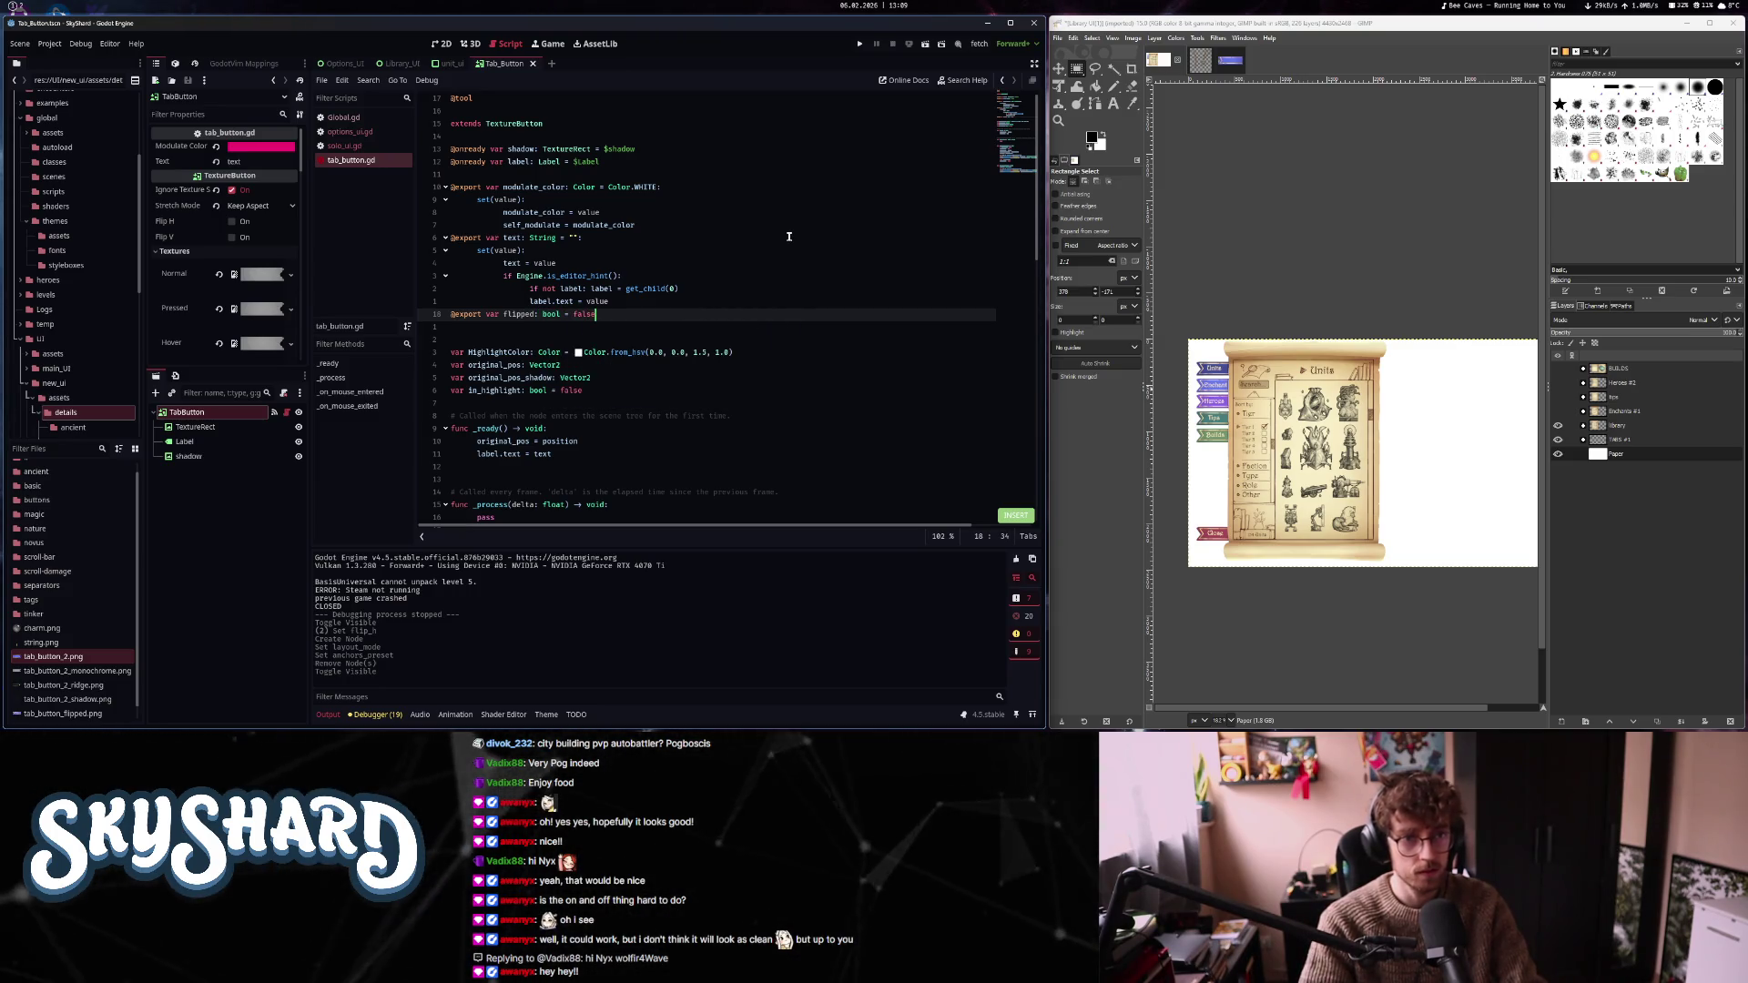
pyautogui.write(':')
pyautogui.press('Return')
# Write the flipped setter: 'set(value):', 'flipped = value', and an 'if Engine.is_editor_hint():' check.
pyautogui.write('set(value')
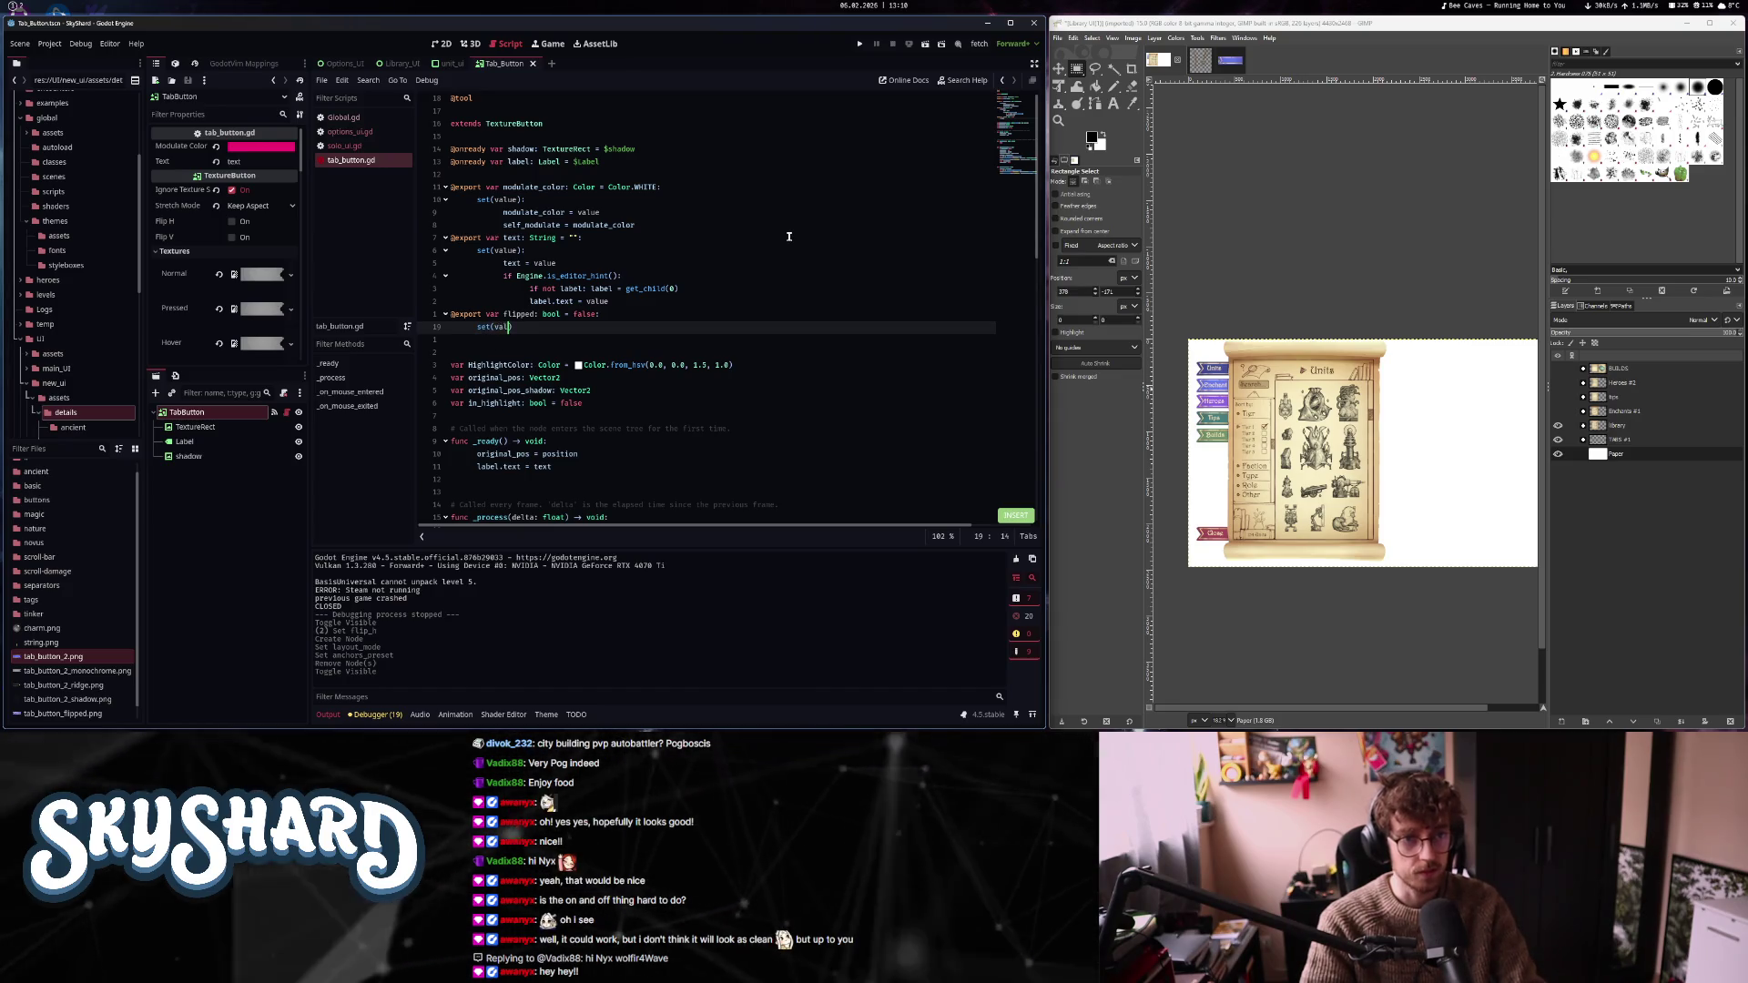
pyautogui.press('BackSpace')
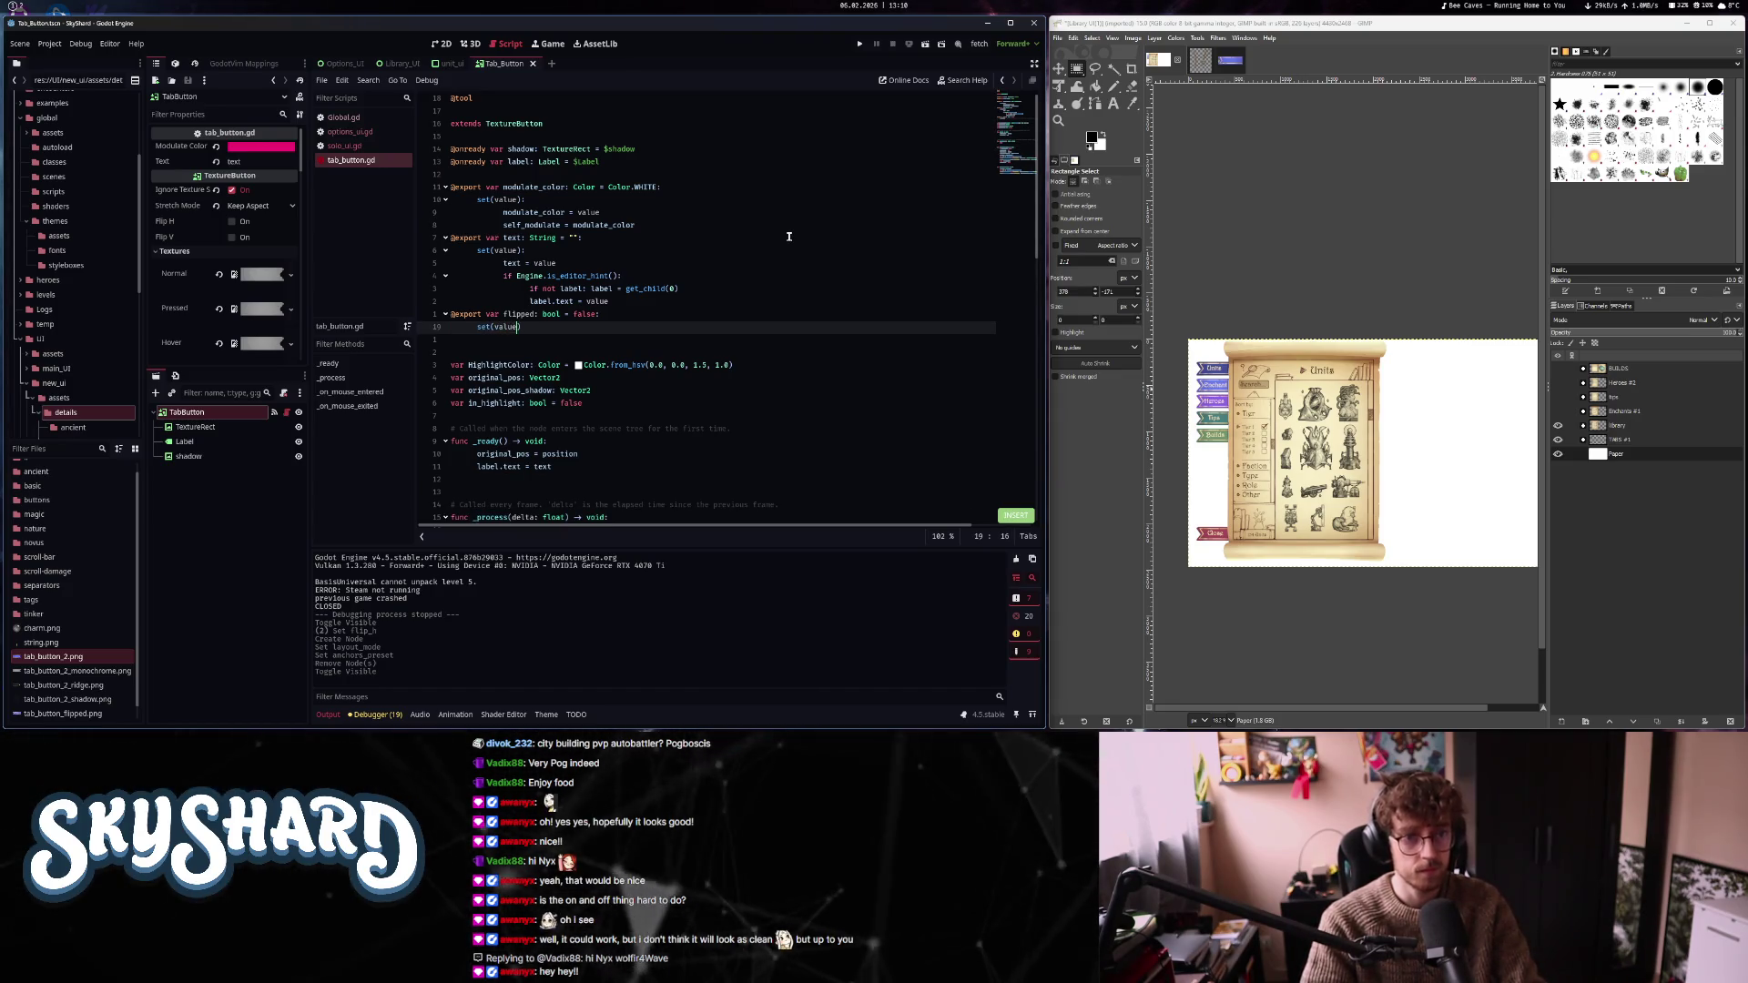
pyautogui.write(':')
pyautogui.press('Return')
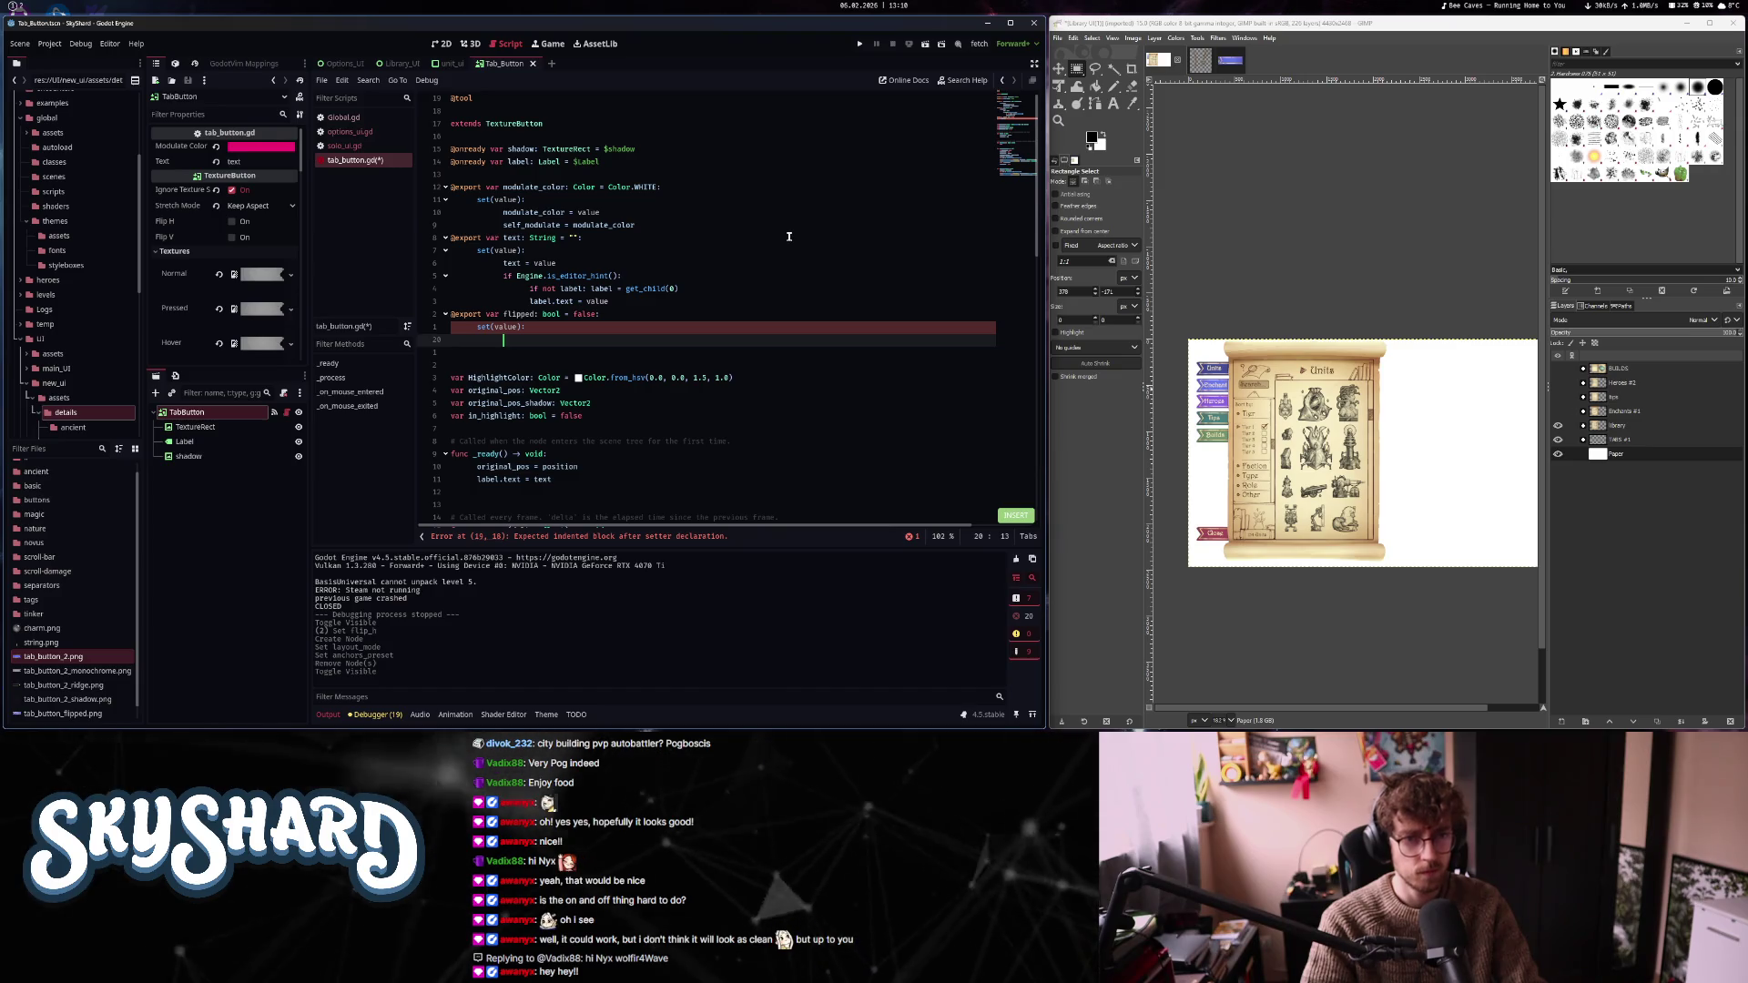
pyautogui.write('fil')
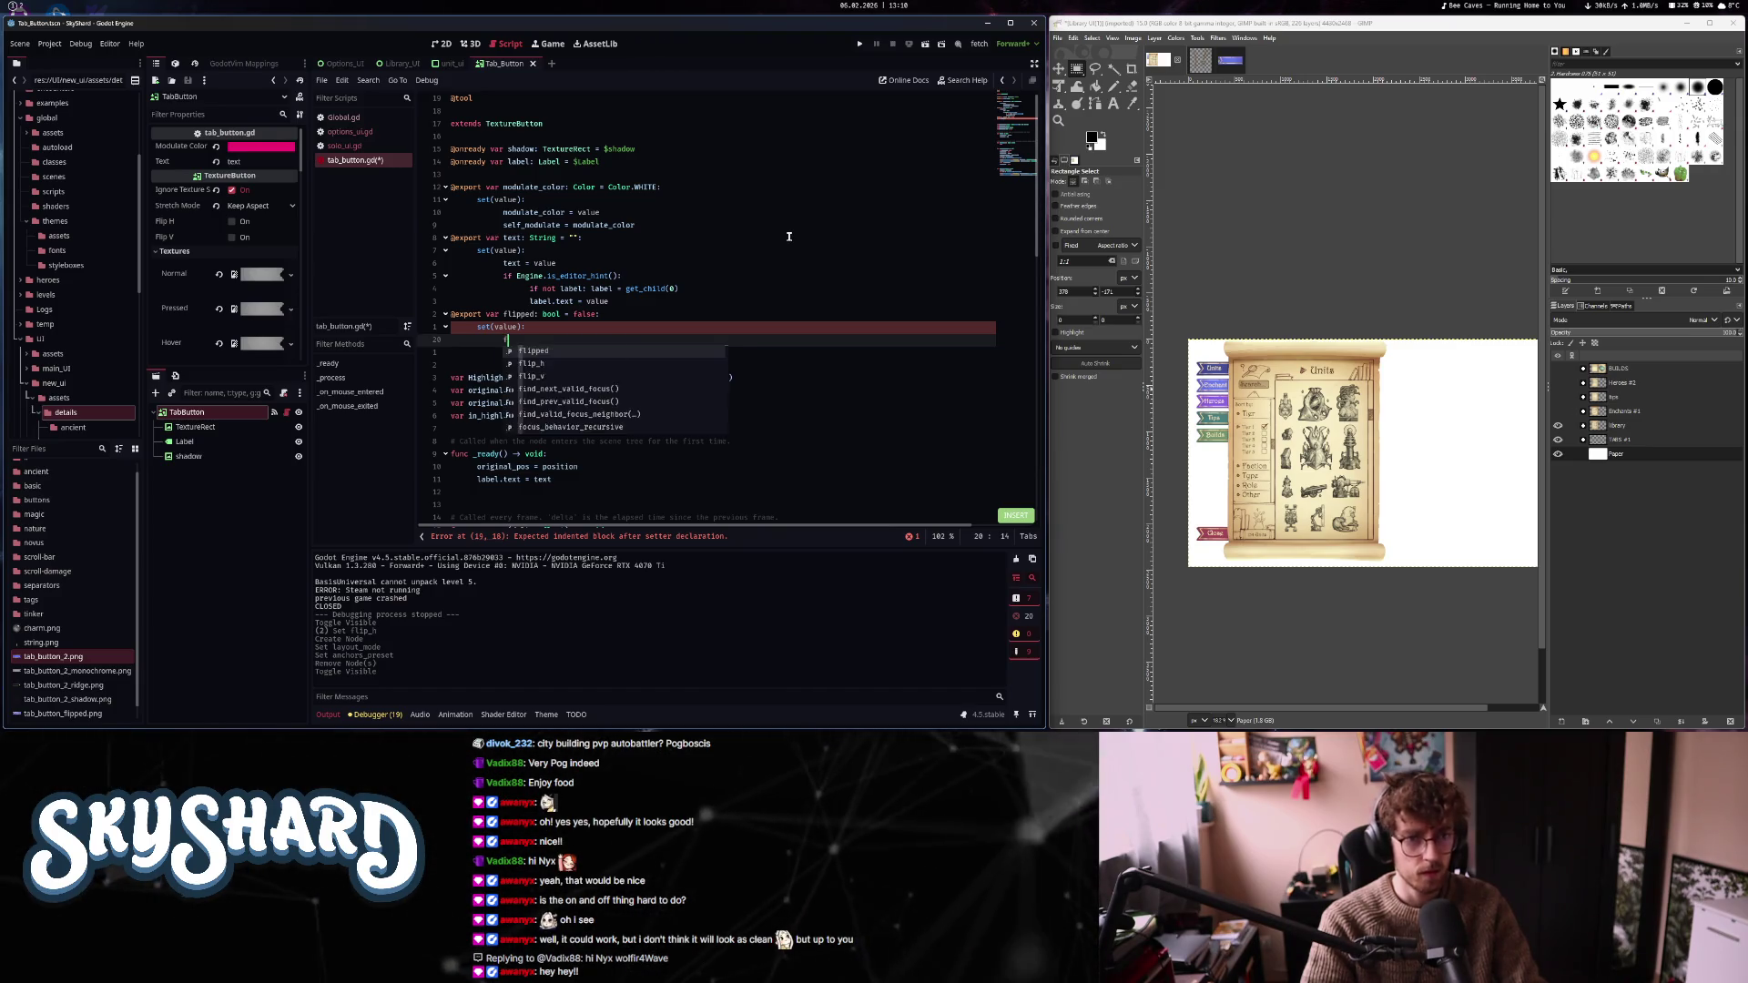
pyautogui.press('BackSpace')
pyautogui.write('ipped = v')
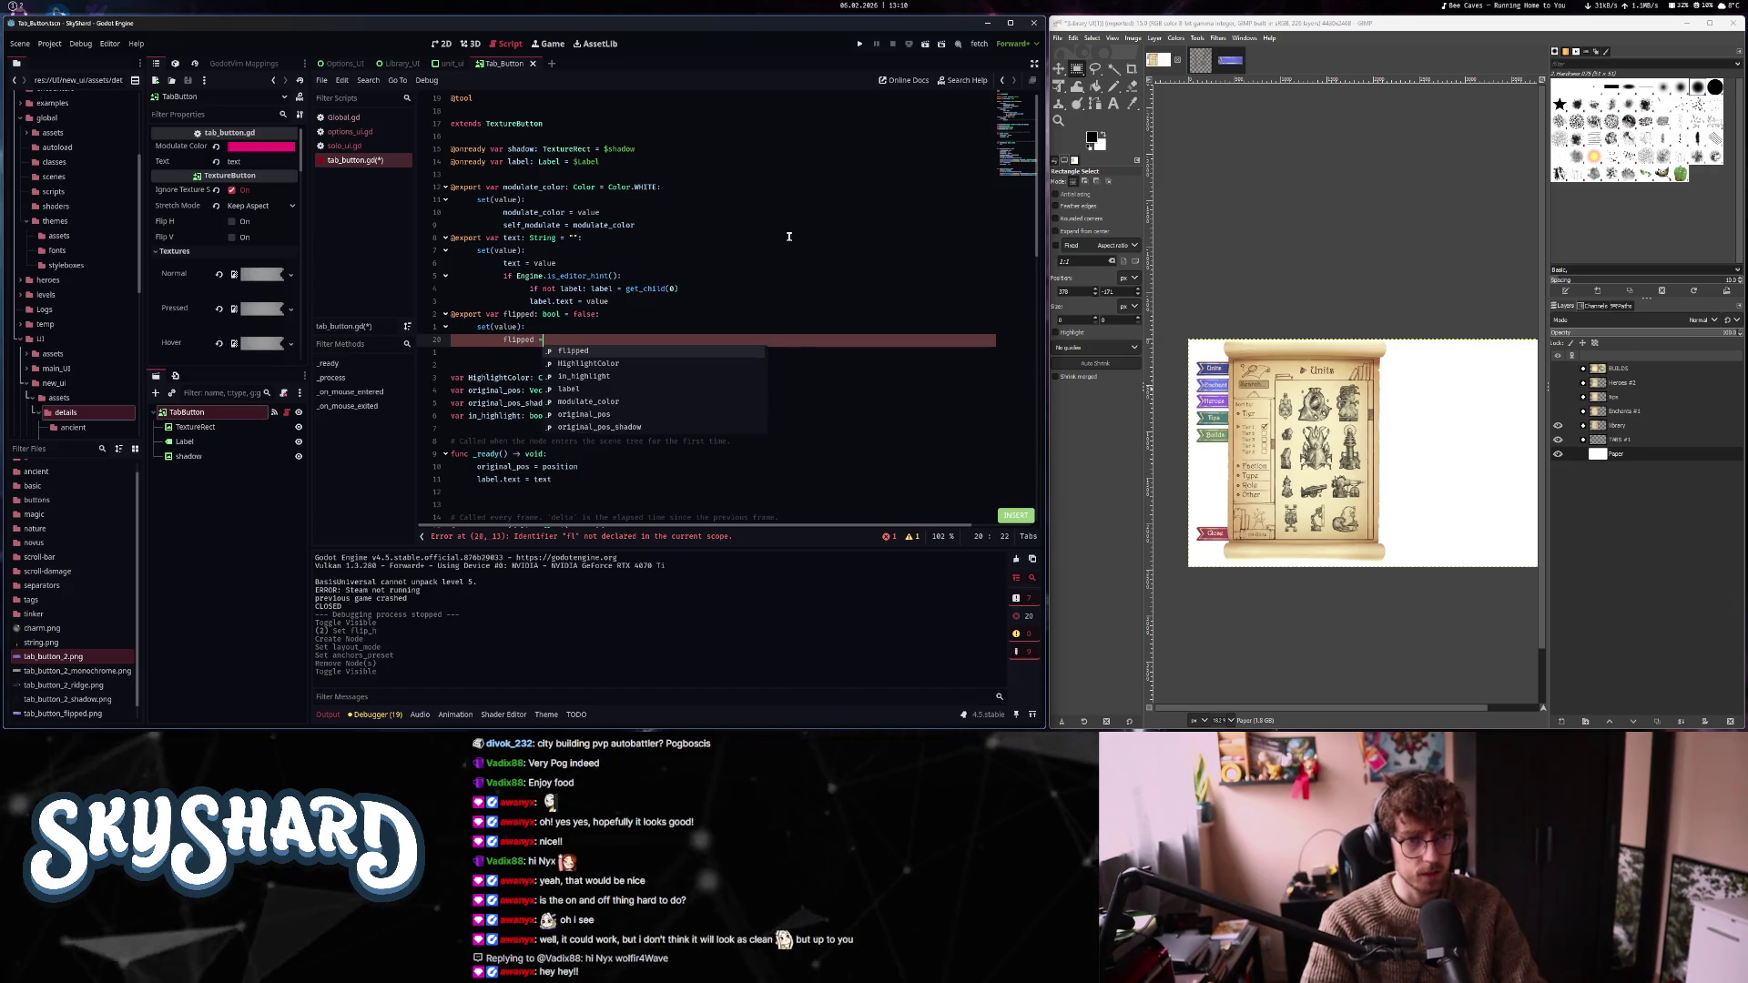
pyautogui.write('alue')
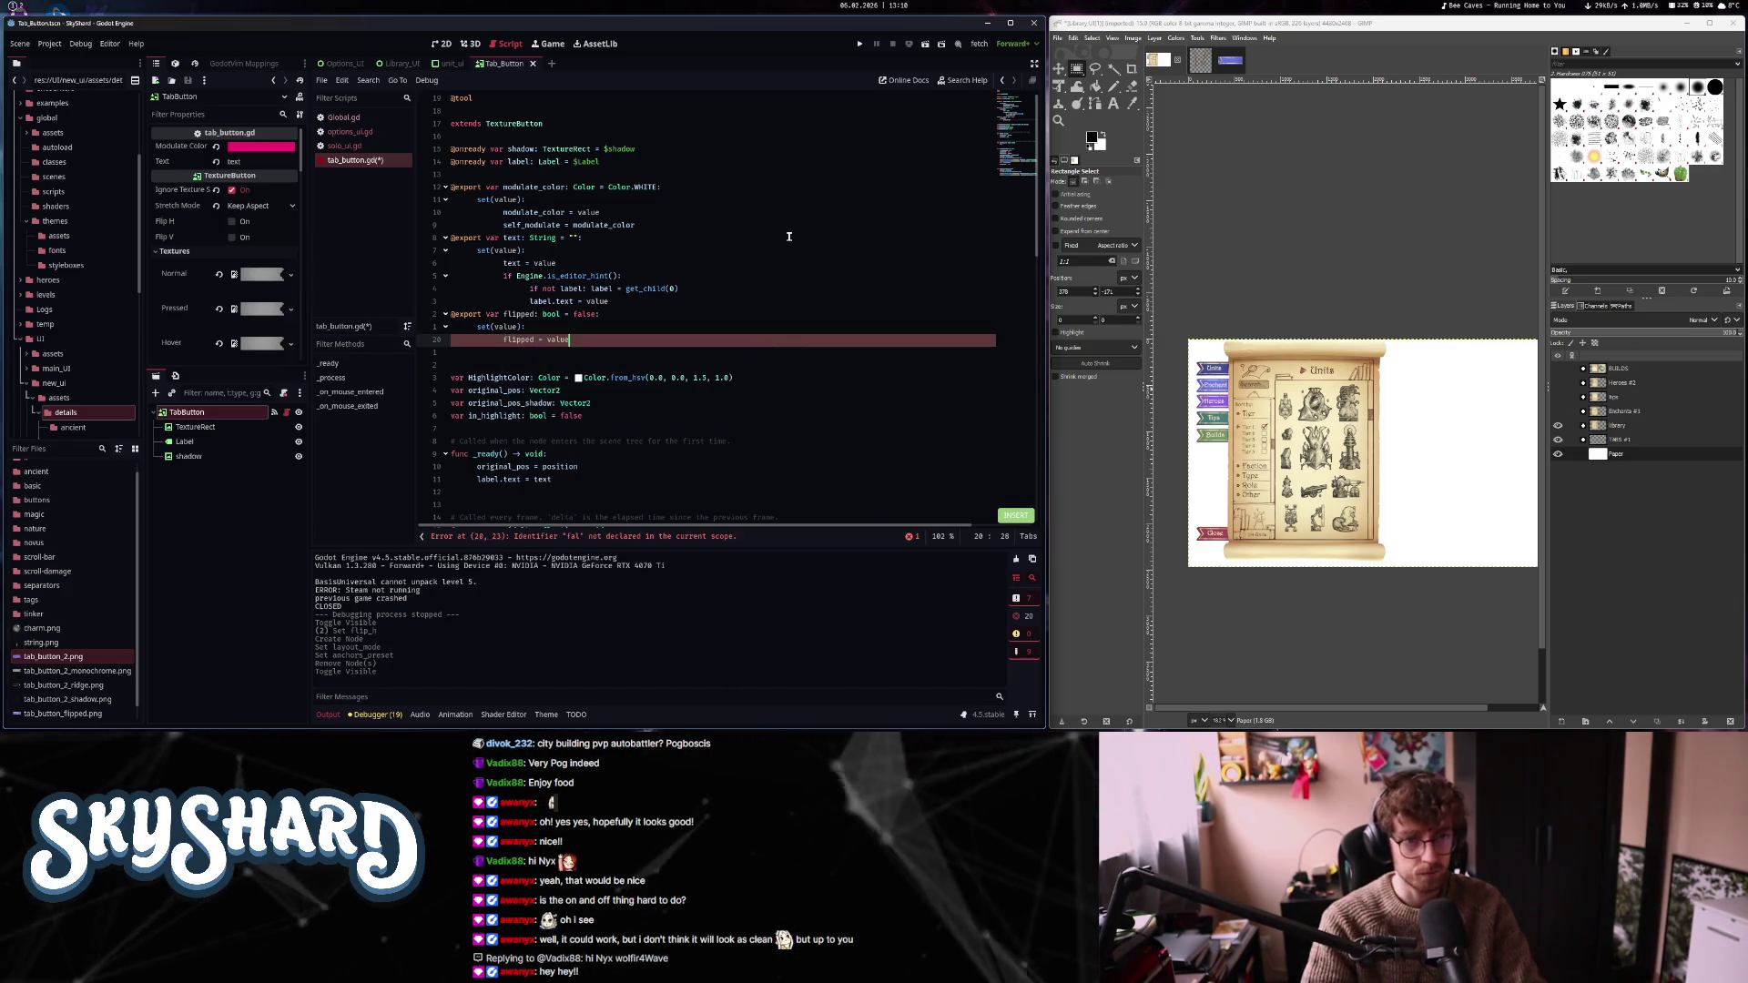
pyautogui.press('Return')
pyautogui.write('if Engine.')
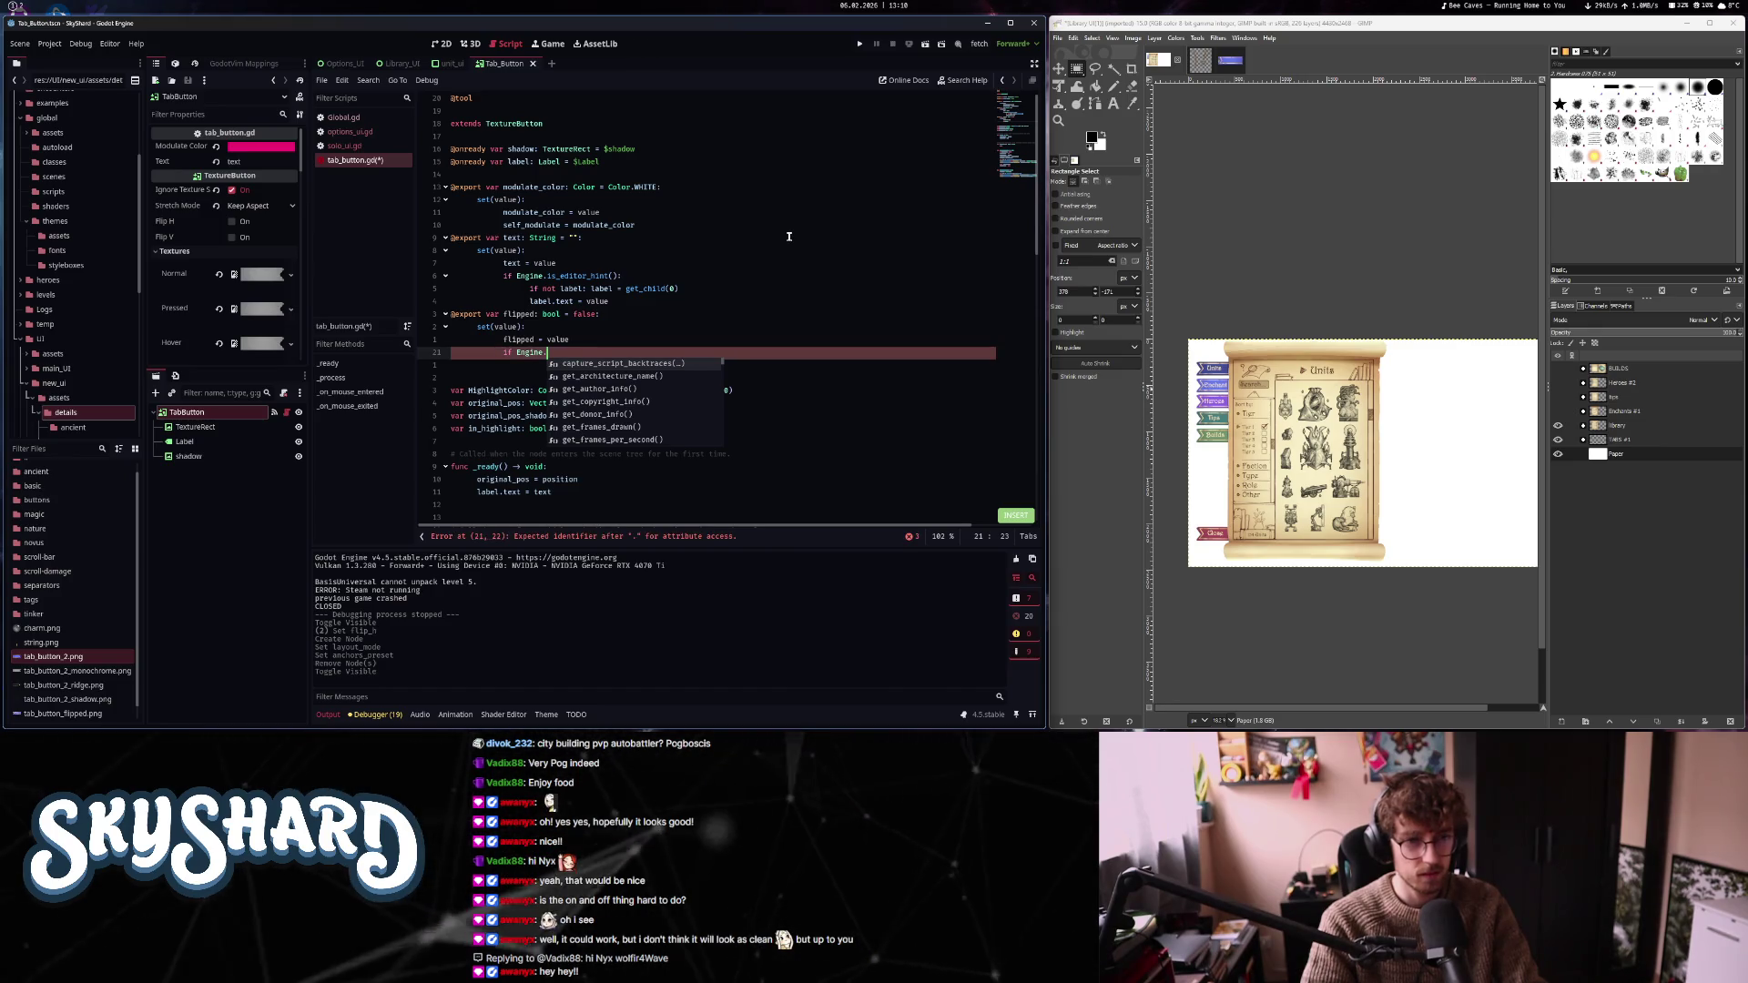
pyautogui.write('i')
pyautogui.press('Return')
pyautogui.write(':')
pyautogui.press('Return')
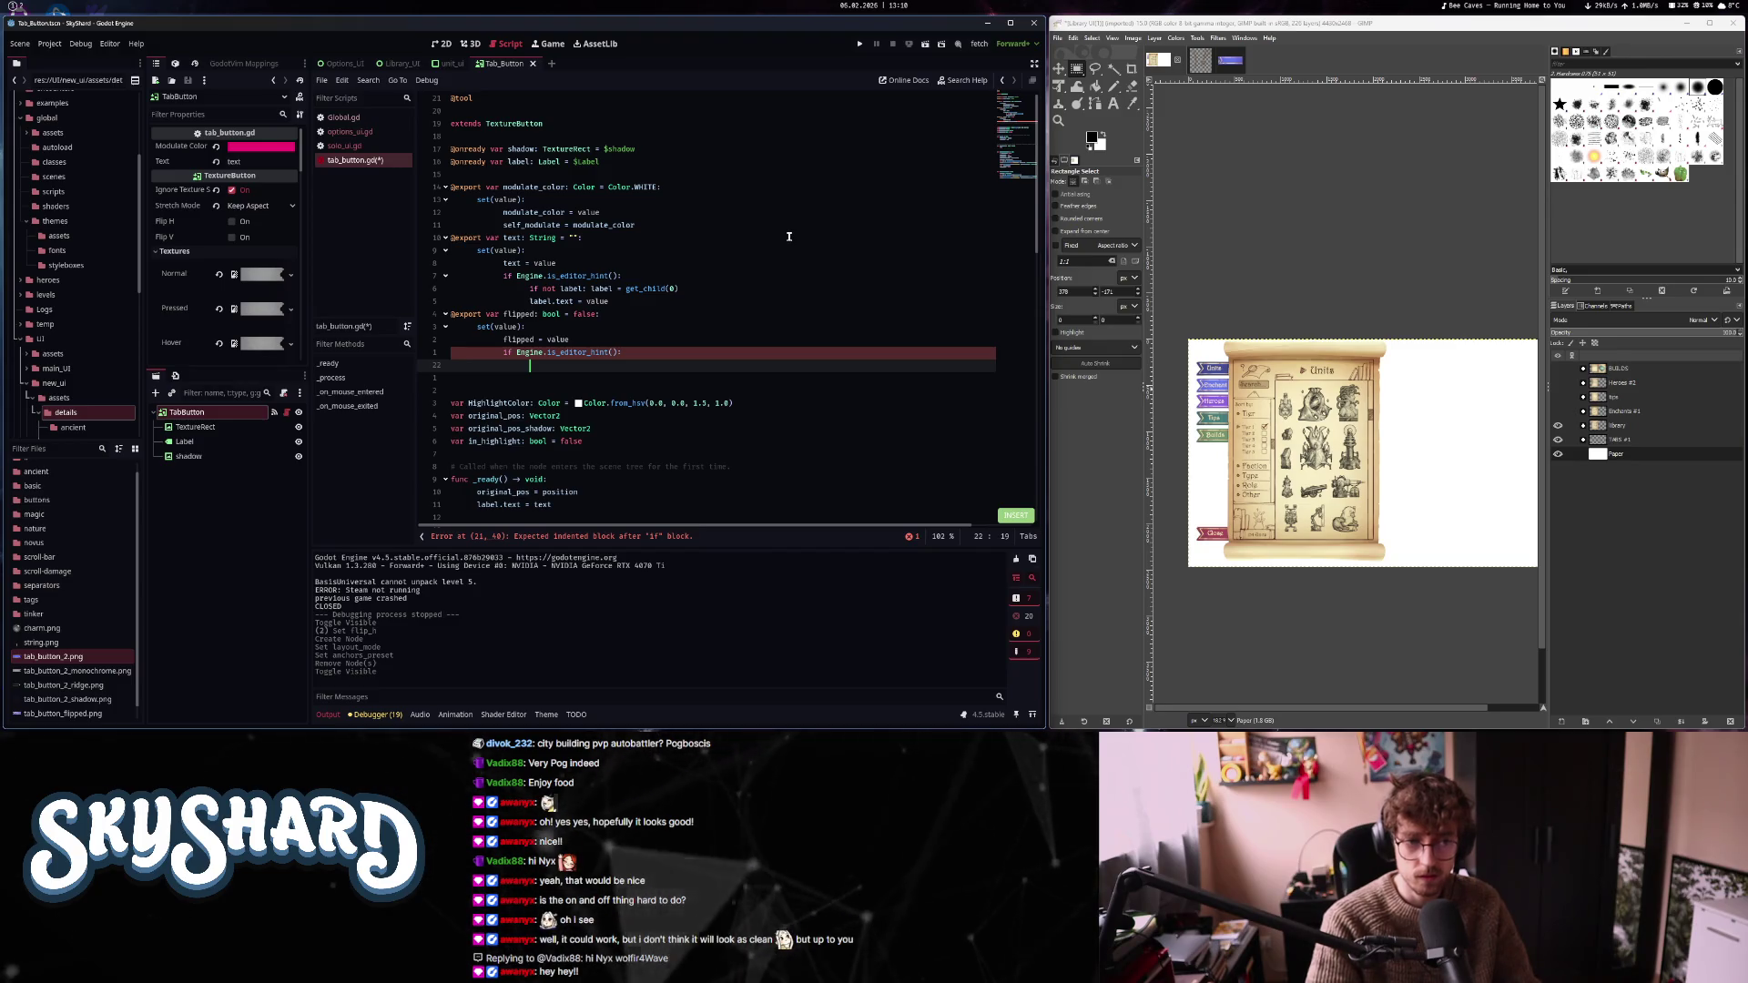
pyautogui.click(228, 428)
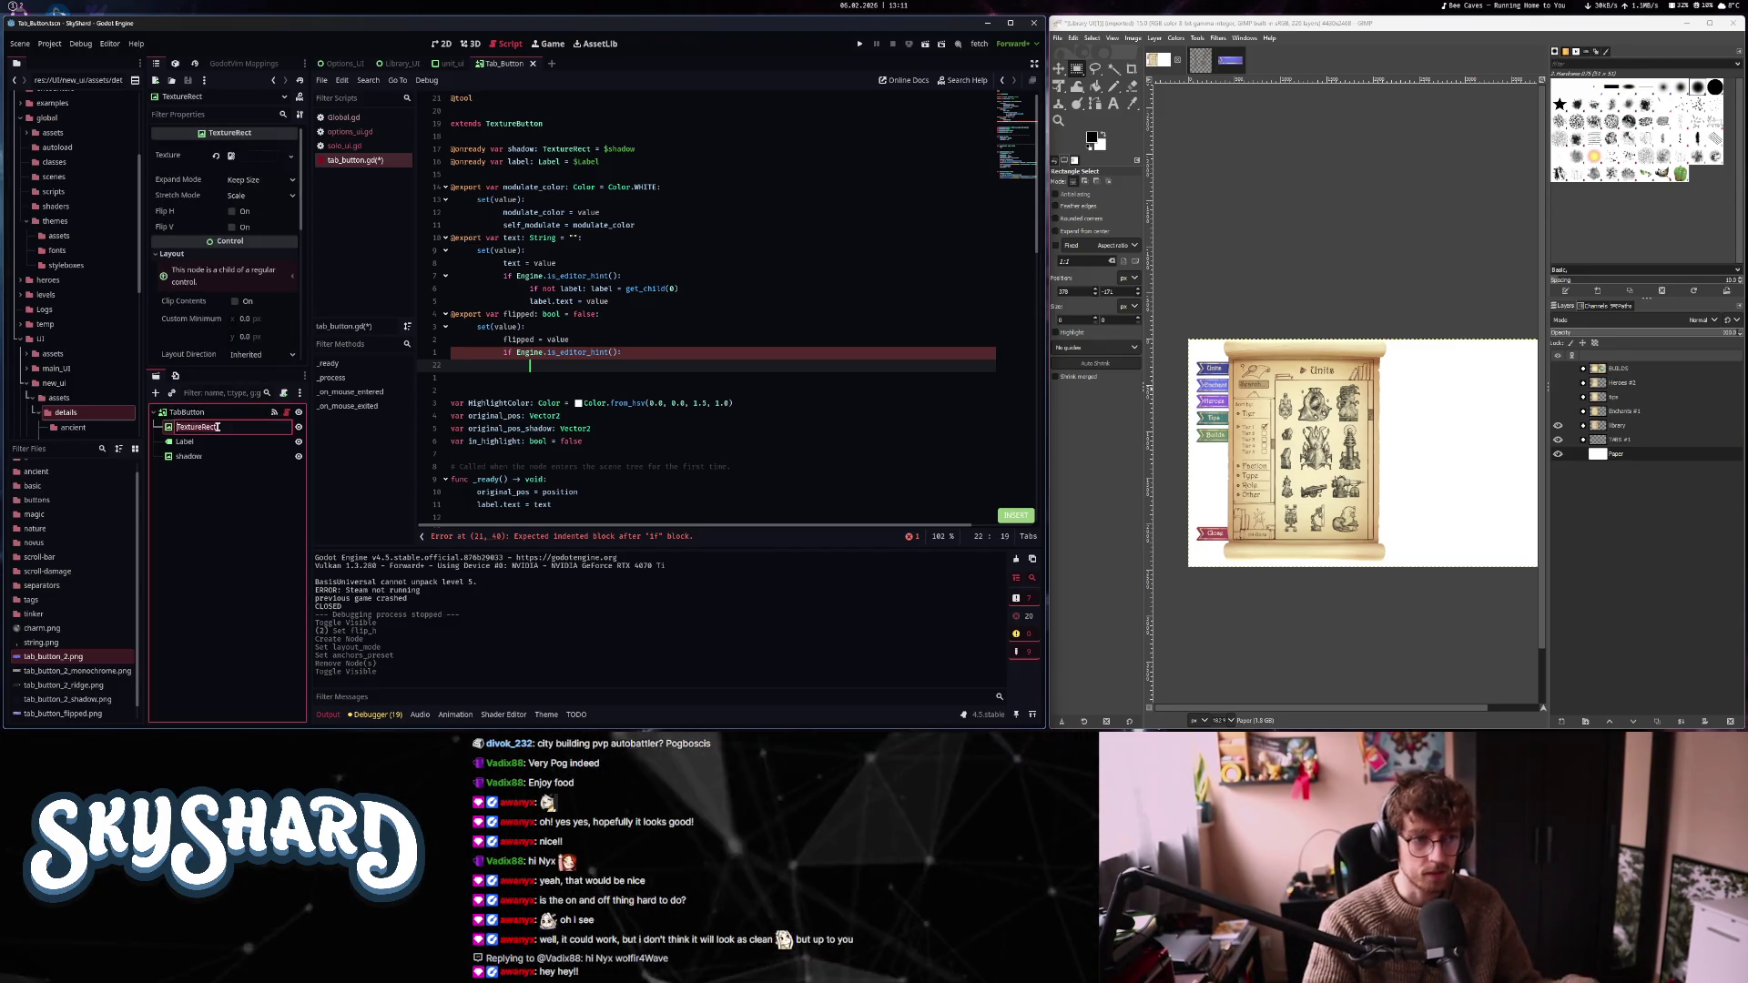
# Rename the TextureRect node to outline and drop a reference to it into the setter.
pyautogui.write('d')
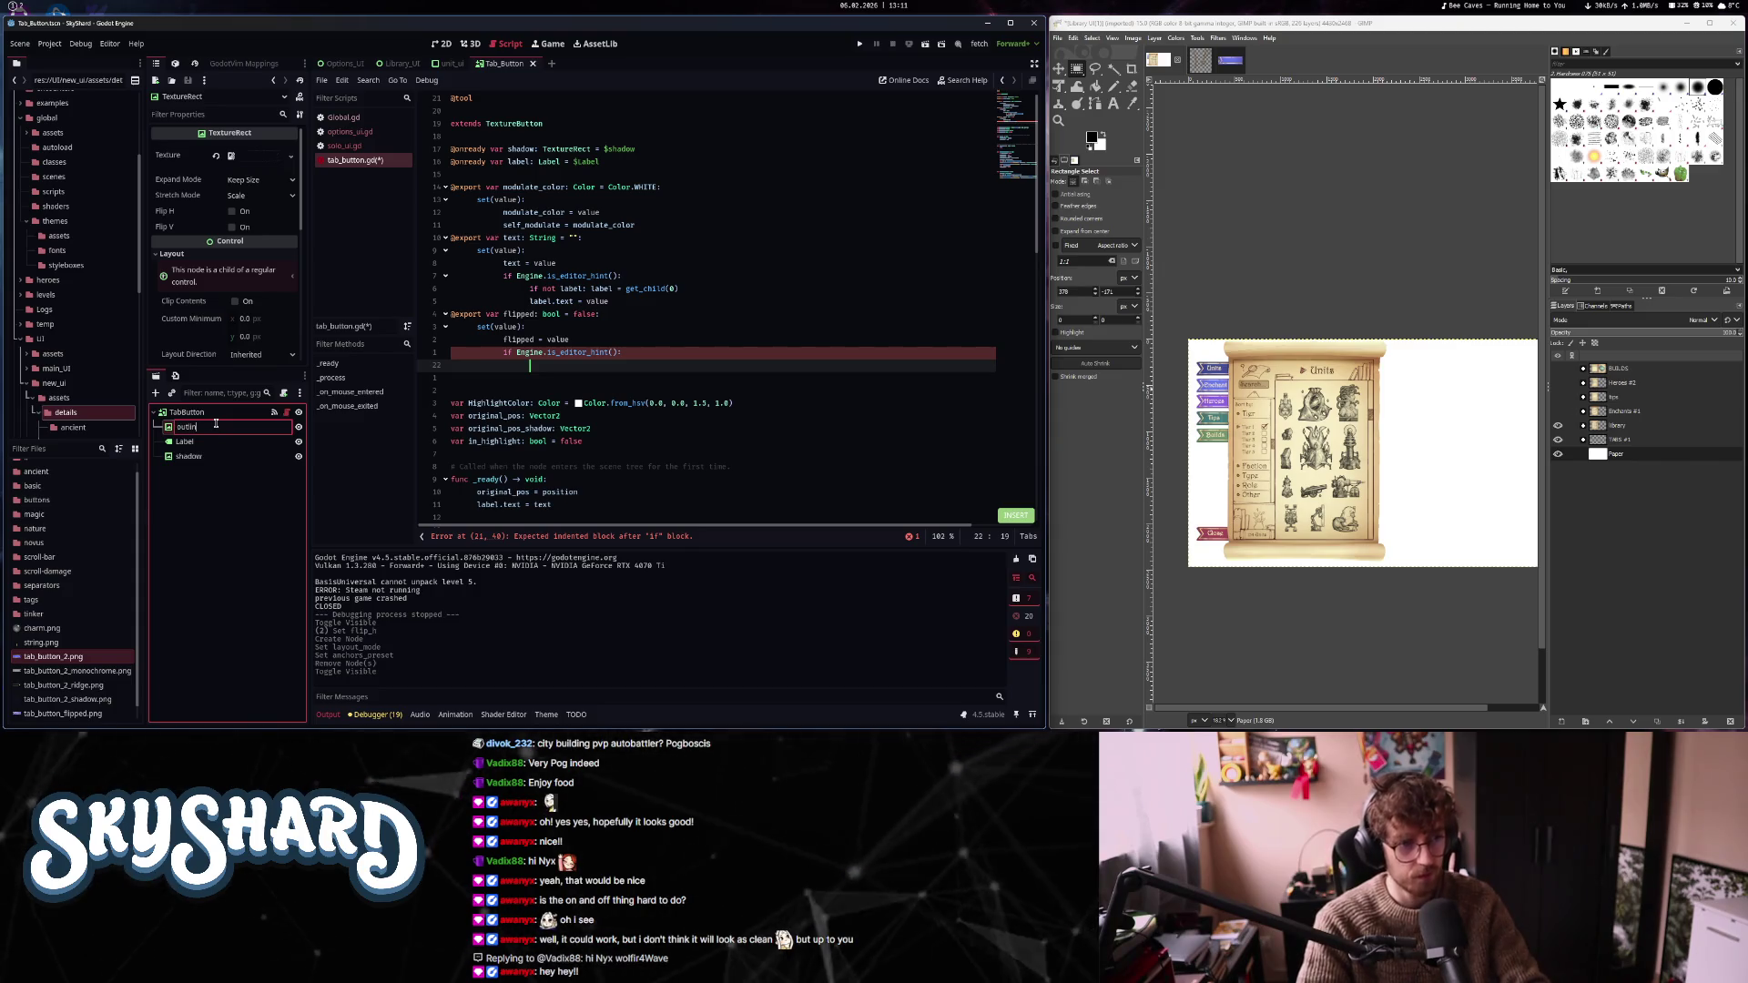
pyautogui.write('e')
pyautogui.press('Return')
pyautogui.moveTo(187, 427); pyautogui.dragTo(547, 174)
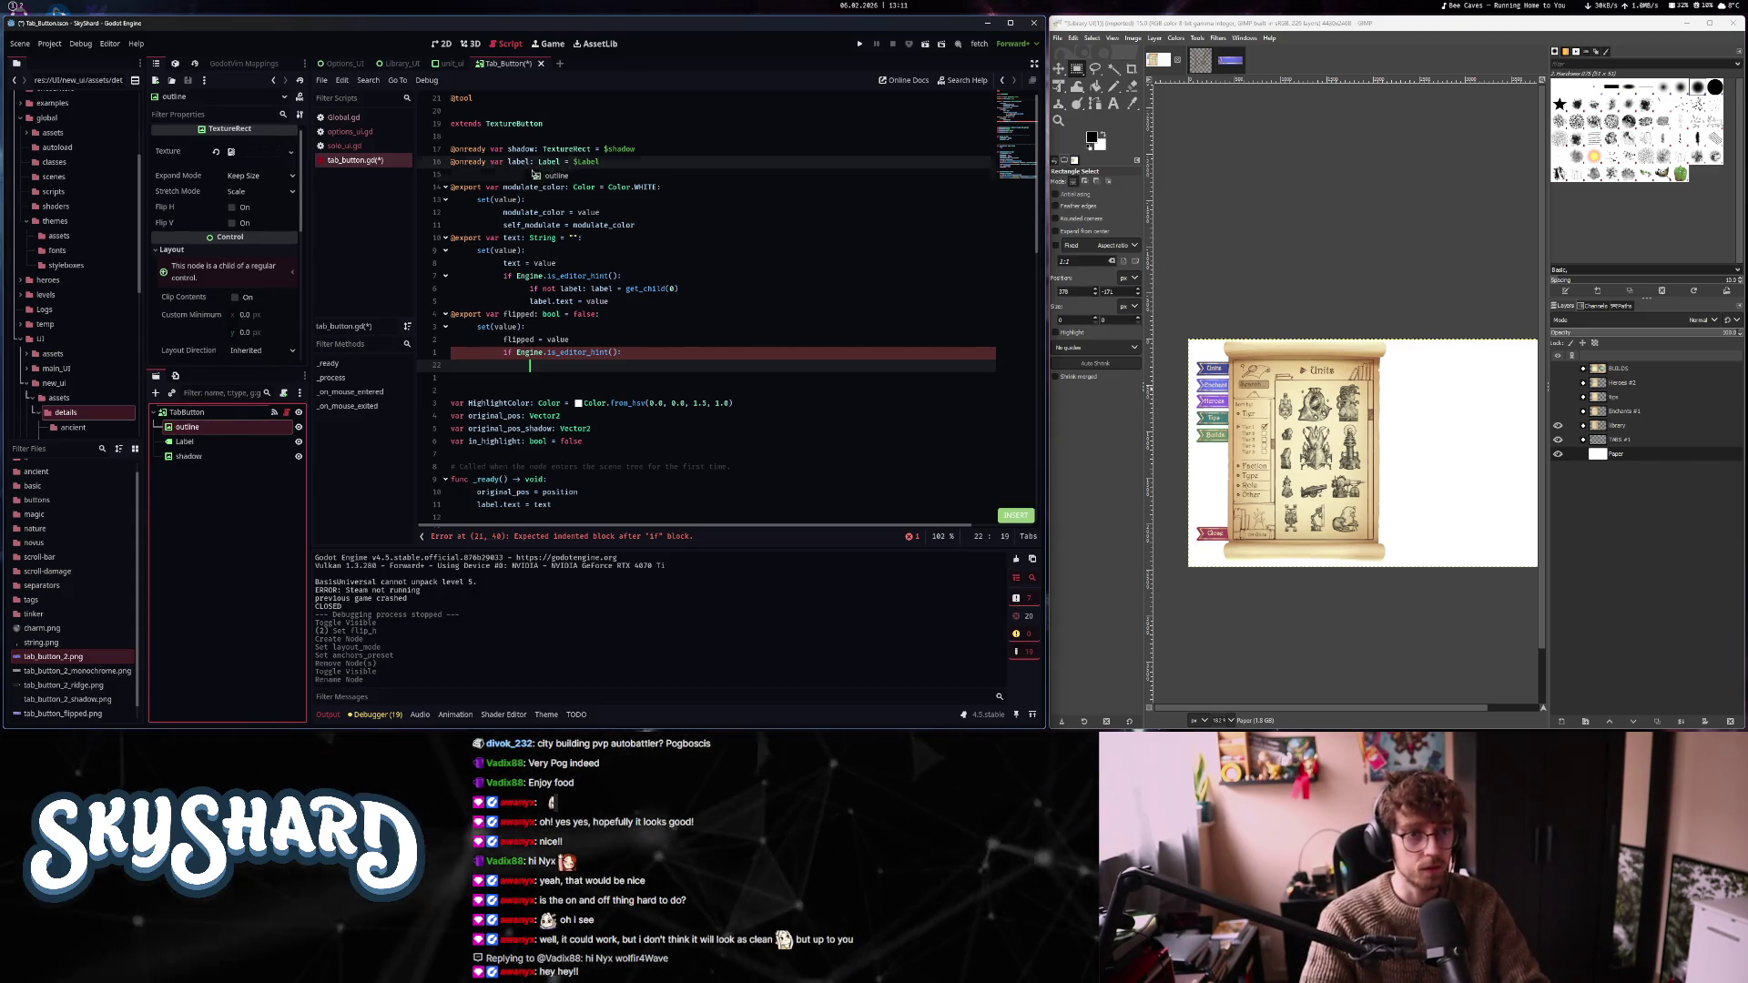
pyautogui.click(608, 378)
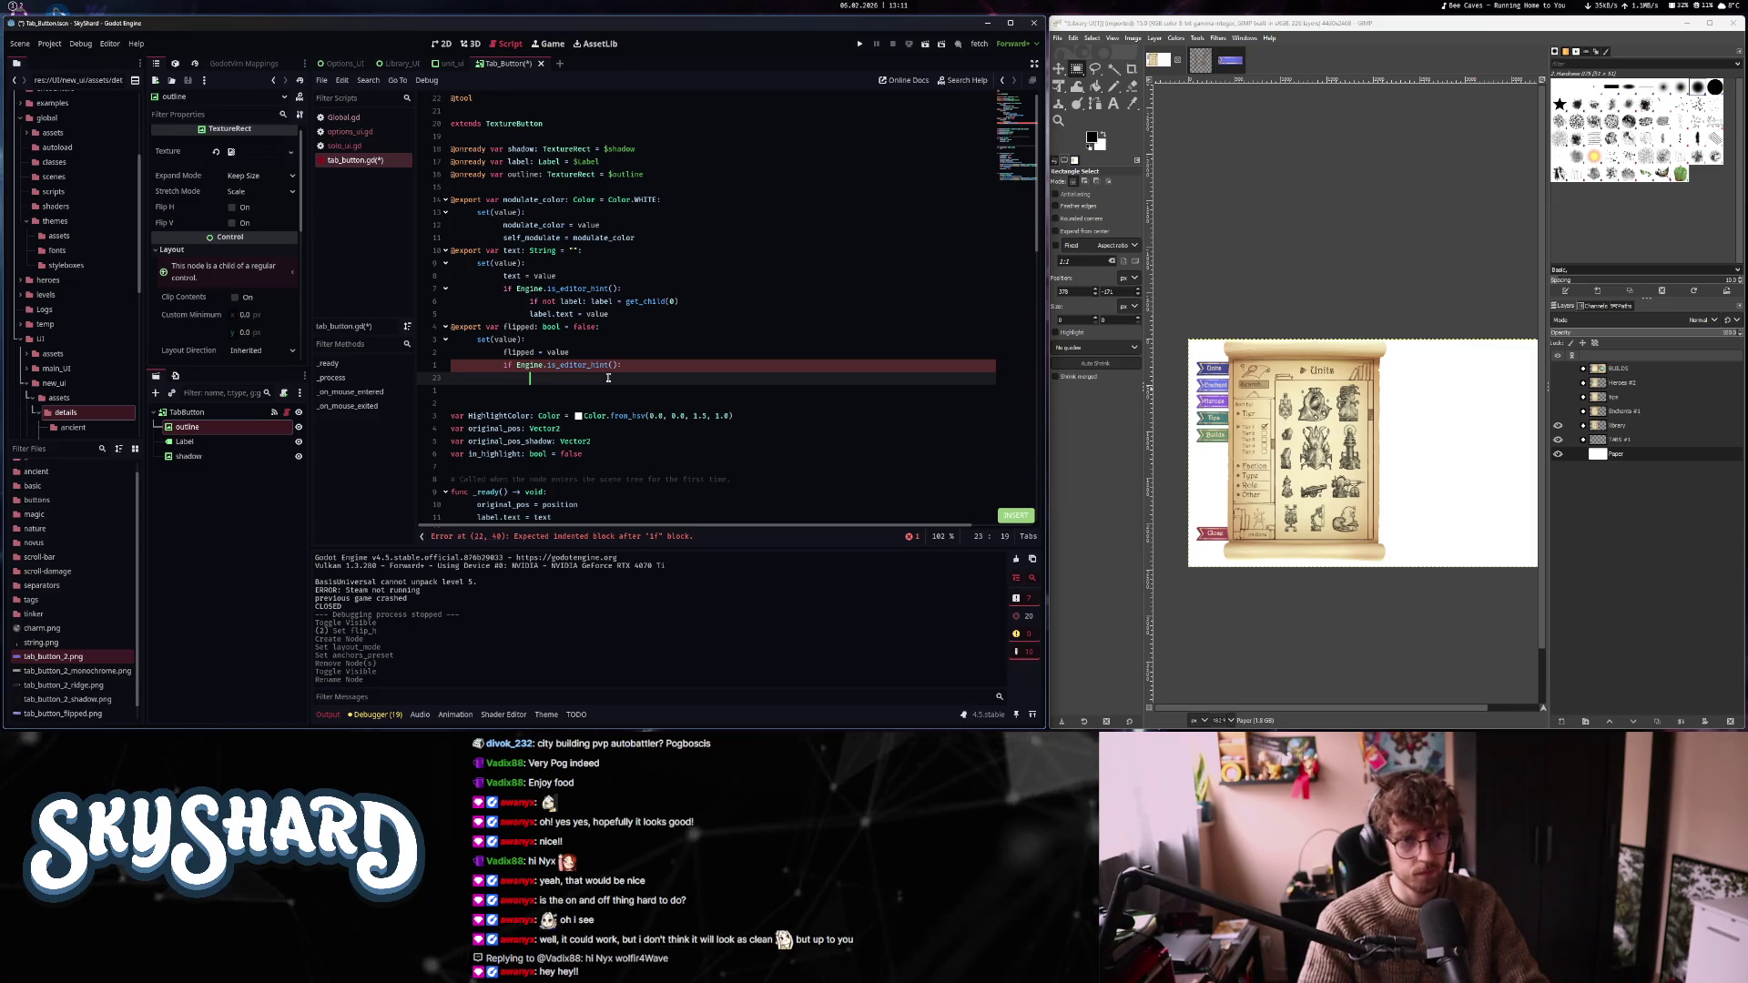
pyautogui.write('if not out')
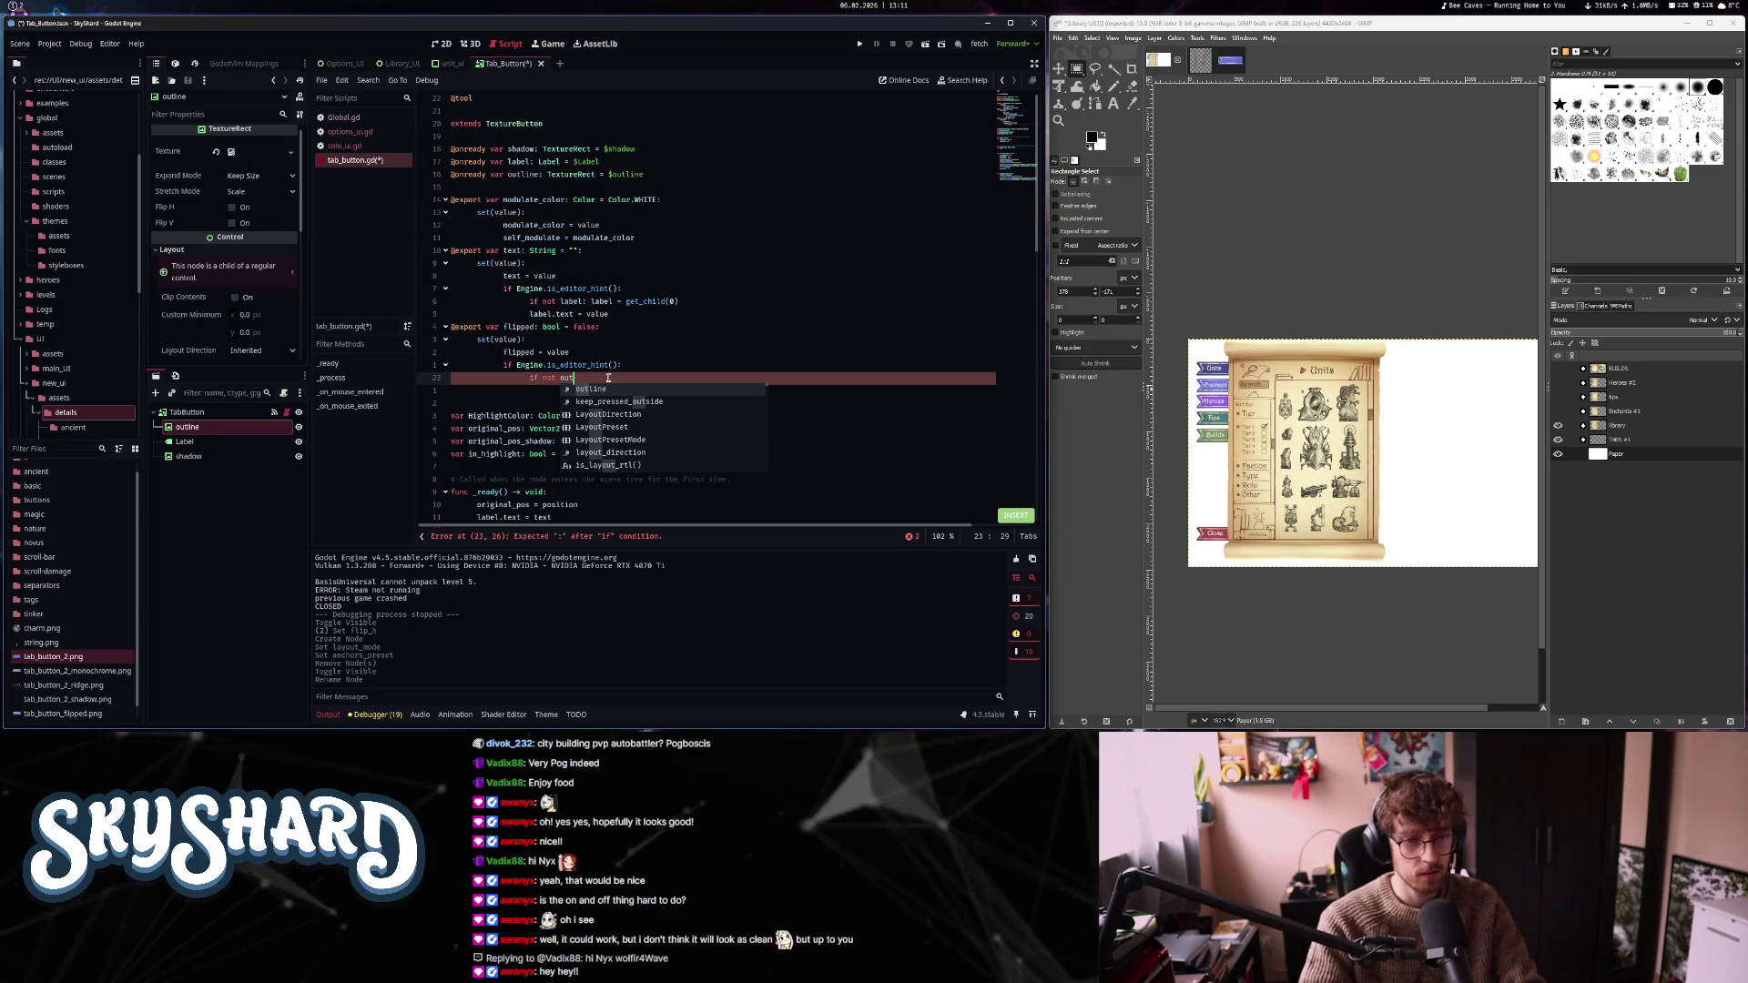
pyautogui.moveTo(186, 433); pyautogui.dragTo(208, 452)
pyautogui.click(196, 429)
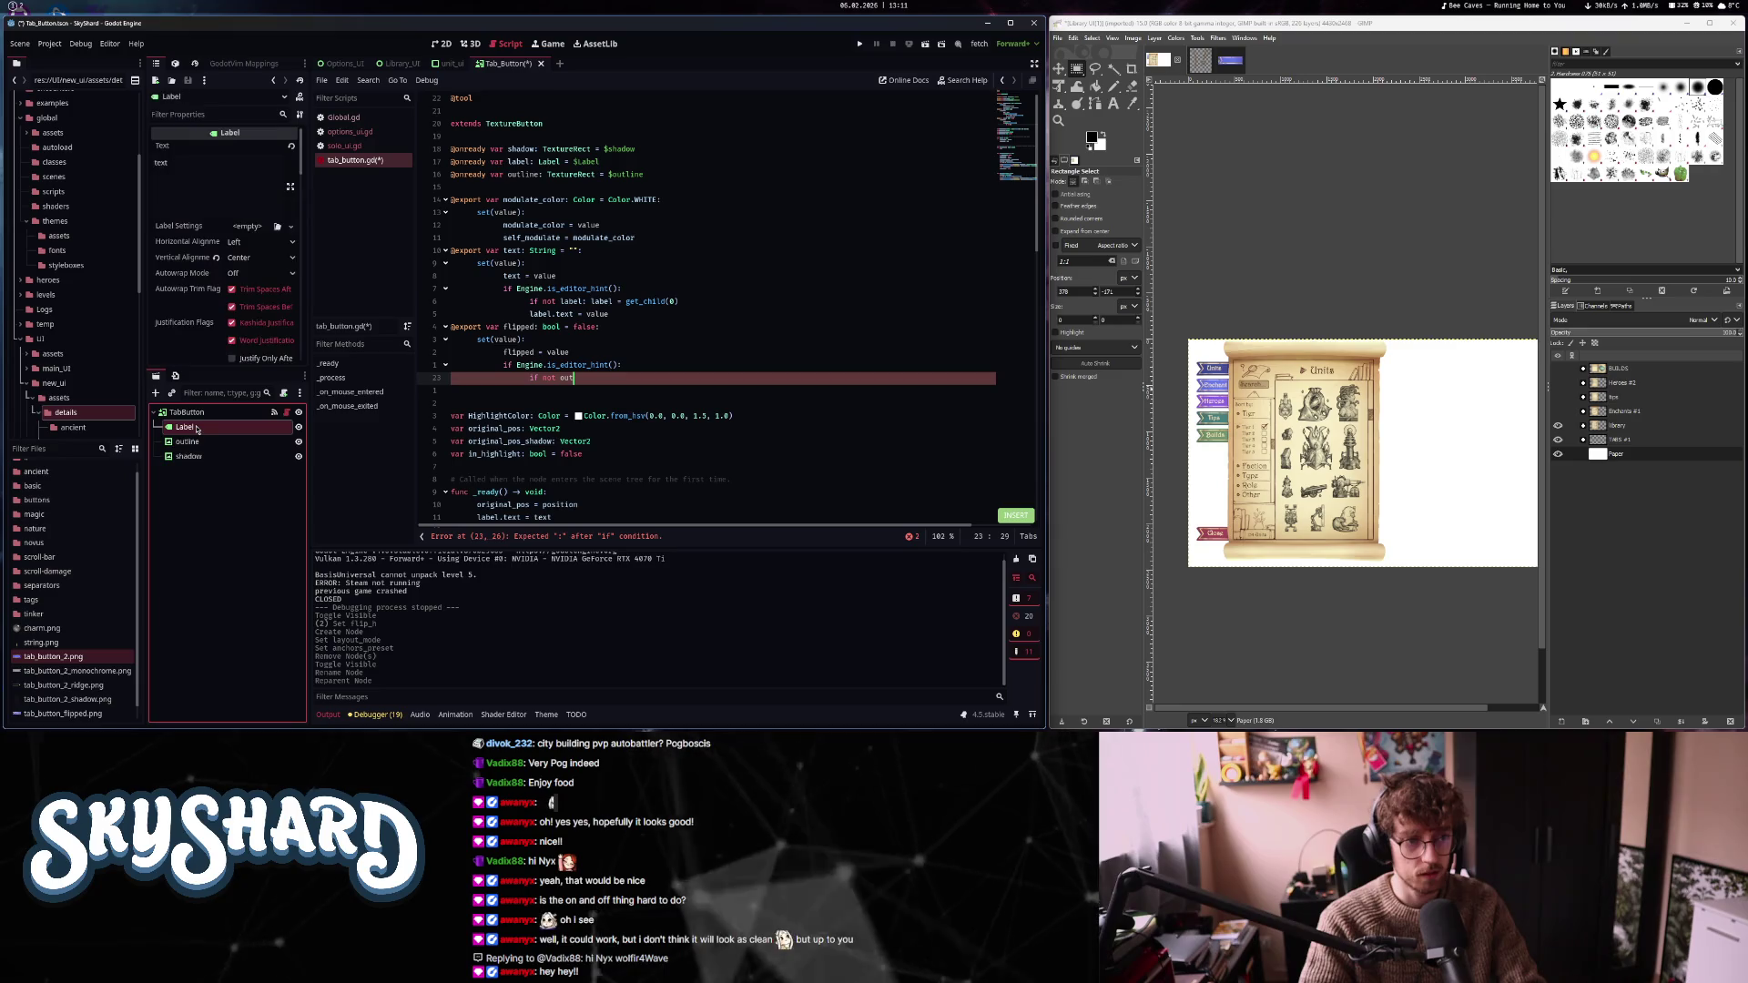
pyautogui.press('BackSpace')
pyautogui.press('BackSpace')
pyautogui.press('BackSpace')
# Fetch label, outline and shadow as get_child(0), (1) and (2) when unset, then save the script.
pyautogui.write('label: label = get_ch')
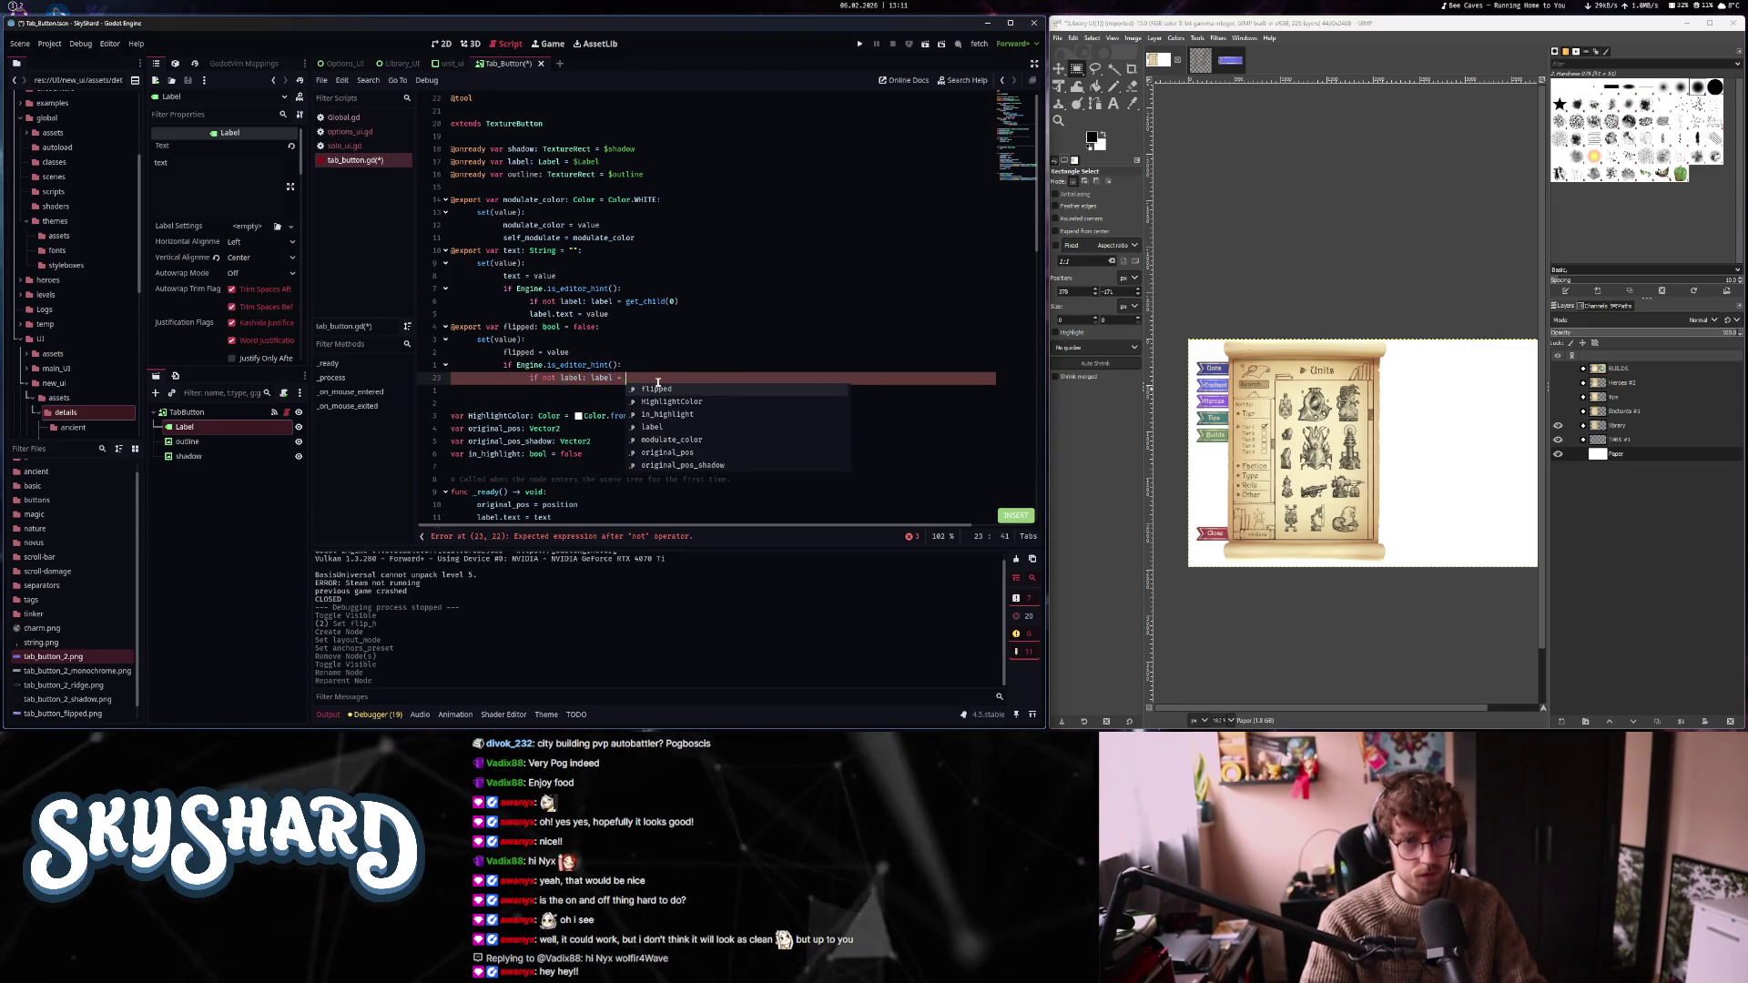
pyautogui.press('Return')
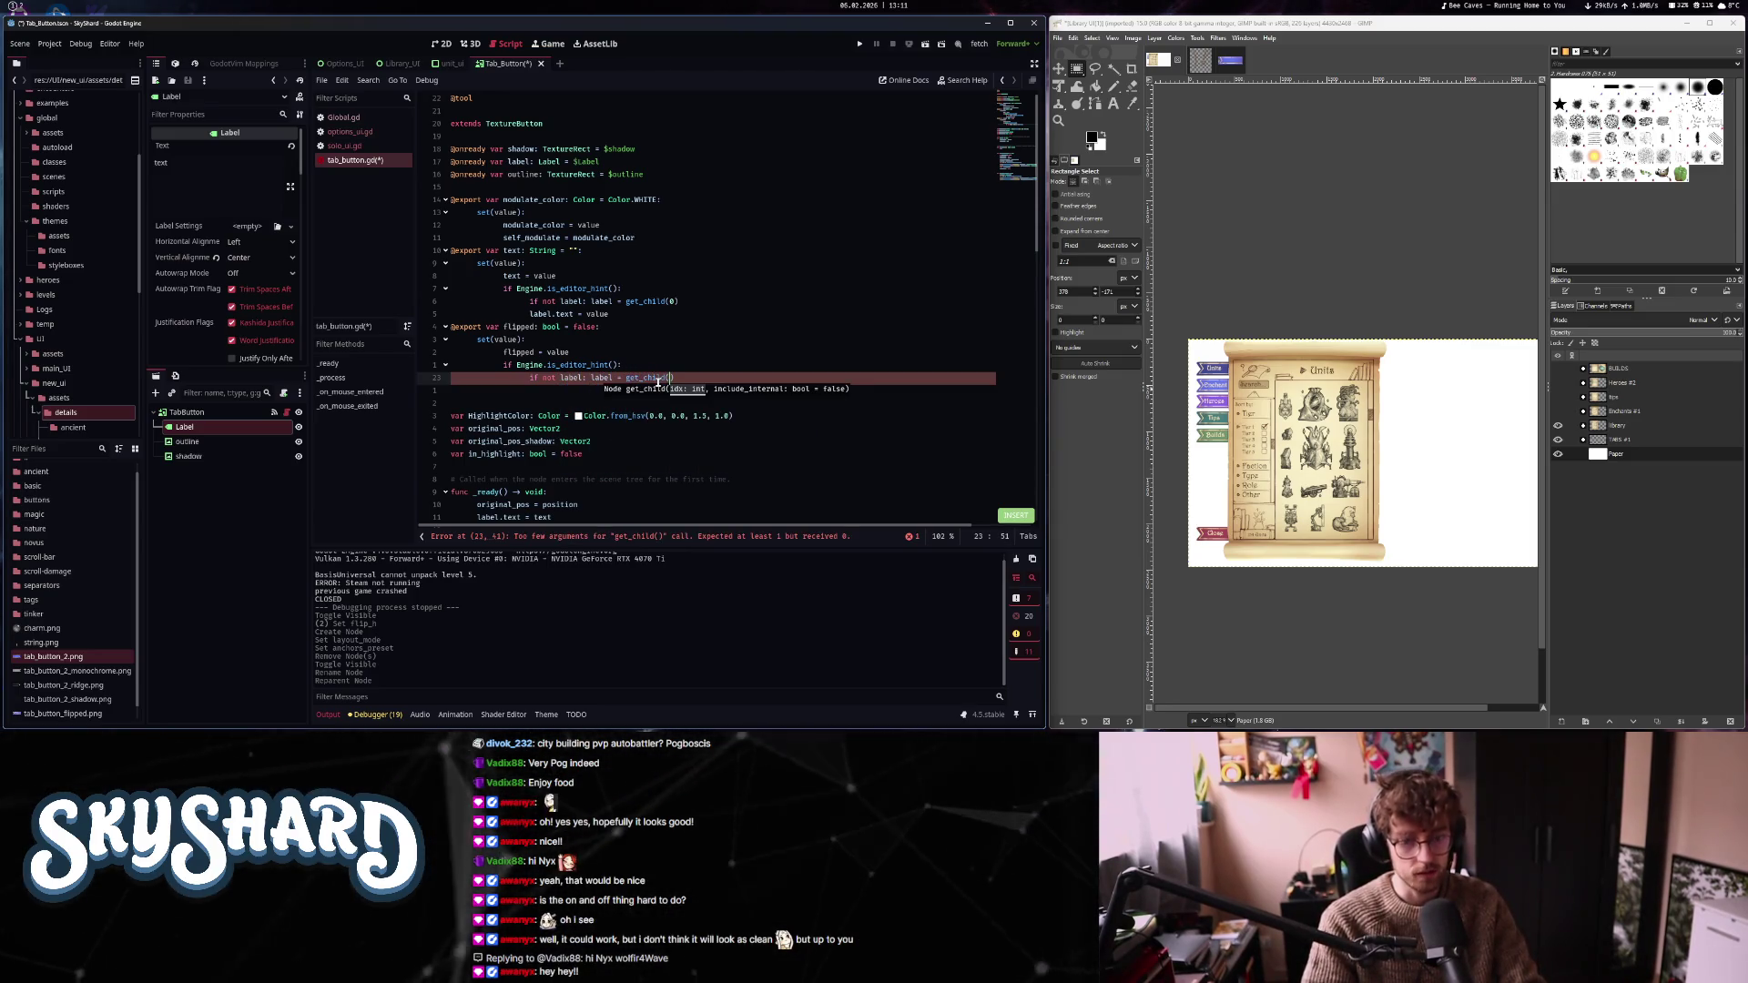
pyautogui.write('0')
pyautogui.press('Return')
pyautogui.write('if not outline: o')
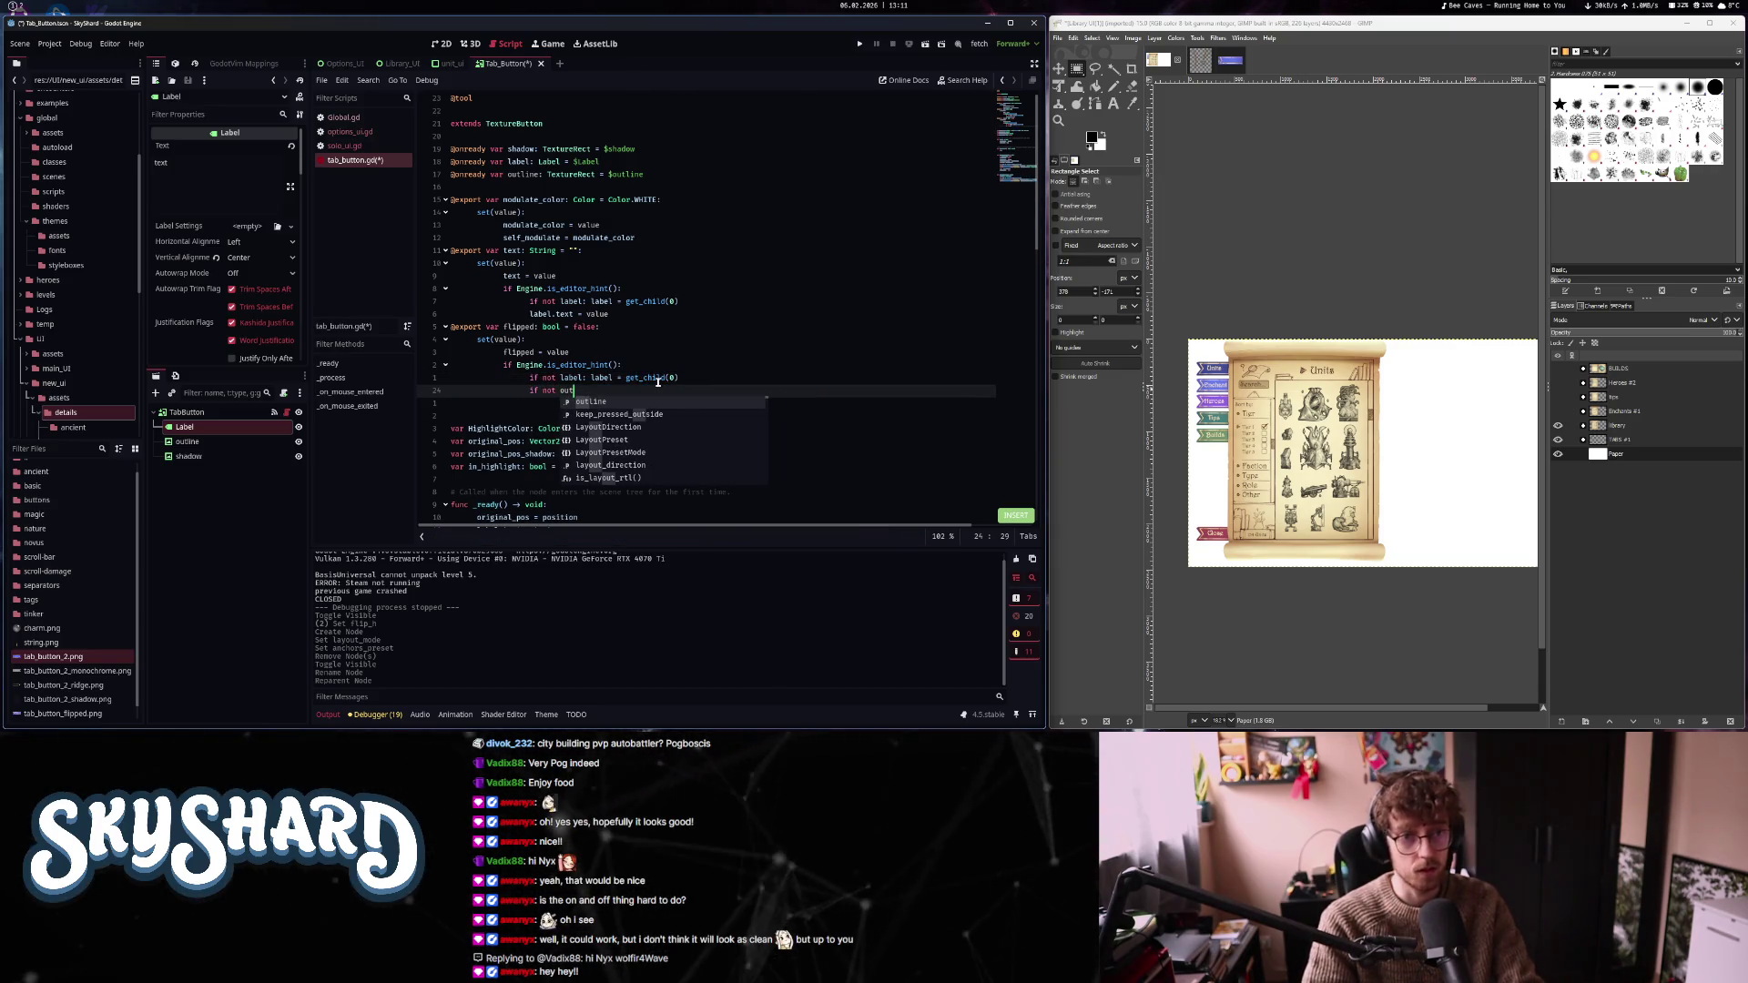
pyautogui.write('utline = get_c')
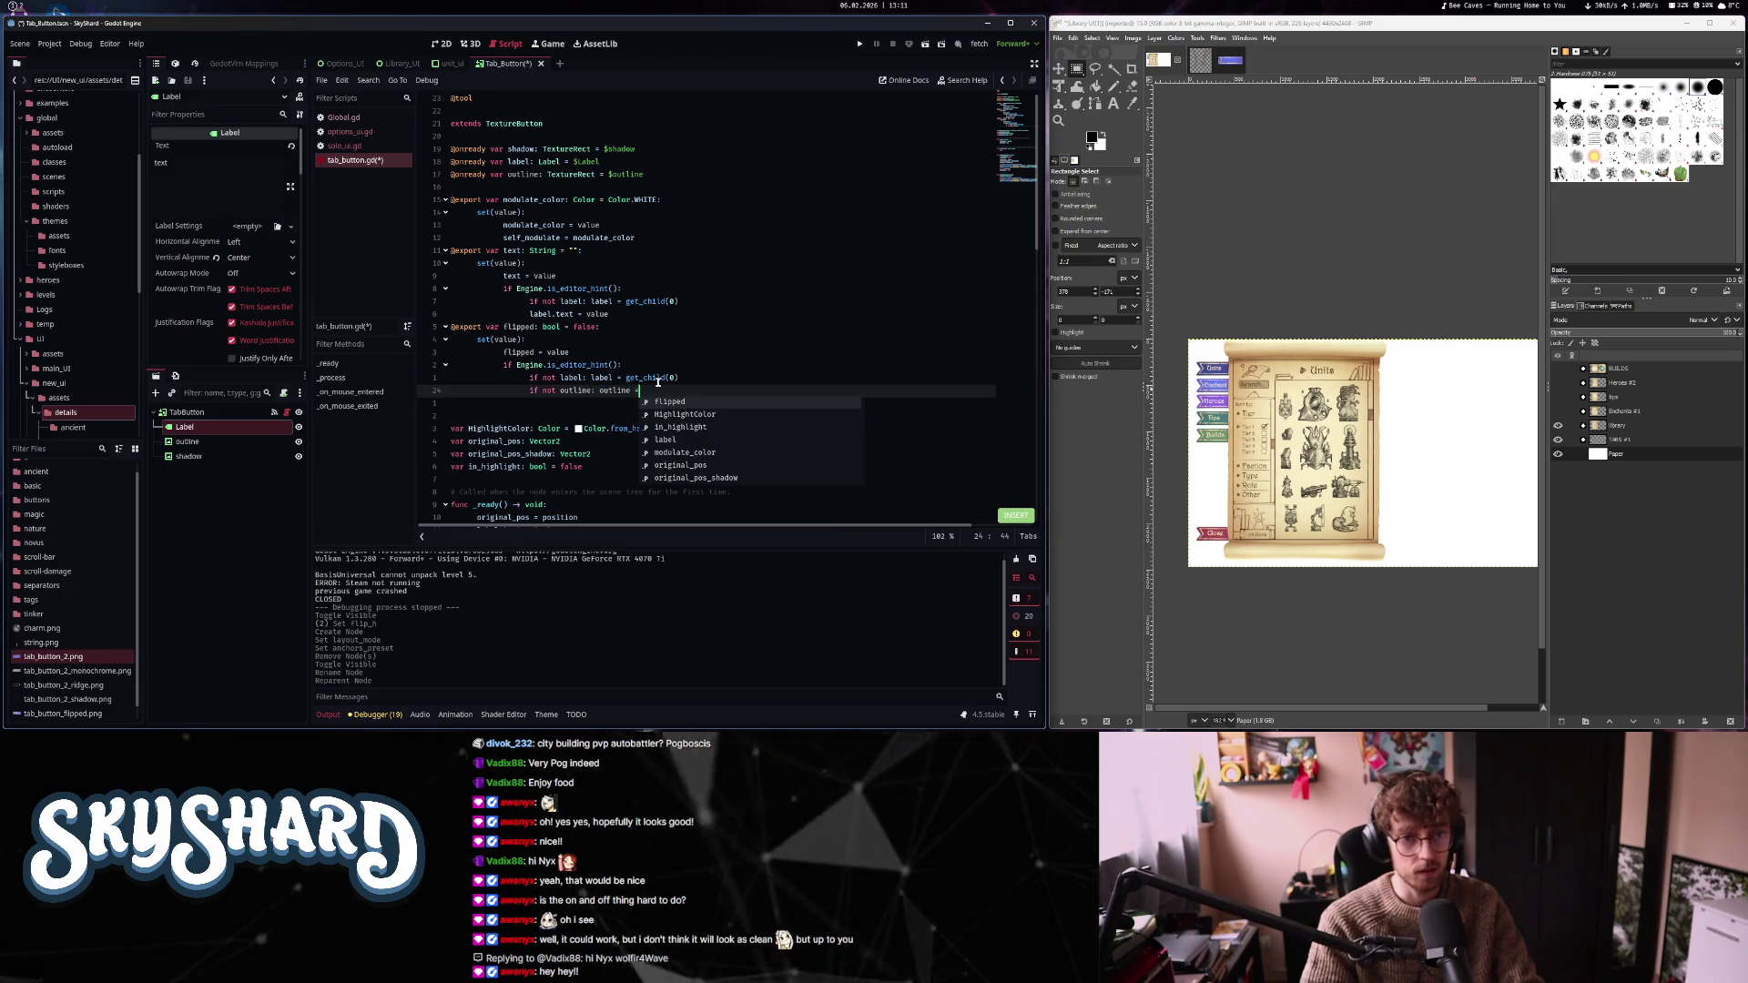
pyautogui.write('hild(1')
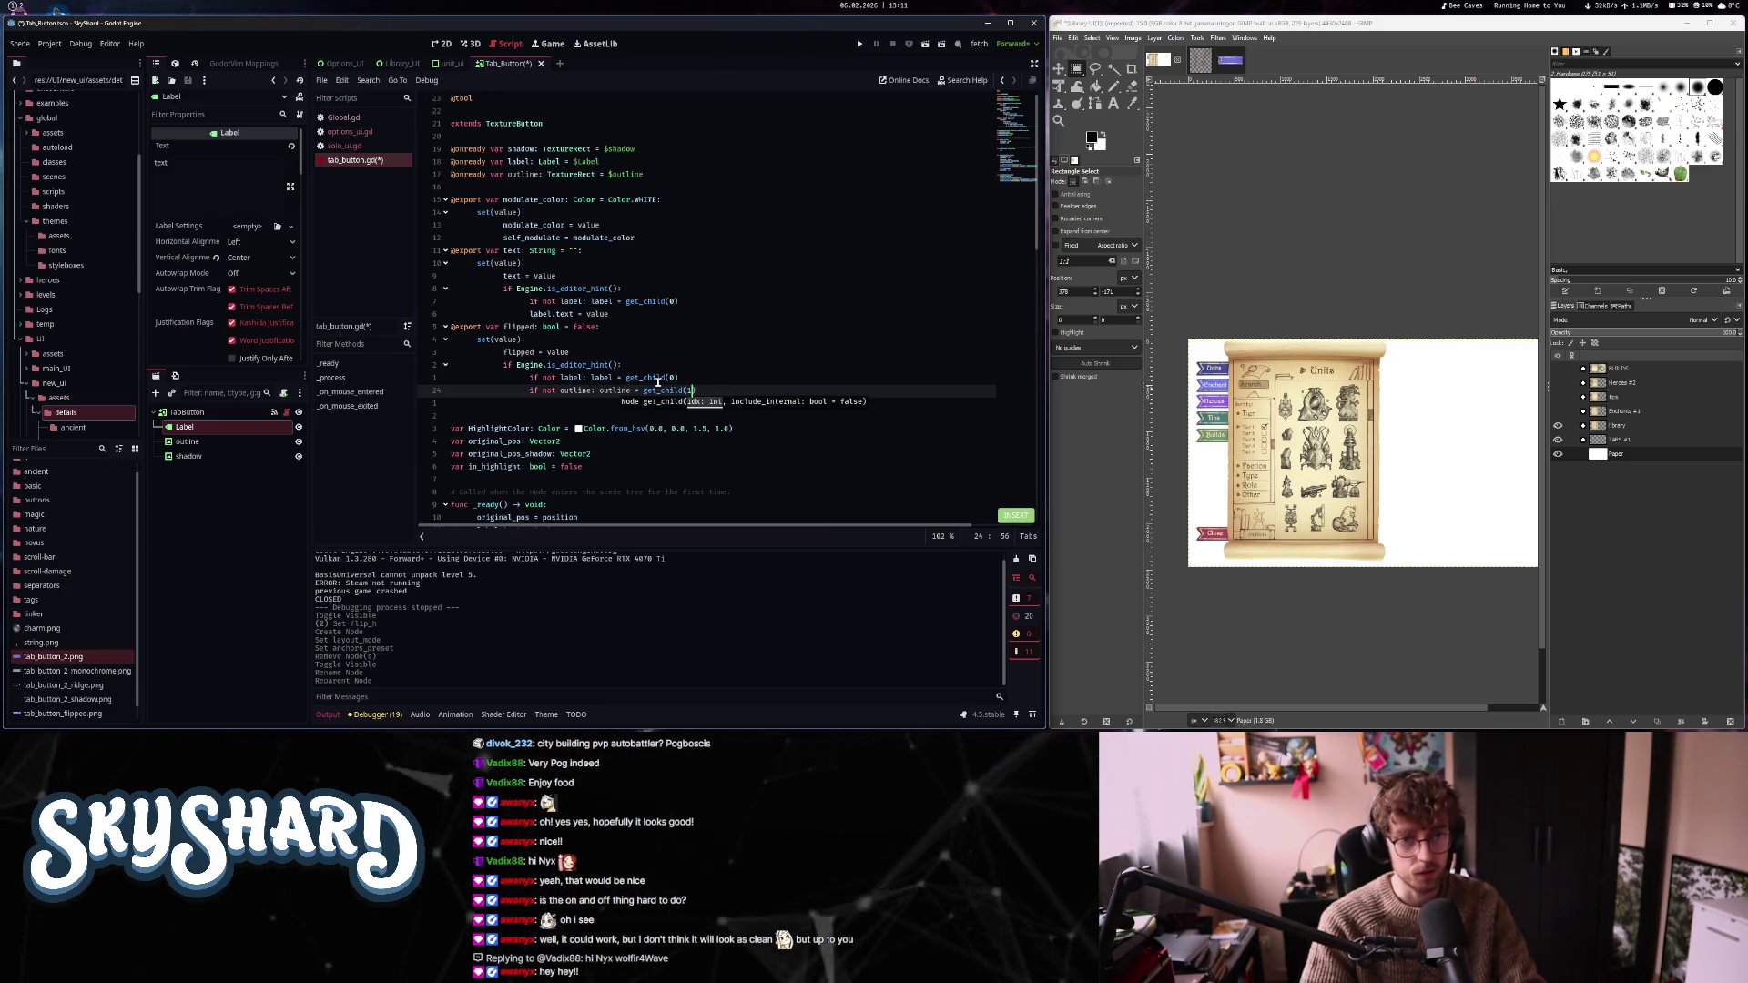
pyautogui.press('Return')
pyautogui.write('if not sha')
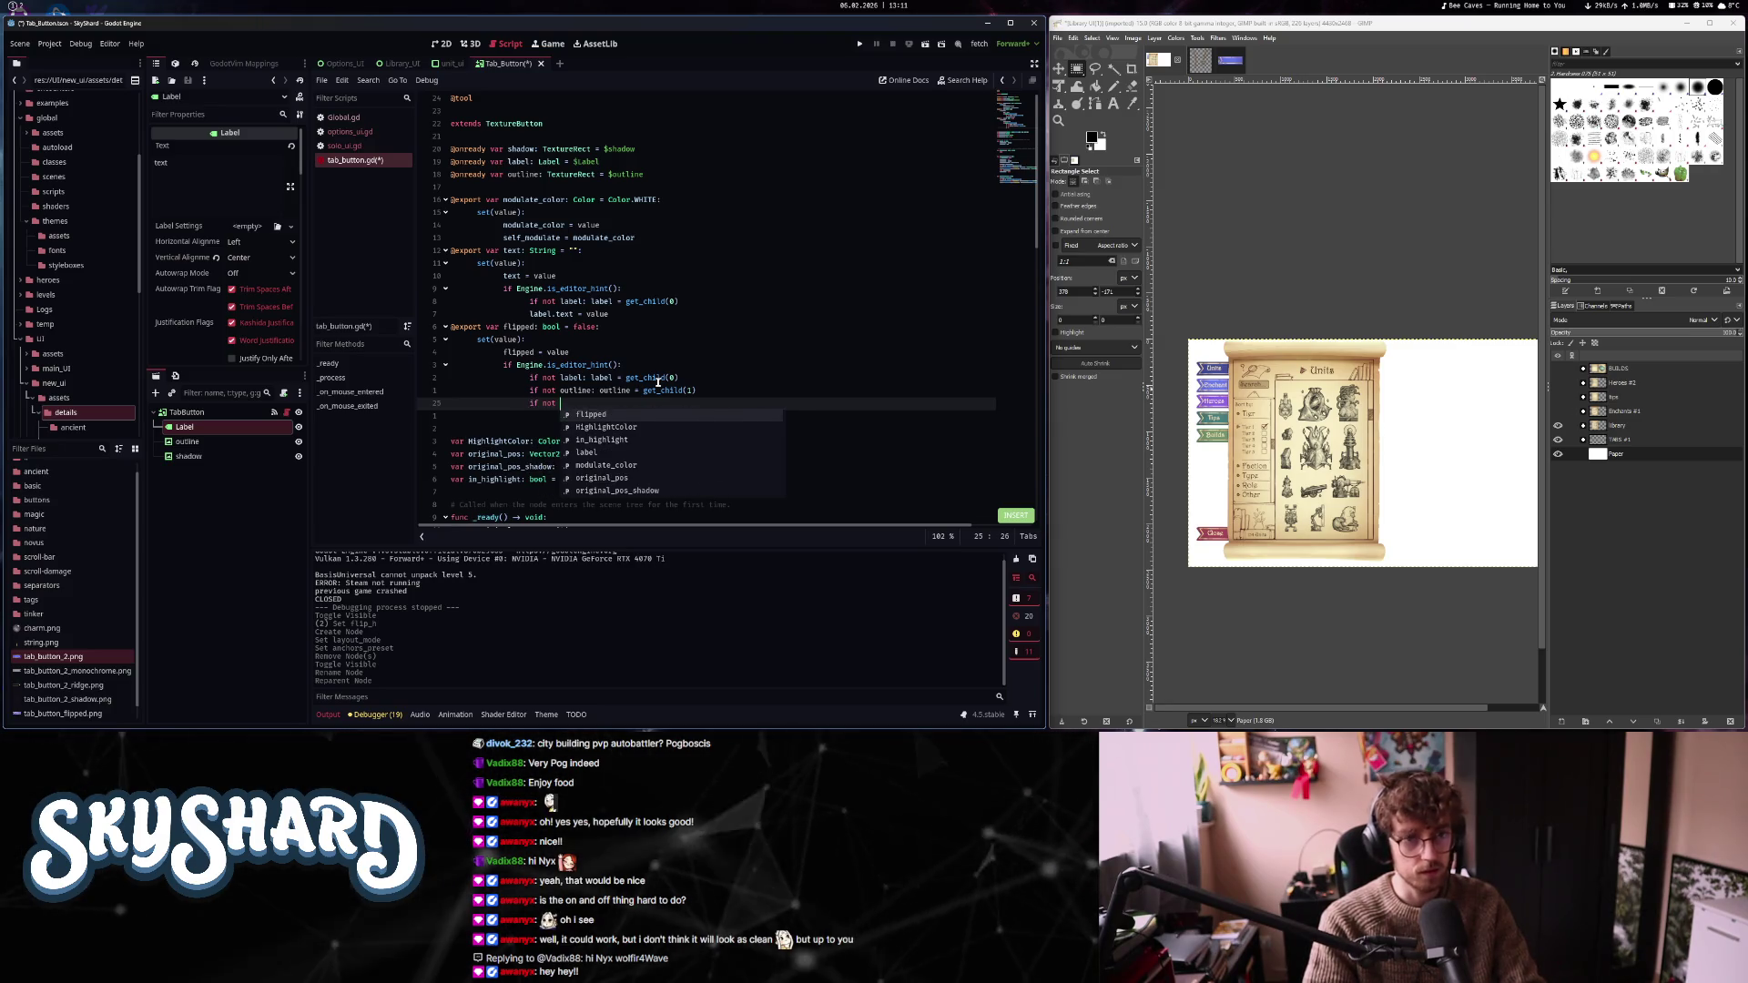
pyautogui.write('dow: ')
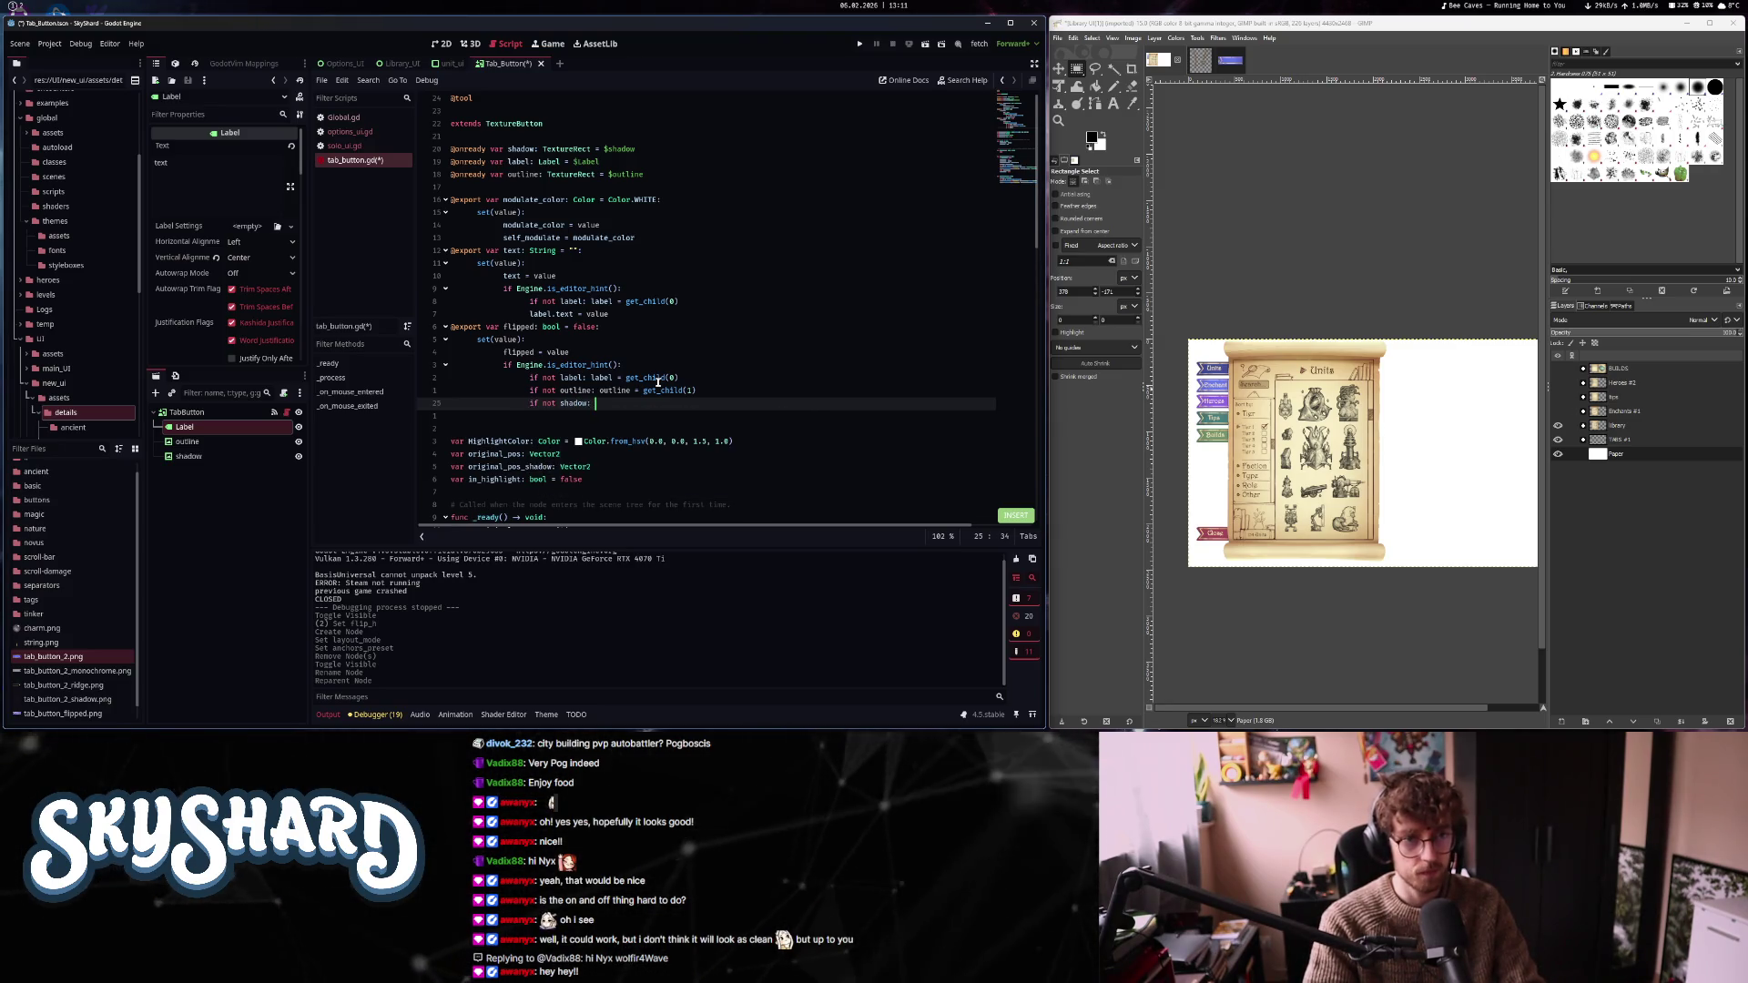
pyautogui.write('shadow ')
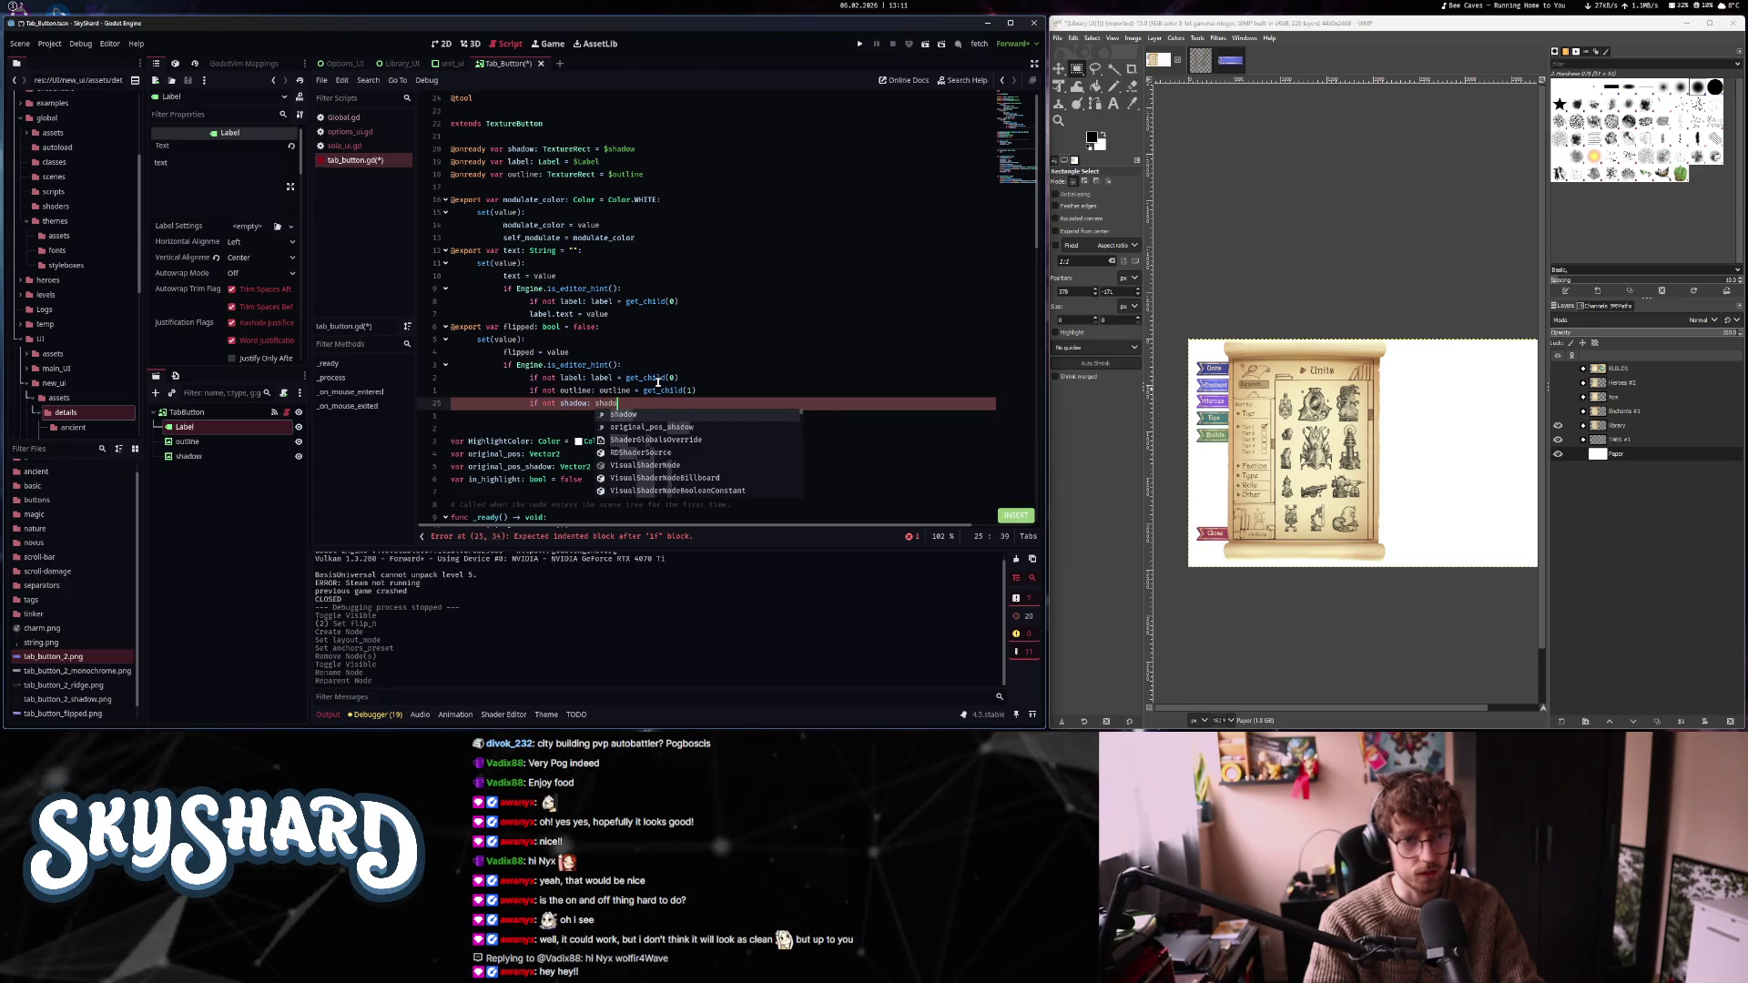
pyautogui.write('= get_')
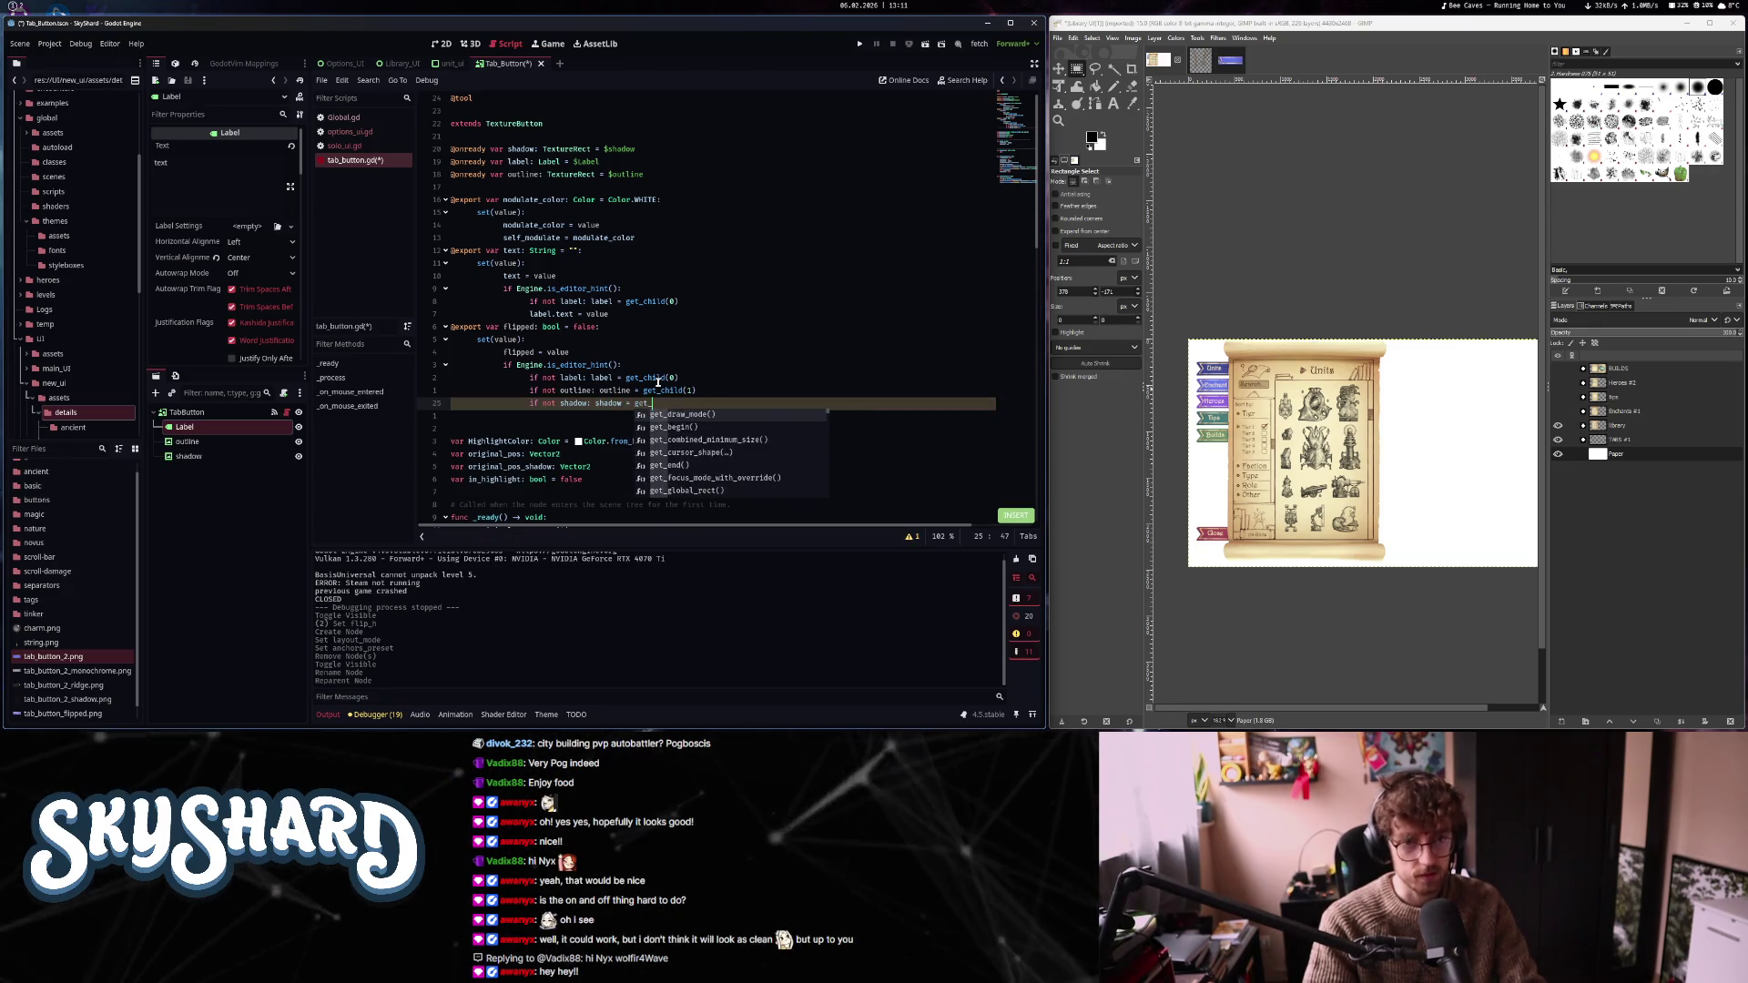
pyautogui.press('Return')
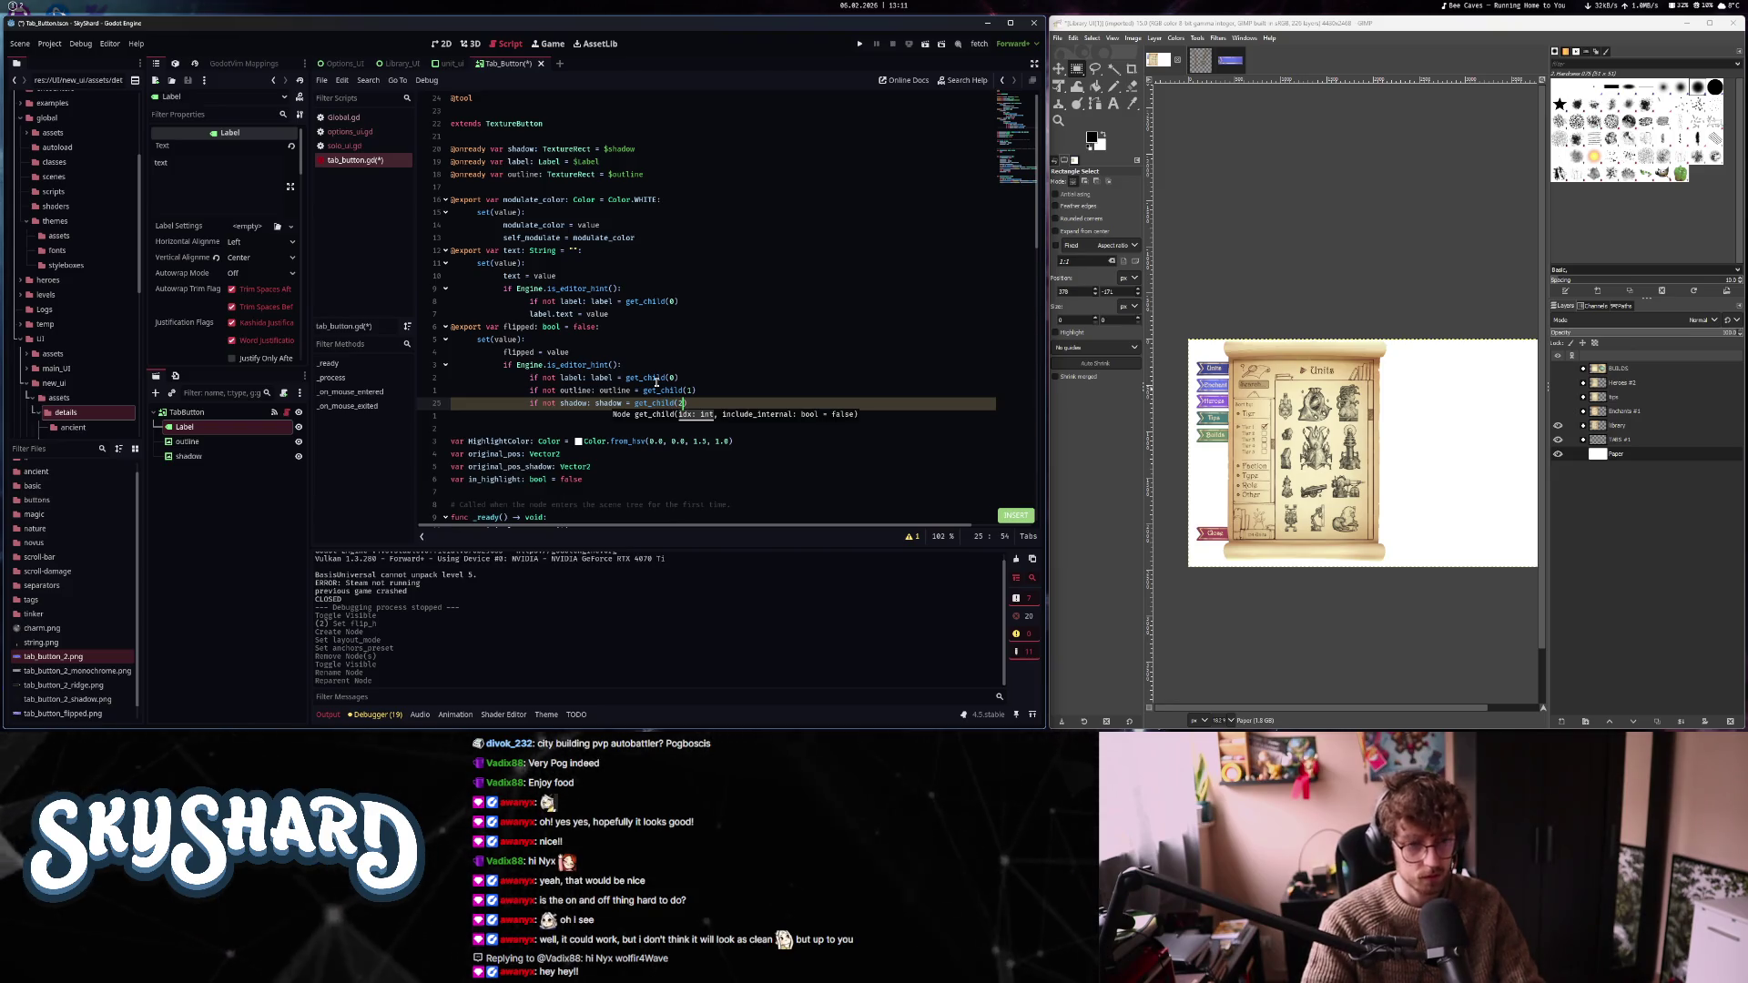
pyautogui.write('2')
pyautogui.press('Escape')
pyautogui.hotkey('ctrl', 's')
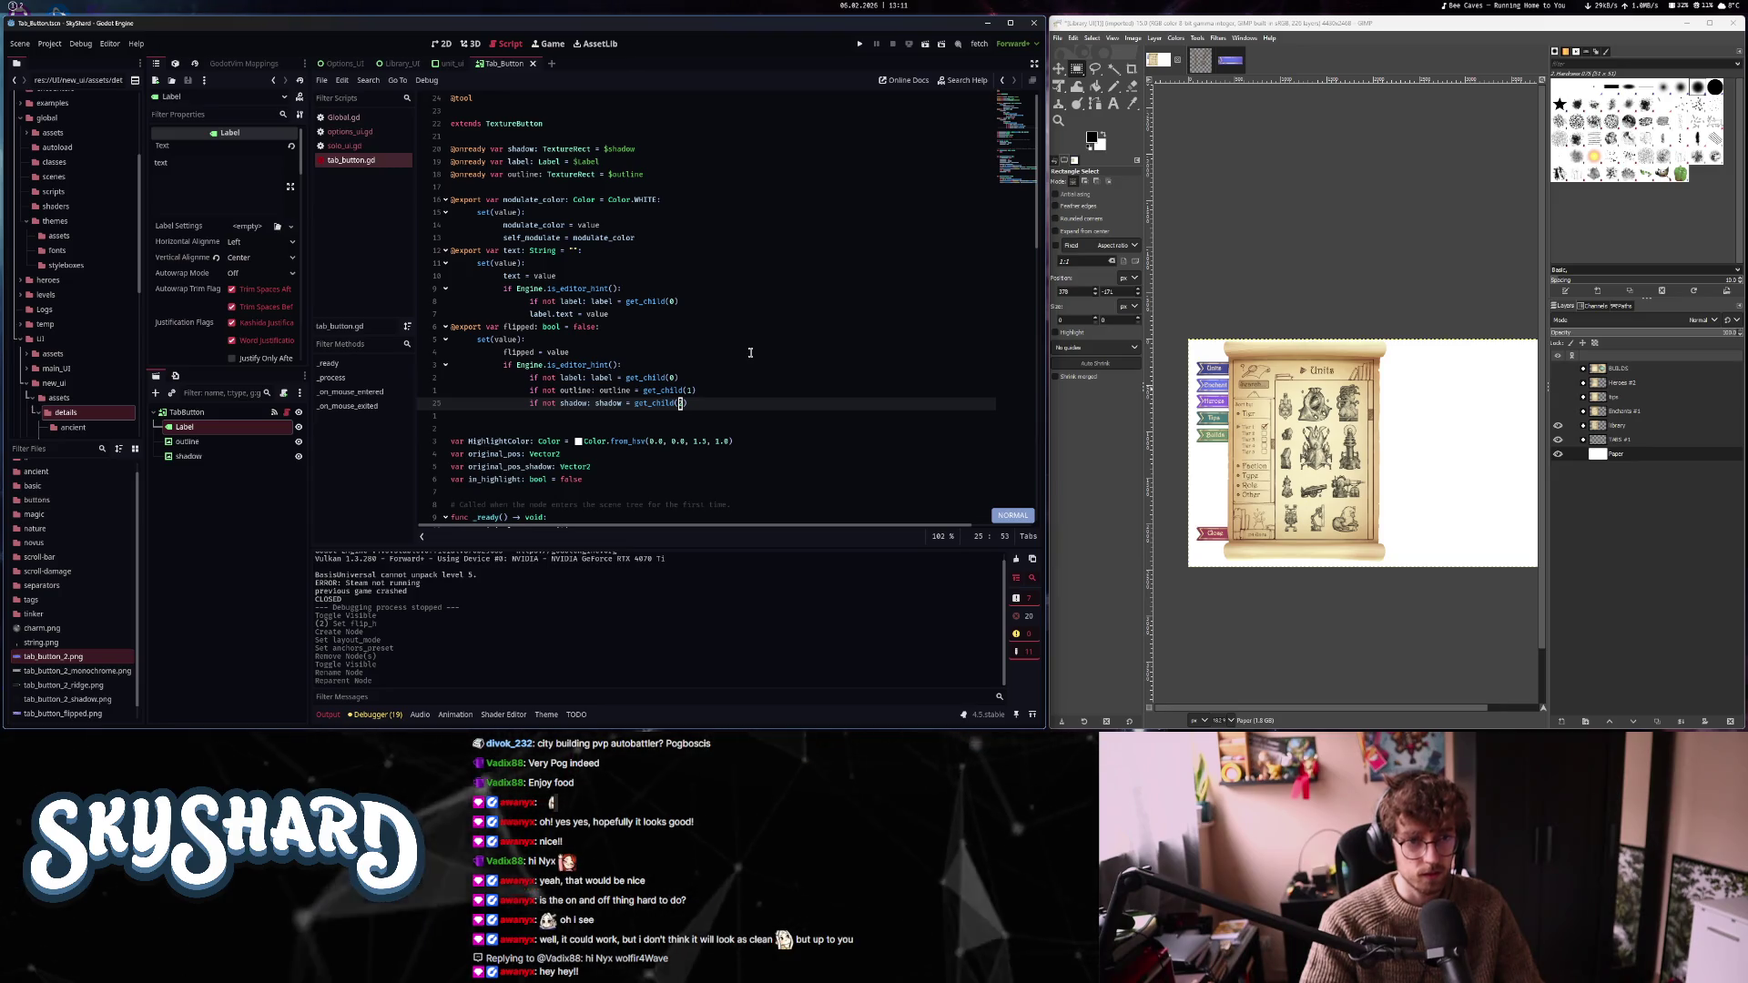
# Add a flip(flipped) call at the end of the setter.
pyautogui.press('o')
pyautogui.press('BackSpace')
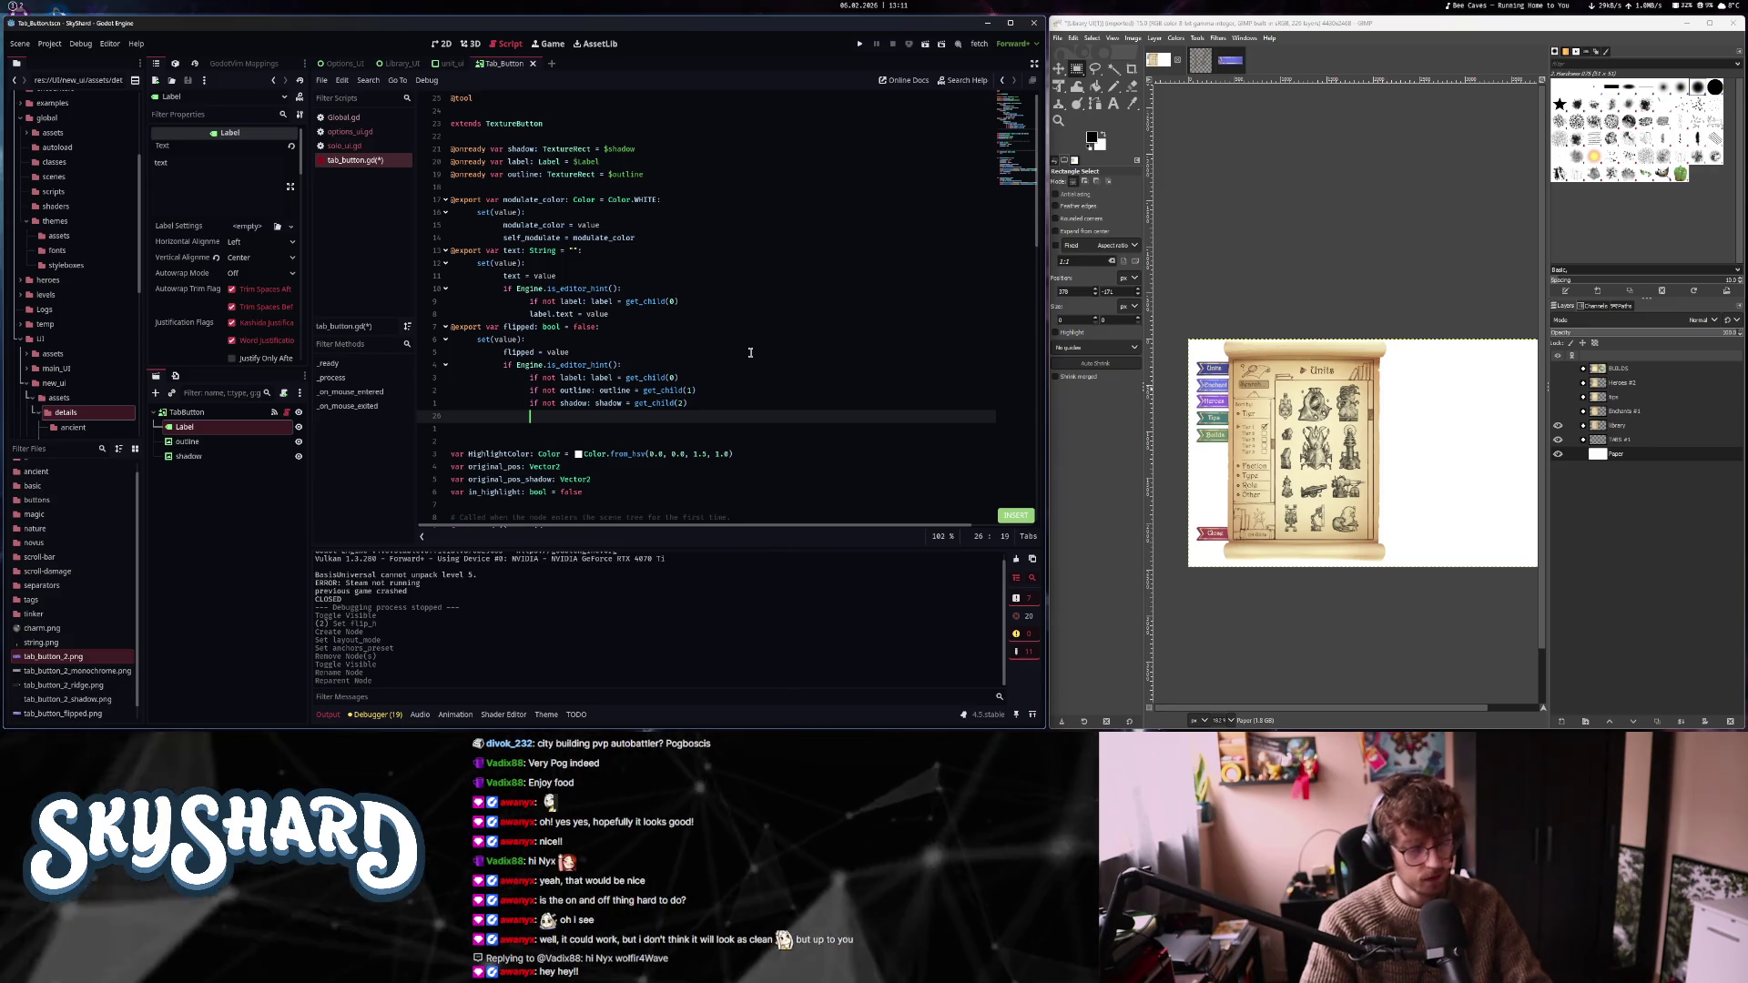
pyautogui.write('f')
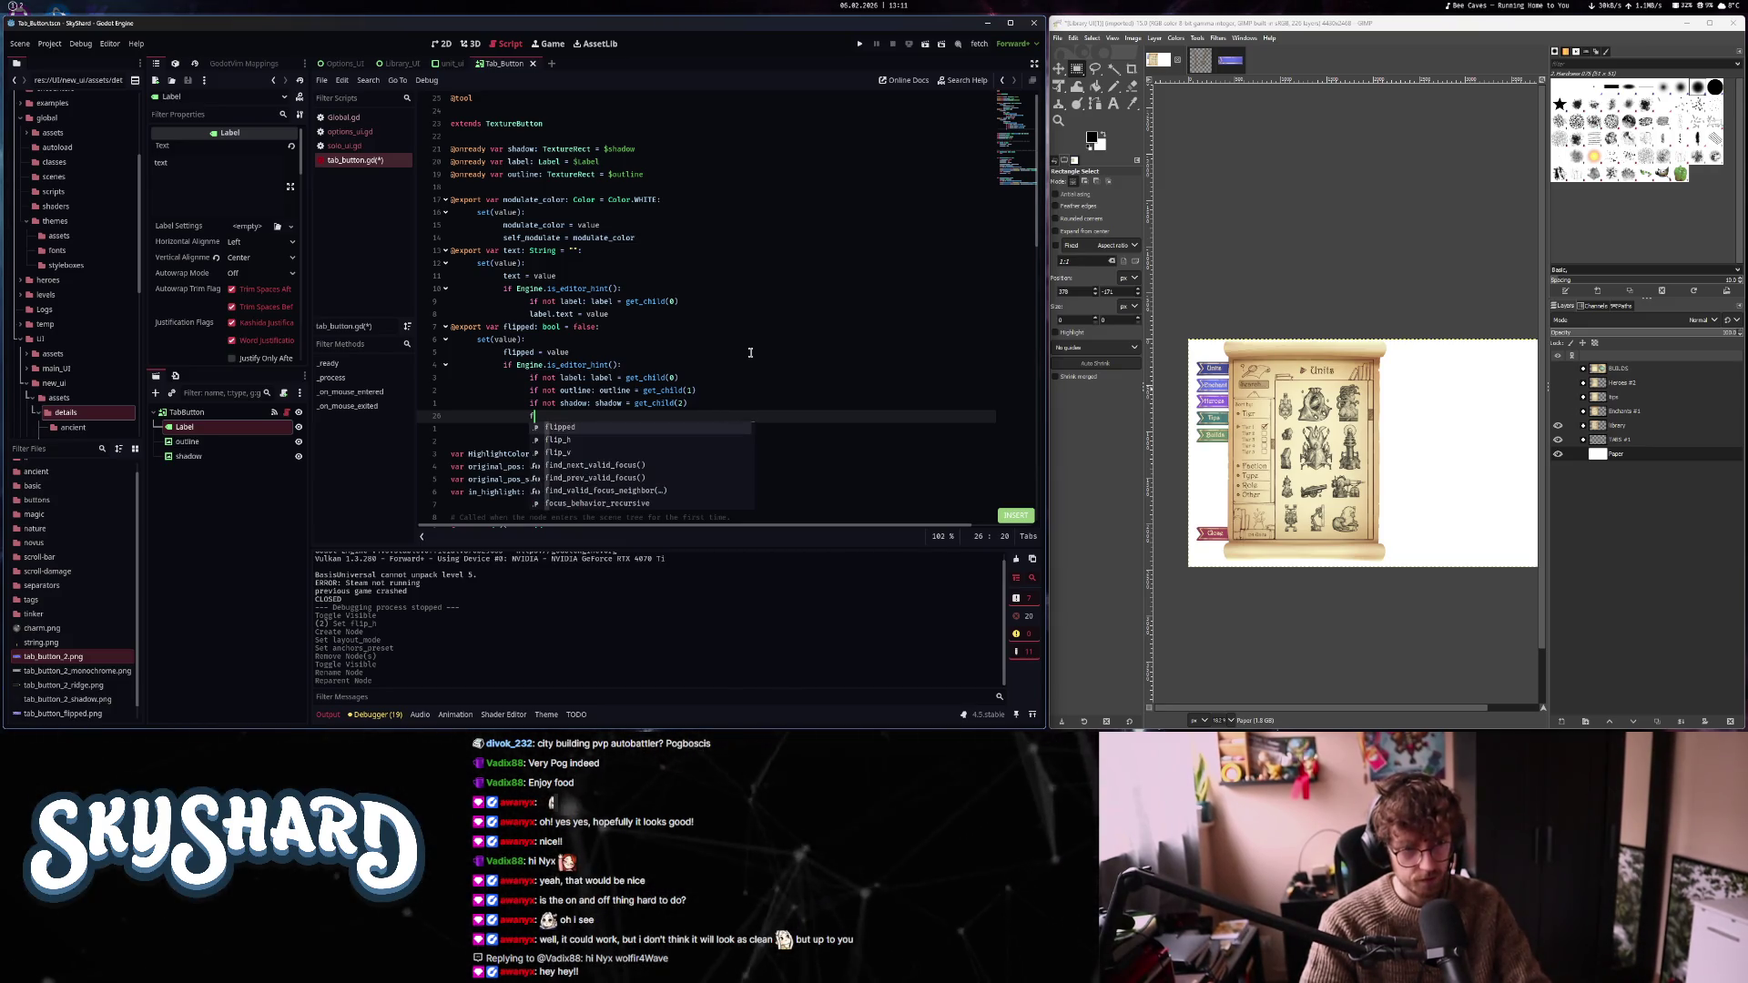
pyautogui.write('lip')
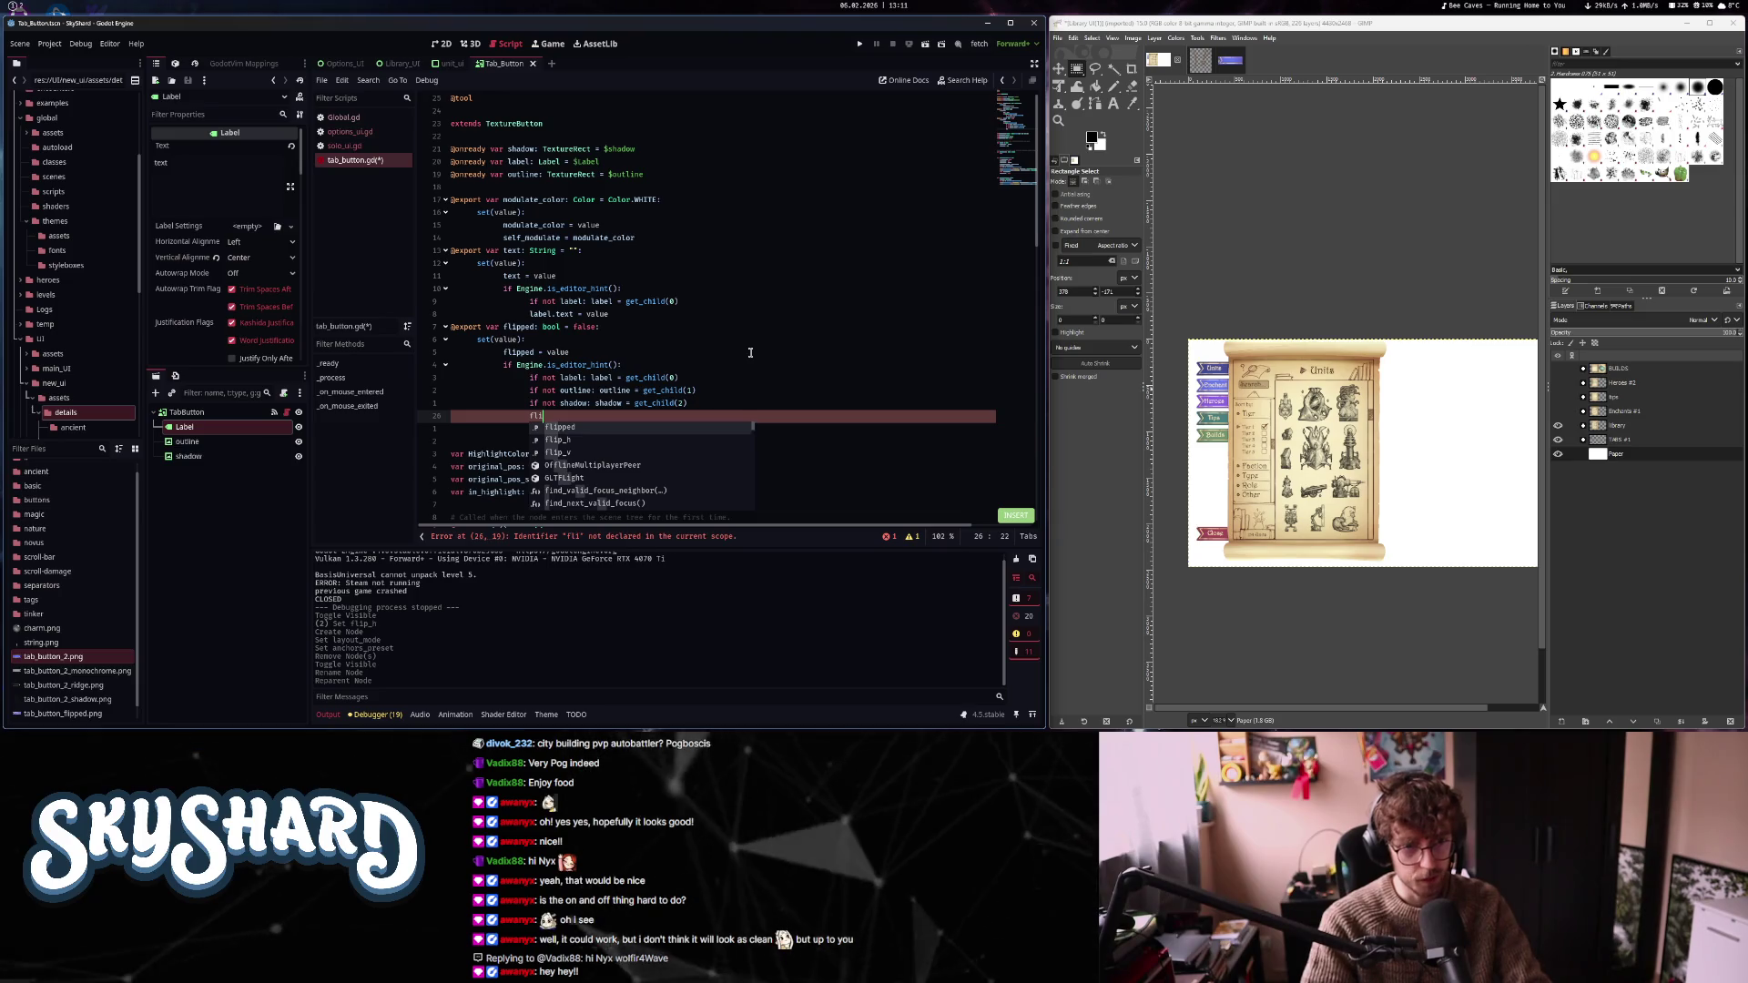
pyautogui.write('(')
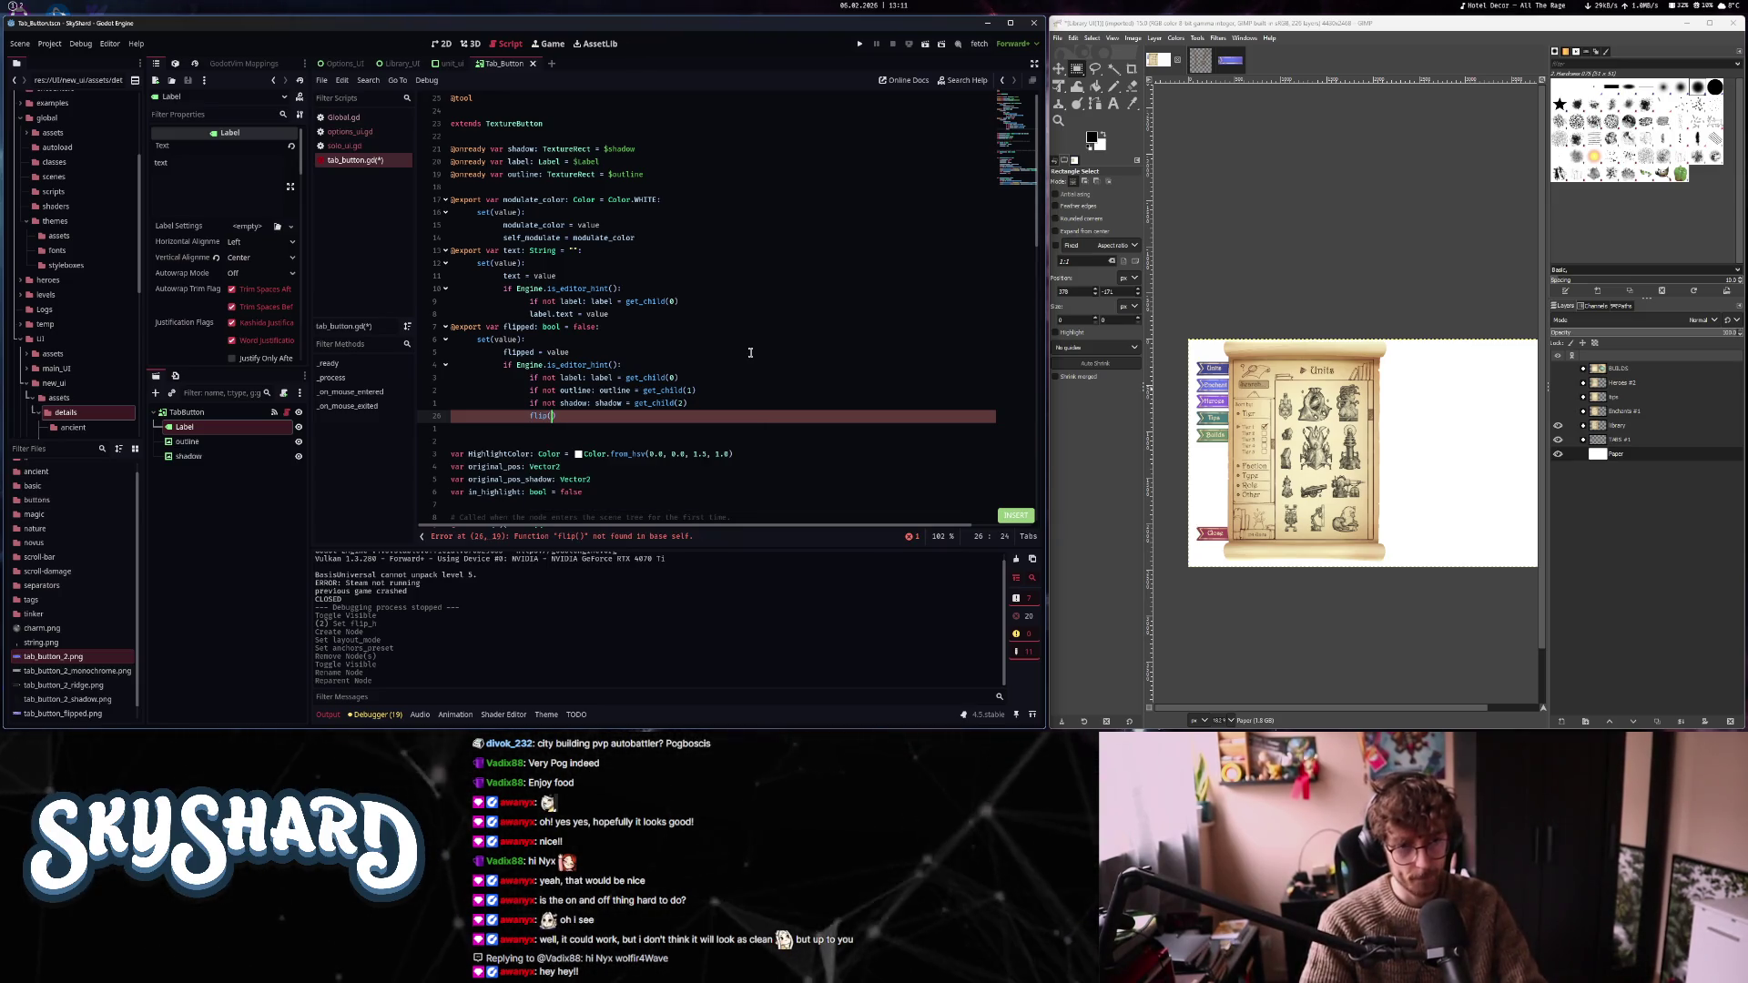
pyautogui.write('flipped')
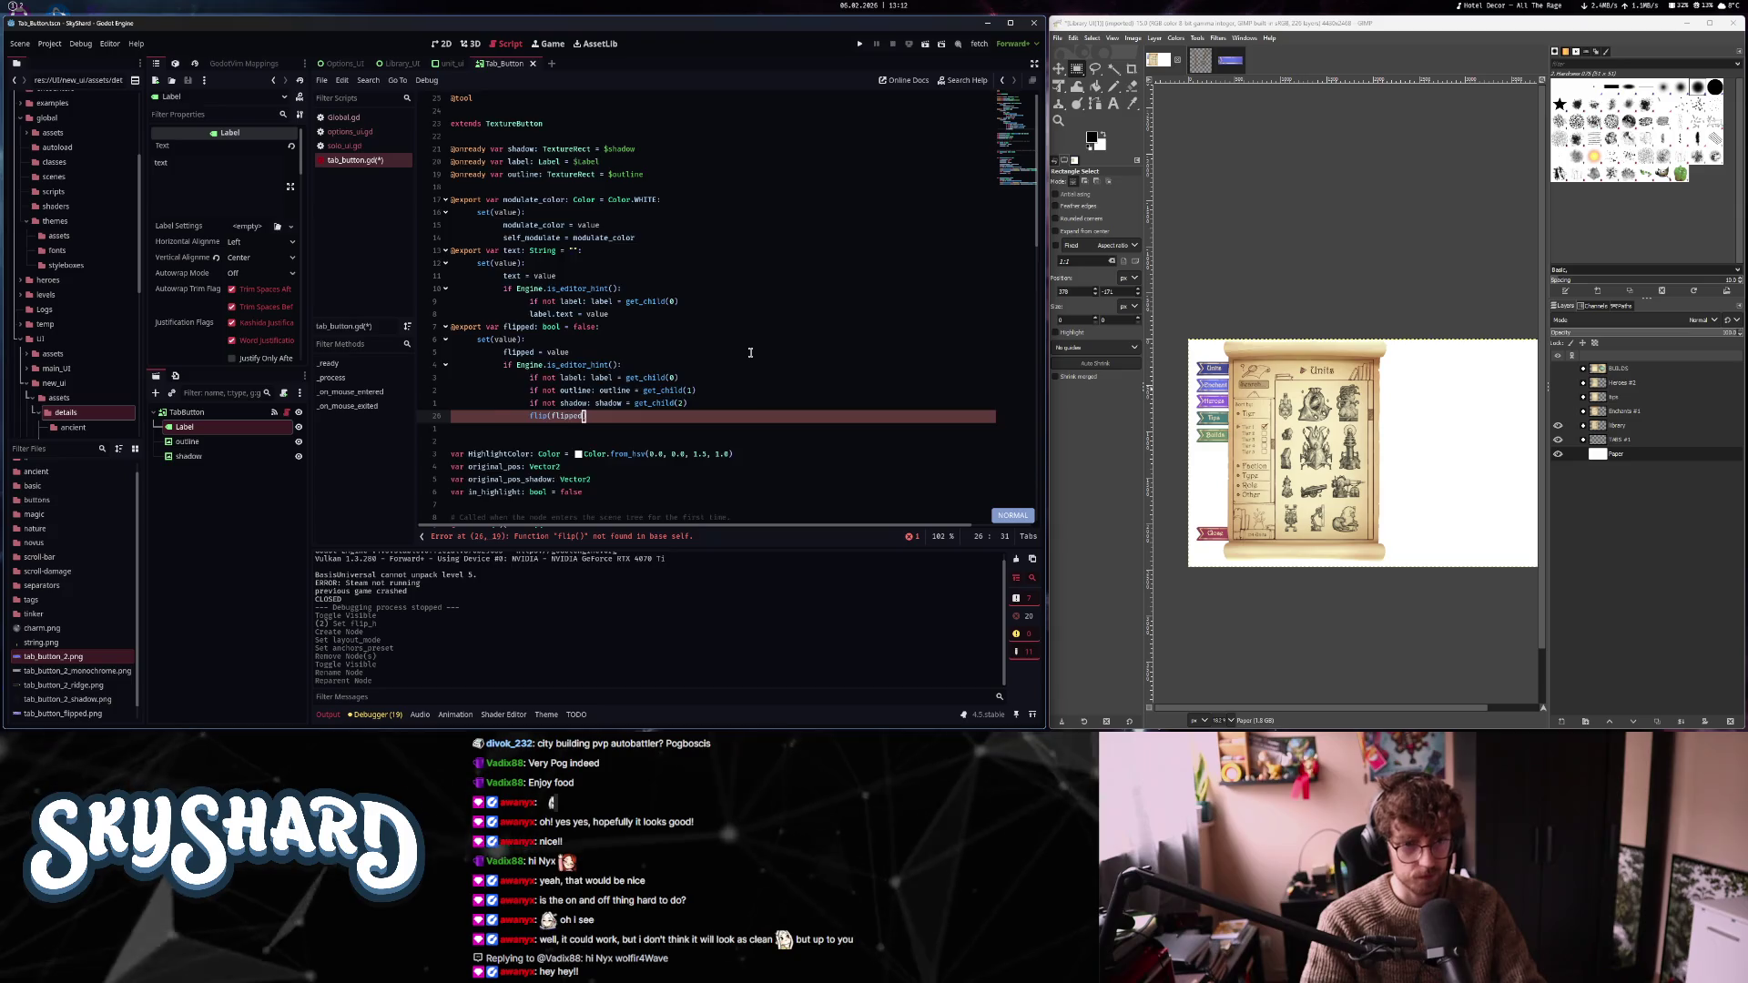
pyautogui.press('j')
pyautogui.press('j')
pyautogui.press('j')
pyautogui.press('j')
pyautogui.press('j')
pyautogui.press('j')
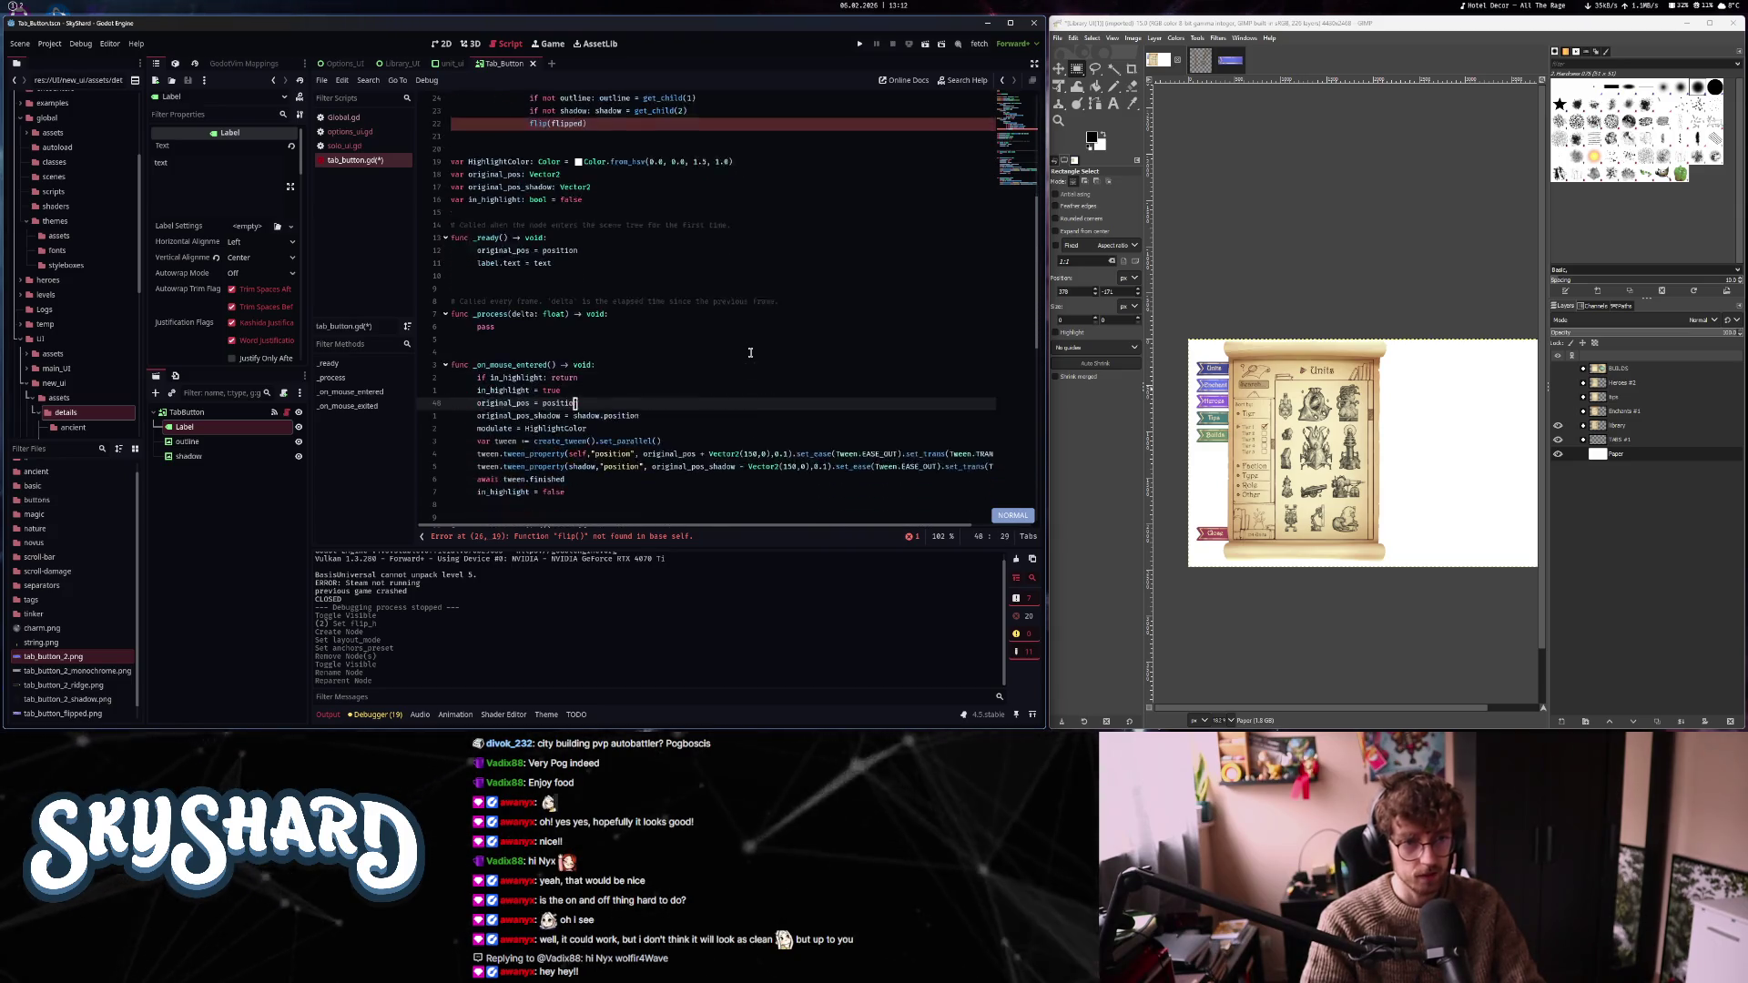
# Append 'func flip(flipped: bool):' containing 'match flipped:' with a 'false:' branch.
pyautogui.press('o')
pyautogui.press('Return')
pyautogui.write('func flip(flipped')
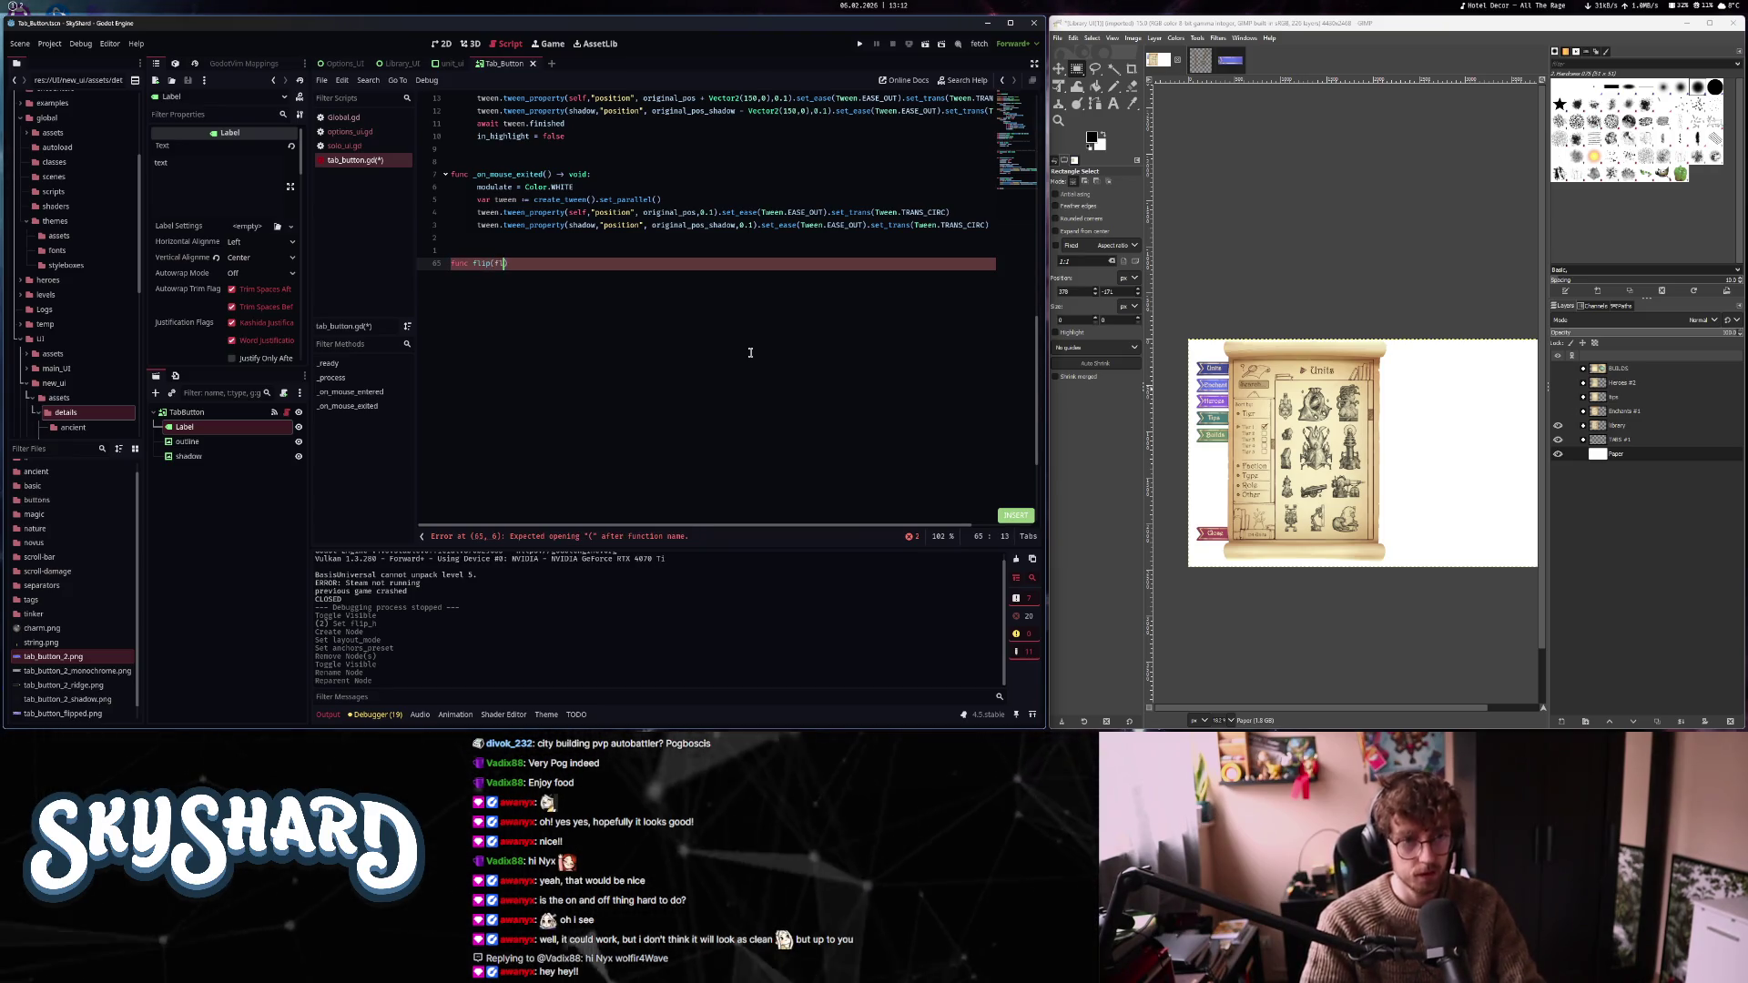
pyautogui.write(': bool):')
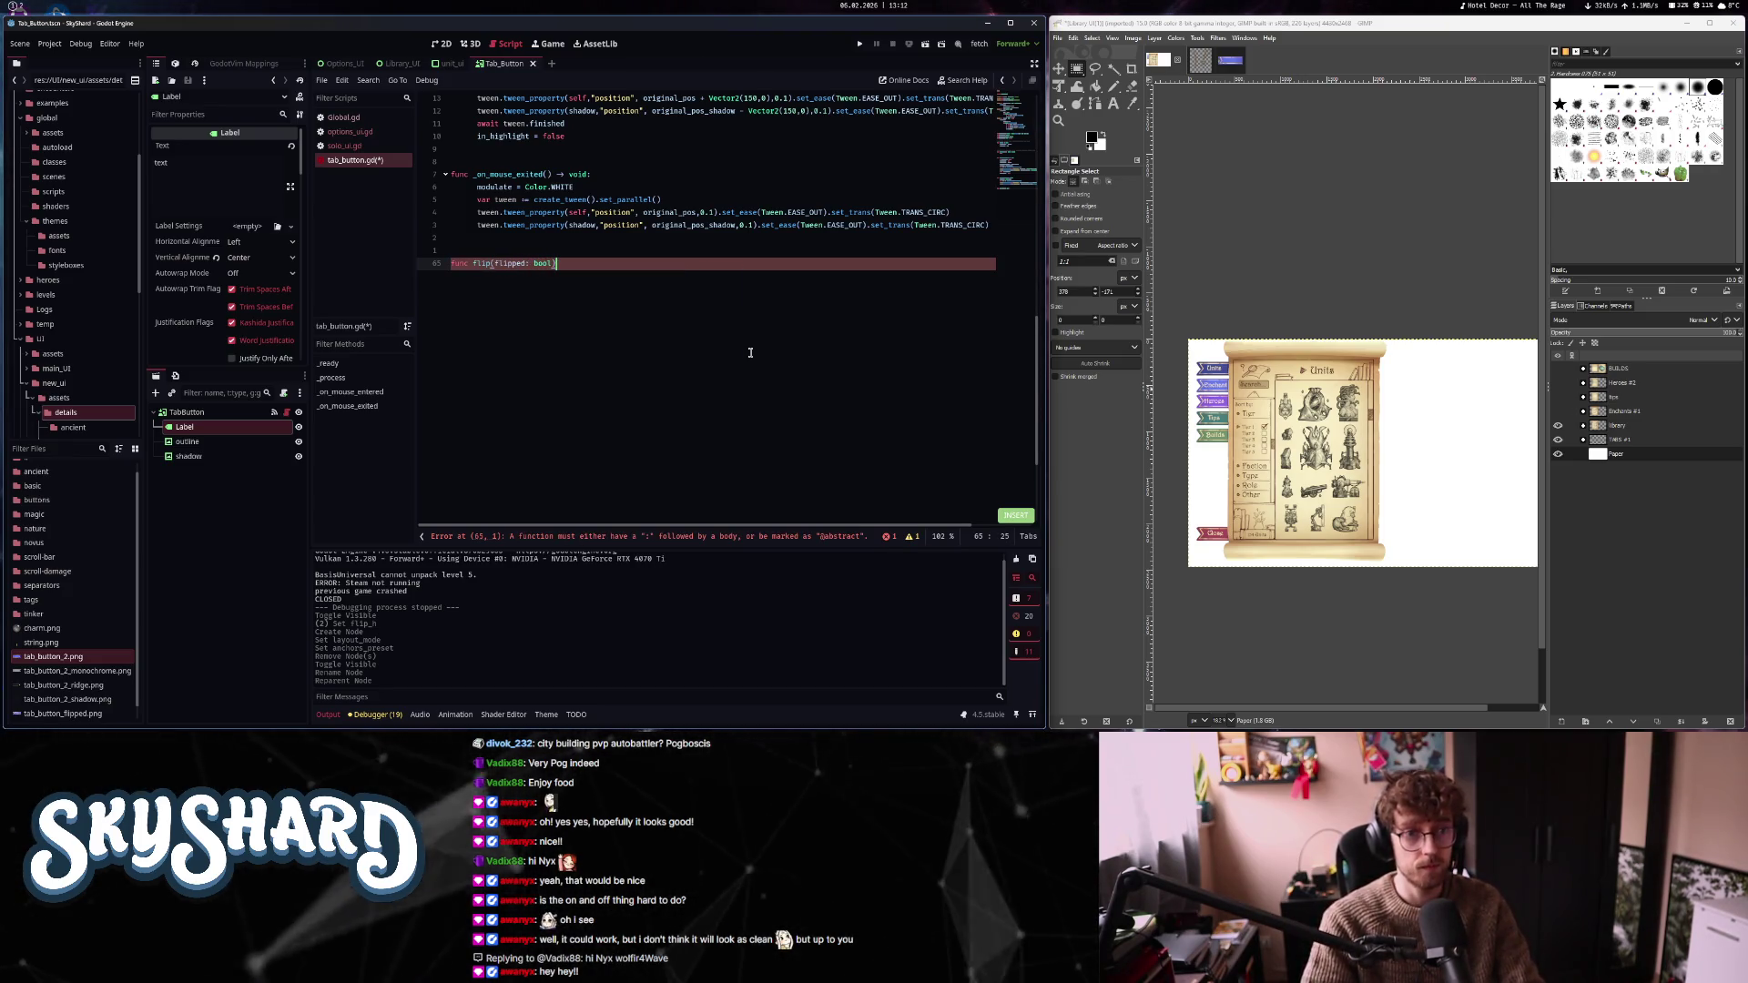
pyautogui.press('Return')
pyautogui.write('match flipped:')
pyautogui.press('Return')
pyautogui.write('false:')
pyautogui.press('Return')
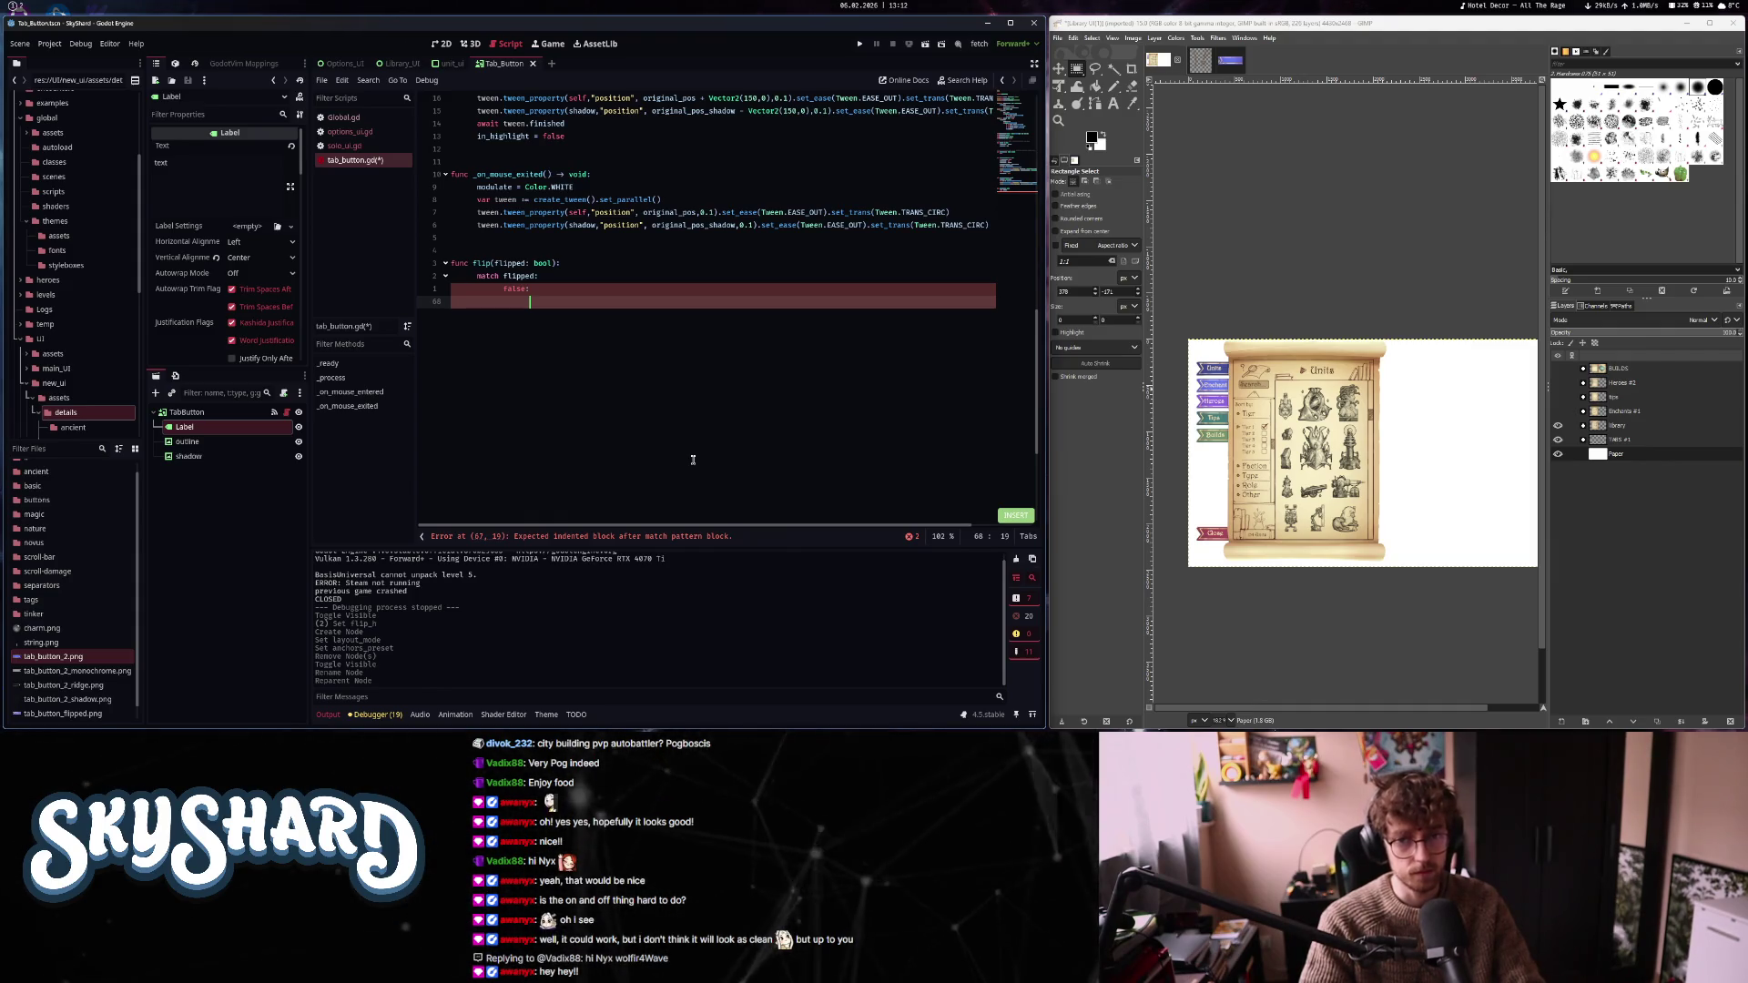
# Look over the tab button scene in the 2D view, then return to the script.
pyautogui.scroll(6, 693, 460)
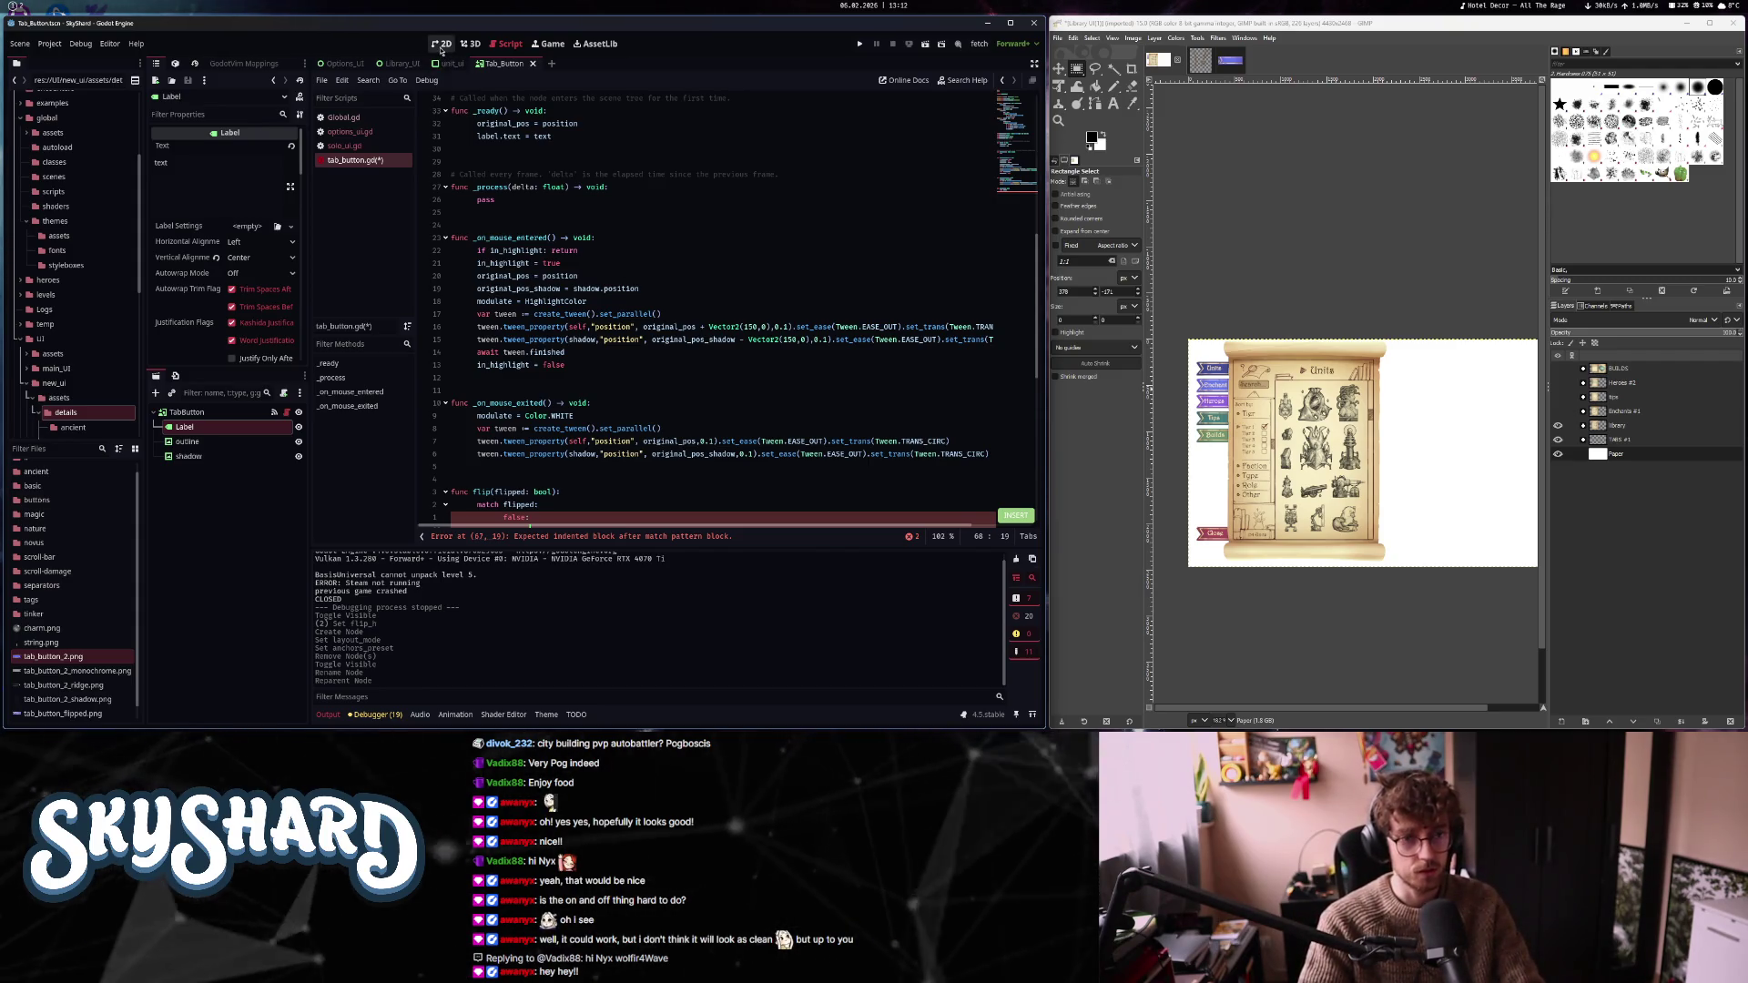
pyautogui.scroll(7, 610, 382)
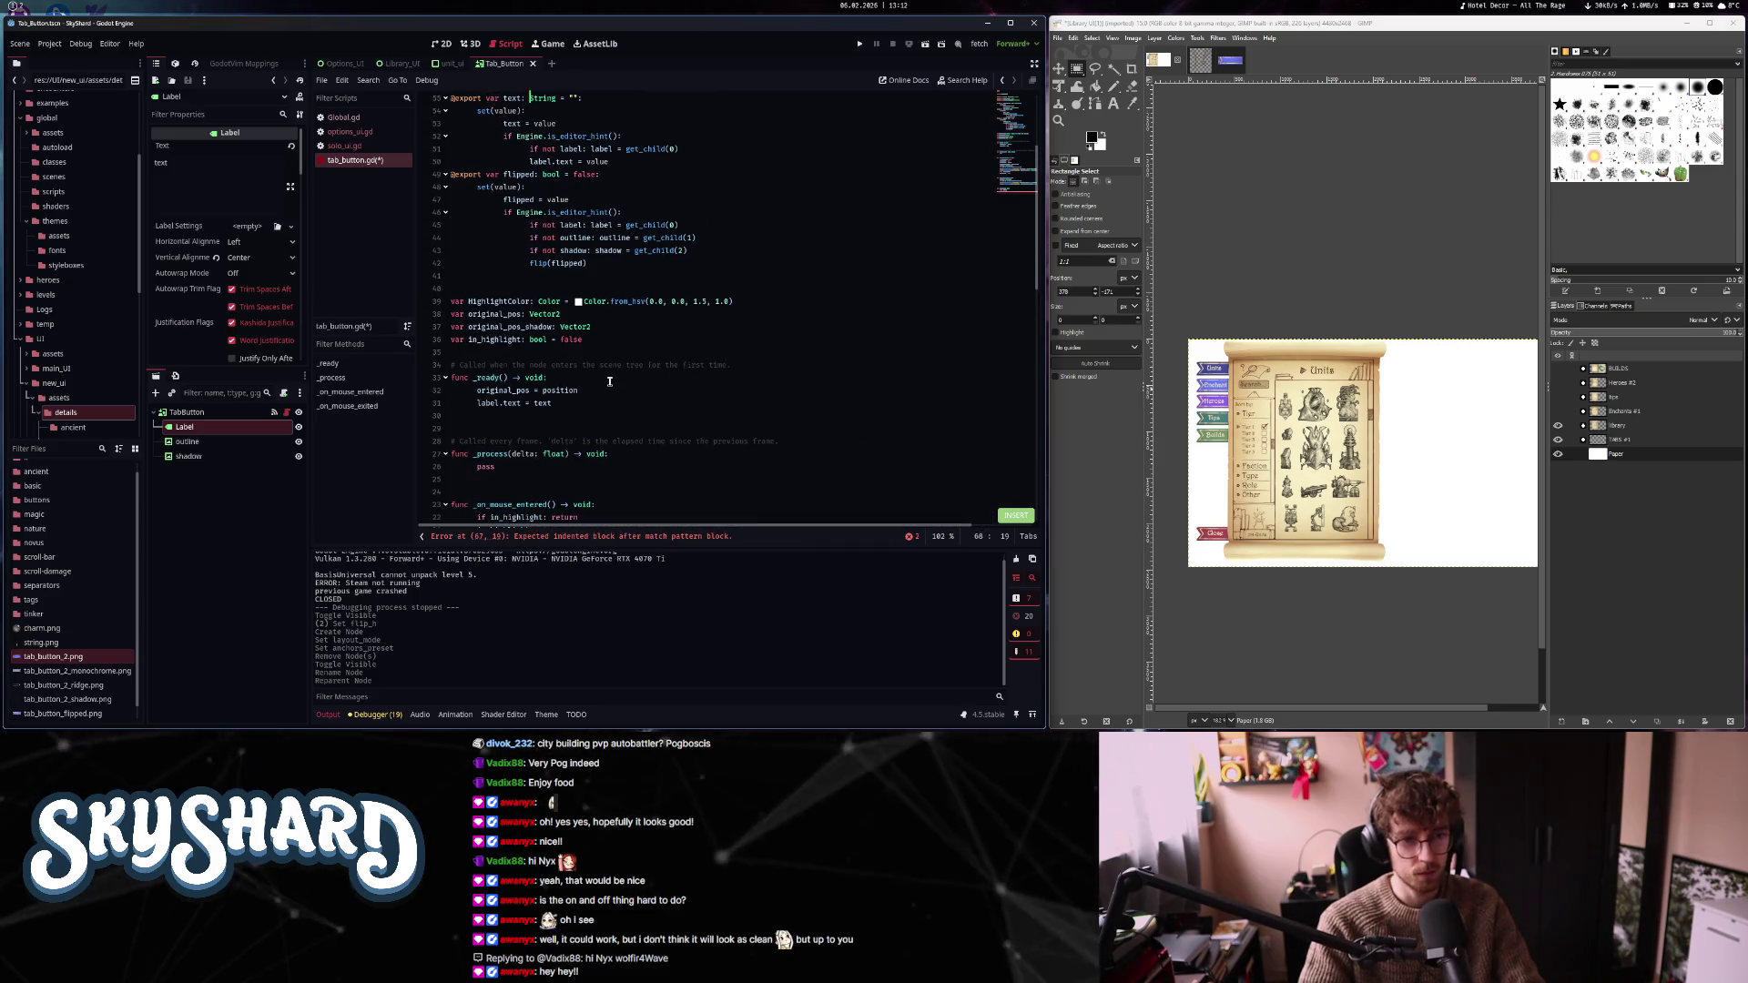
pyautogui.scroll(-10, 610, 382)
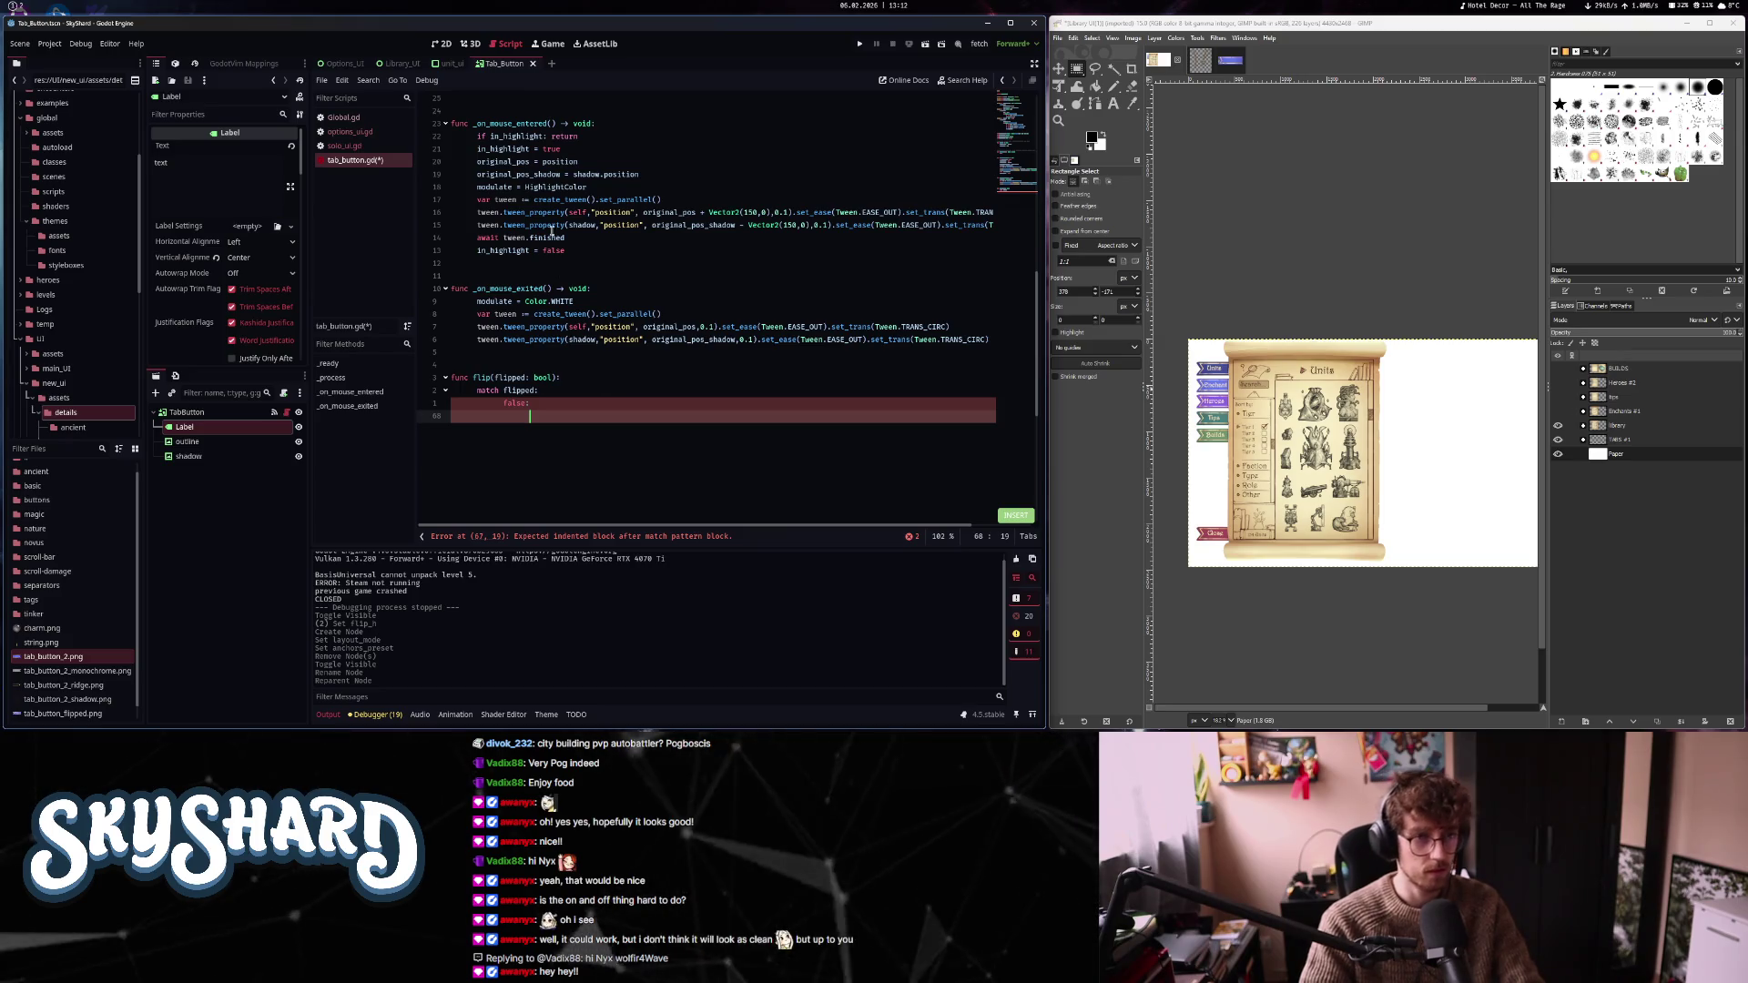
pyautogui.hotkey('ctrl', 'F1')
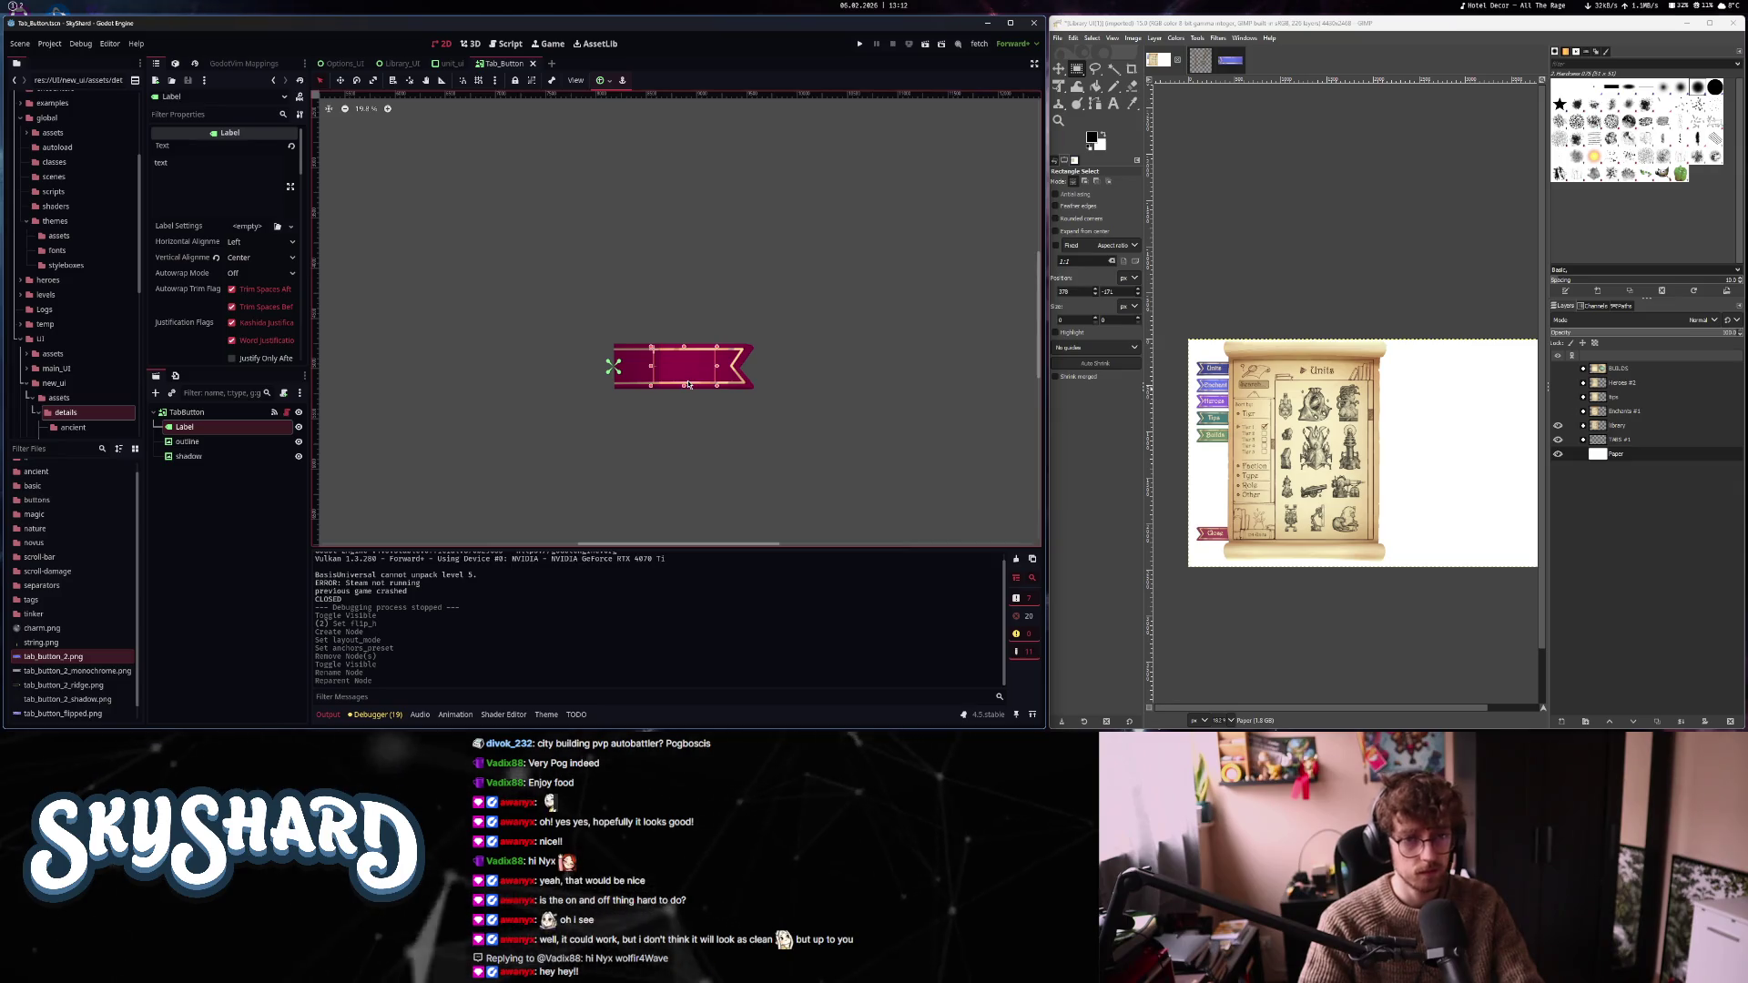
pyautogui.click(505, 45)
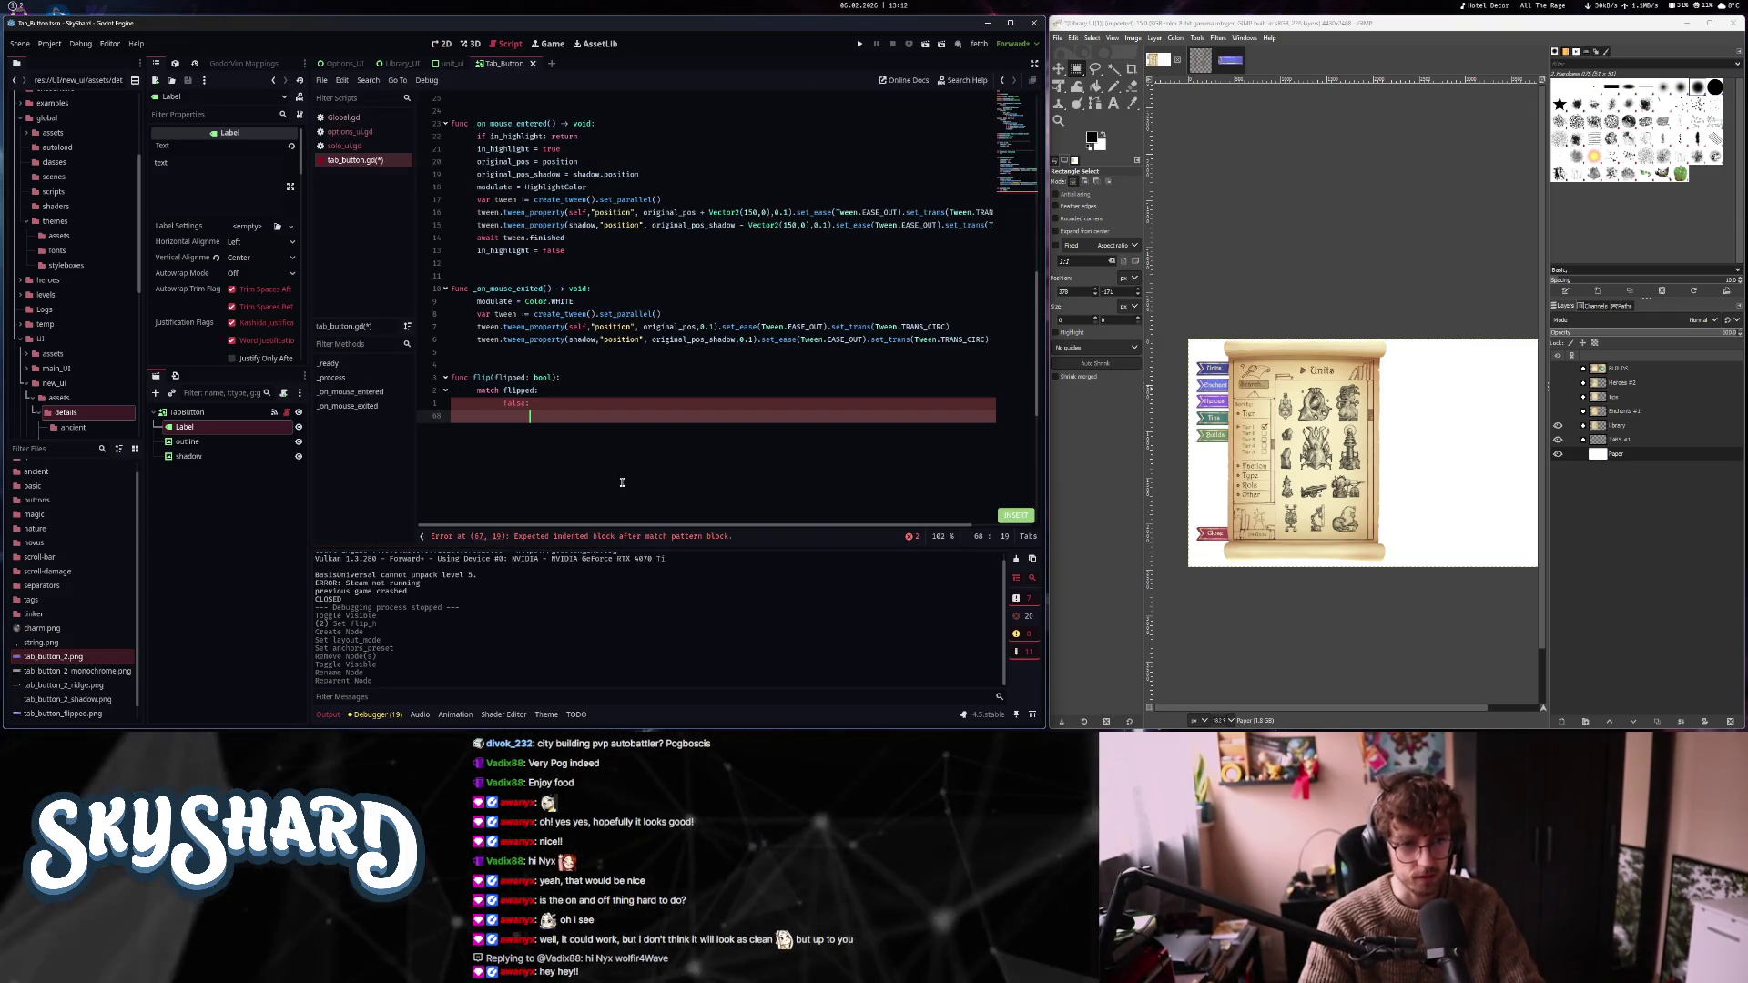
# Give the false branch 'pass' and add a 'true' branch setting 'shadow.flip_h = true'.
pyautogui.write('pa')
pyautogui.press('Return')
pyautogui.press('Return')
pyautogui.press('BackSpace')
pyautogui.write('true:')
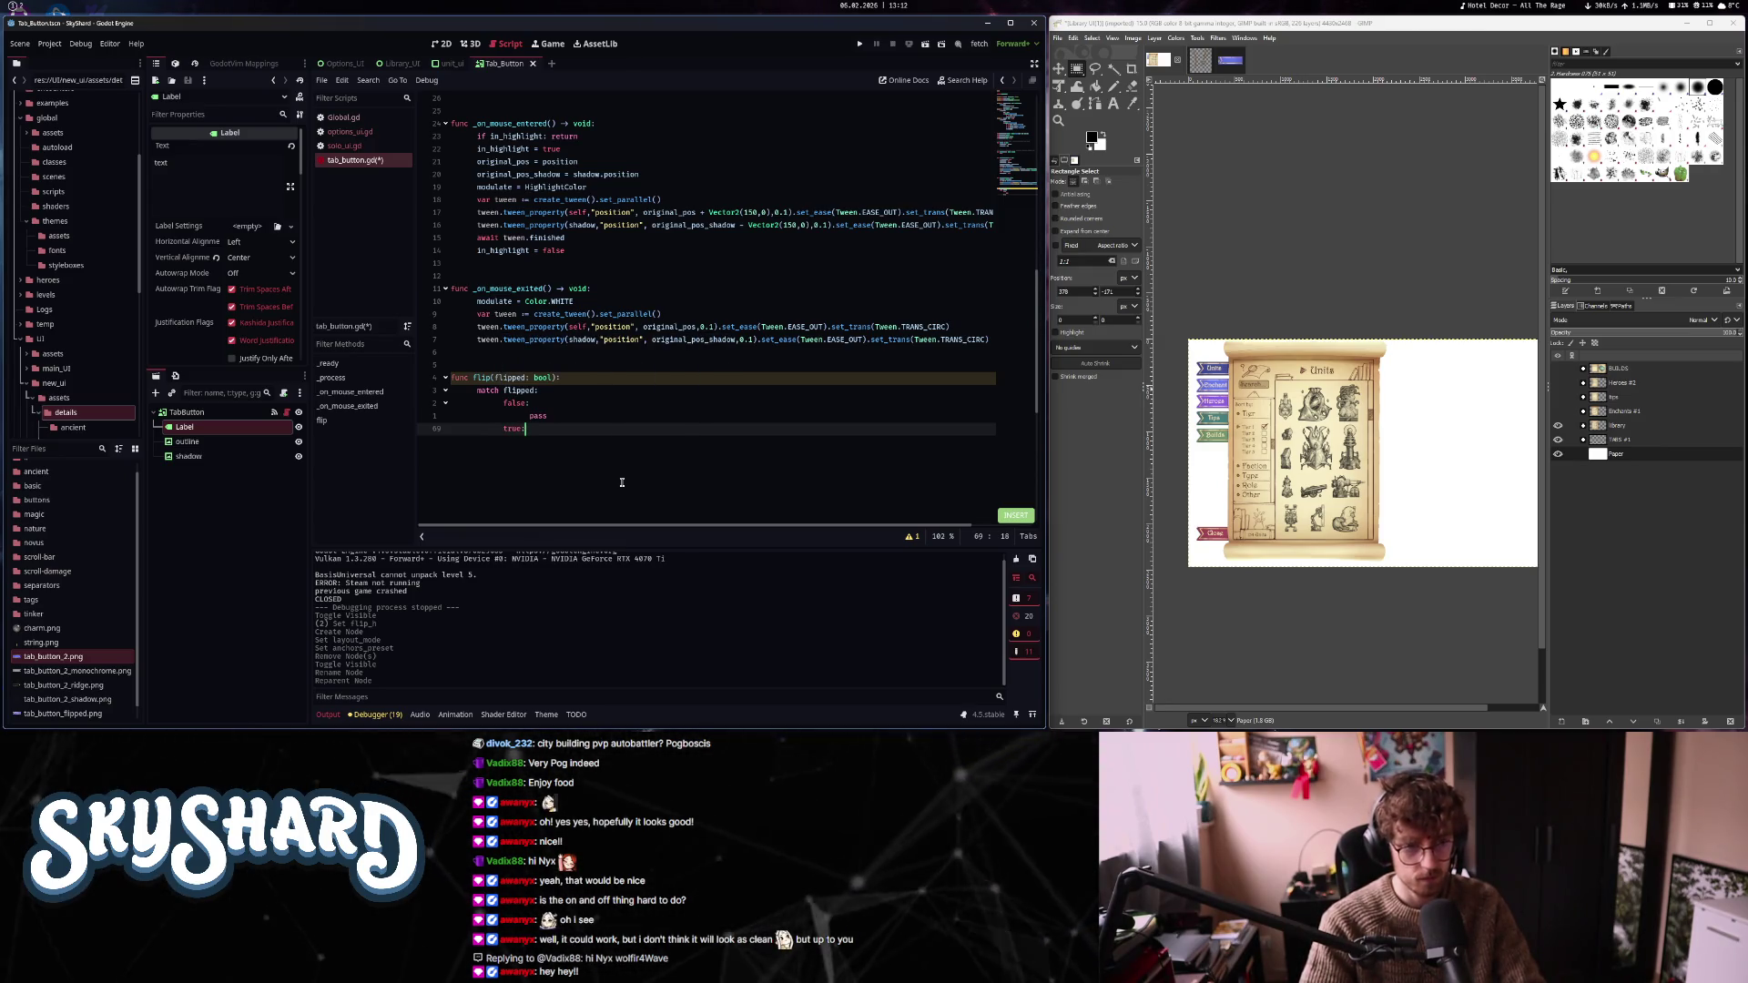
pyautogui.press('Return')
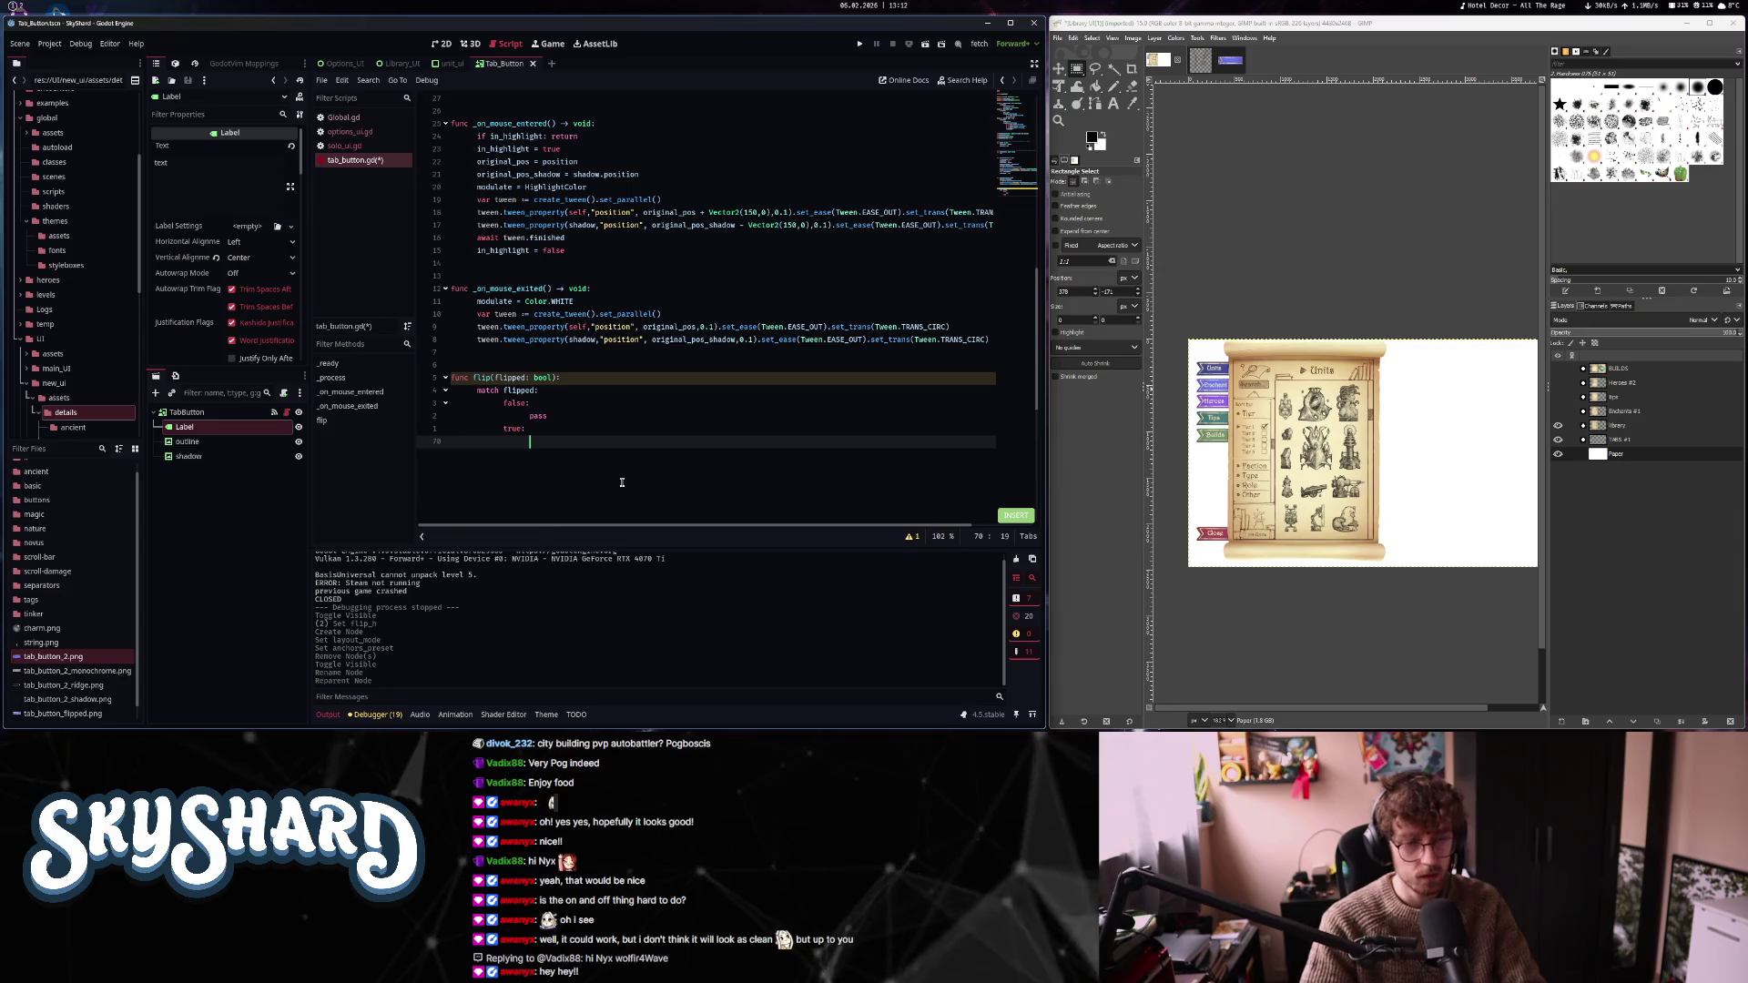
pyautogui.press('Escape')
pyautogui.press('k')
pyautogui.press('k')
pyautogui.press('k')
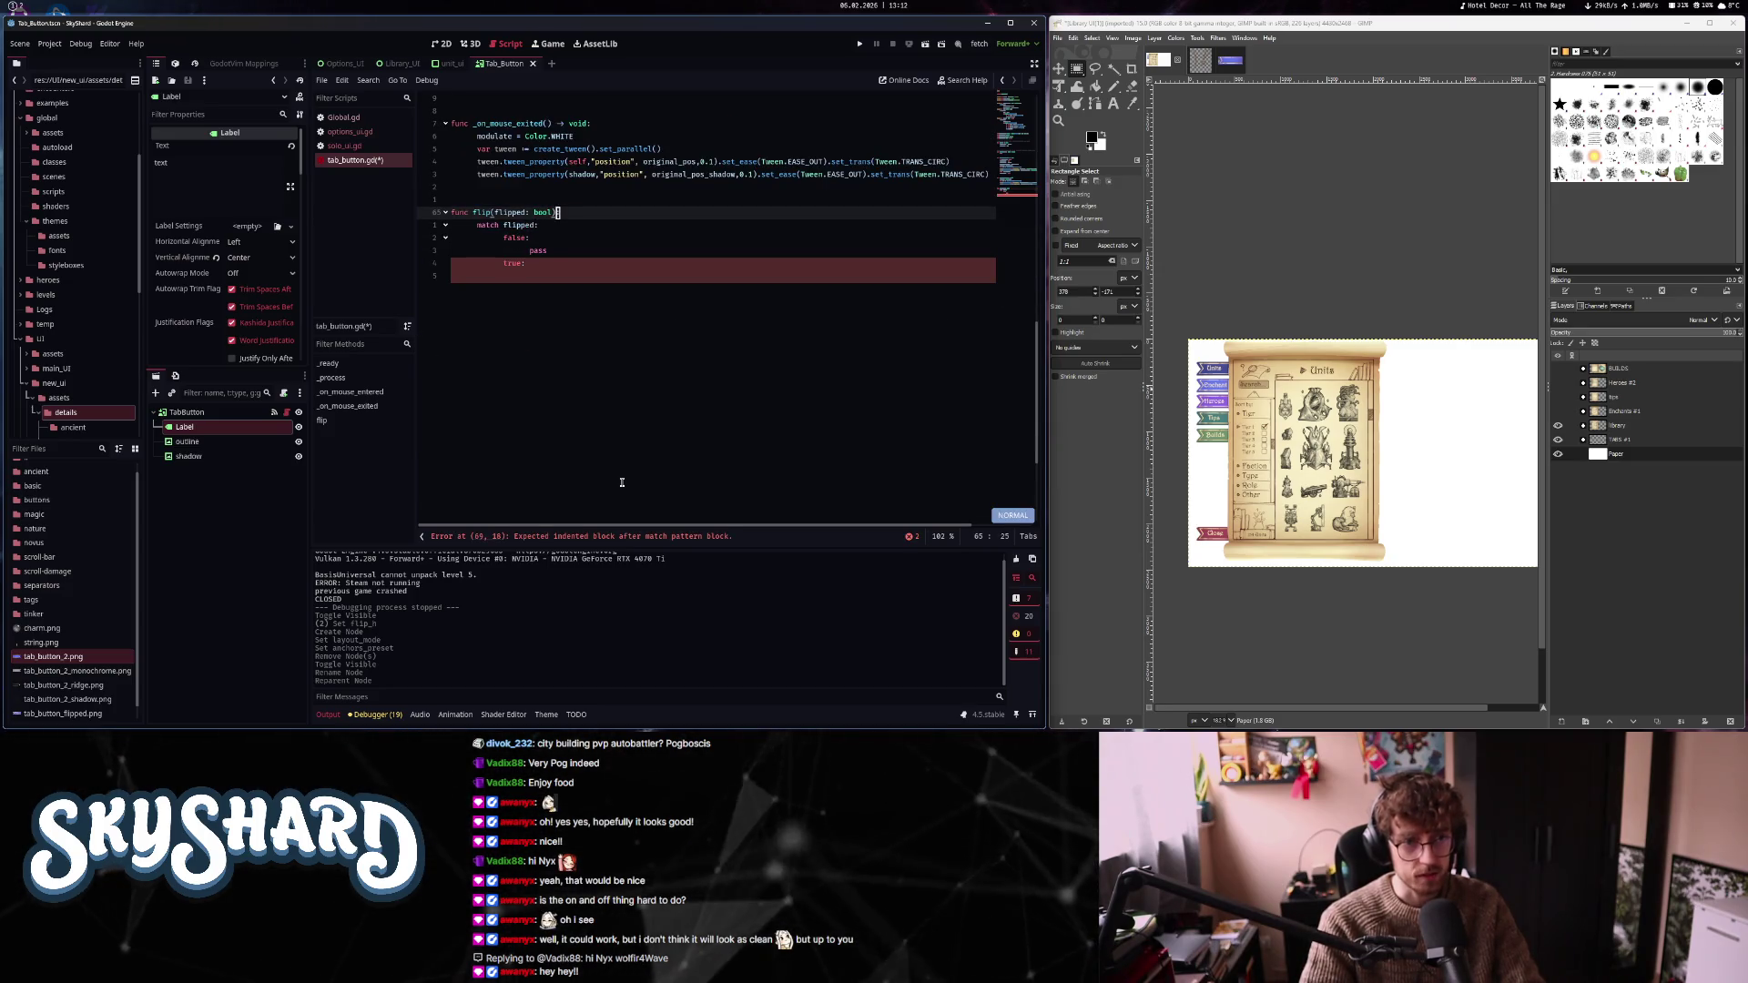
pyautogui.press('j')
pyautogui.press('j')
pyautogui.press('j')
pyautogui.press('i')
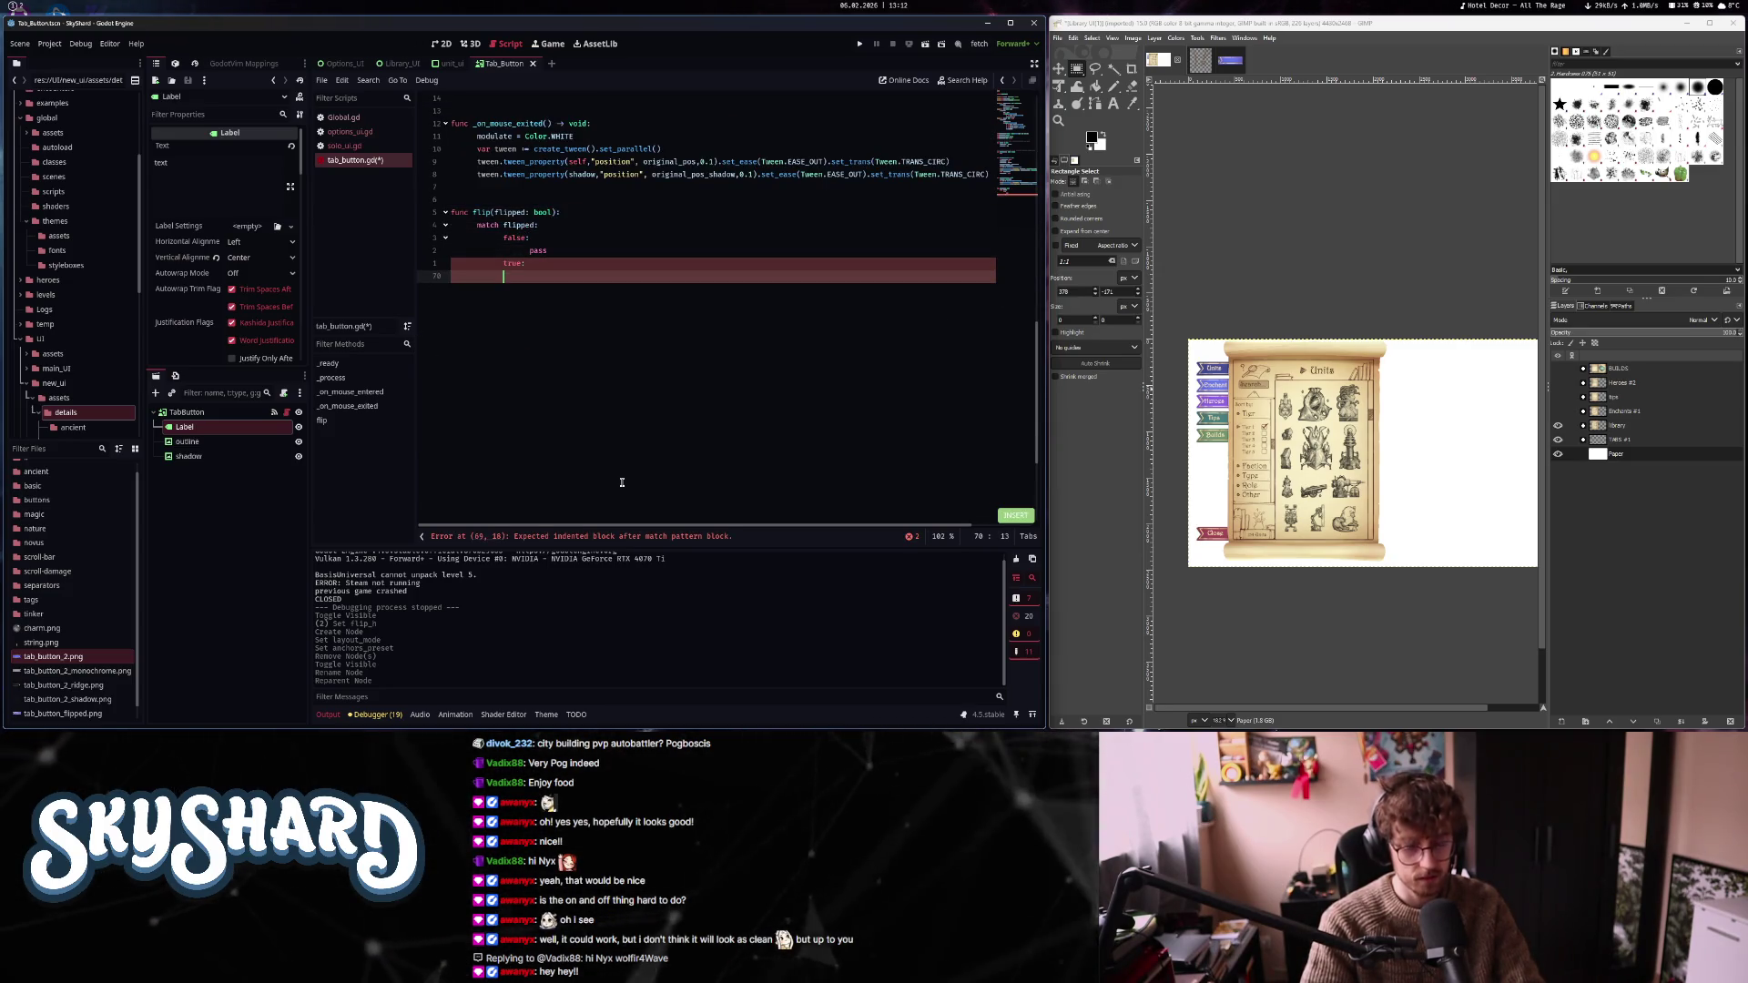
pyautogui.press('Escape')
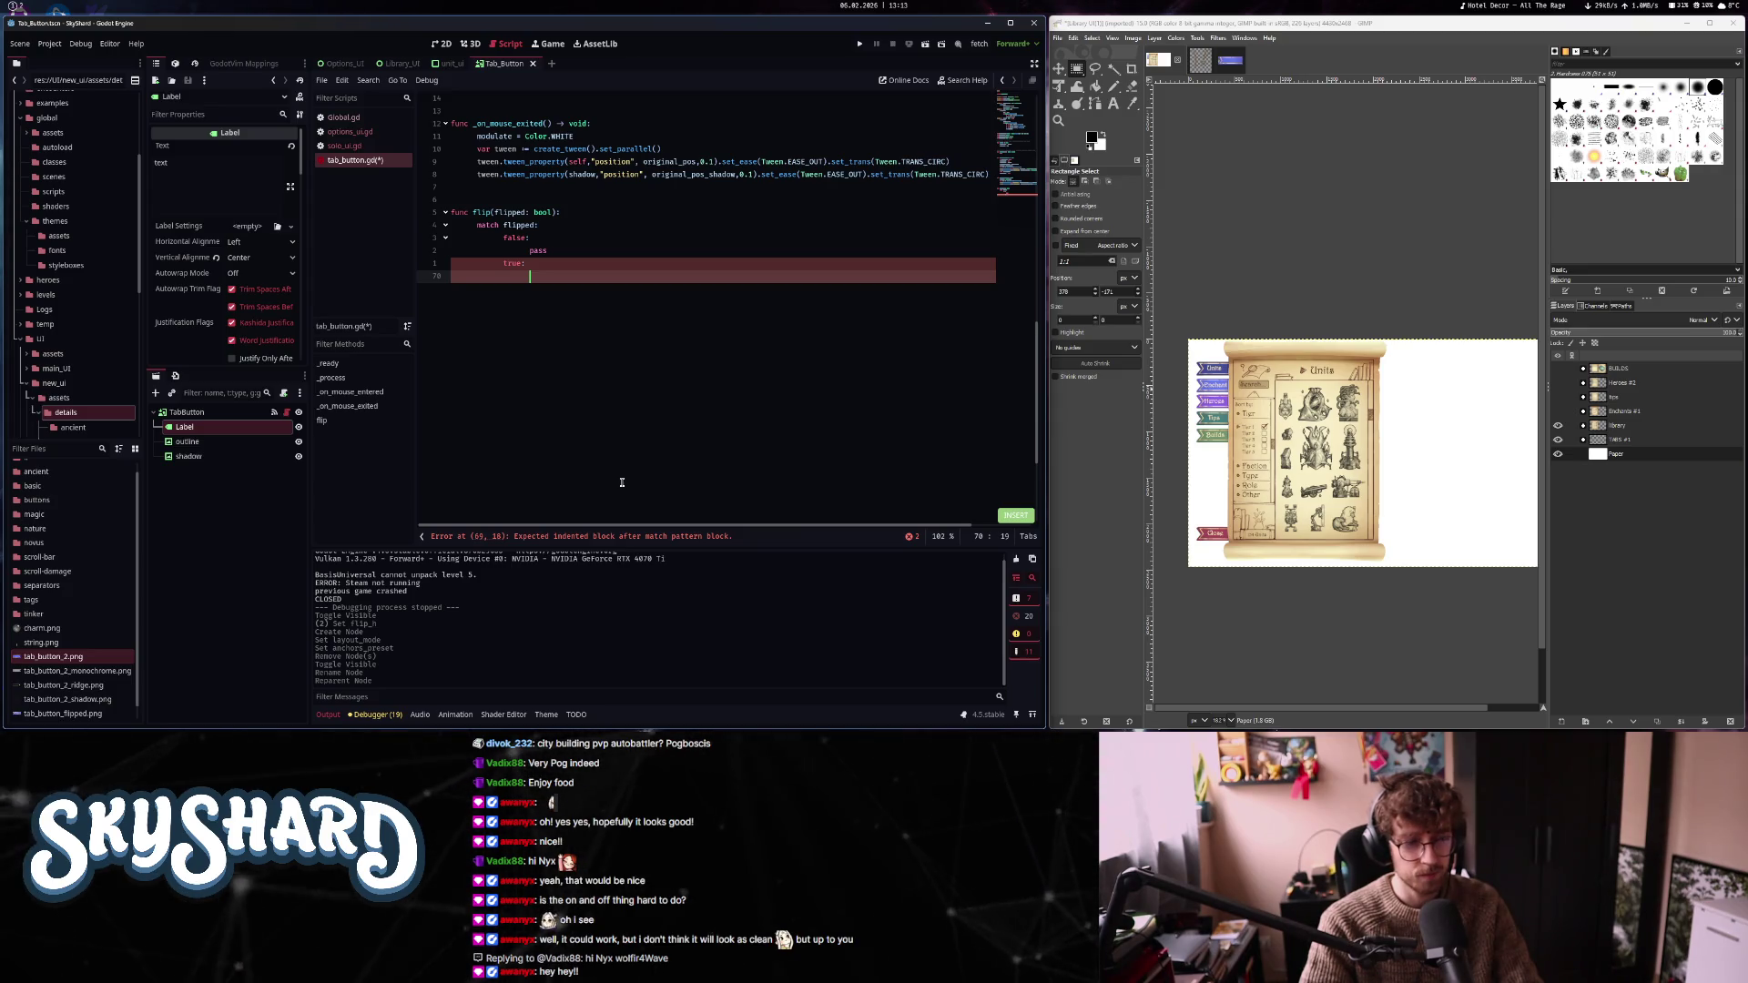
pyautogui.write('shadow.flip_h =')
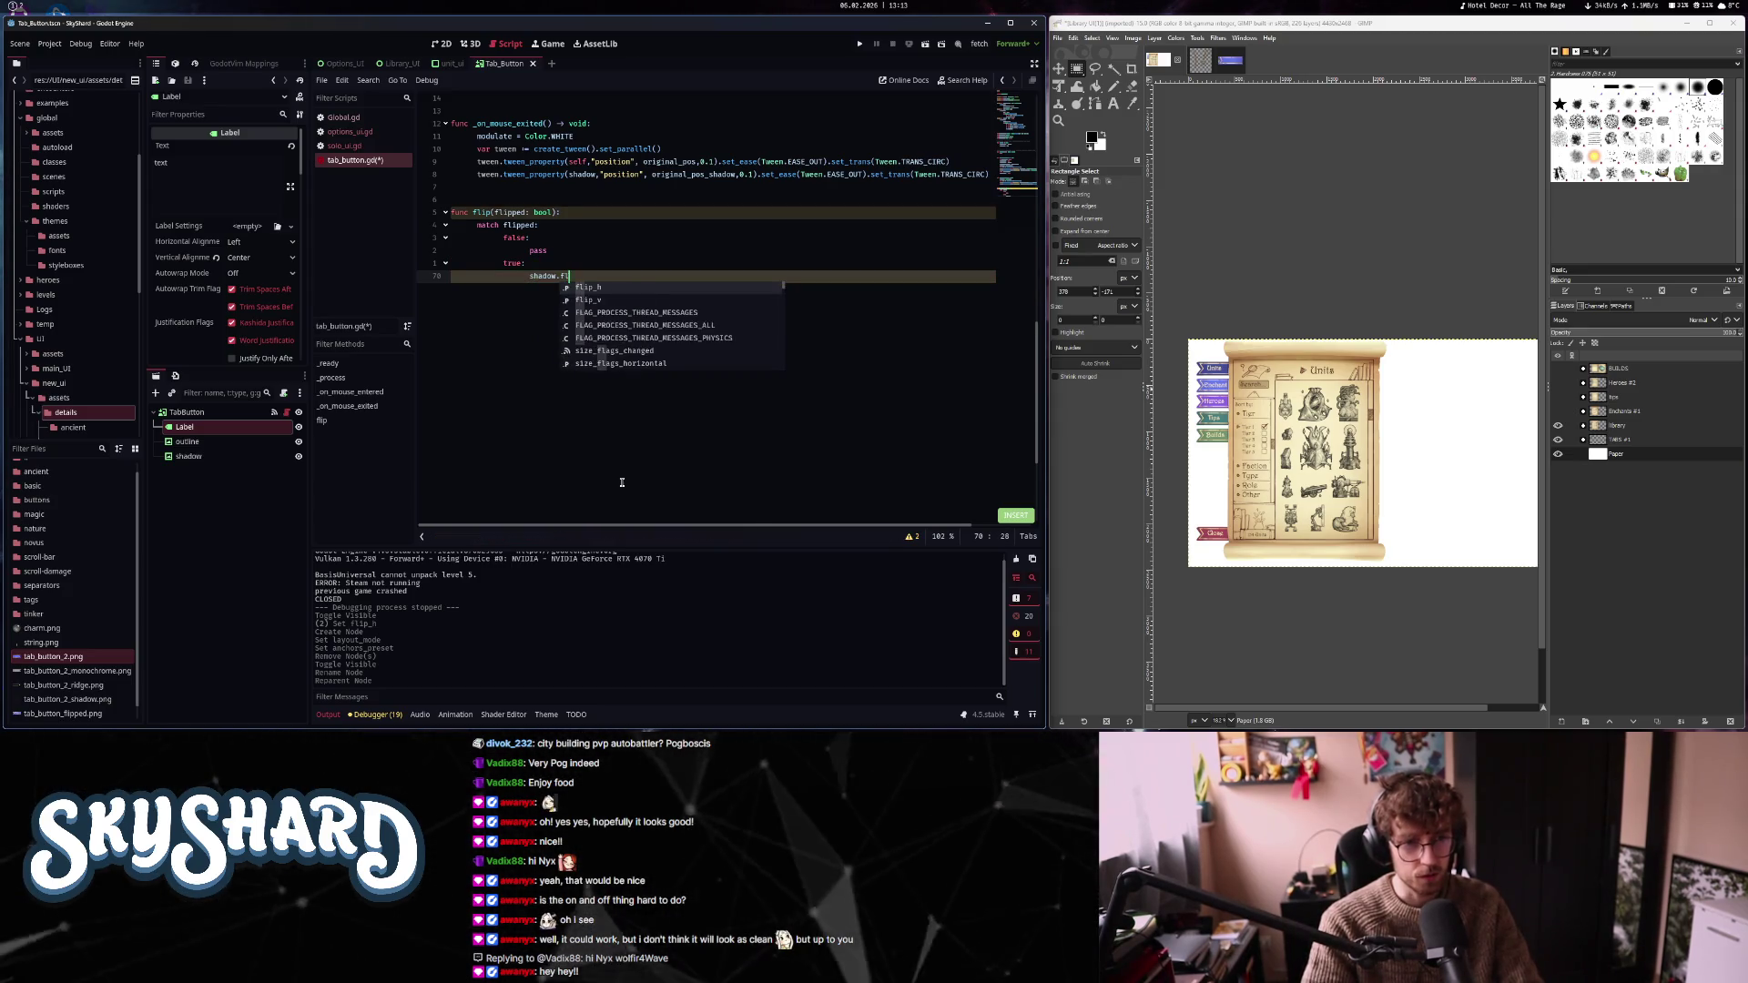
pyautogui.write(' true')
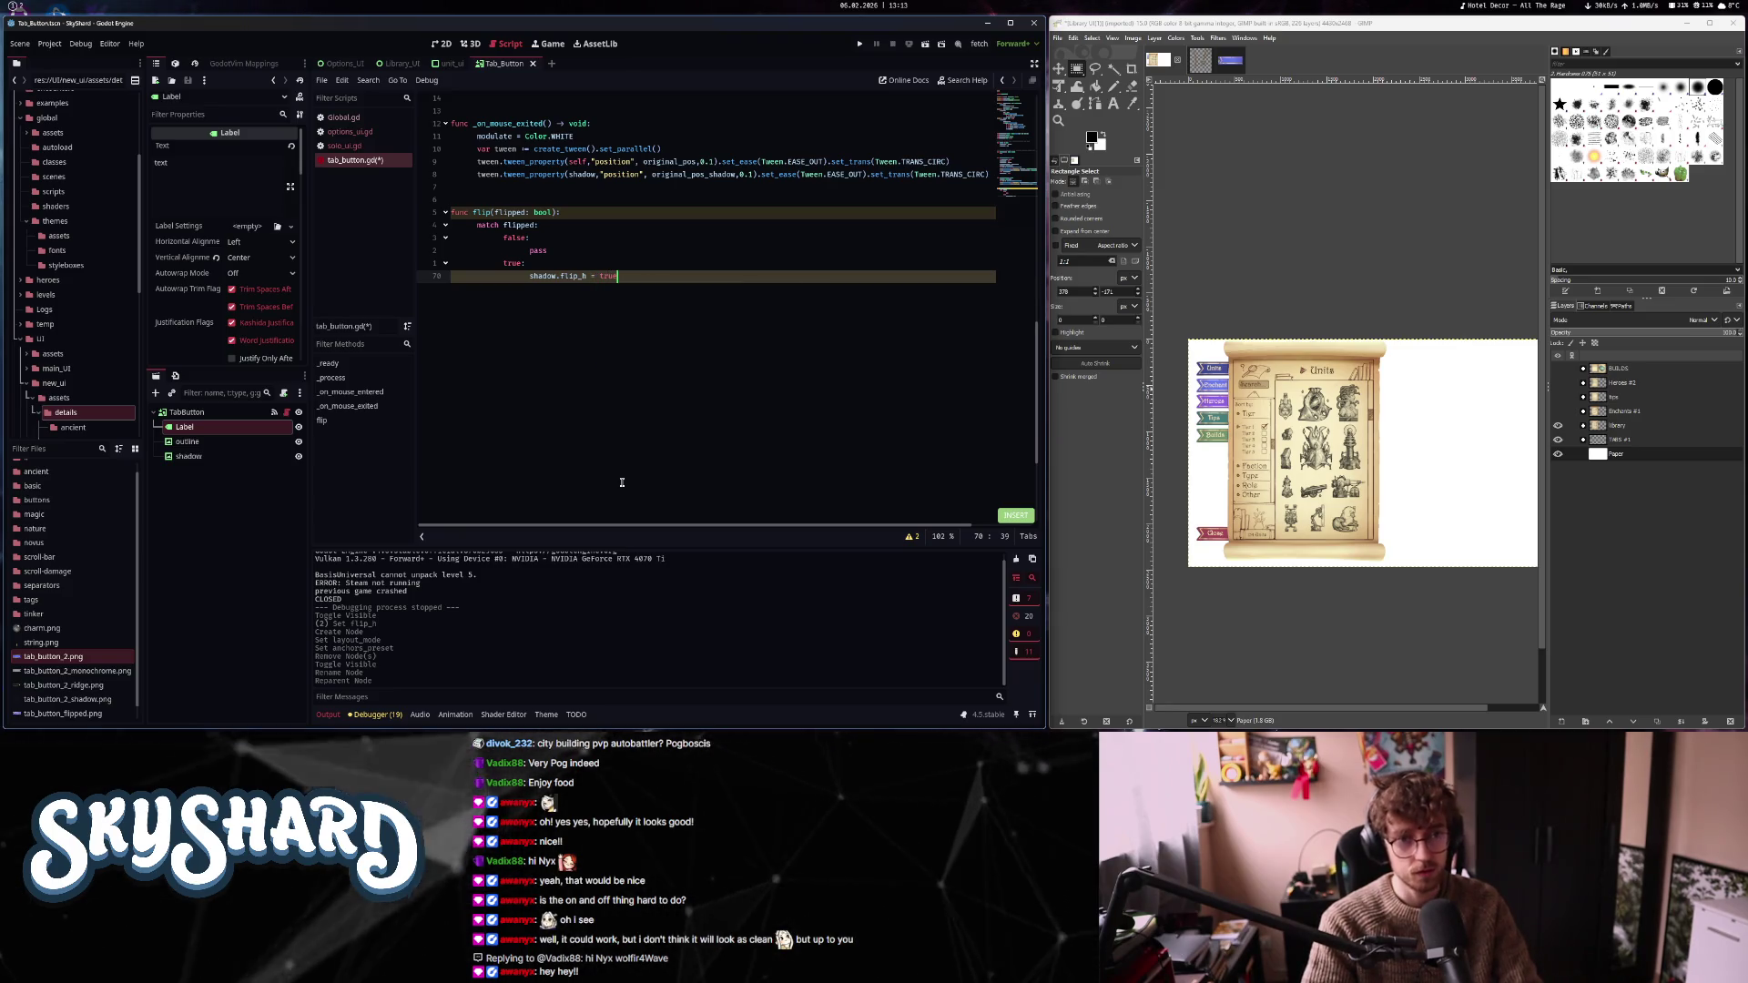
# Delete the whole match block from the flip function in Vim normal mode.
pyautogui.press('Escape')
pyautogui.press('k')
pyautogui.press('k')
pyautogui.press('k')
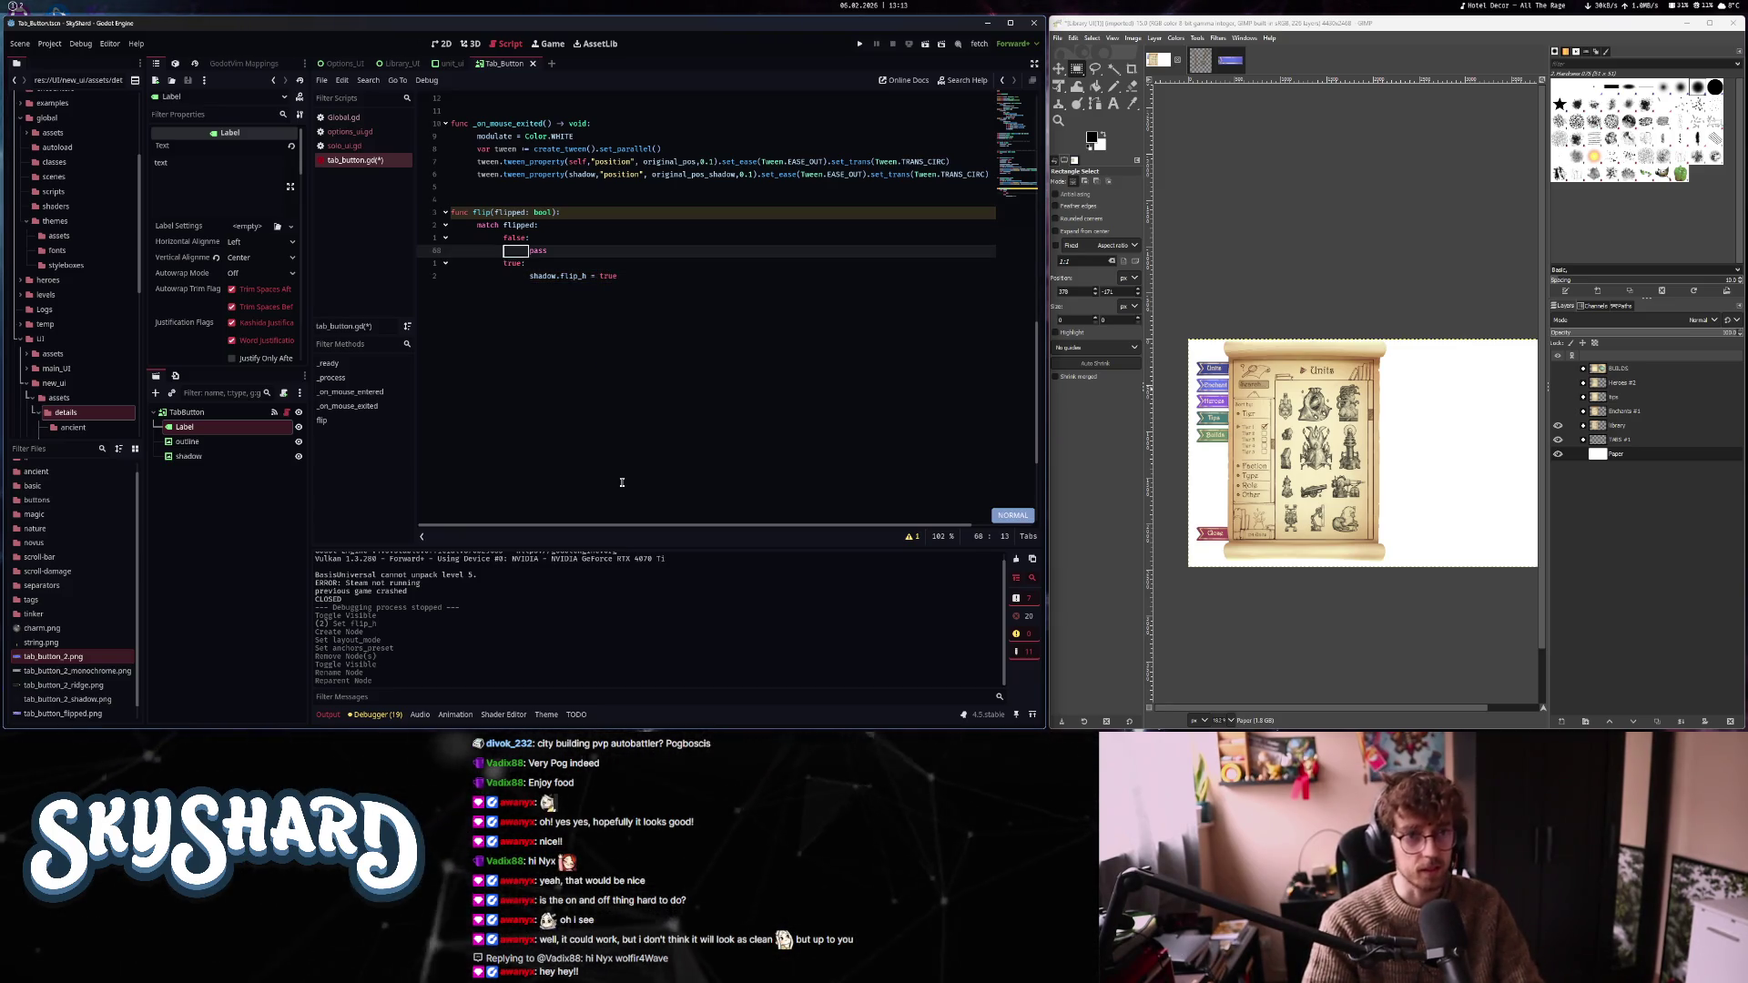
pyautogui.press('c')
pyautogui.hotkey('shift', 'g')
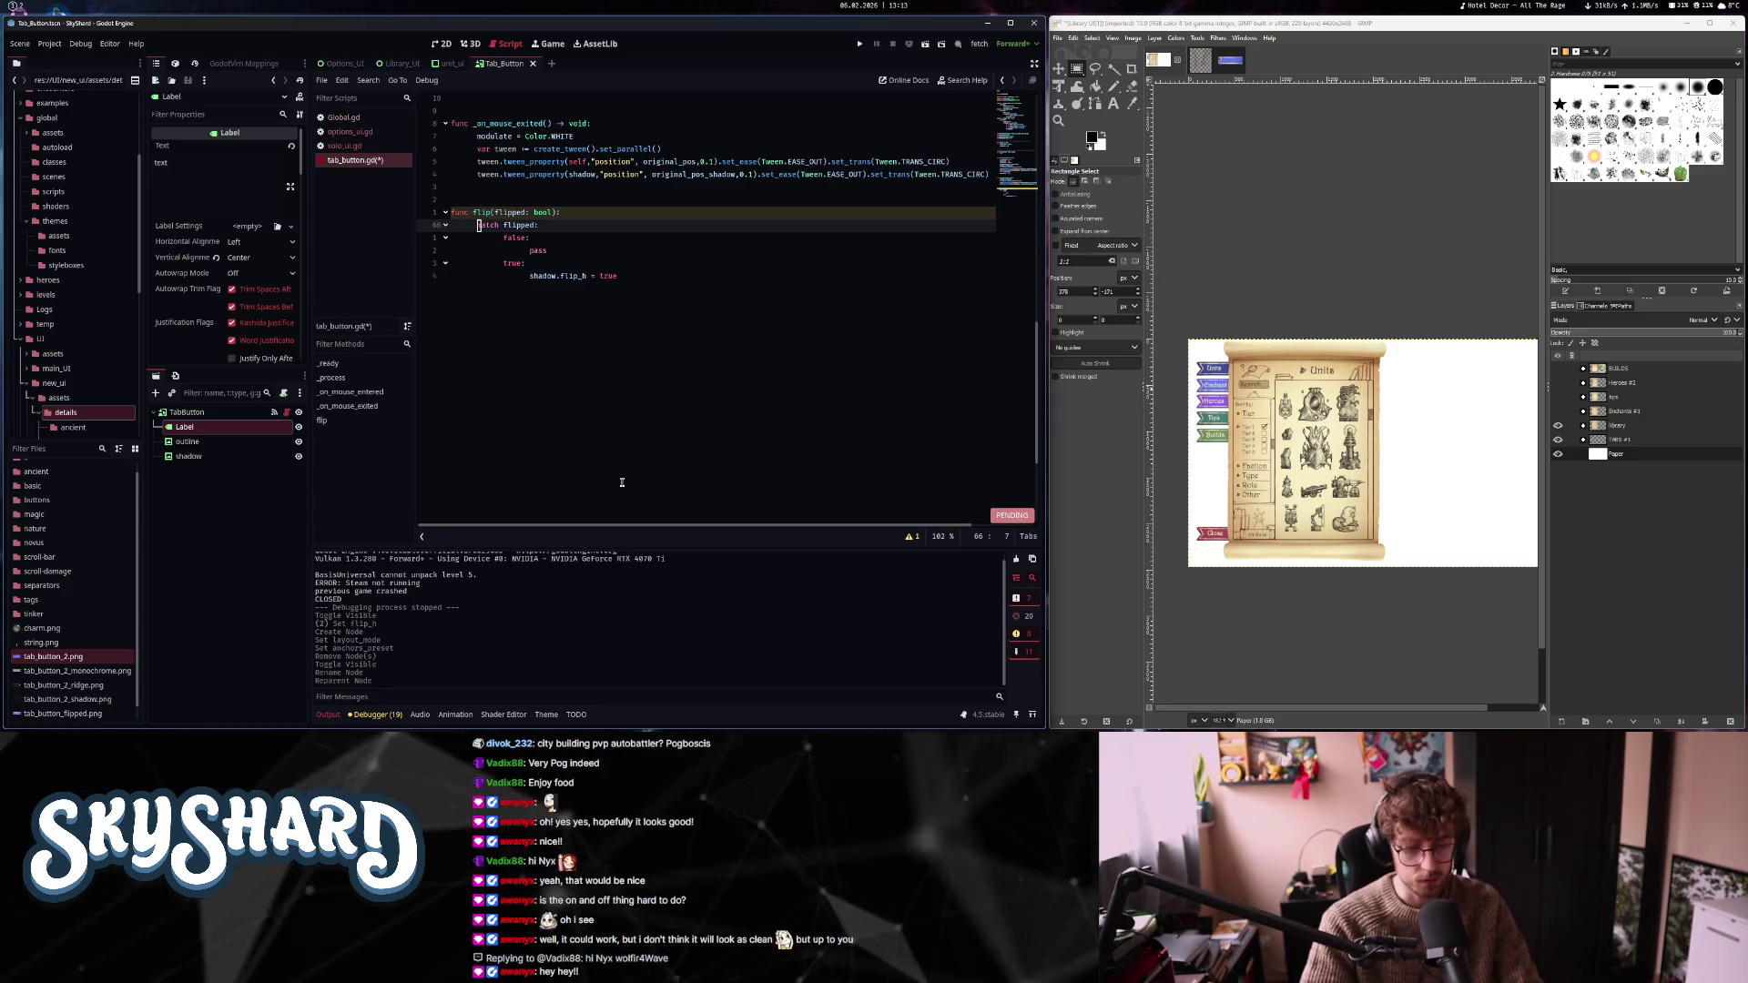
pyautogui.press('Escape')
pyautogui.press('c')
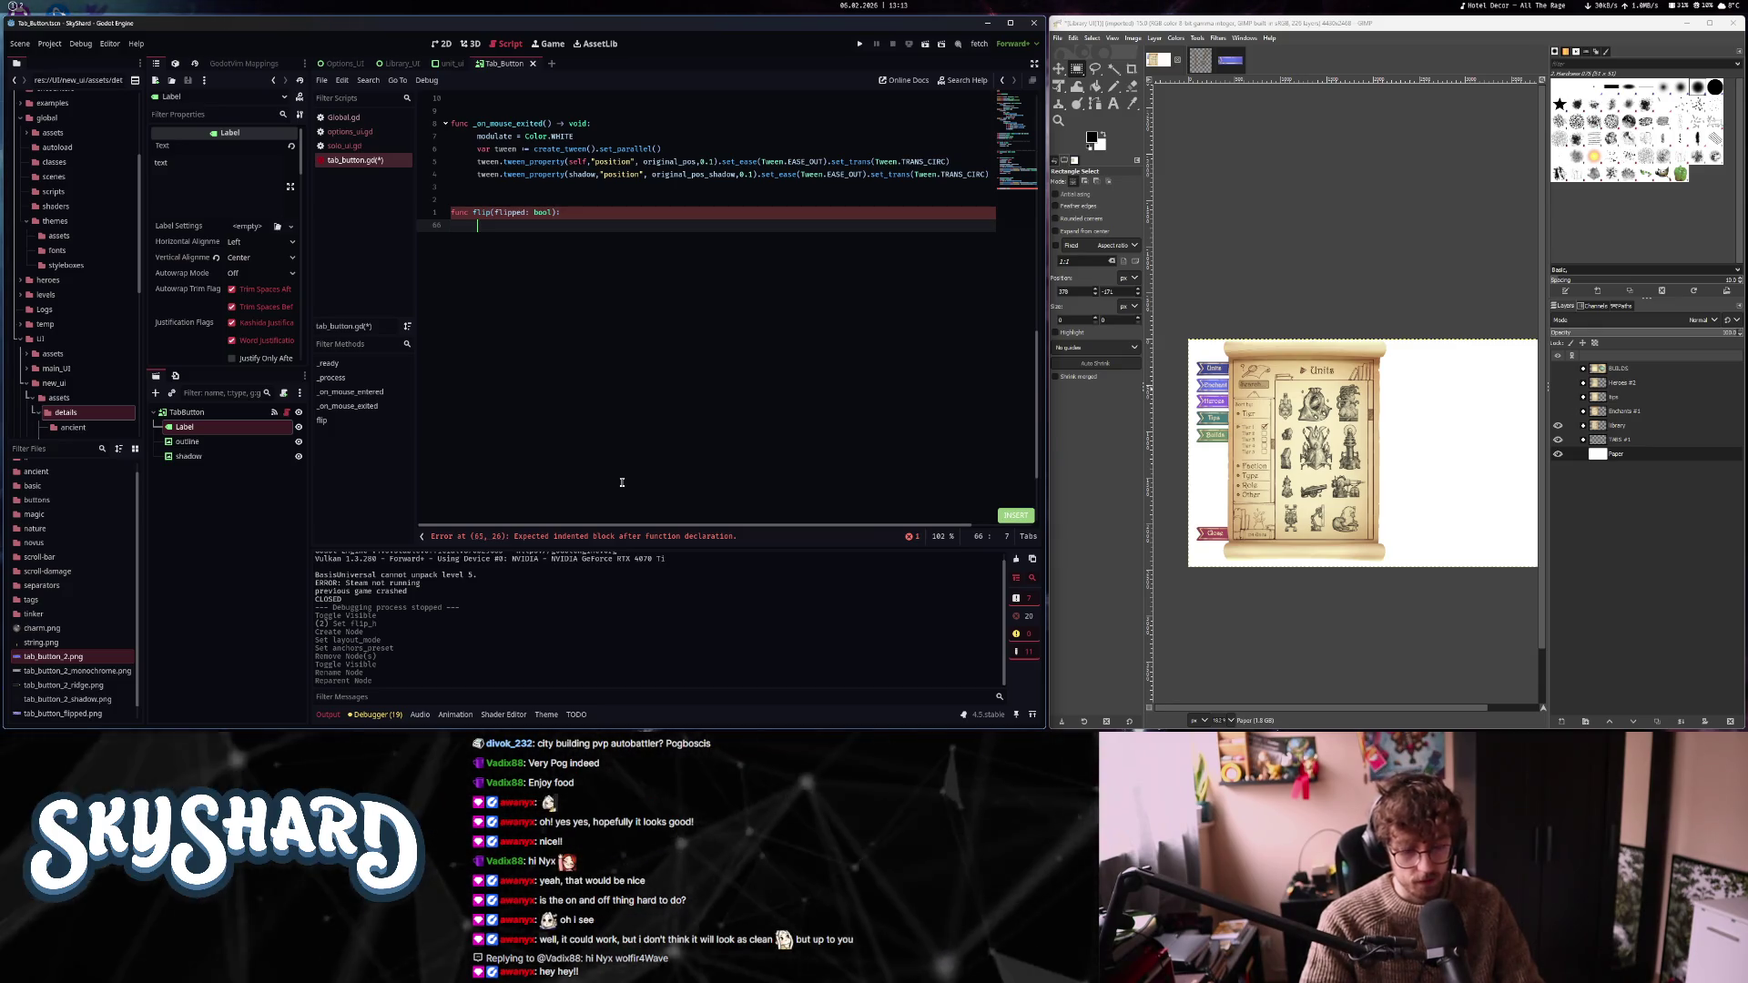
# Discard the partial shadow line, undo to restore the match block, and open a line above it.
pyautogui.write('shadow')
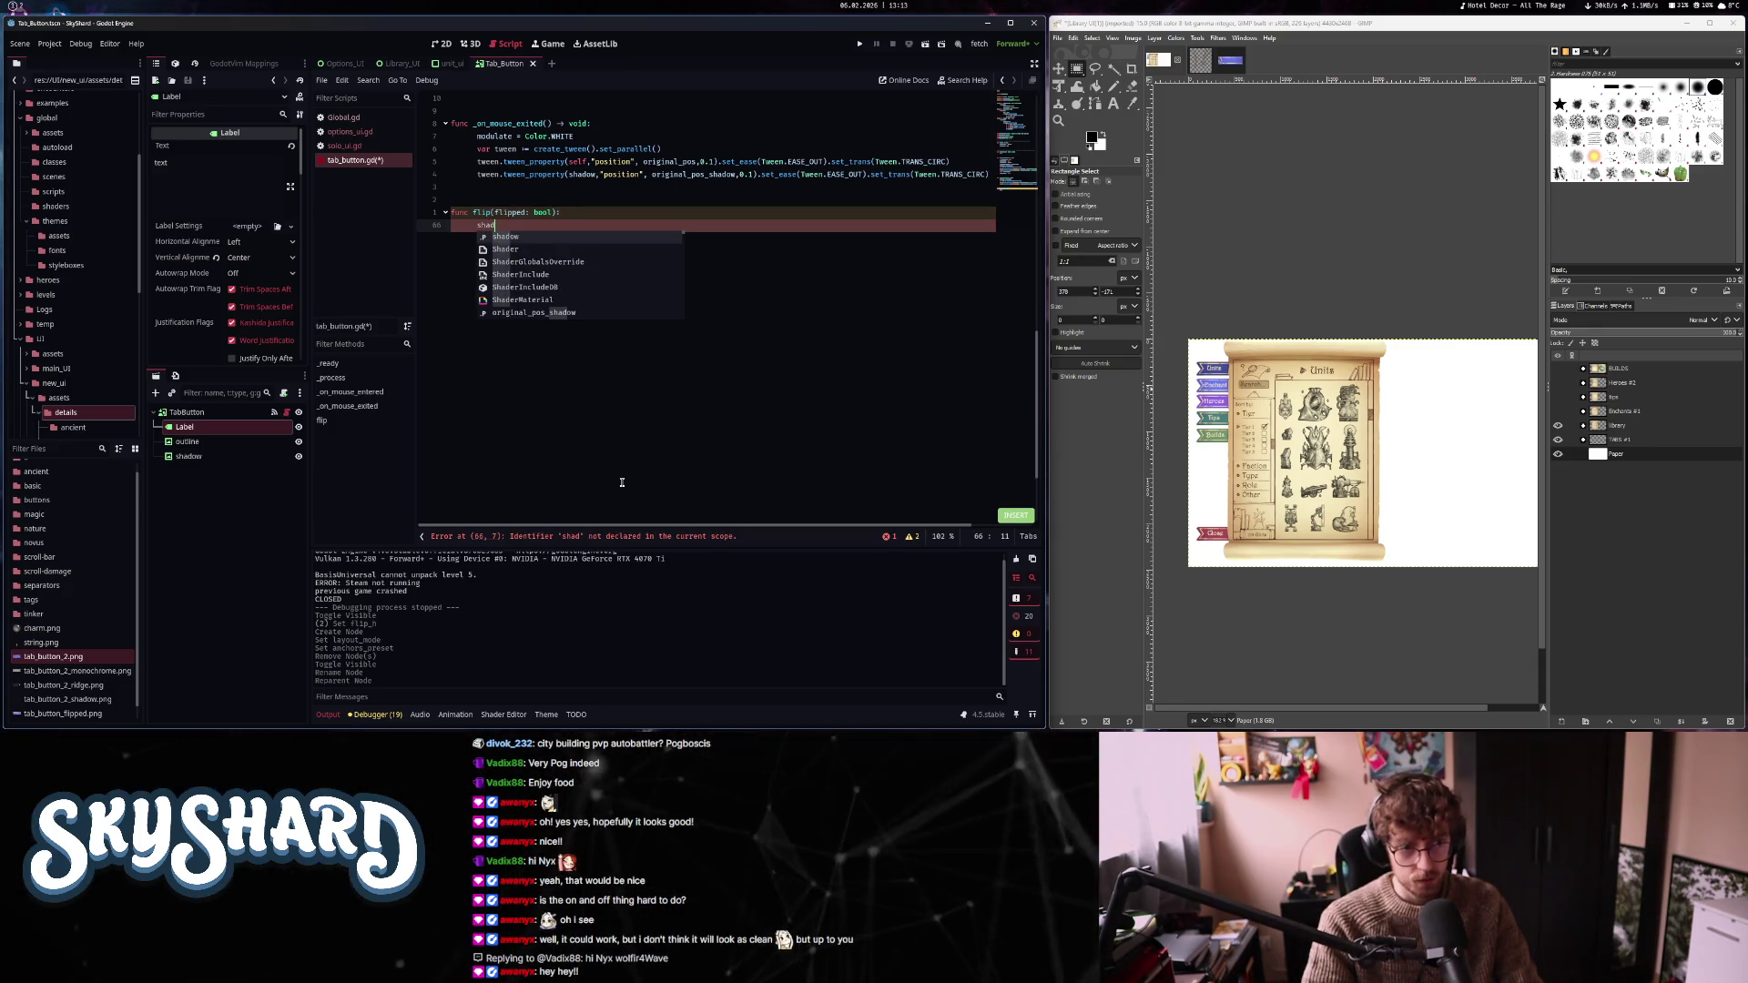
pyautogui.write('.')
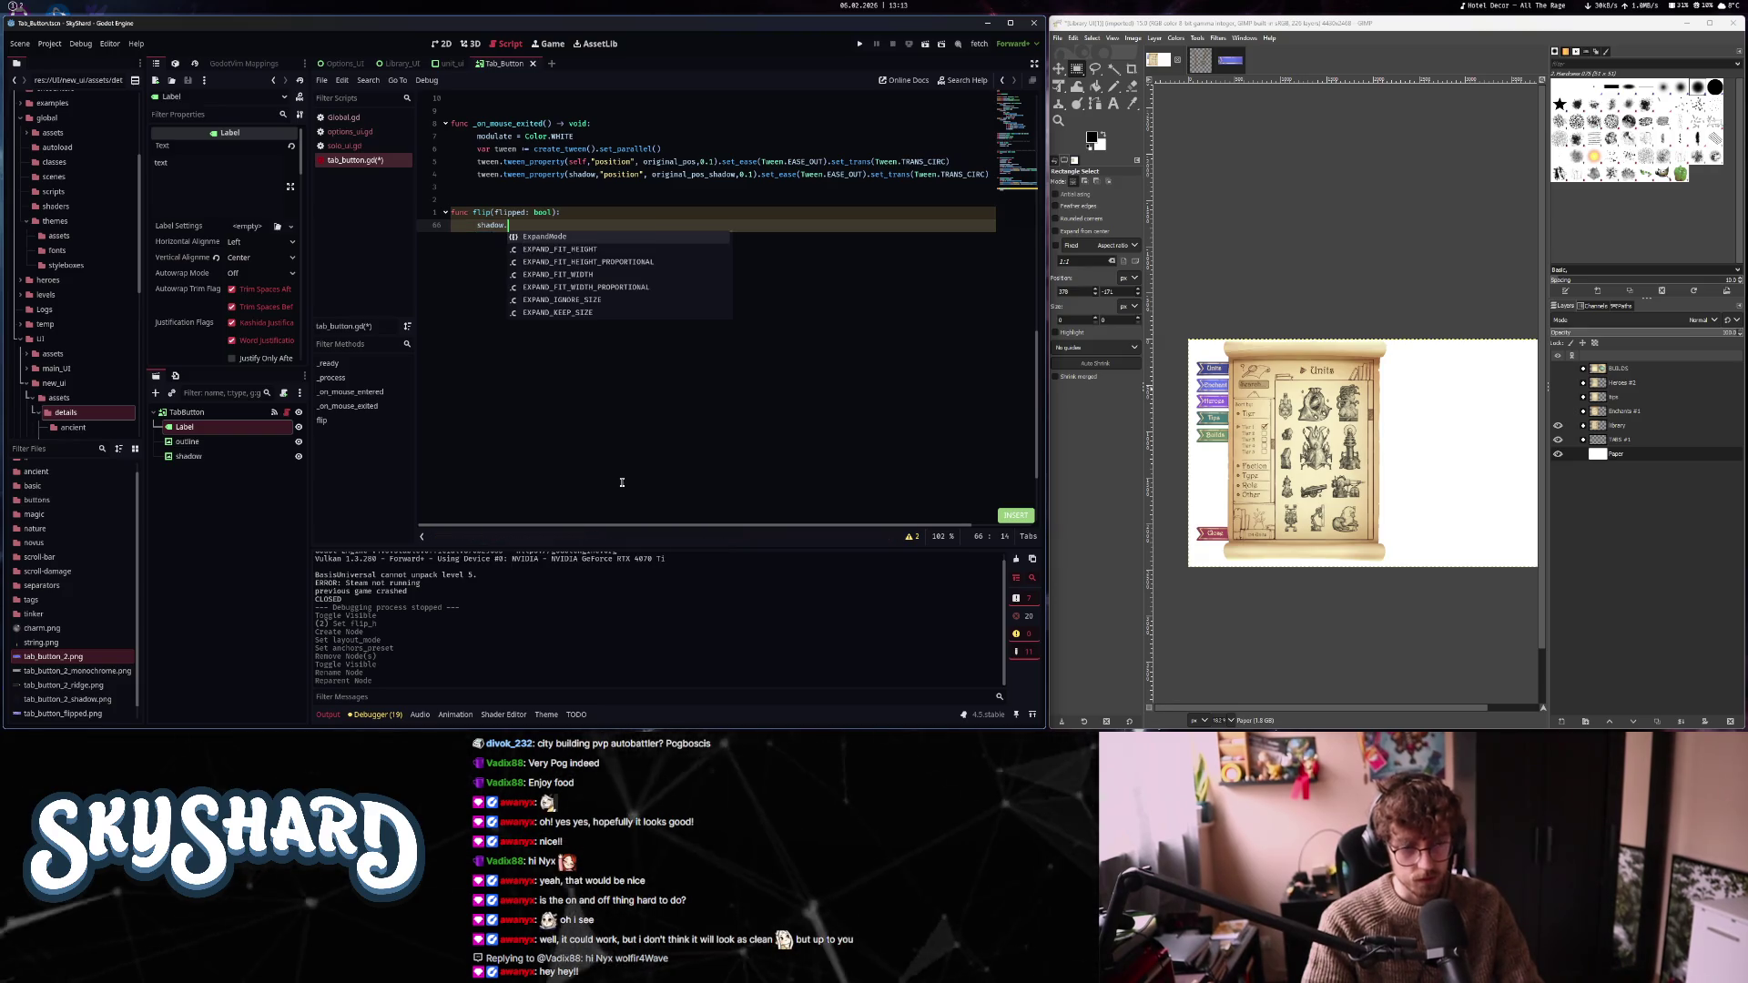
pyautogui.press('BackSpace')
pyautogui.press('BackSpace')
pyautogui.press('BackSpace')
pyautogui.press('Escape')
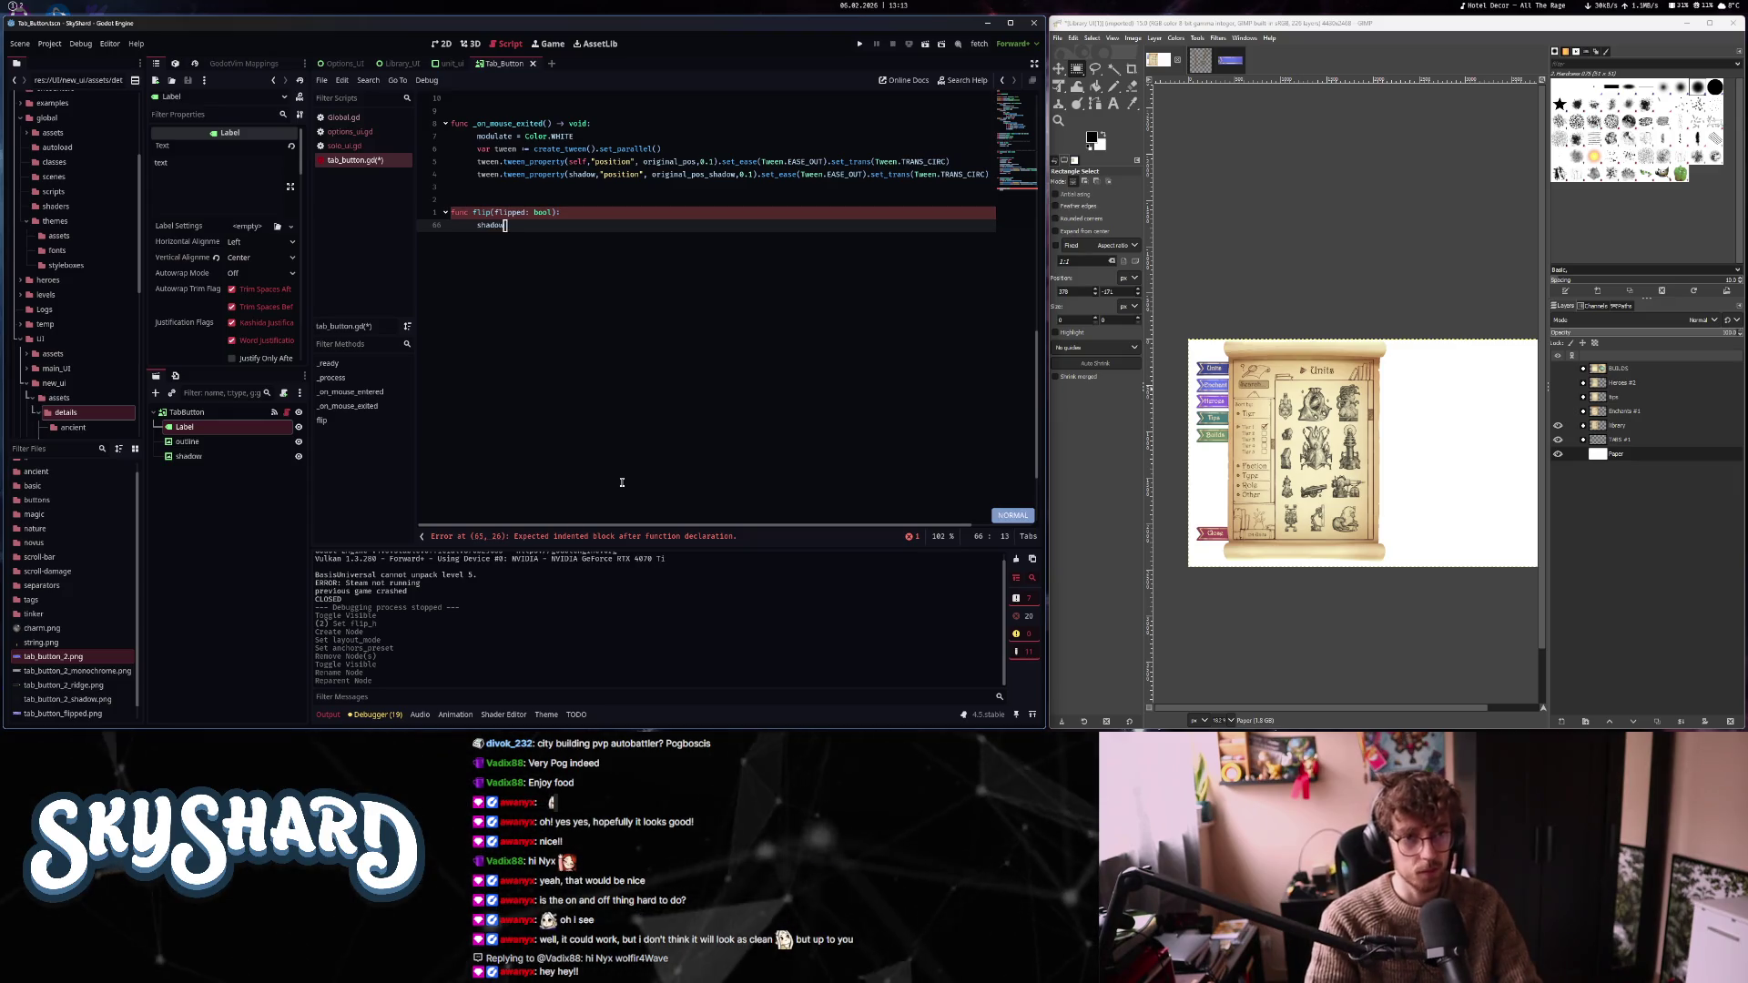
pyautogui.press('u')
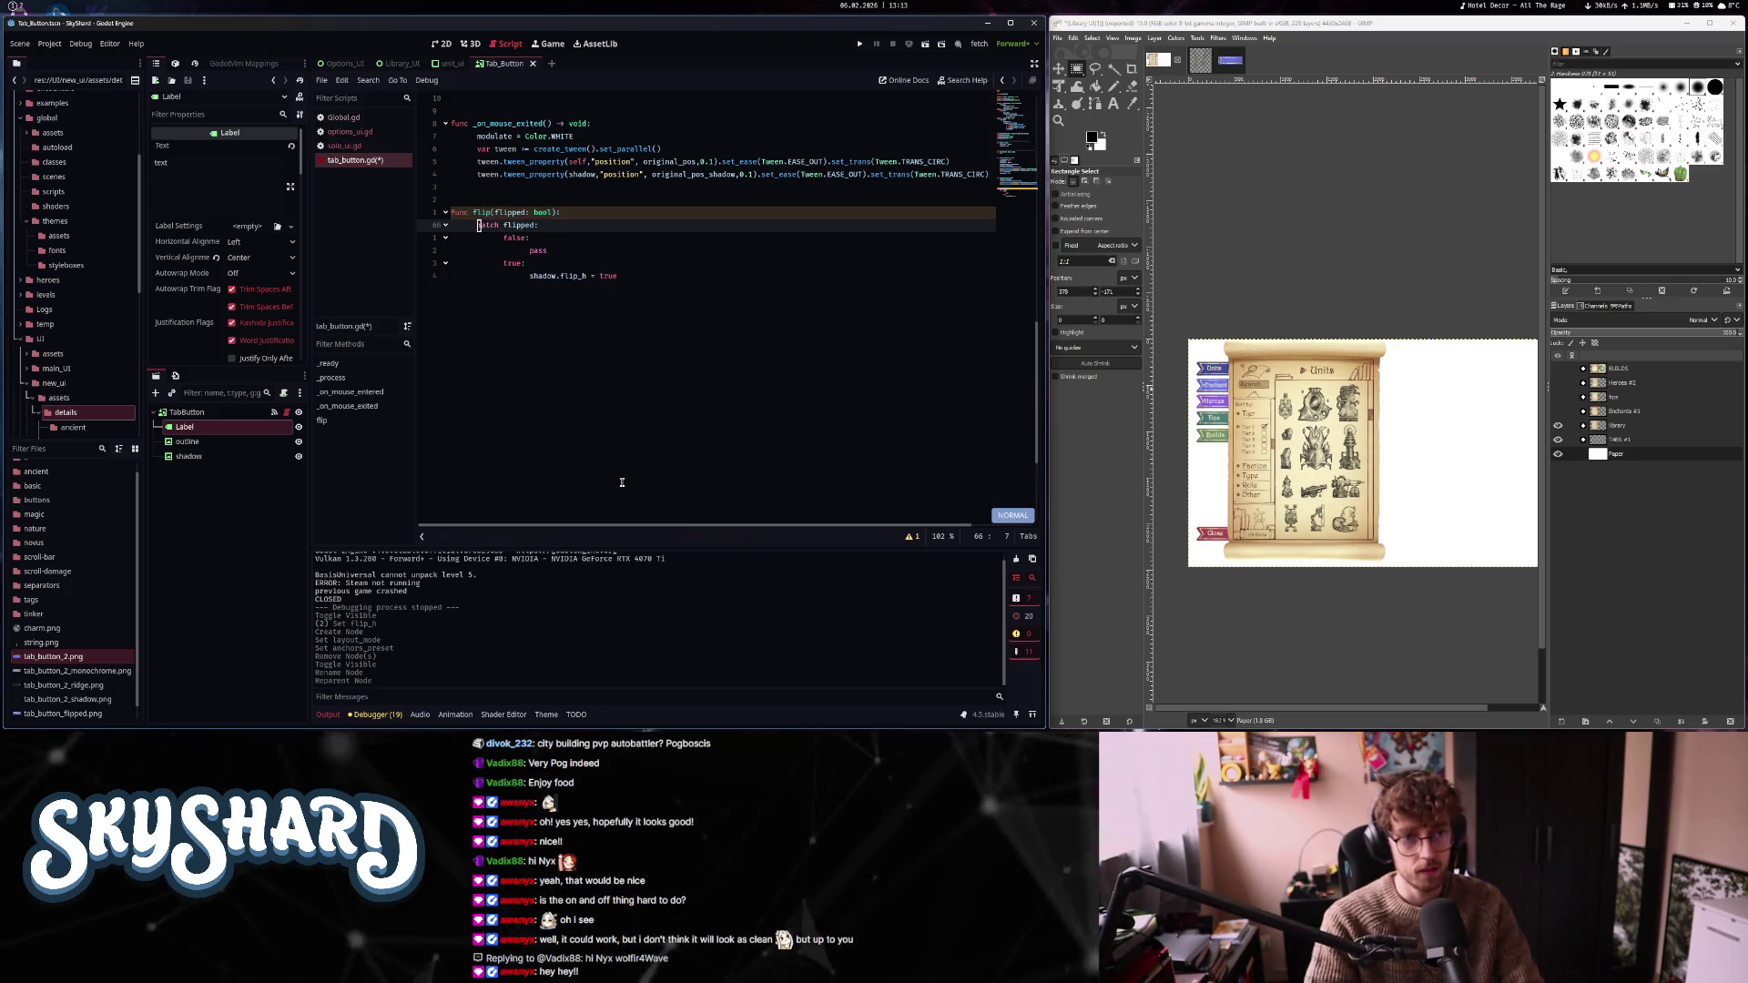
pyautogui.press('i')
pyautogui.press('Return')
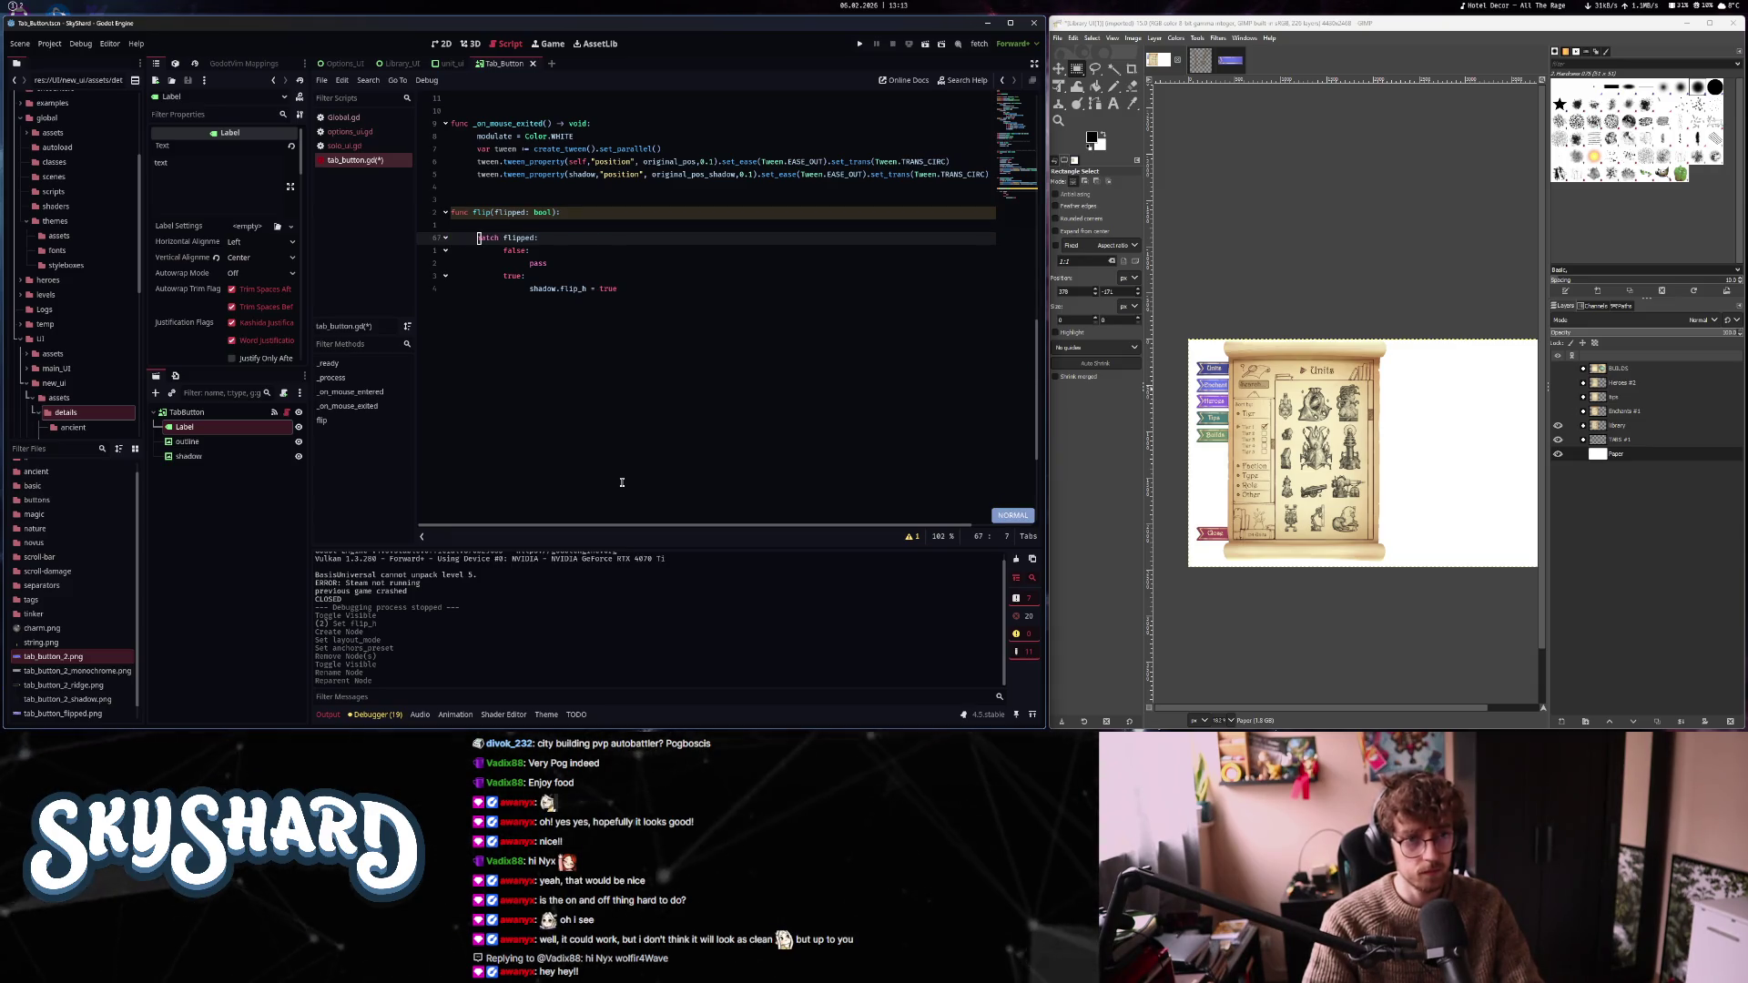
pyautogui.press('o')
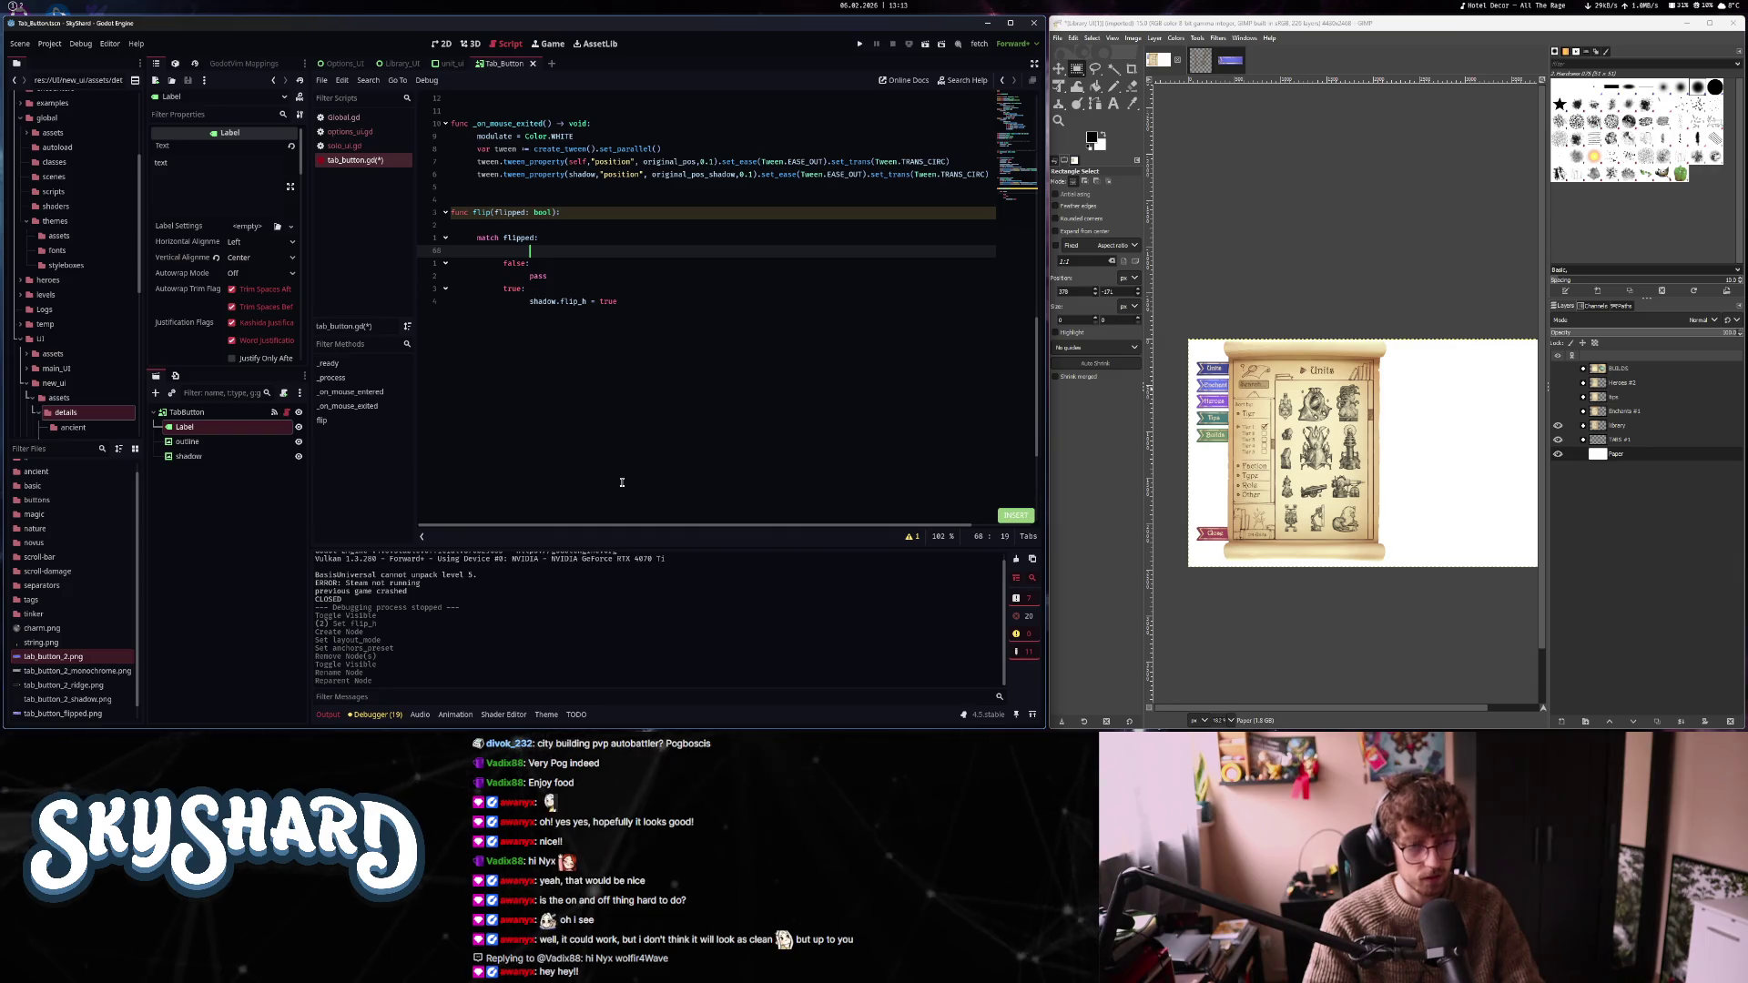
pyautogui.press('BackSpace')
pyautogui.hotkey('shift', 'i')
pyautogui.press('Return')
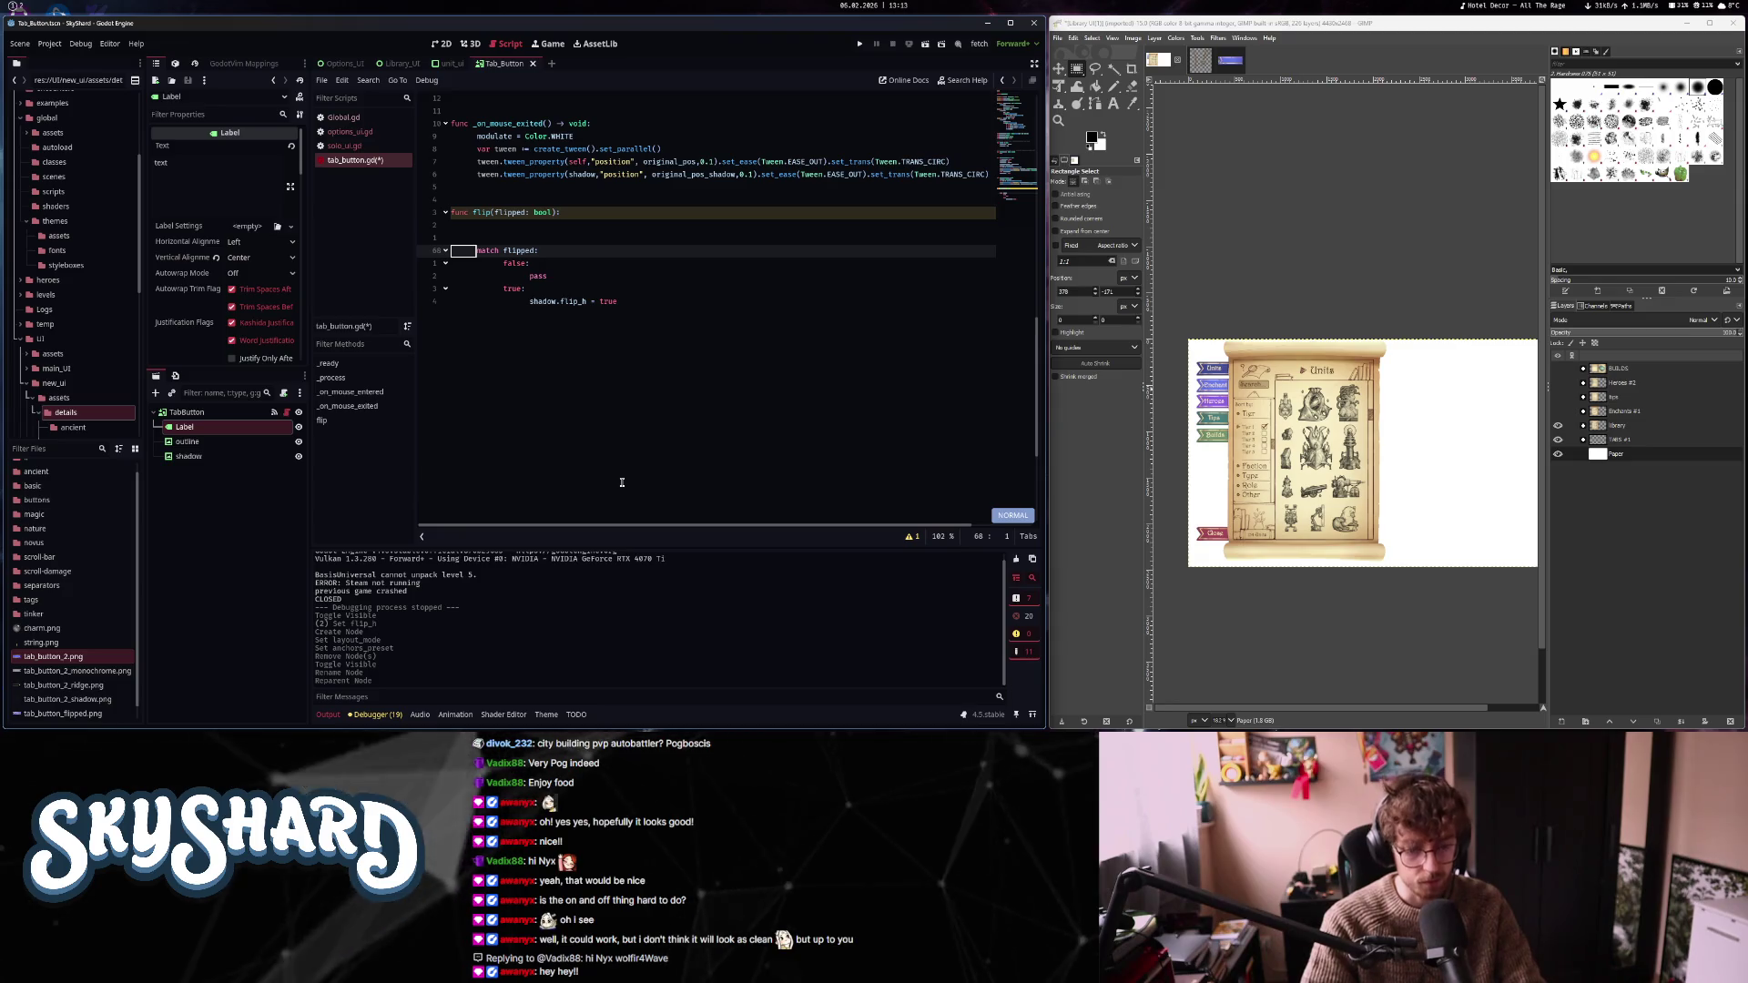
pyautogui.press('Escape')
pyautogui.press('k')
pyautogui.press('d')
pyautogui.press('d')
pyautogui.press('k')
pyautogui.press('S')
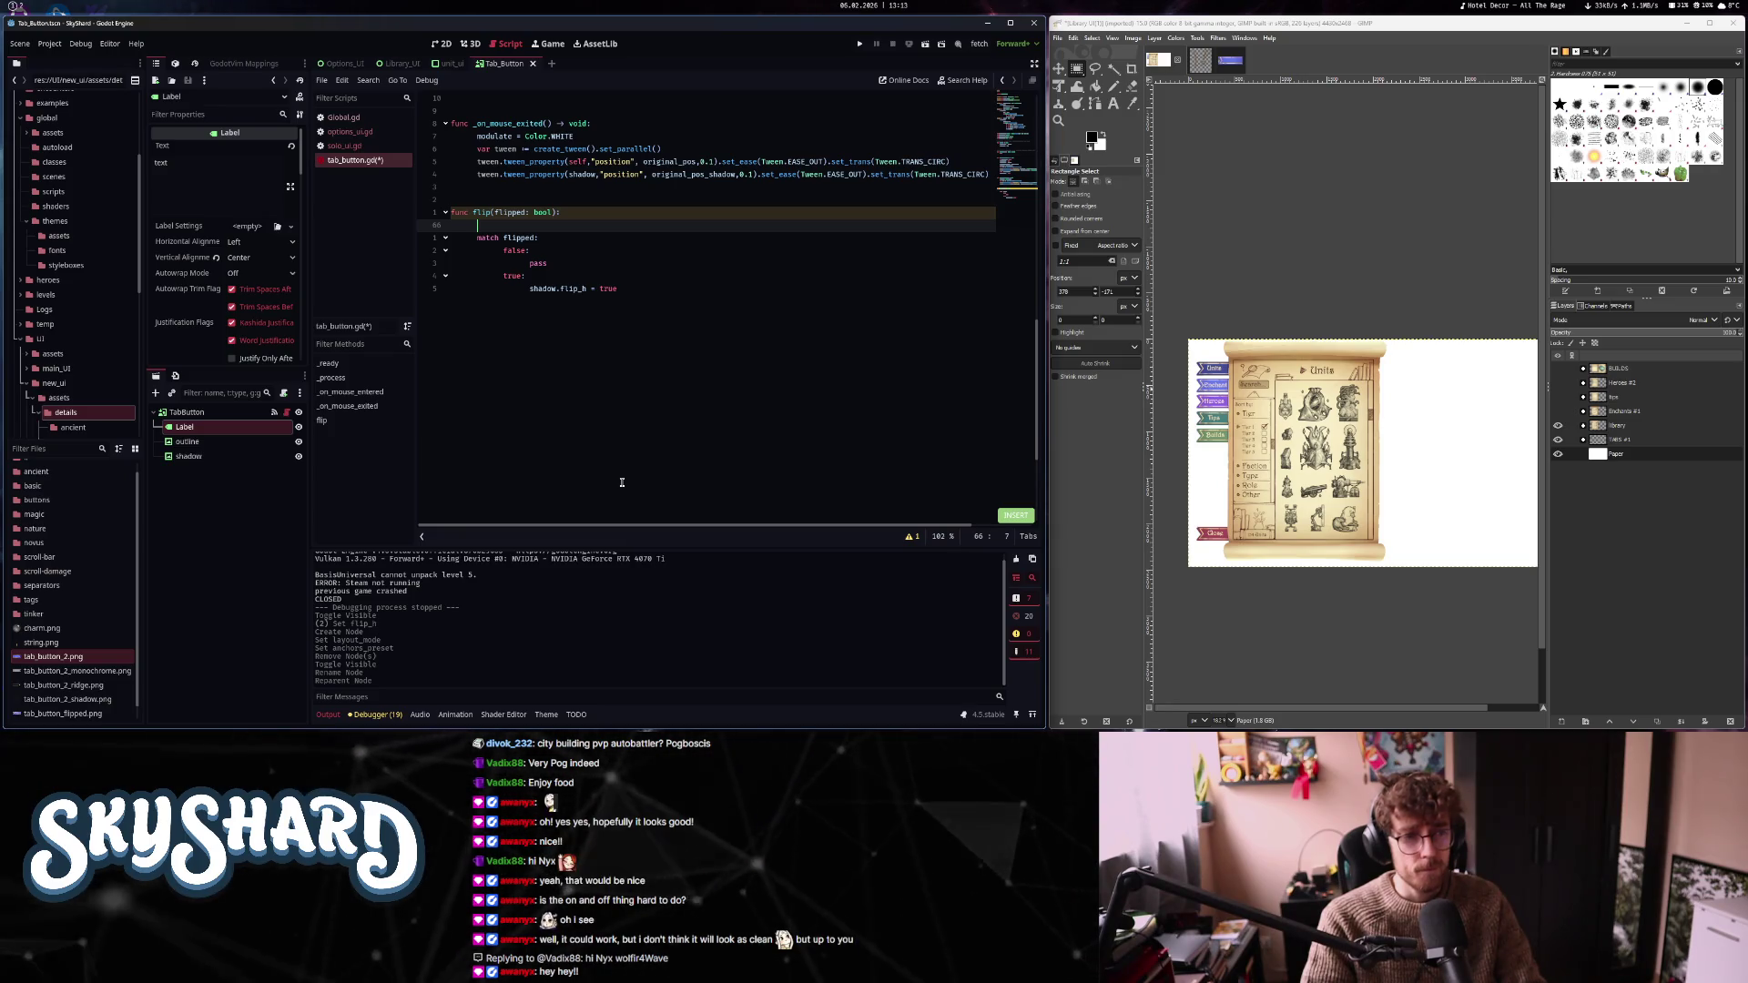
# Type 'flip_h = flipped' and 'outline.flip_h = flipped' at the top of func flip.
pyautogui.write('fl')
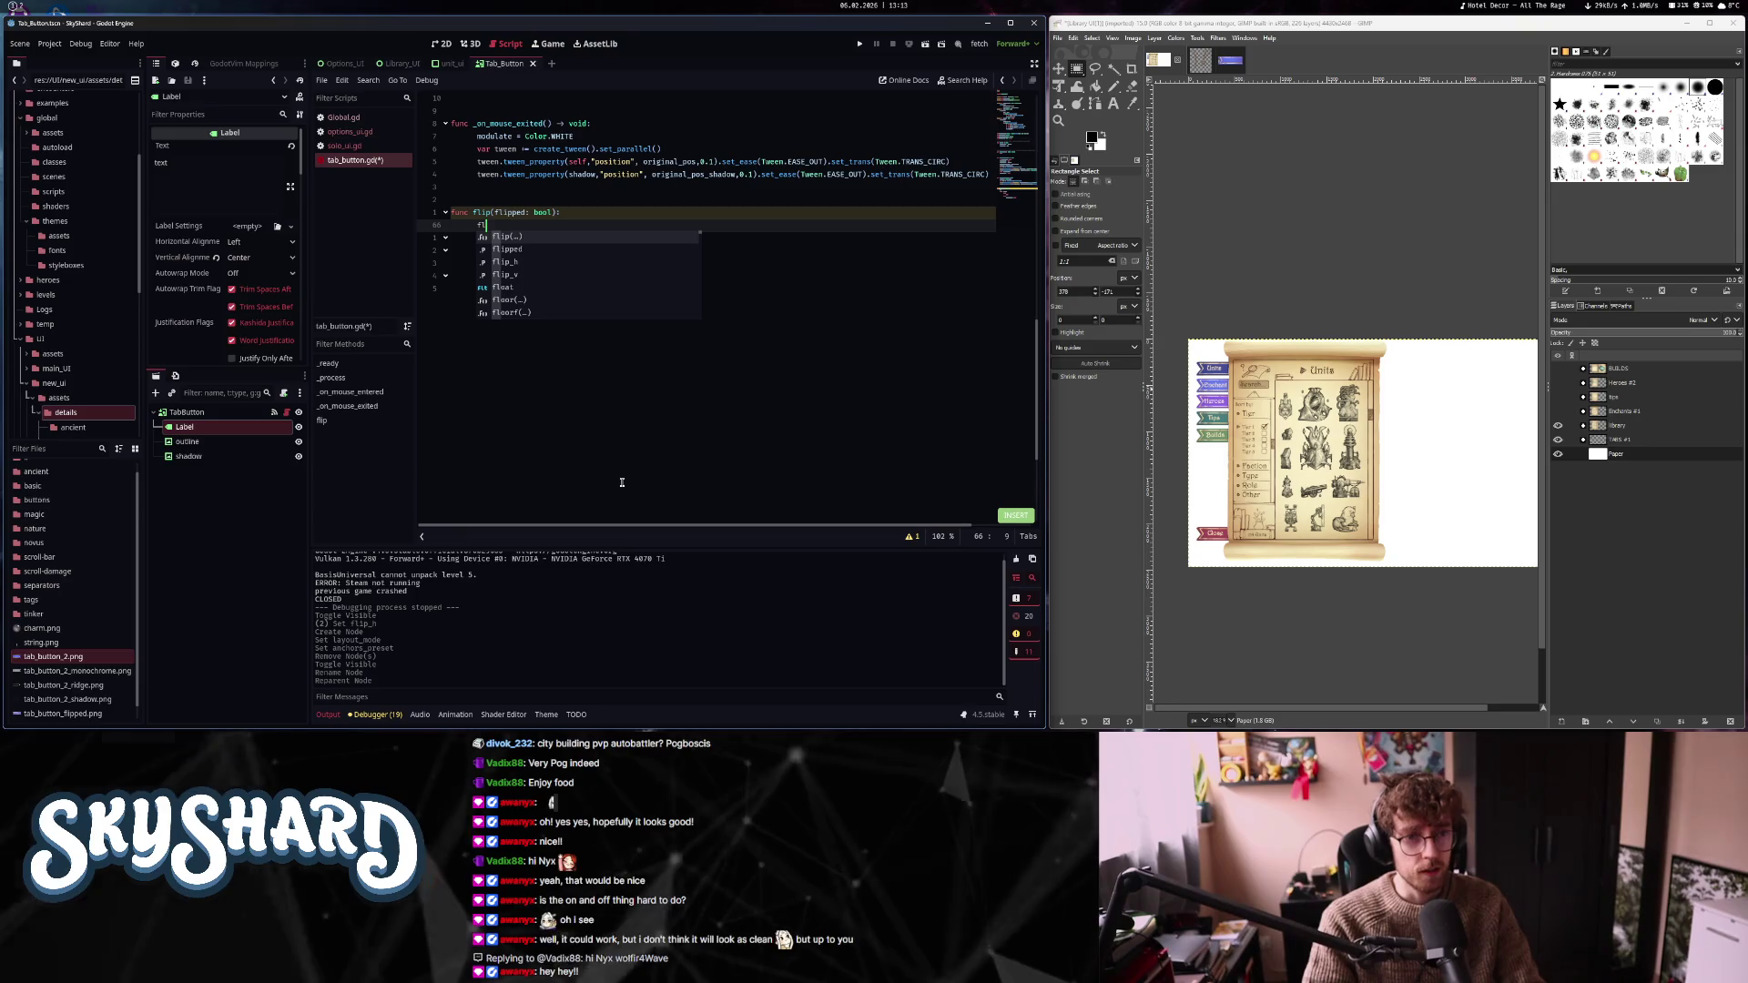
pyautogui.write('i_h')
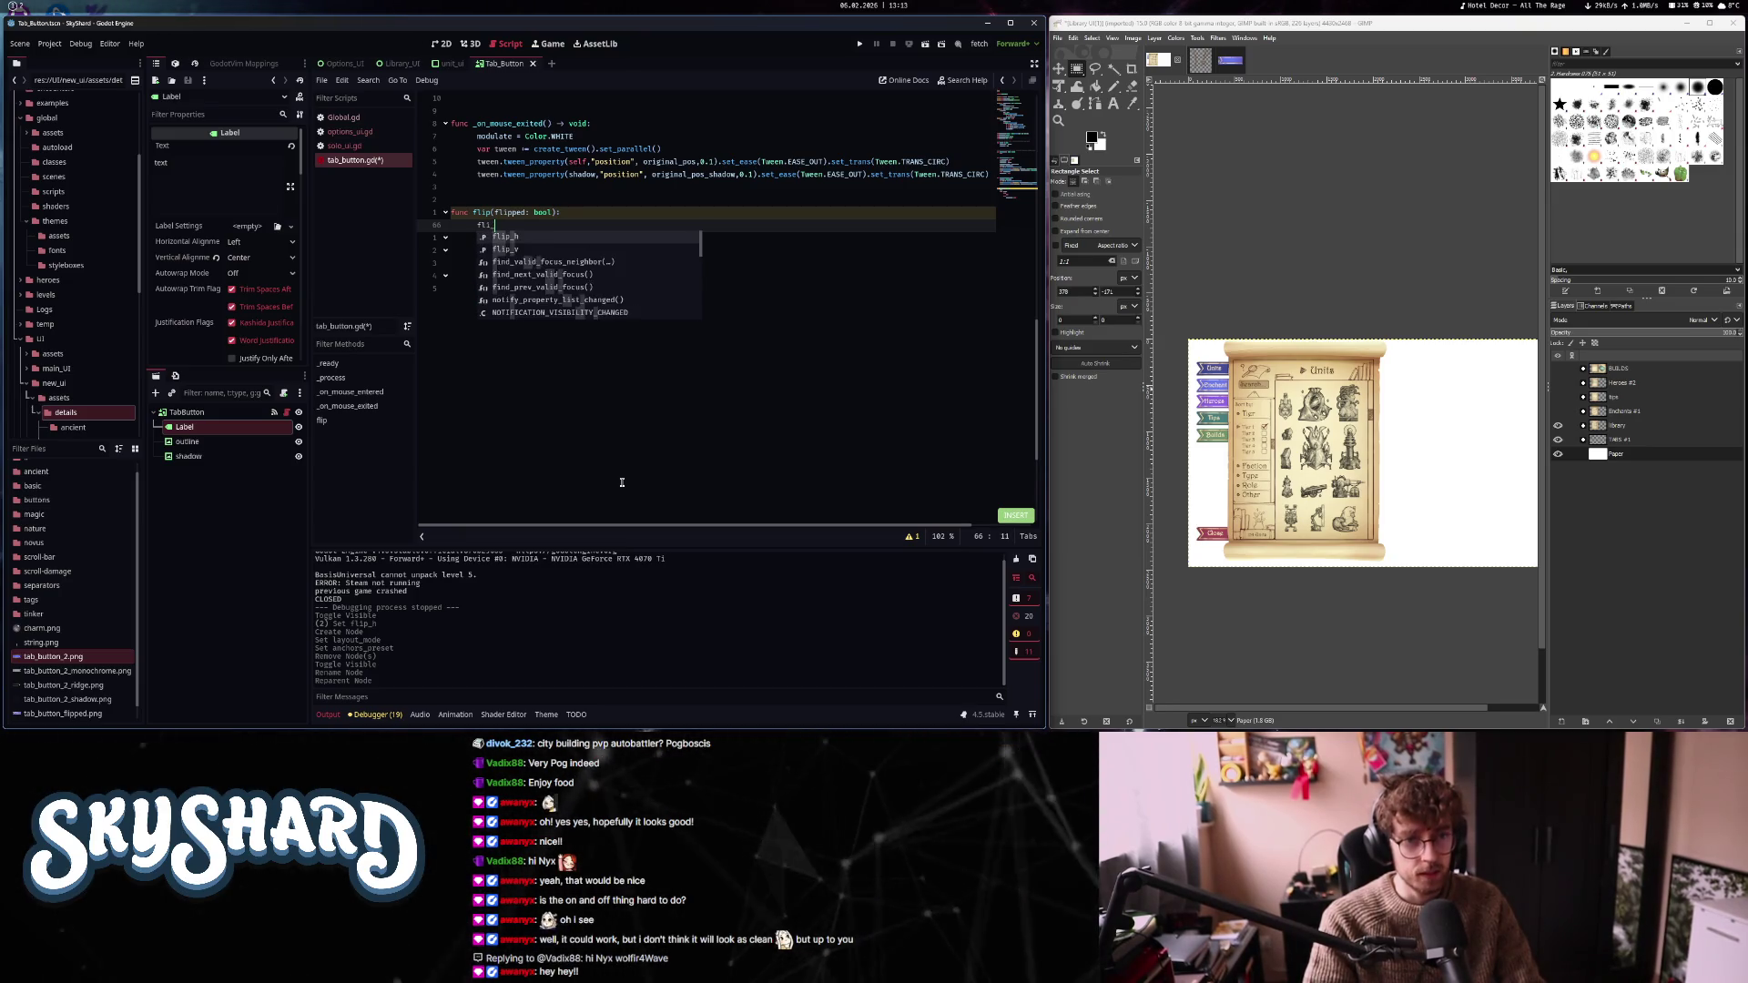
pyautogui.write(' = flipped')
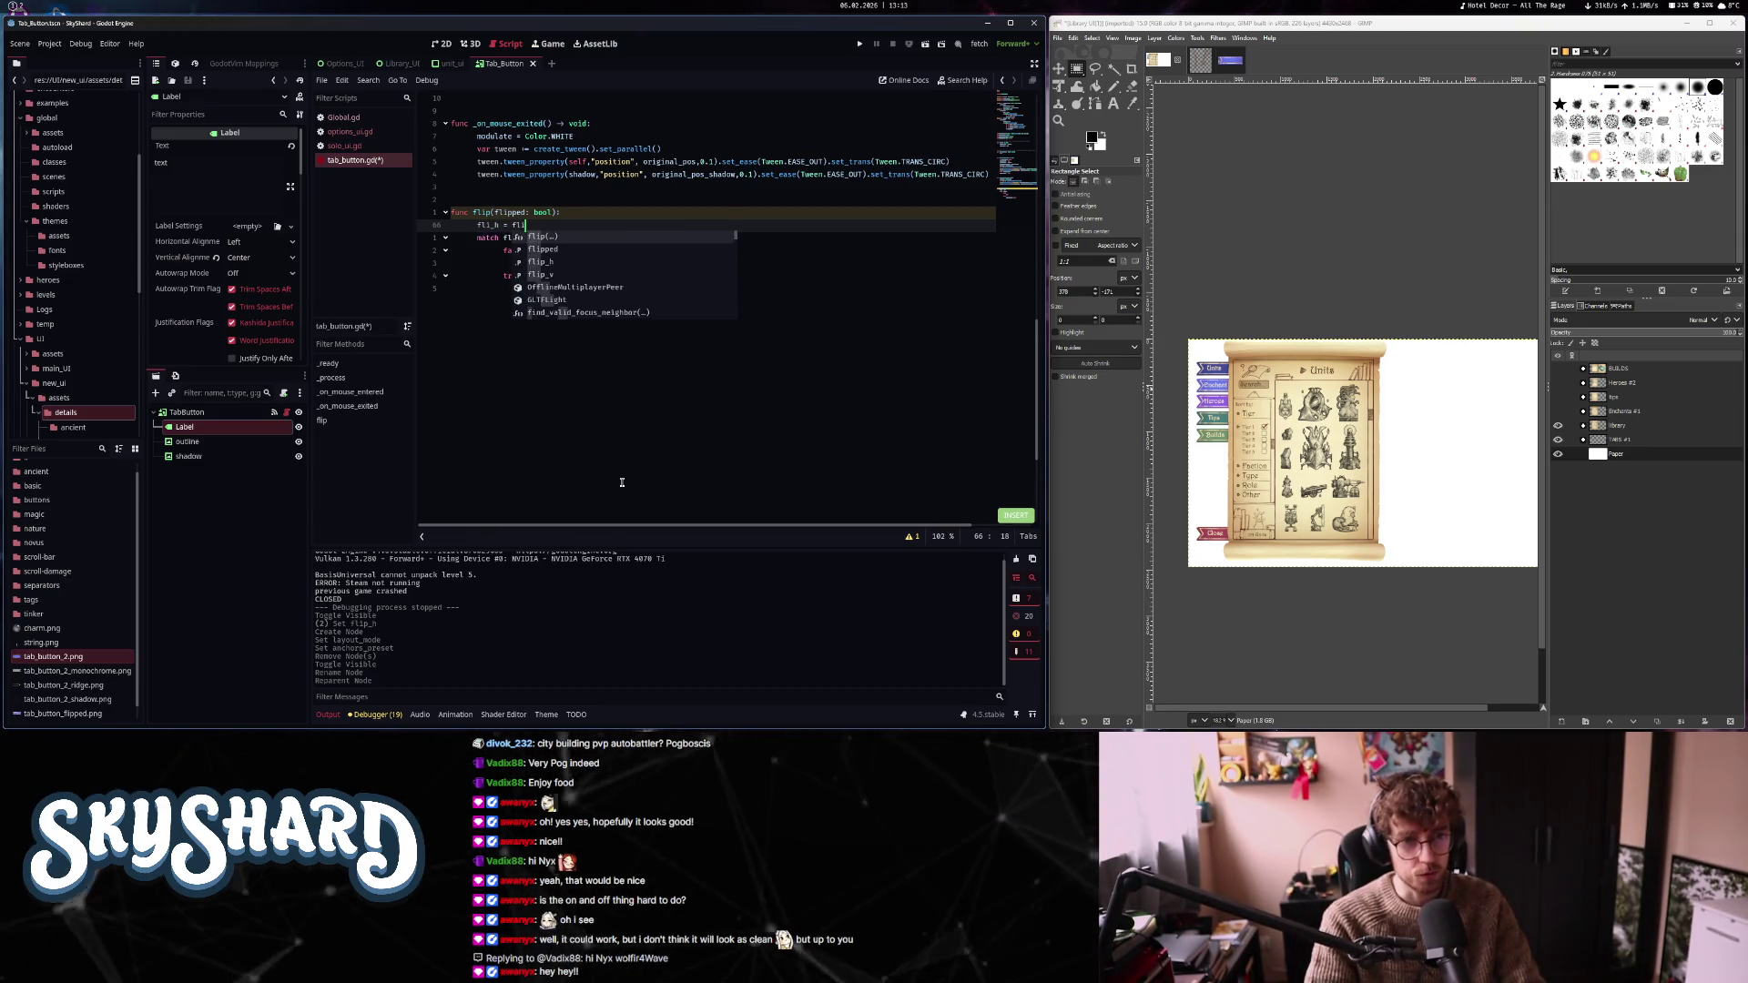
pyautogui.press('Return')
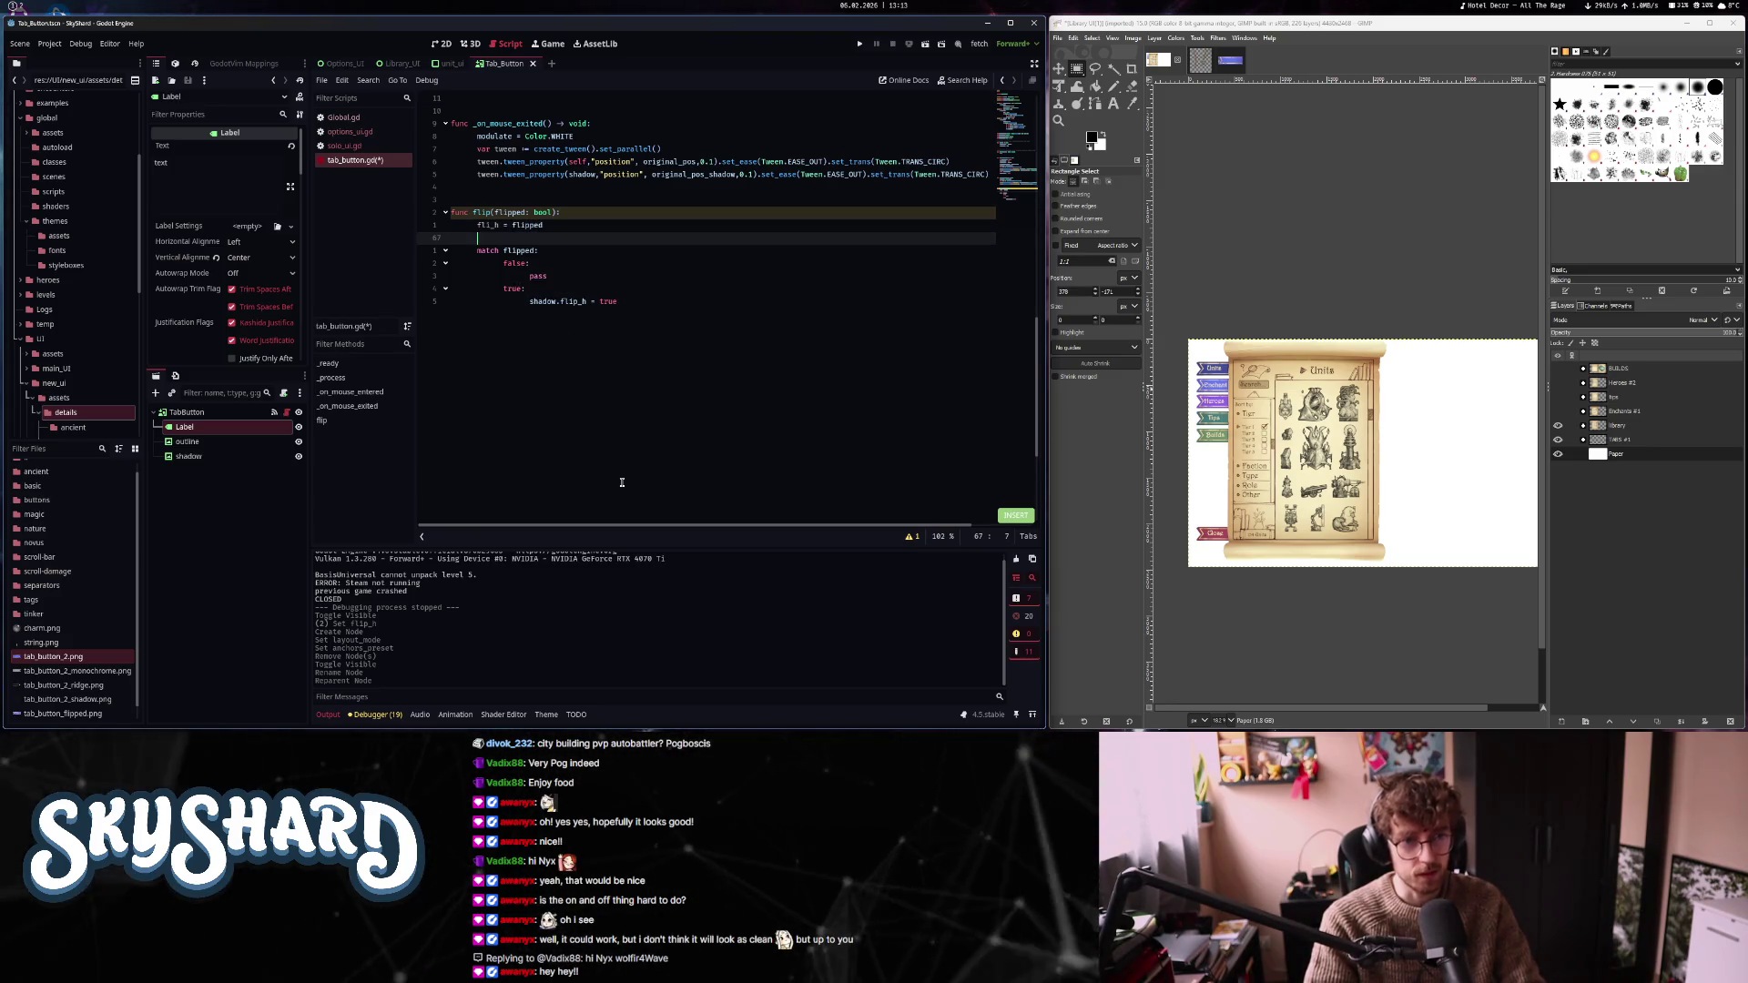
pyautogui.press('BackSpace')
pyautogui.press('BackSpace')
pyautogui.press('BackSpace')
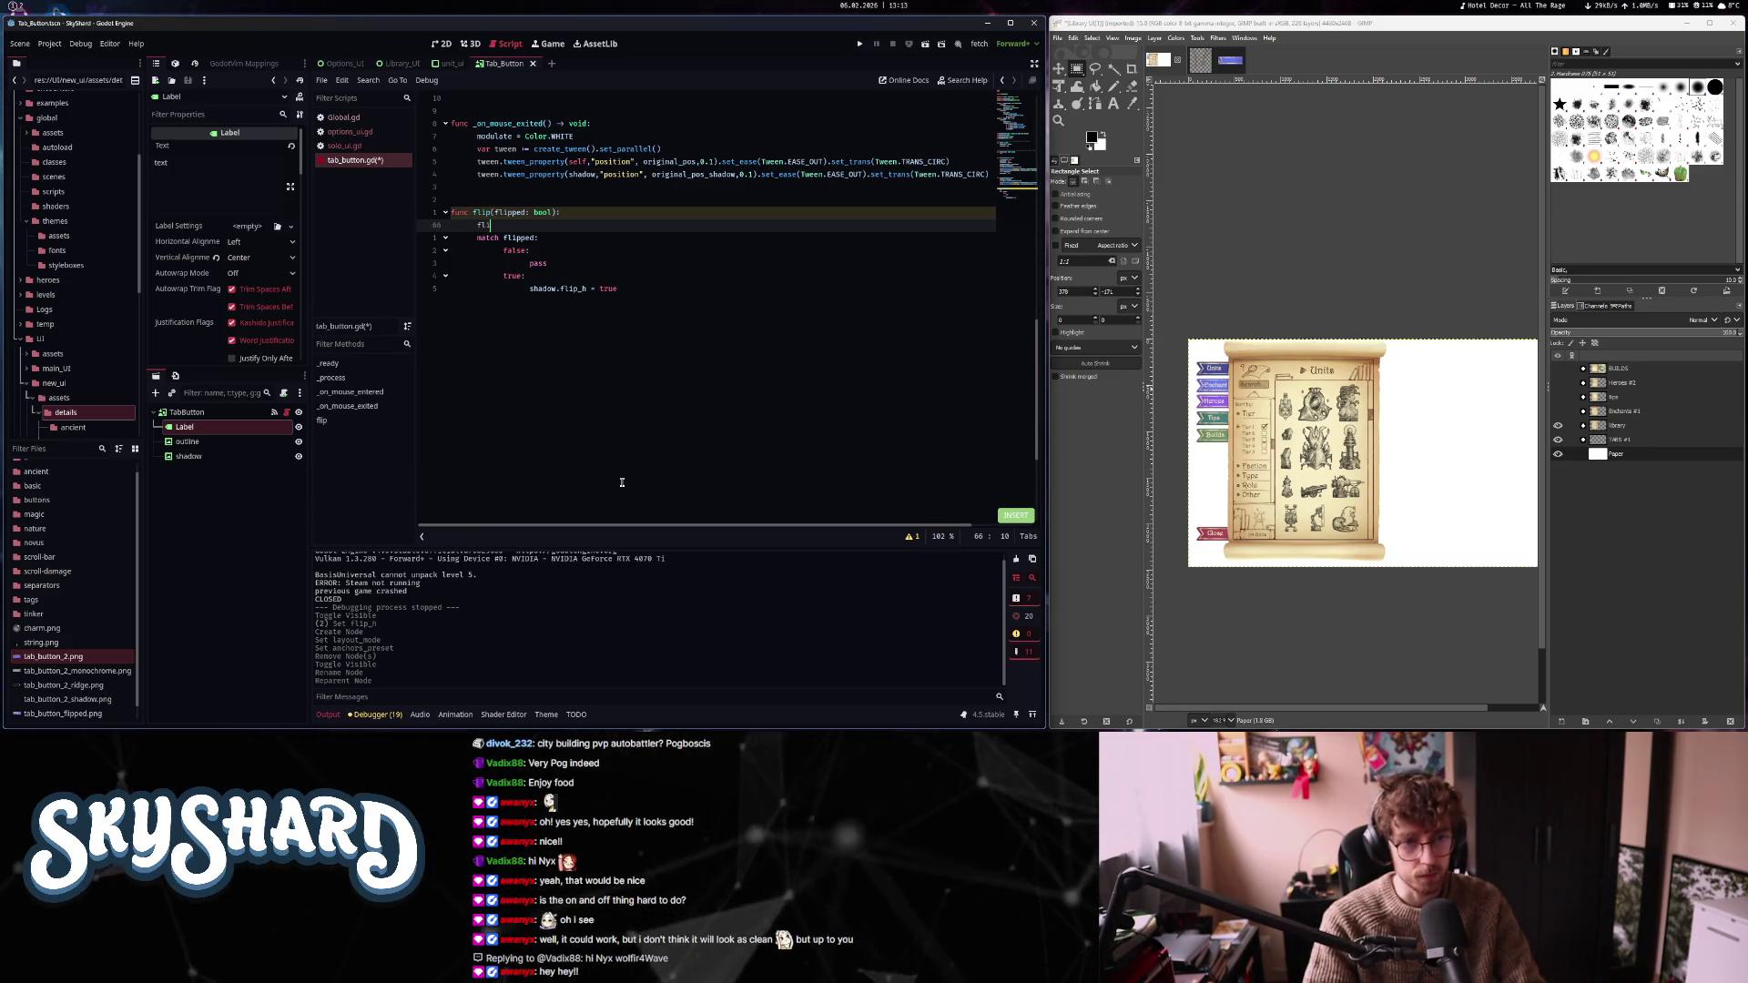
pyautogui.write('p_h ')
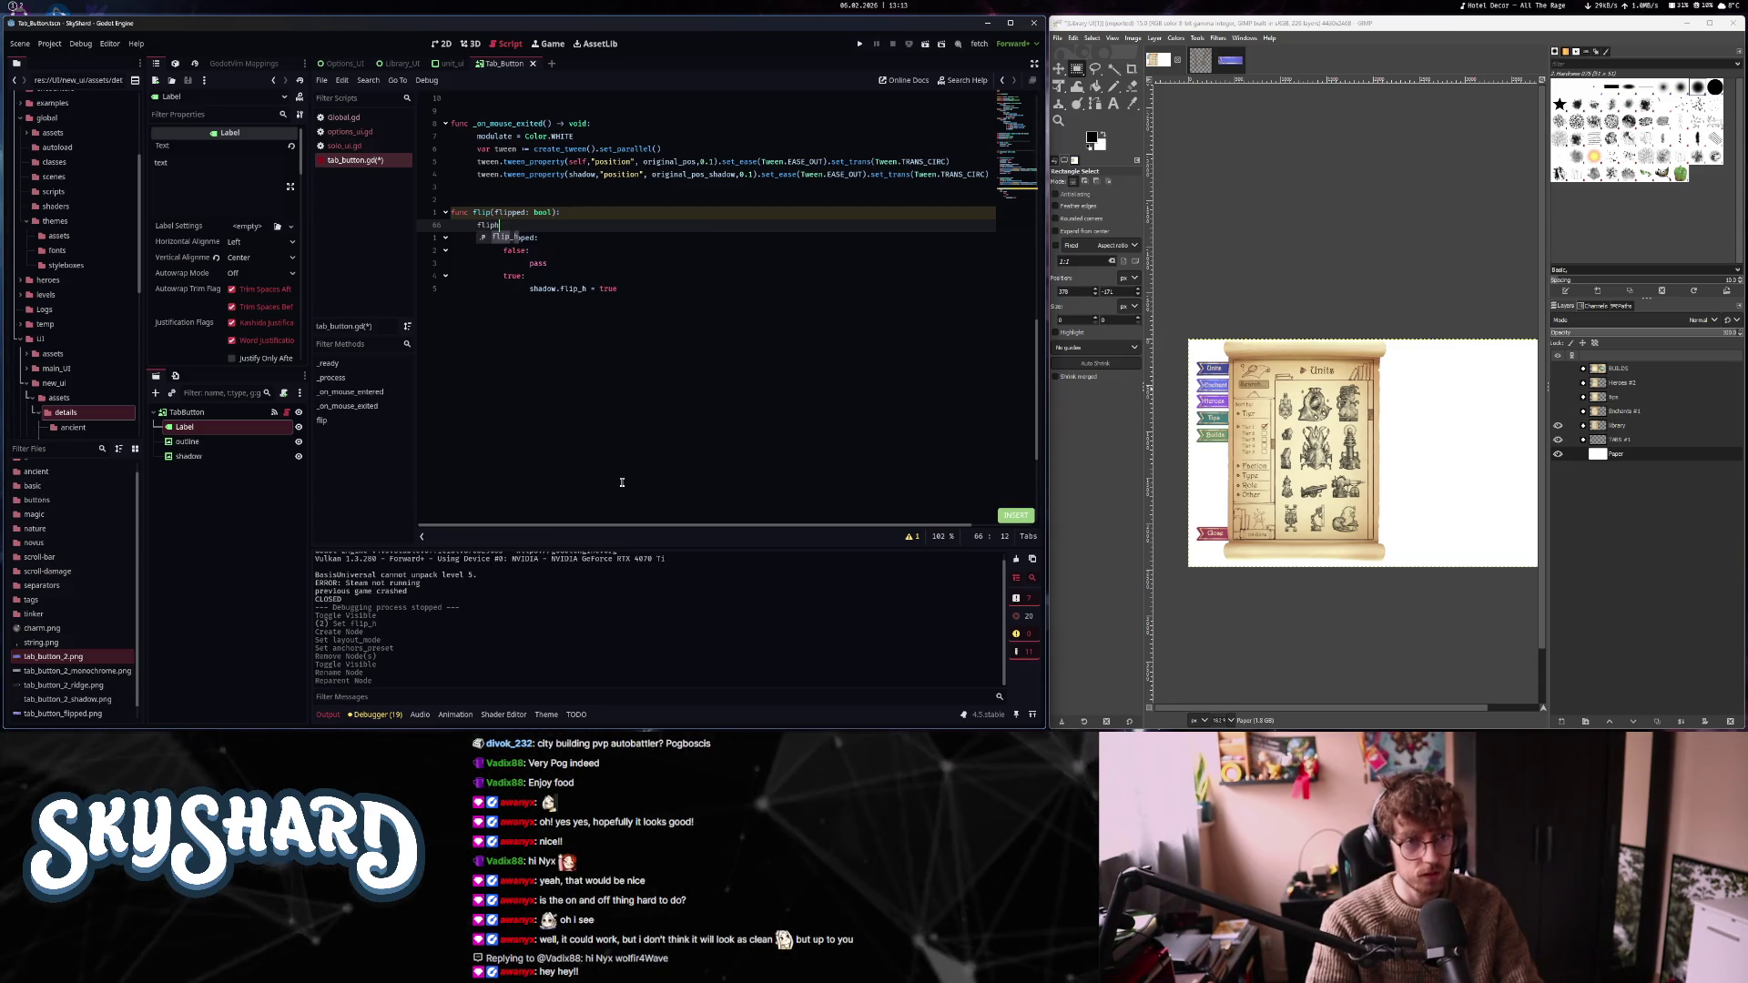
pyautogui.write('= fli')
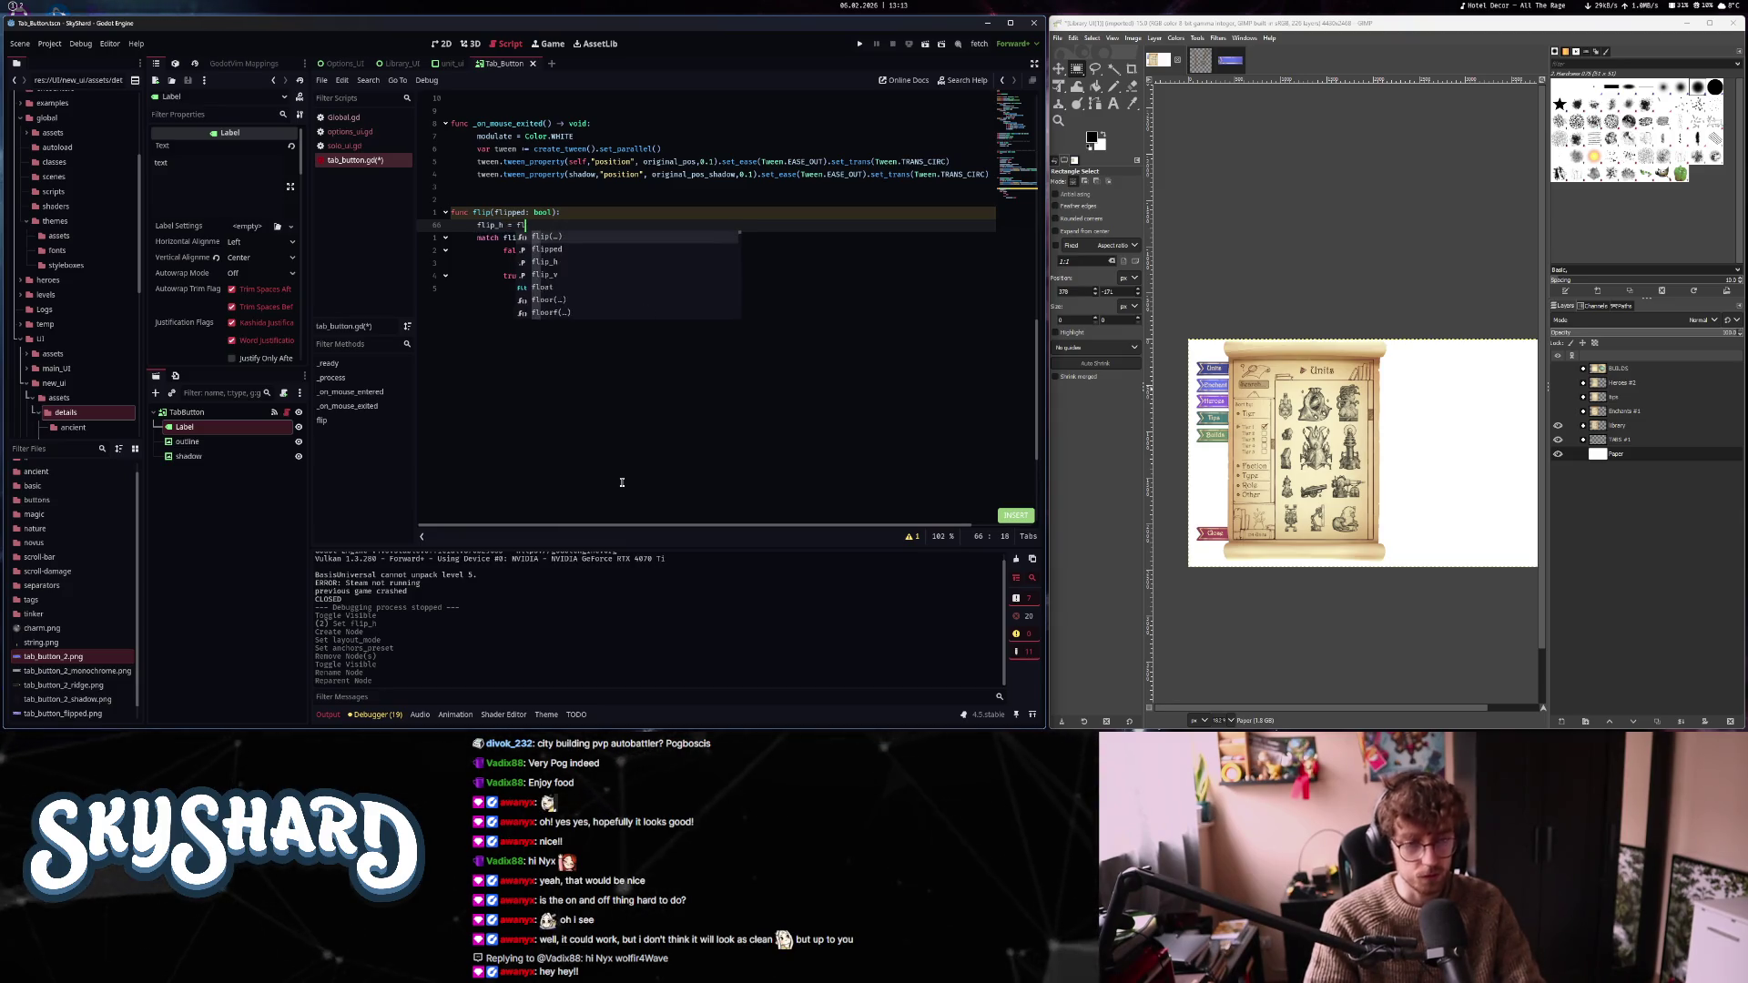
pyautogui.write('pped')
pyautogui.press('Return')
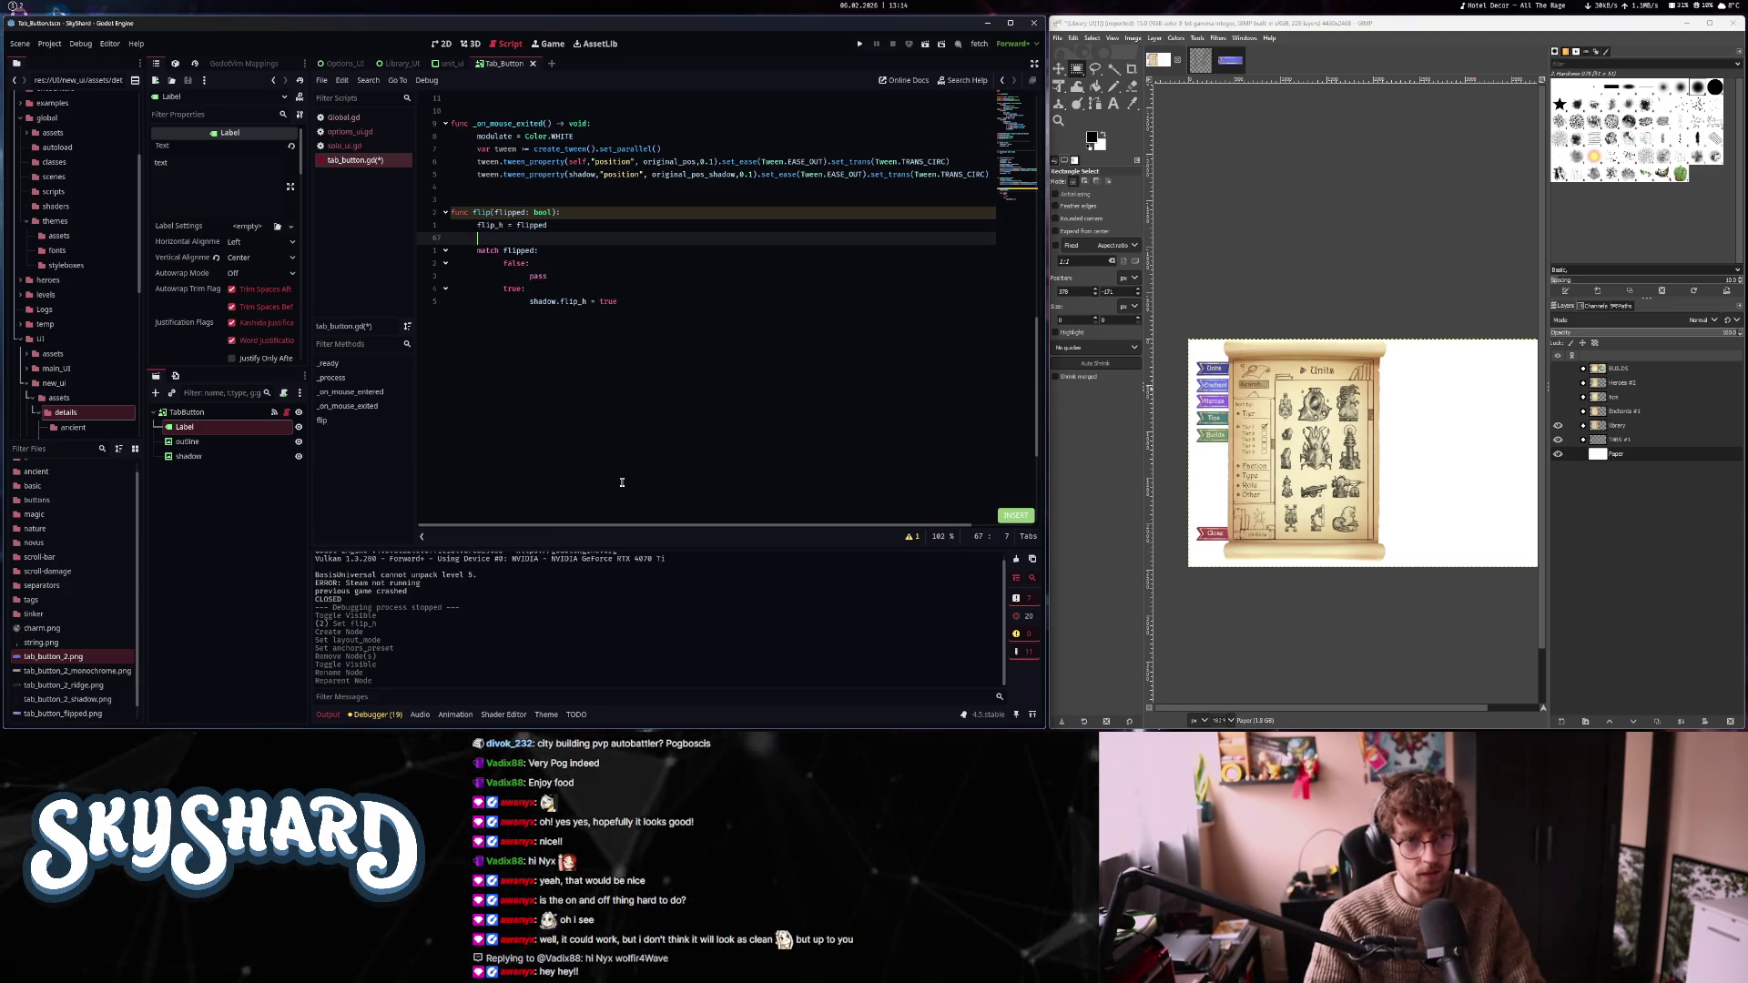
pyautogui.write('outline.flip_h')
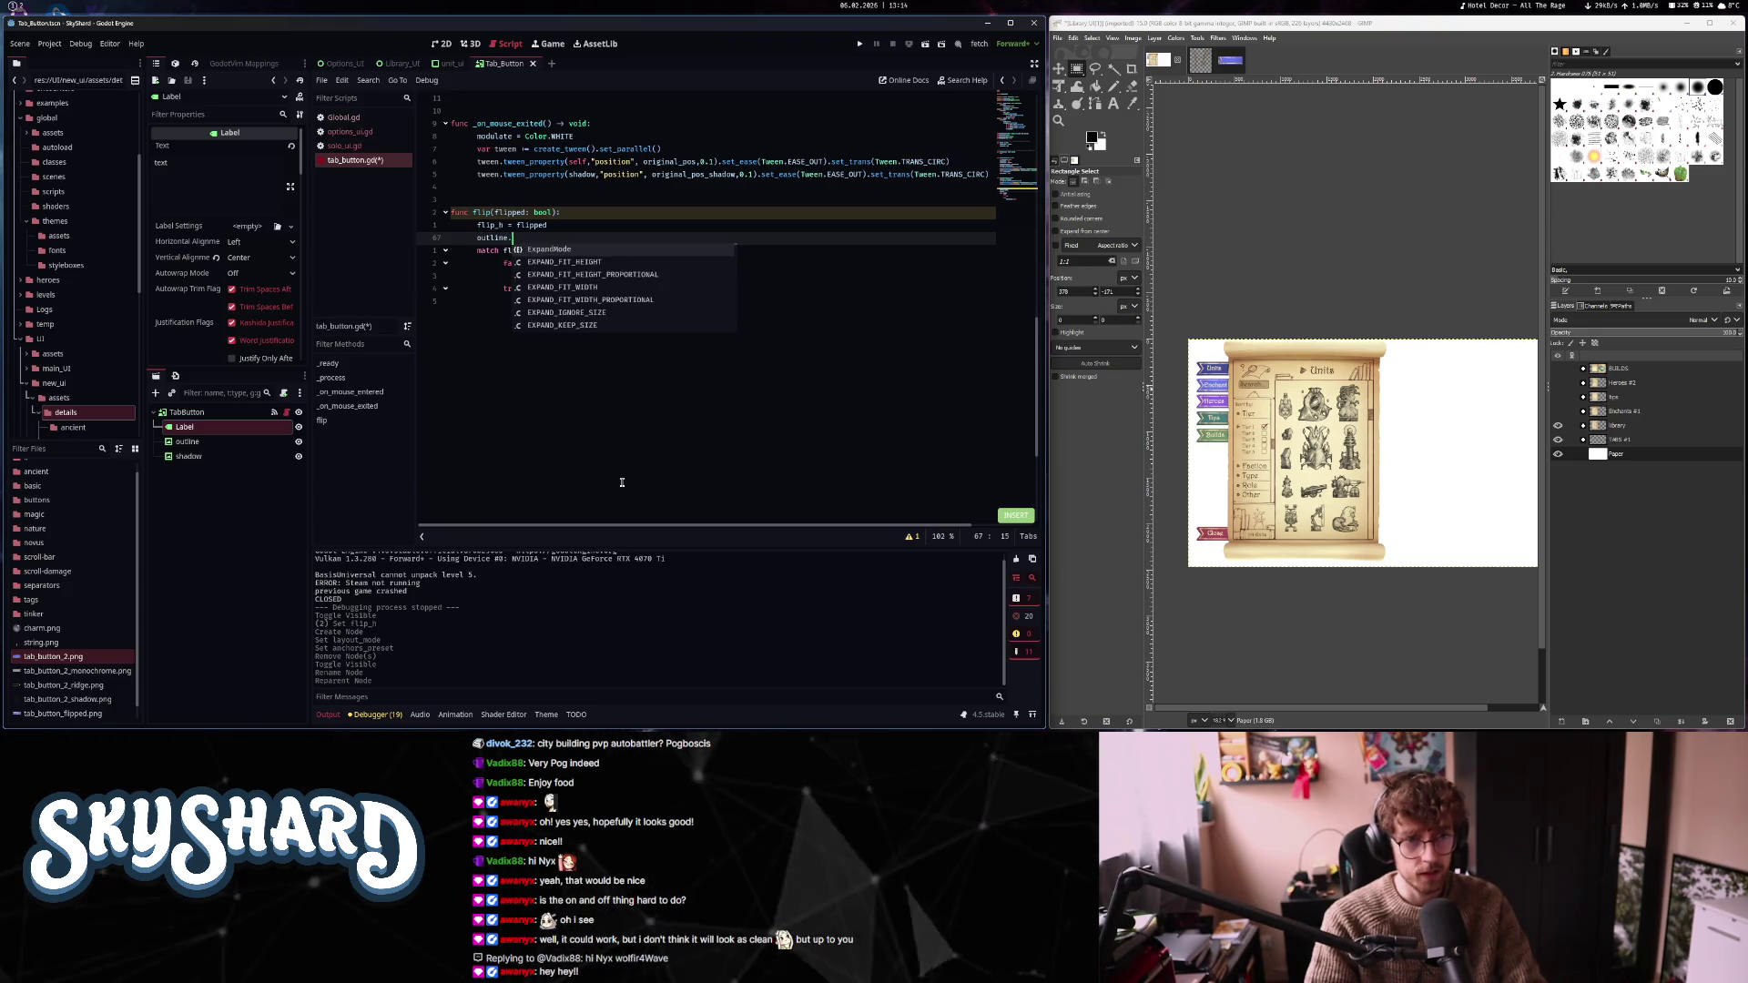
pyautogui.write(' = flipped')
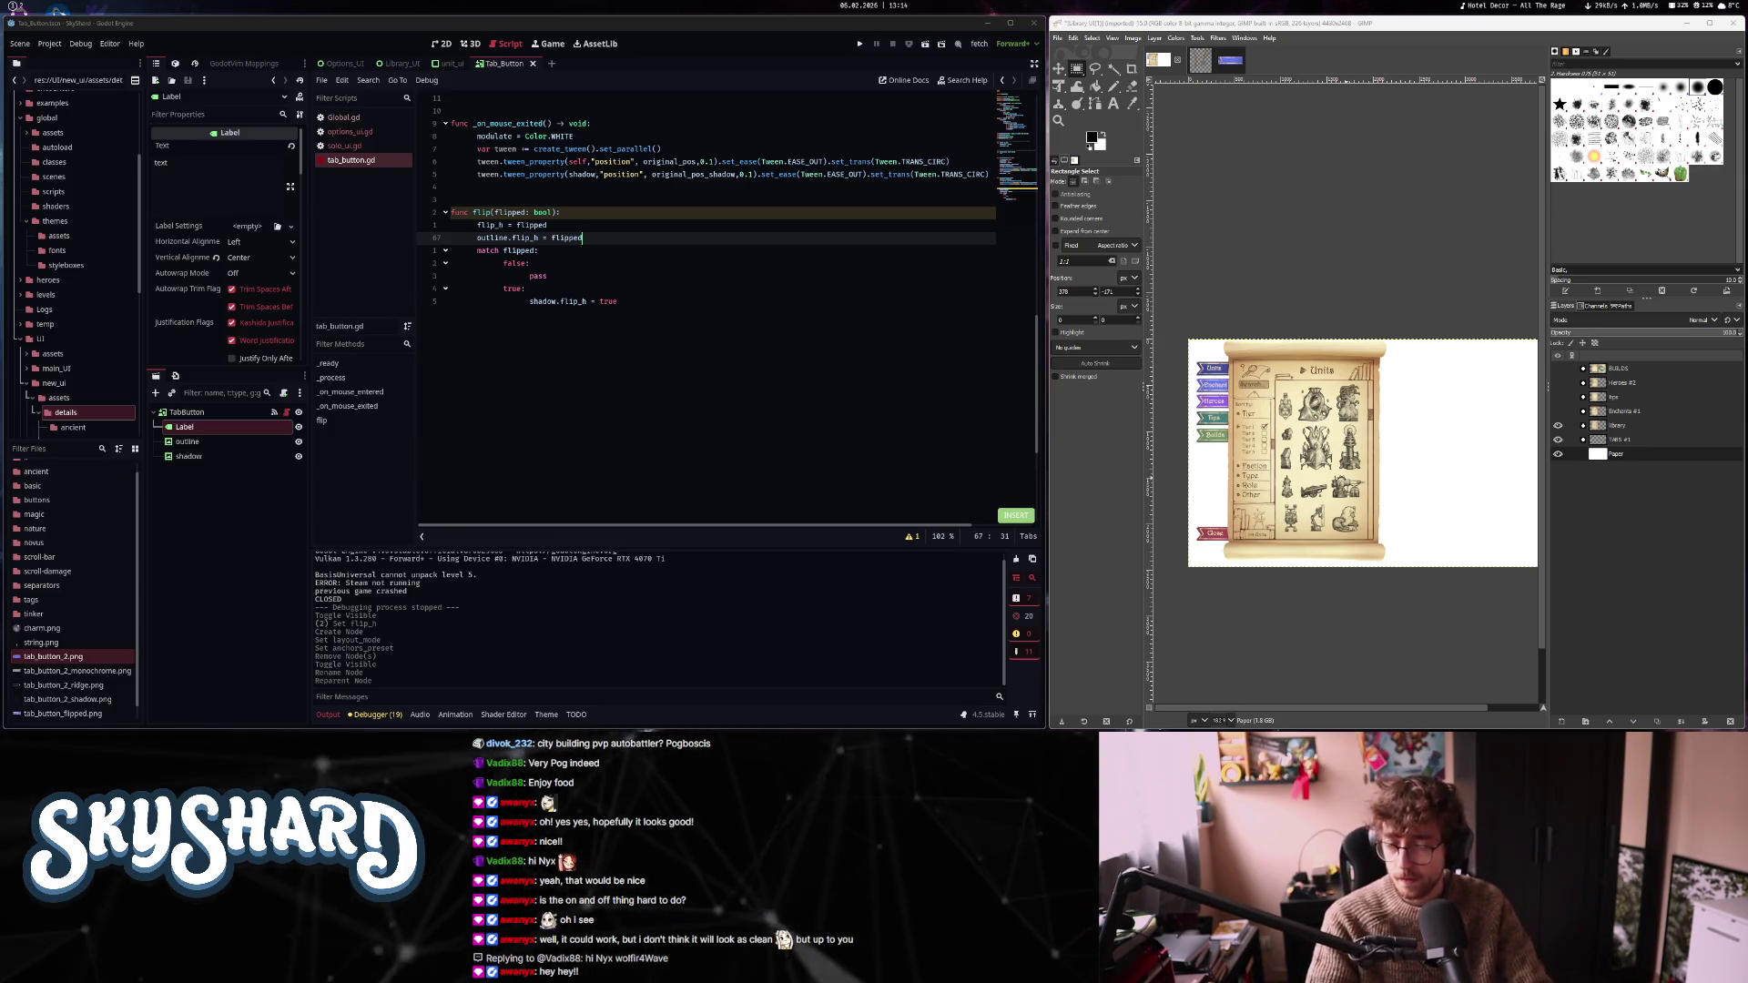
pyautogui.scroll(2, 1311, 364)
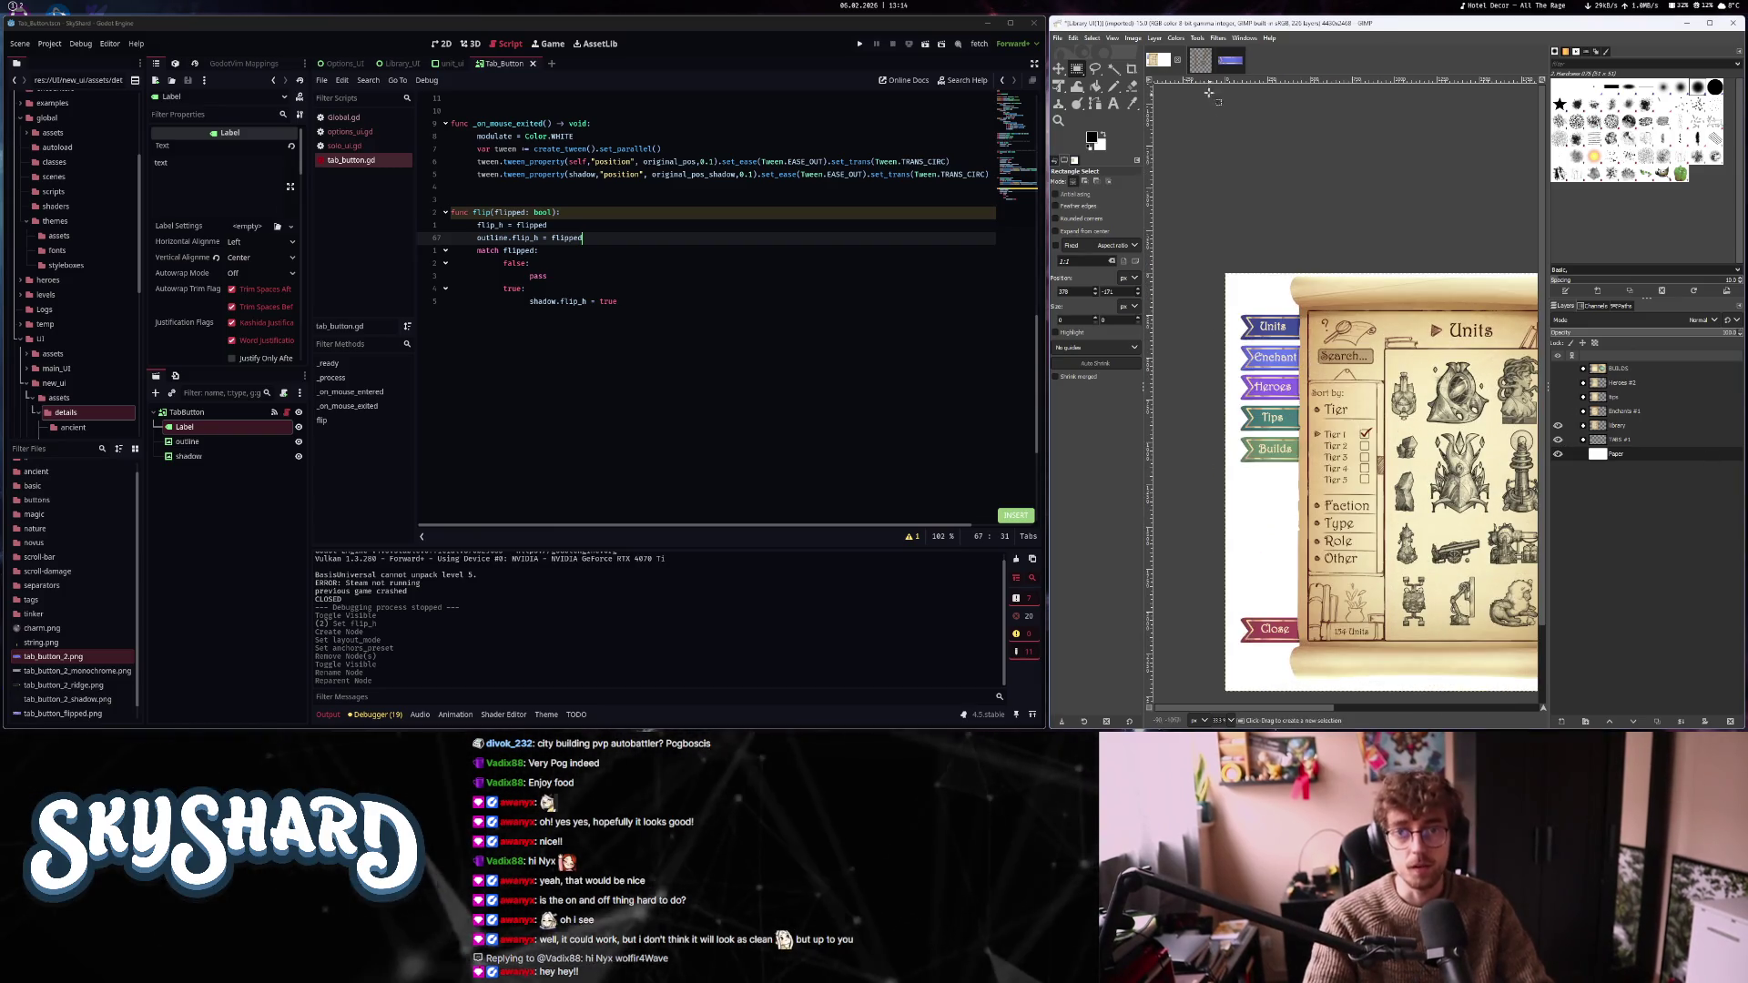
# Toggle the library layer off and on to check the tabs, and open tab_button_2.png as a new image.
pyautogui.click(1558, 426)
pyautogui.click(1558, 426)
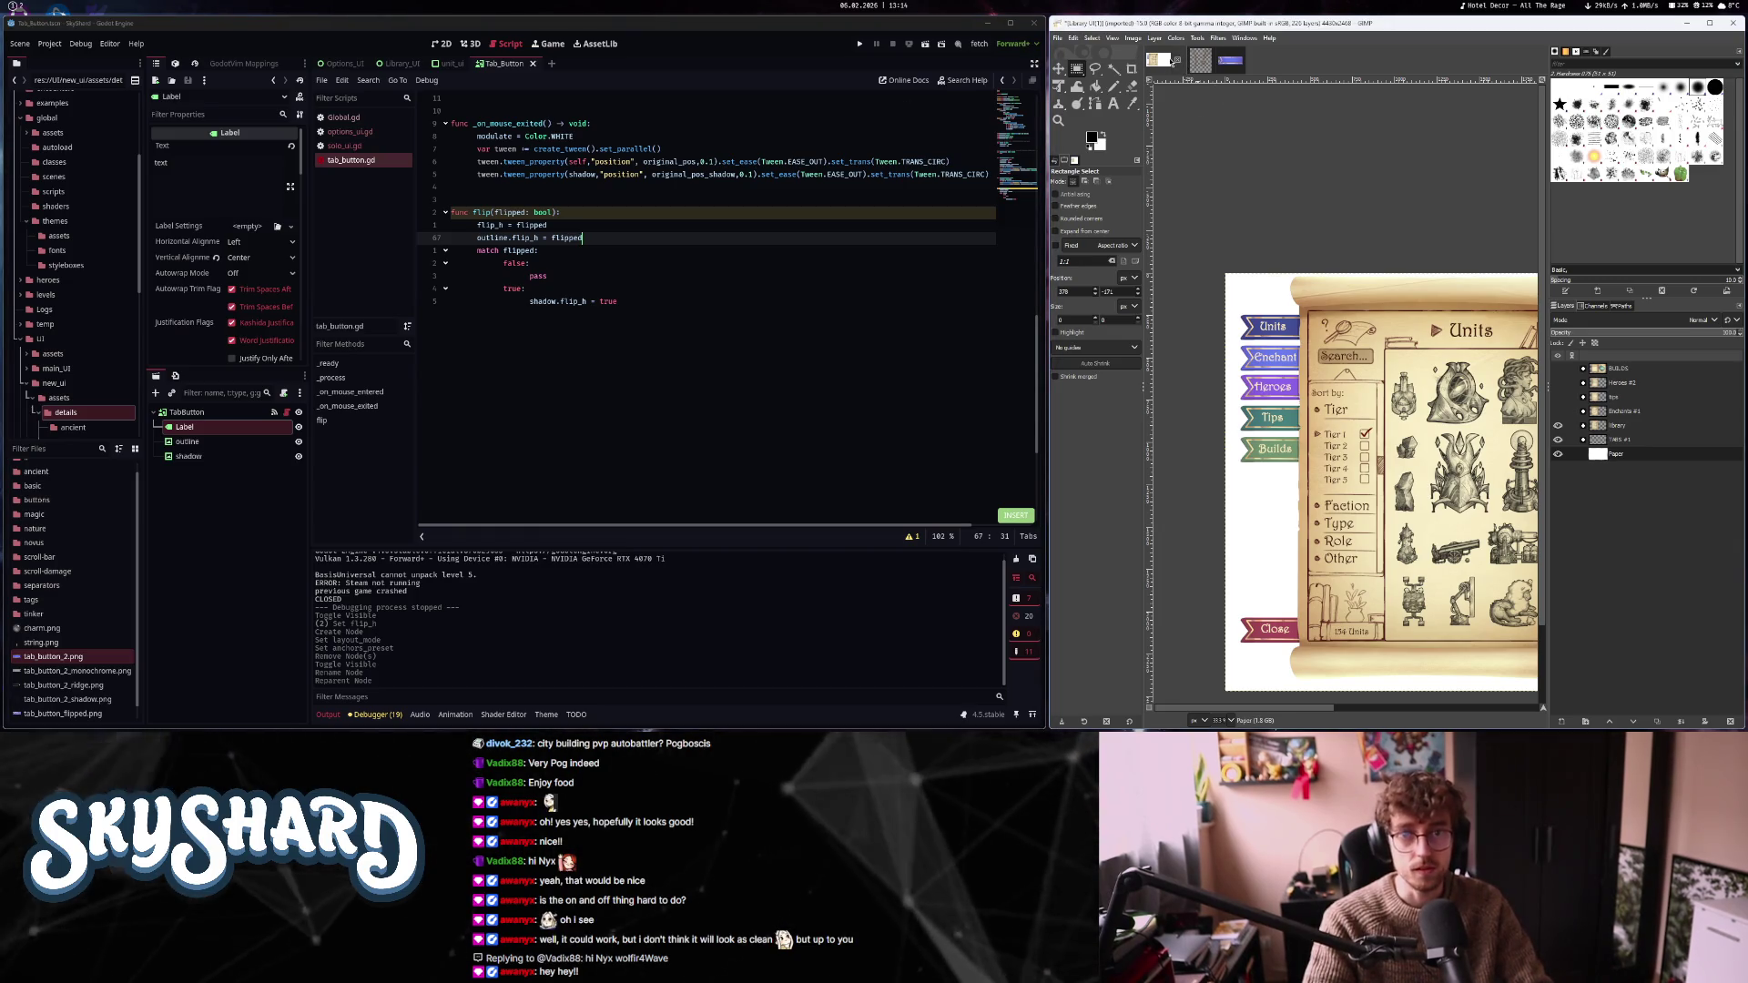
pyautogui.hotkey('ctrl', 'o')
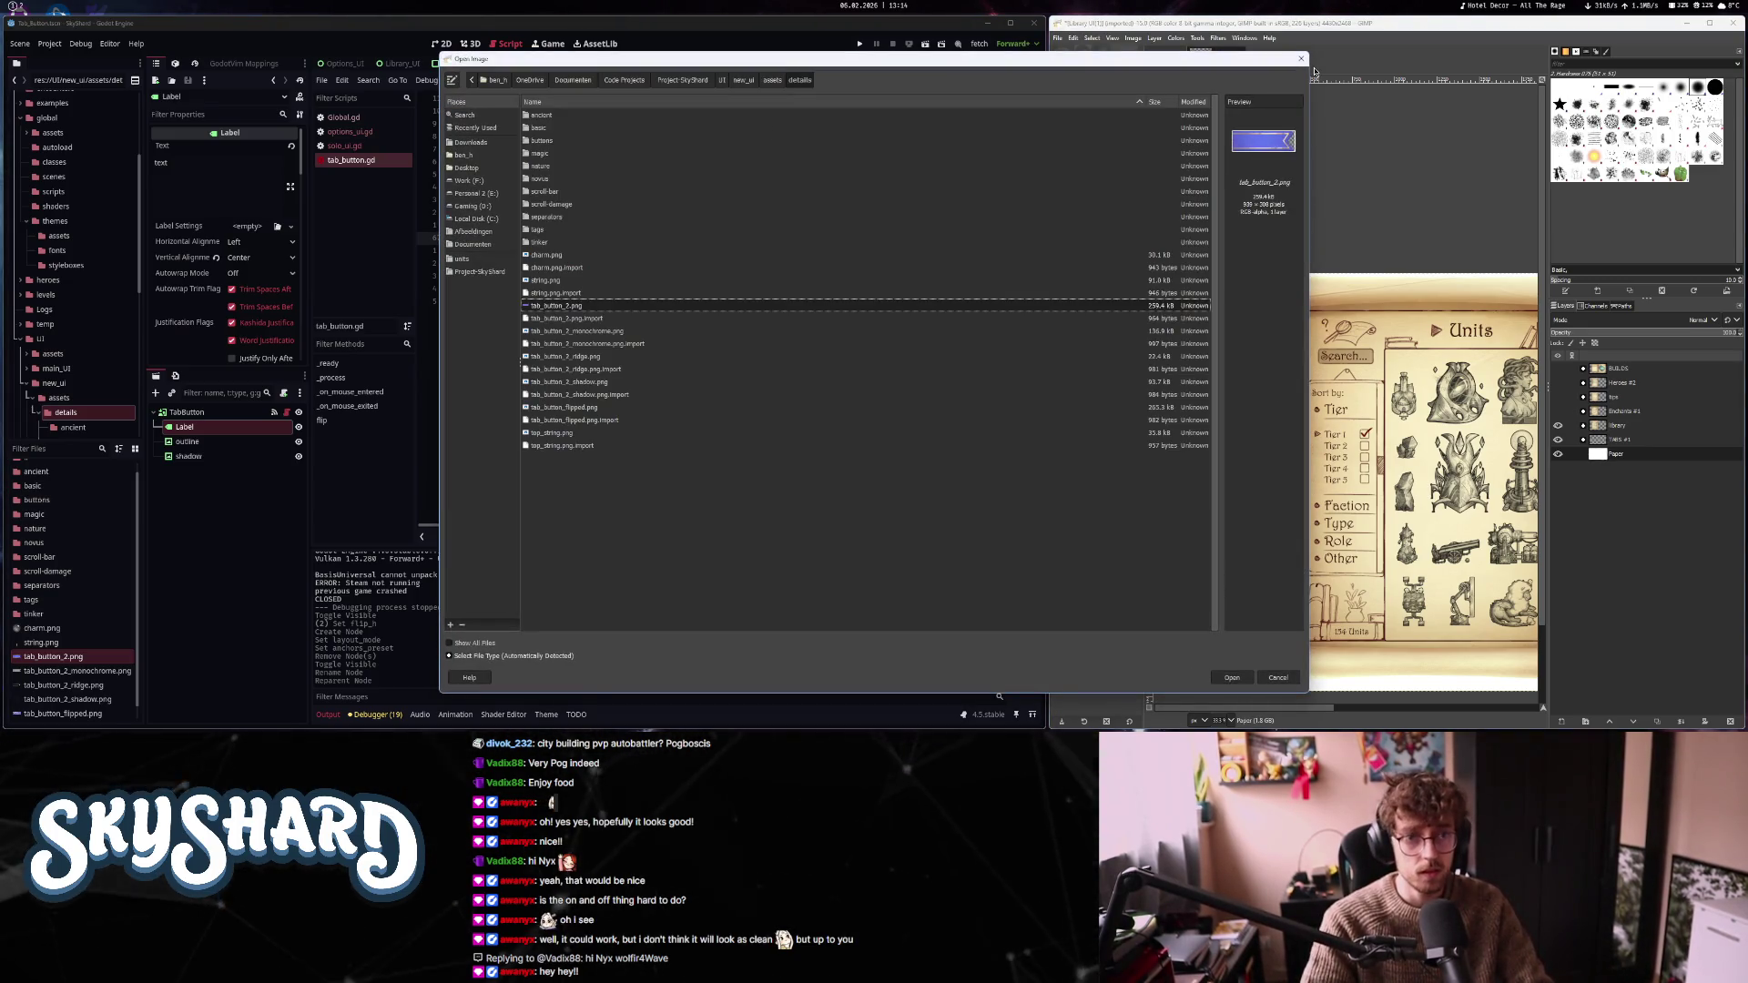
pyautogui.press('Return')
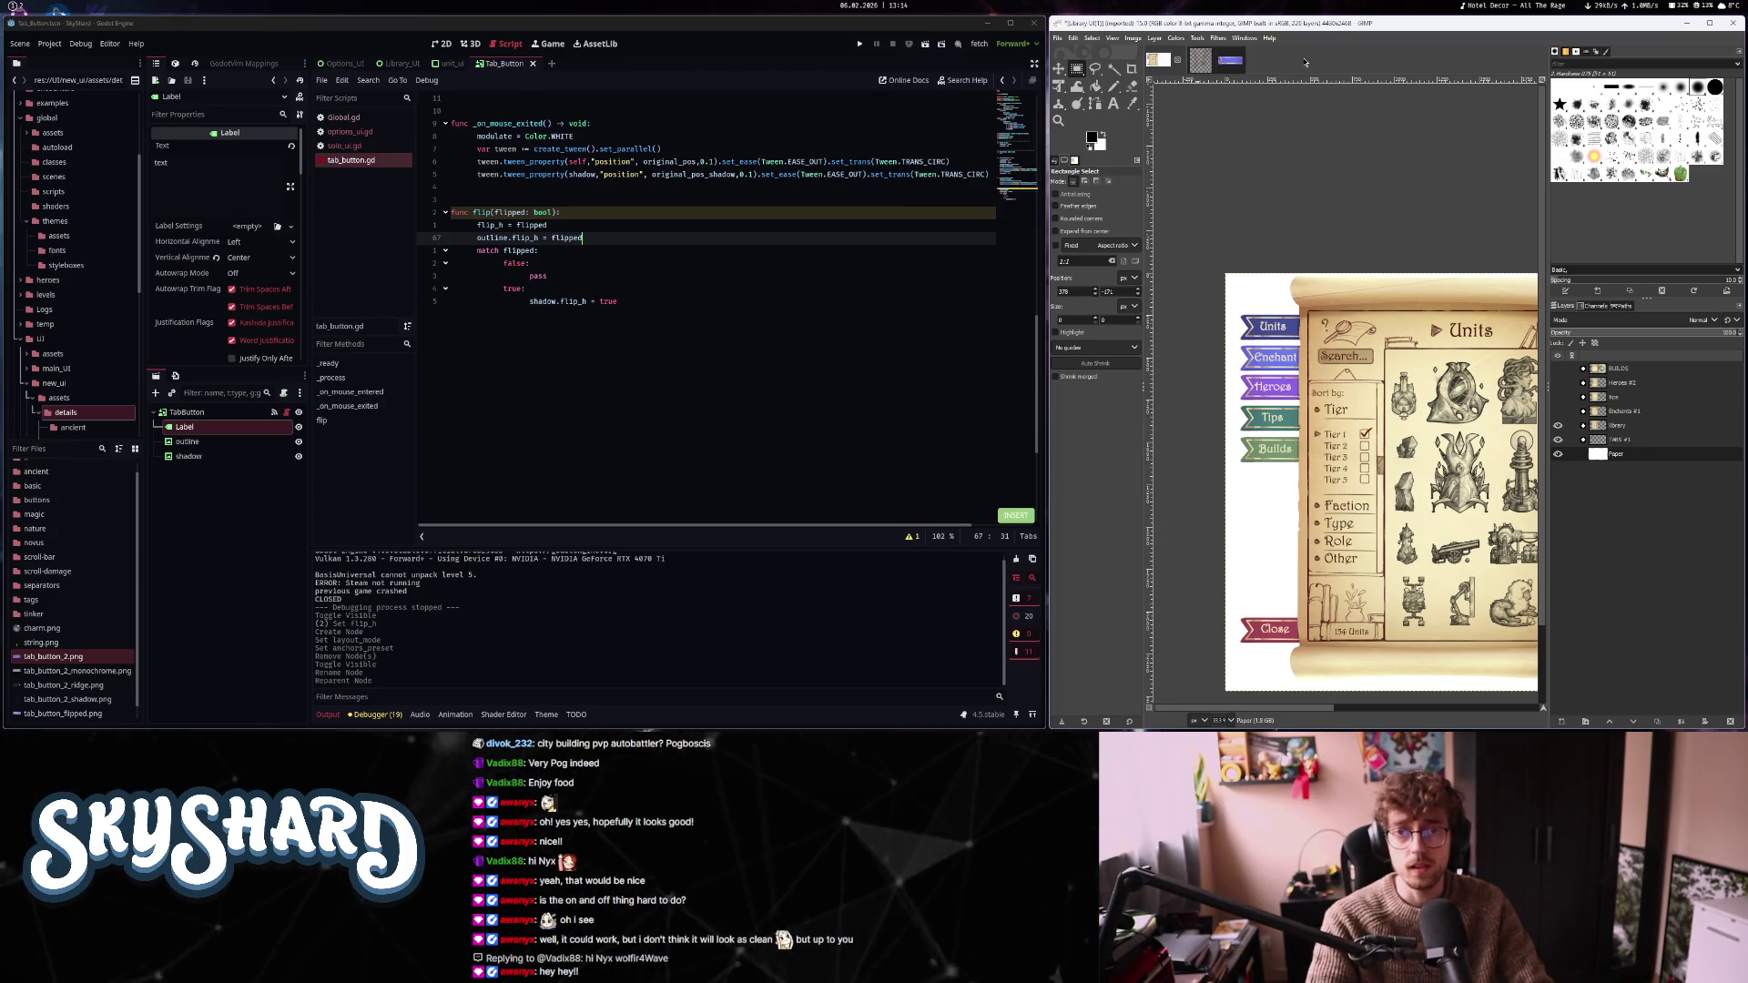
pyautogui.press('super+2')
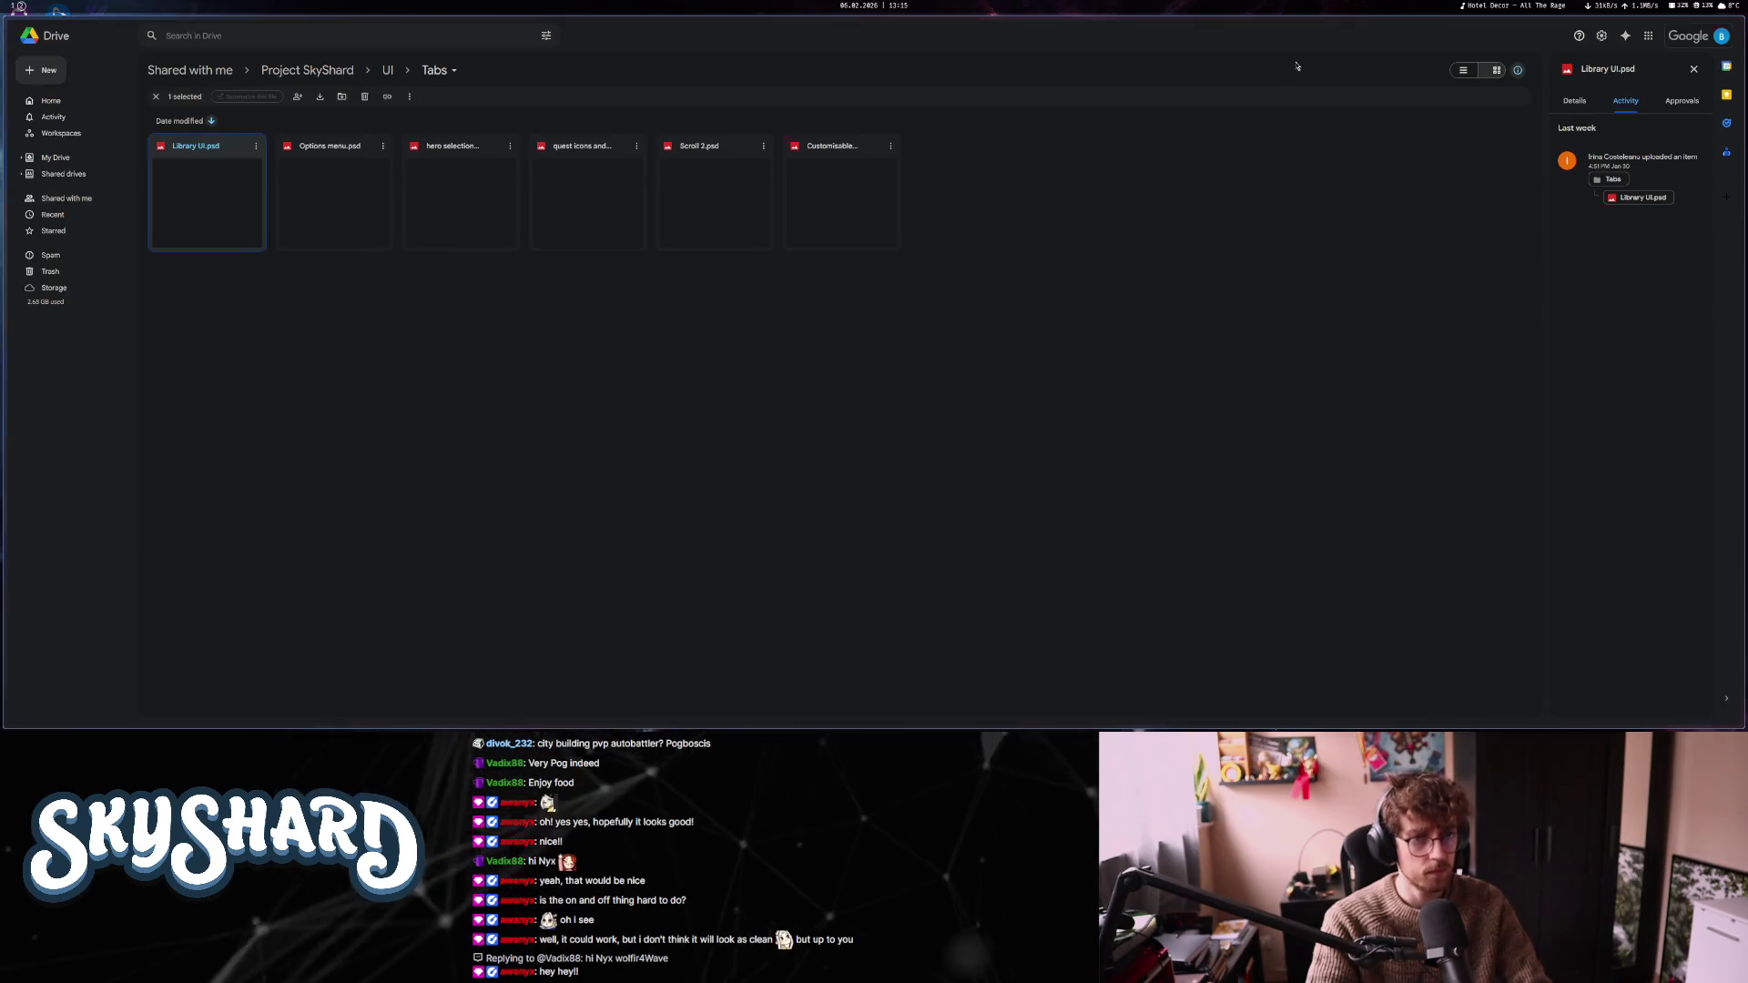
pyautogui.press('super+1')
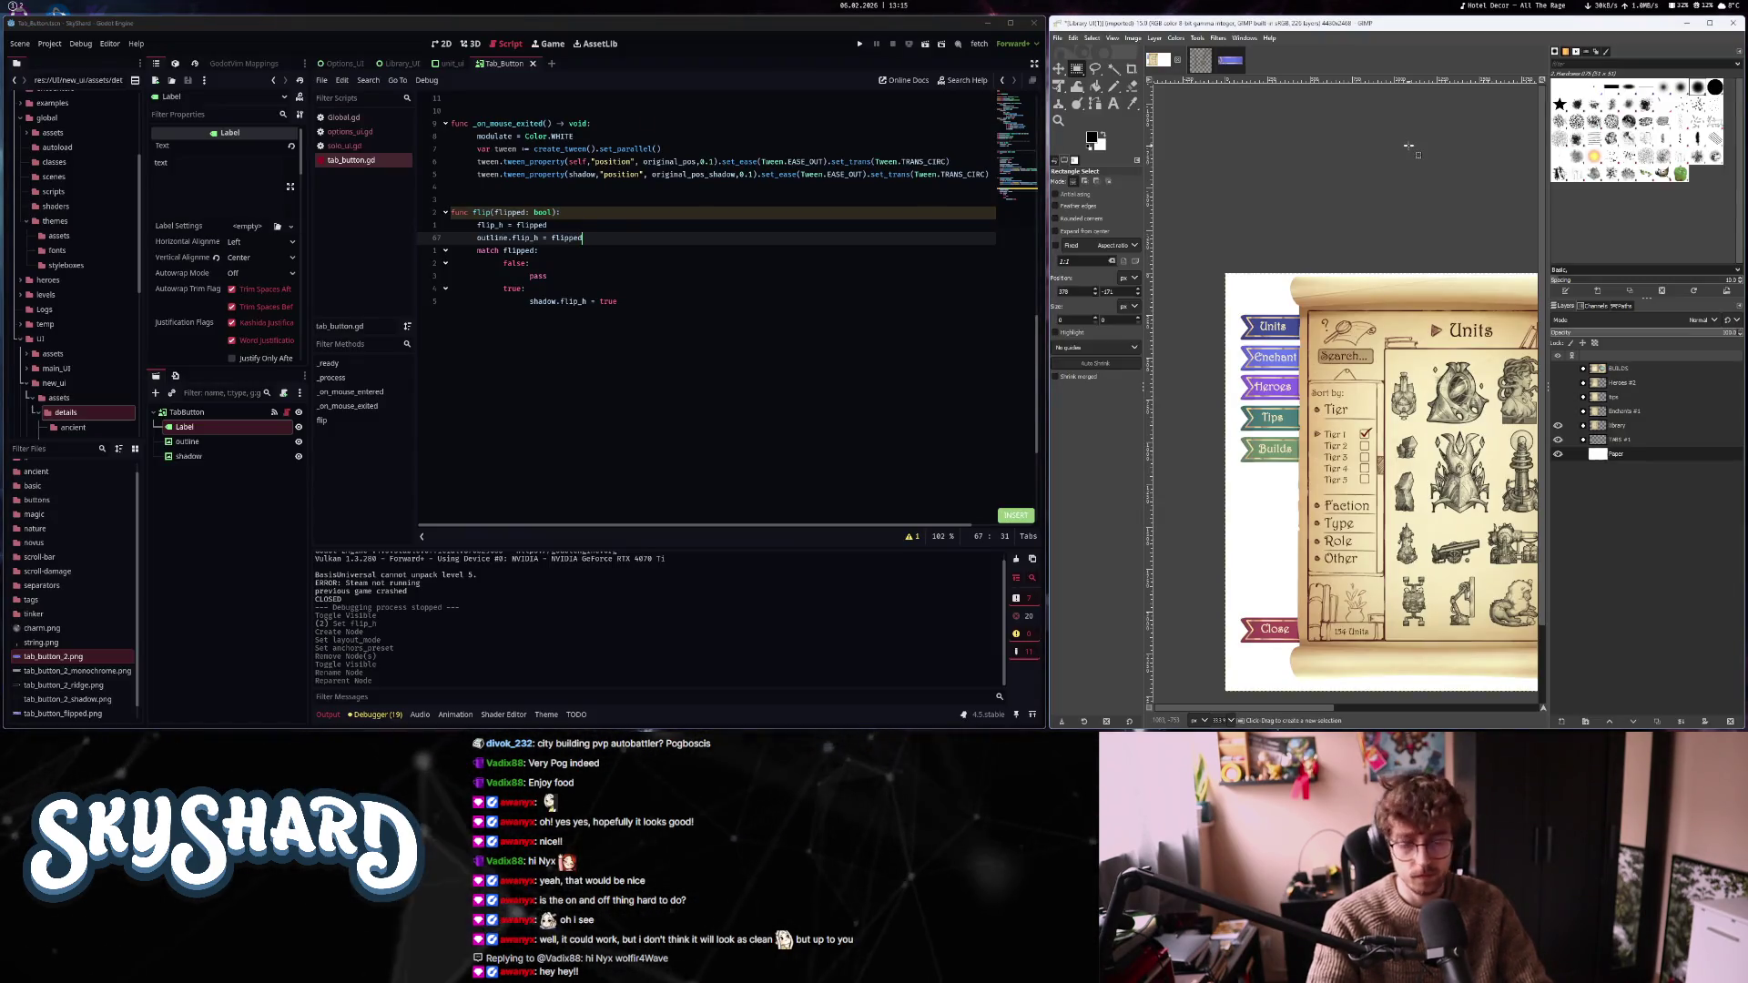
pyautogui.hotkey('ctrl', 'o')
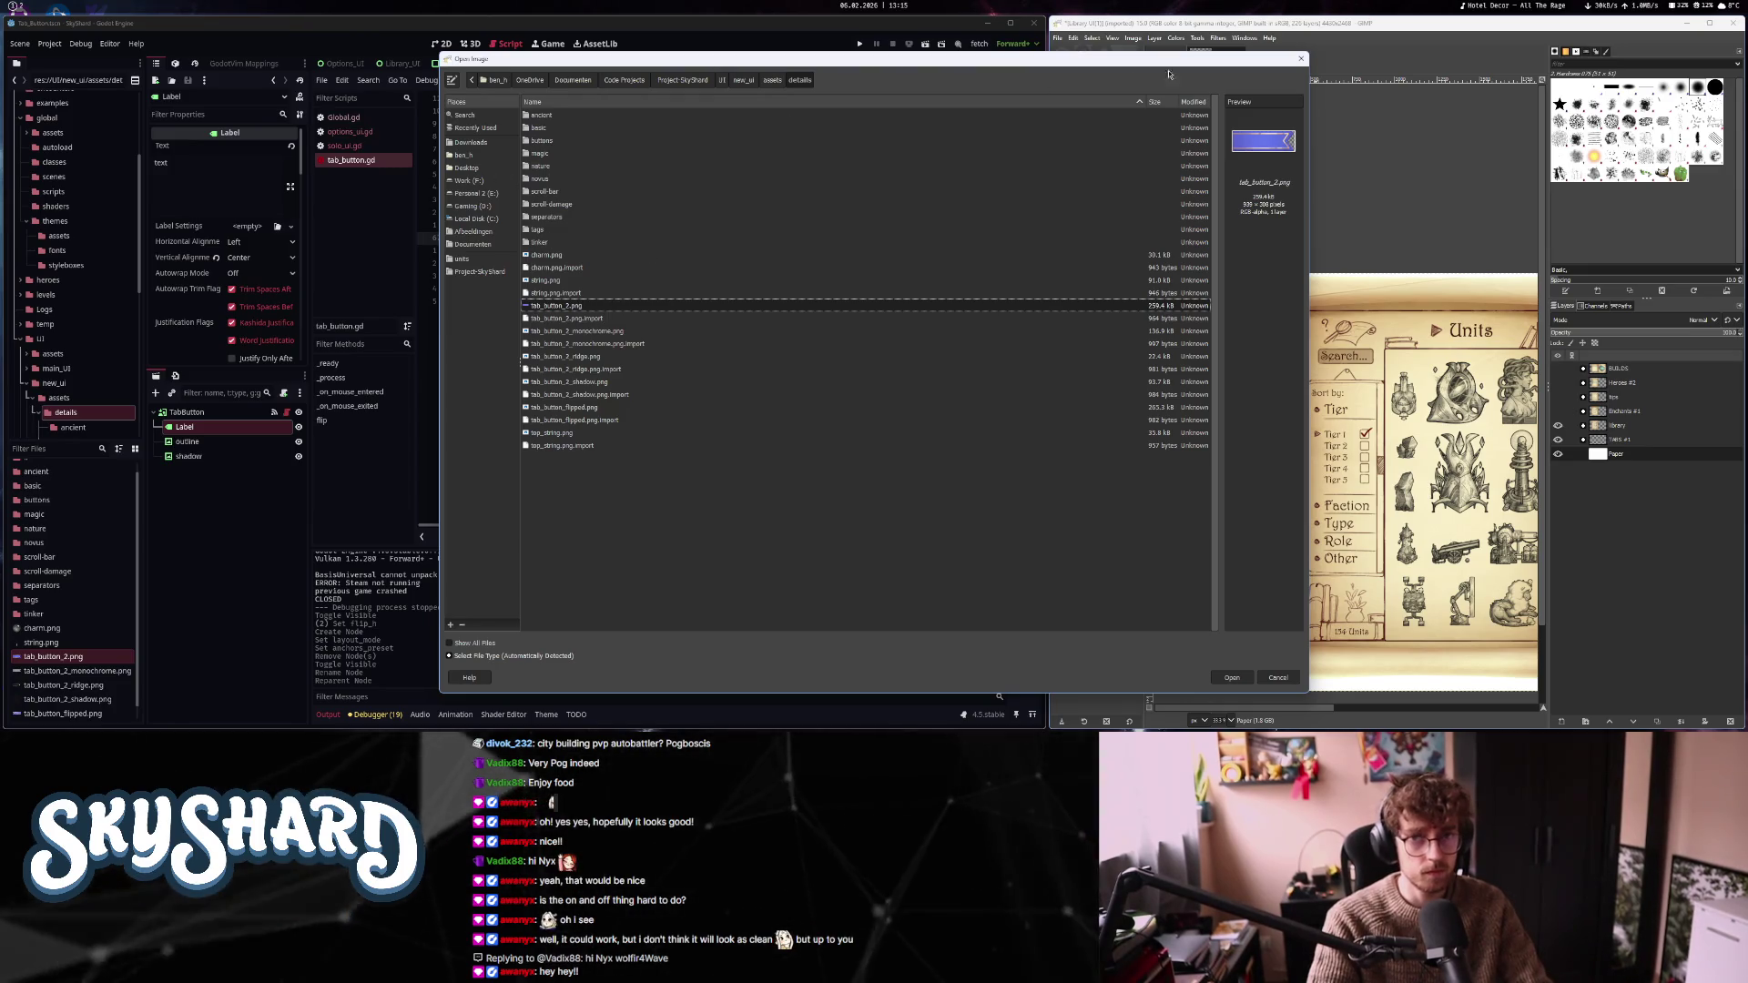
pyautogui.press('Escape')
# Open the Options menu.psd mockup from the Downloads folder in GIMP.
pyautogui.click(1058, 38)
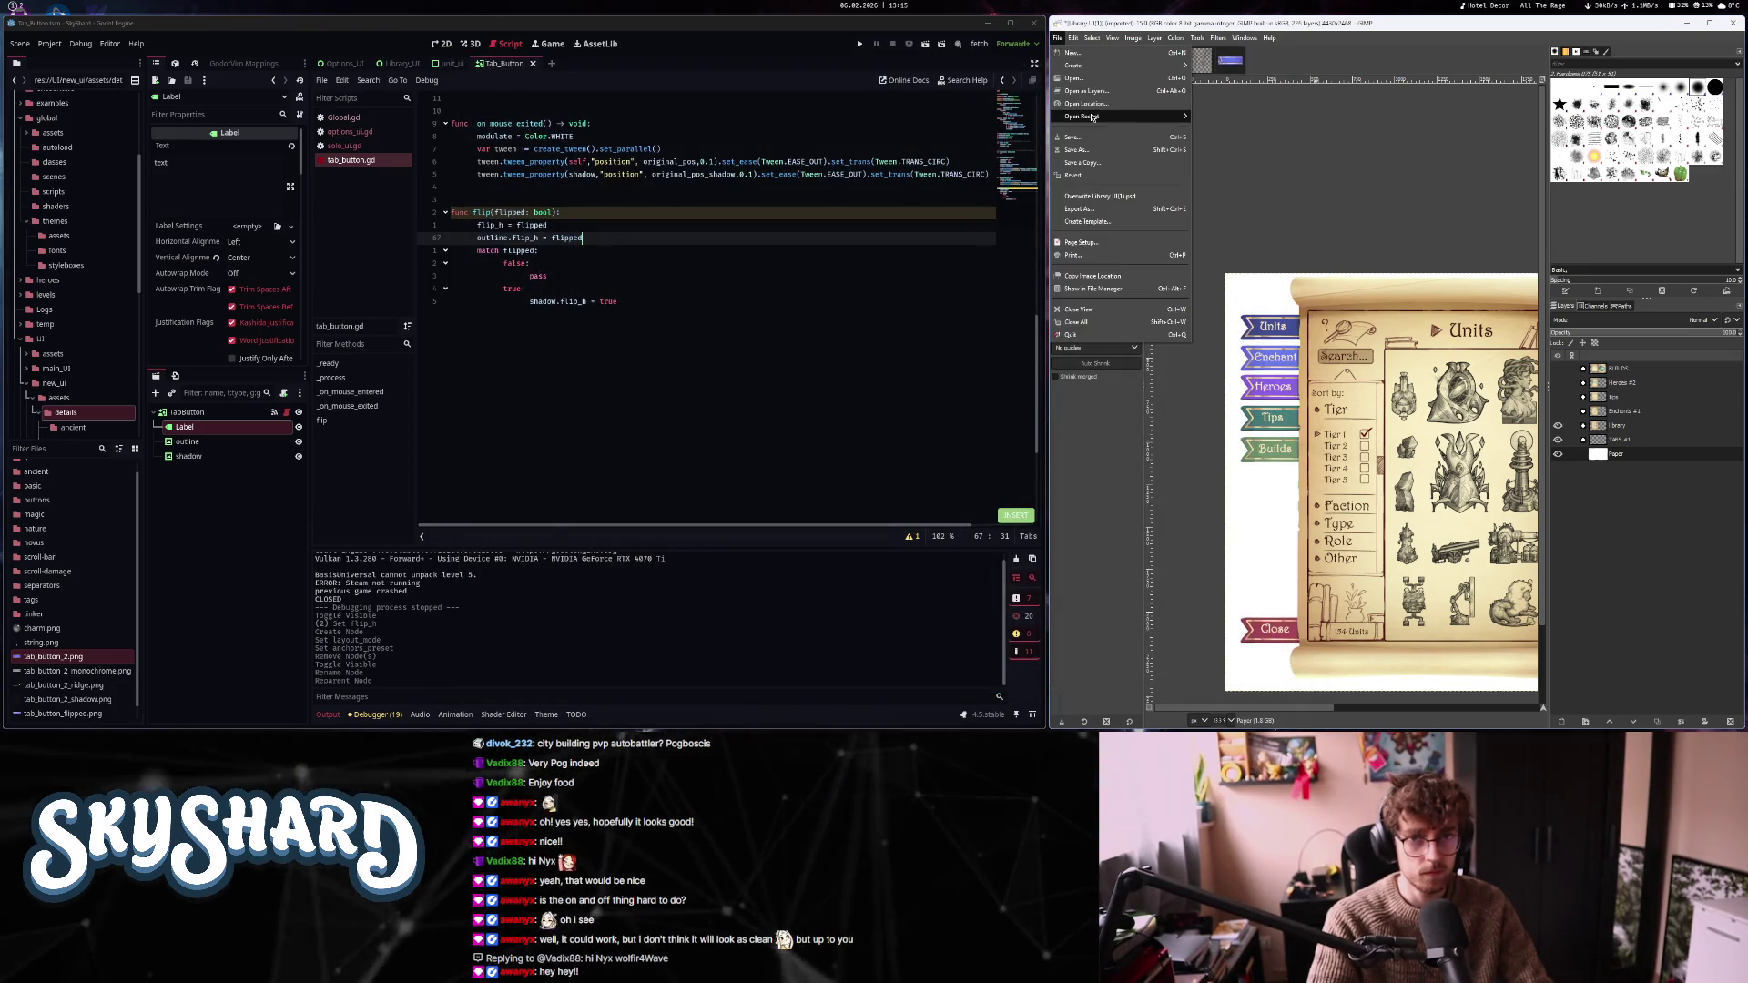
pyautogui.moveTo(1129, 116)
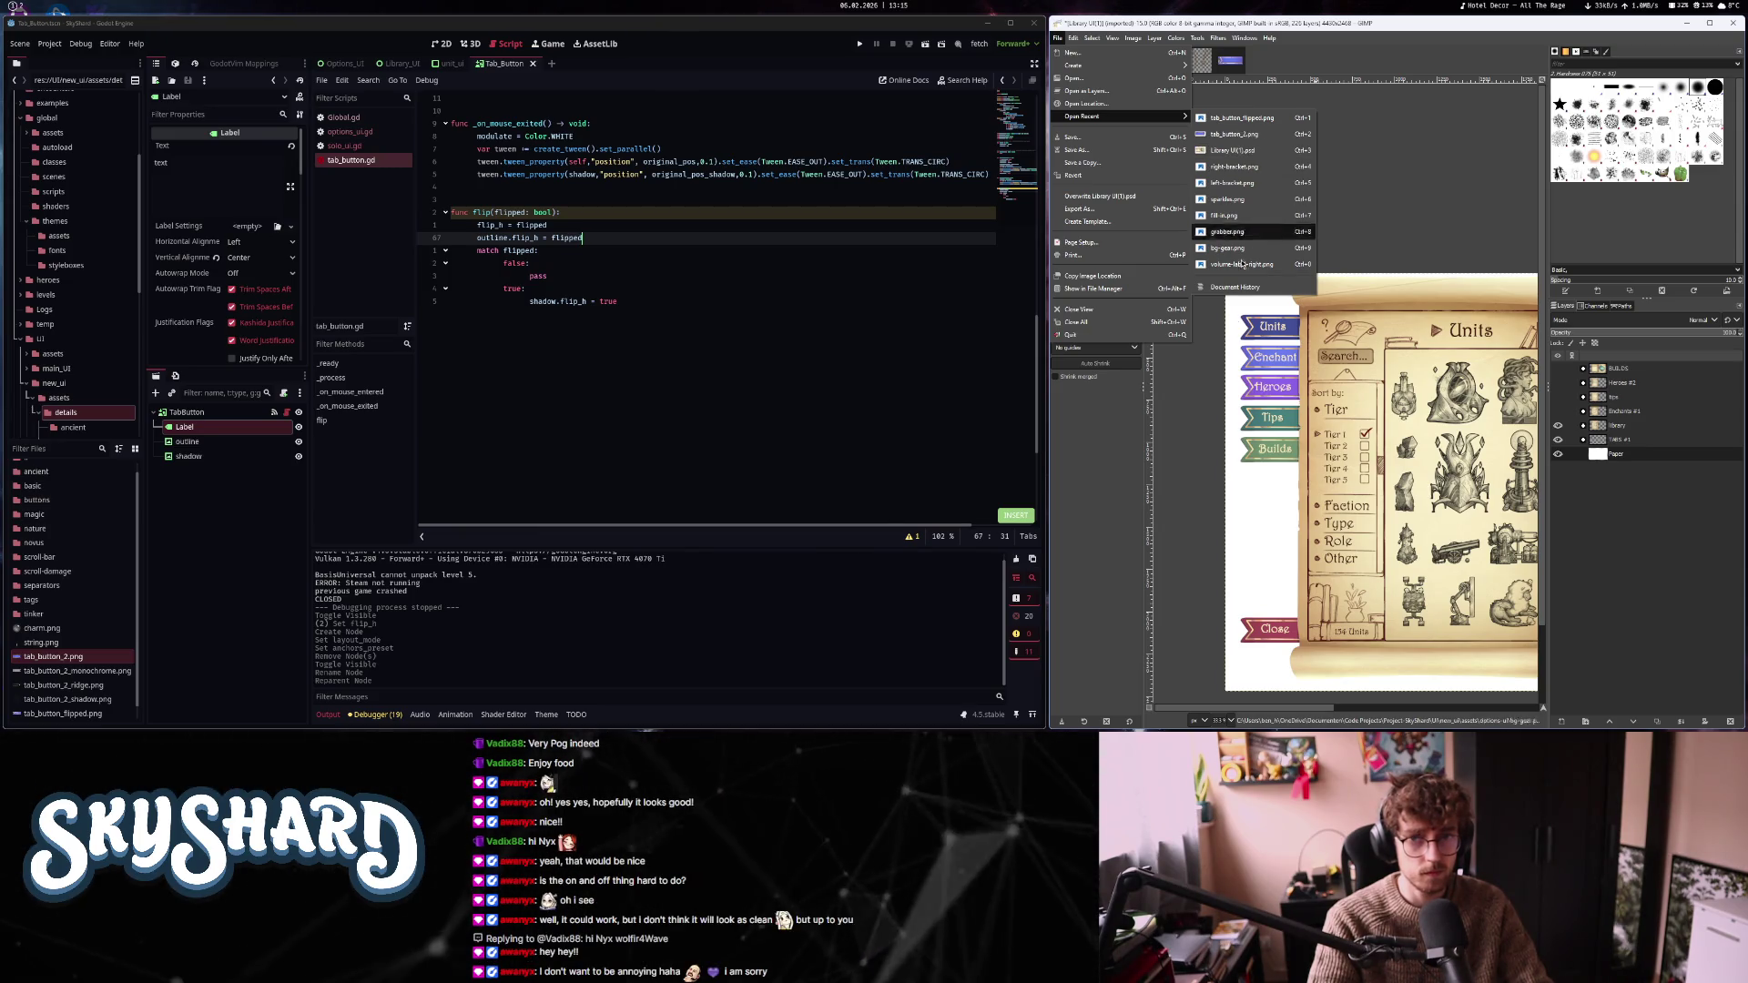
pyautogui.click(1246, 289)
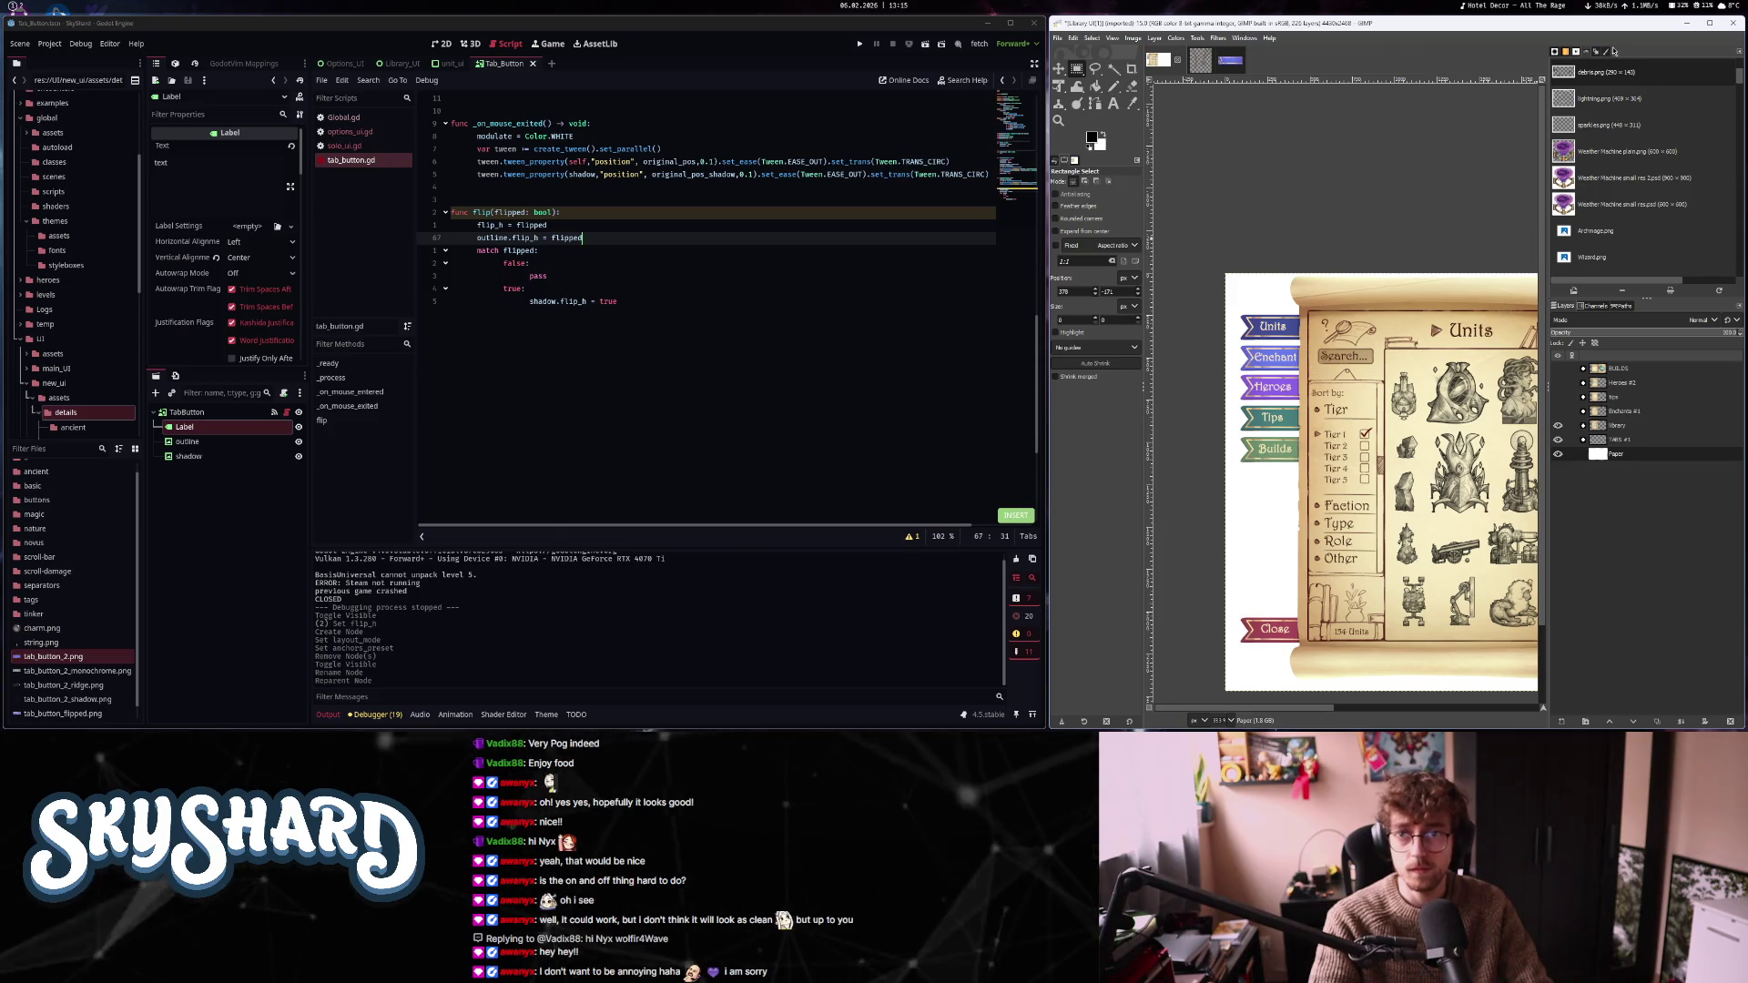
pyautogui.click(1556, 51)
pyautogui.click(1058, 39)
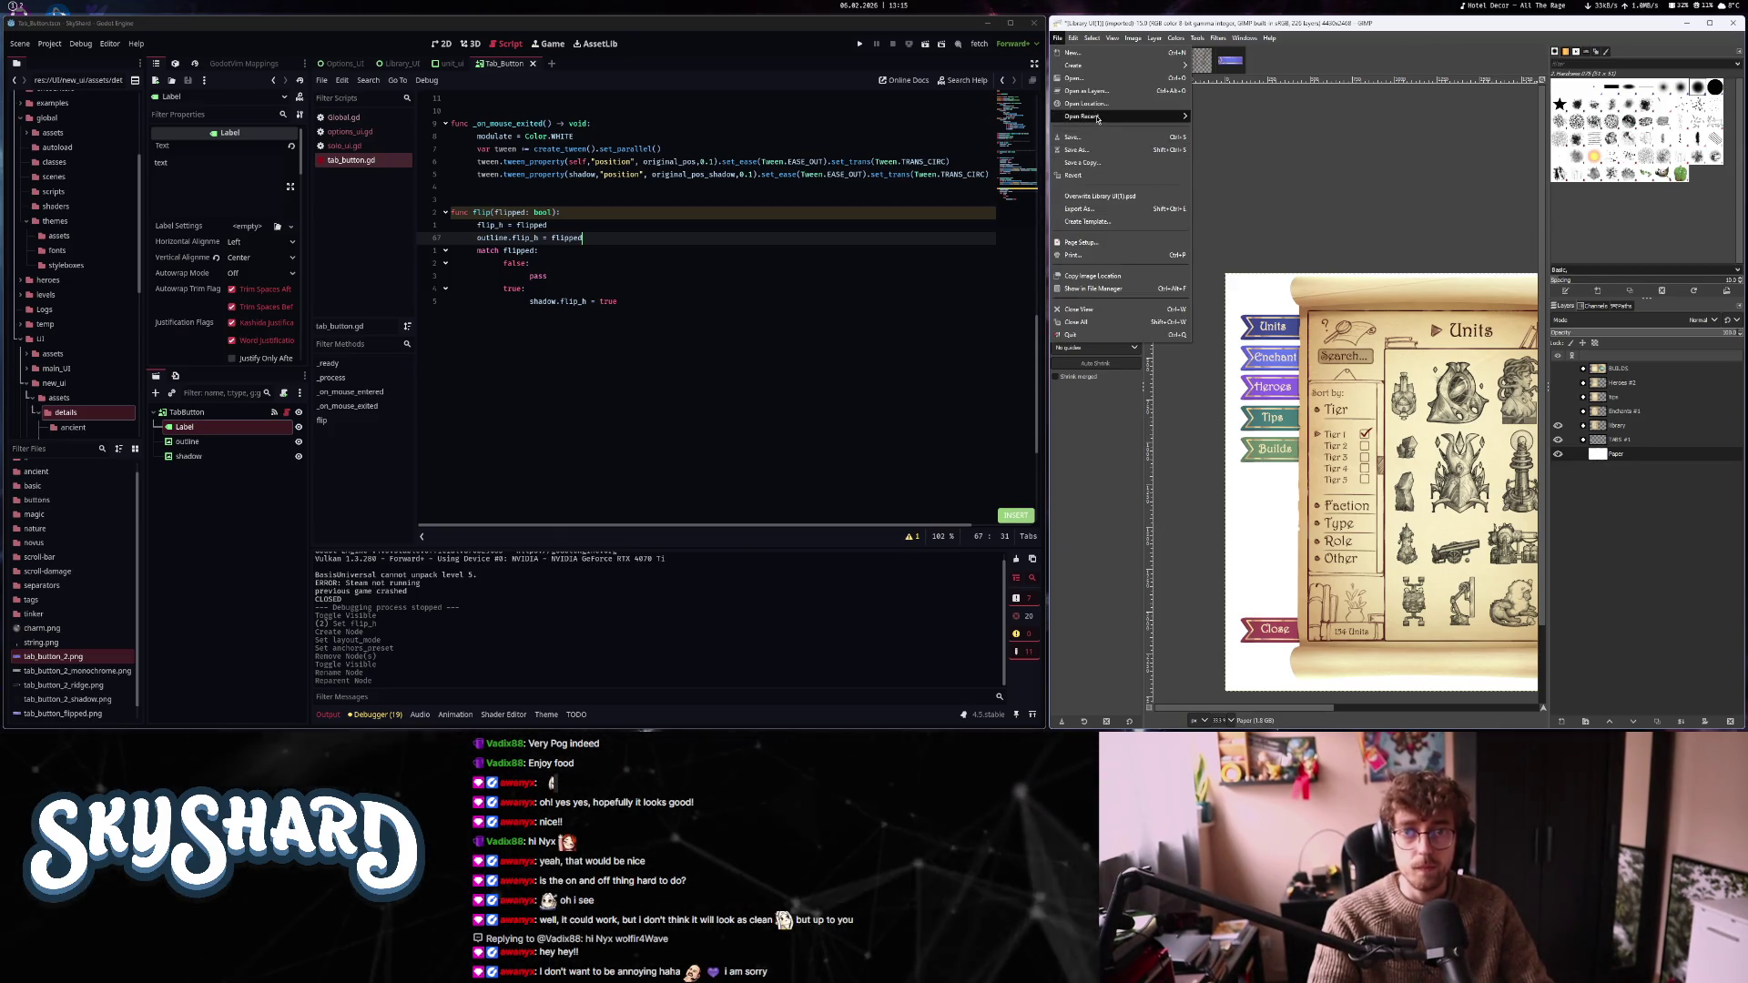
pyautogui.moveTo(1097, 118)
pyautogui.click(1088, 78)
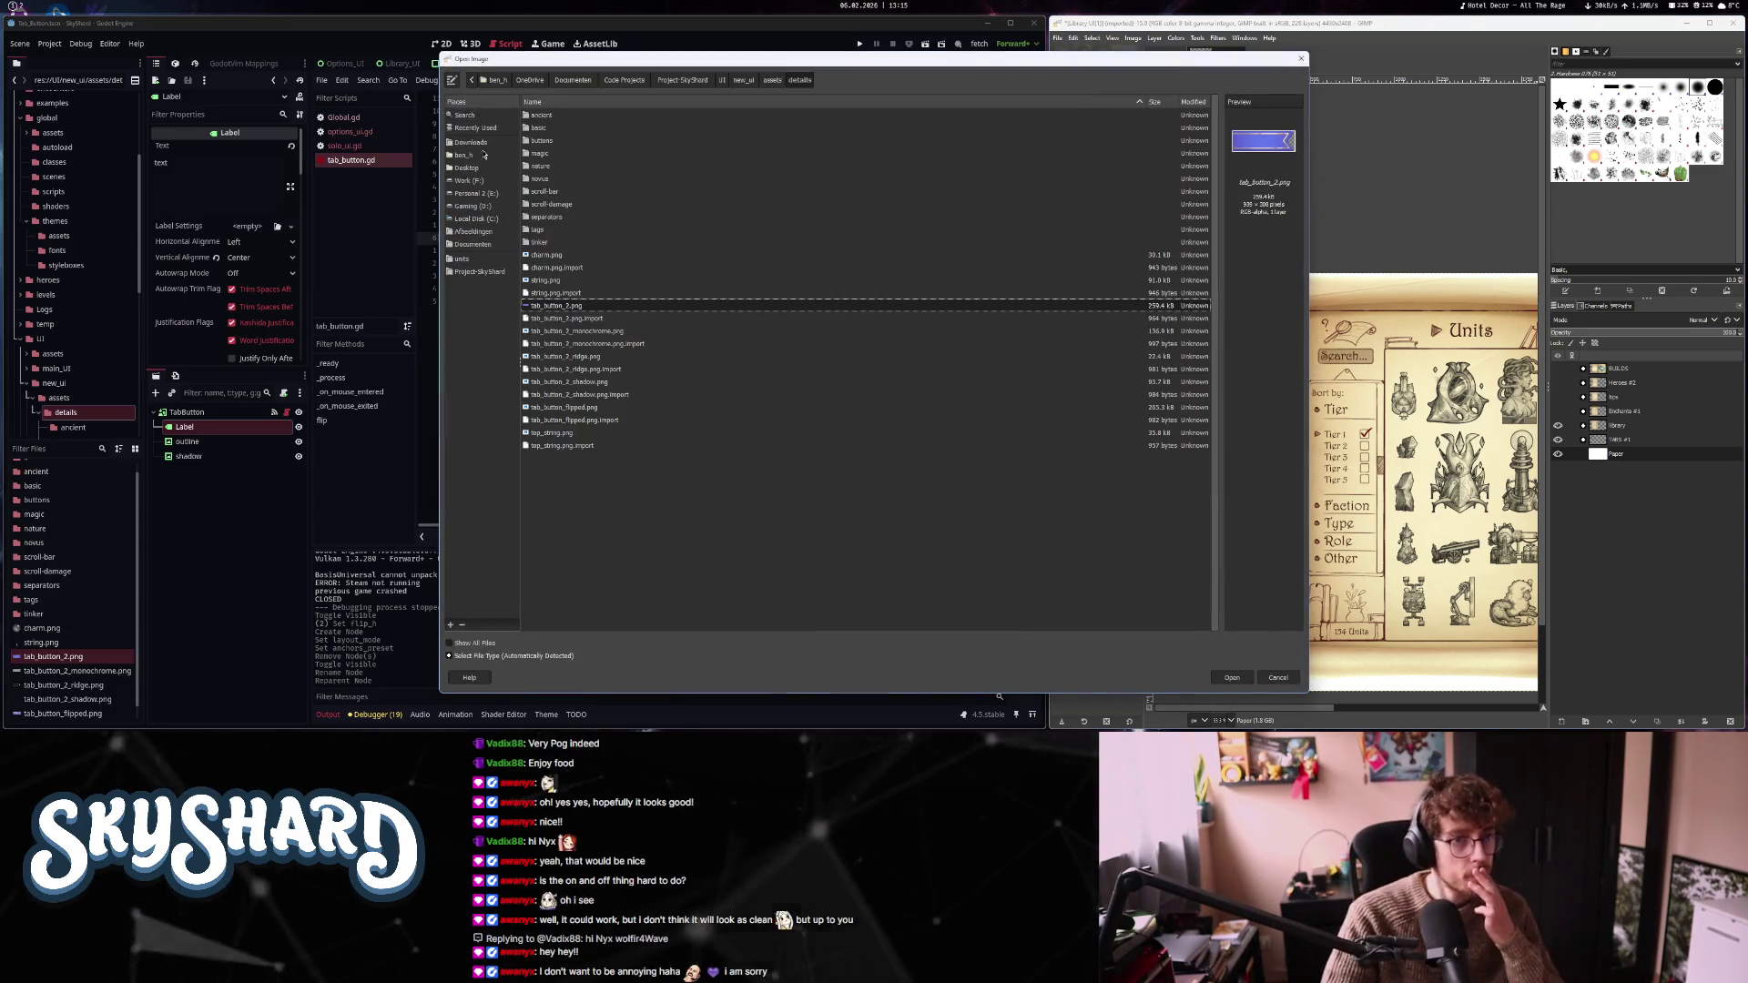
pyautogui.click(493, 144)
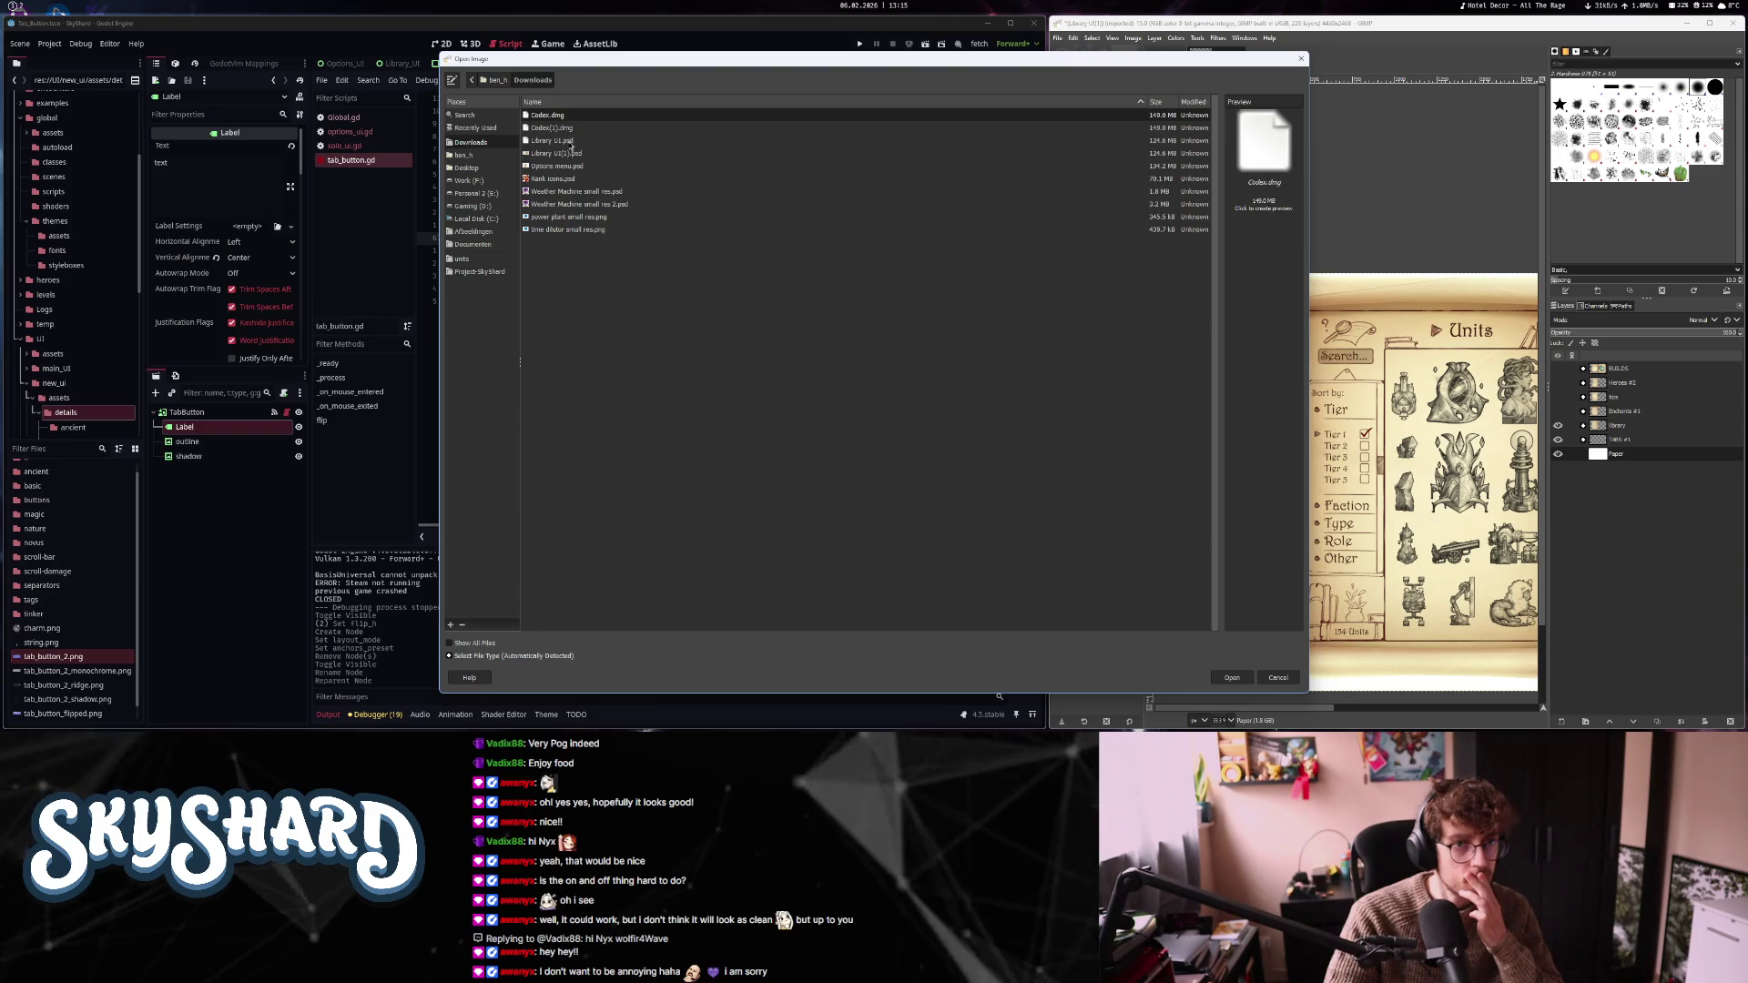
pyautogui.doubleClick(573, 167)
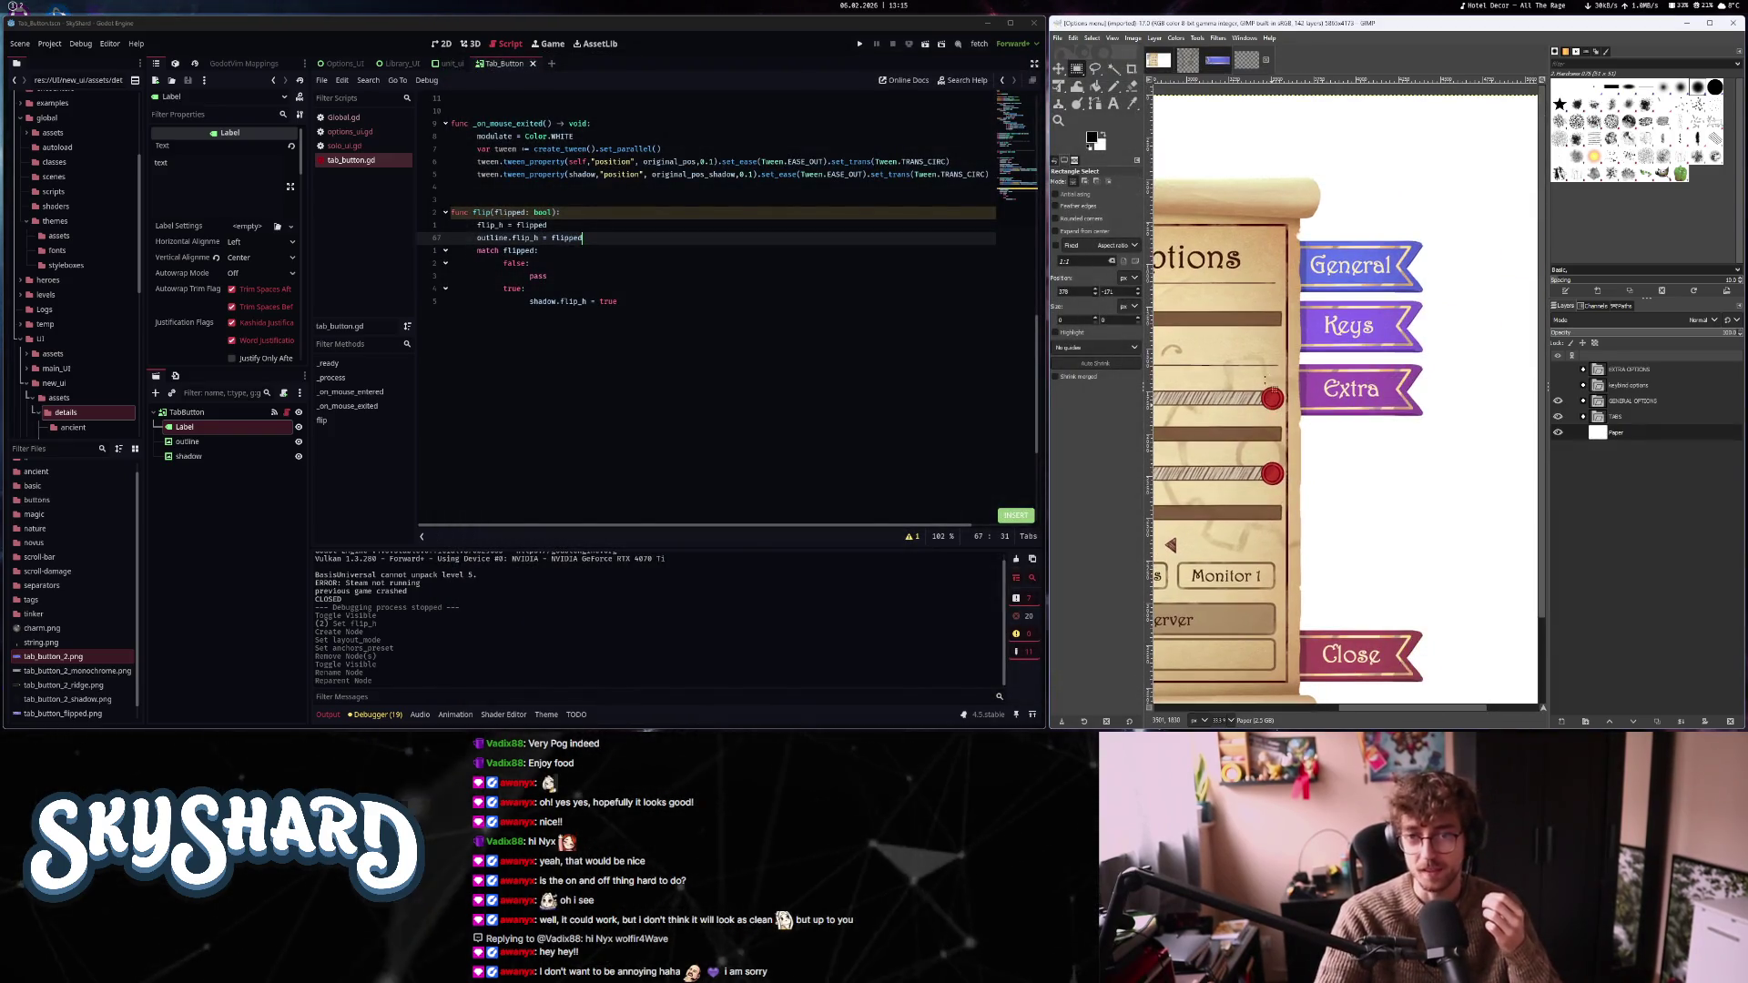
pyautogui.click(346, 64)
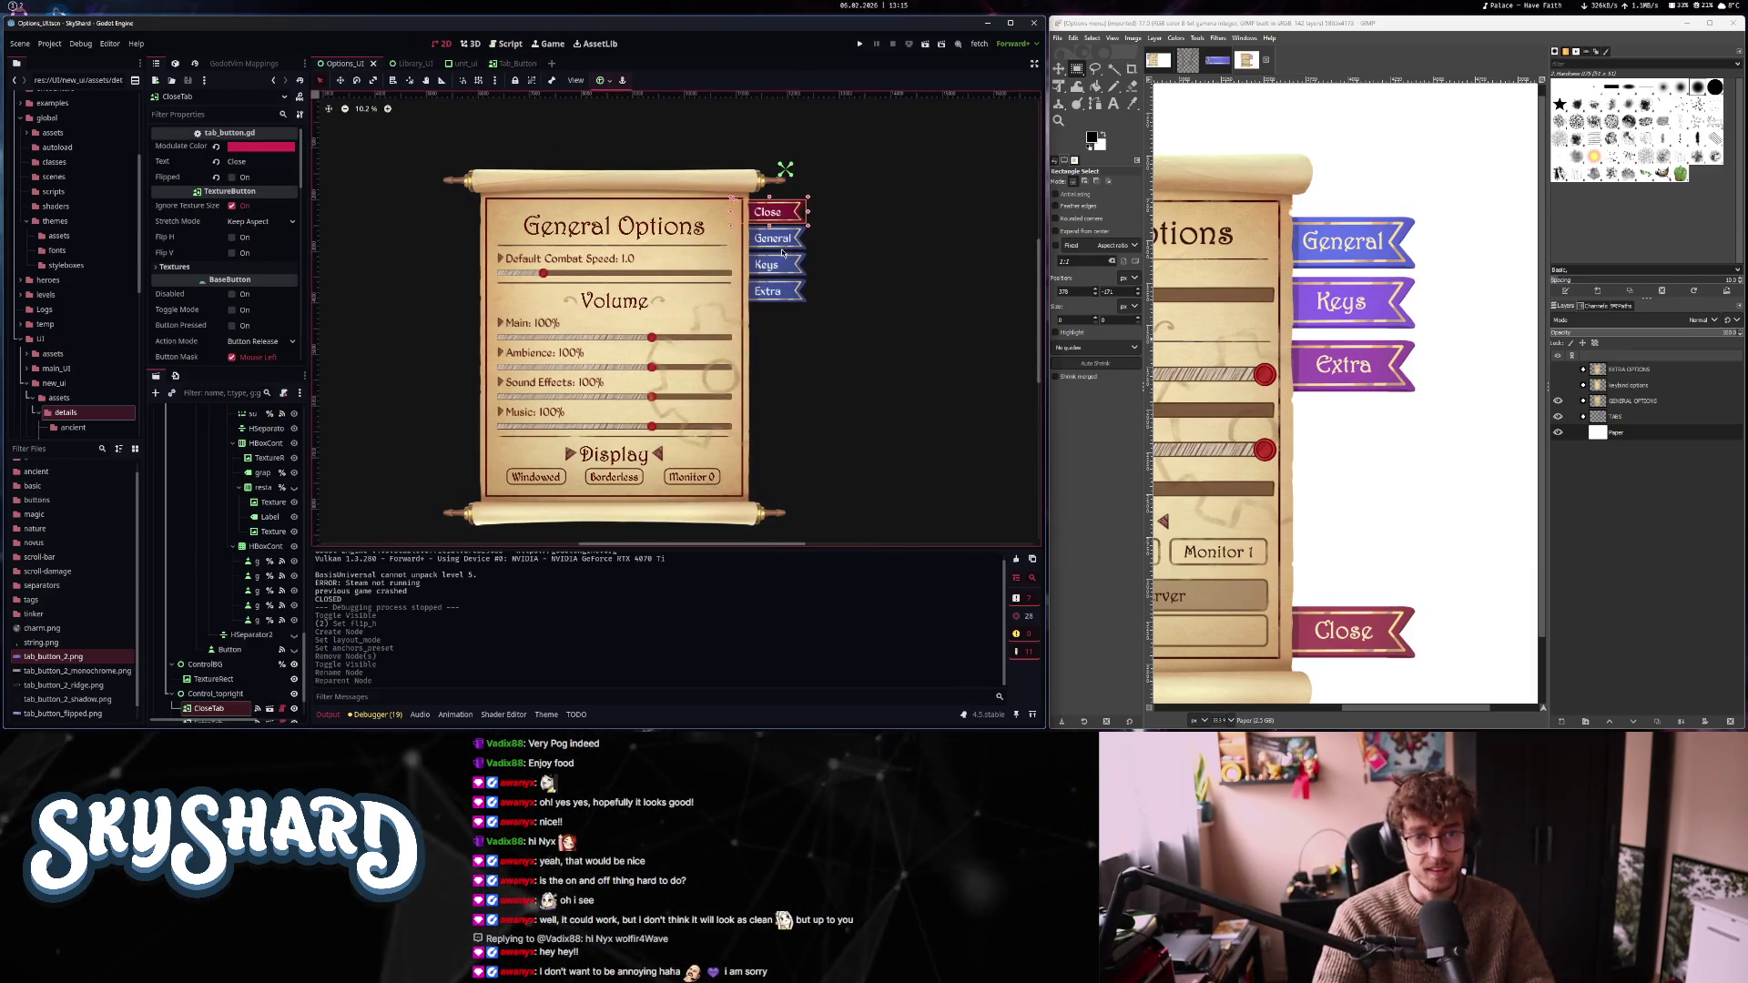
# Select the Keys and Extra tab buttons in the Options_UI scene's 2D view.
pyautogui.click(770, 264)
pyautogui.scroll(5, 771, 264)
pyautogui.click(755, 390)
pyautogui.click(767, 341)
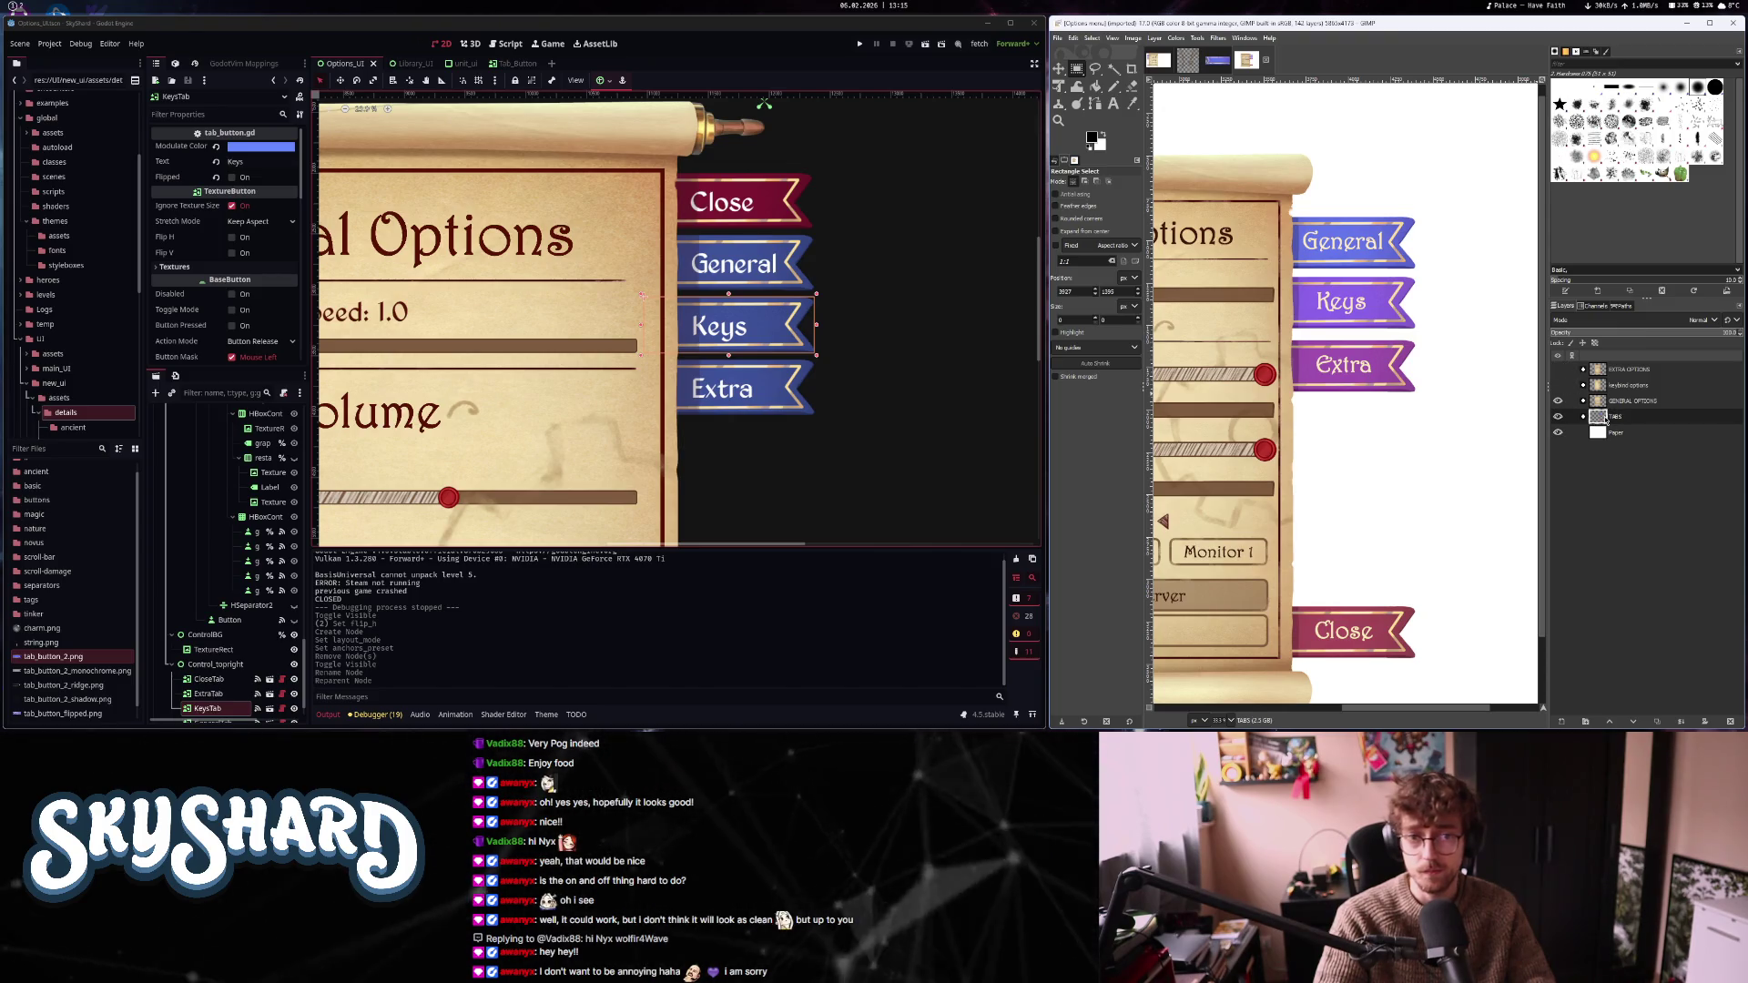
pyautogui.scroll(3, 748, 378)
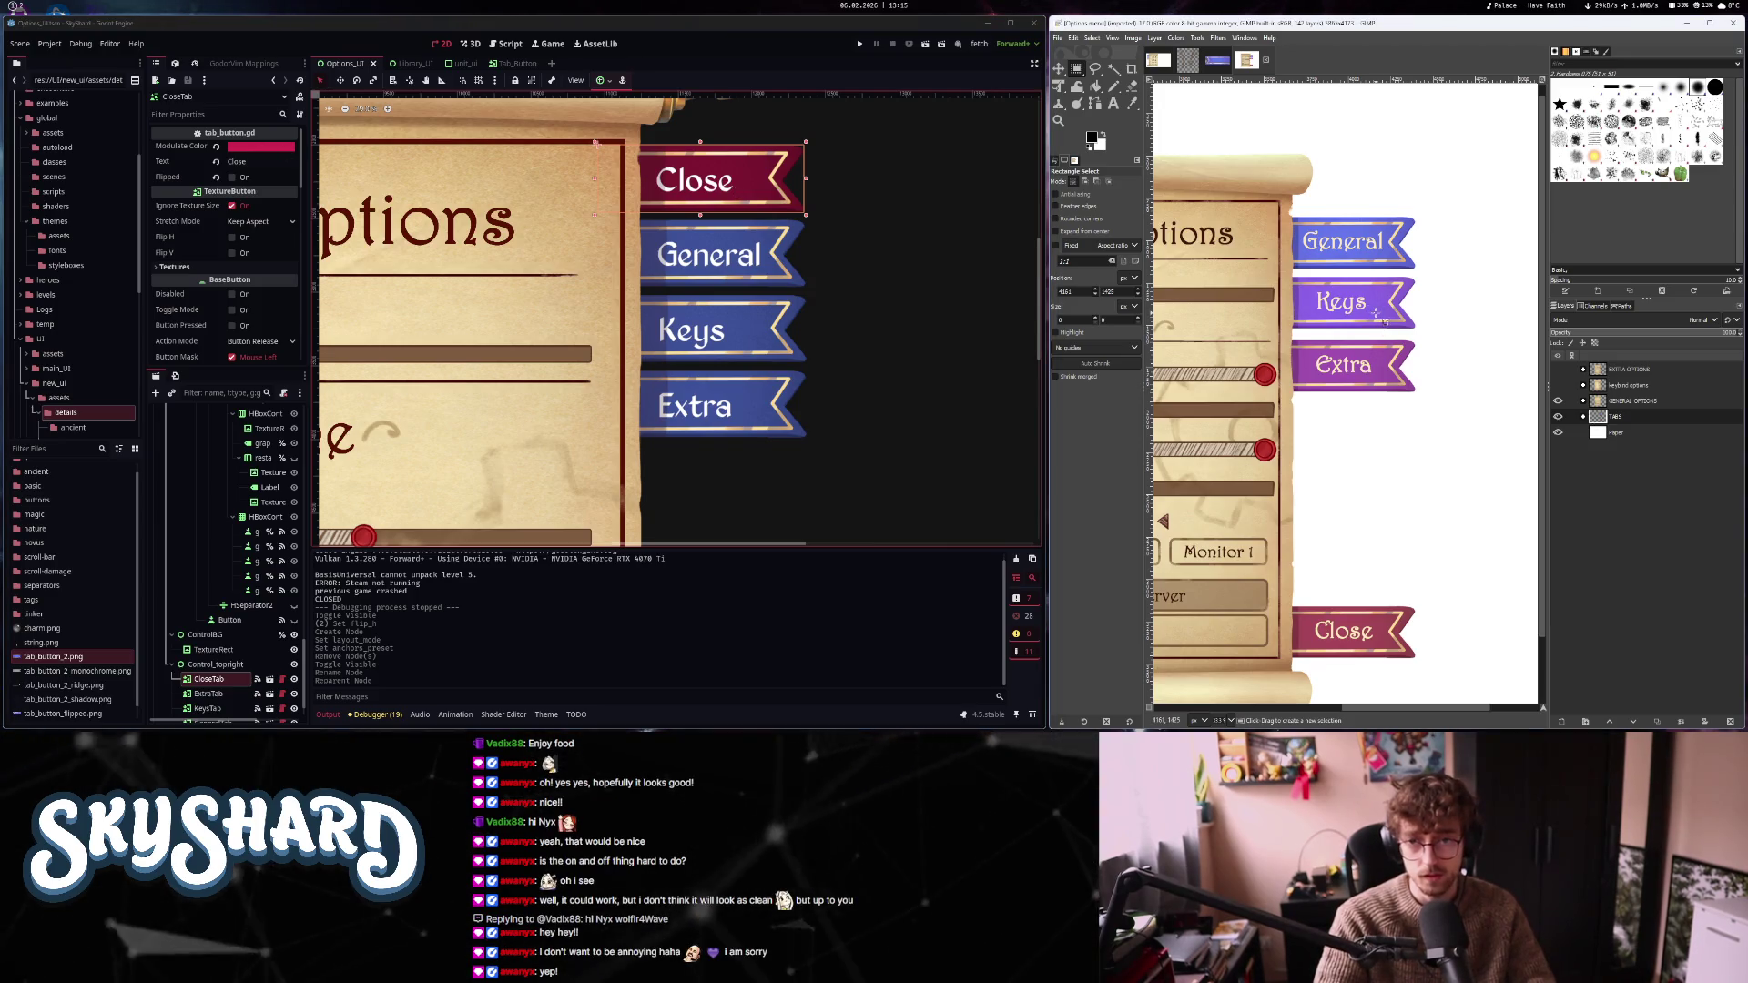
# Expand the TABS layer group in GIMP and select the TAB keys layer.
pyautogui.click(1634, 387)
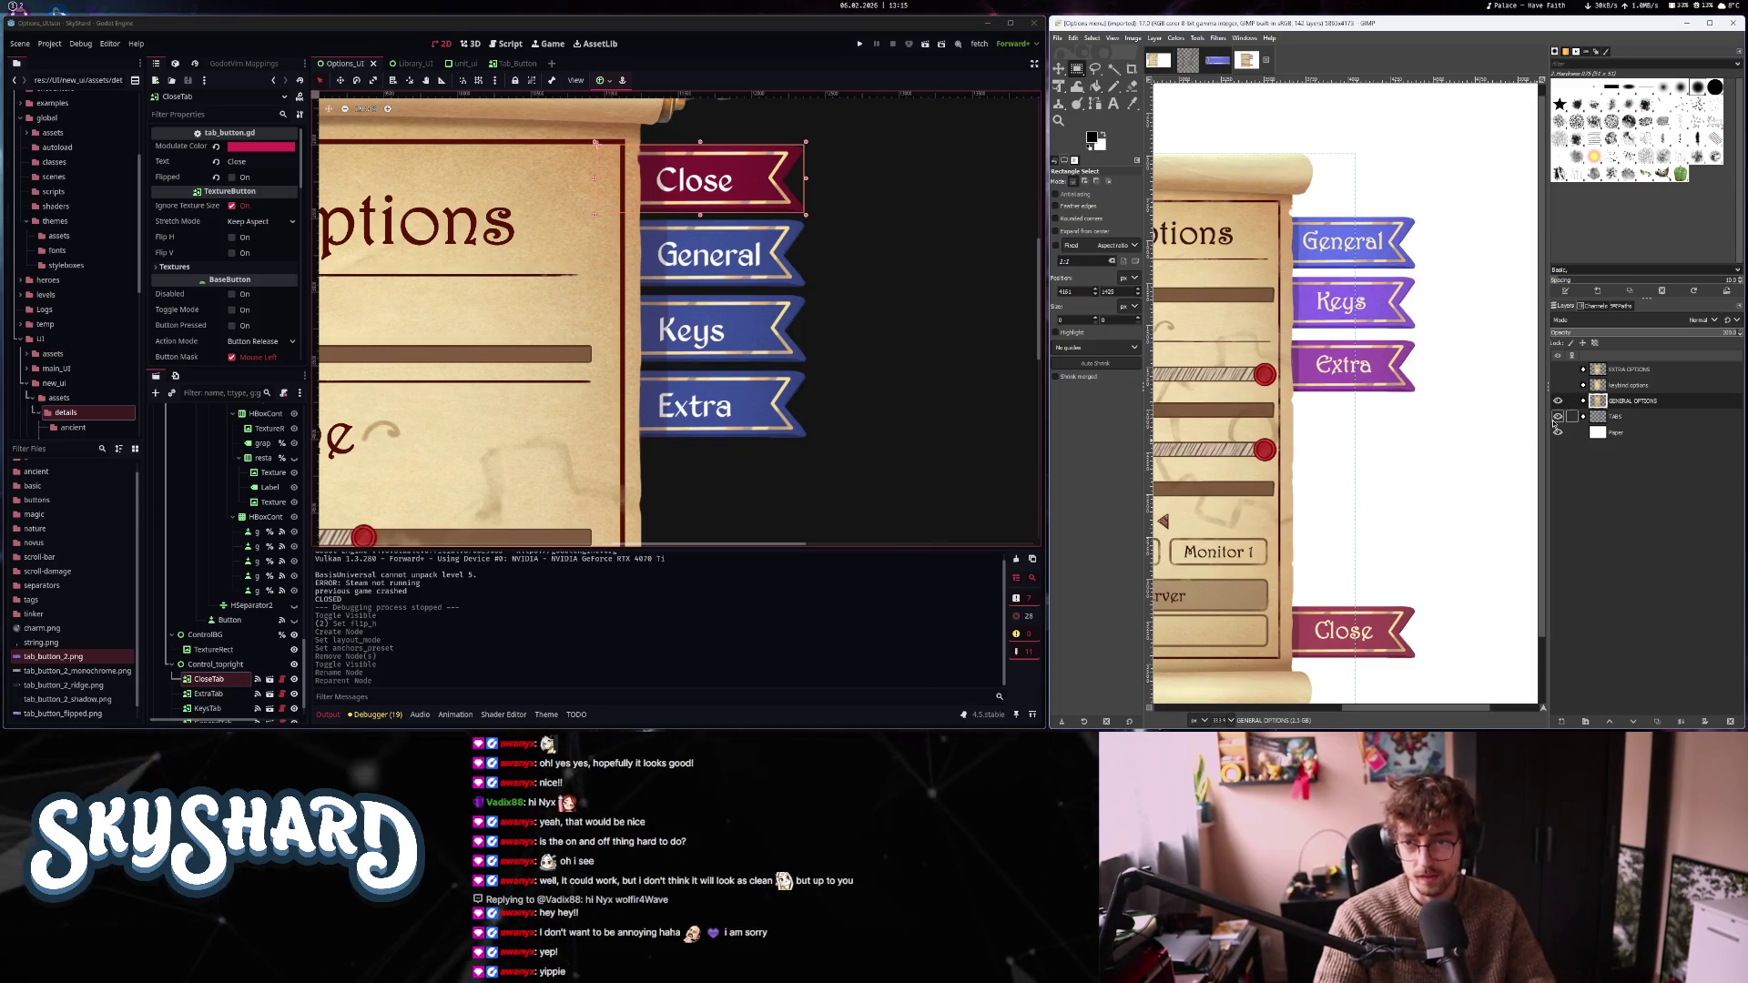
pyautogui.click(1584, 417)
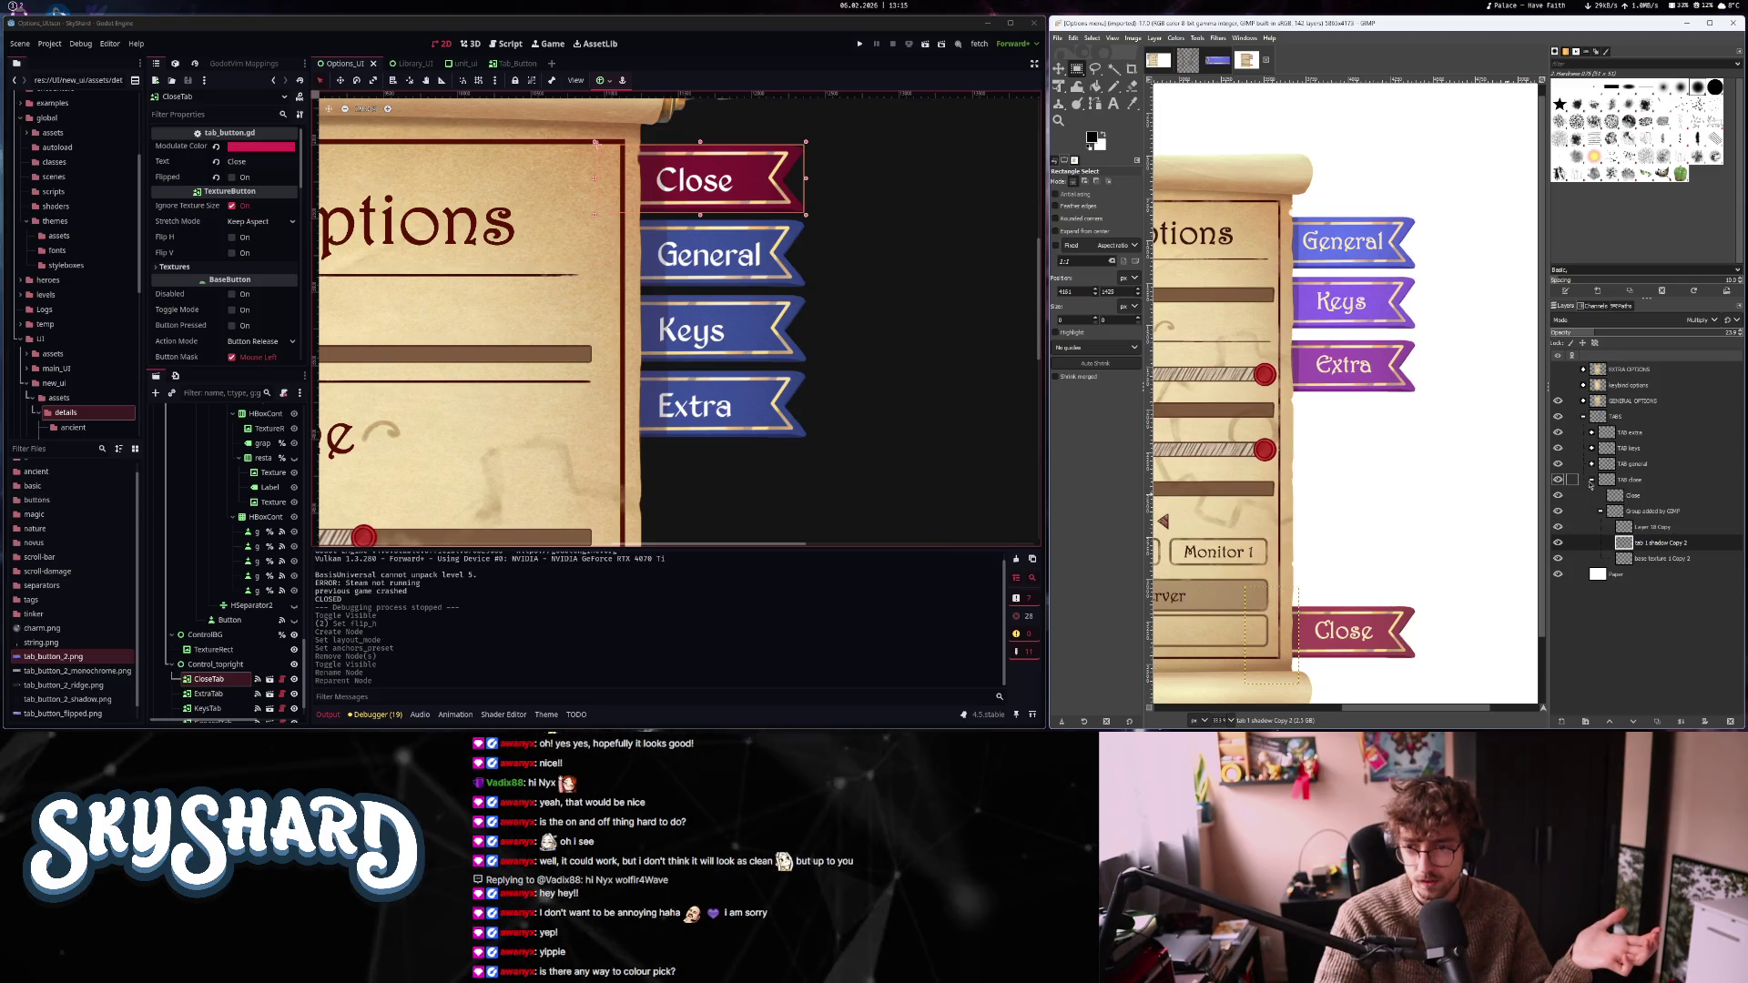
pyautogui.click(1664, 449)
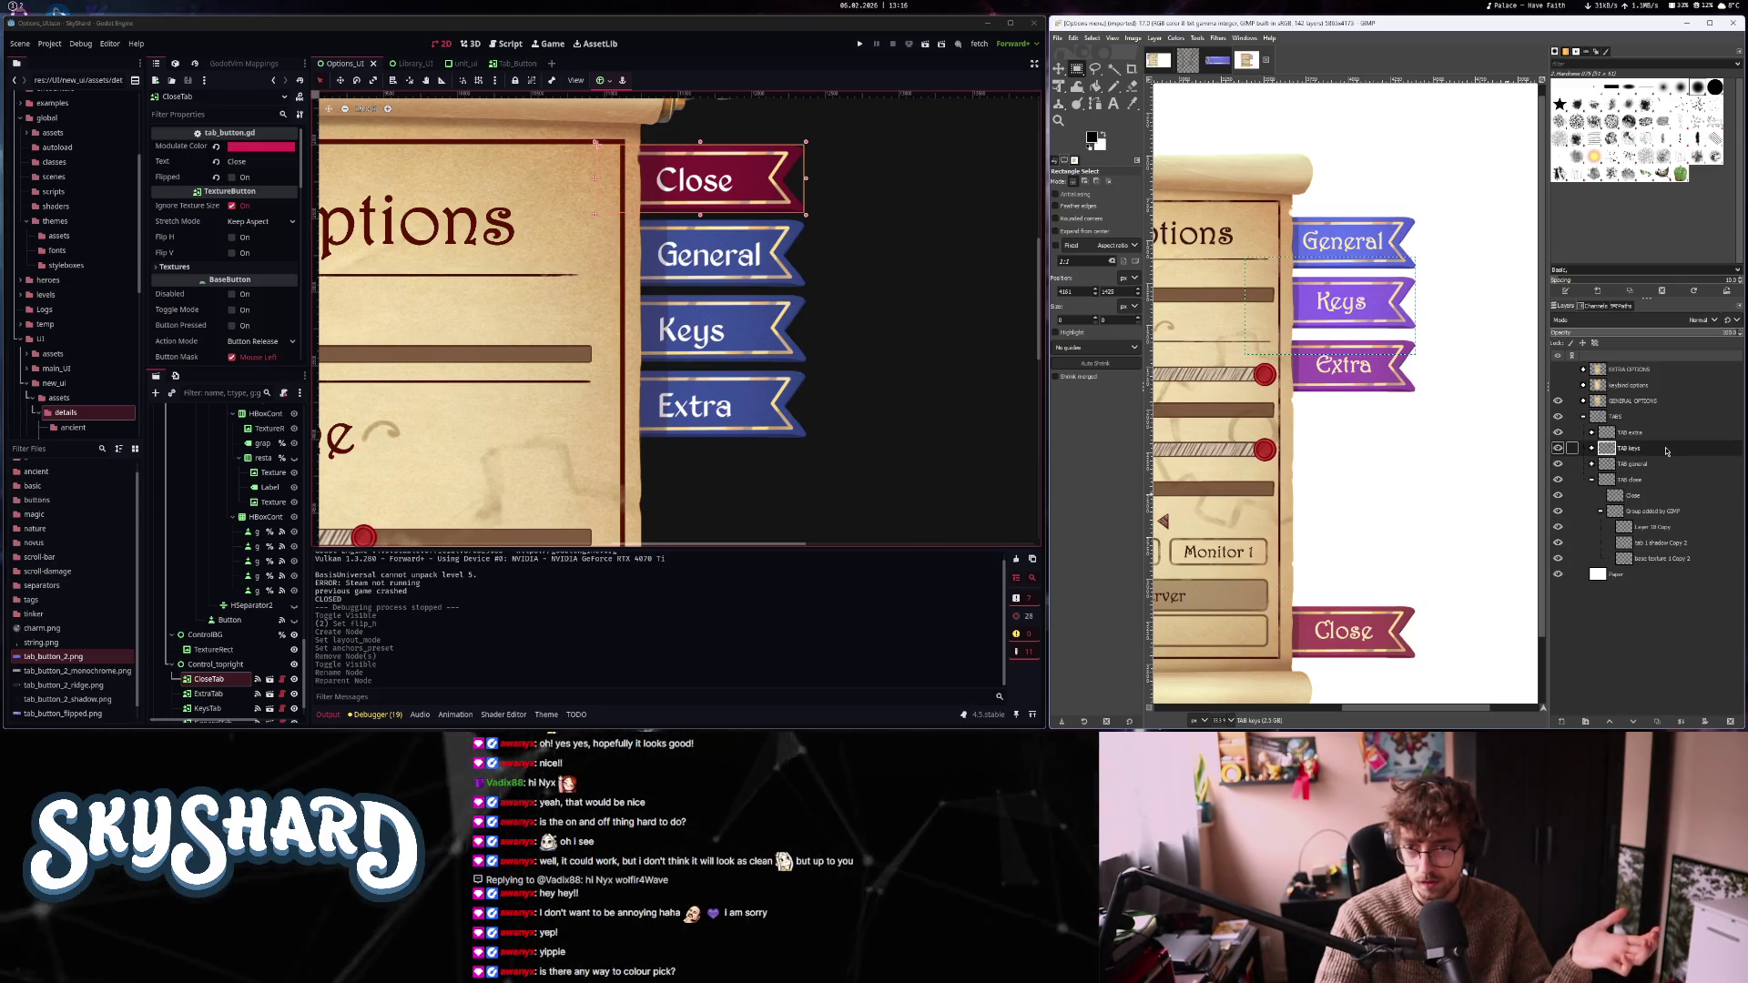
# Read the keys tab's purple colour values from GIMP's foreground colour dialog.
pyautogui.click(1639, 448)
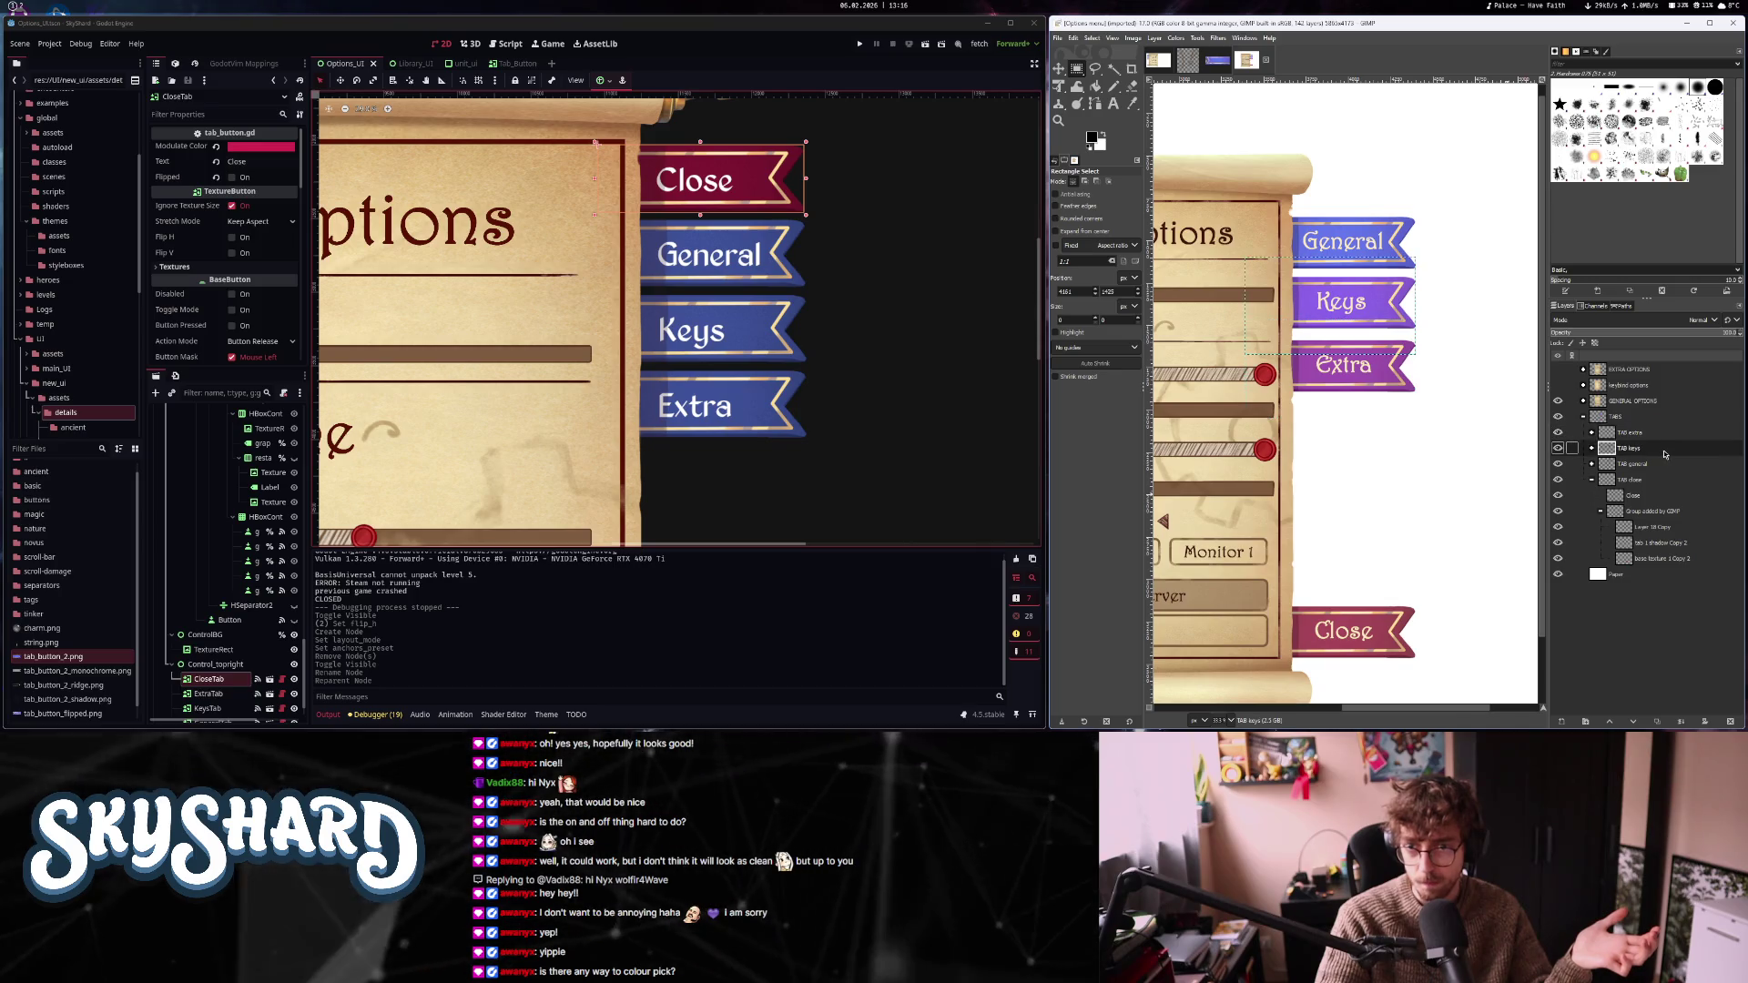
pyautogui.click(1665, 527)
pyautogui.click(1110, 88)
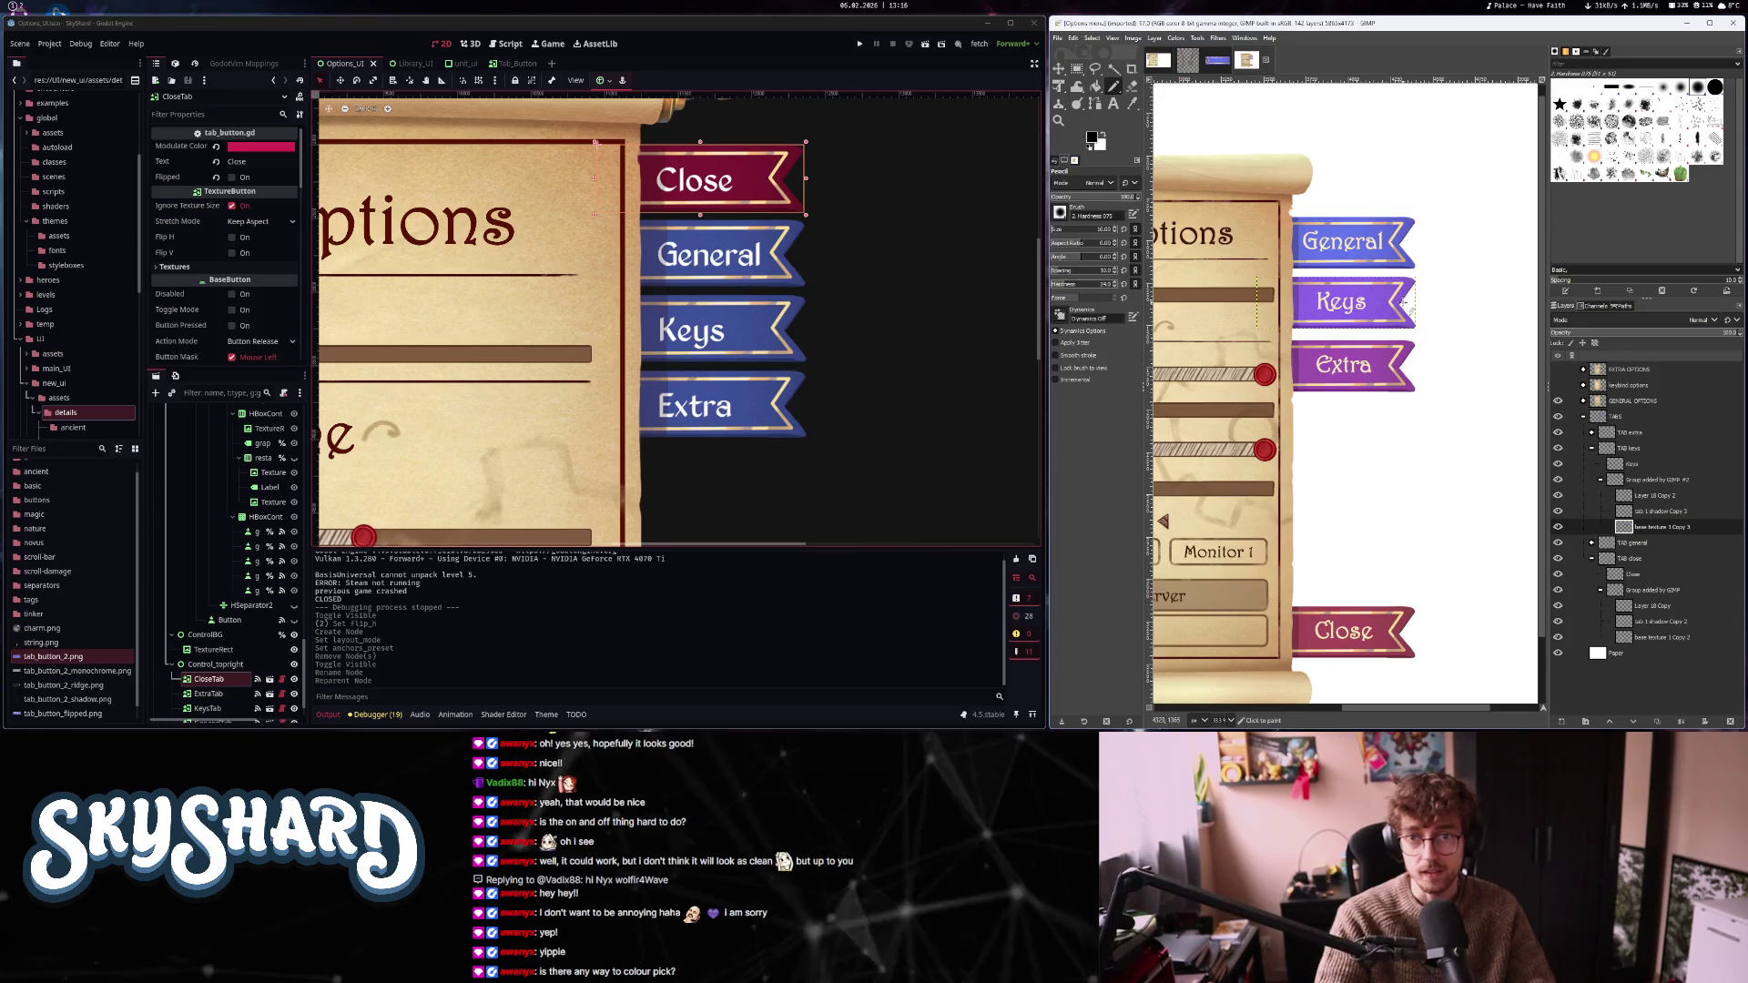
pyautogui.click(1096, 141)
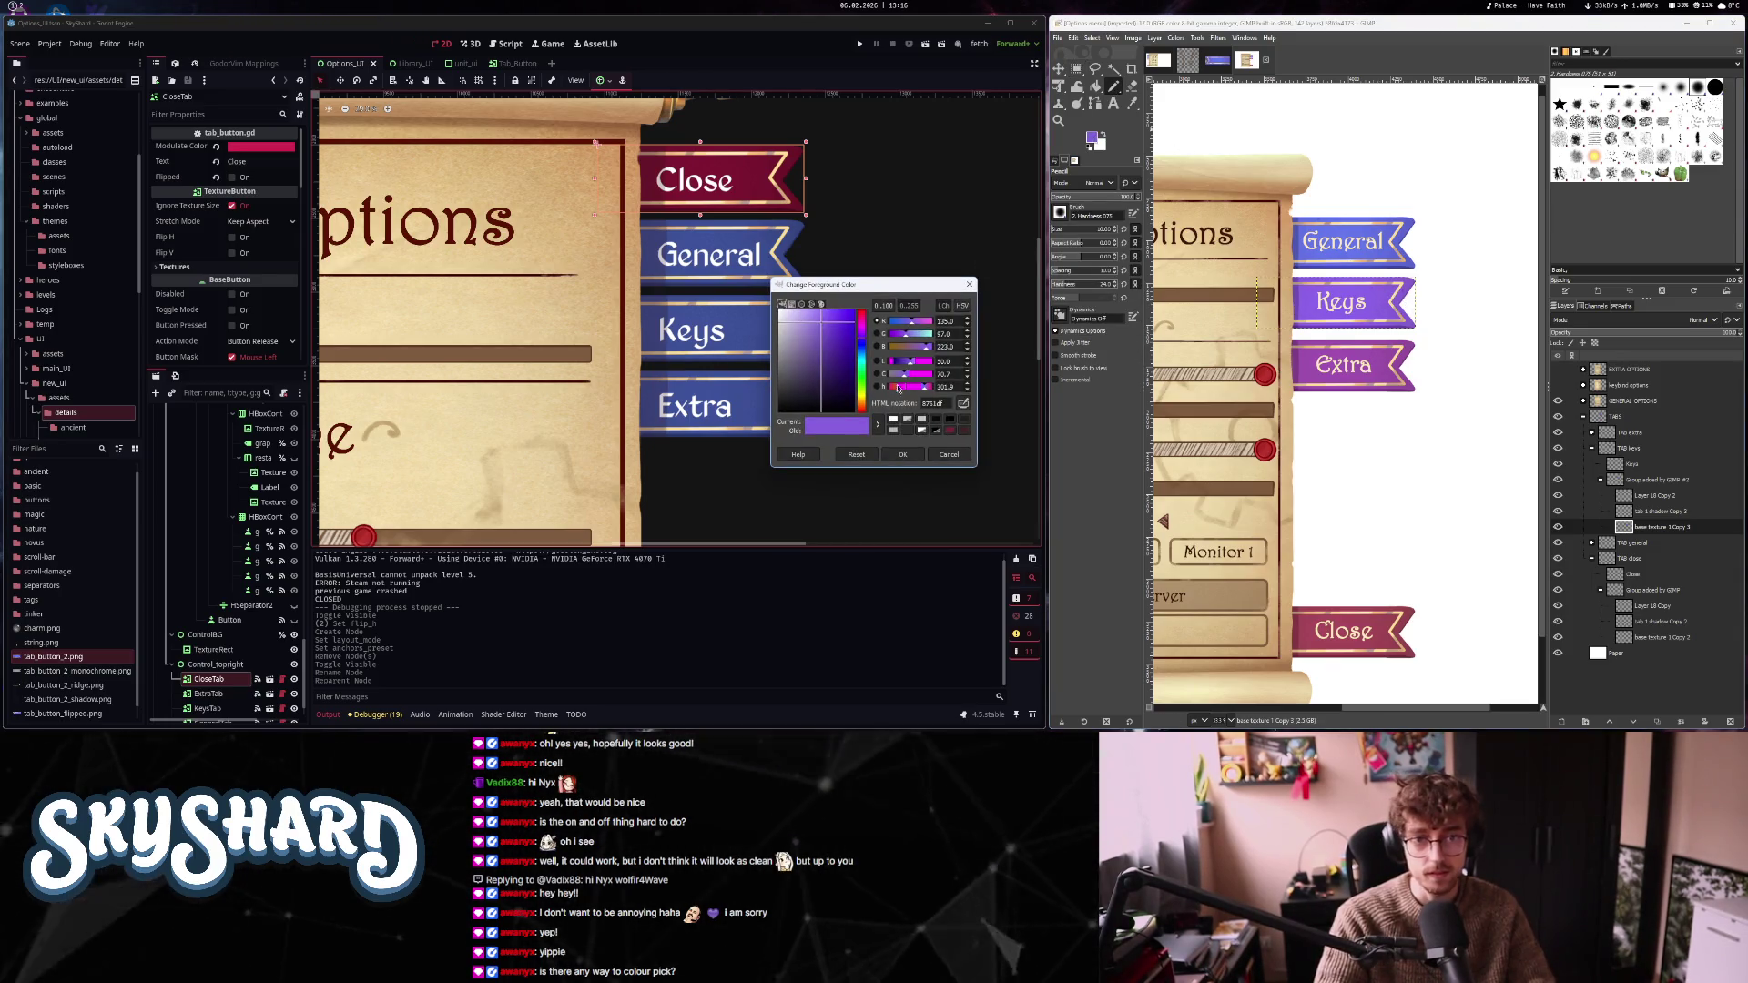
pyautogui.click(902, 454)
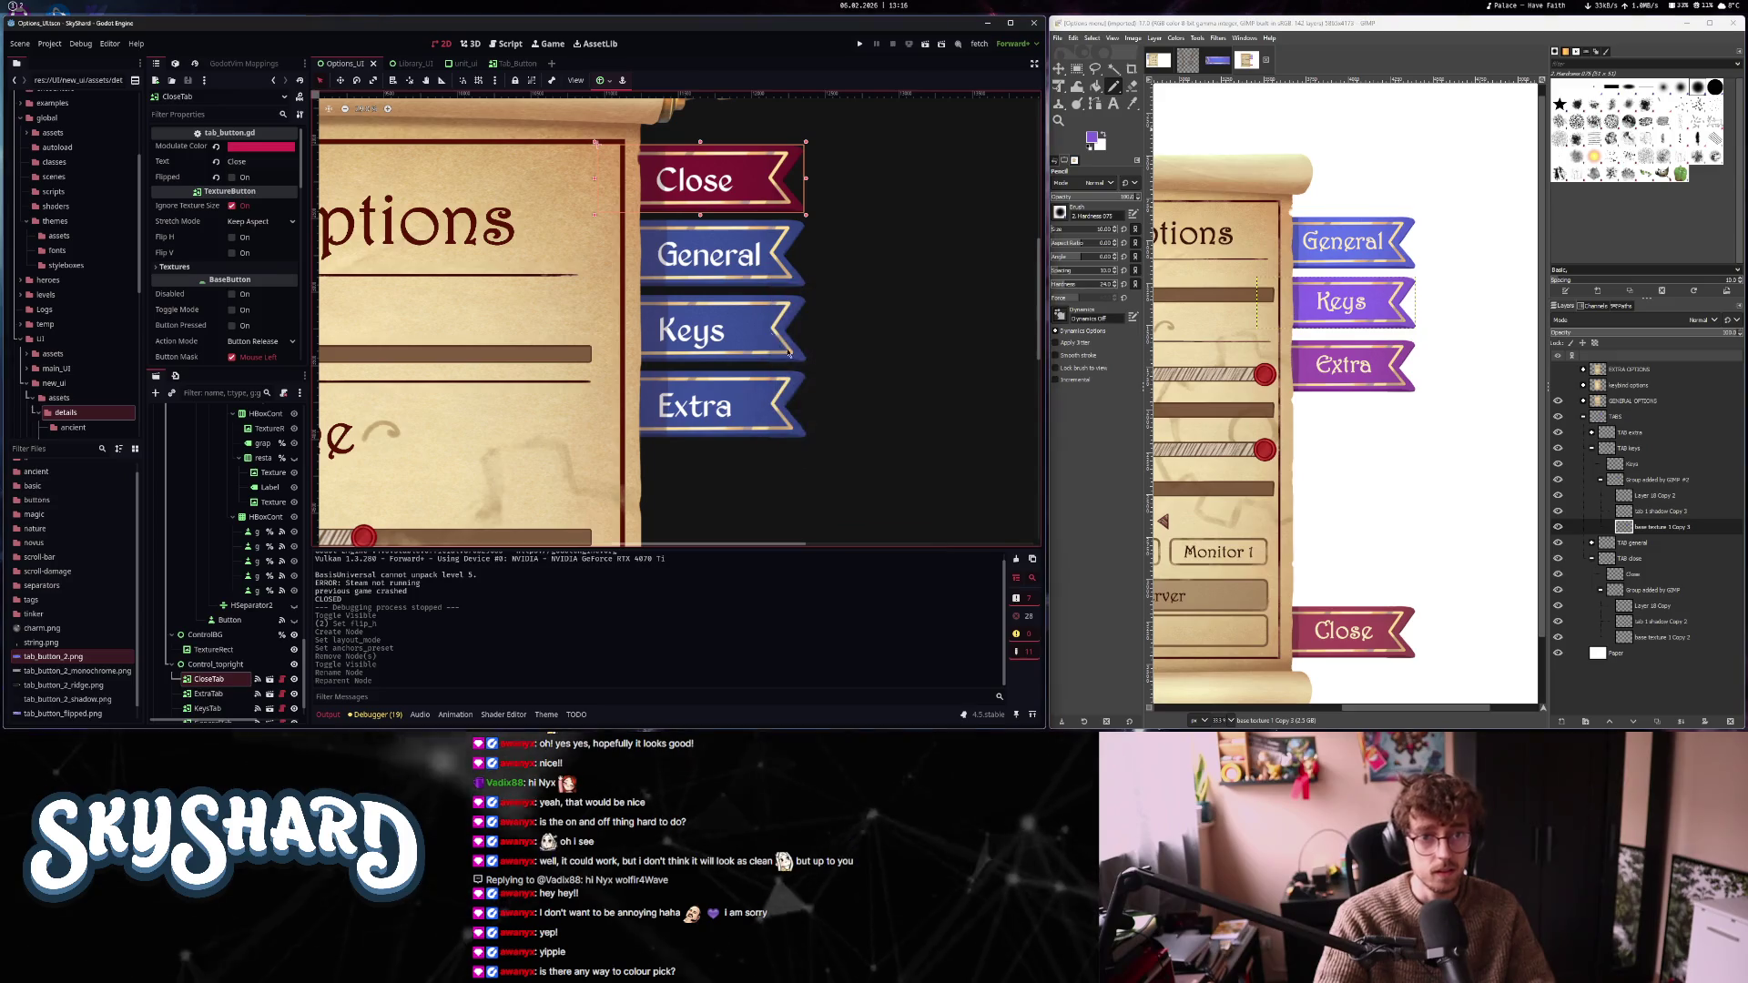
# Tint KeysTab's Modulate purple (a986f1), then lighten it and lower its green slightly.
pyautogui.click(208, 708)
pyautogui.click(259, 147)
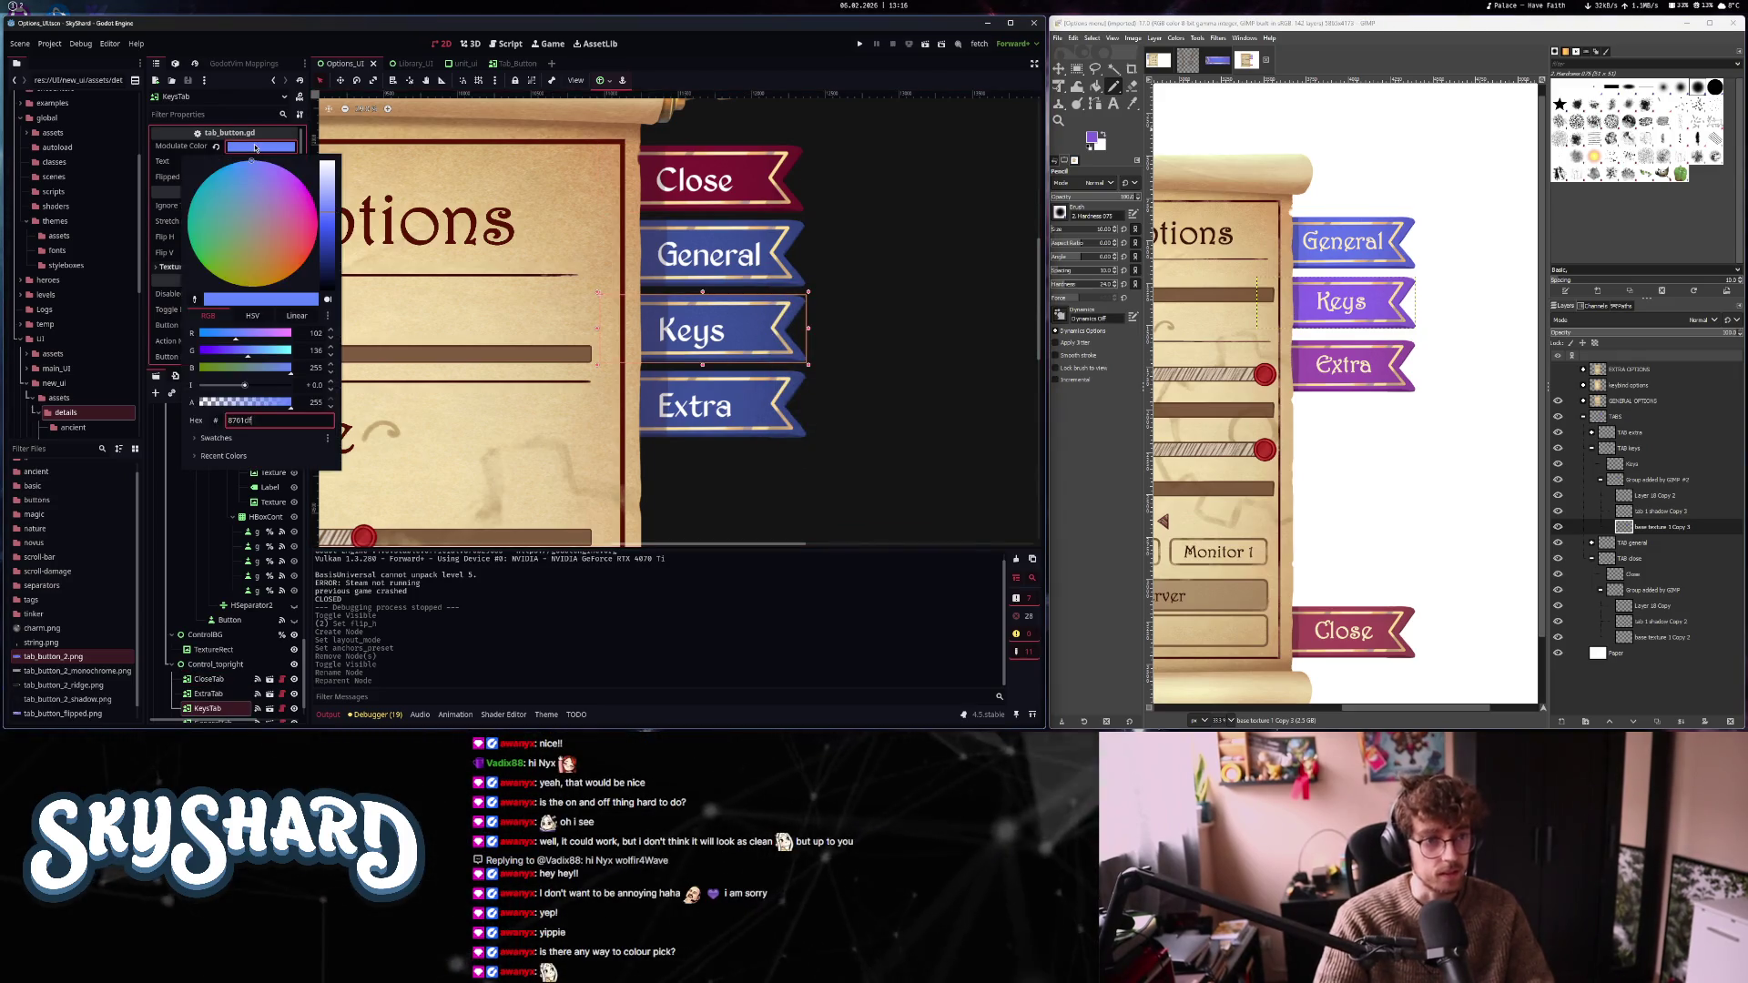
pyautogui.click(255, 148)
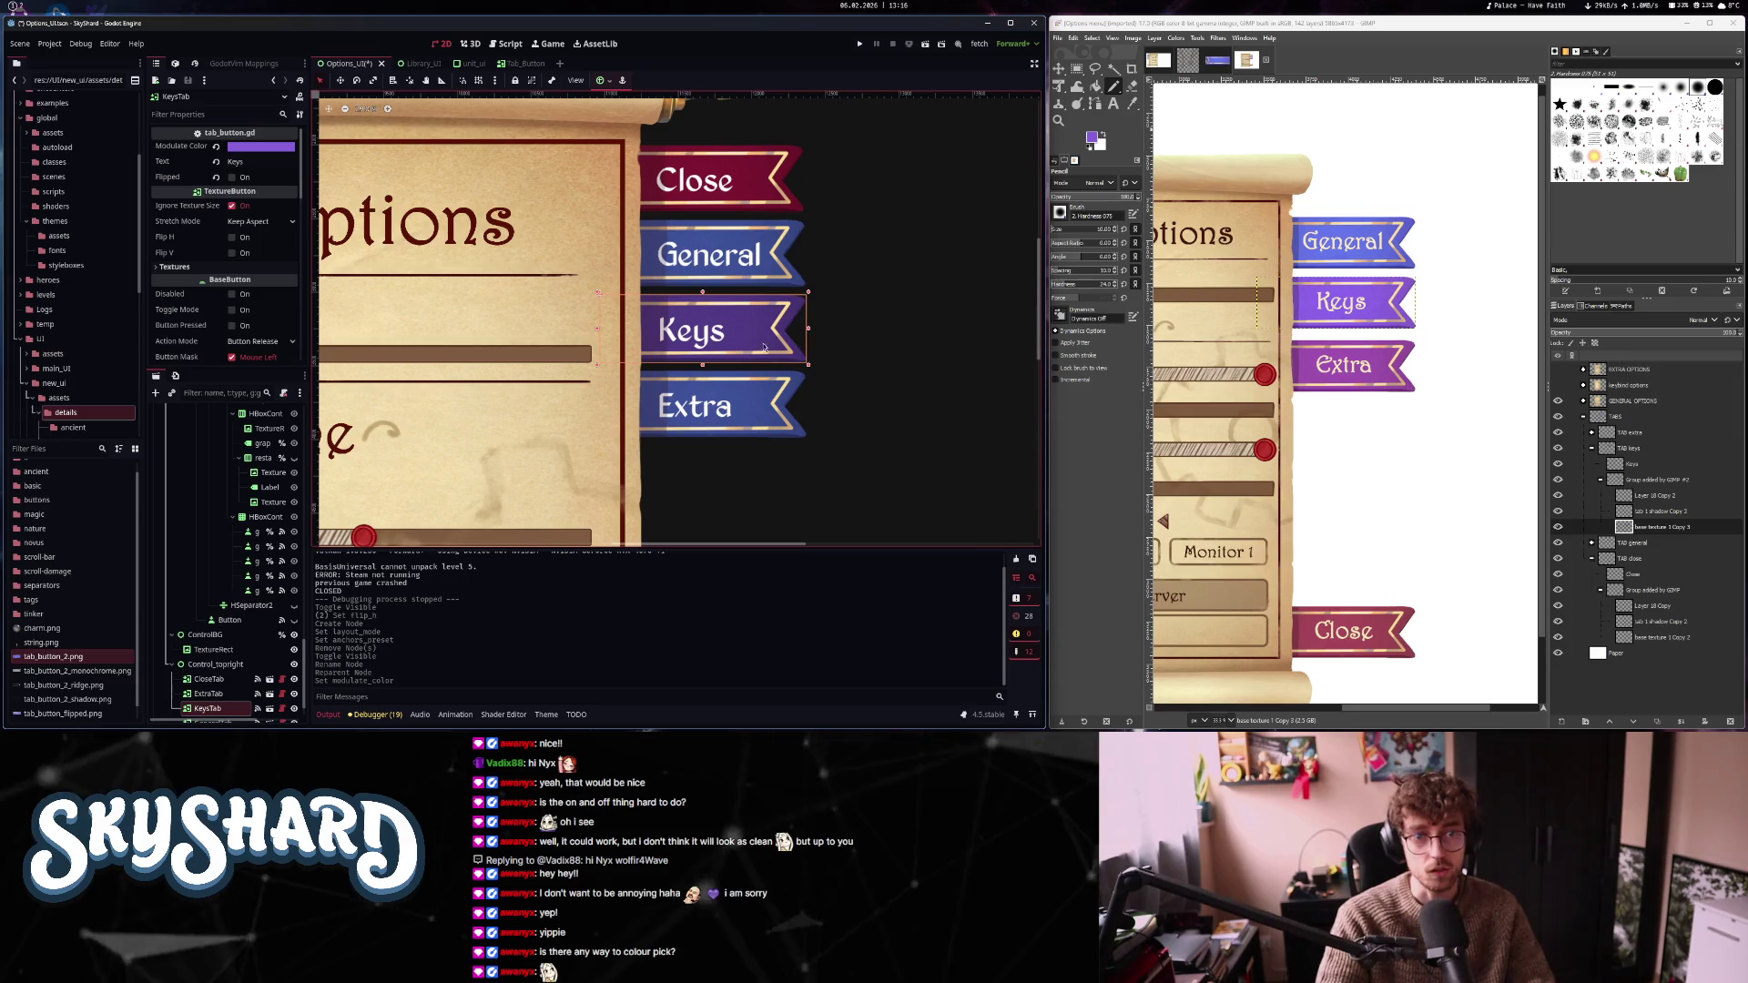
pyautogui.click(253, 147)
pyautogui.moveTo(330, 231); pyautogui.dragTo(331, 210)
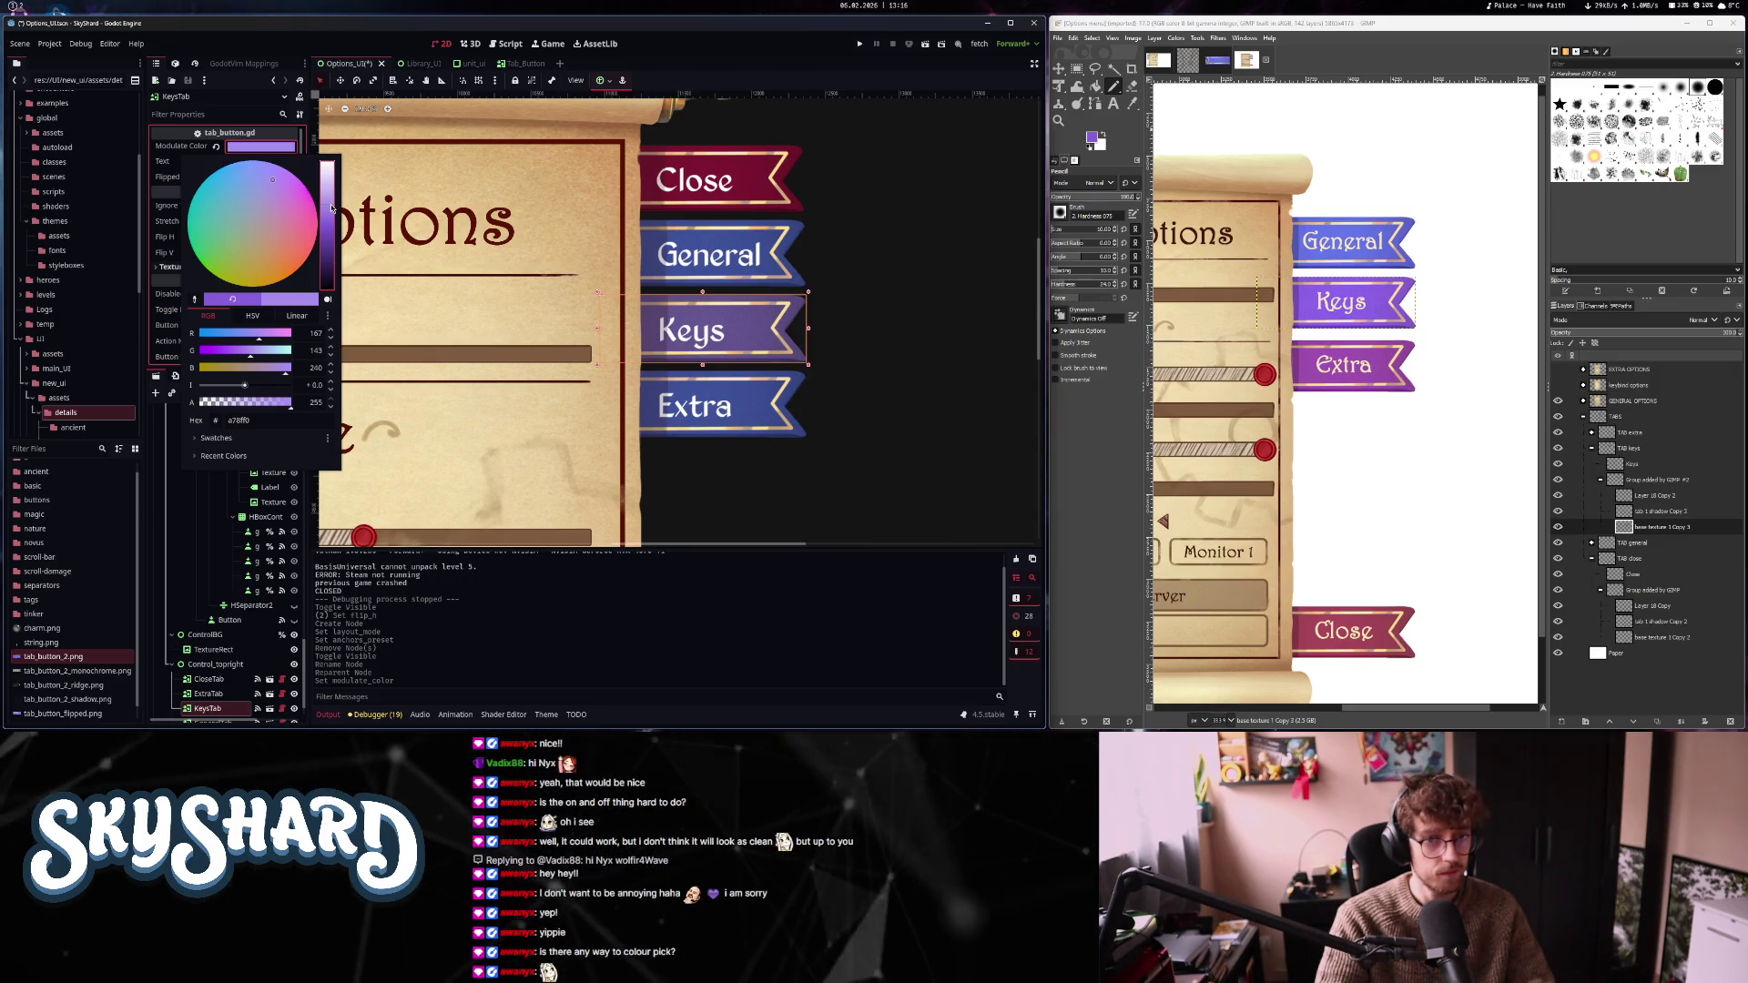
pyautogui.click(882, 270)
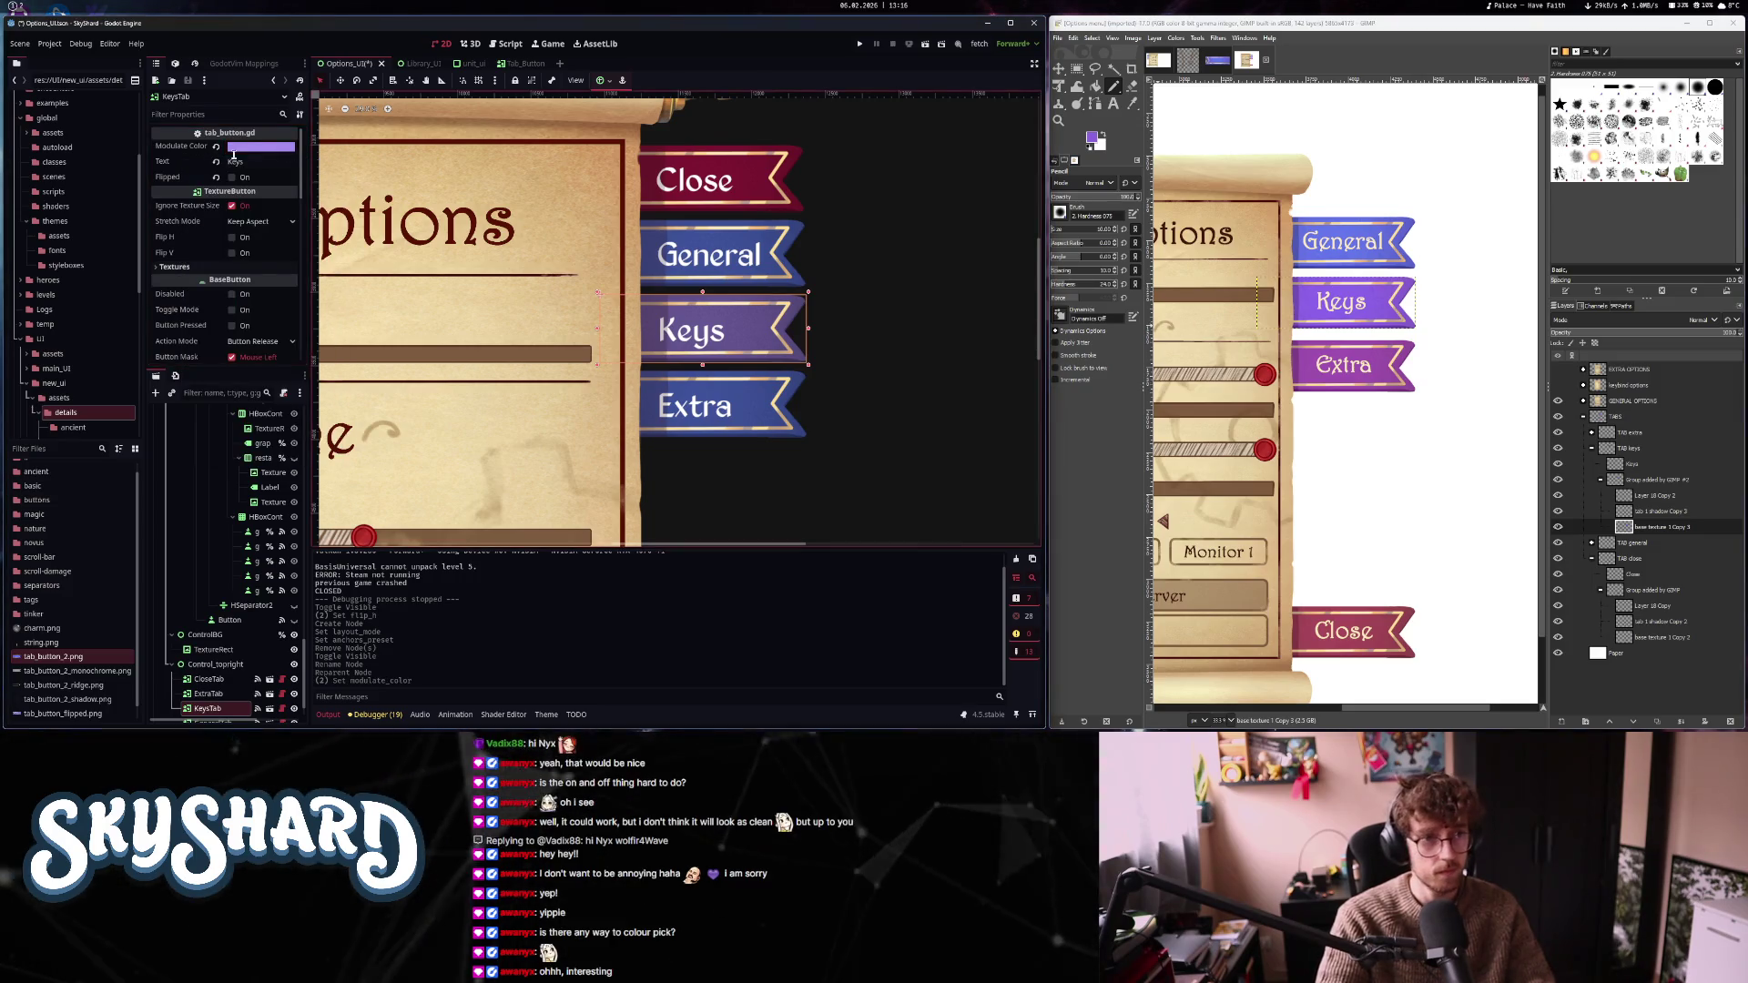
pyautogui.click(261, 146)
pyautogui.moveTo(330, 213)
pyautogui.mouseDown()
pyautogui.moveTo(330, 233)
pyautogui.moveTo(330, 206)
pyautogui.mouseUp()
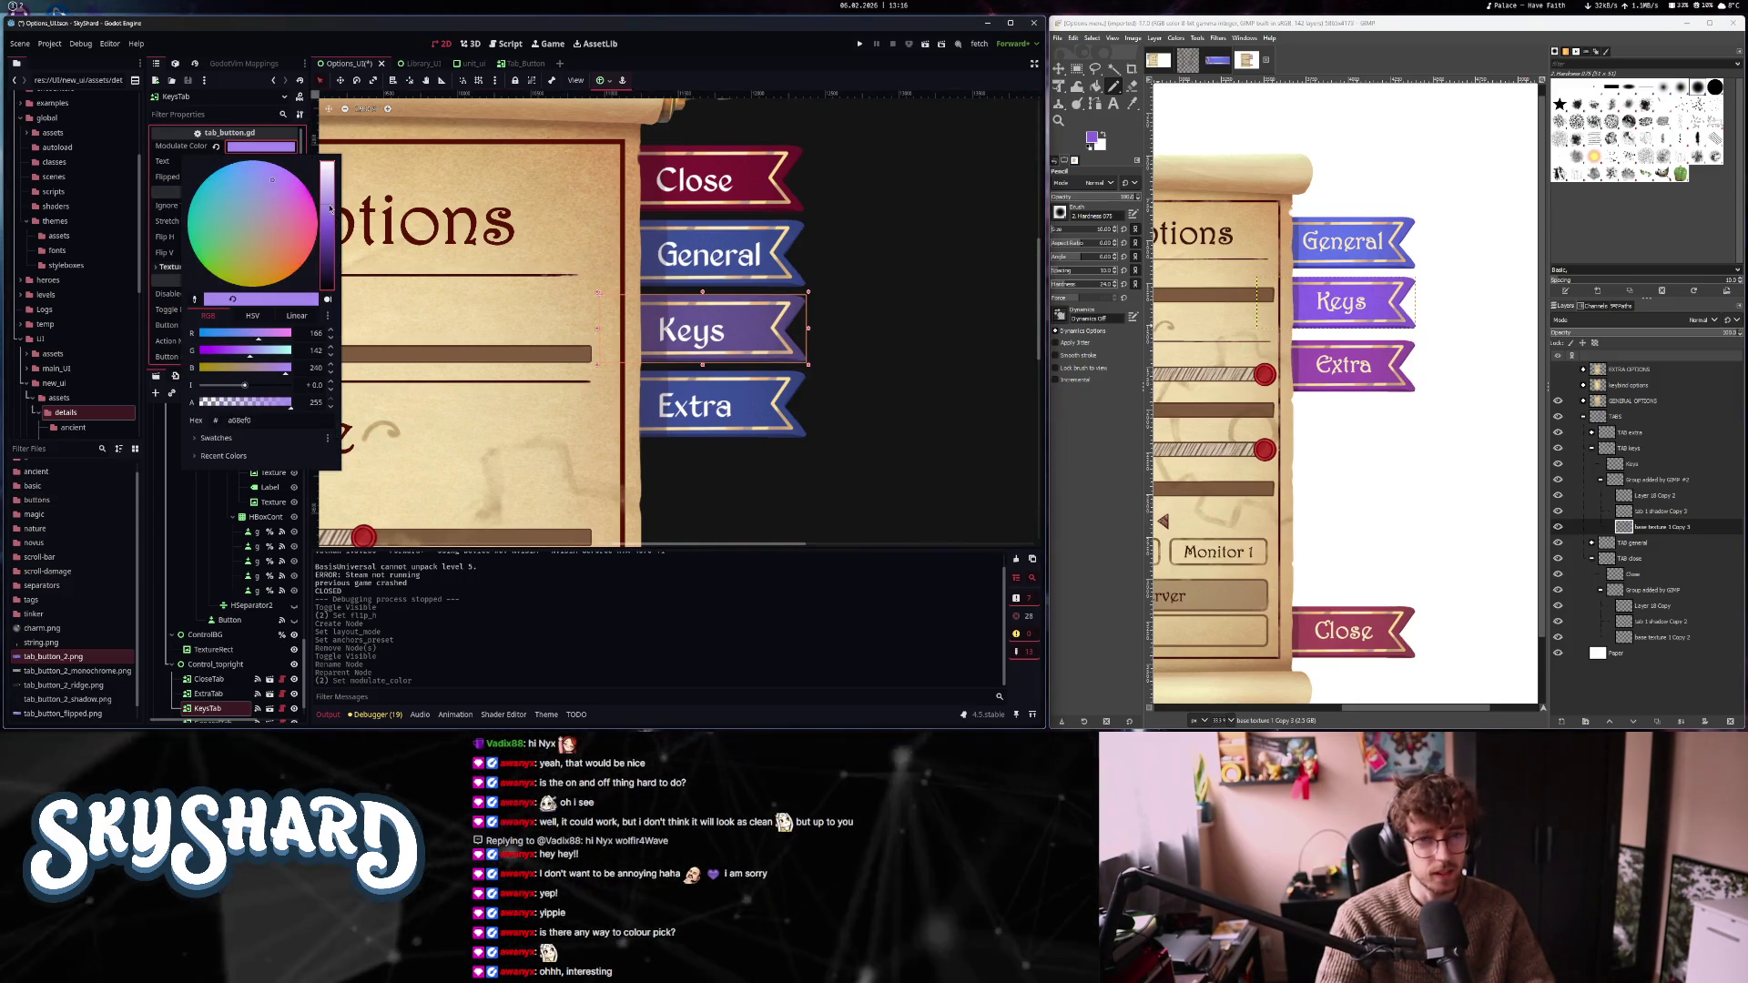
pyautogui.click(249, 351)
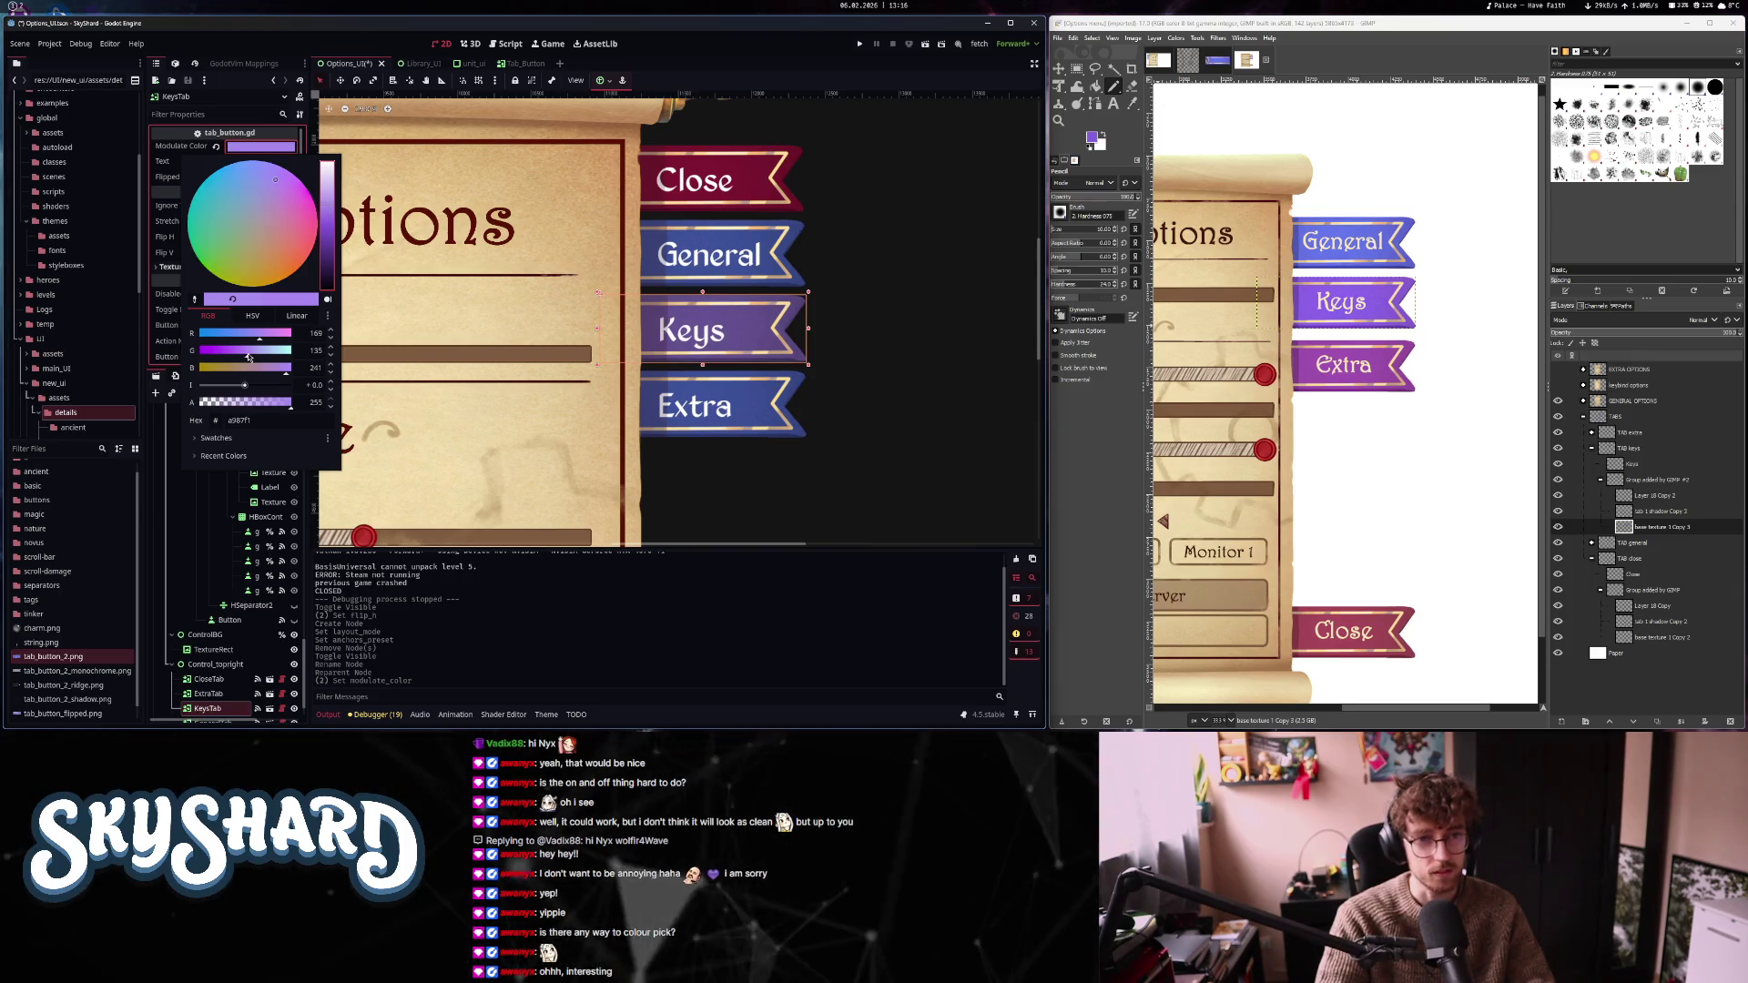
pyautogui.click(872, 406)
pyautogui.scroll(-3, 873, 406)
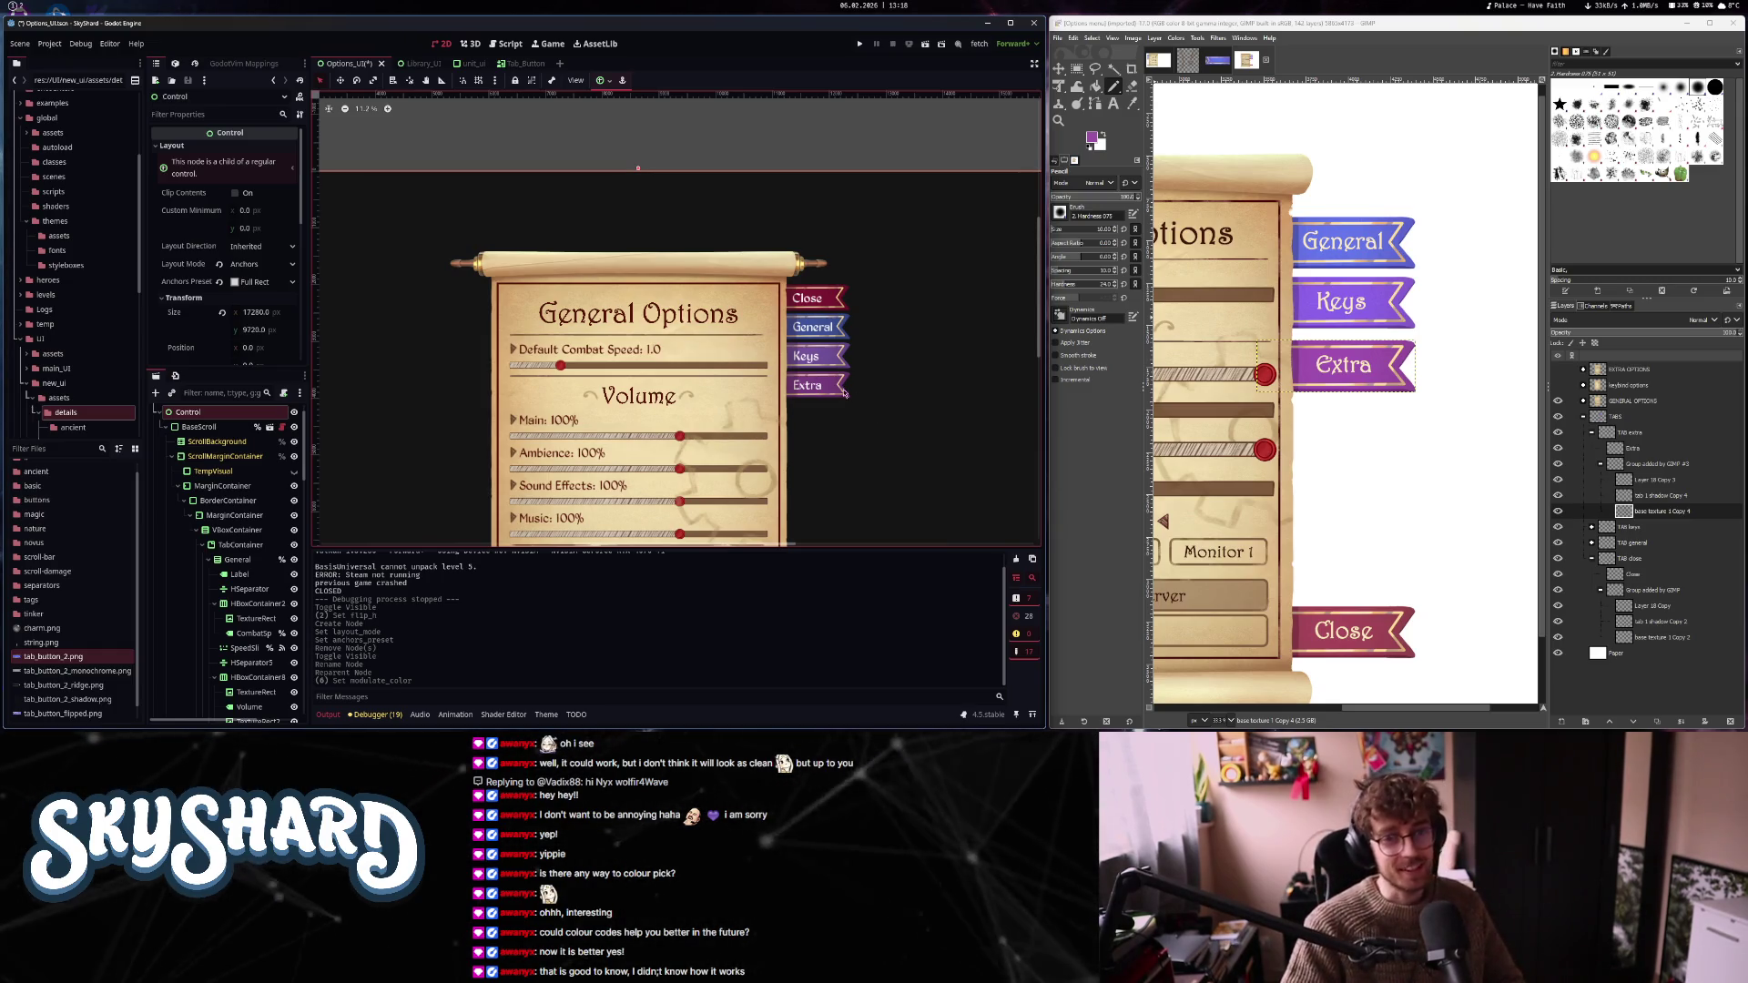
pyautogui.click(837, 394)
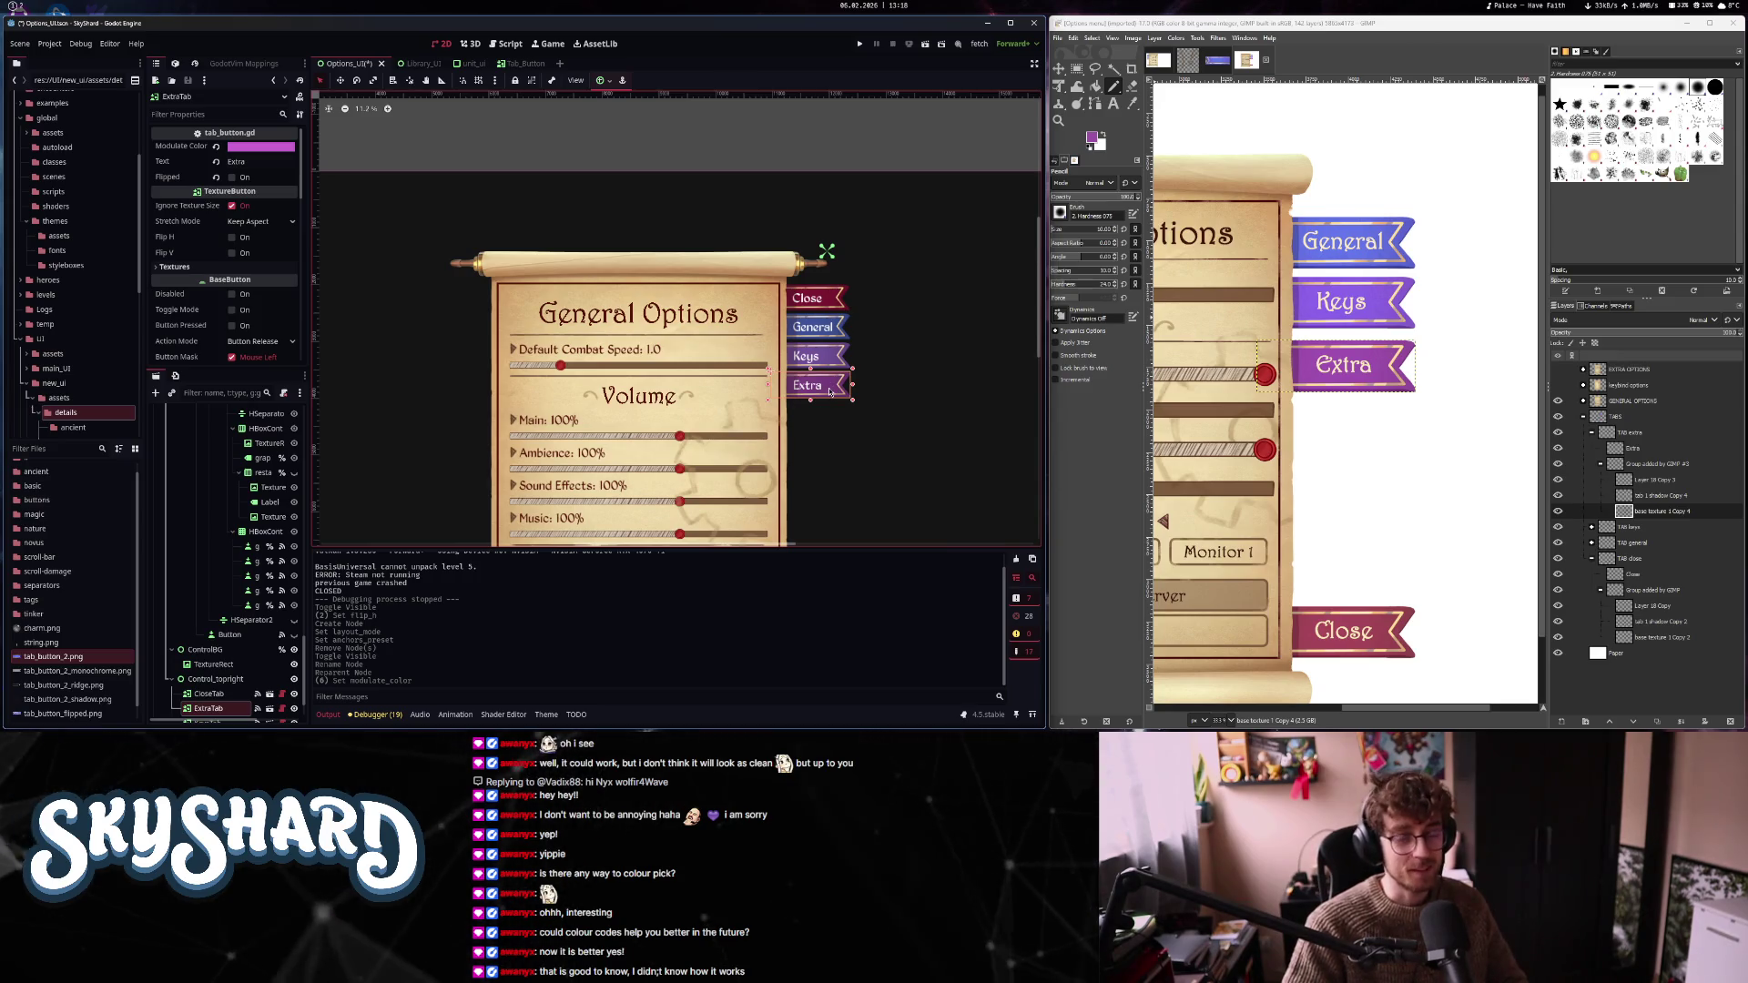
pyautogui.click(616, 287)
pyautogui.click(621, 288)
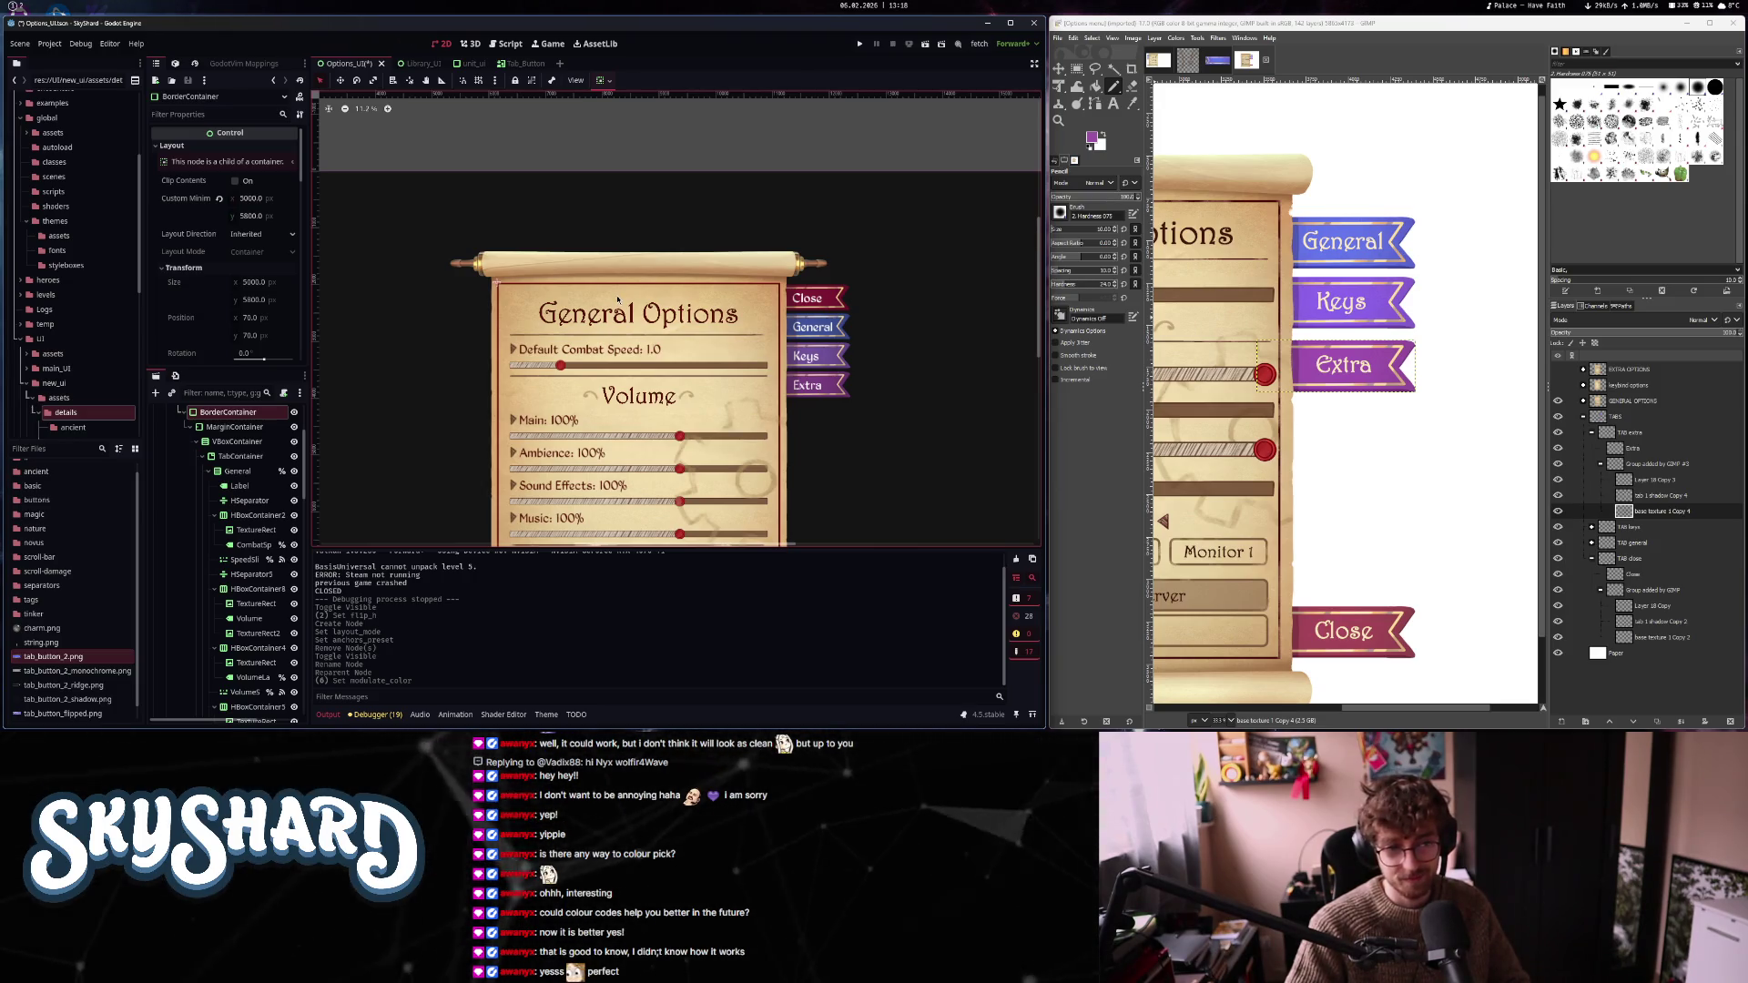
pyautogui.scroll(3, 787, 479)
pyautogui.scroll(-1, 788, 479)
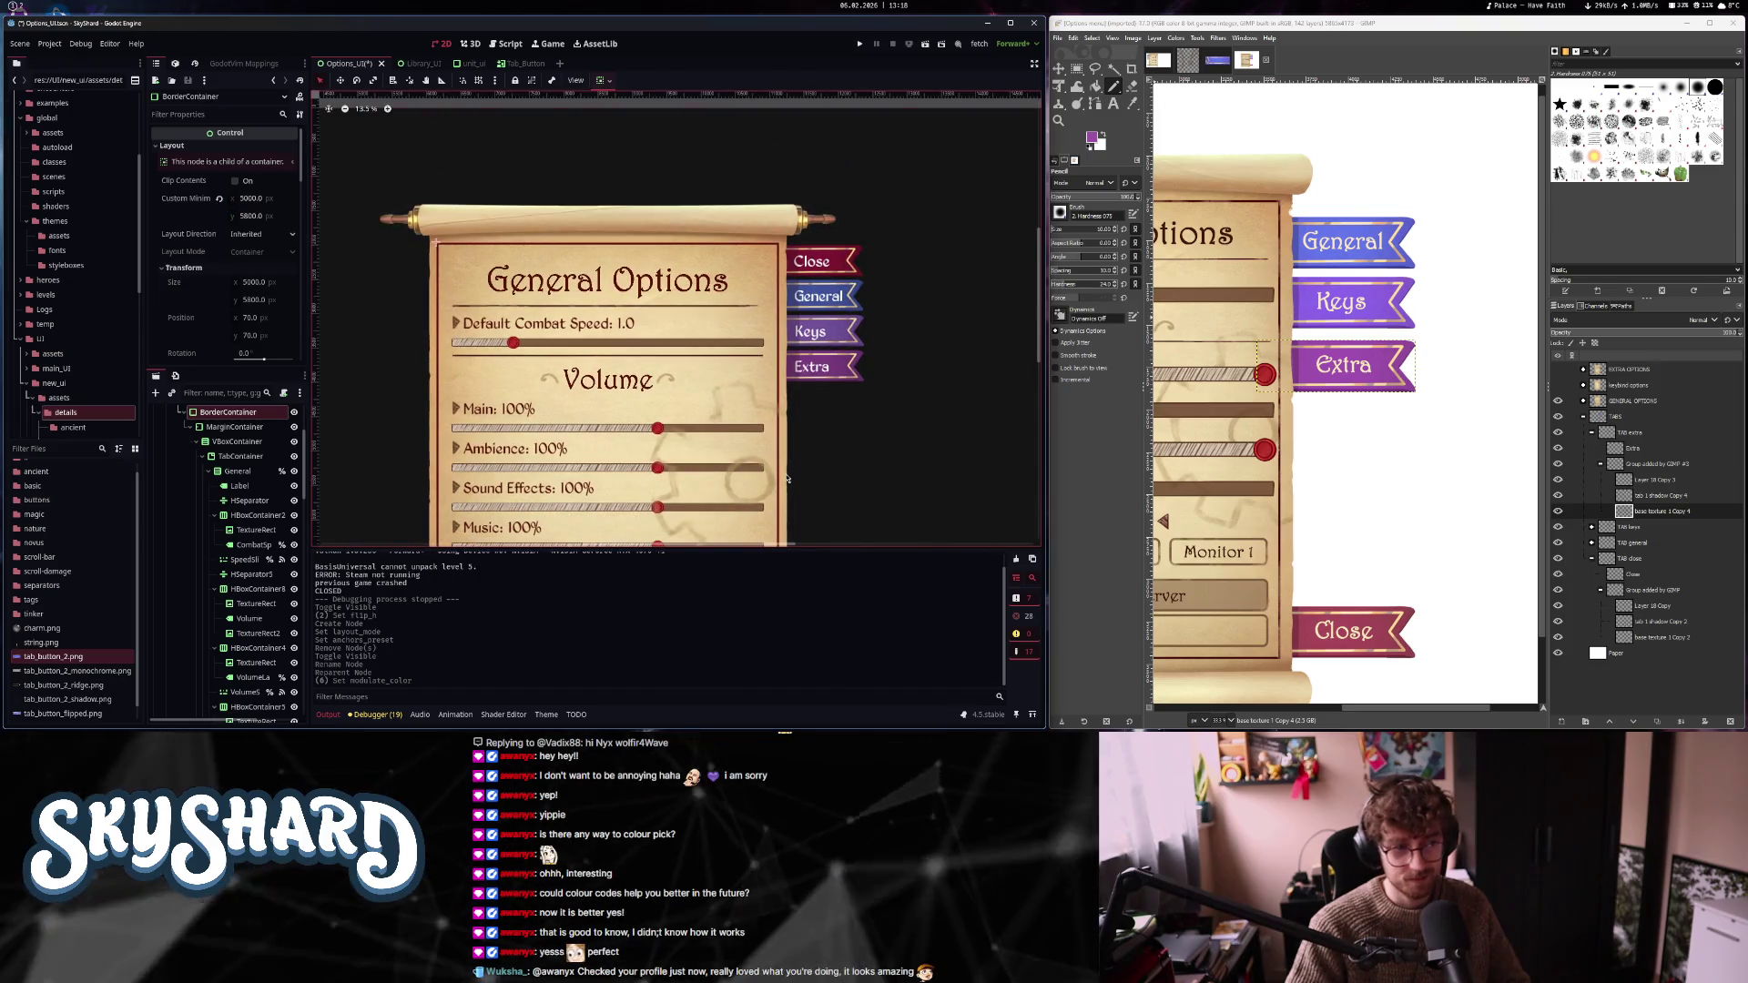
pyautogui.scroll(2, 818, 335)
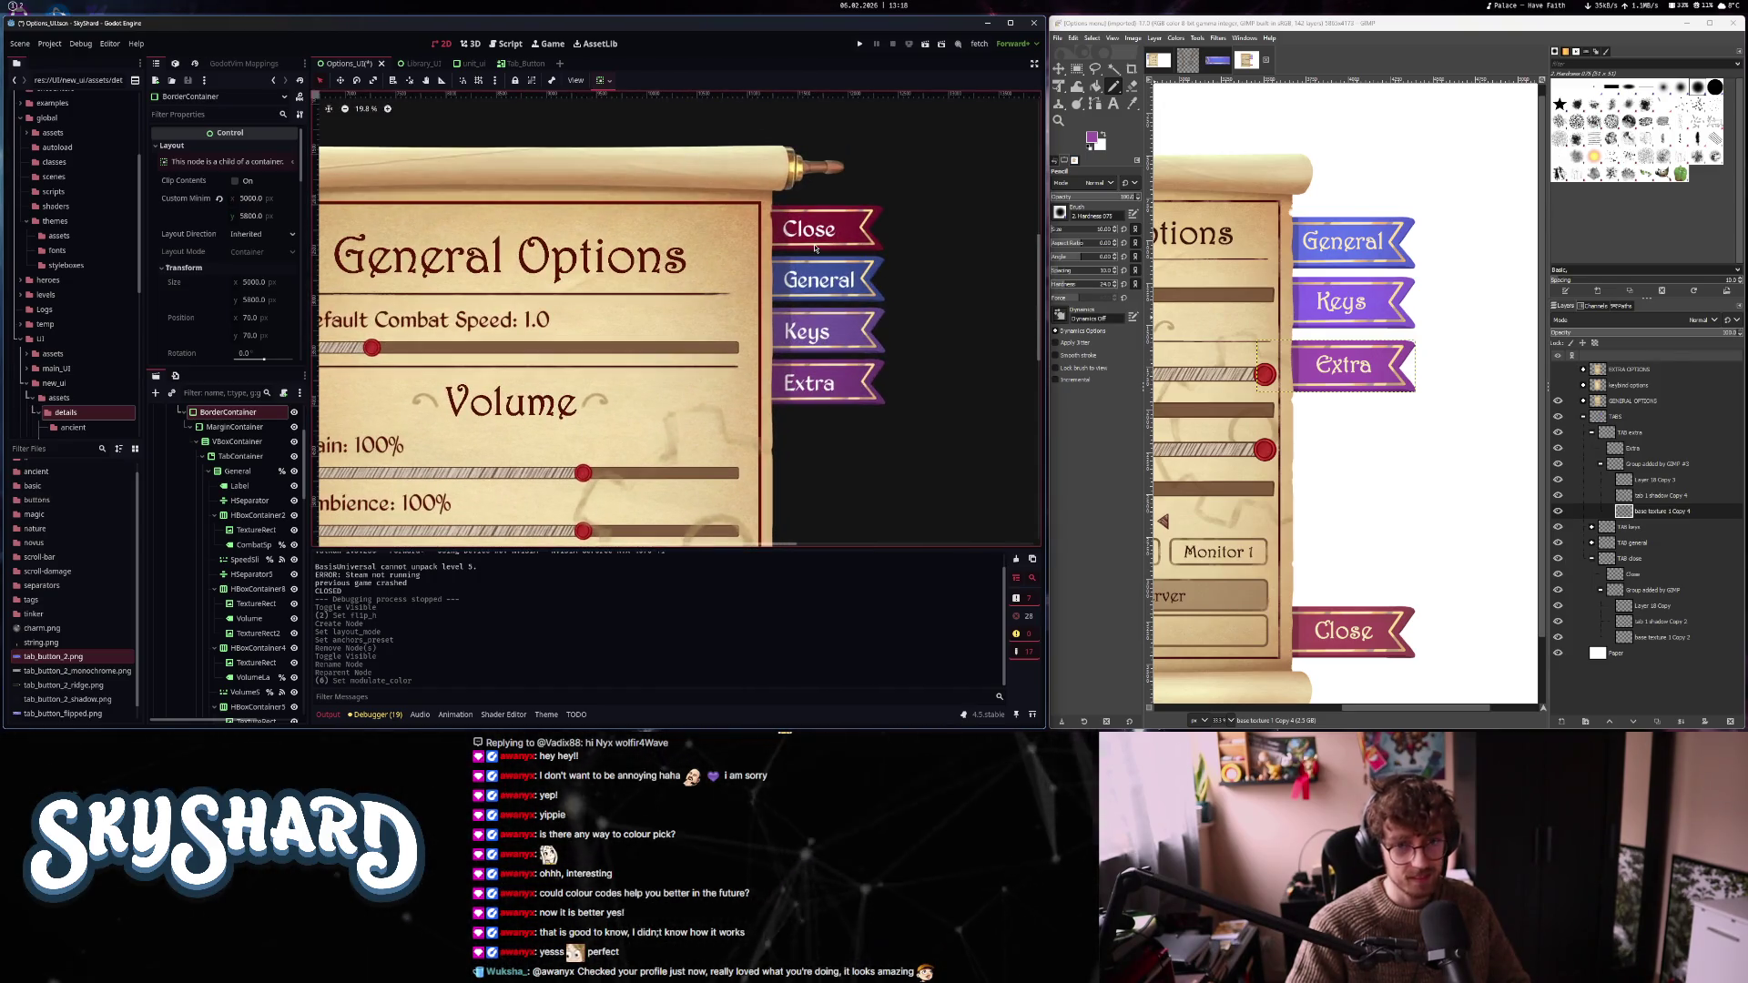
pyautogui.click(842, 278)
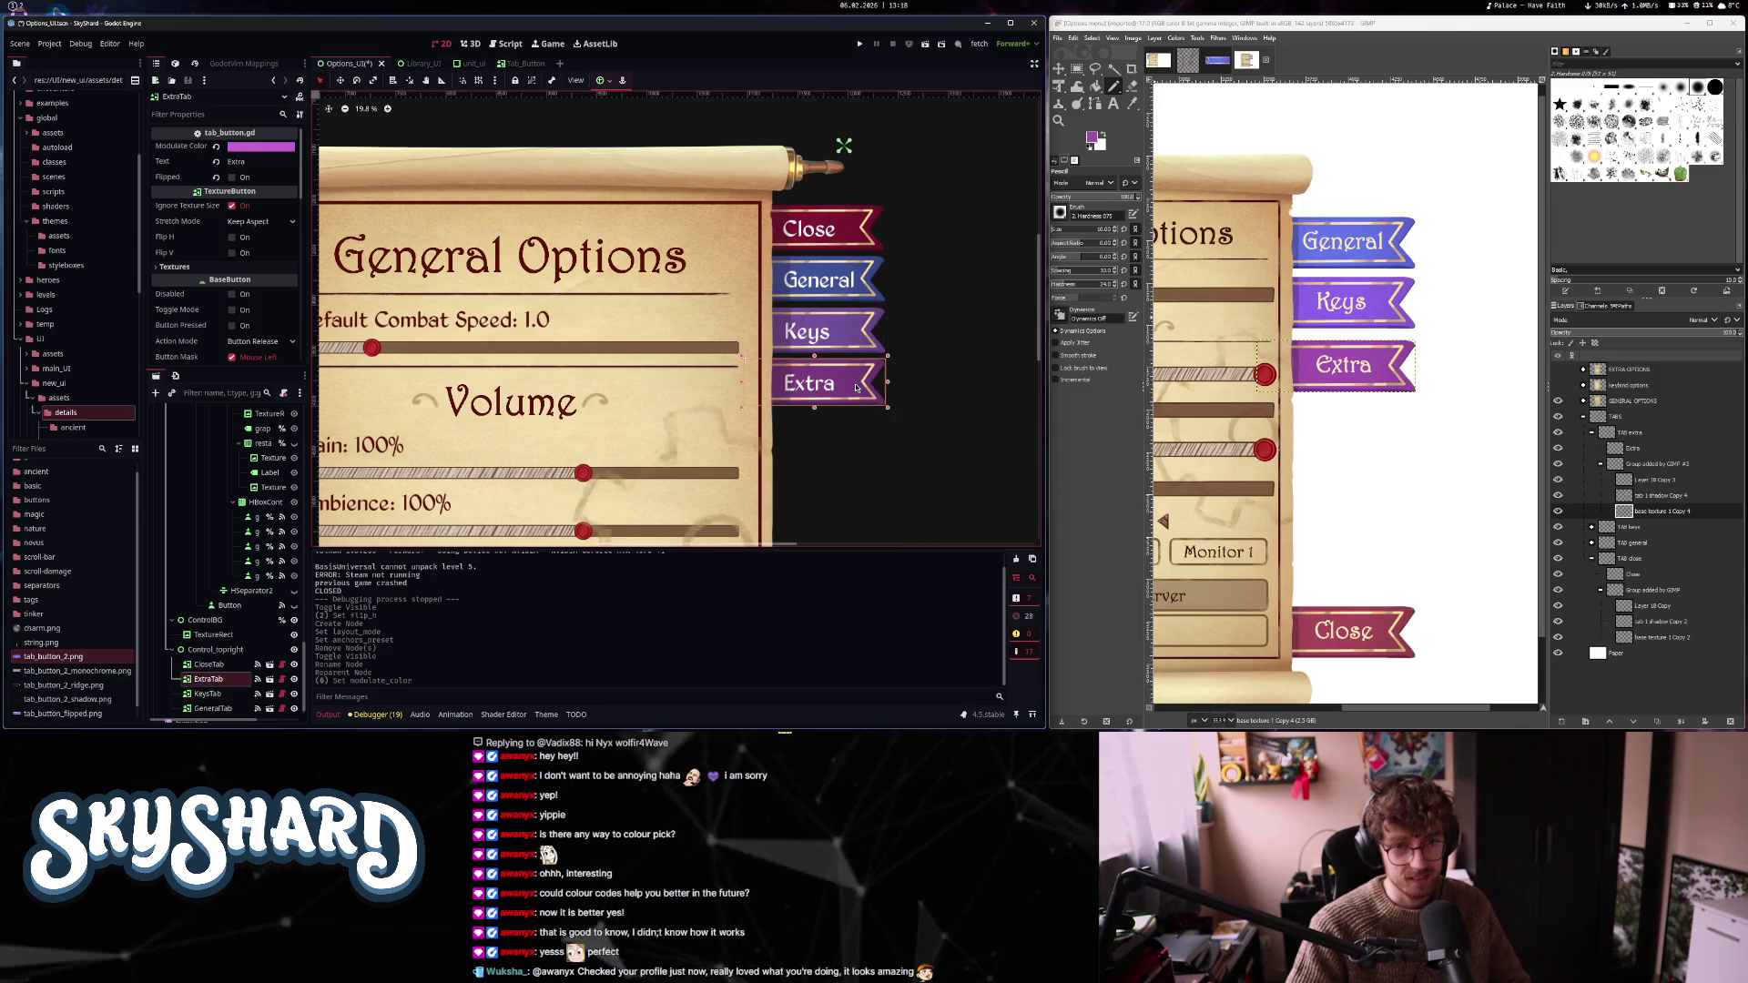